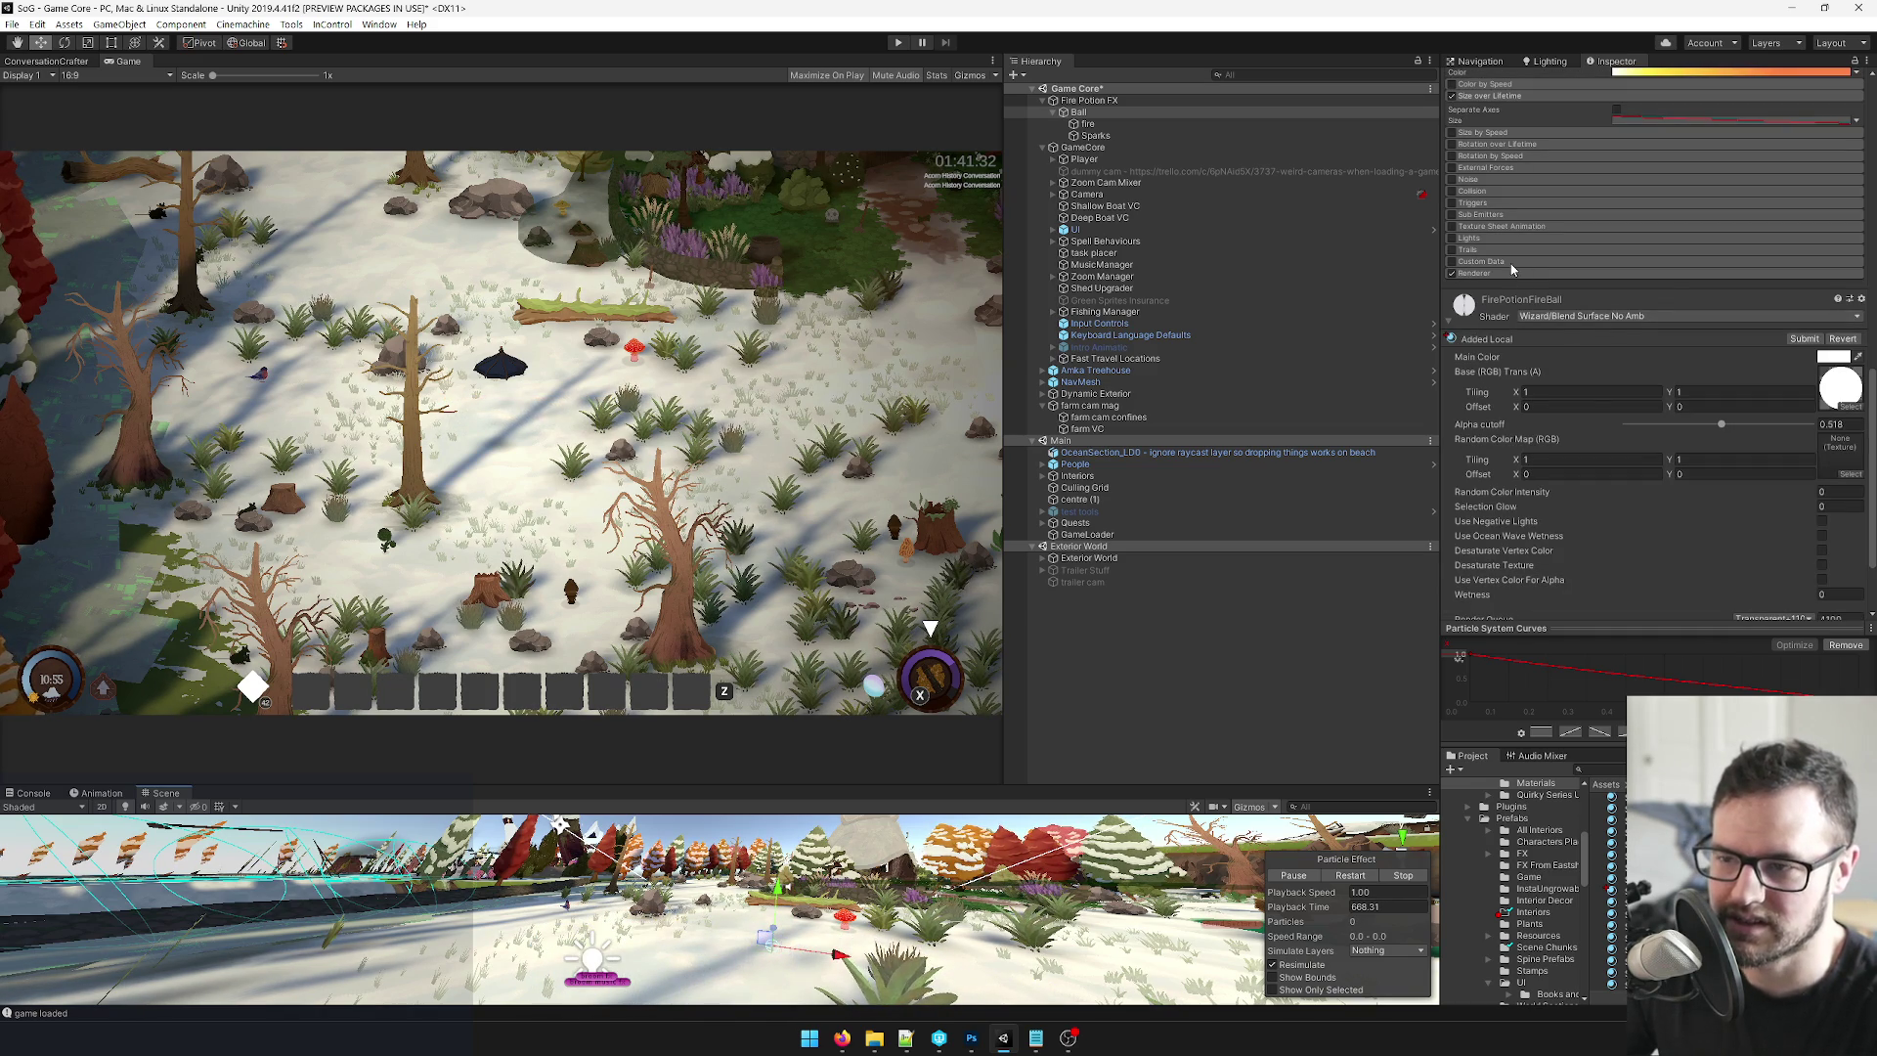
Enable the Sparks' Trails Lifetime, then play the Ball's fire-trail preview in the Scene view.
left_click(1095, 135)
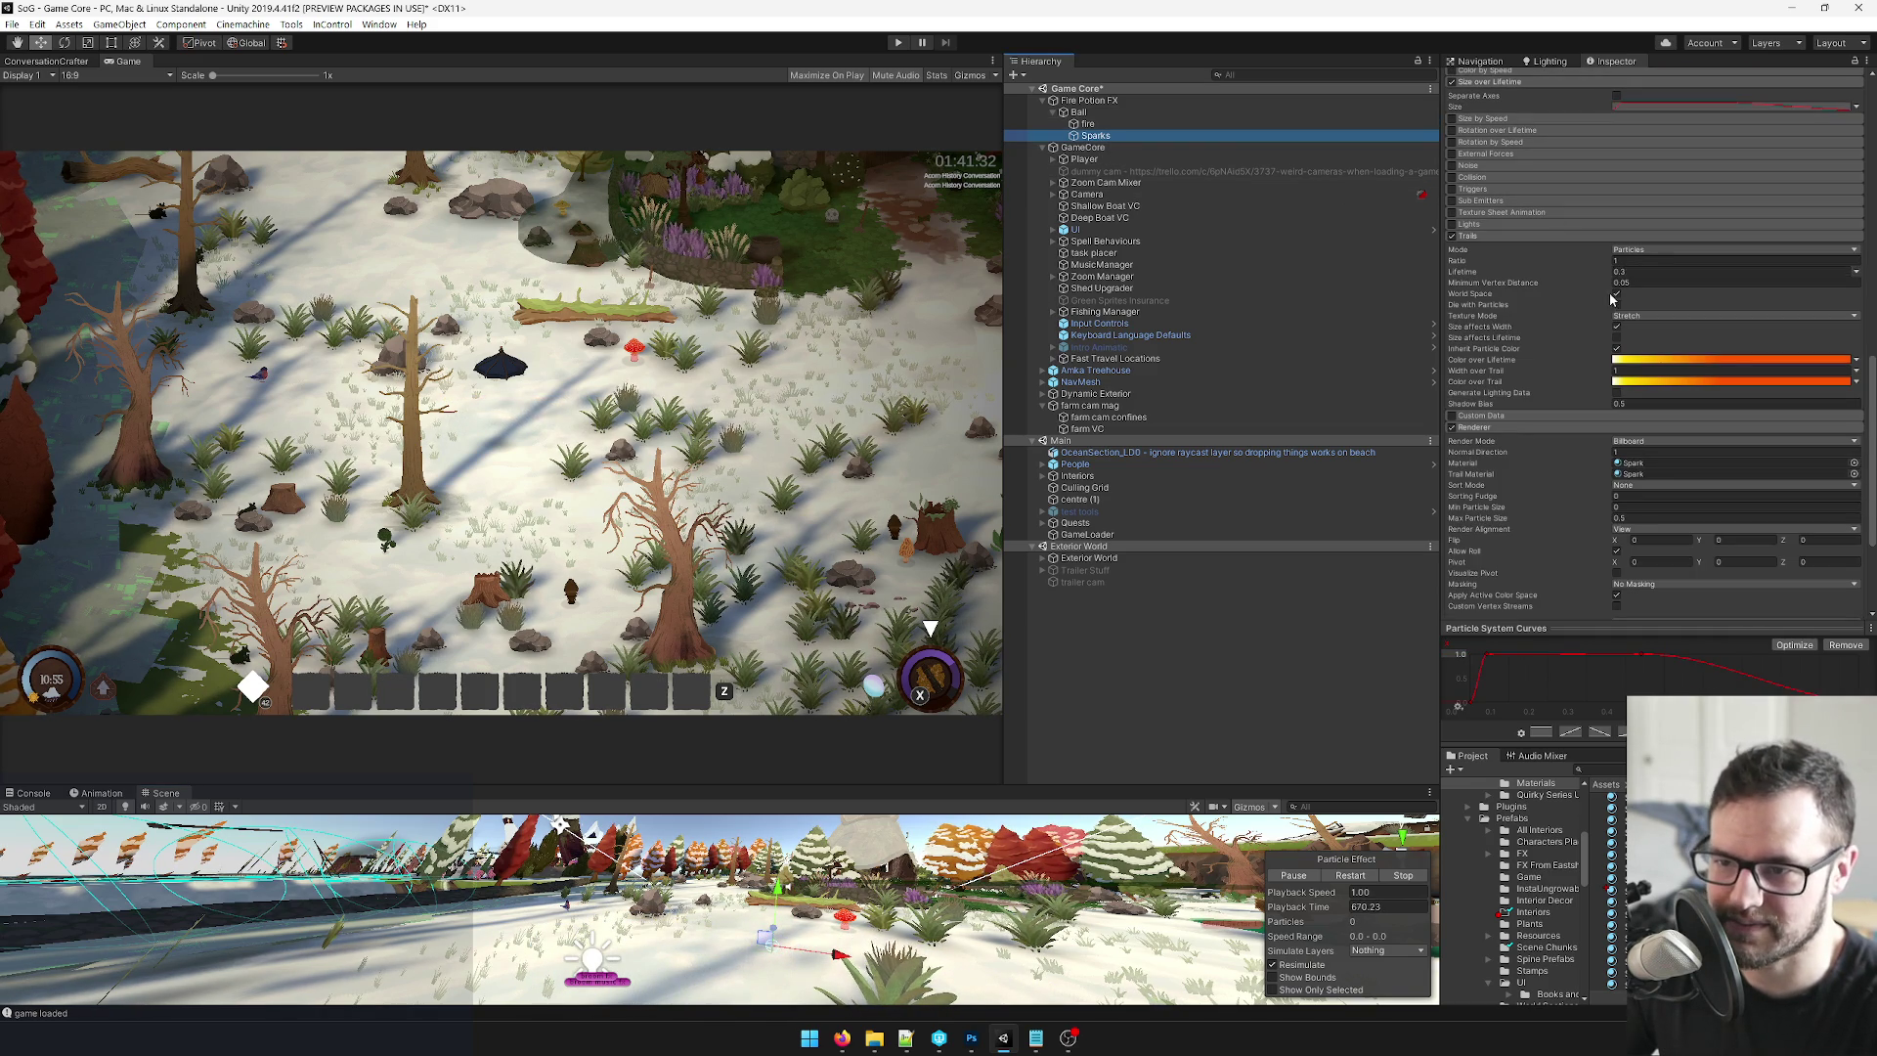
left_click(1653, 272)
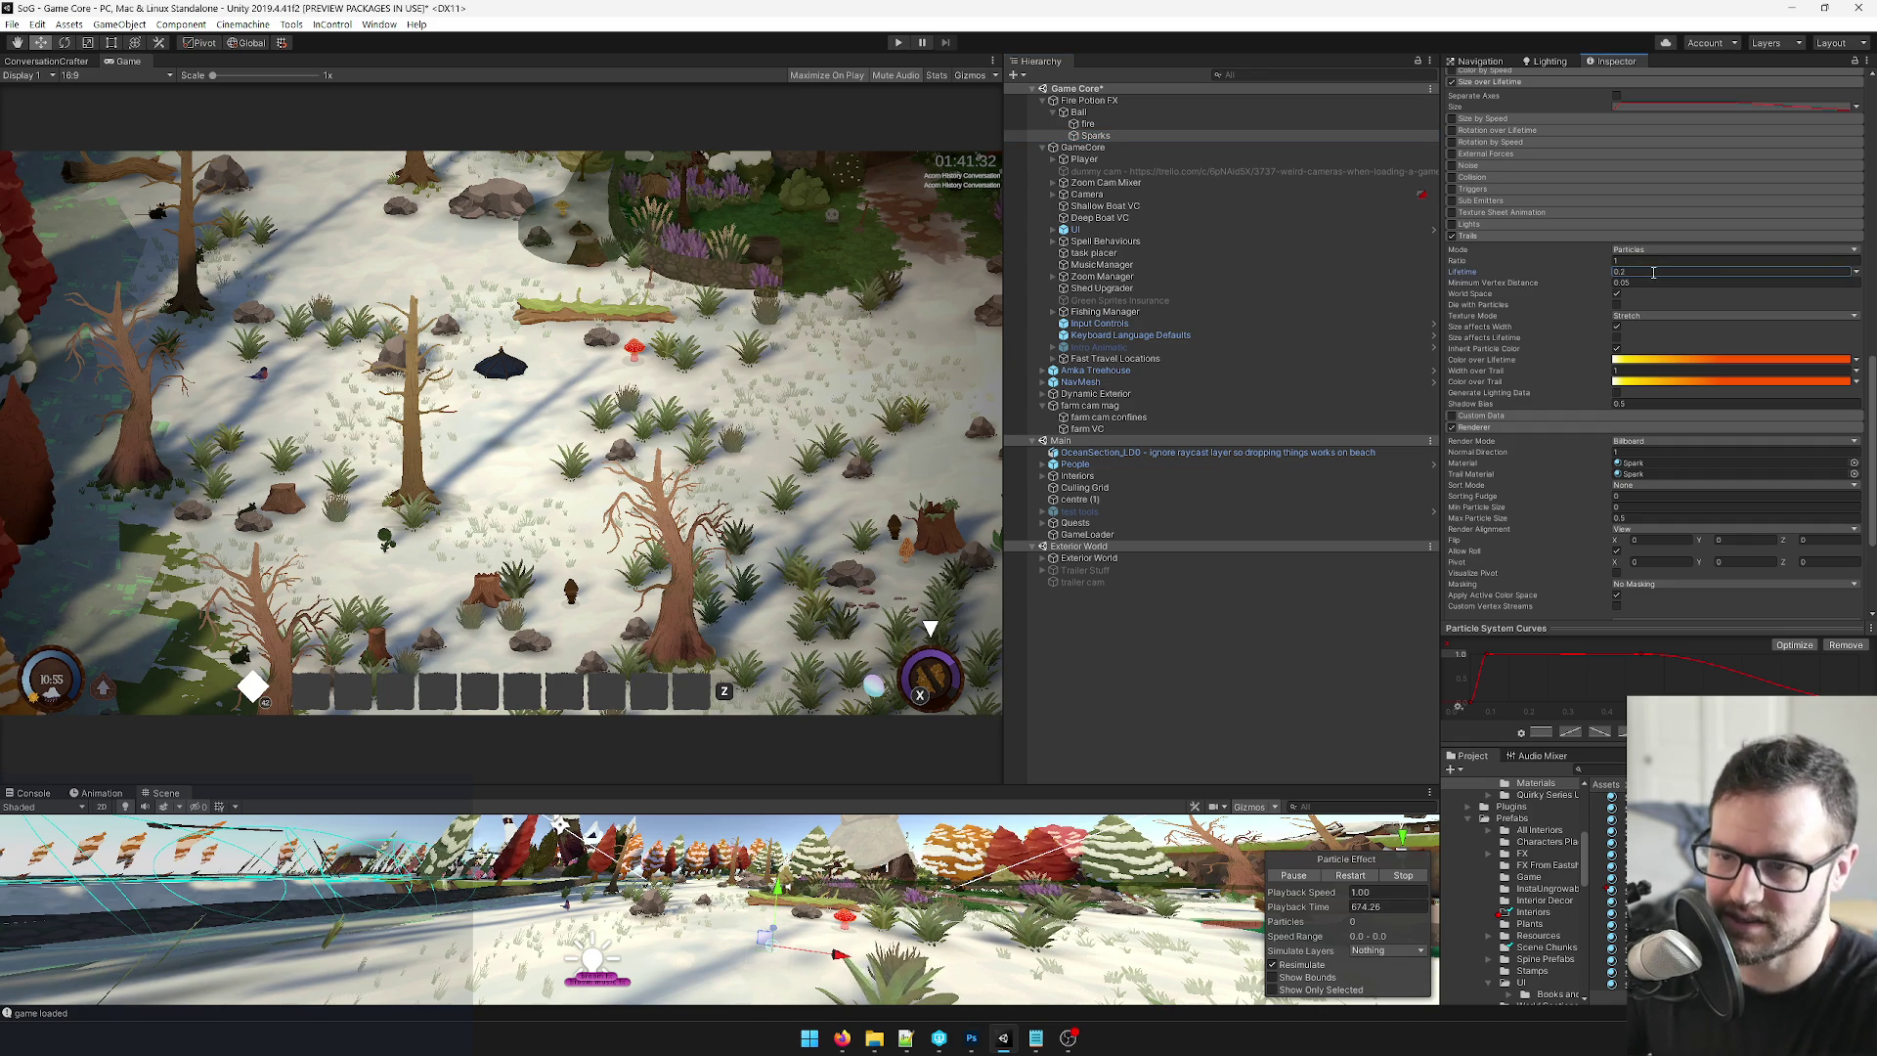
left_click(1222, 111)
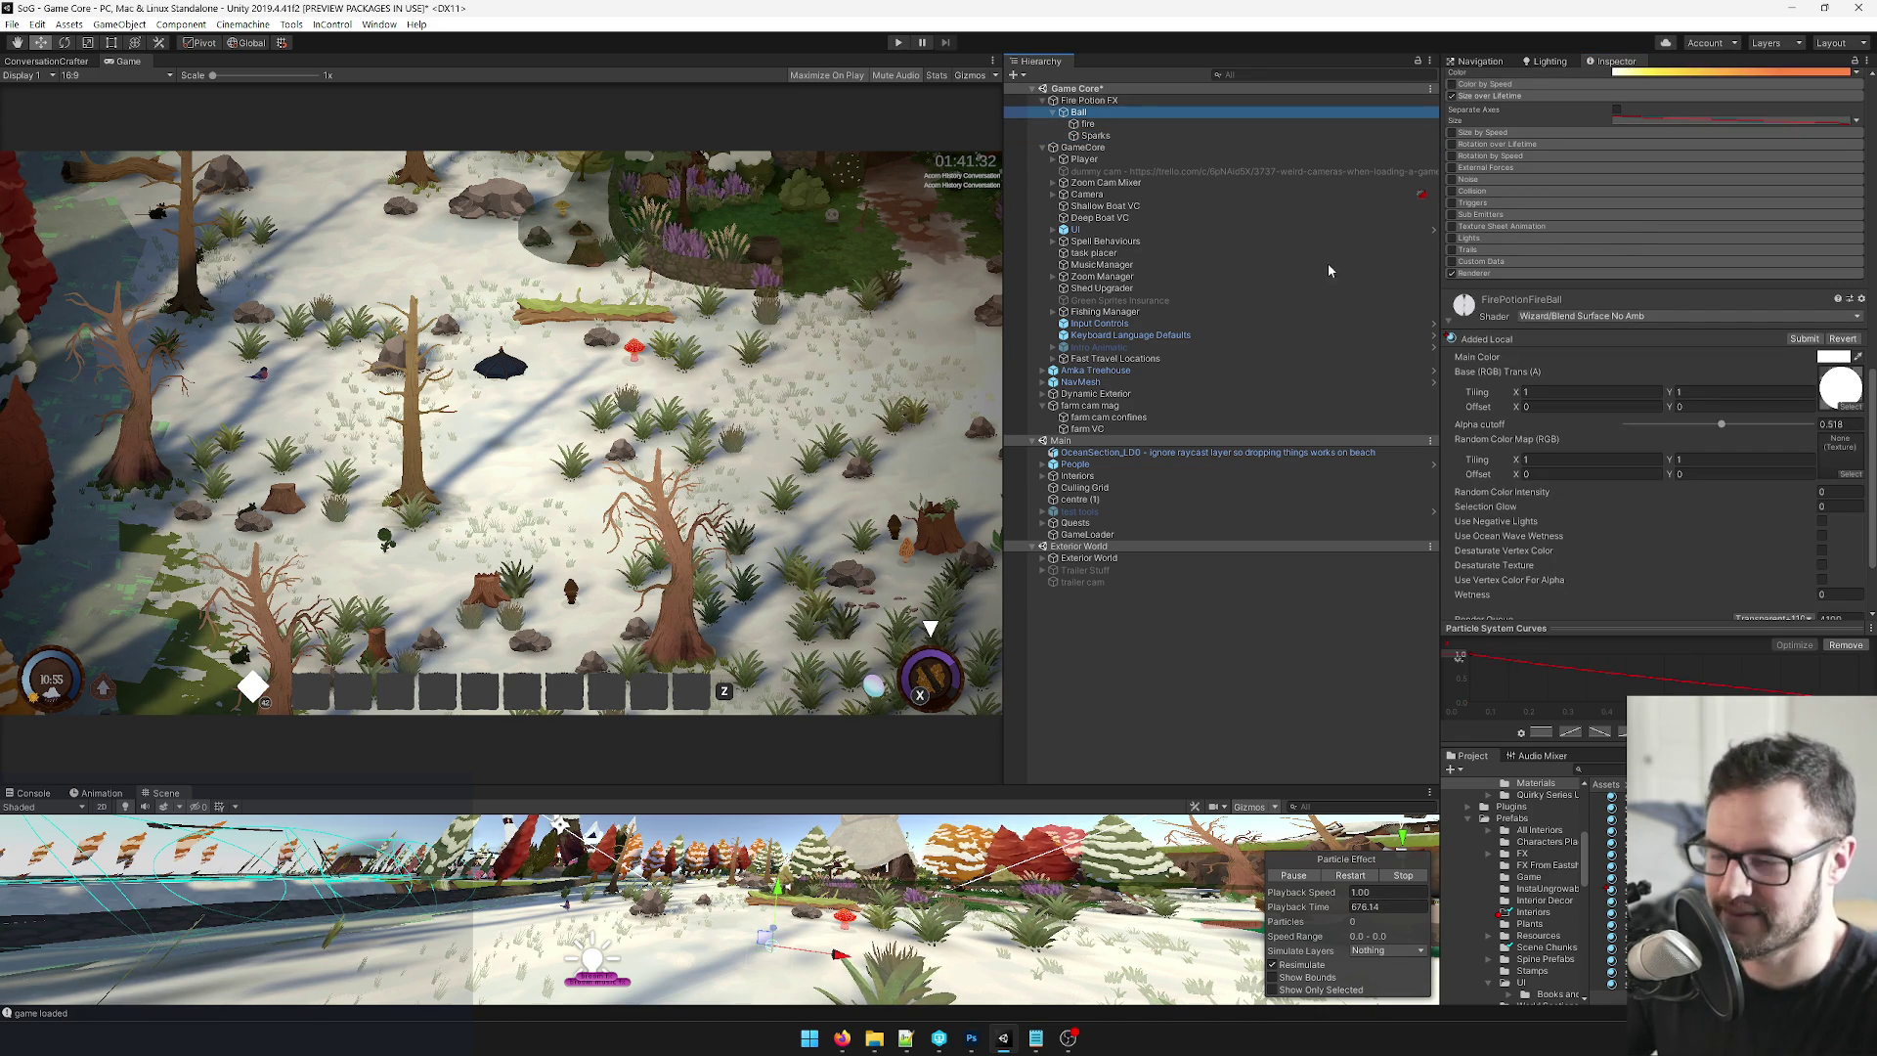
left_click(811, 955)
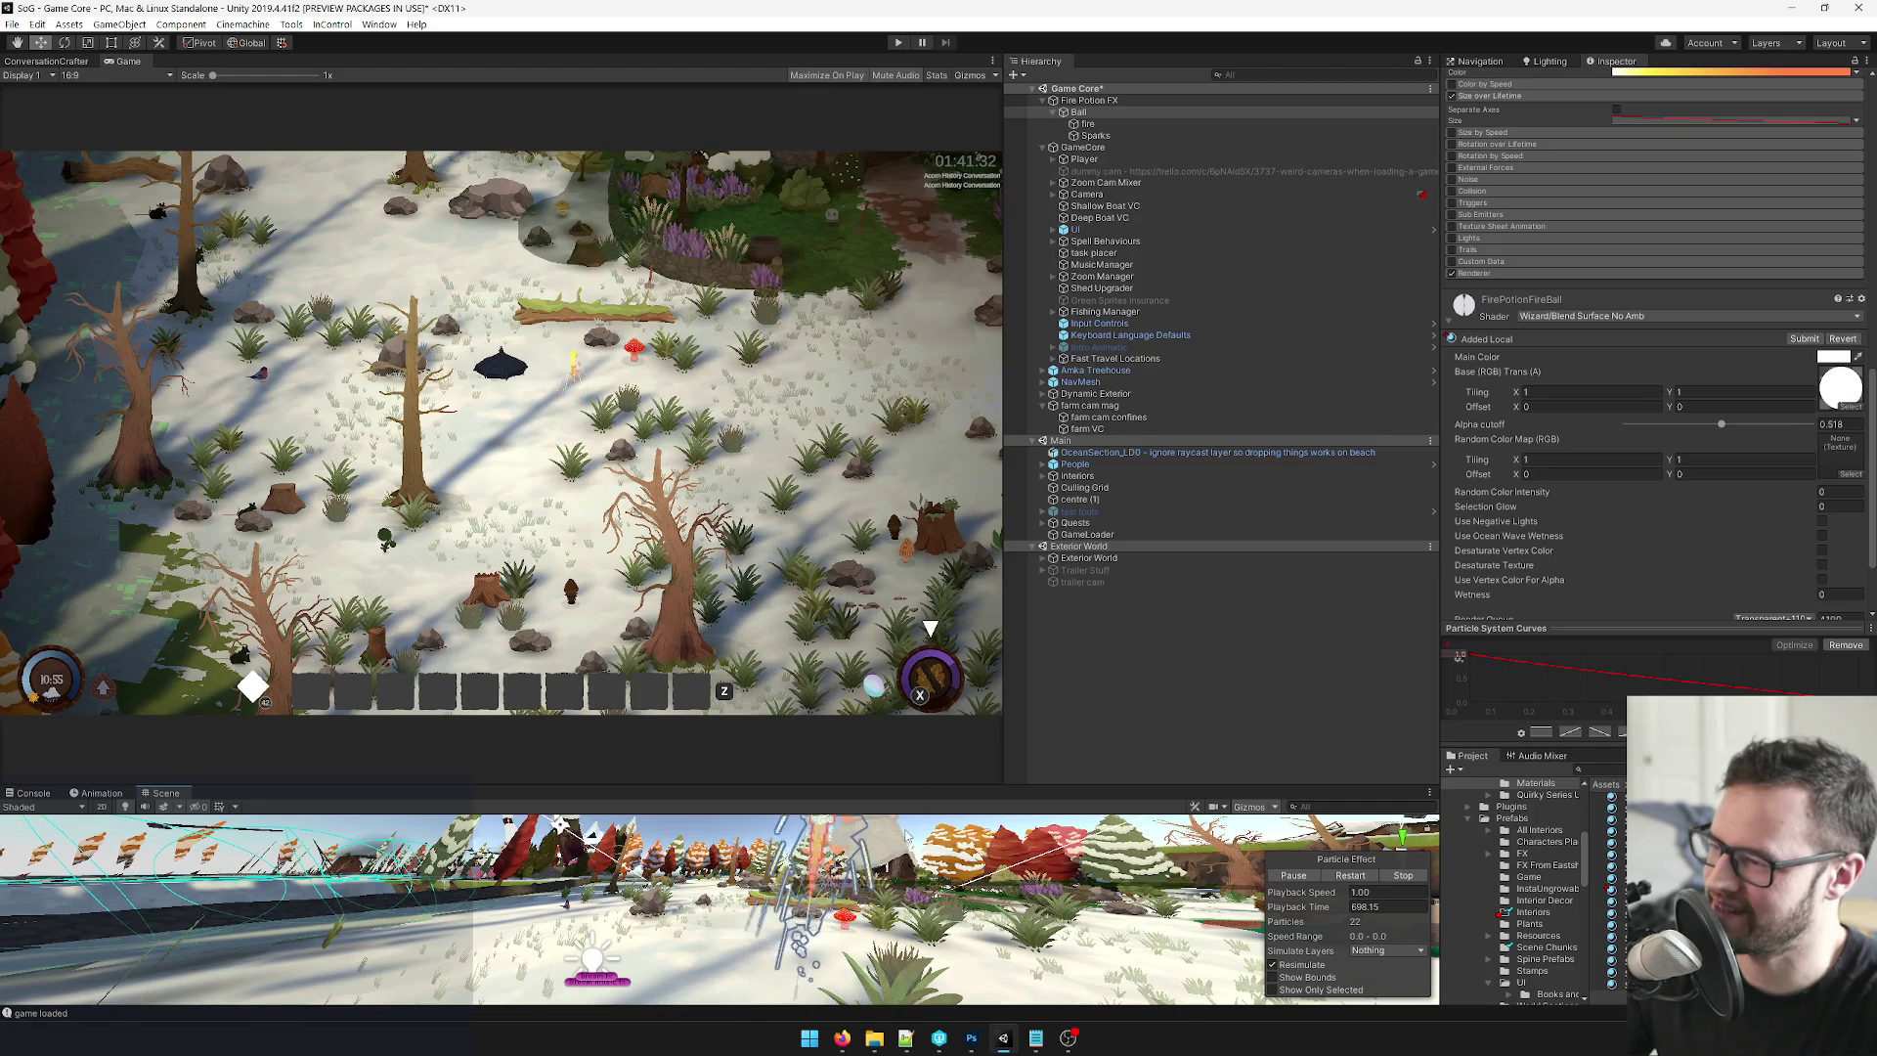
Adjust the Sparks' Start Speed and raise Rate over Distance to 30.
scroll(1628, 302, "up", 10)
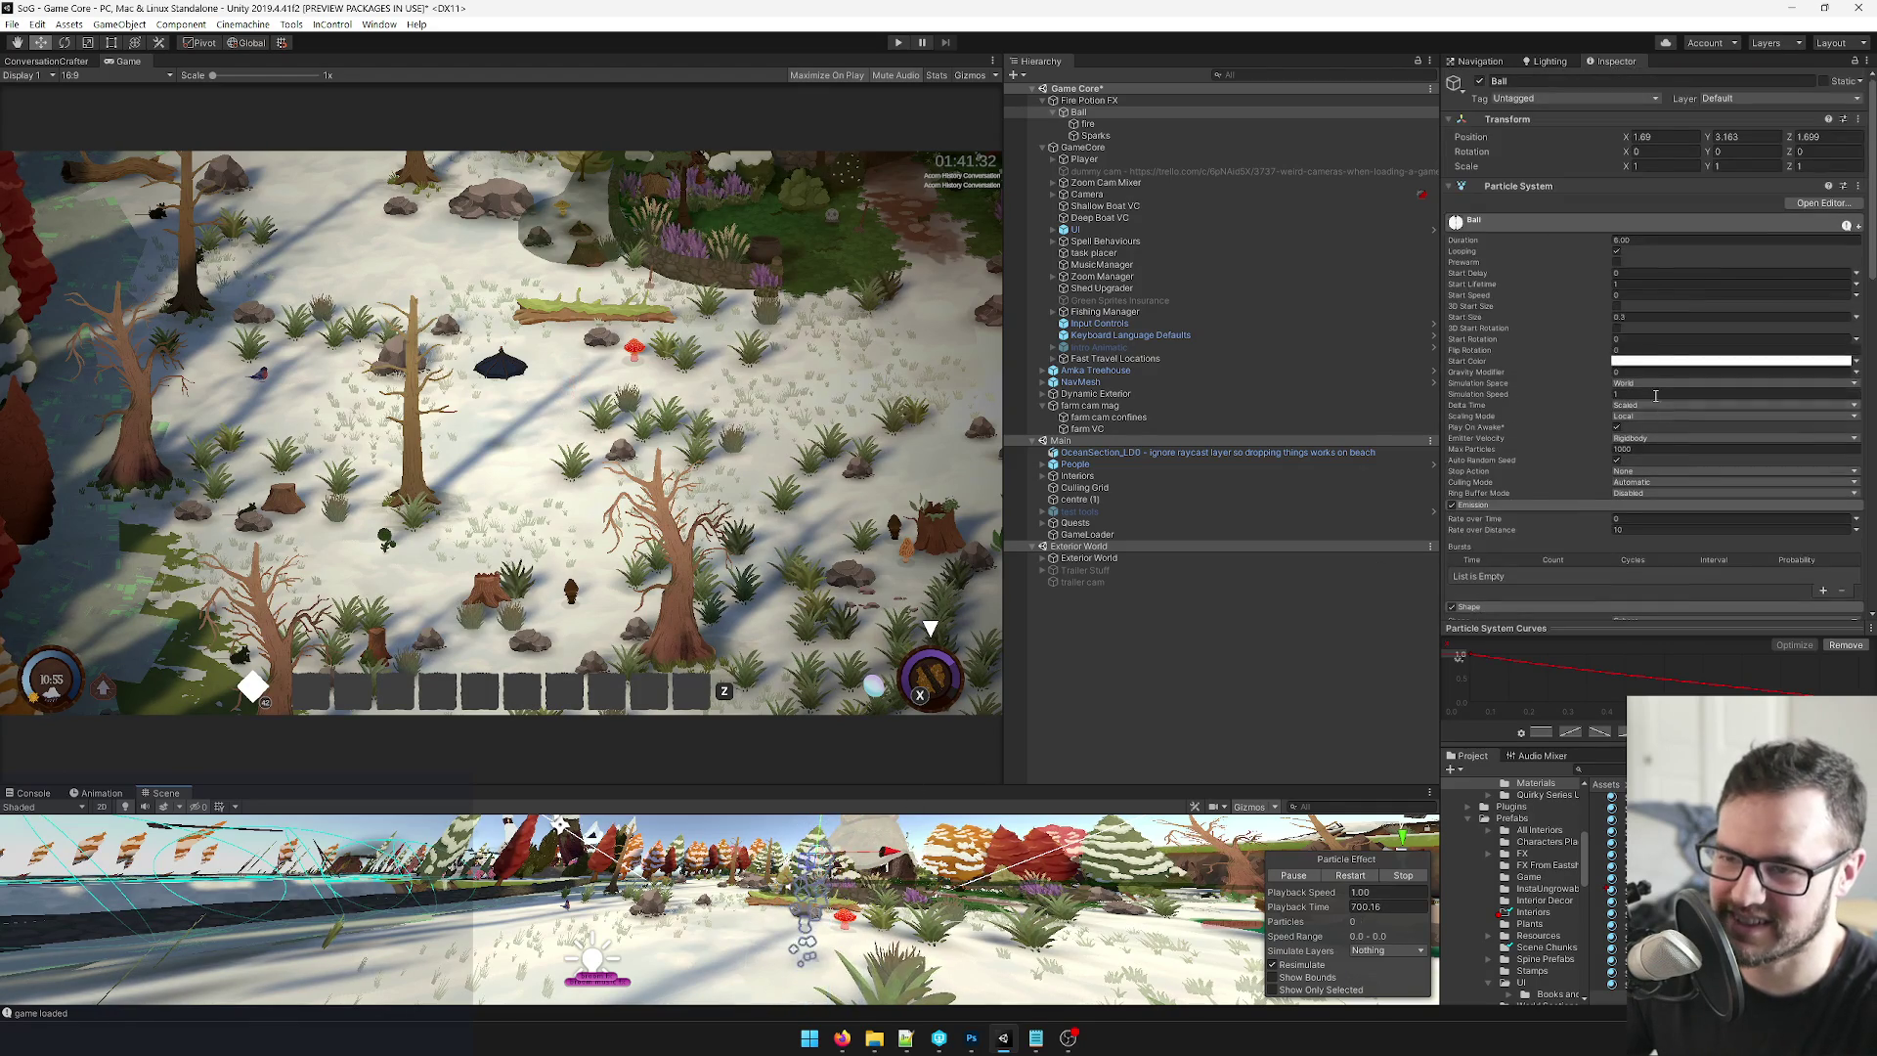
left_click(1095, 135)
left_click(1625, 294)
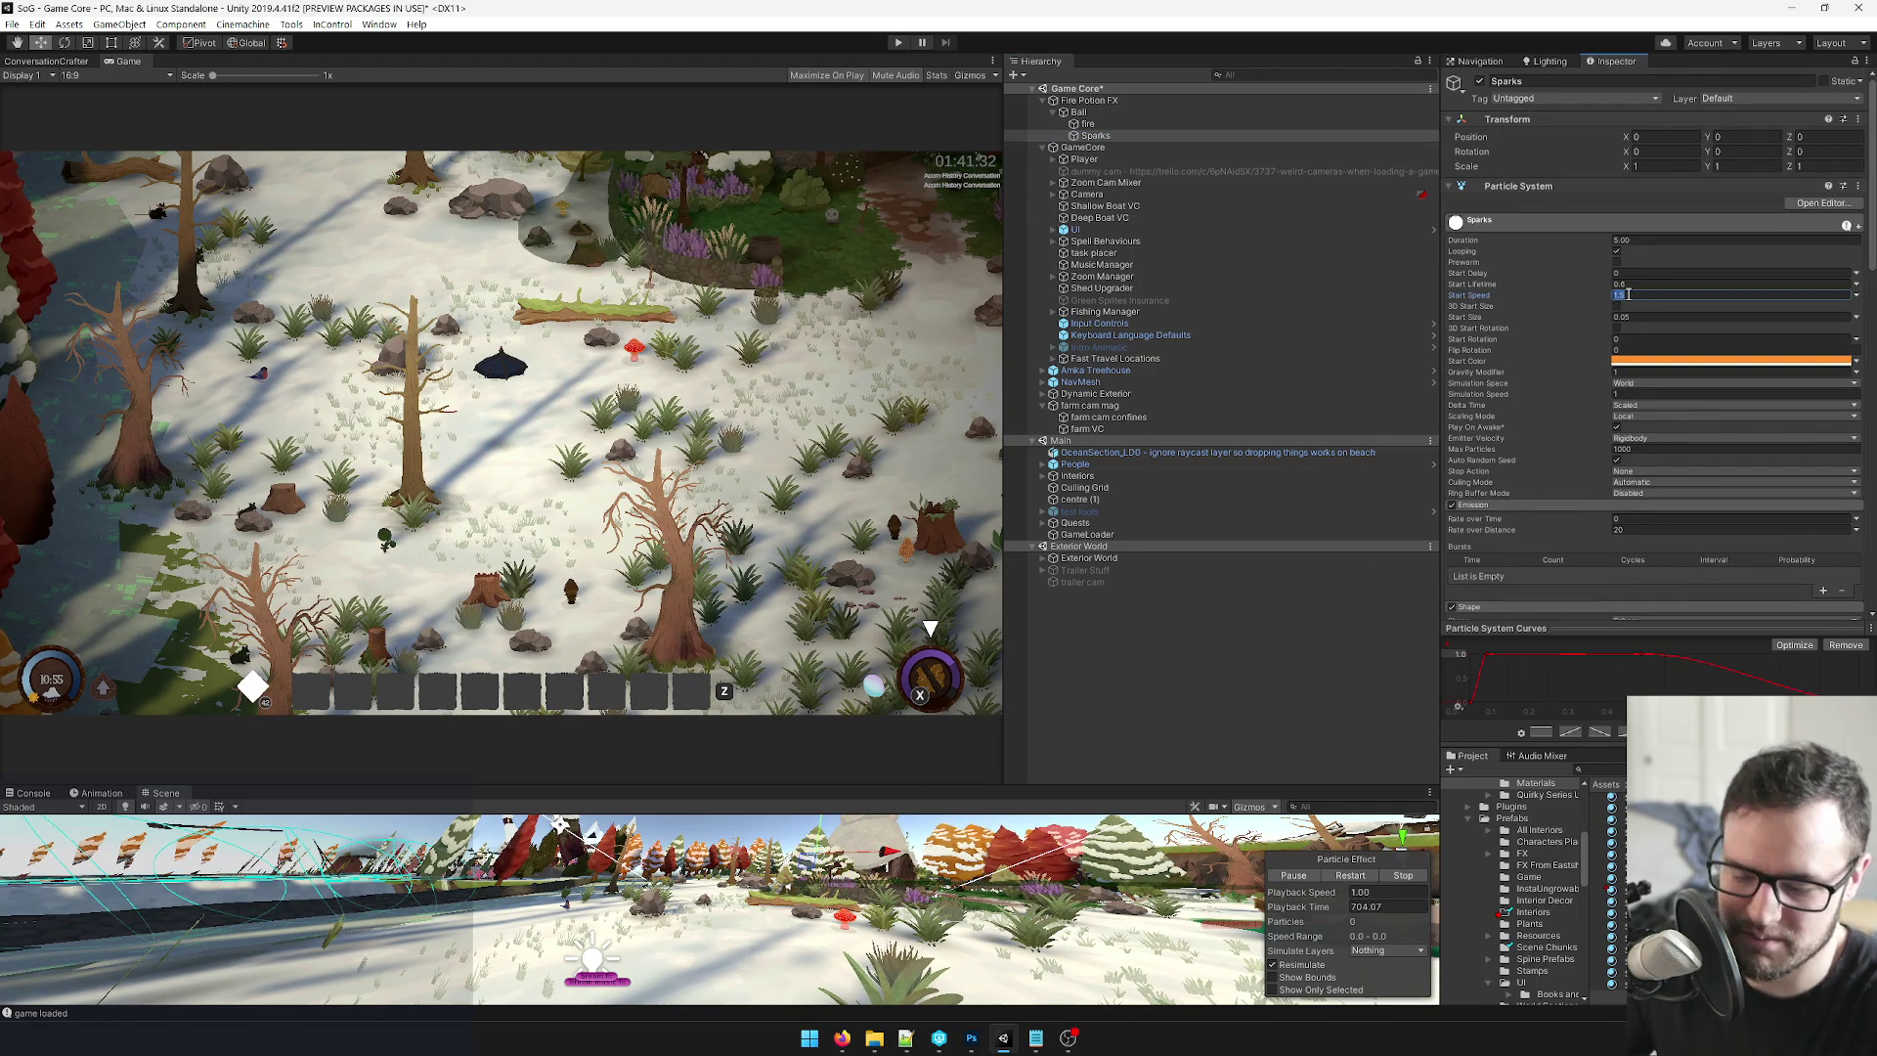
scroll(1691, 341, "down", 10)
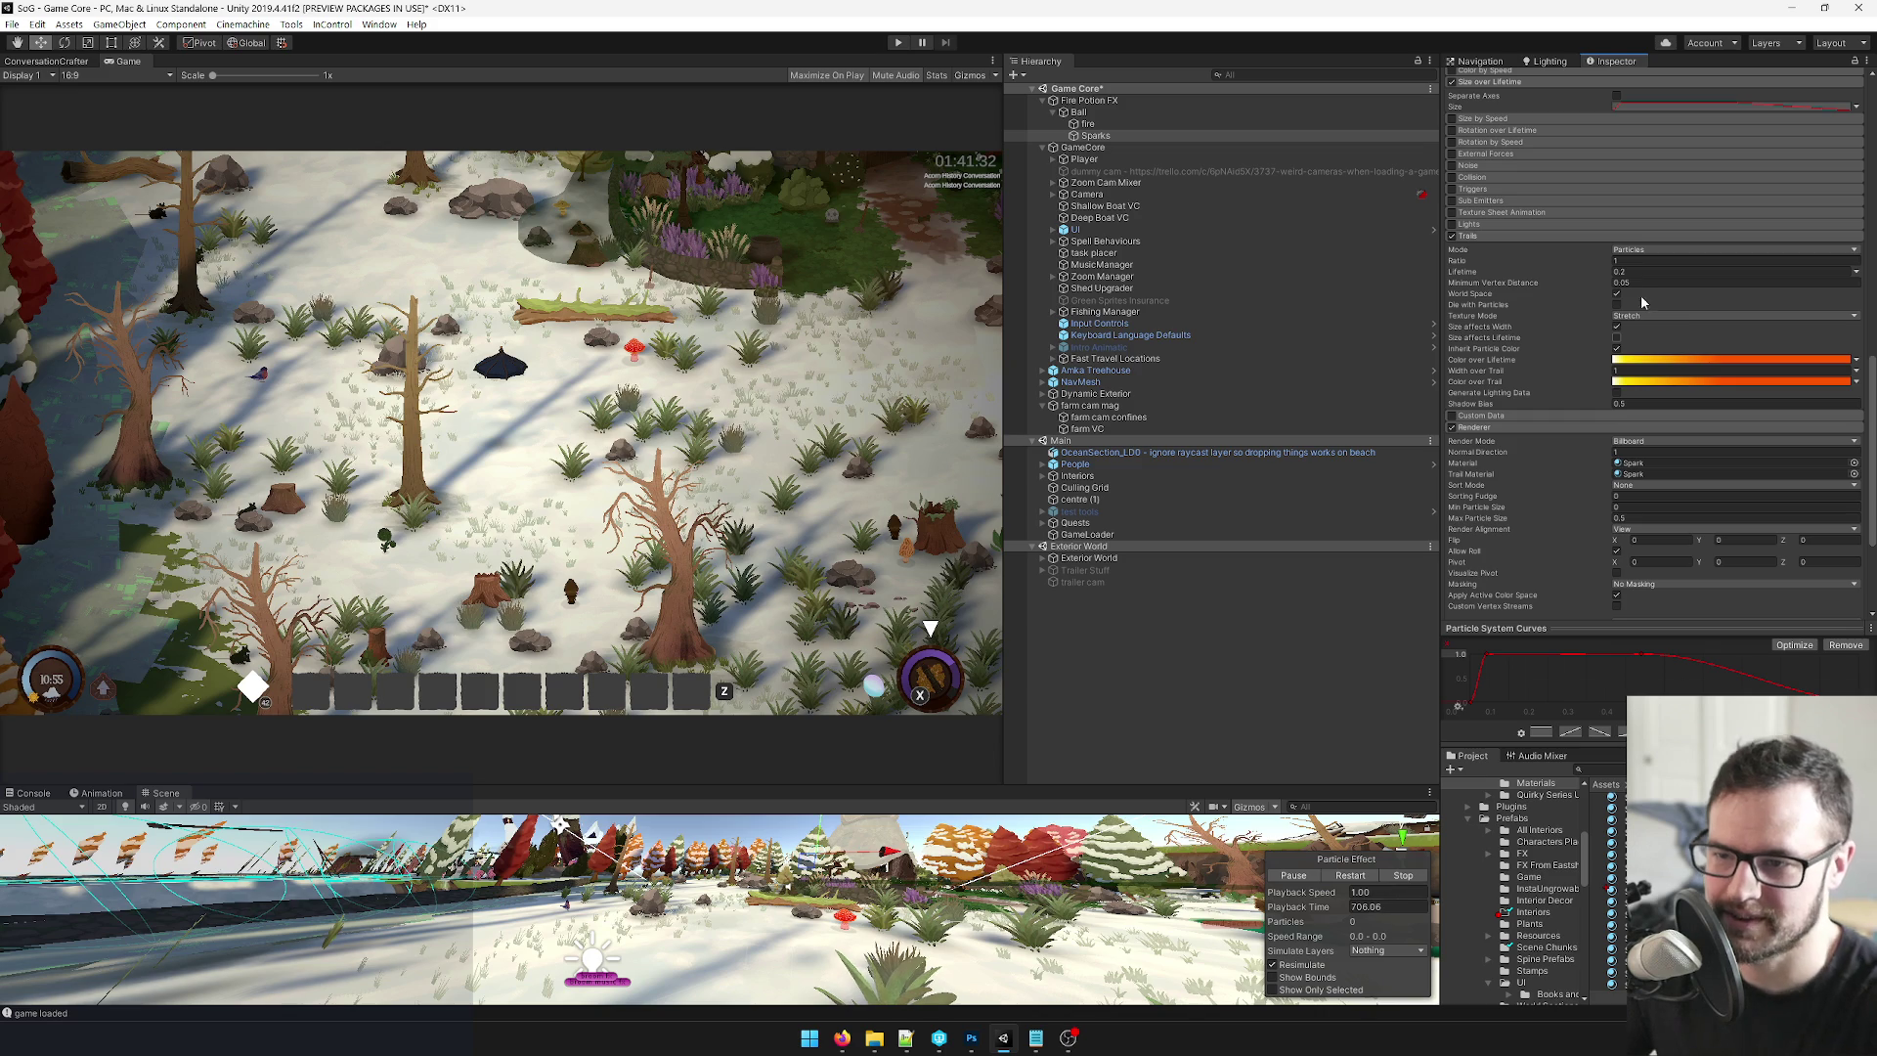
scroll(1642, 274, "up", 10)
left_click(1645, 265)
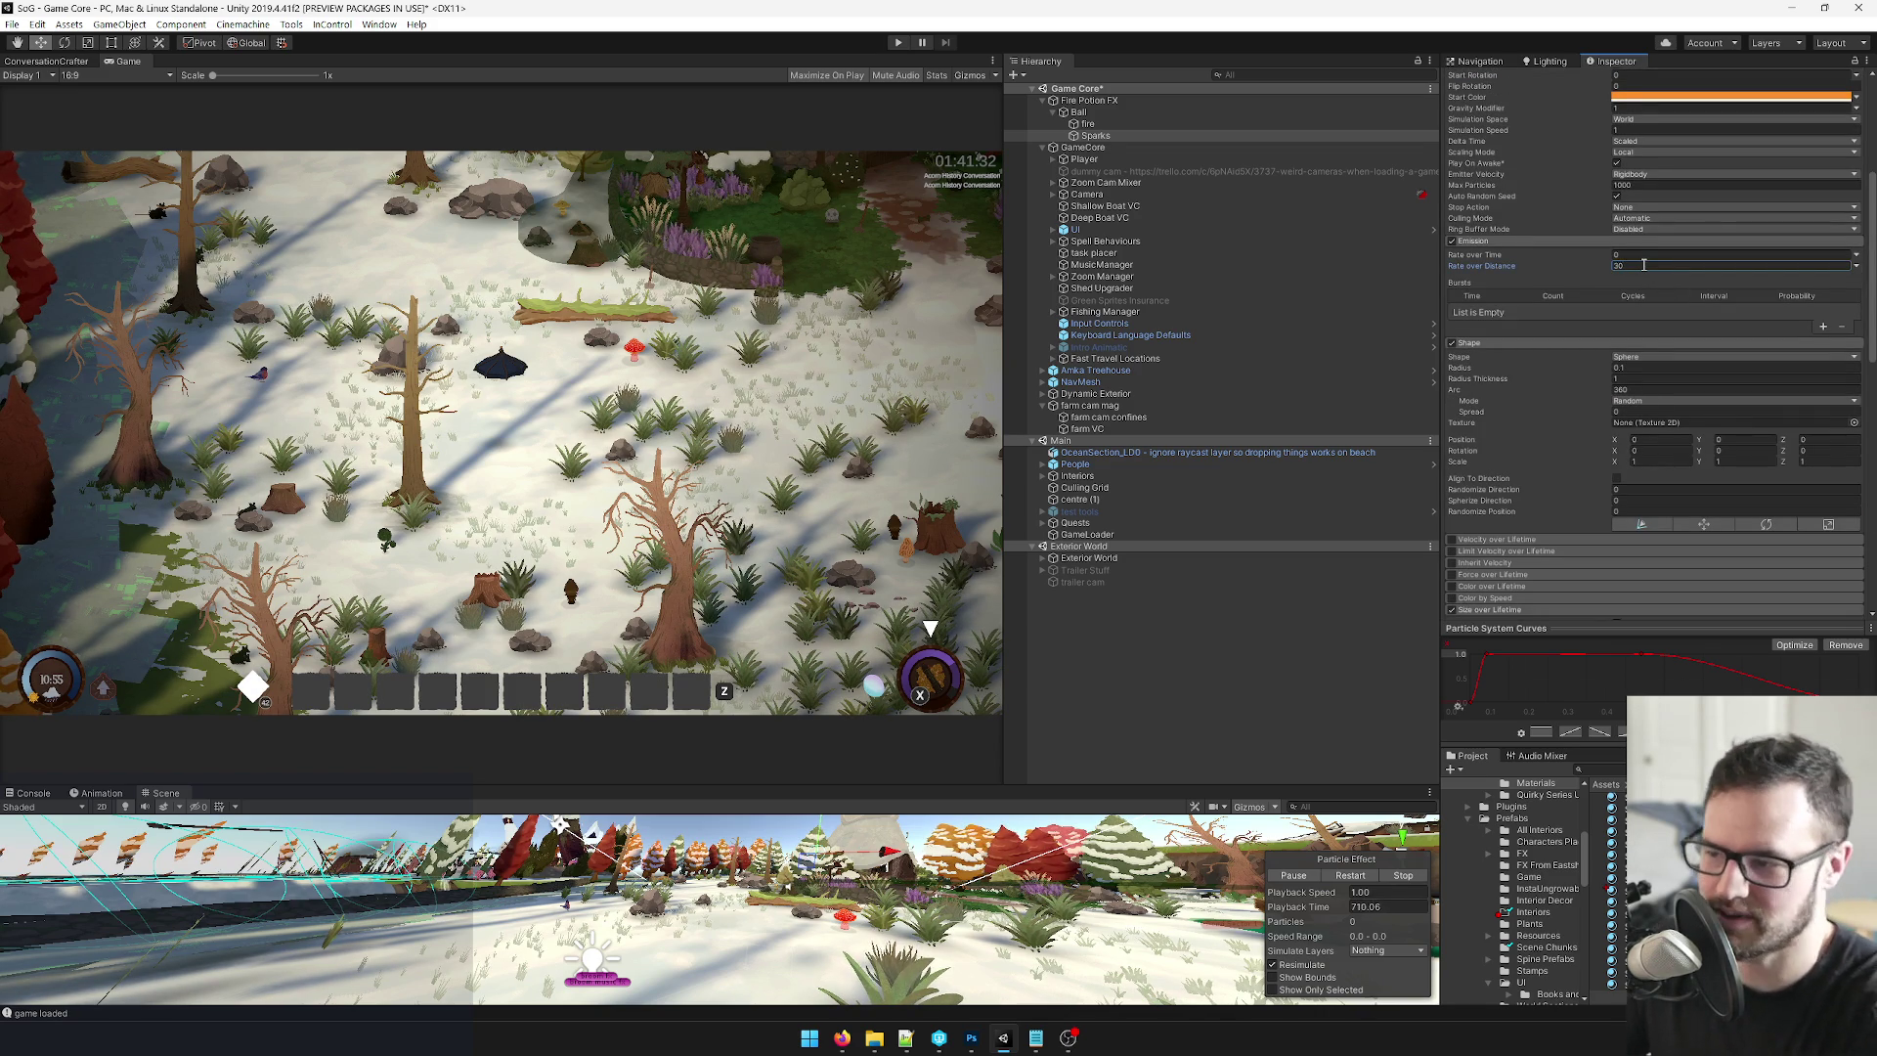
Move the Ball among the trees in the Scene view to preview its spark trail.
left_click(1079, 112)
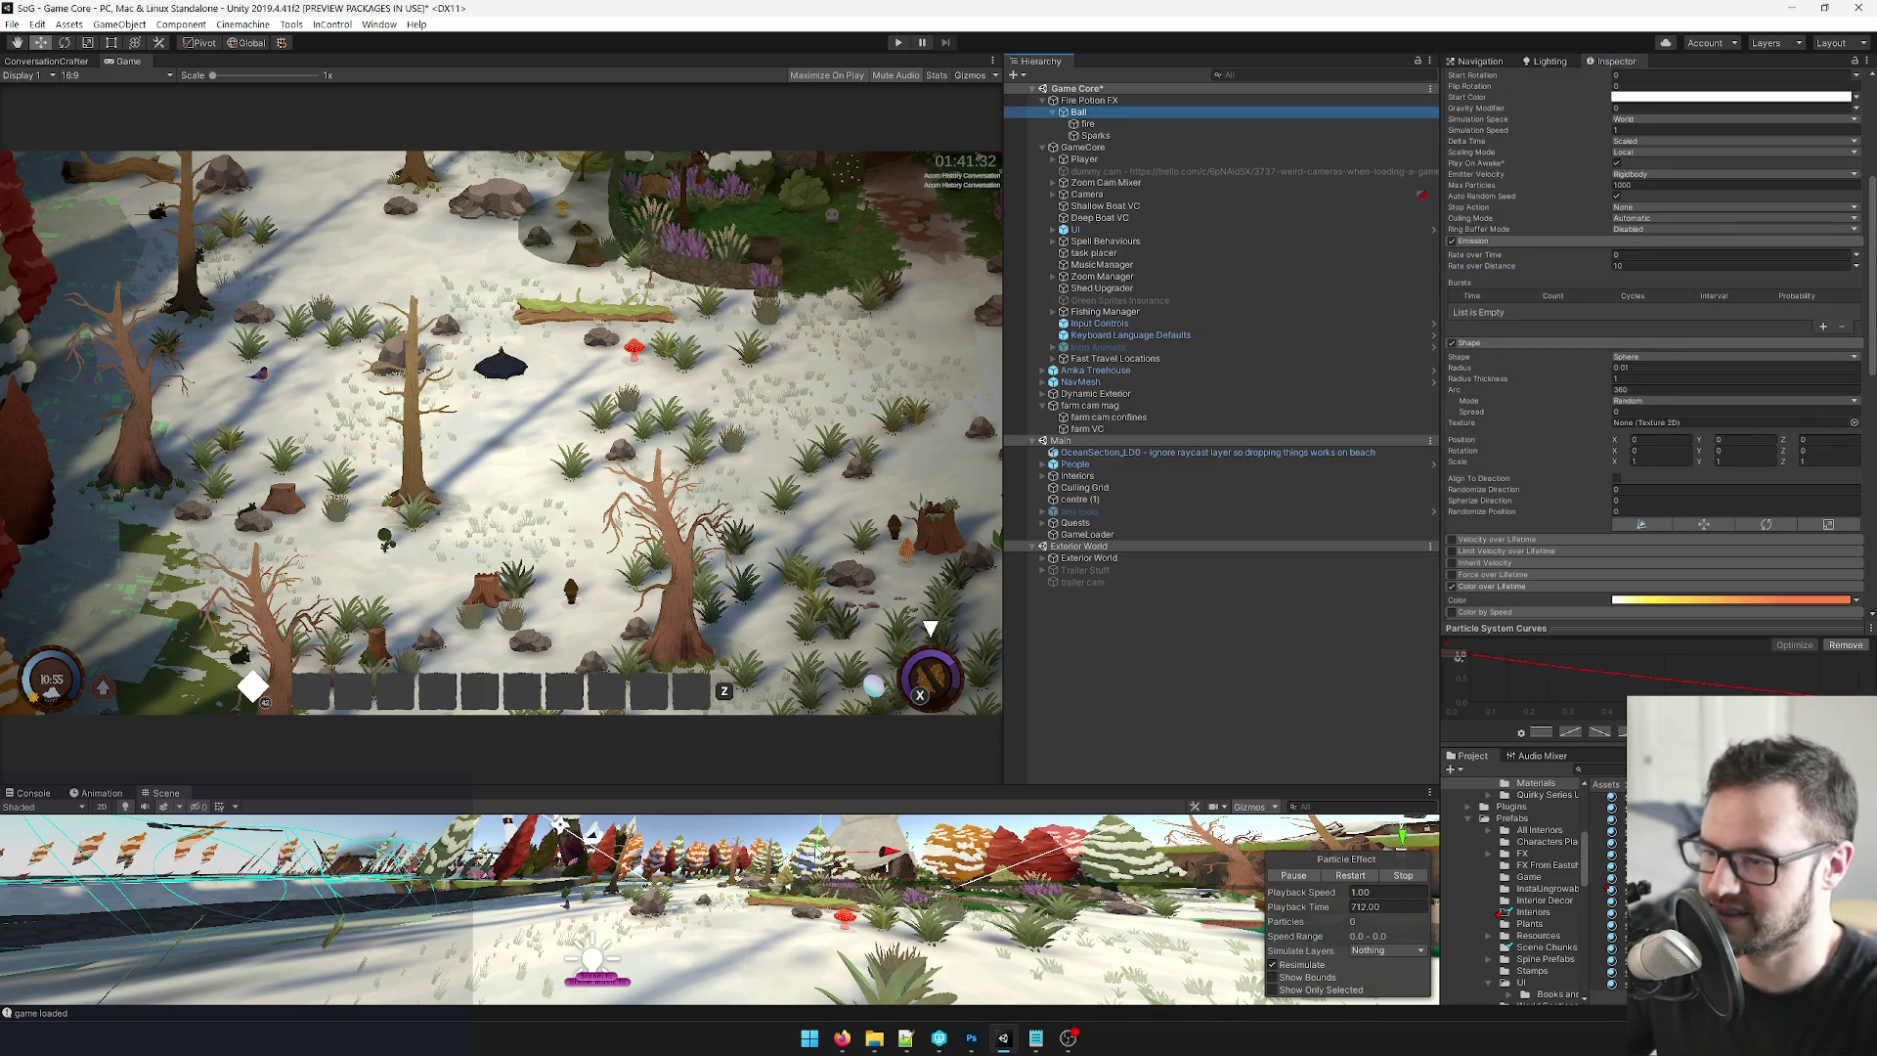
mouse_move(887, 862)
left_mouse_down()
mouse_move(602, 859)
mouse_move(1388, 849)
mouse_move(826, 853)
left_mouse_up()
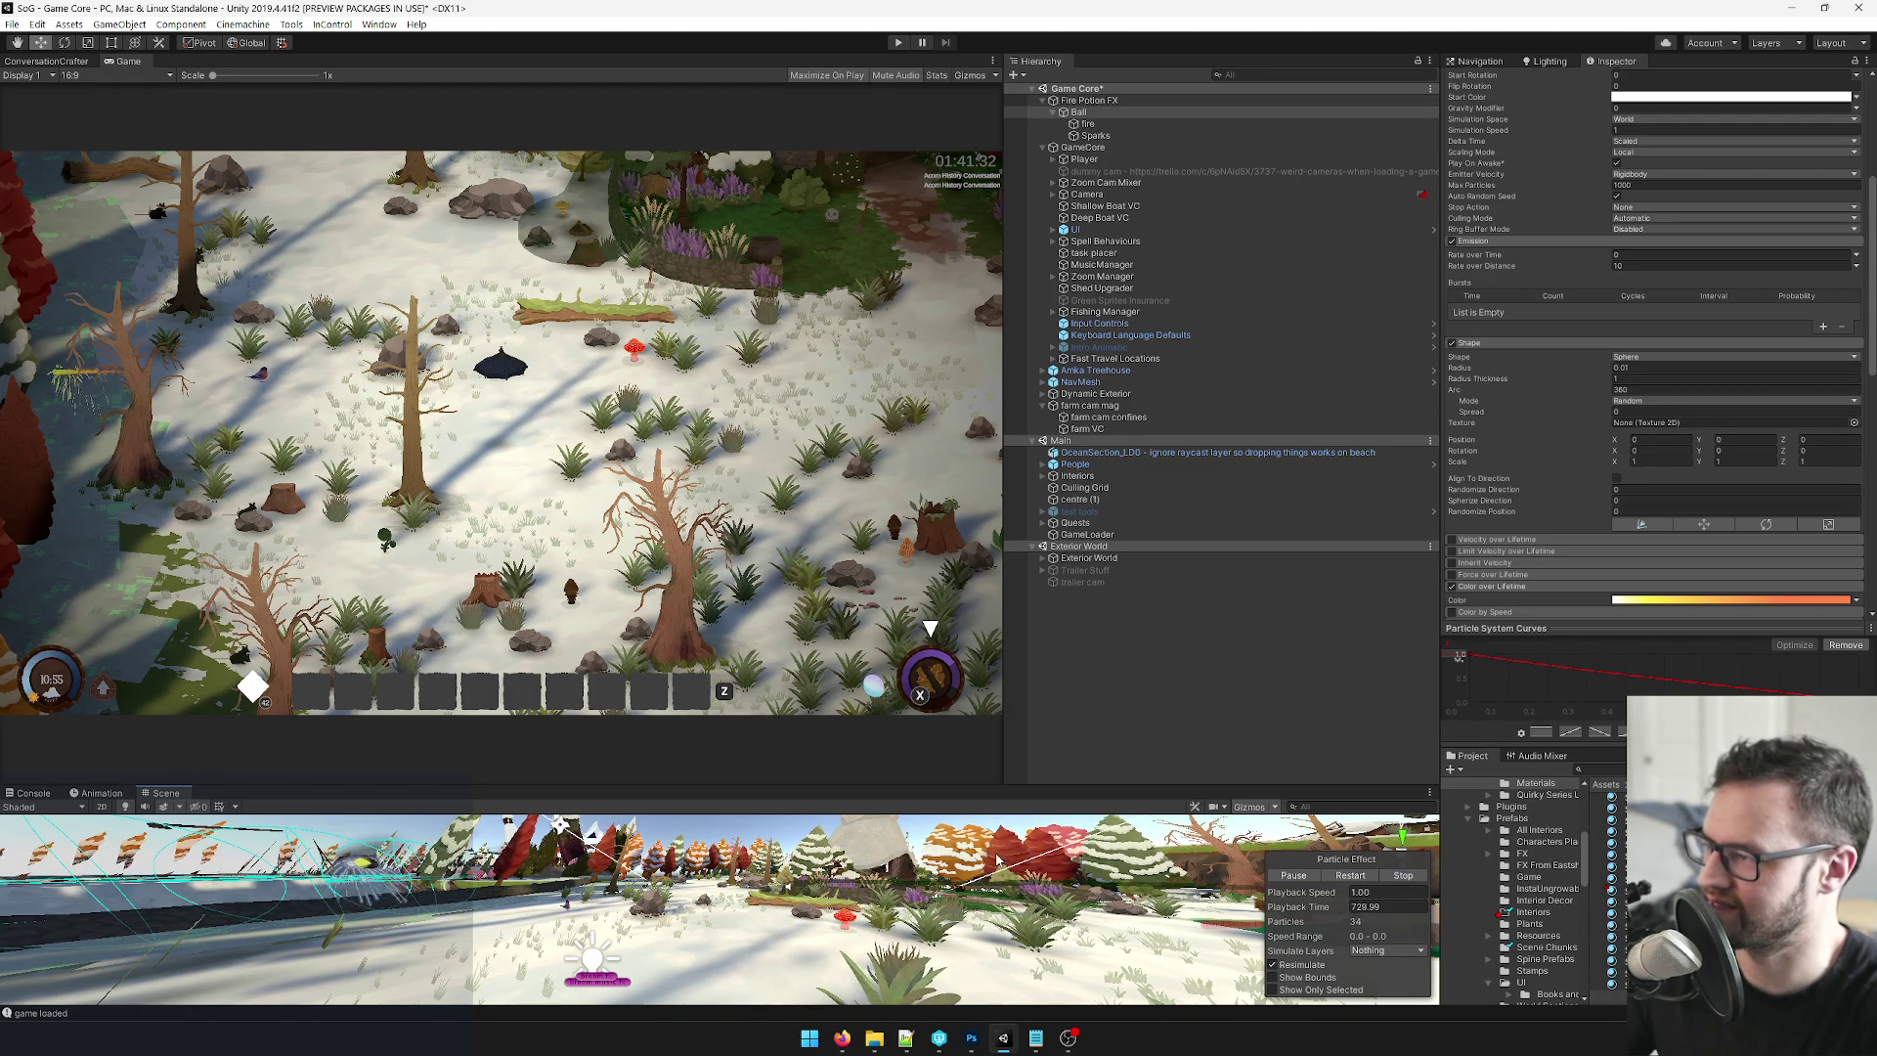
mouse_move(537, 867)
left_mouse_down()
mouse_move(810, 966)
mouse_move(755, 900)
left_mouse_up()
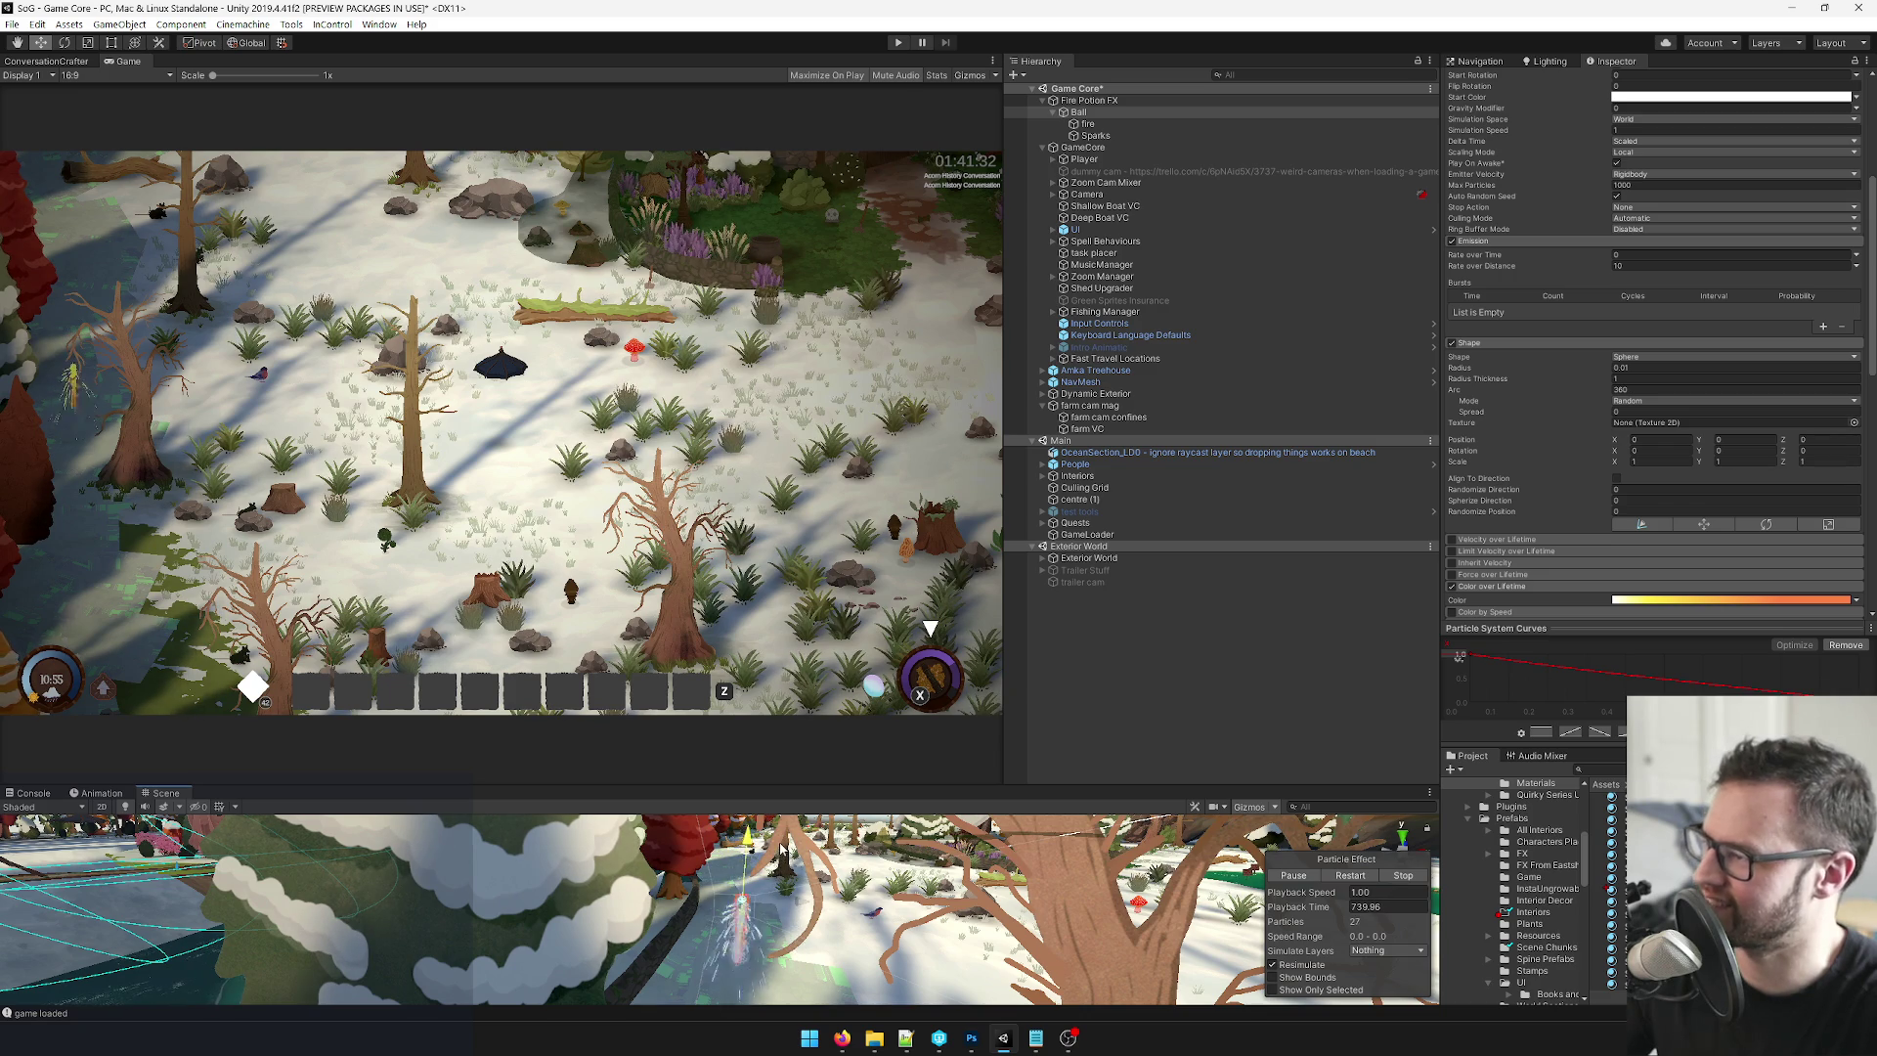
left_click(1105, 136)
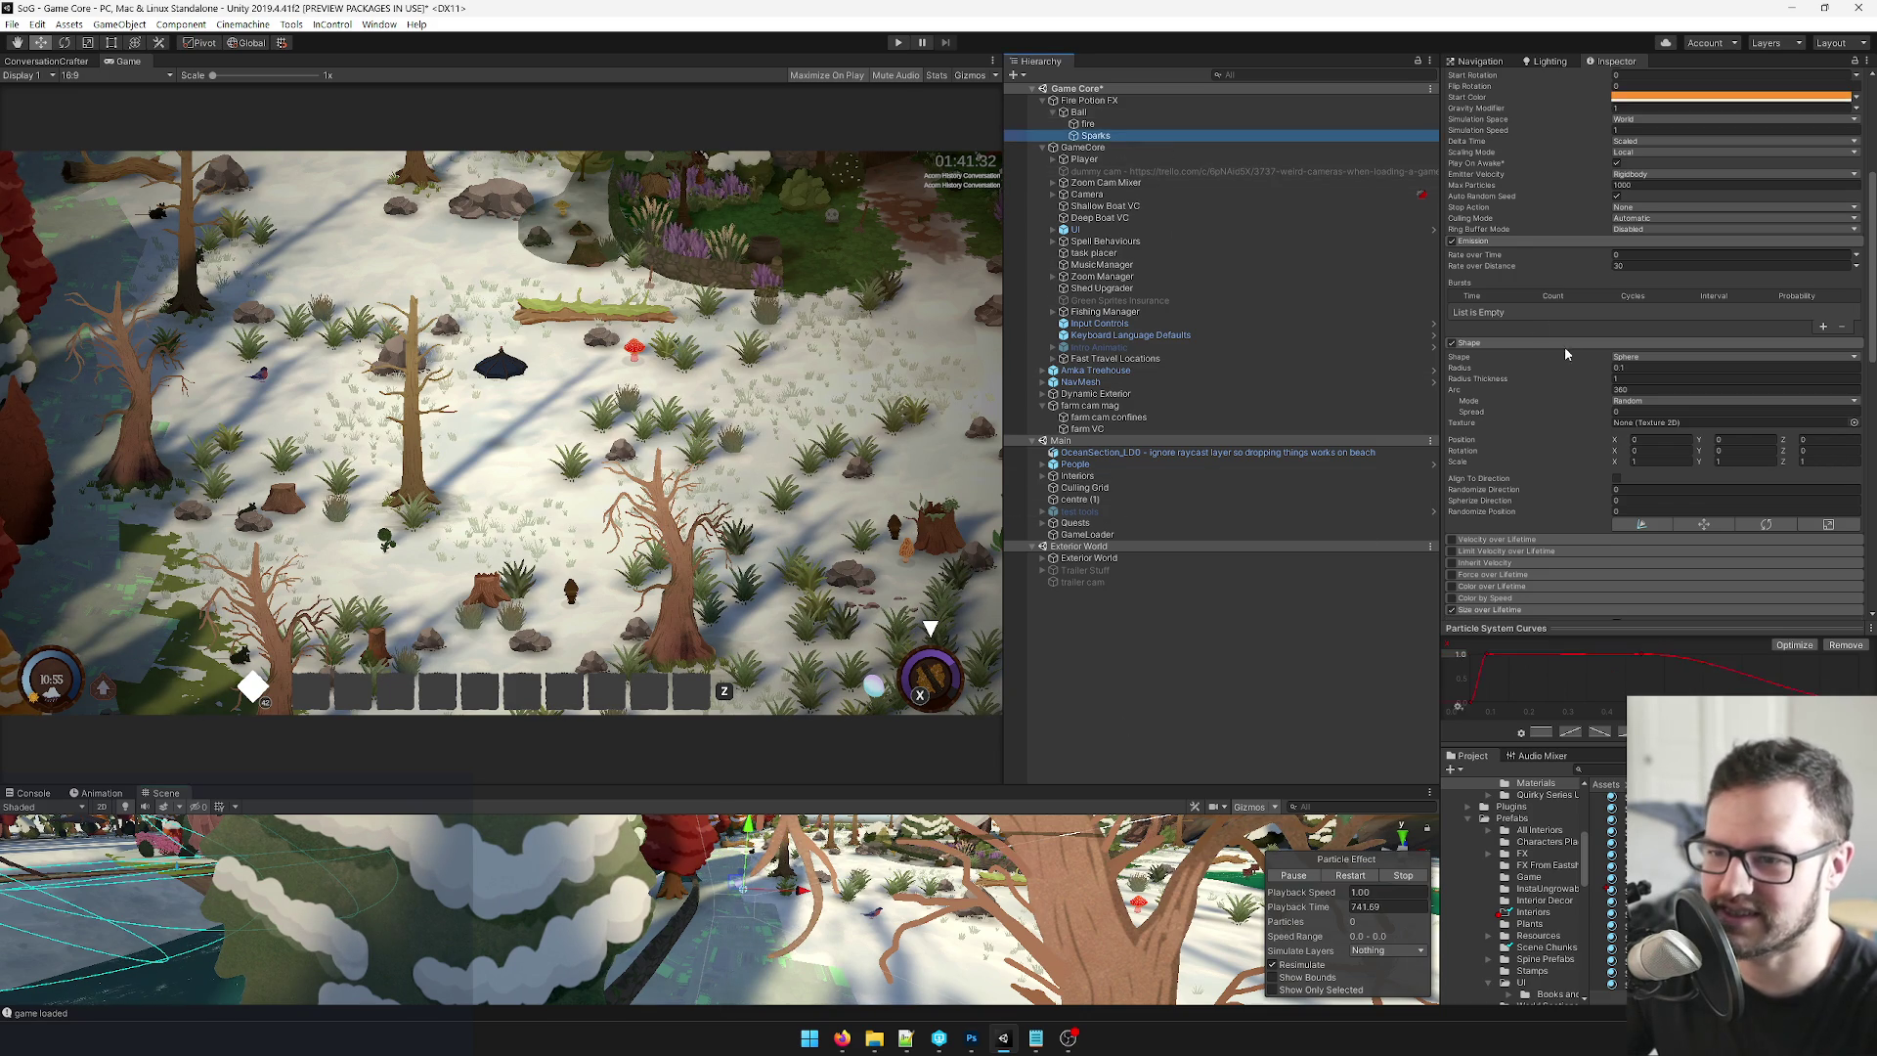
Set the Sparks' trail lifetime to 5.
scroll(1658, 320, "down", 5)
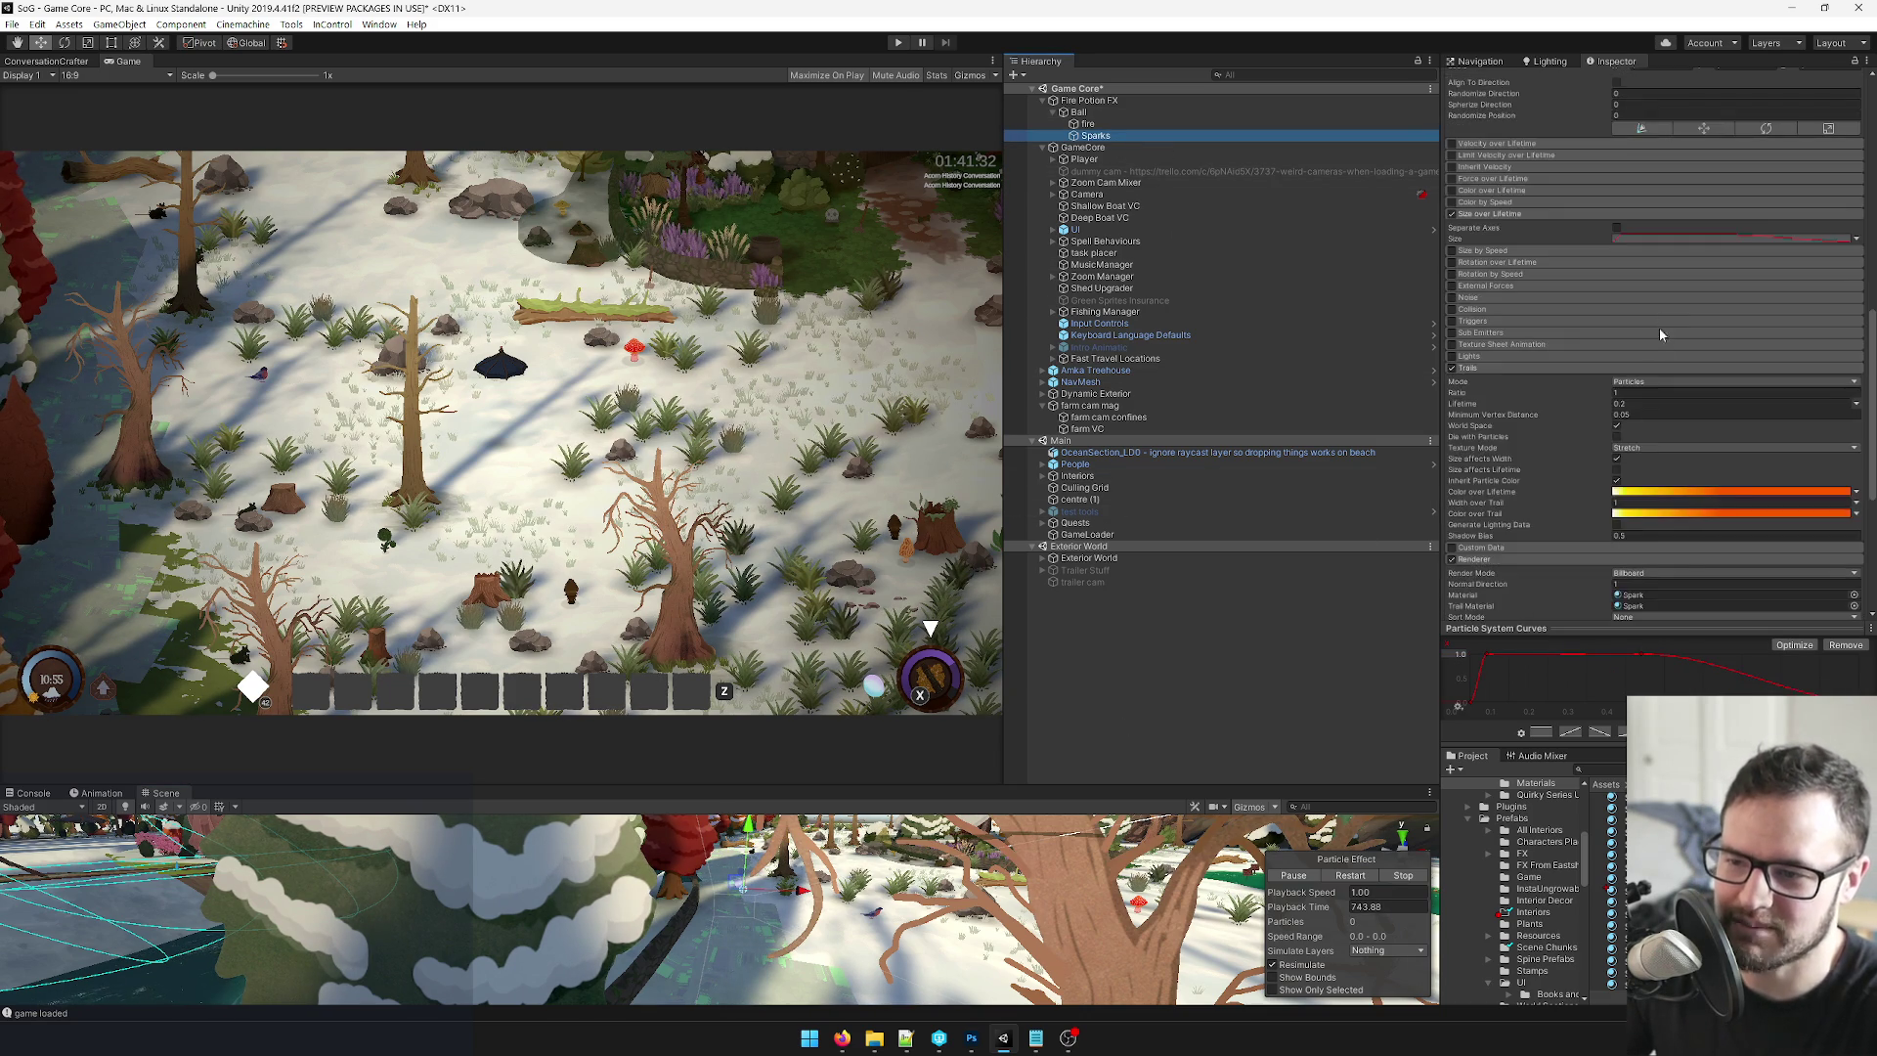
left_click(1636, 403)
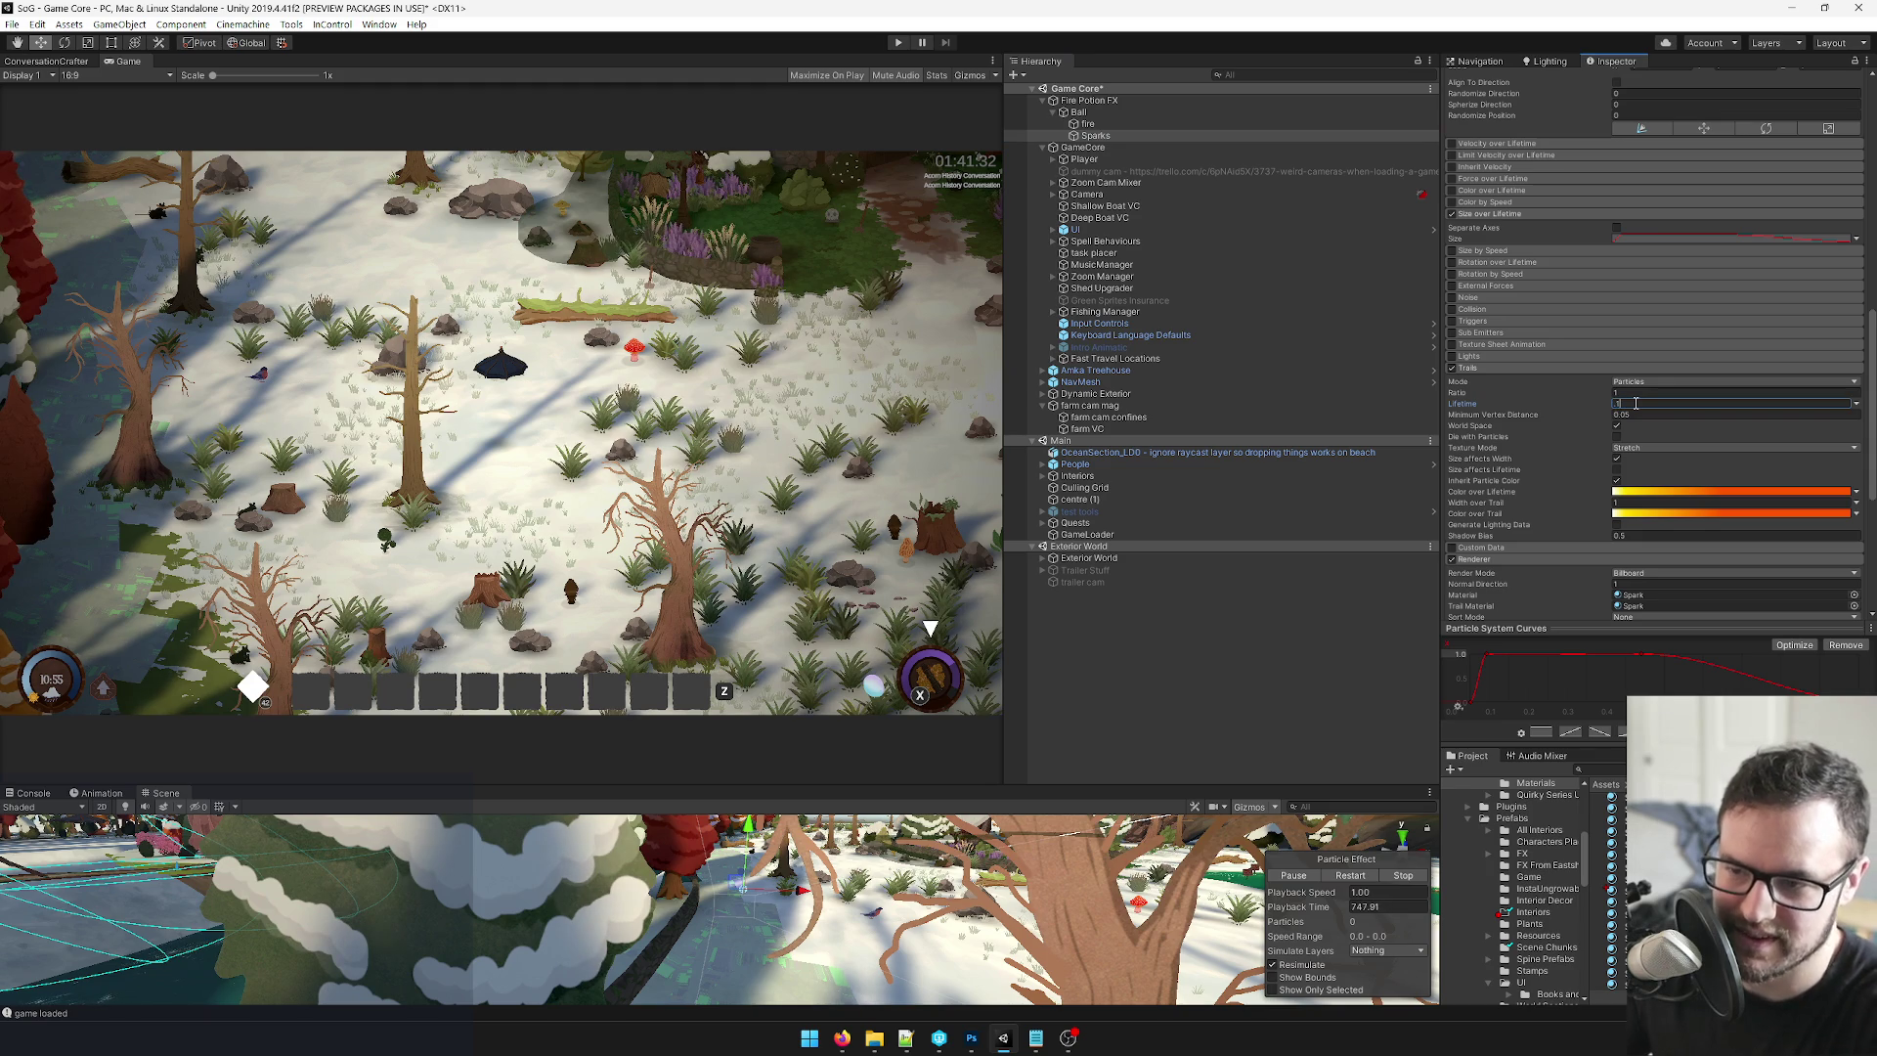
scroll(1643, 411, "up", 8)
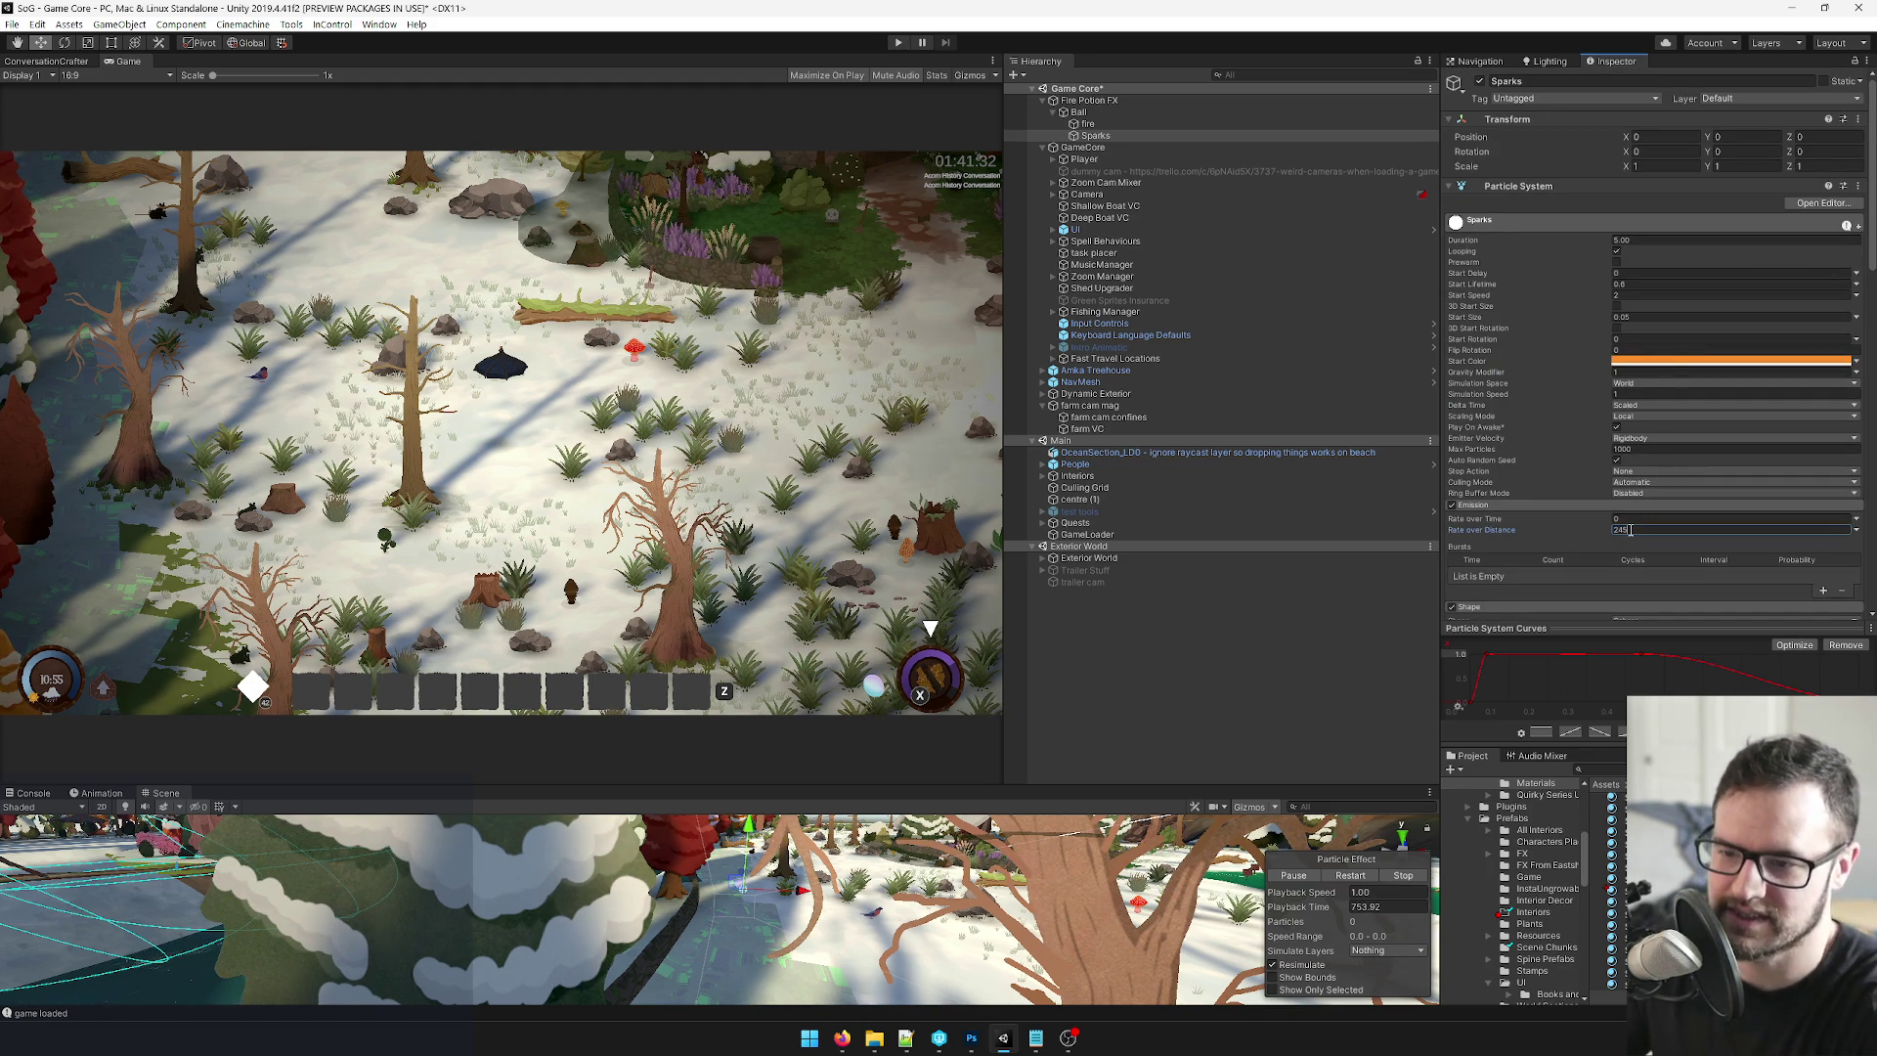
type("5")
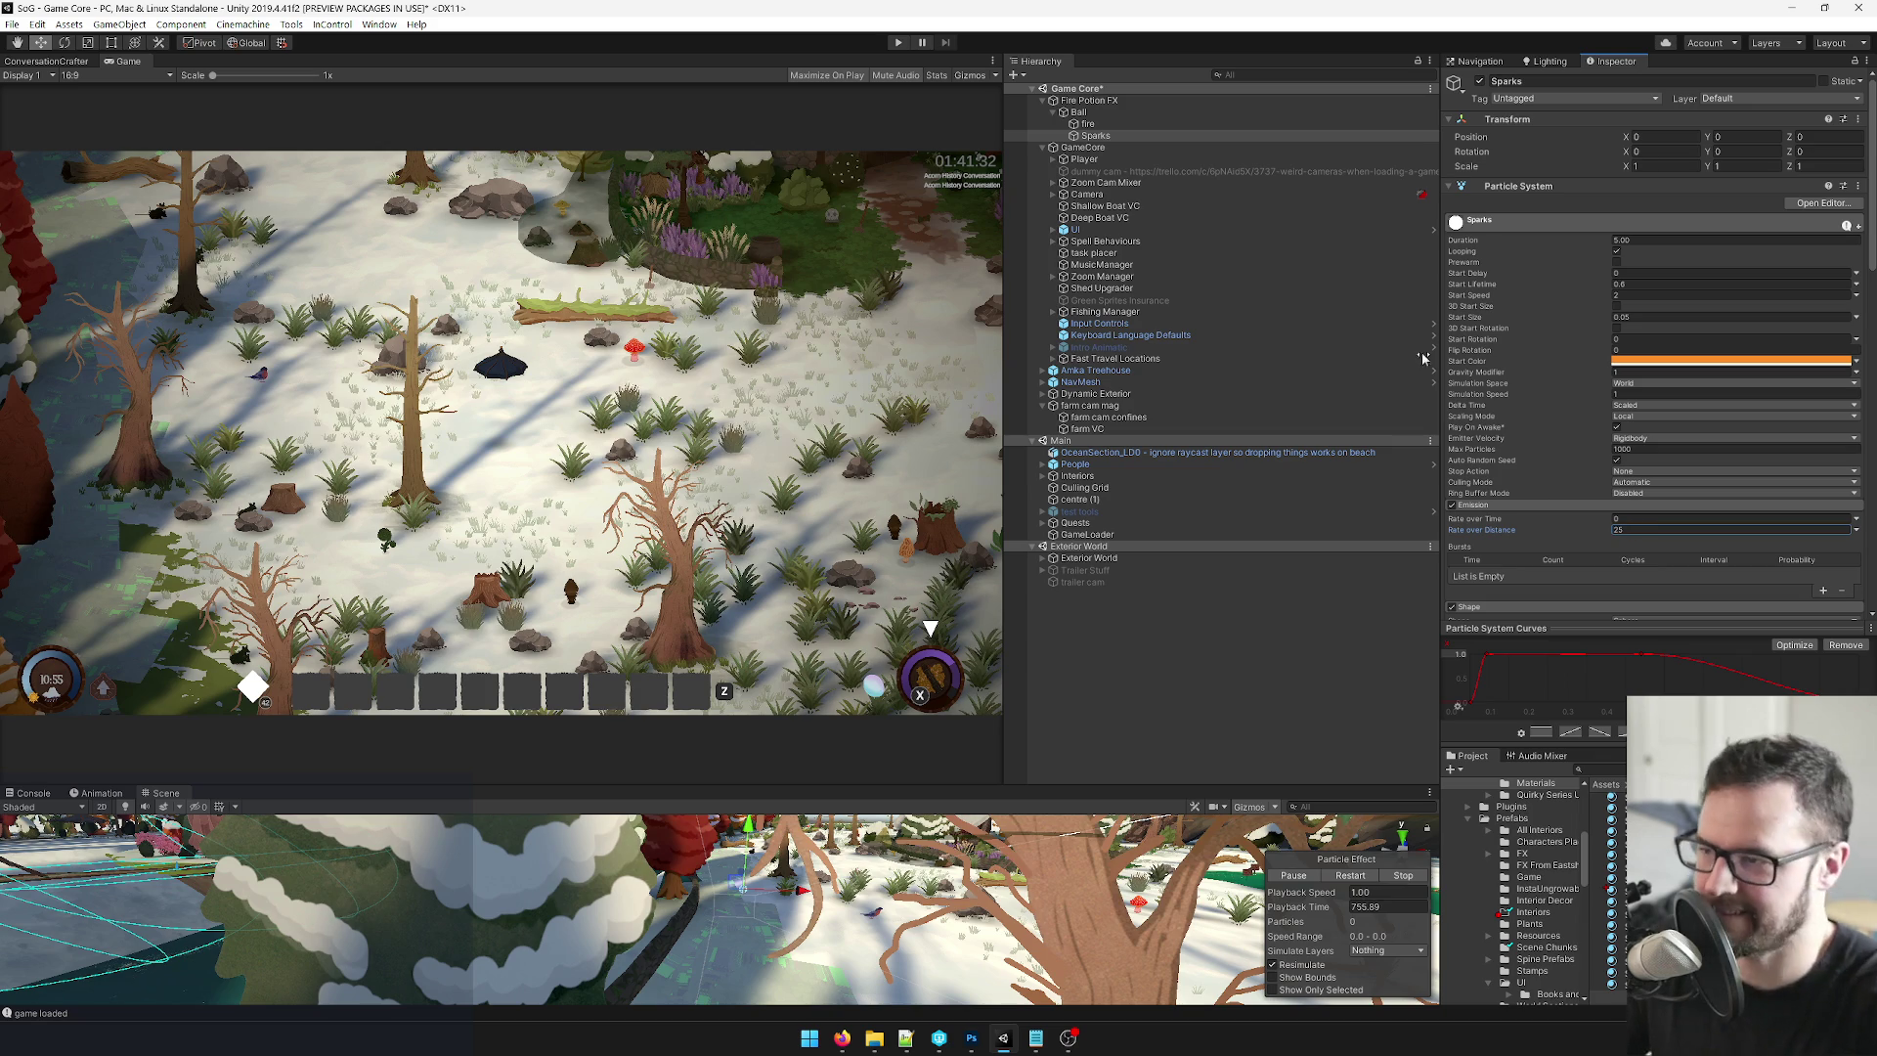
Test-move the Ball and undo it, then set the Sparks' Rate over Distance to 2.
left_click(1080, 115)
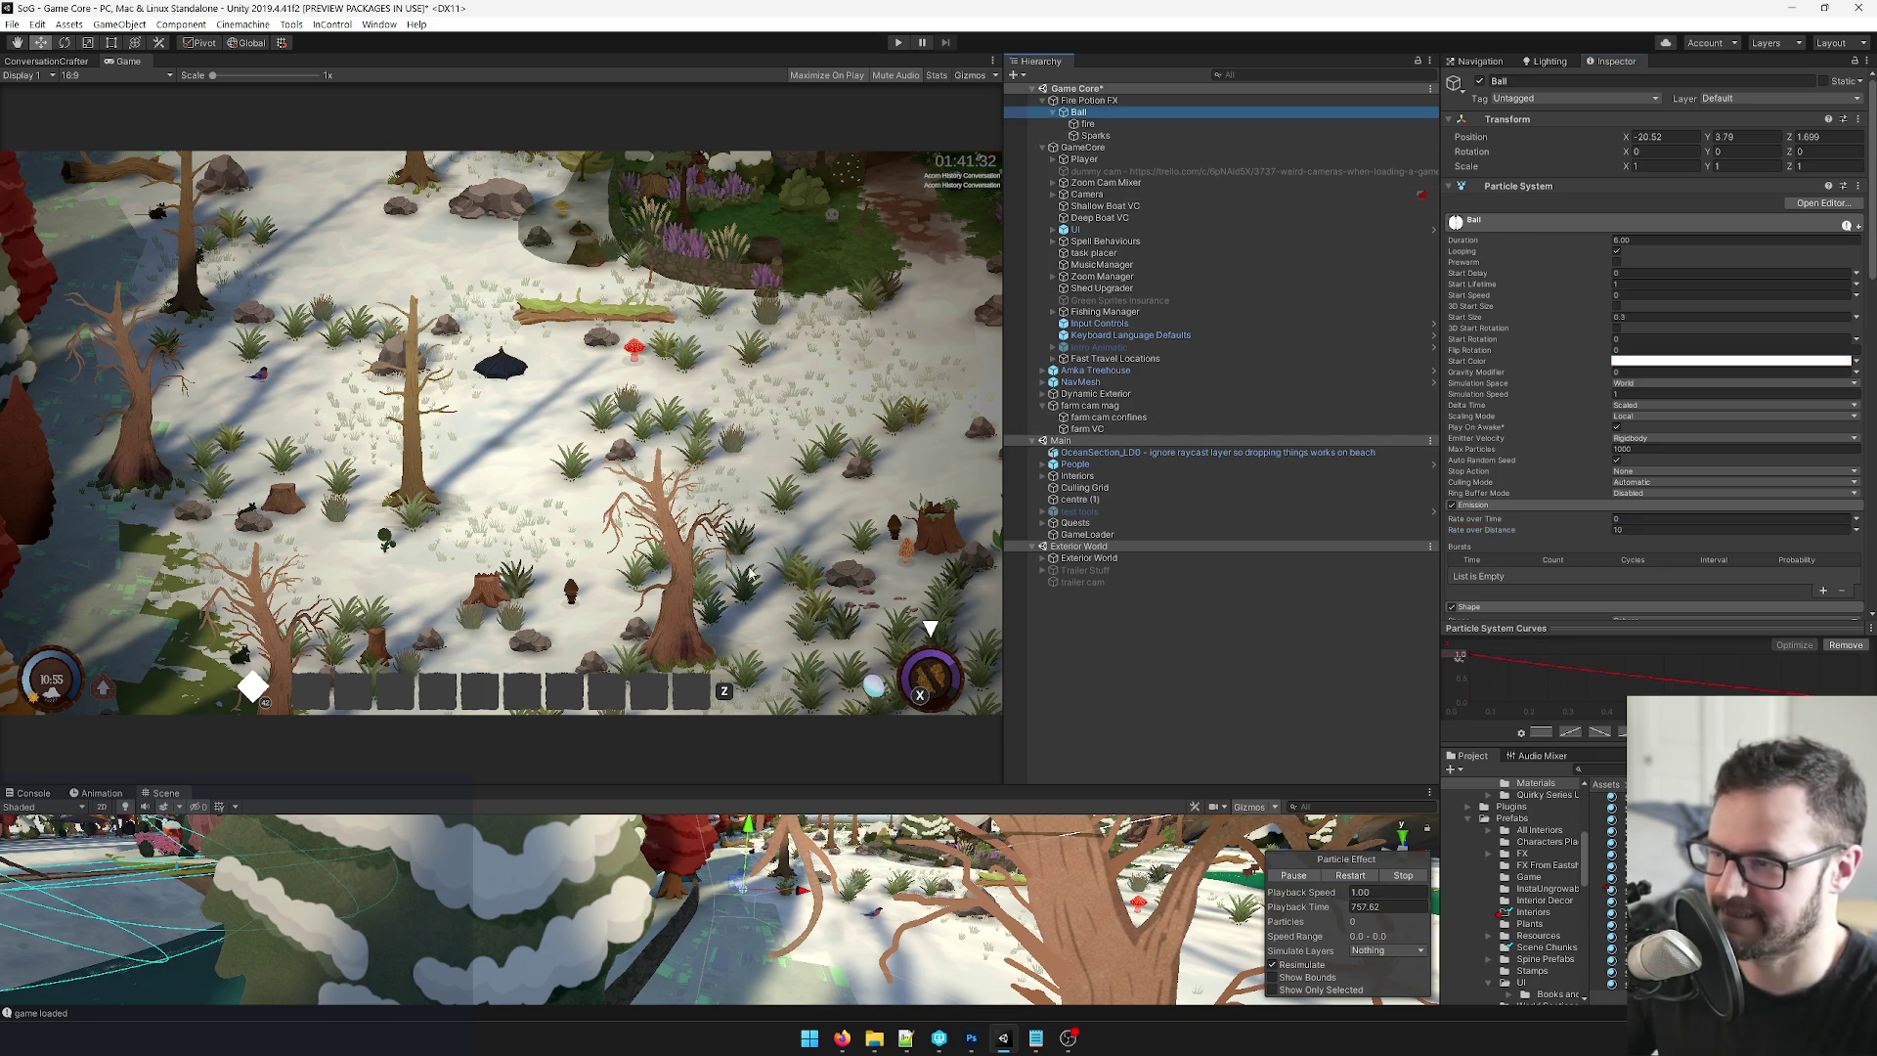
left_click_drag(794, 891, 761, 892)
key("ctrl+z")
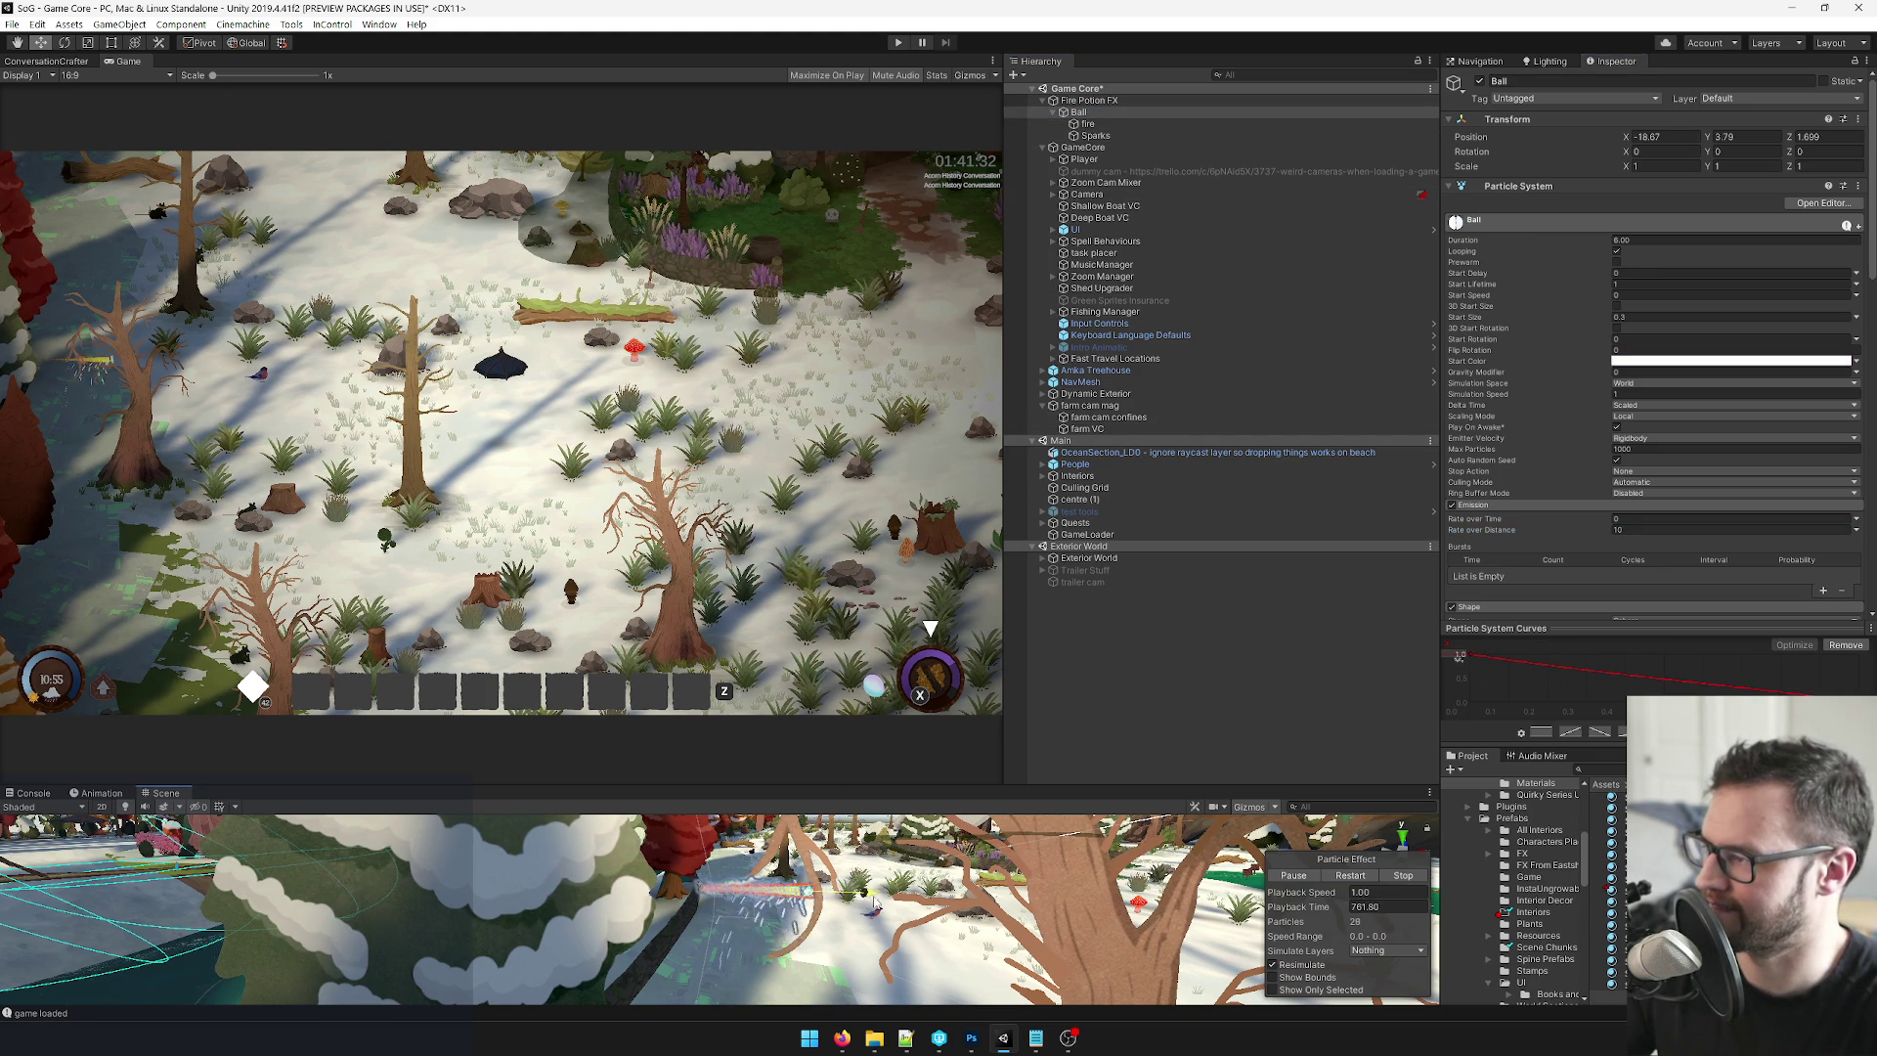
left_click(1095, 136)
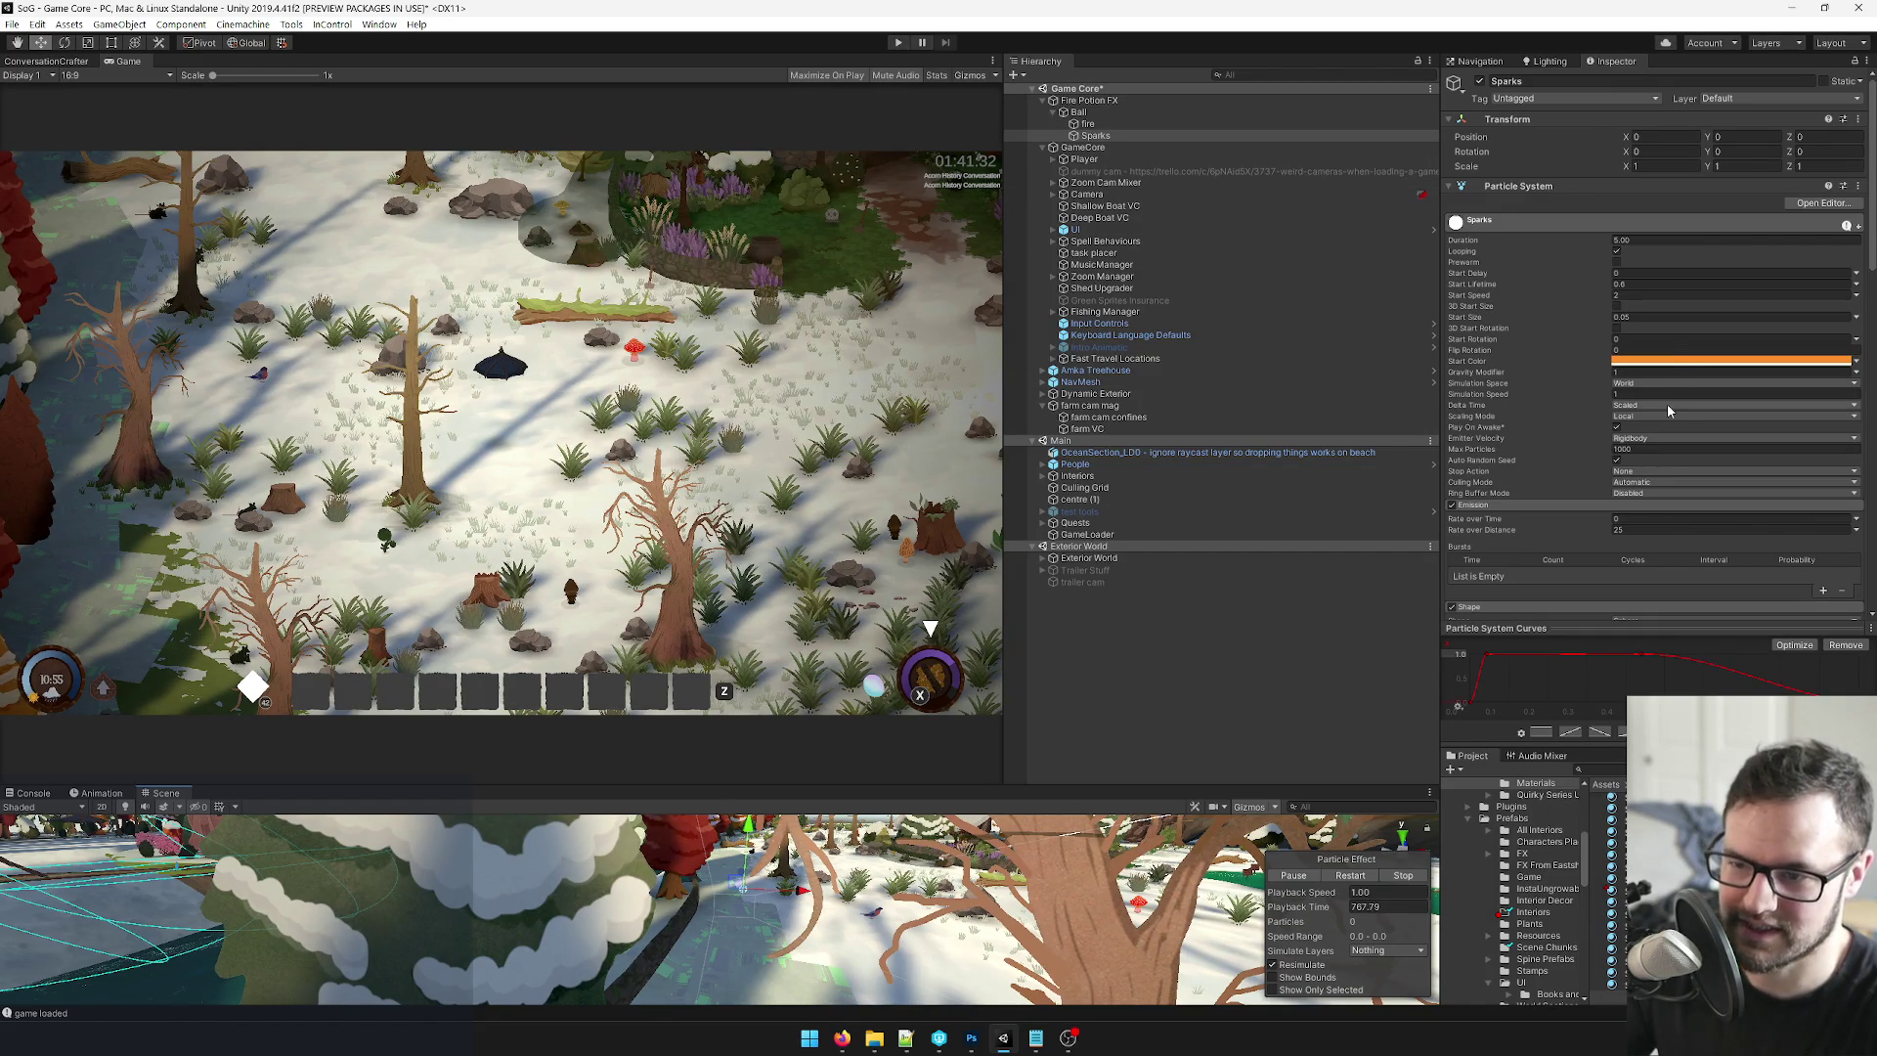
left_click(1643, 529)
type("2")
Reset the Ball's Transform position to X 0 and Z 0.
left_click(1222, 111)
left_click(1652, 137)
type("0")
left_click(1811, 135)
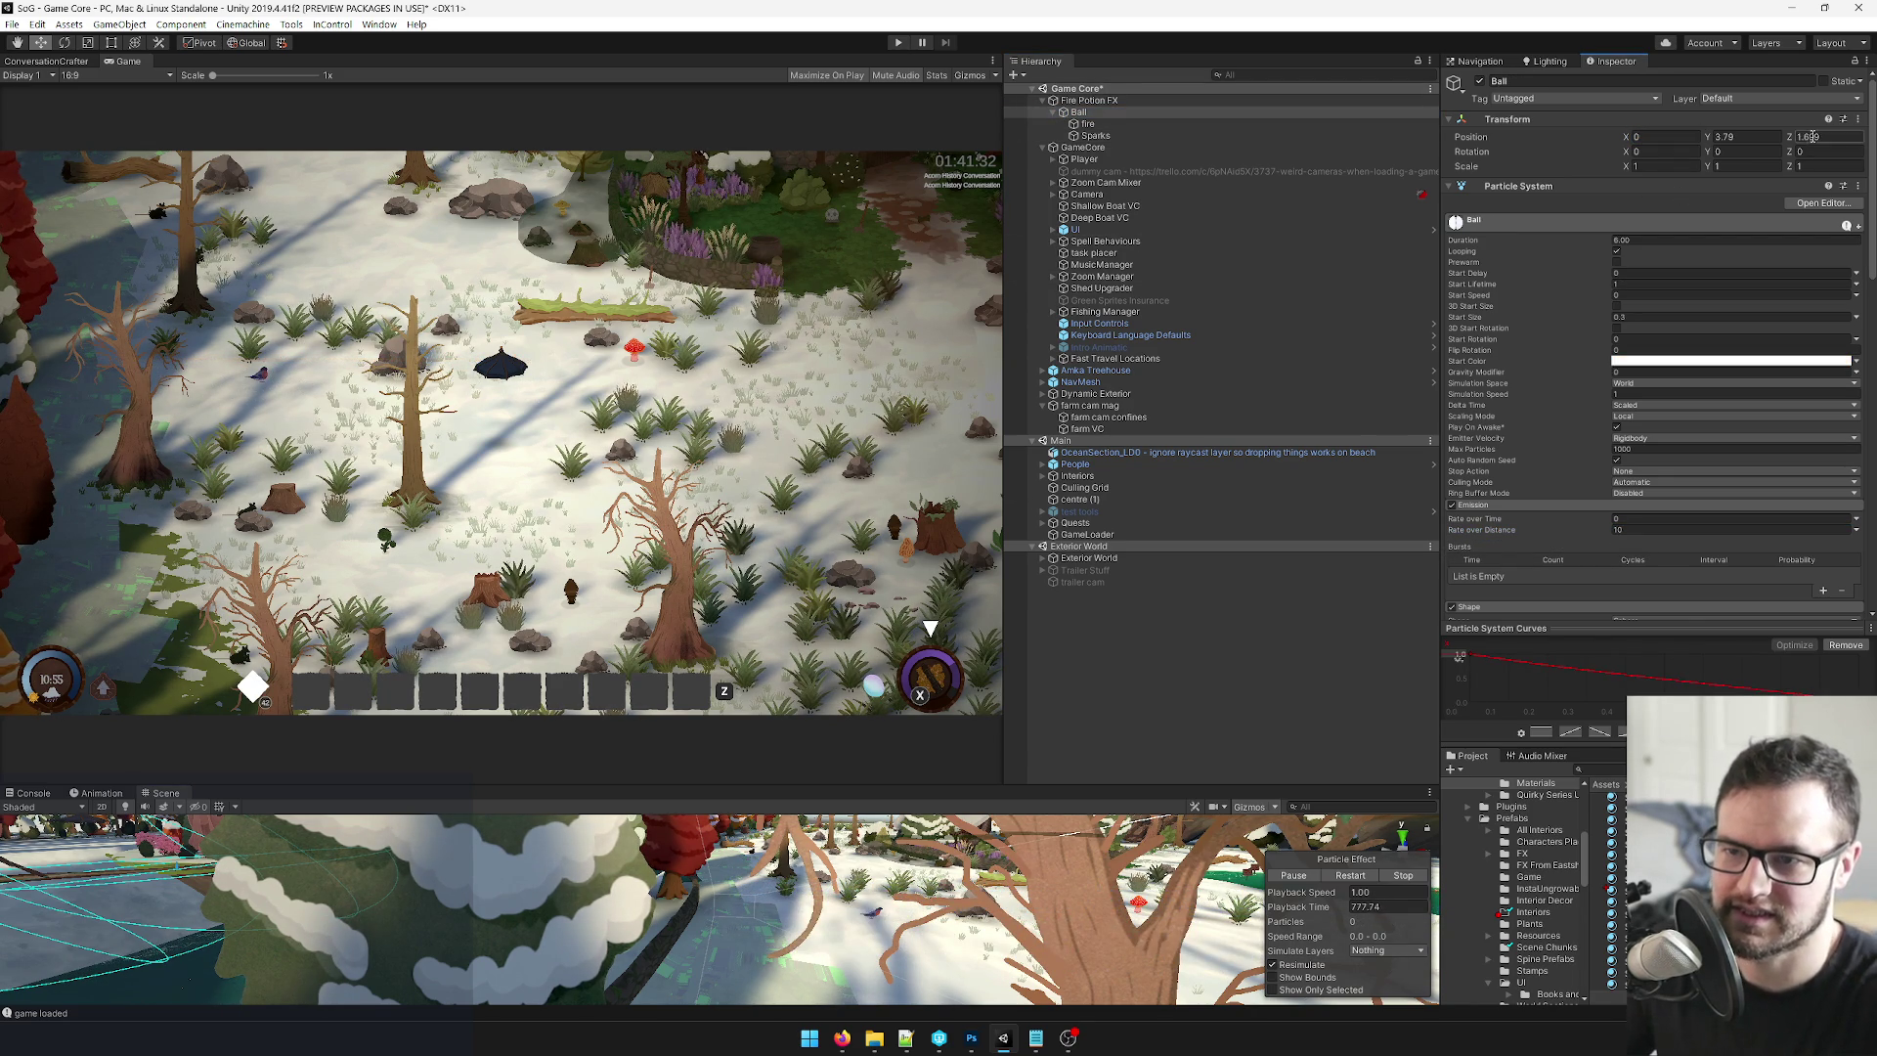
type("0")
key("Return")
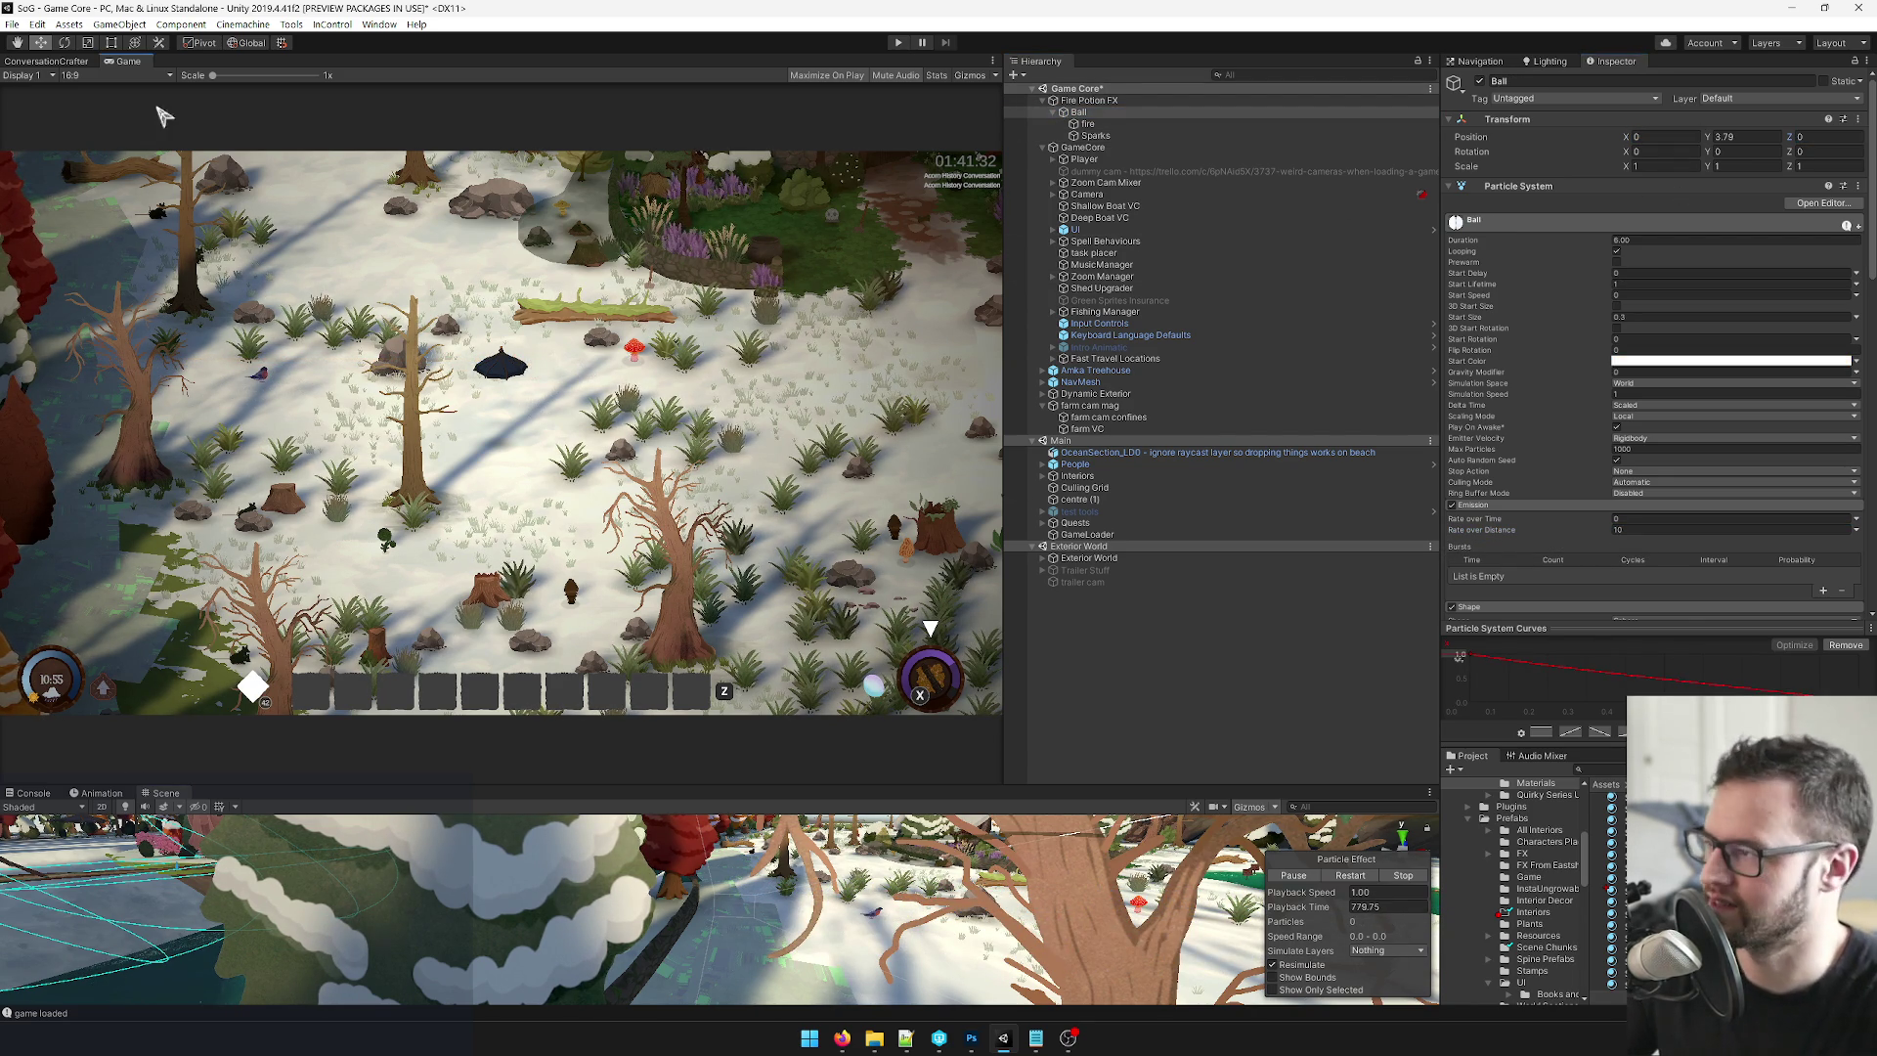
Dock the Scene view beside the Game tab, frame a top-down view of the island, and switch to Game.
left_click_drag(167, 793, 185, 63)
mouse_move(701, 367)
left_mouse_down()
mouse_move(579, 410)
mouse_move(955, 633)
left_mouse_up()
mouse_move(469, 460)
left_mouse_down()
mouse_move(909, 470)
mouse_move(591, 466)
left_mouse_up()
key("f")
mouse_move(501, 330)
left_mouse_down()
mouse_move(460, 351)
mouse_move(756, 303)
mouse_move(372, 259)
left_mouse_up()
key("ctrl+2")
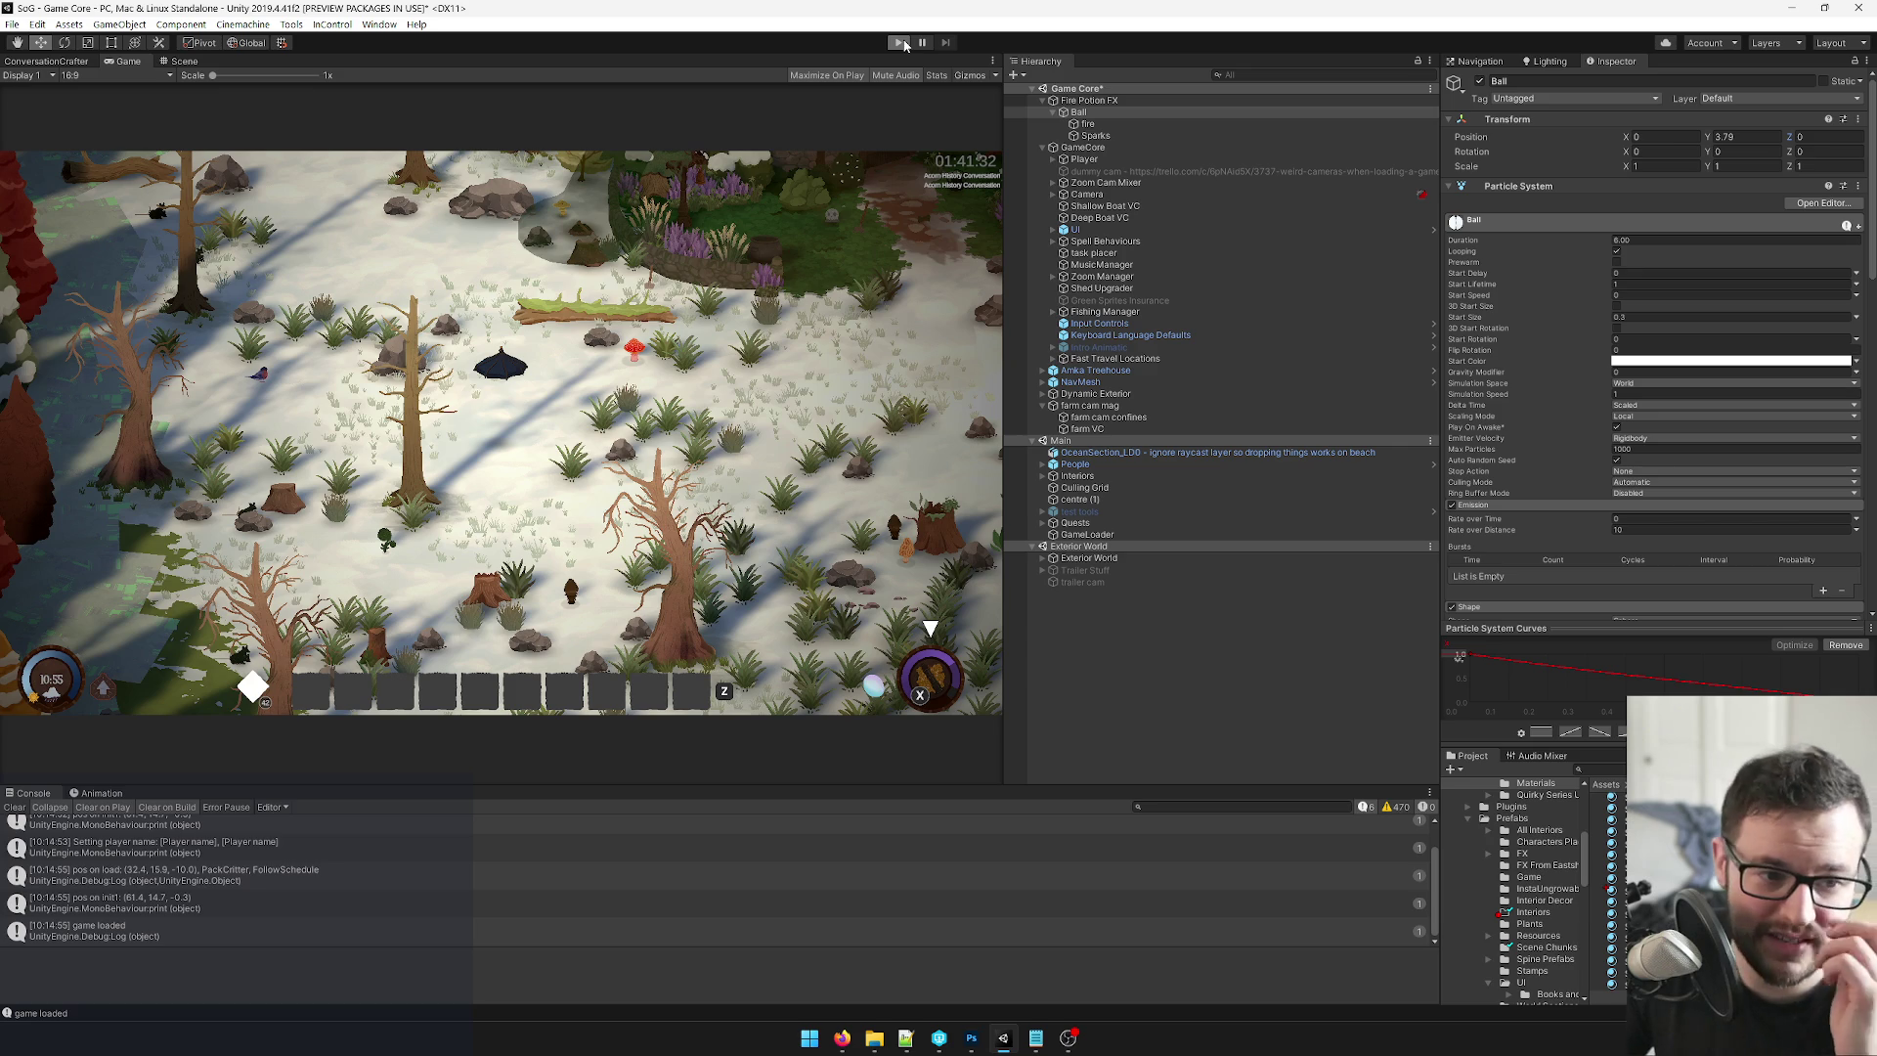
left_click(901, 43)
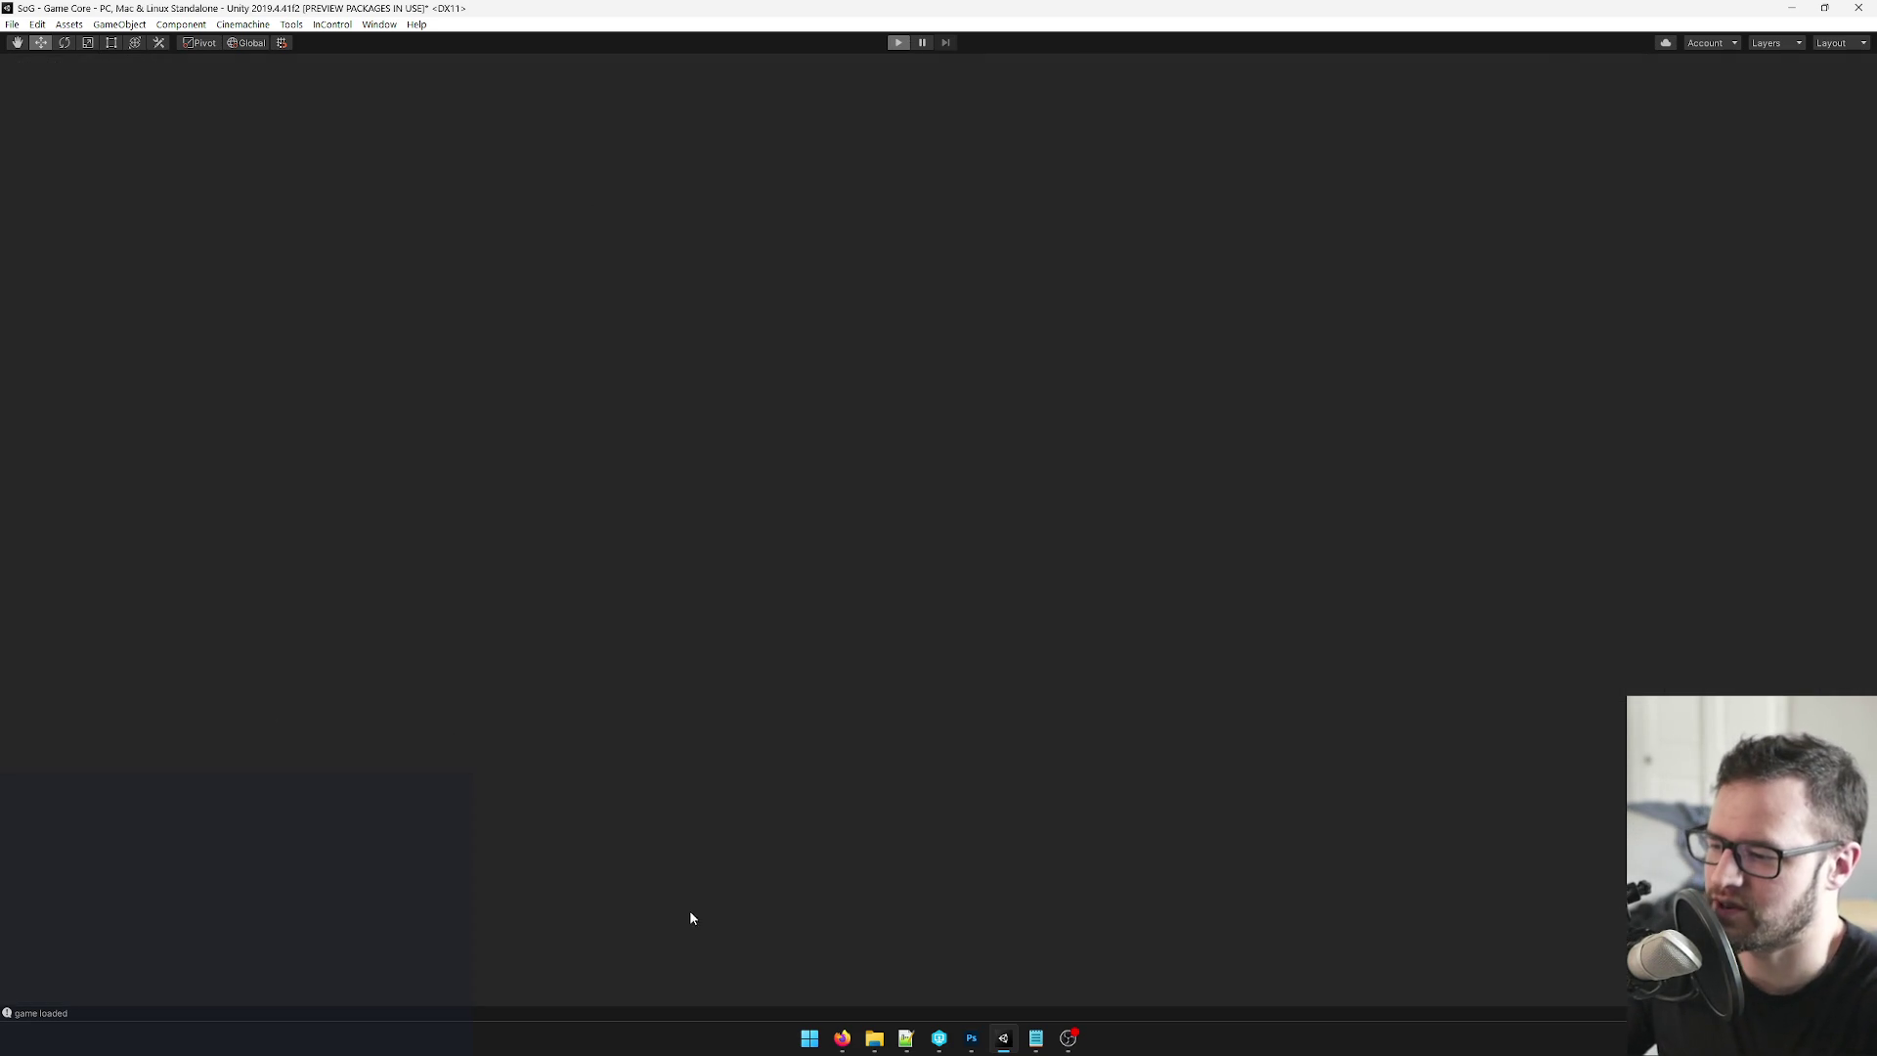
Restore the editor layout, parent Ball under Player, and maximize the Game view again.
mouse_move(845, 1039)
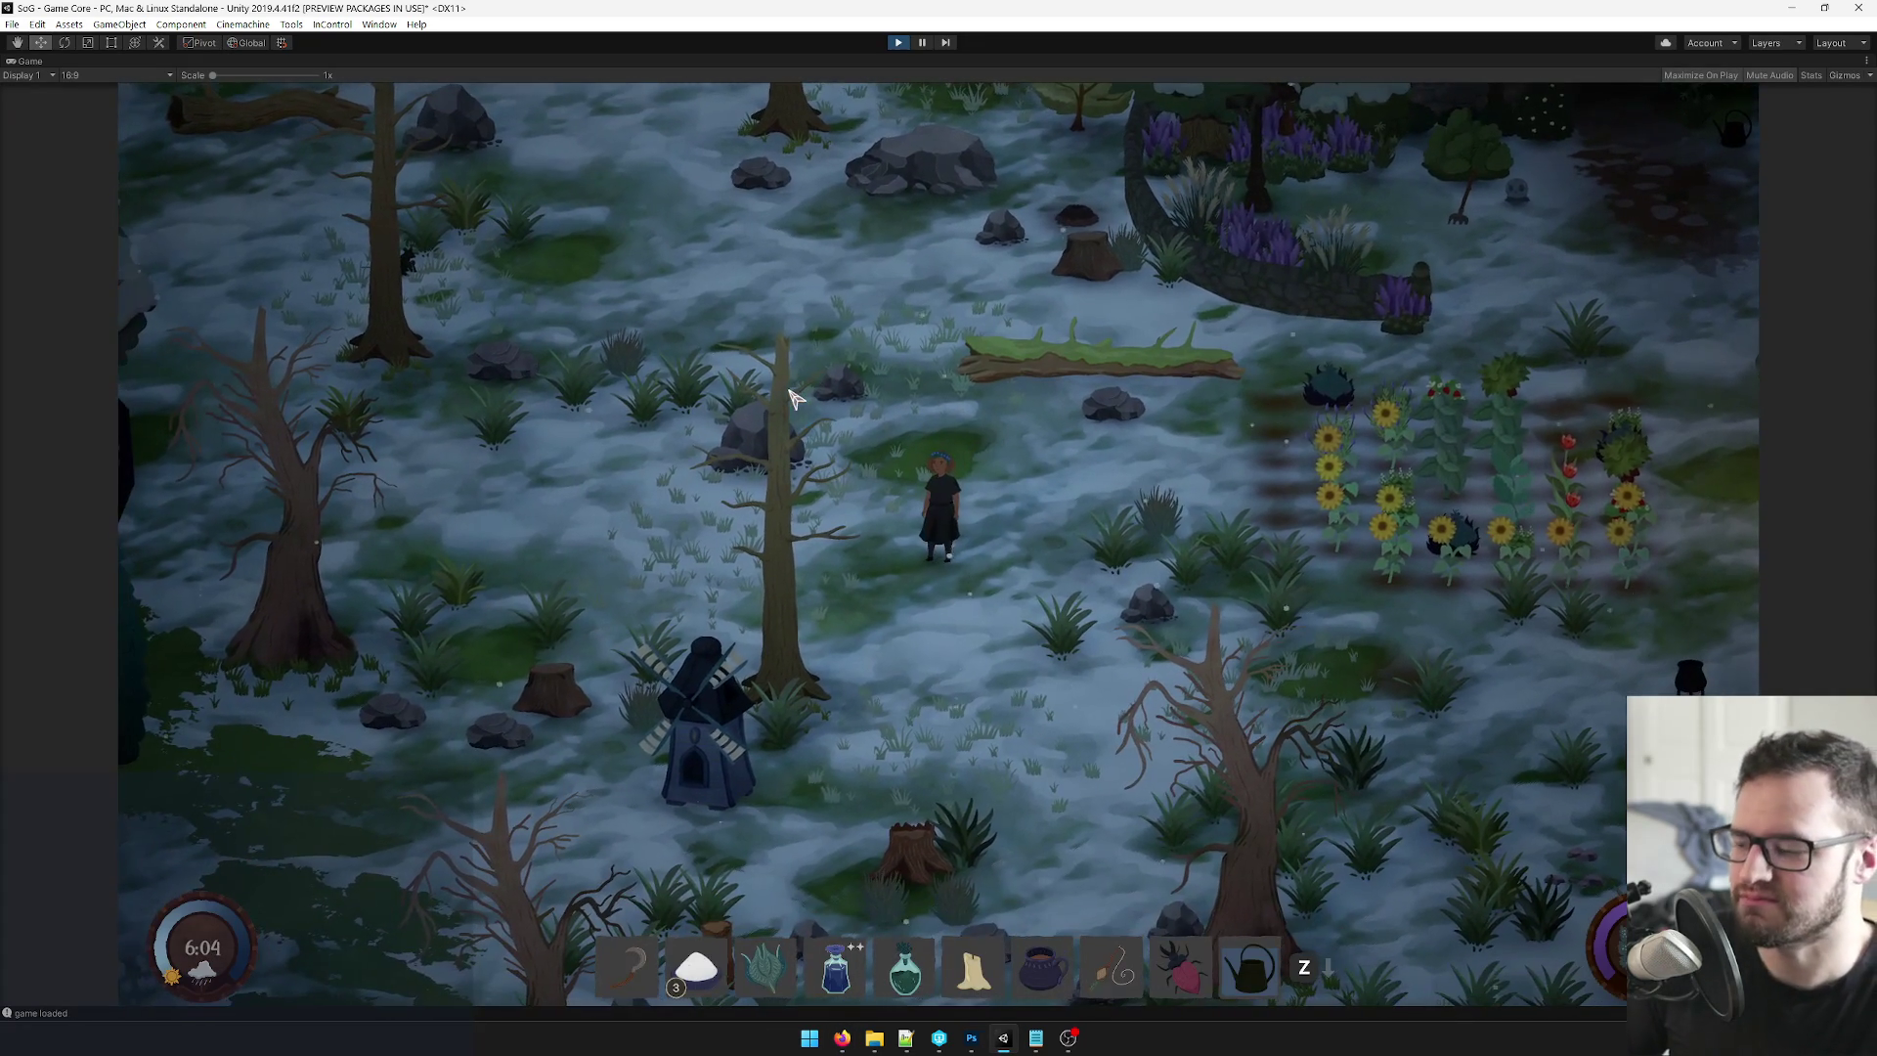
right_click(29, 61)
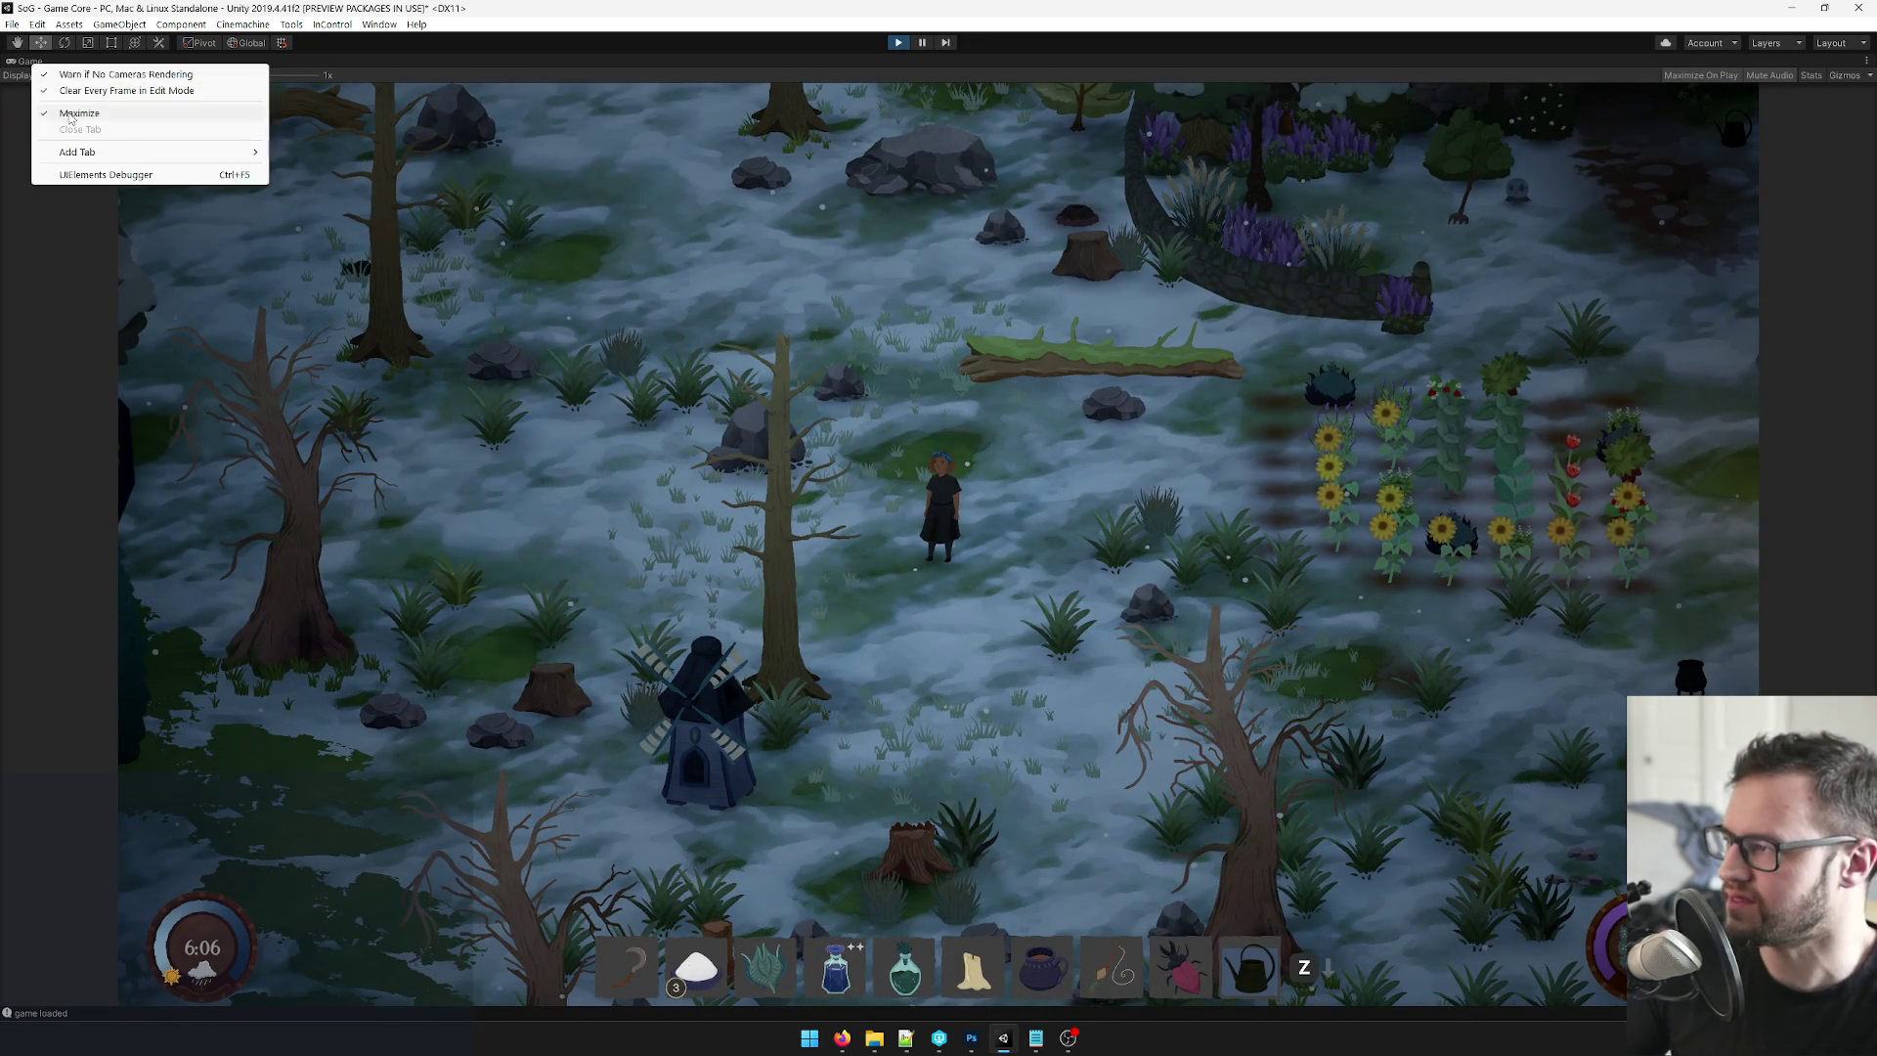
left_click(125, 117)
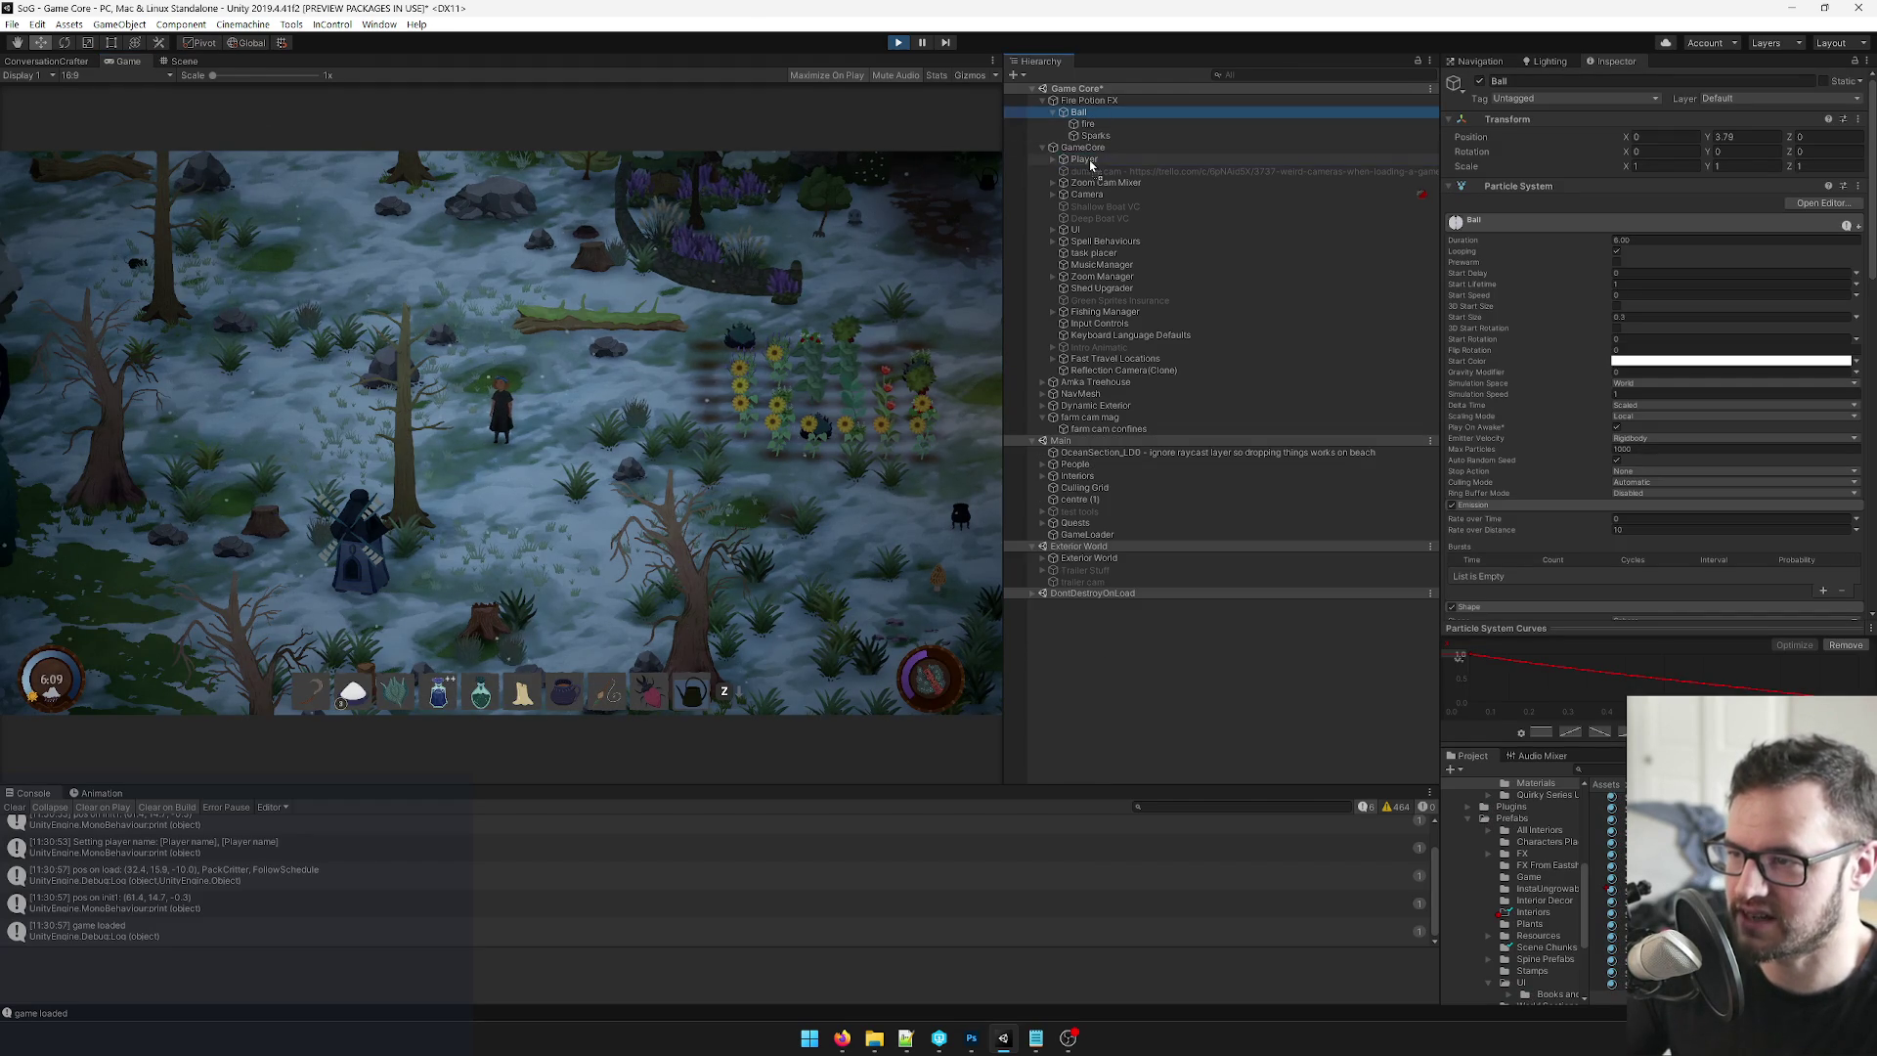
left_click_drag(1091, 166, 1093, 167)
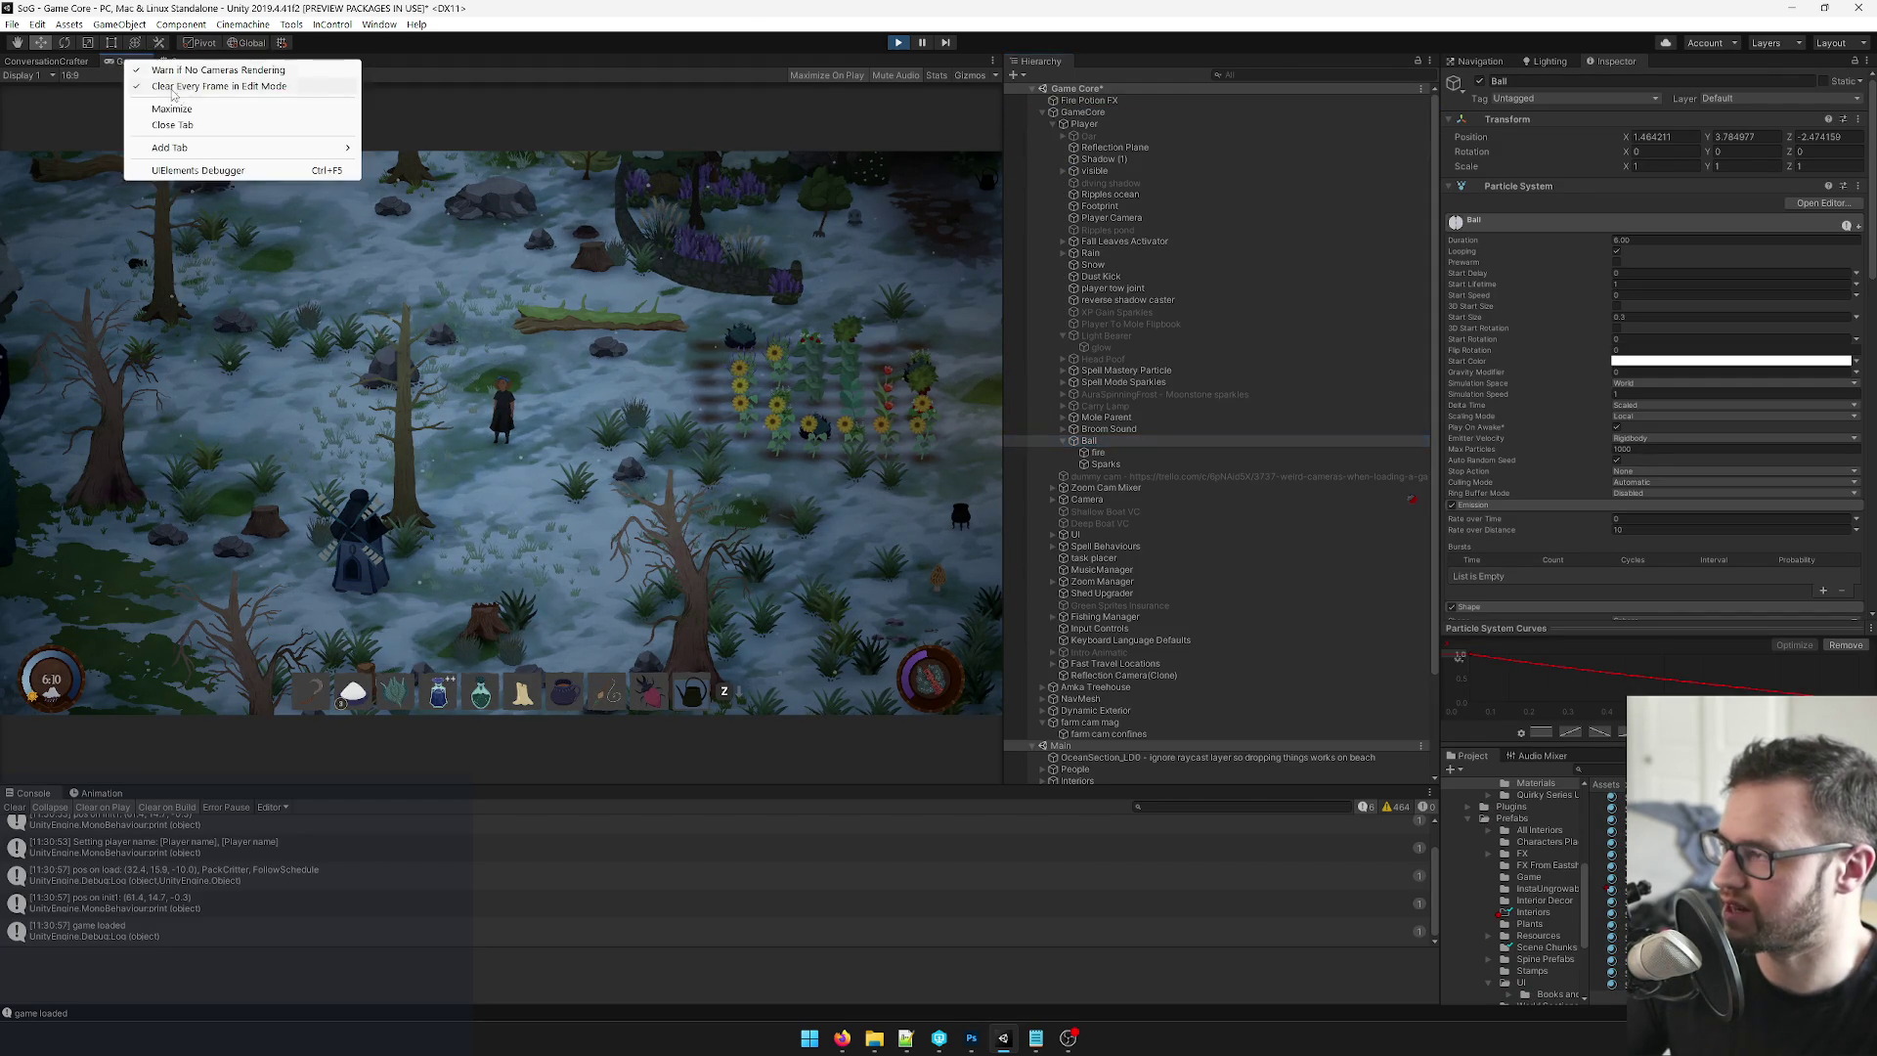
left_click(182, 111)
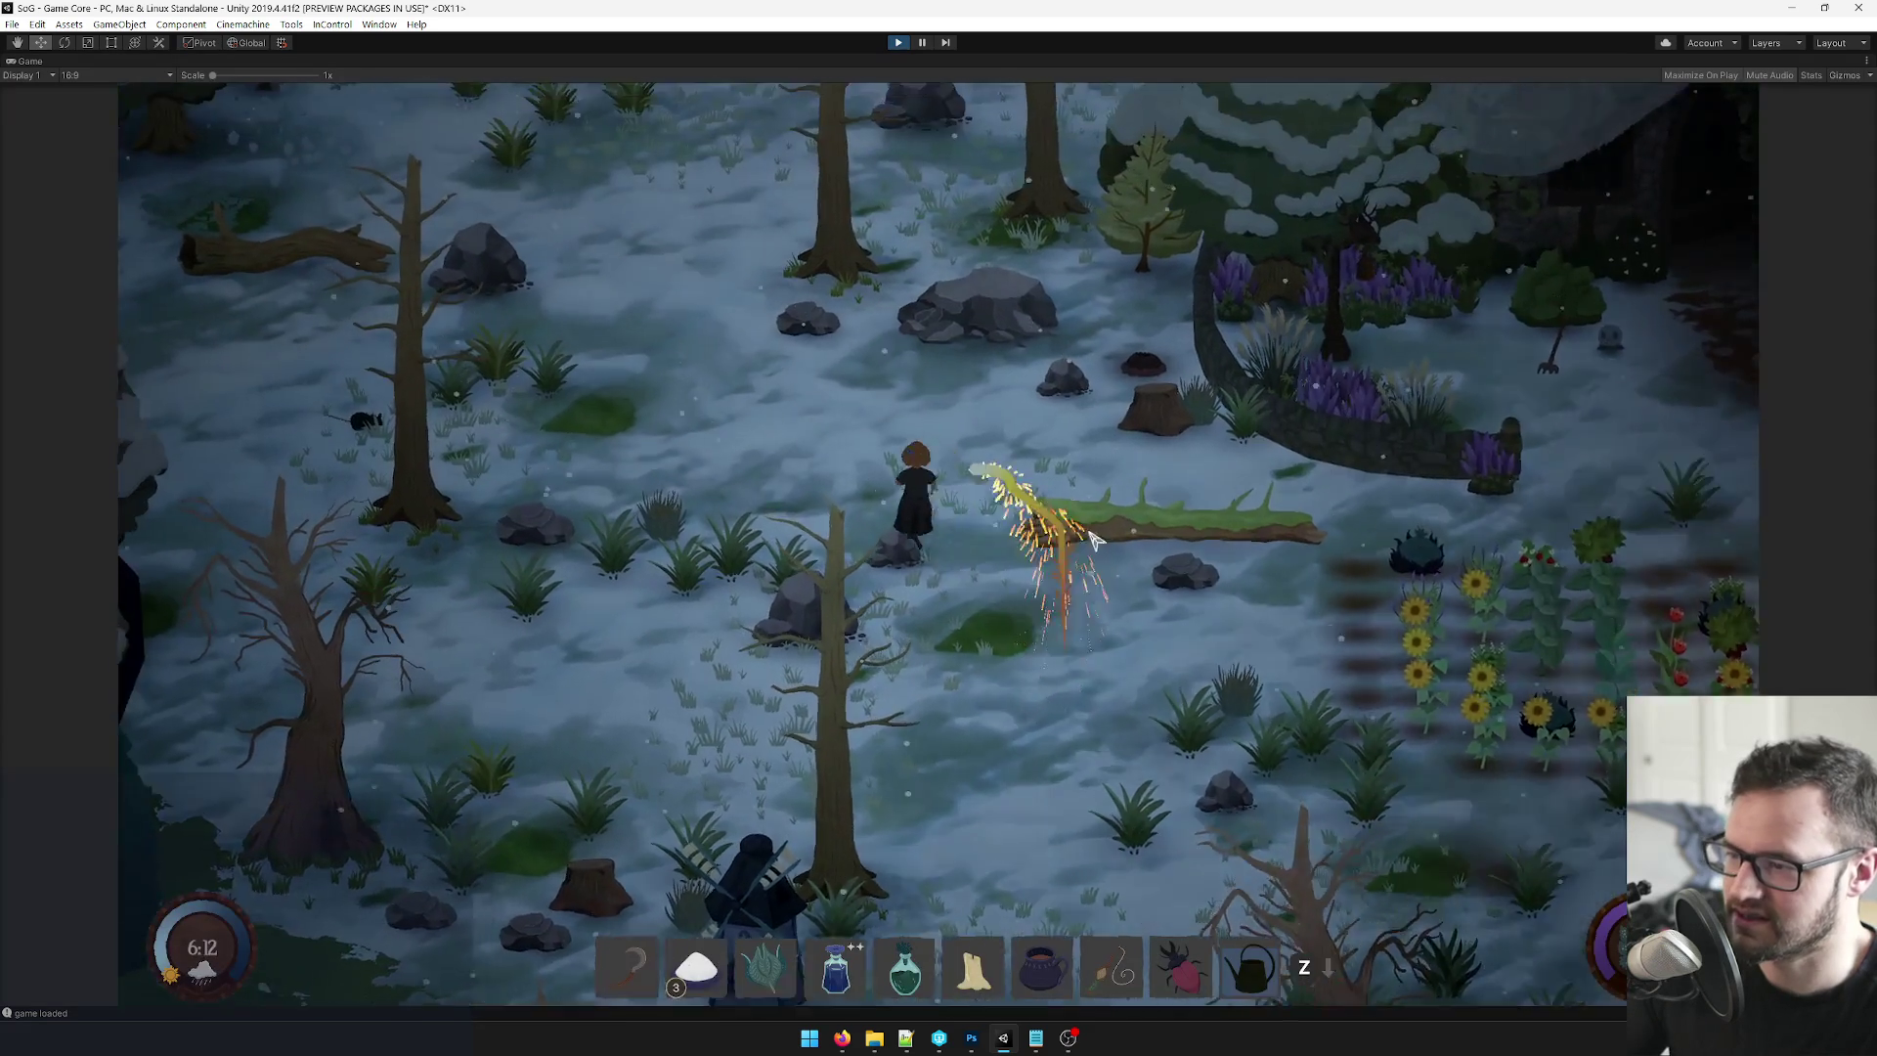
Walk the character with WASD and cast fire potions to check the glowing trail and sparks.
key("w")
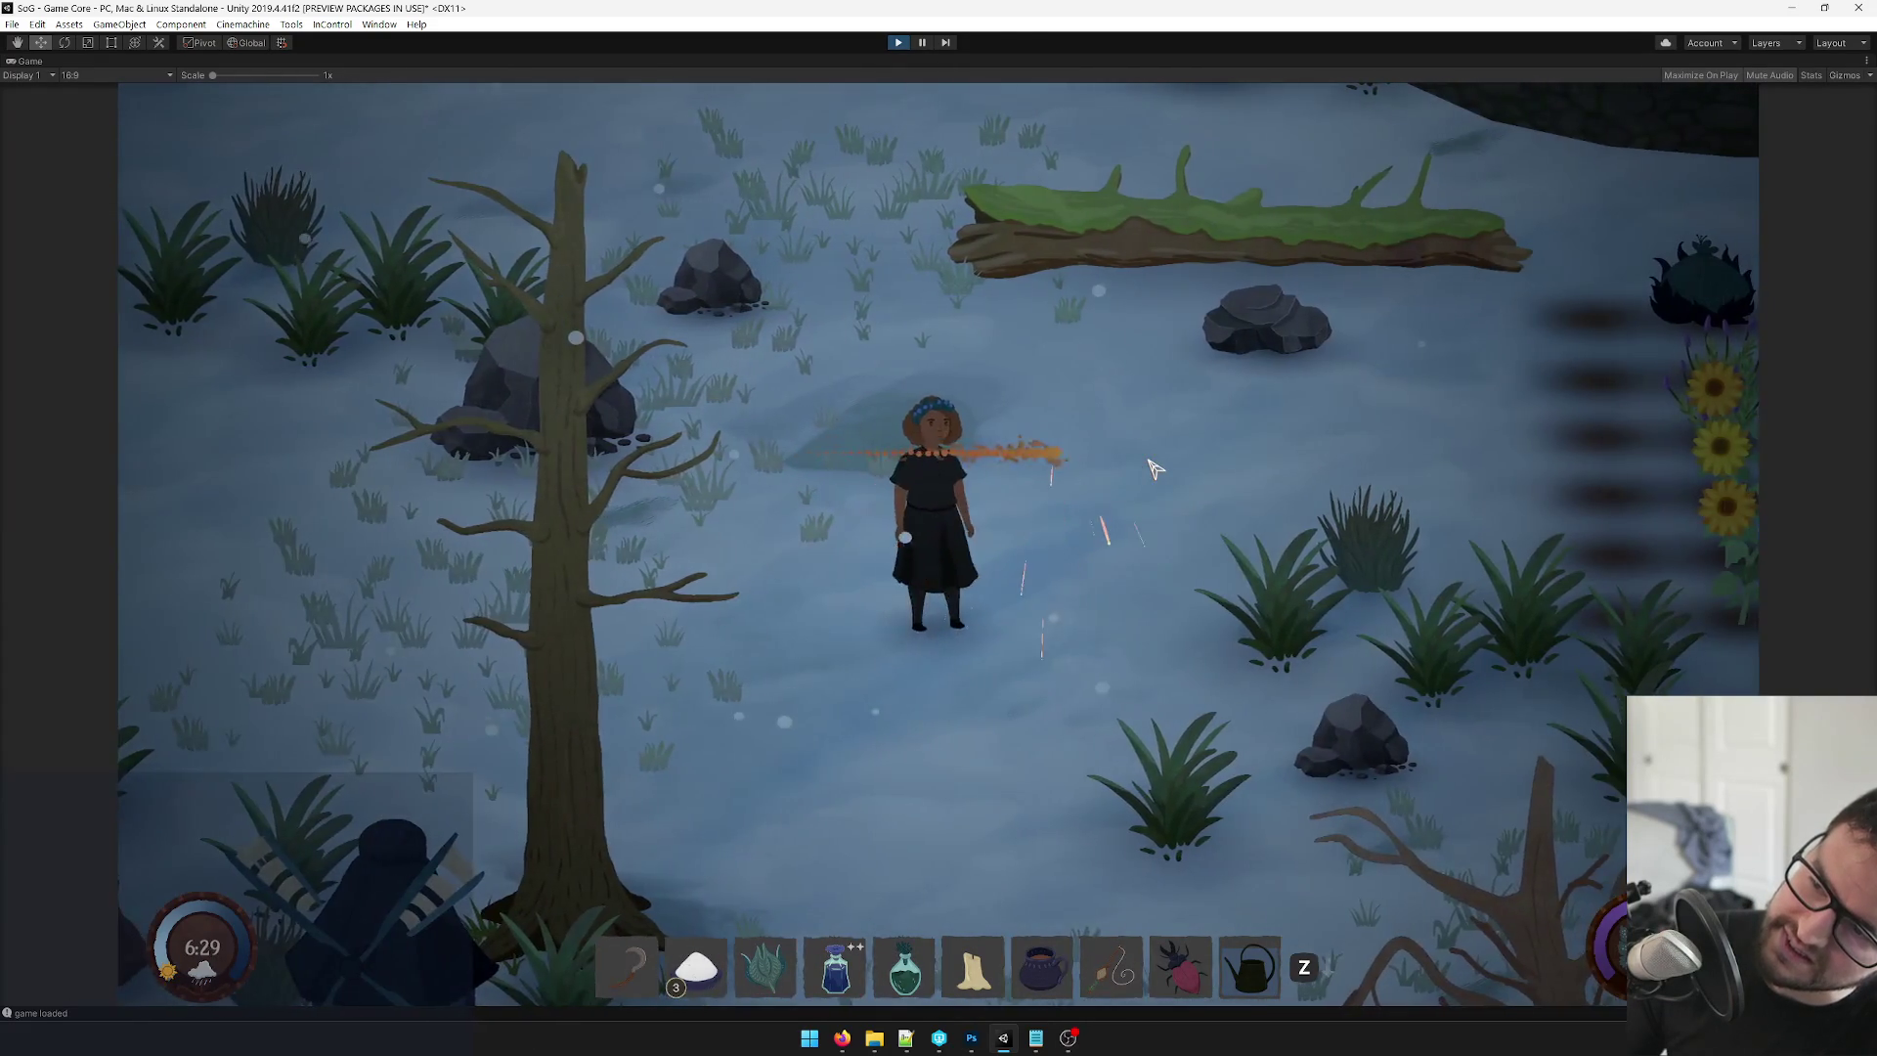
key("a")
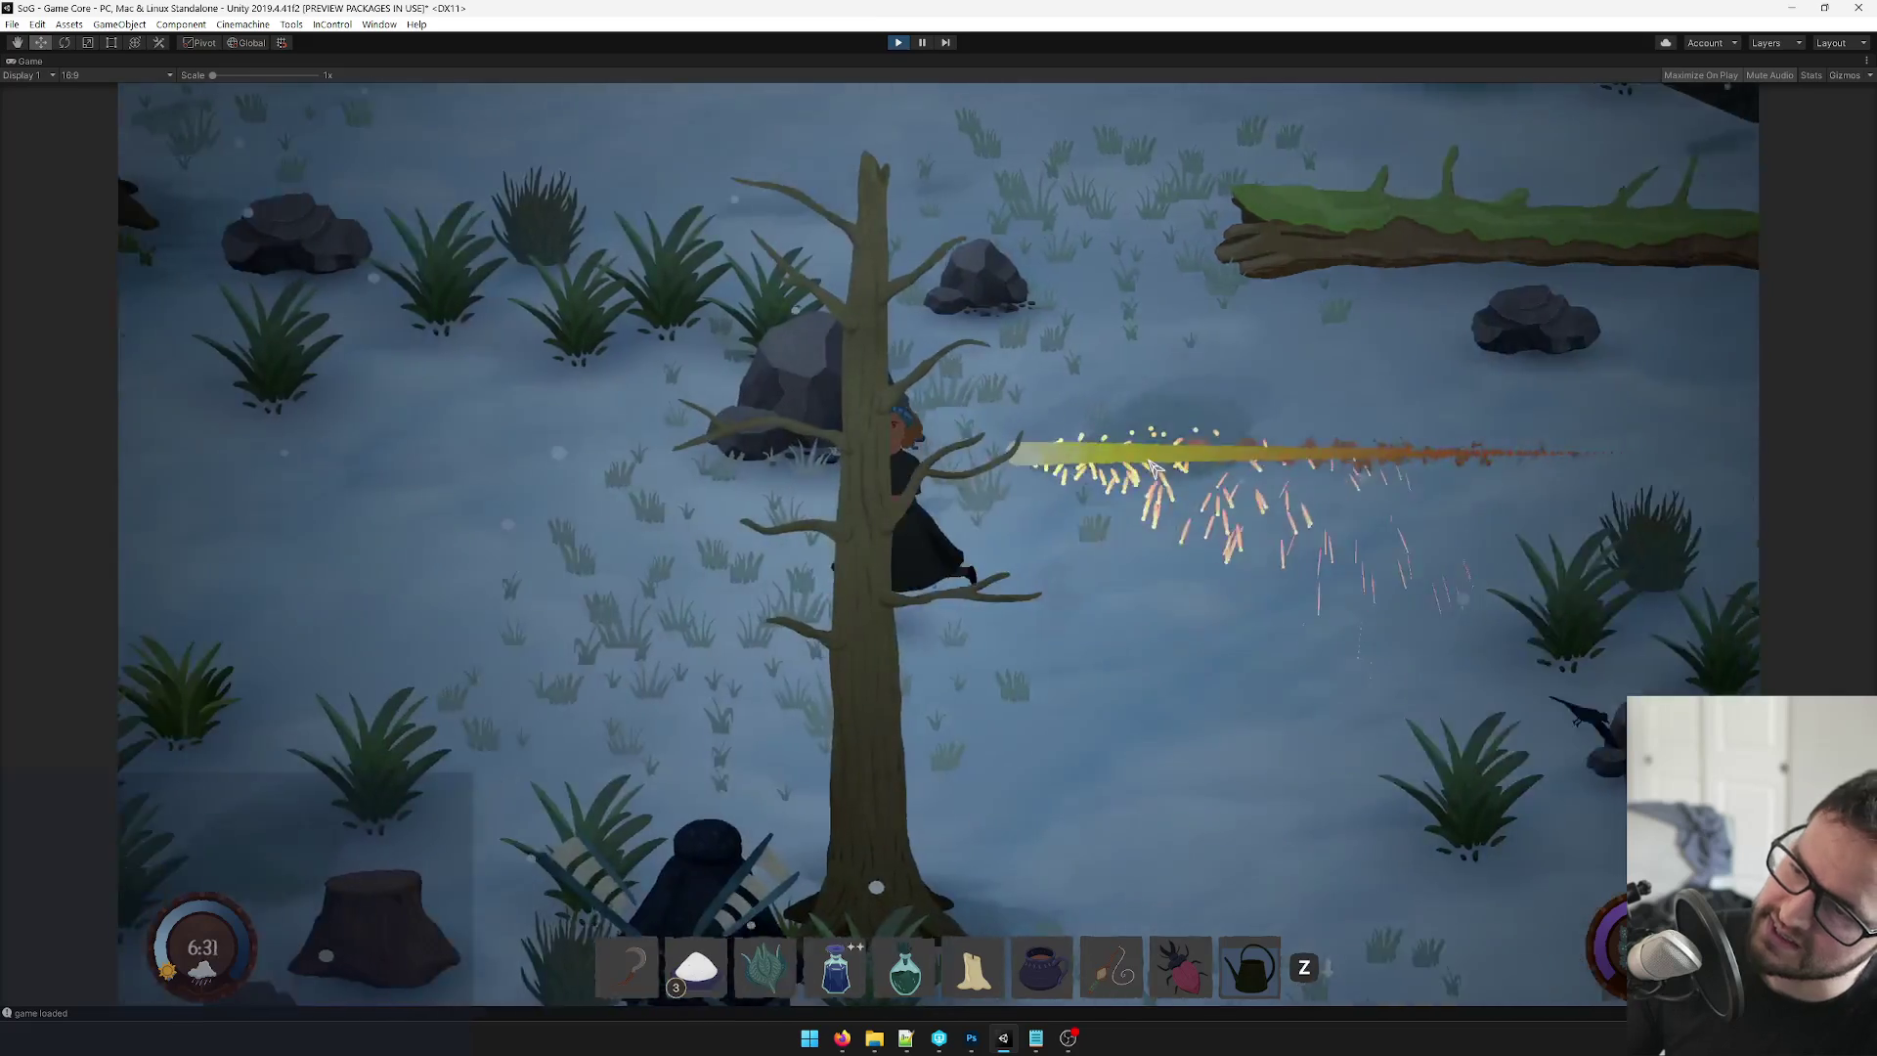
key("d")
left_click(1154, 467)
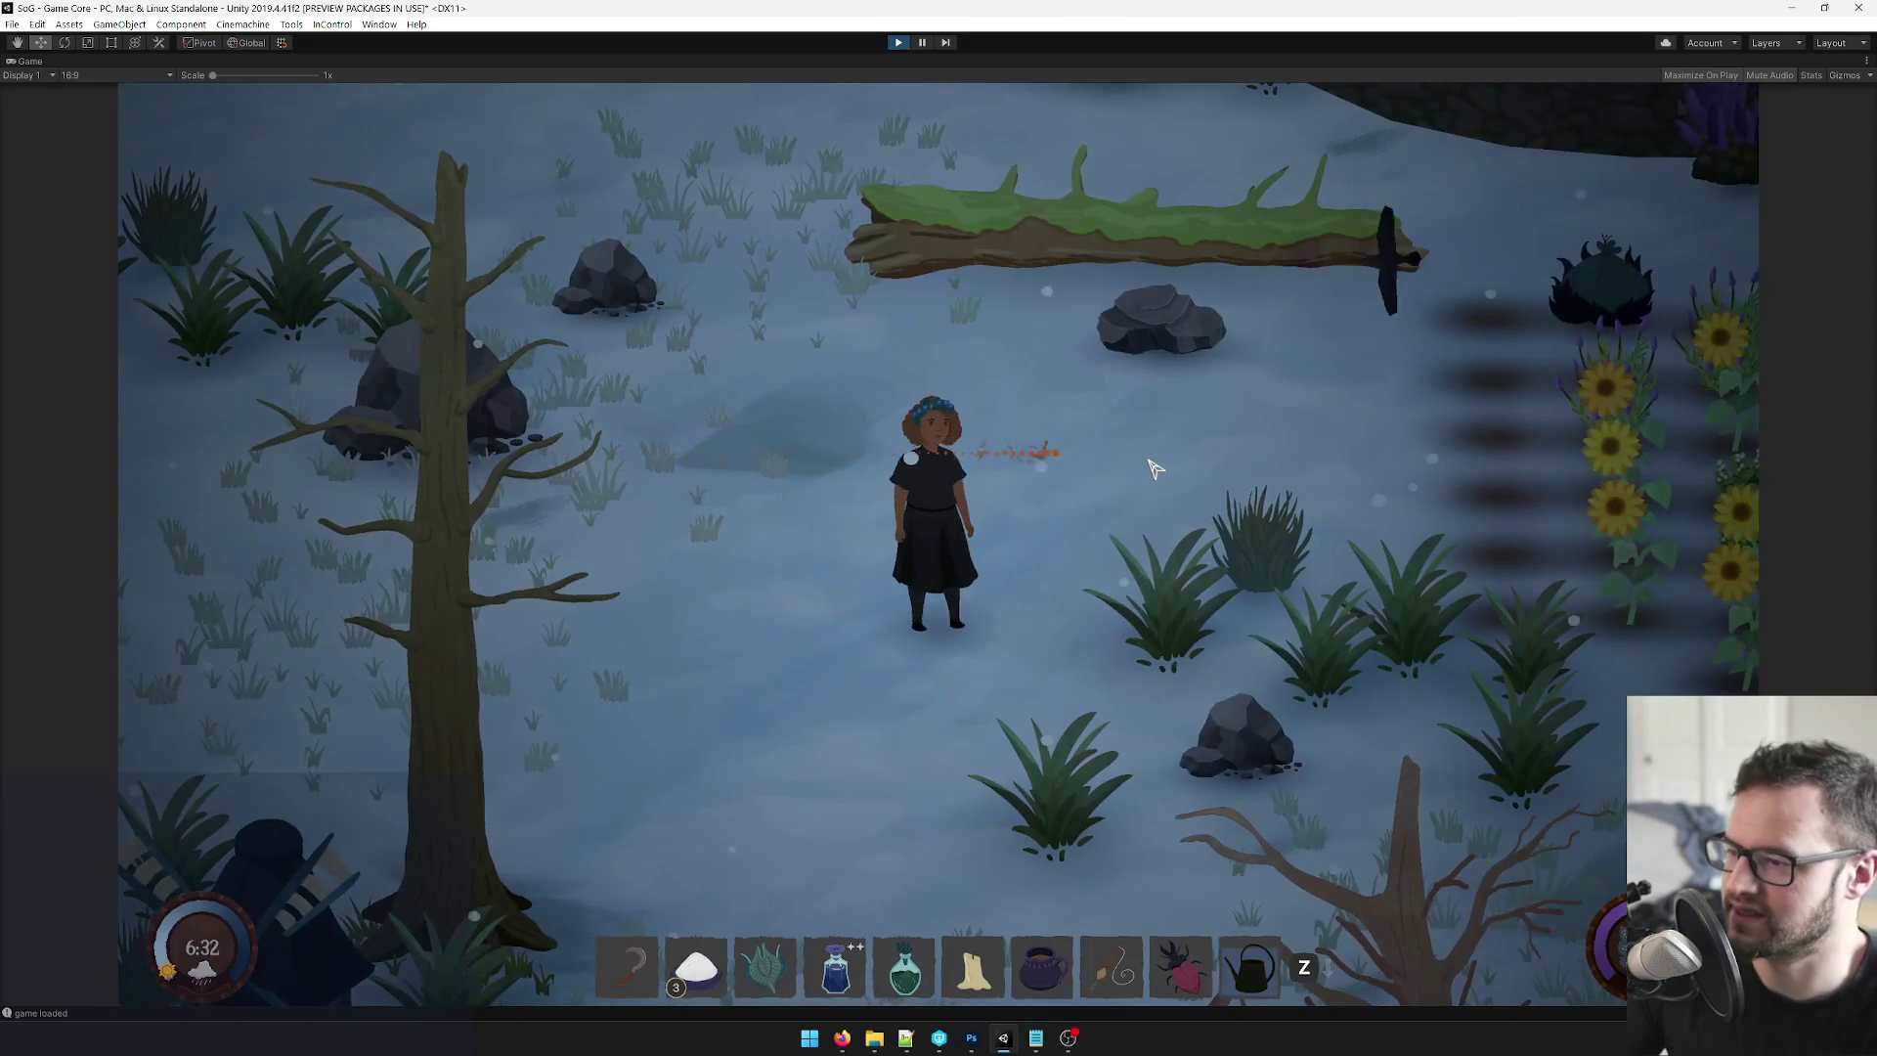
key("a")
left_click(1153, 467)
key("w")
key("s")
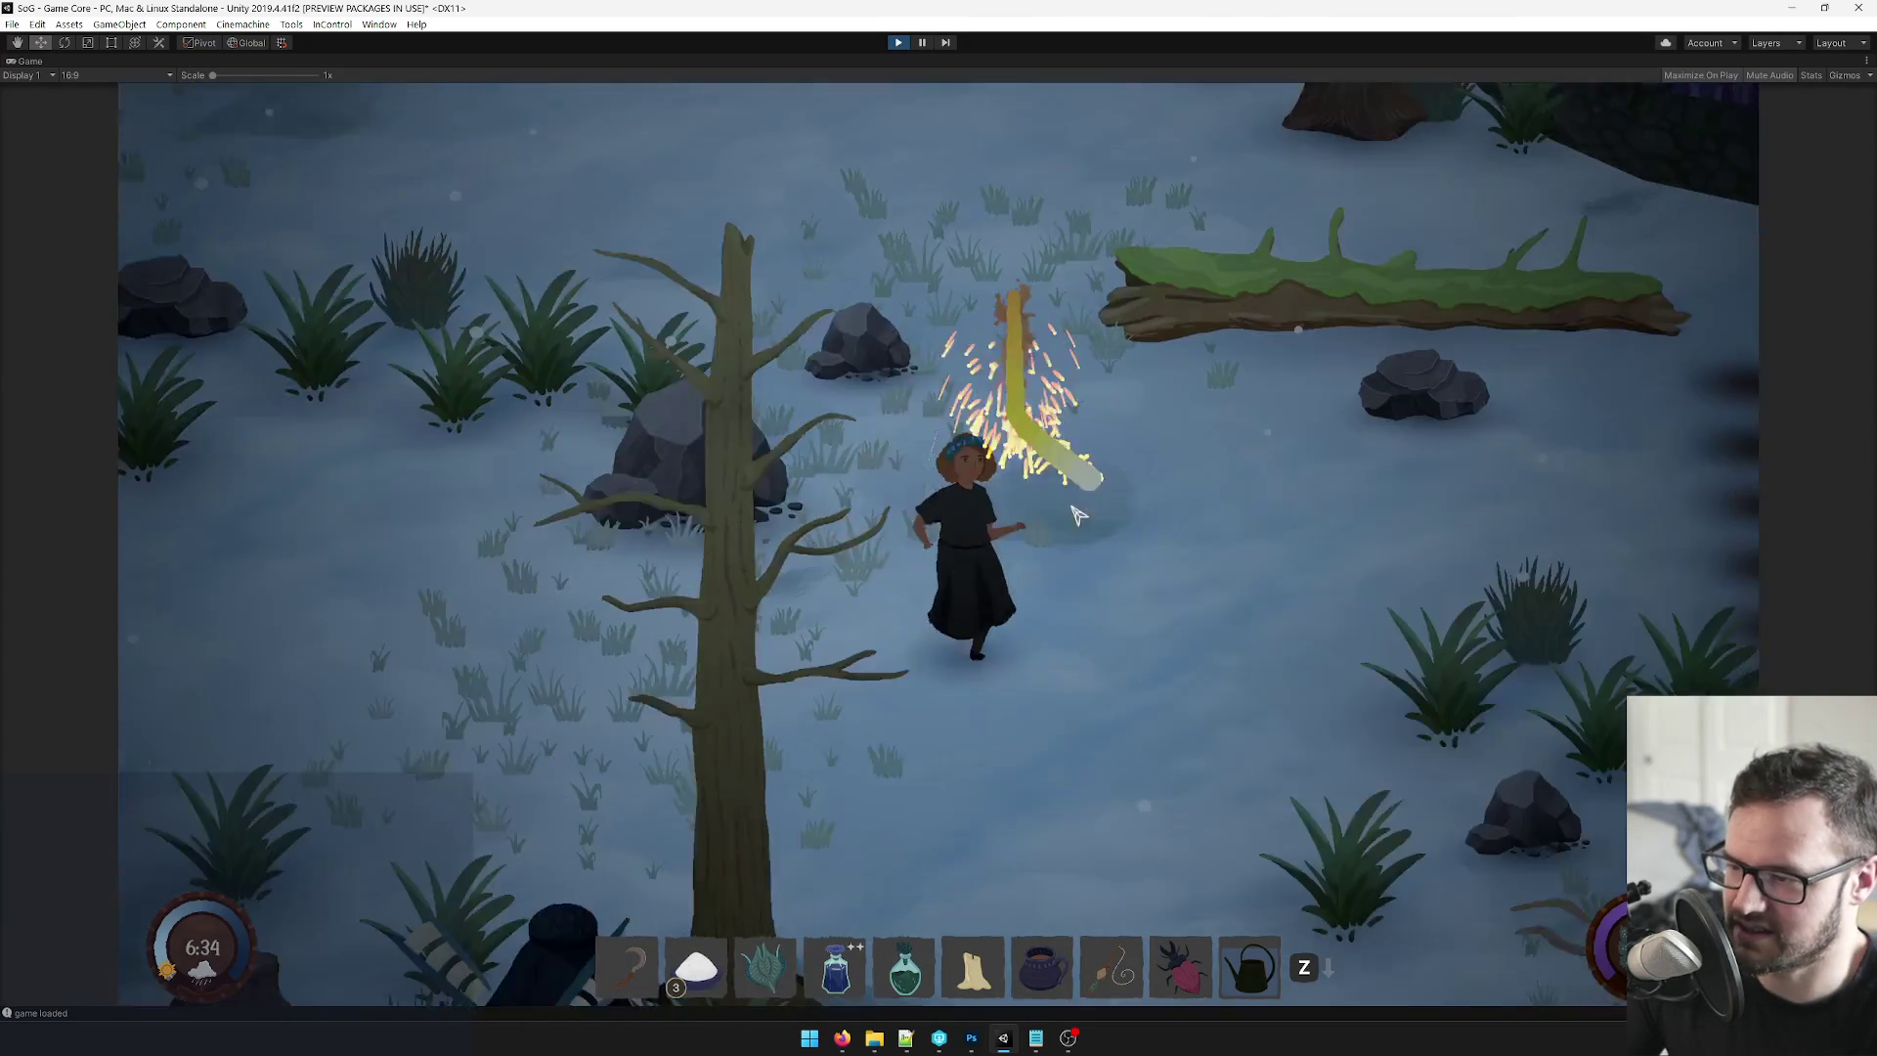
key("d")
right_click(52, 64)
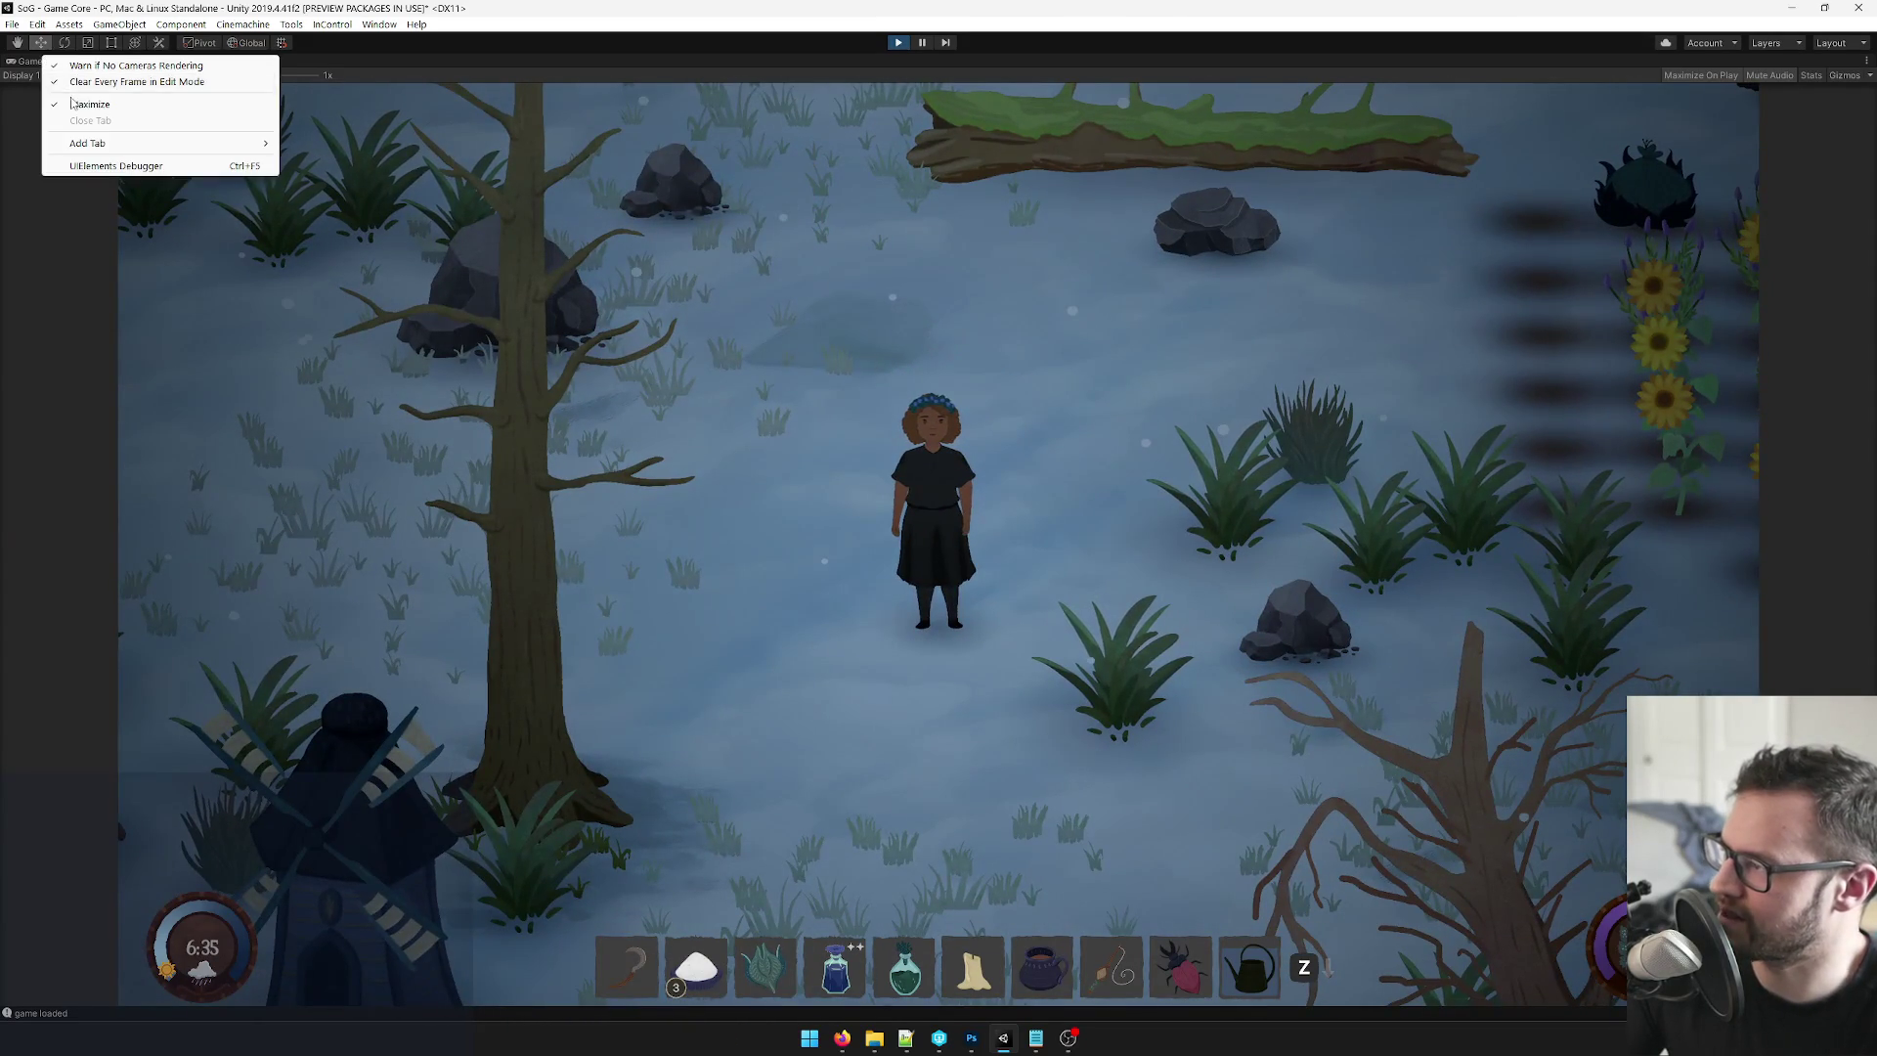
Restore the full editor layout and open the fire object's FirePotionFire material.
left_click(107, 104)
left_click(1099, 452)
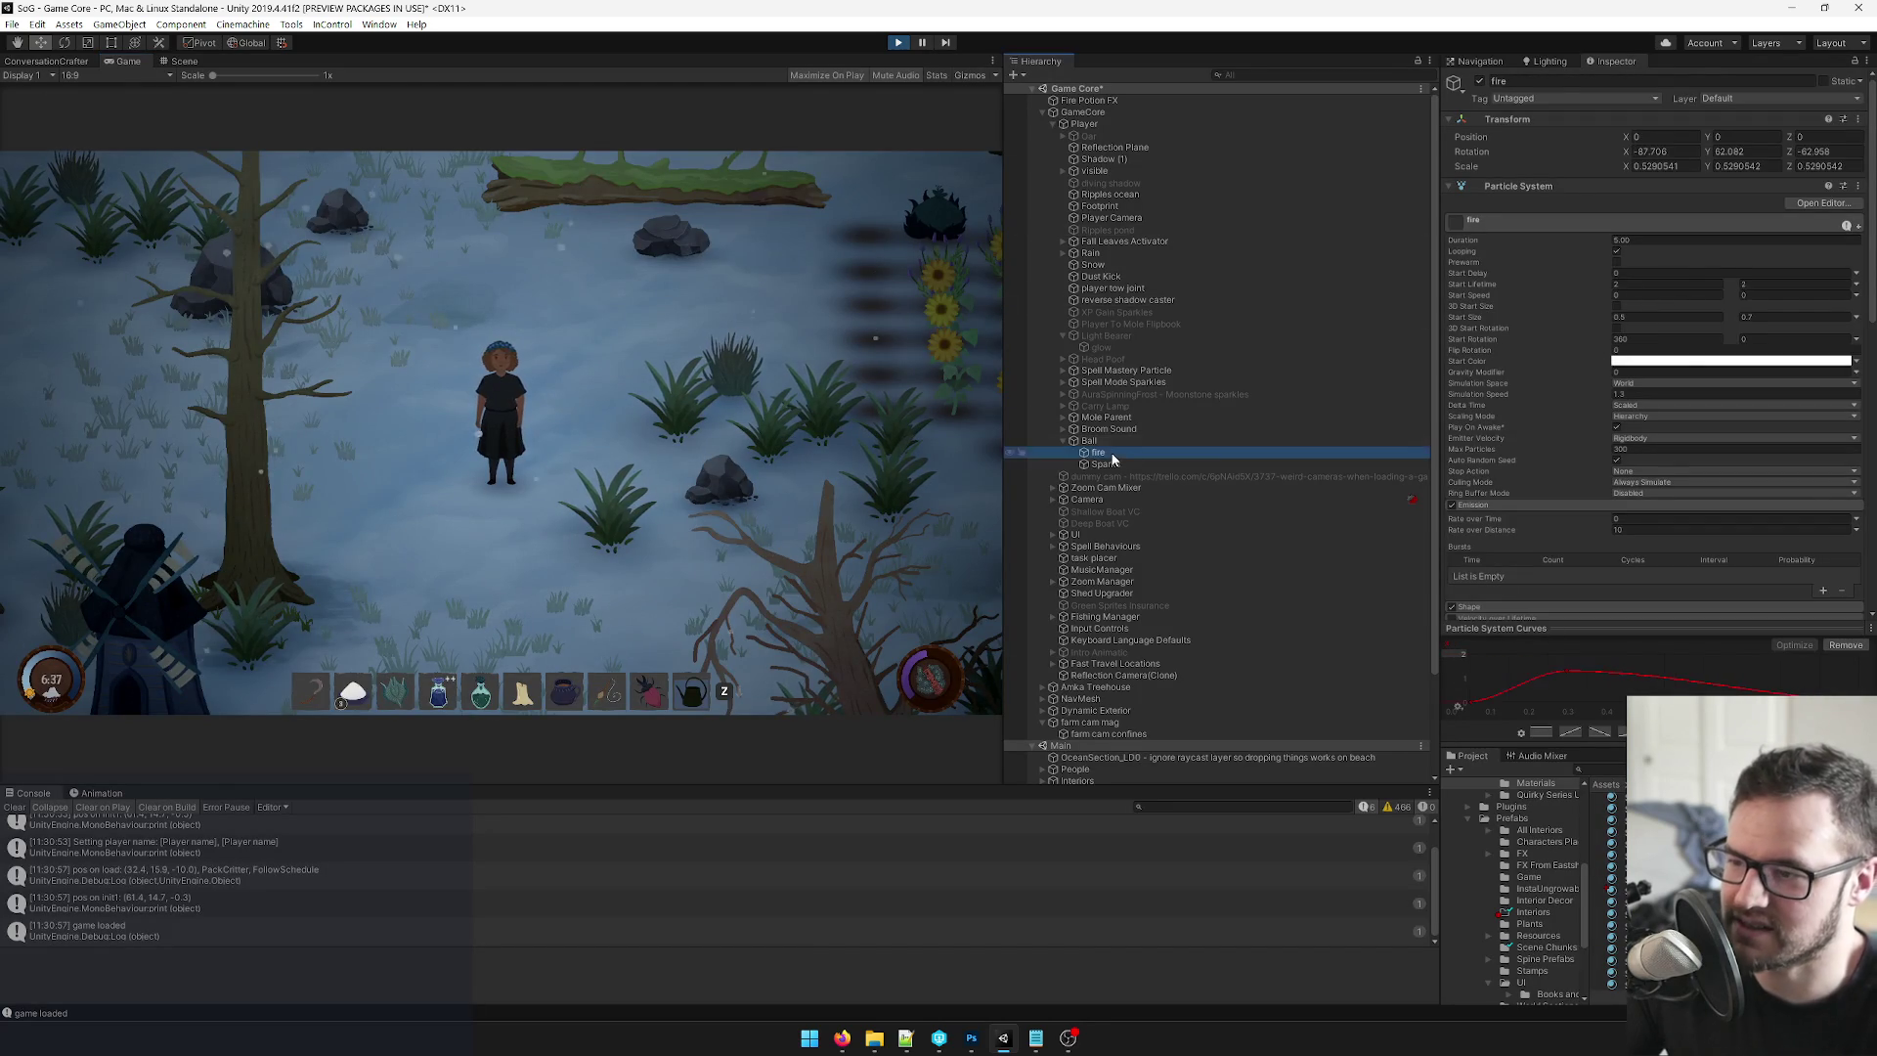
scroll(1687, 376, "down", 10)
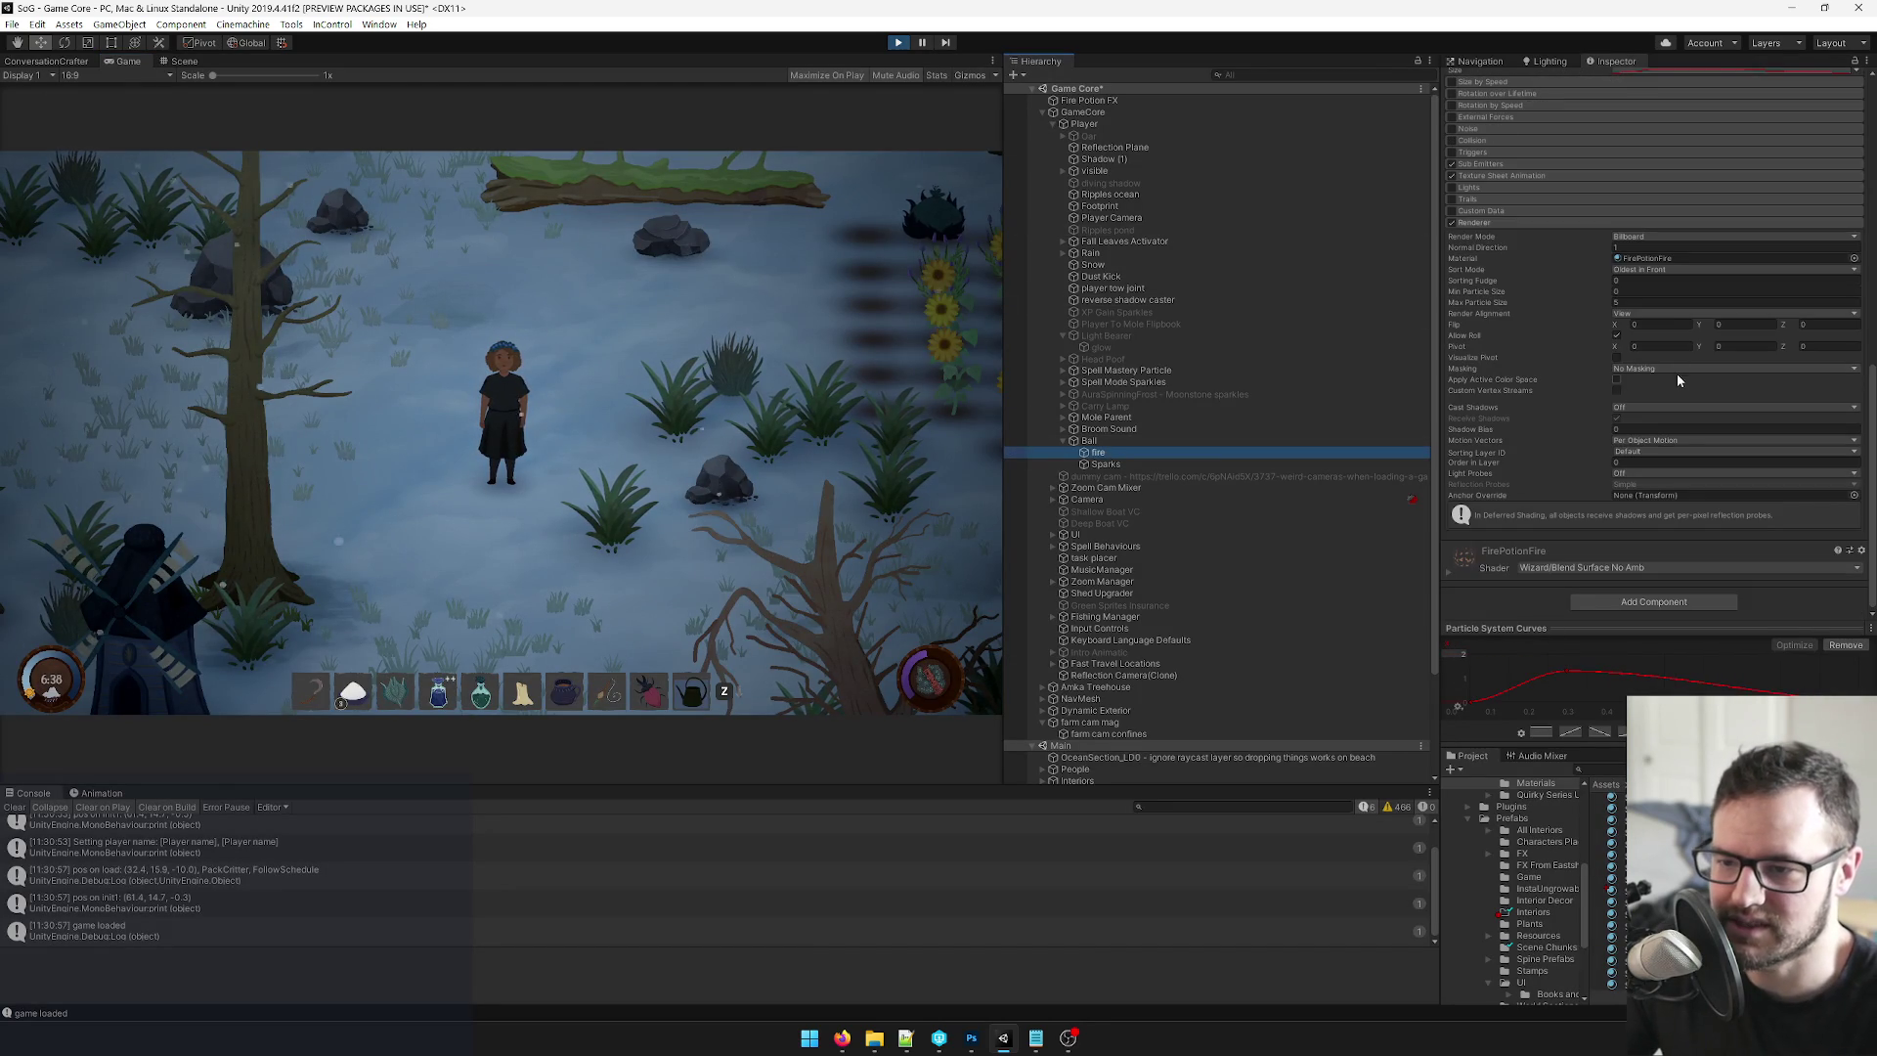
double_click(1663, 258)
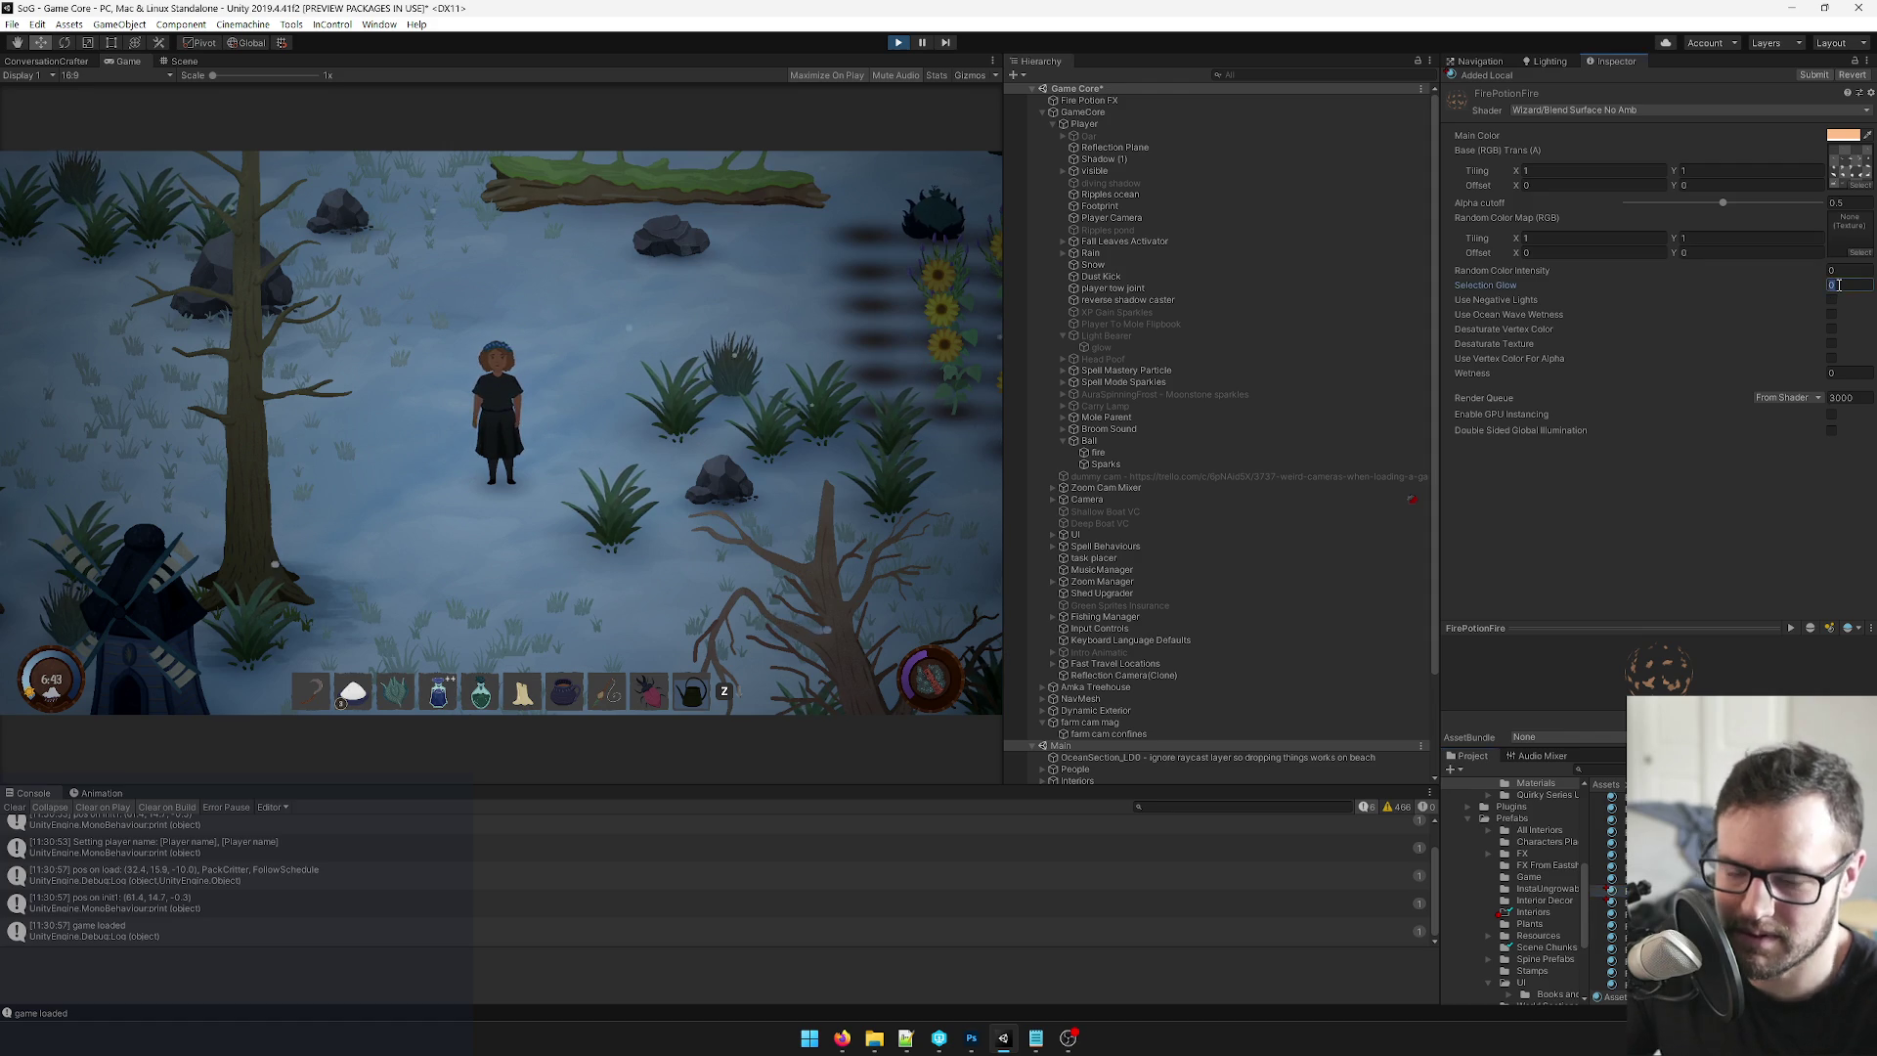
Expand the FirePotionFire material and test its Selection Glow by throwing potions in game.
left_click(765, 518)
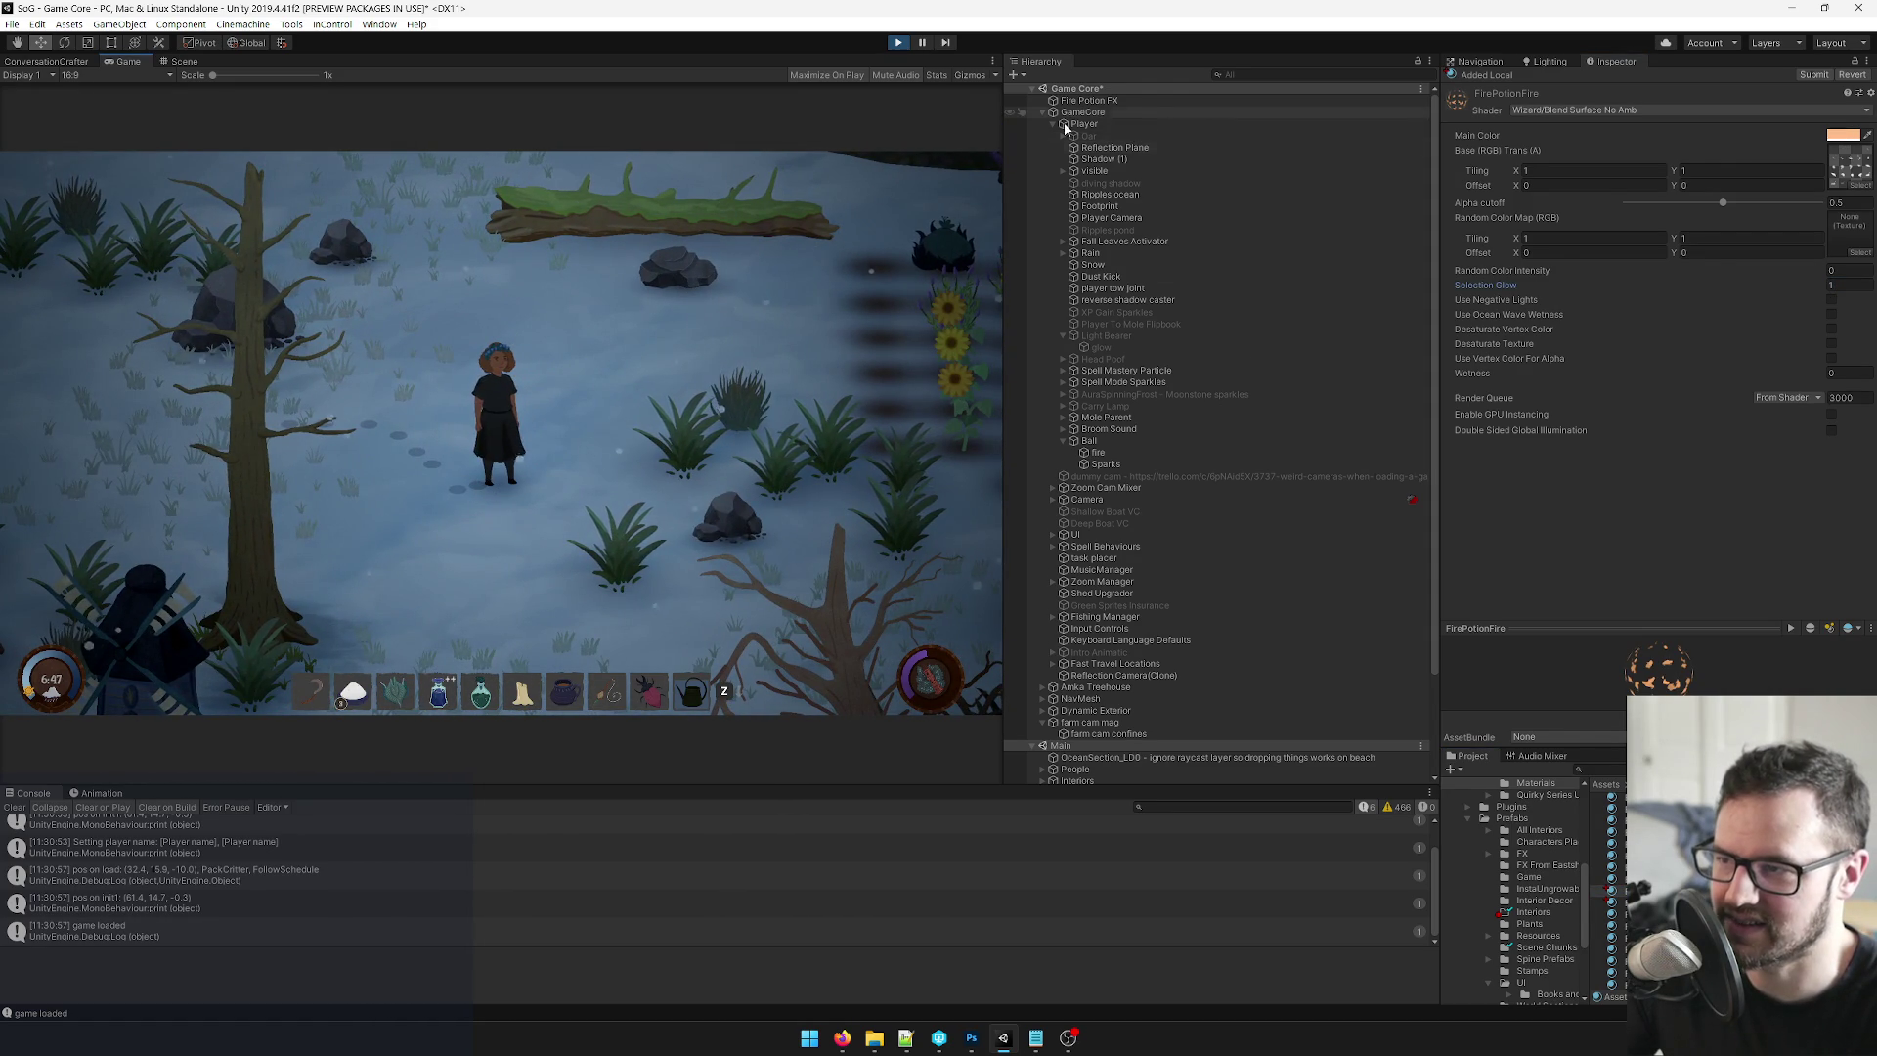
left_click(1100, 452)
scroll(1631, 387, "down", 10)
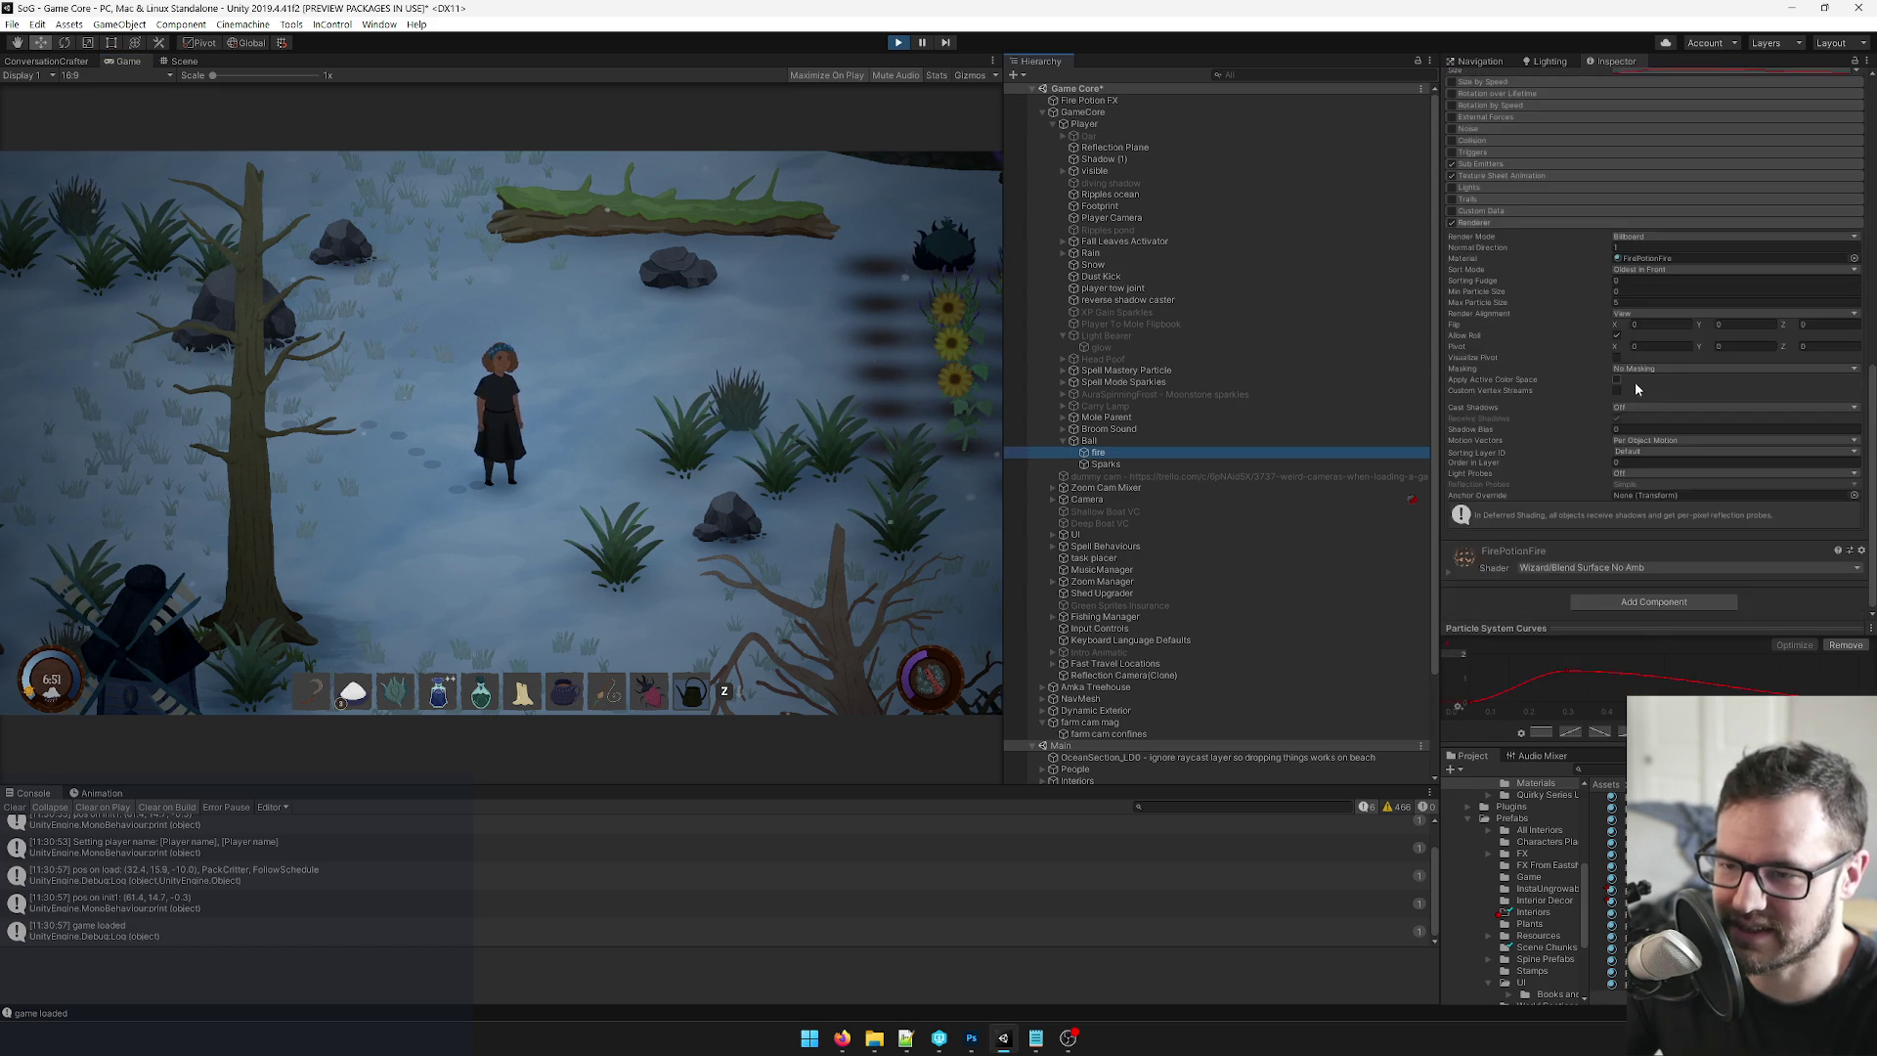
left_click(1581, 389)
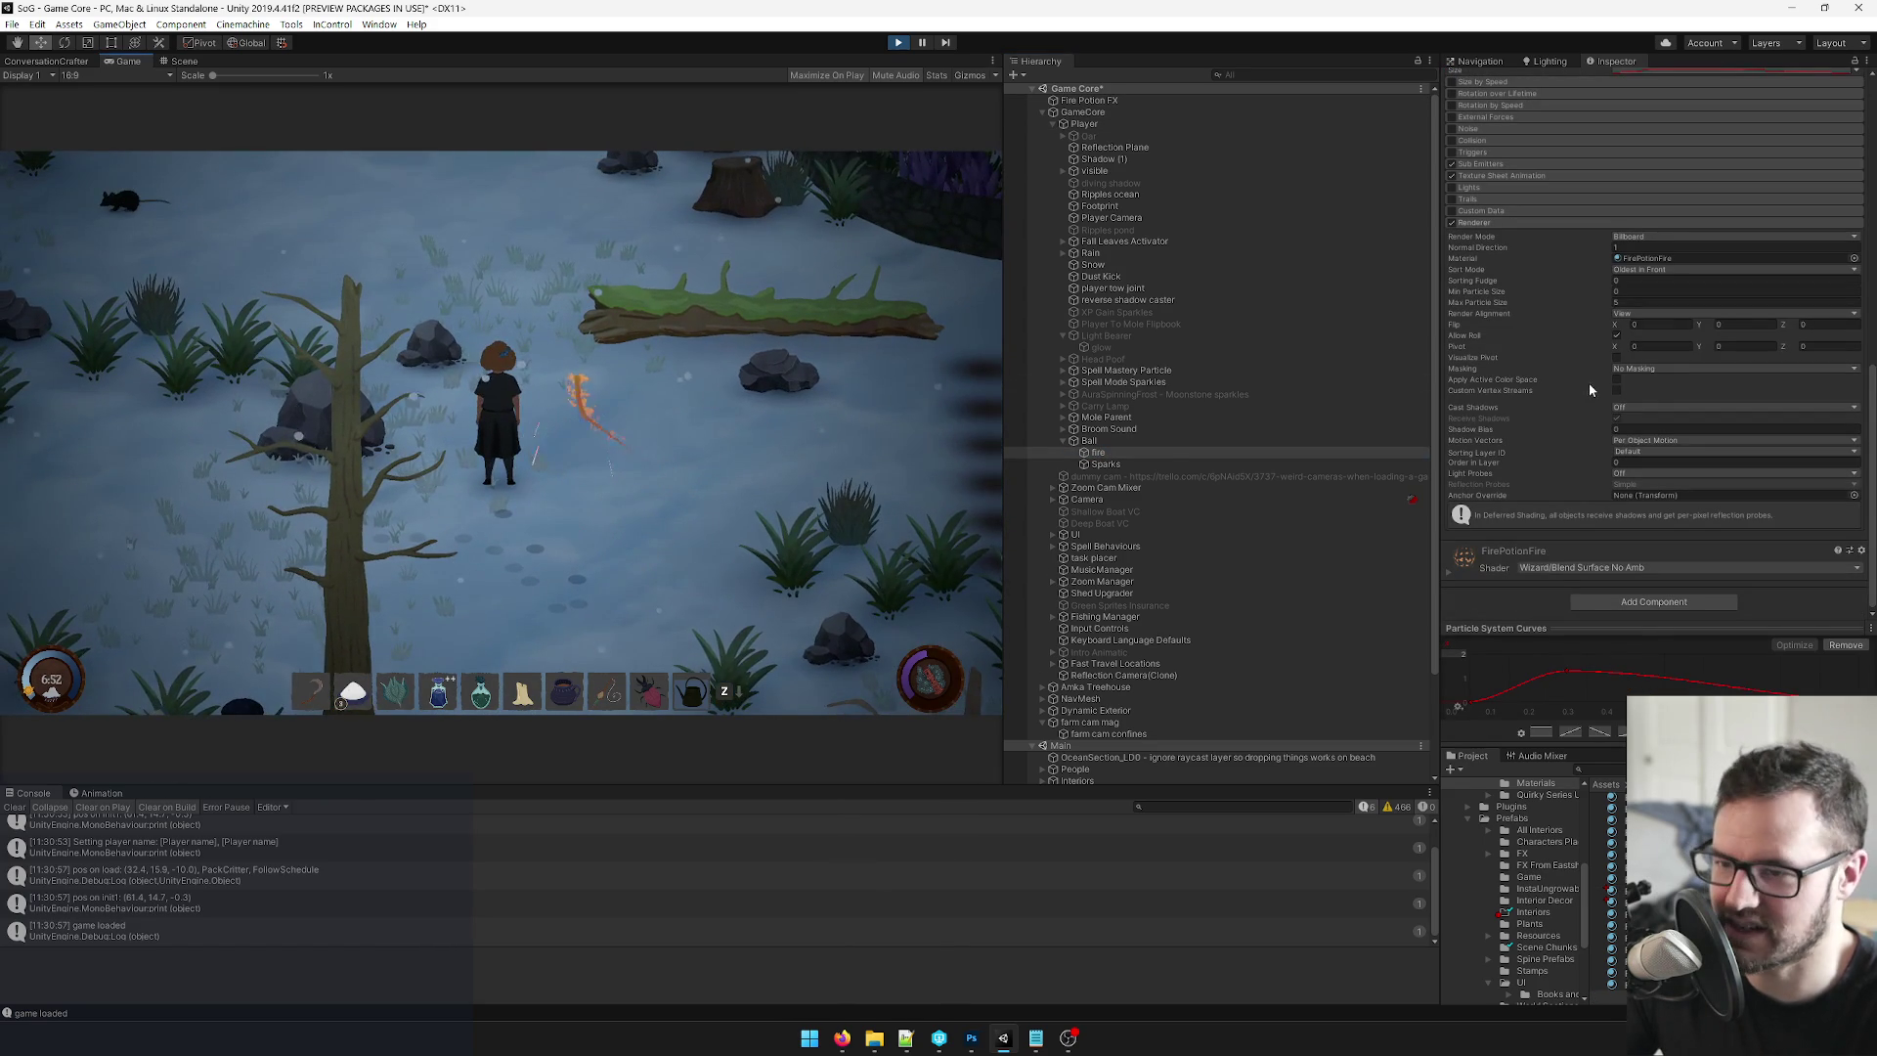
left_click(1451, 575)
scroll(1540, 495, "down", 5)
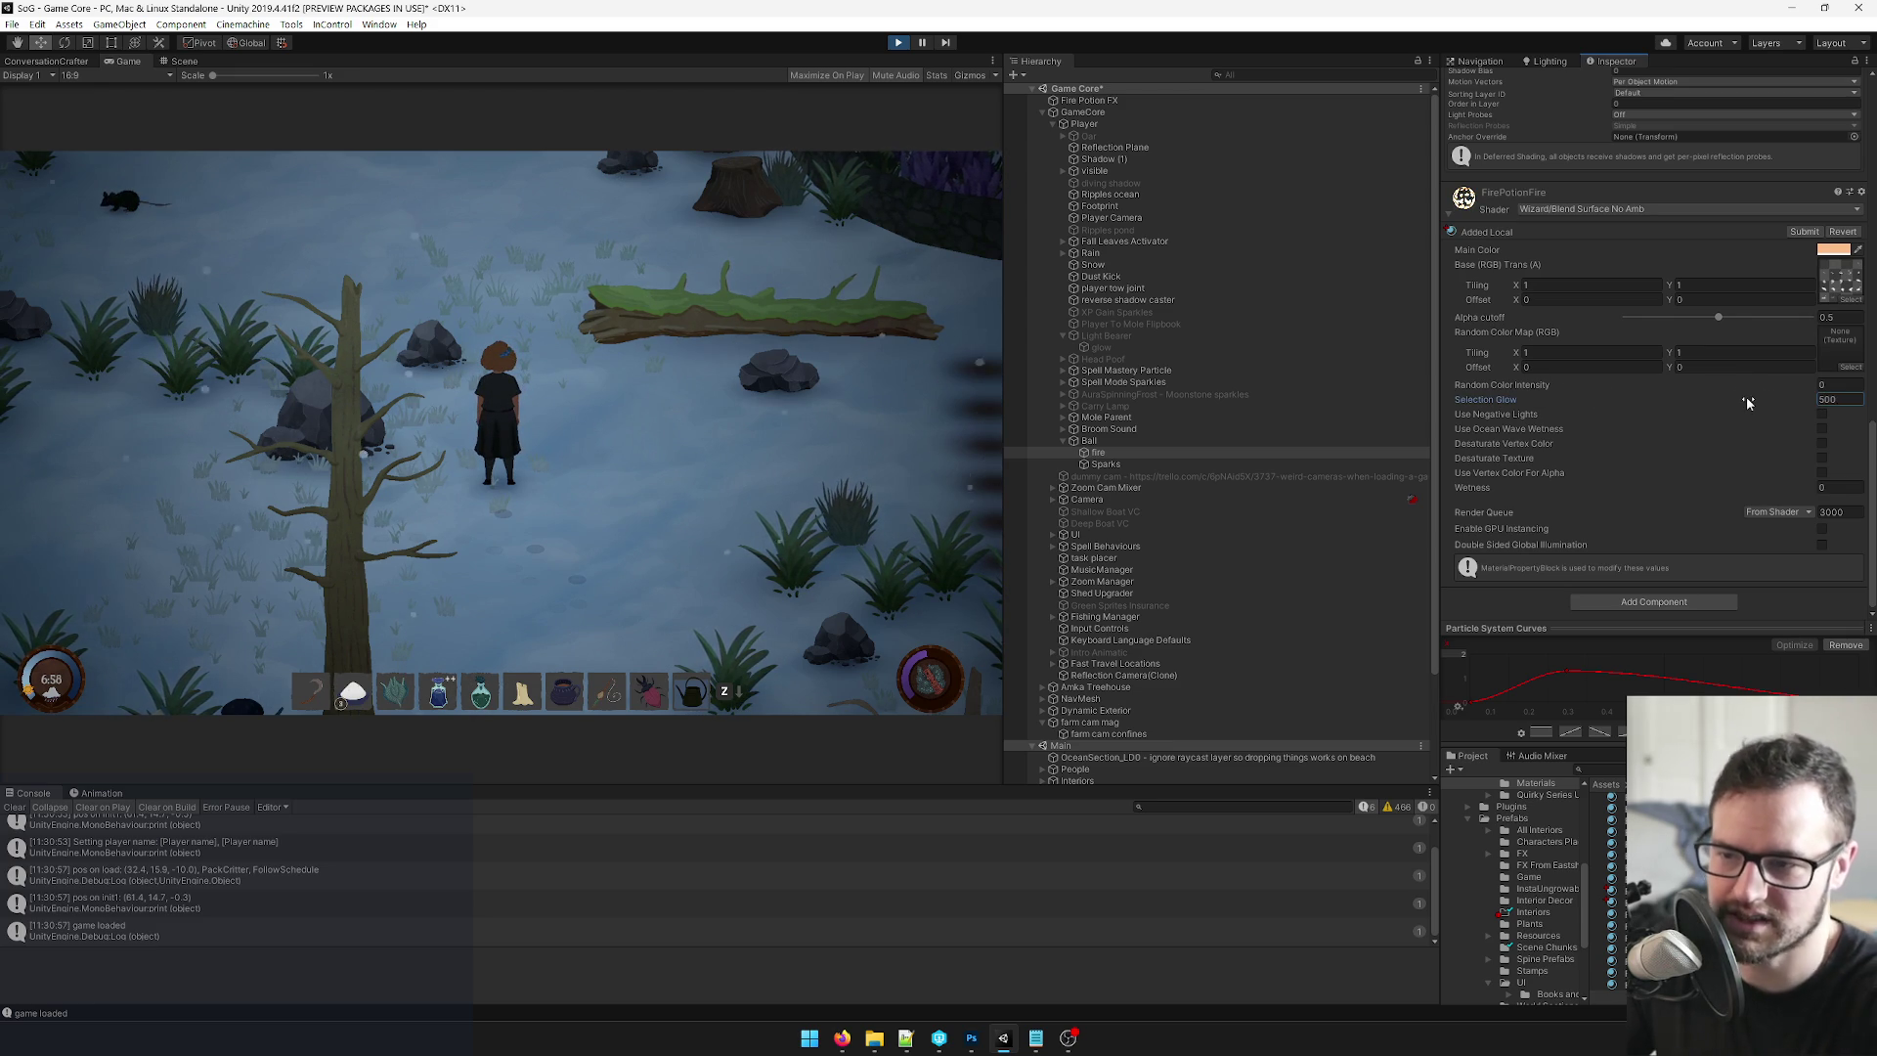
left_click(450, 473)
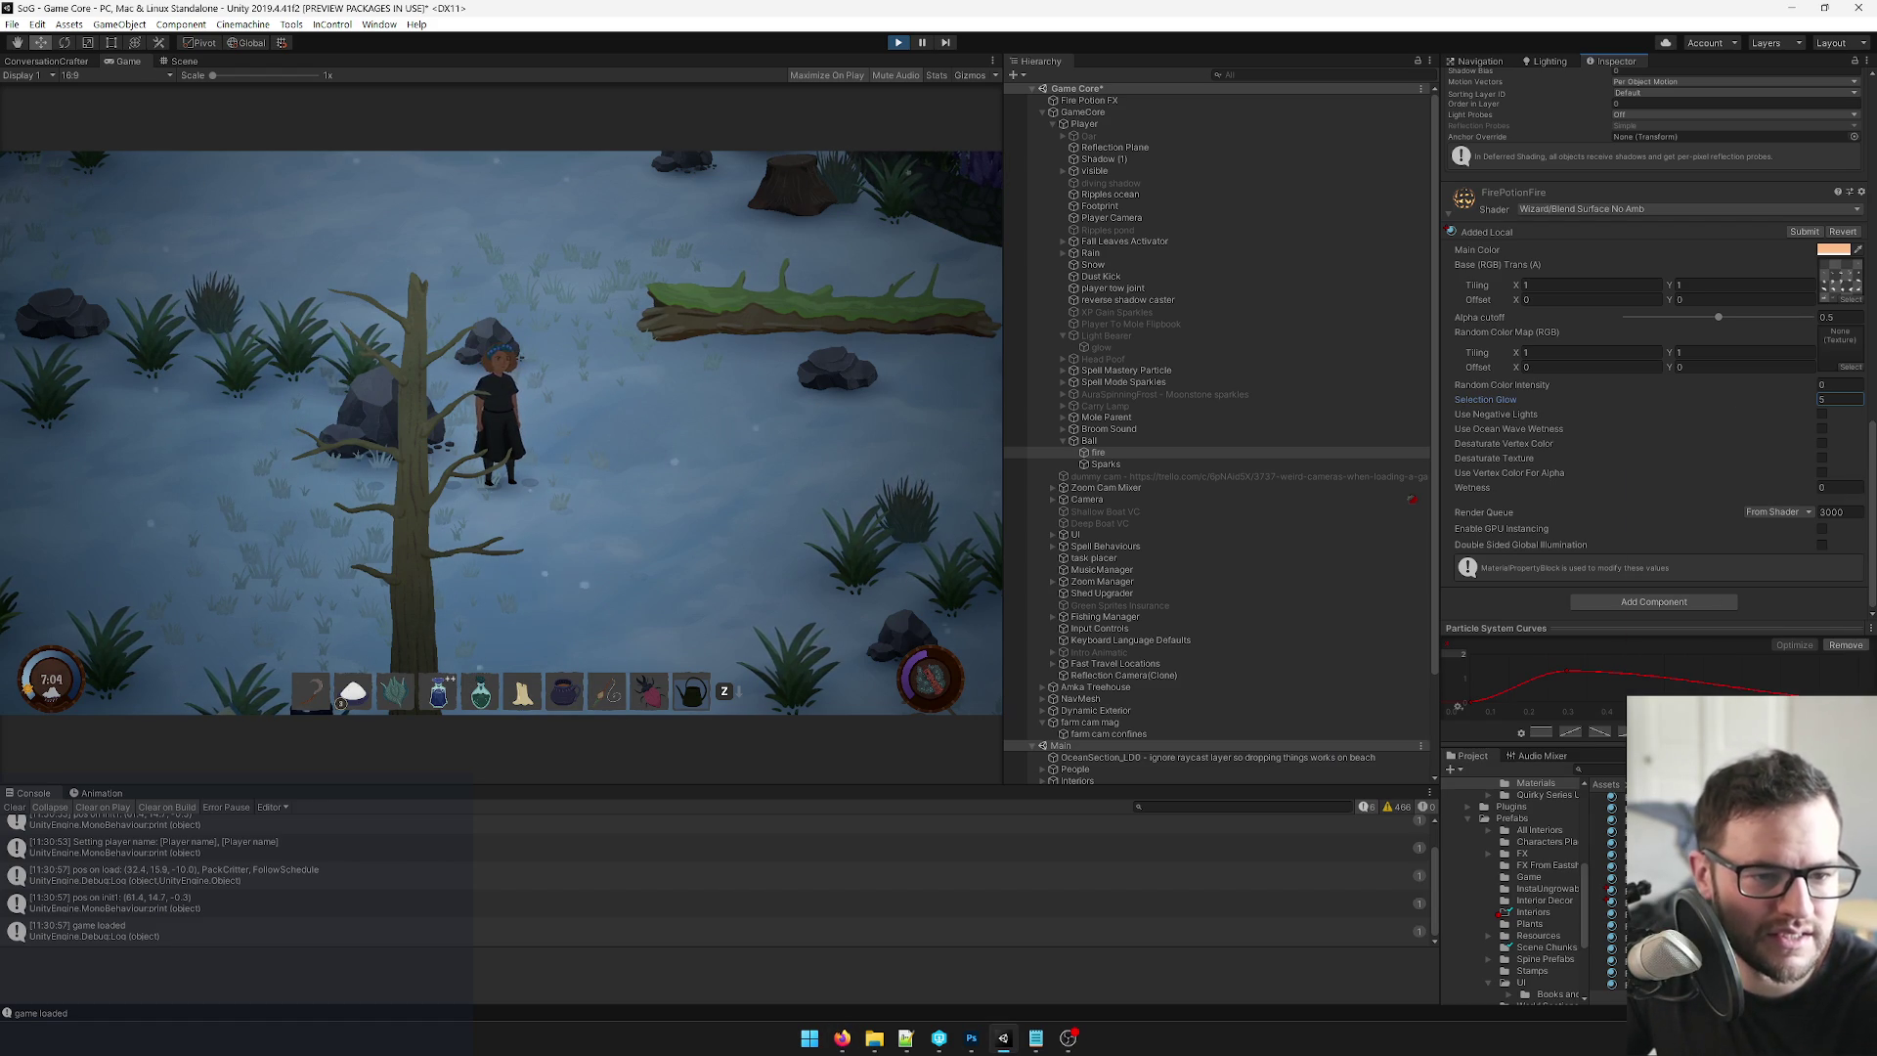
left_click(782, 401)
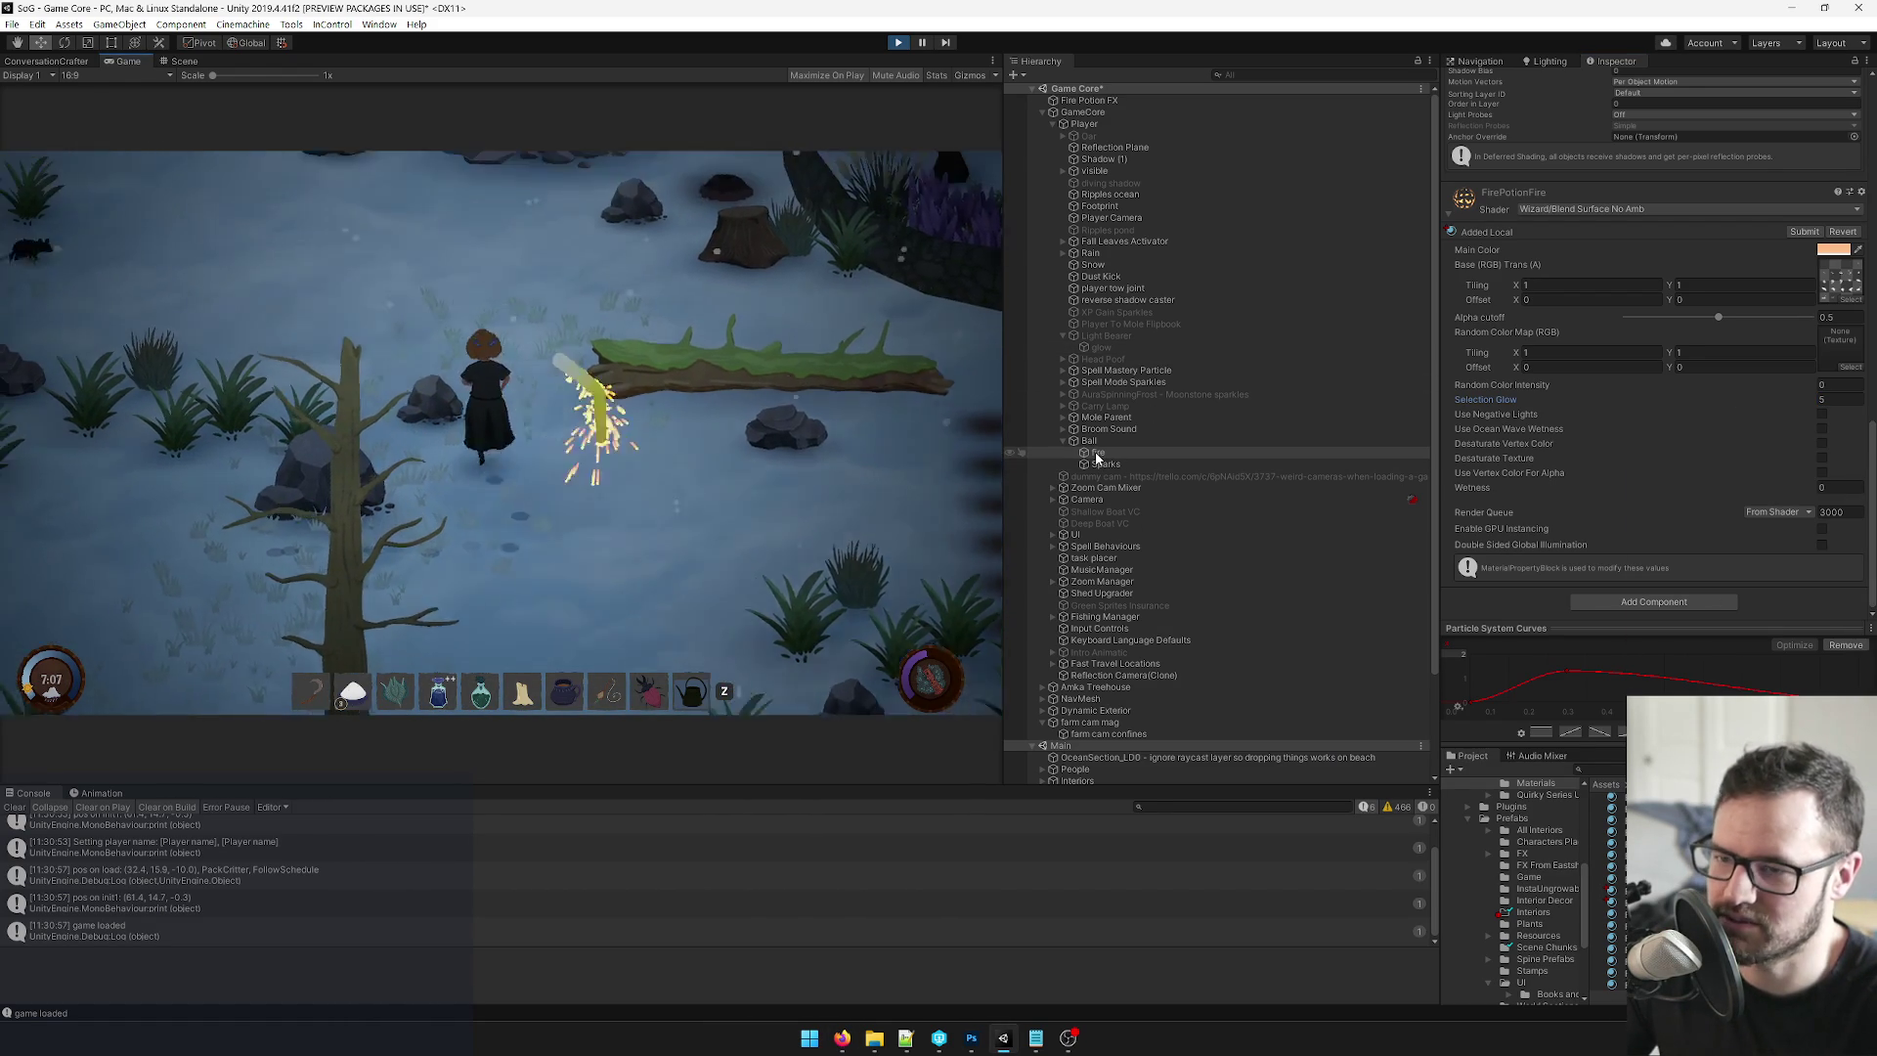
scroll(1770, 220, "up", 15)
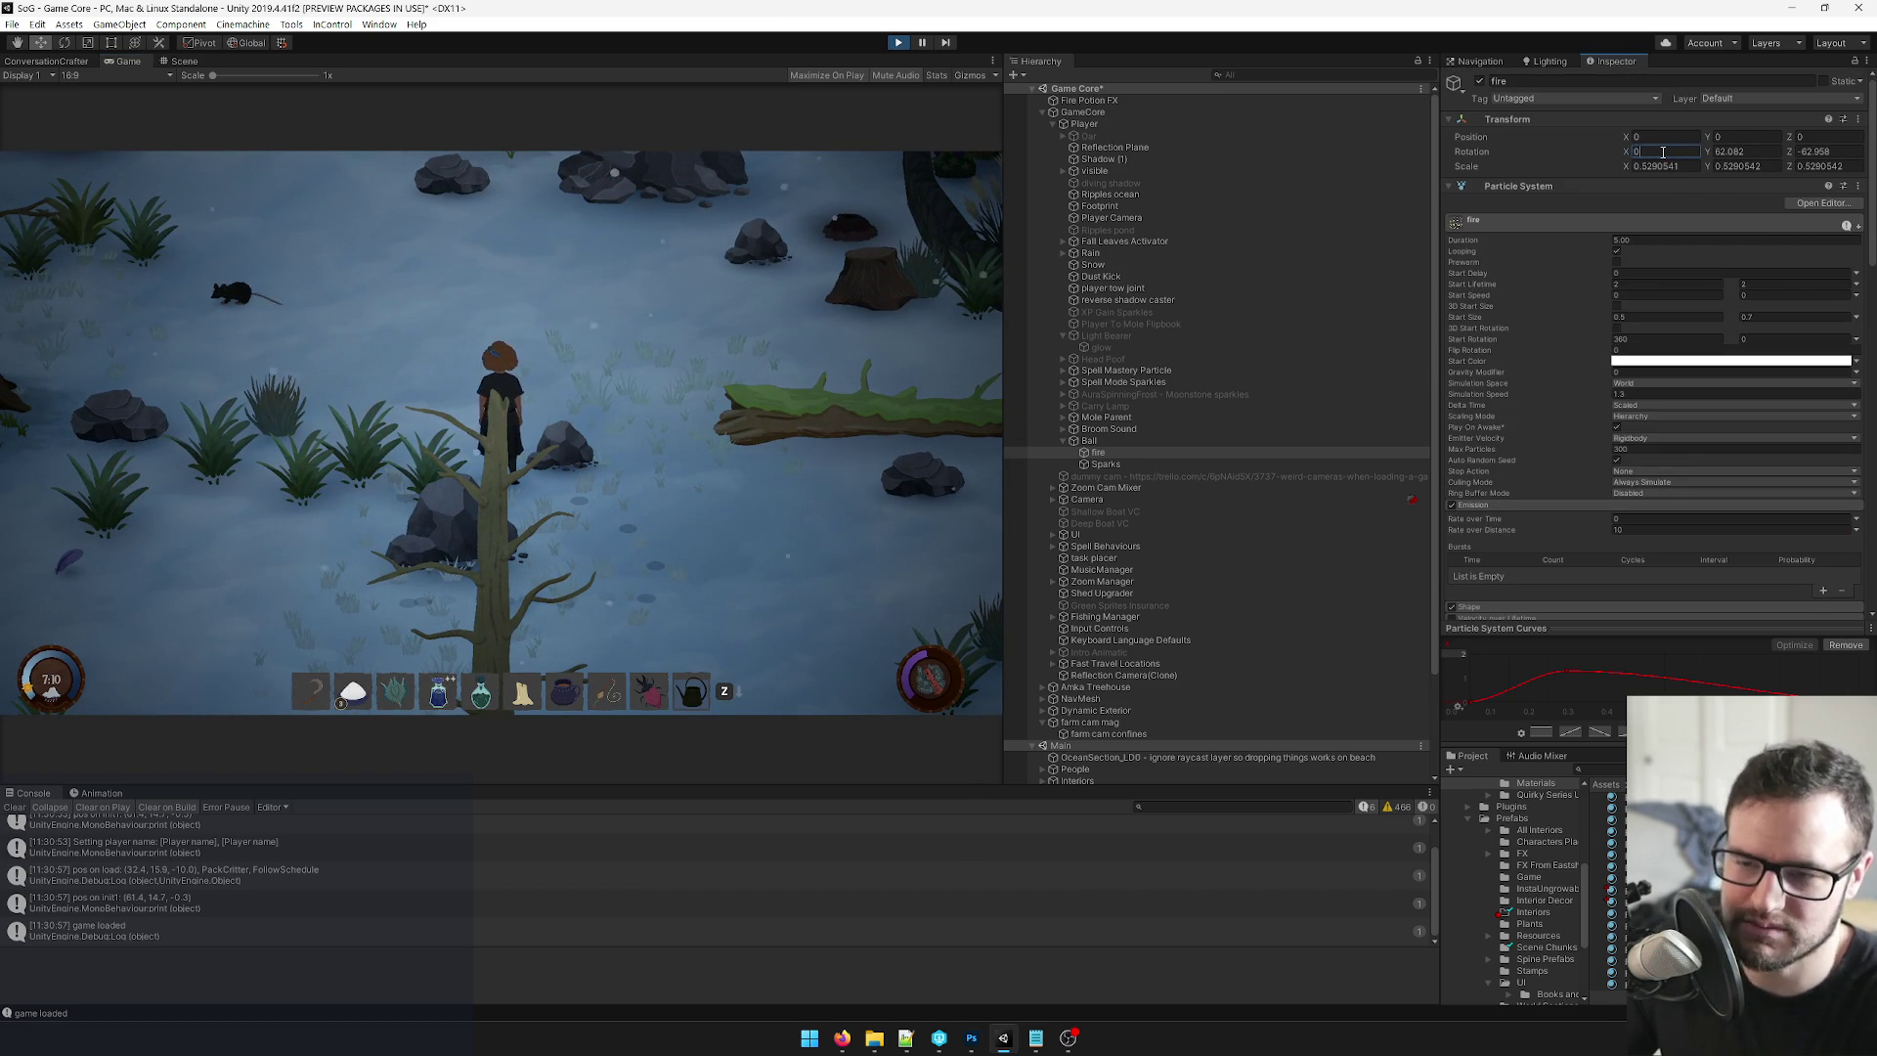
Throw a potion and walk around with WASD to check the re-oriented fire trail.
left_click(747, 279)
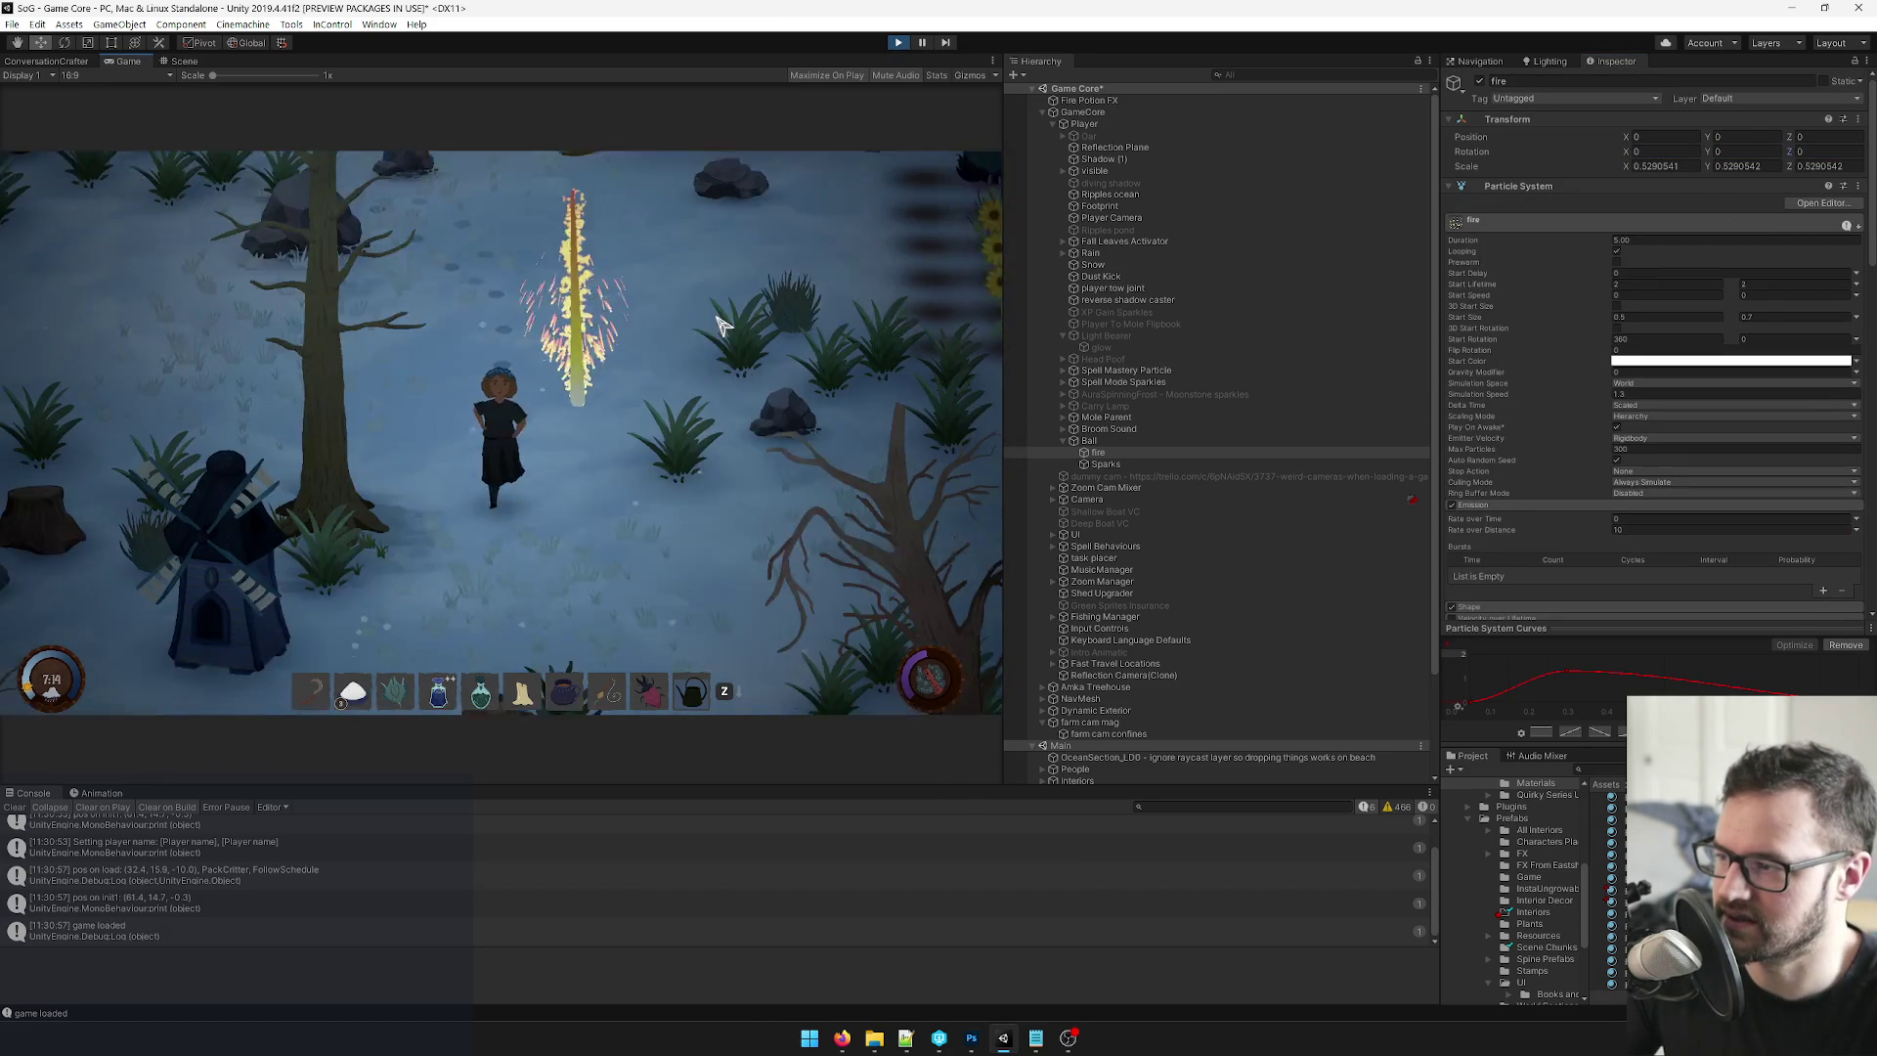
key("a")
key("s")
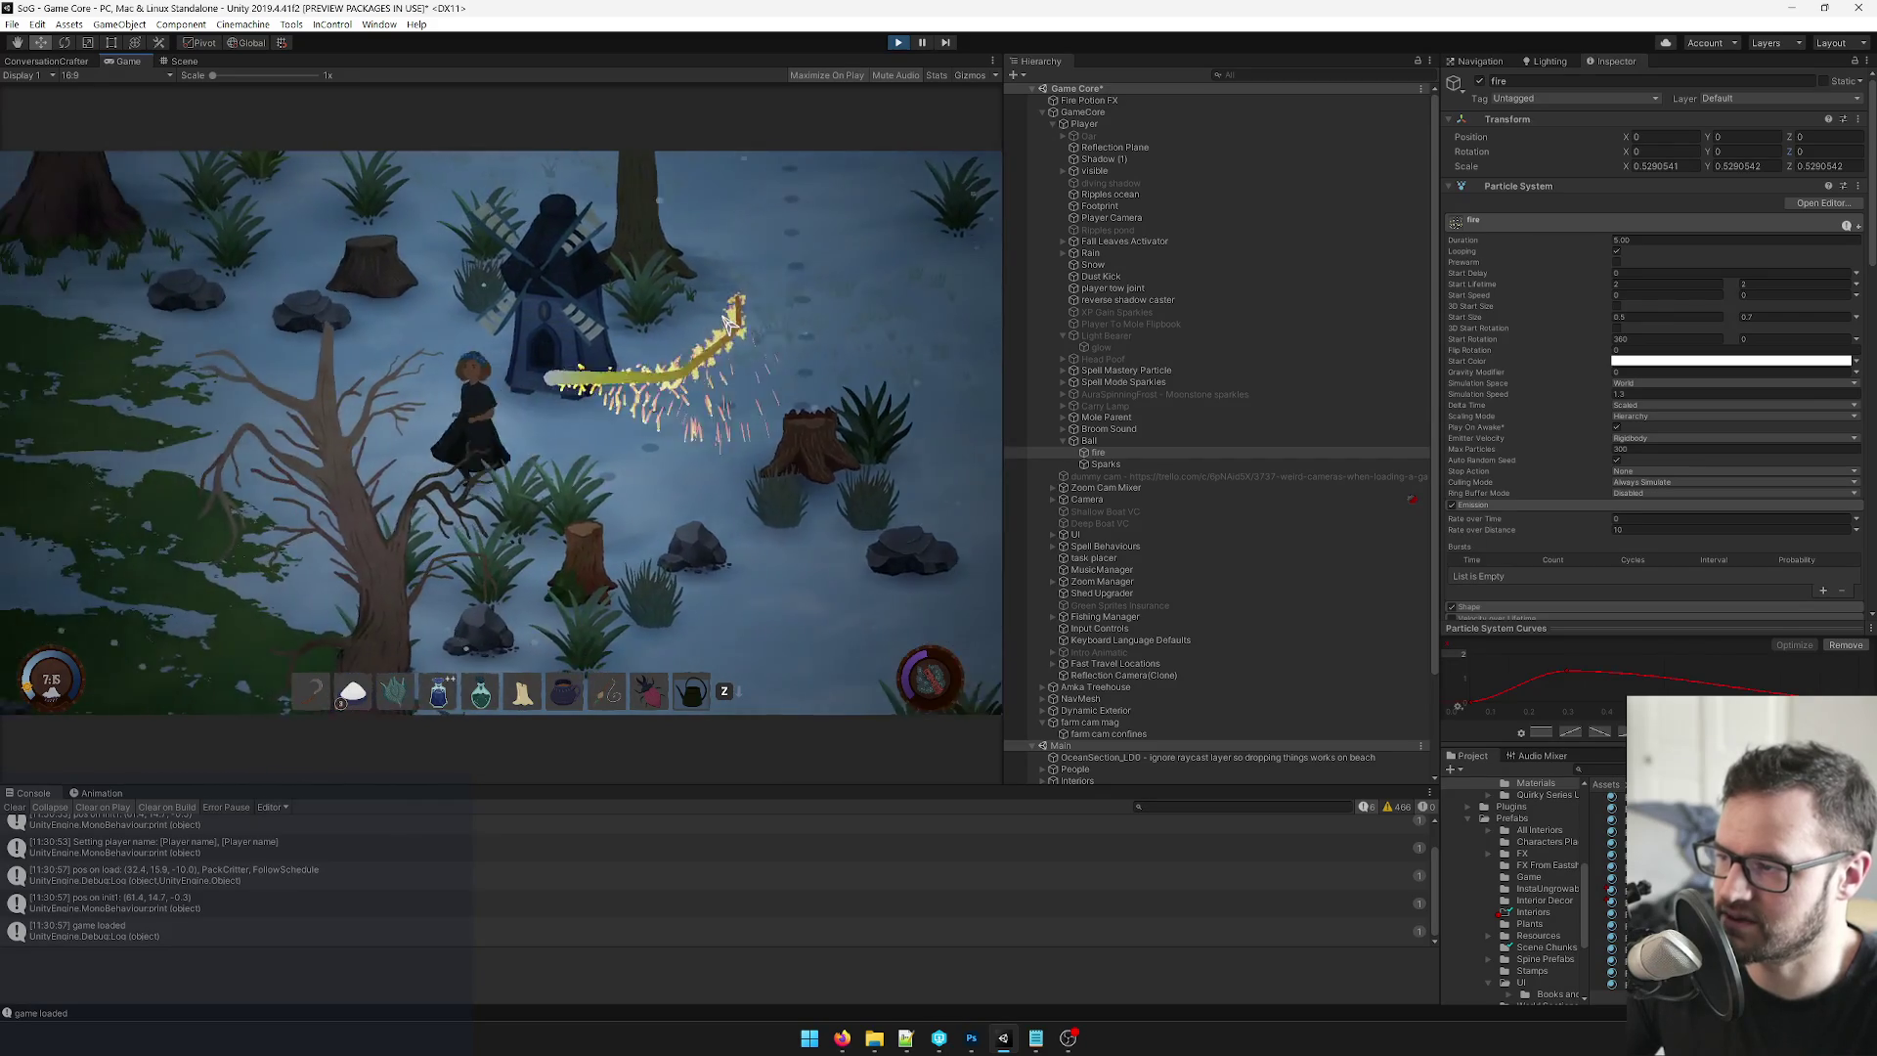
key("d")
key("w")
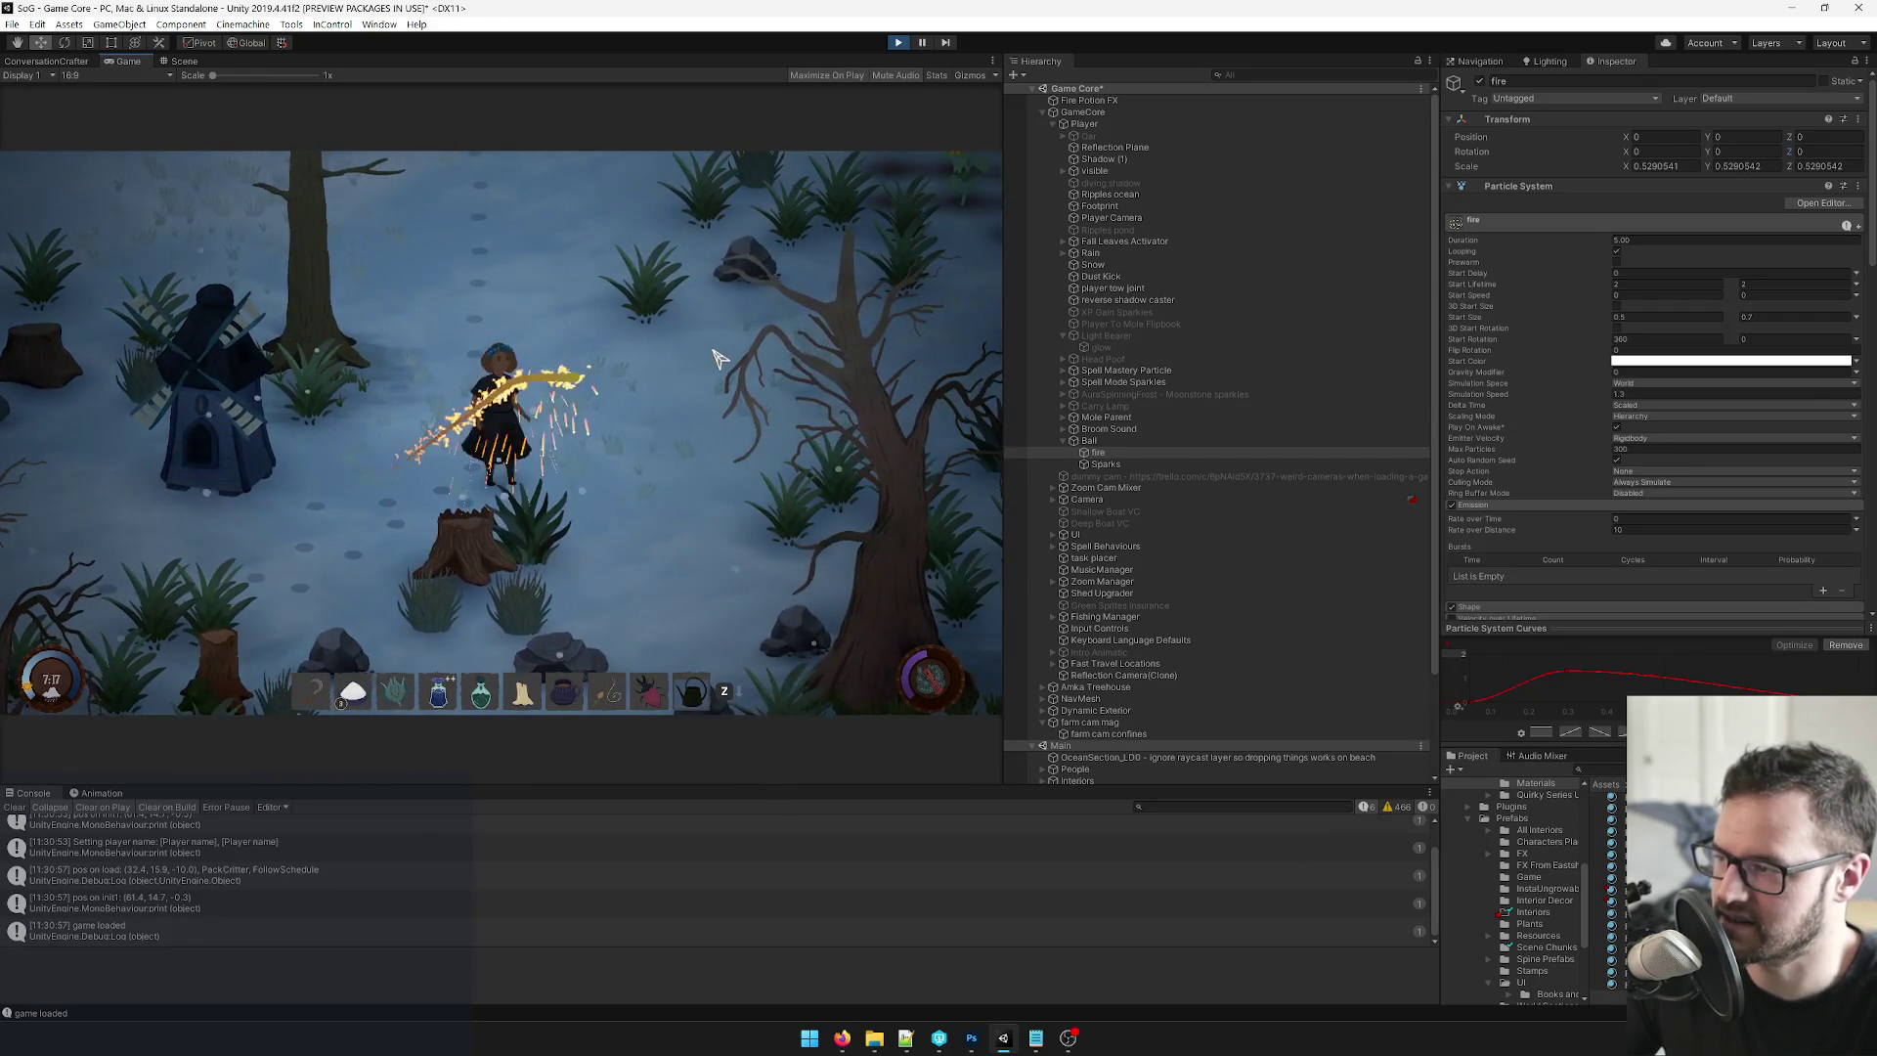
key("w")
key("a")
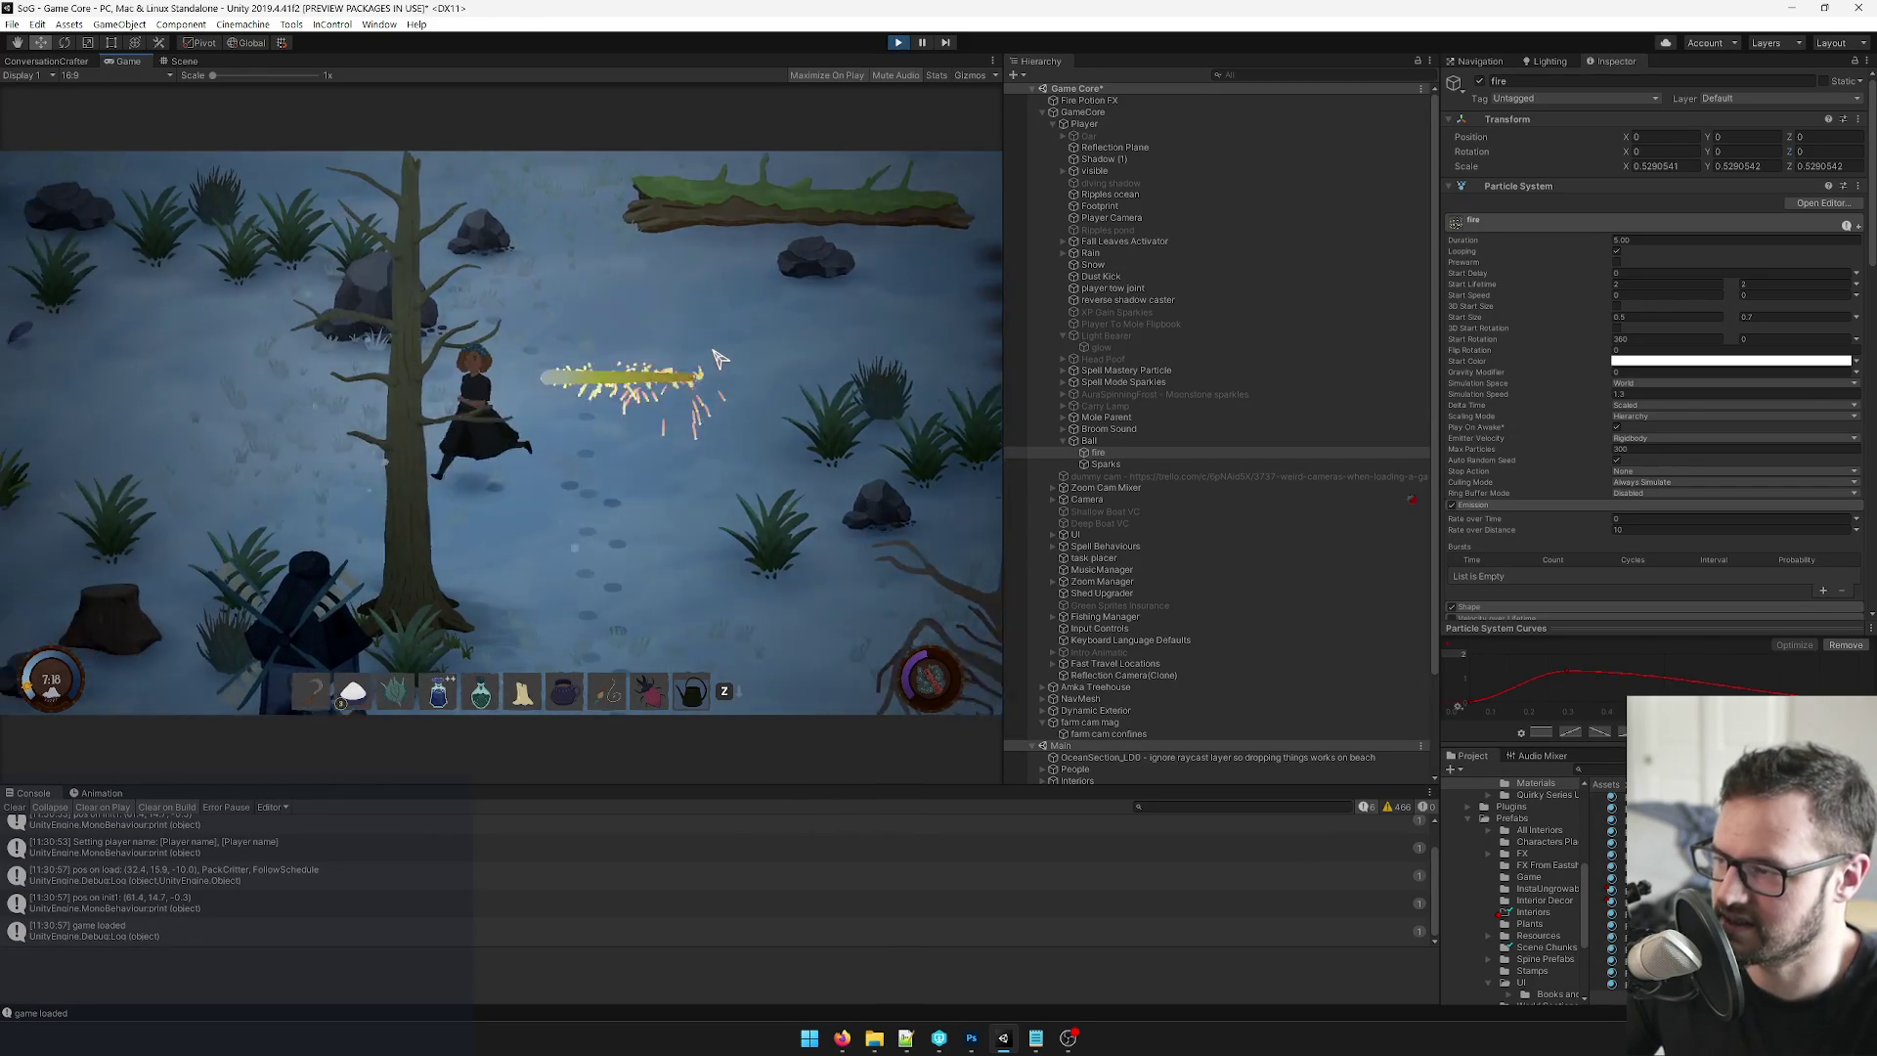
key("d")
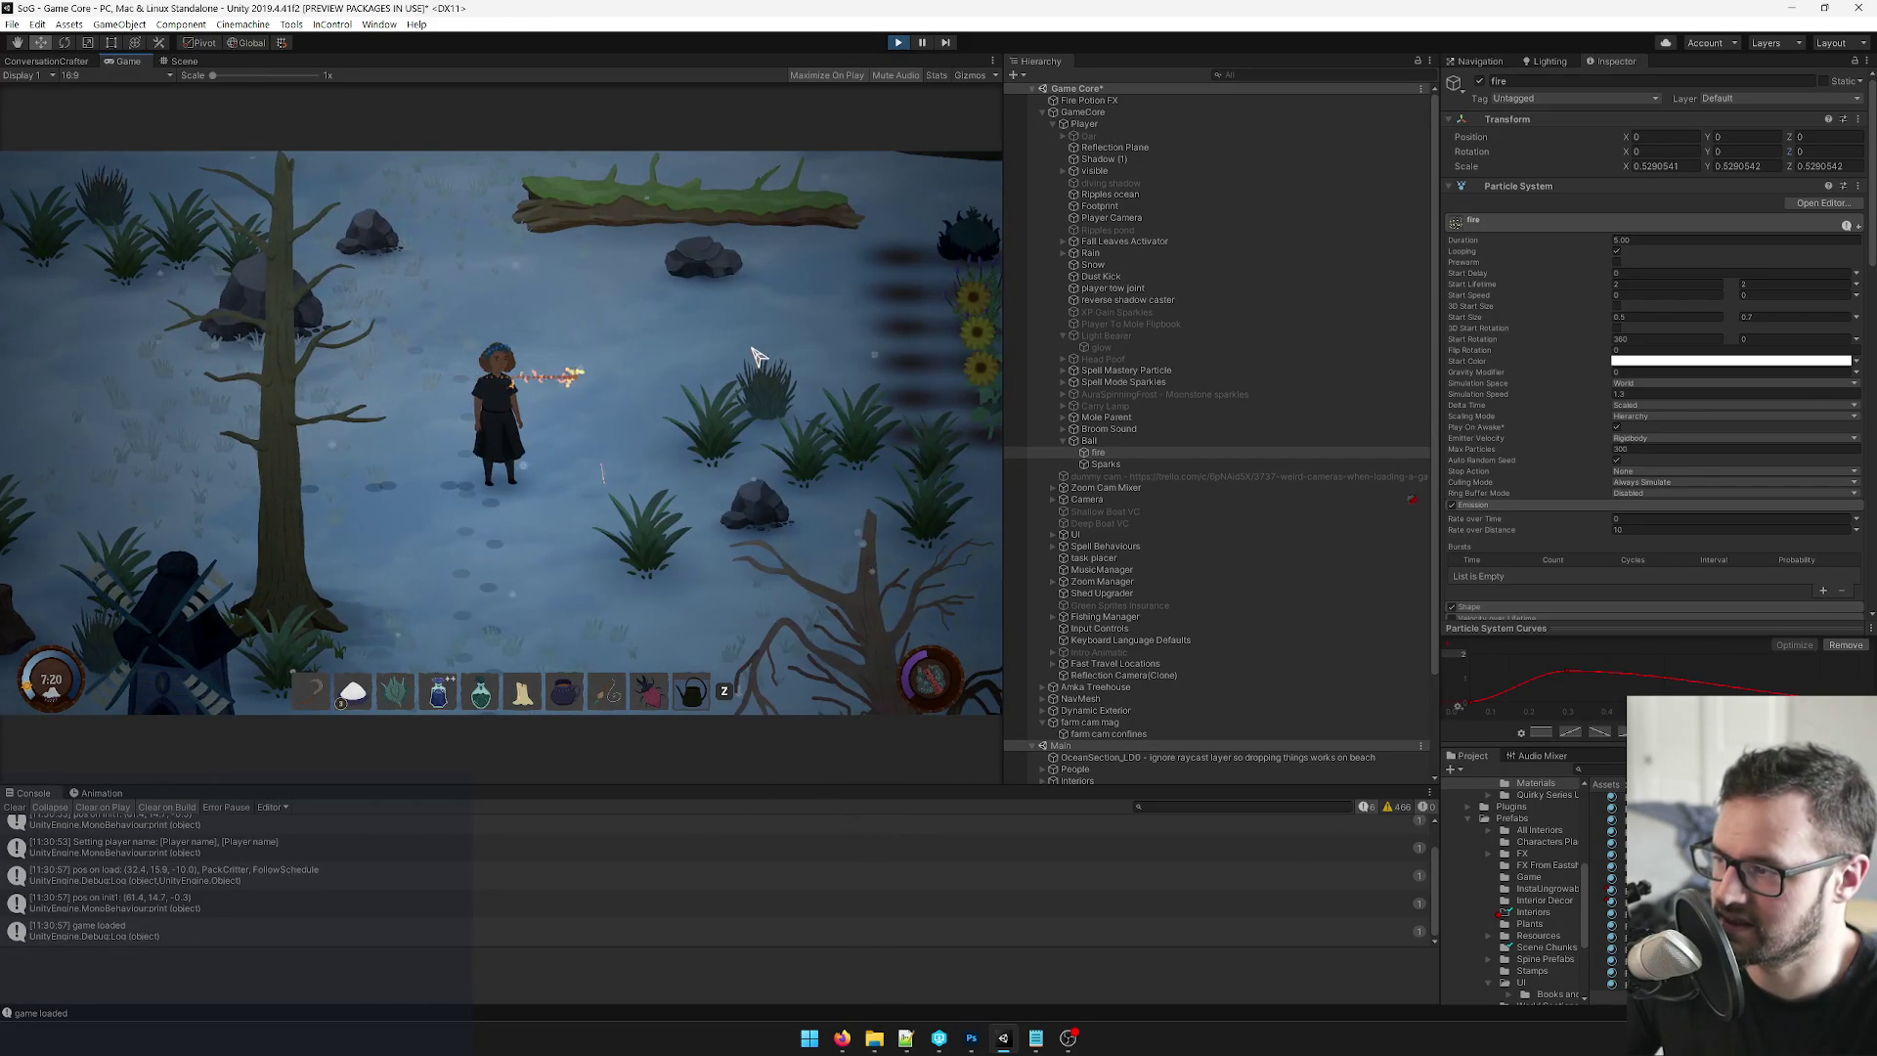
key("a")
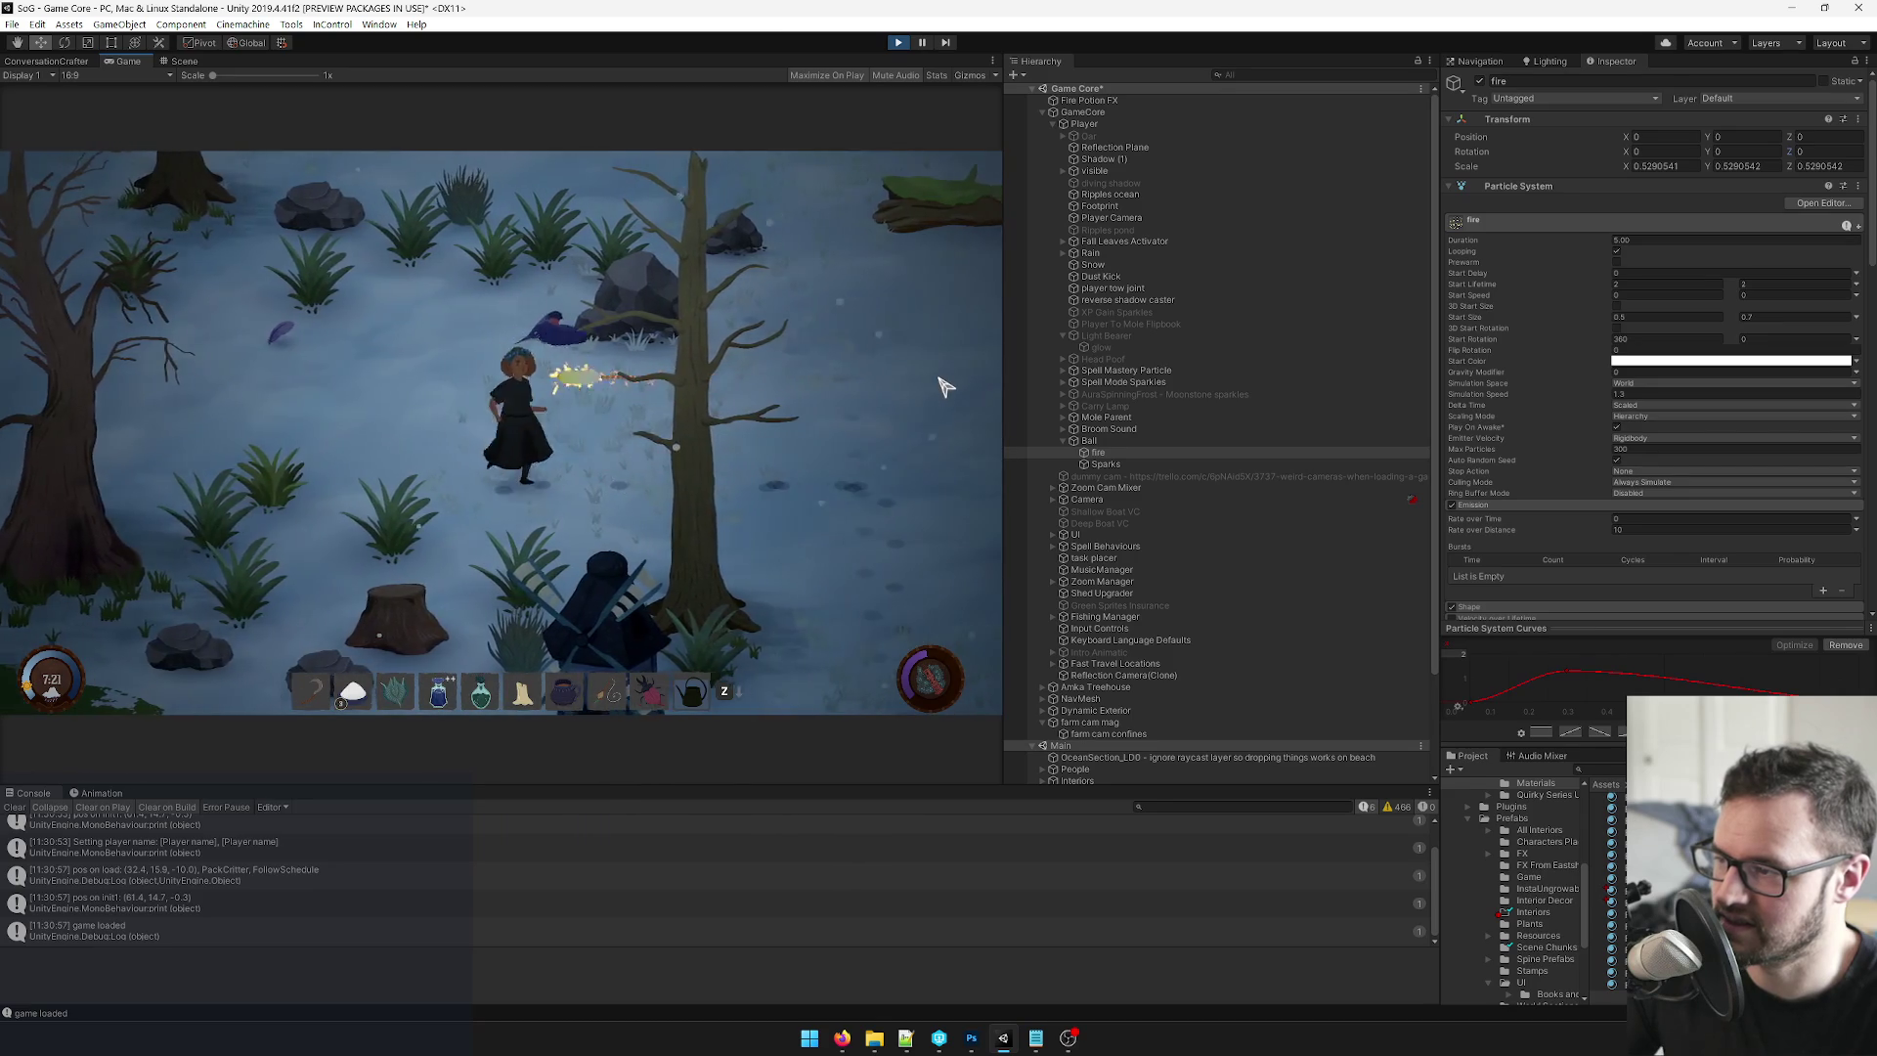
key("d")
left_click(1099, 442)
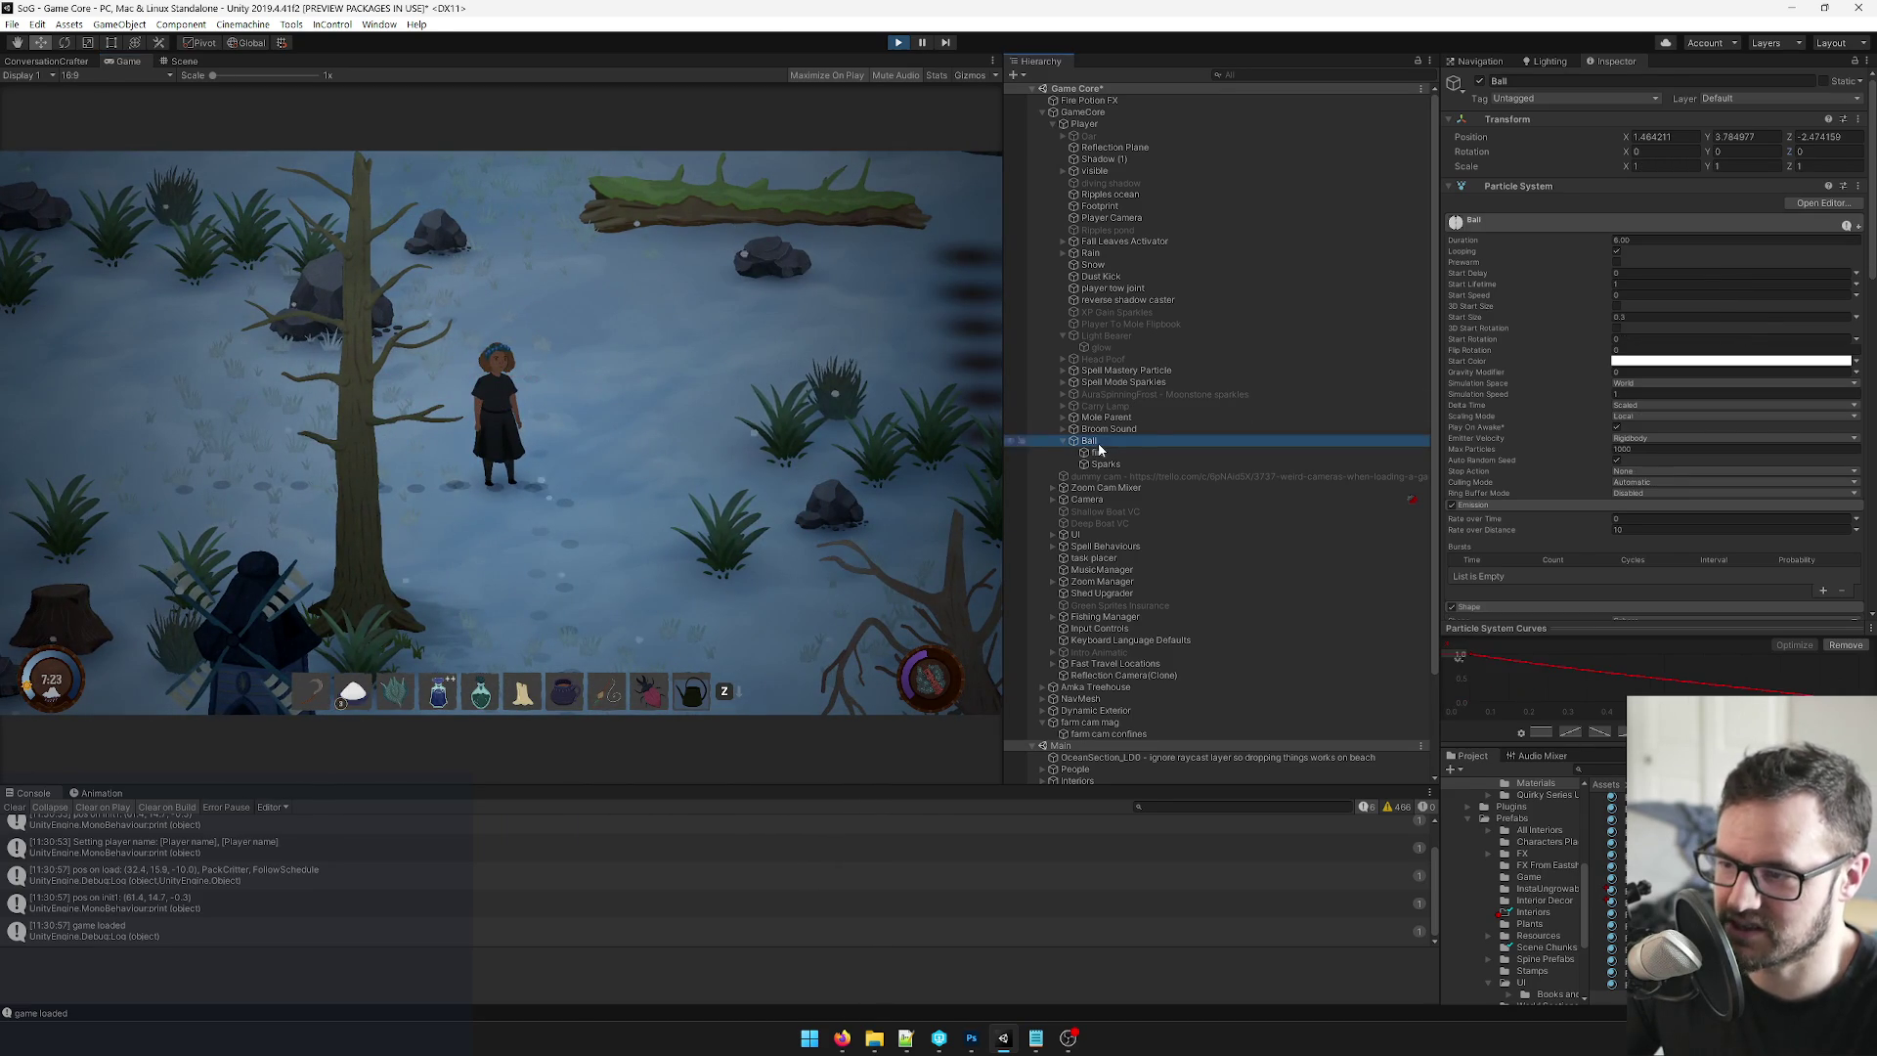
Scroll the Ball's Inspector to review the FirePotionFireBall material.
scroll(1649, 342, "down", 10)
scroll(1681, 352, "up", 5)
scroll(1706, 360, "down", 5)
scroll(1706, 359, "down", 8)
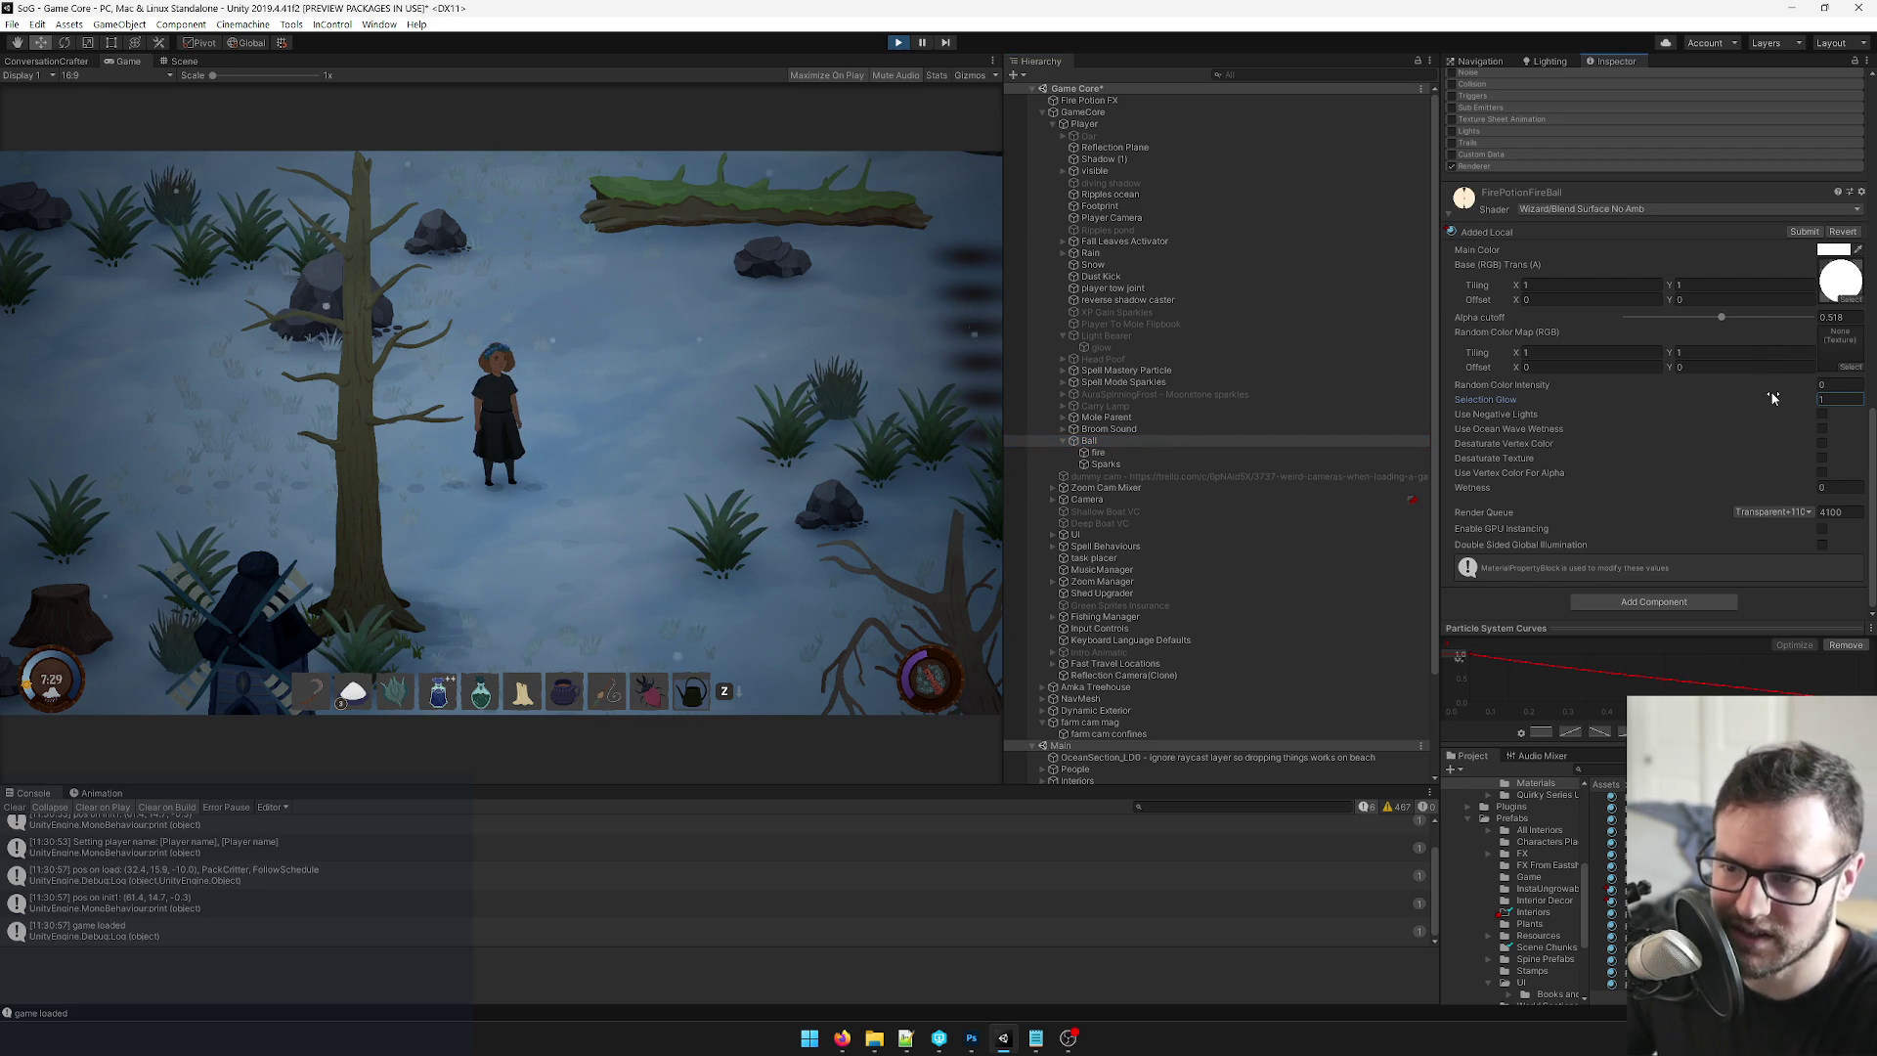
Throw fire potions while walking, then reselect the Ball particle object.
left_click(753, 427)
key("a")
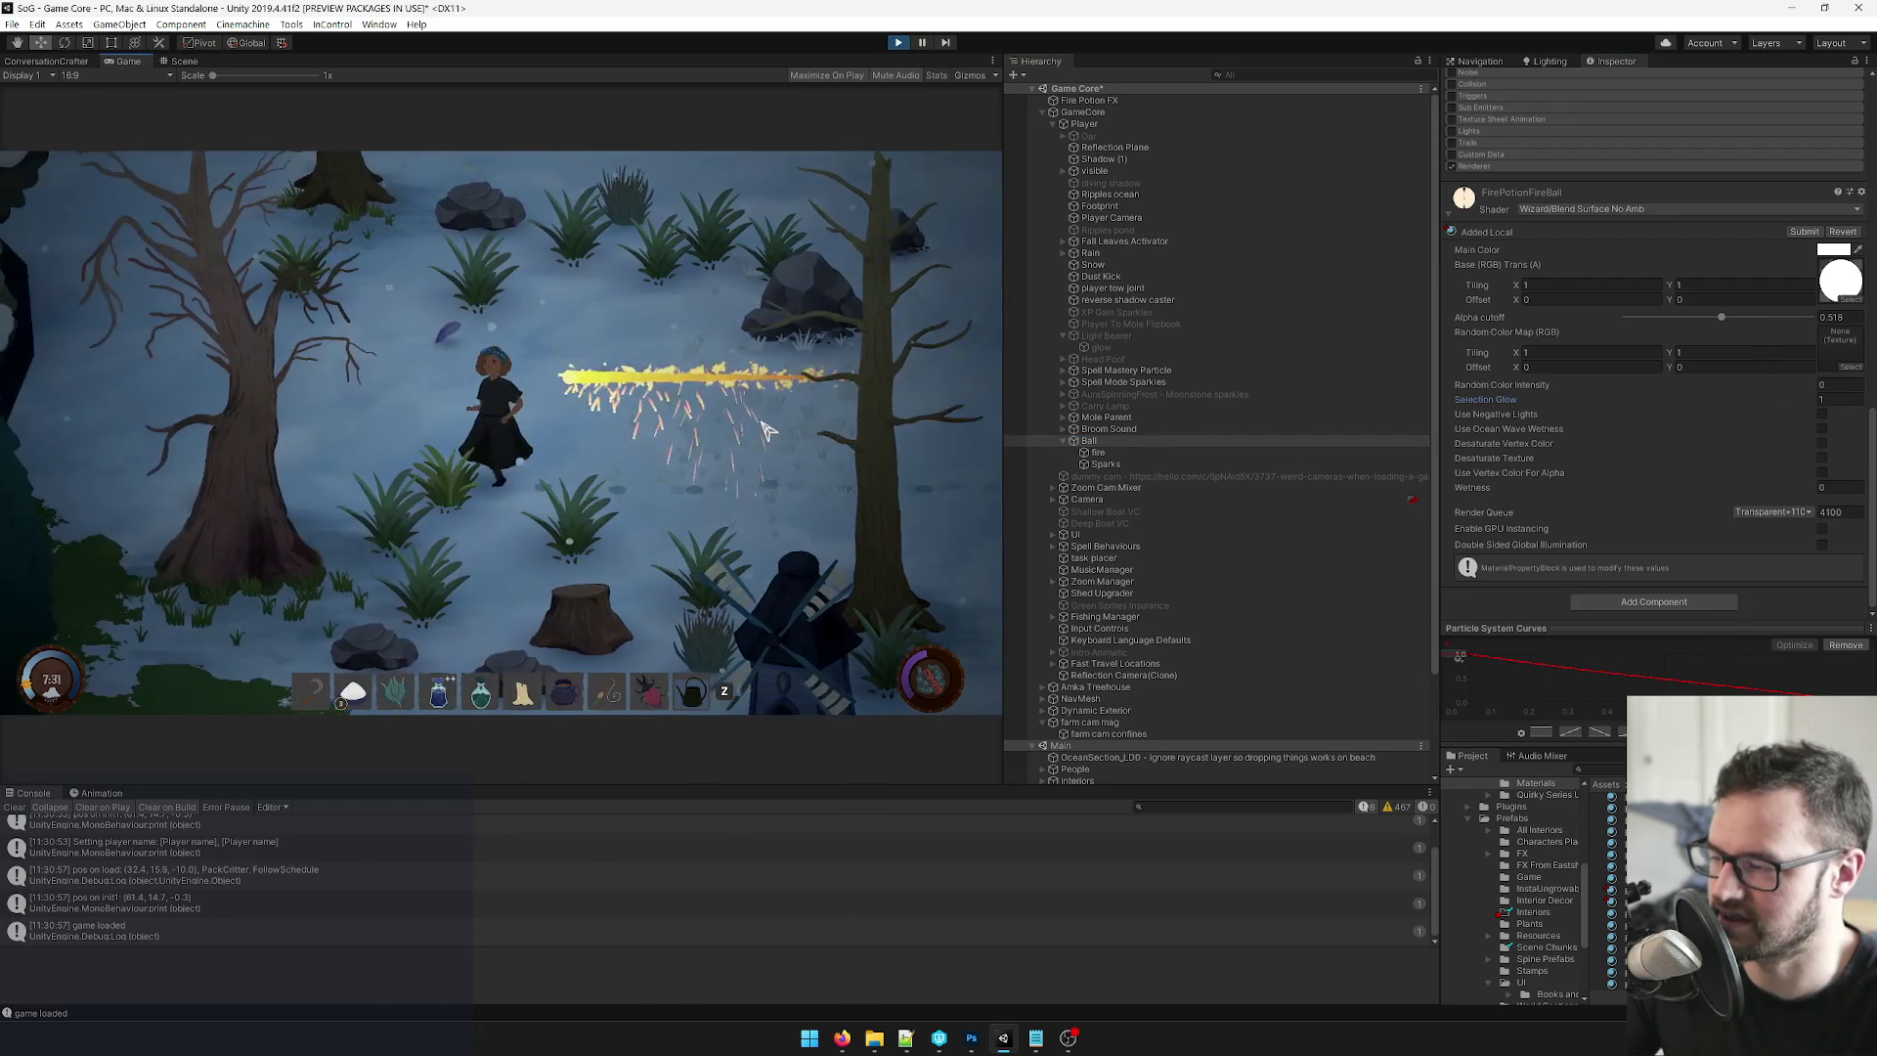
key("w")
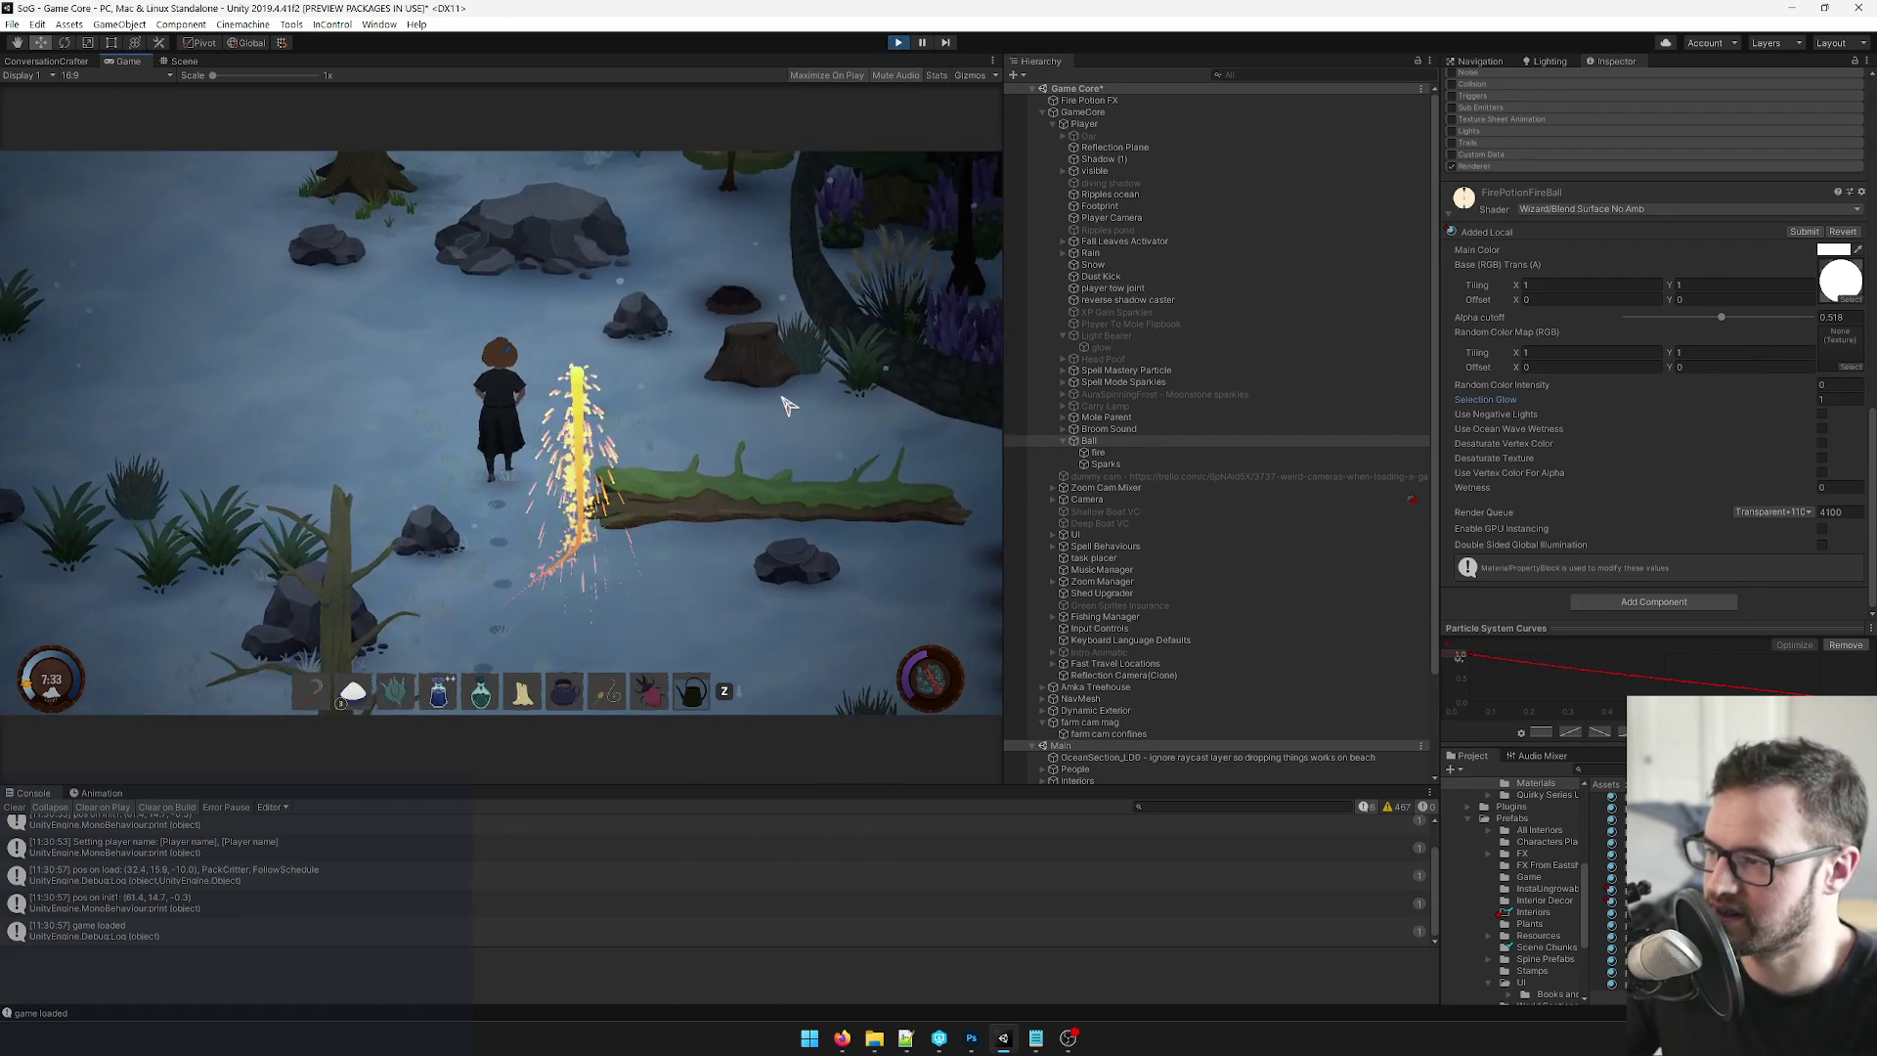
key("a")
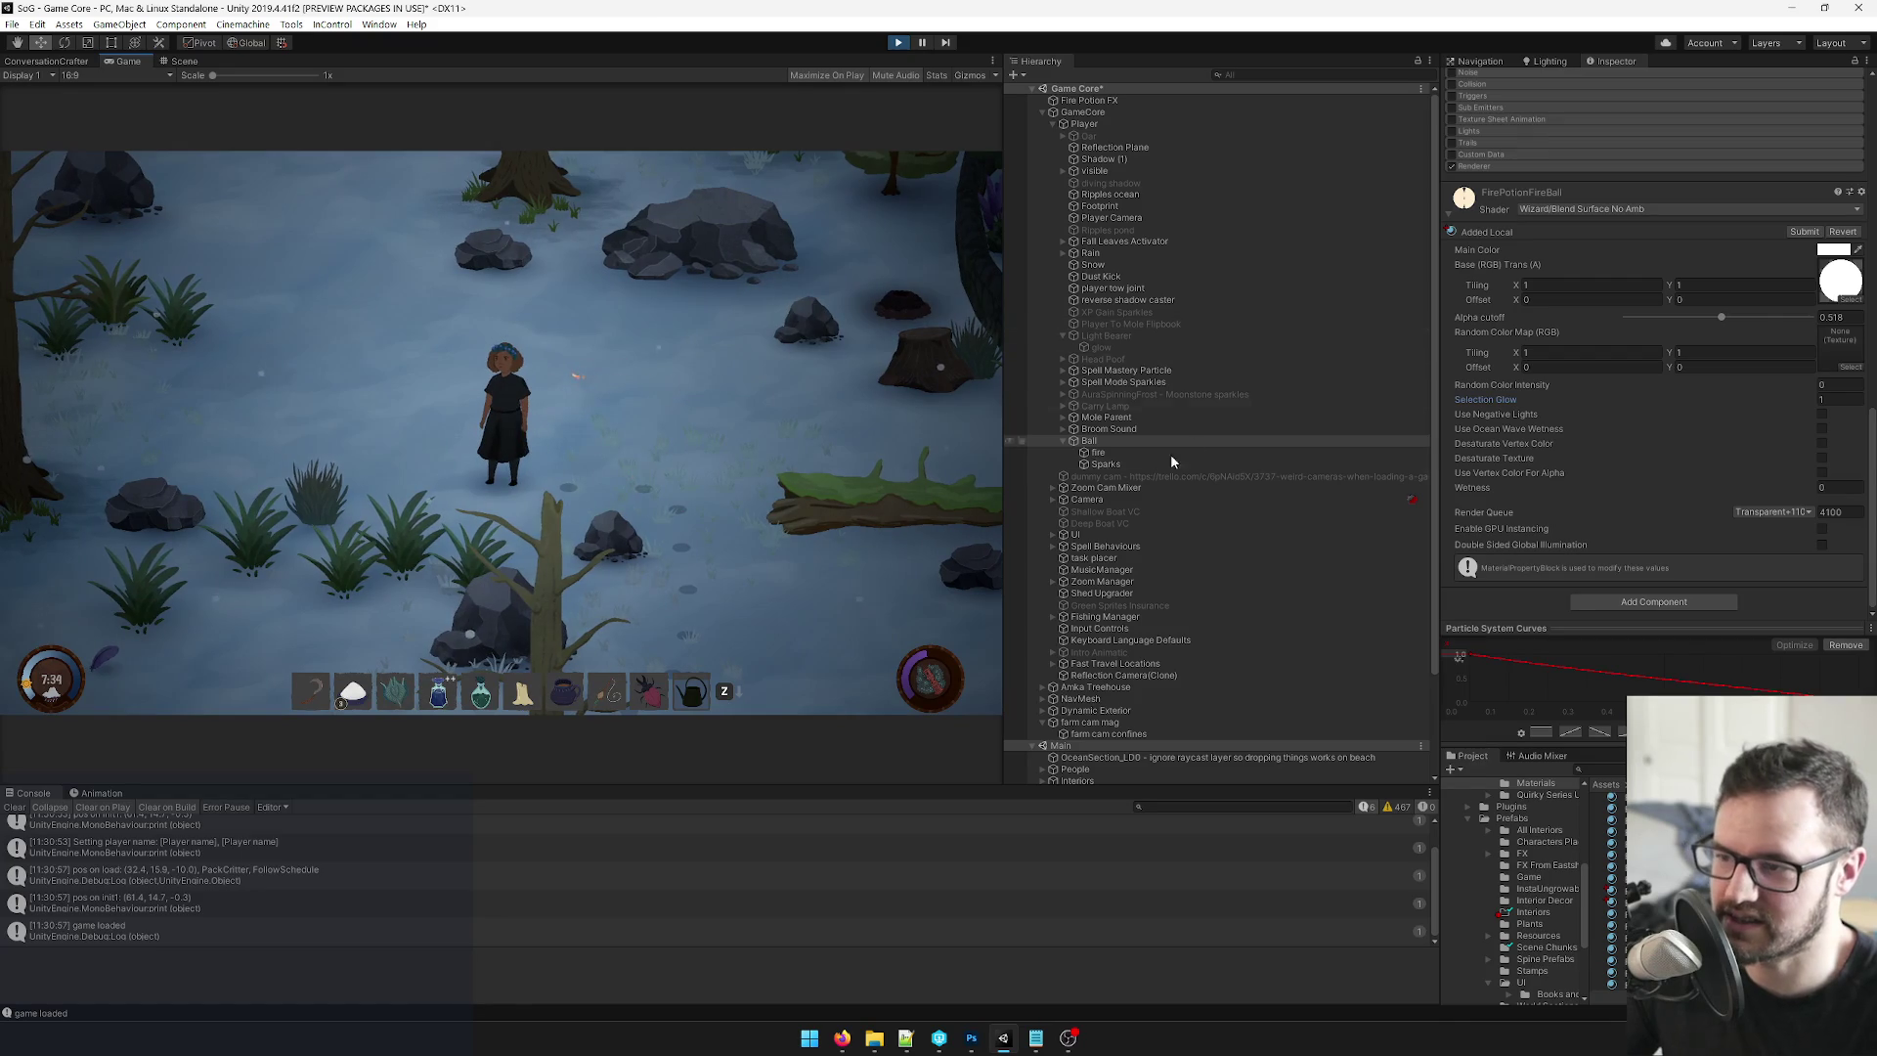
left_click(713, 419)
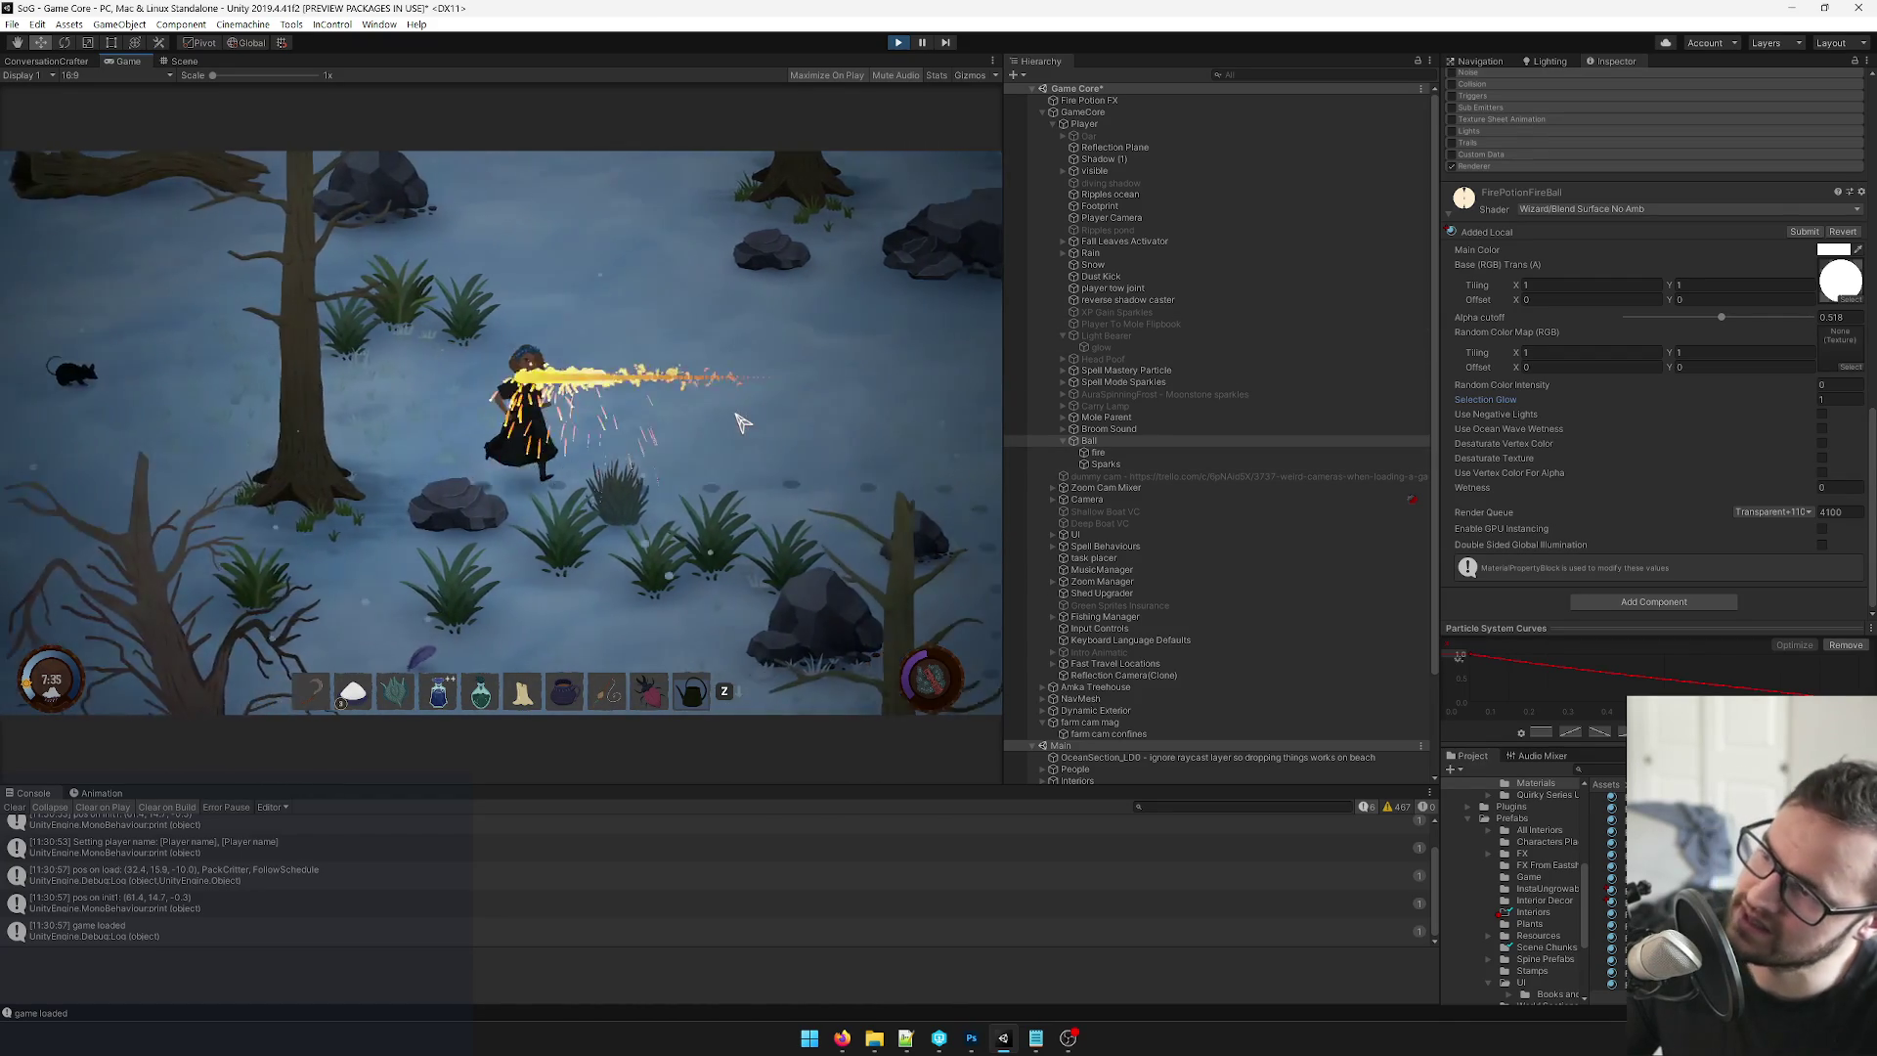
left_click(1107, 442)
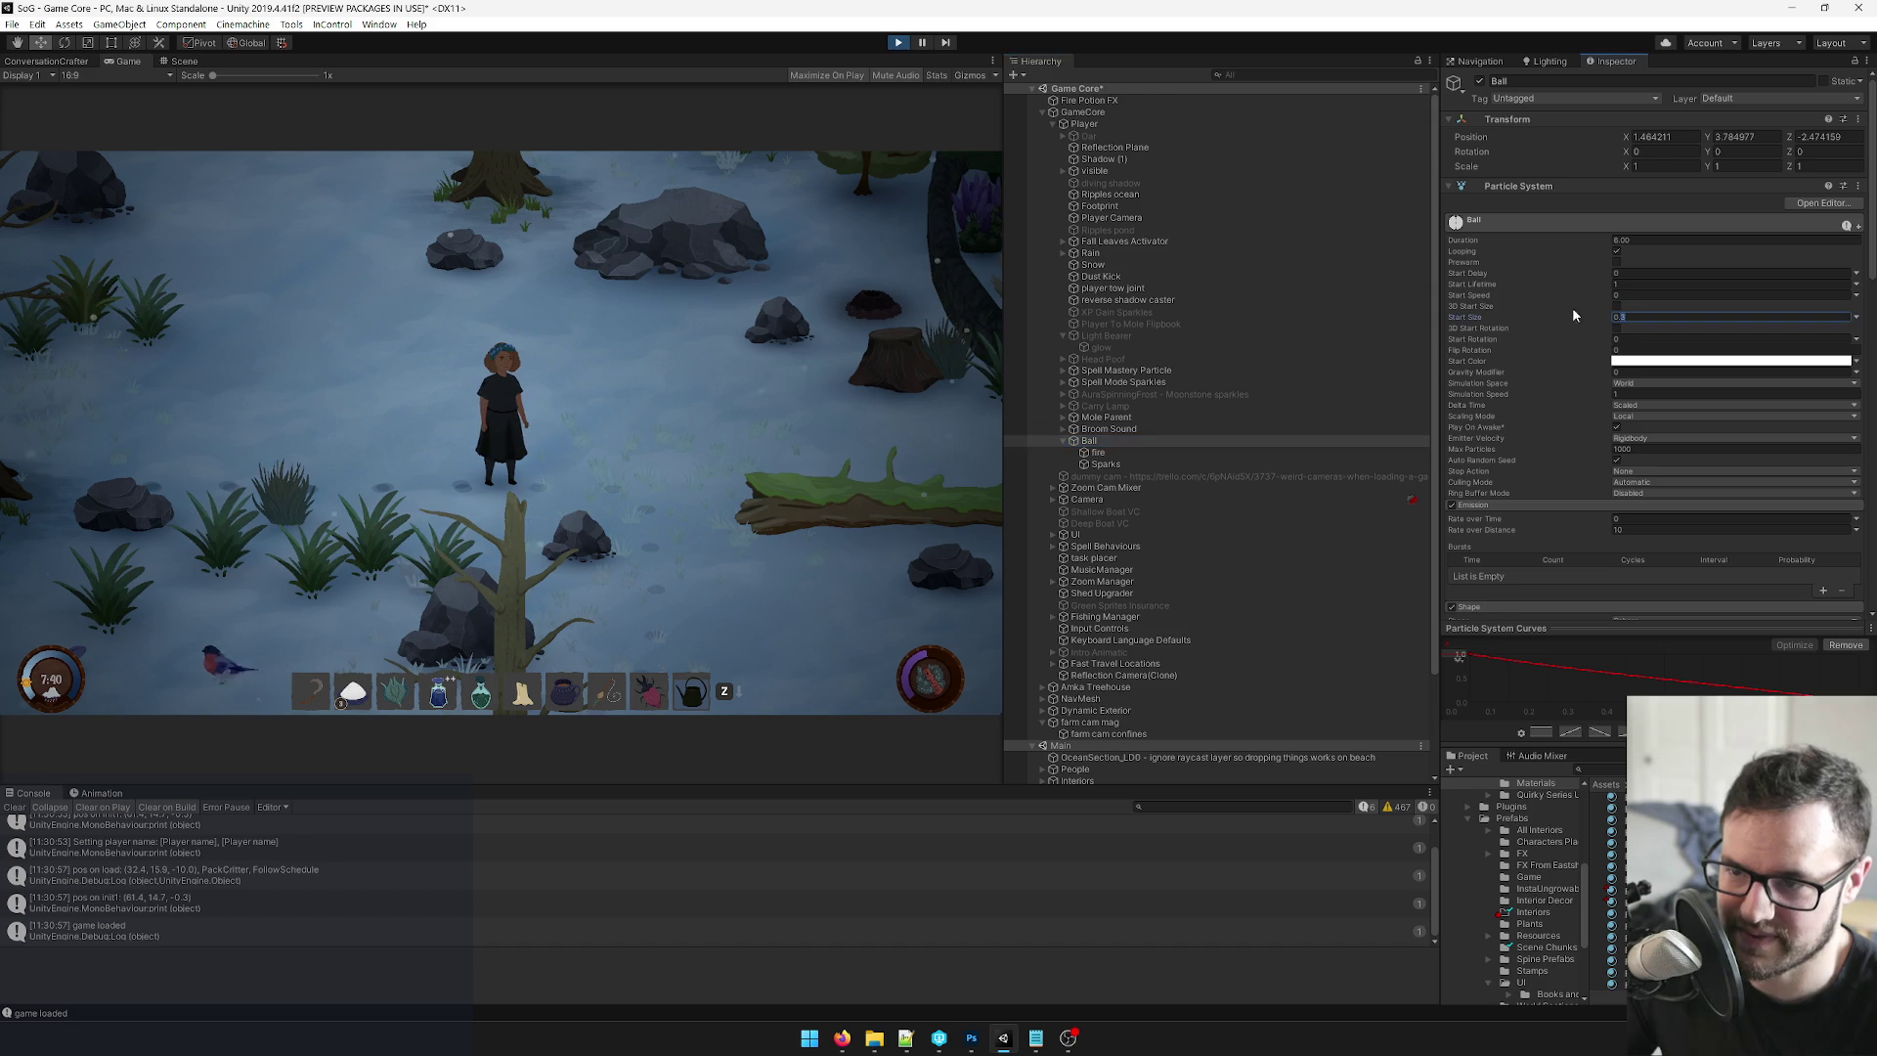
Apply the smaller Ball Start Size and throw several potions while walking to compare.
left_click(788, 348)
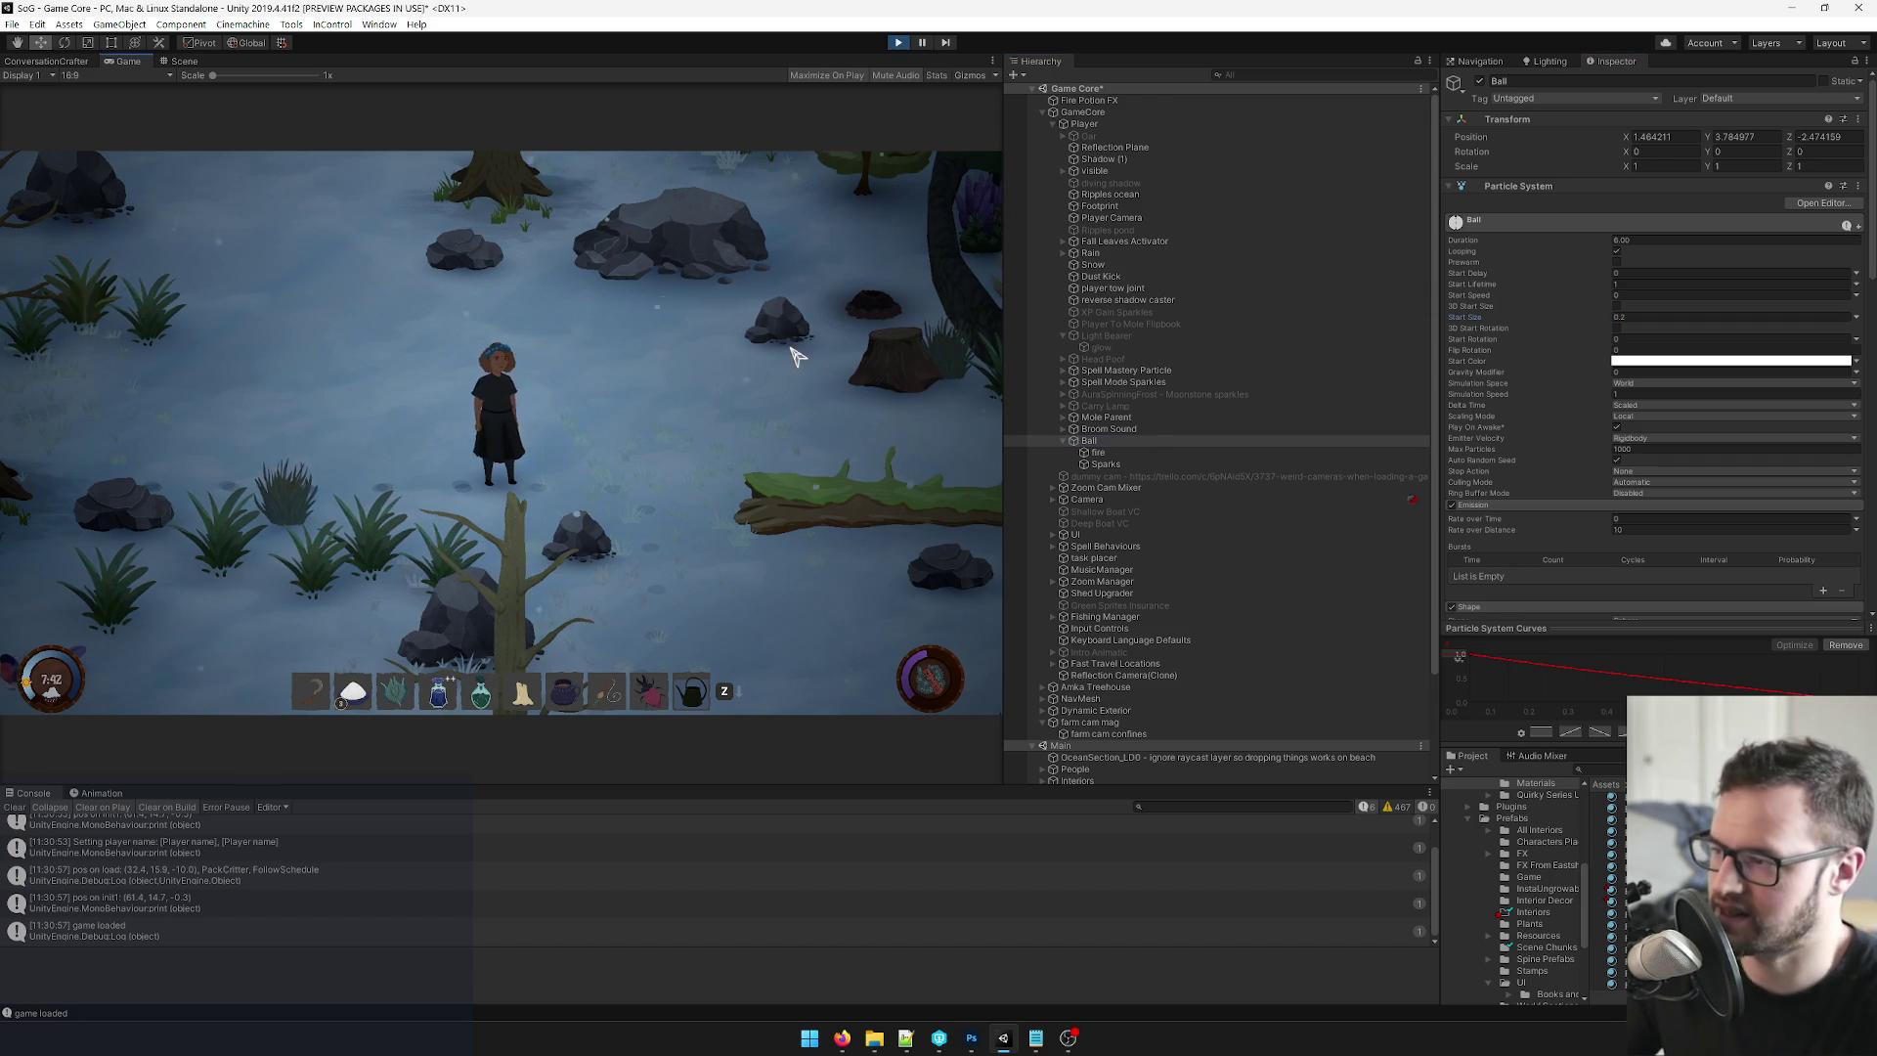
key("a")
key("a")
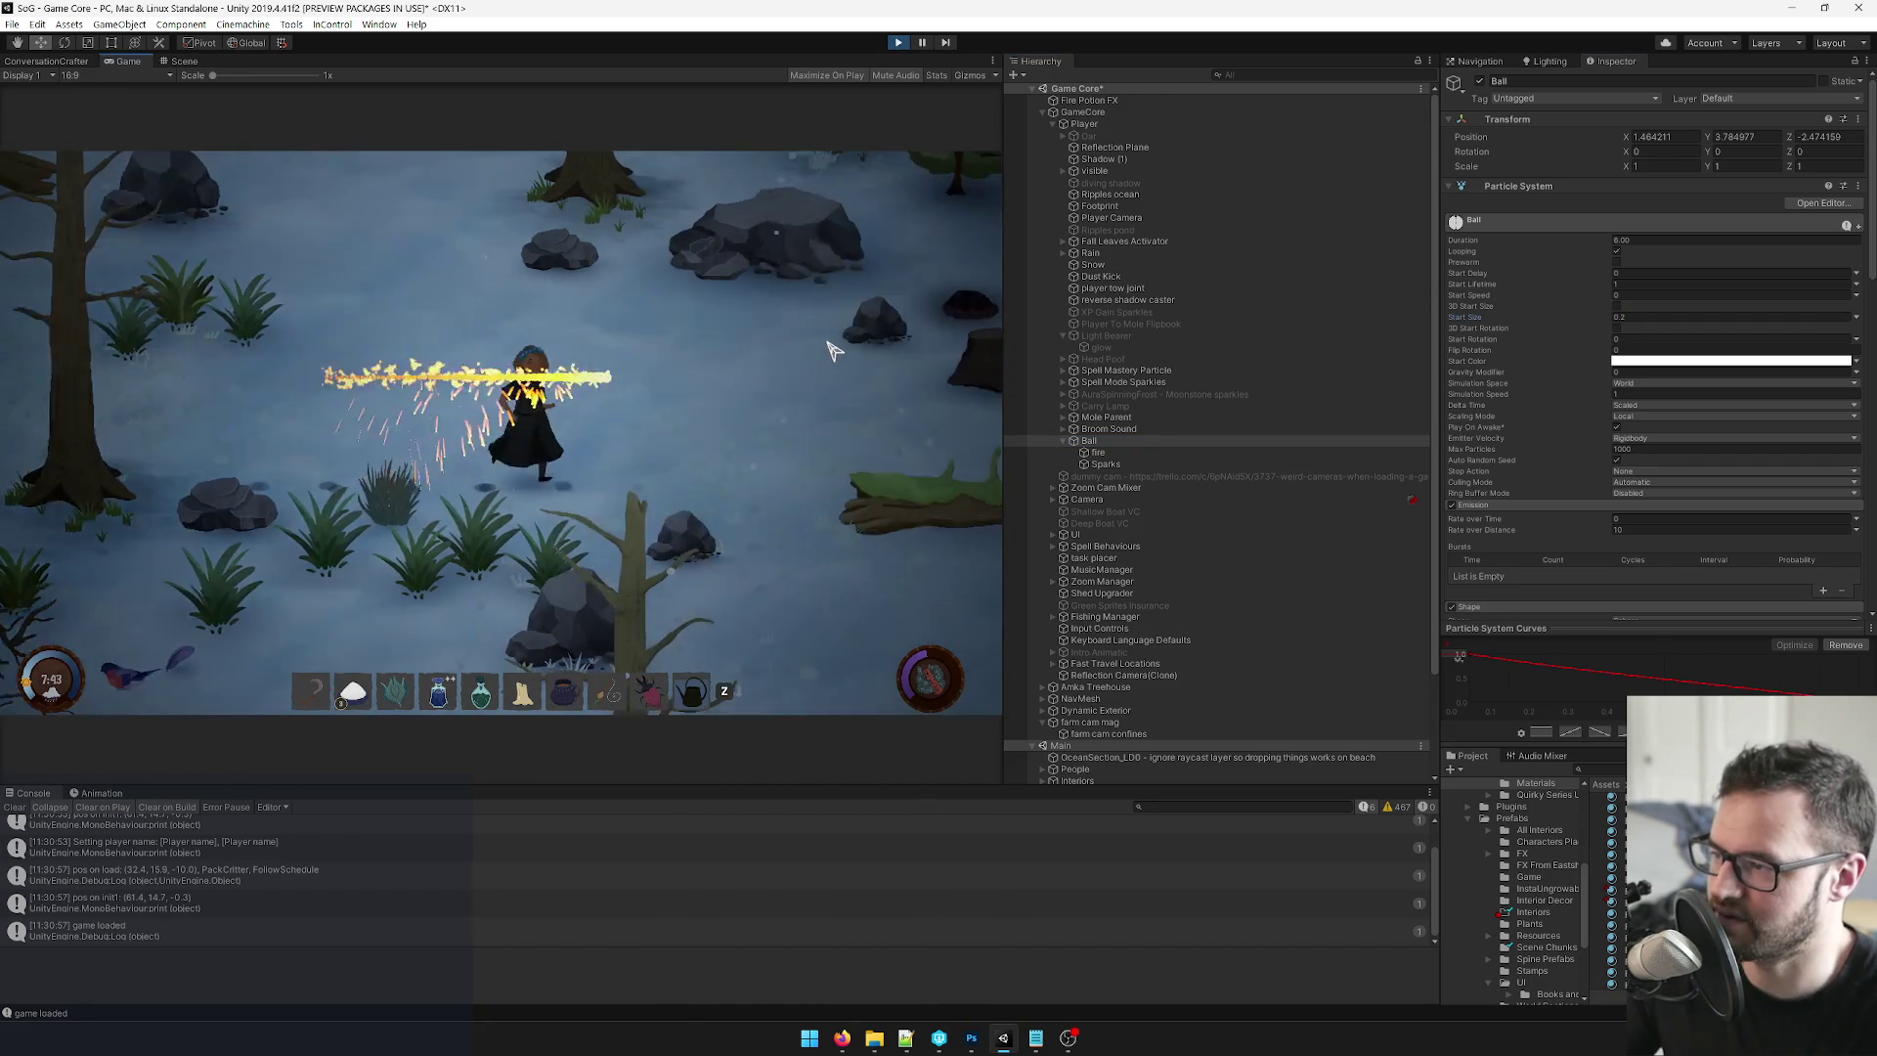
key("a")
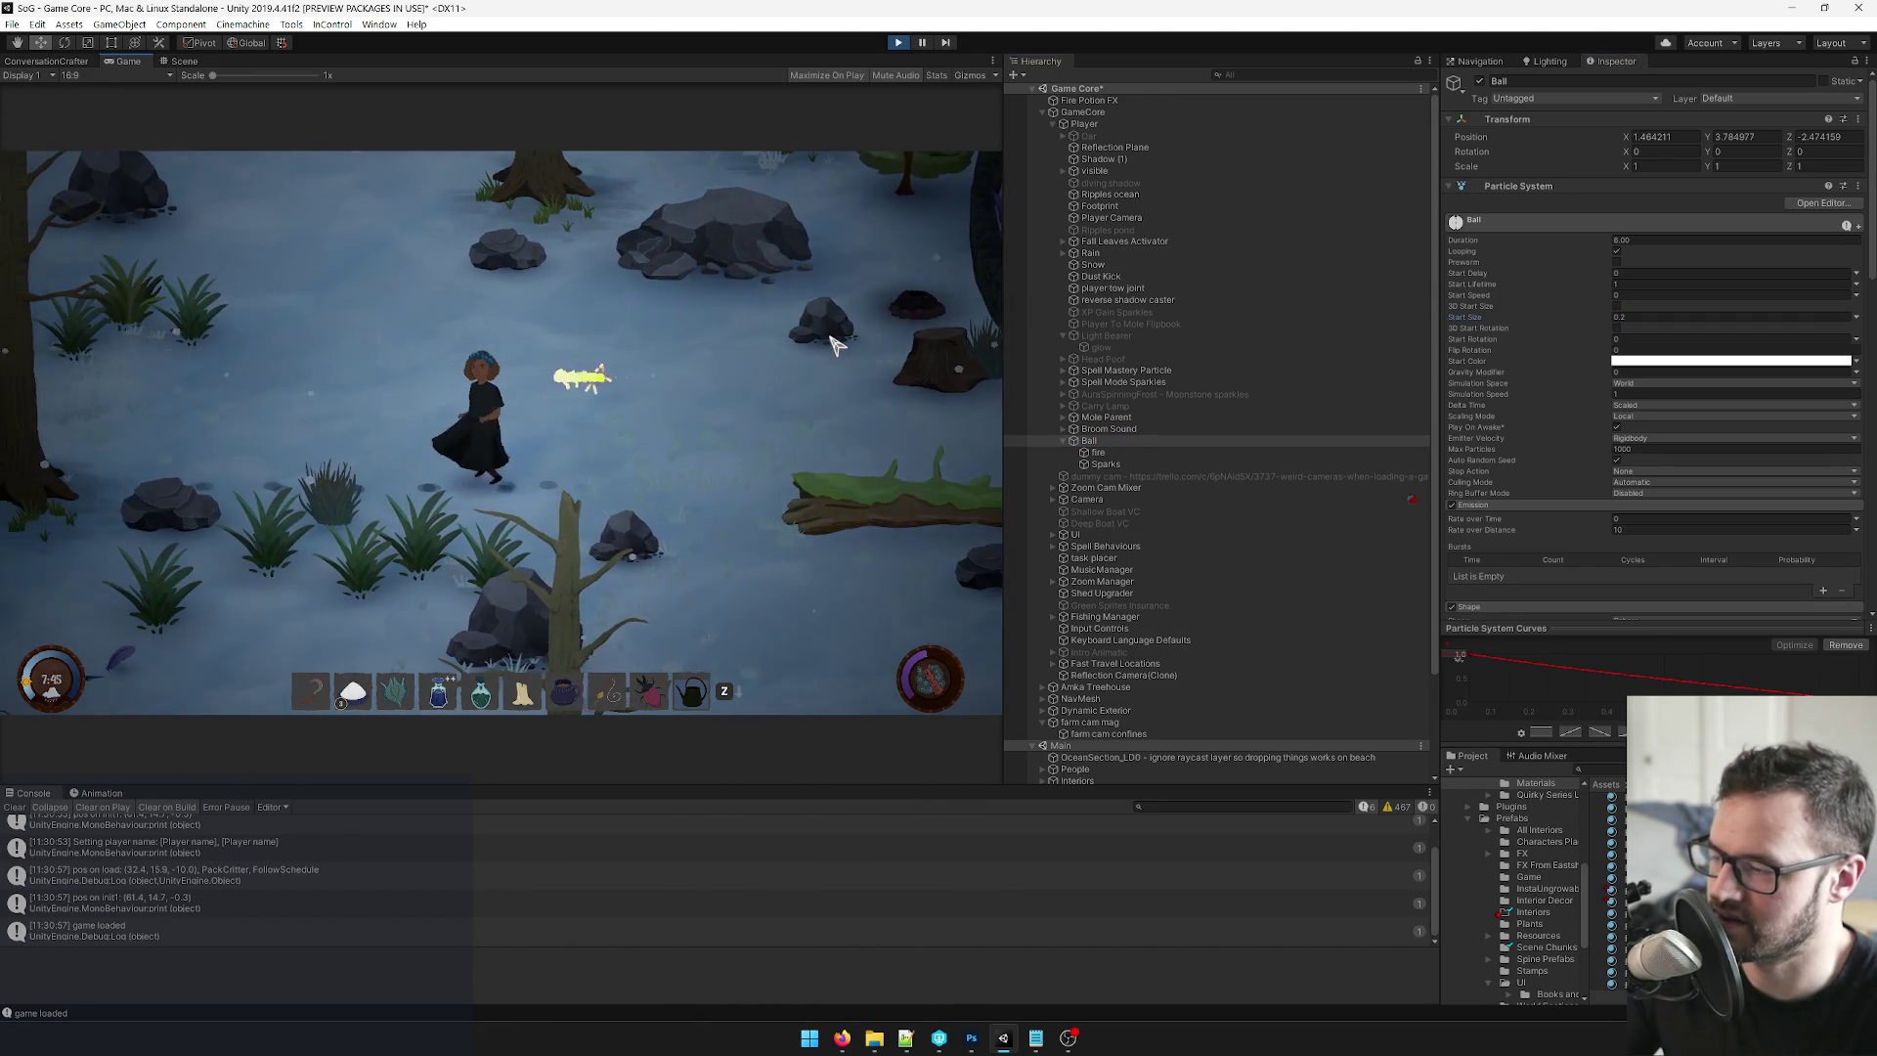
key("d")
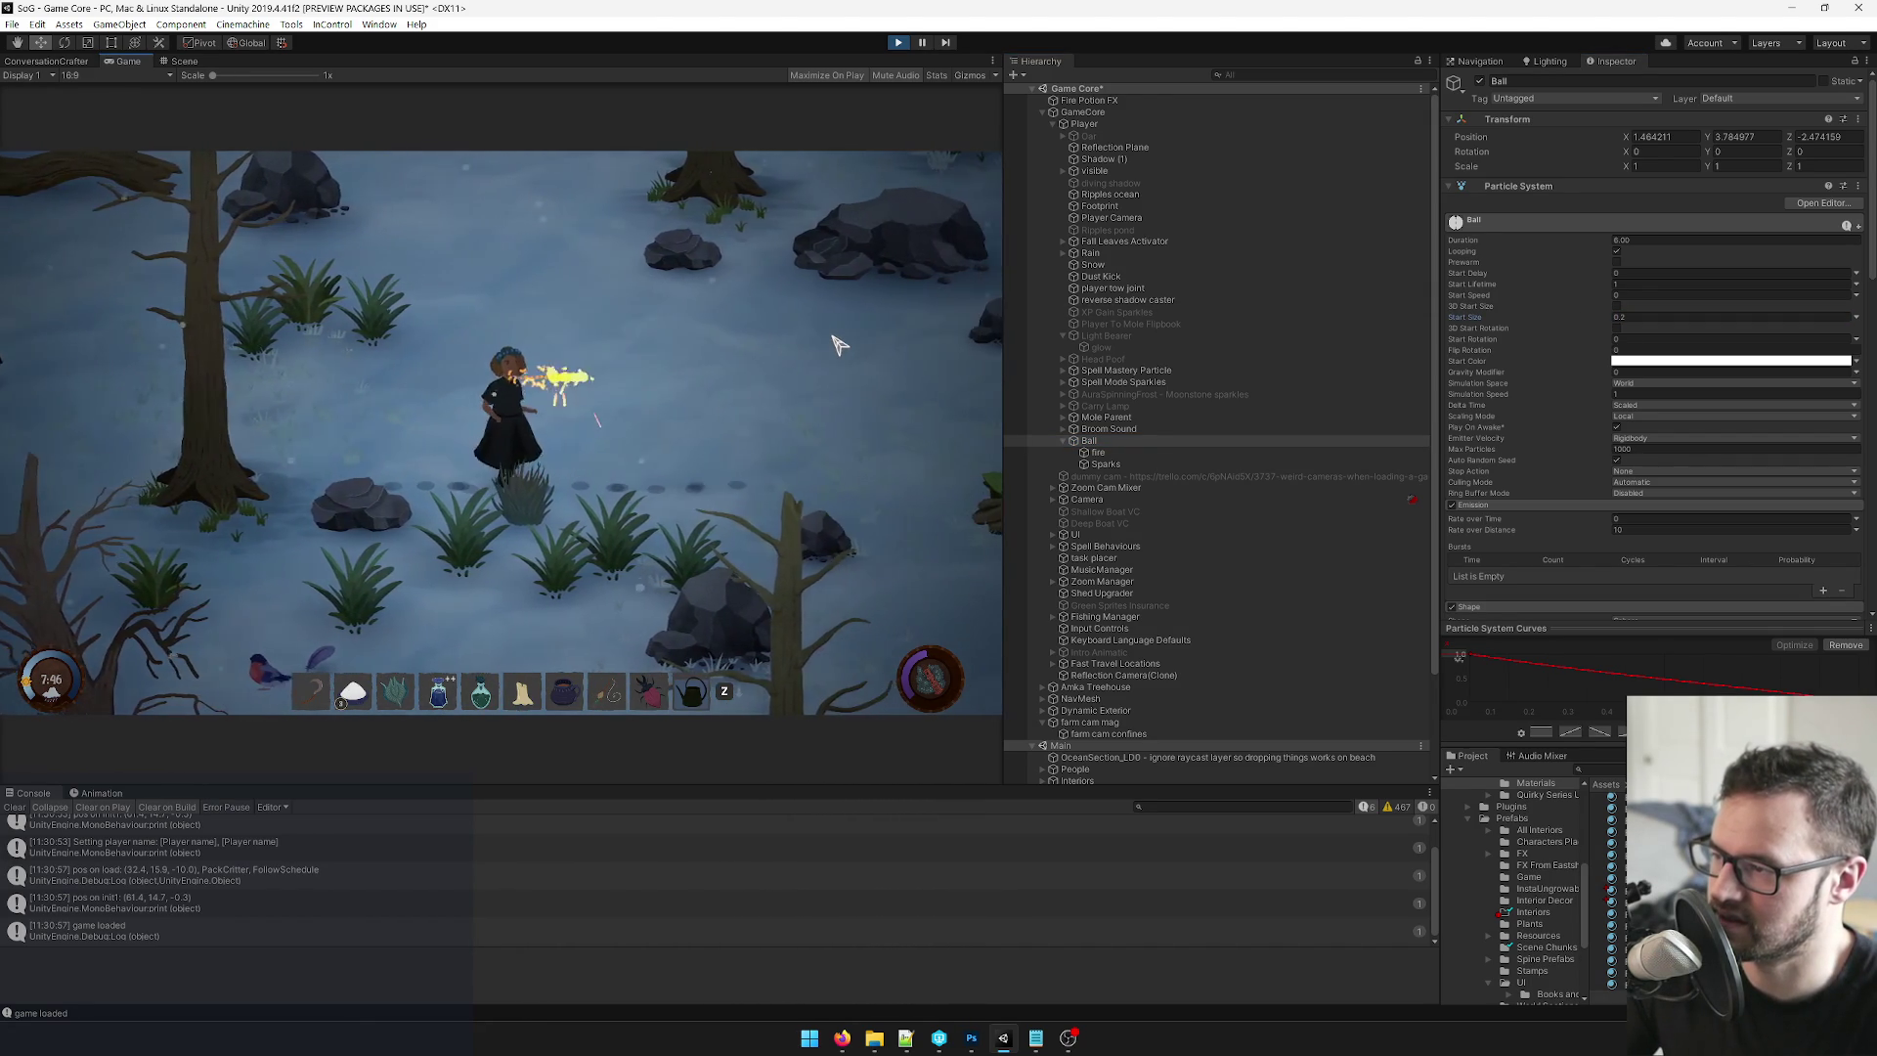
key("d")
left_click(880, 398)
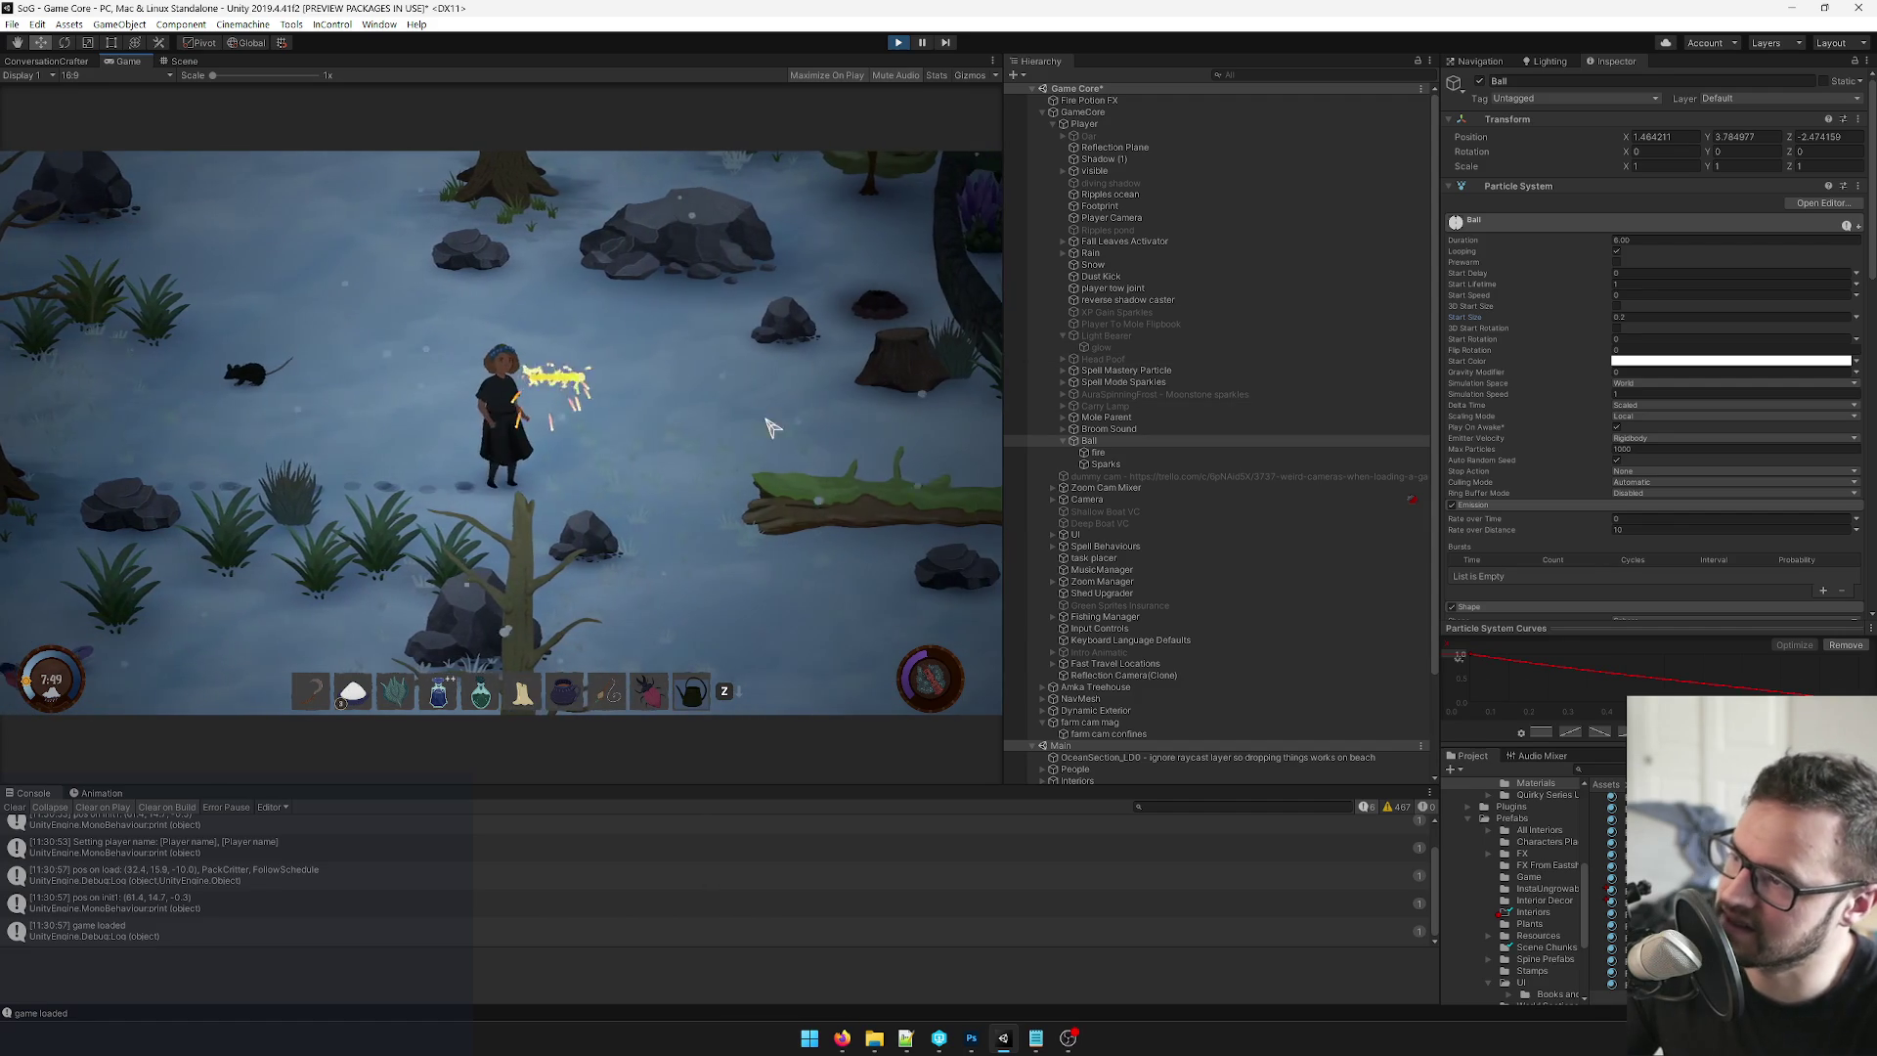
left_click(798, 431)
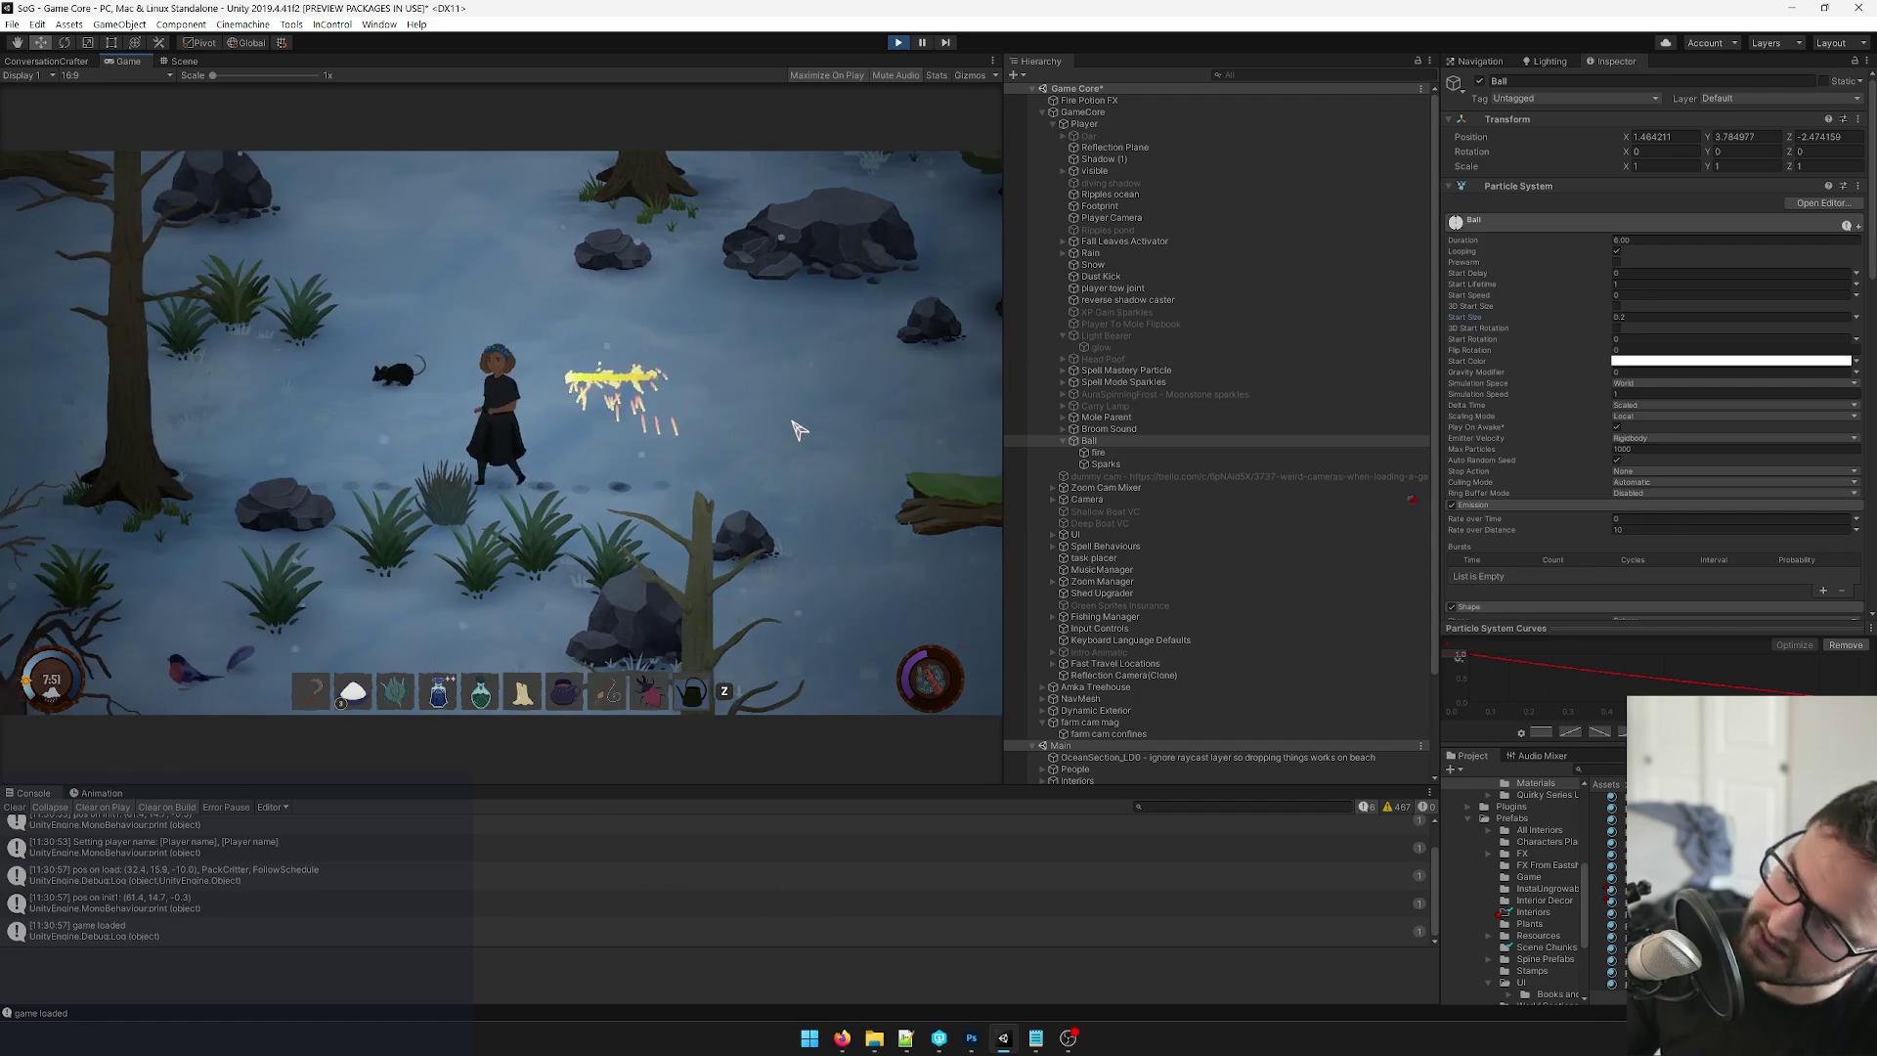
left_click(809, 435)
left_click(818, 438)
key("a")
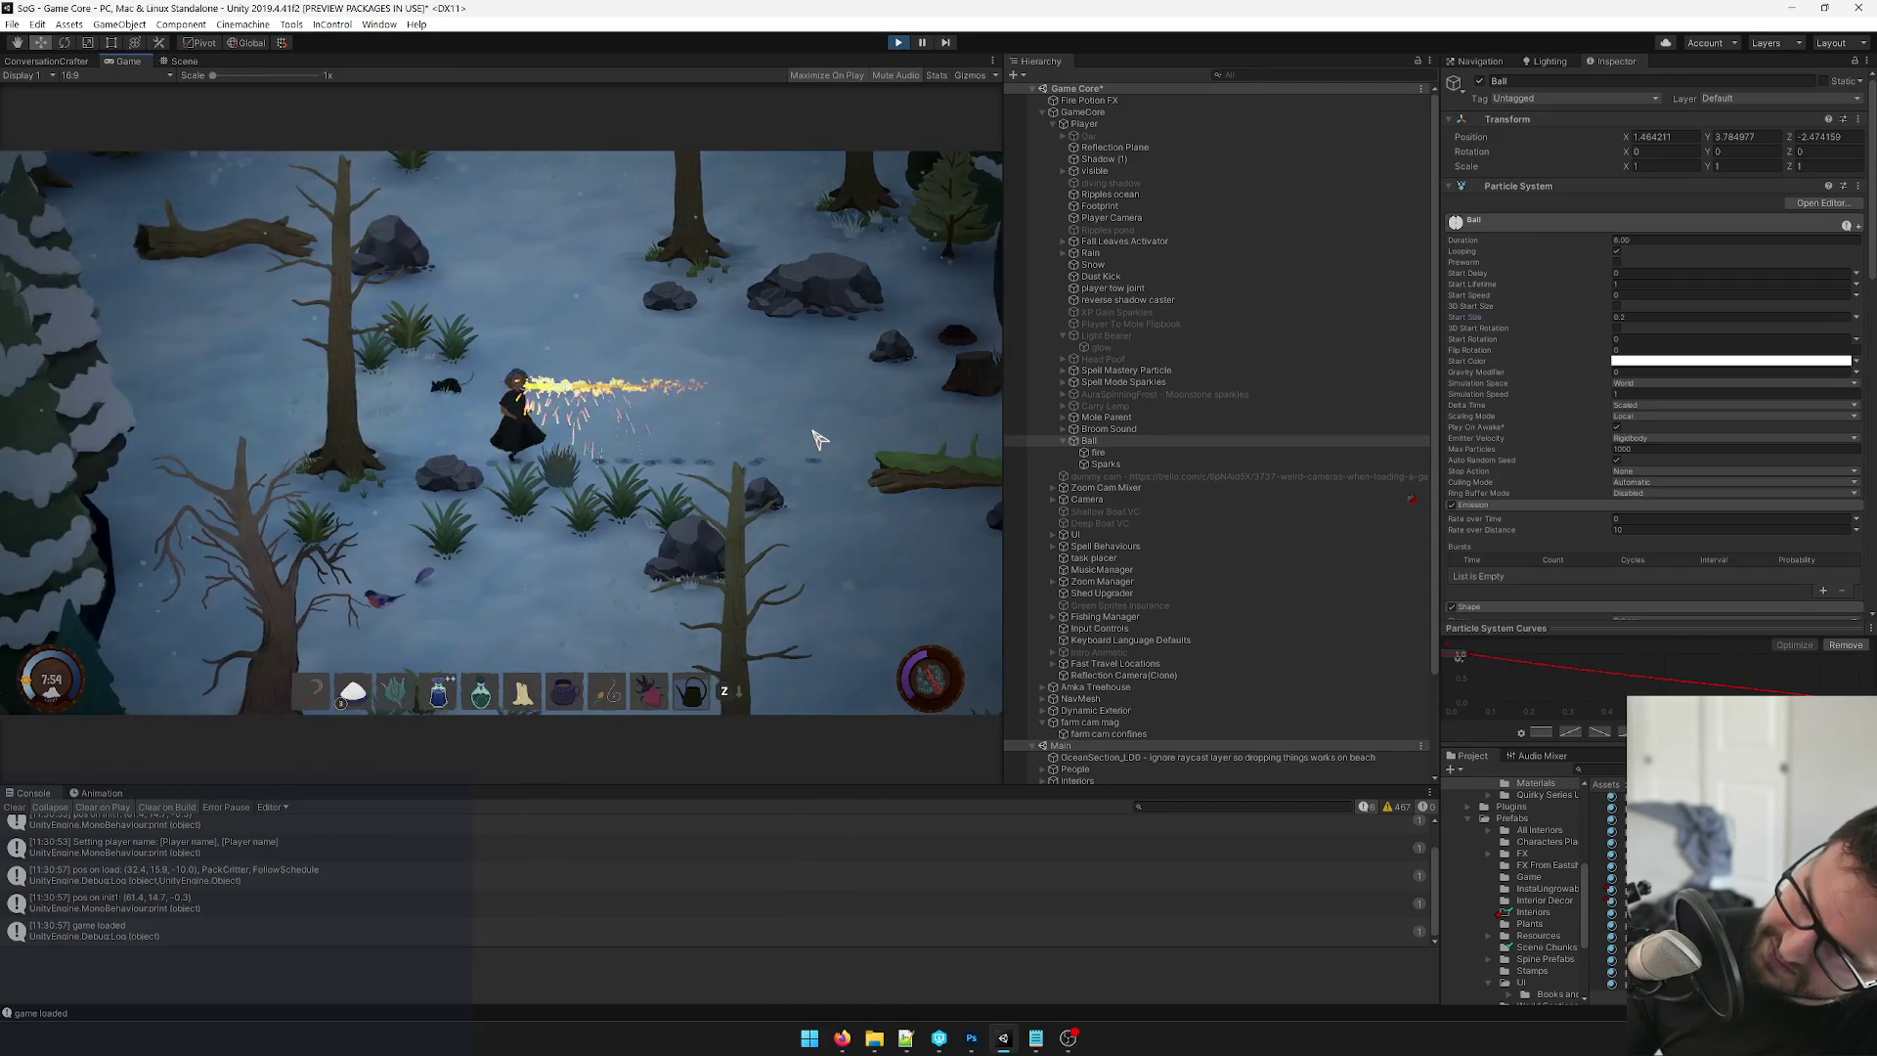
key("d")
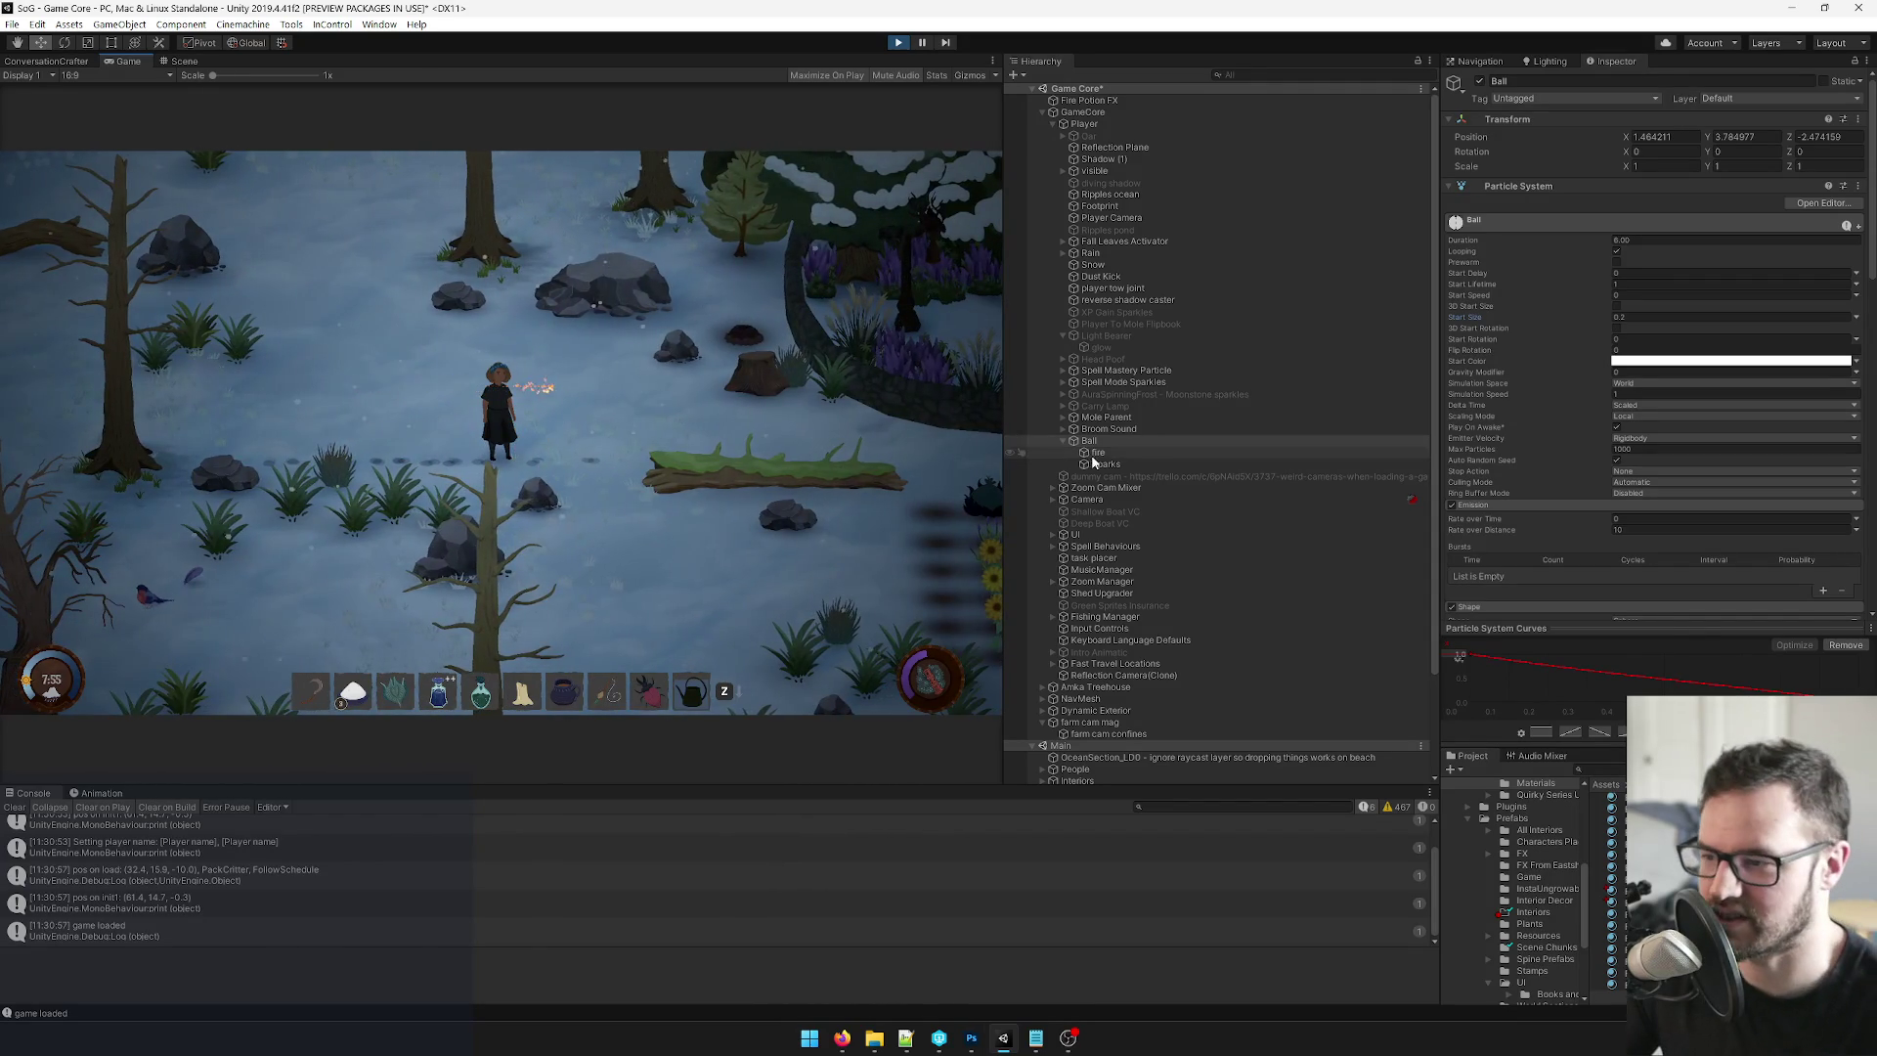
left_click(1098, 453)
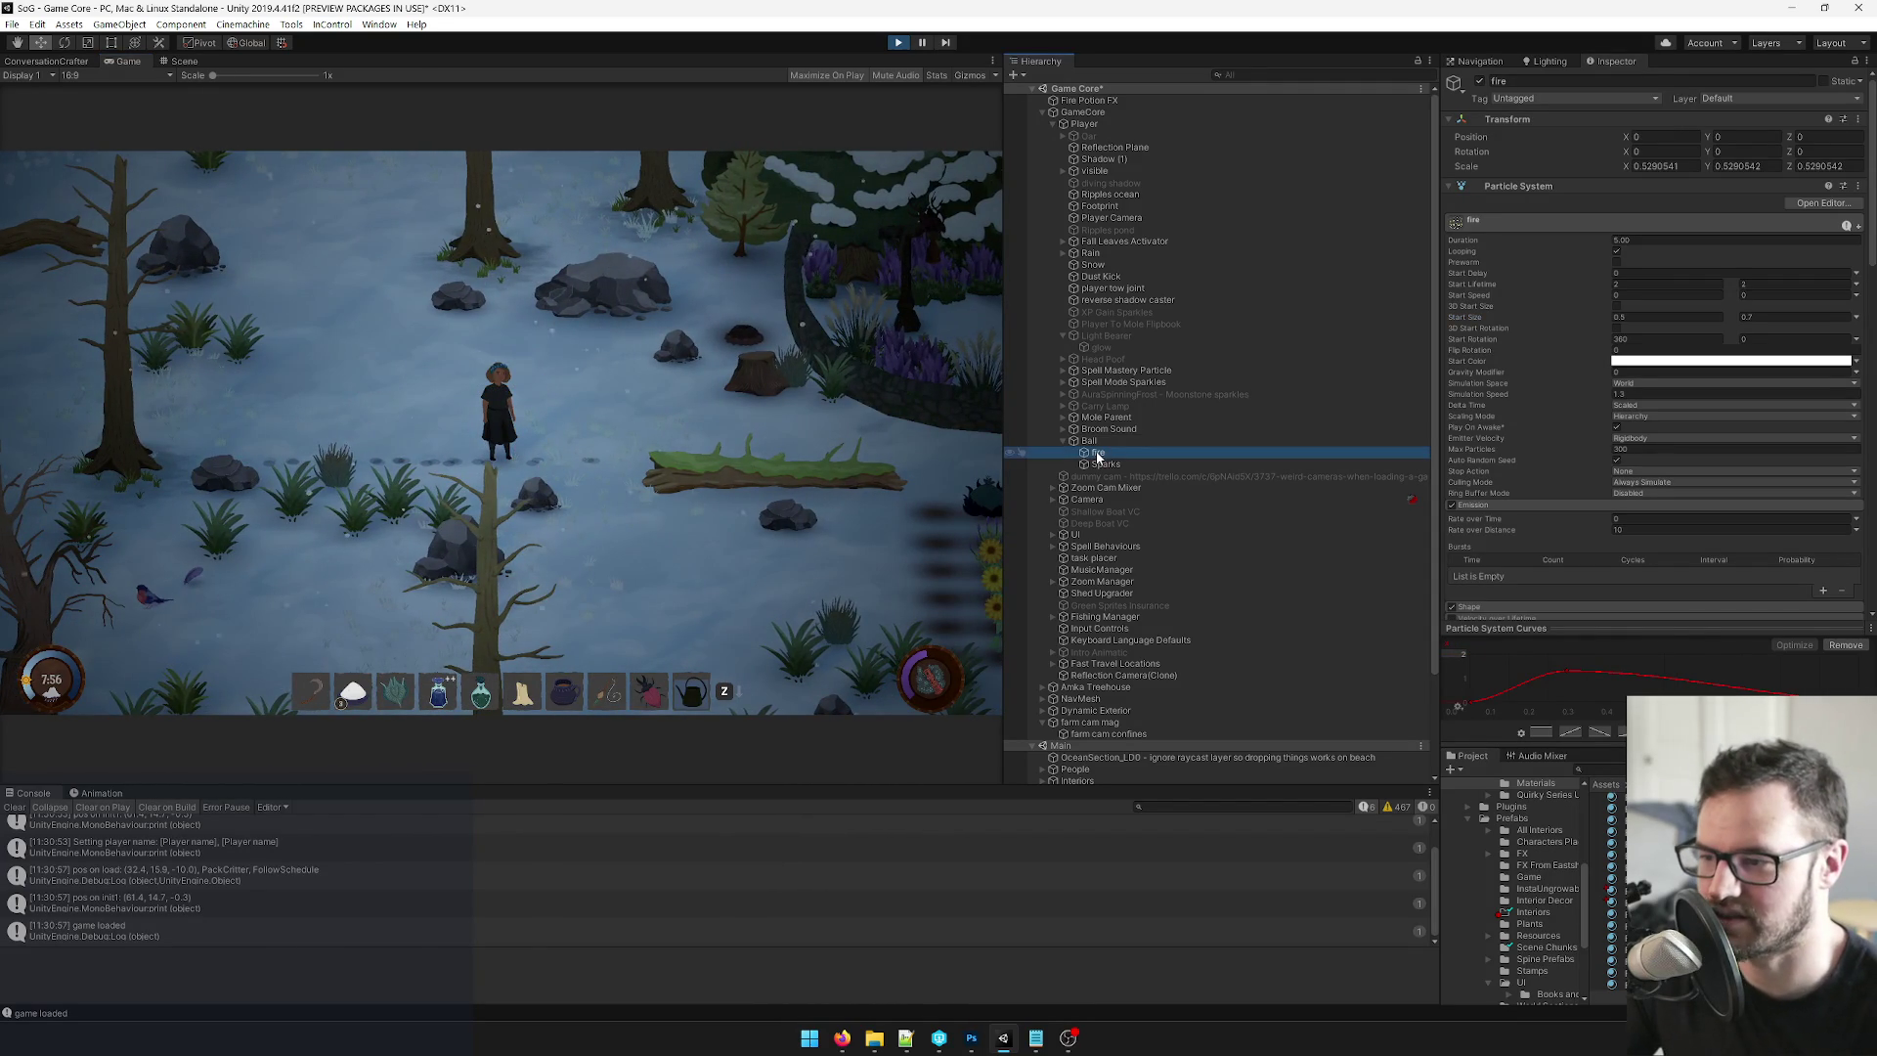
left_click(519, 391)
key("a")
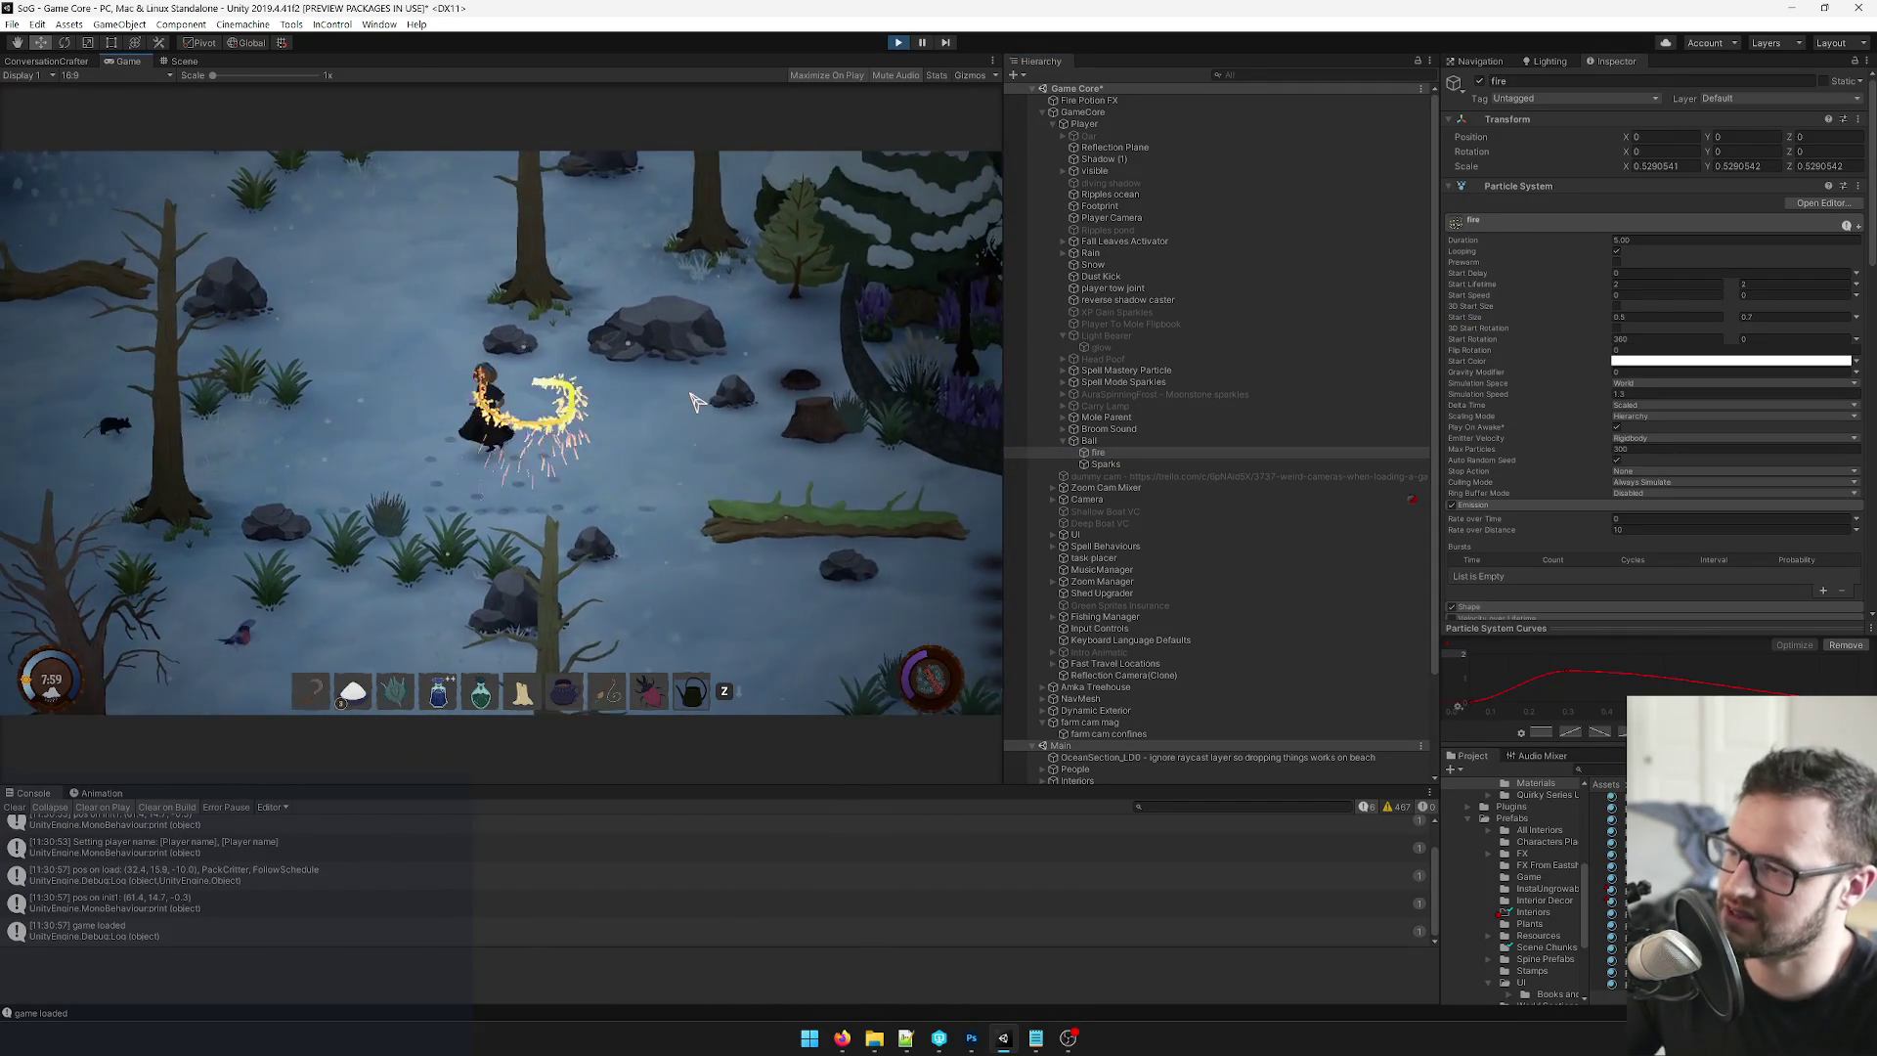
key("s")
key("d")
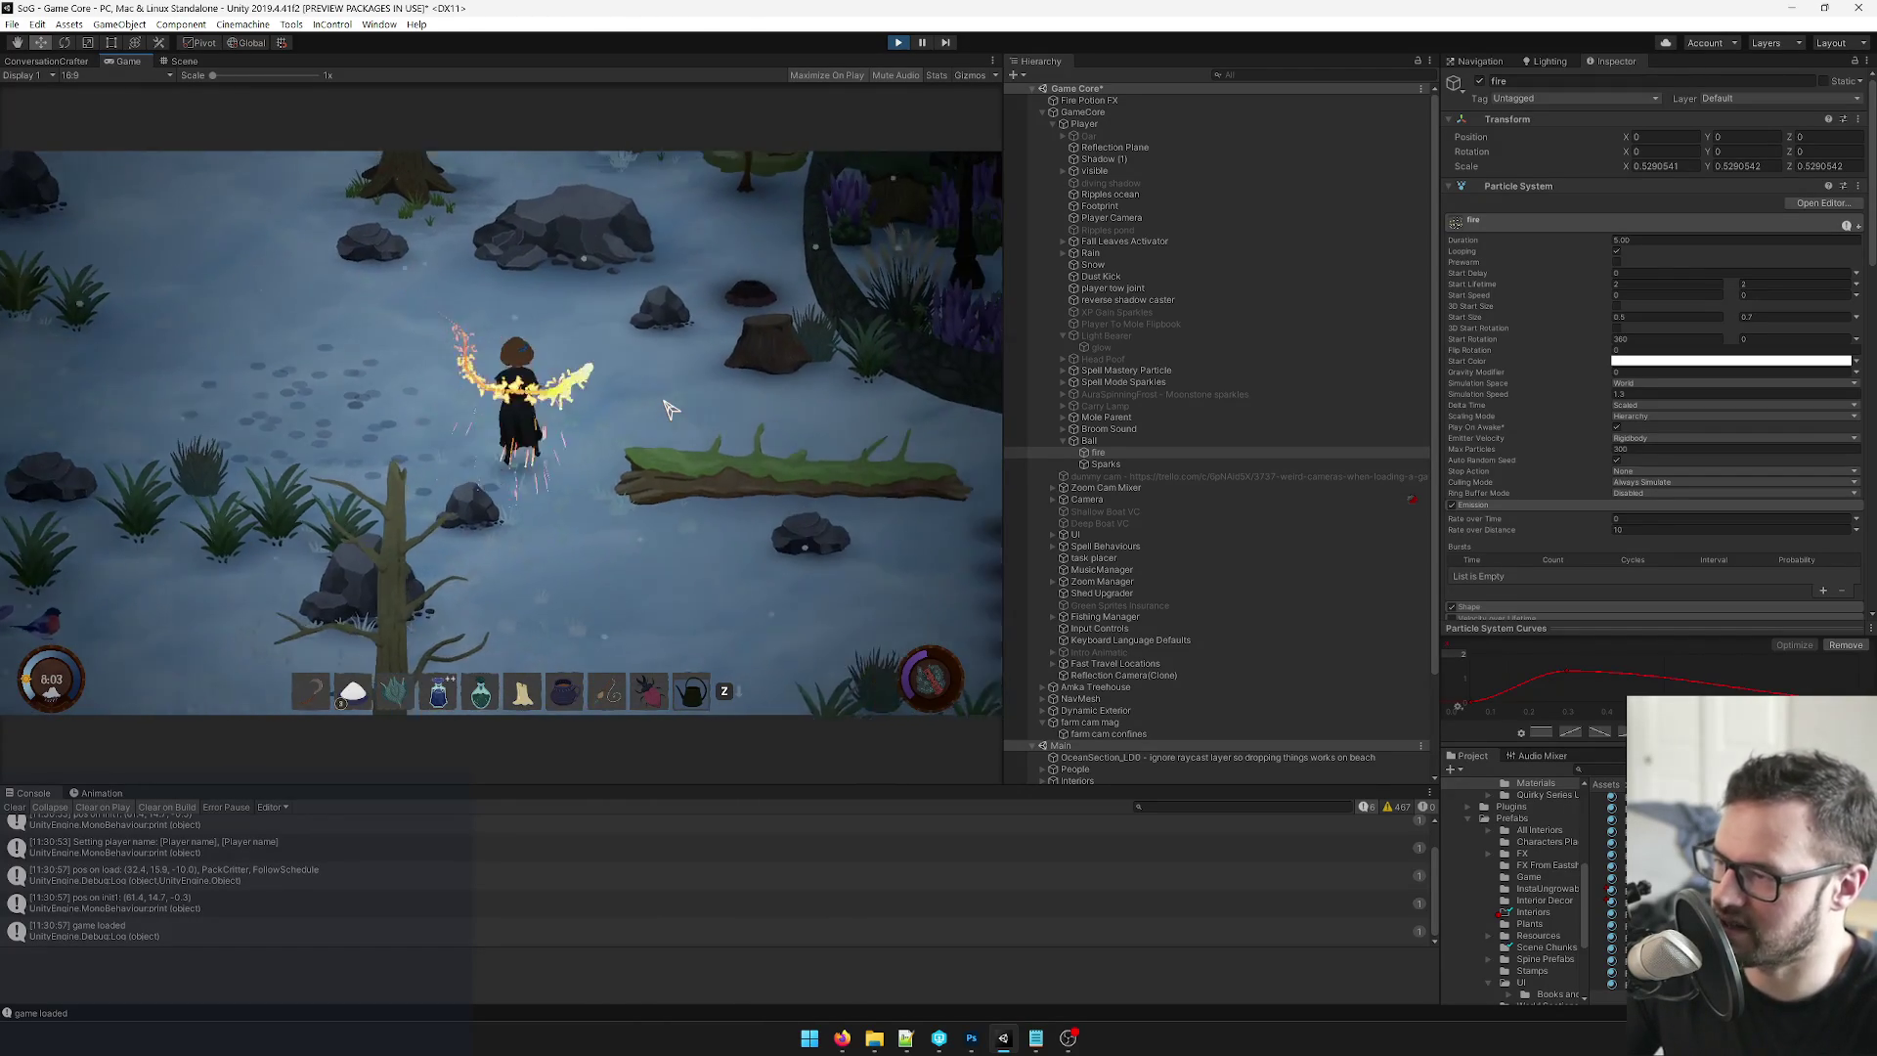
key("a")
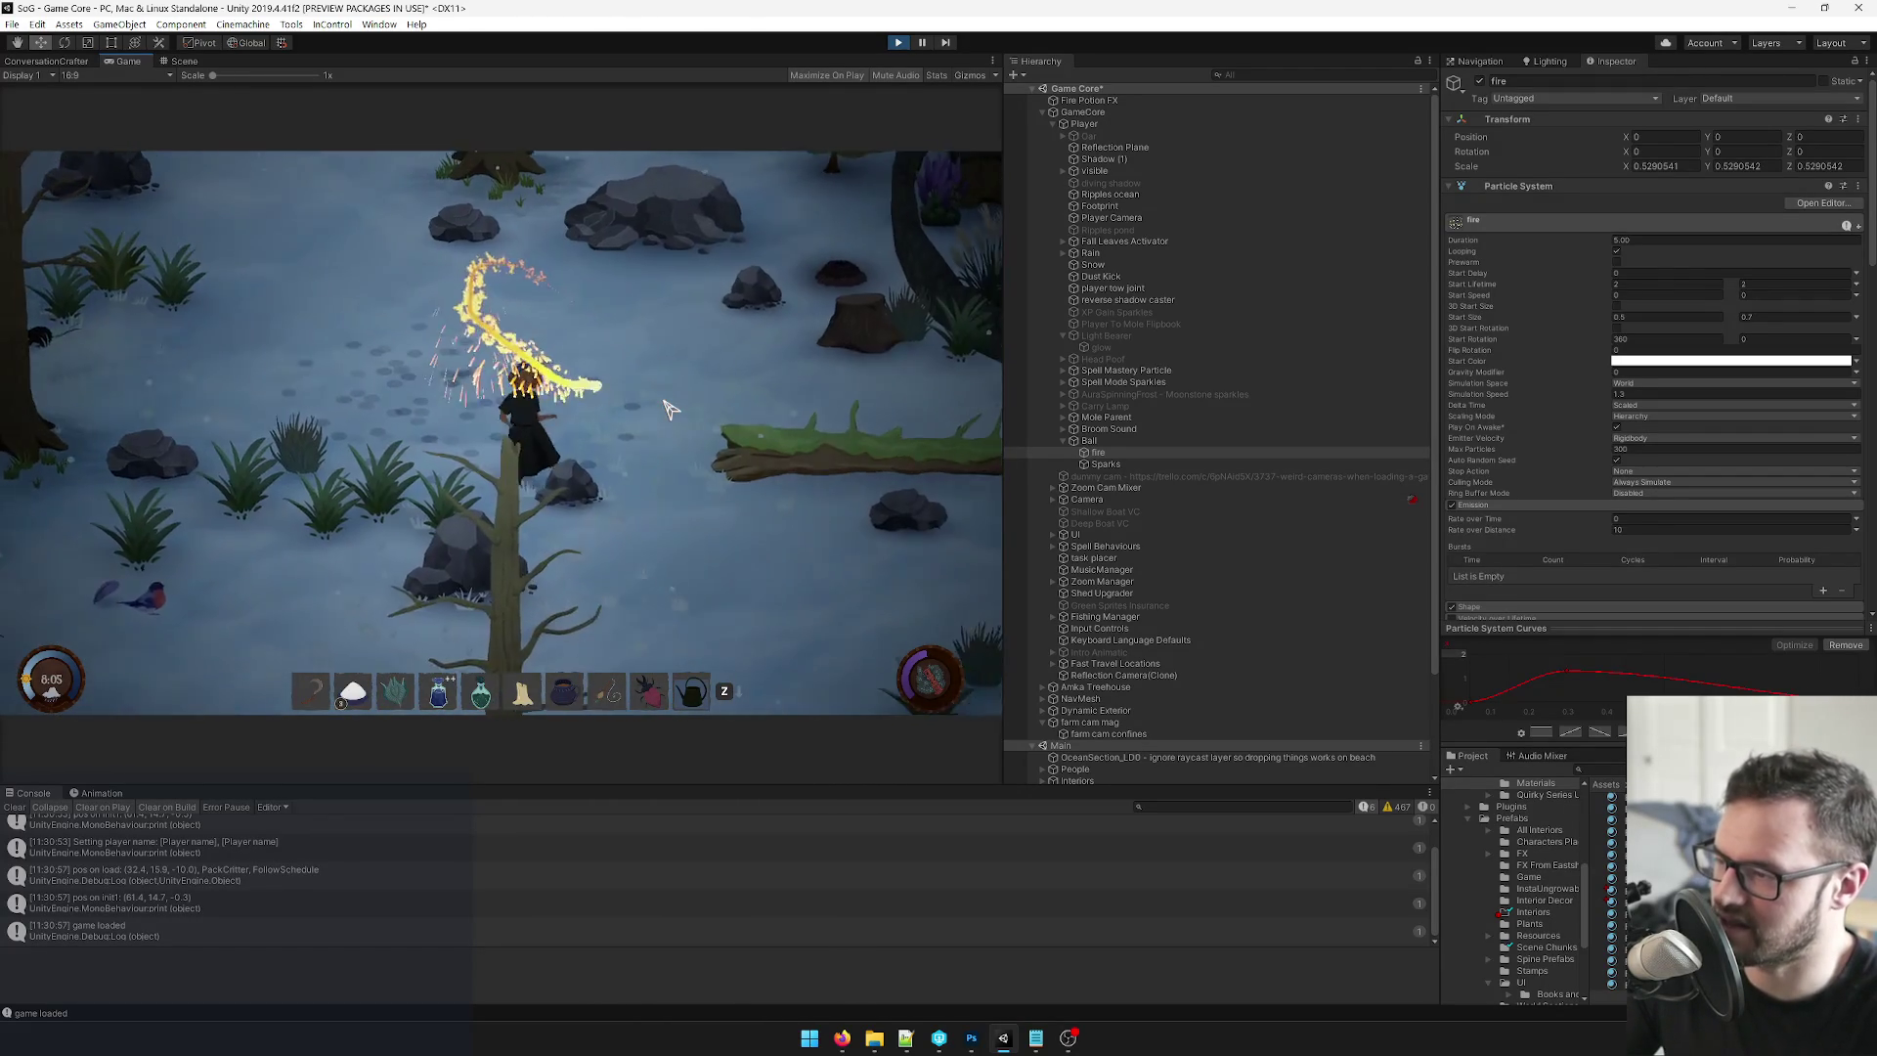
key("w")
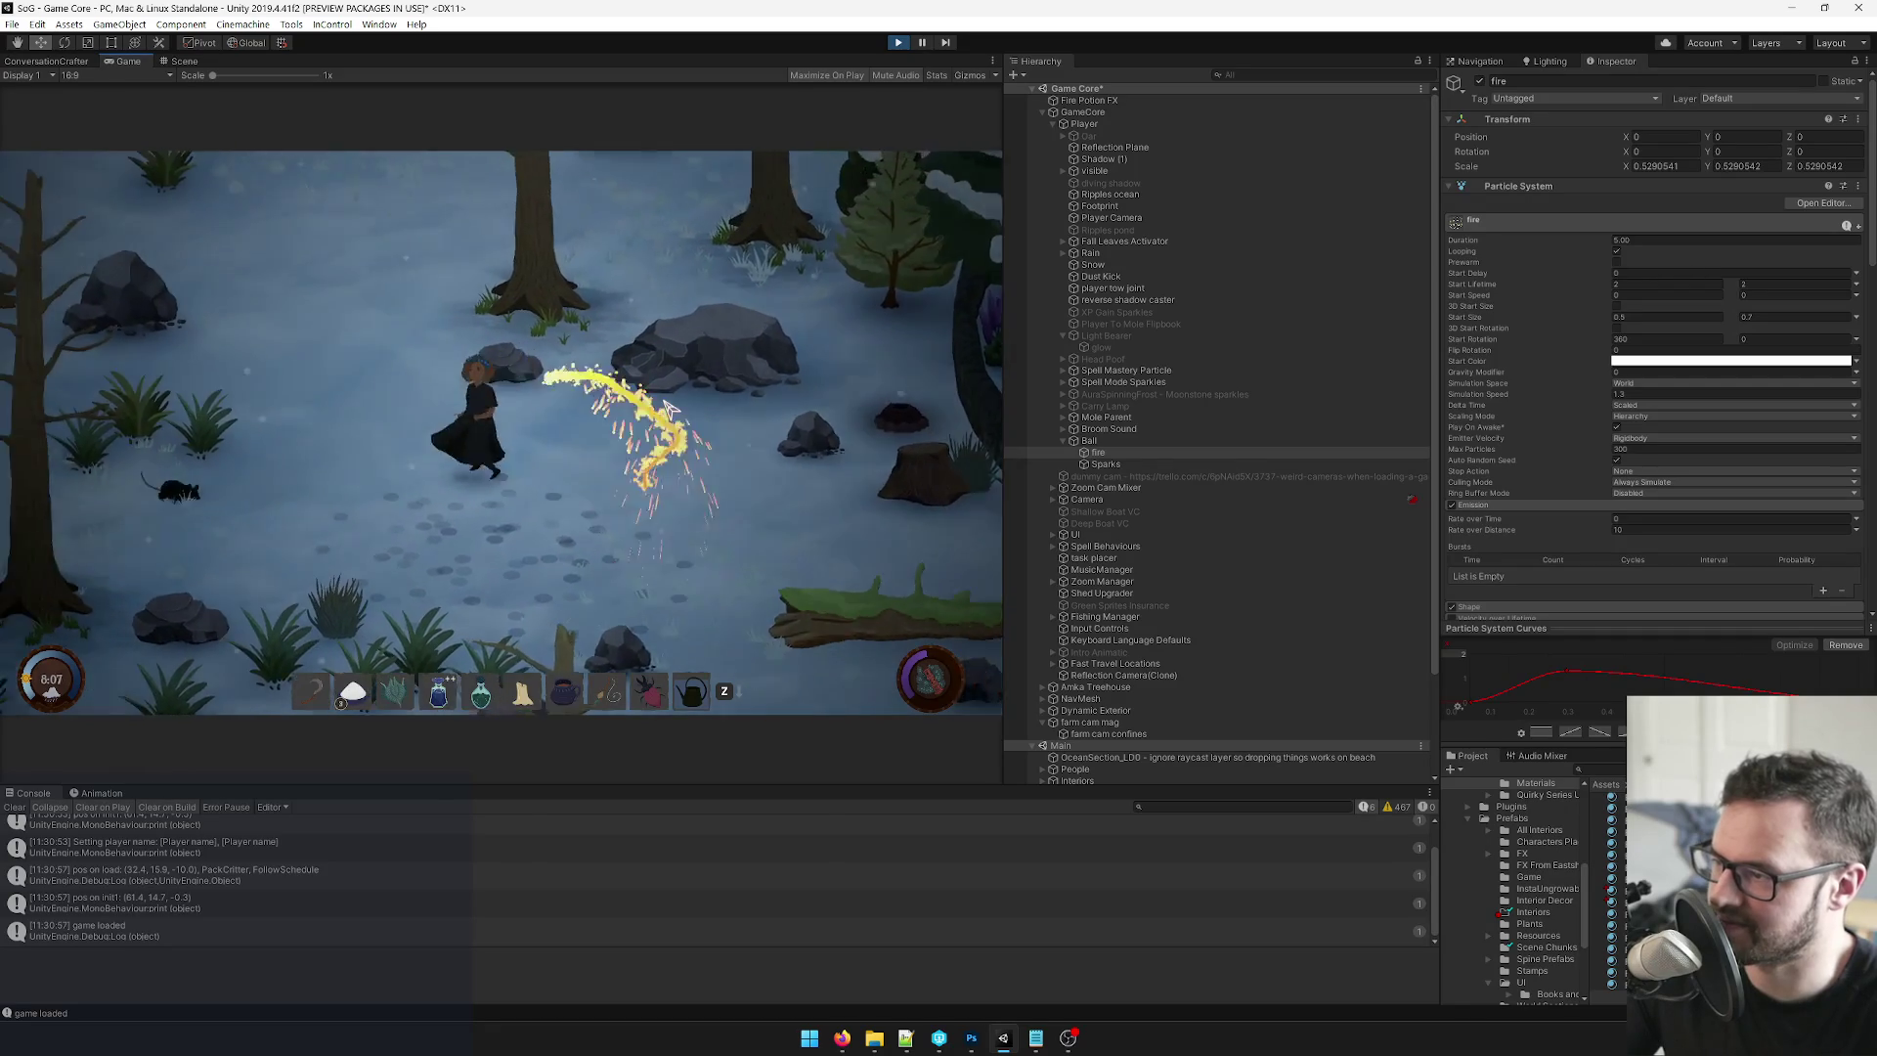
key("s")
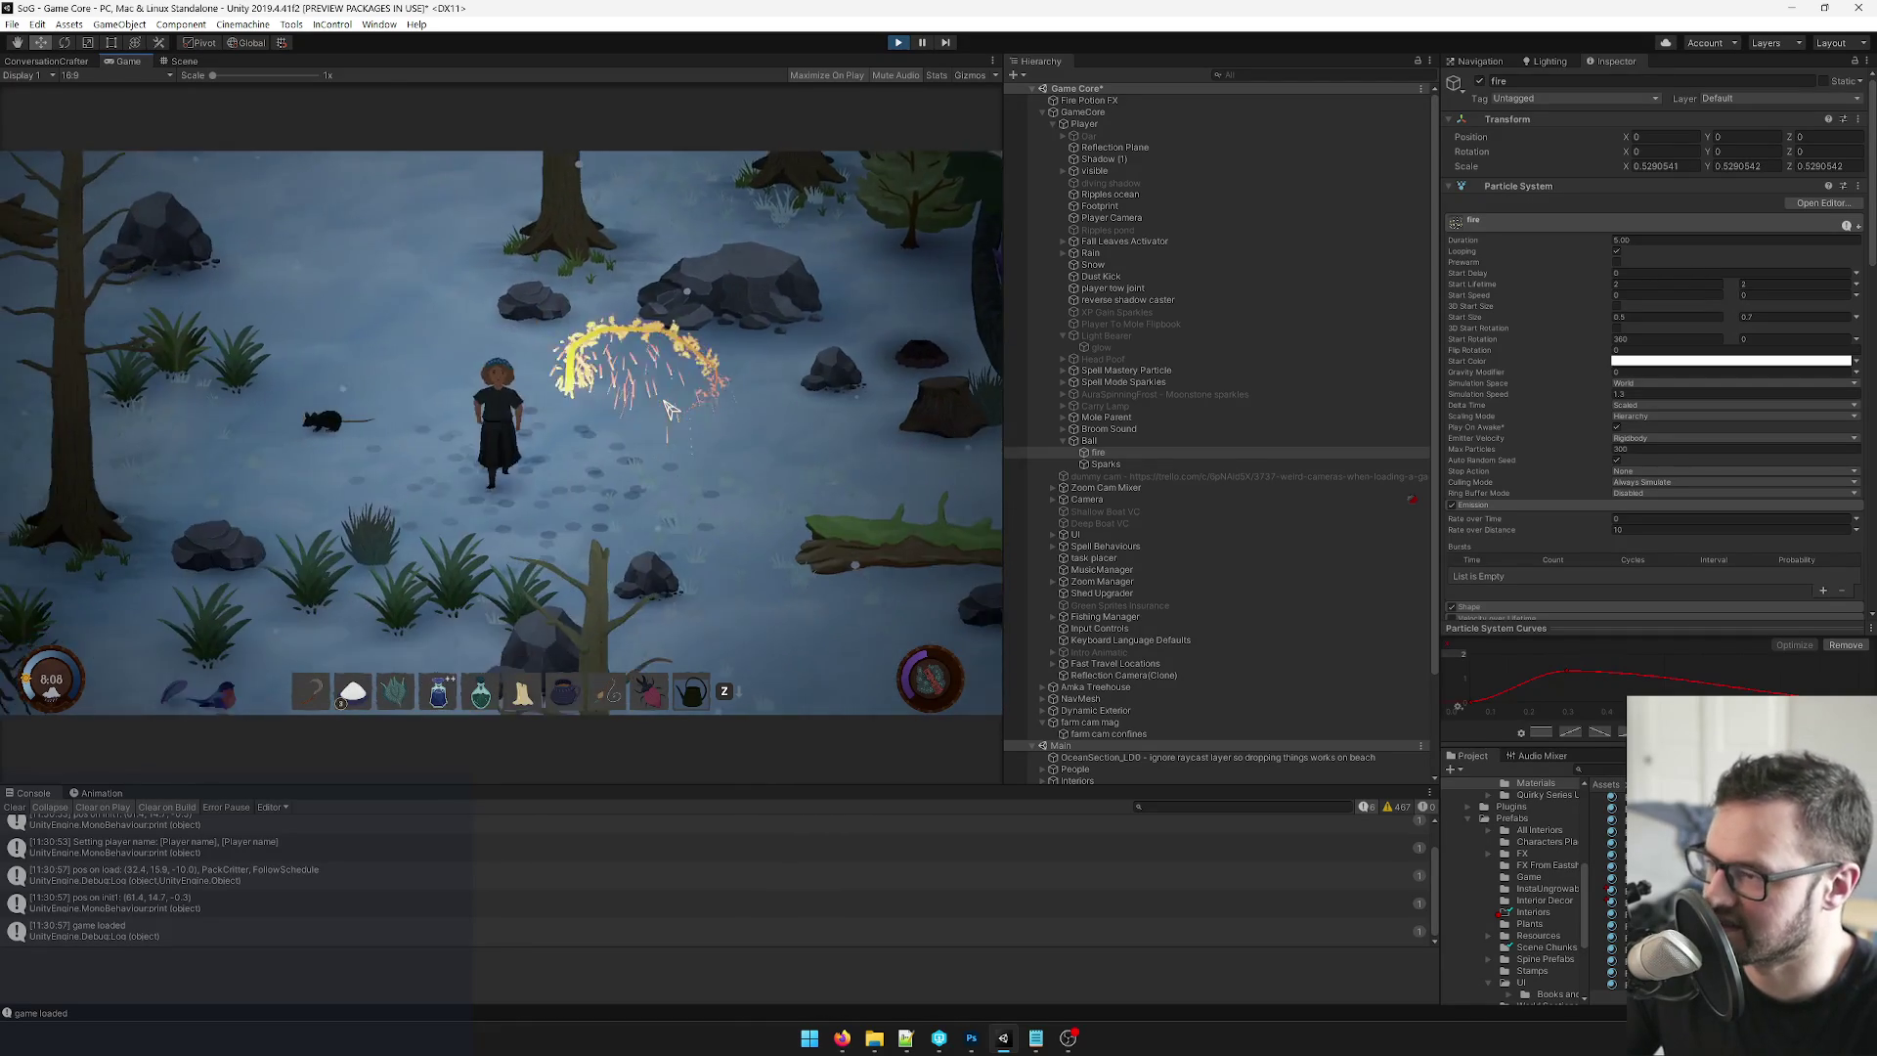
key("a")
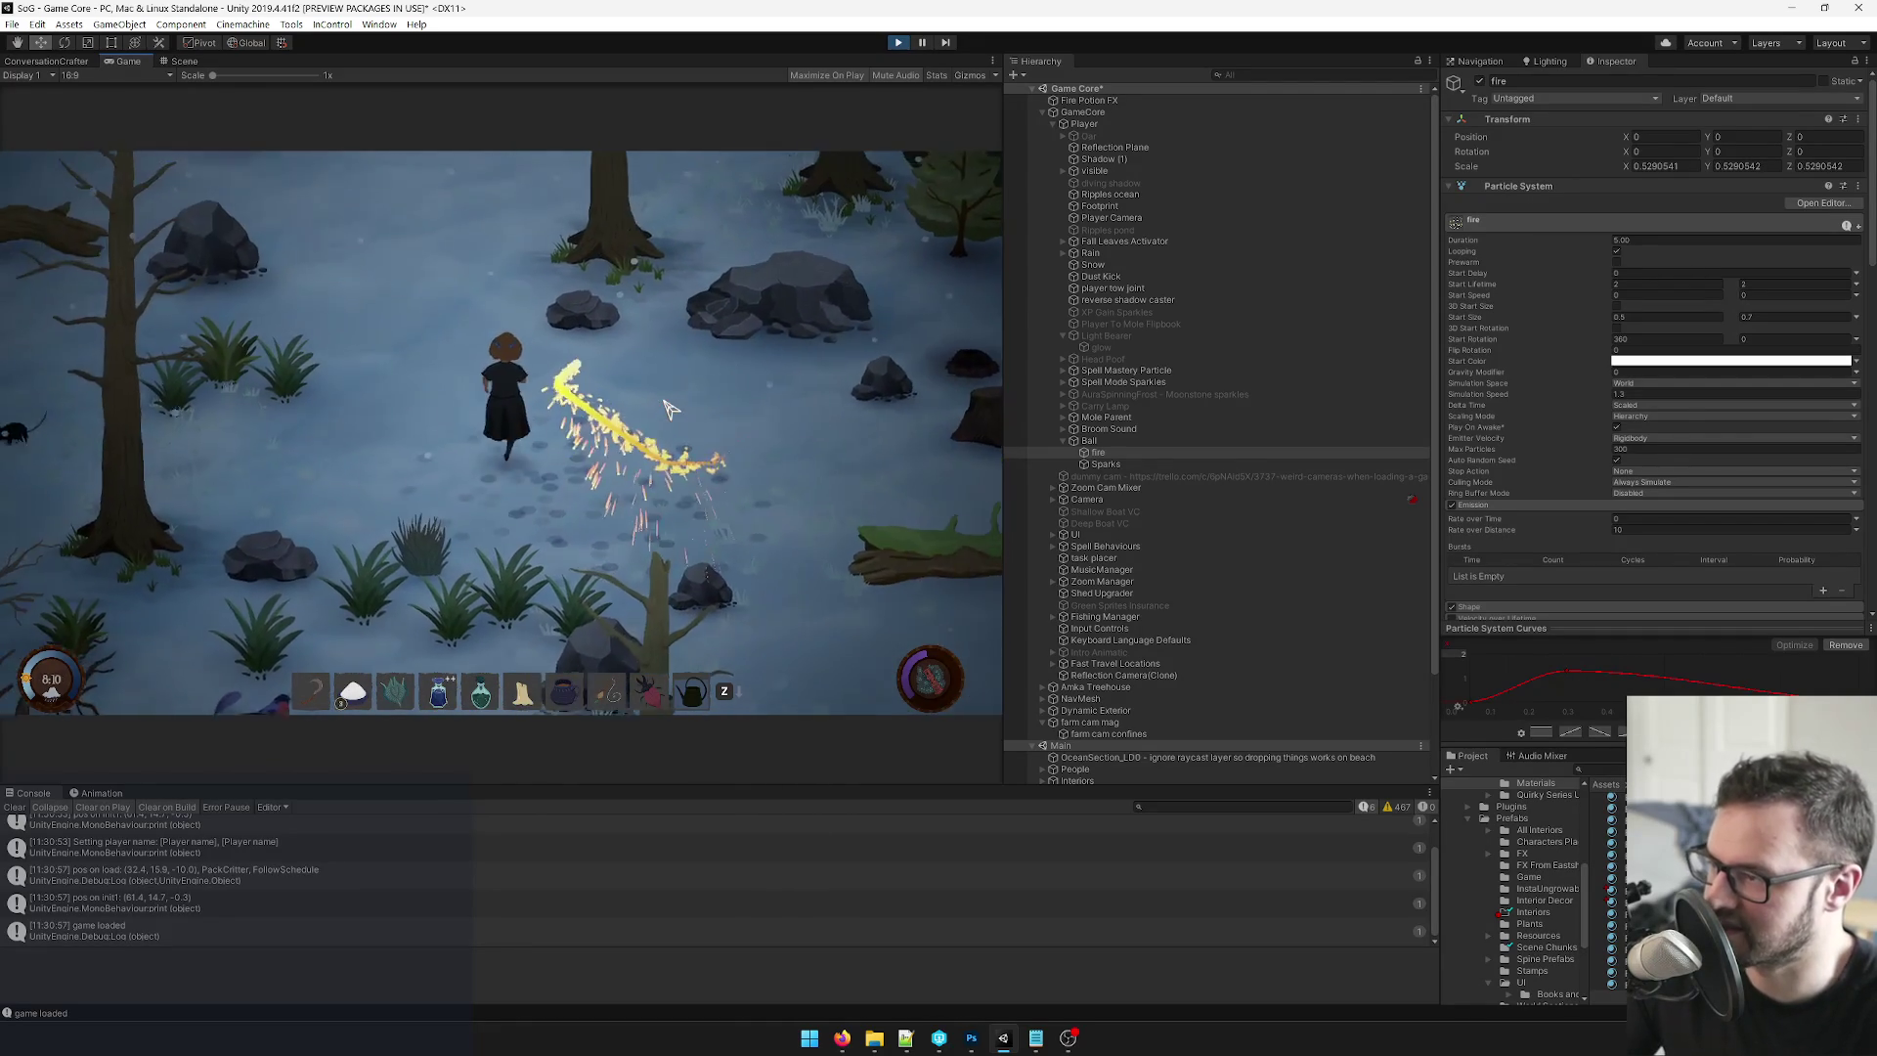
key("d")
key("d")
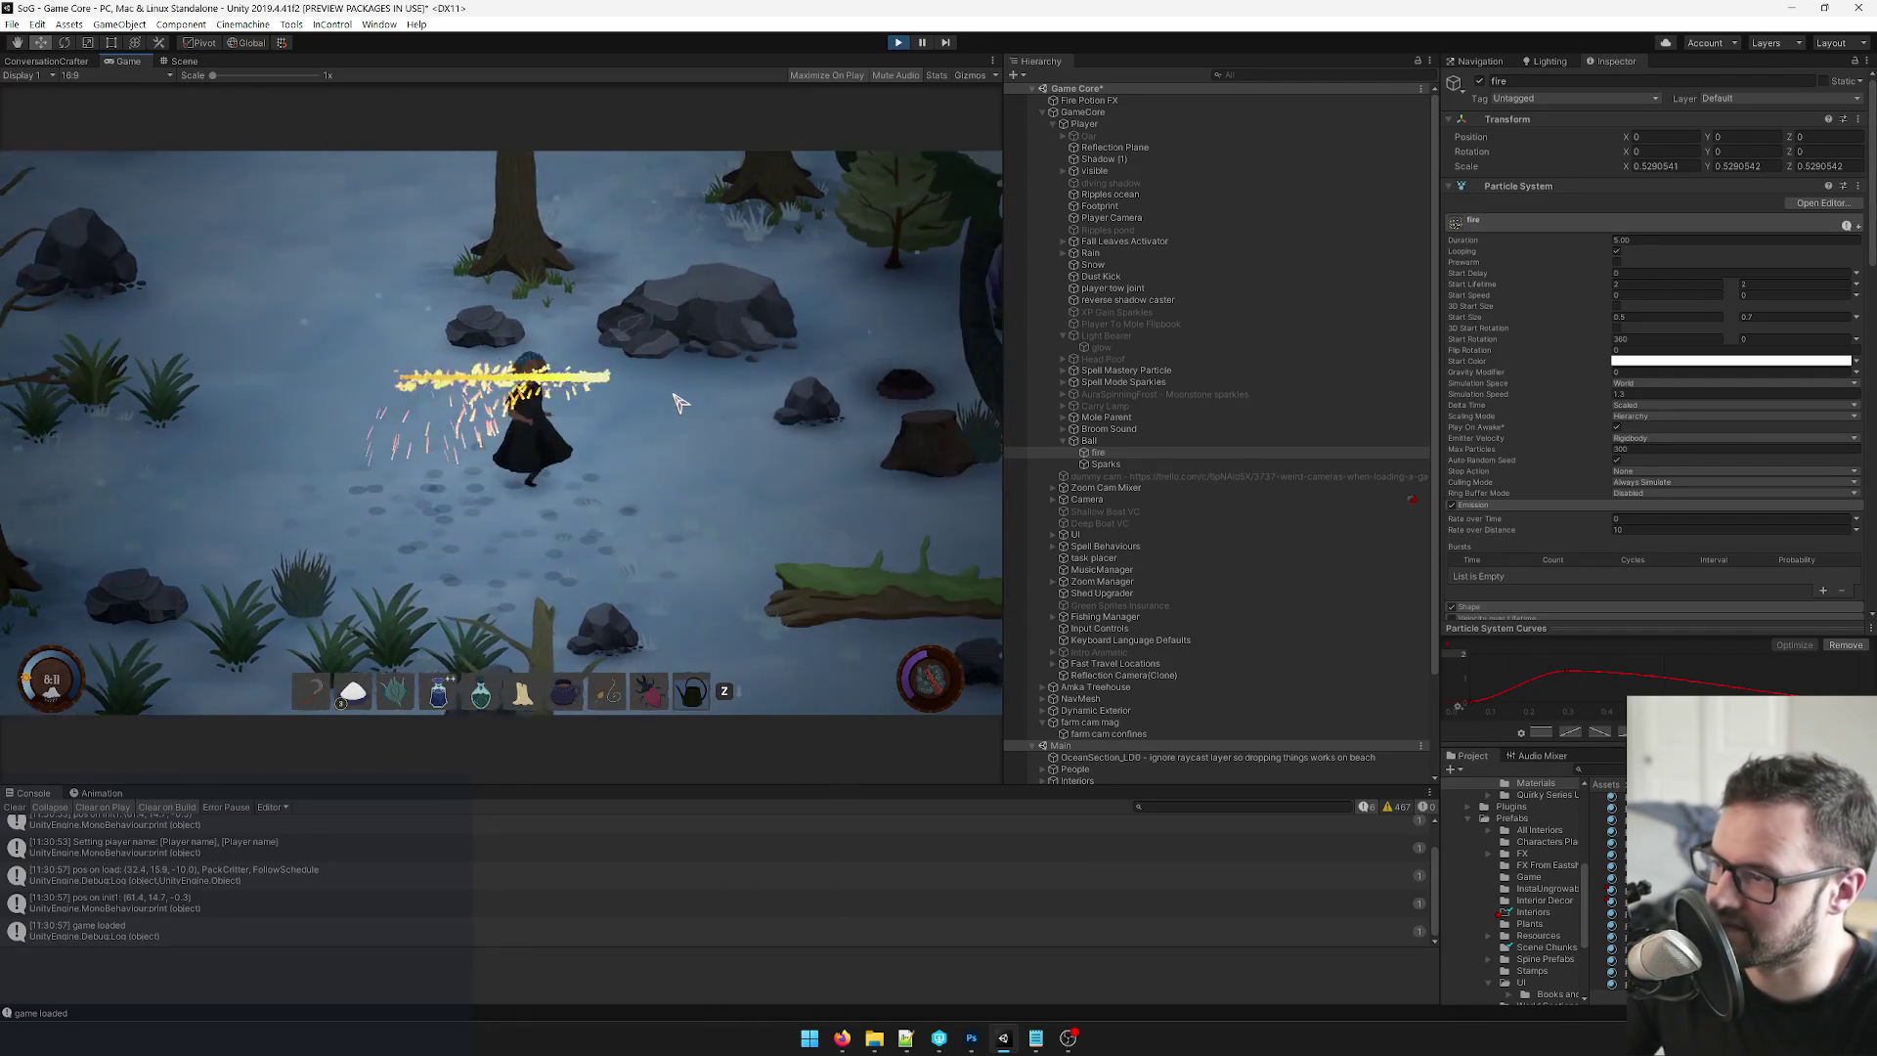
key("a")
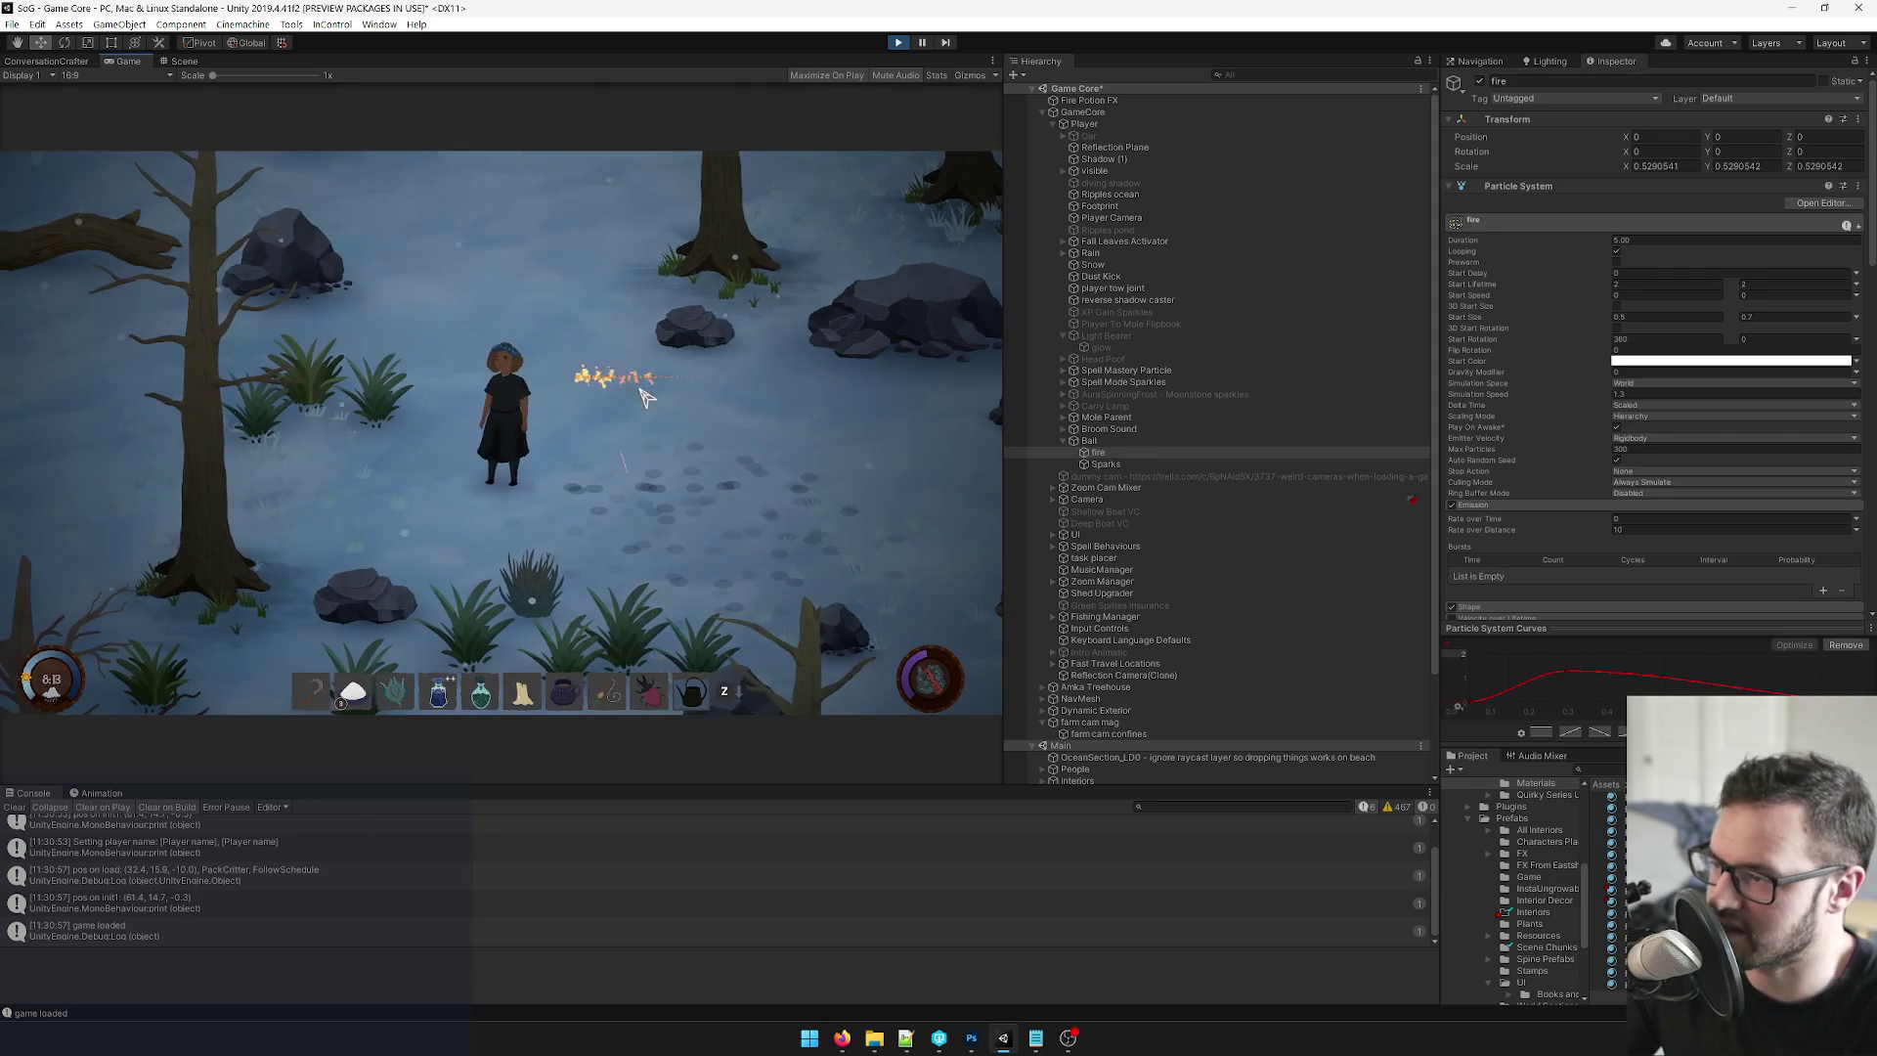
key("d")
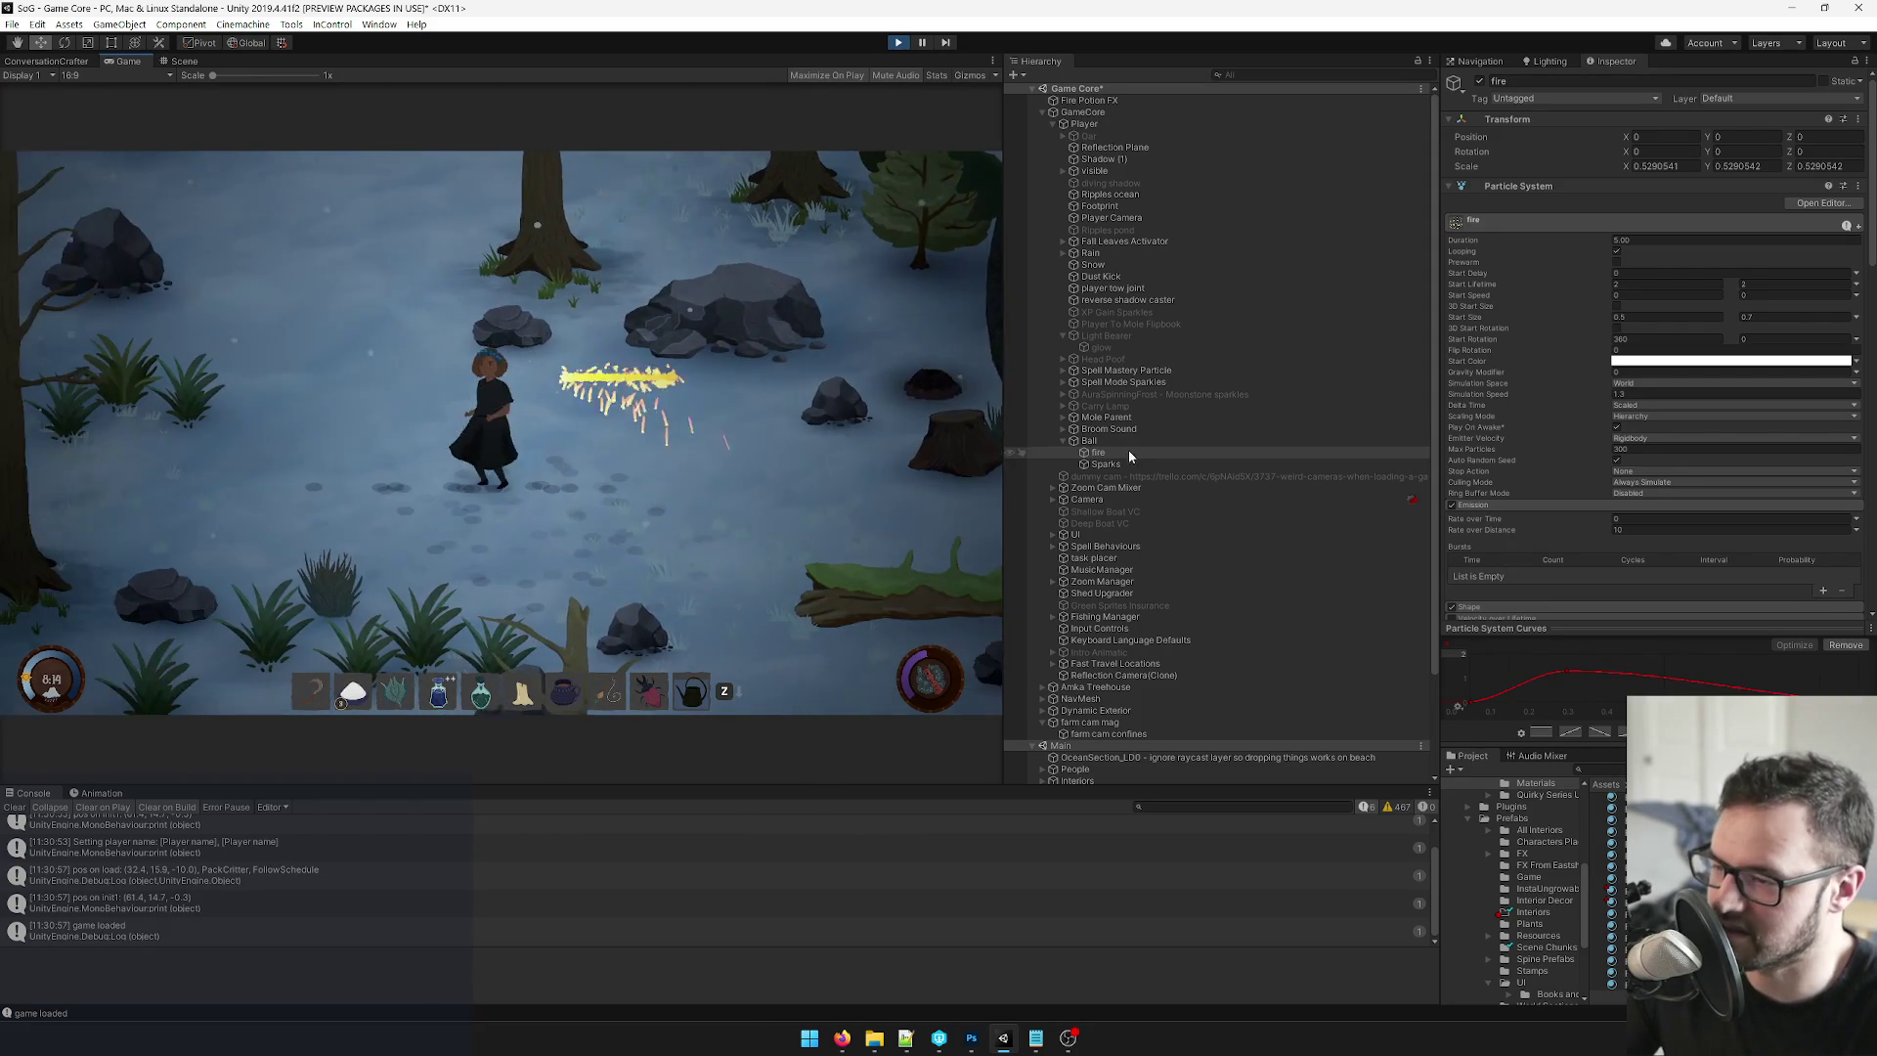
scroll(1647, 415, "down", 3)
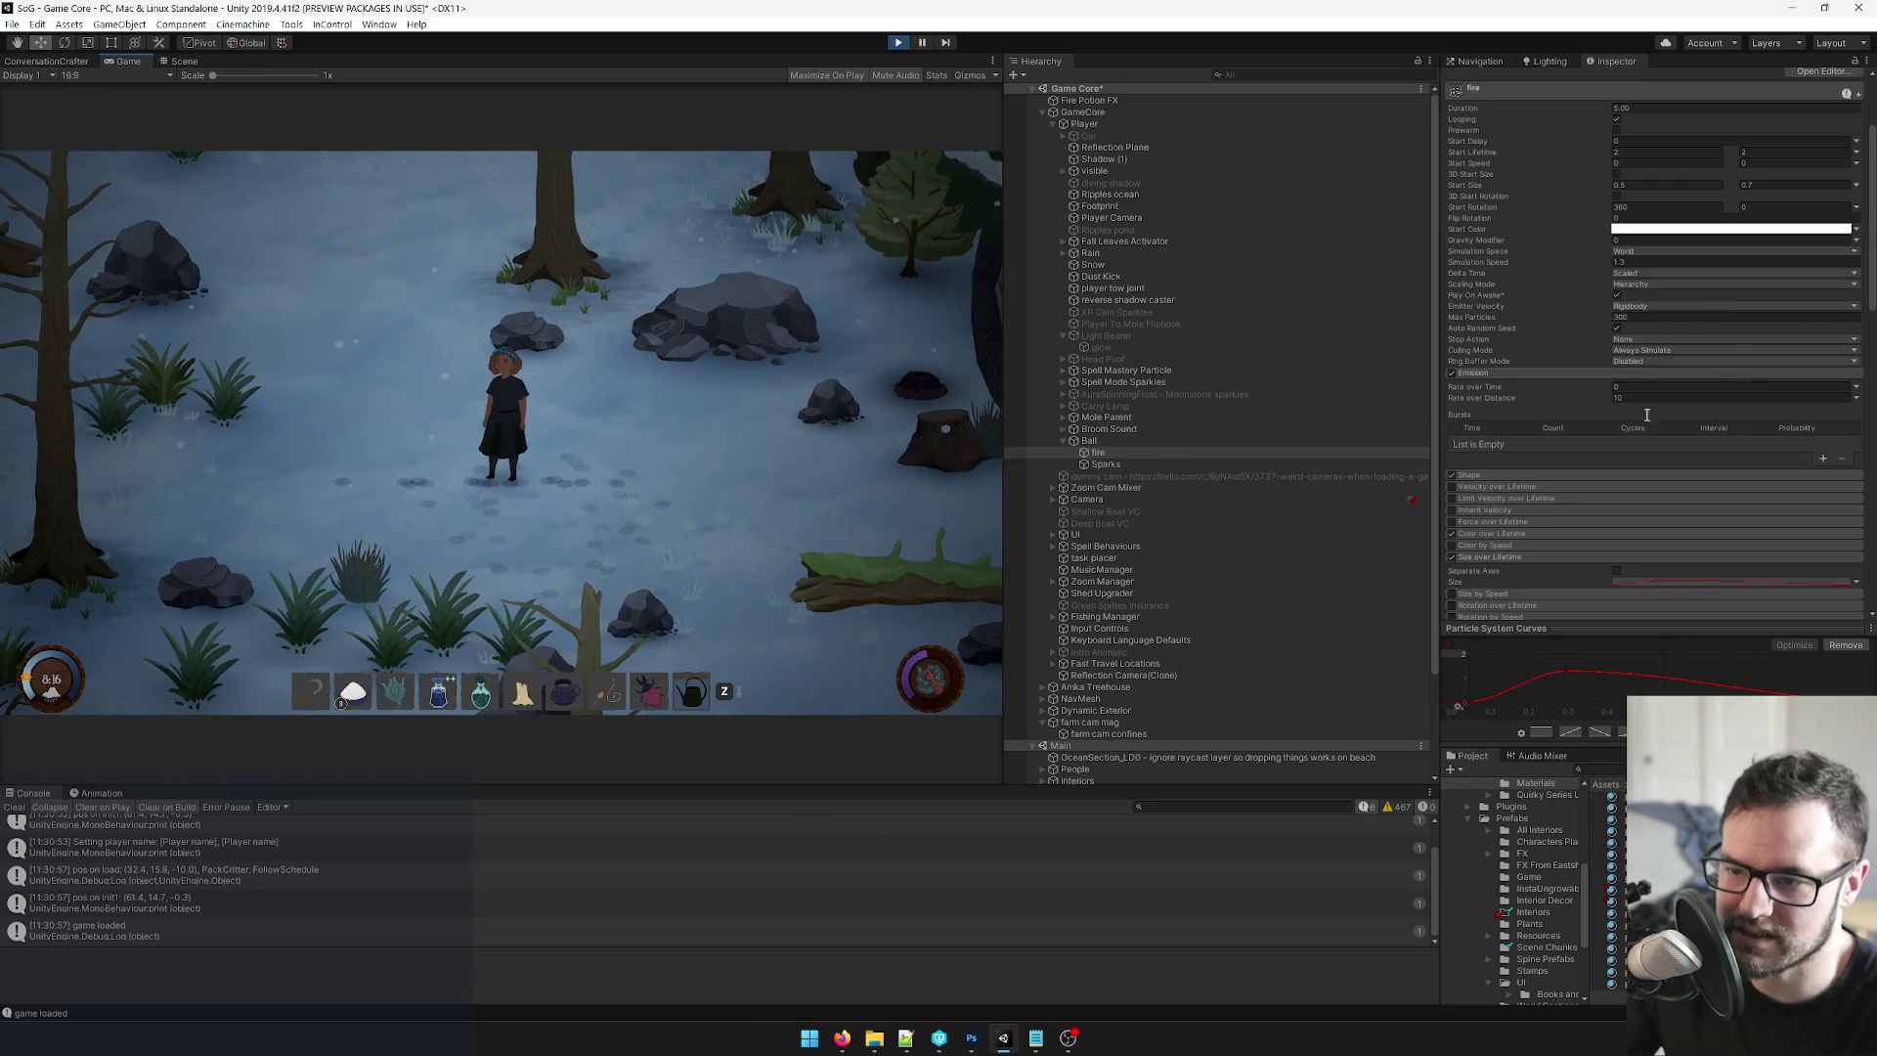
Set the fire particles' emission Shape radius to 0.1.
left_click(1505, 474)
type("0.1")
left_click(710, 427)
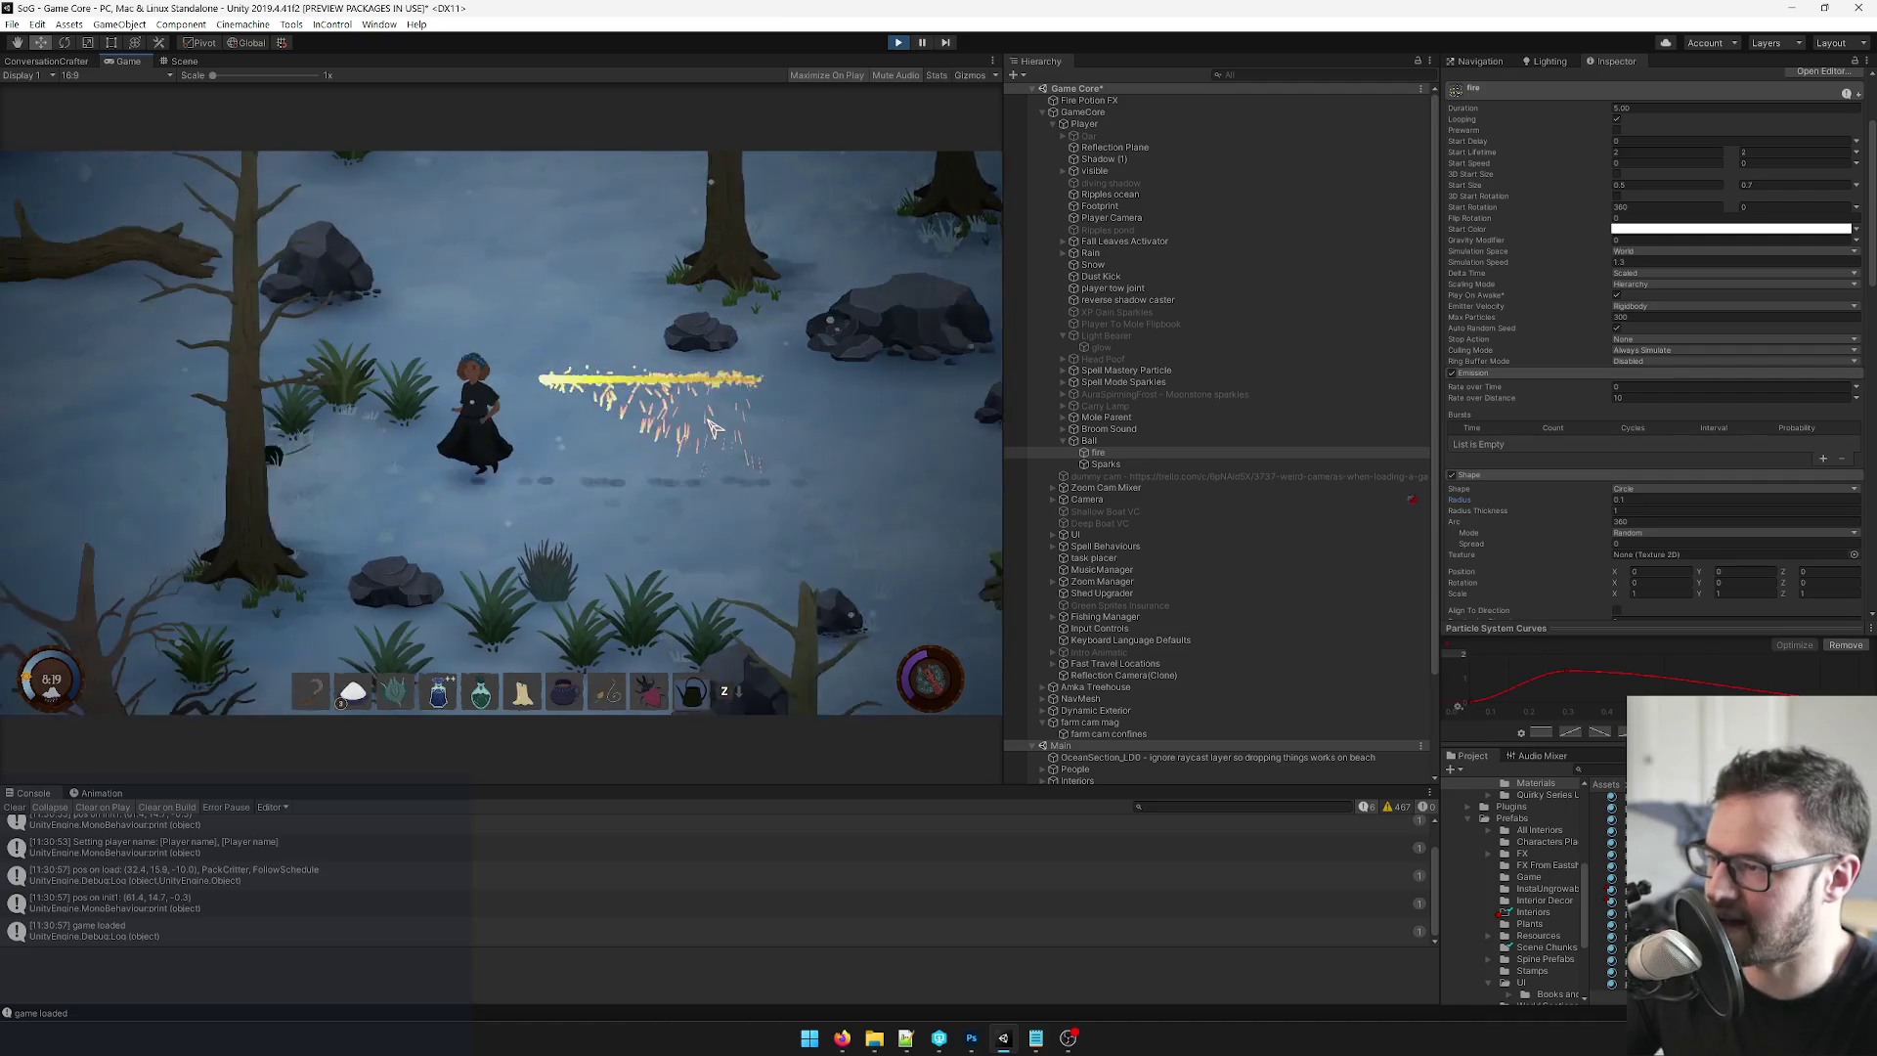
Cast the fire spell and walk the character left to preview the narrower trail.
key("d")
key("a")
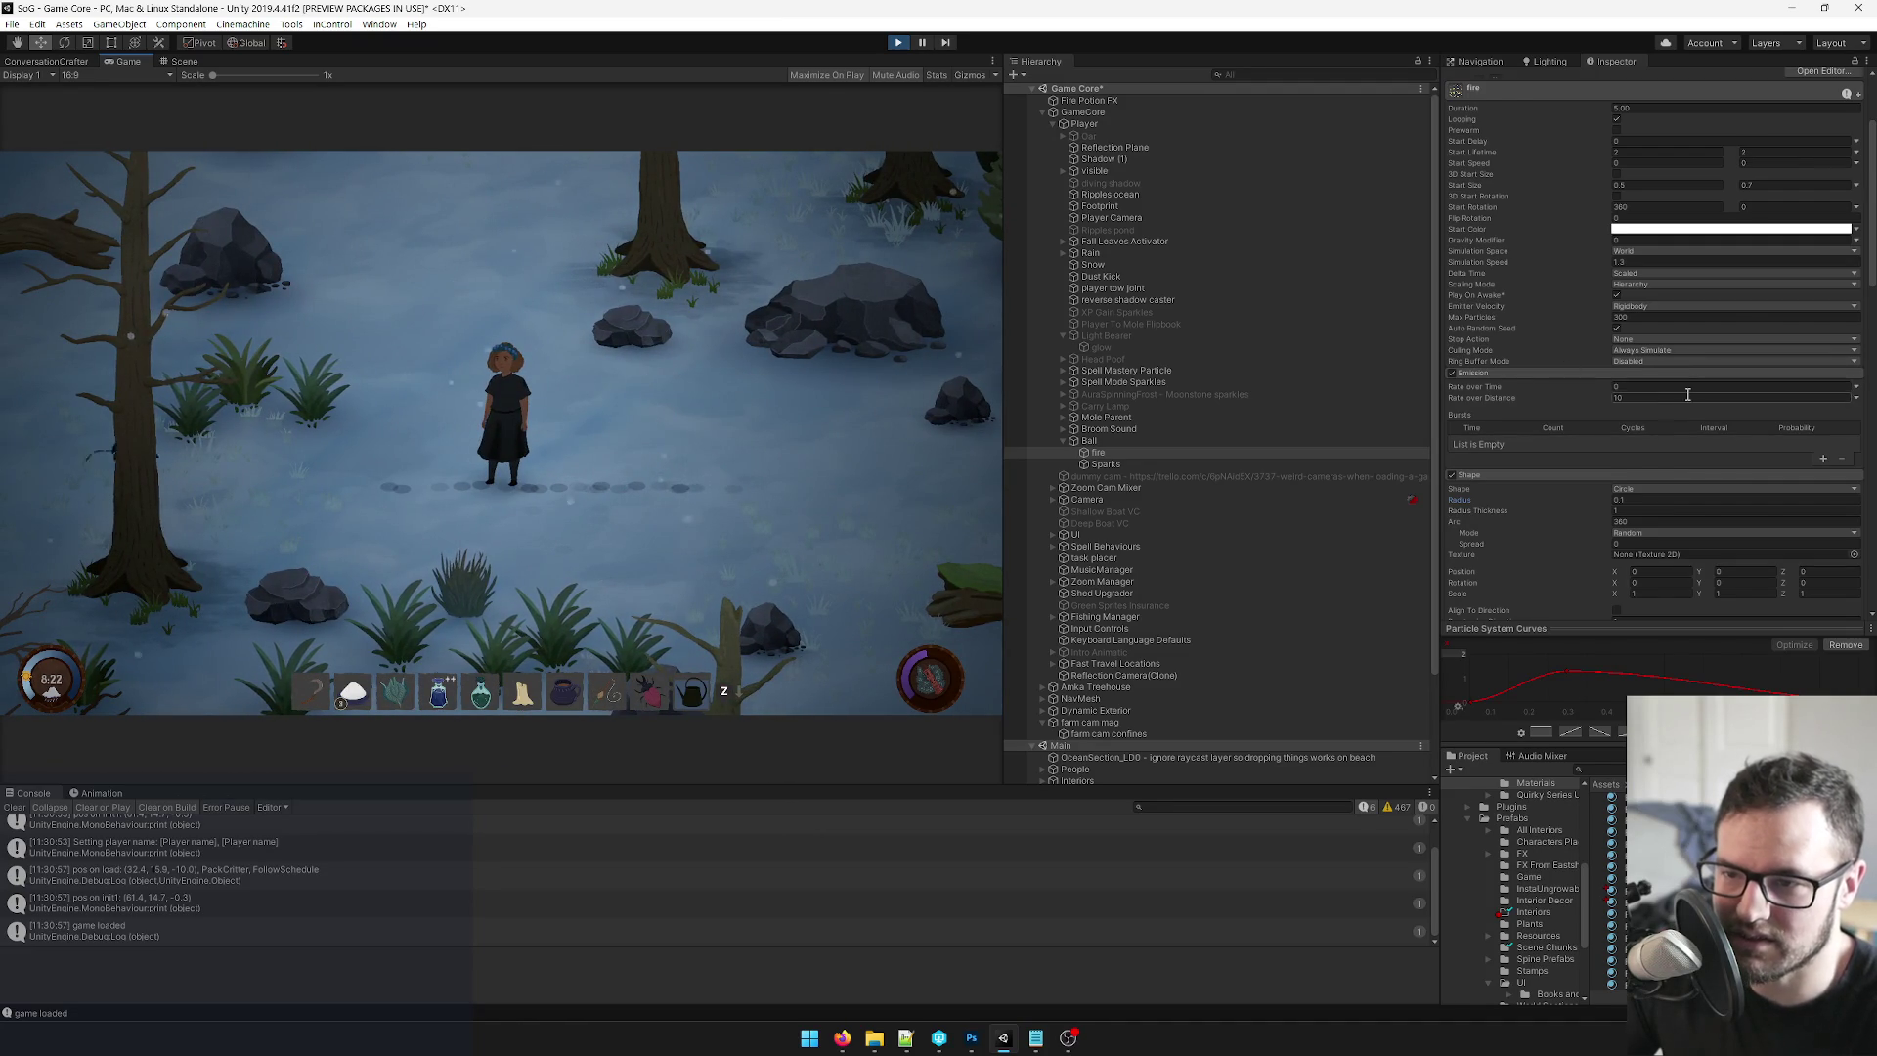
scroll(1672, 372, "up", 3)
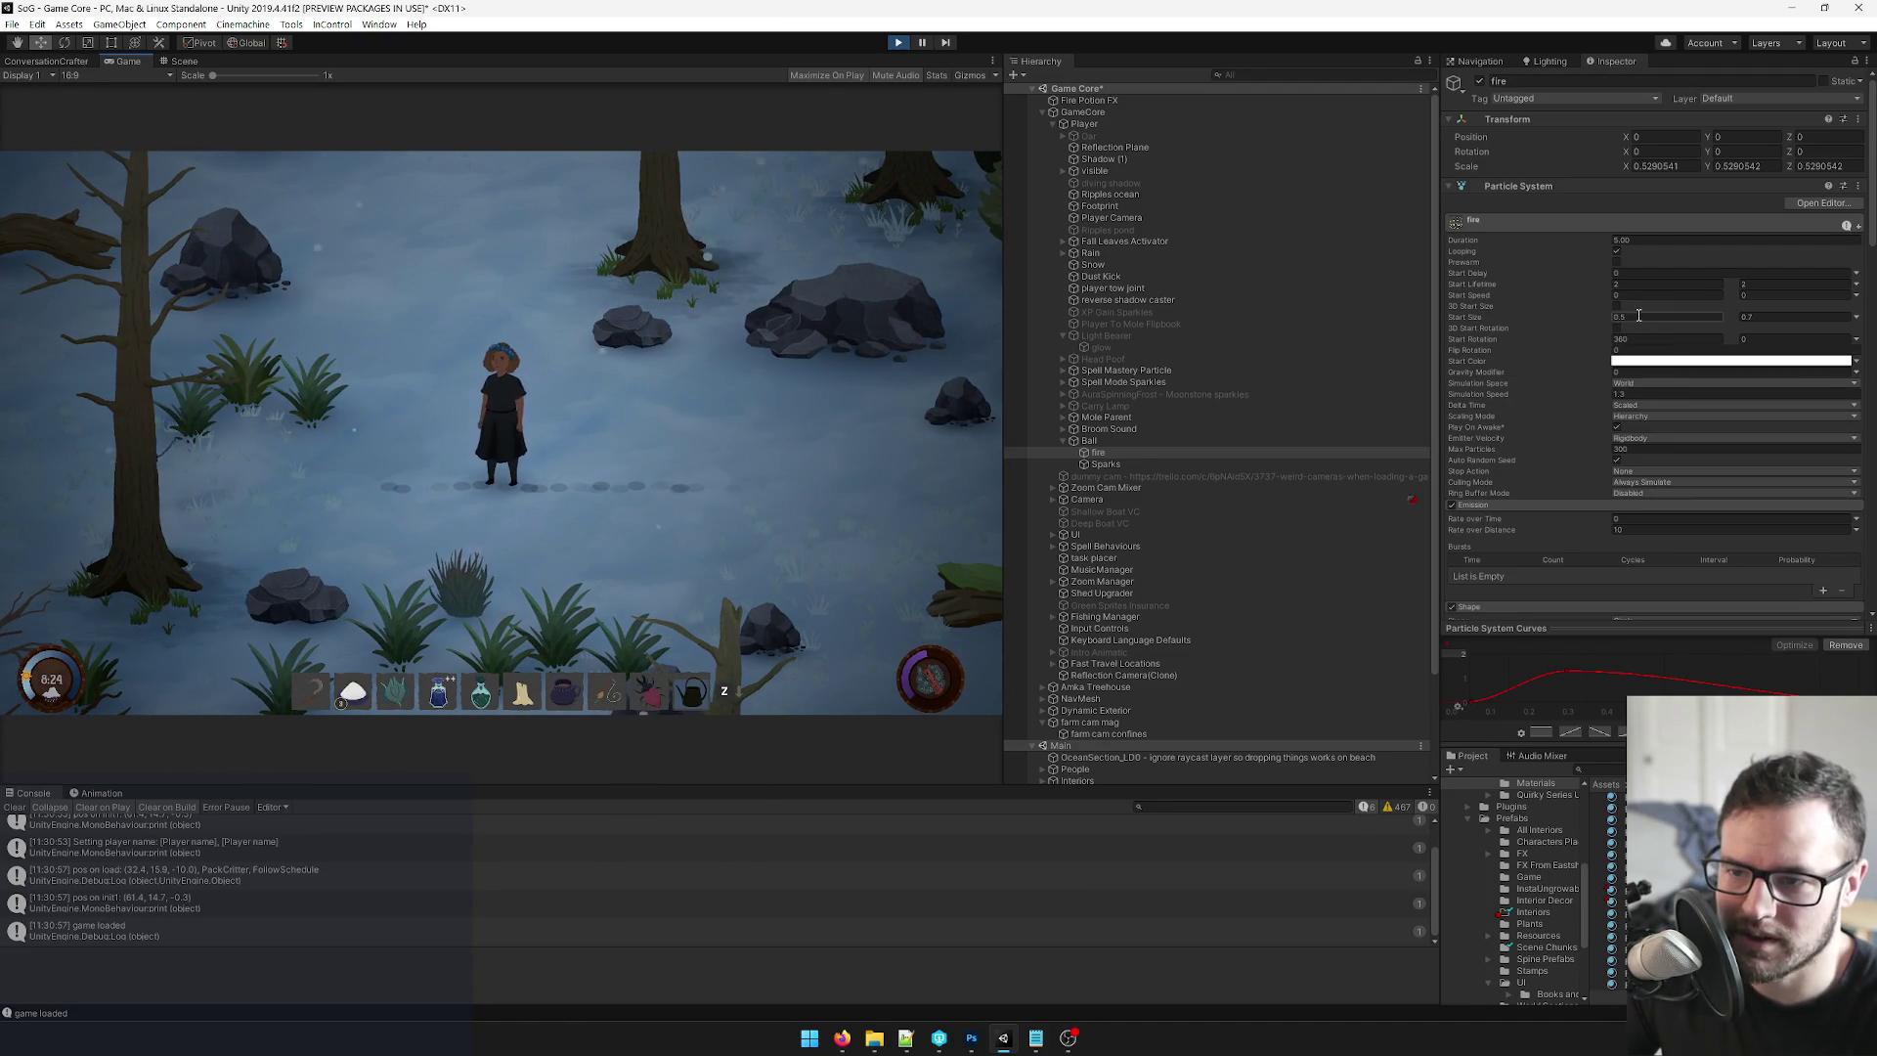
scroll(1643, 303, "down", 5)
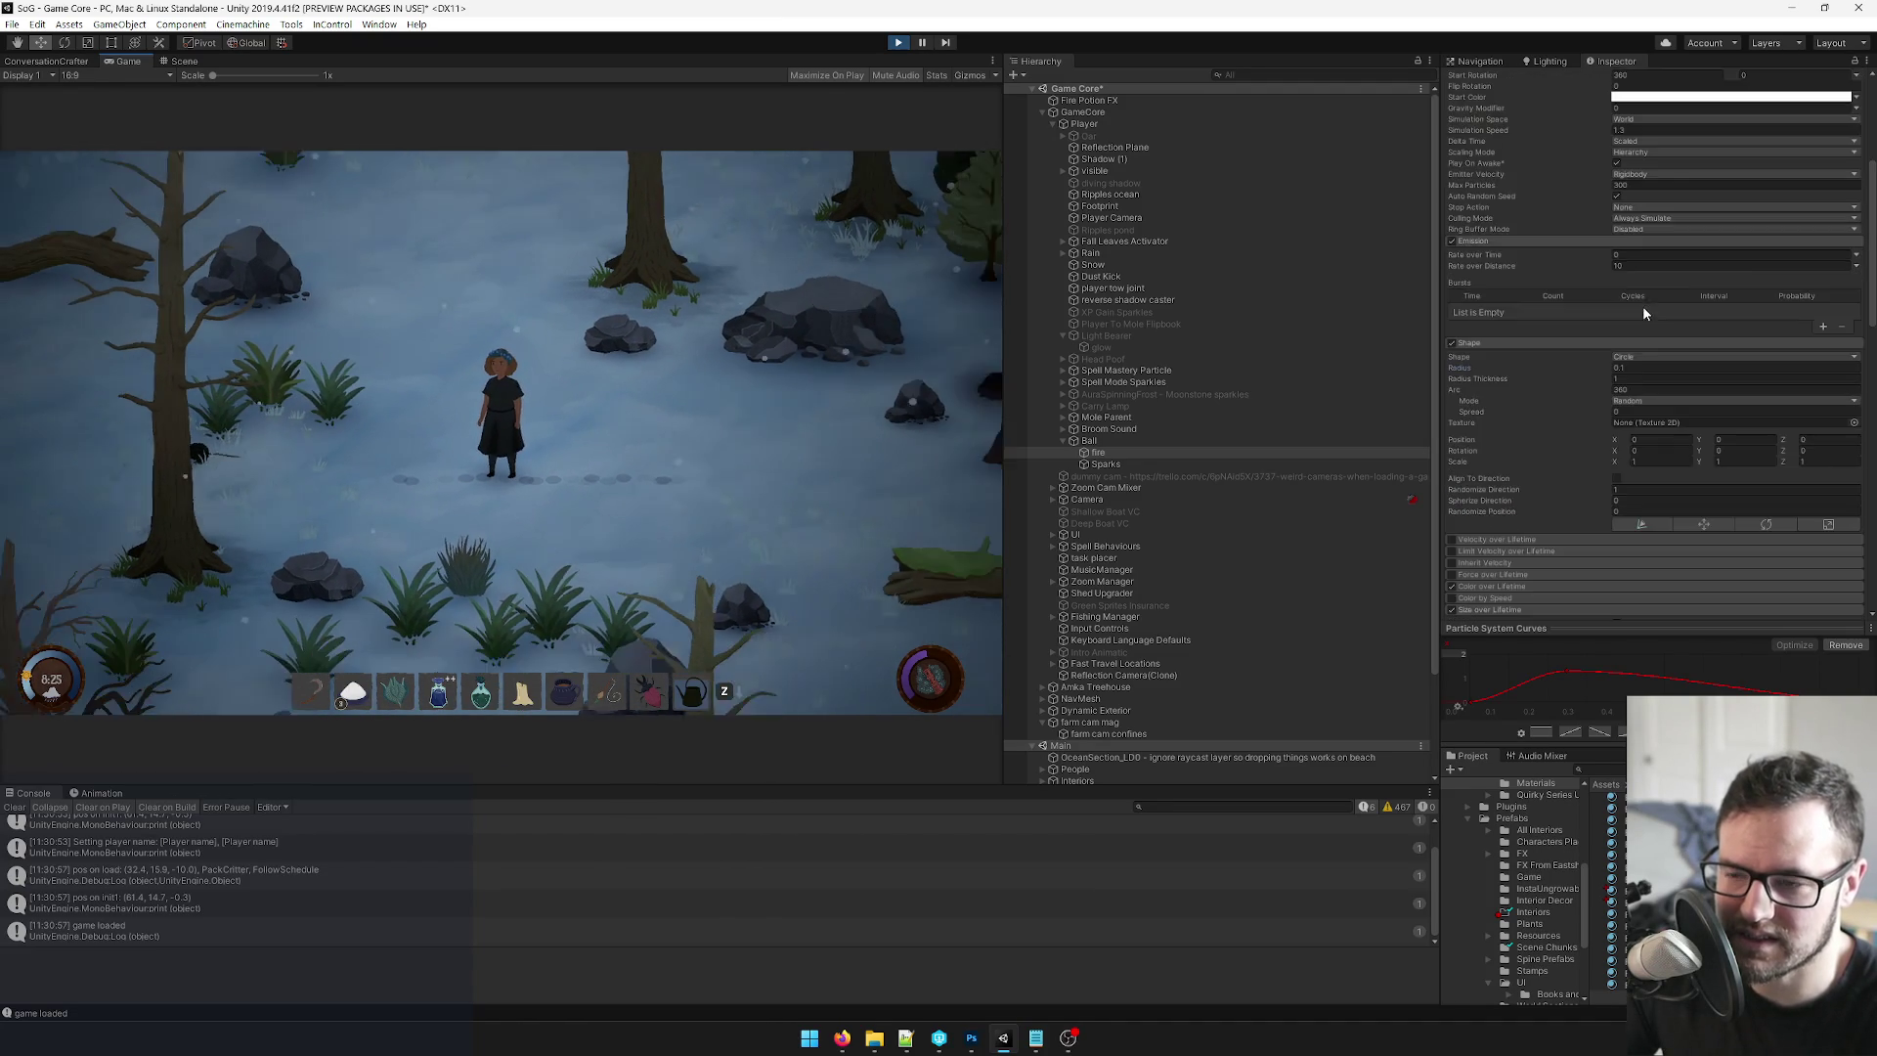
scroll(1590, 396, "down", 4)
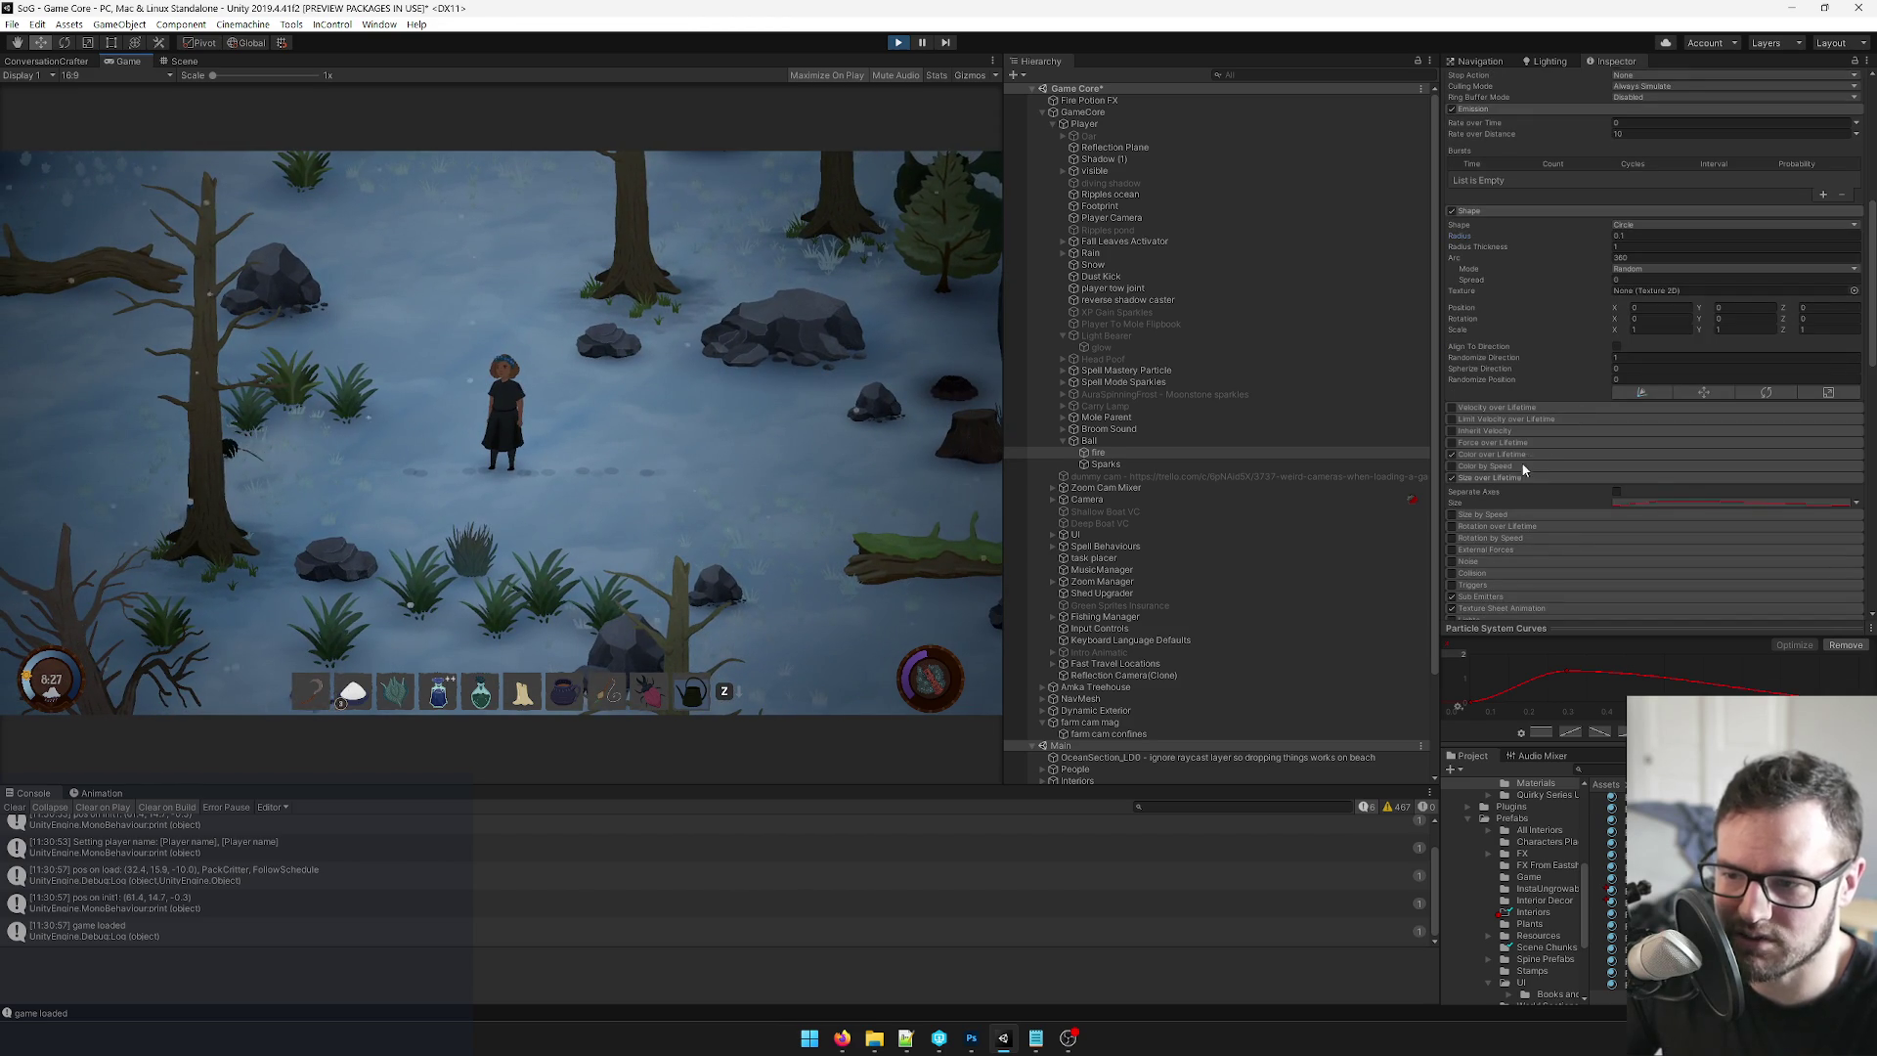
scroll(1521, 472, "up", 5)
scroll(1522, 472, "up", 4)
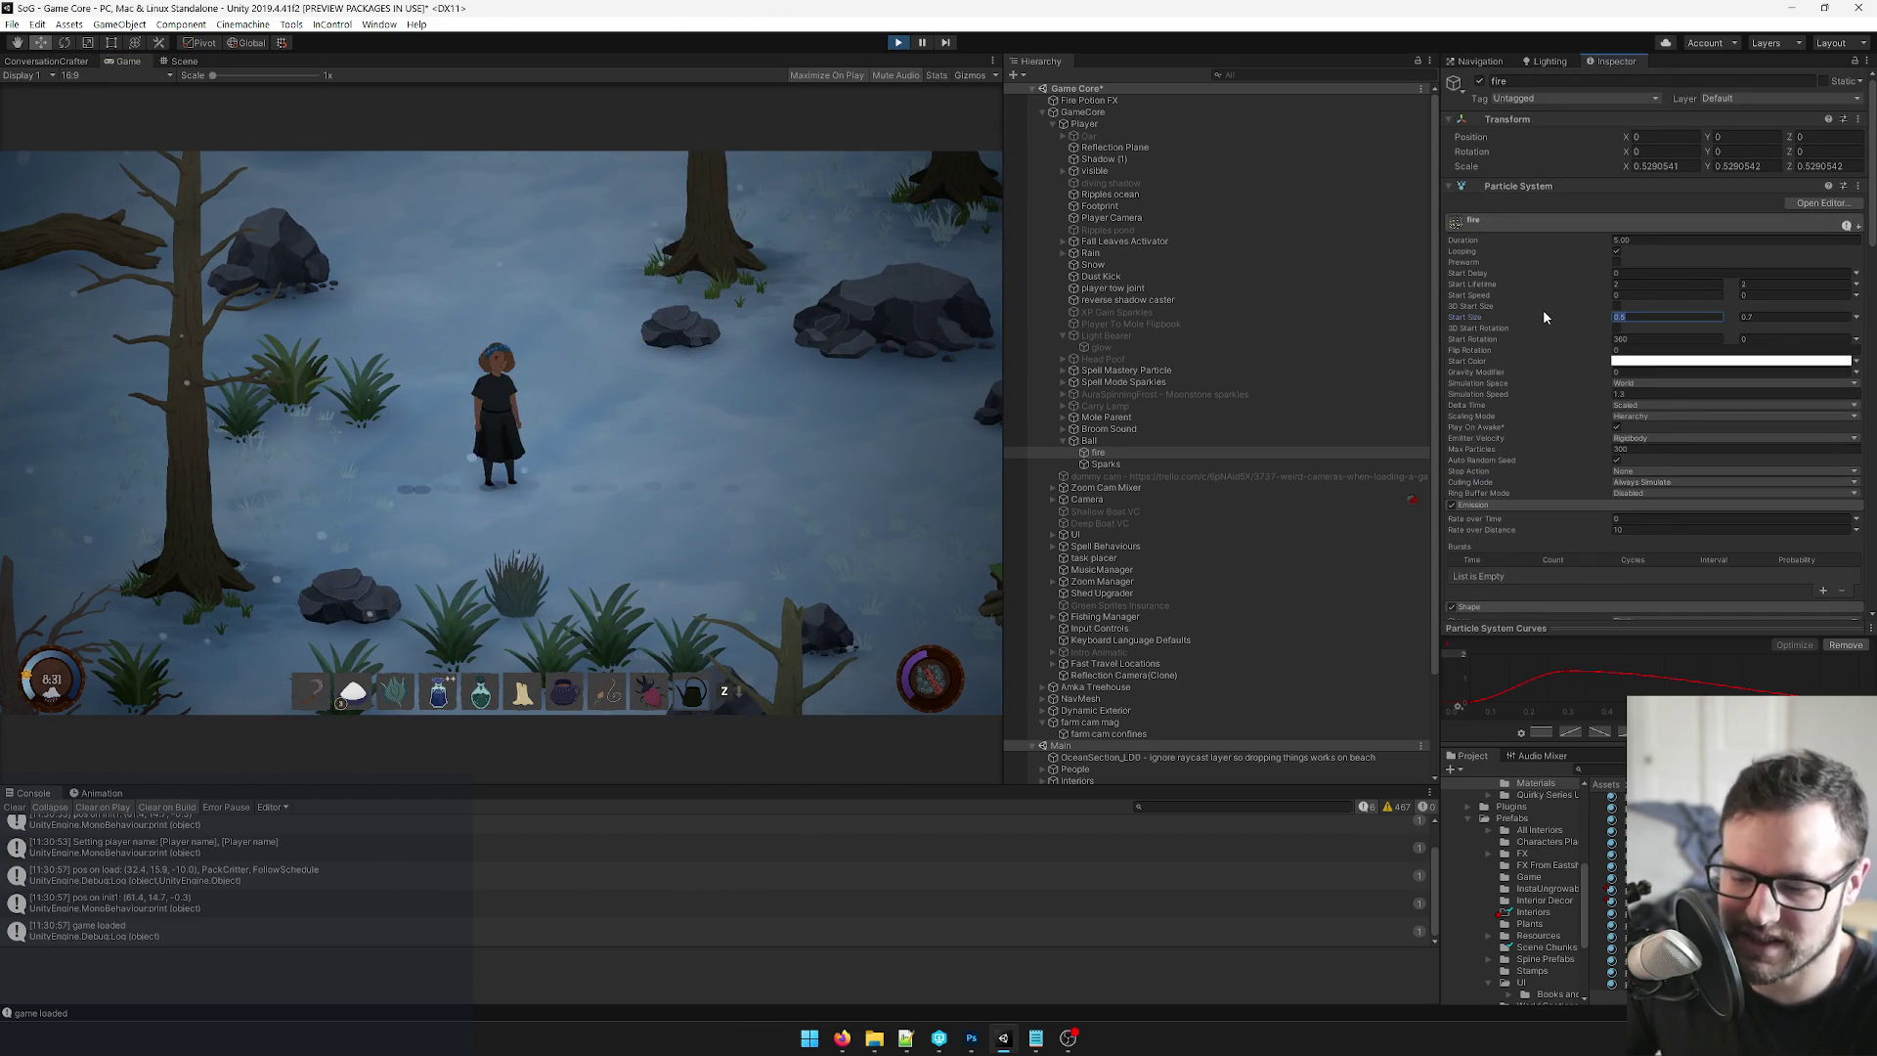
Set the fire Start Size range to 0.7–1 and run the character around to test it.
type("0.7")
key("Tab")
type("1")
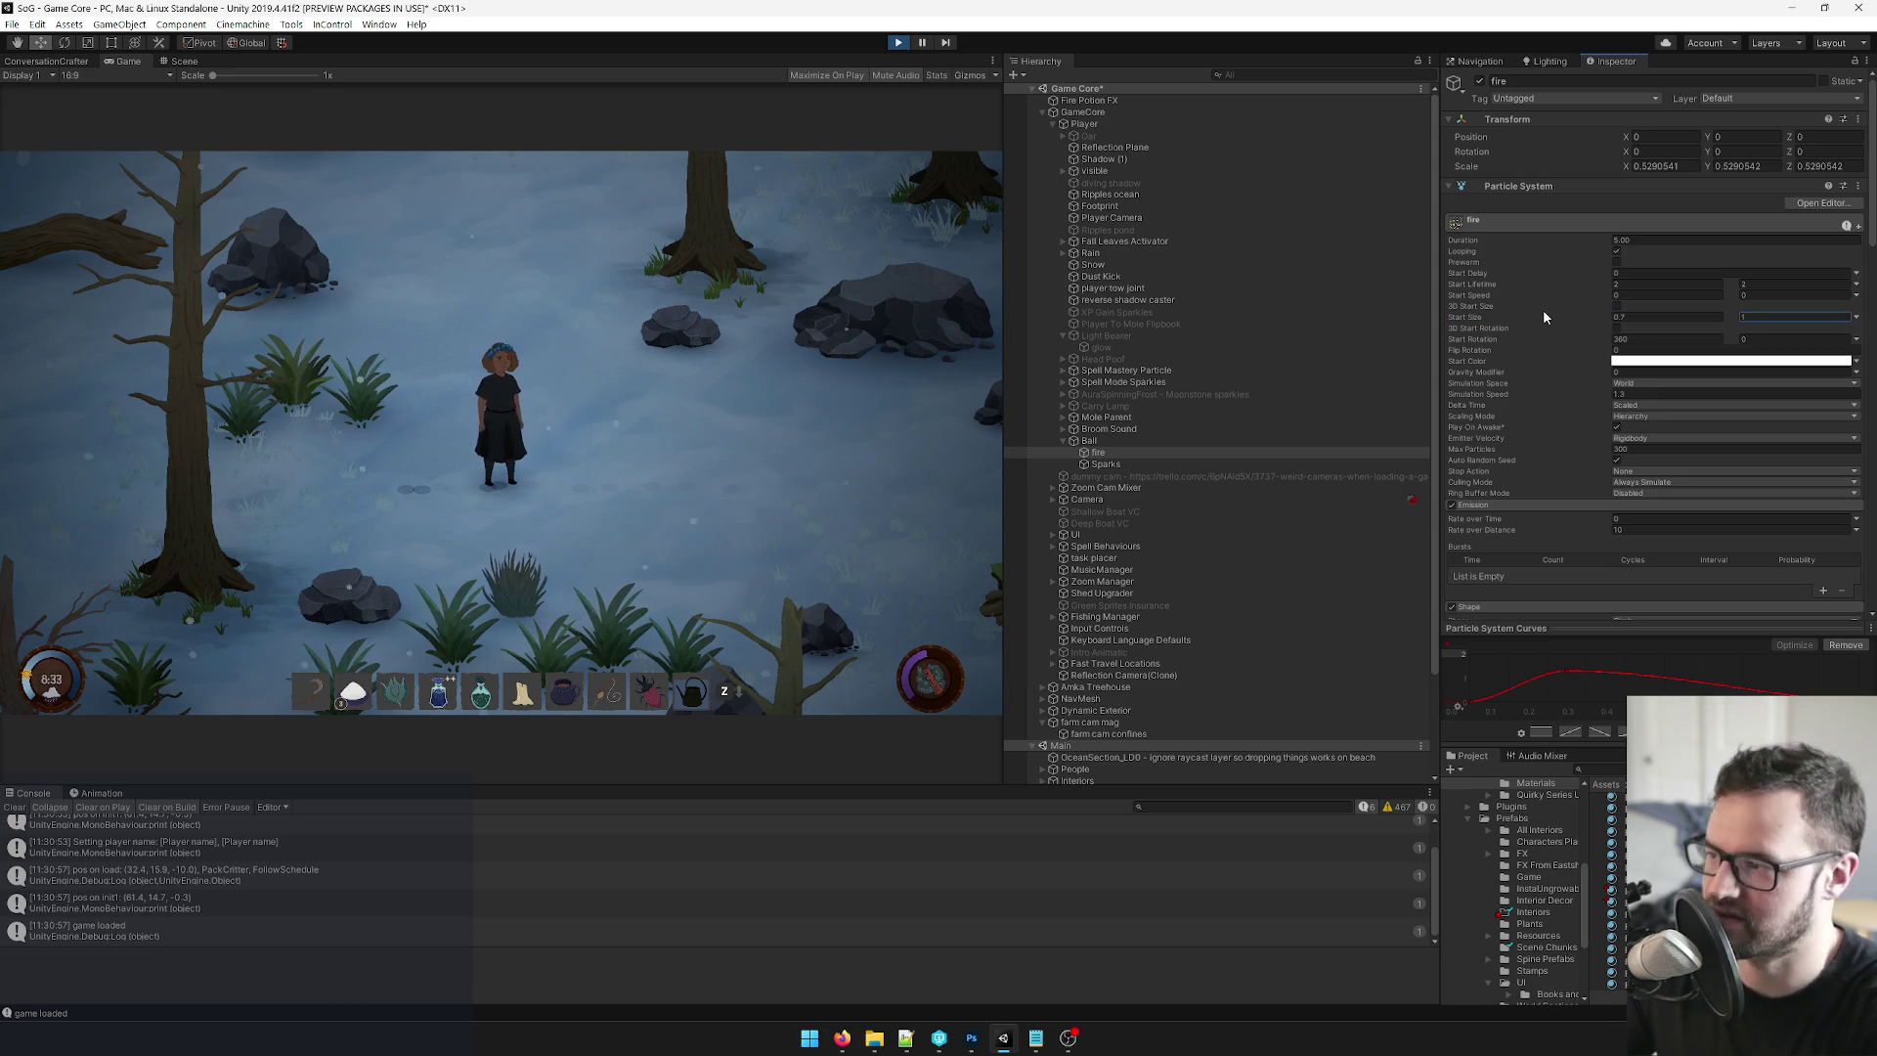
left_click(560, 463)
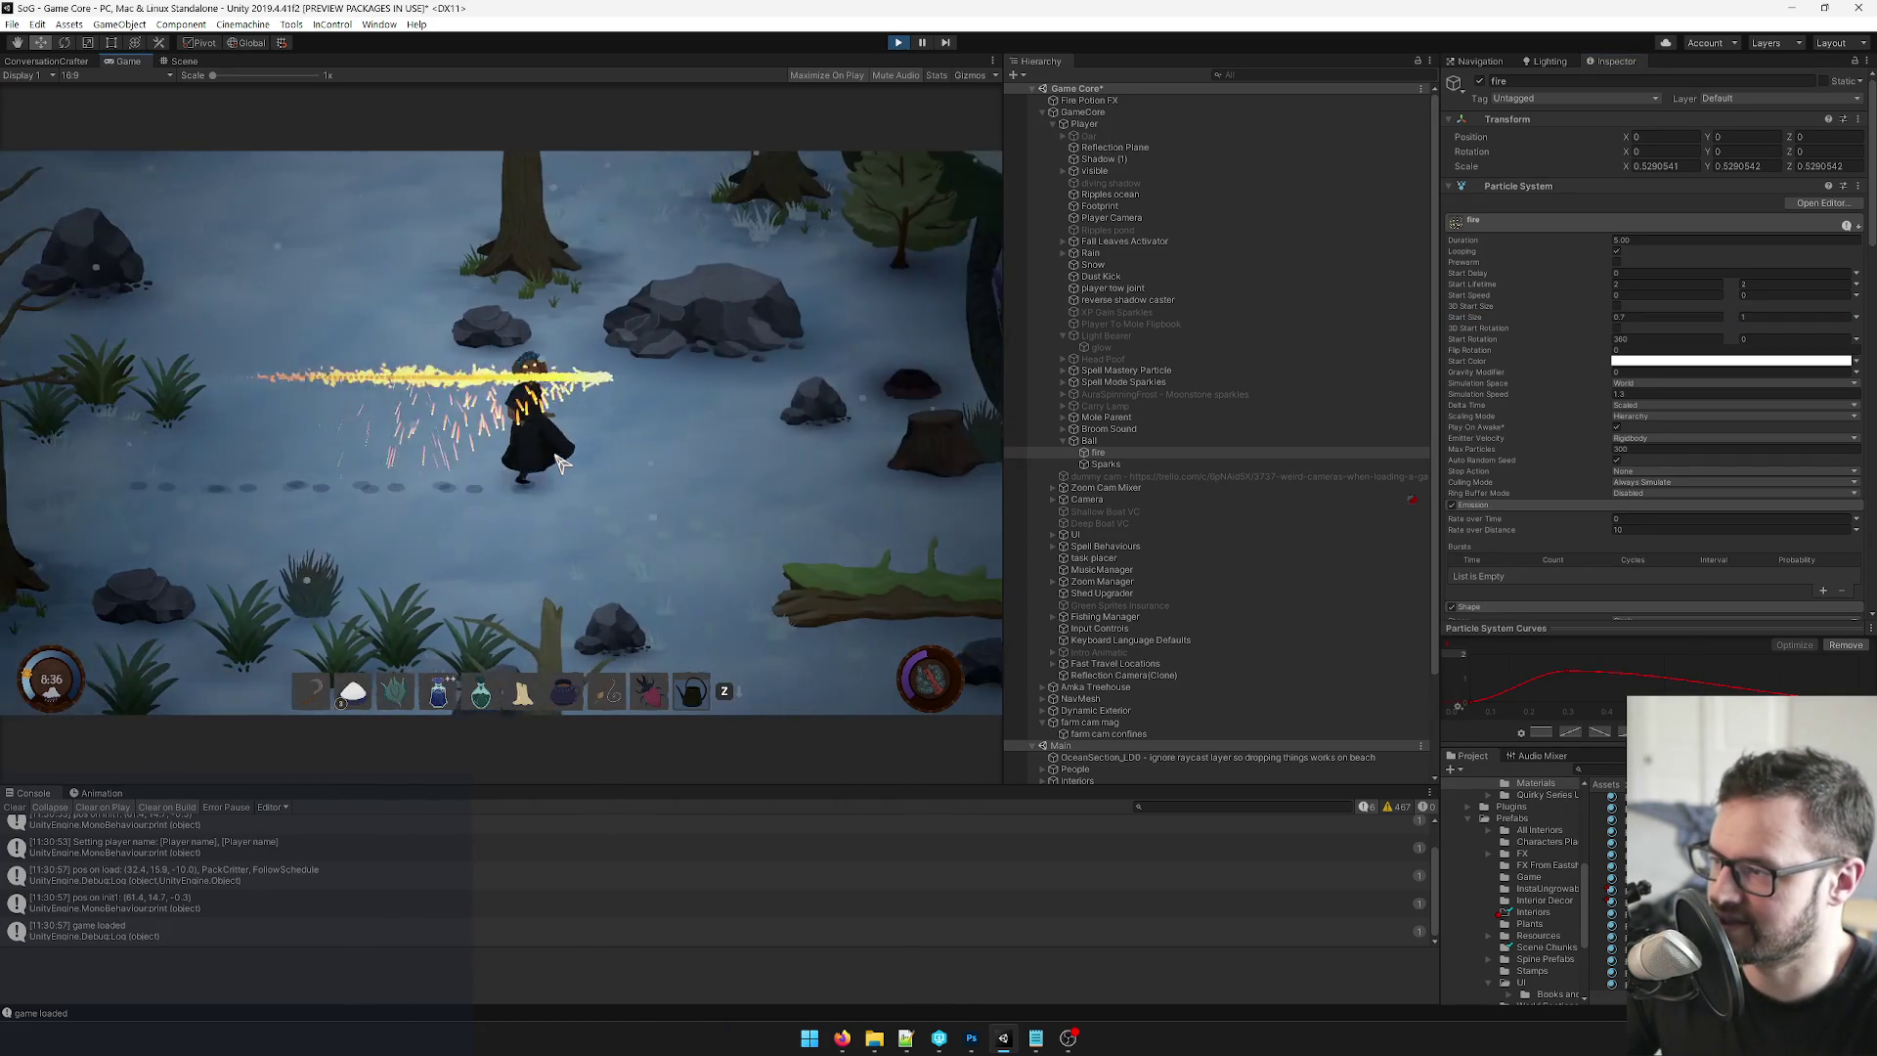
key("a")
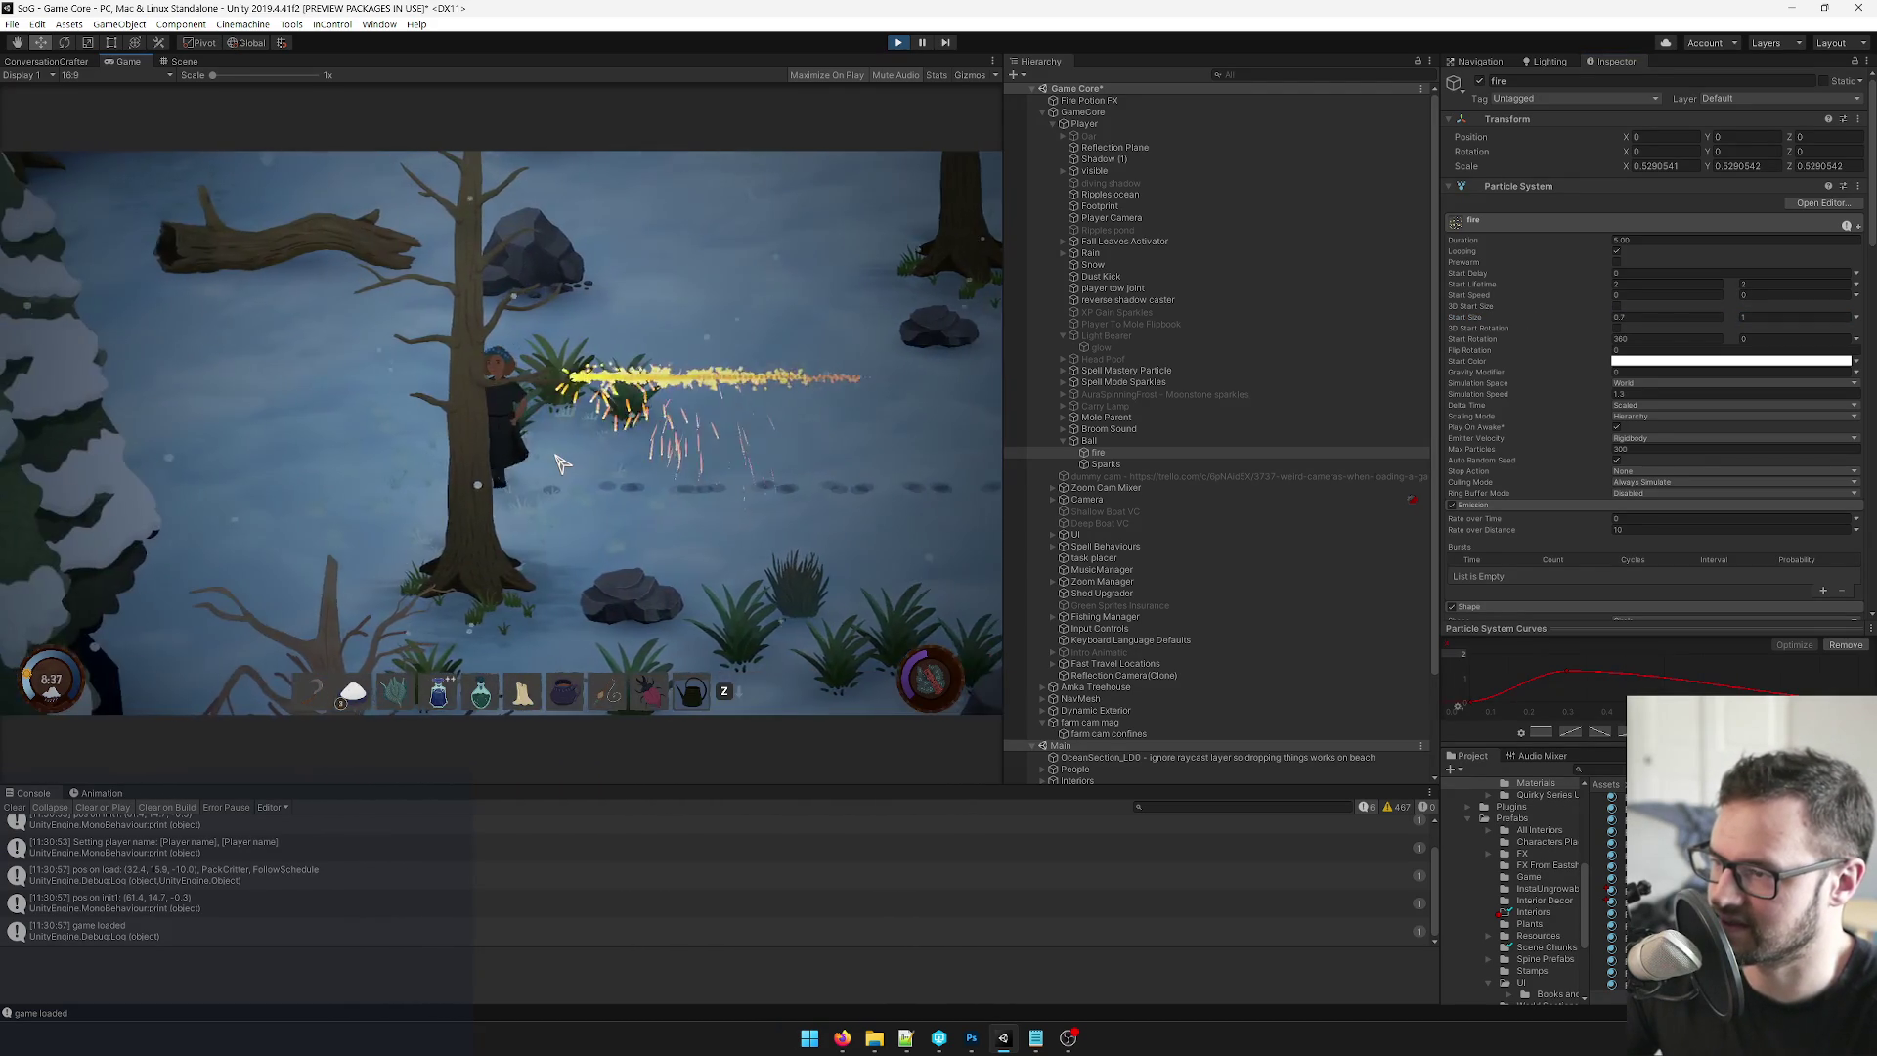
key("d")
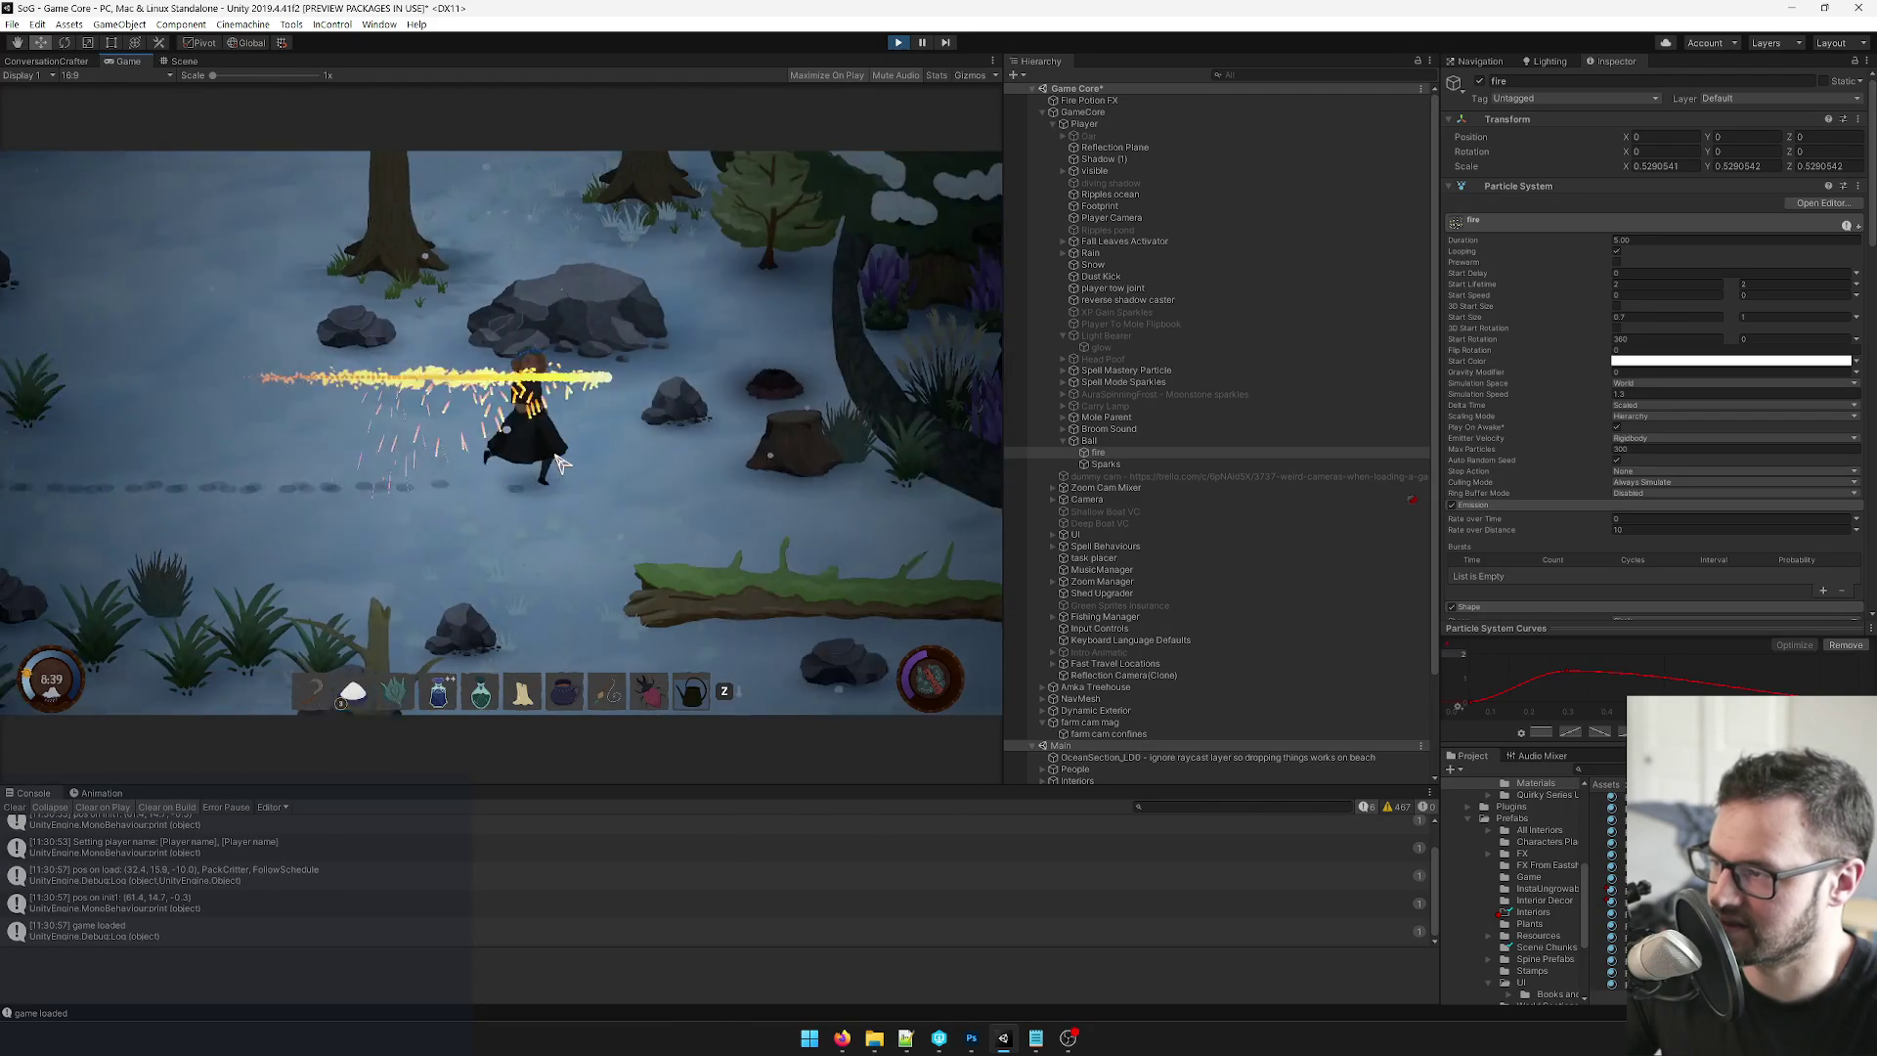
key("a")
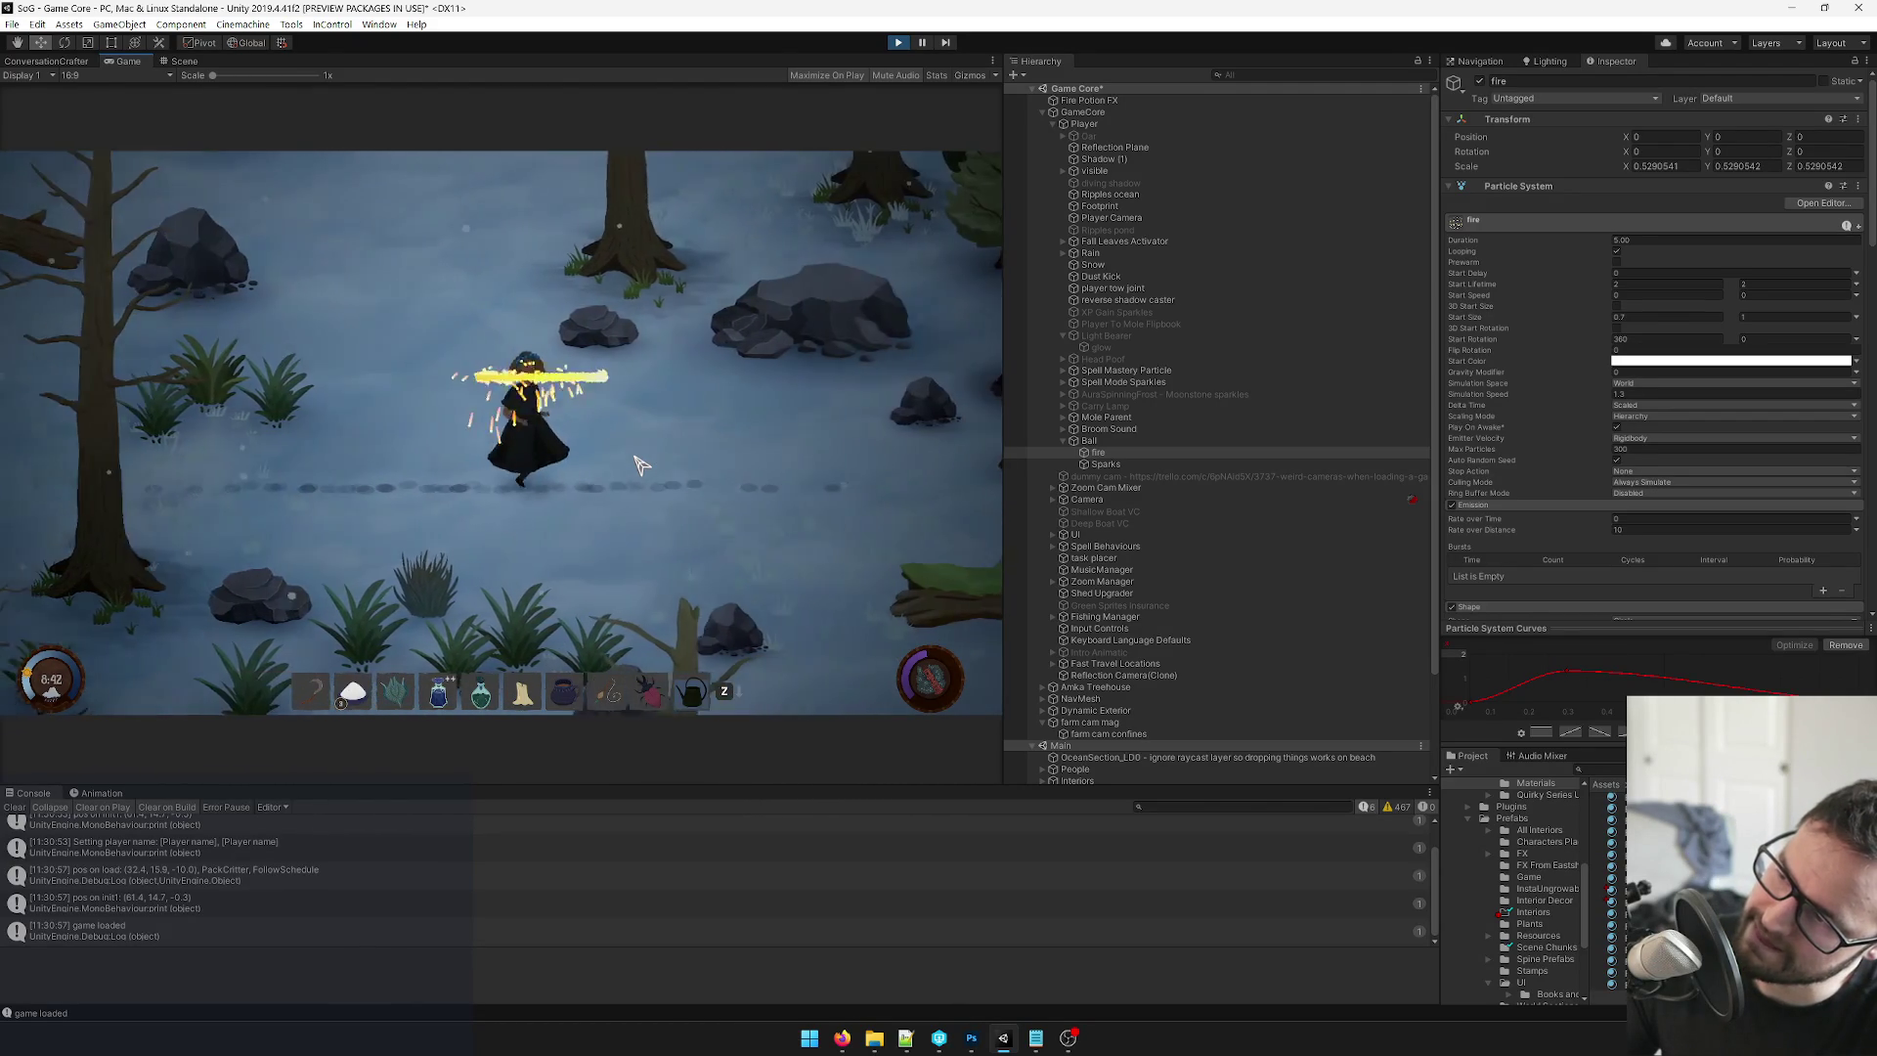
key("a")
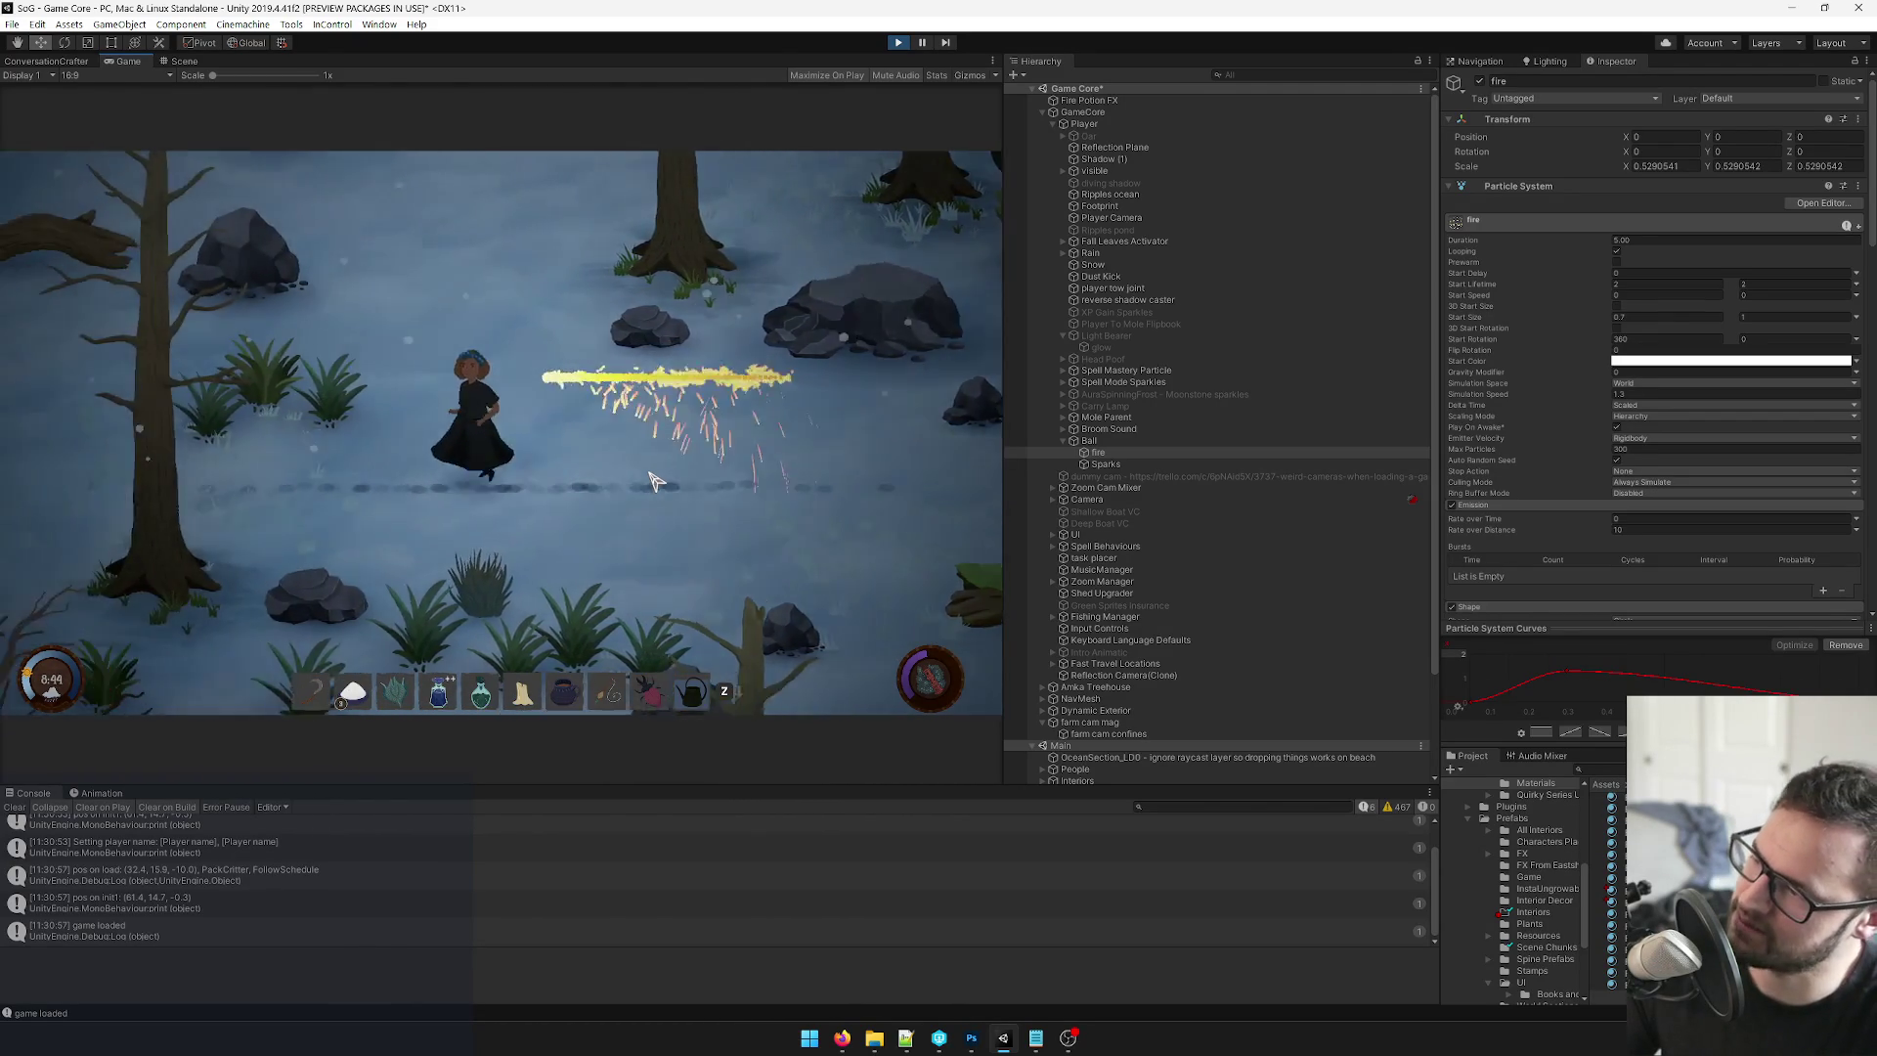
key("a")
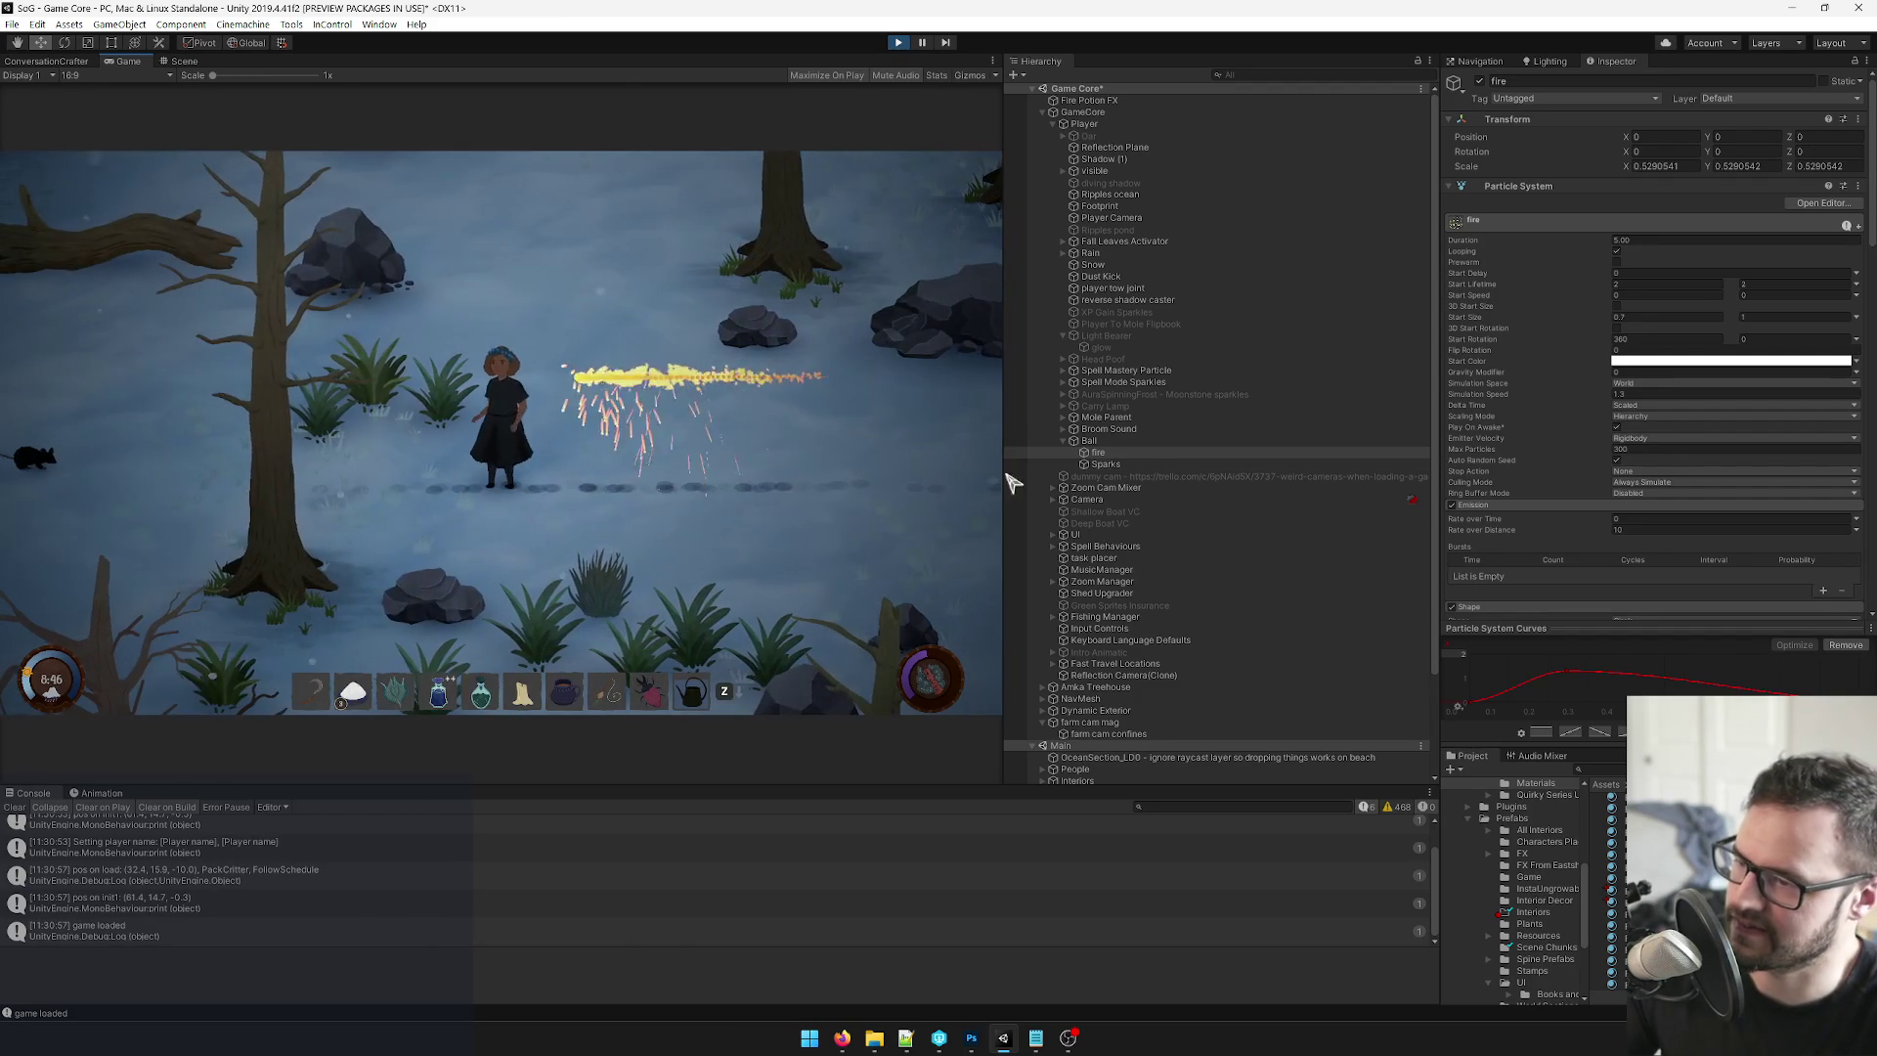
Select Ball to review its particle modules while walking the character through the trail.
left_click(1109, 442)
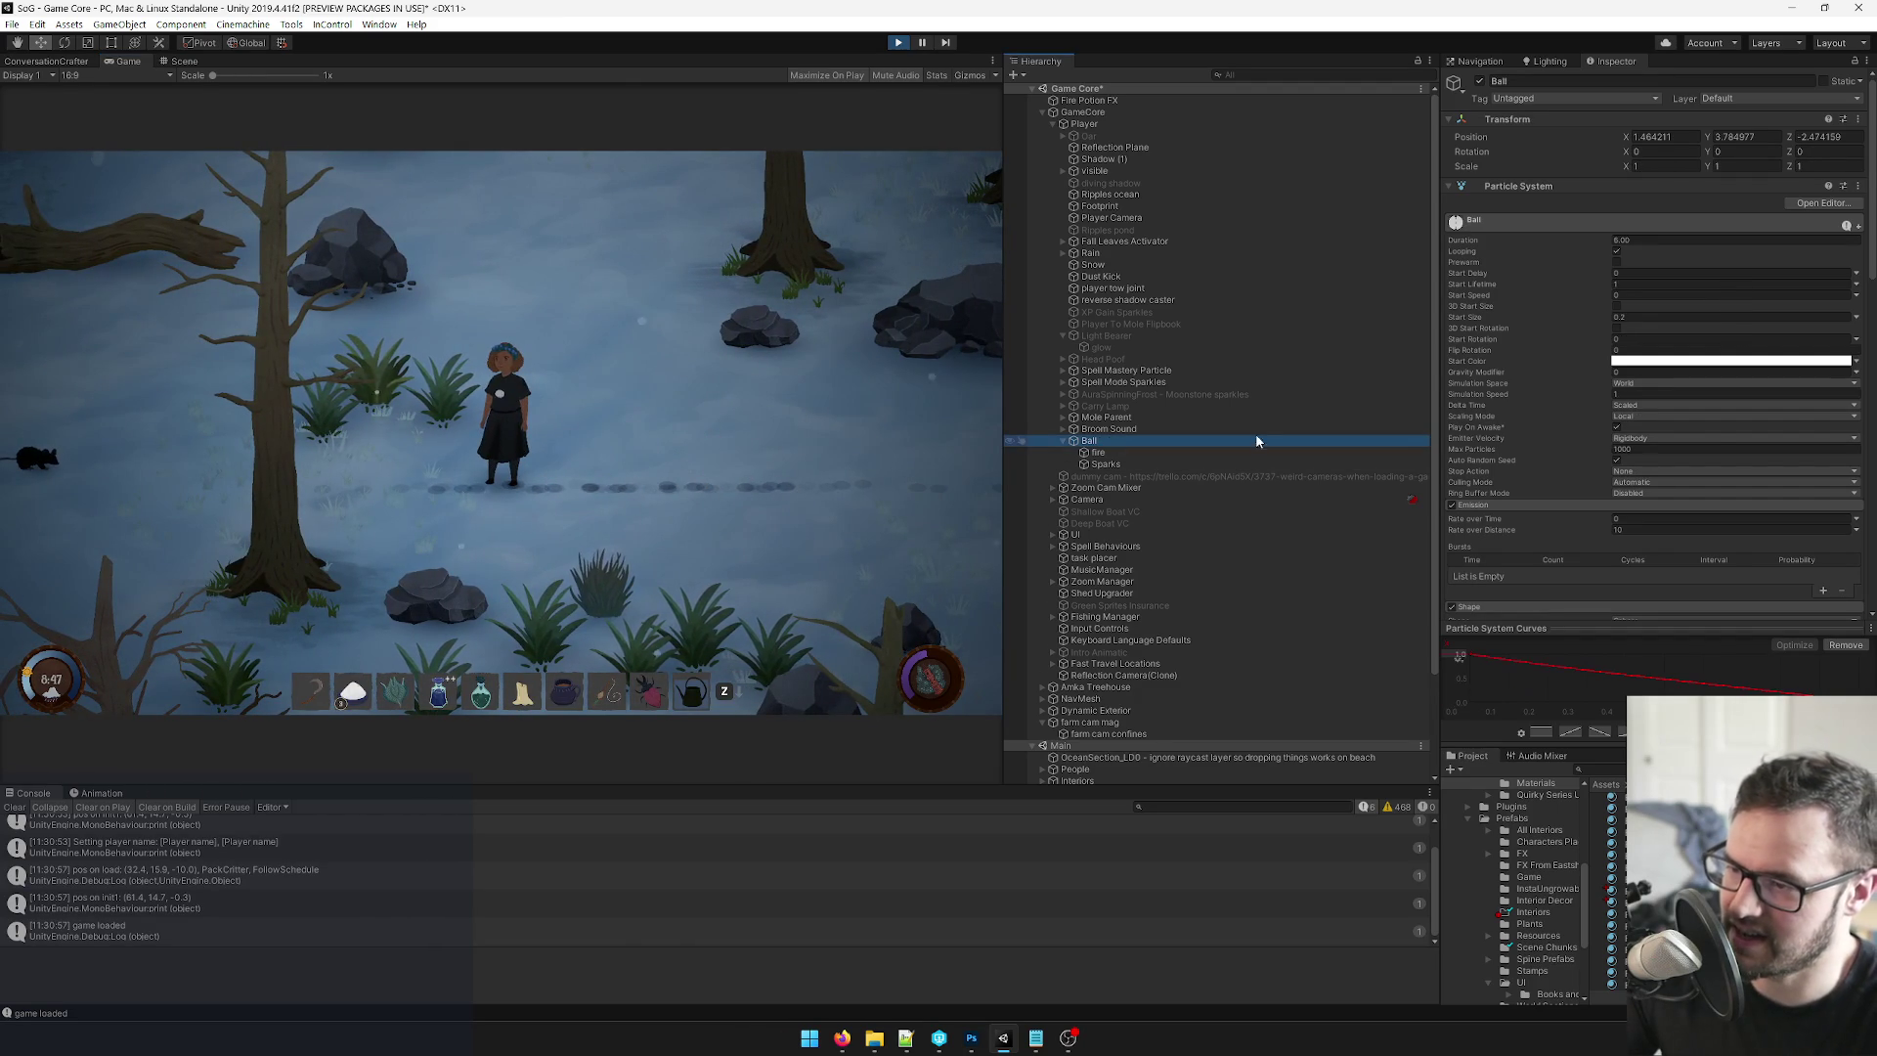
scroll(1568, 423, "down", 5)
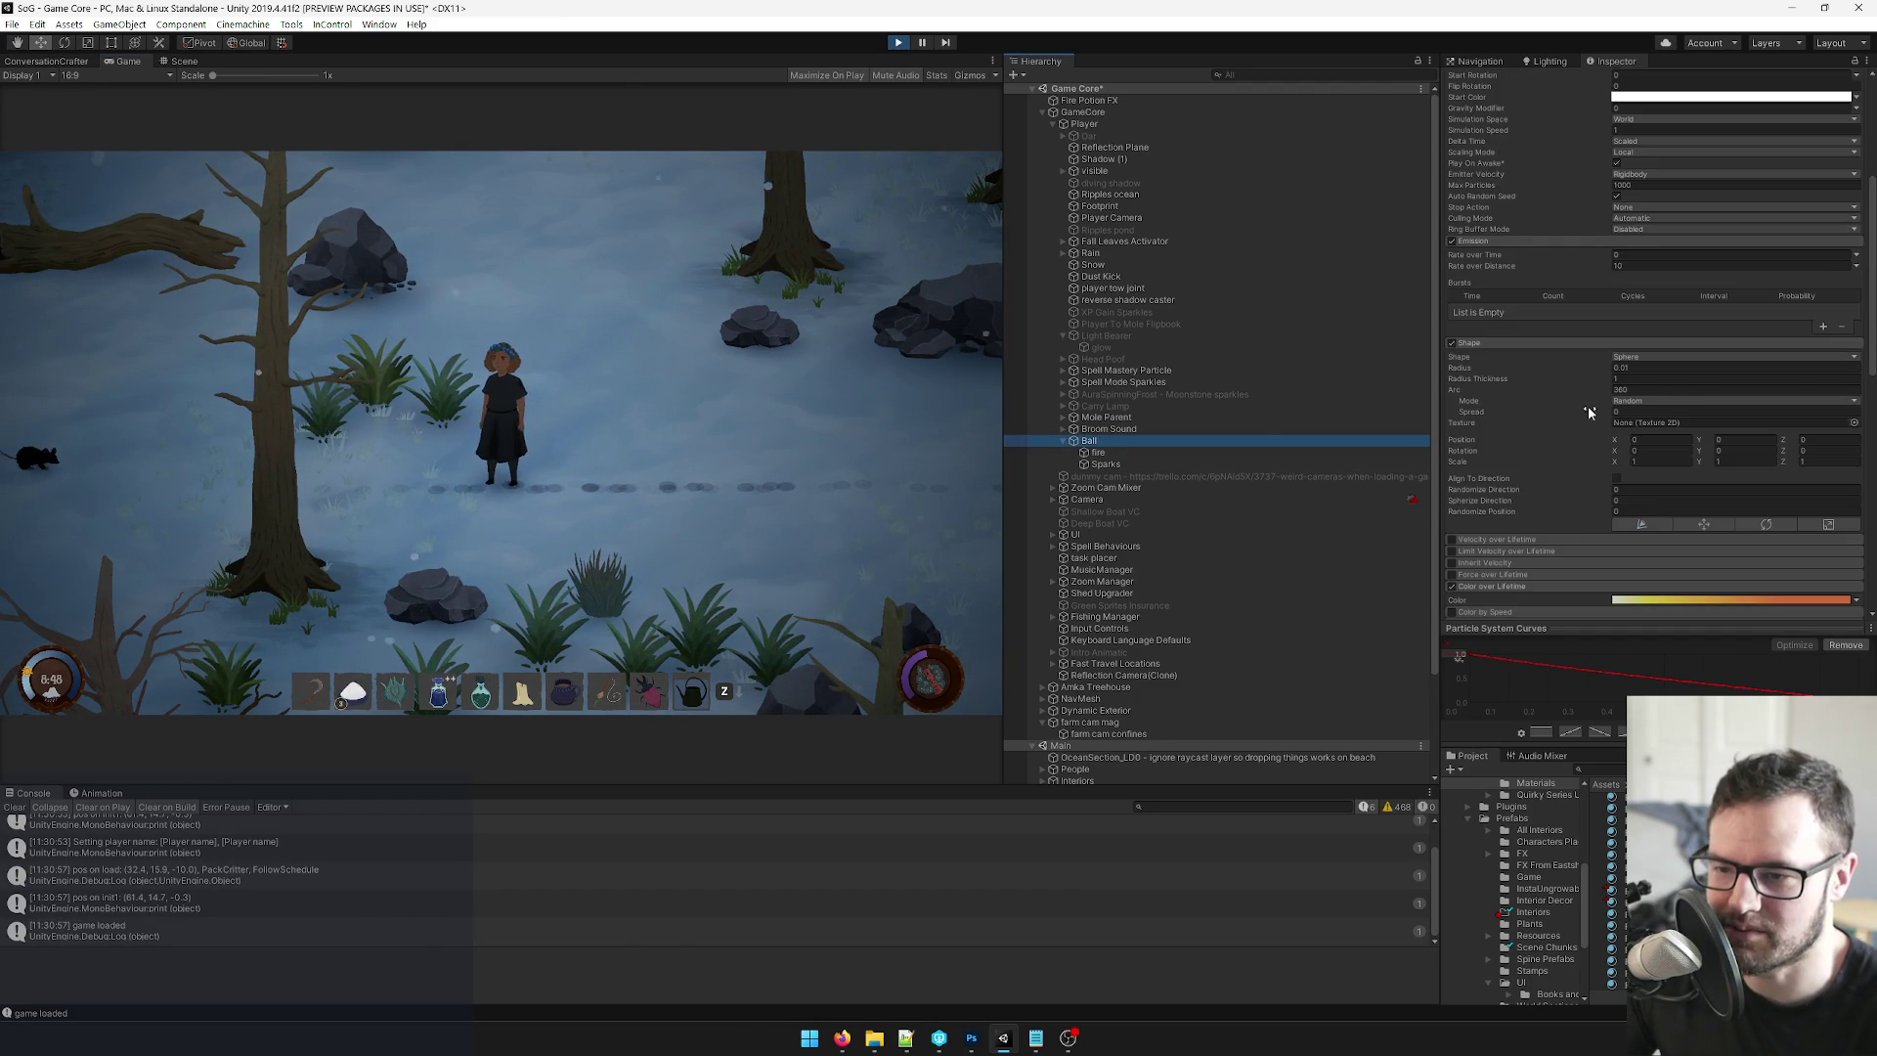
left_click(673, 341)
key("d")
key("w")
key("s")
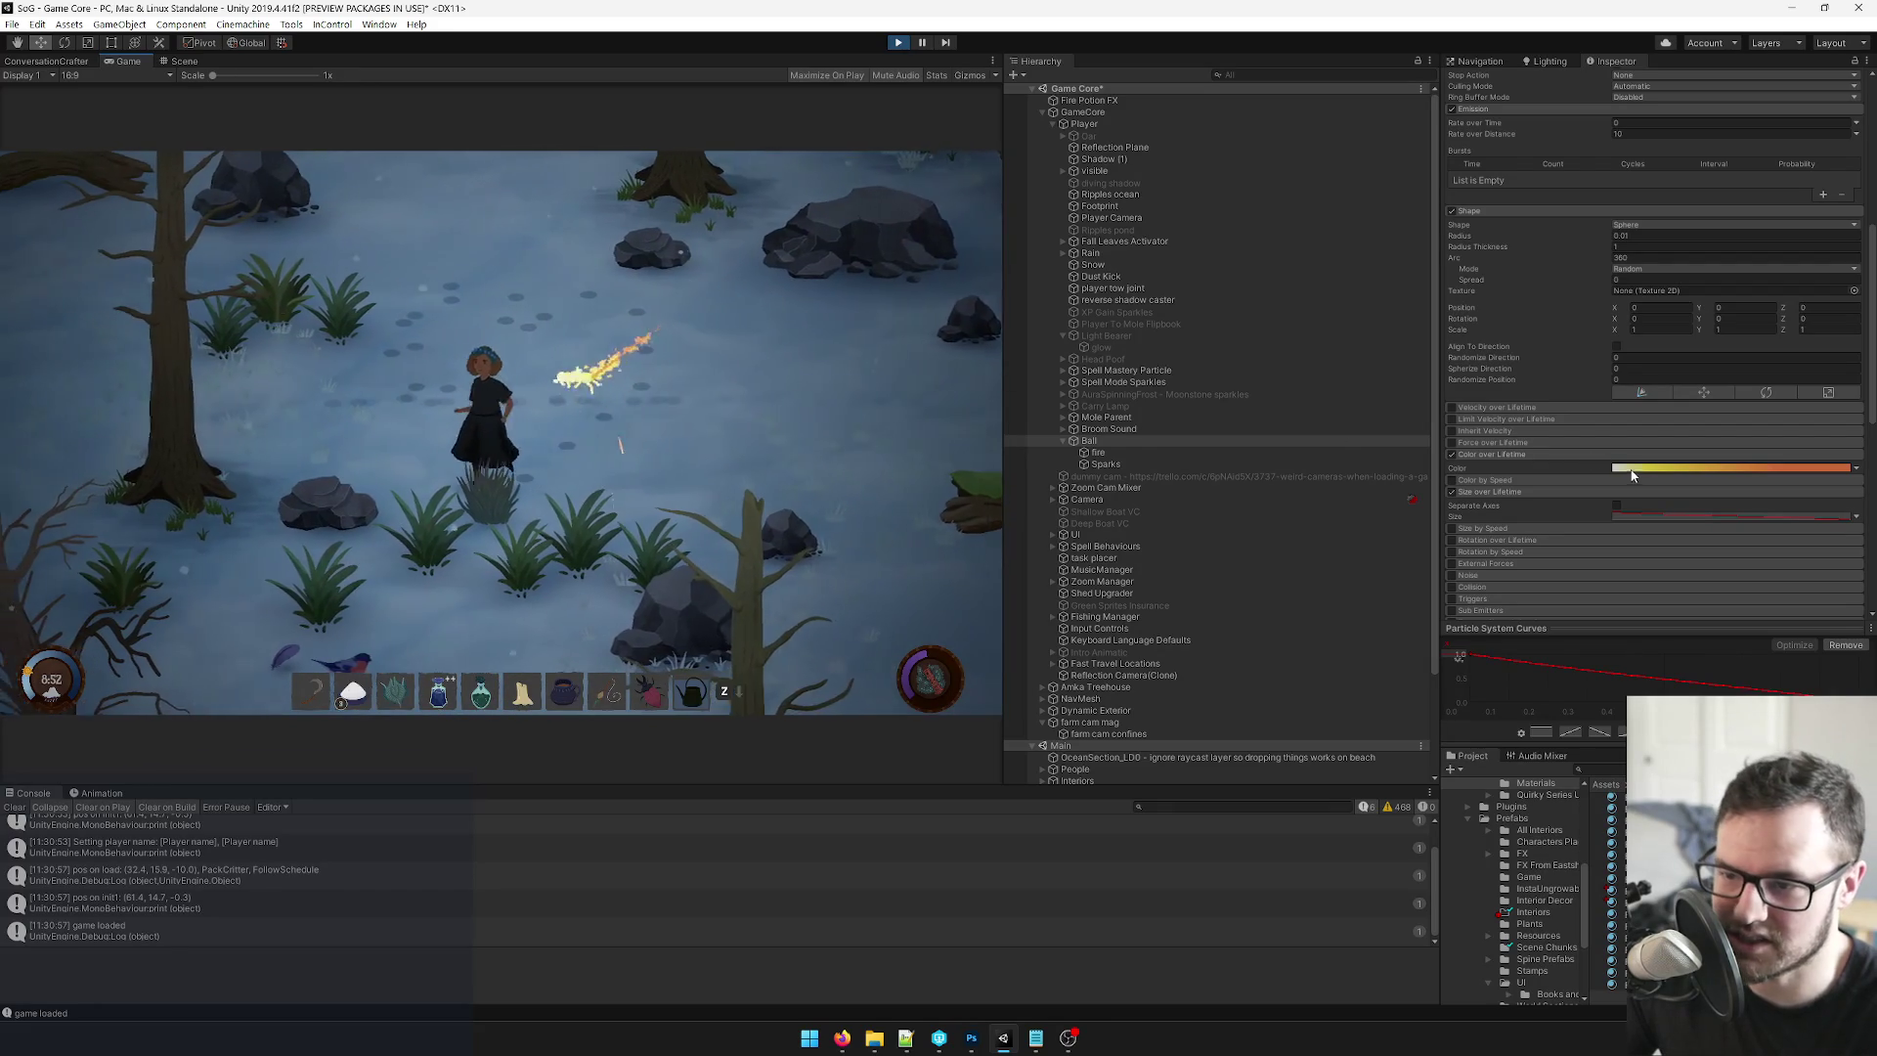
key("a")
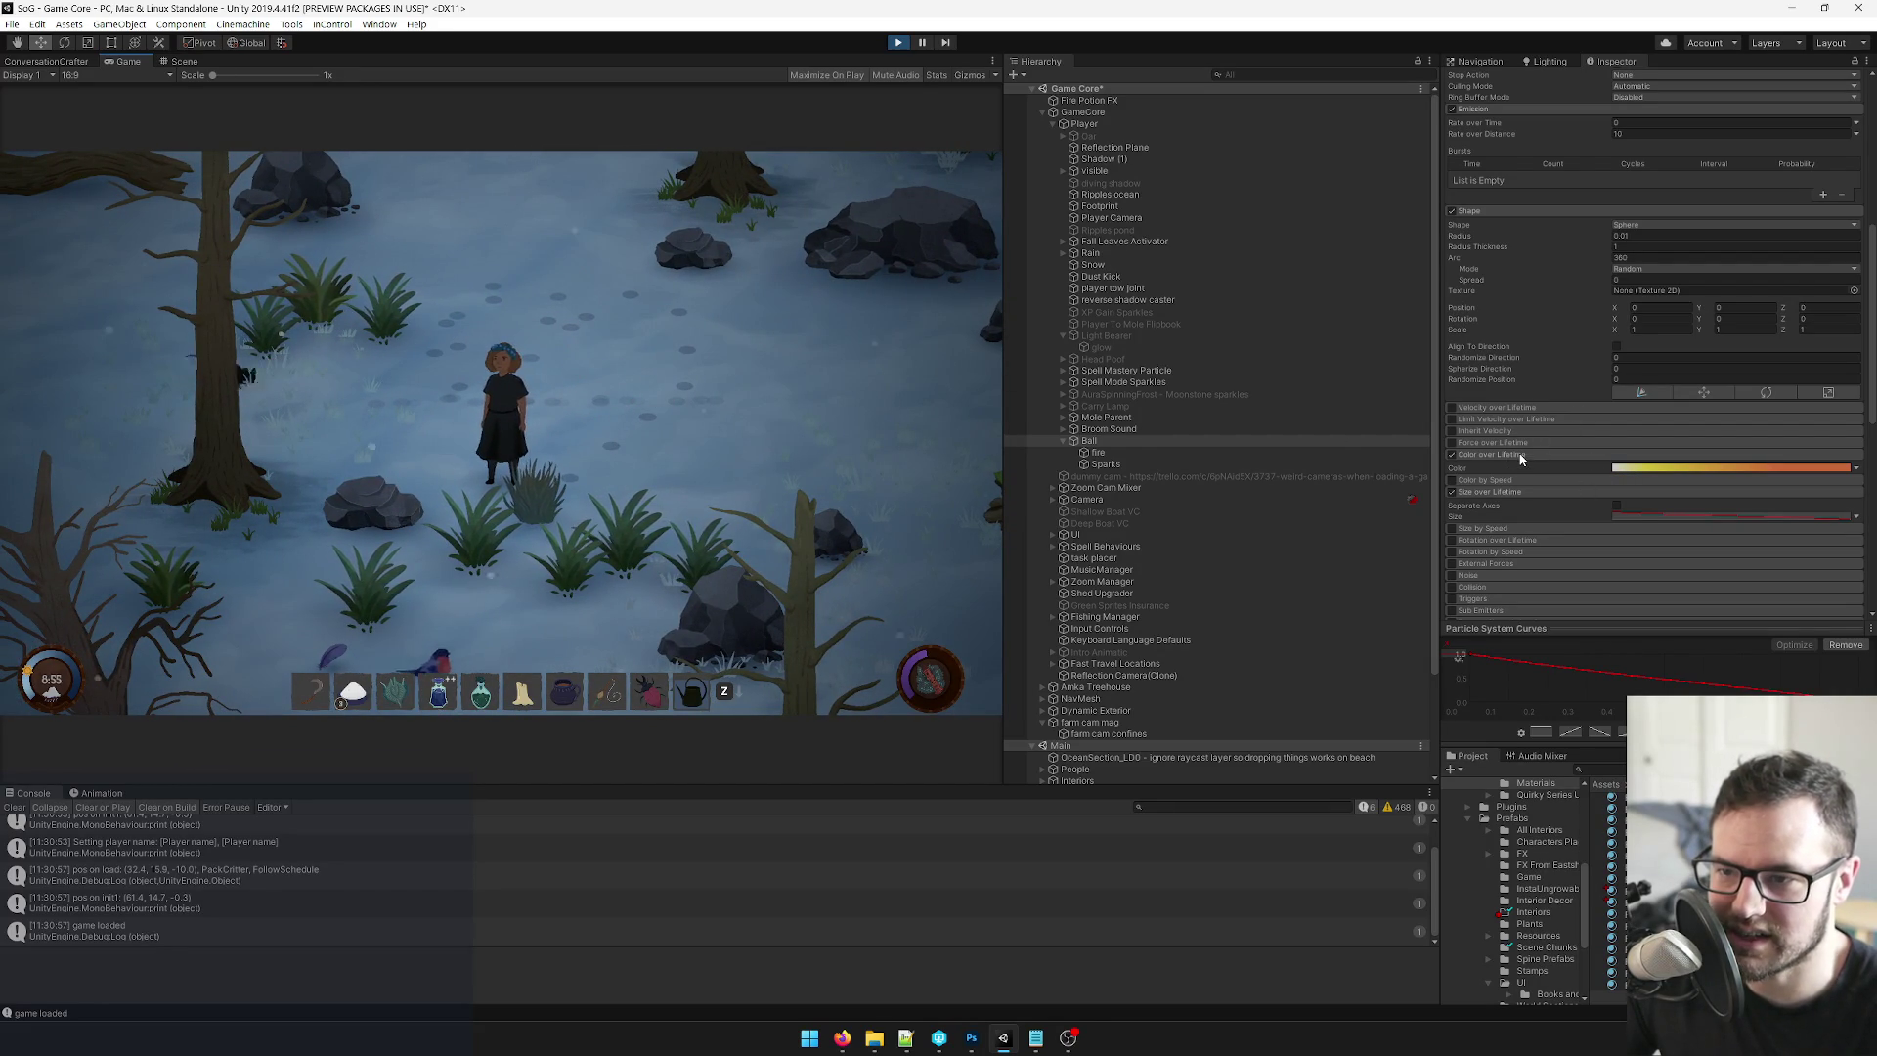
scroll(1545, 444, "down", 6)
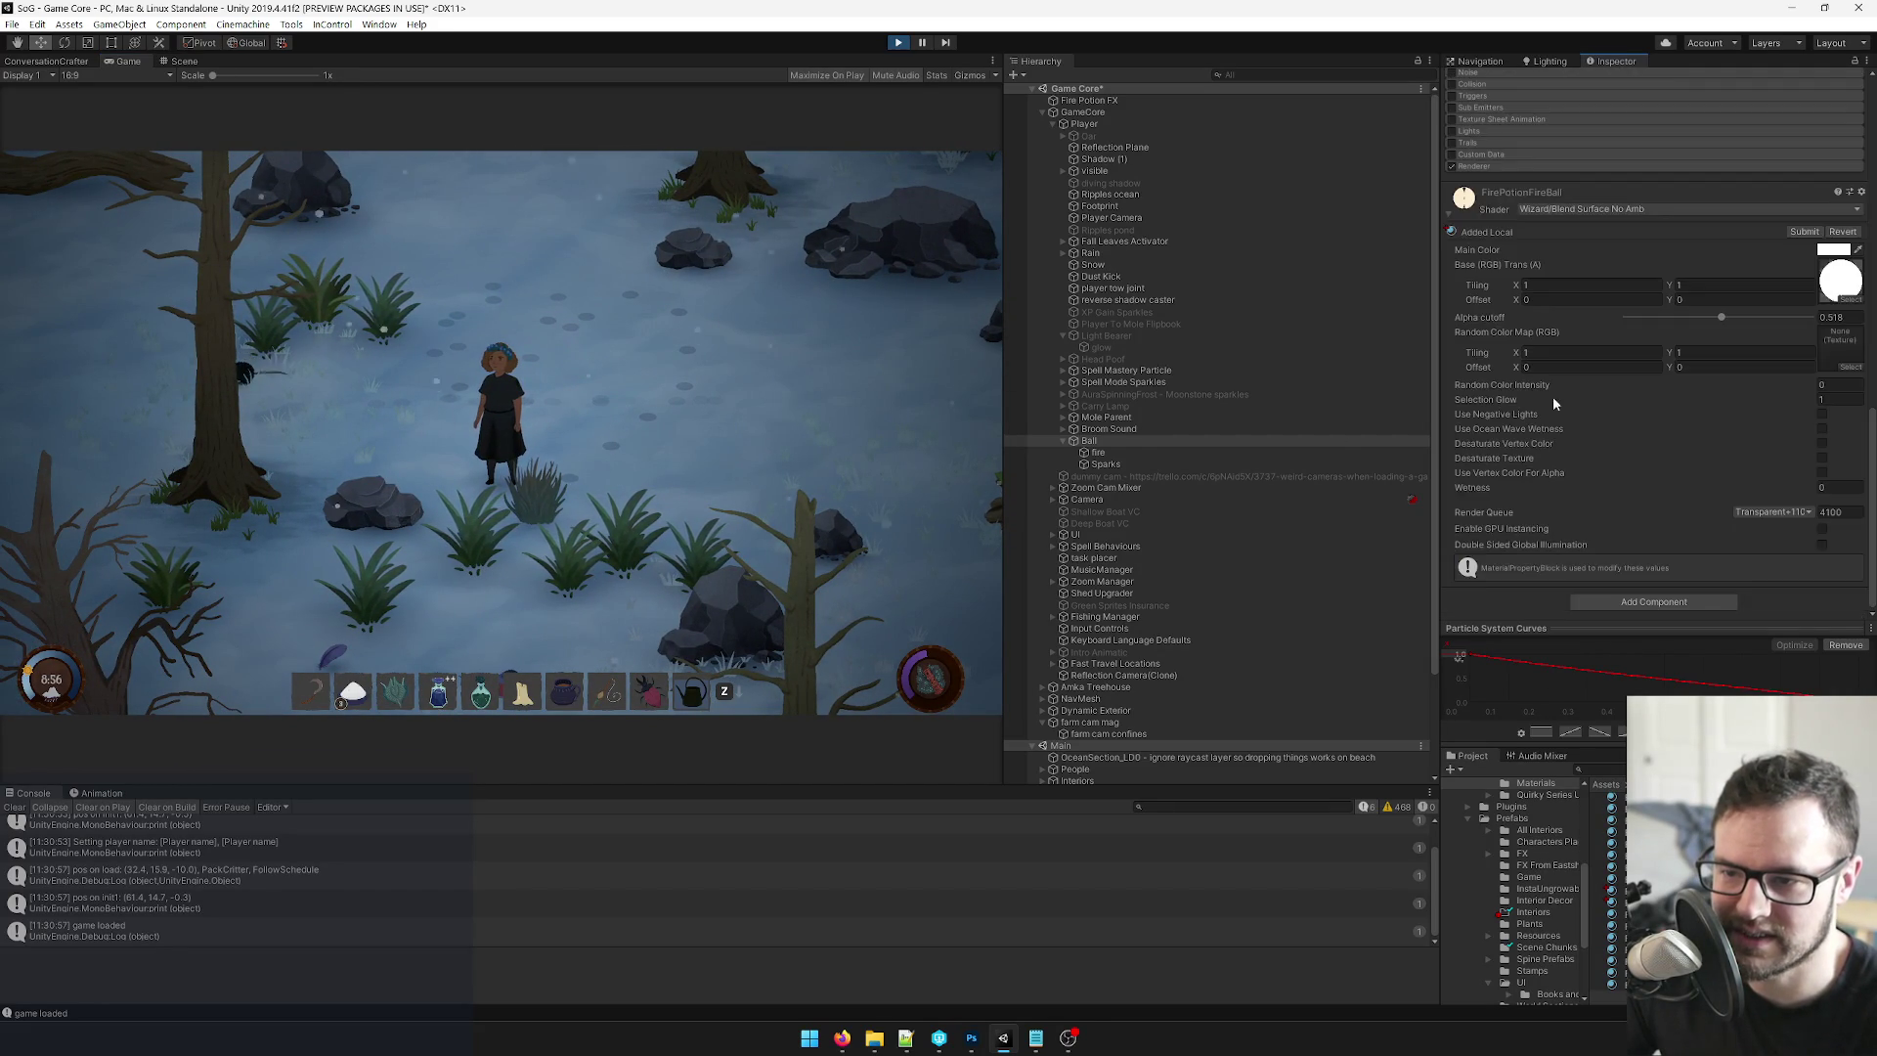
scroll(1522, 297, "up", 10)
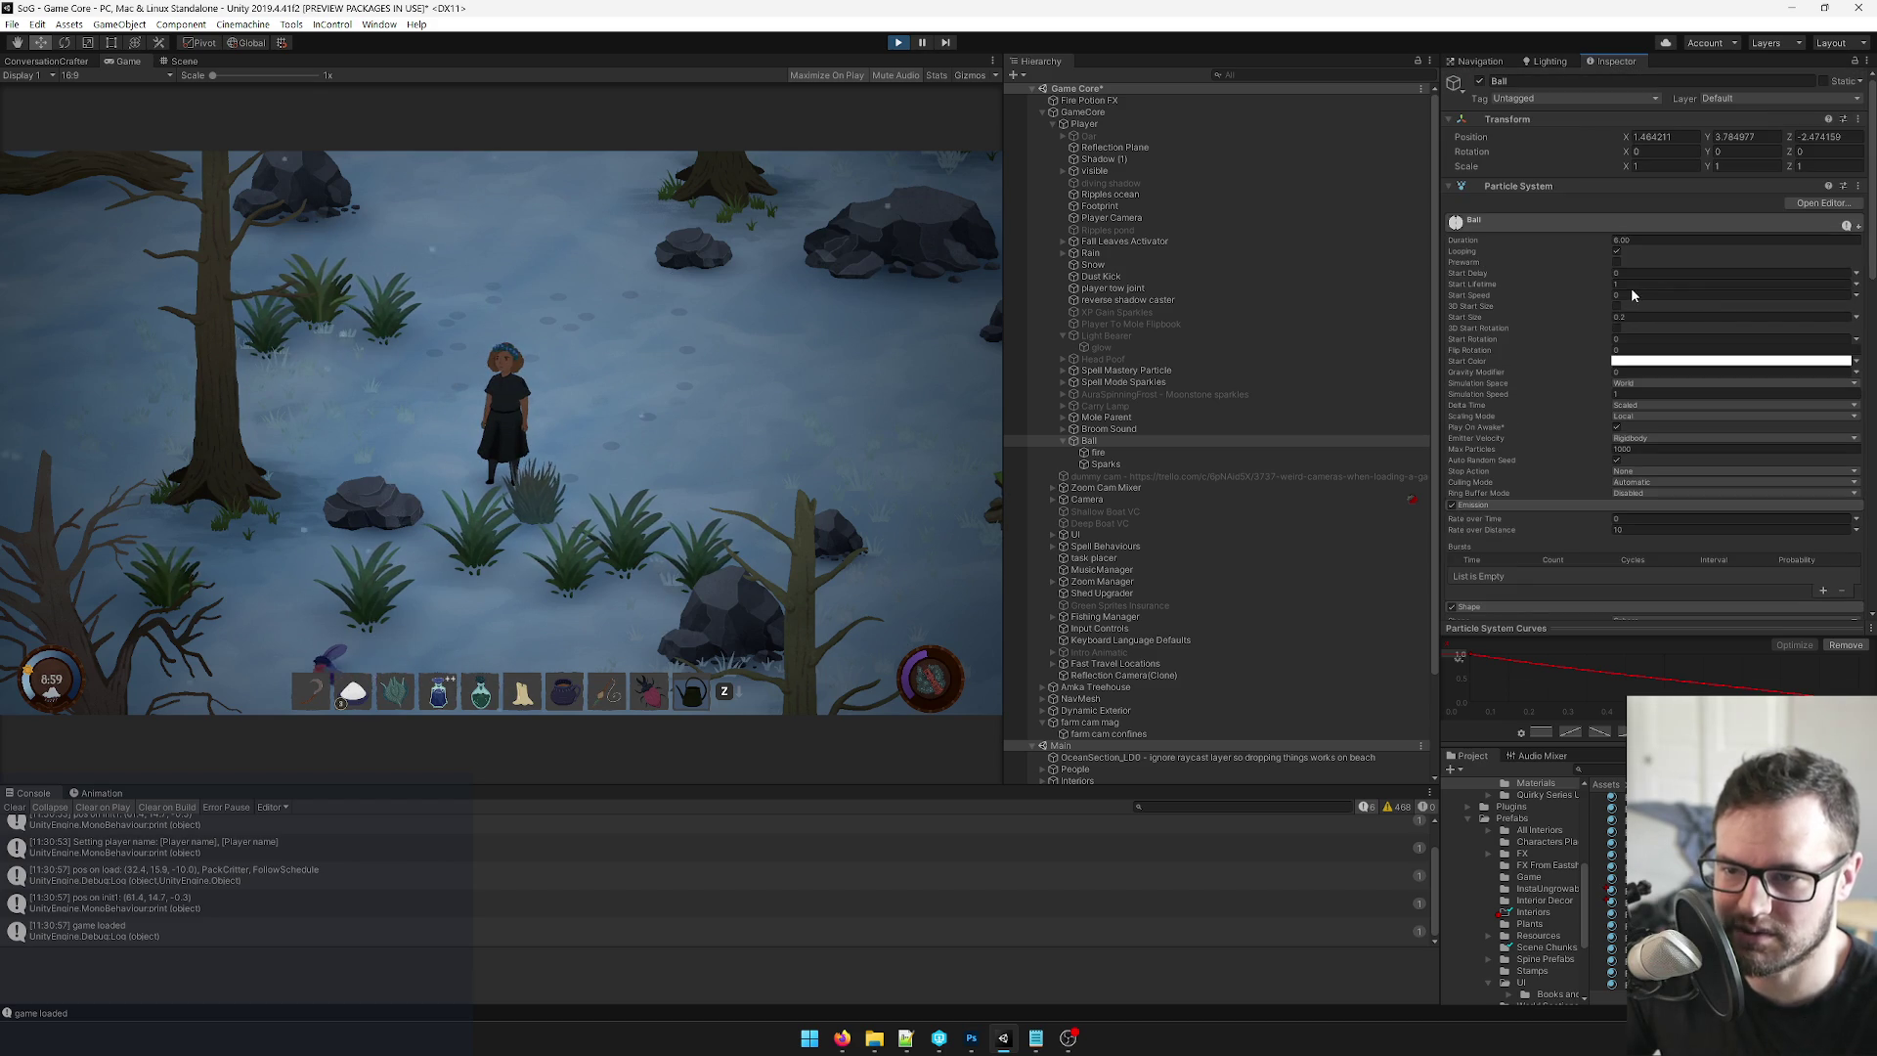
Set the Ball's Start Lifetime to 1.5, raise its Rate over Distance, and watch the longer trail.
left_click(1620, 531)
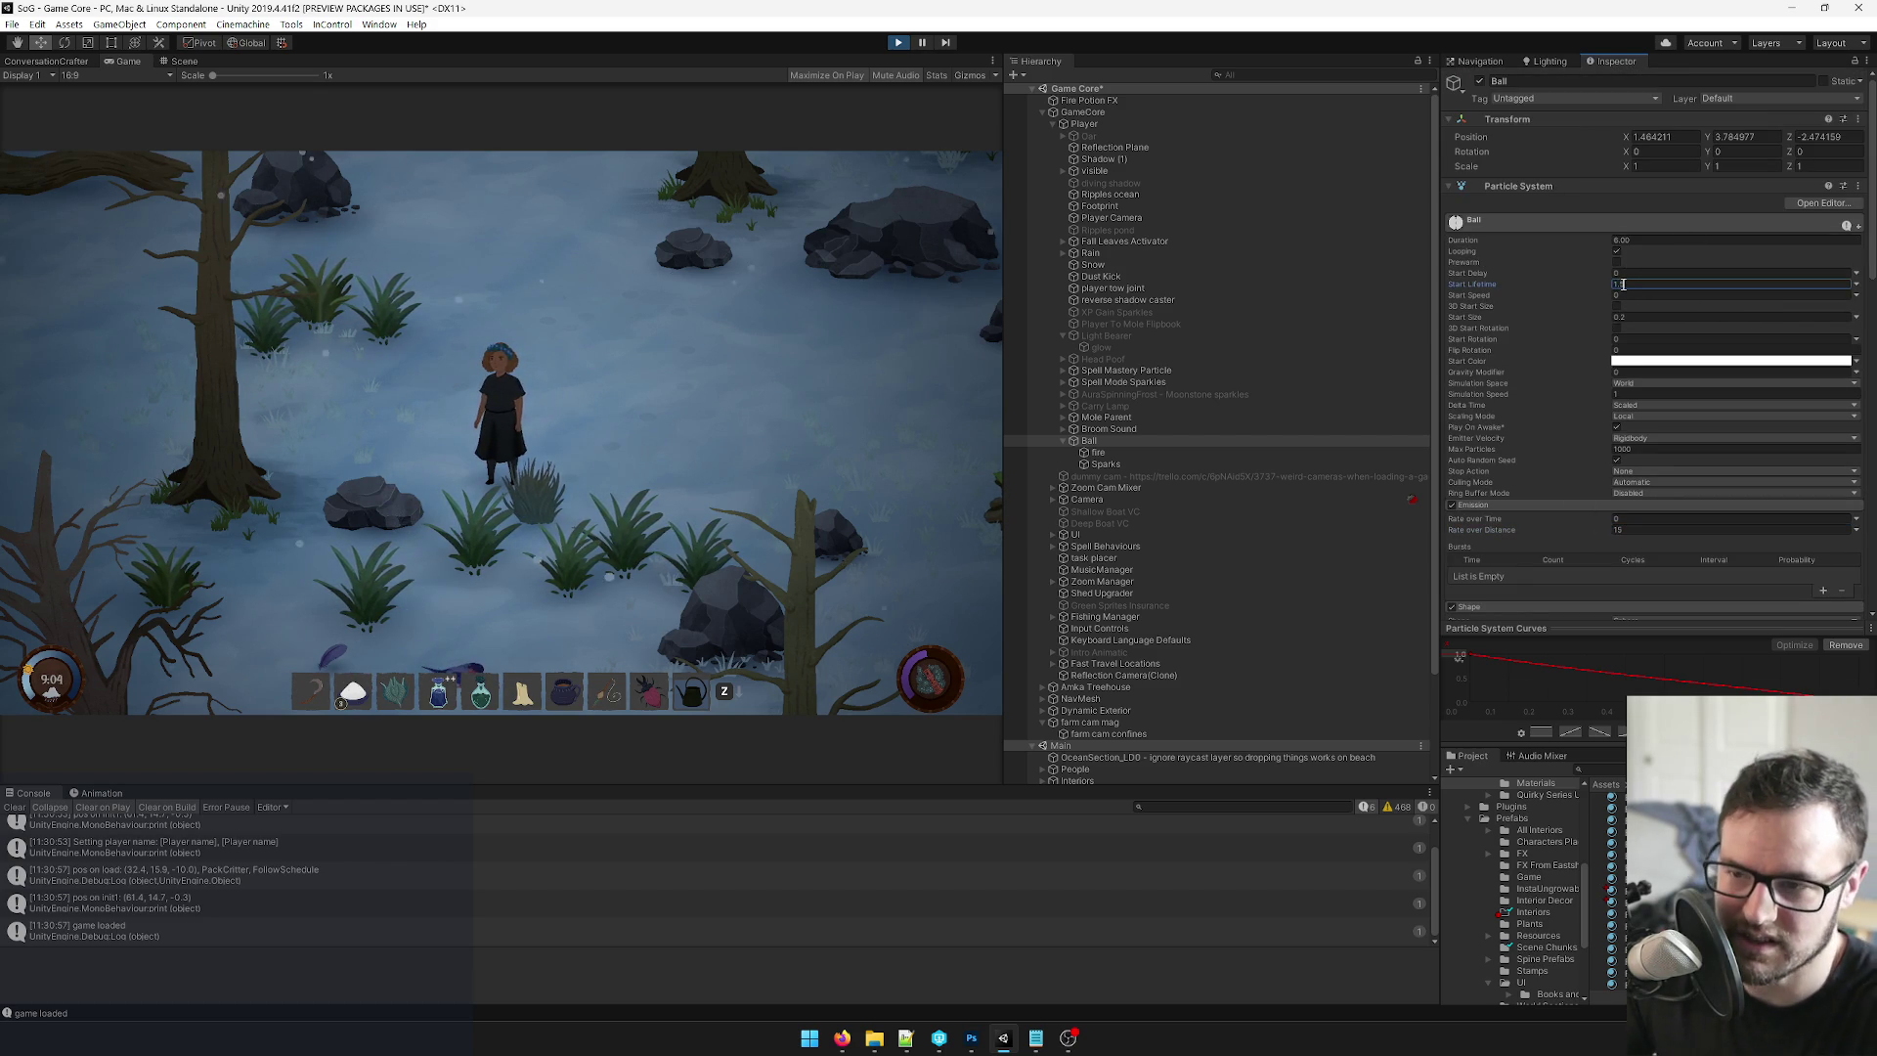
left_click(892, 386)
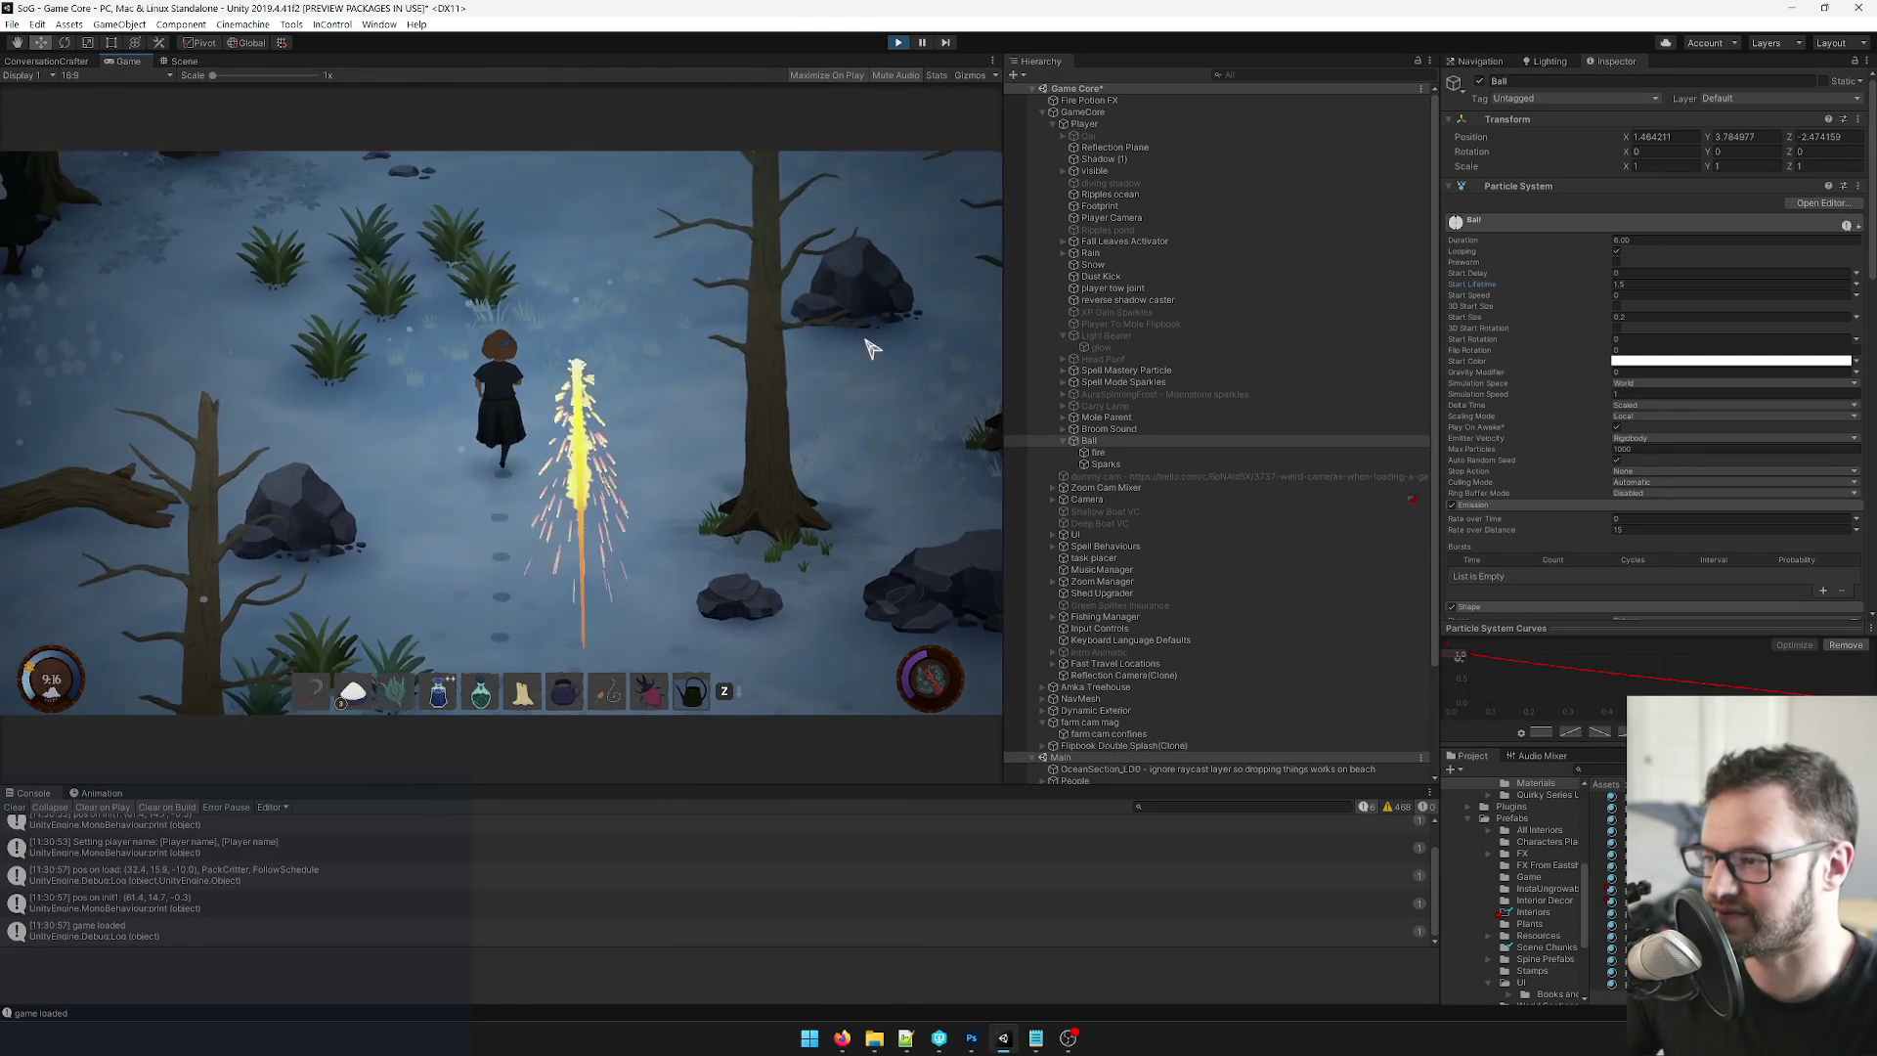
scroll(1674, 303, "down", 5)
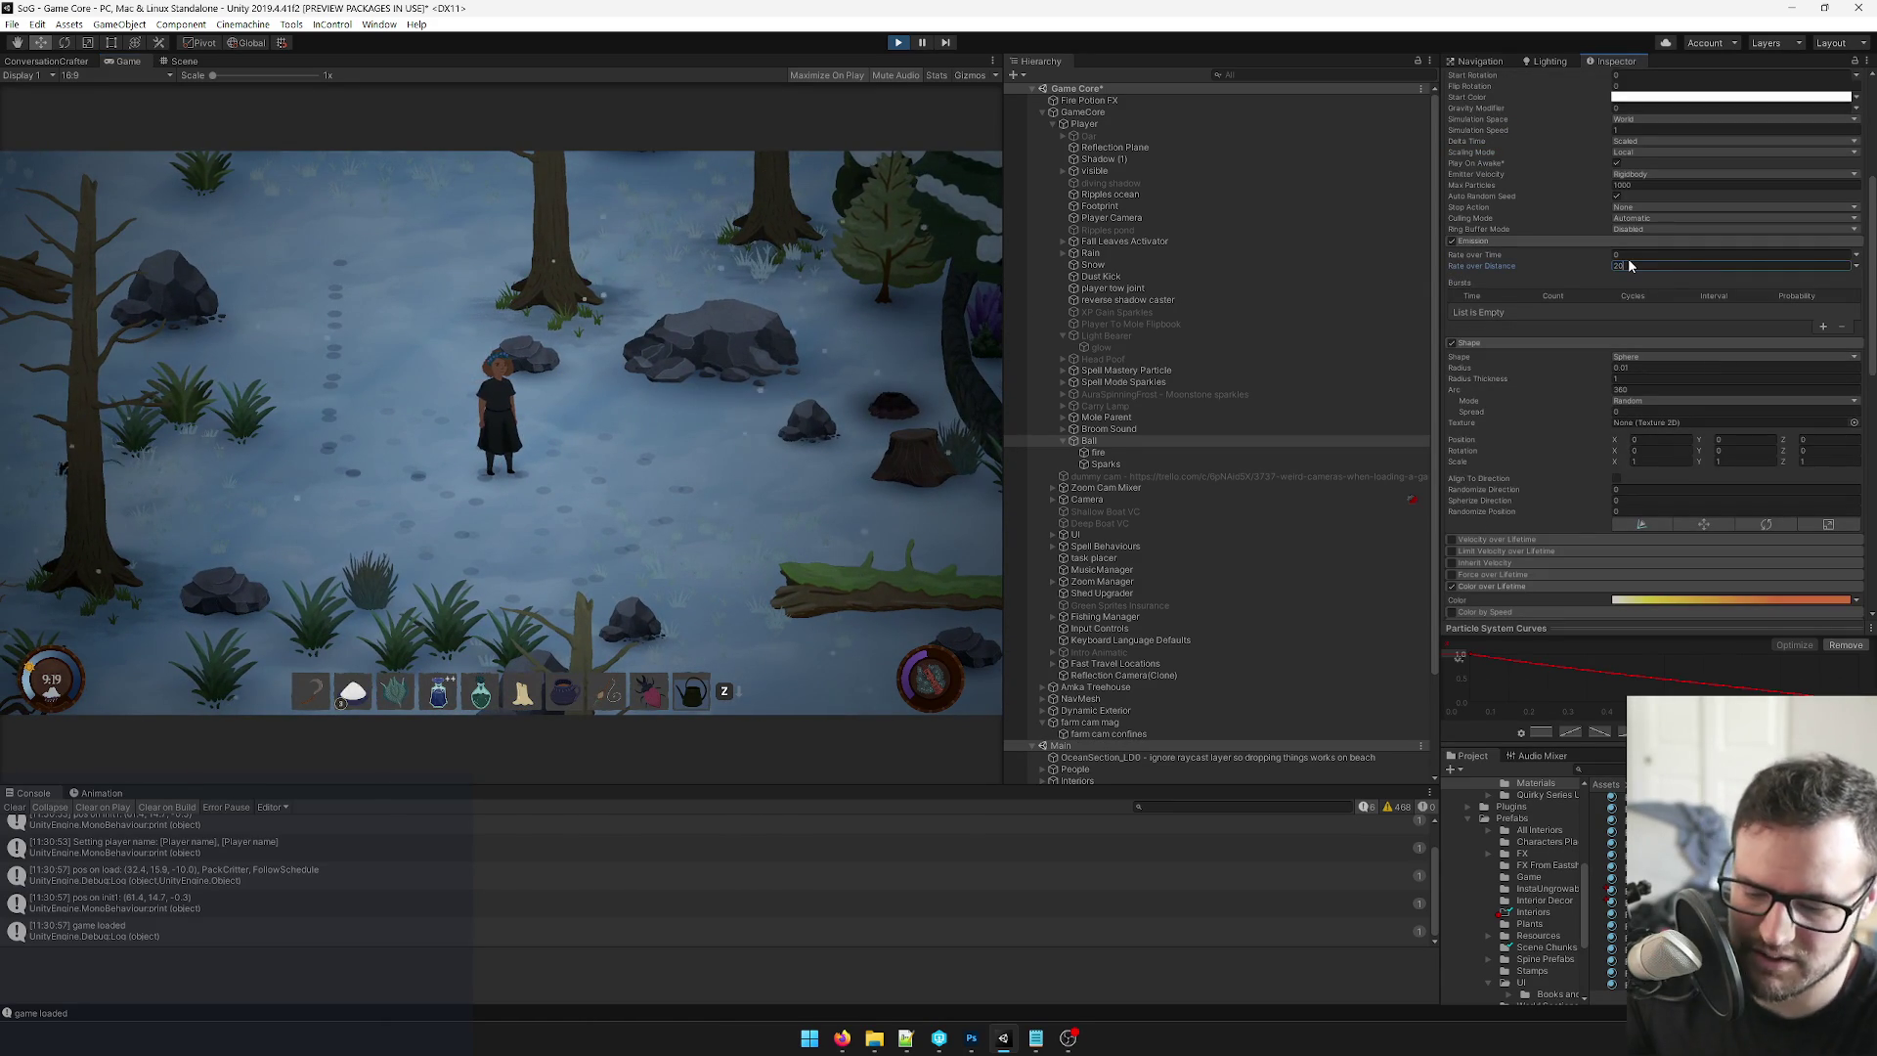
left_click(692, 323)
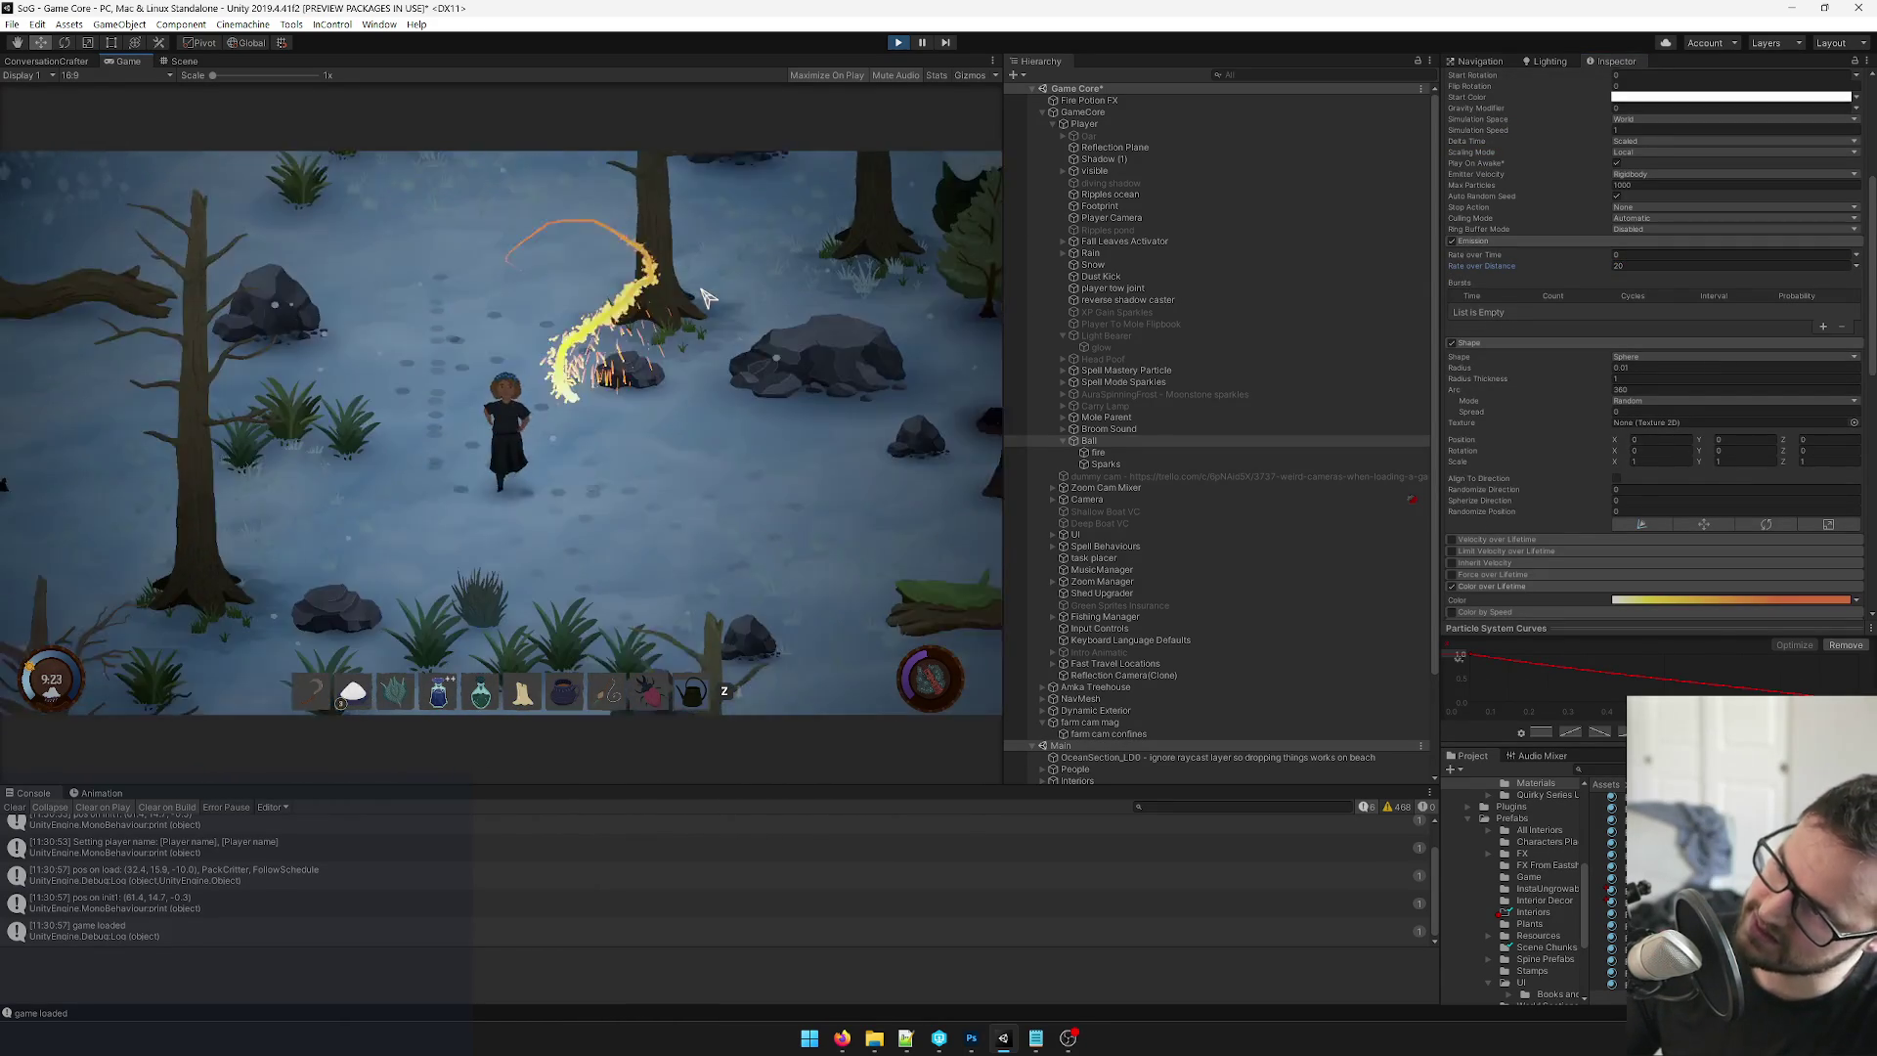
left_click(1097, 453)
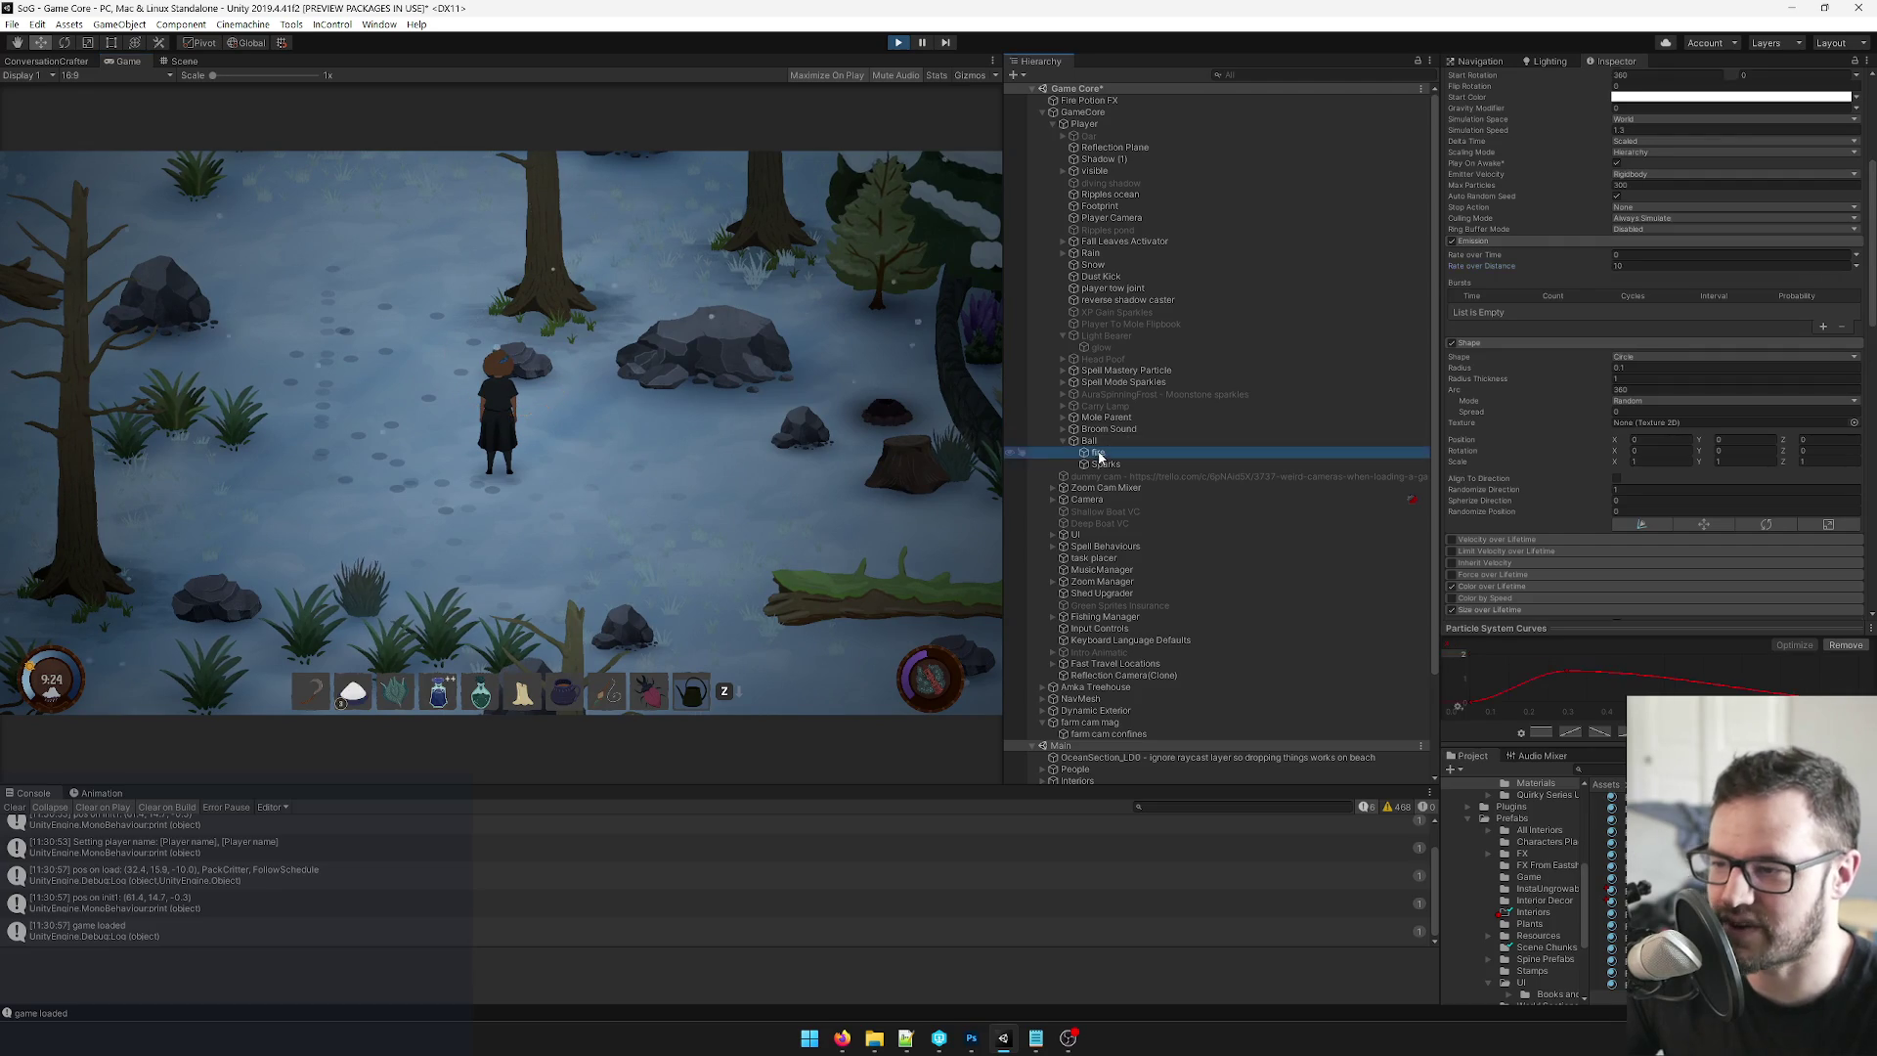
scroll(1698, 229, "up", 5)
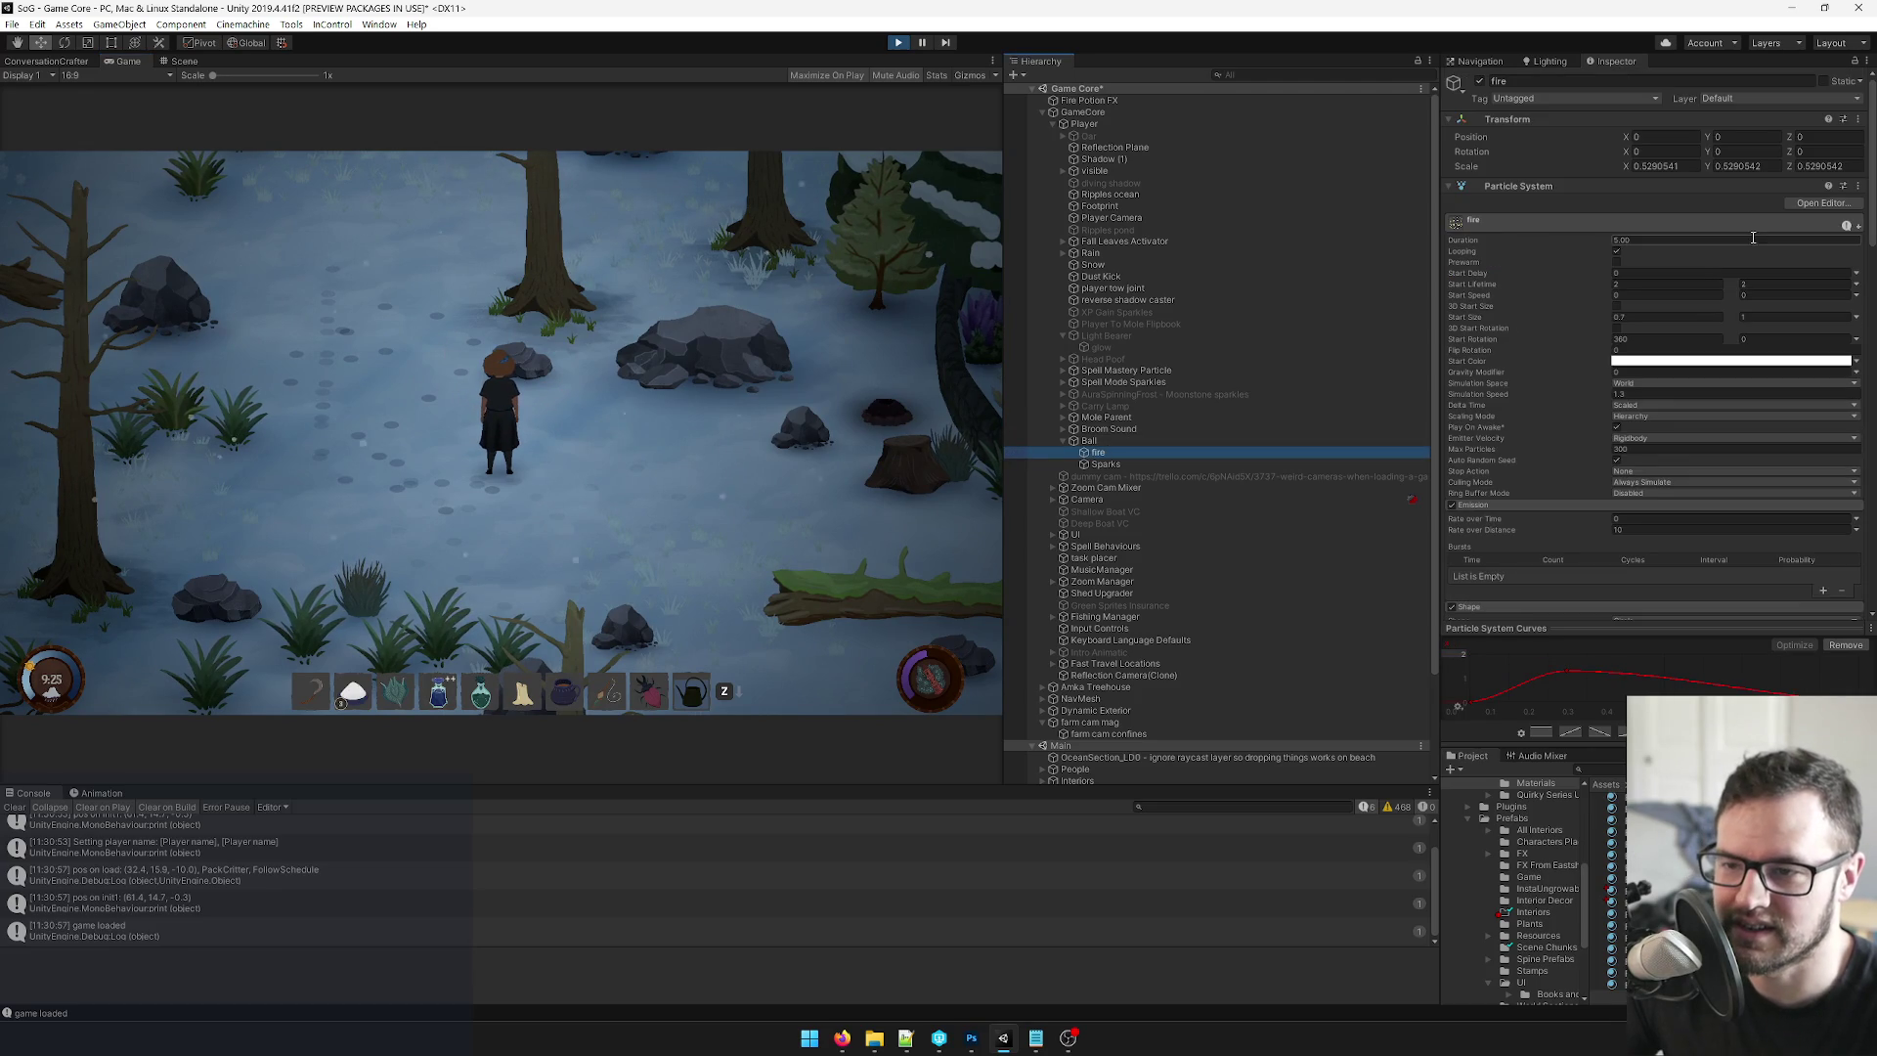
Set the fire Start Lifetime to random between 3 and 4 seconds.
left_click(1613, 285)
type("3")
key("Tab")
type("4")
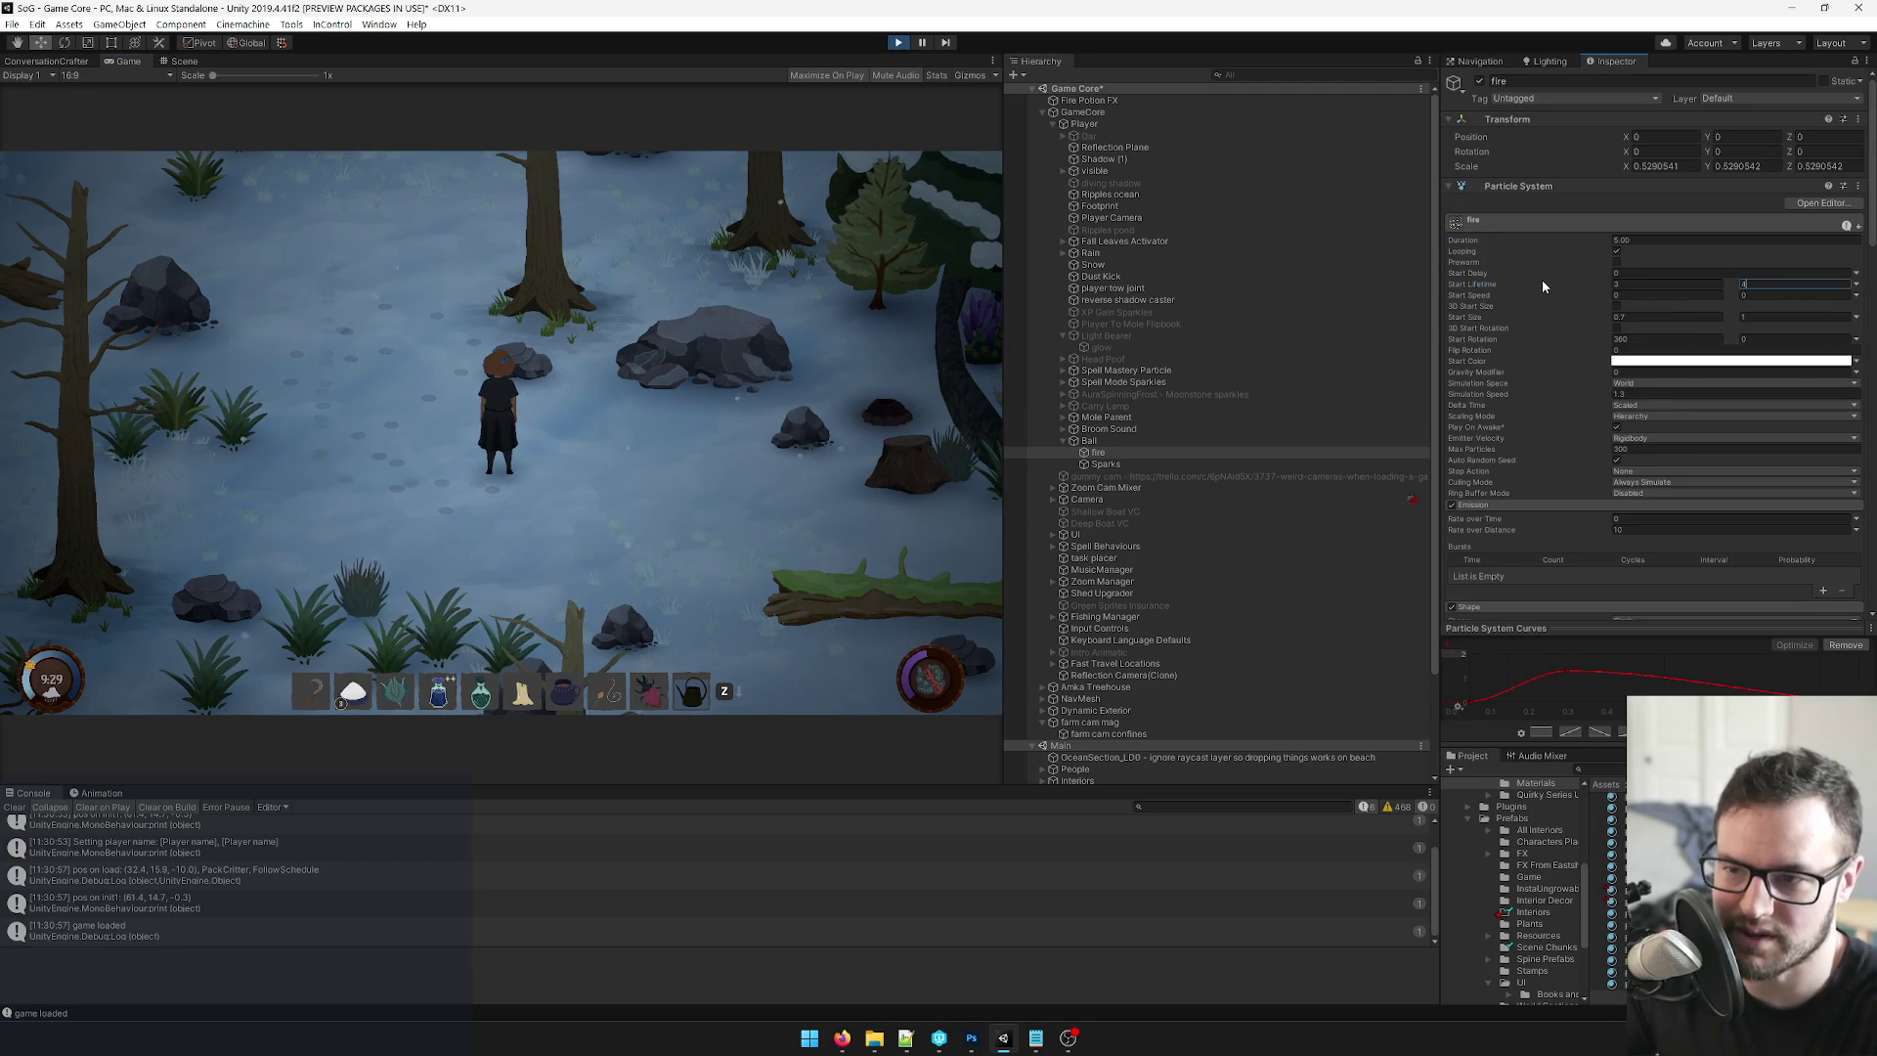
left_click(472, 384)
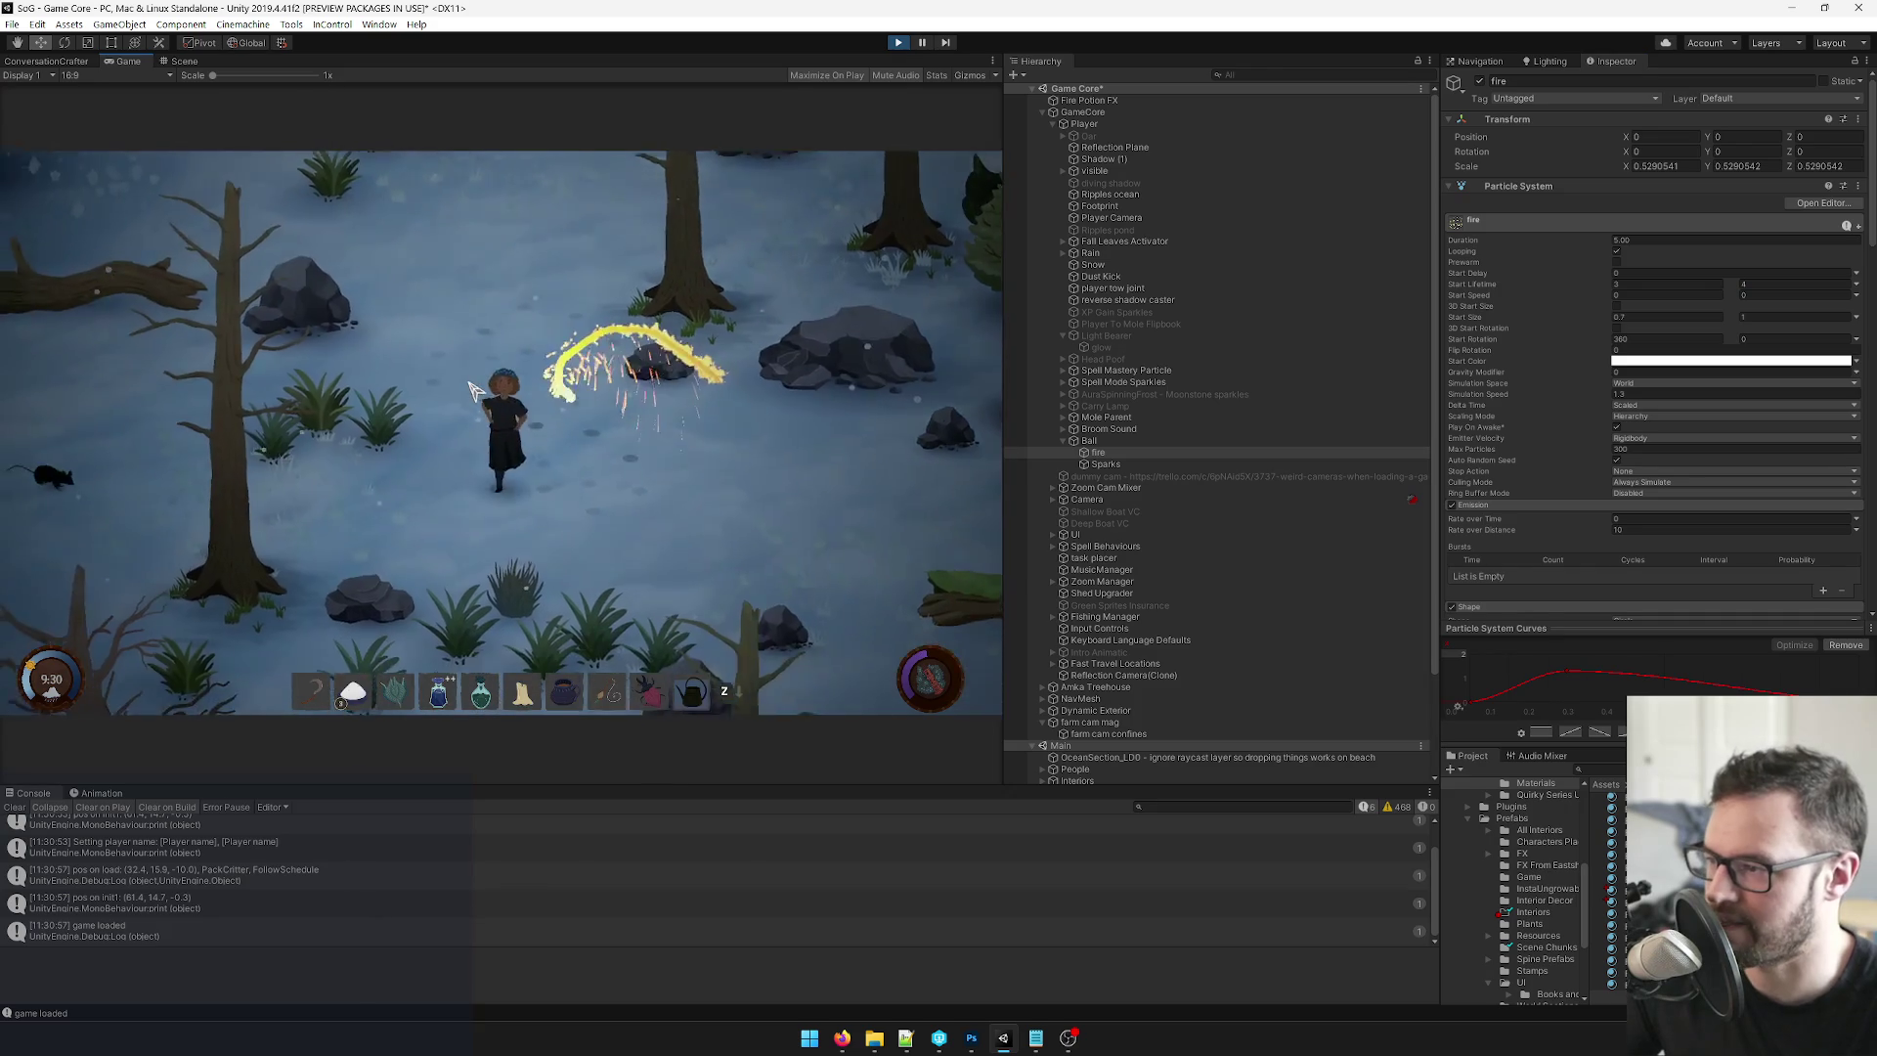
Walk the player around in every direction to test the longer flame trails.
key("s")
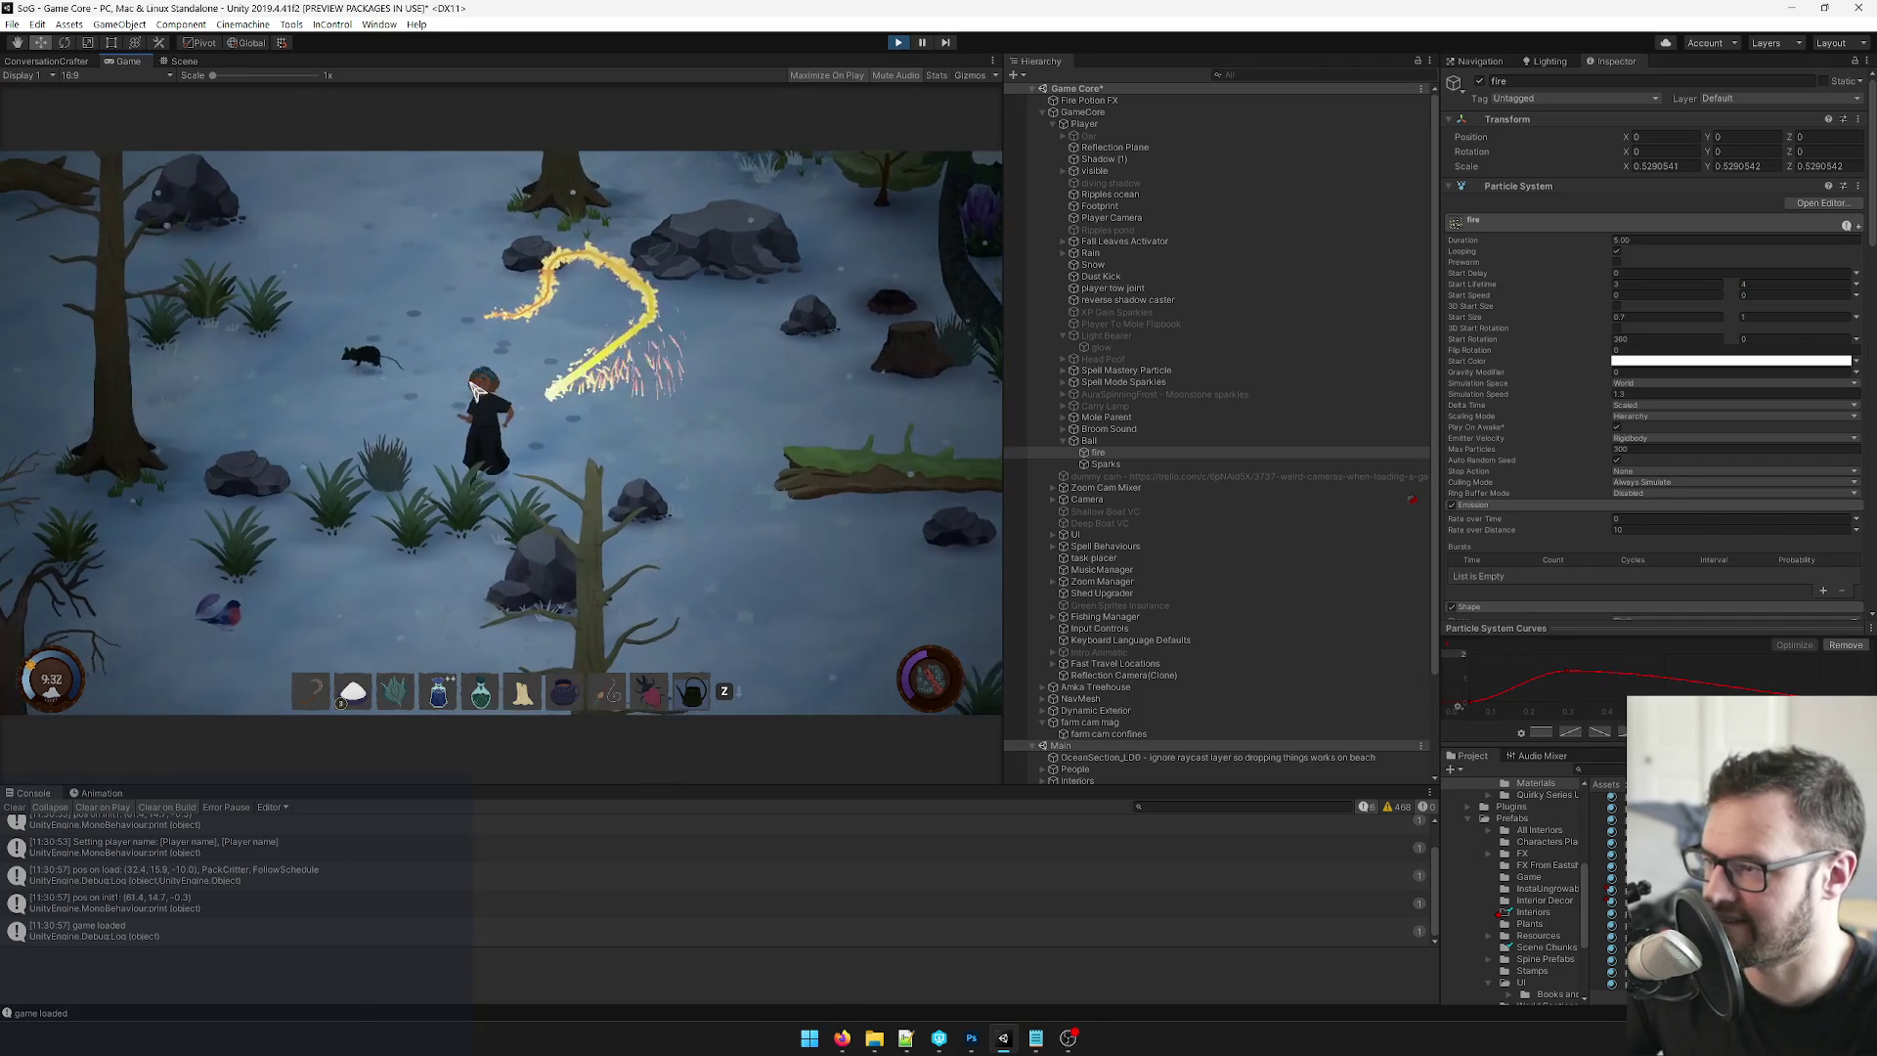
key("d")
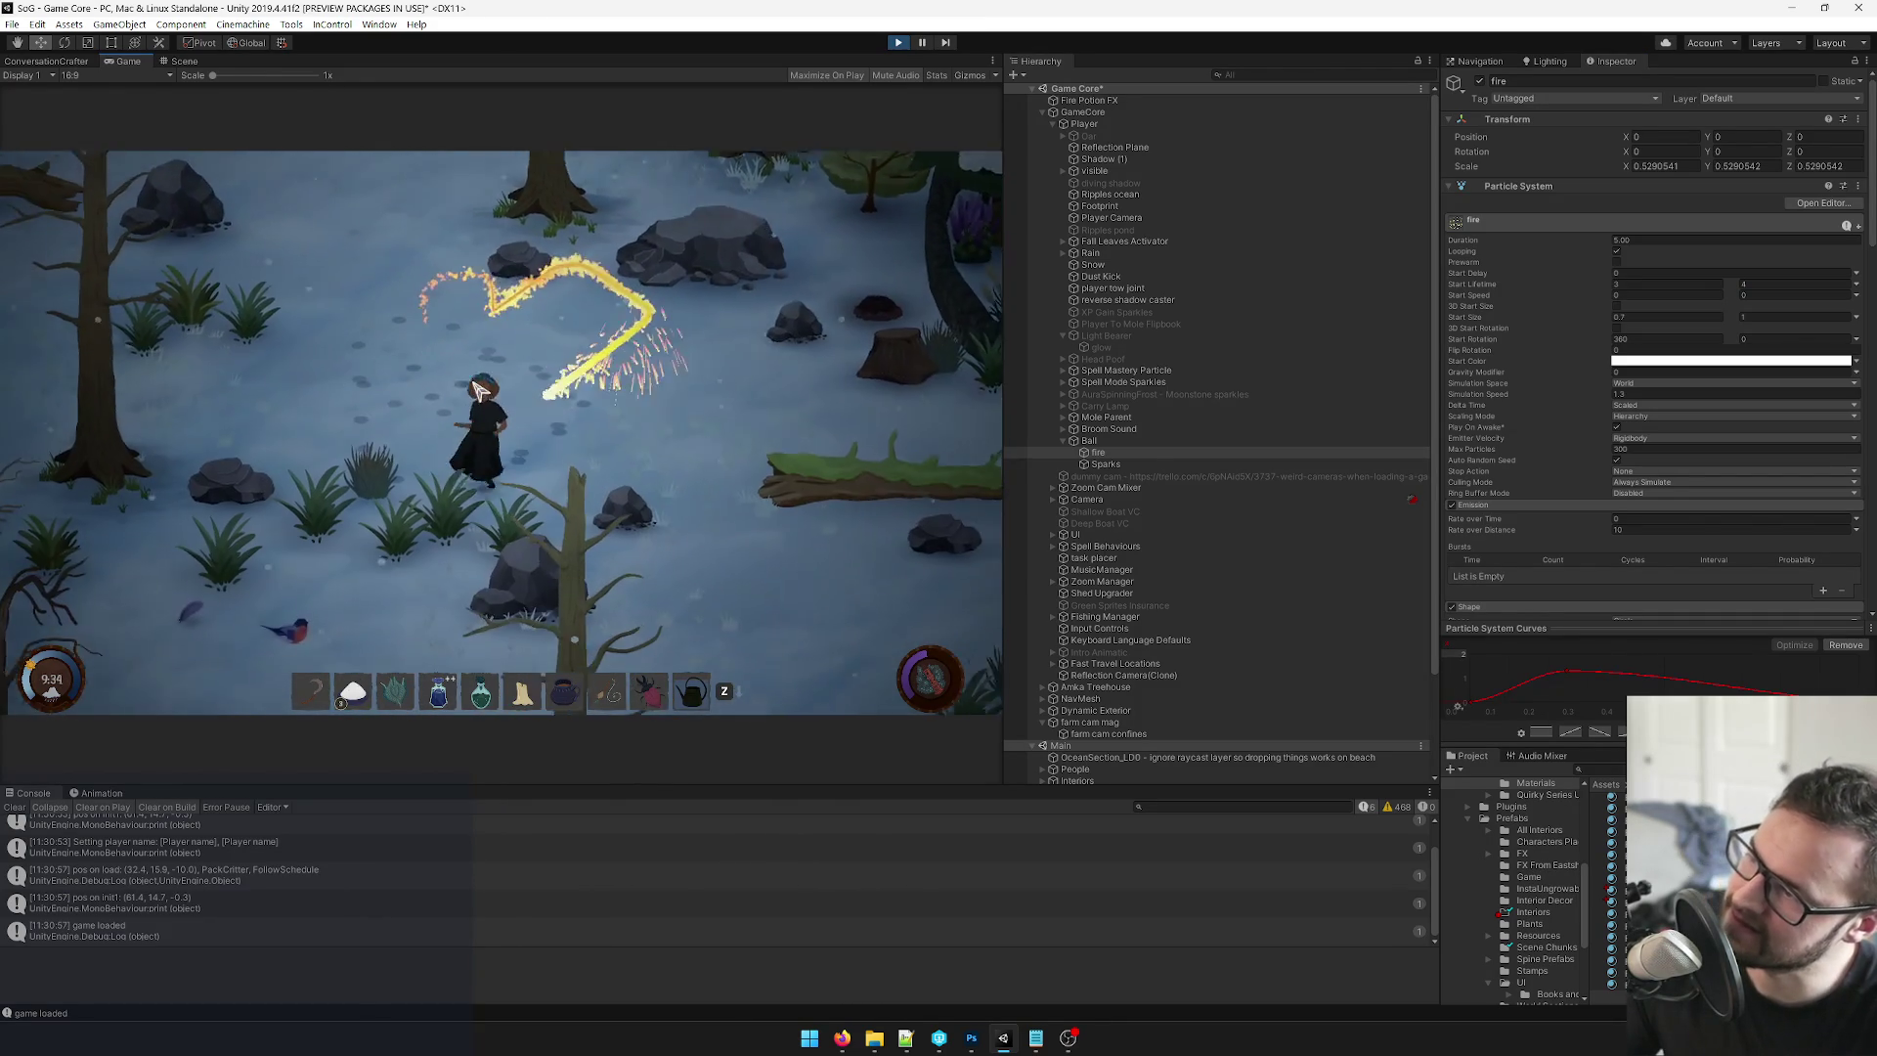
key("w")
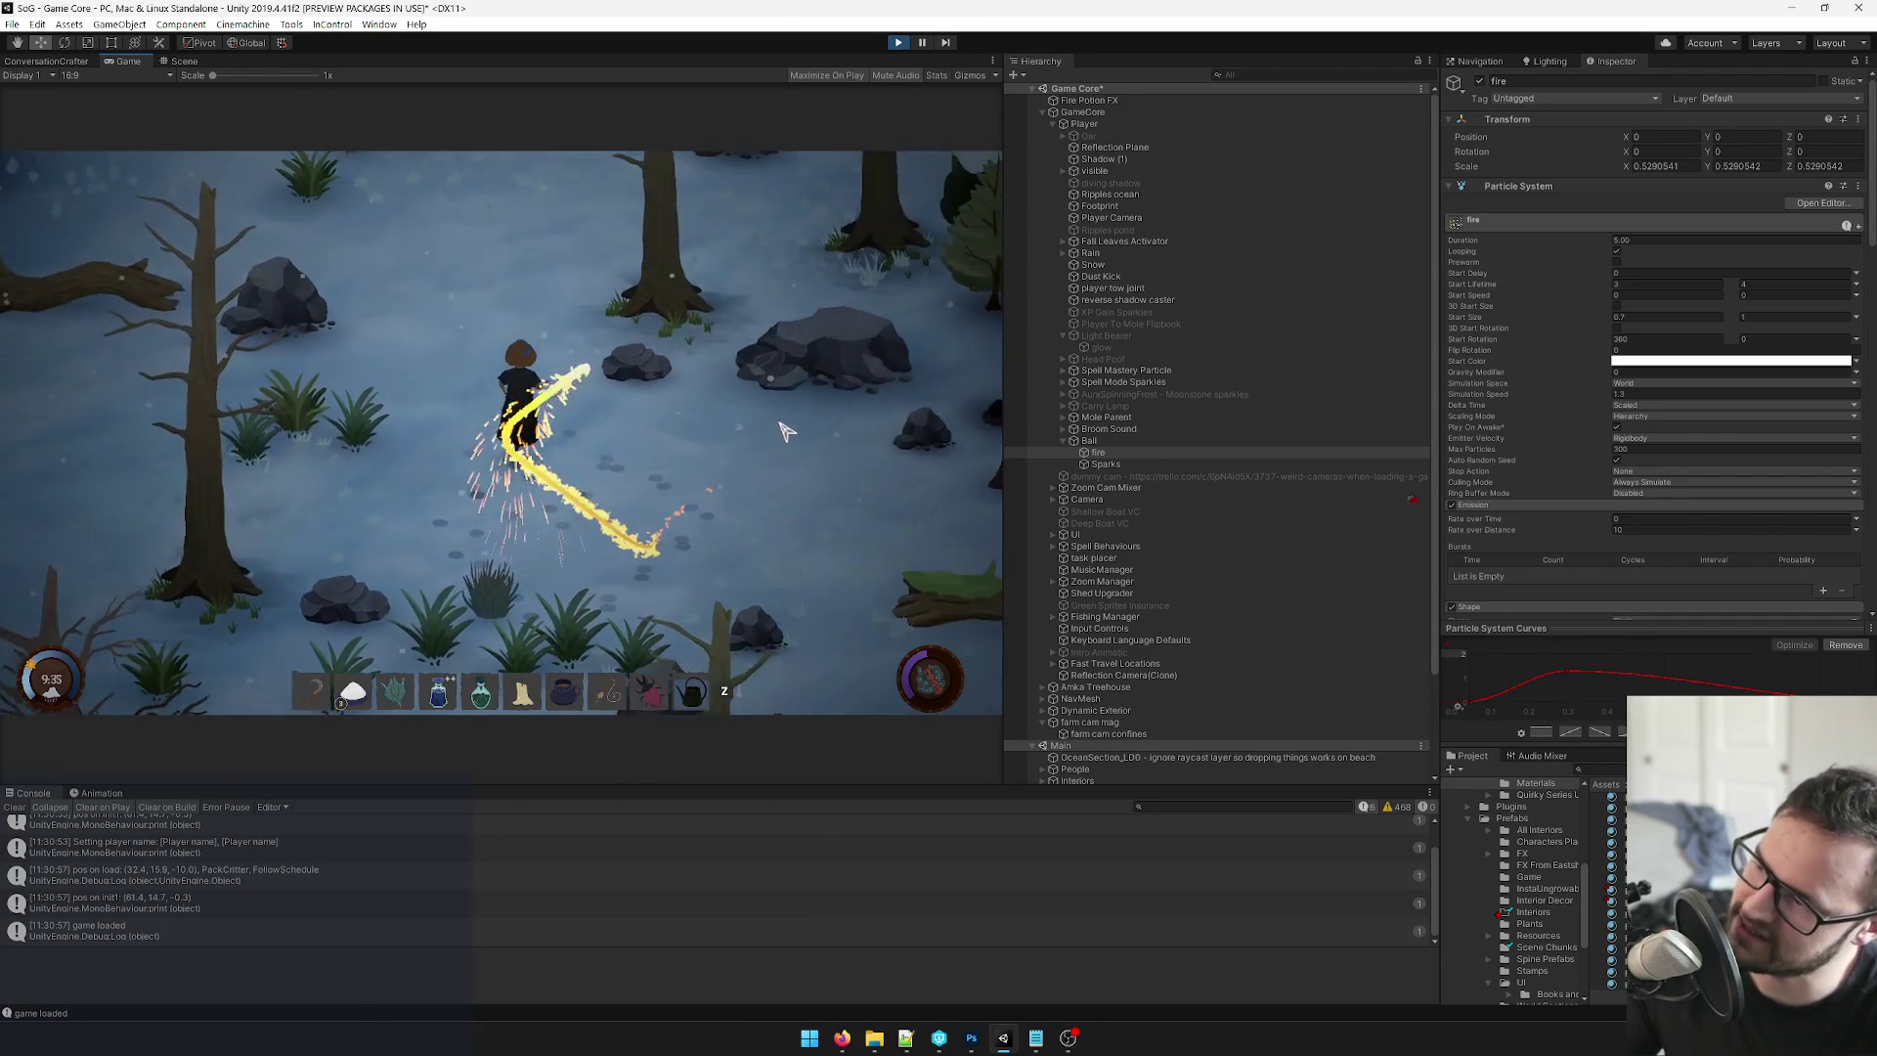
key("a")
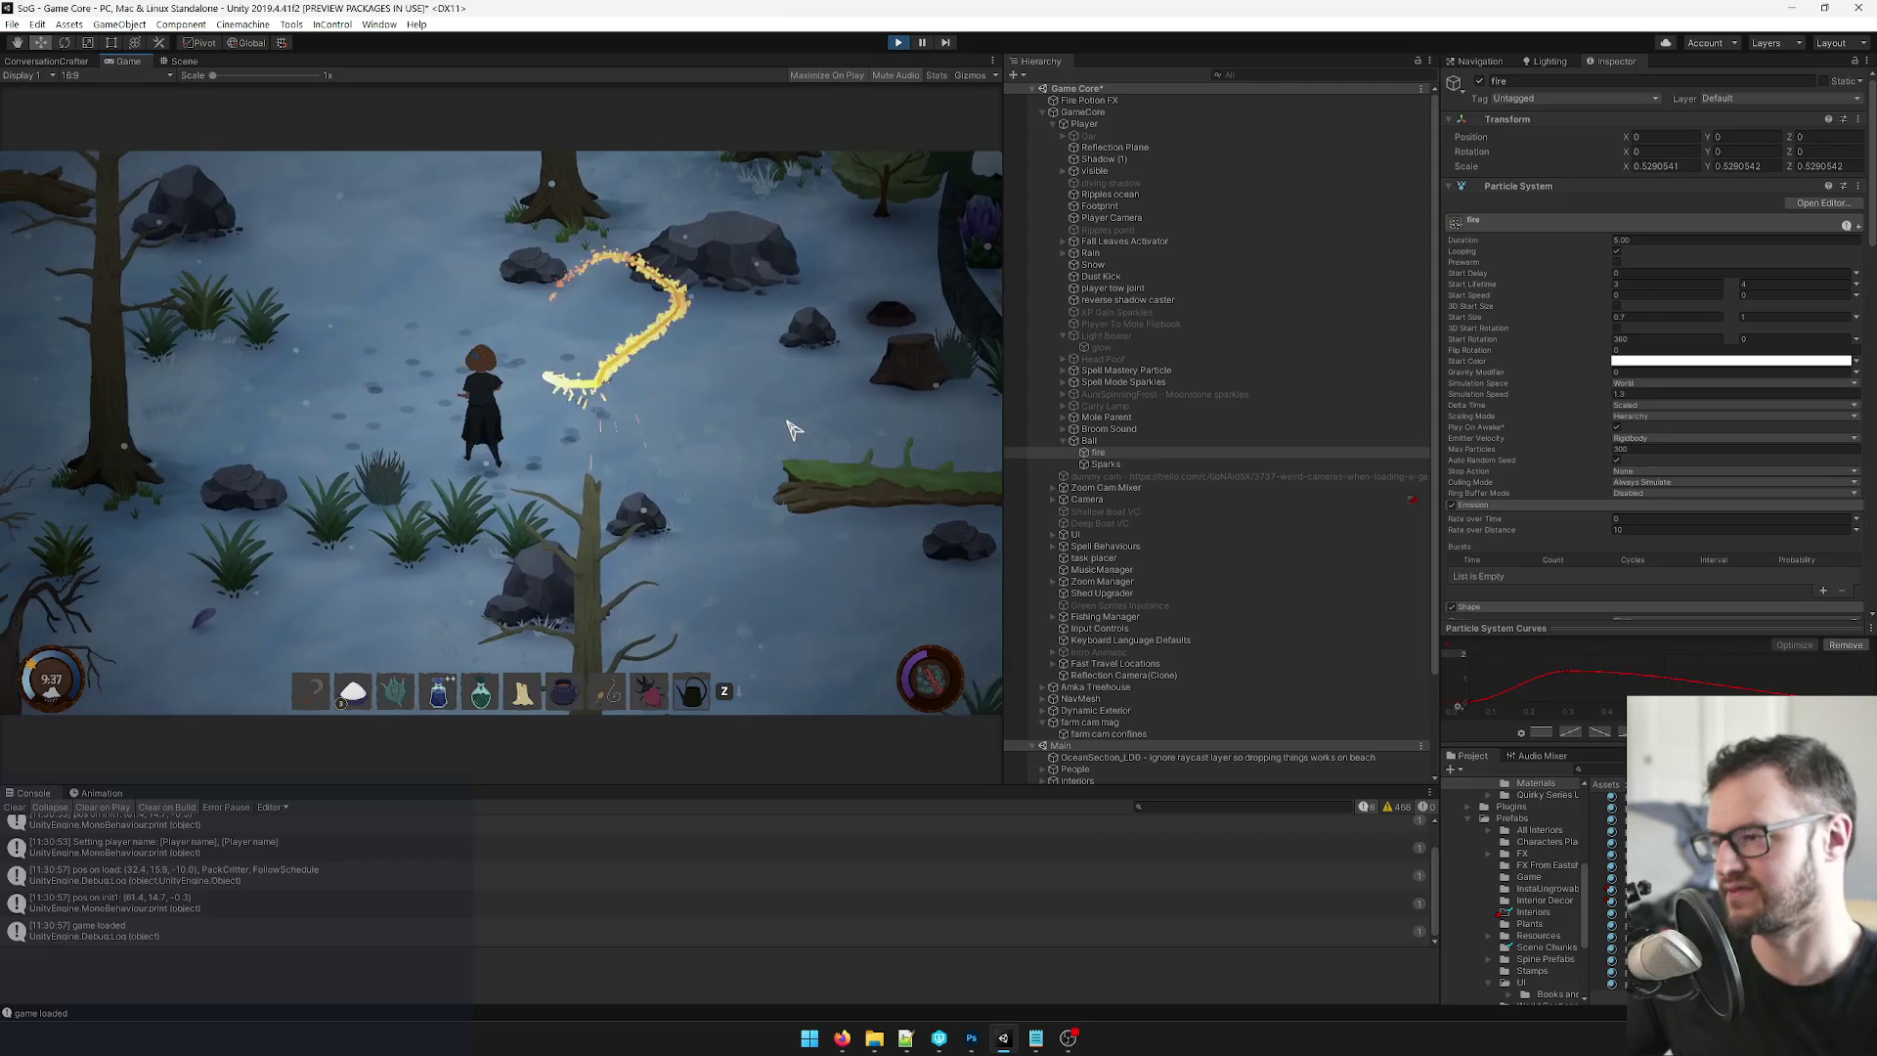
key("s")
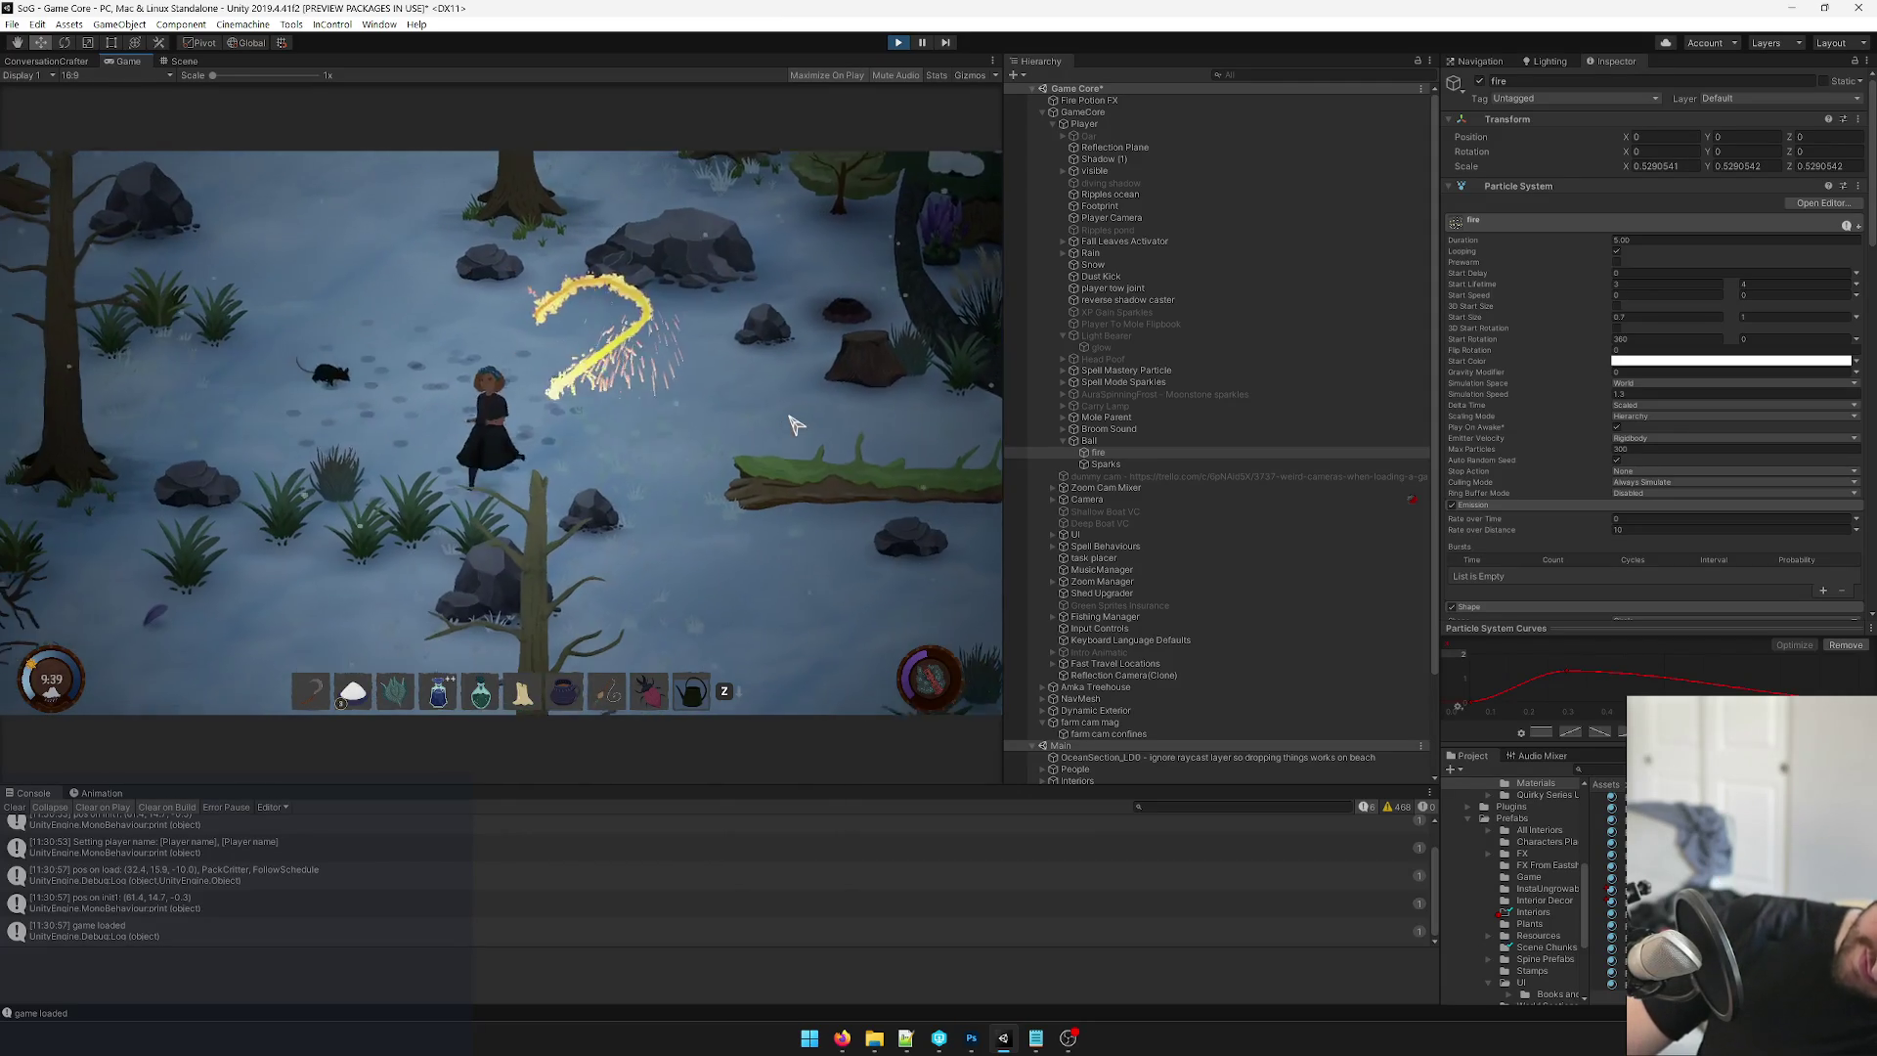
key("a")
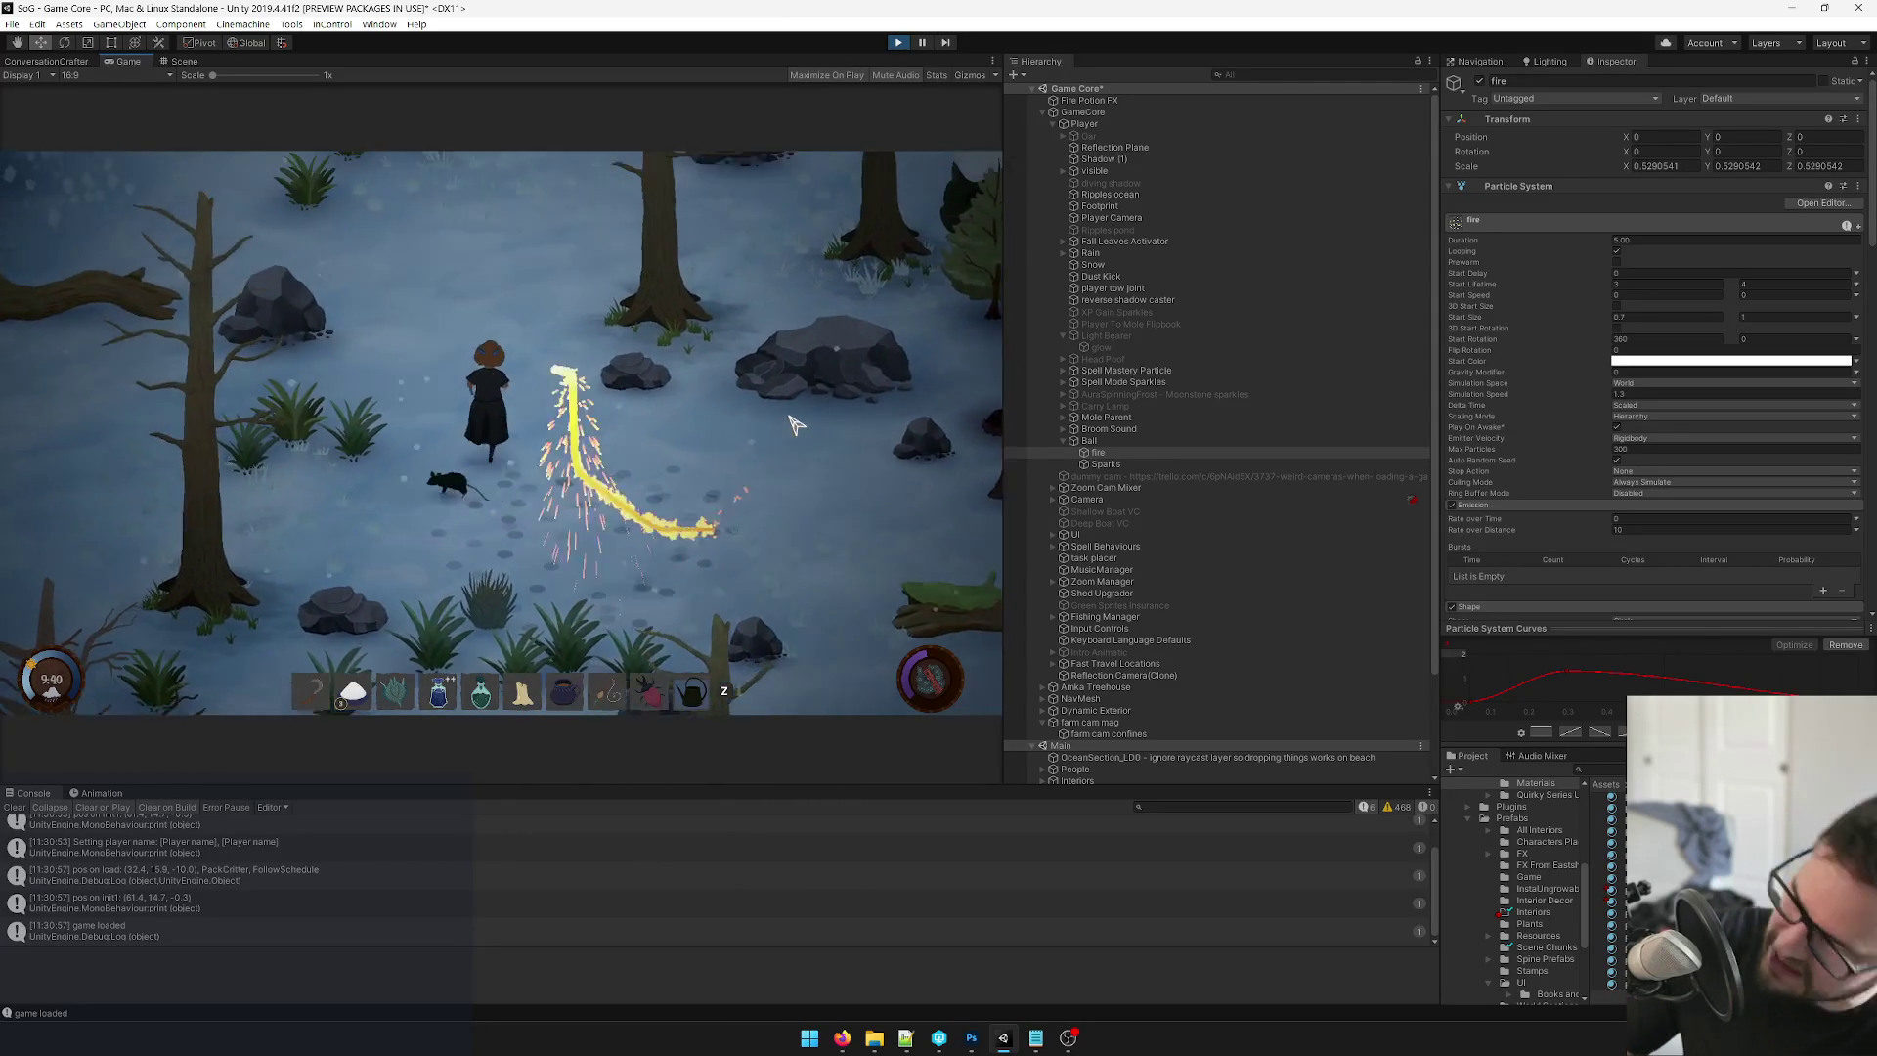
key("w")
key("a")
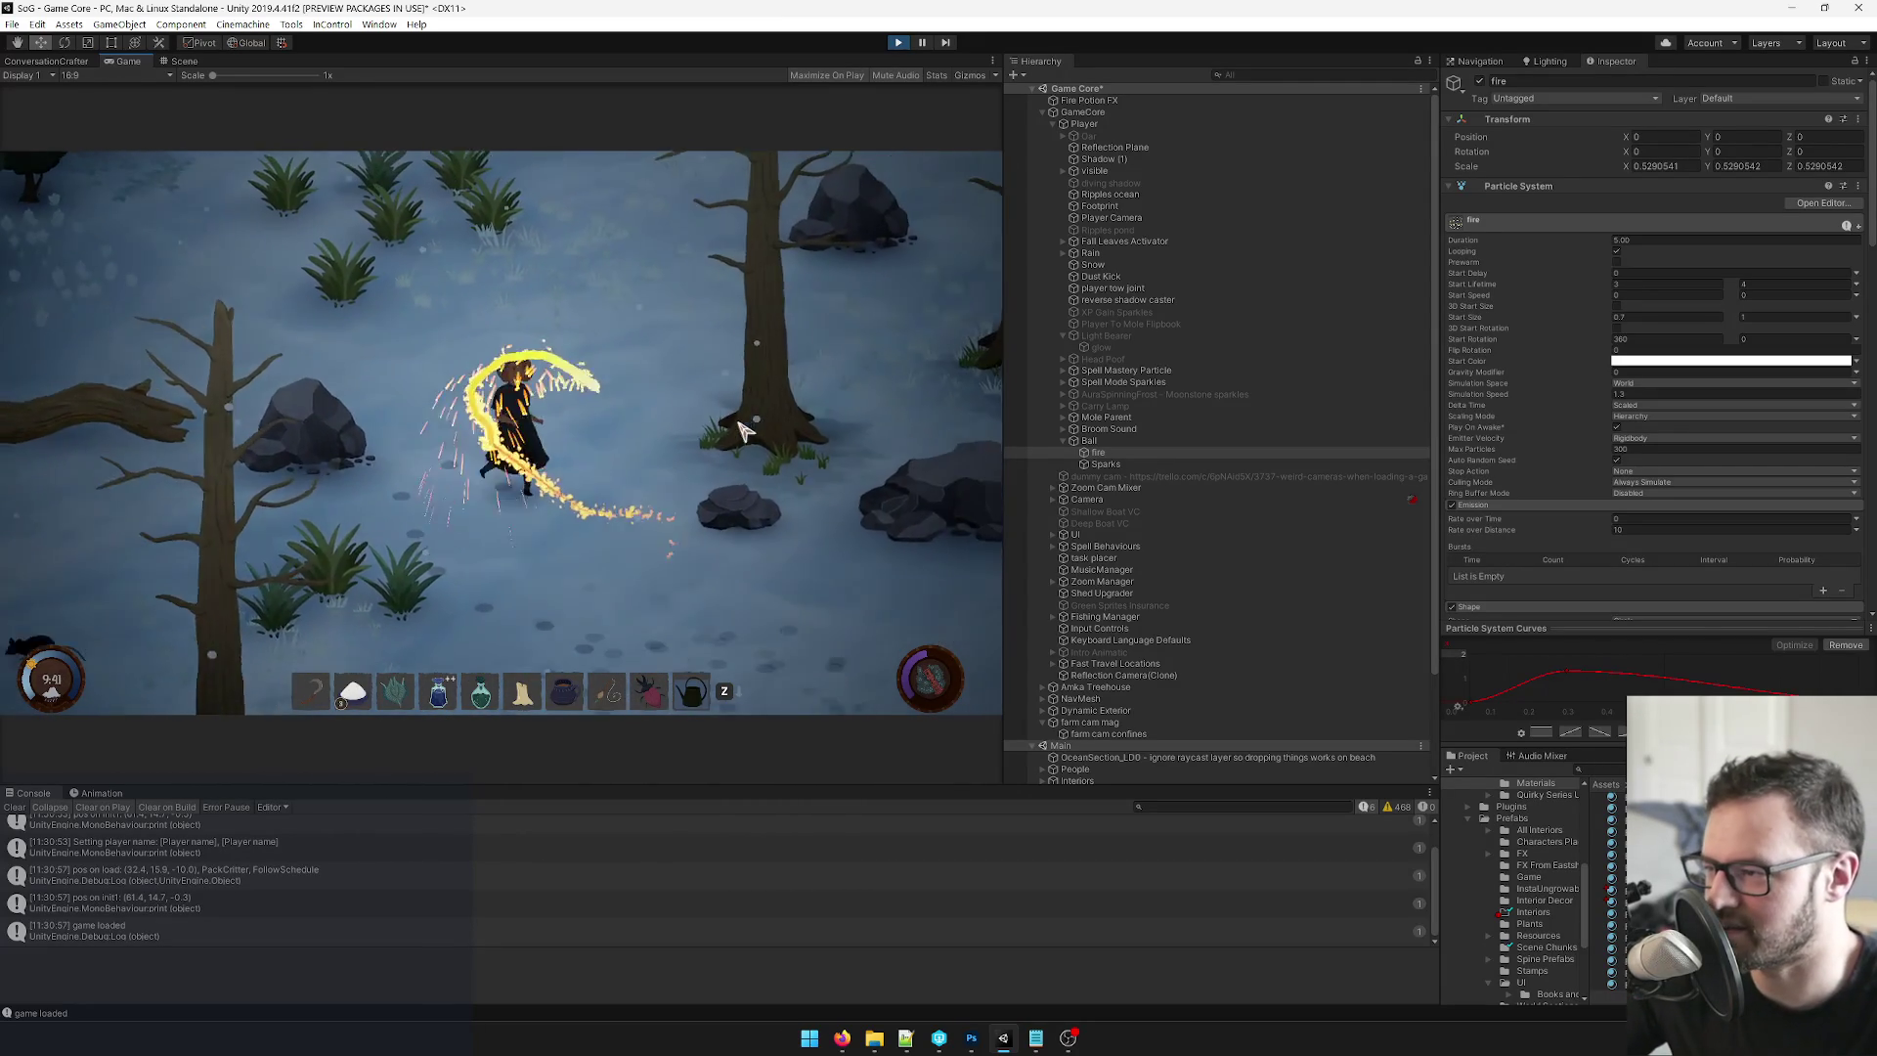
key("s")
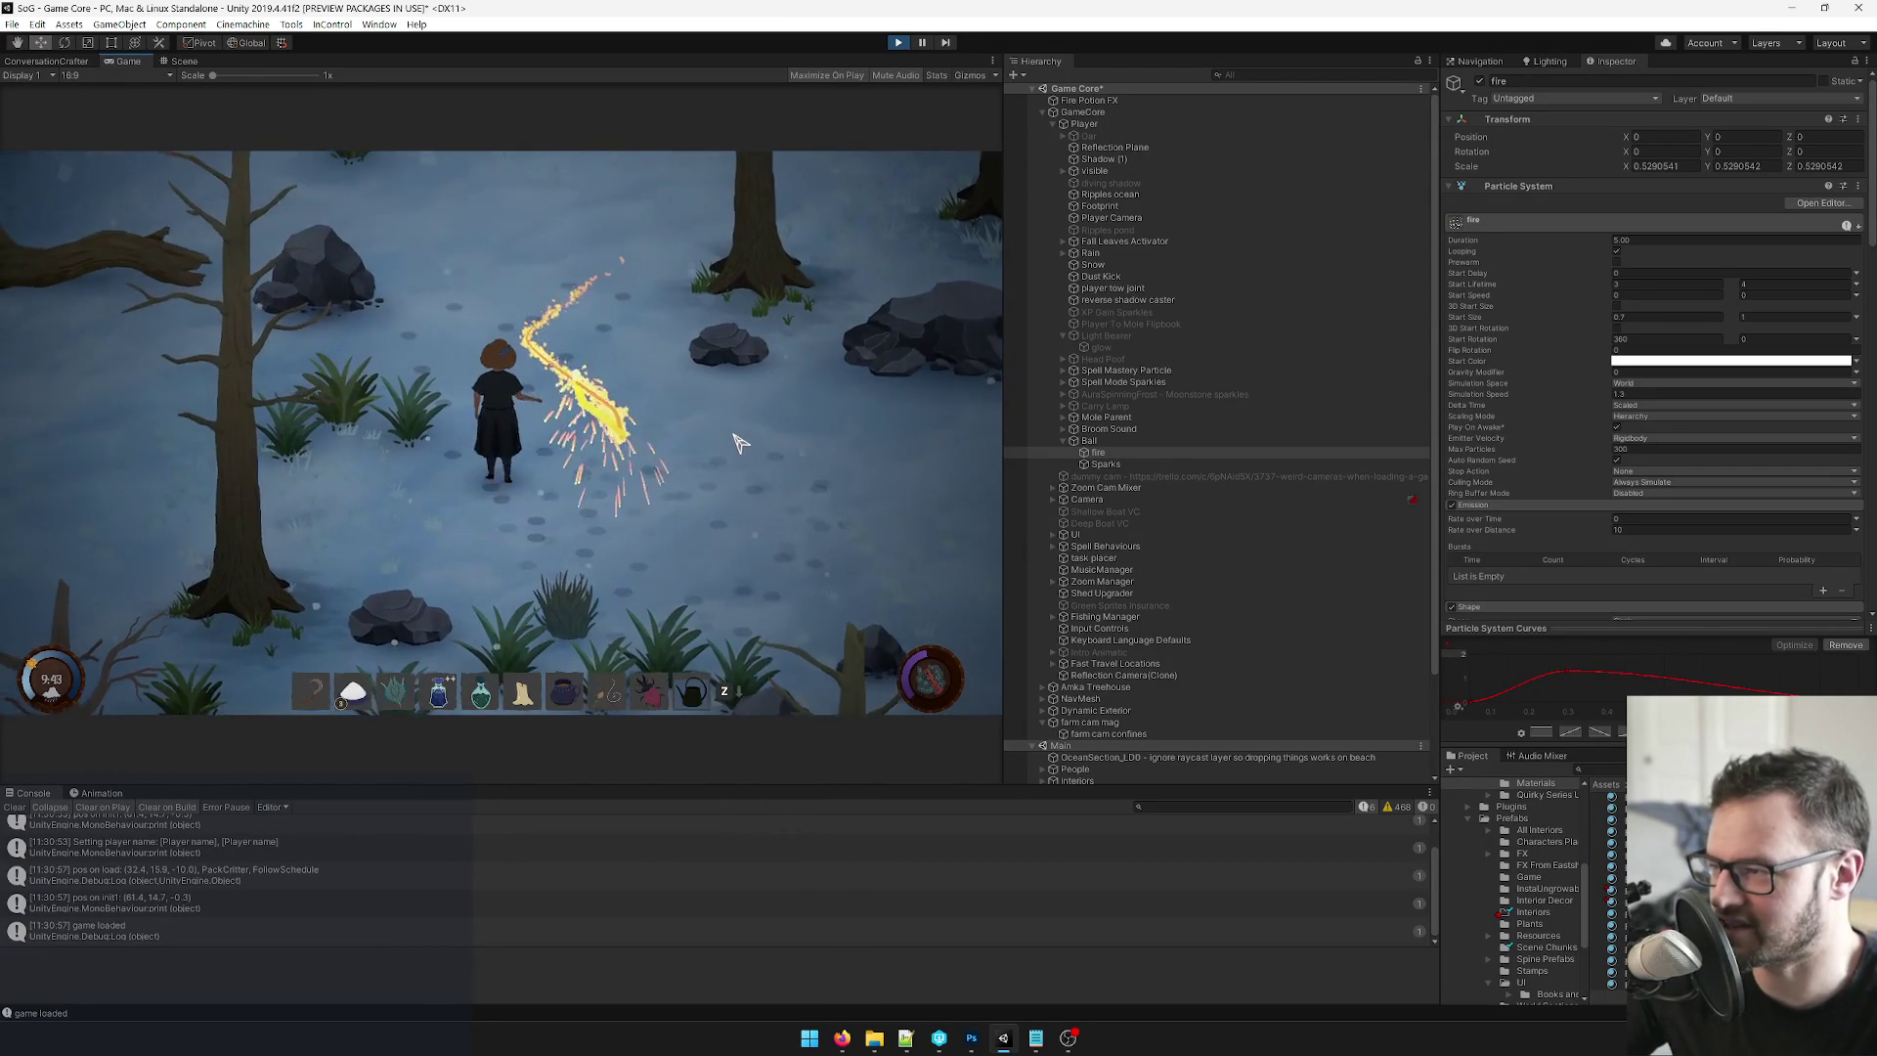
key("d")
key("w")
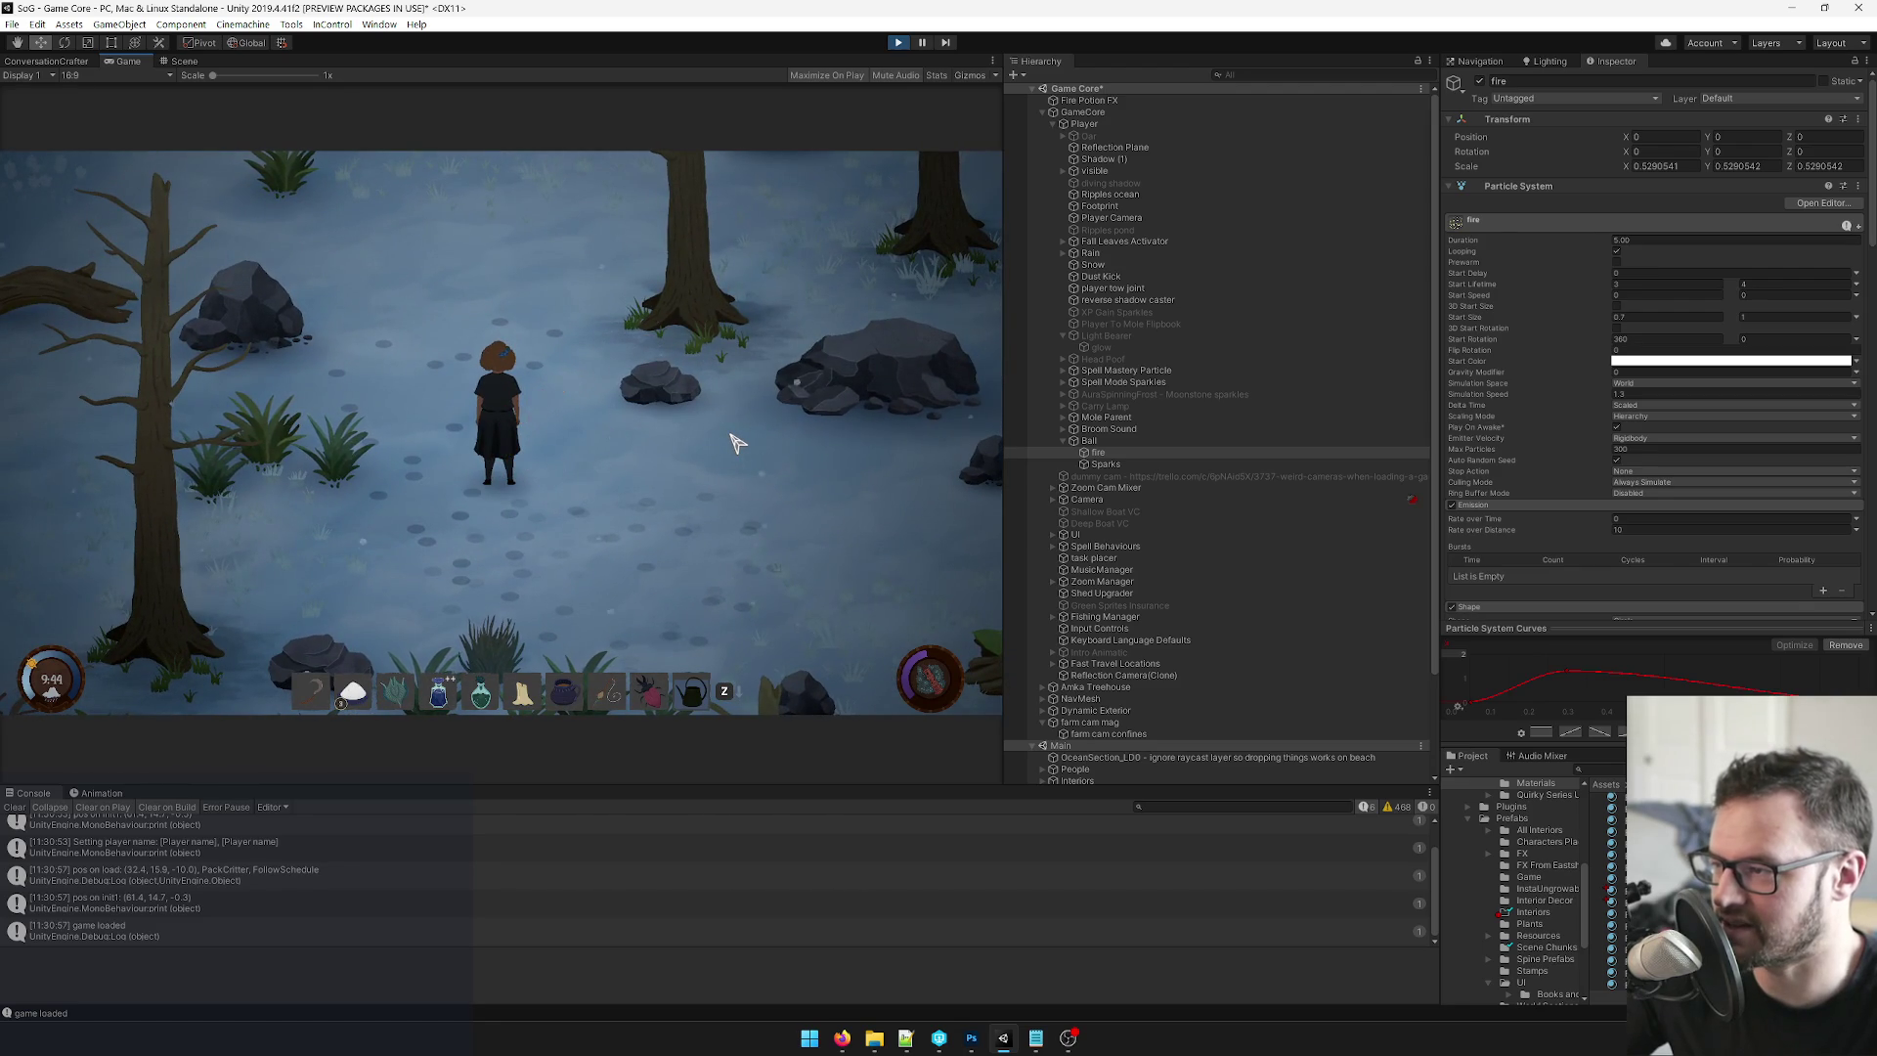
key("w")
key("a")
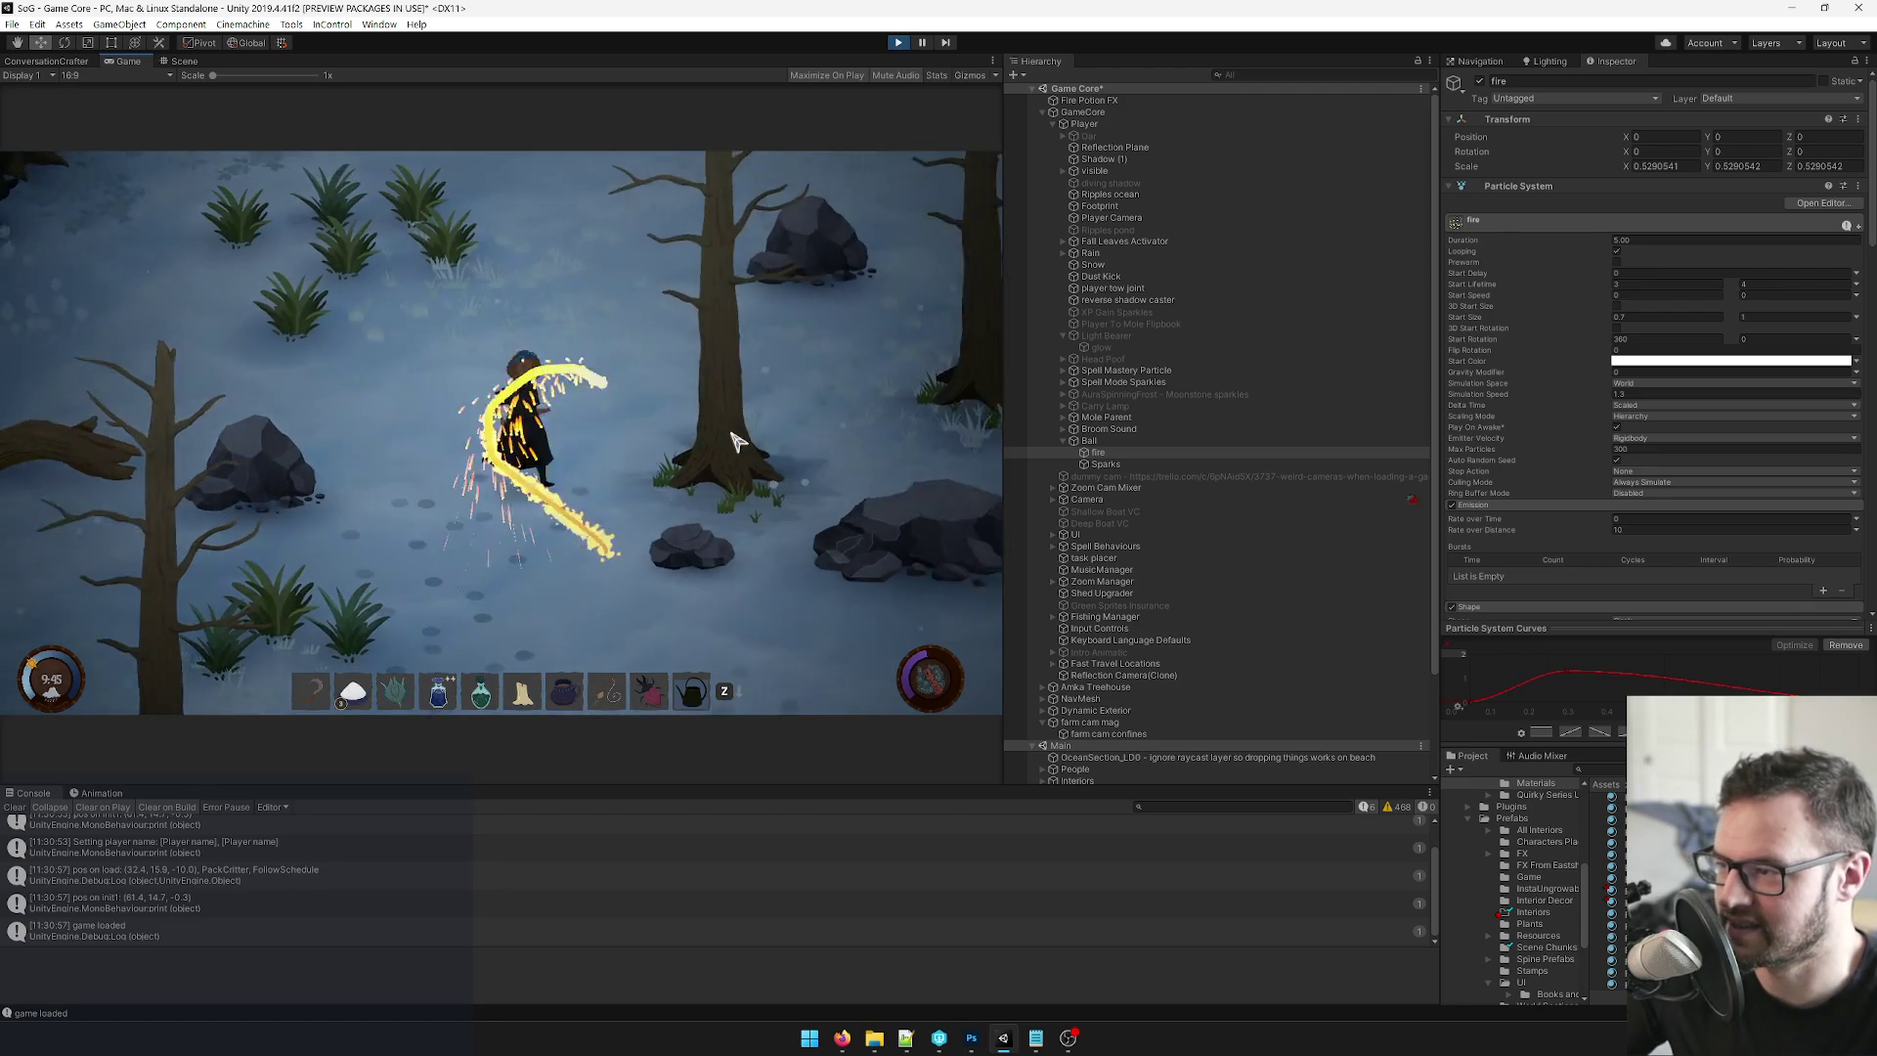
key("s")
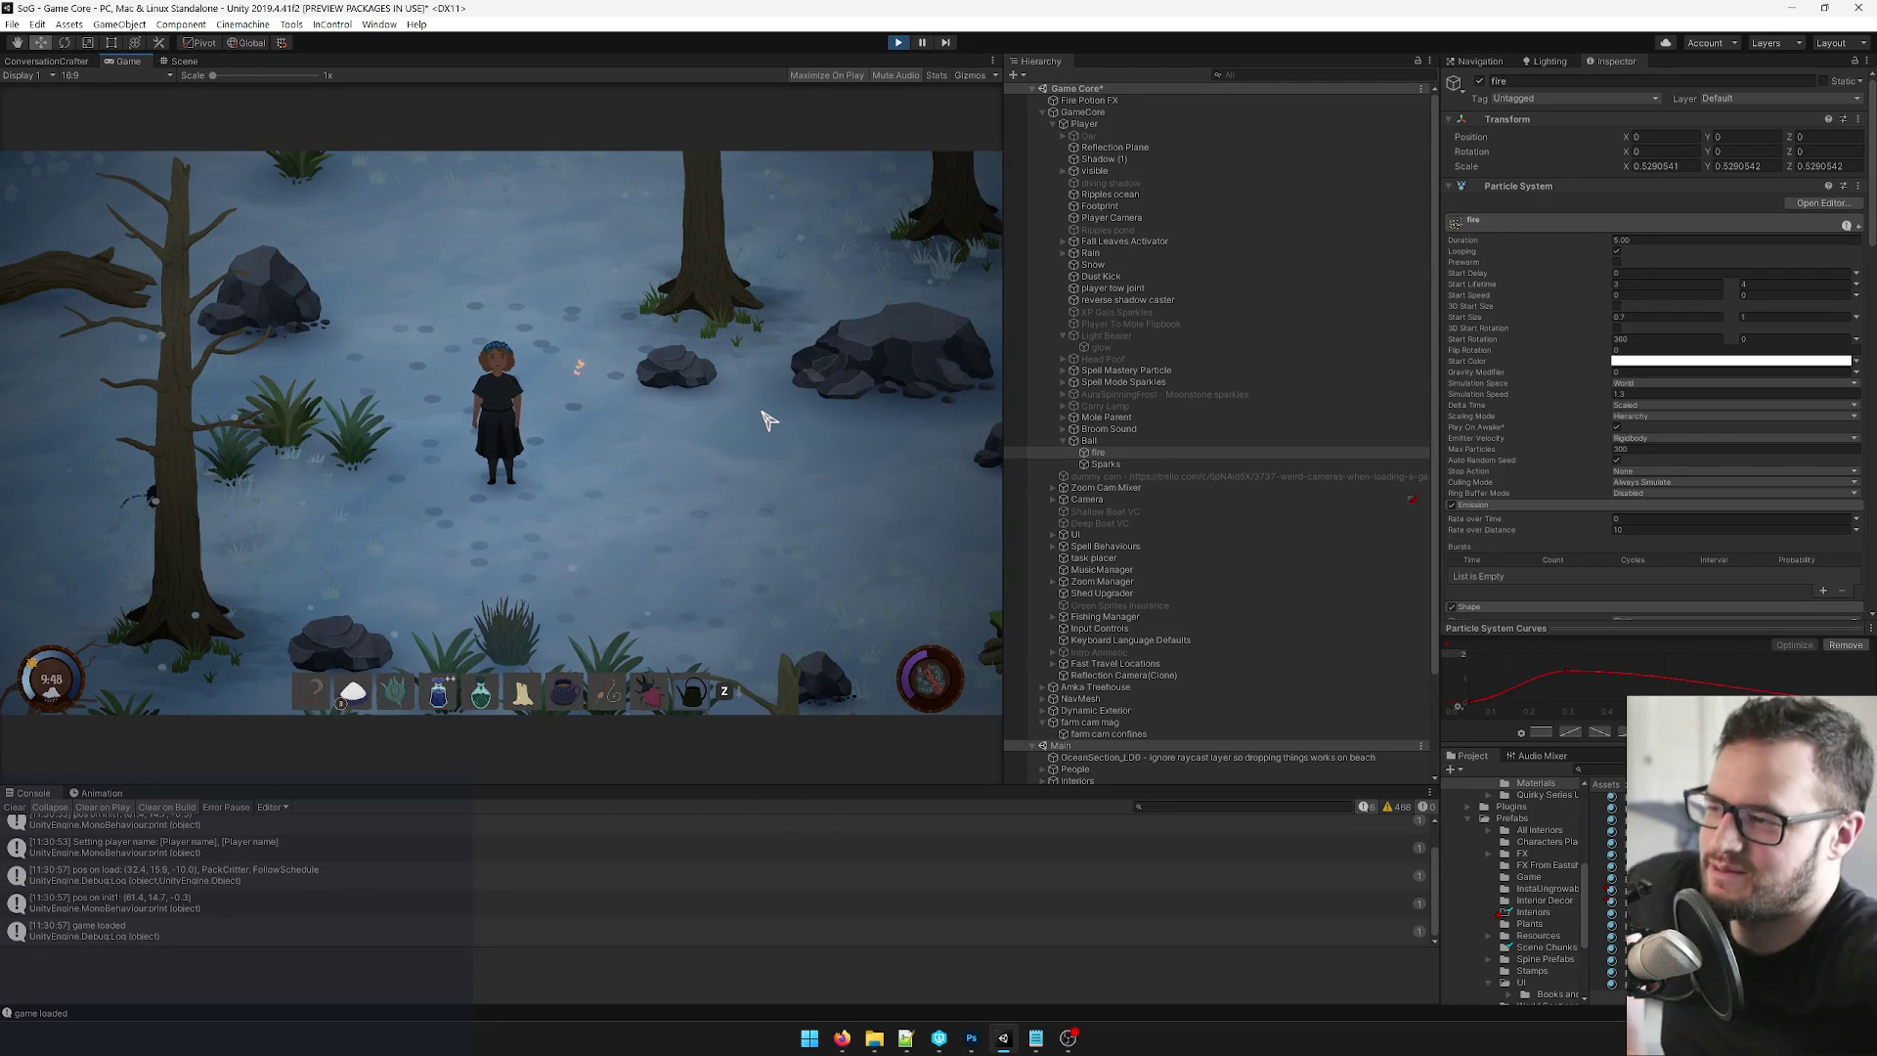
key("w")
key("a")
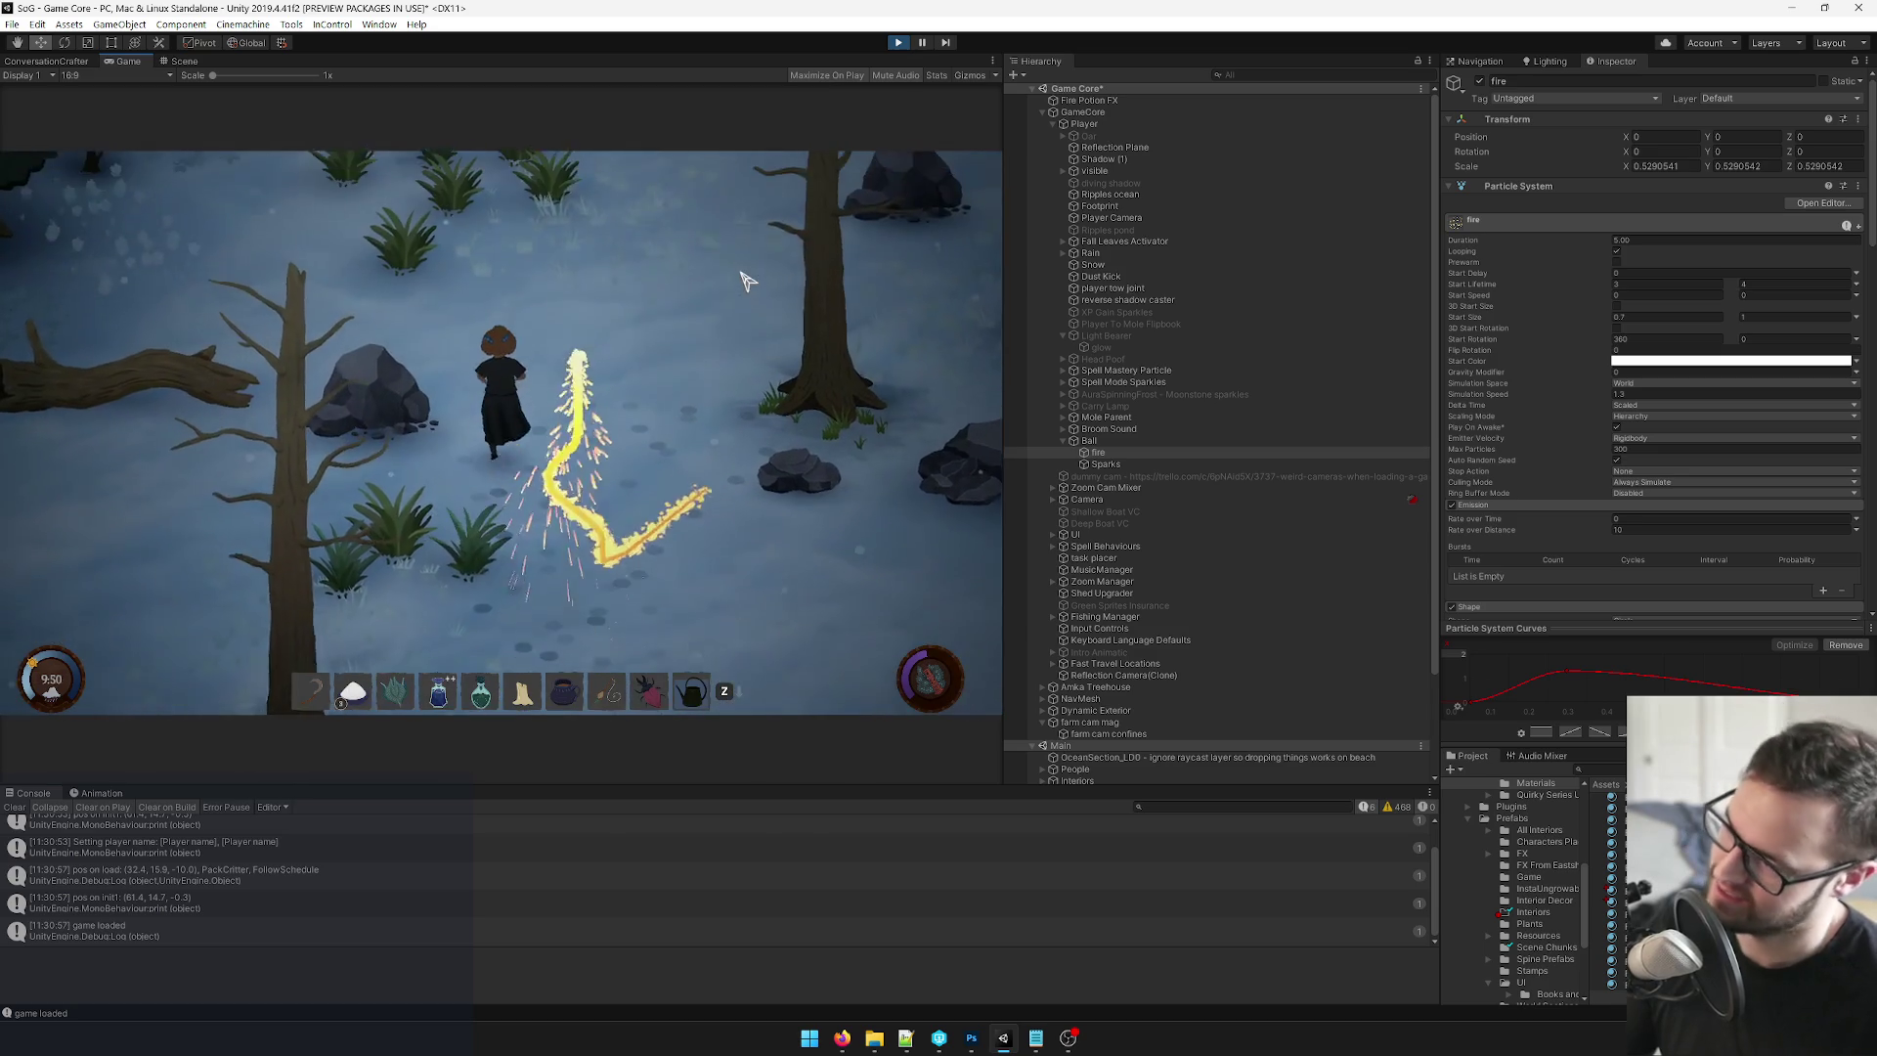
key("s")
key("d")
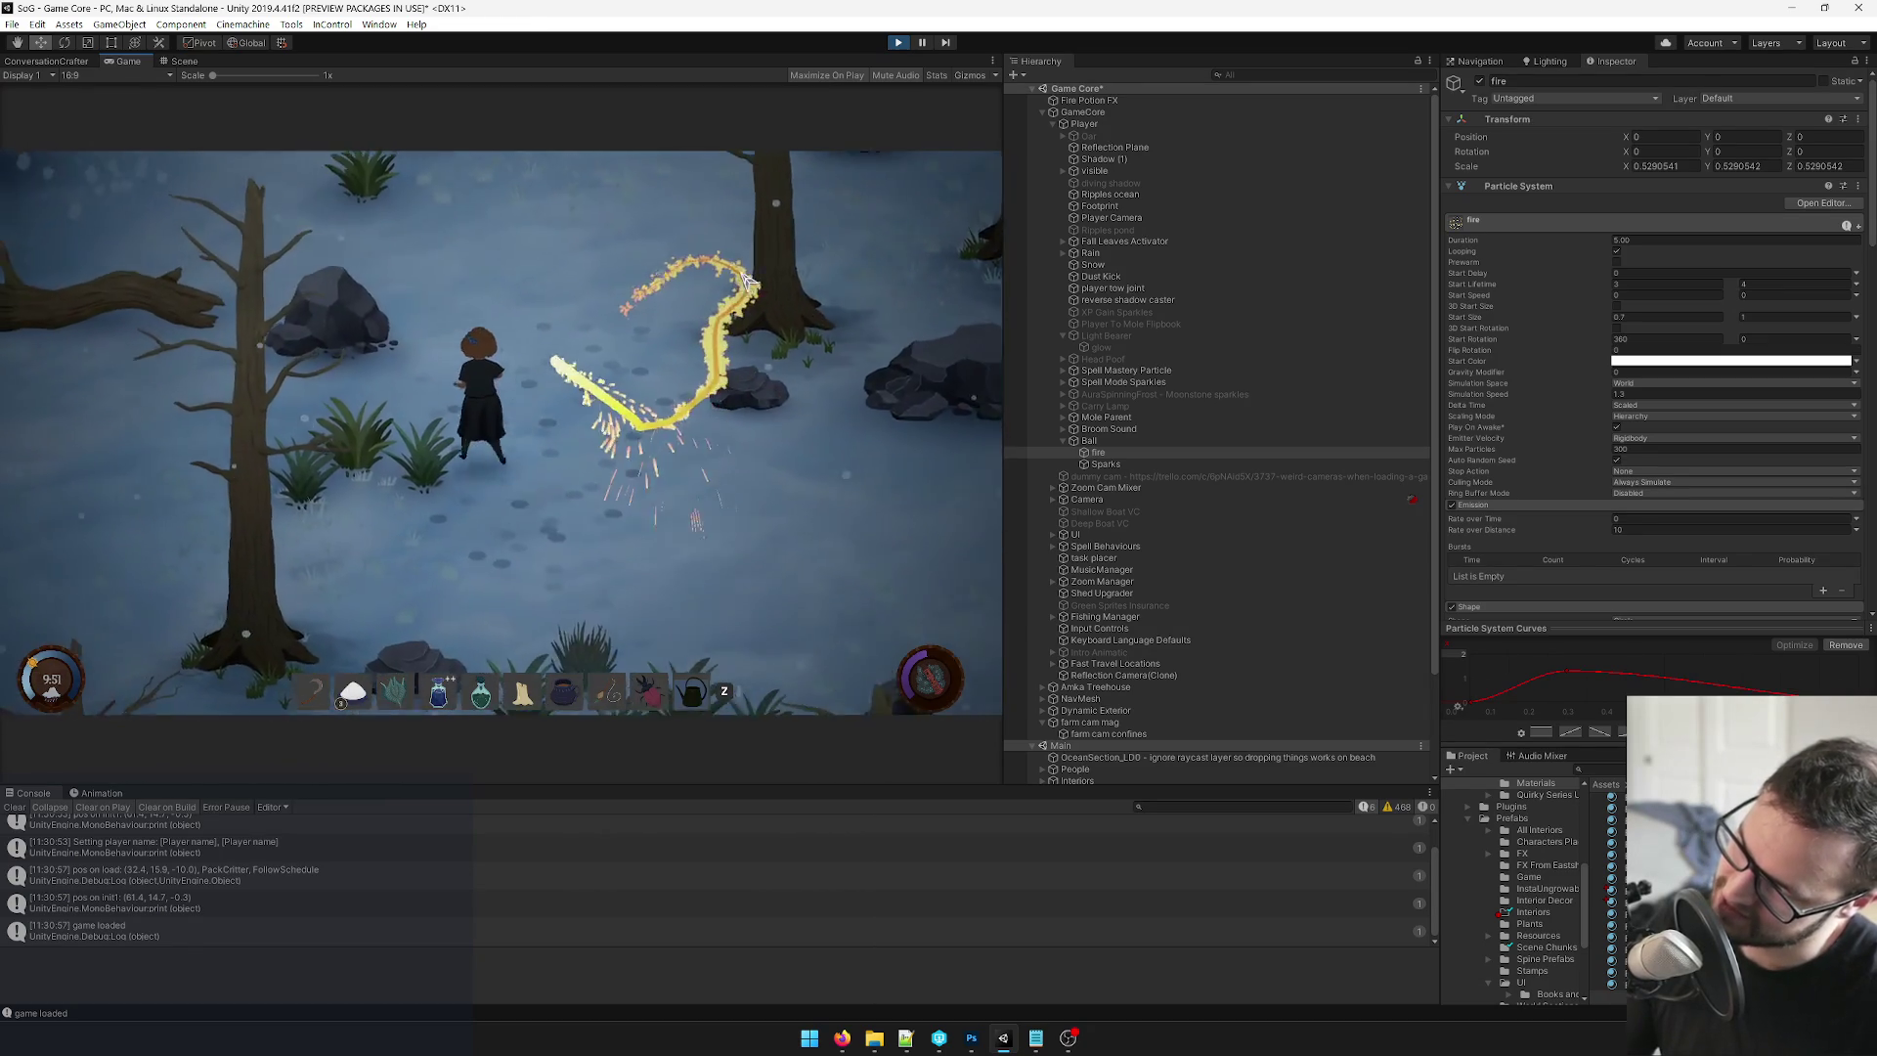
key("d")
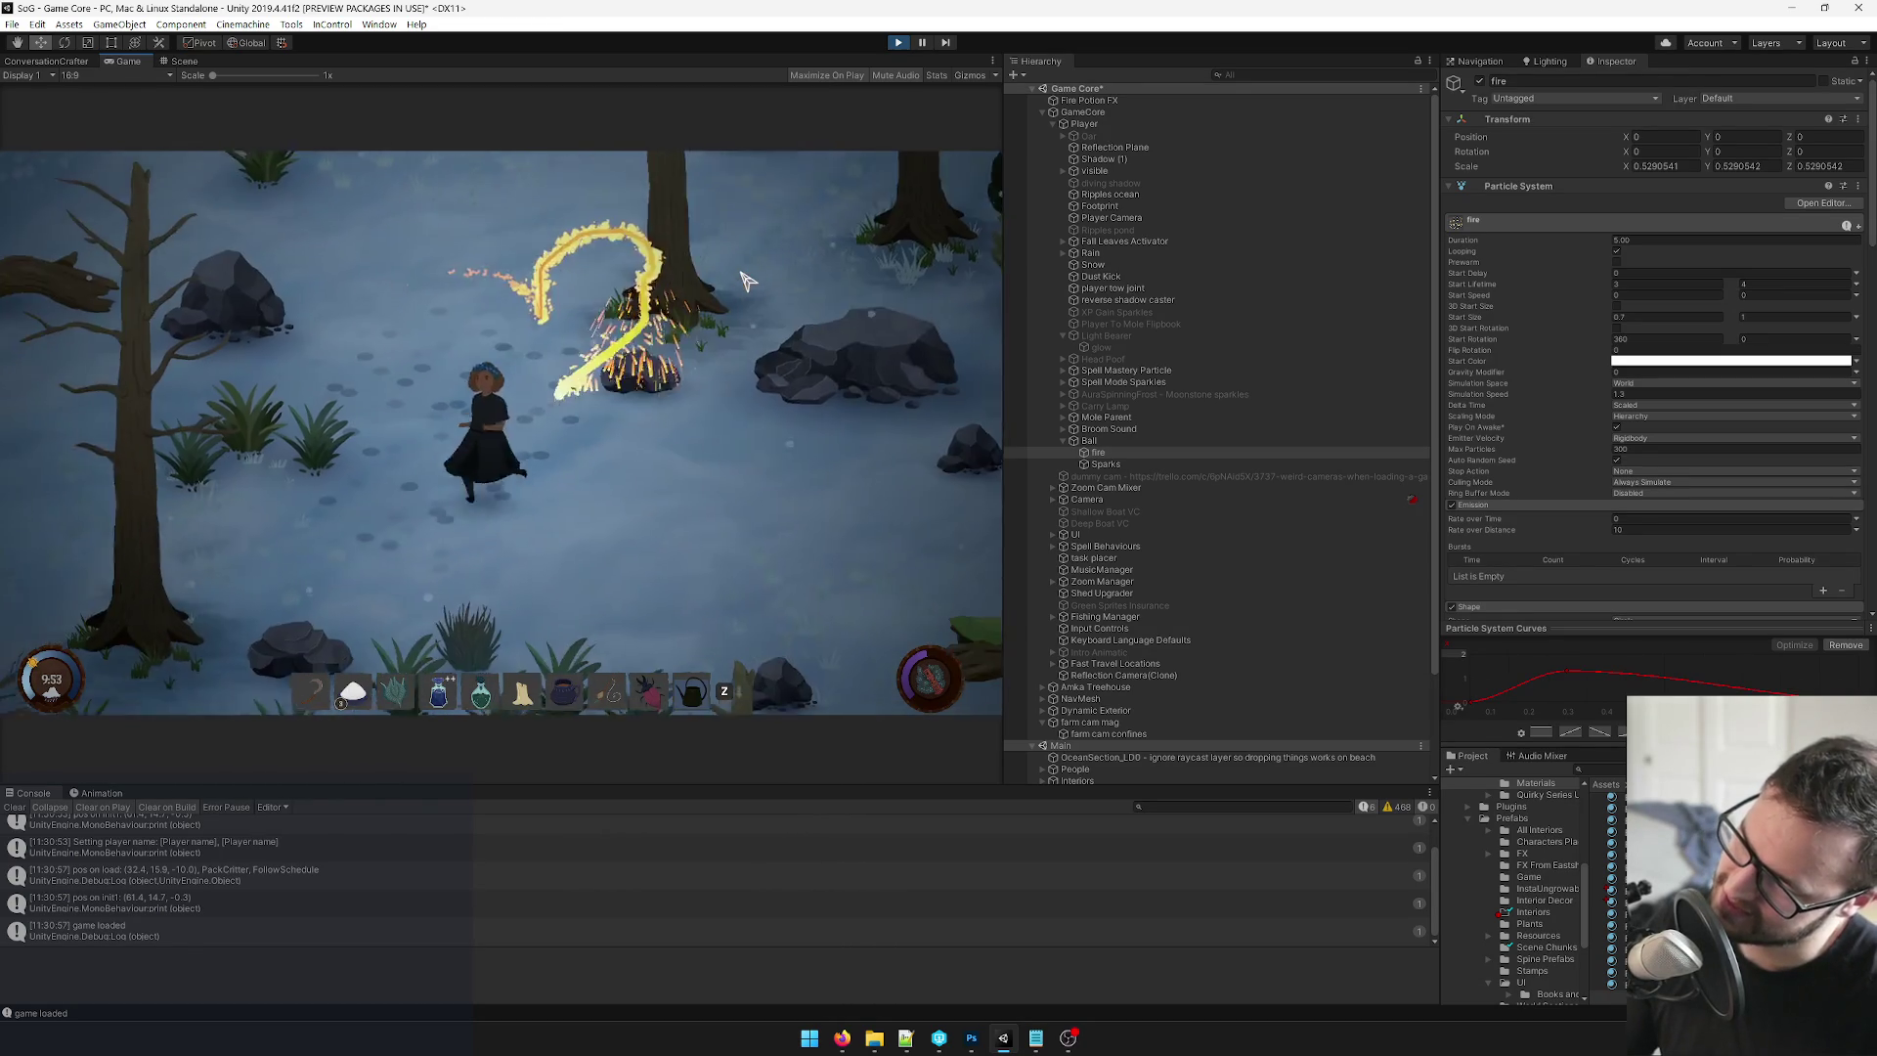
key("w")
key("d")
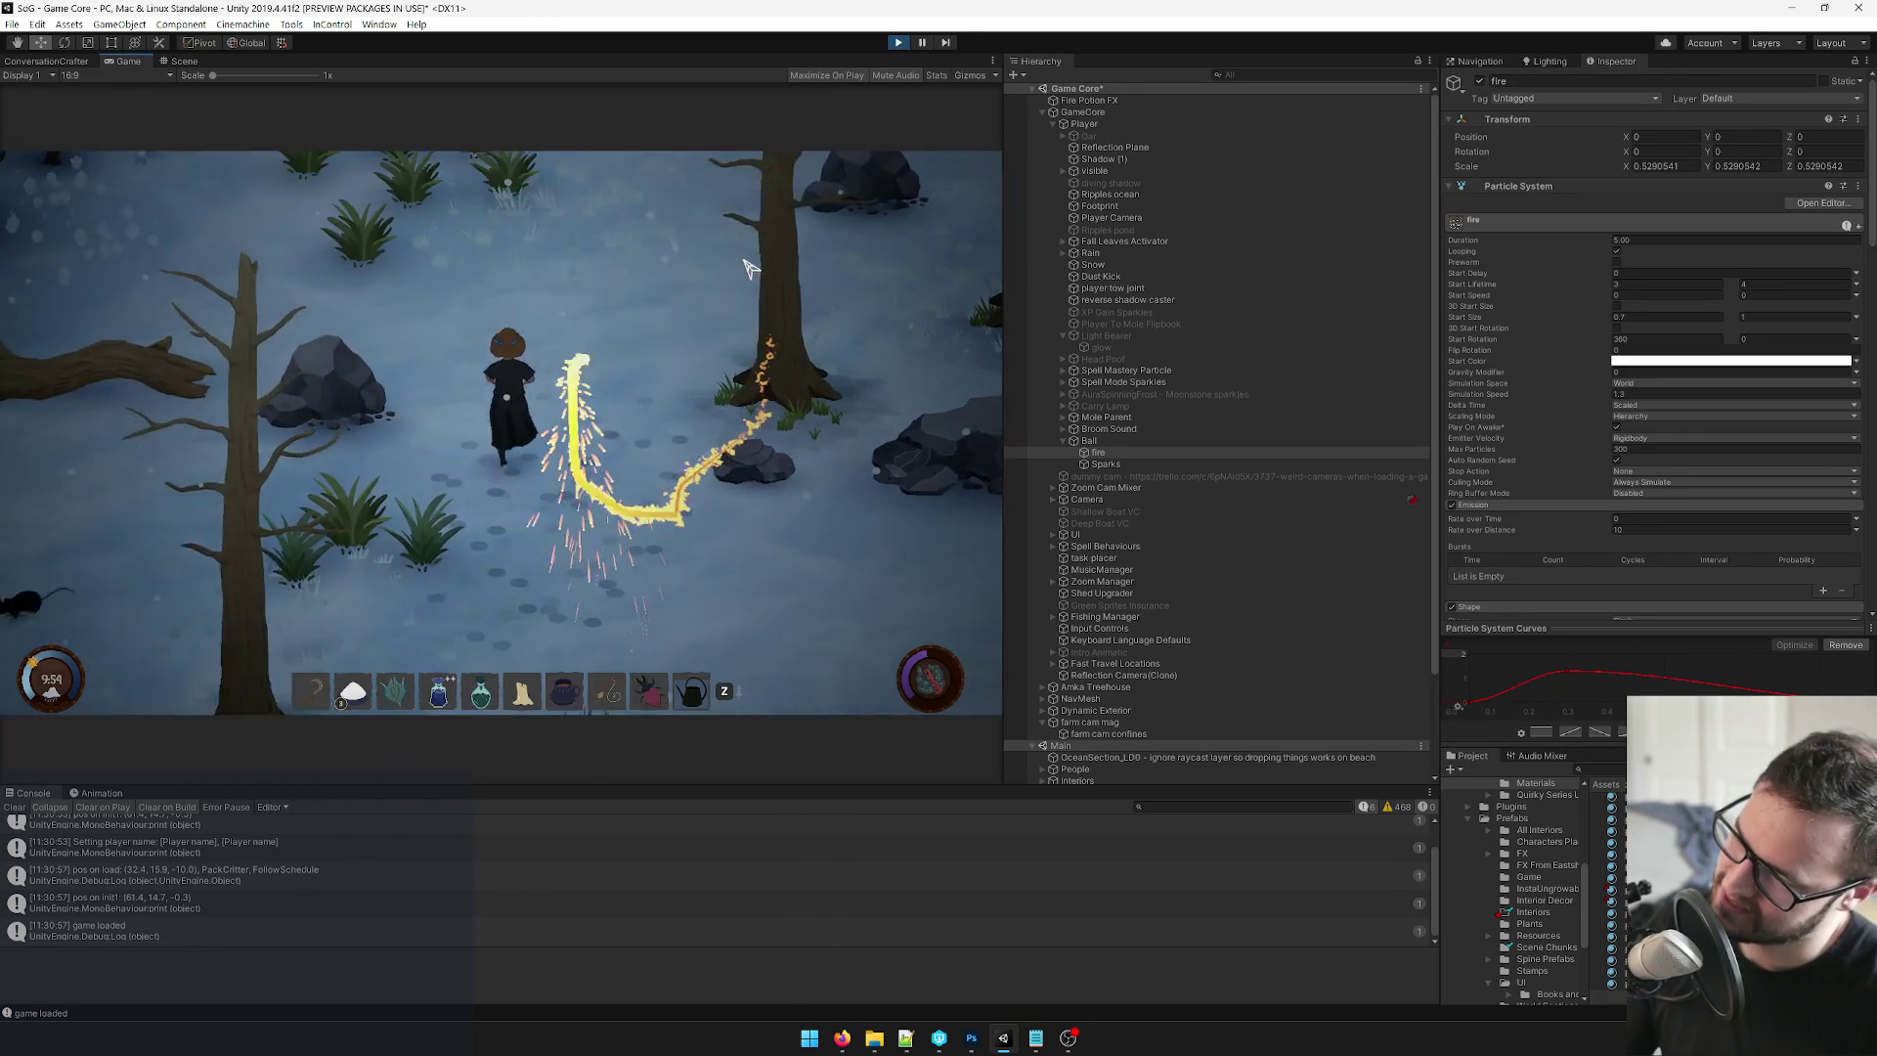
key("a")
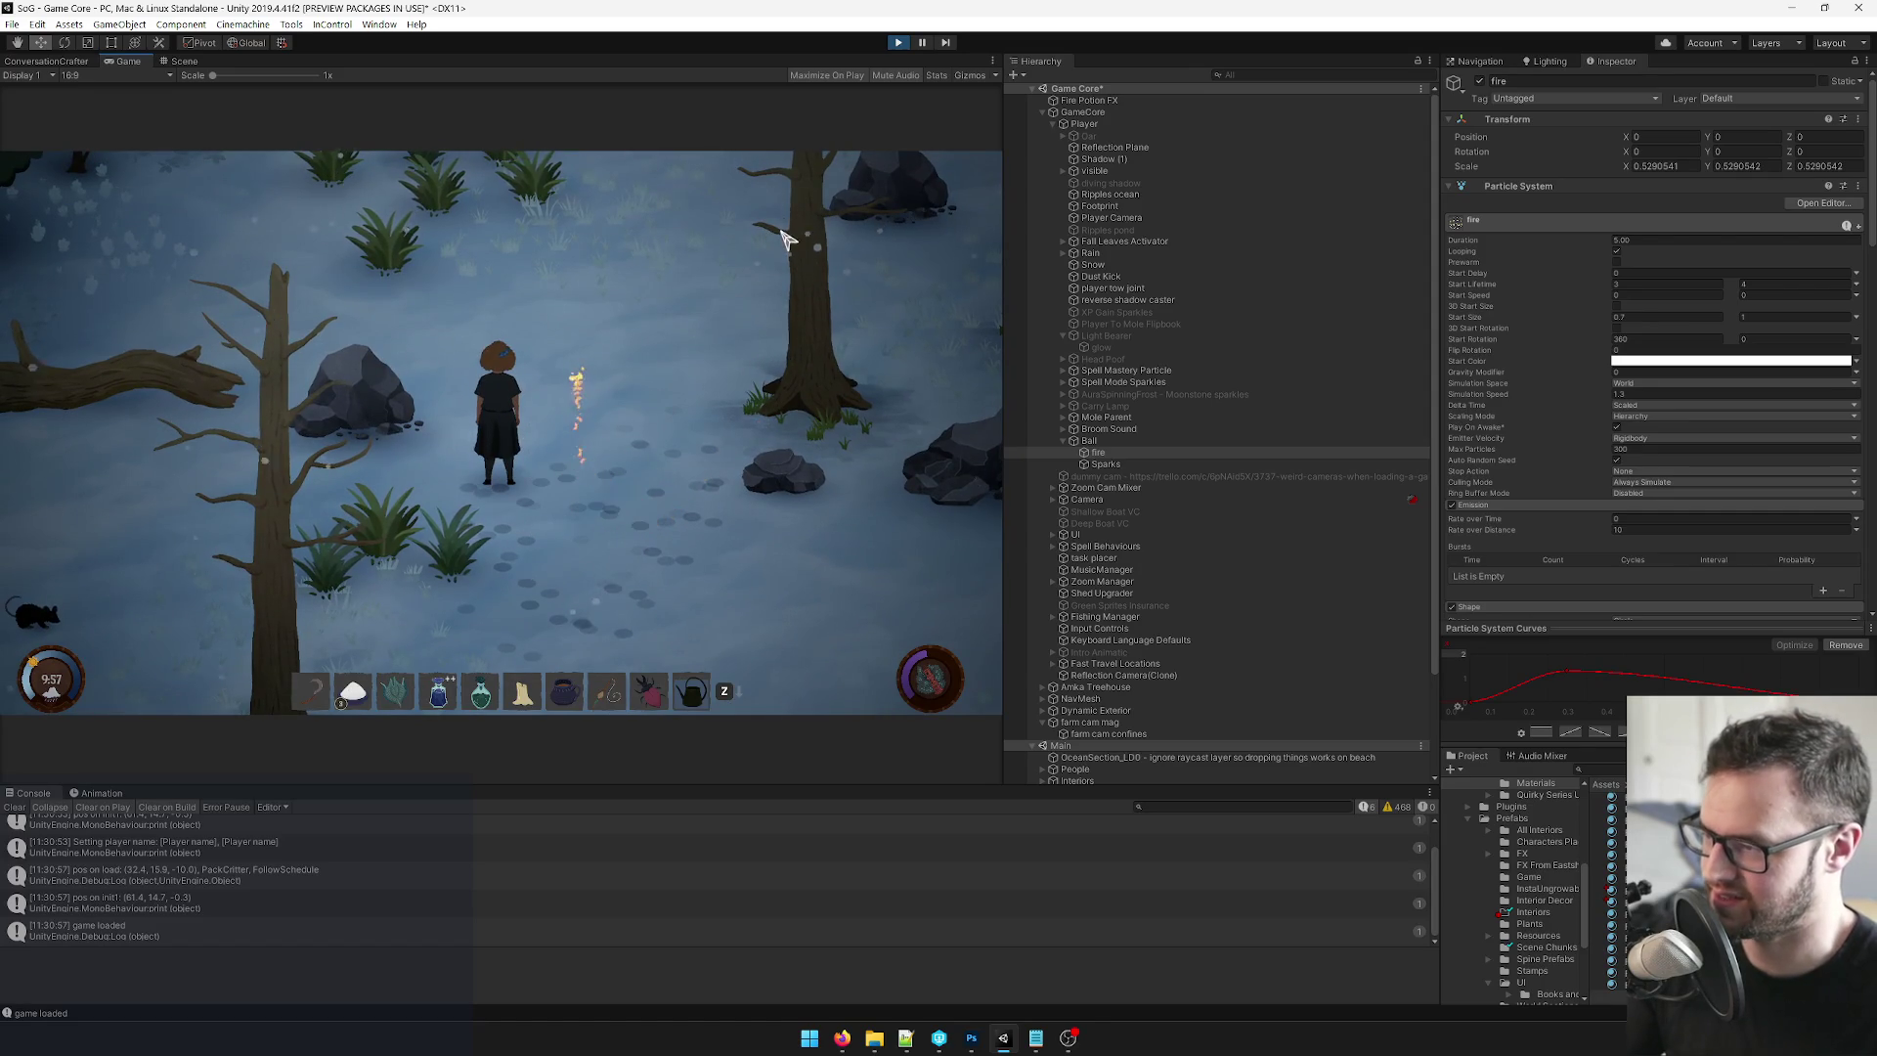
key("s")
key("d")
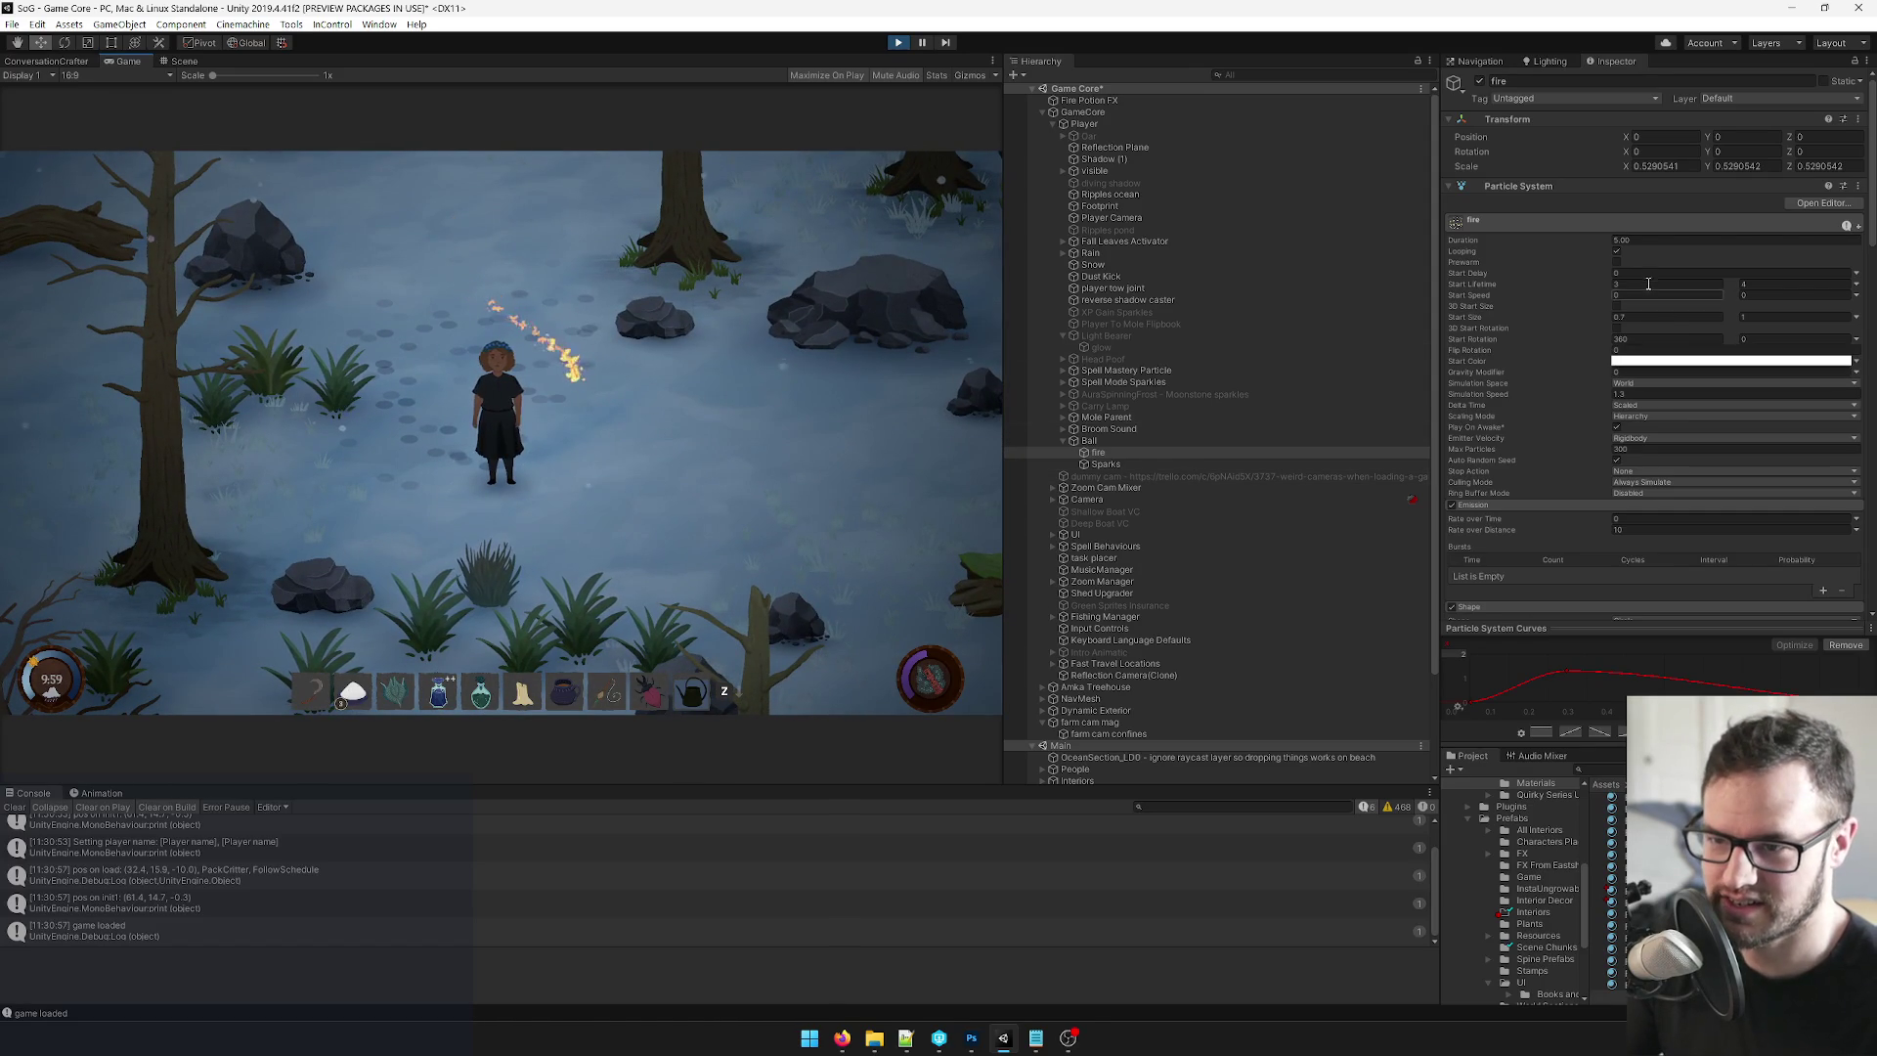
Set the fire Start Lifetime range to 5 and 7 seconds.
type("5")
key("Tab")
type("7")
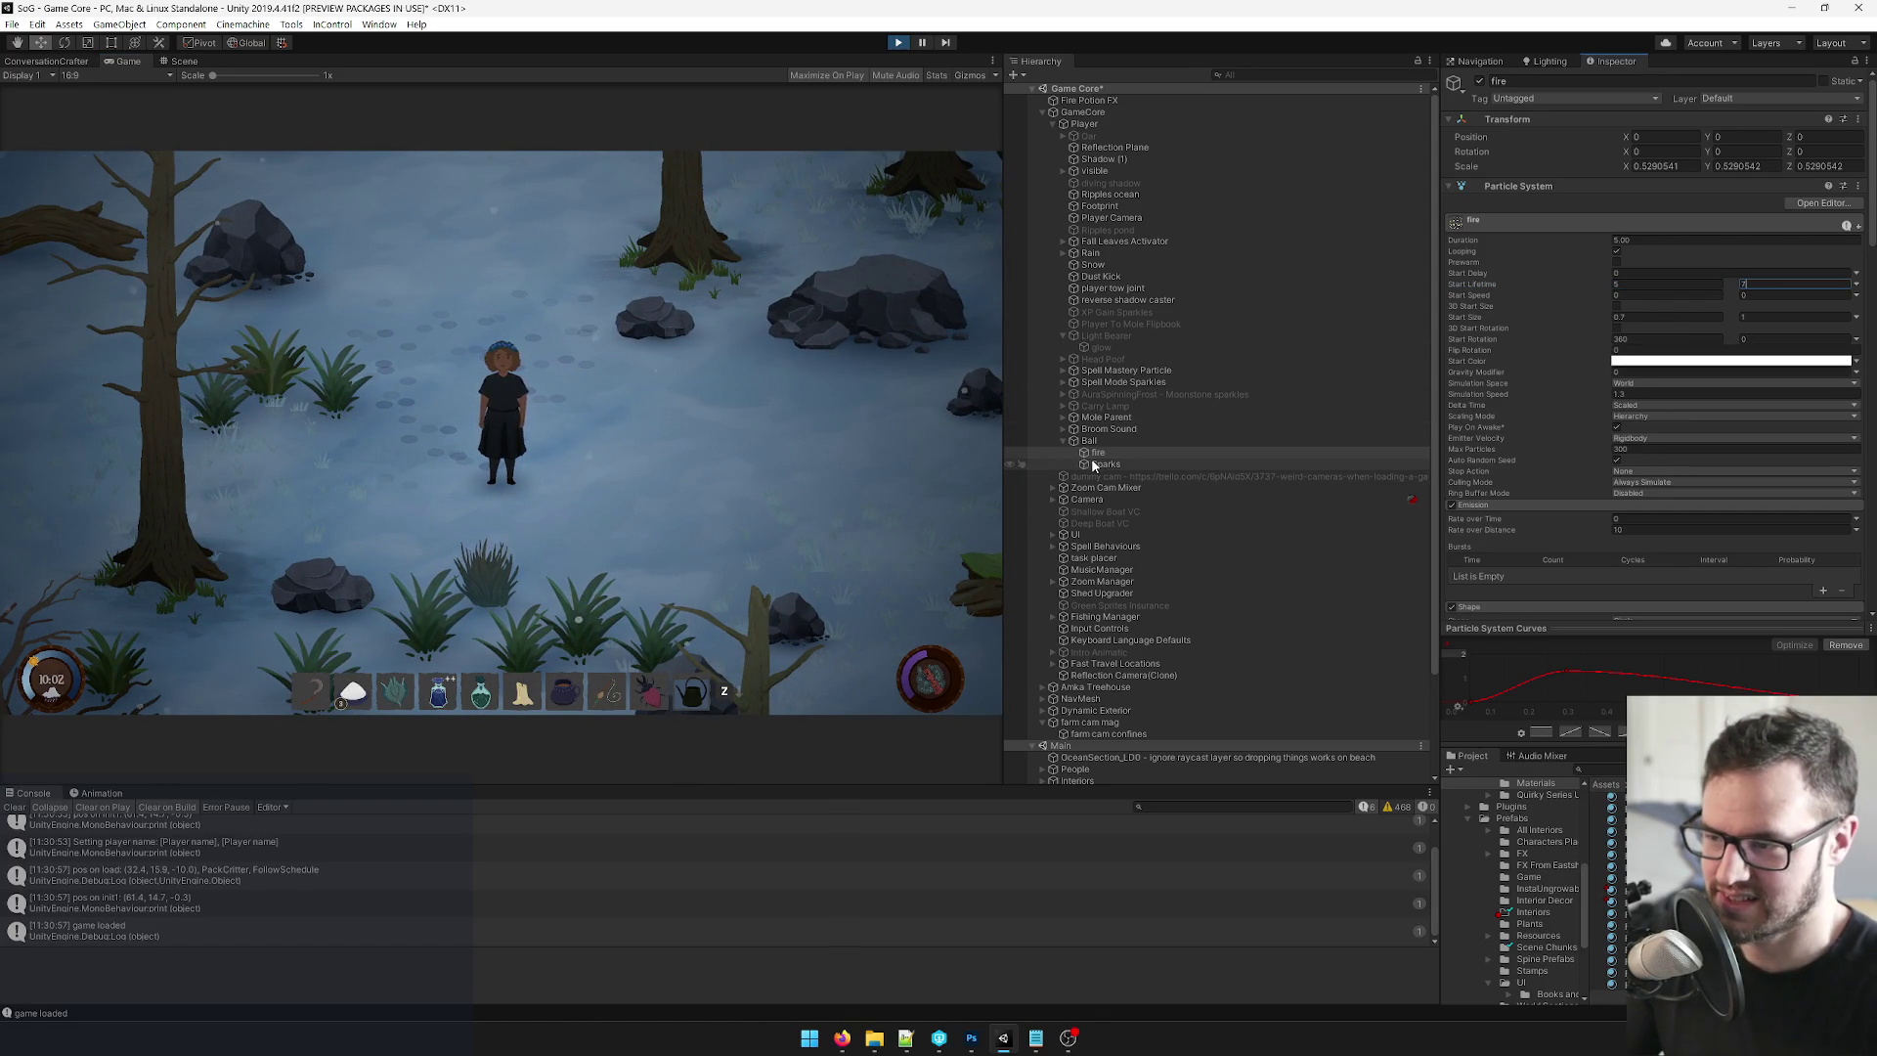
Select Ball, cast the fire spell twice in the Game view, then reselect fire.
left_click(1118, 442)
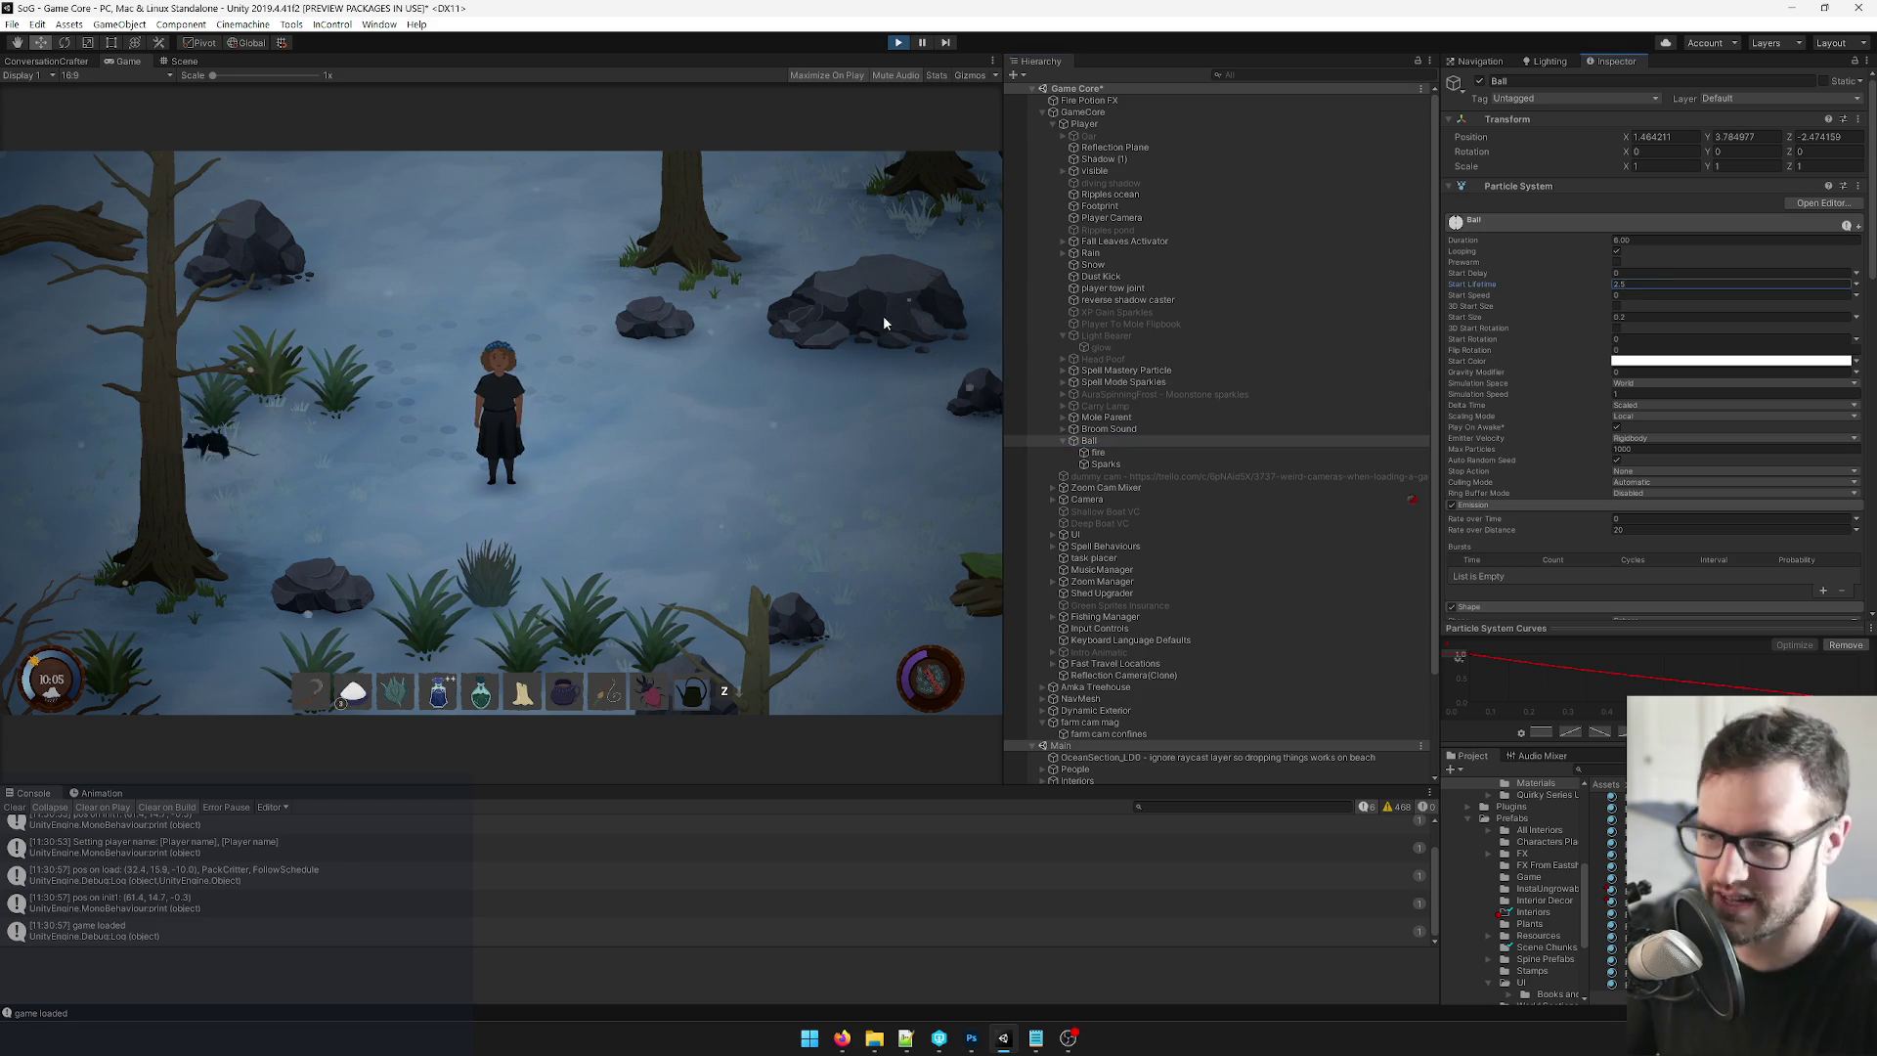
mouse_move(545, 369)
left_mouse_down()
mouse_move(629, 401)
mouse_move(459, 391)
mouse_move(467, 360)
left_mouse_up()
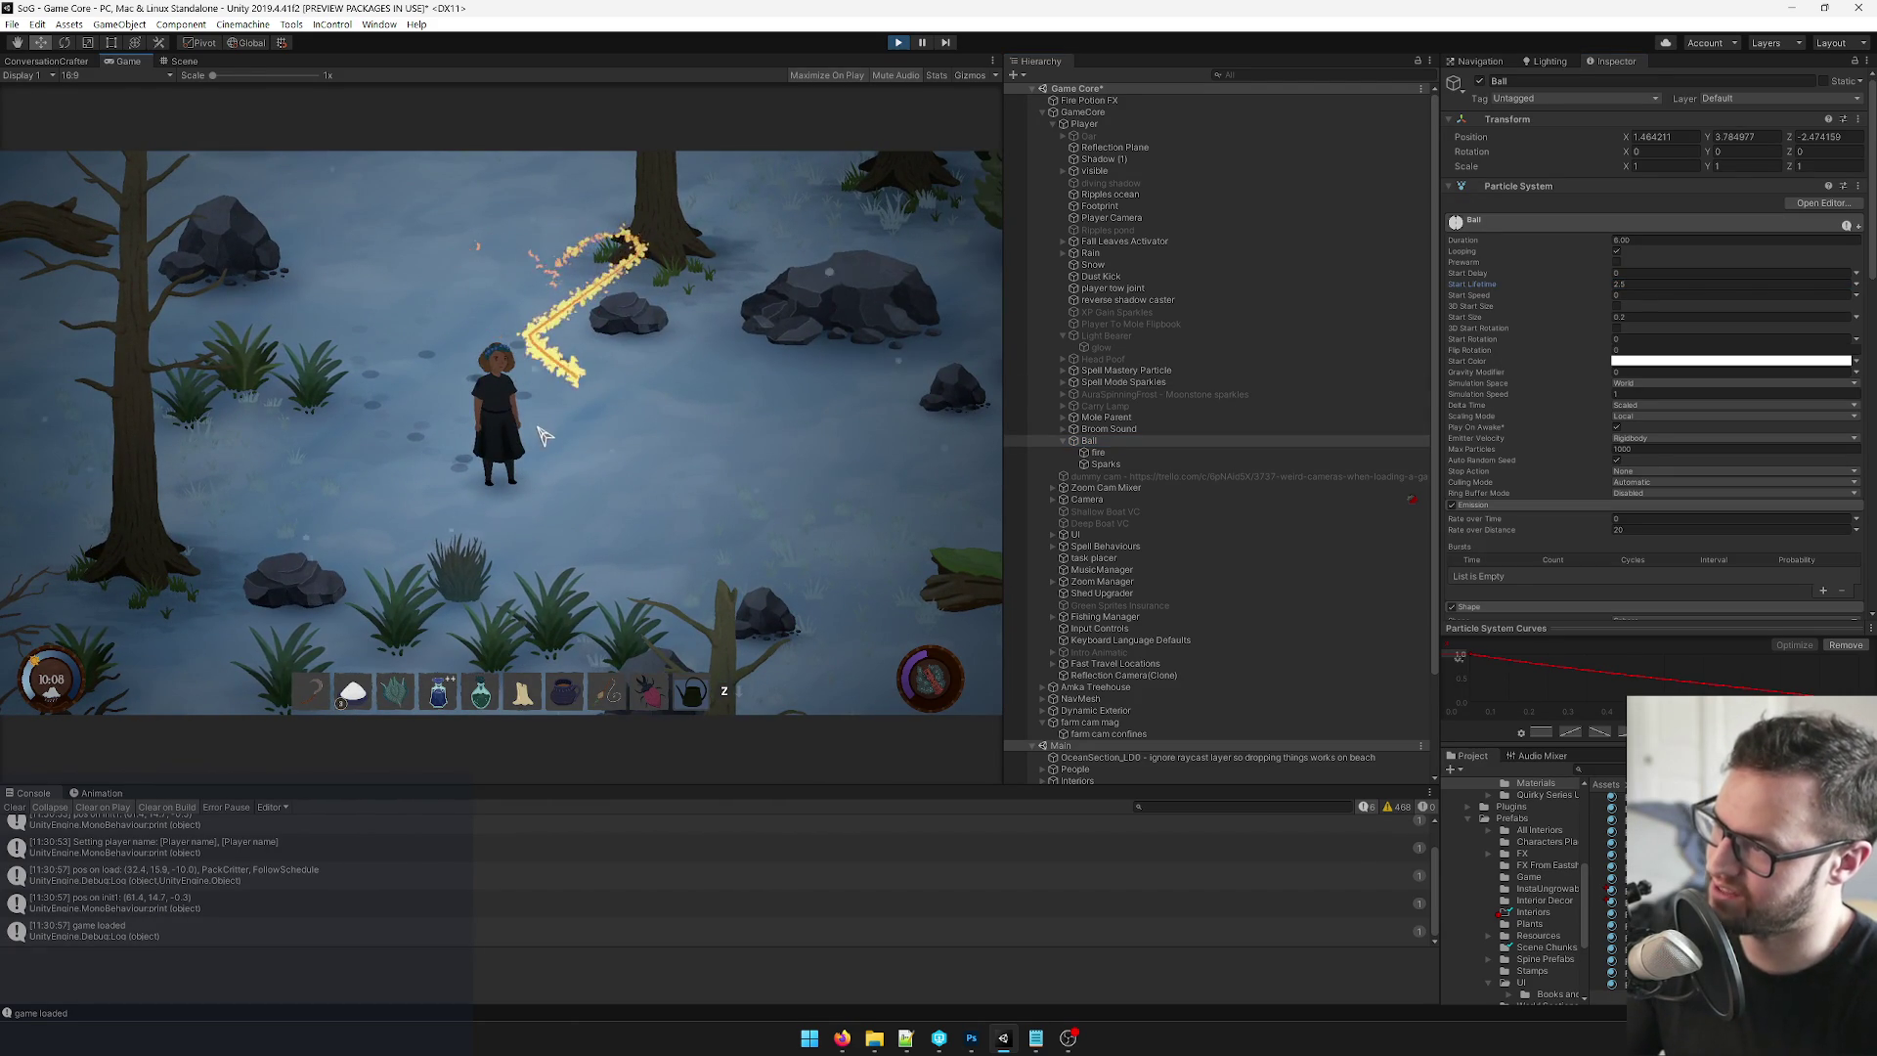
mouse_move(601, 396)
left_mouse_down()
mouse_move(503, 425)
mouse_move(518, 528)
mouse_move(548, 465)
left_mouse_up()
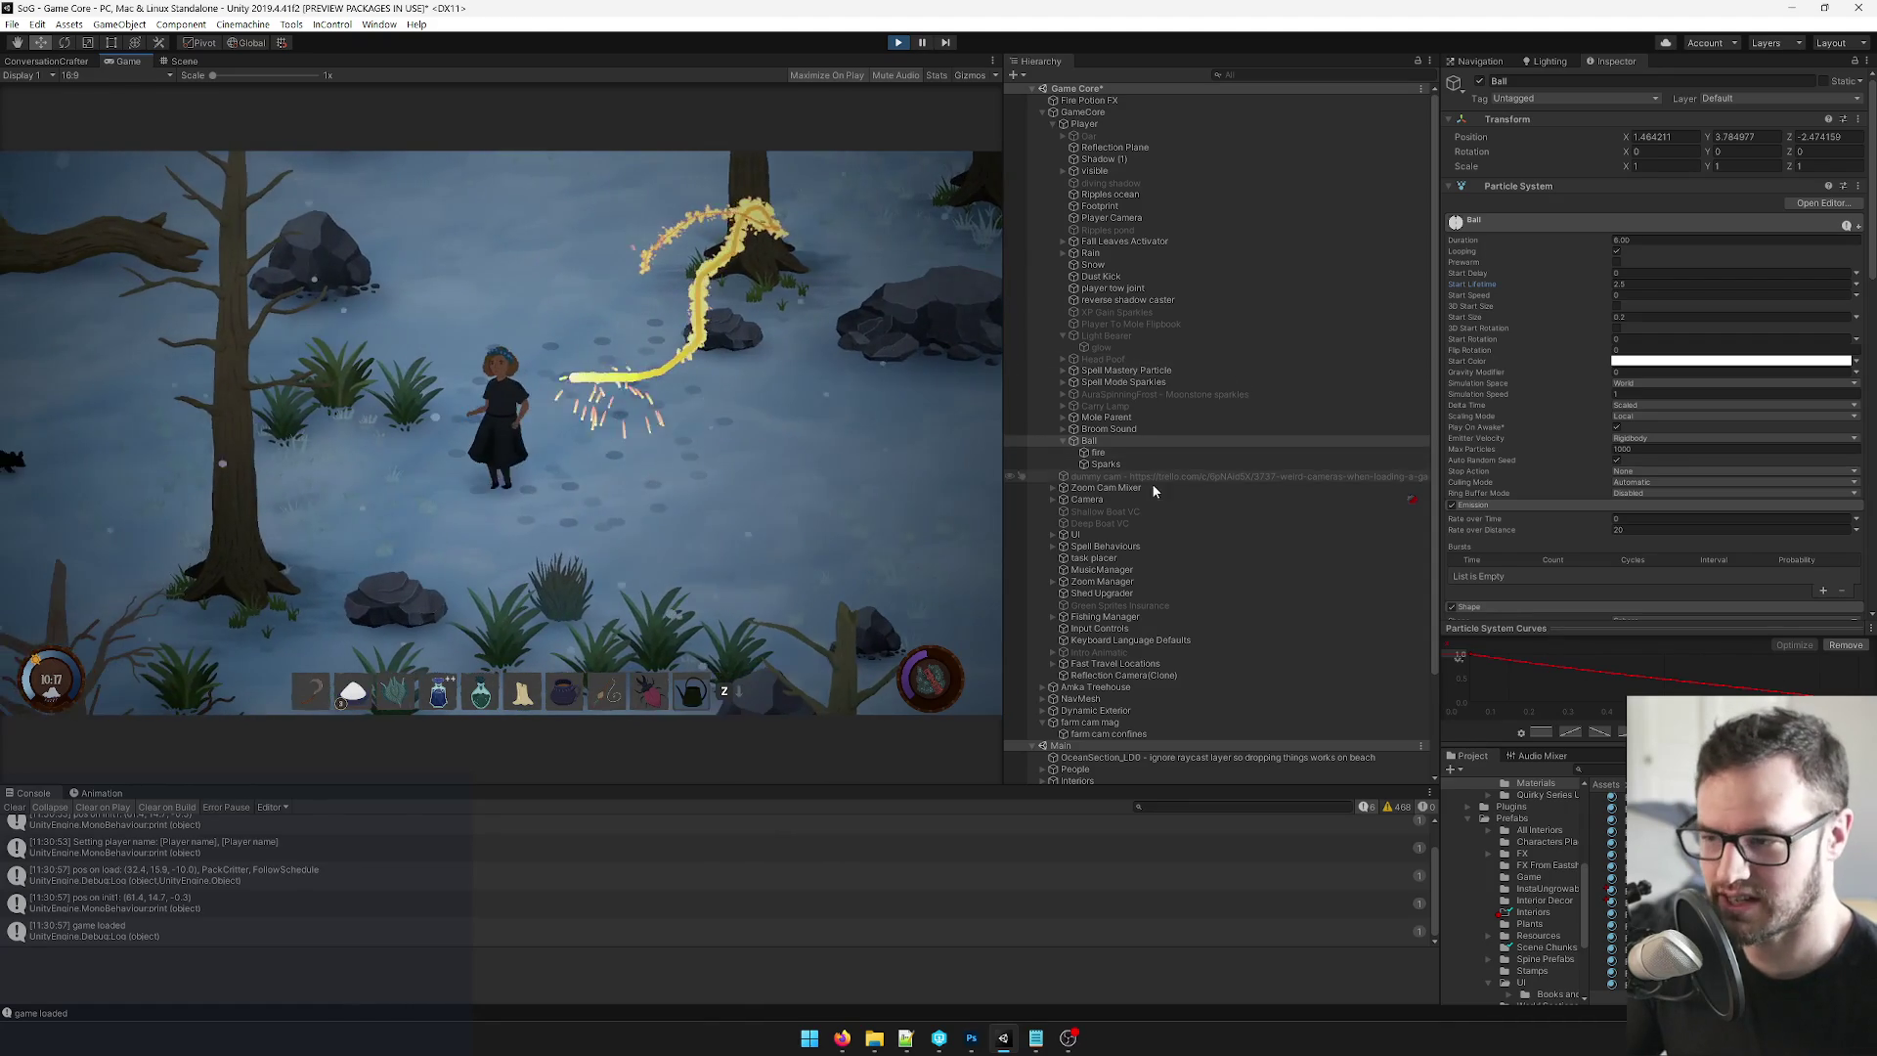
left_click(1118, 454)
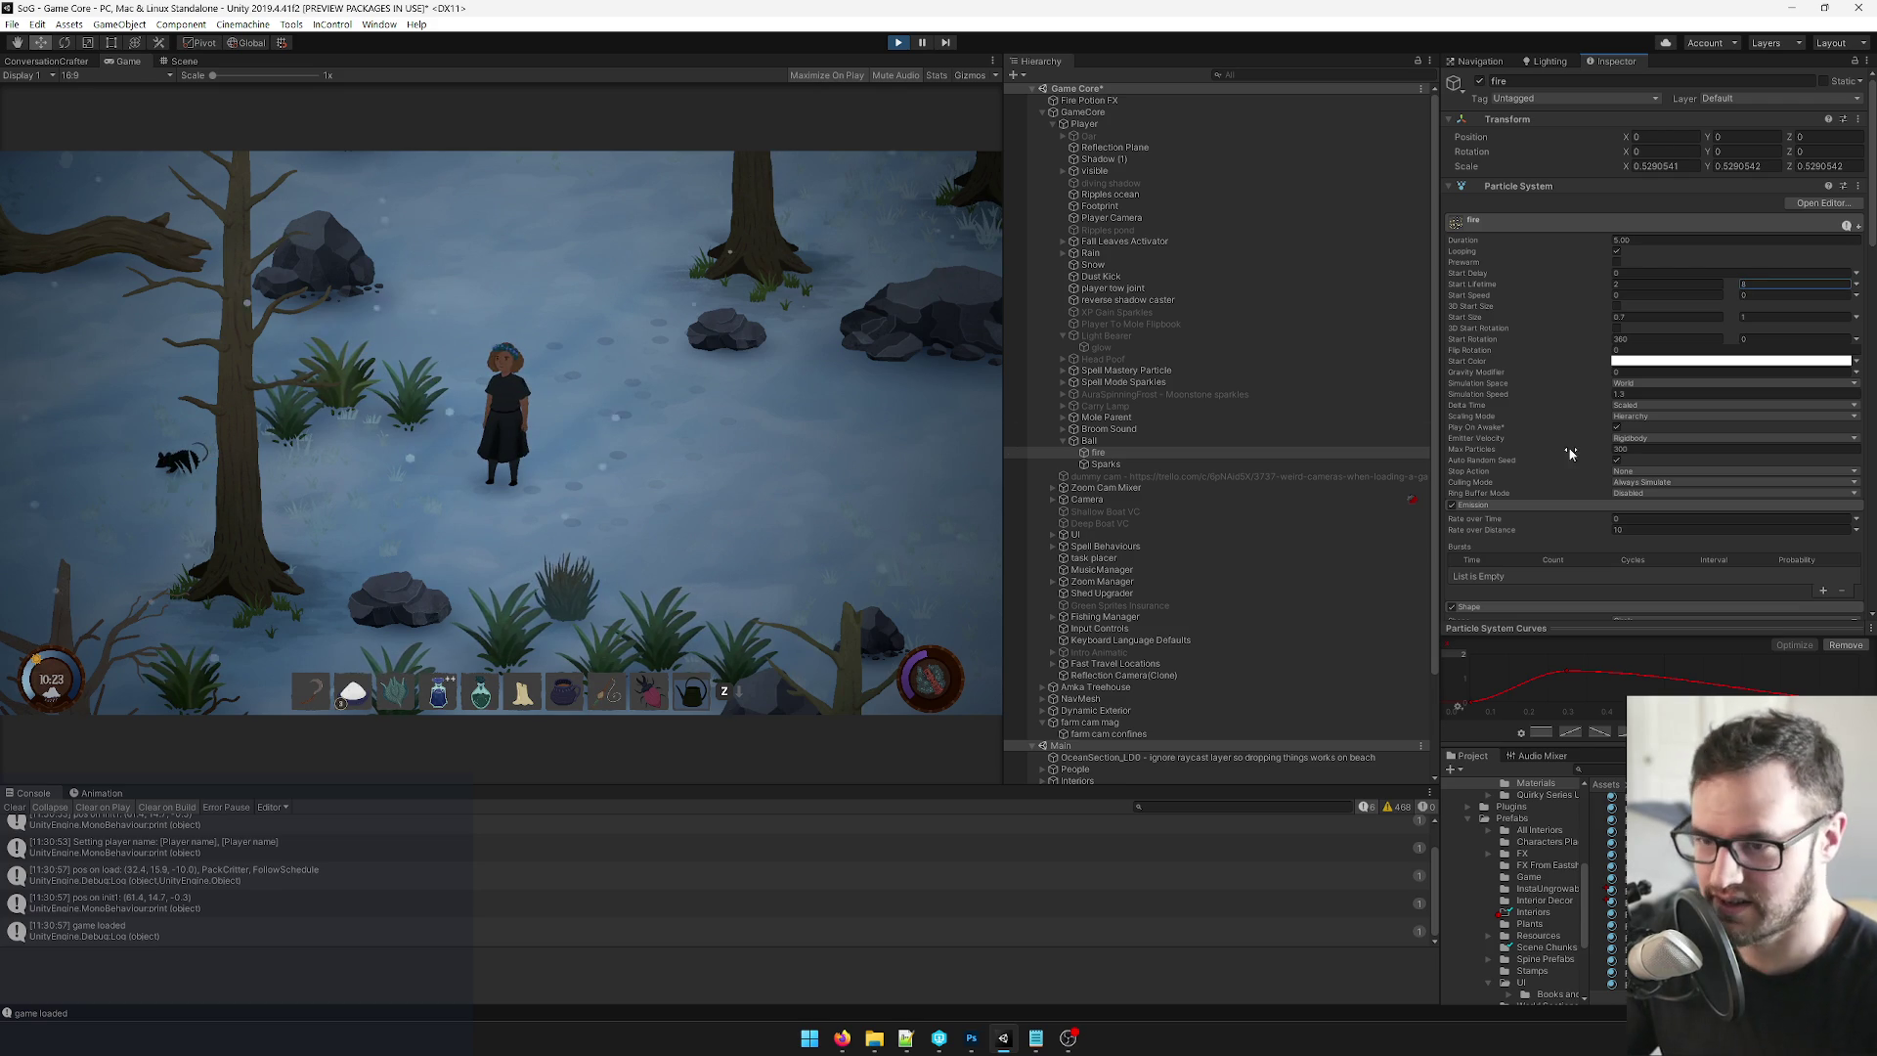
Set the fire trail's Rate over Distance to 20 and cast the spell repeatedly to test it.
left_click(1626, 530)
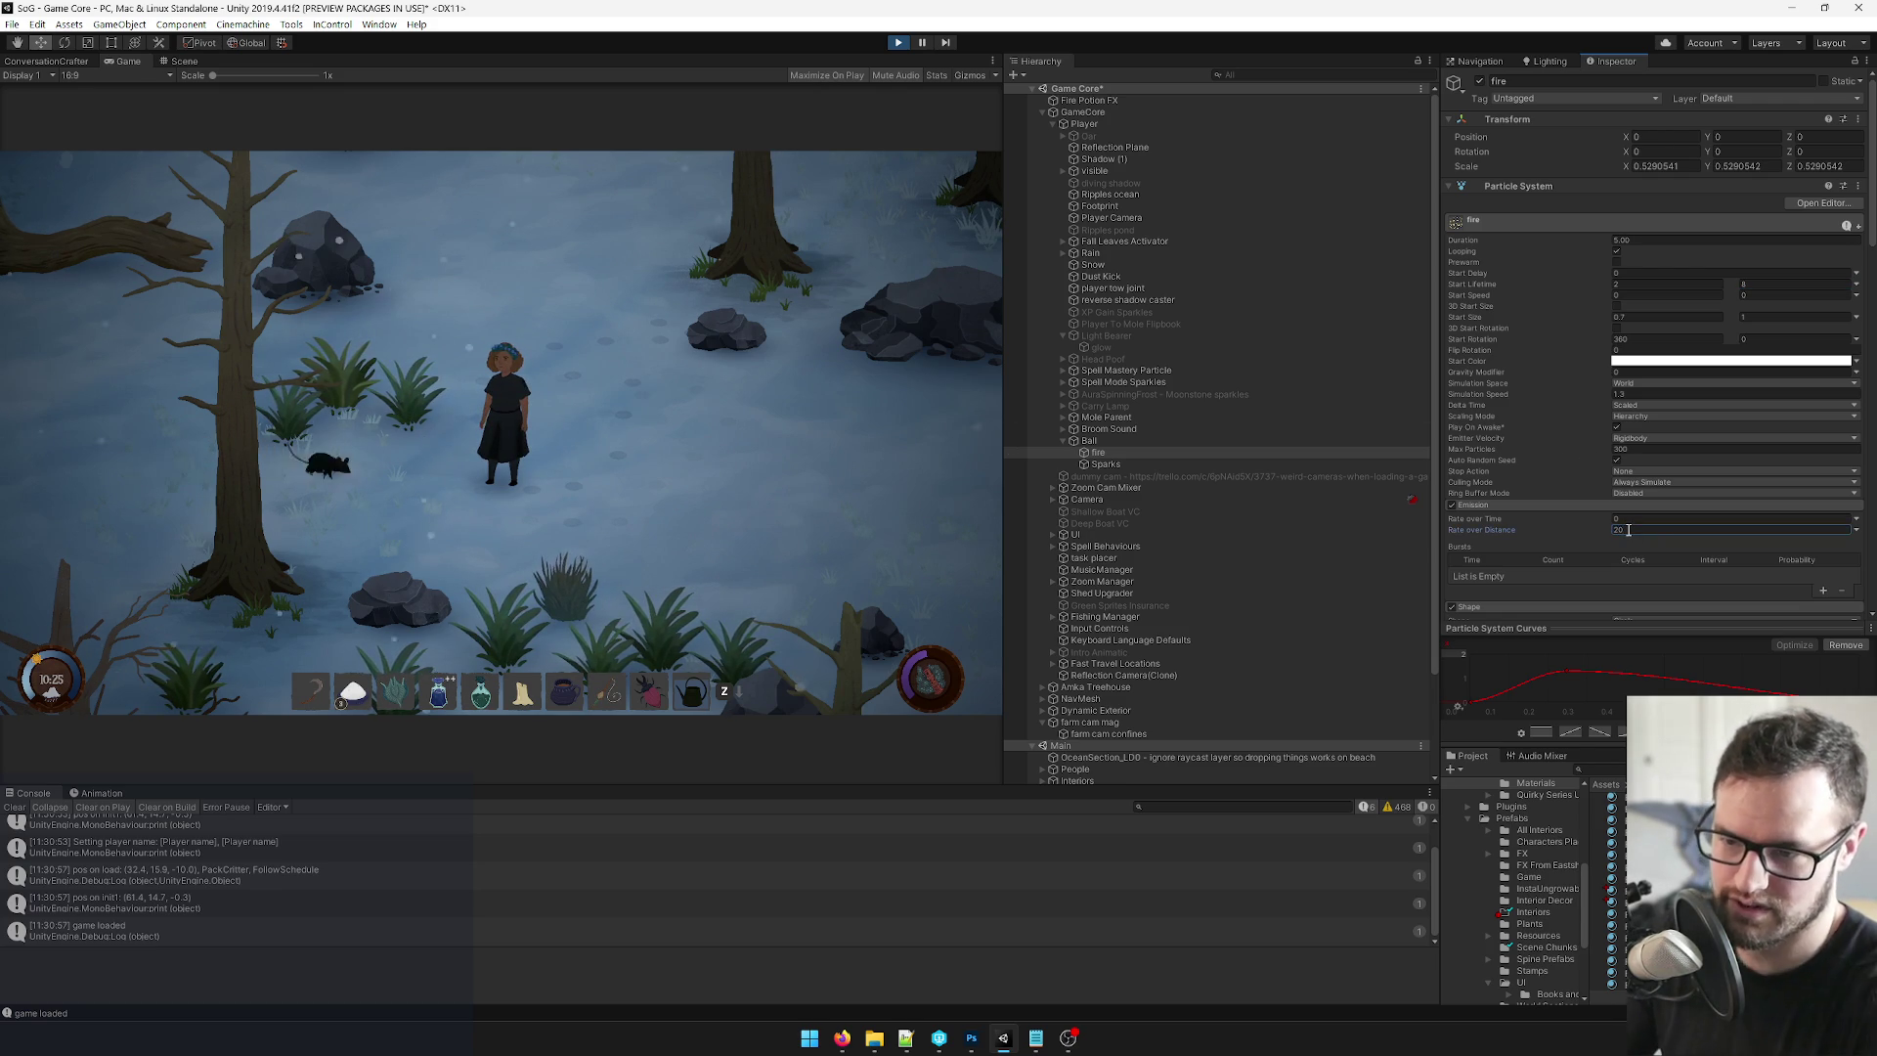
left_click(667, 500)
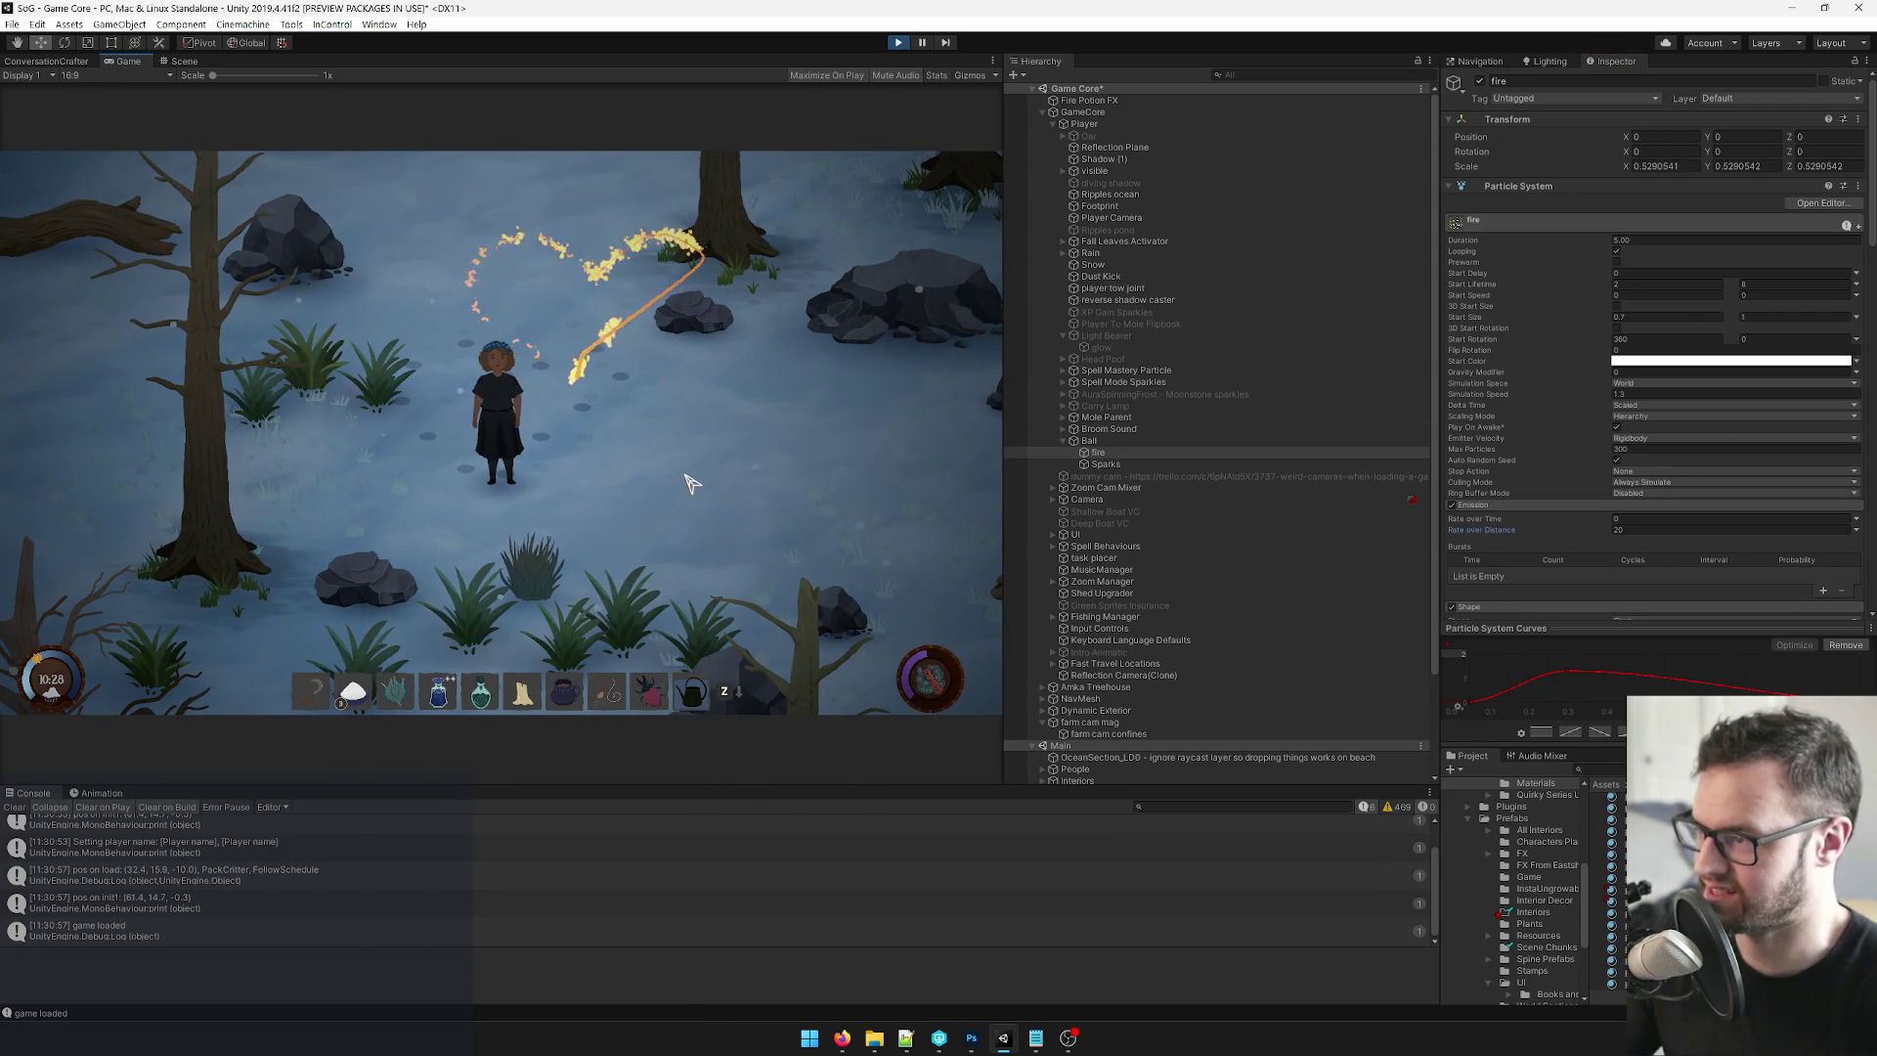
left_click(690, 483)
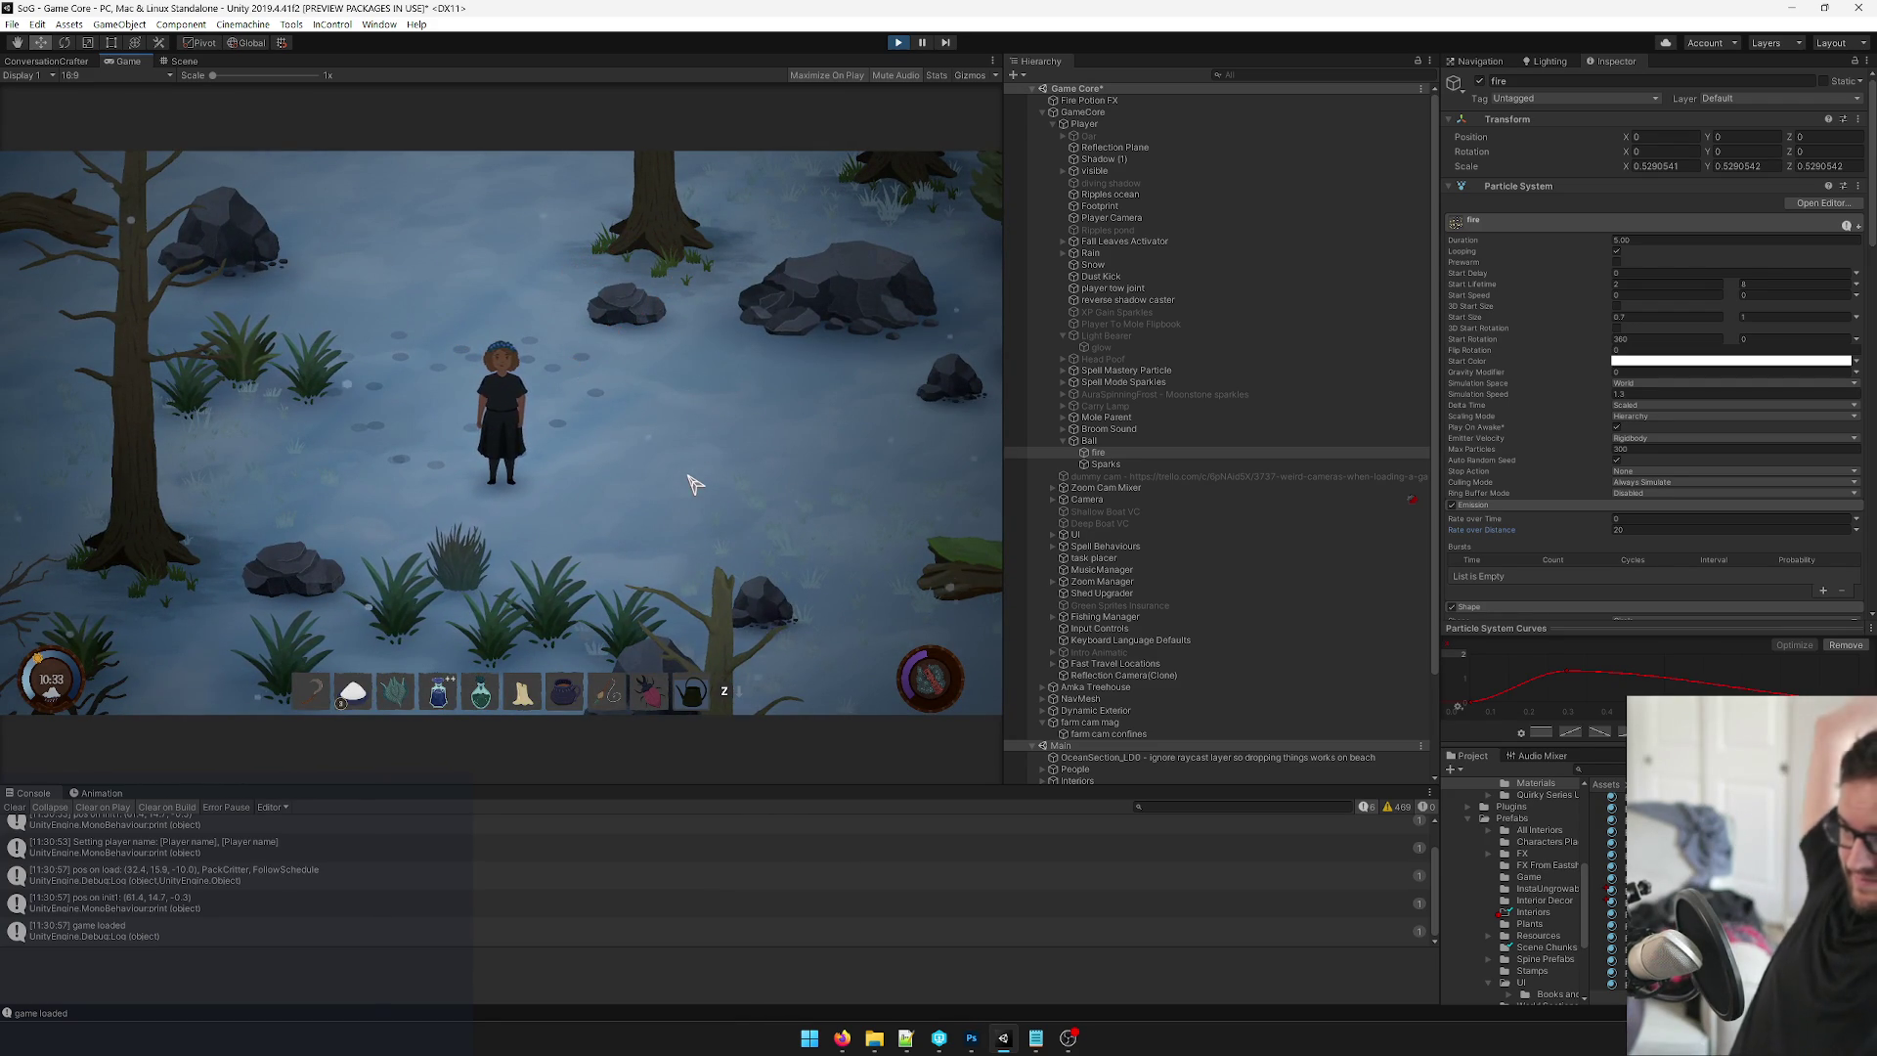
left_click(665, 484)
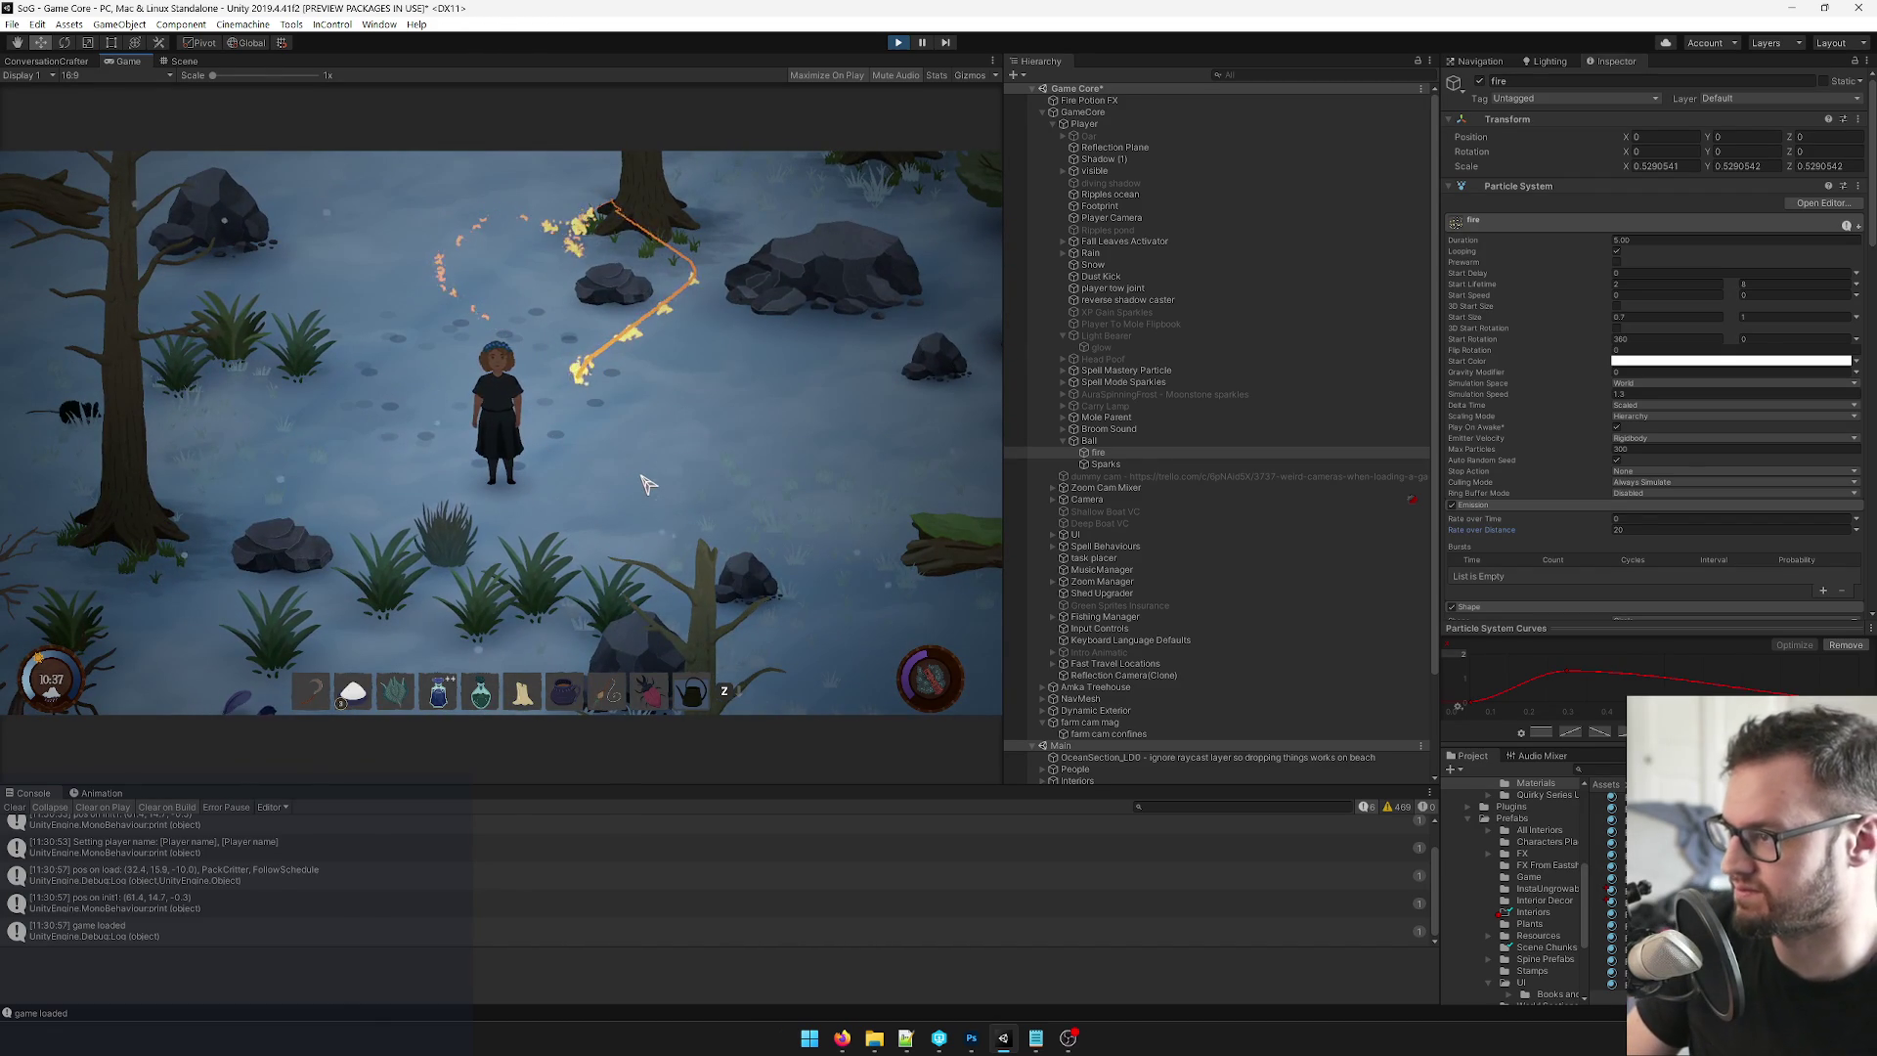
left_click(912, 105)
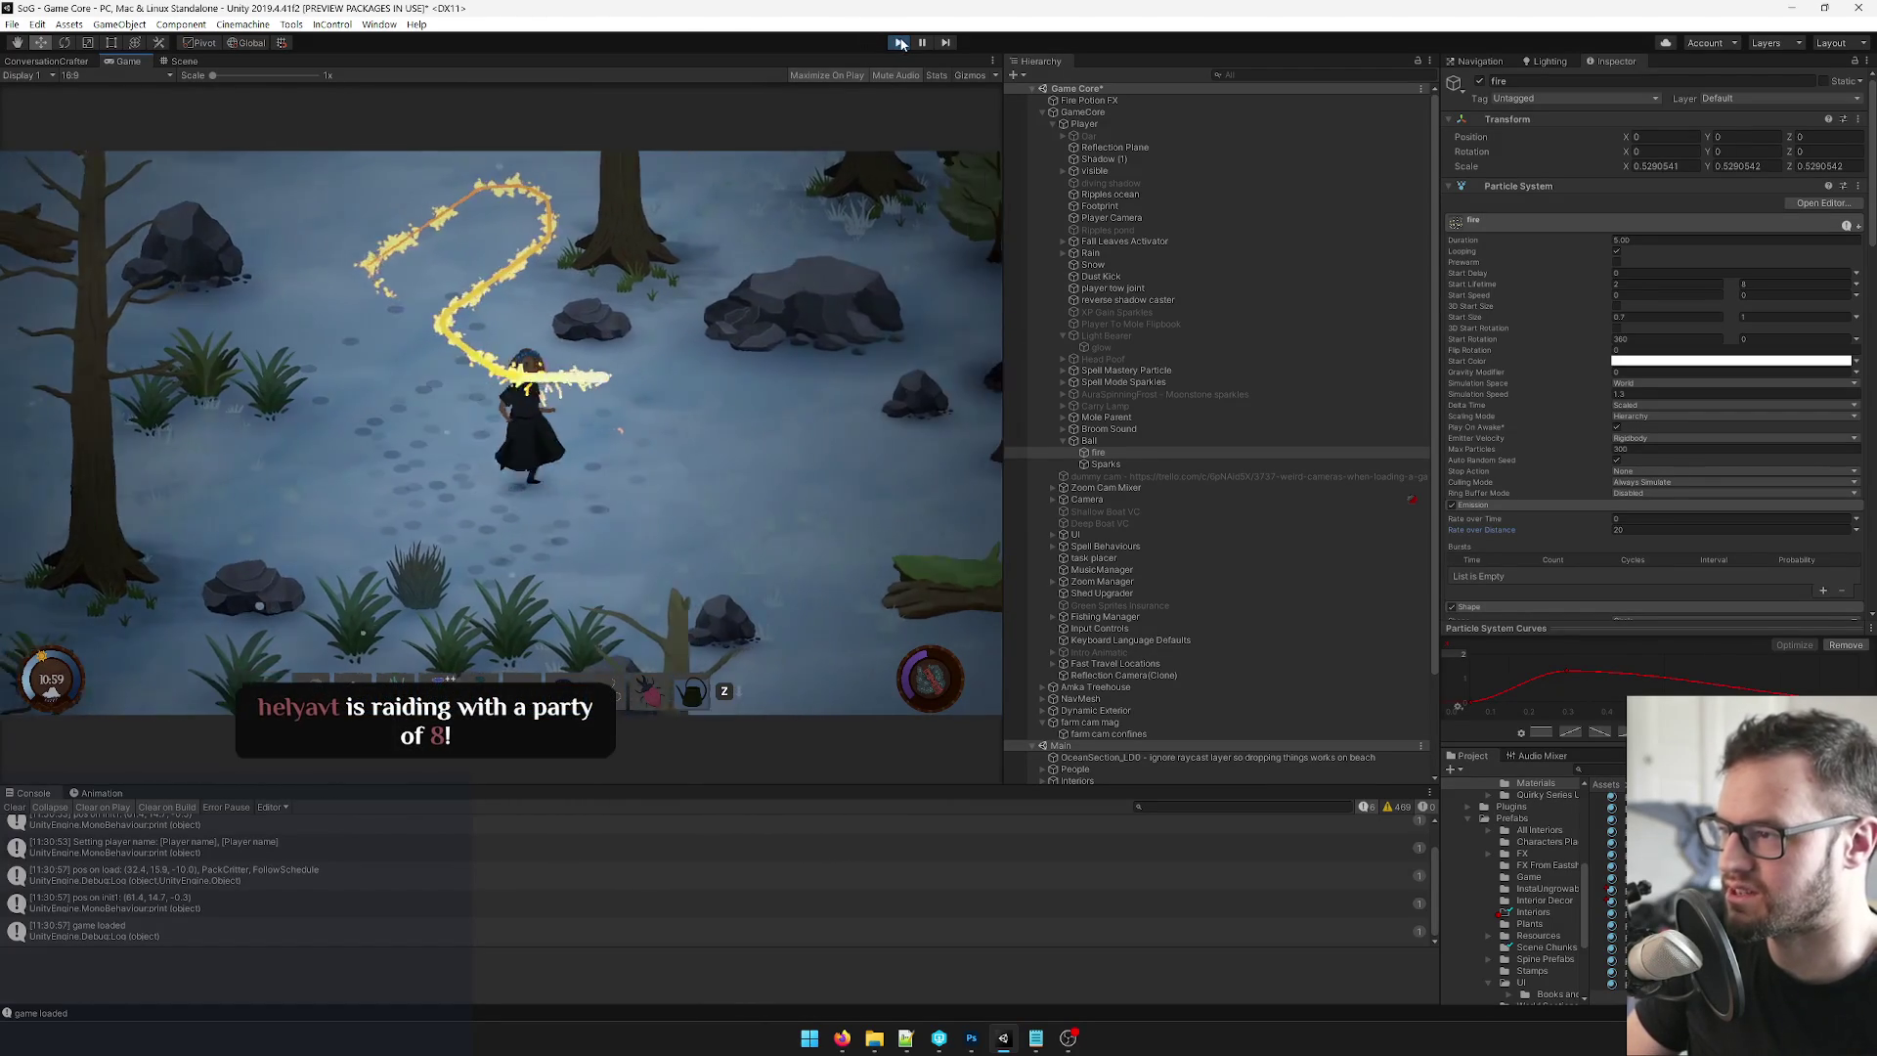
Exit Play mode and switch to the browser's Google Images results for 'fire trail'.
left_click(901, 44)
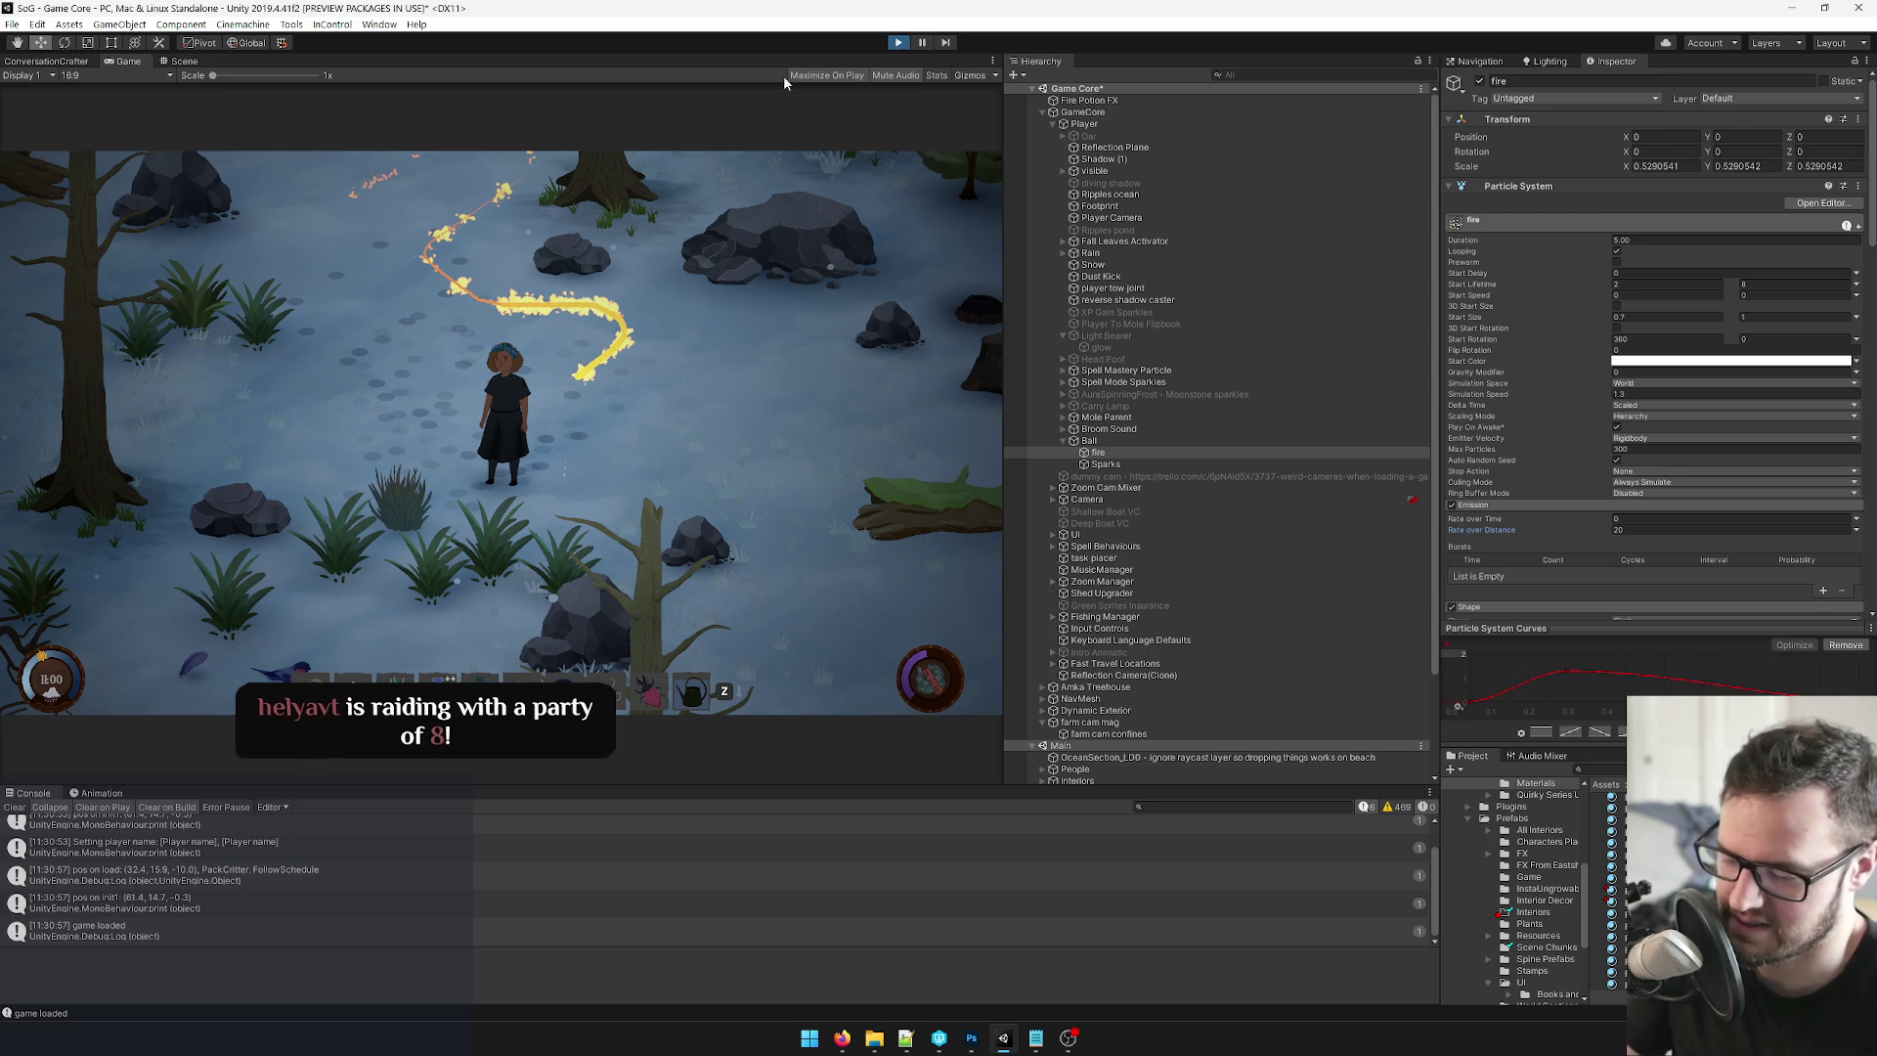
mouse_move(844, 1034)
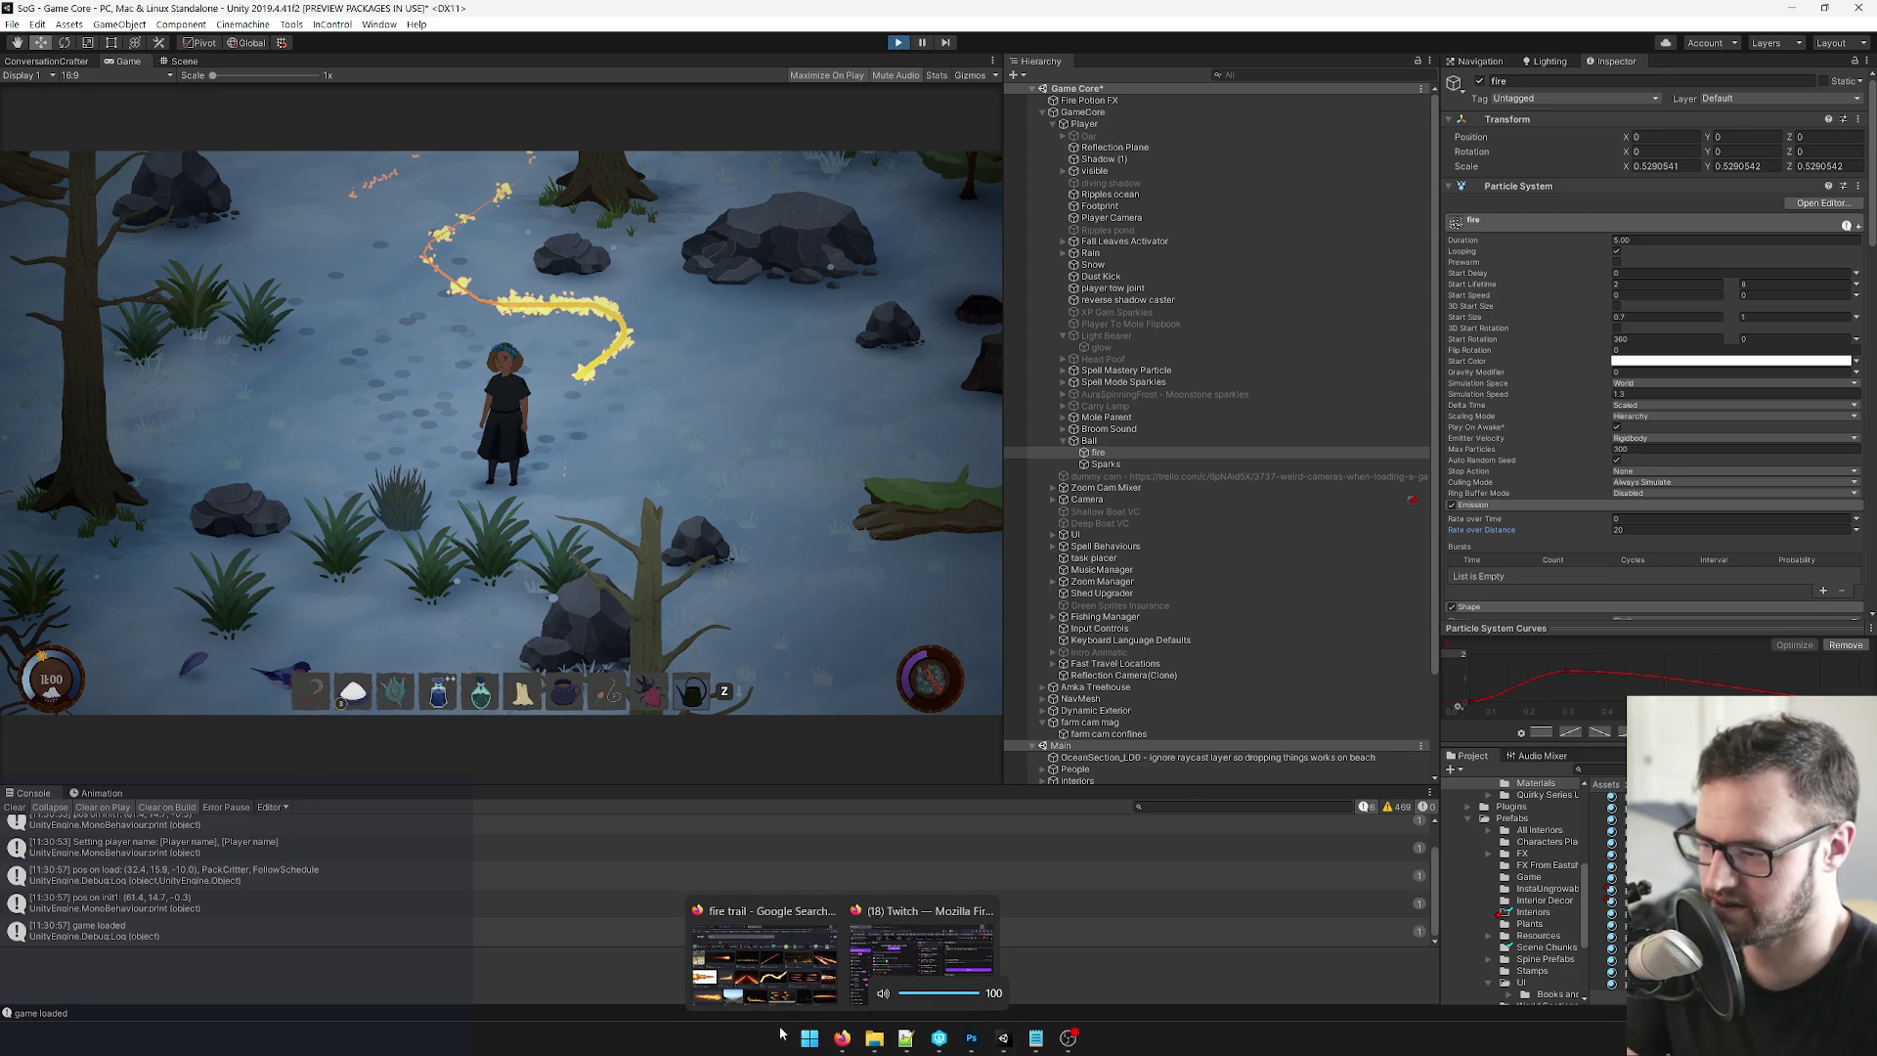
left_click(915, 927)
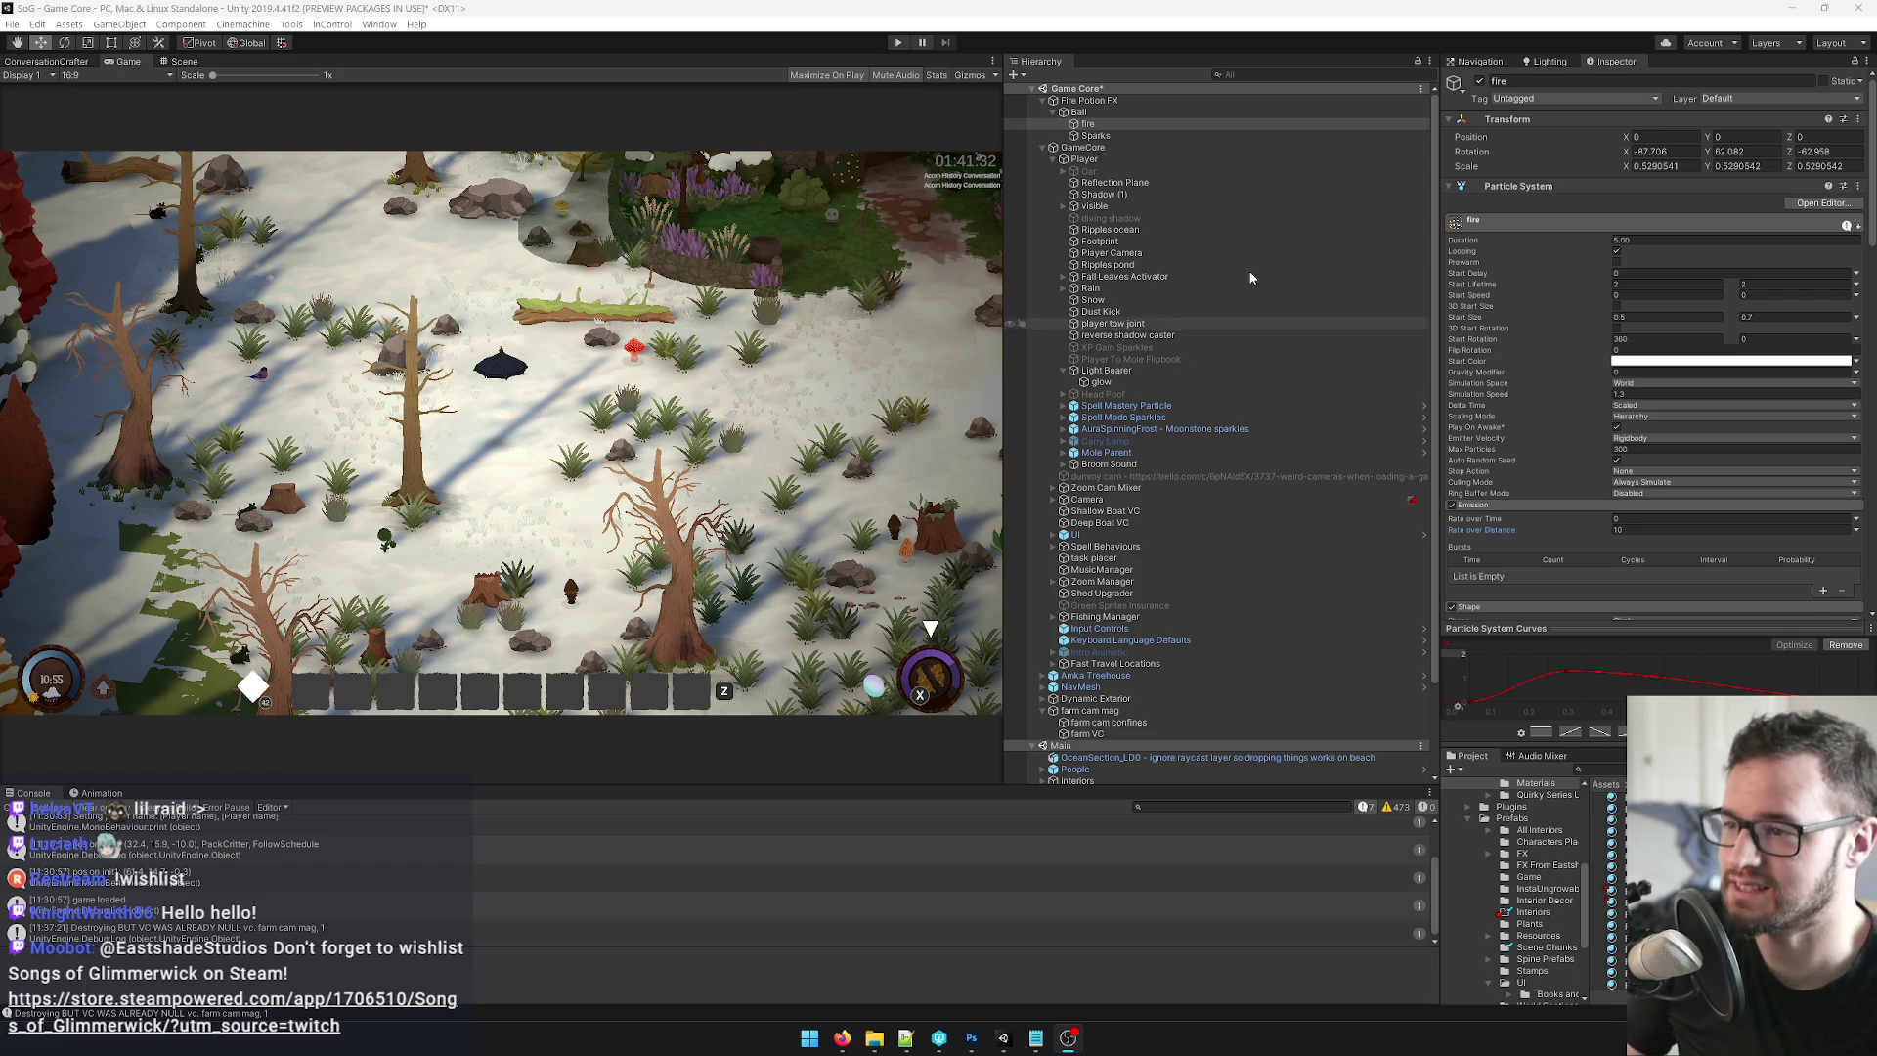
mouse_move(842, 1038)
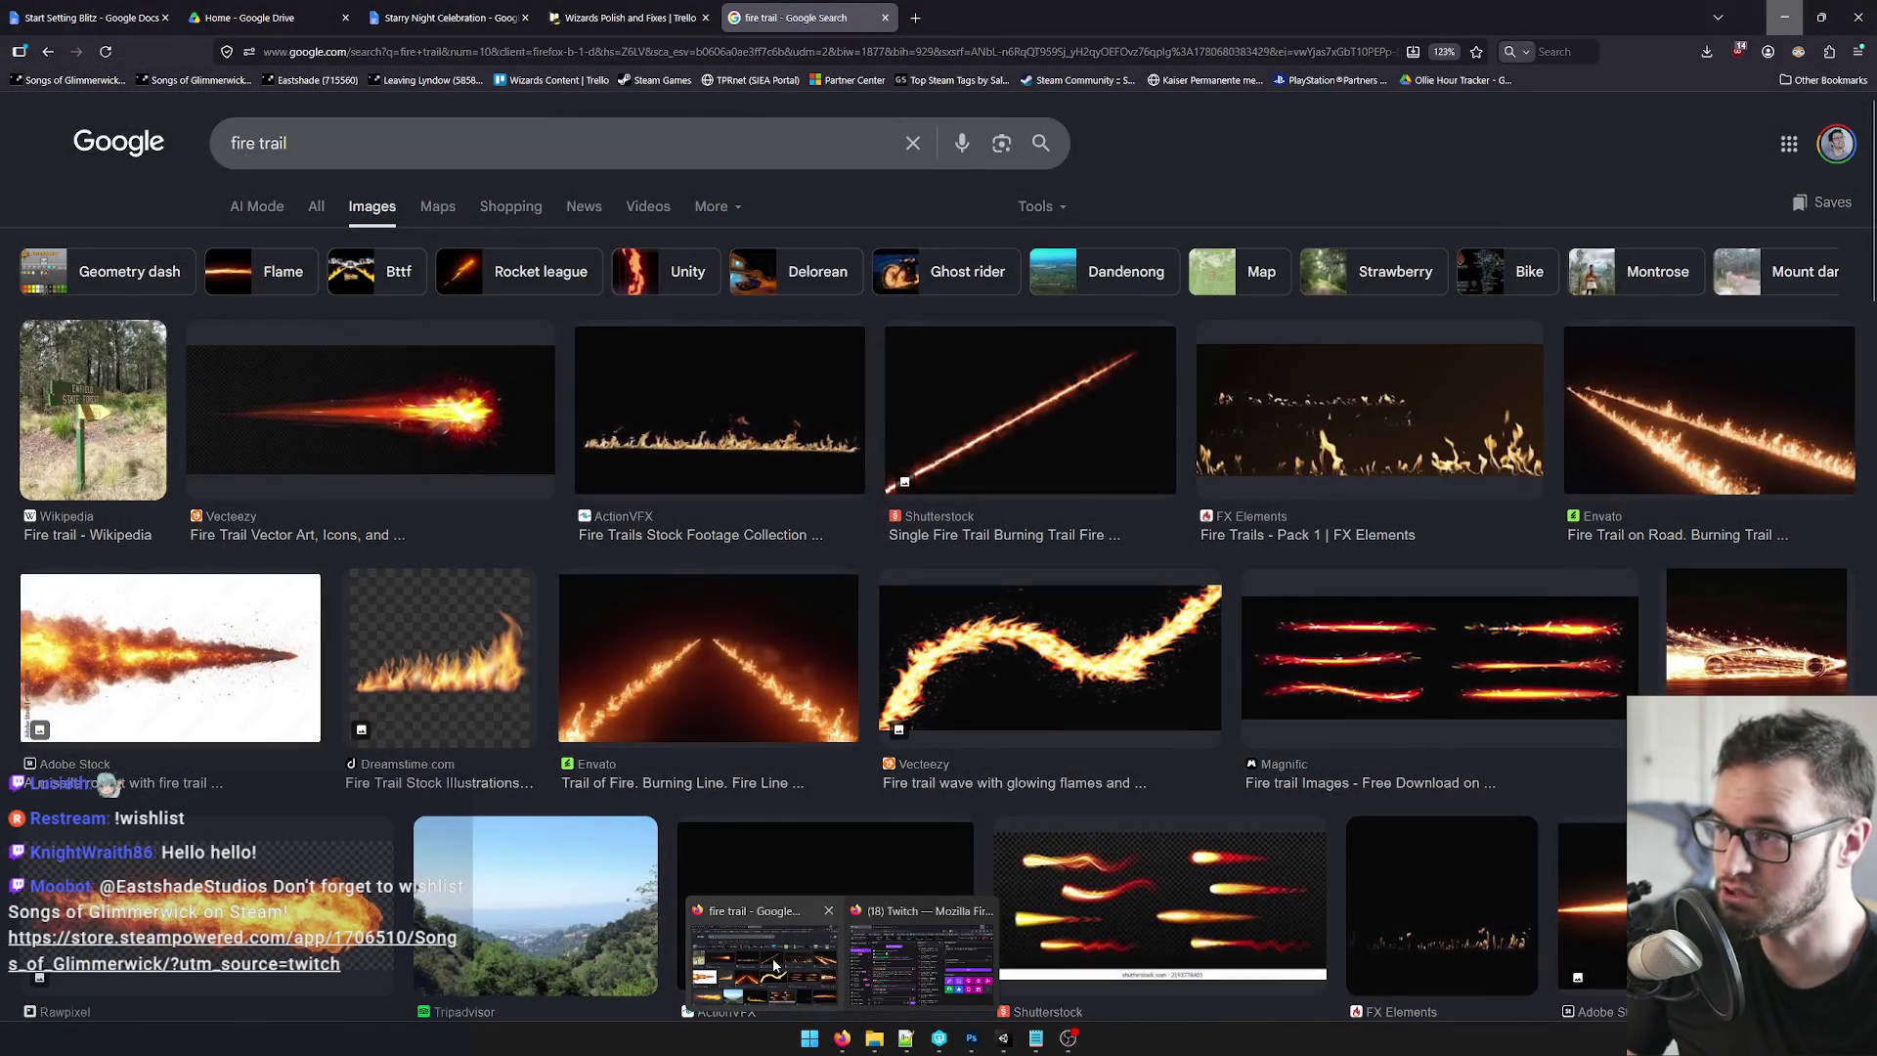
left_click(769, 962)
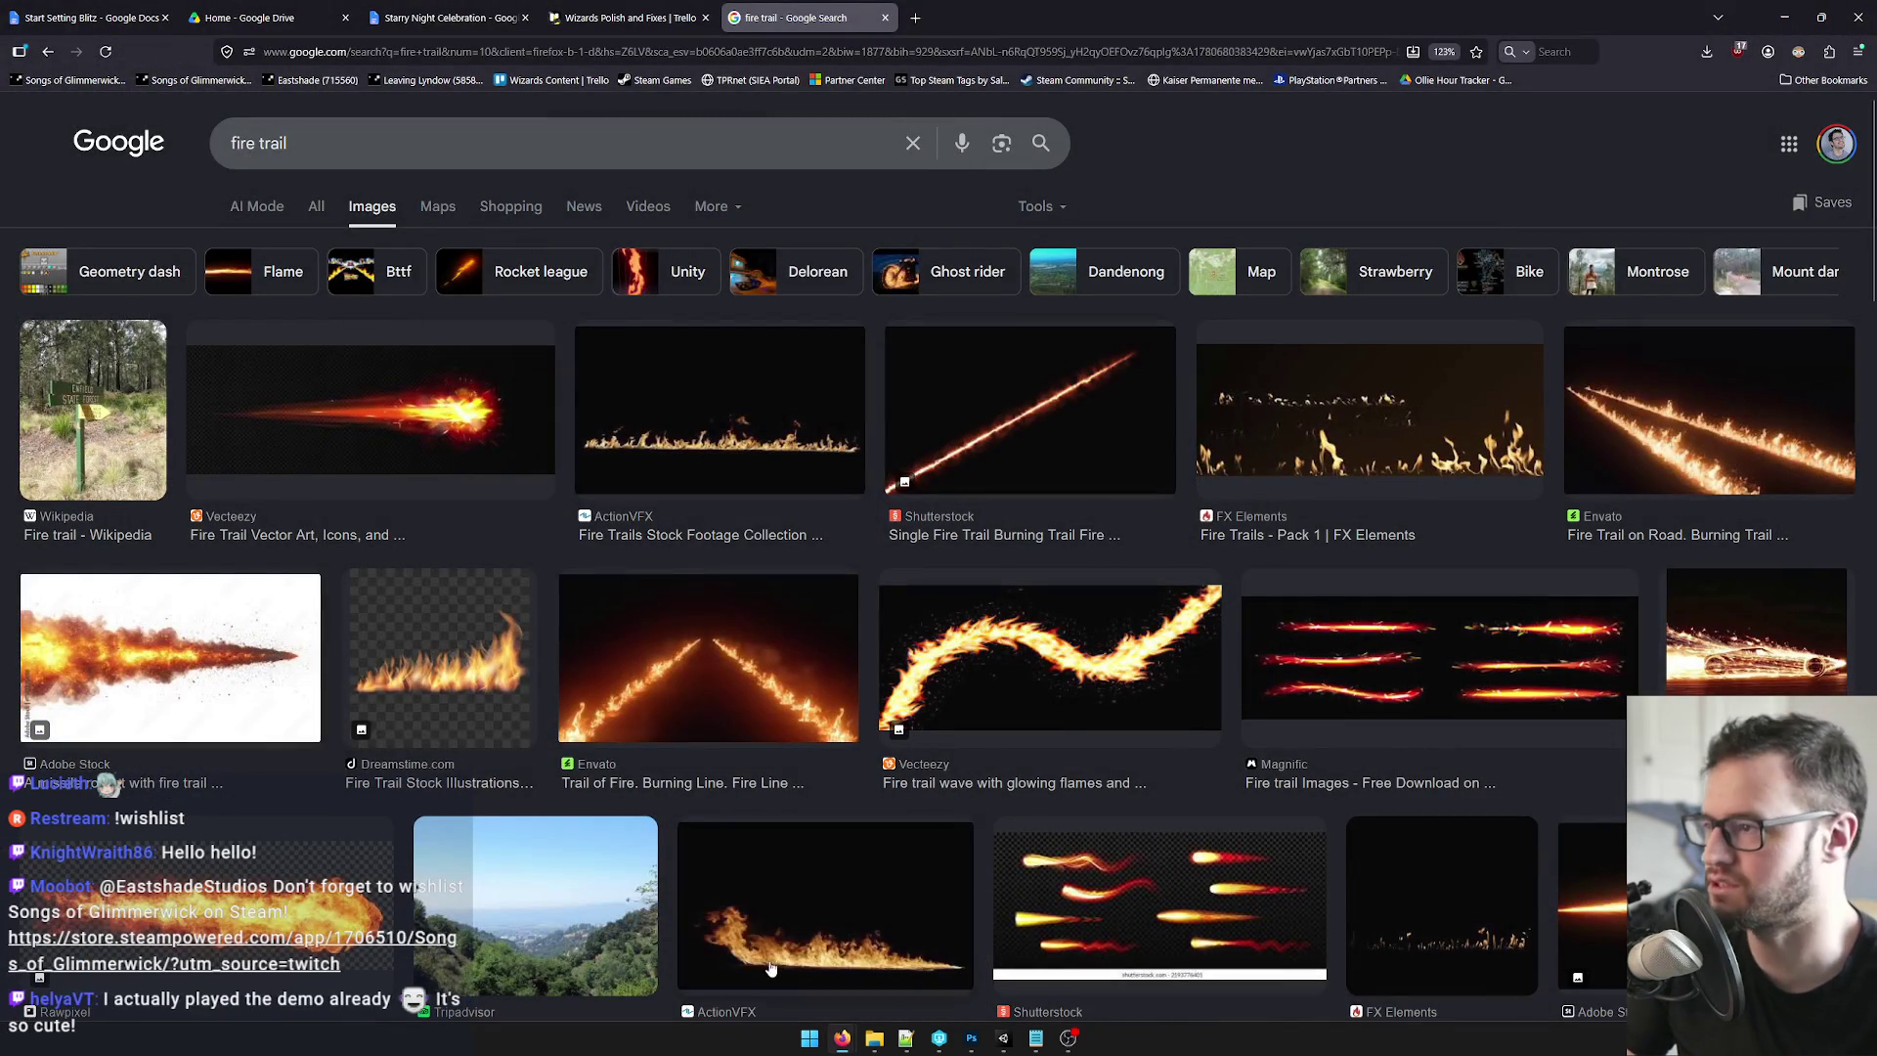
Flip through the Trello board and Google Doc tabs, then minimize the browser to reveal Unity.
left_click(655, 16)
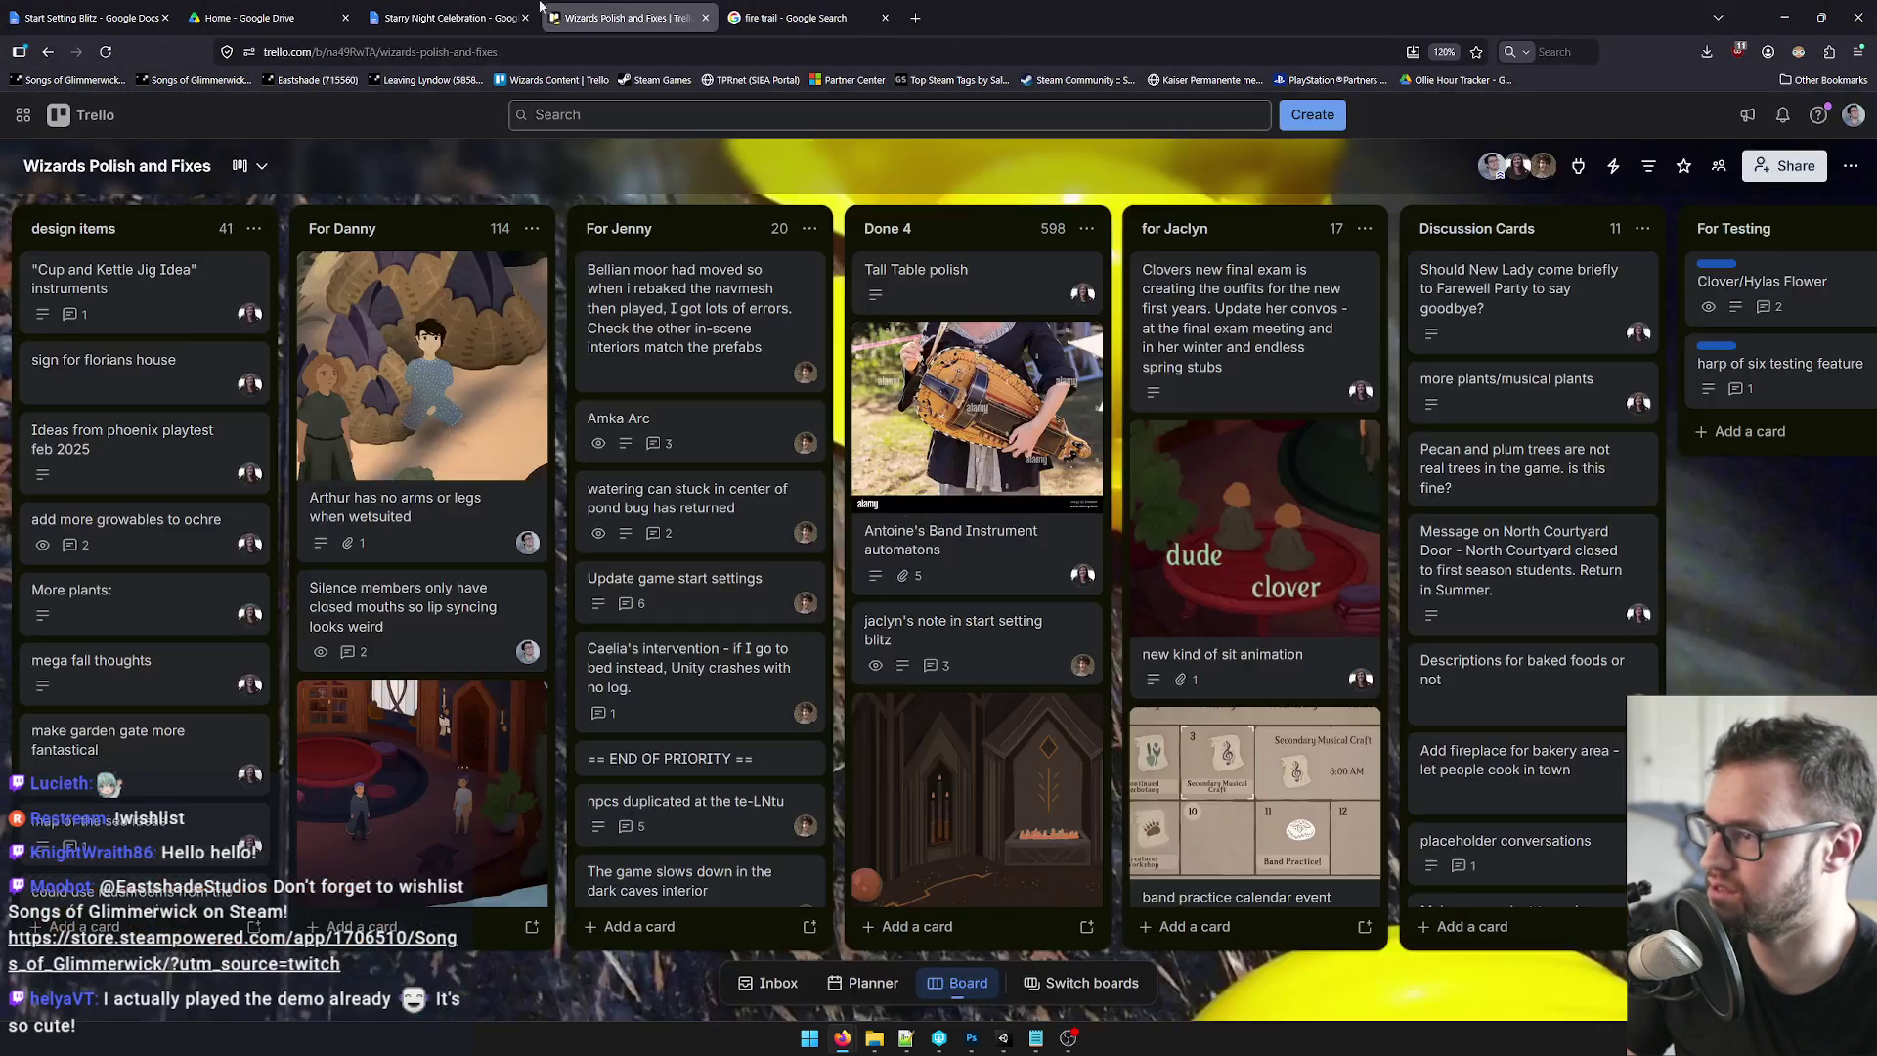
left_click(392, 10)
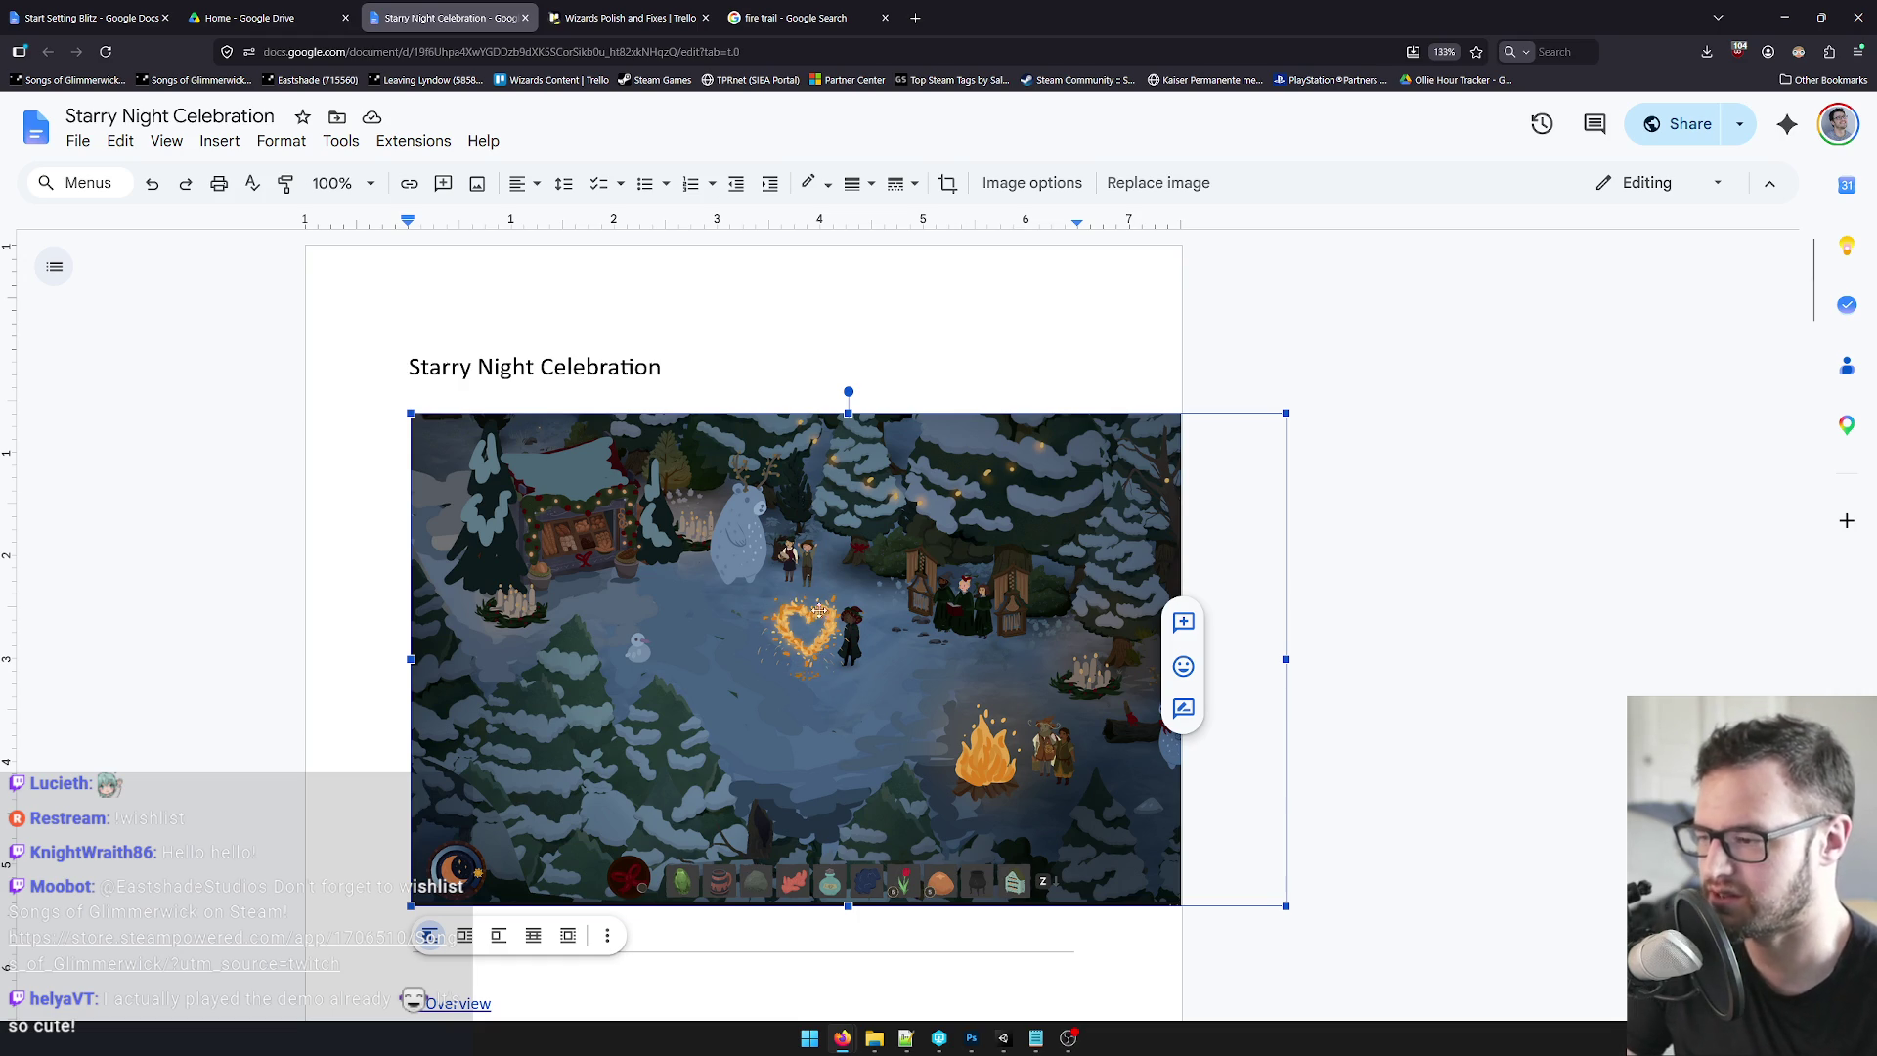
left_click(1776, 12)
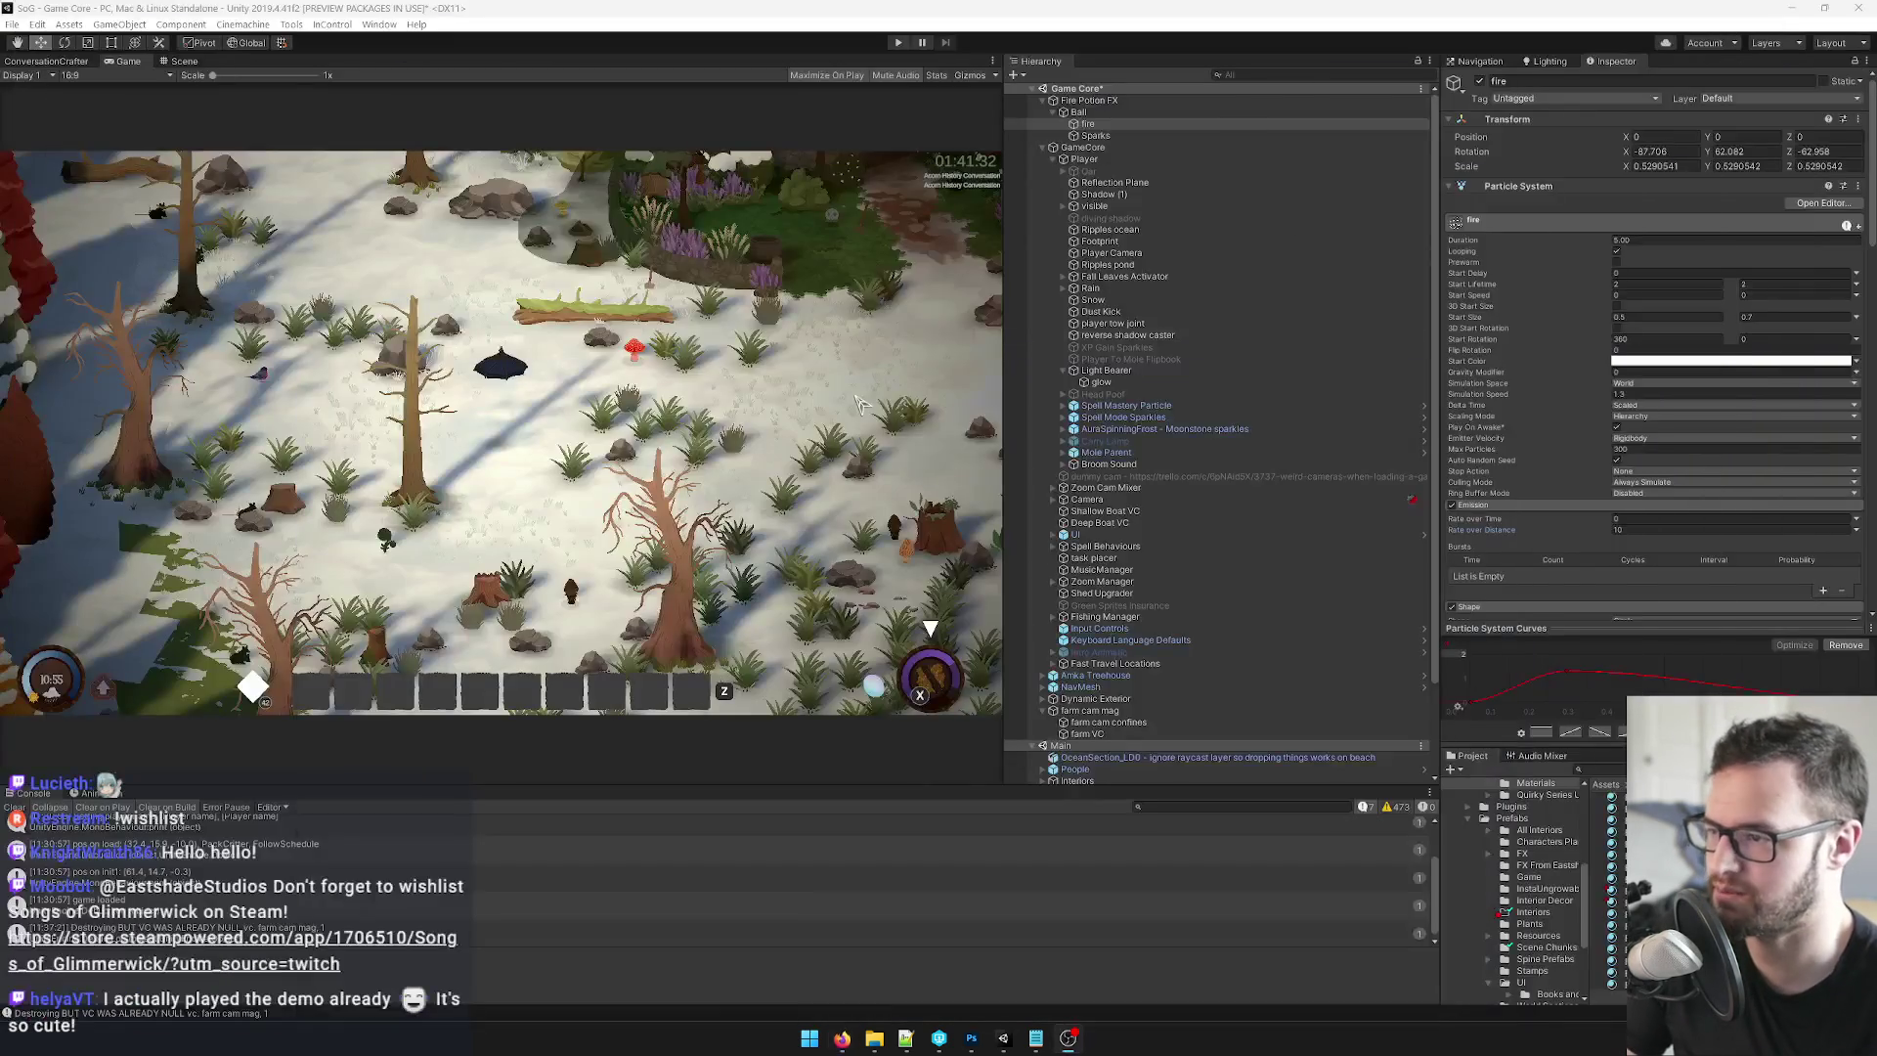
Select Ball in the Scene view, drag it to preview its trail, then undo and reframe.
left_click(1078, 113)
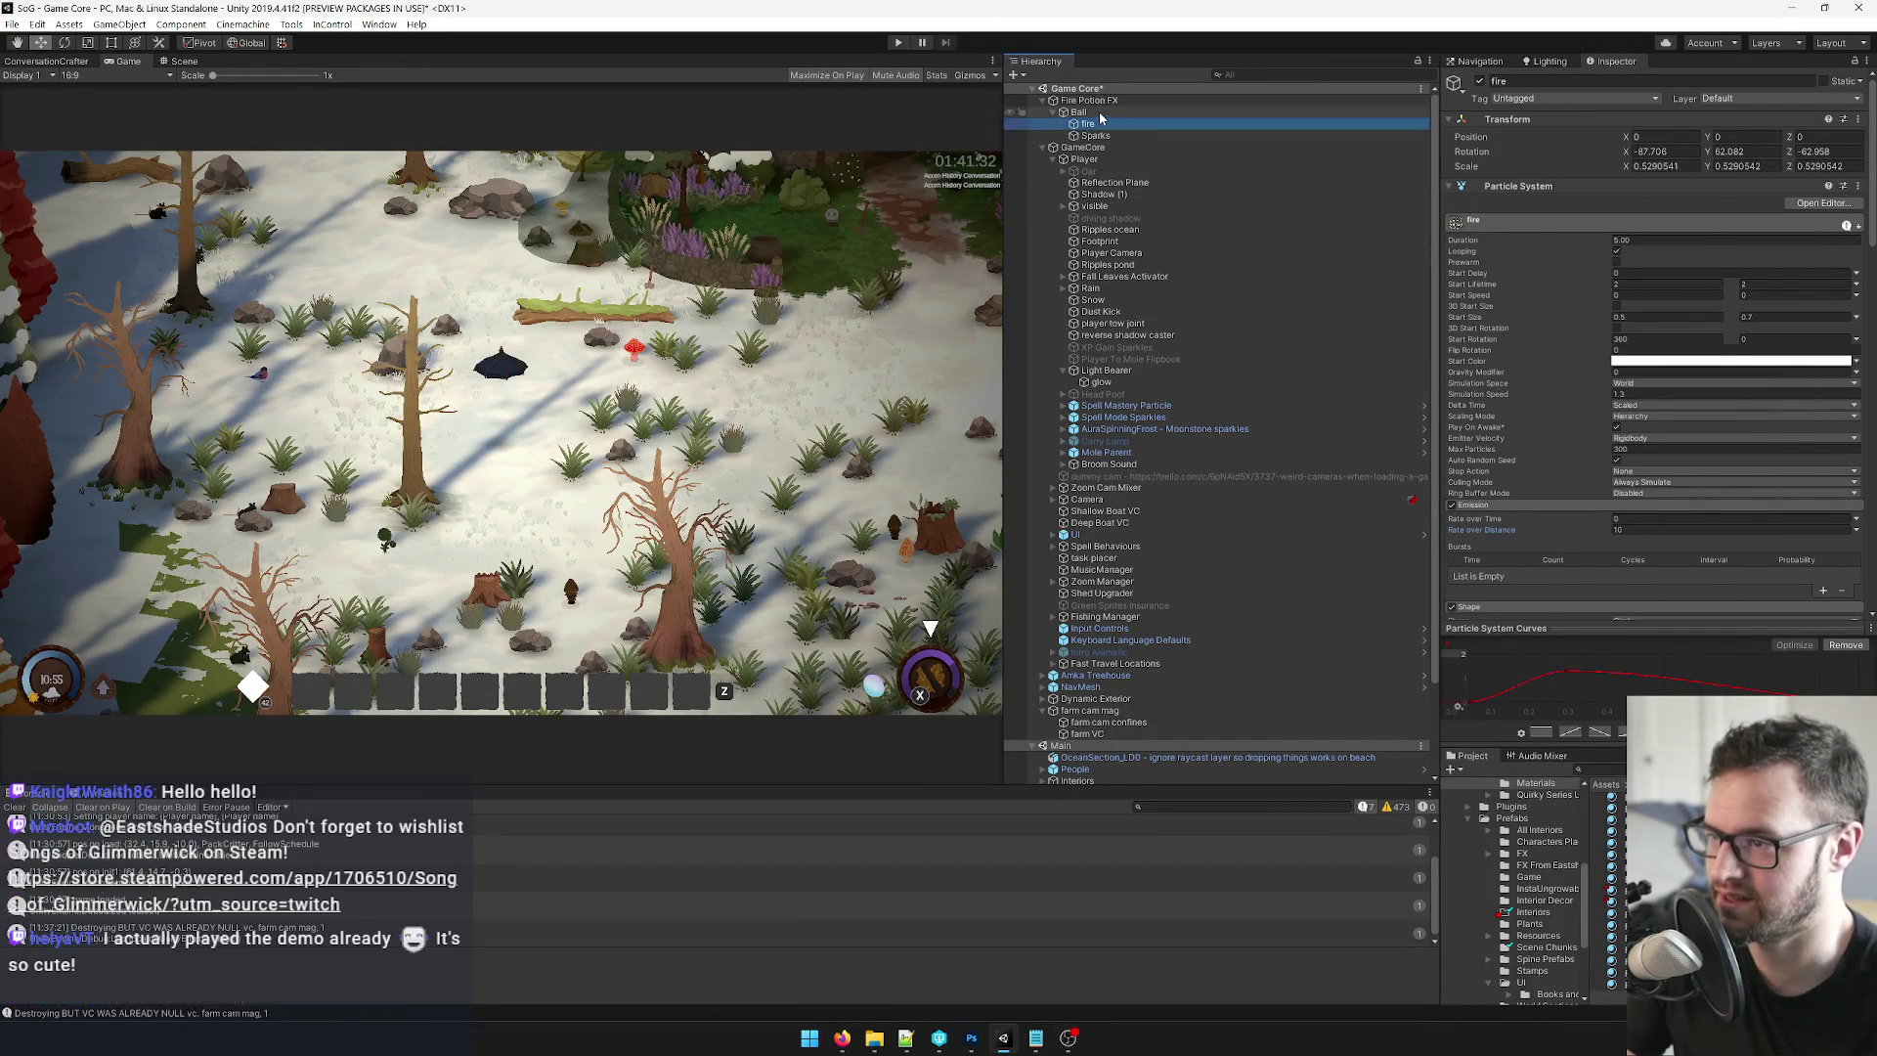
left_click(181, 60)
left_click_drag(576, 447, 620, 445)
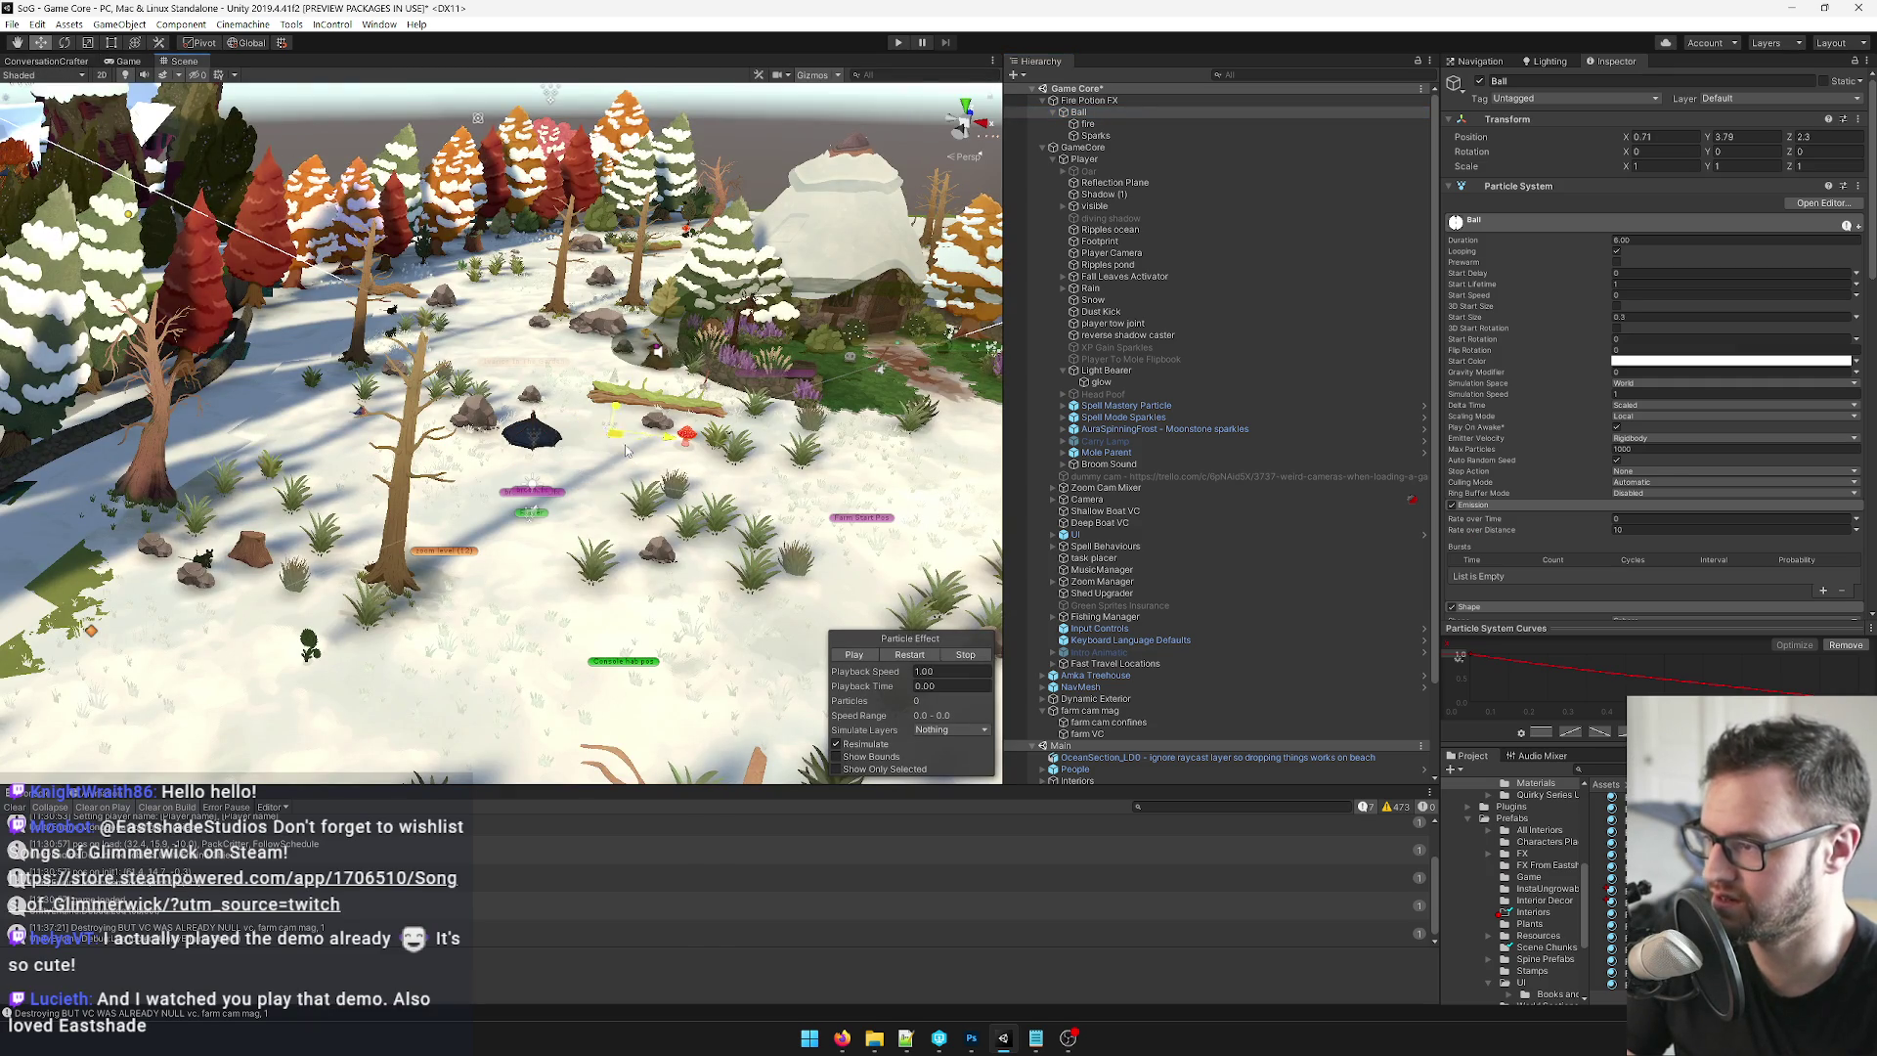
left_click_drag(587, 528, 611, 531)
key("ctrl+z")
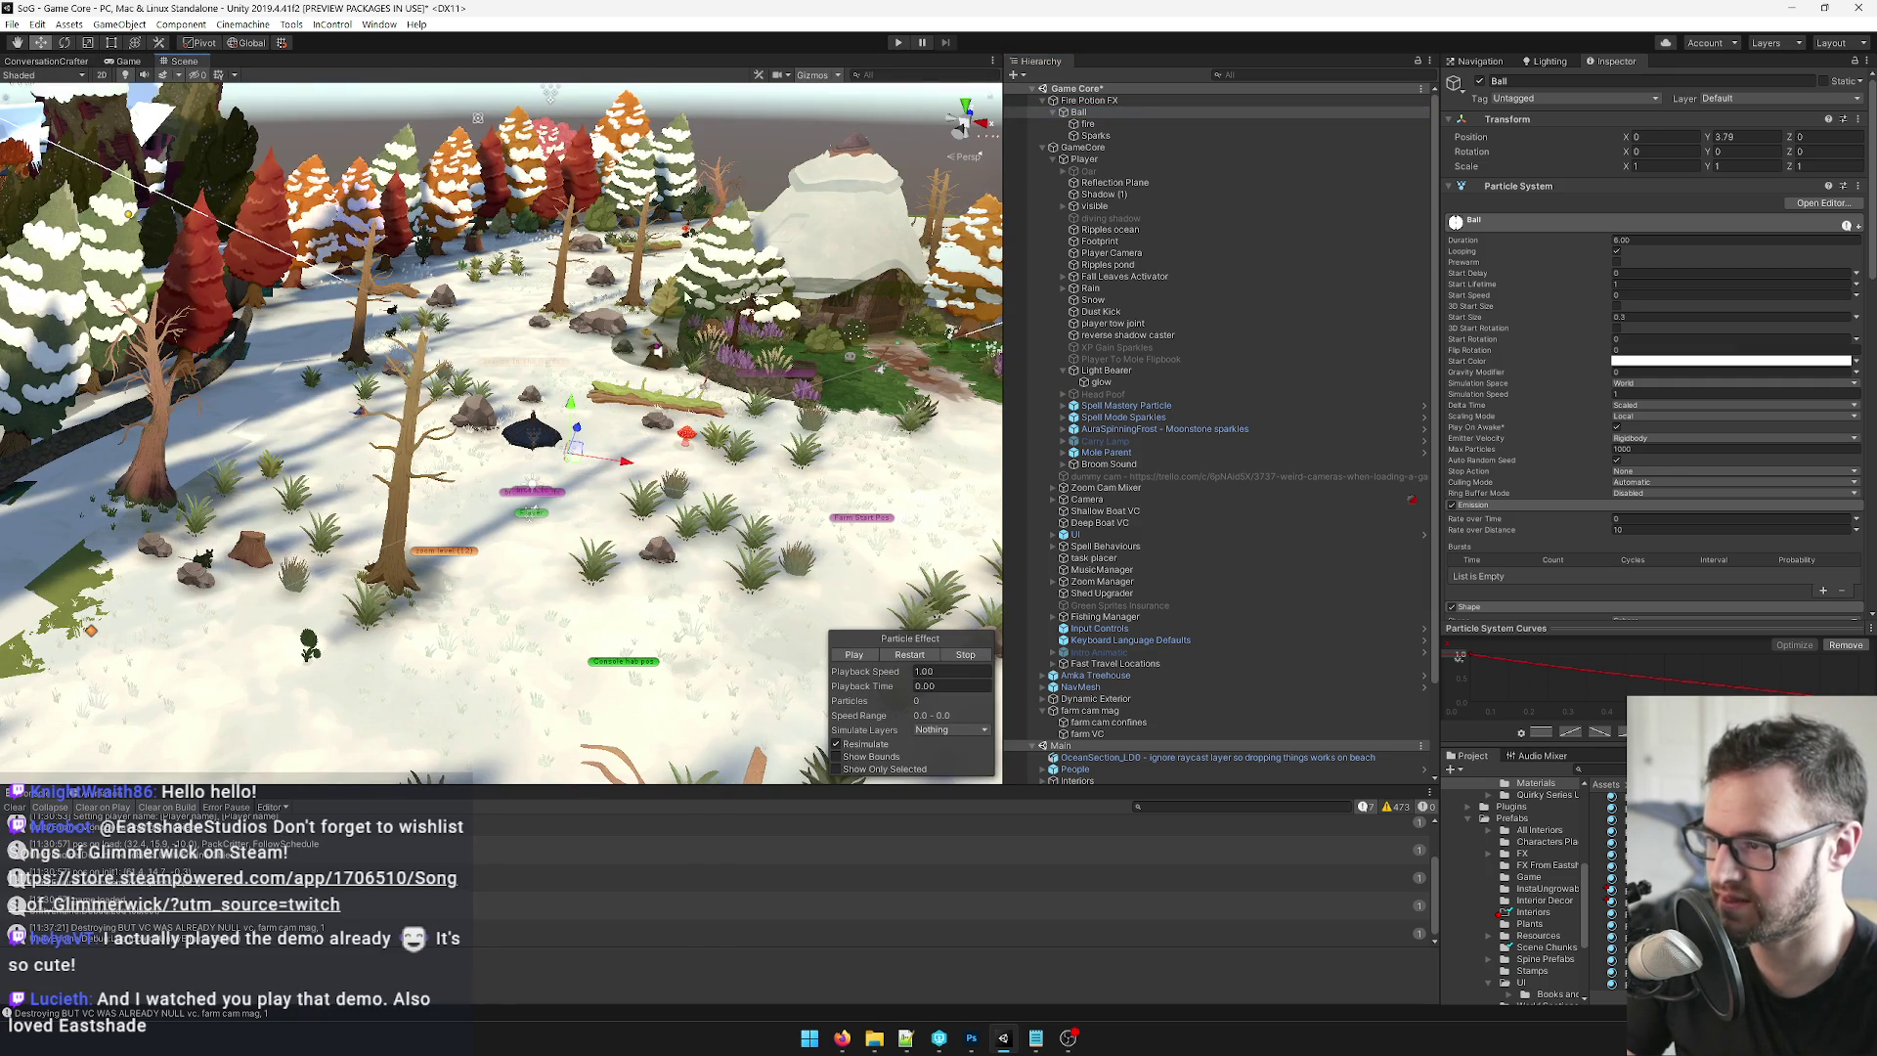
key("f")
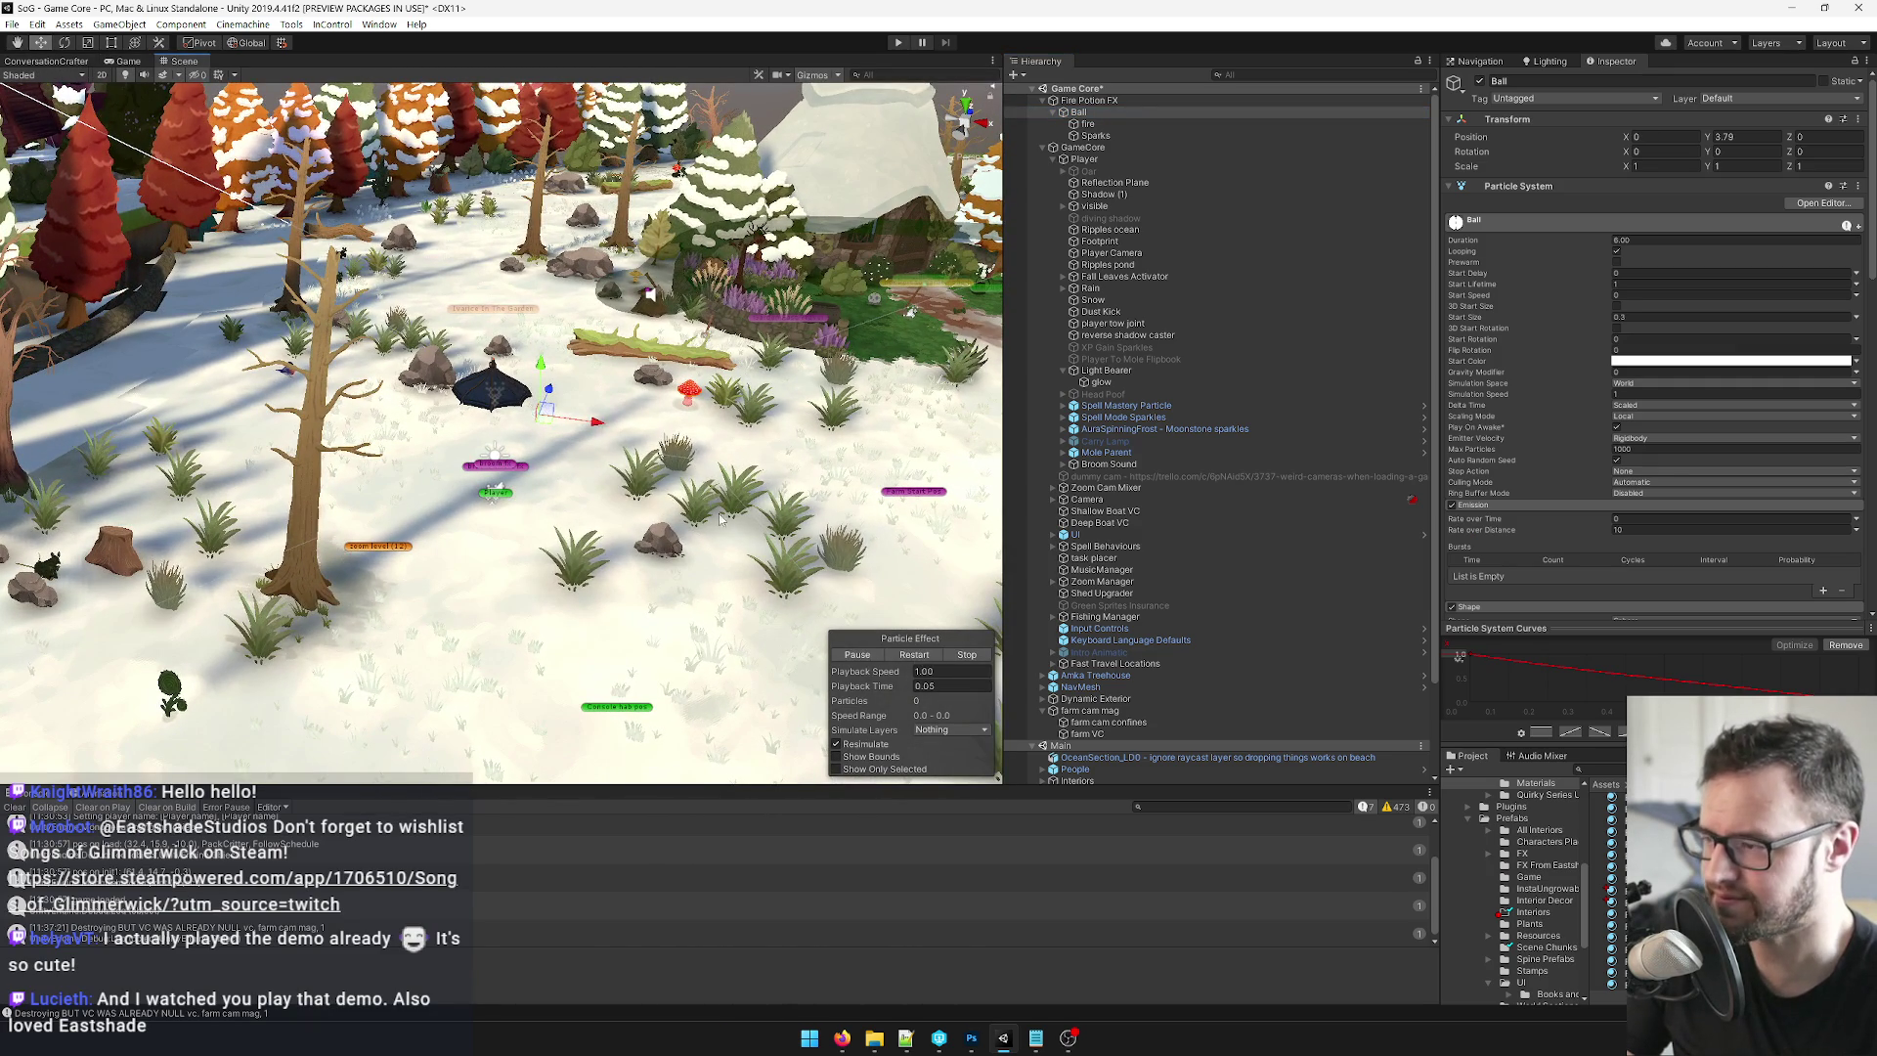
Drag the Ball along X twice more, undoing each move, then orbit and select Fire Potion FX.
left_click_drag(593, 430, 785, 434)
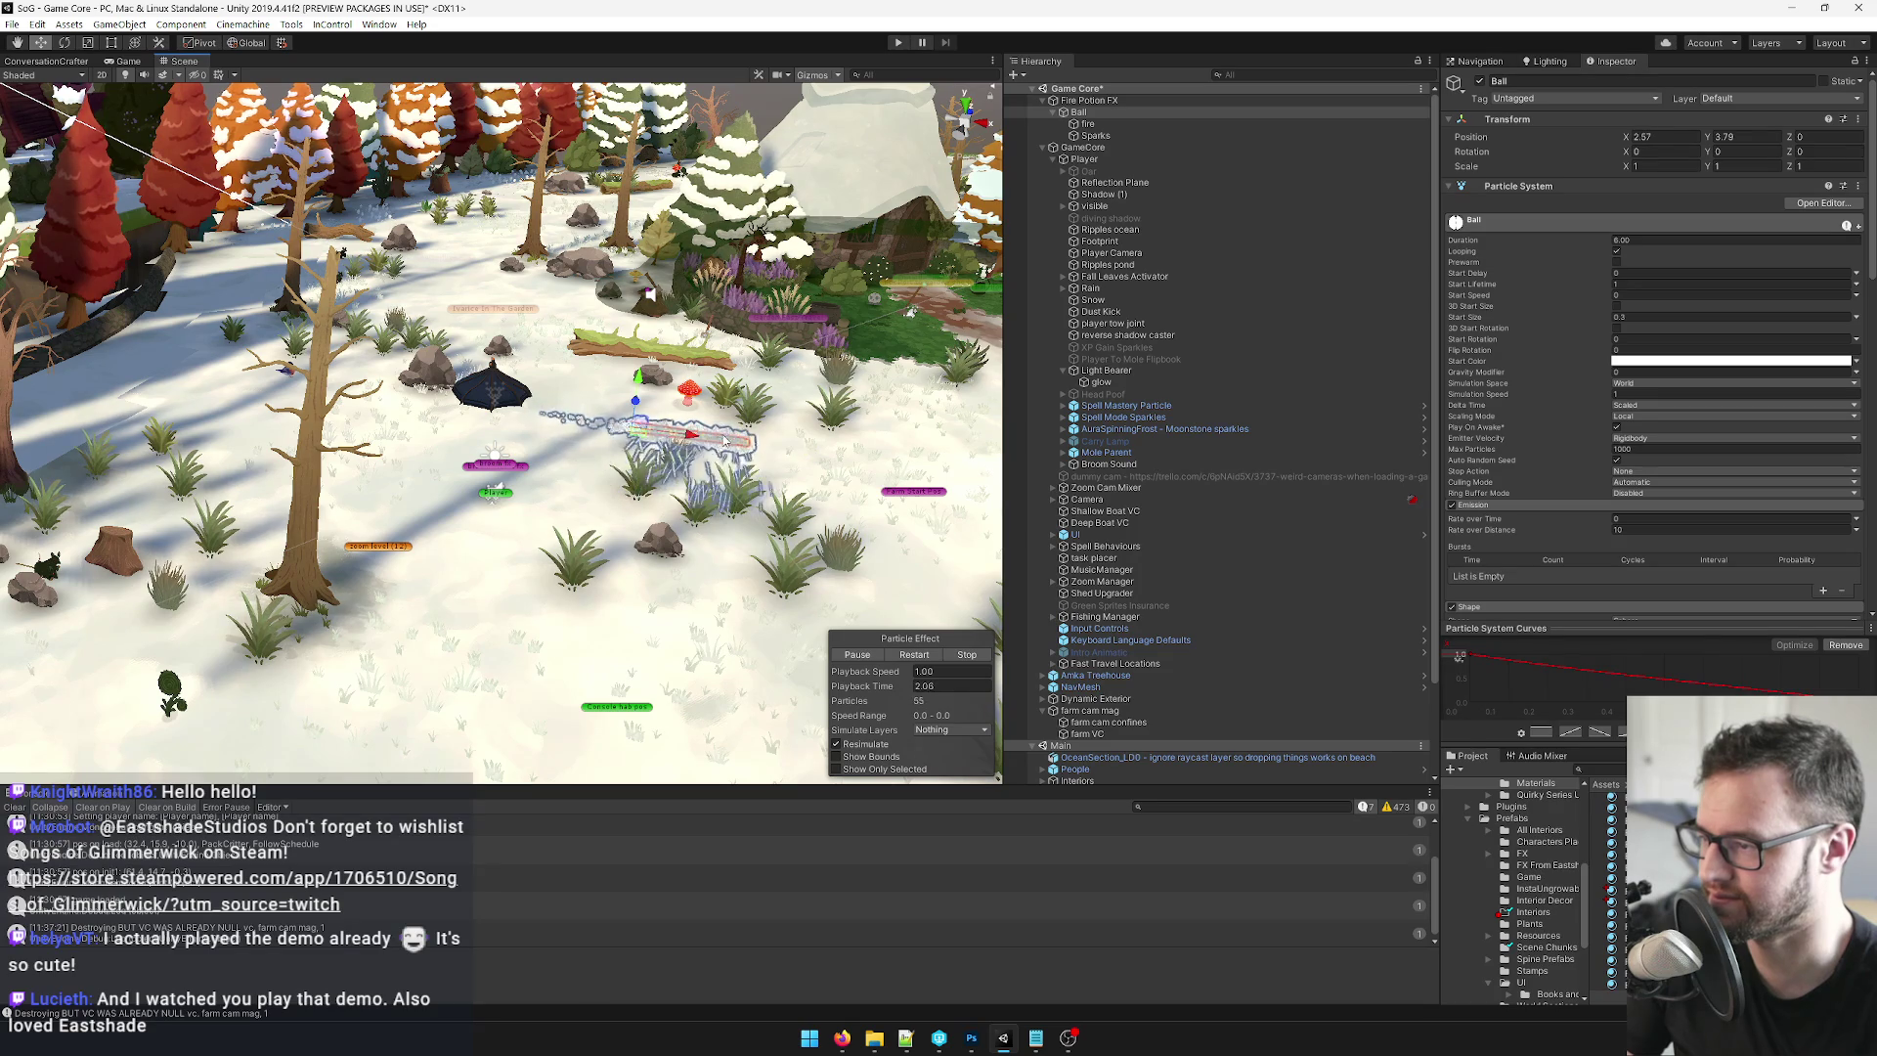
key("ctrl+z")
key("f")
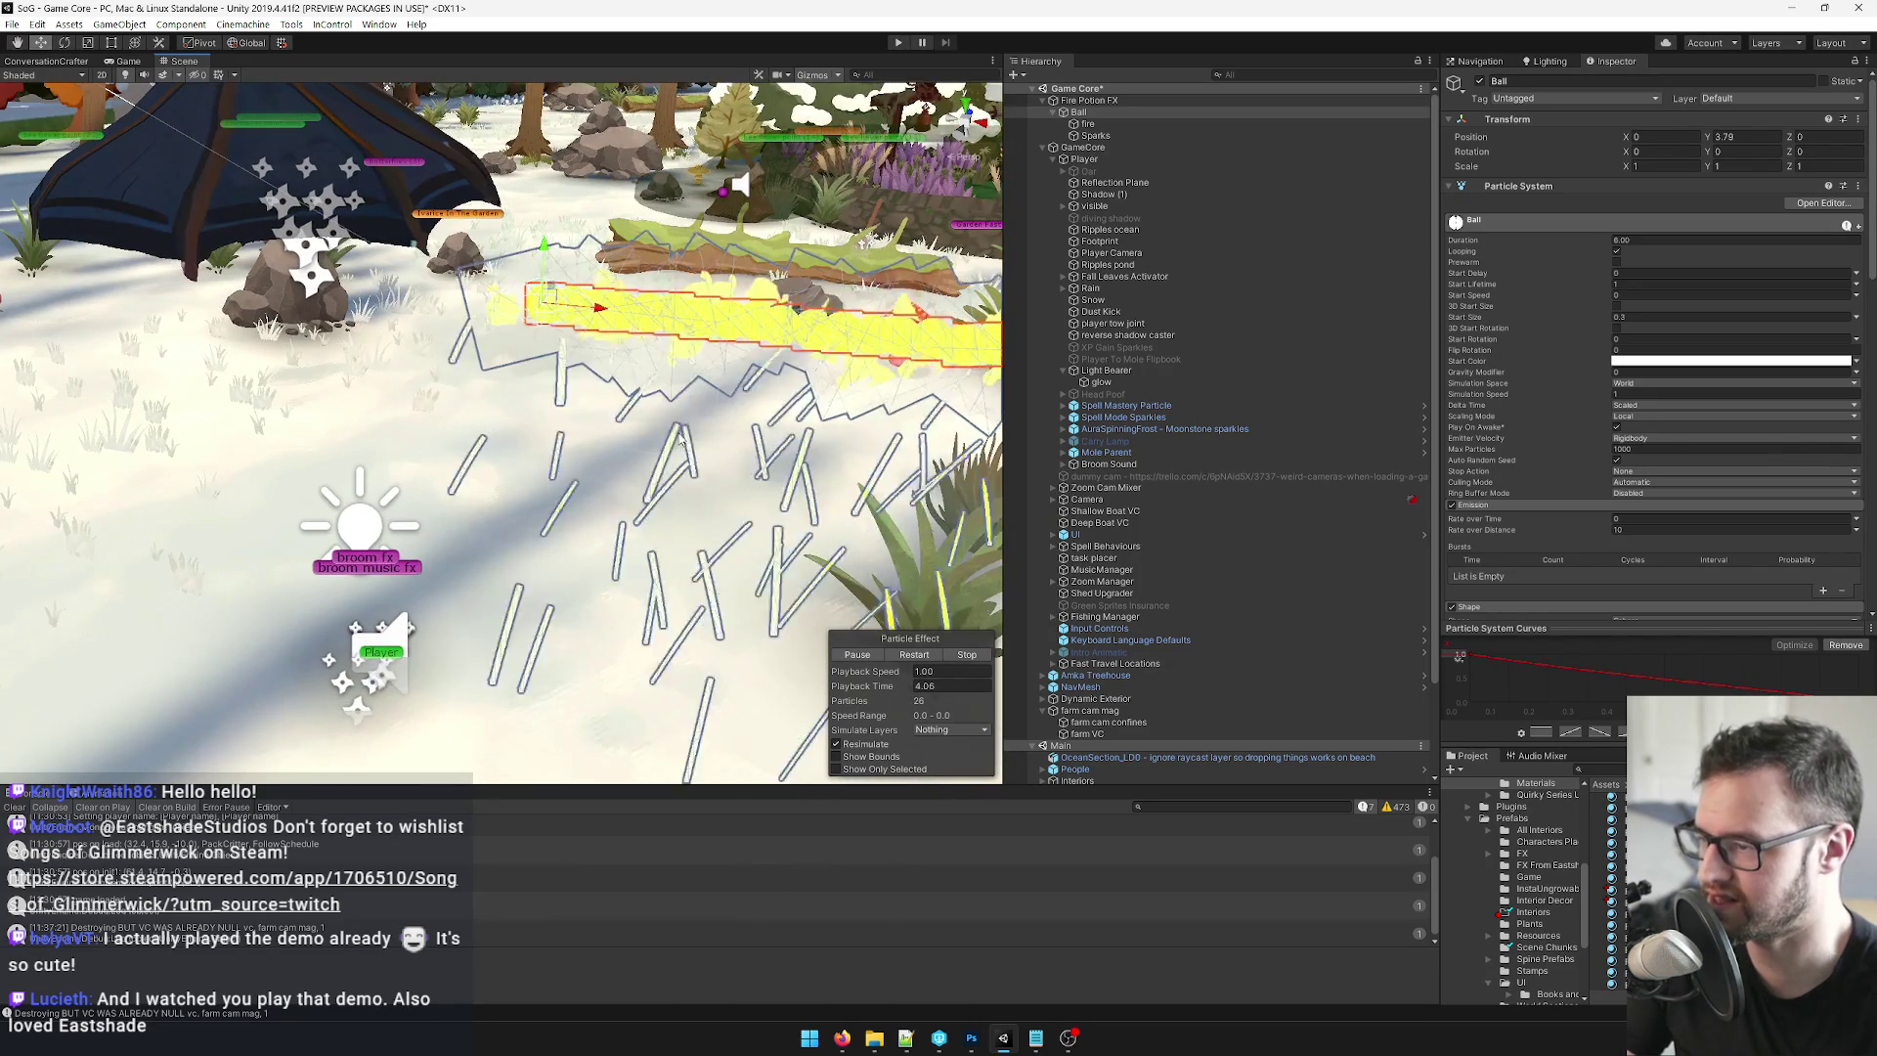
key("w")
left_click_drag(567, 313, 914, 313)
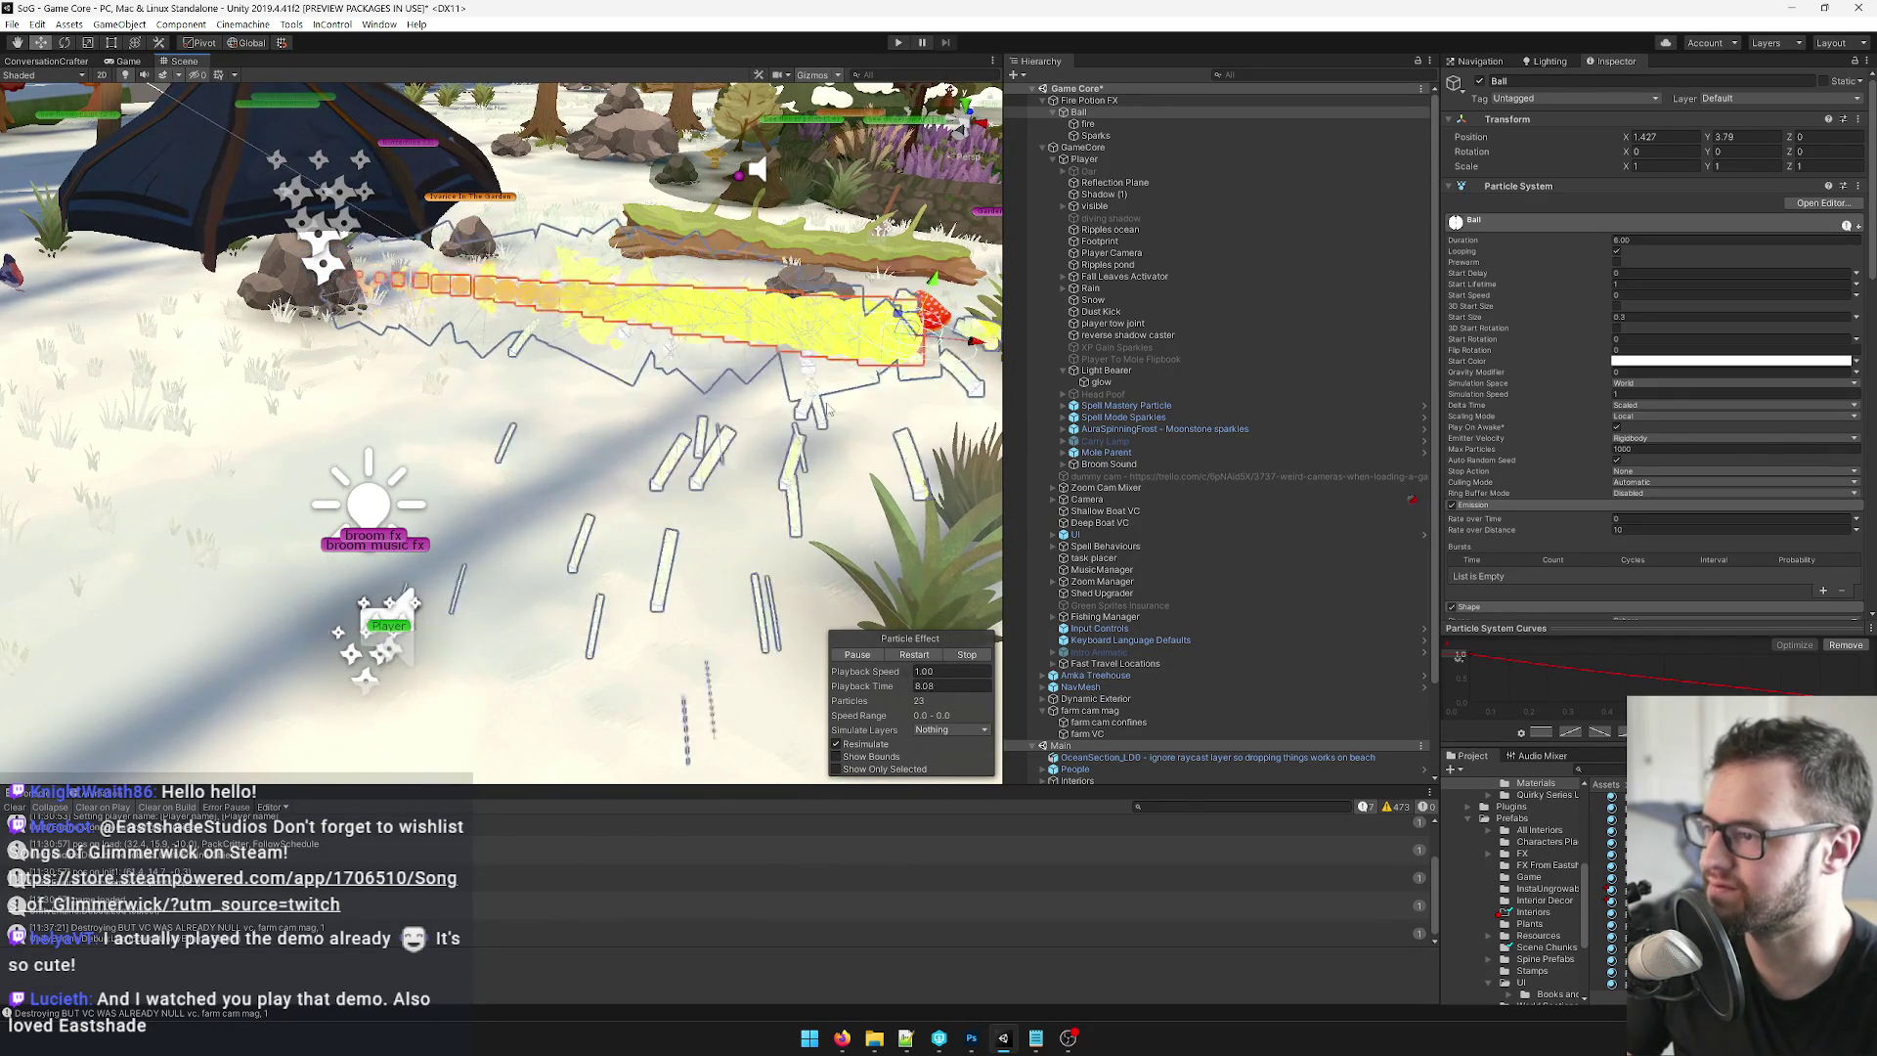
key("ctrl+z")
key("f")
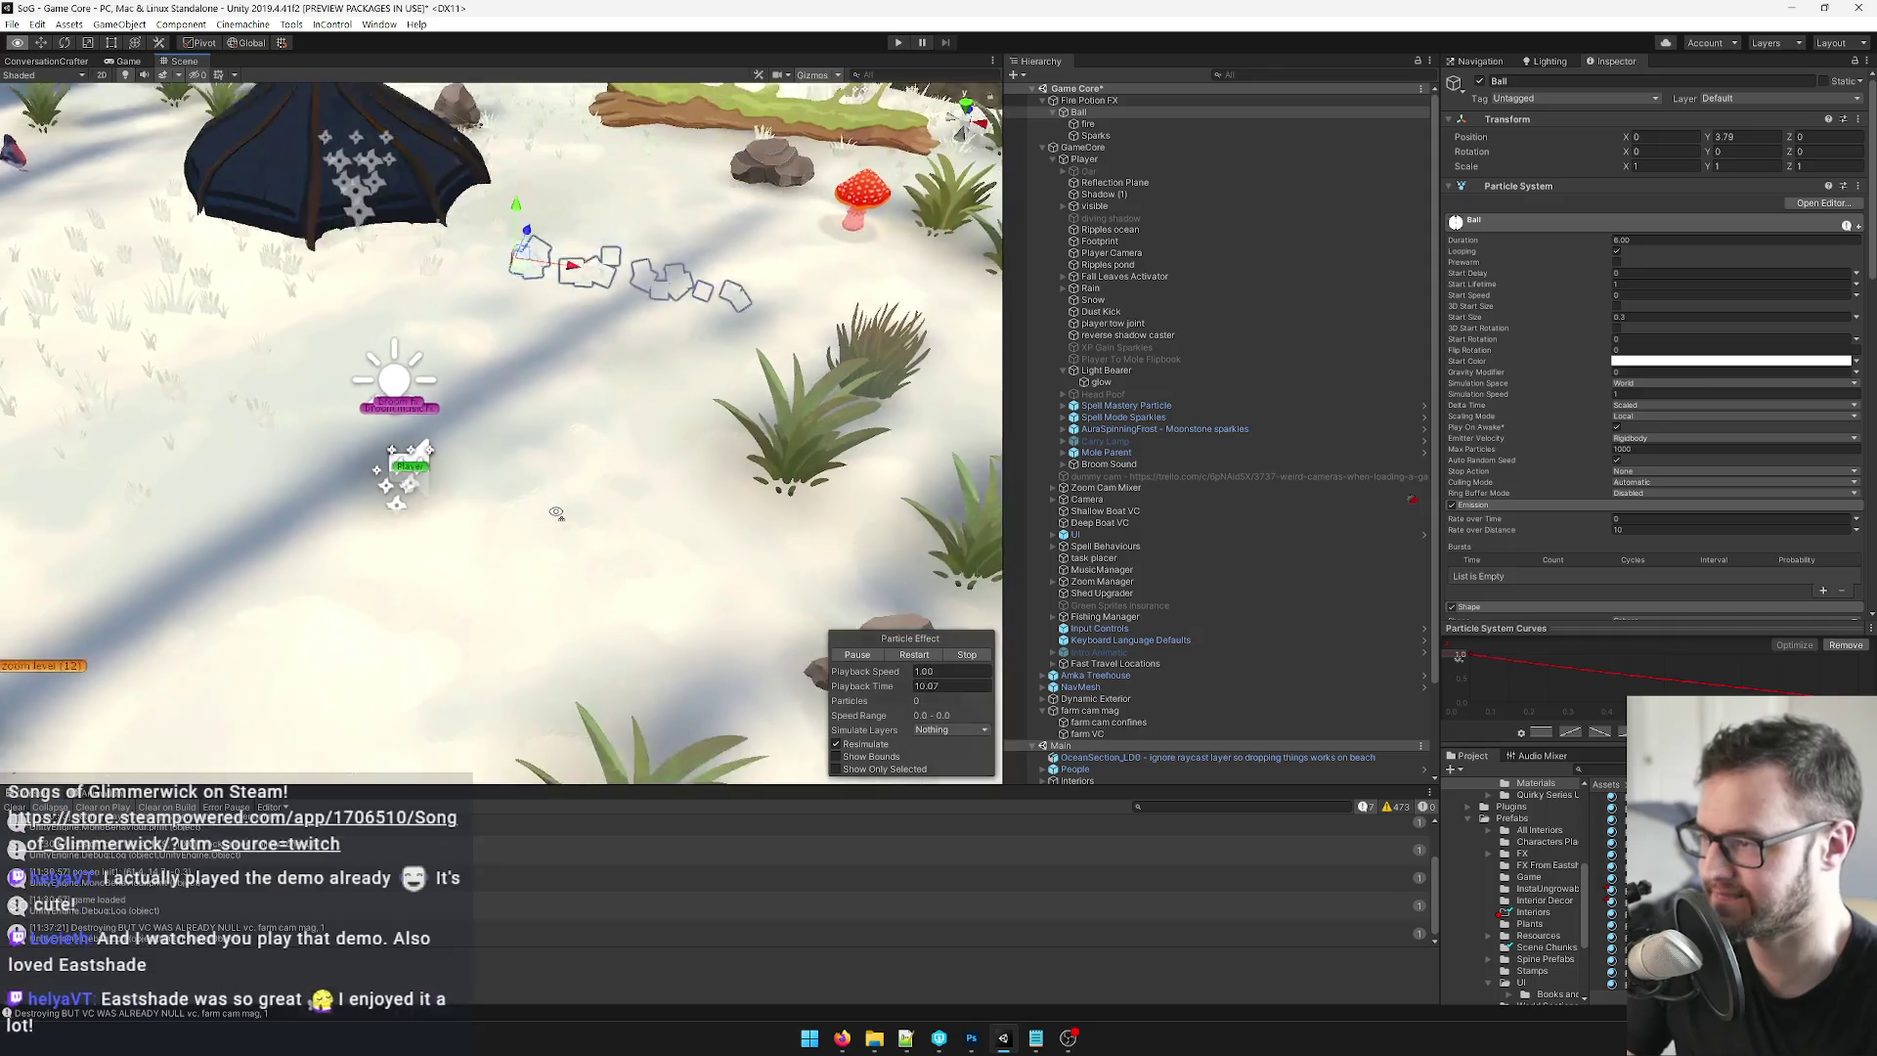
mouse_move(554, 481)
left_mouse_down()
mouse_move(559, 439)
mouse_move(626, 536)
left_mouse_up()
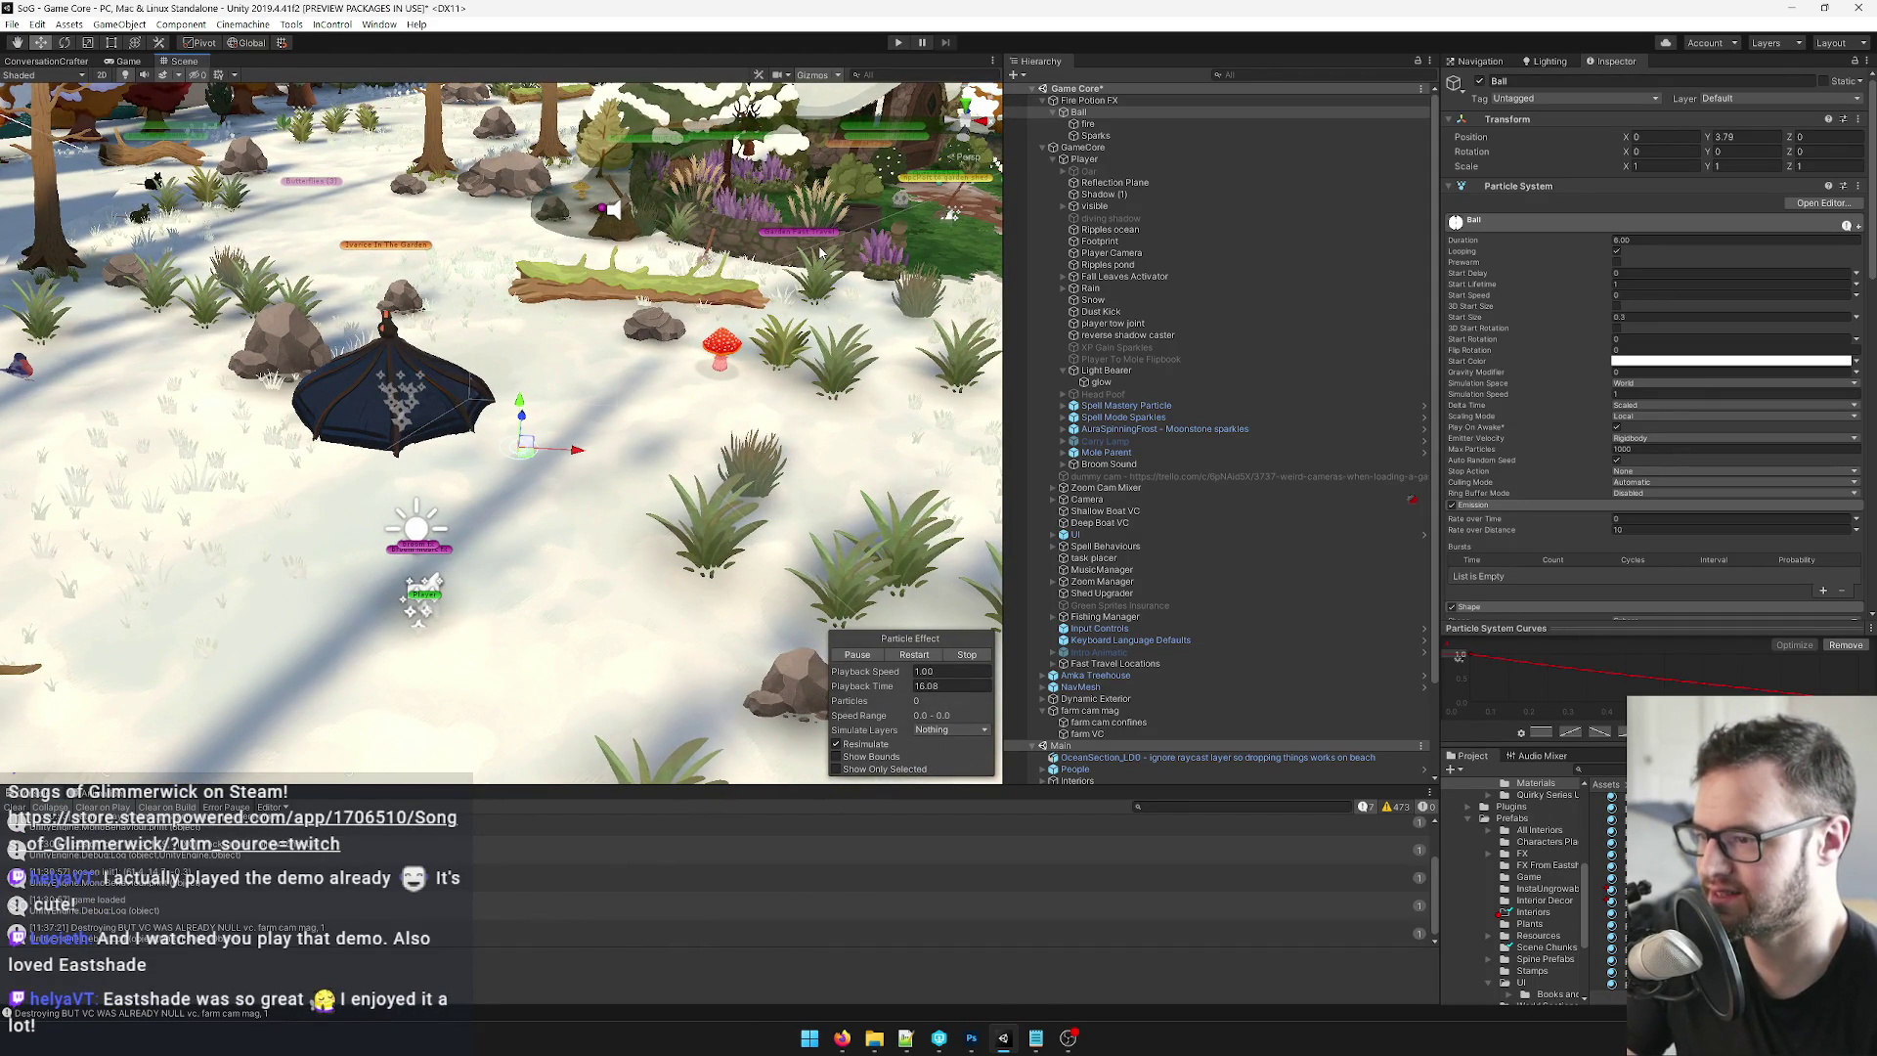
left_click(1091, 101)
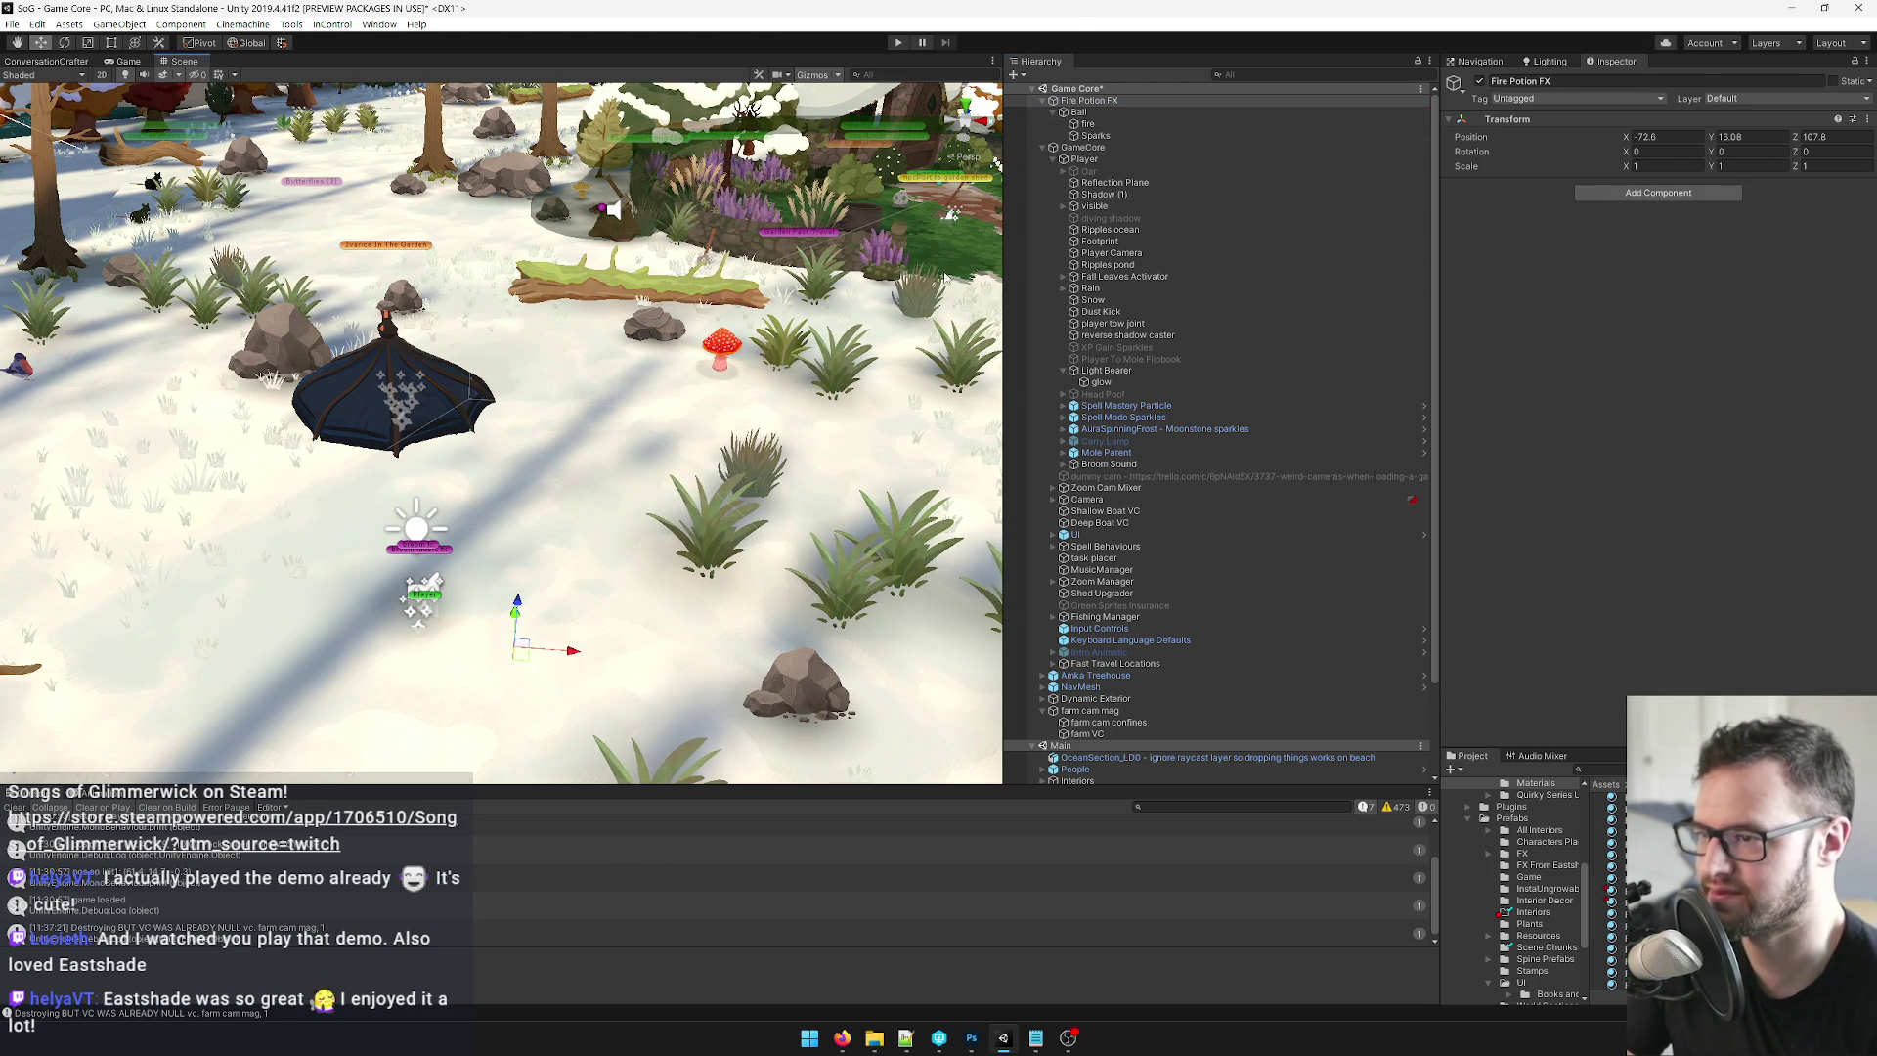
Set the Ball's Rate over Distance to 25 and enter 2 for its Start Size.
mouse_move(670, 467)
left_mouse_down()
mouse_move(593, 458)
mouse_move(161, 721)
left_mouse_up()
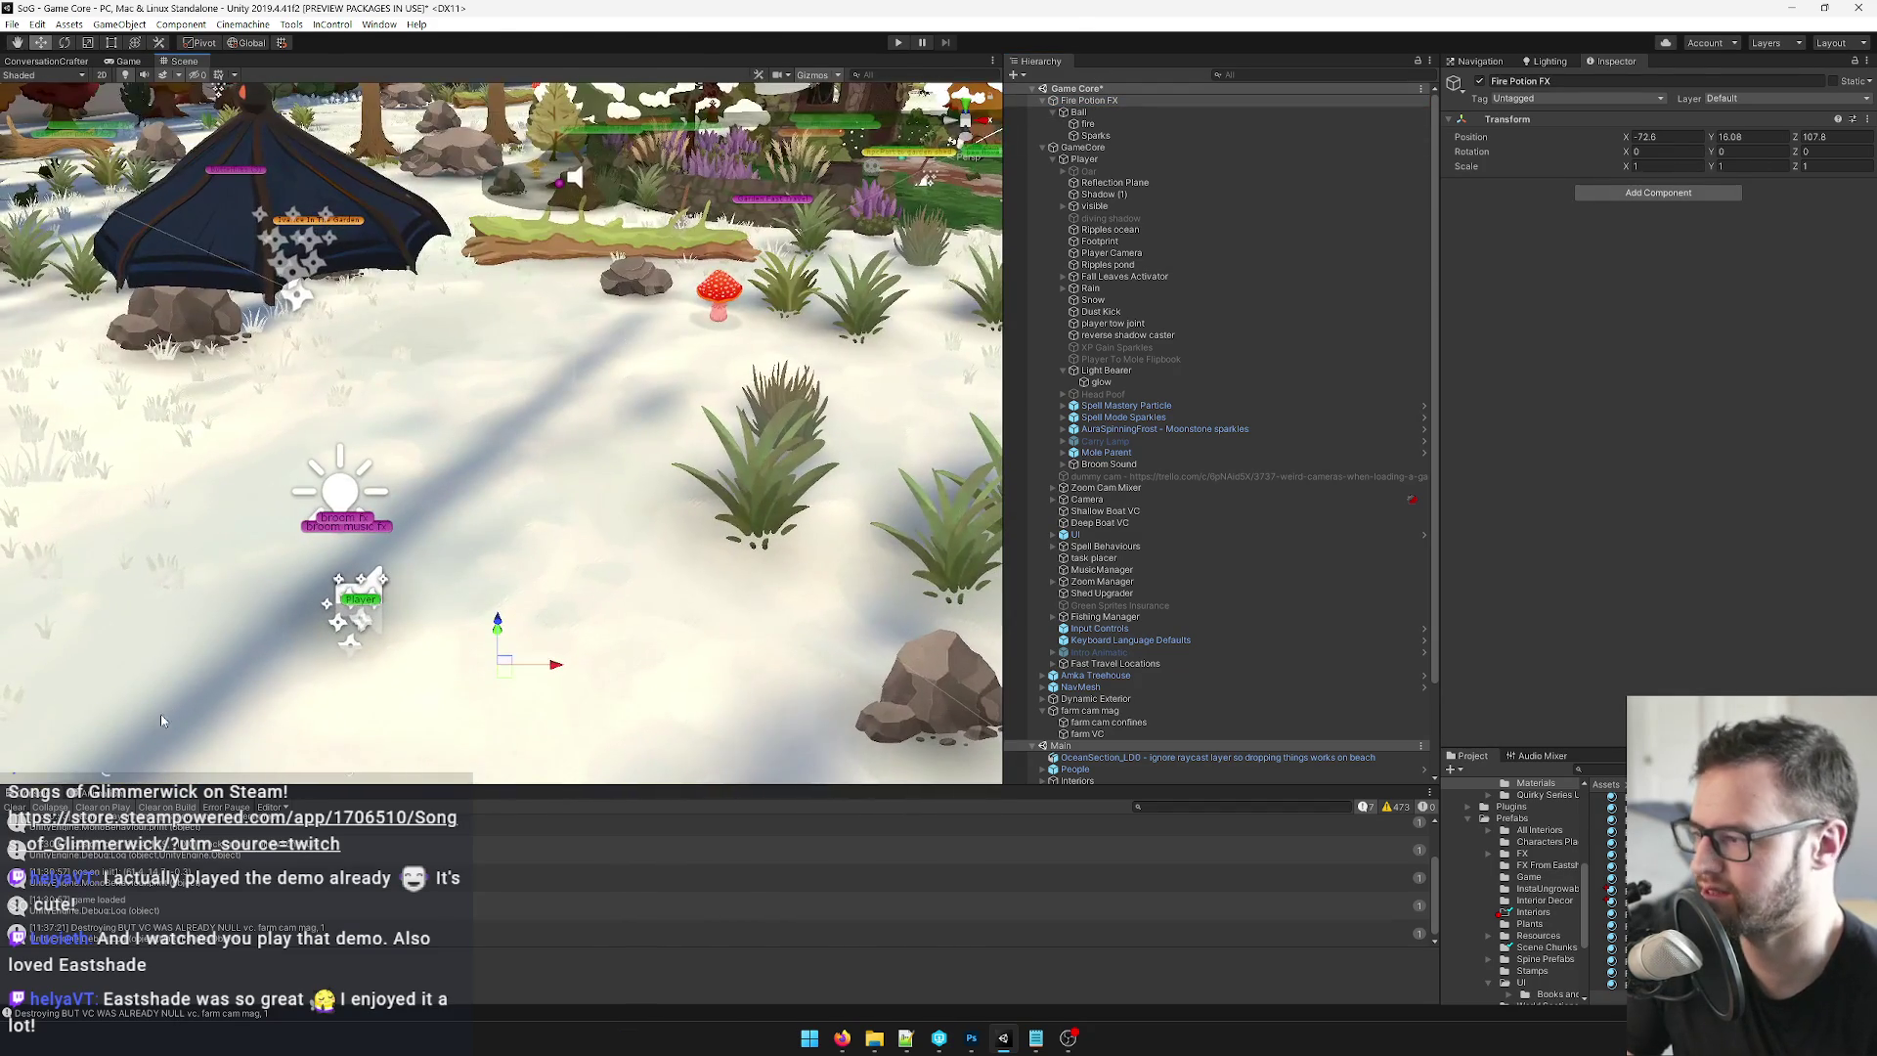
left_click(1669, 193)
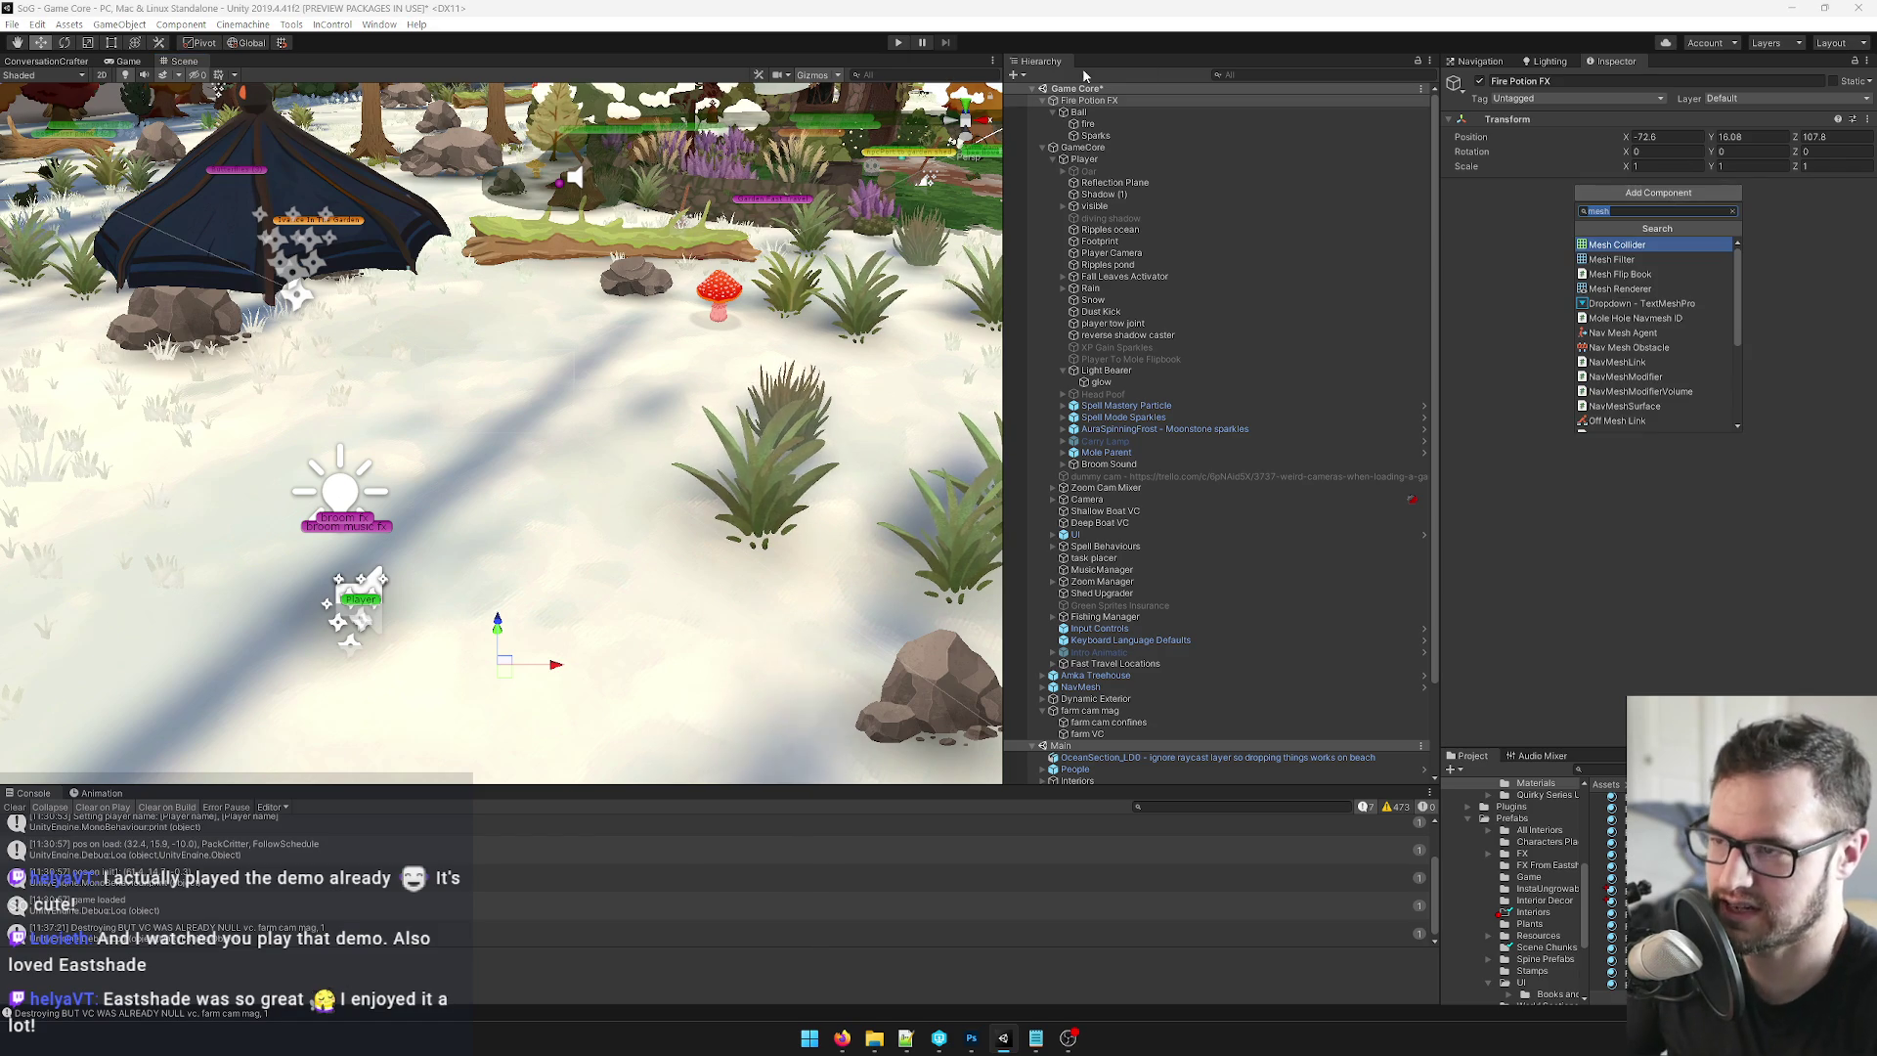
left_click(1078, 112)
scroll(1721, 309, "down", 3)
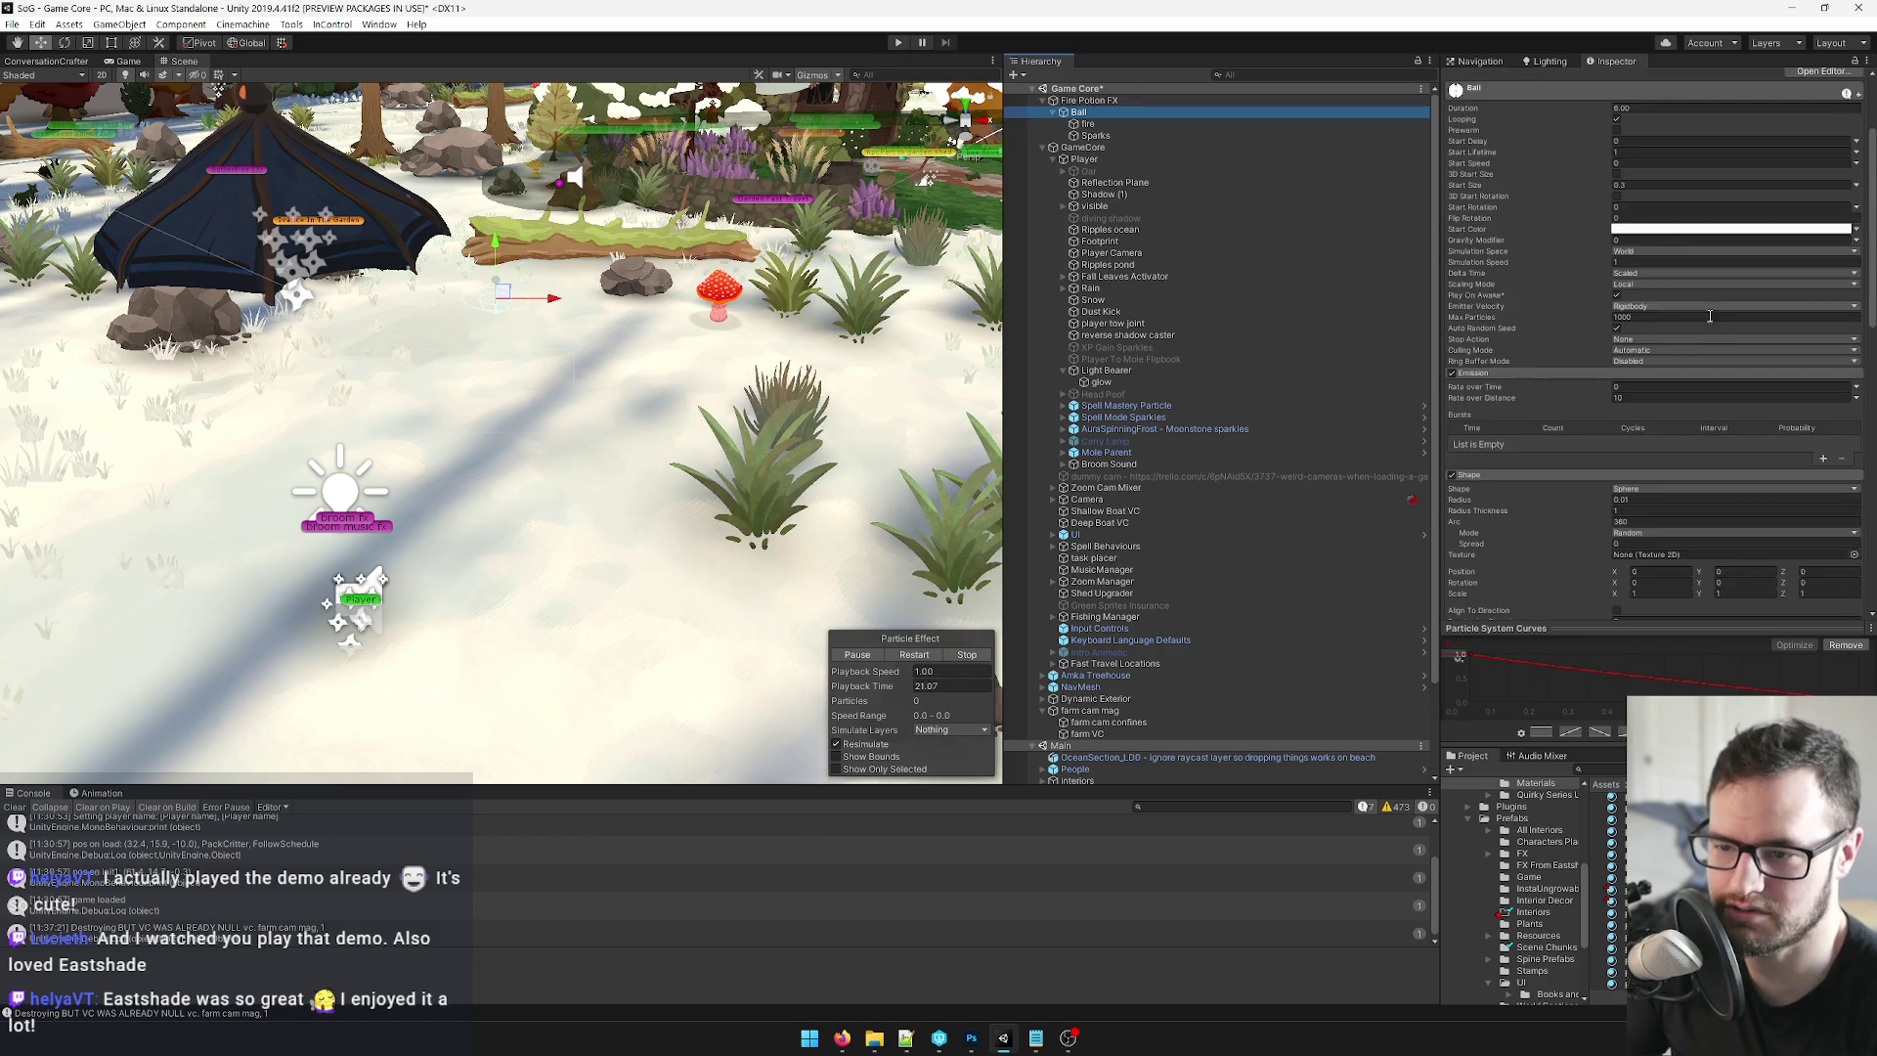
left_click(1630, 398)
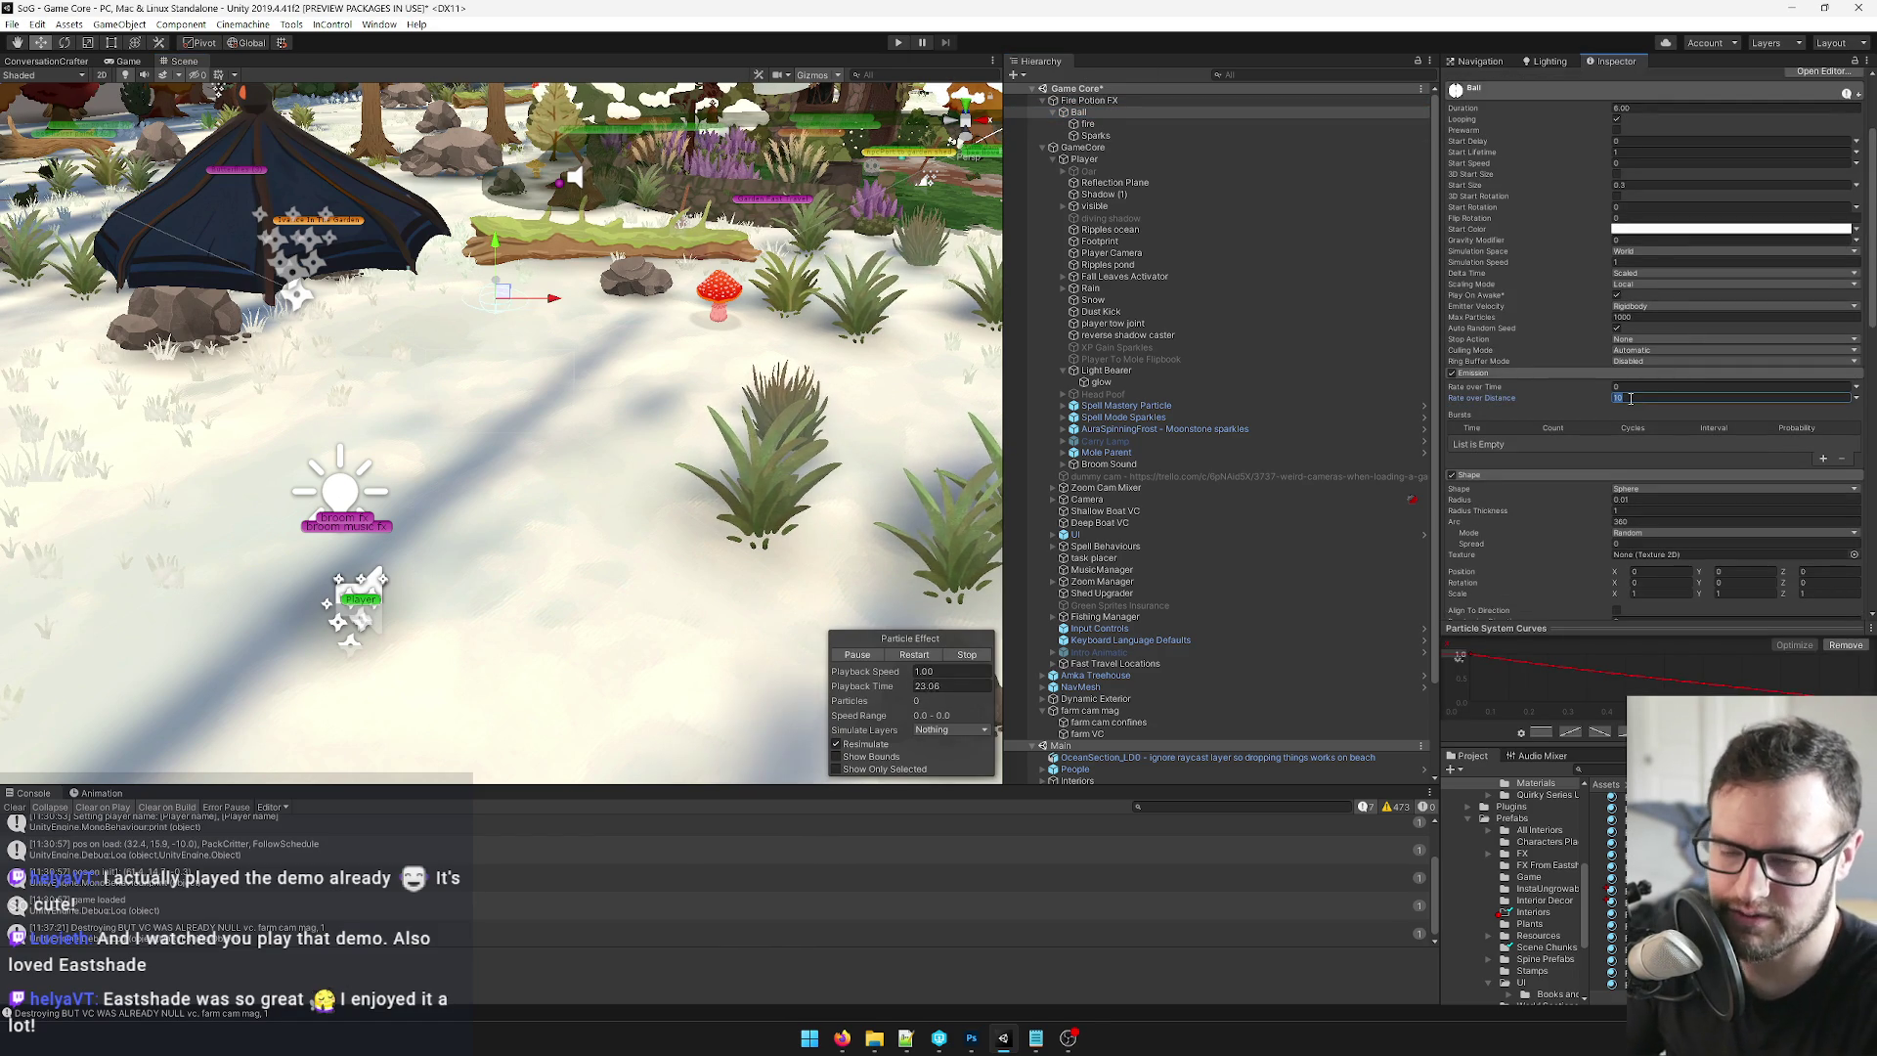
left_click(1634, 153)
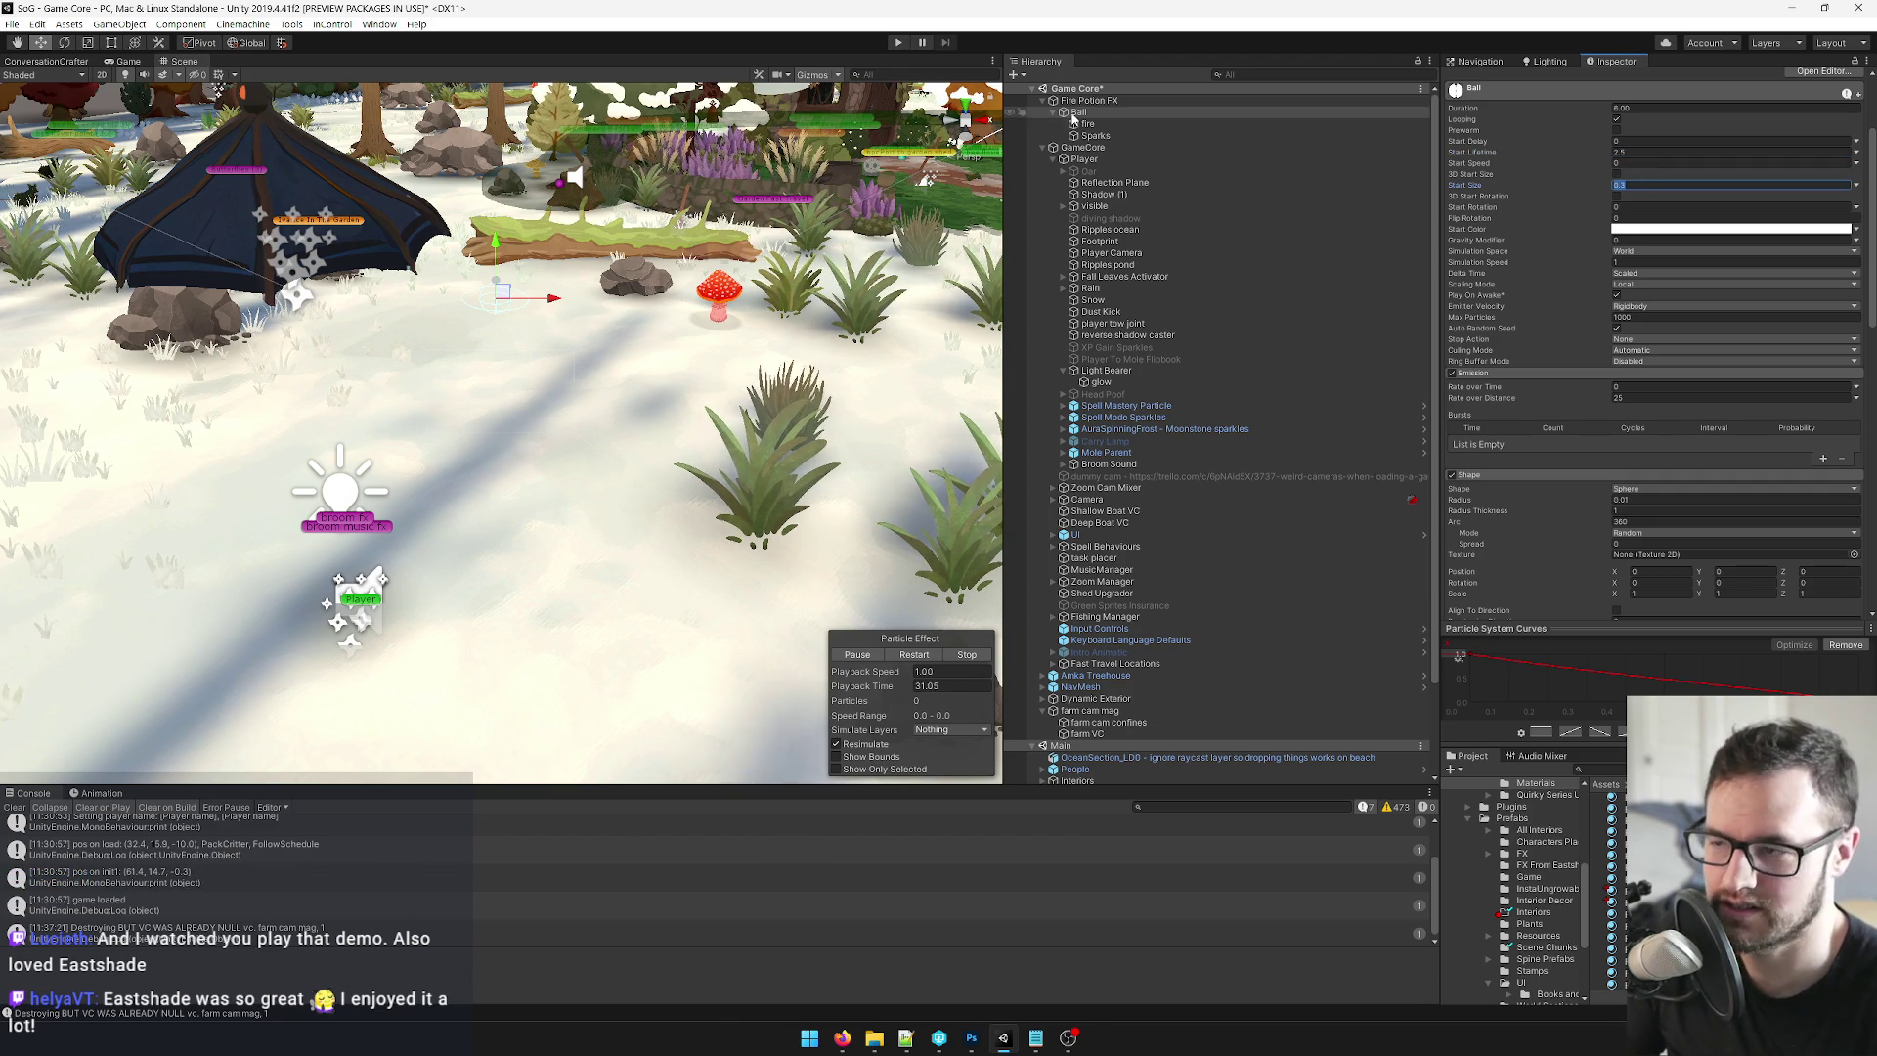
type("2")
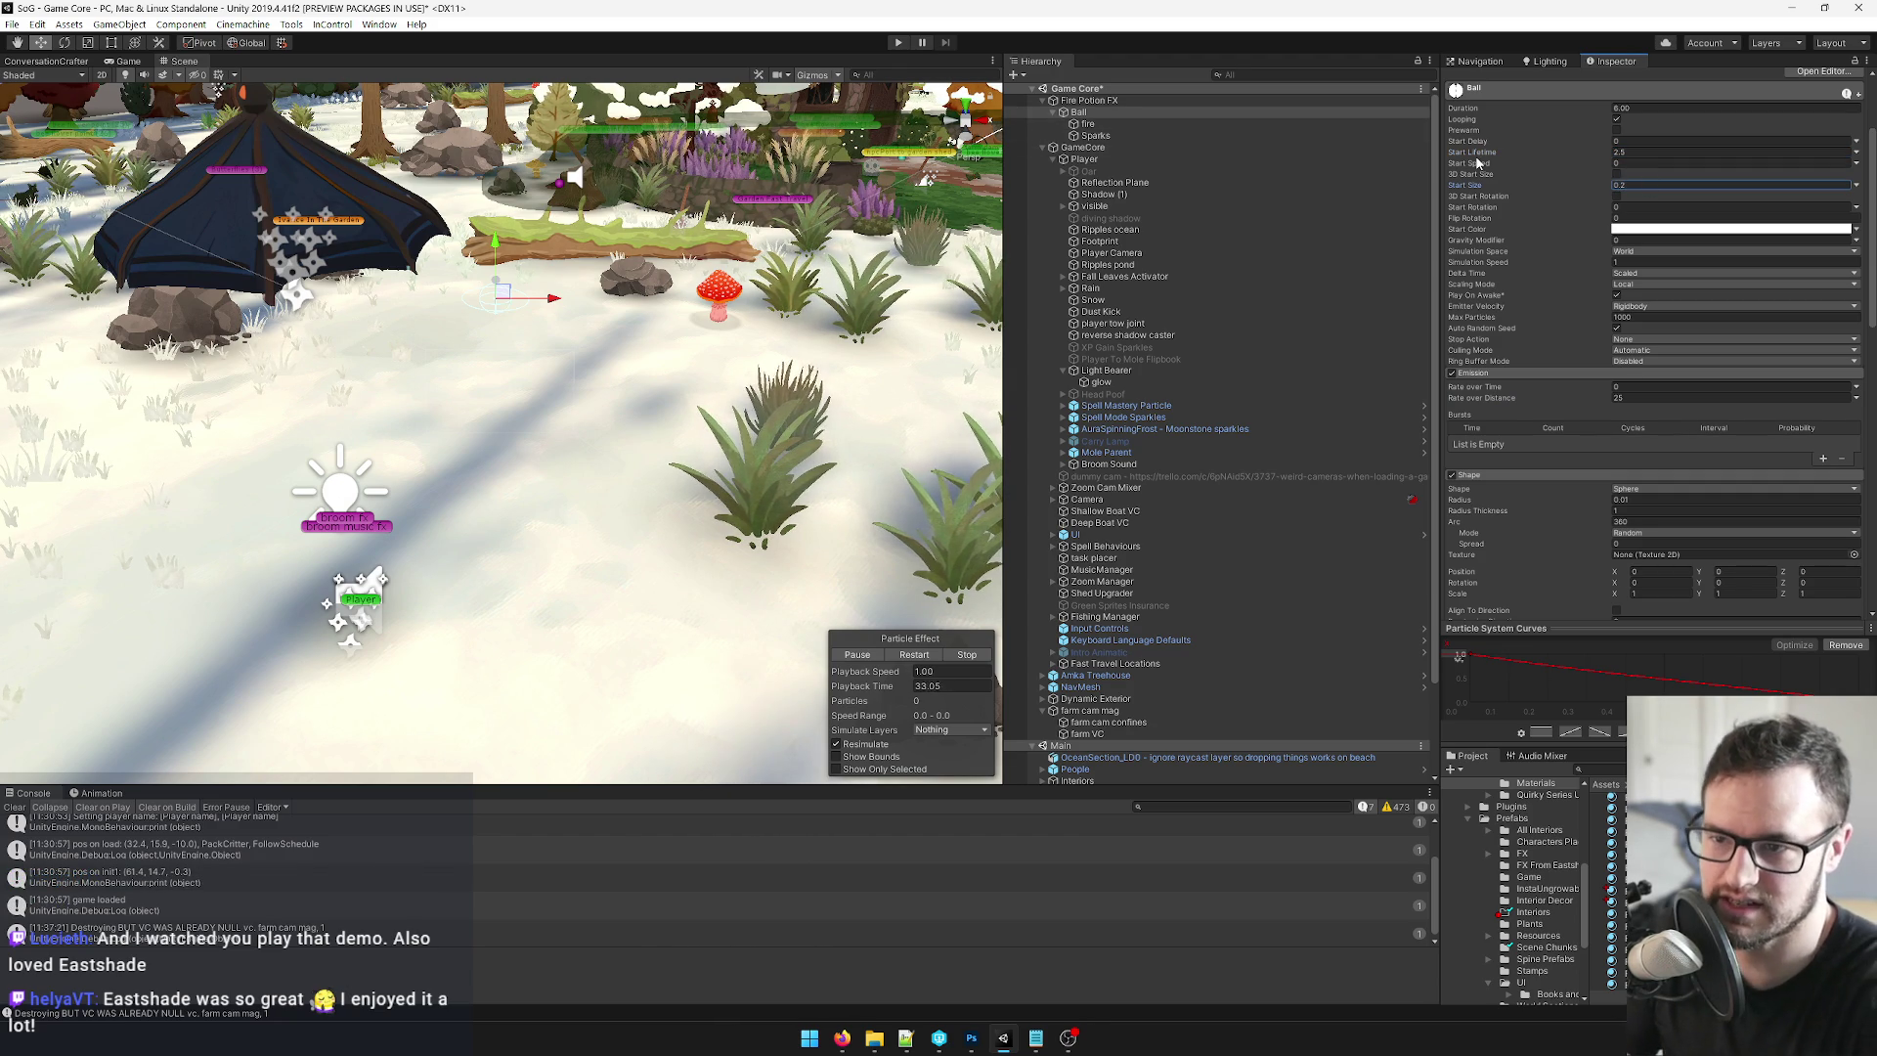
Set the fire Start Size range's upper value to 8, then select Sparks.
left_click(1146, 124)
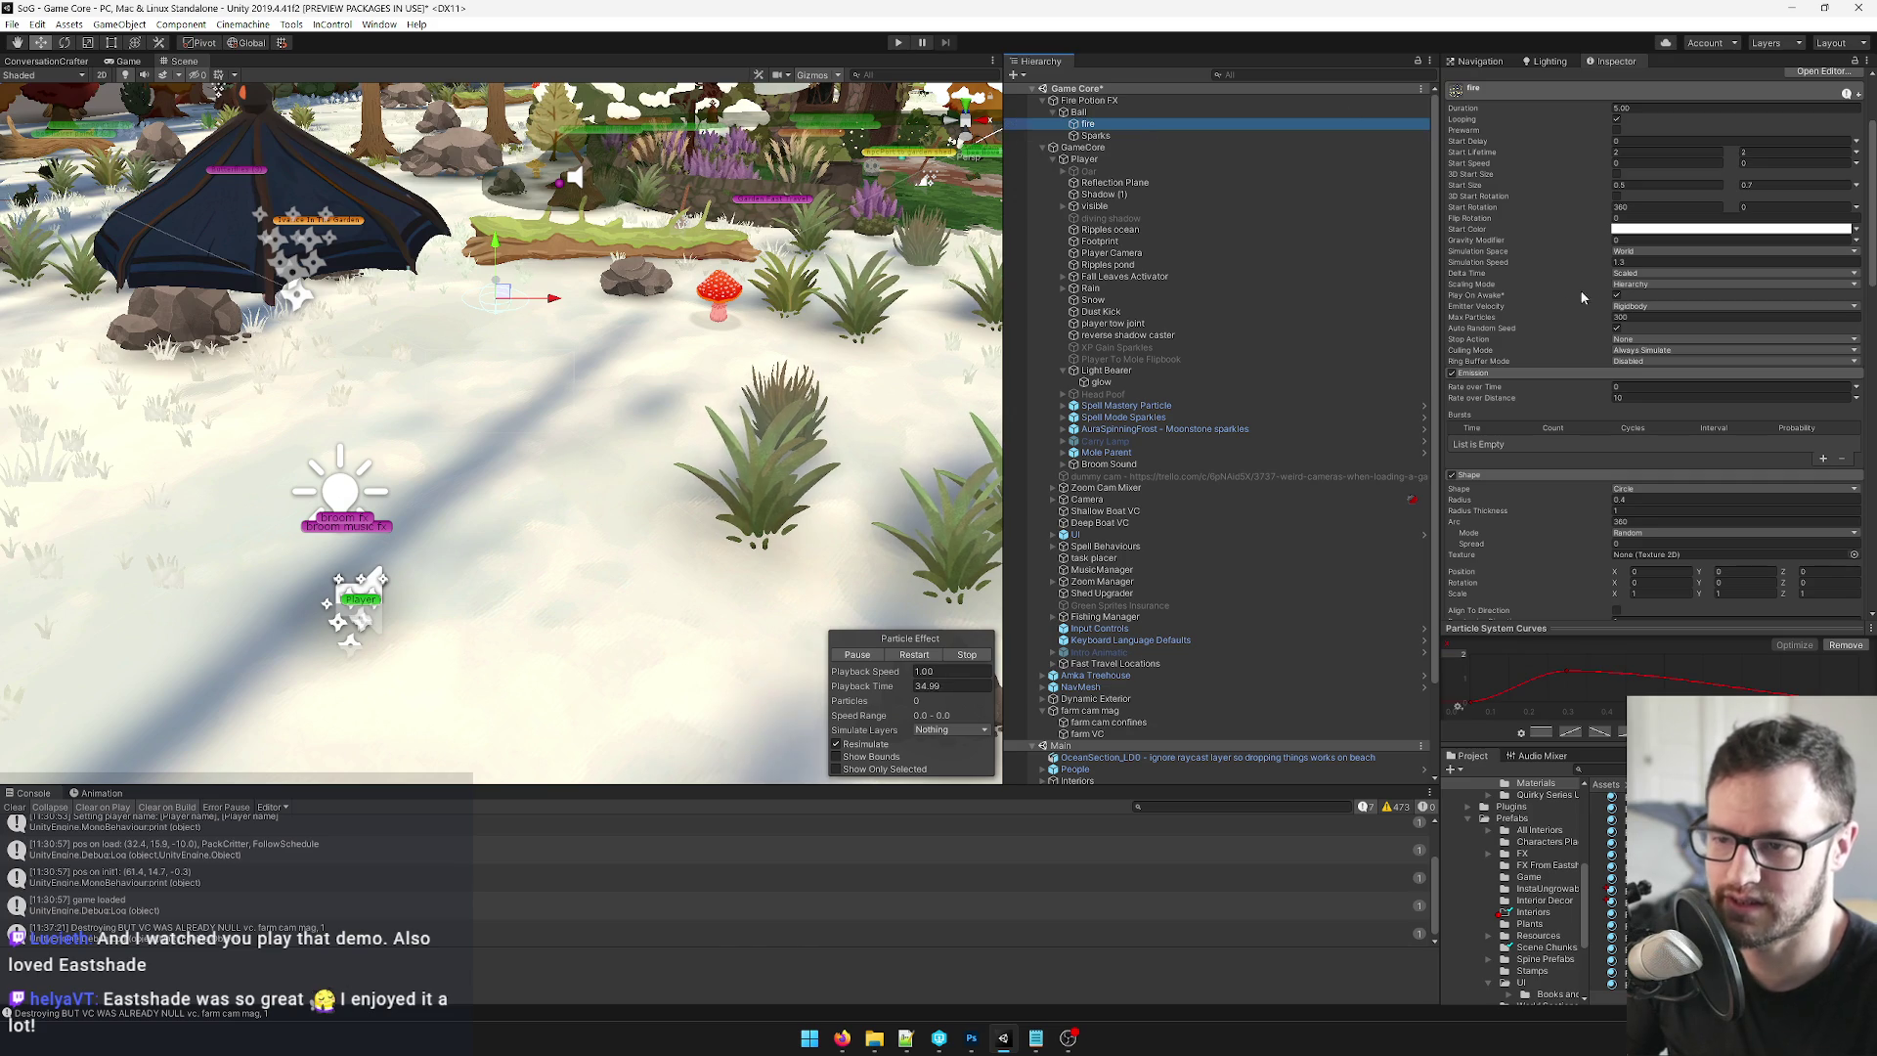
left_click(1580, 156)
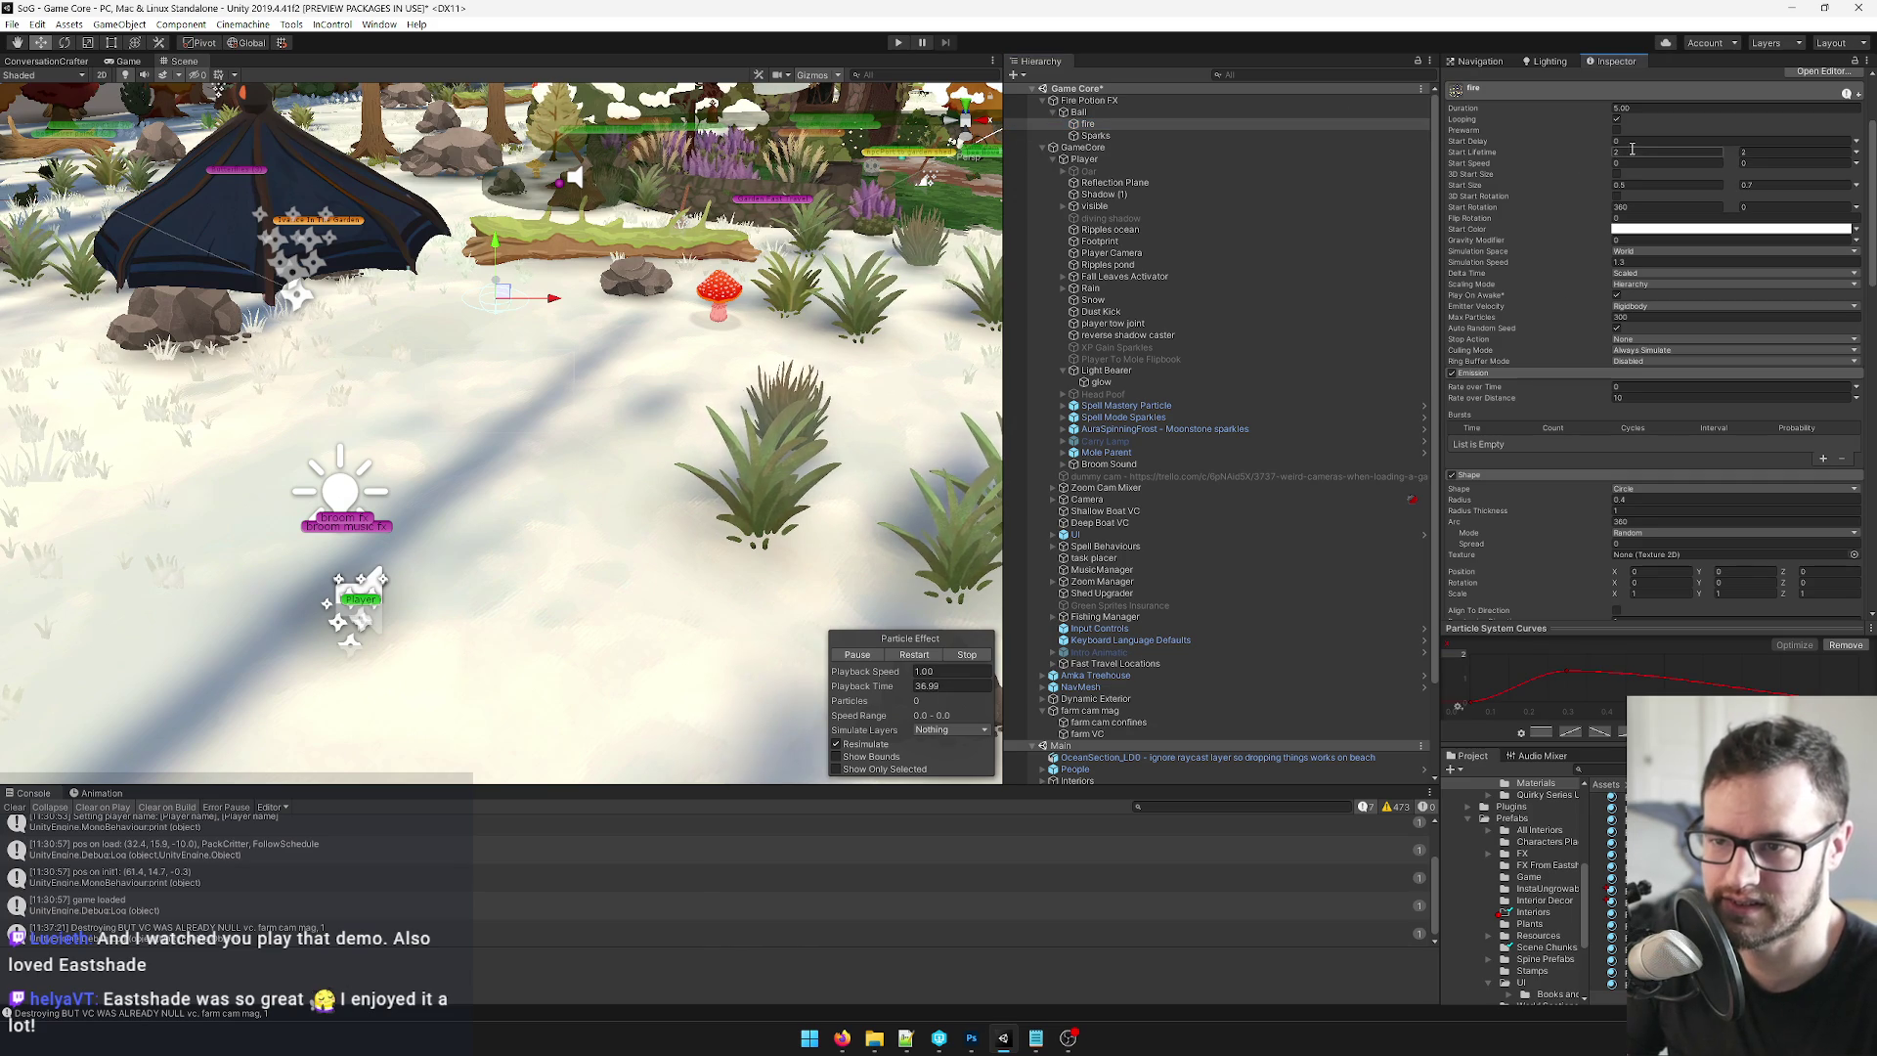
key("Tab")
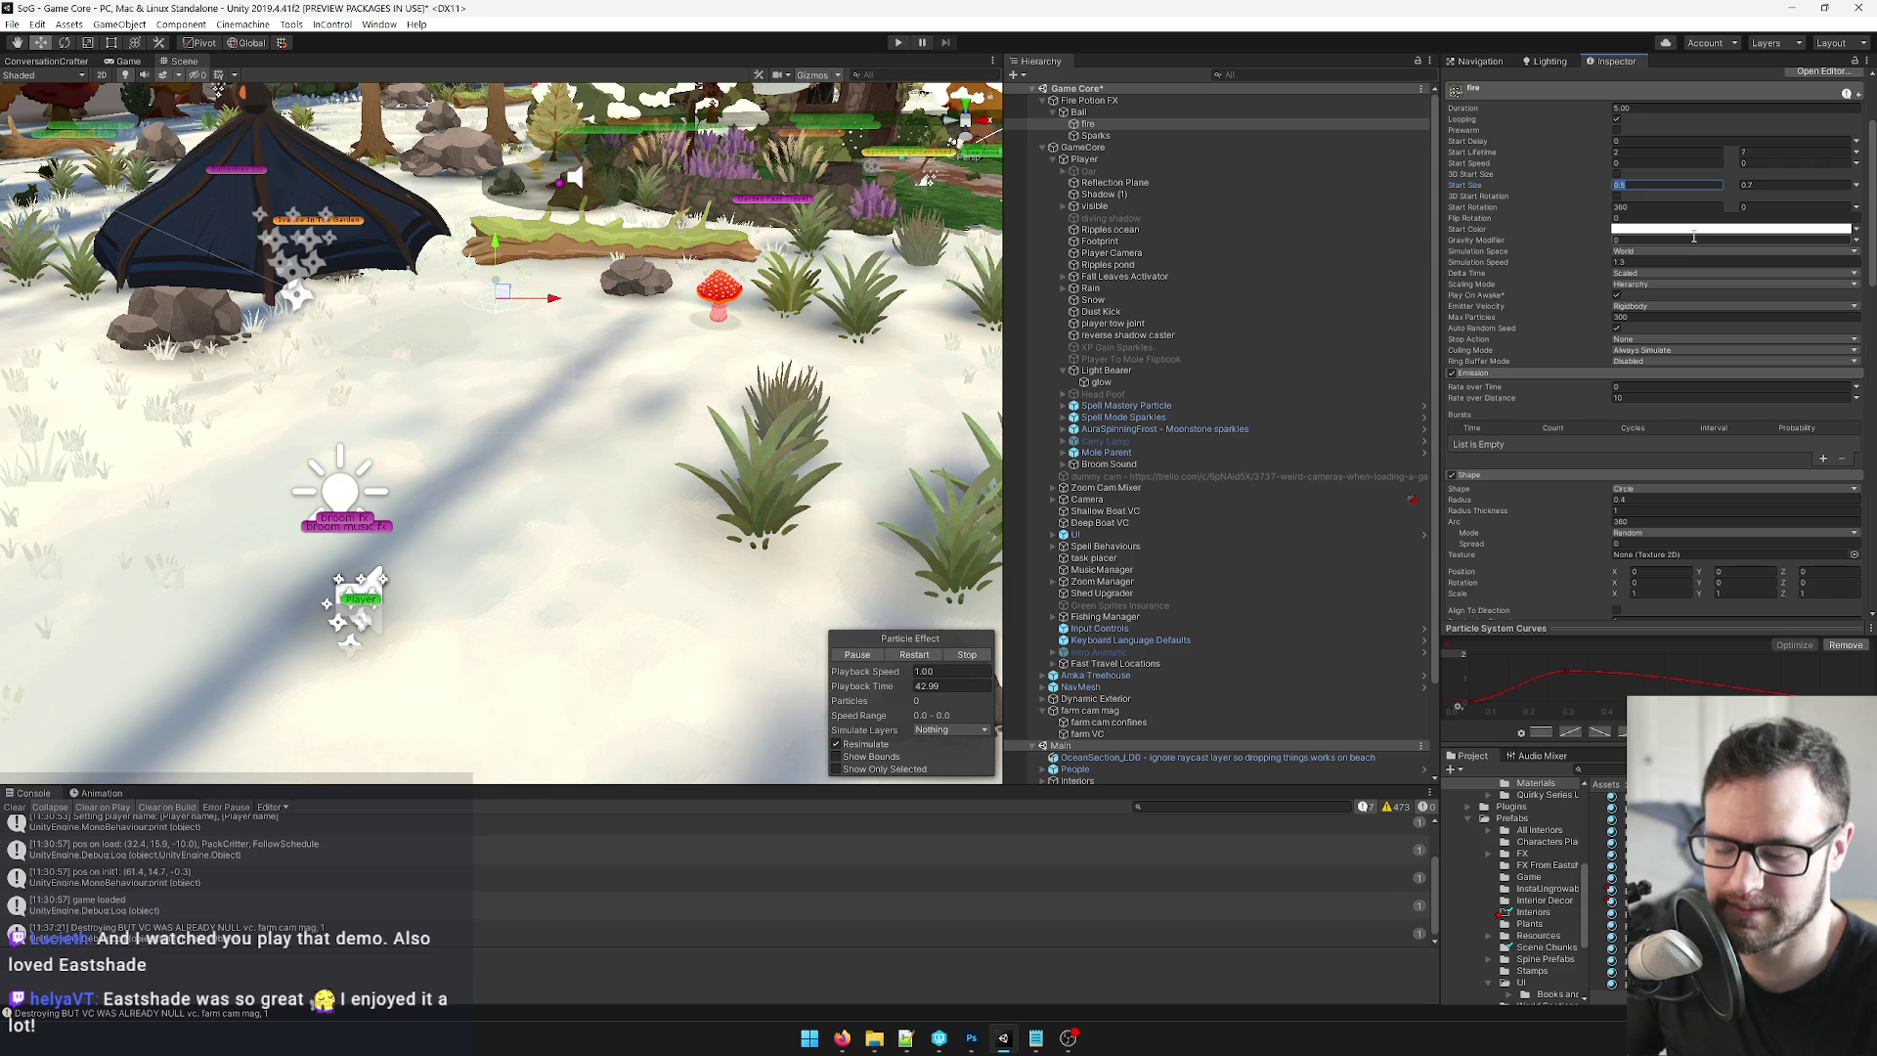
type("8")
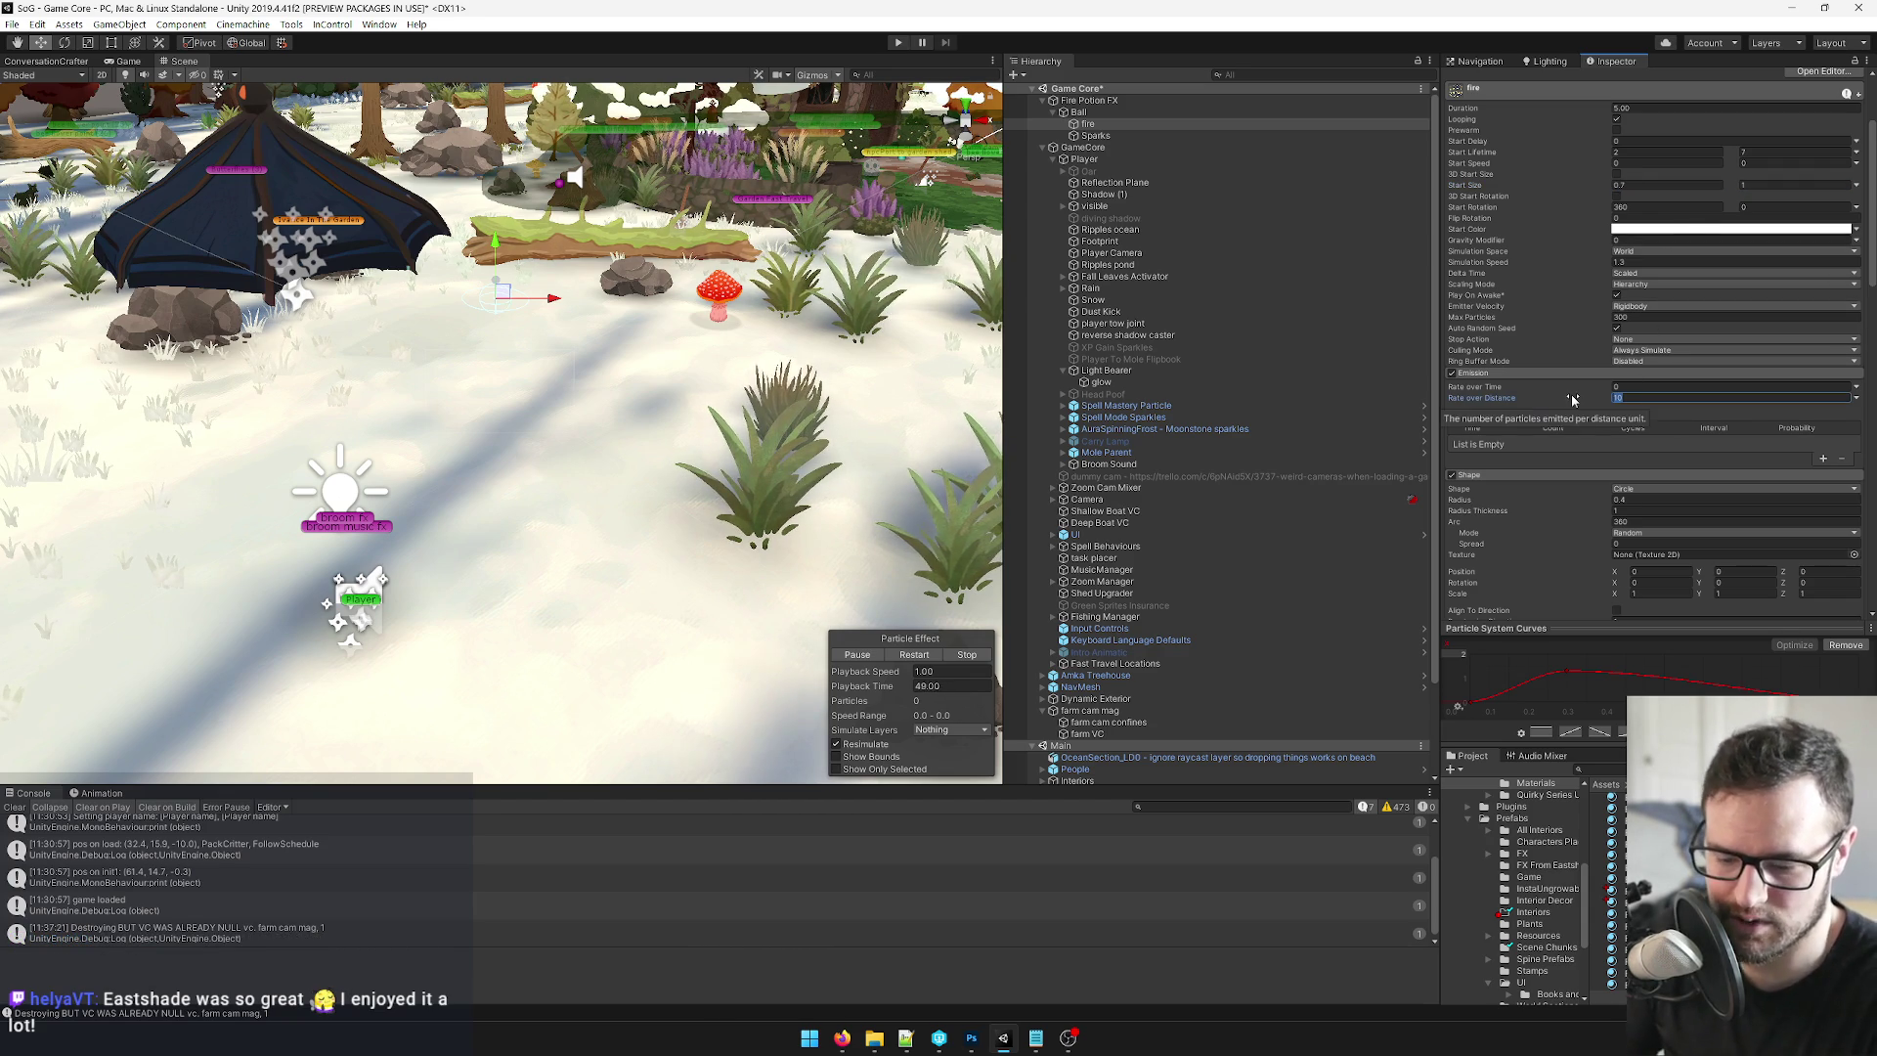
left_click(1124, 136)
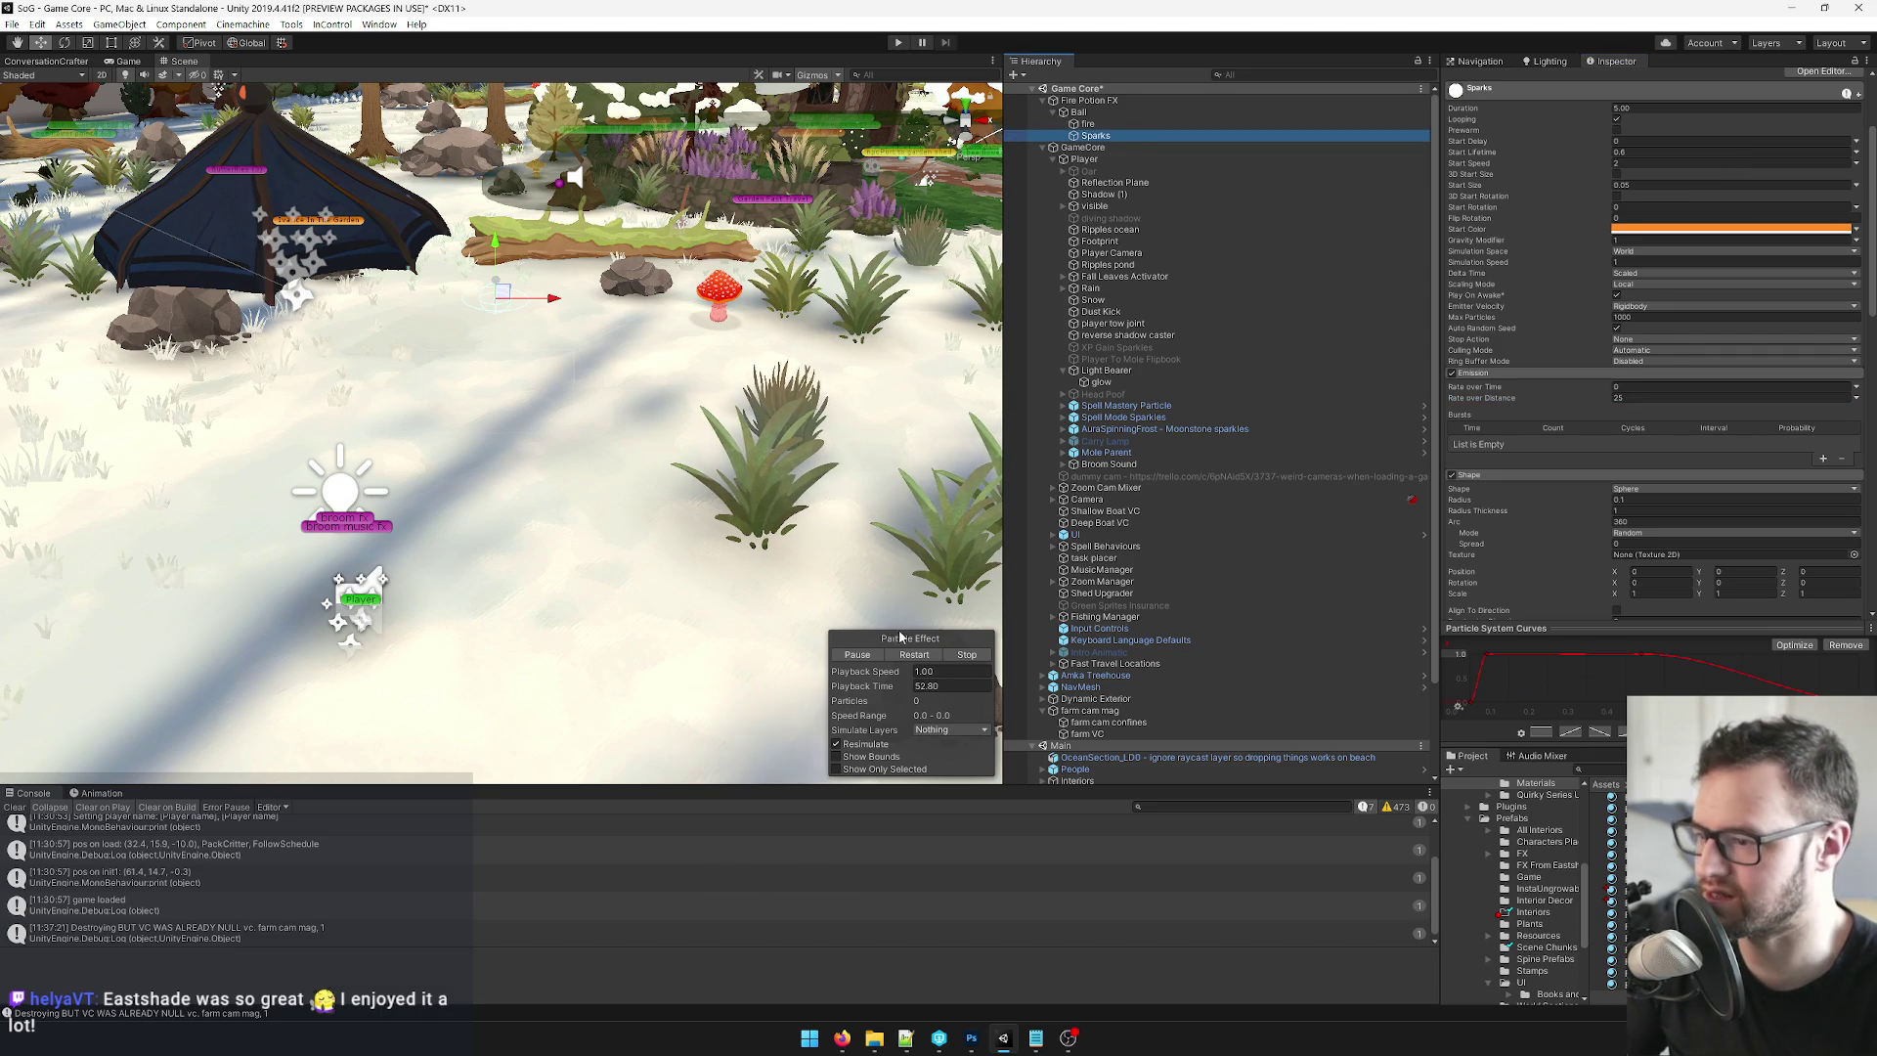
Drag the Ball along the log and orbit around it to watch its denser fiery trail.
left_click(1079, 112)
mouse_move(555, 298)
left_mouse_down()
mouse_move(763, 298)
mouse_move(333, 298)
mouse_move(861, 293)
mouse_move(264, 294)
mouse_move(492, 272)
left_mouse_up()
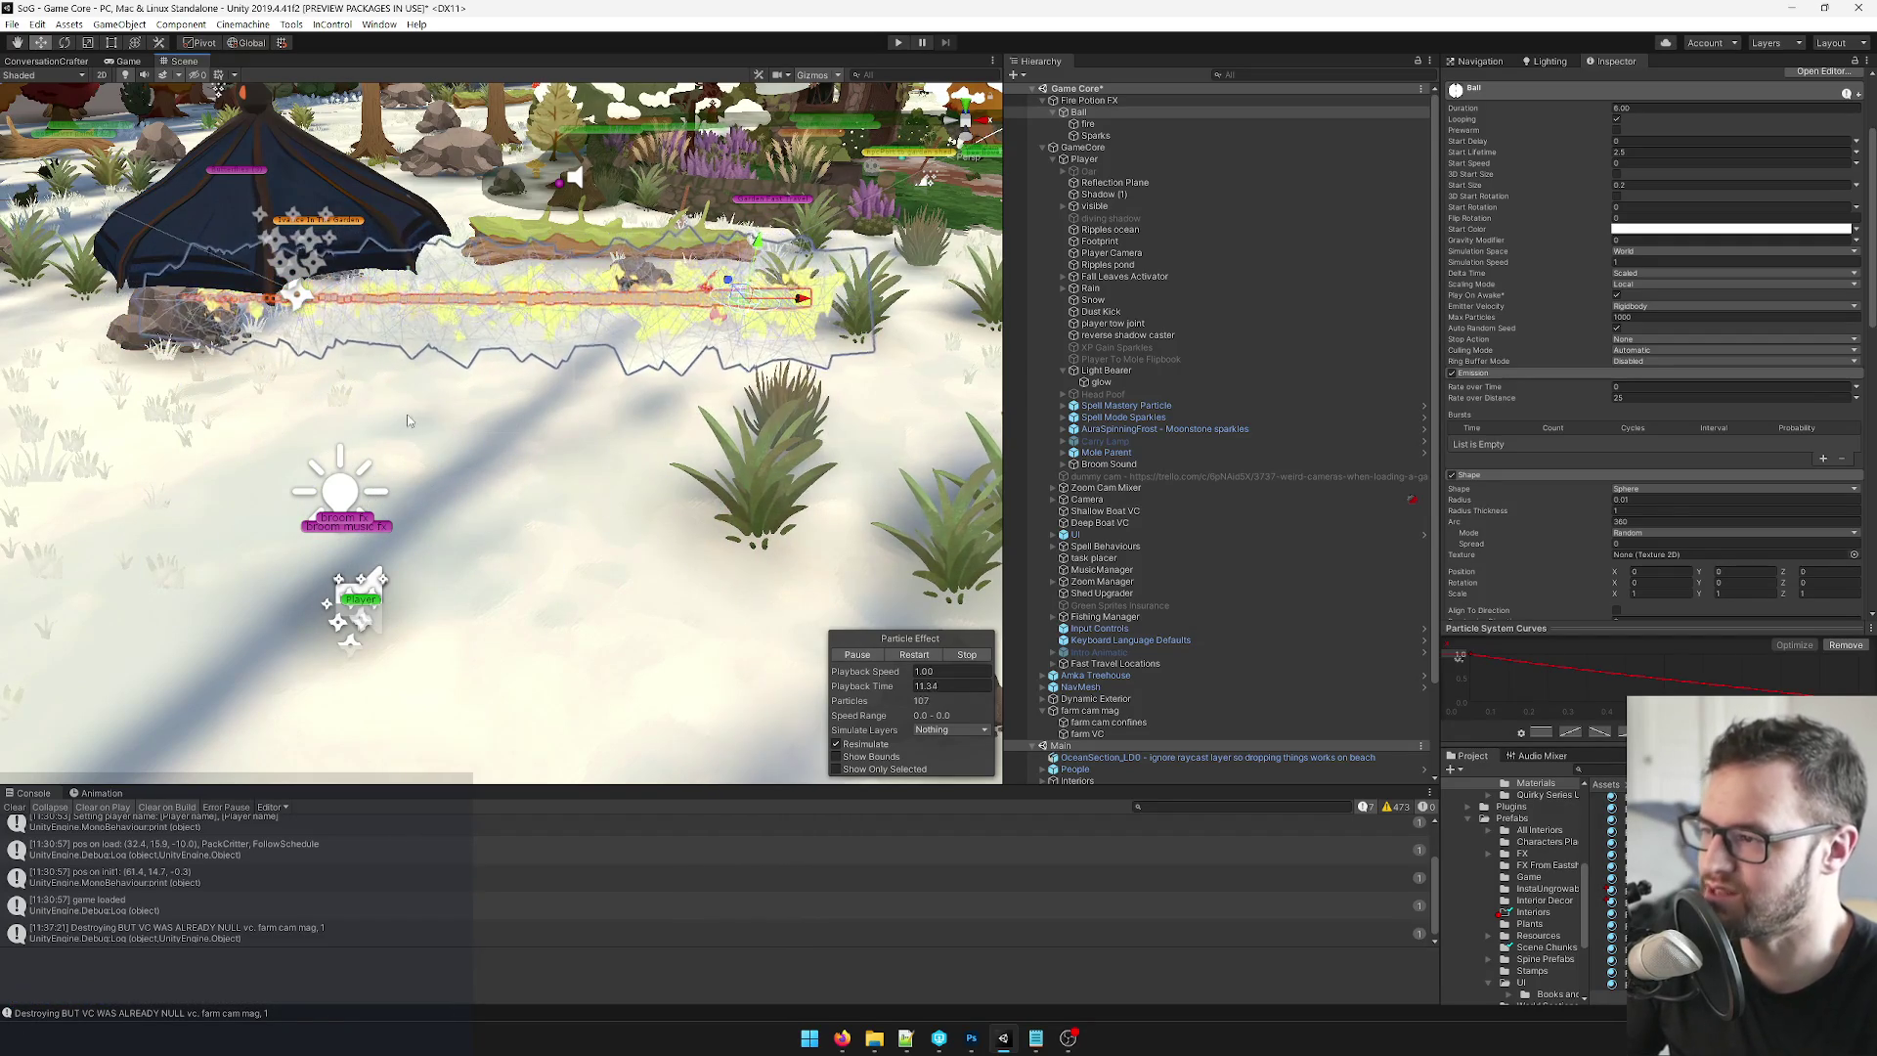
mouse_move(411, 420)
left_mouse_down("alt")
mouse_move(507, 418)
mouse_move(572, 337)
left_mouse_up("alt")
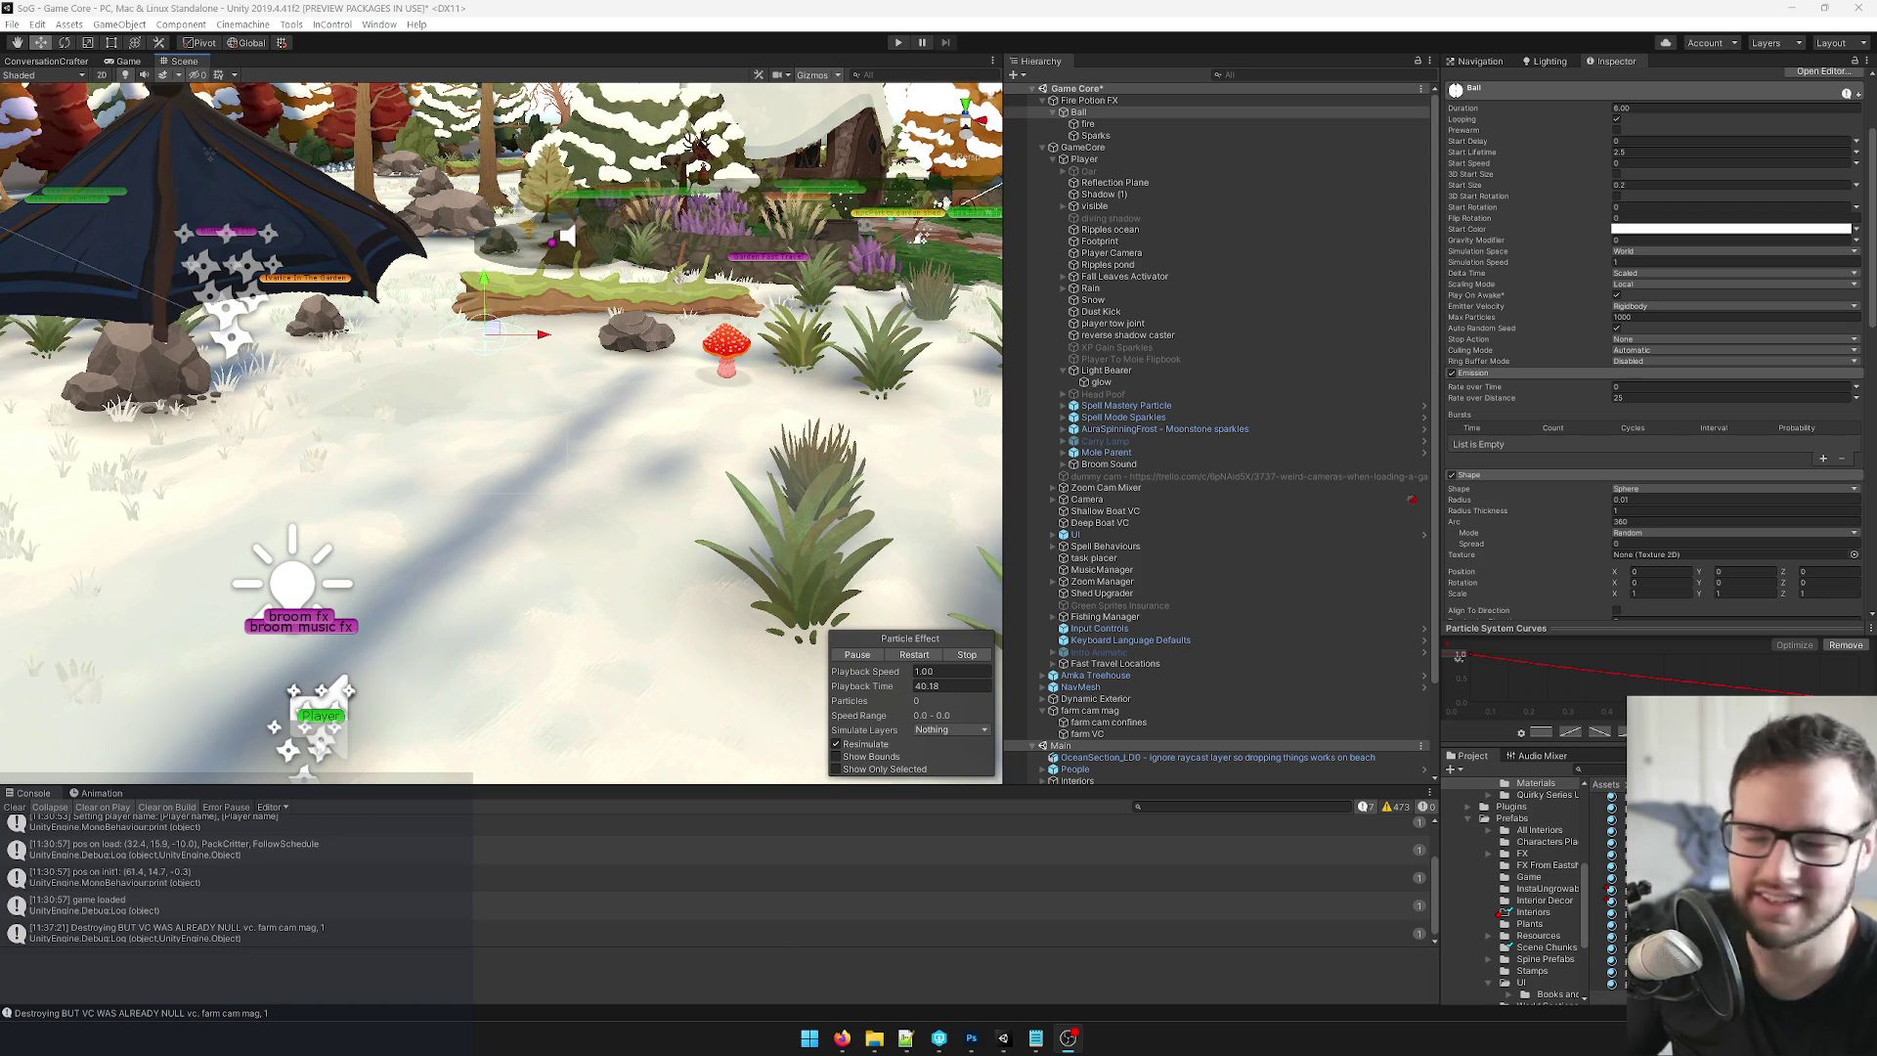
Compare the Sparks, Ball and fire settings, framing the Ball and ending on fire.
left_click(1091, 135)
left_click(1097, 113)
left_click(1088, 124)
left_click(1078, 113)
left_click(1096, 136)
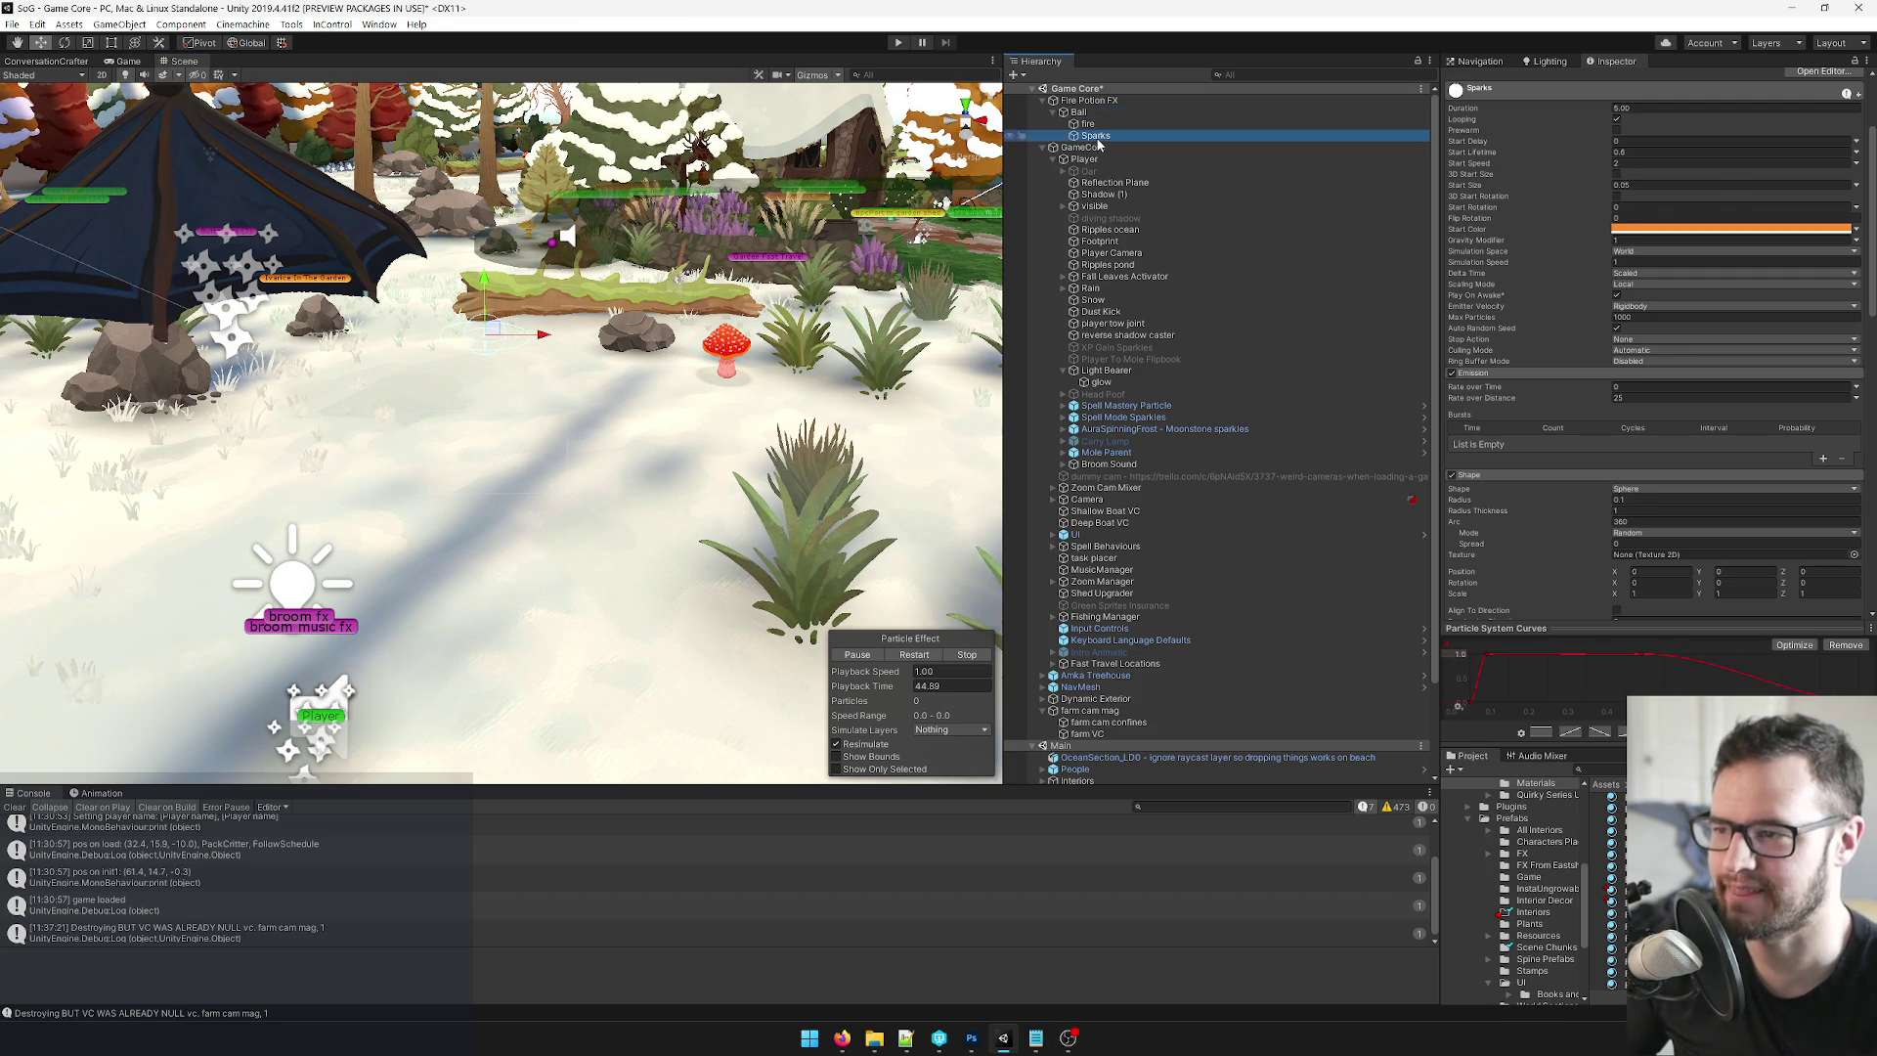
scroll(1728, 340, "down", 10)
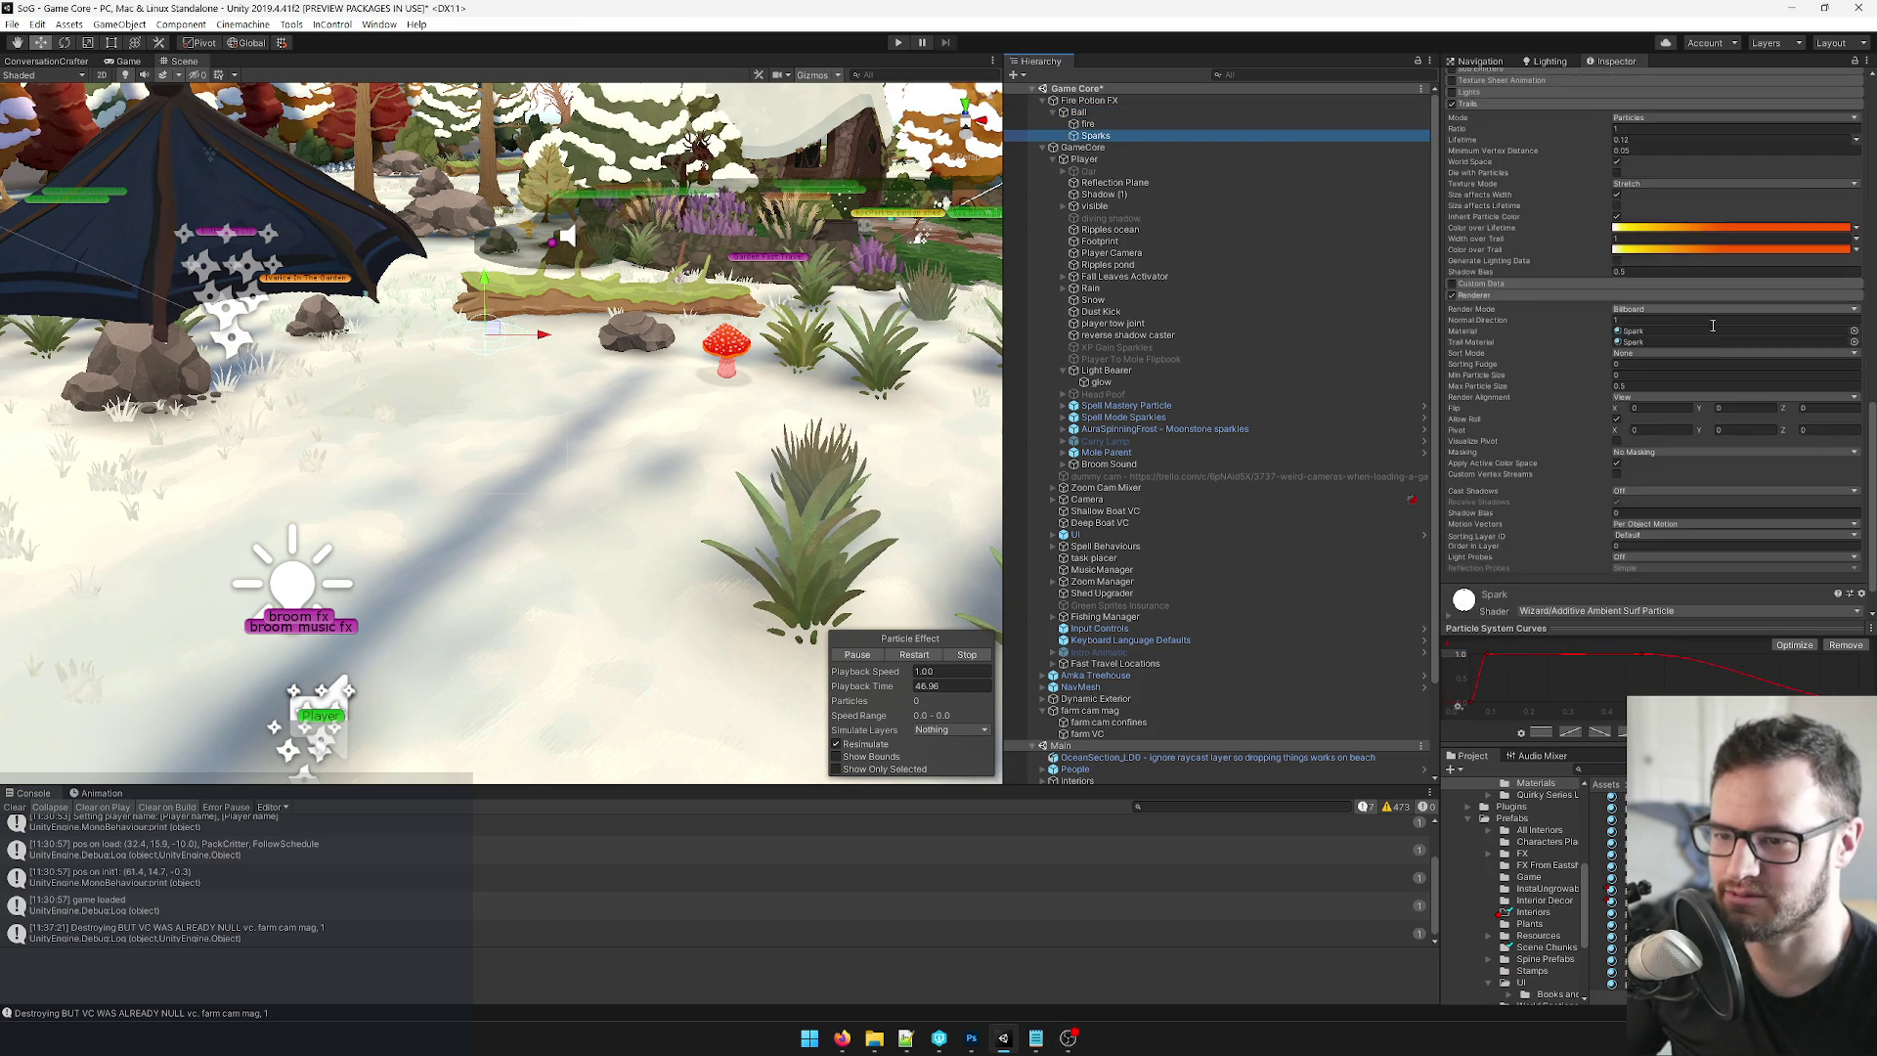
left_click(1085, 113)
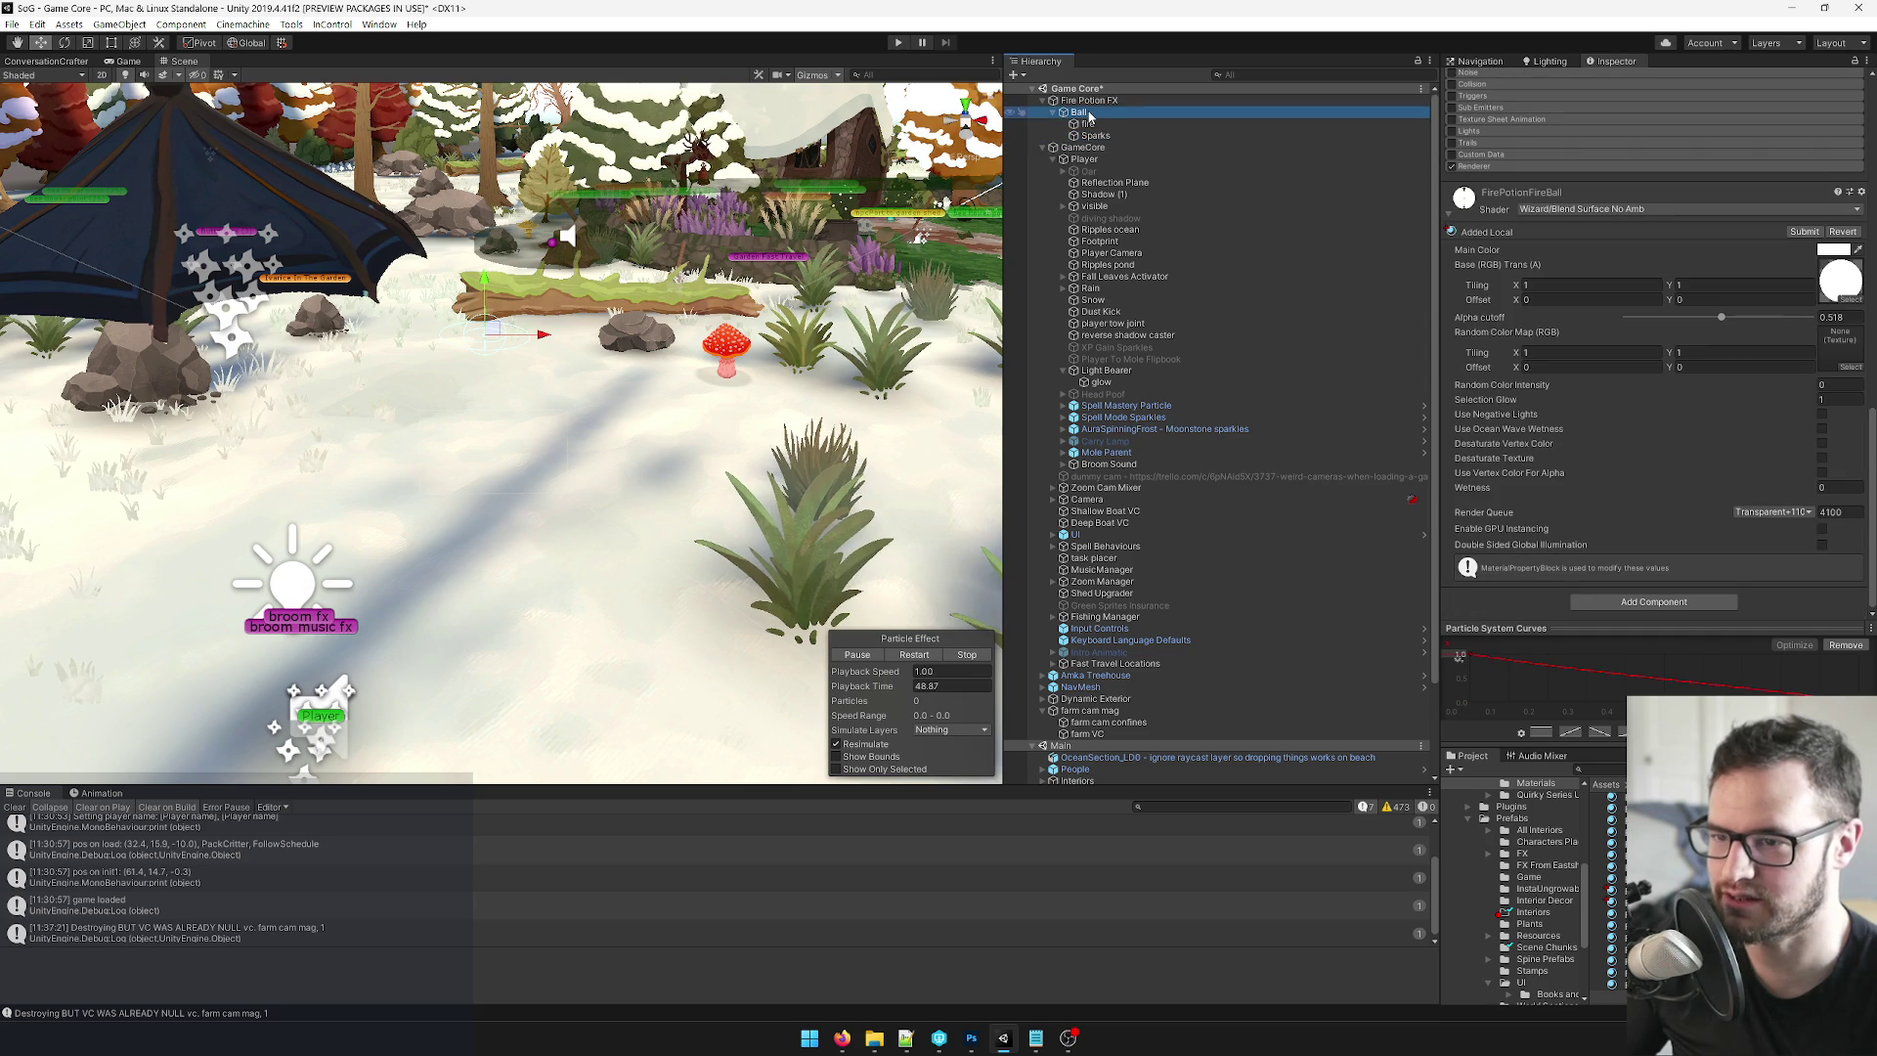
key("f")
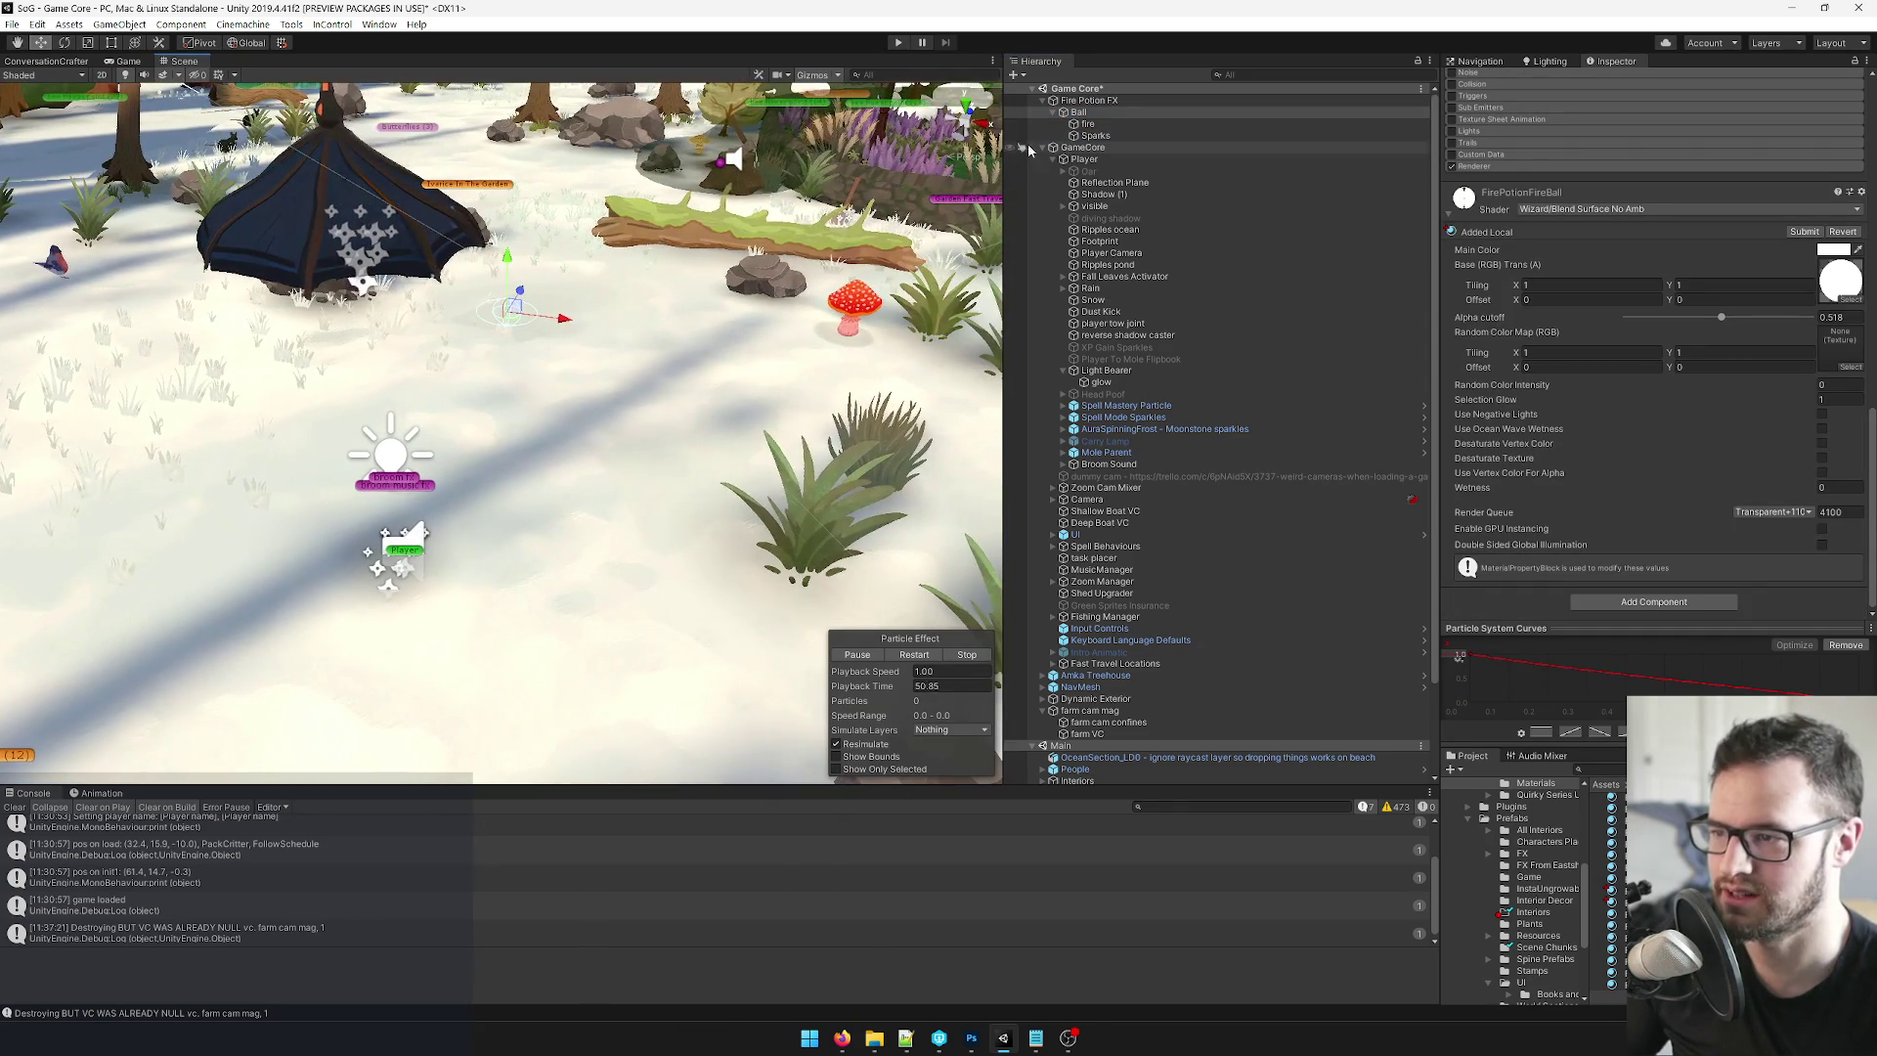
key("Down")
scroll(1598, 252, "up", 2)
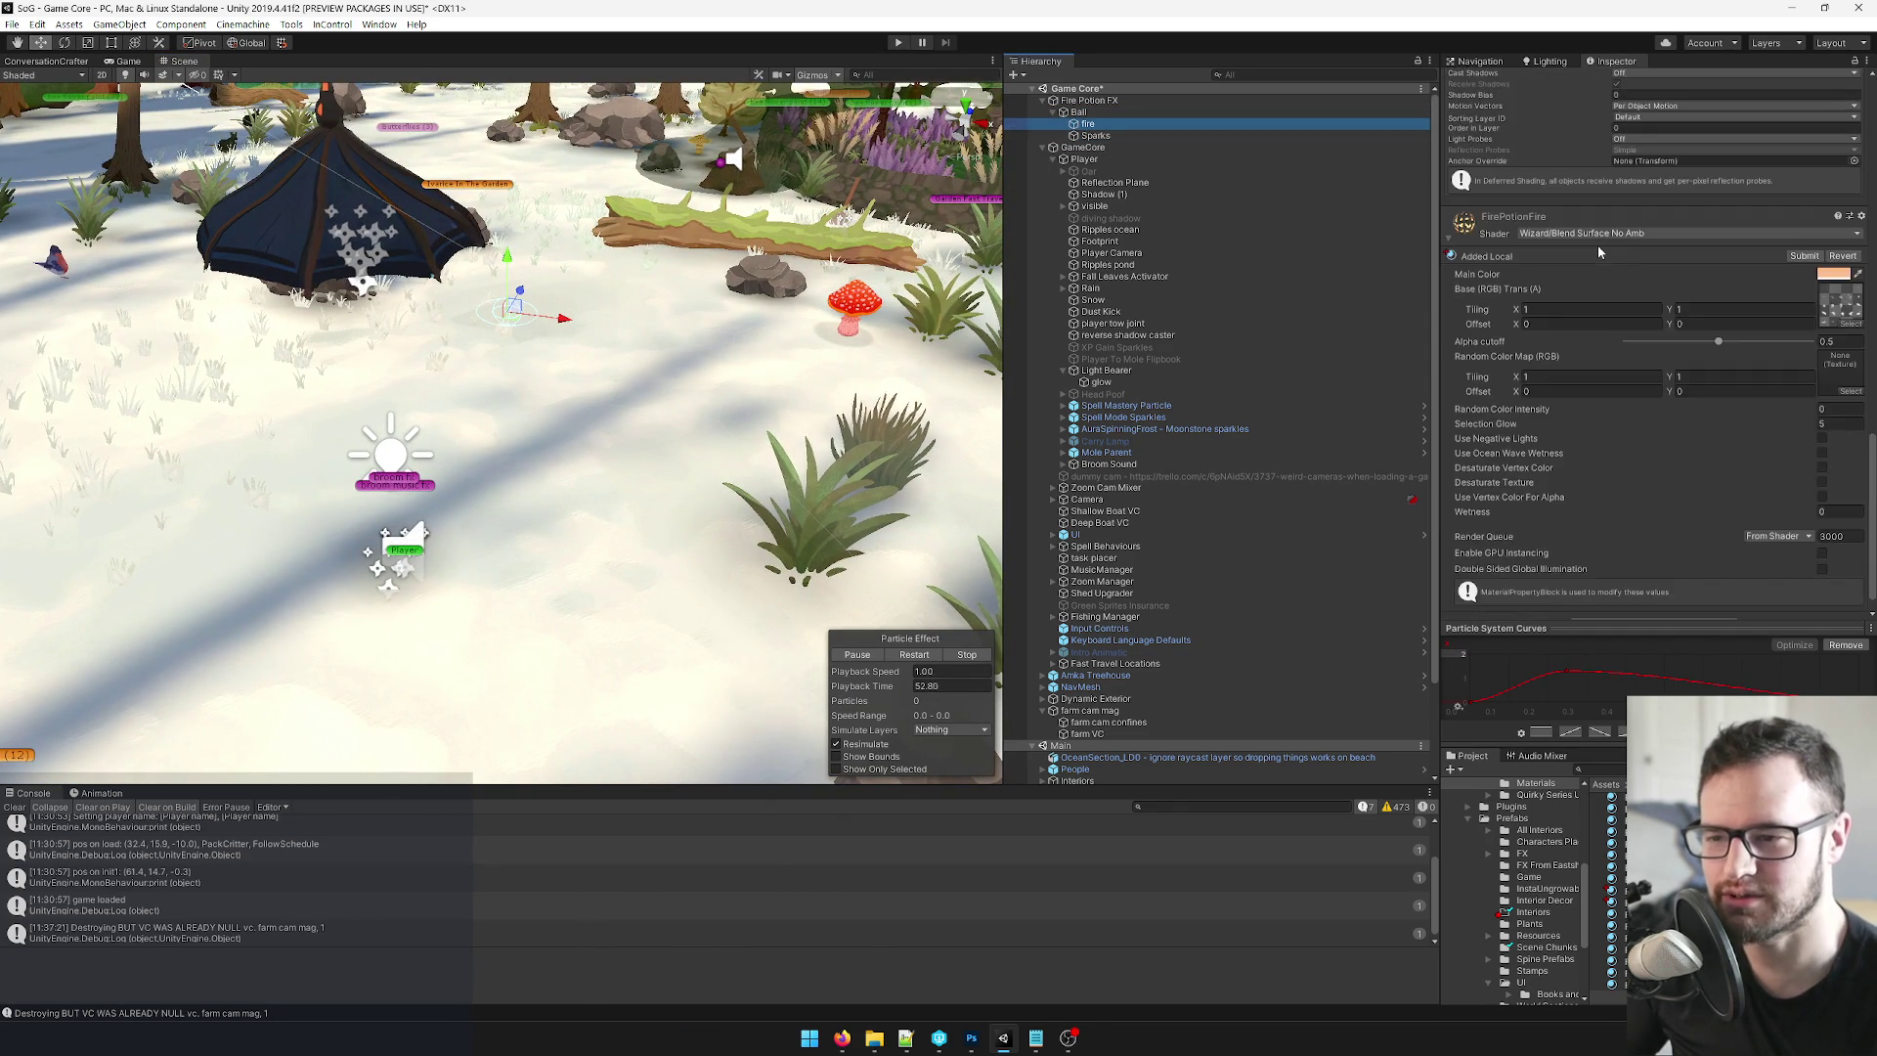
scroll(1598, 245, "down", 1)
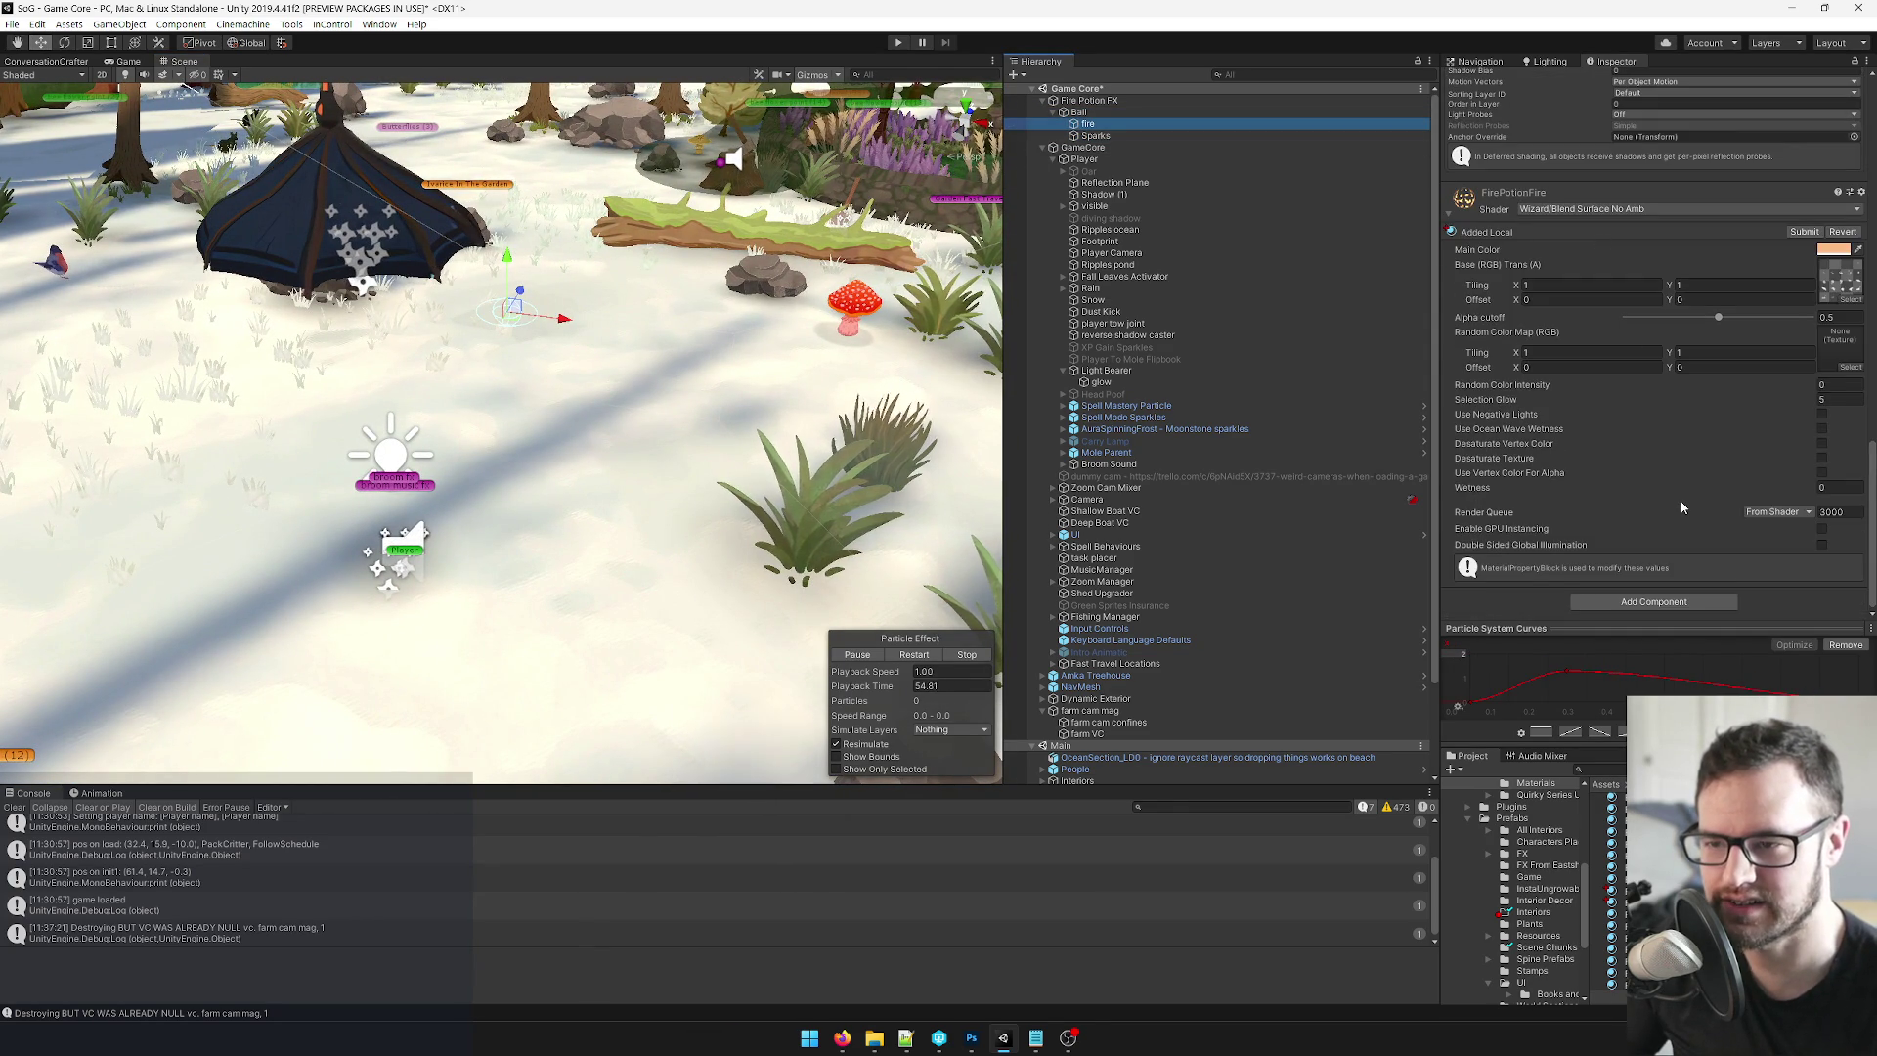
scroll(1687, 499, "up", 8)
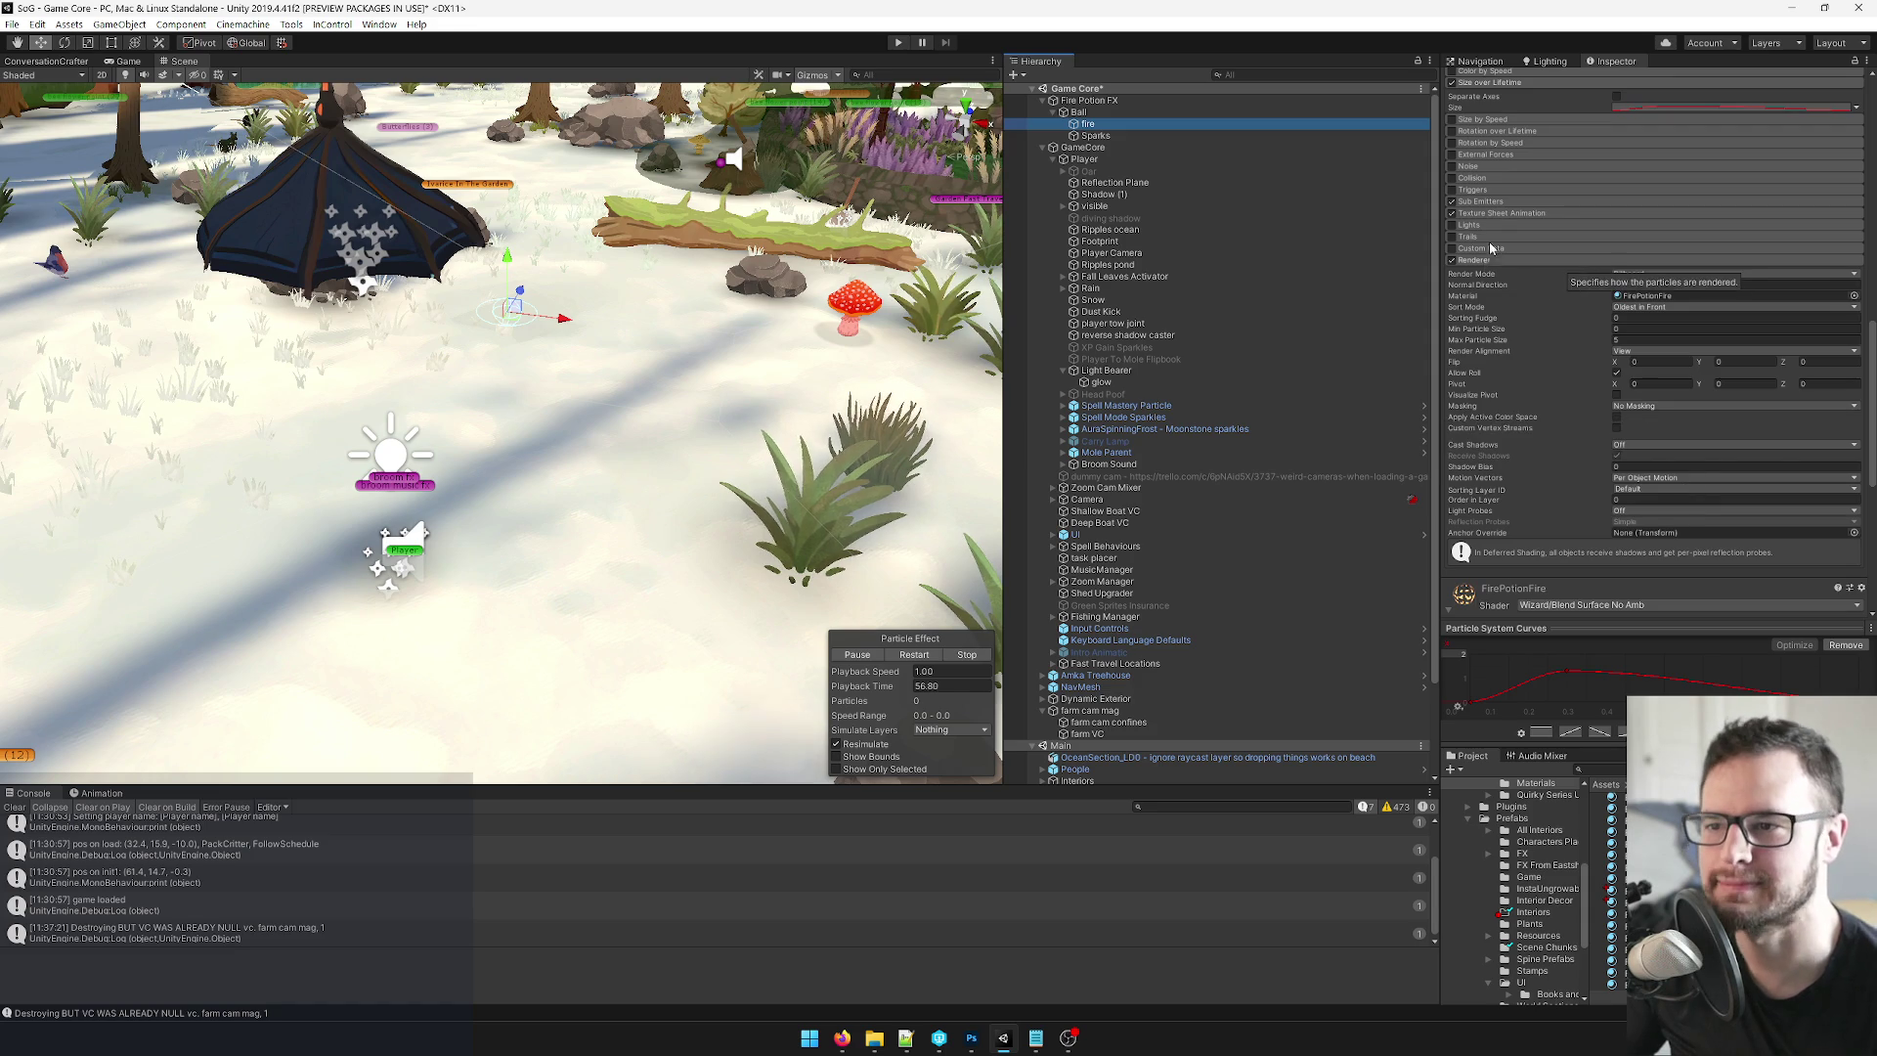
Expand fire's Sub Emitters and assign Sparks to its Birth slot.
left_click(1493, 203)
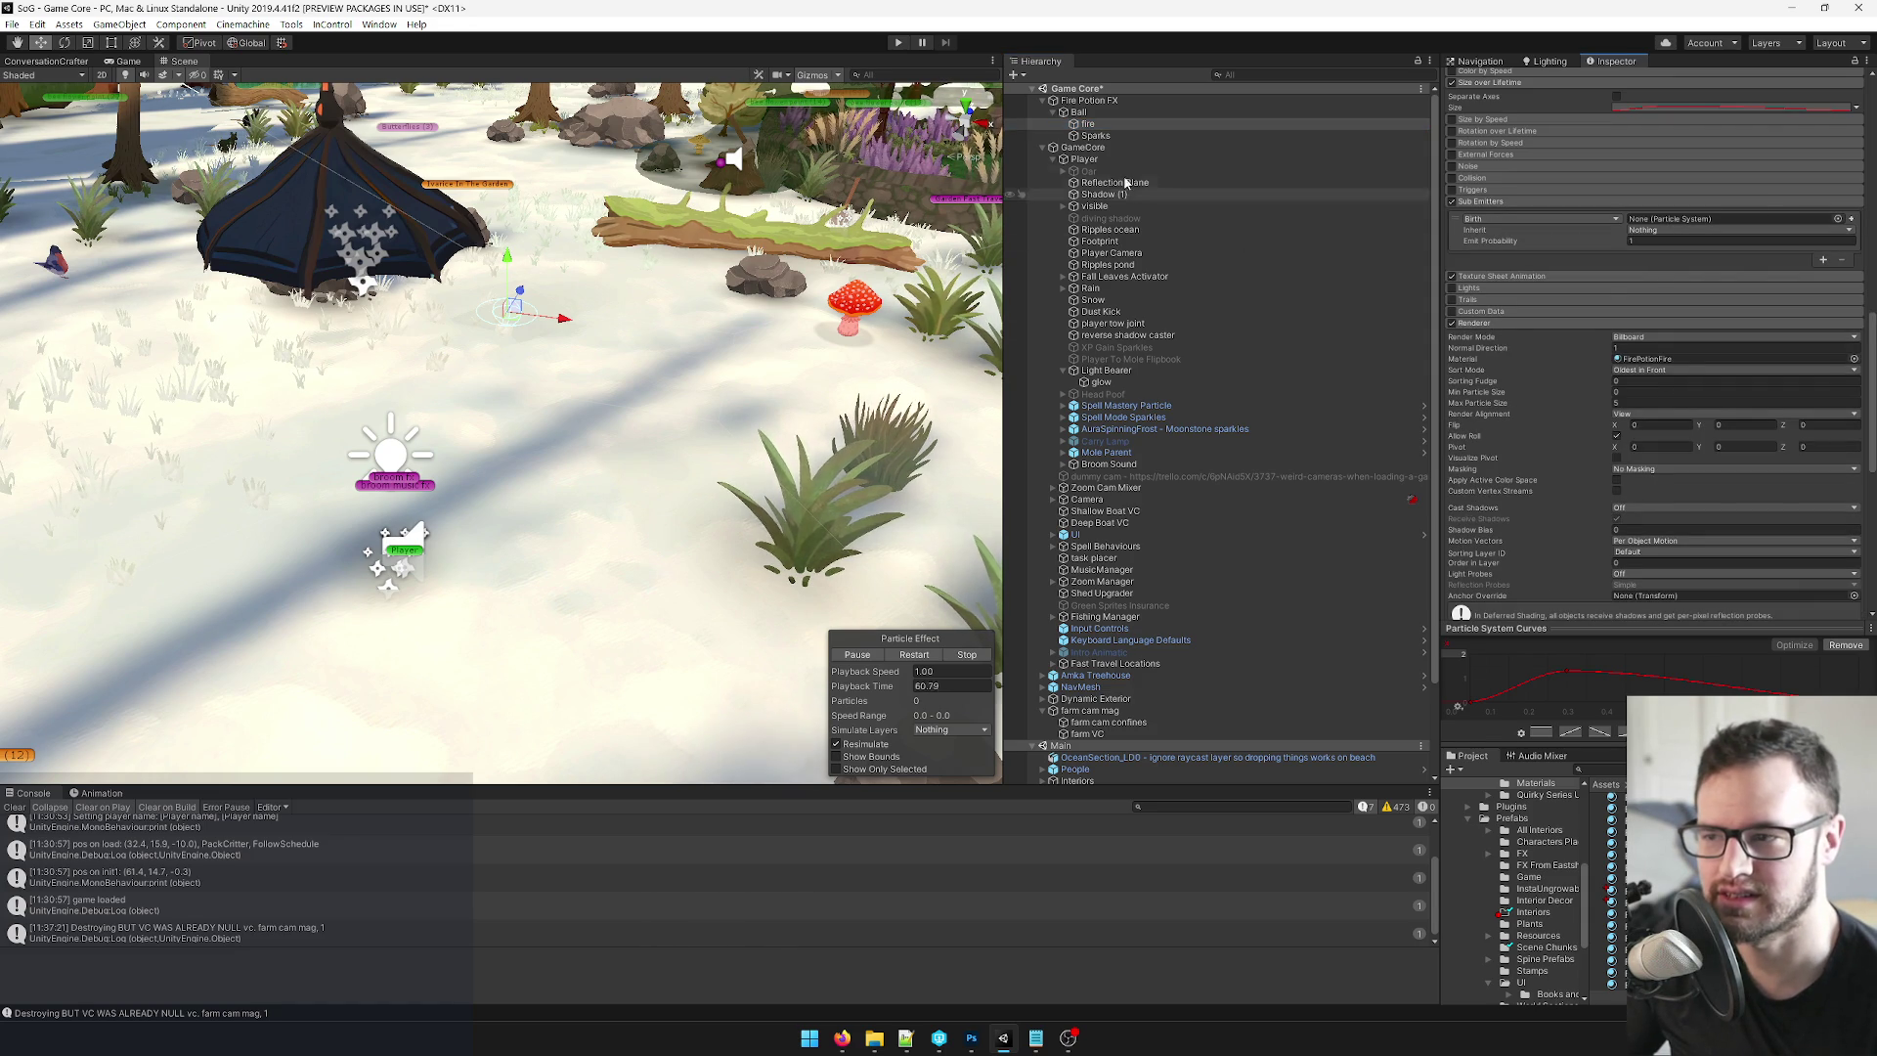
mouse_move(1095, 135)
left_mouse_down()
mouse_move(1613, 69)
mouse_move(1675, 220)
left_mouse_up()
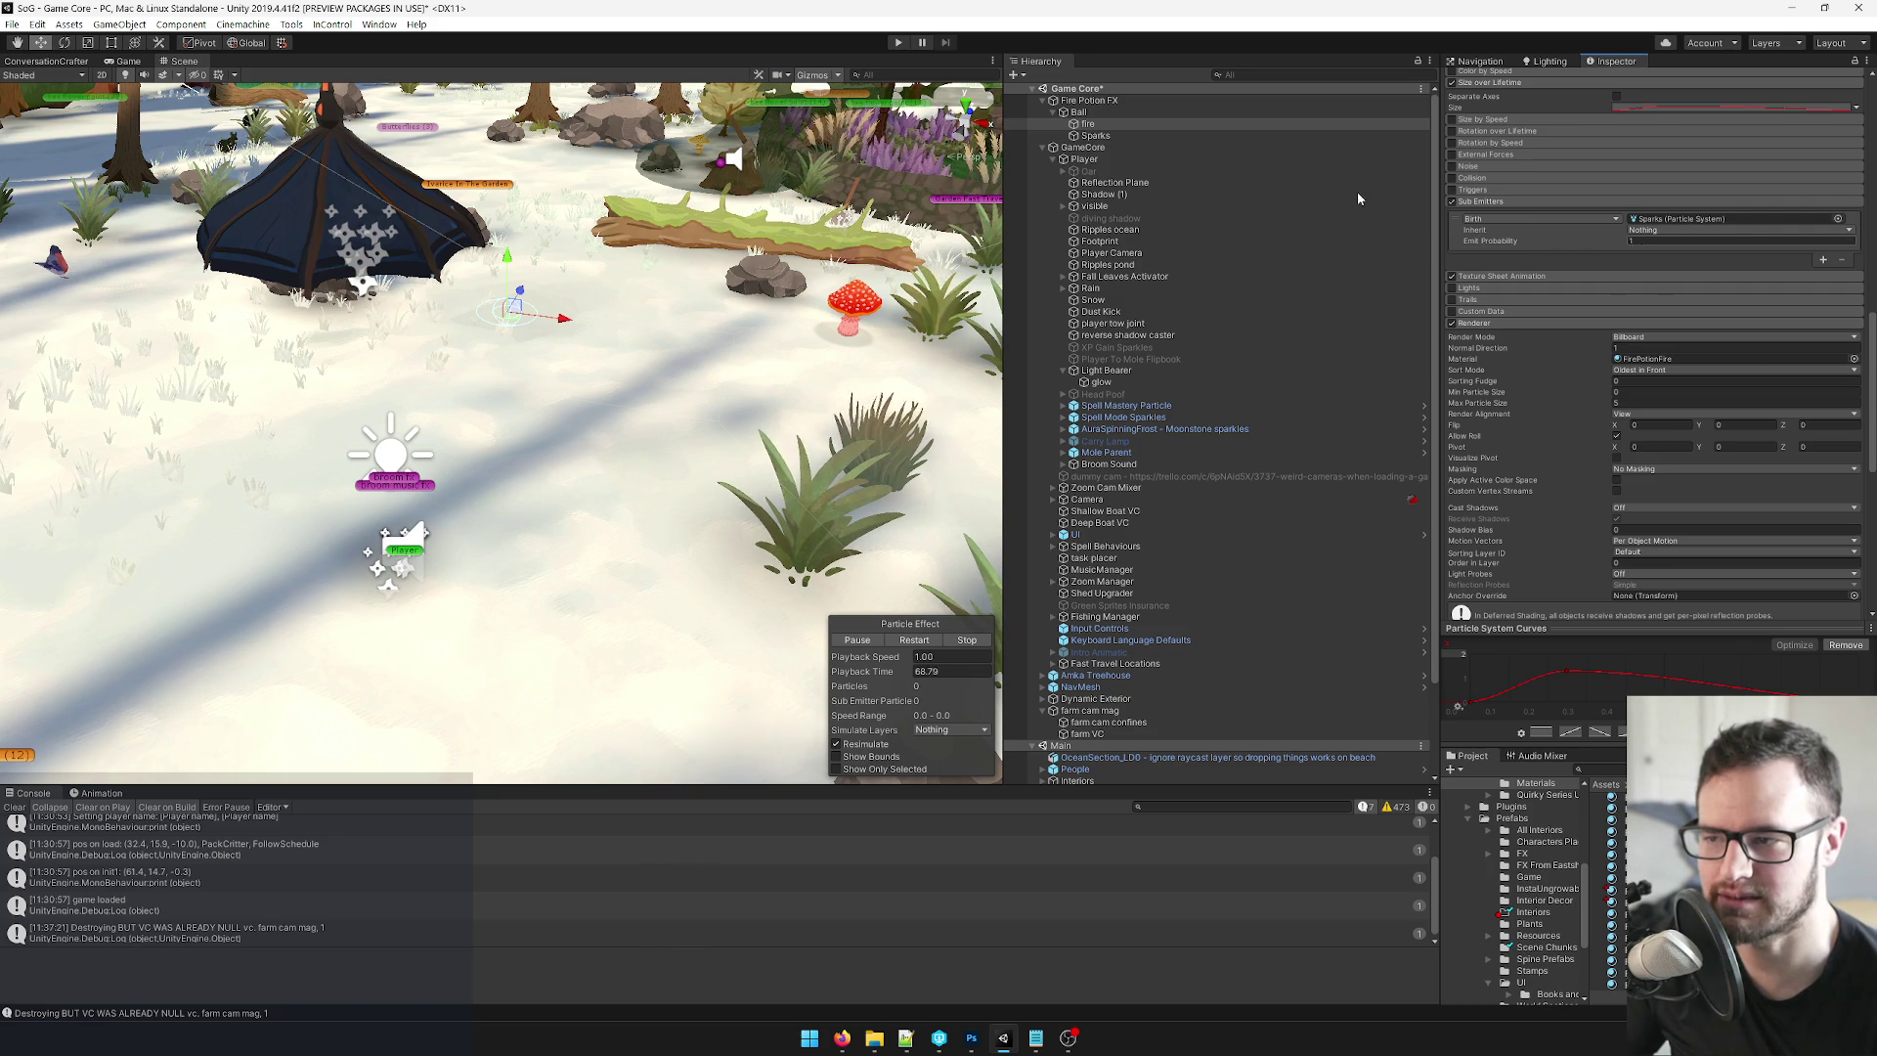
left_click(1080, 113)
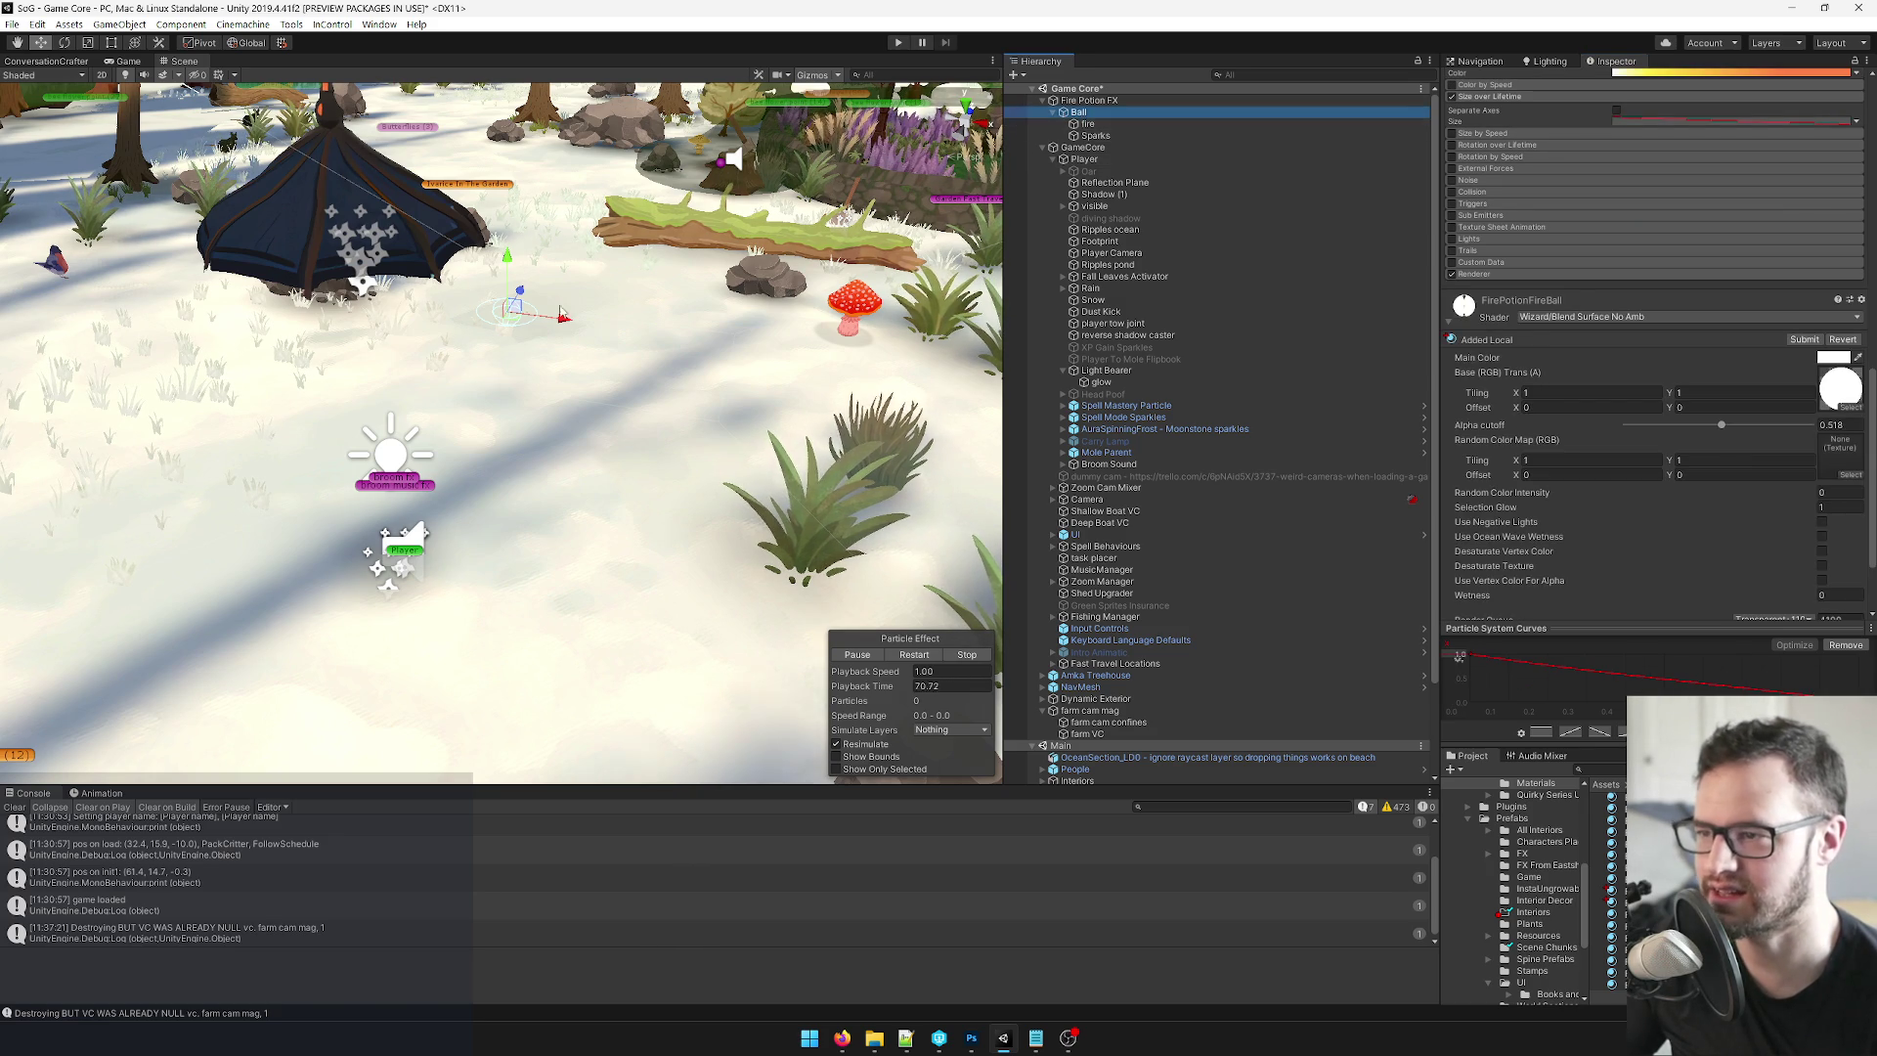
Move the Ball right across the scene to preview its trail, then review Sparks and fire settings.
mouse_move(549, 325)
left_mouse_down()
mouse_move(816, 362)
mouse_move(580, 300)
mouse_move(861, 184)
left_mouse_up()
mouse_move(508, 308)
left_mouse_down()
mouse_move(1049, 368)
mouse_move(573, 283)
mouse_move(571, 333)
mouse_move(459, 342)
left_mouse_up()
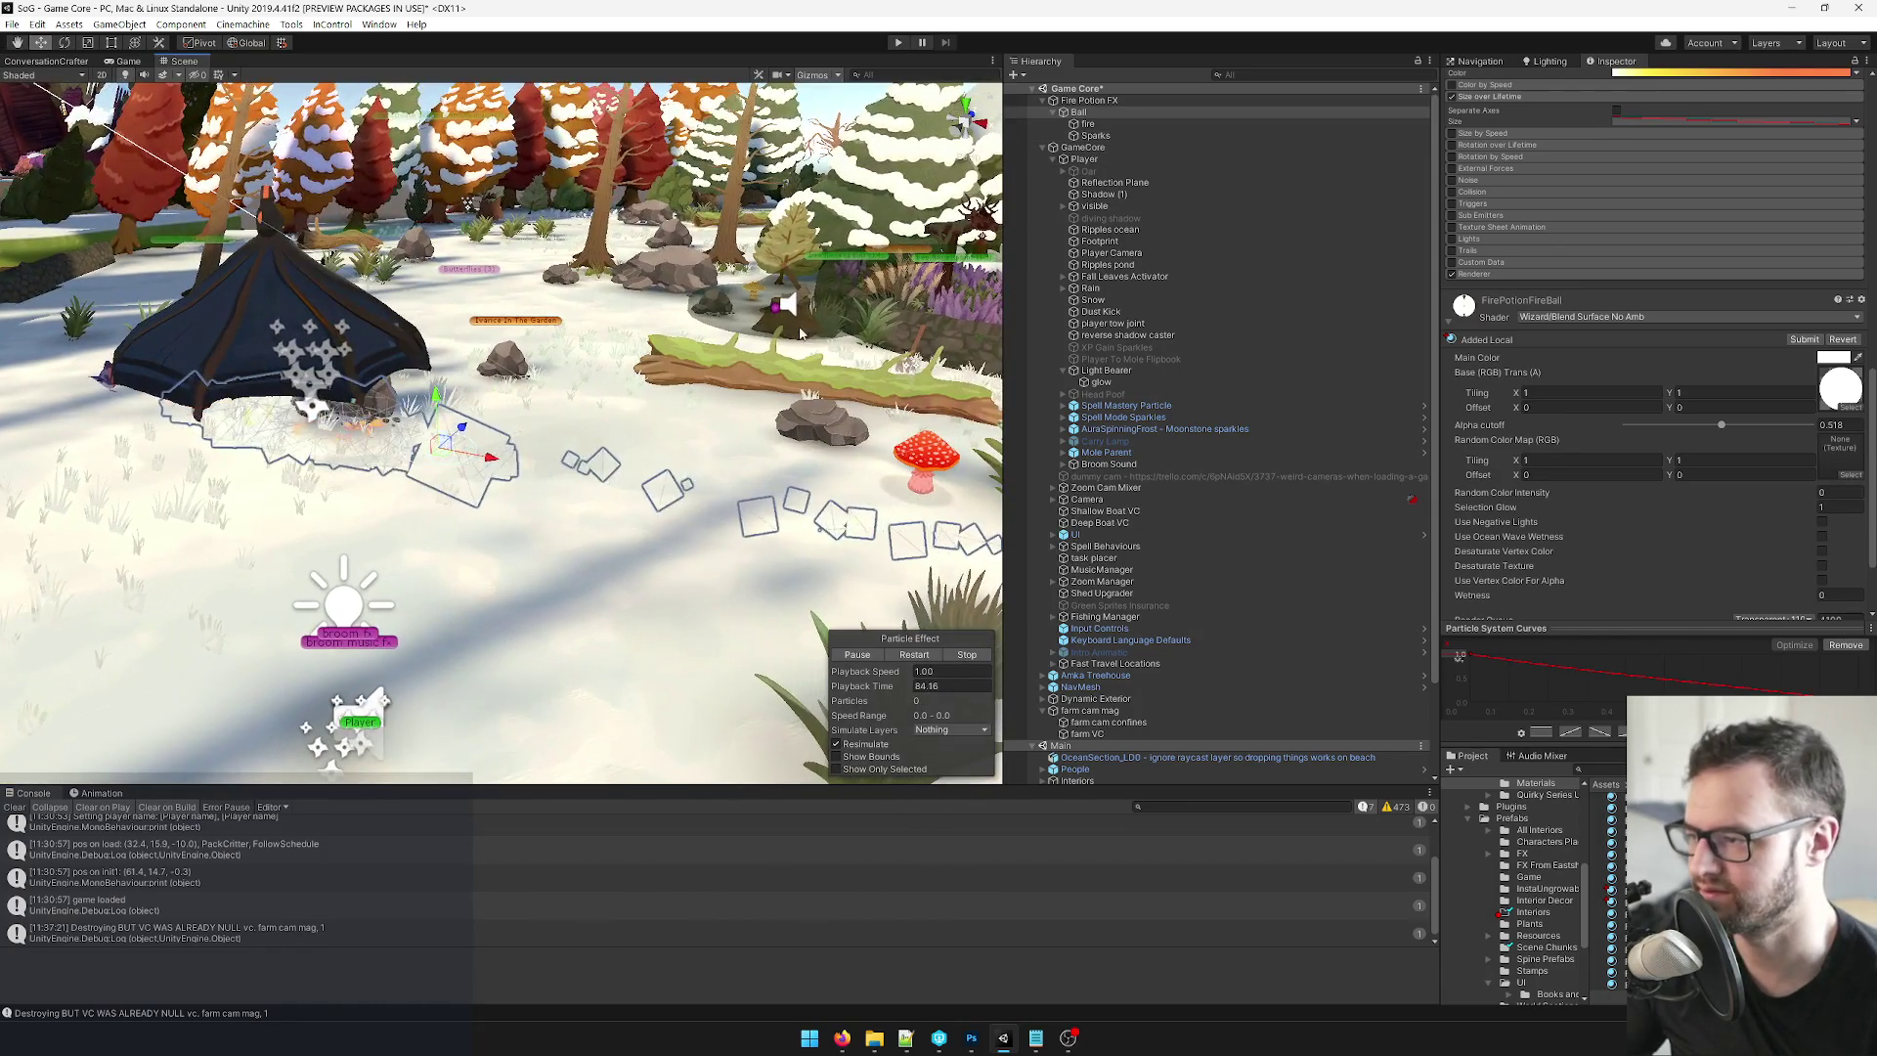
left_click(1091, 136)
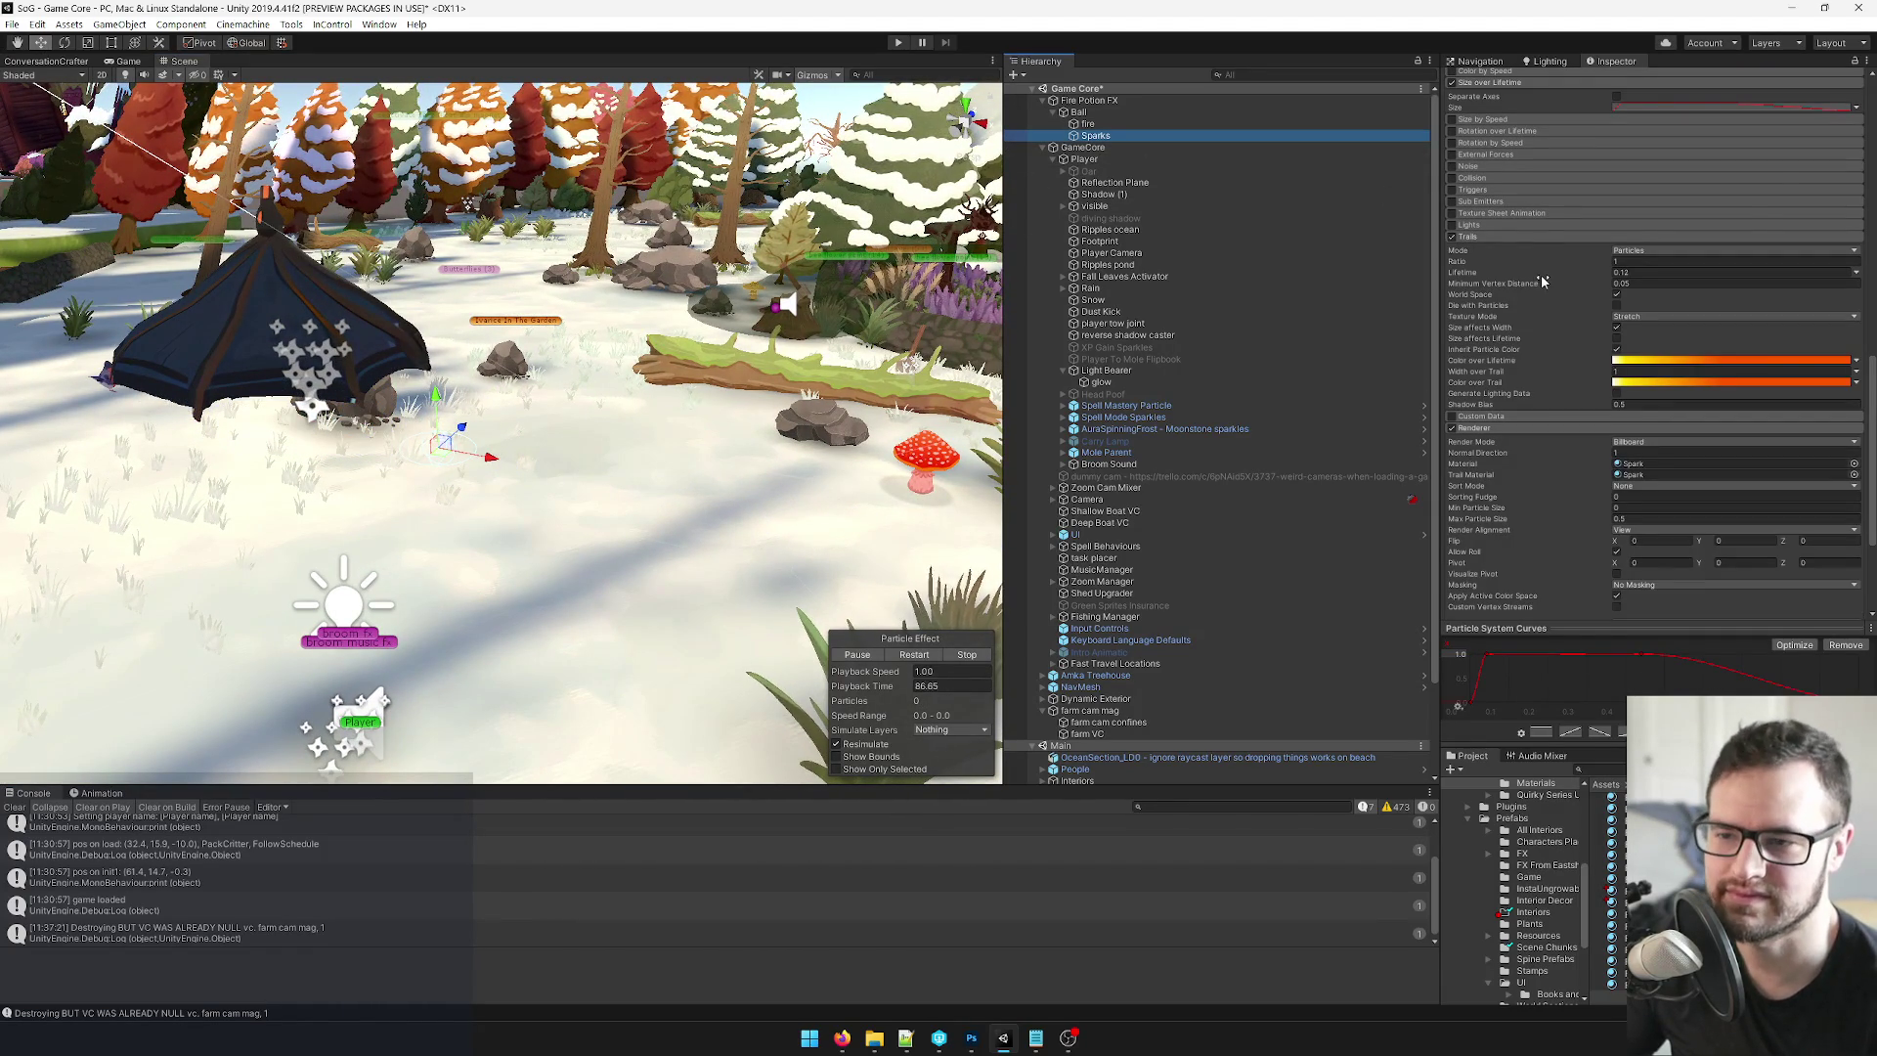
scroll(1719, 383, "down", 4)
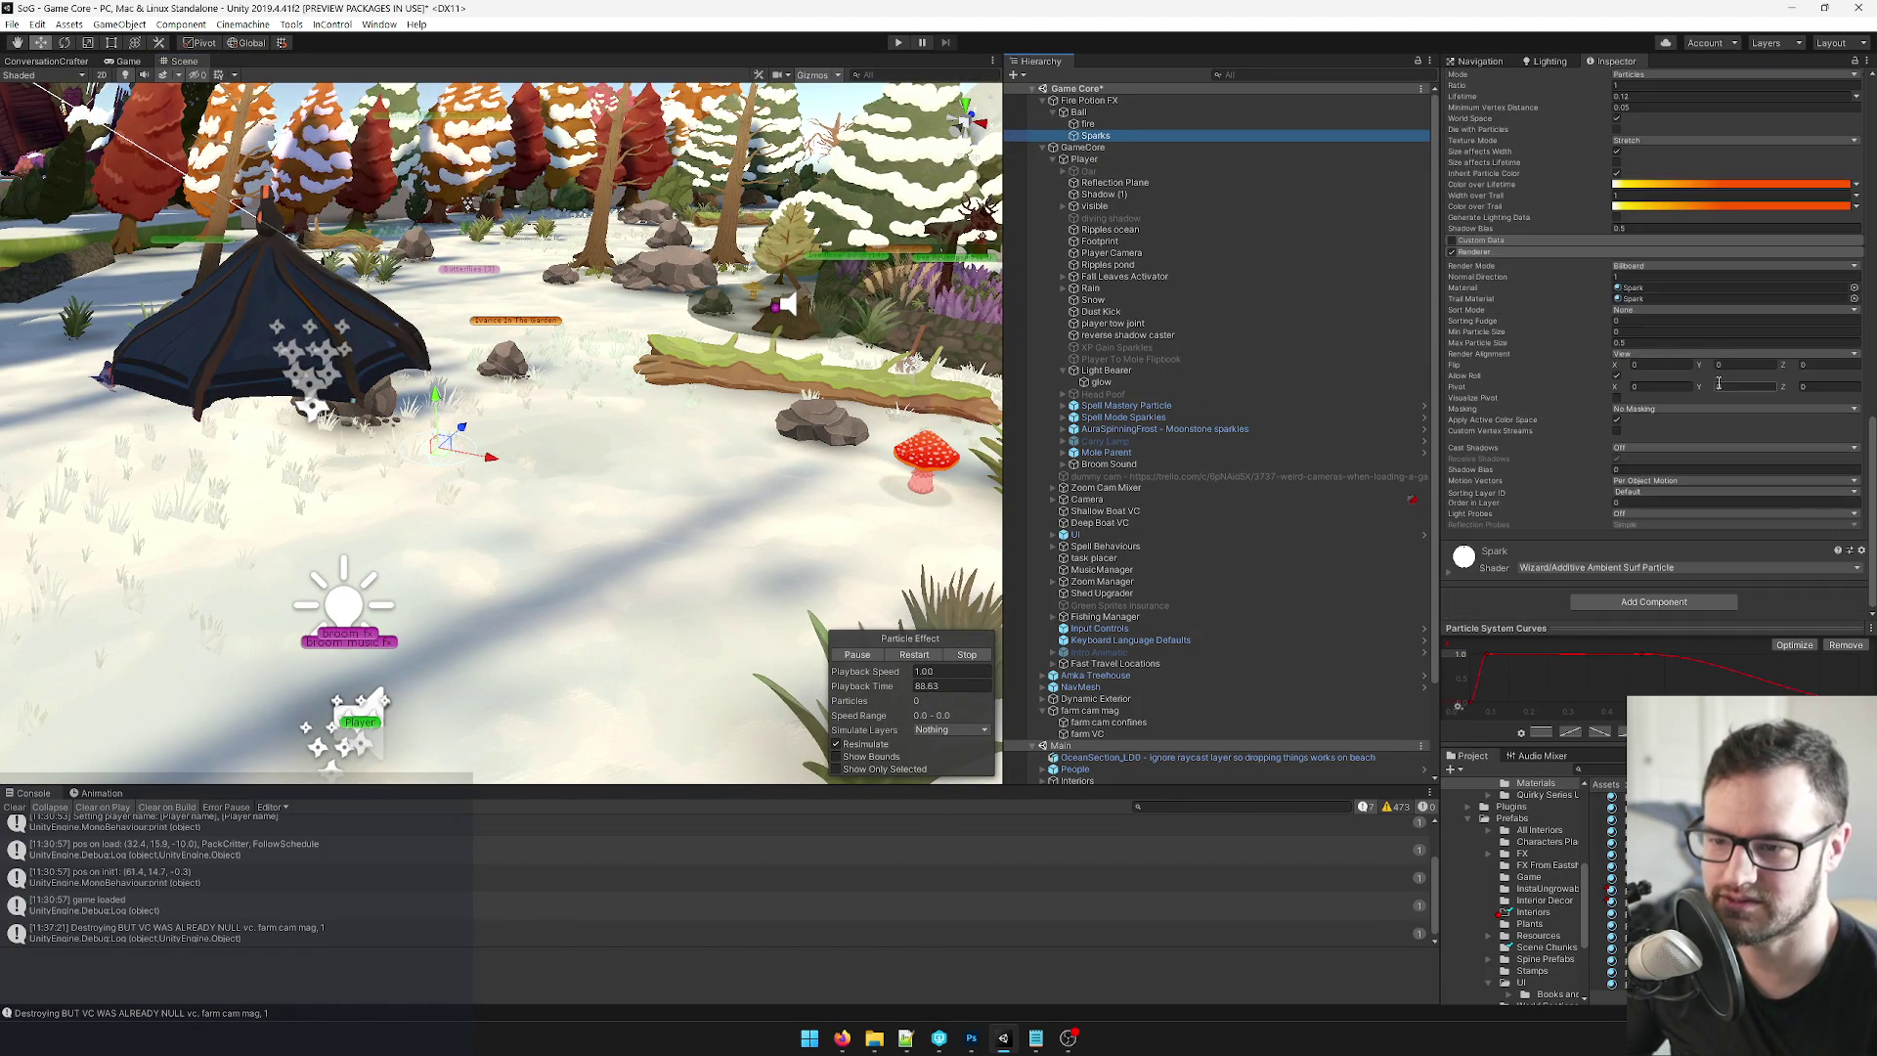
left_click(1099, 114)
left_click(1089, 124)
scroll(1704, 297, "up", 3)
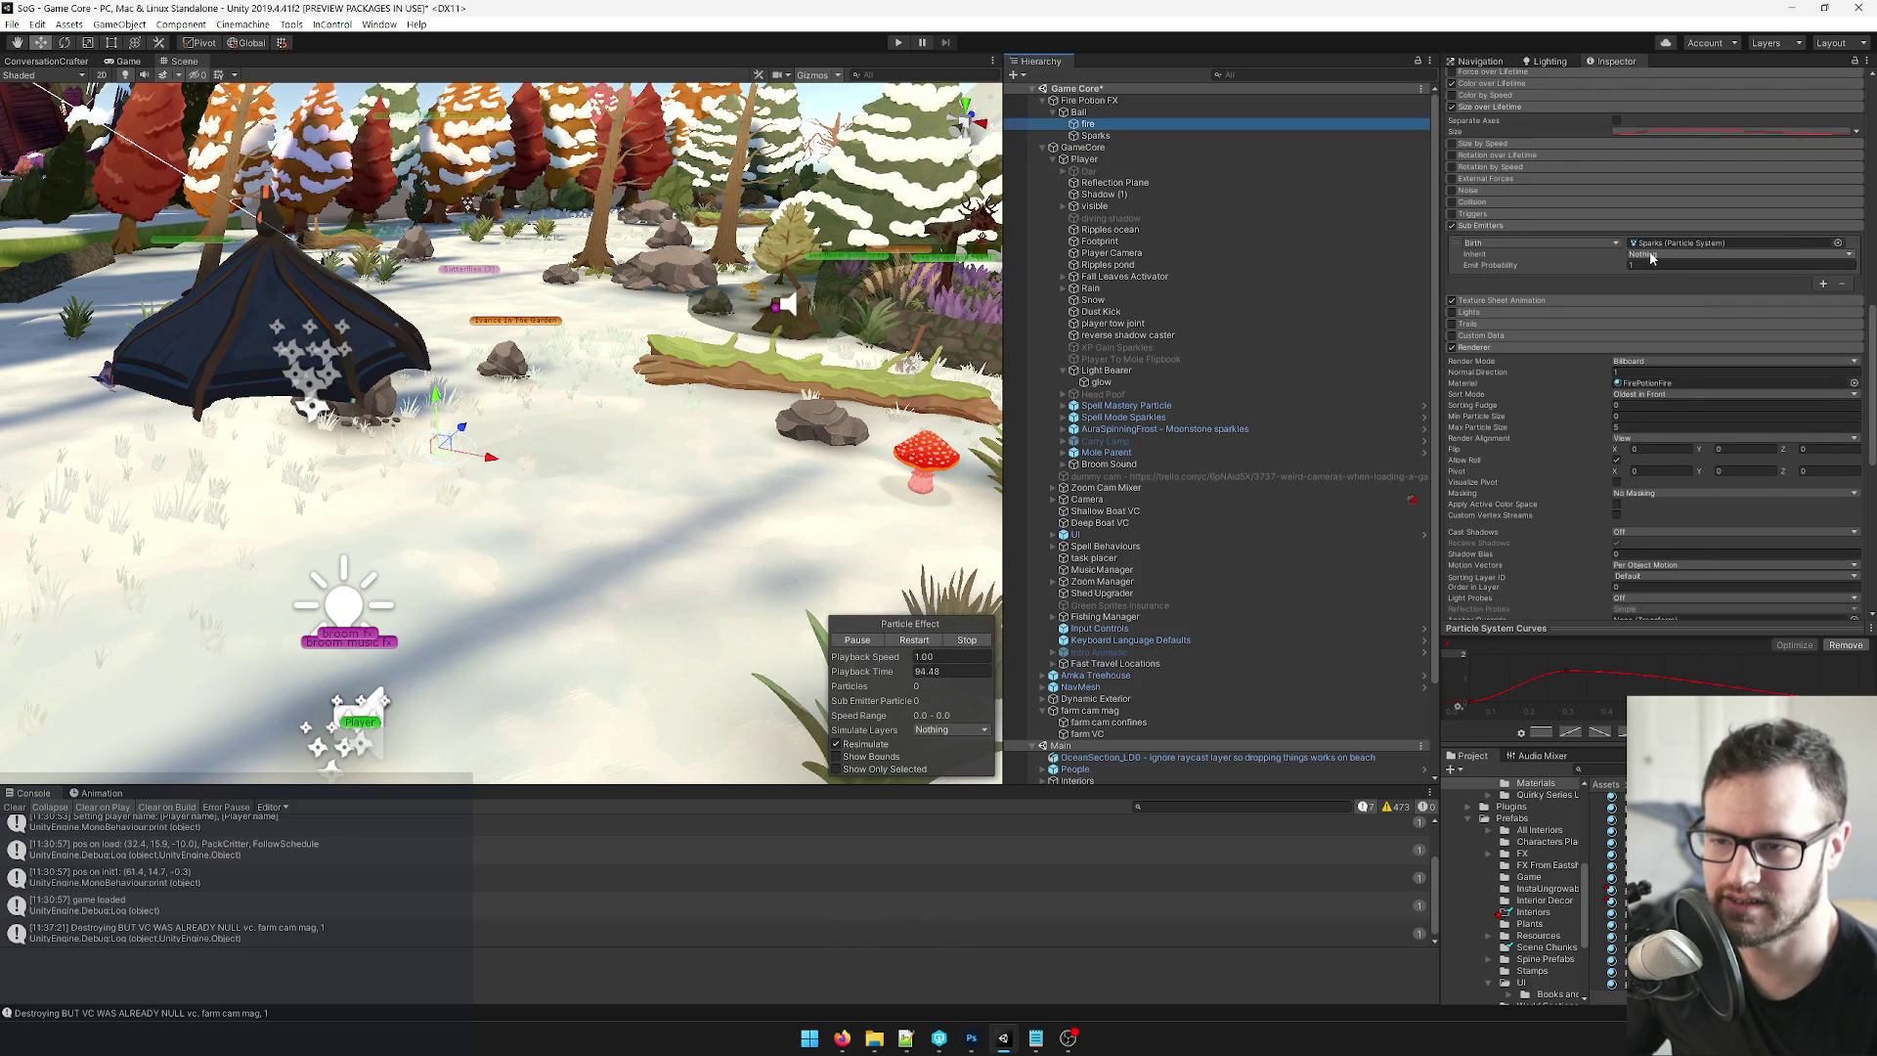
left_click(1079, 113)
scroll(1584, 208, "up", 3)
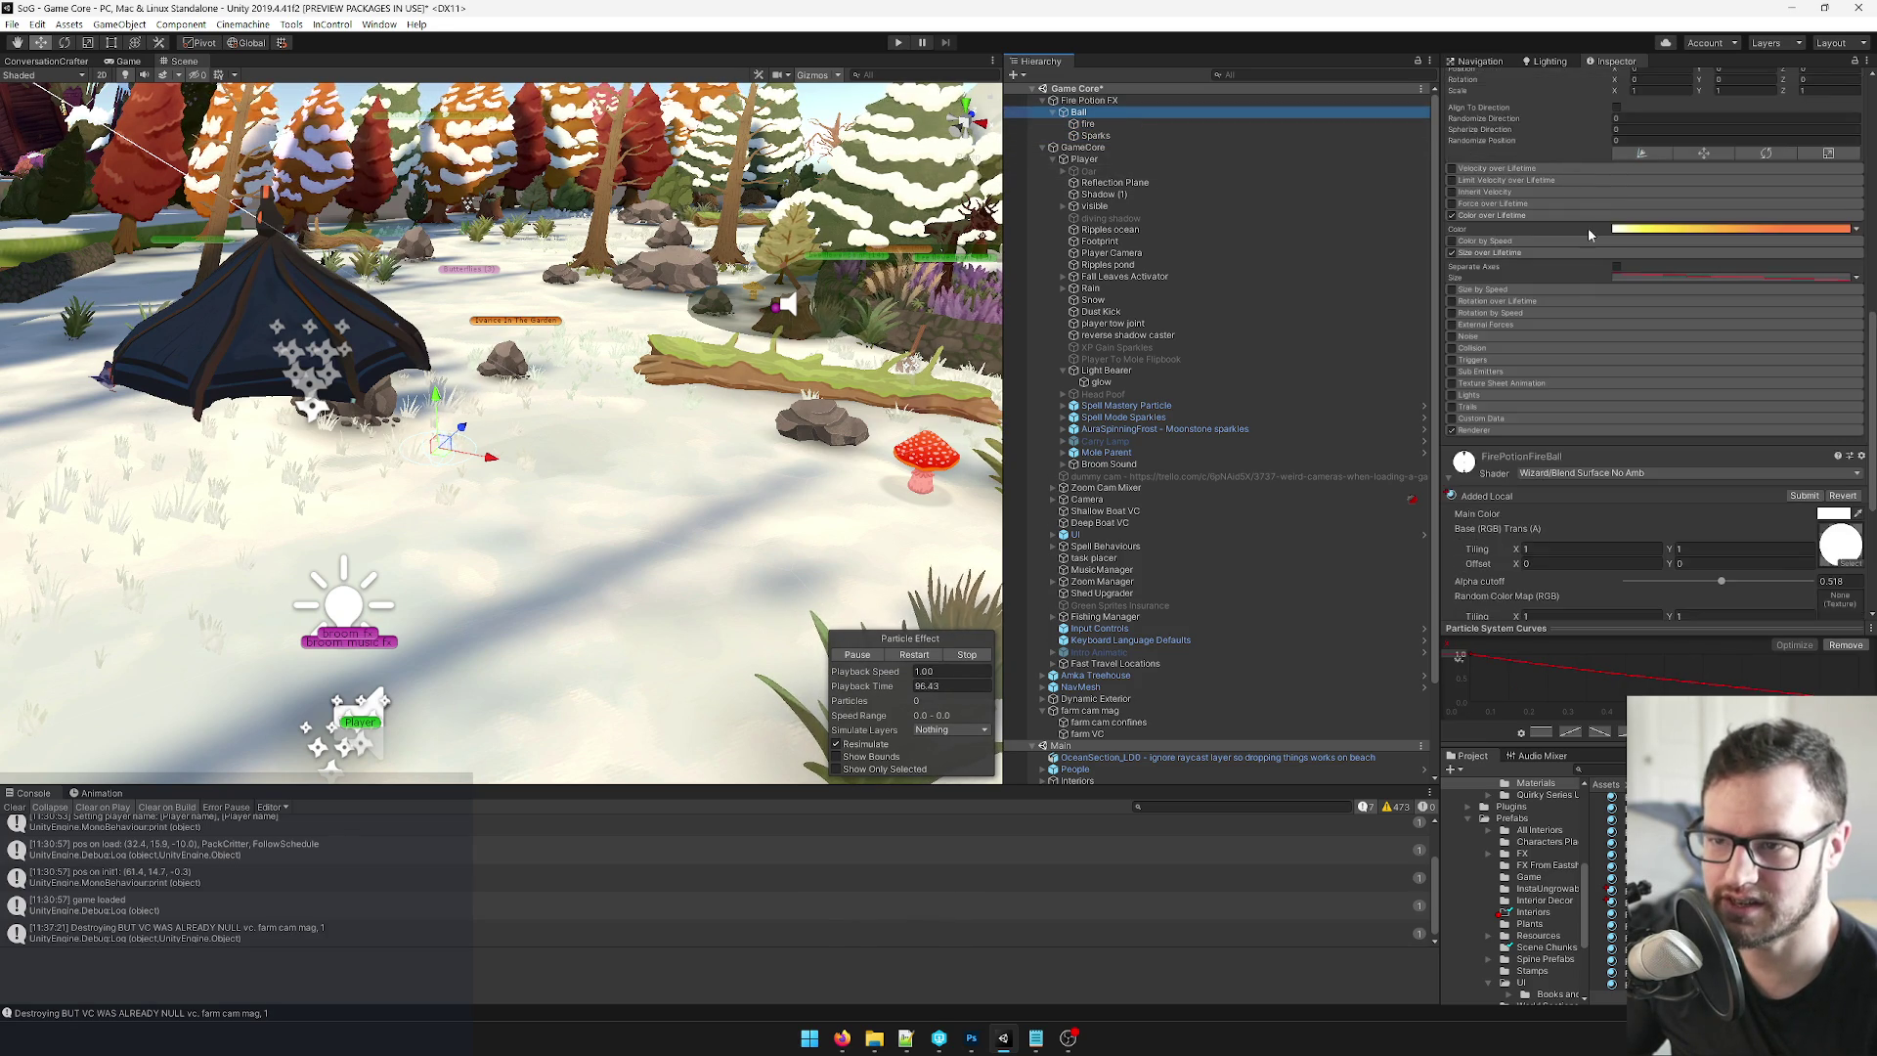
Enable the Ball's Sub Emitters with Sparks as Birth, inheriting Nothing.
left_click(1452, 373)
left_click_drag(1095, 135, 1662, 401)
left_click(1662, 401)
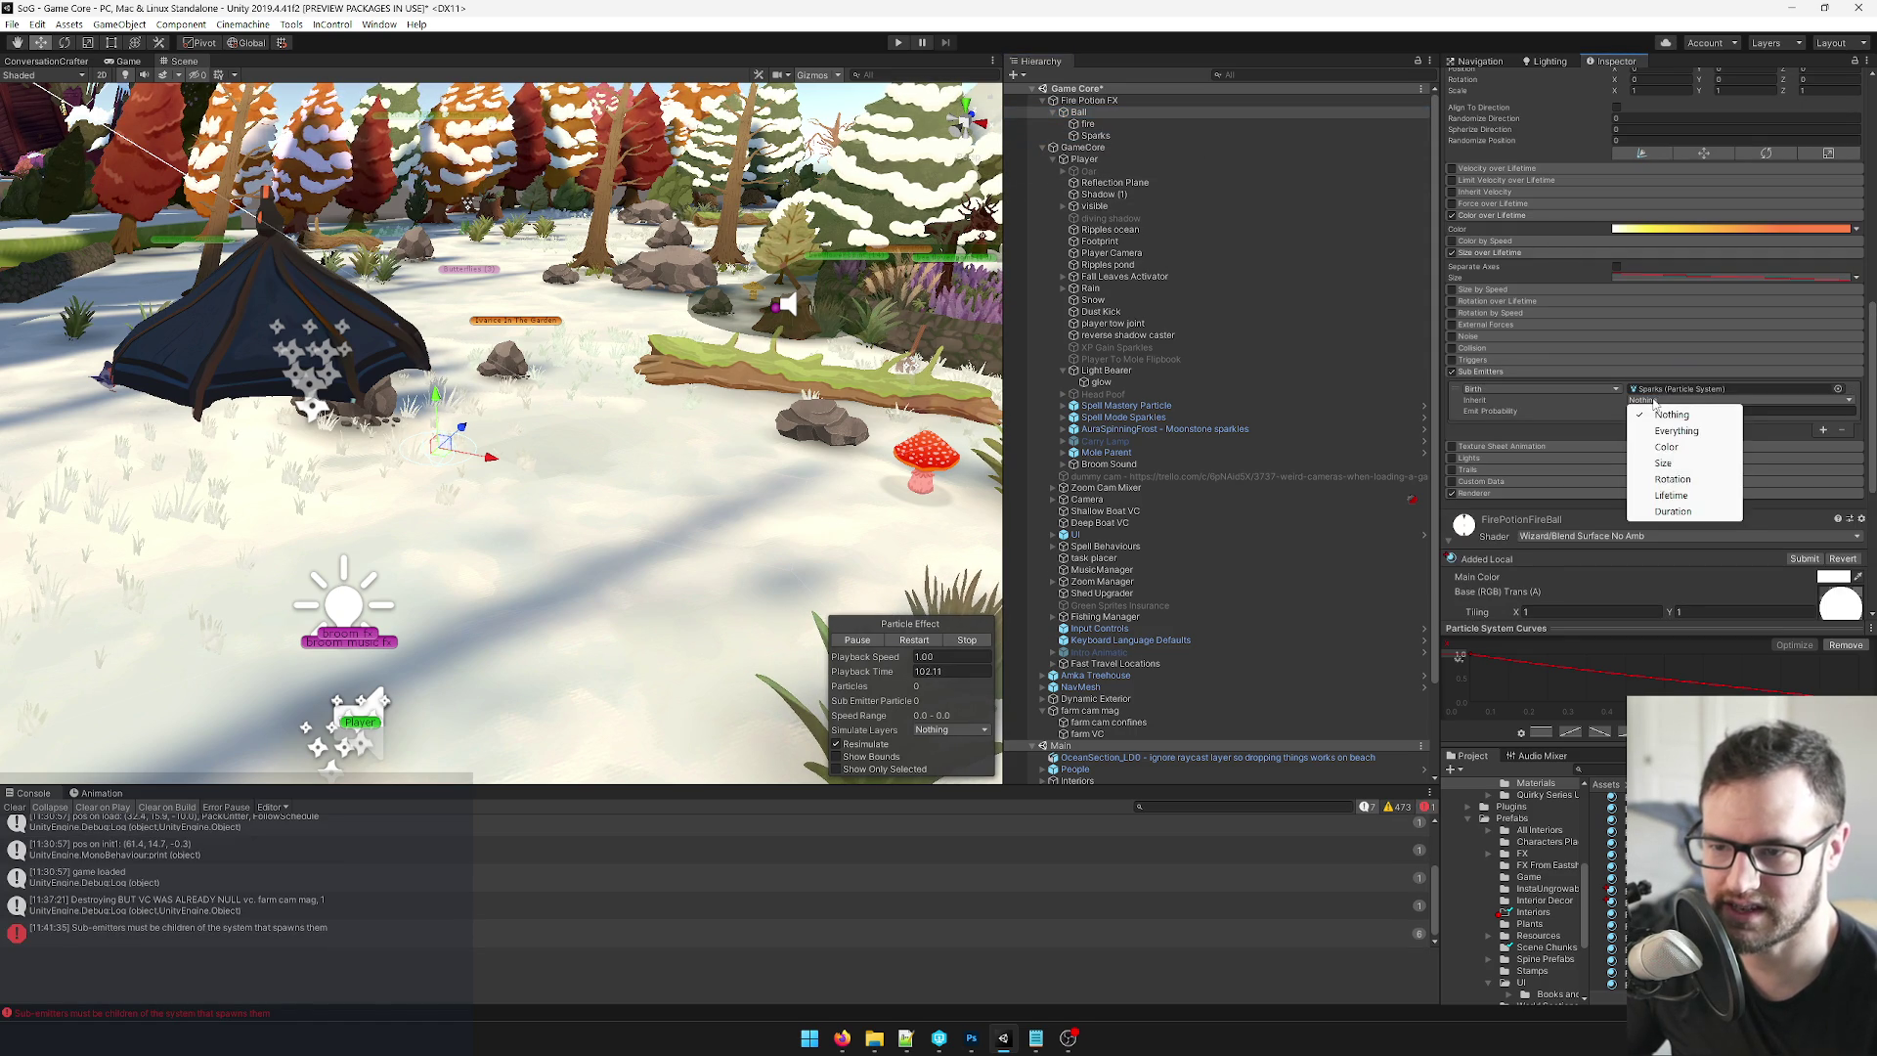
left_click(1578, 408)
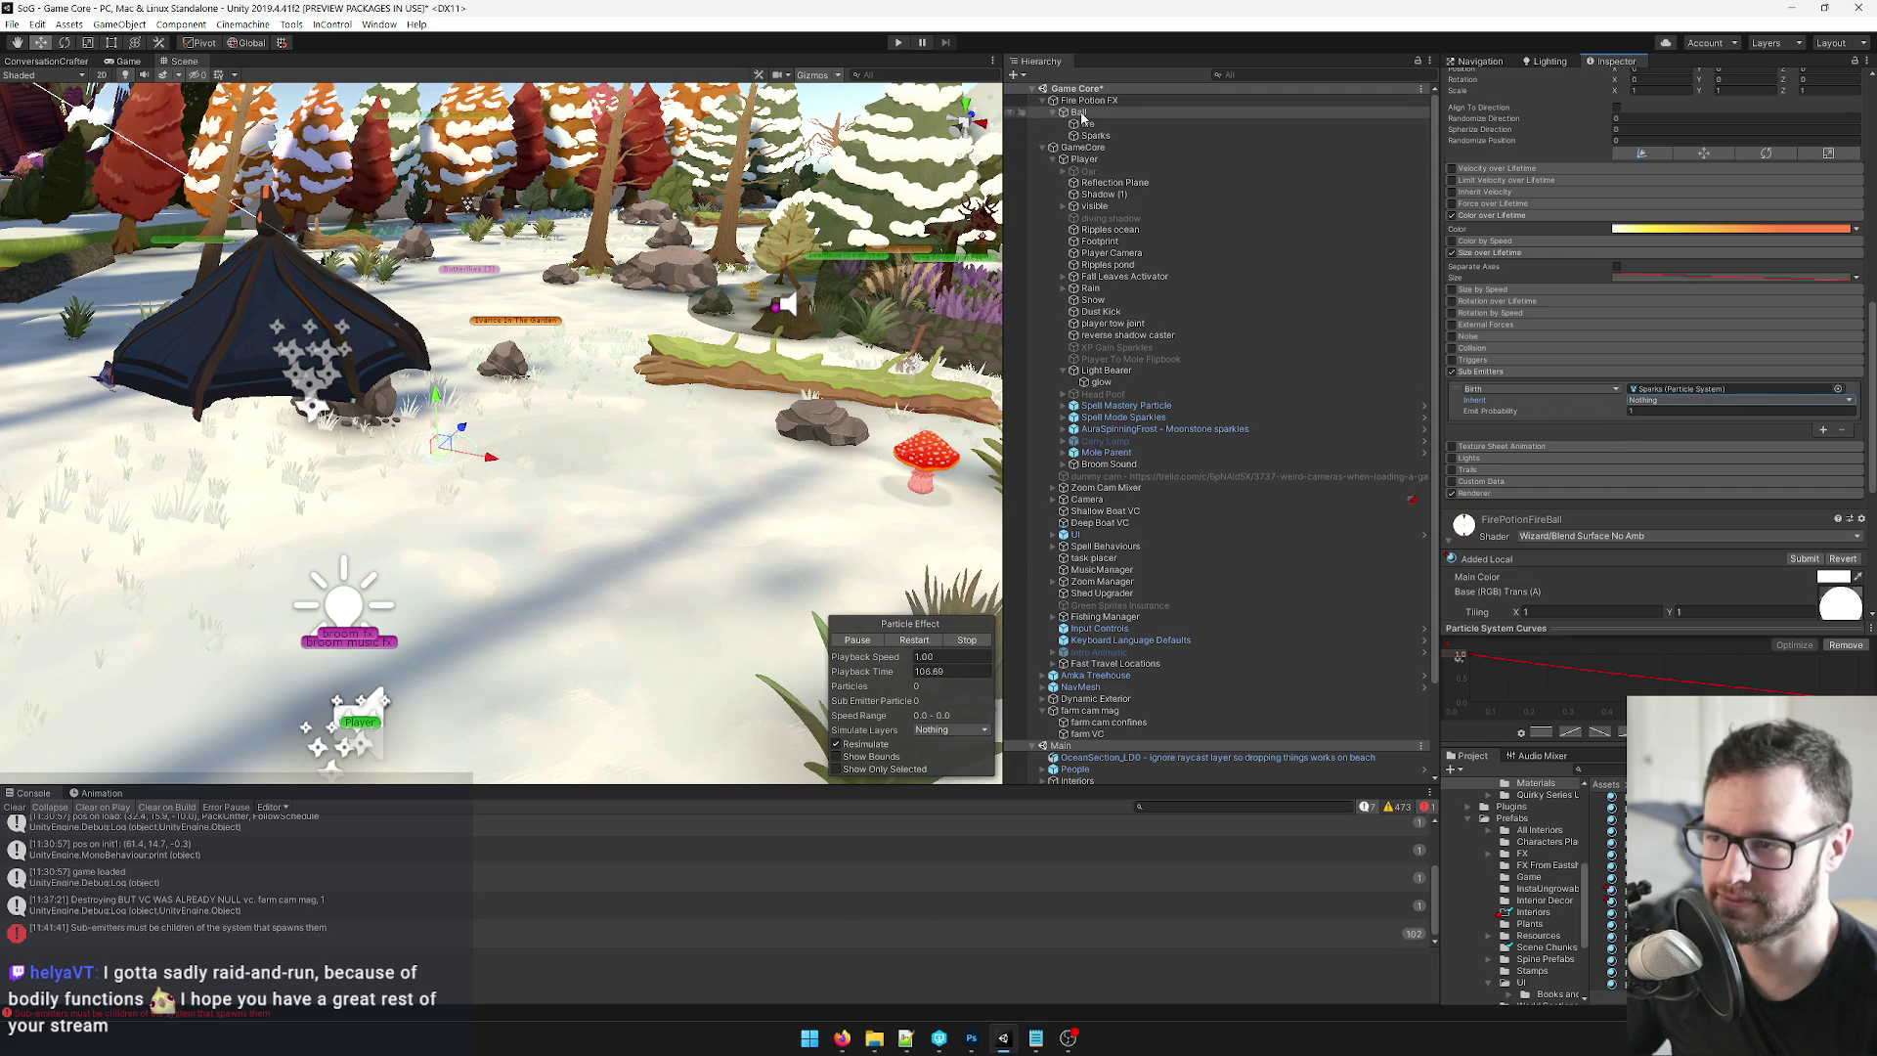
left_click(1453, 373)
left_click(1088, 125)
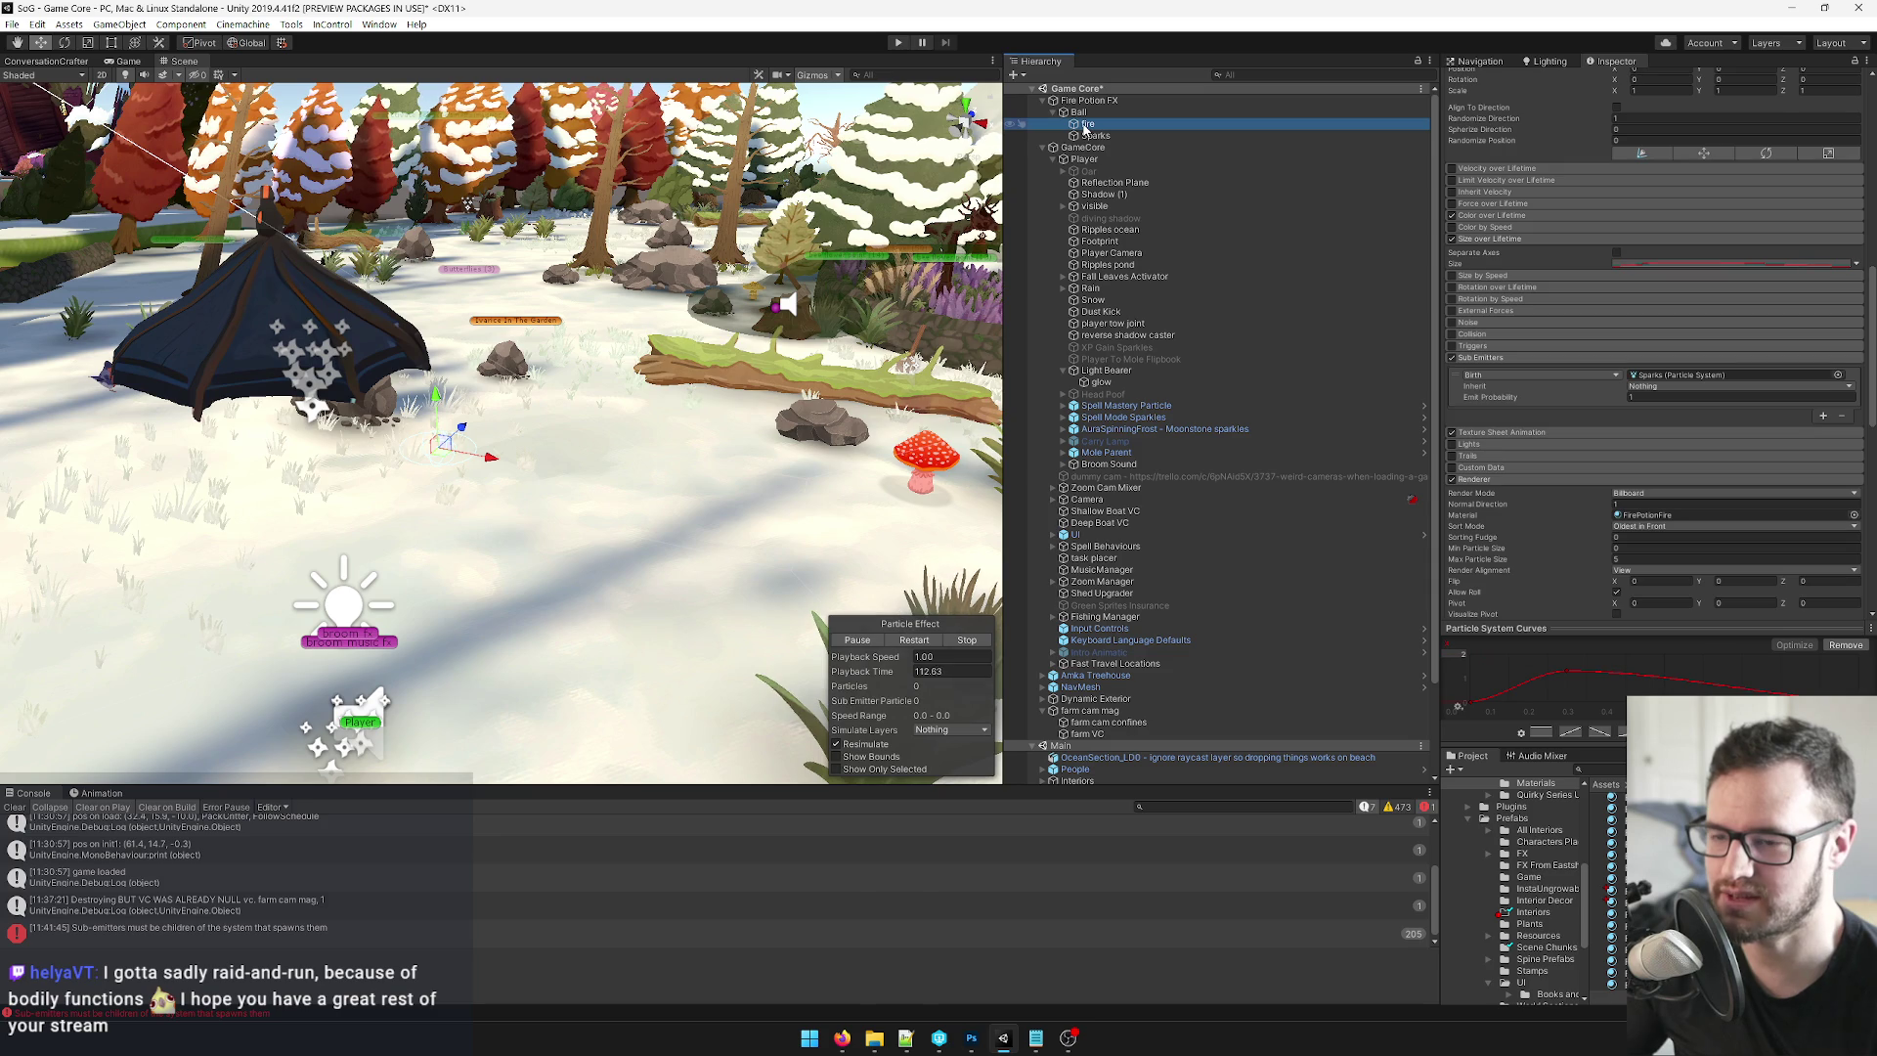
Enter 10 in the Sparks system's Emission Rate over Time field.
left_click(1093, 136)
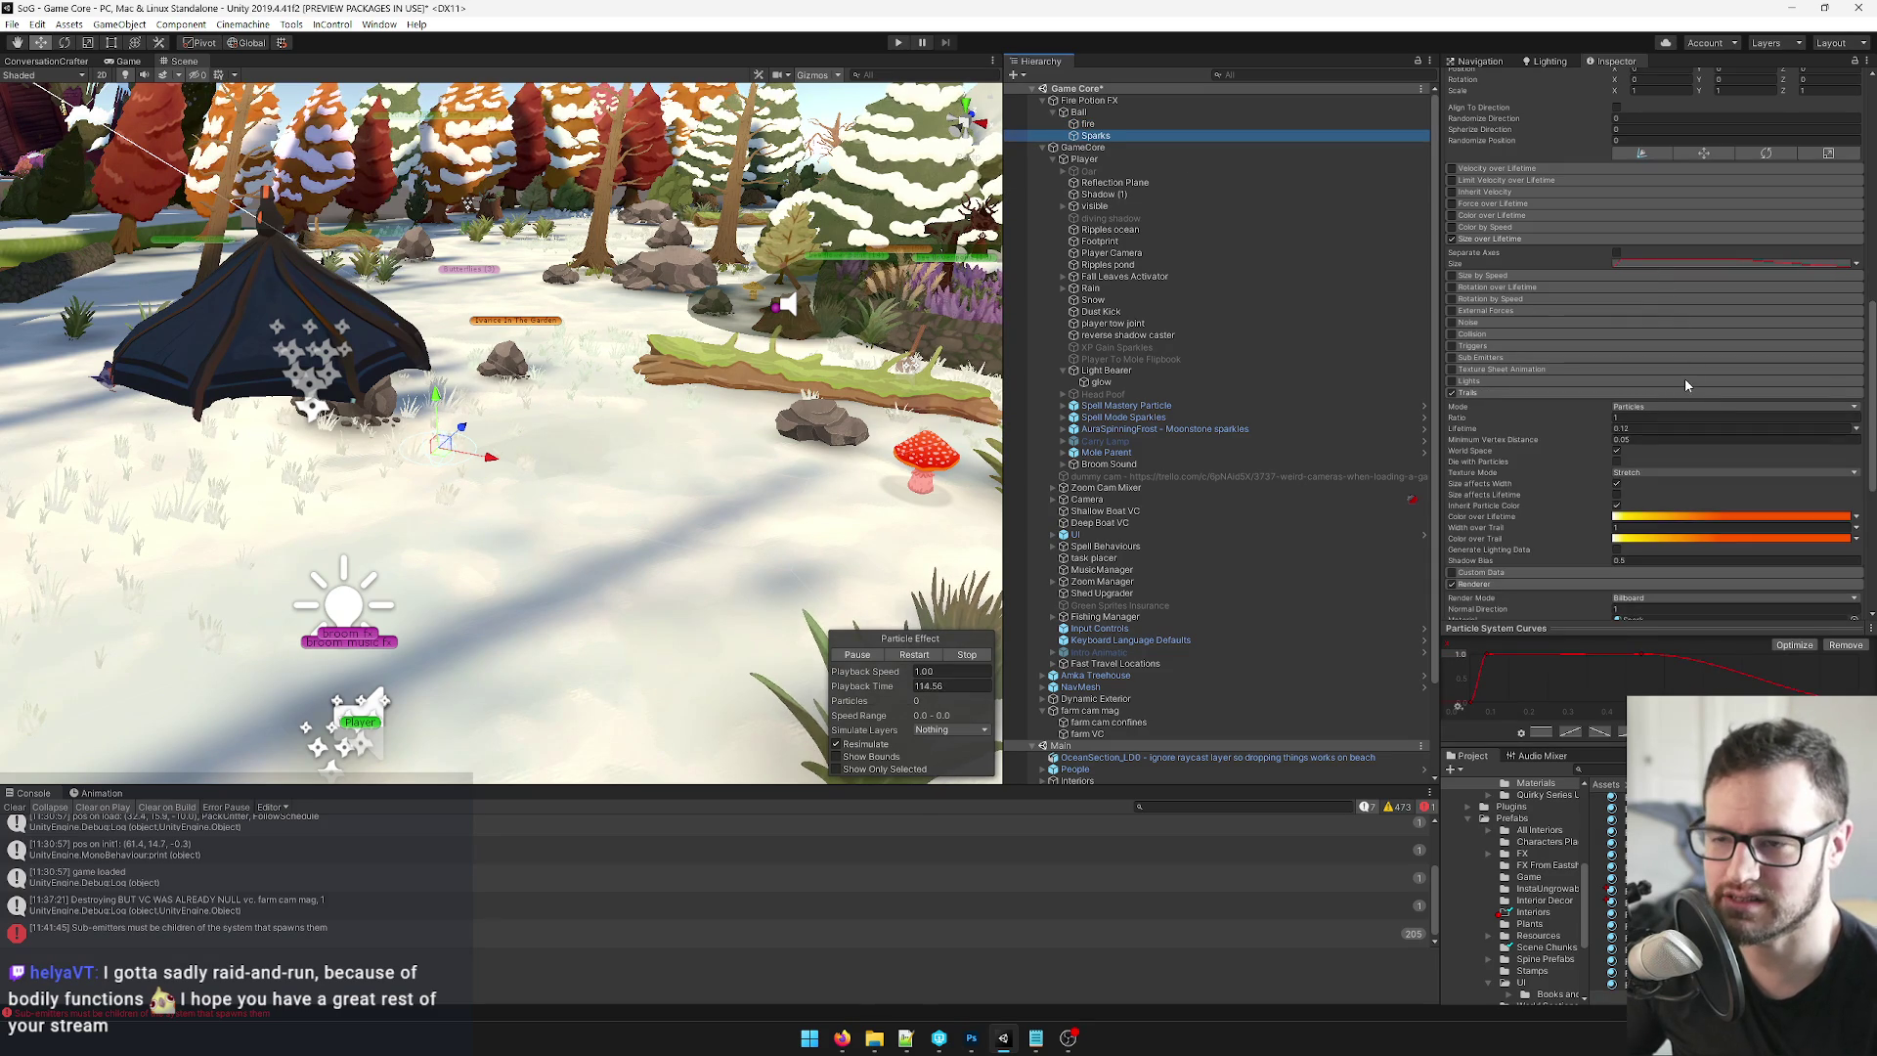
scroll(1685, 380, "up", 5)
scroll(1680, 365, "up", 3)
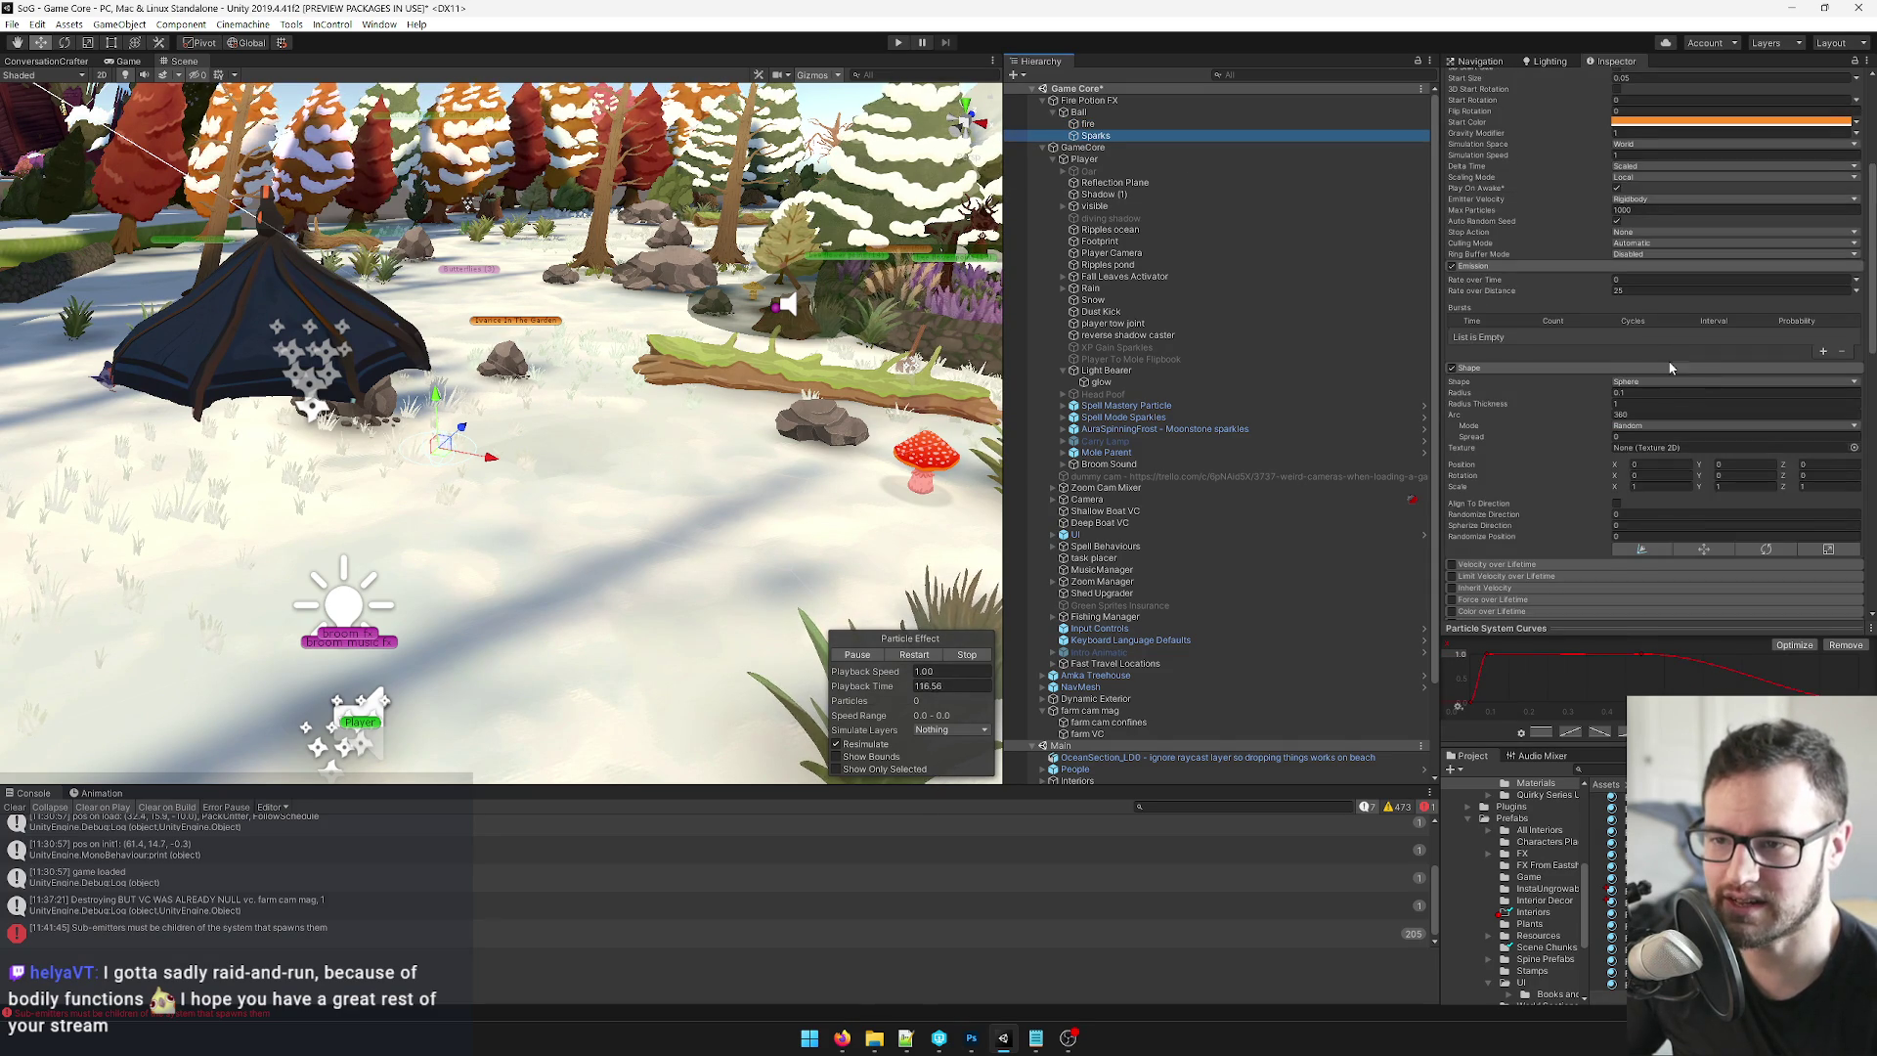
scroll(1670, 369, "up", 3)
left_click(1633, 412)
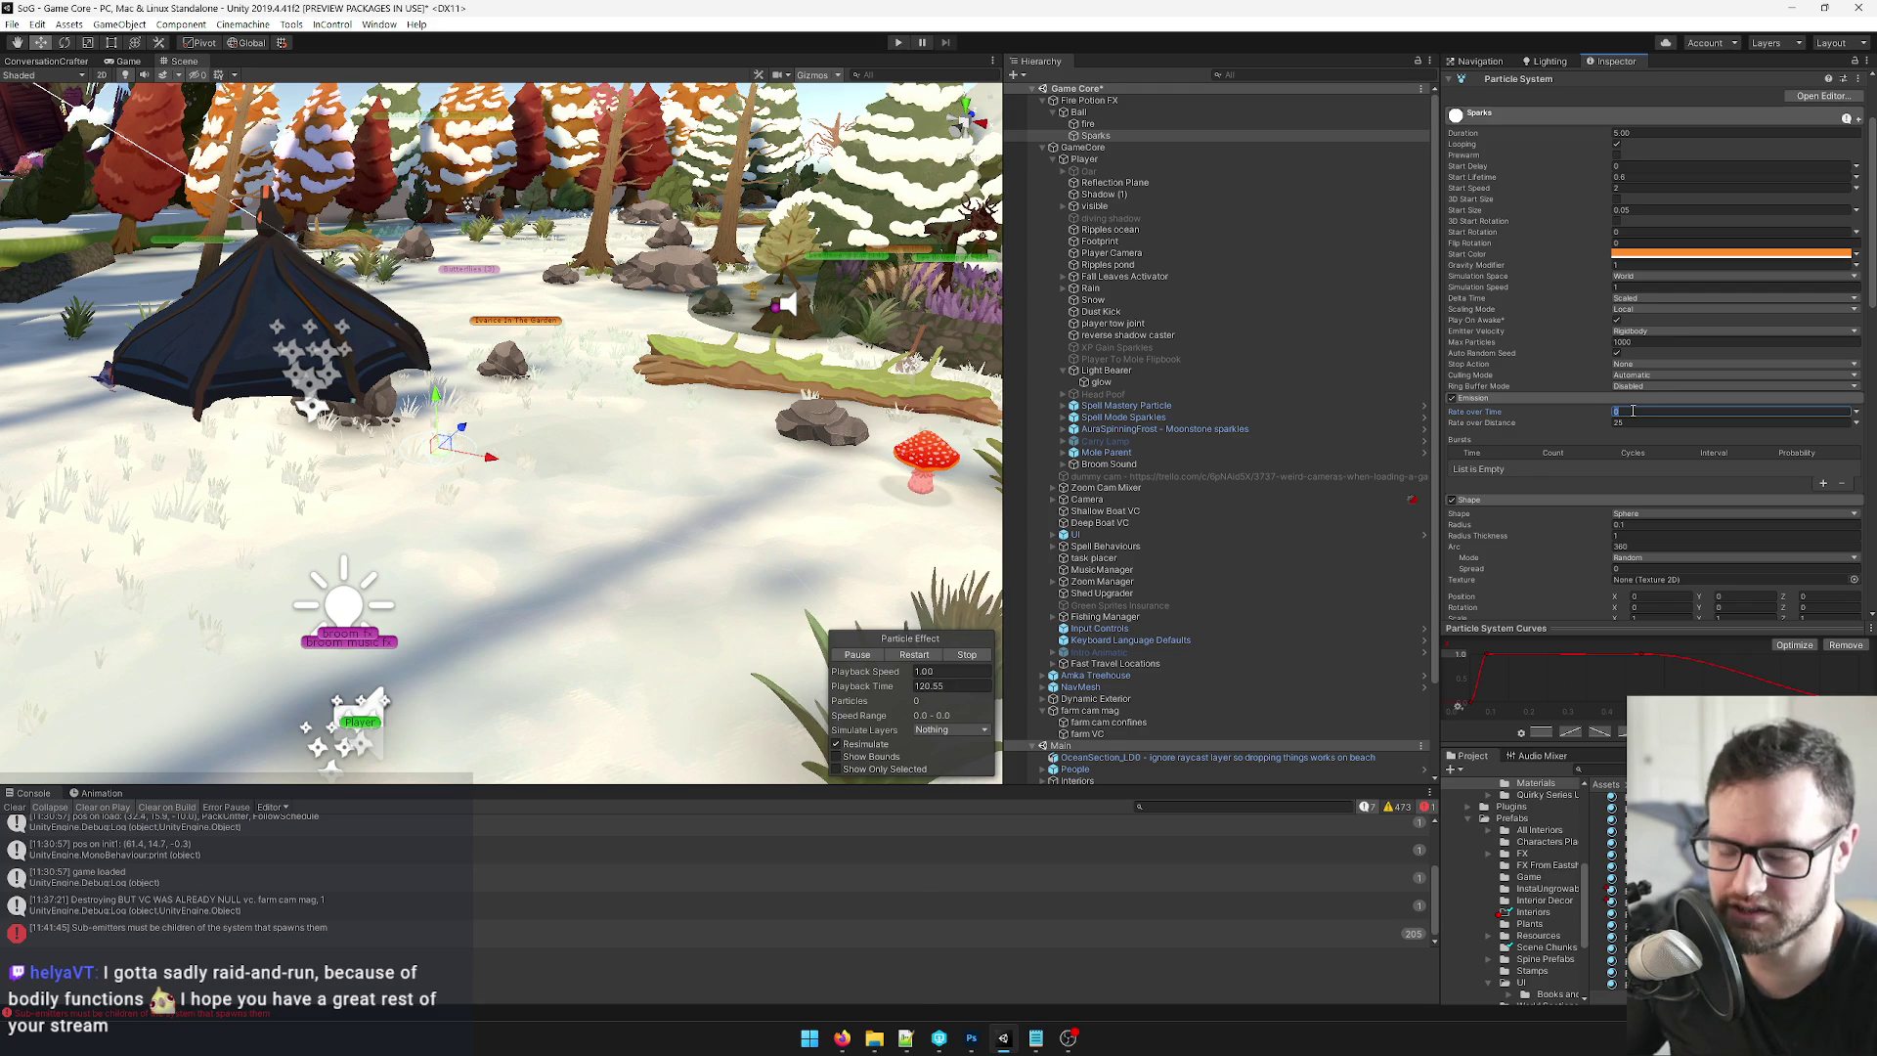
type("10")
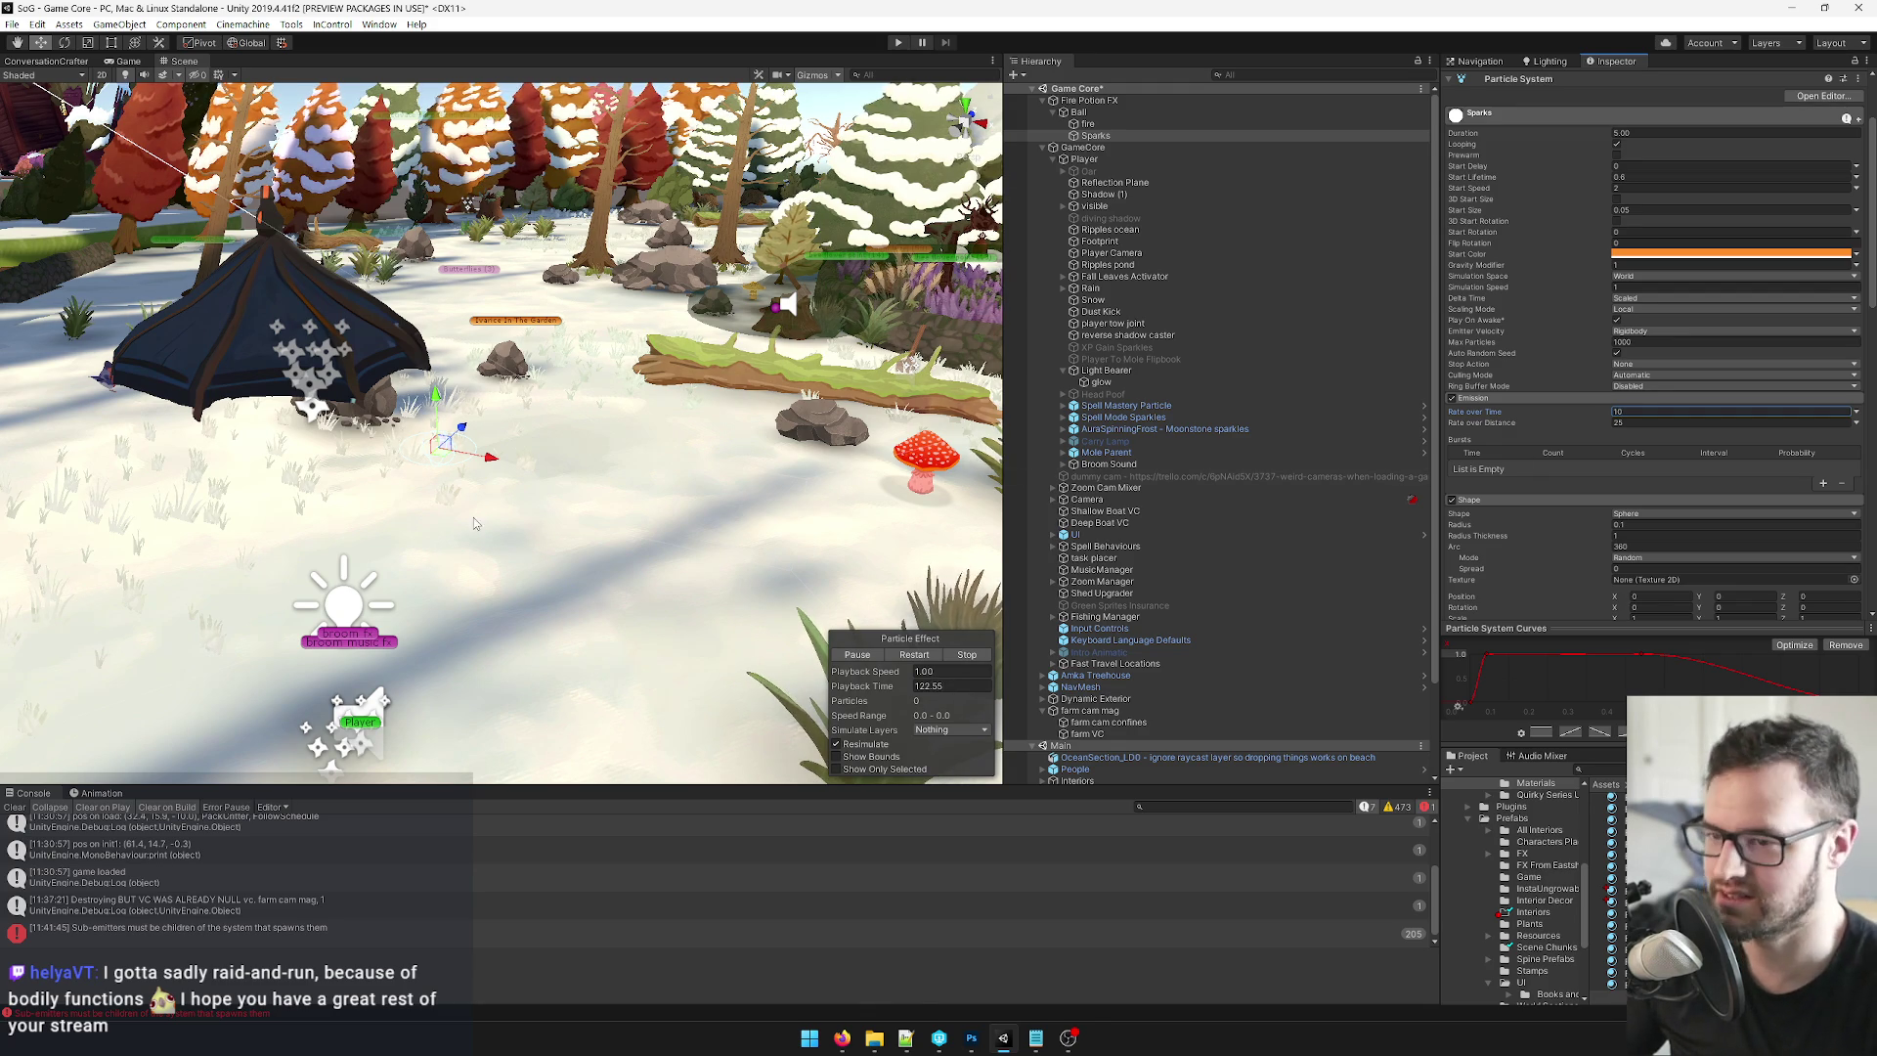
scroll(476, 525, "up", 3)
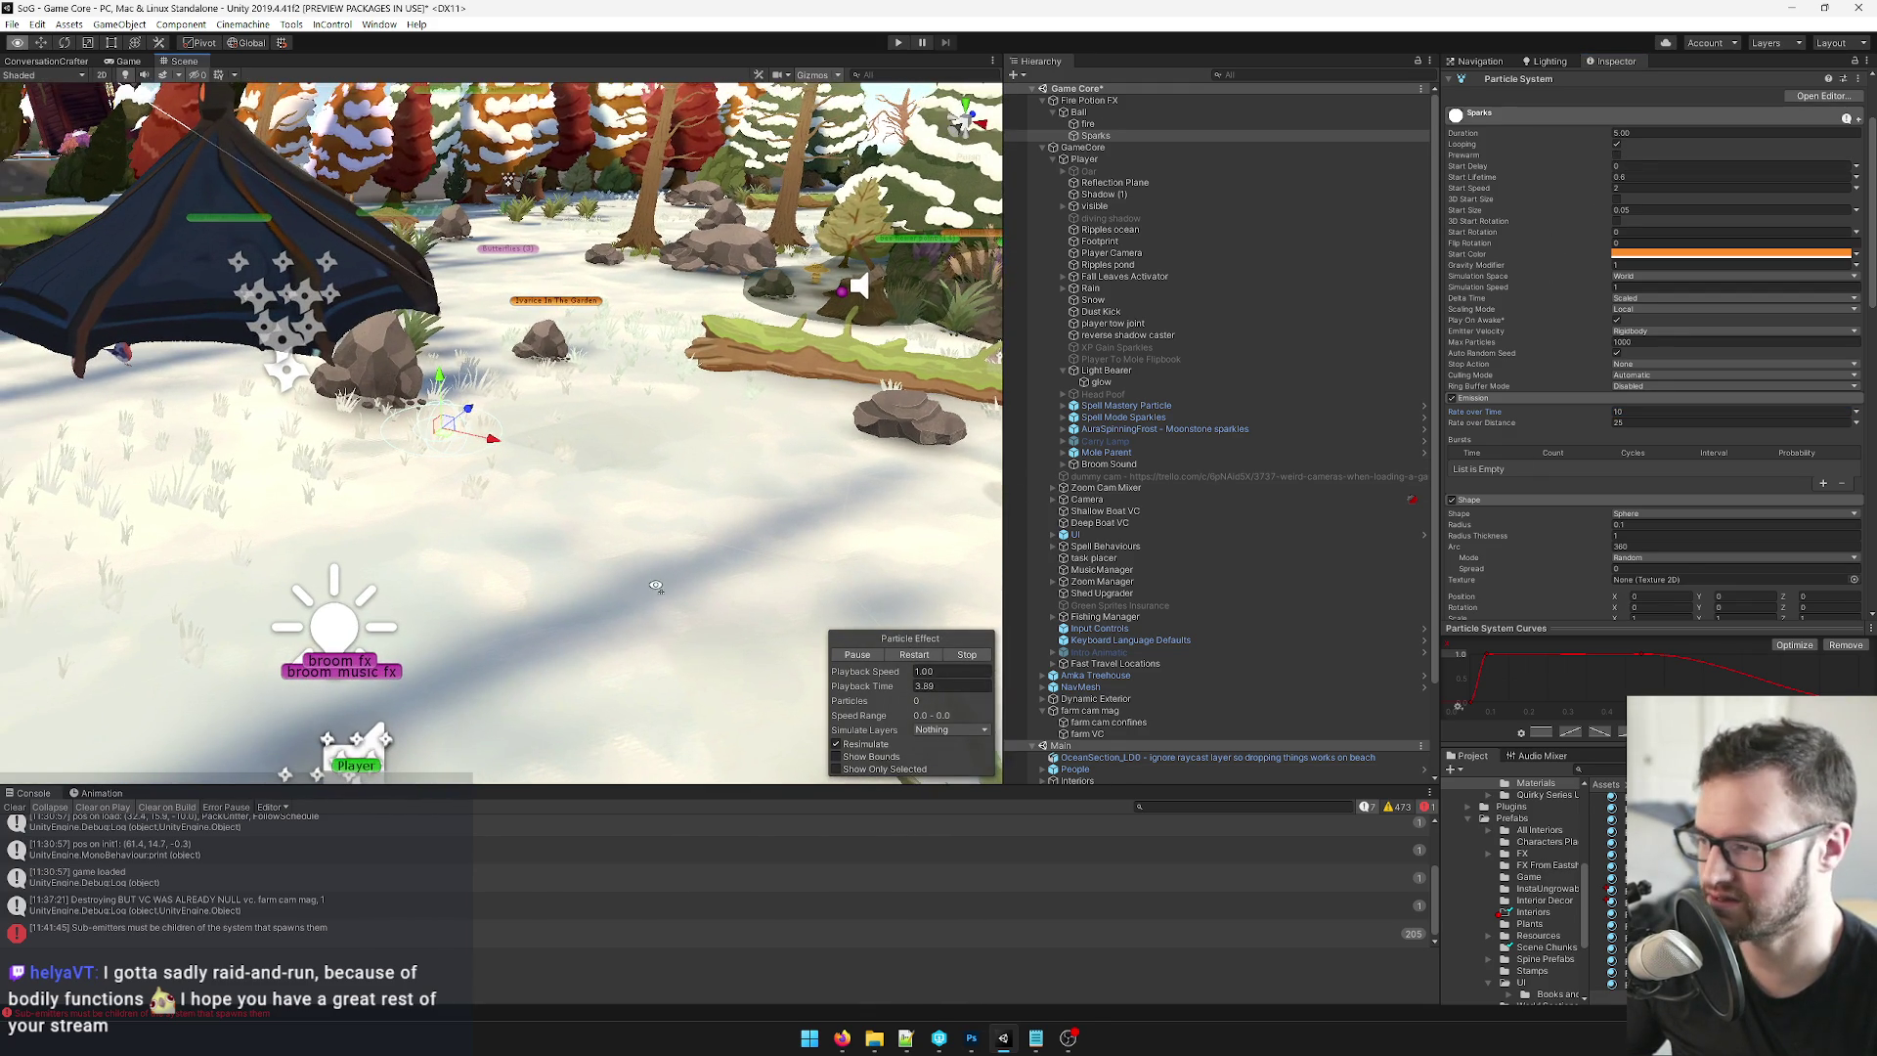
Restart the Ball's effect, drag it across the scene, reframe the view, then show the Game view.
left_click(1093, 114)
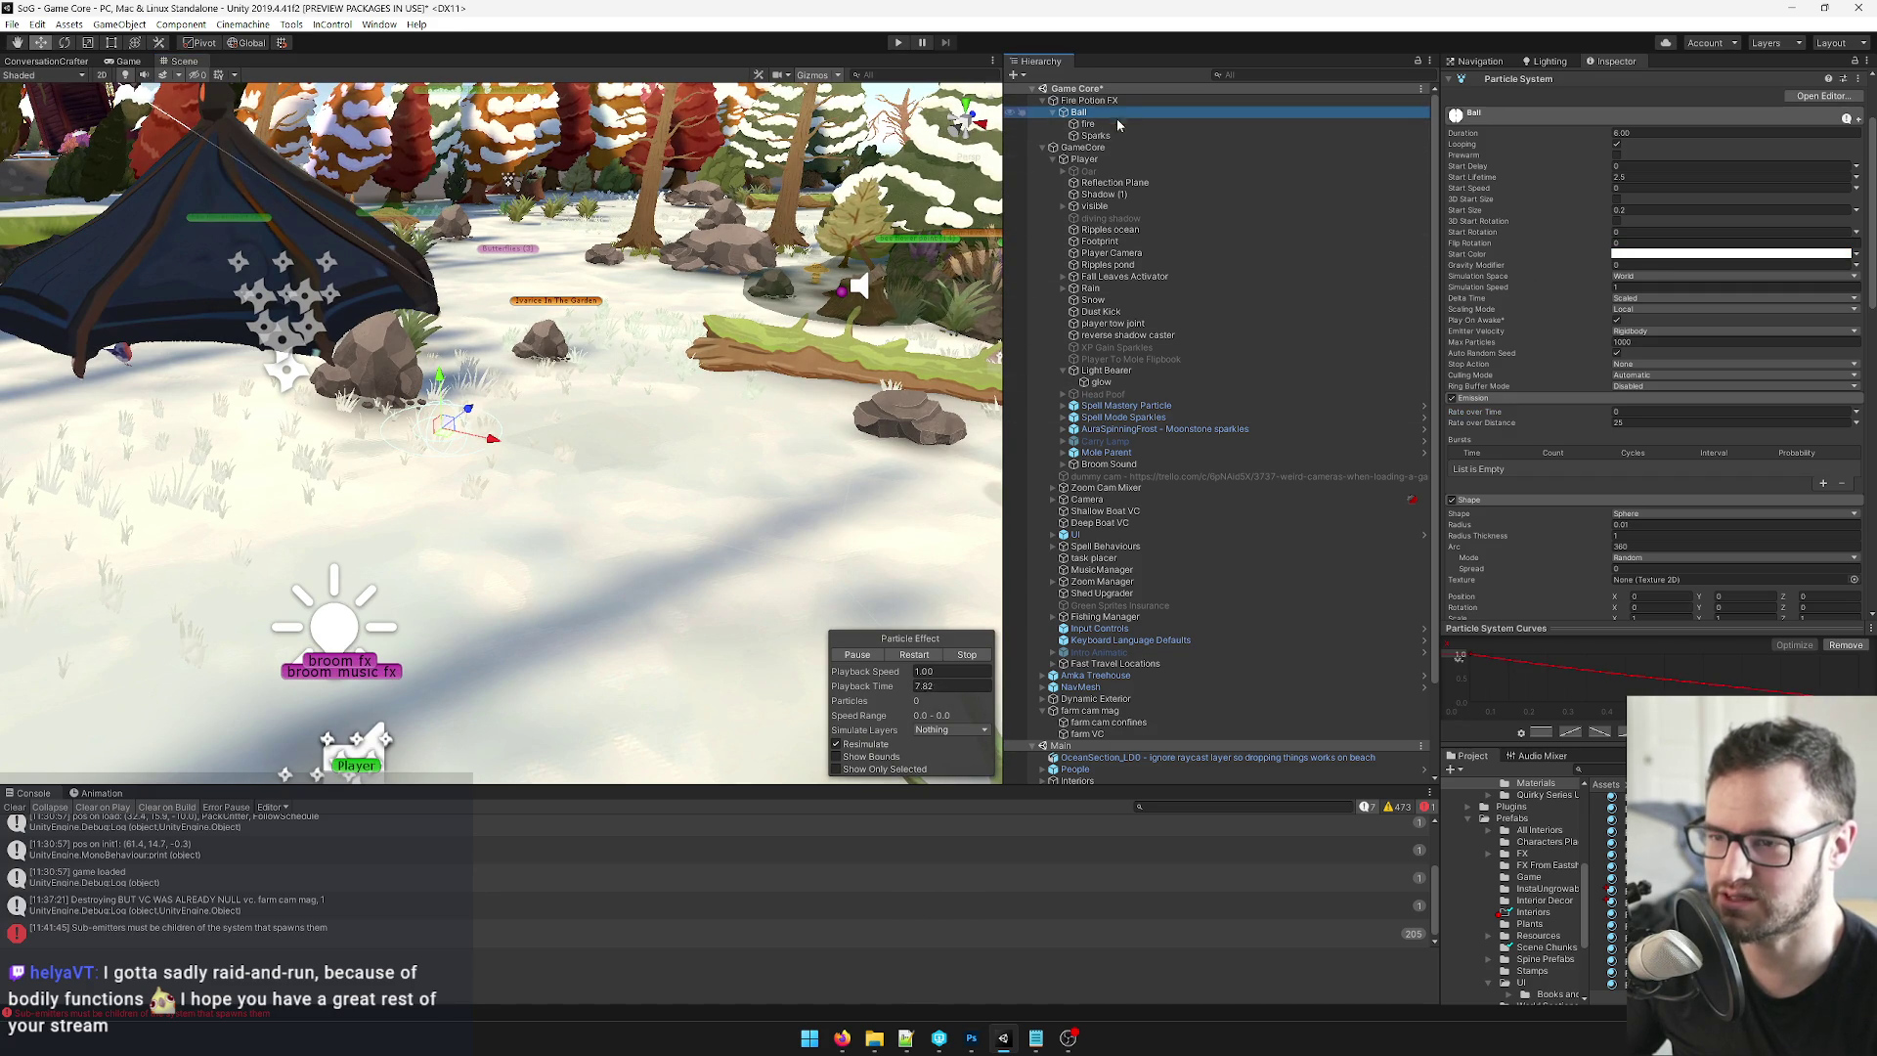
left_click(914, 654)
mouse_move(479, 442)
left_mouse_down()
mouse_move(1007, 548)
mouse_move(1048, 532)
left_mouse_up()
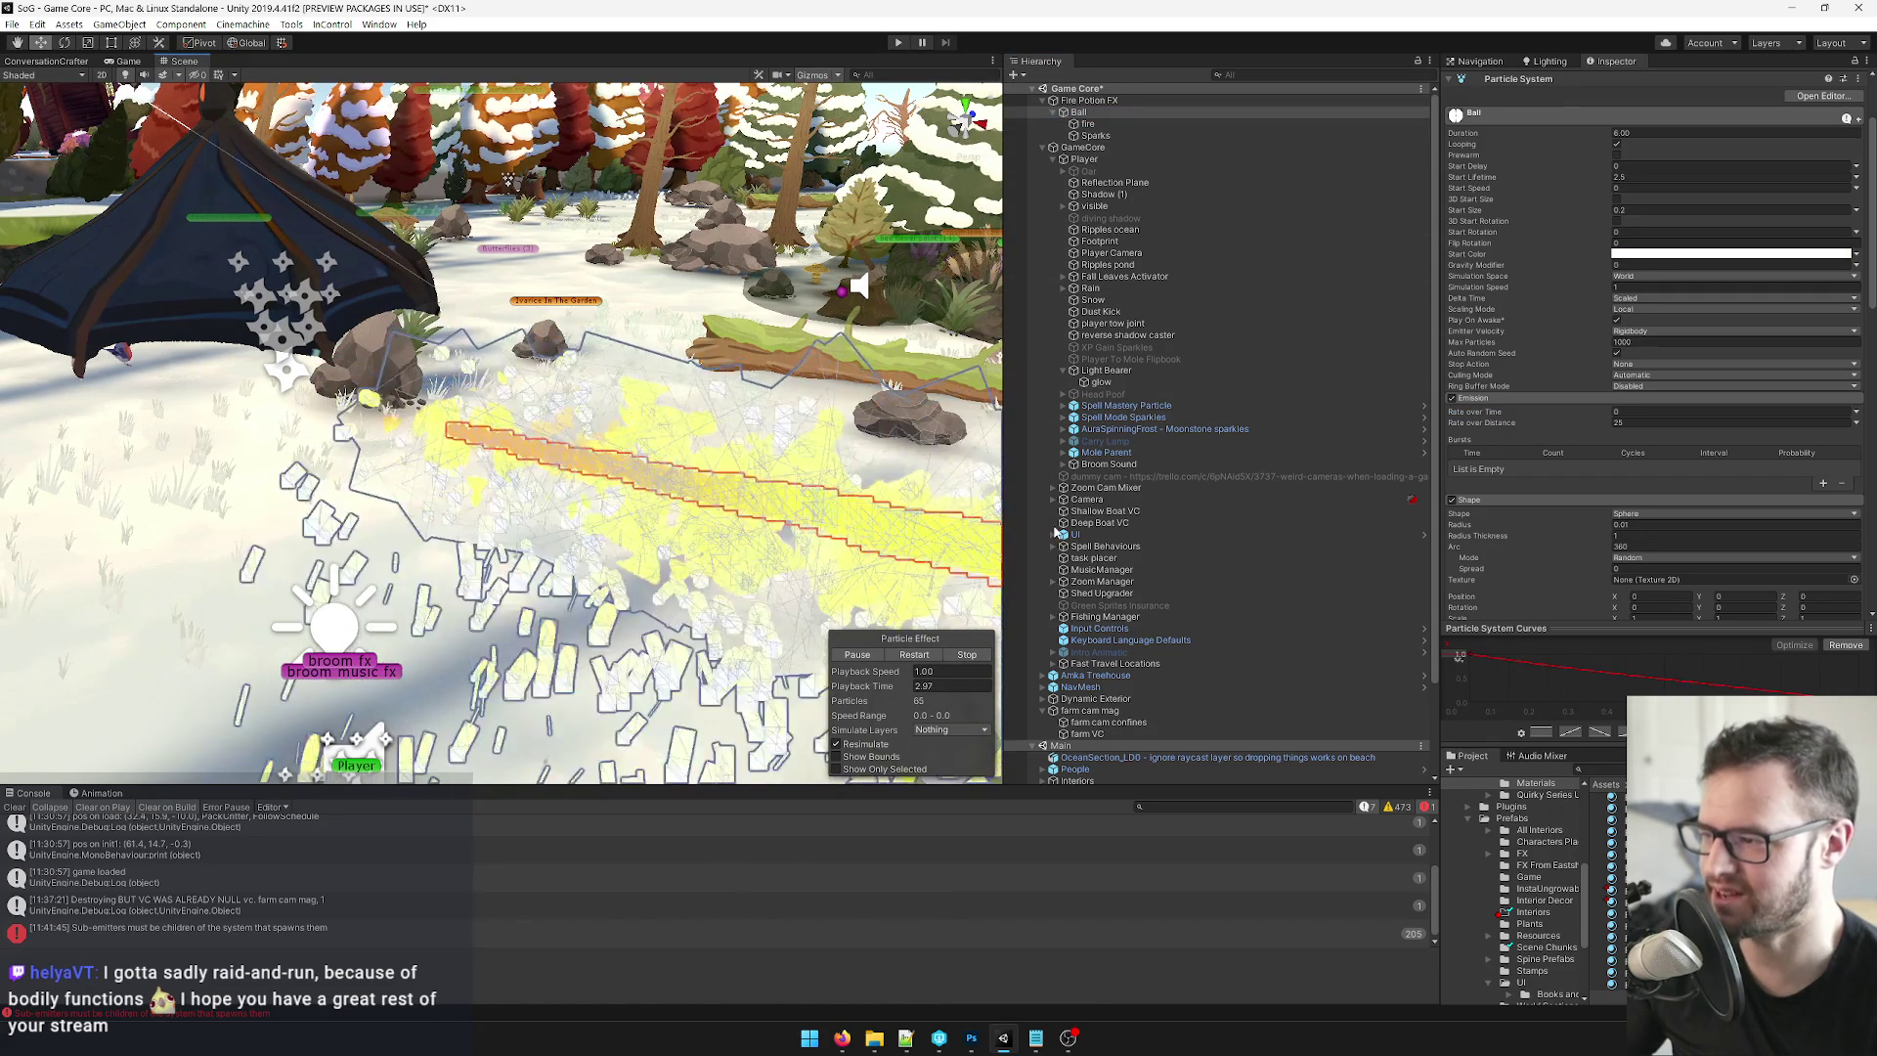
mouse_move(684, 459)
left_mouse_down()
mouse_move(665, 473)
mouse_move(442, 241)
left_mouse_up()
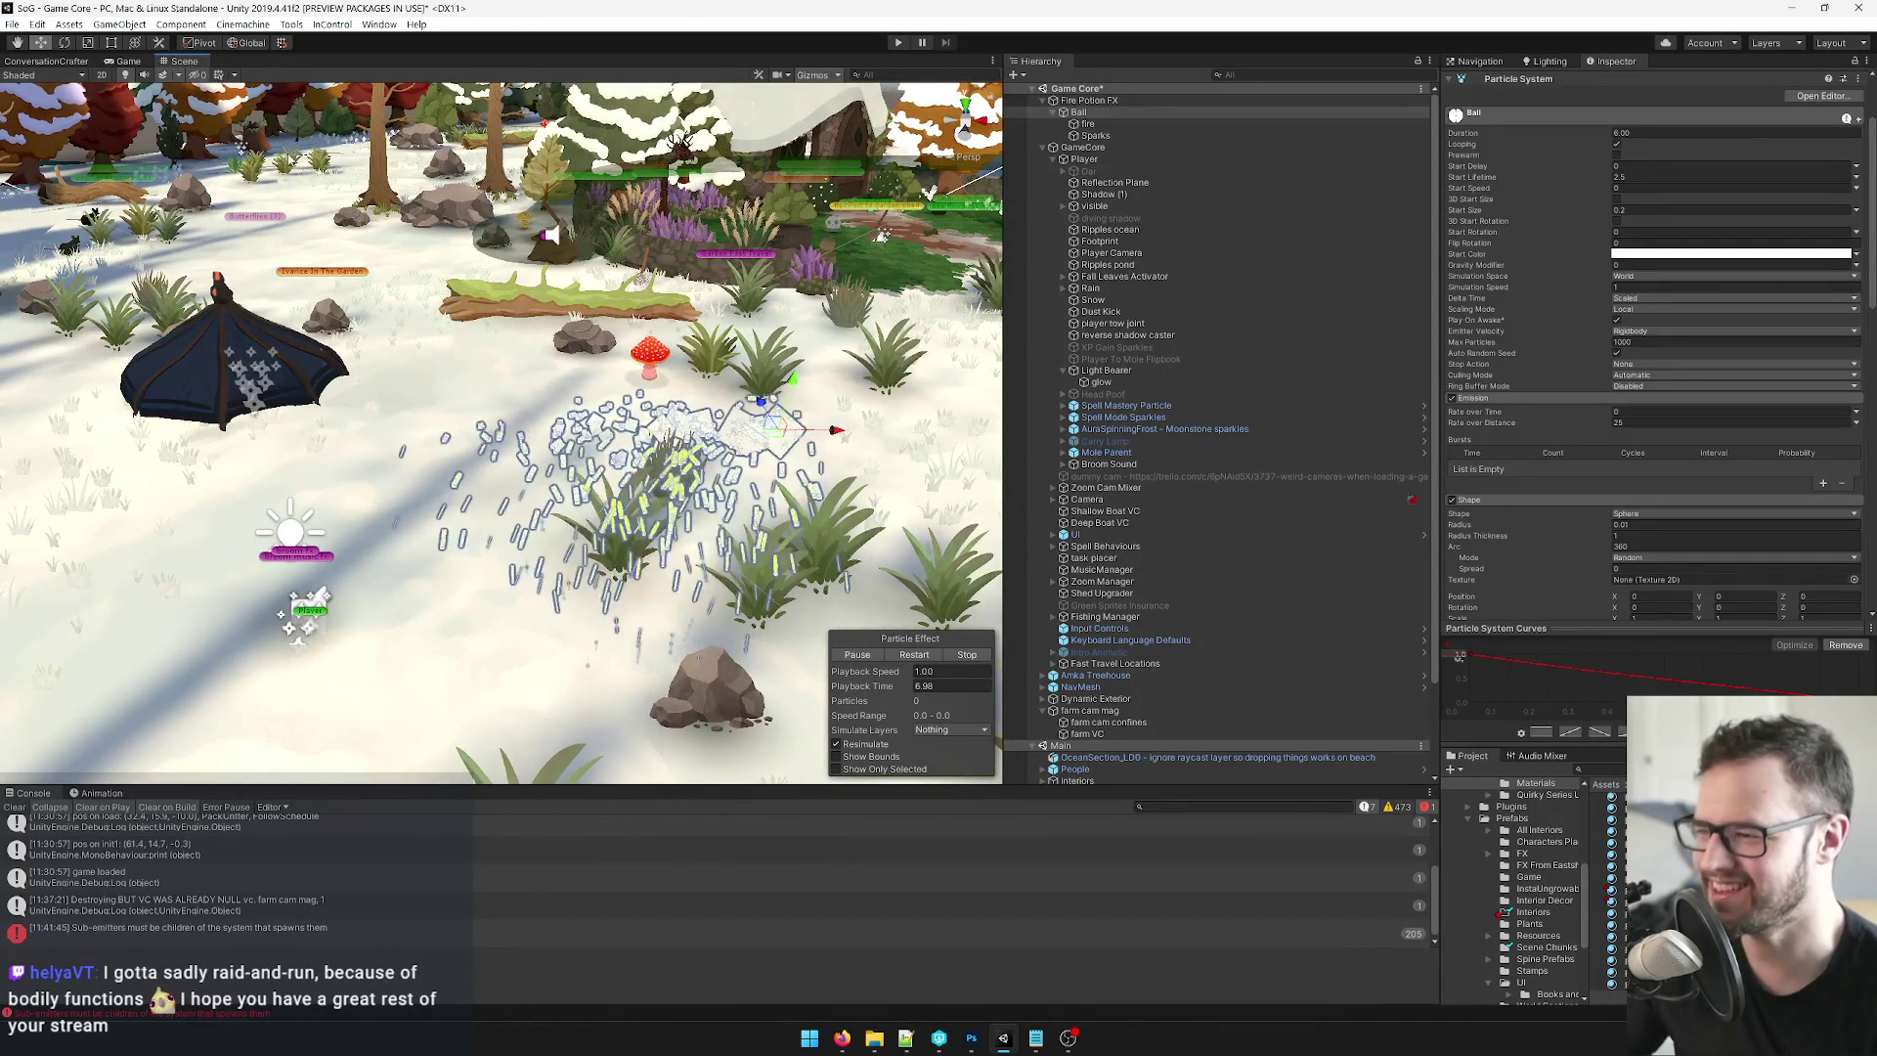
left_click(125, 63)
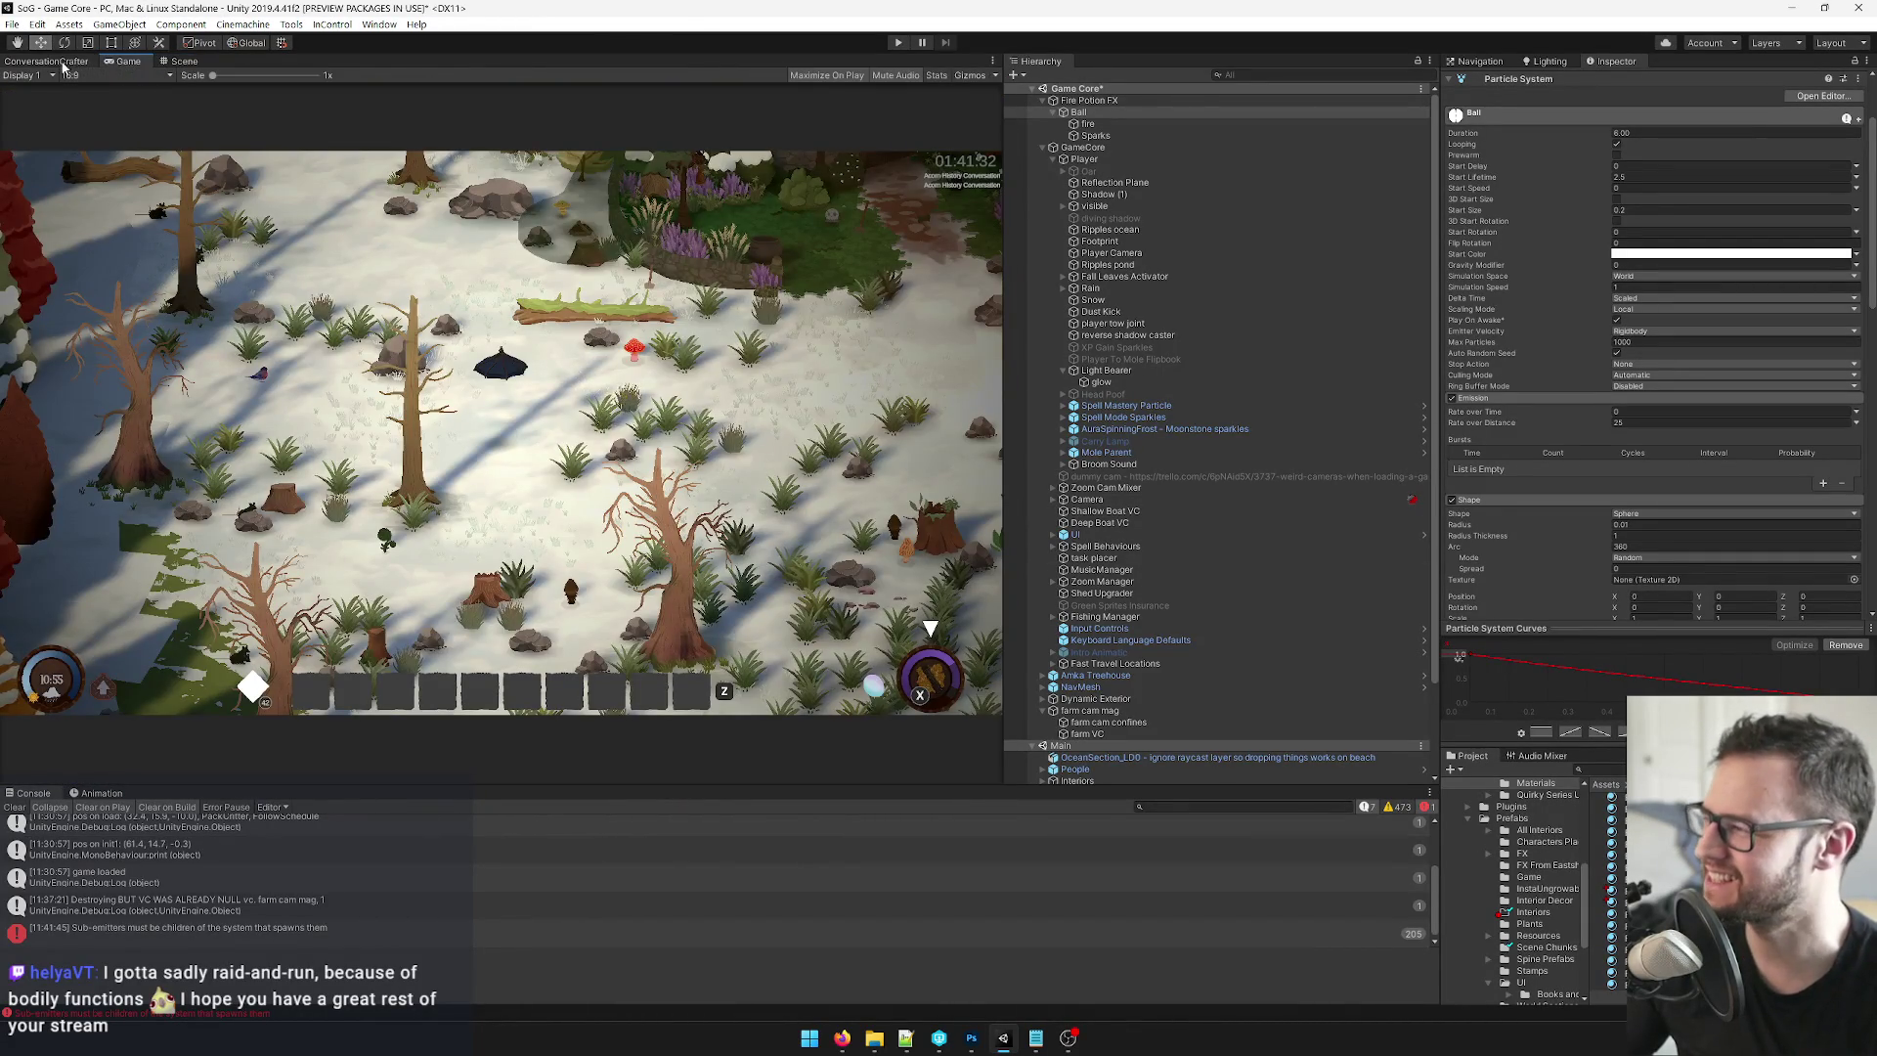
Return to the Game view and widen it by dragging the Hierarchy splitter right.
left_click(61, 61)
left_click(126, 62)
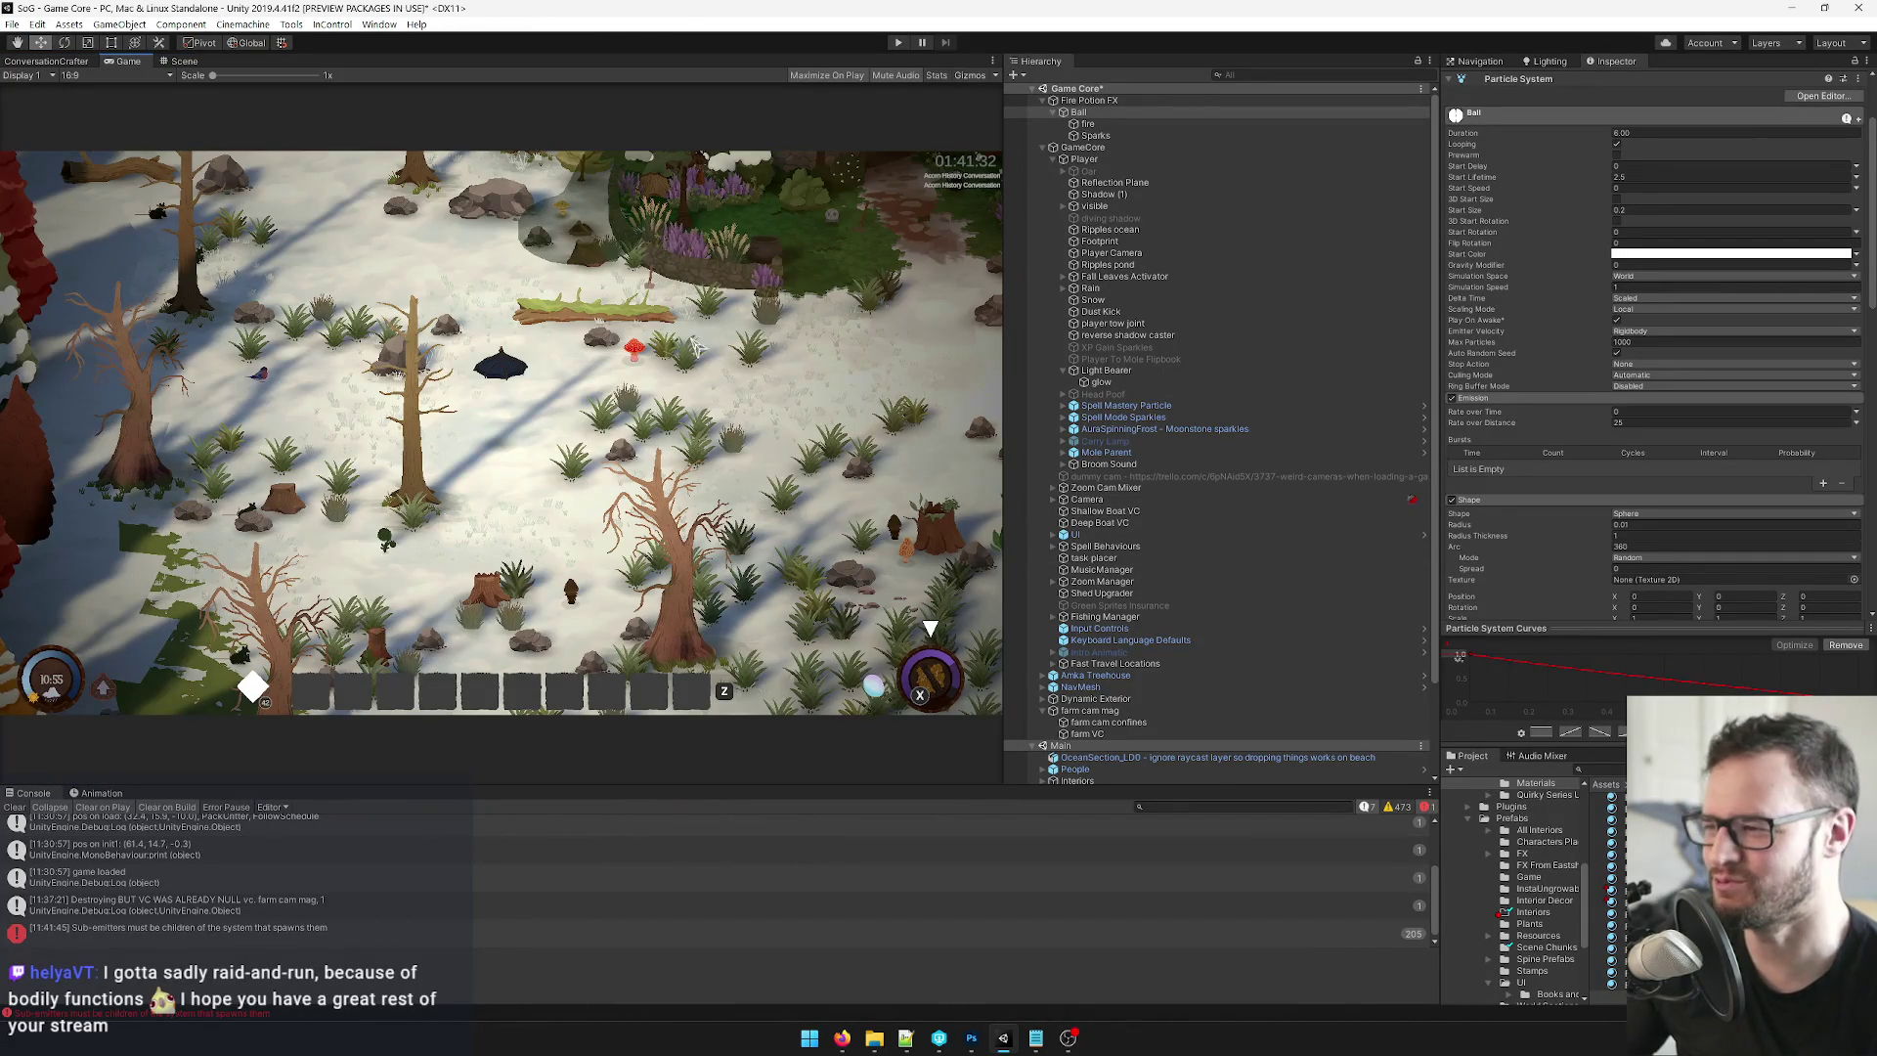
left_click(39, 62)
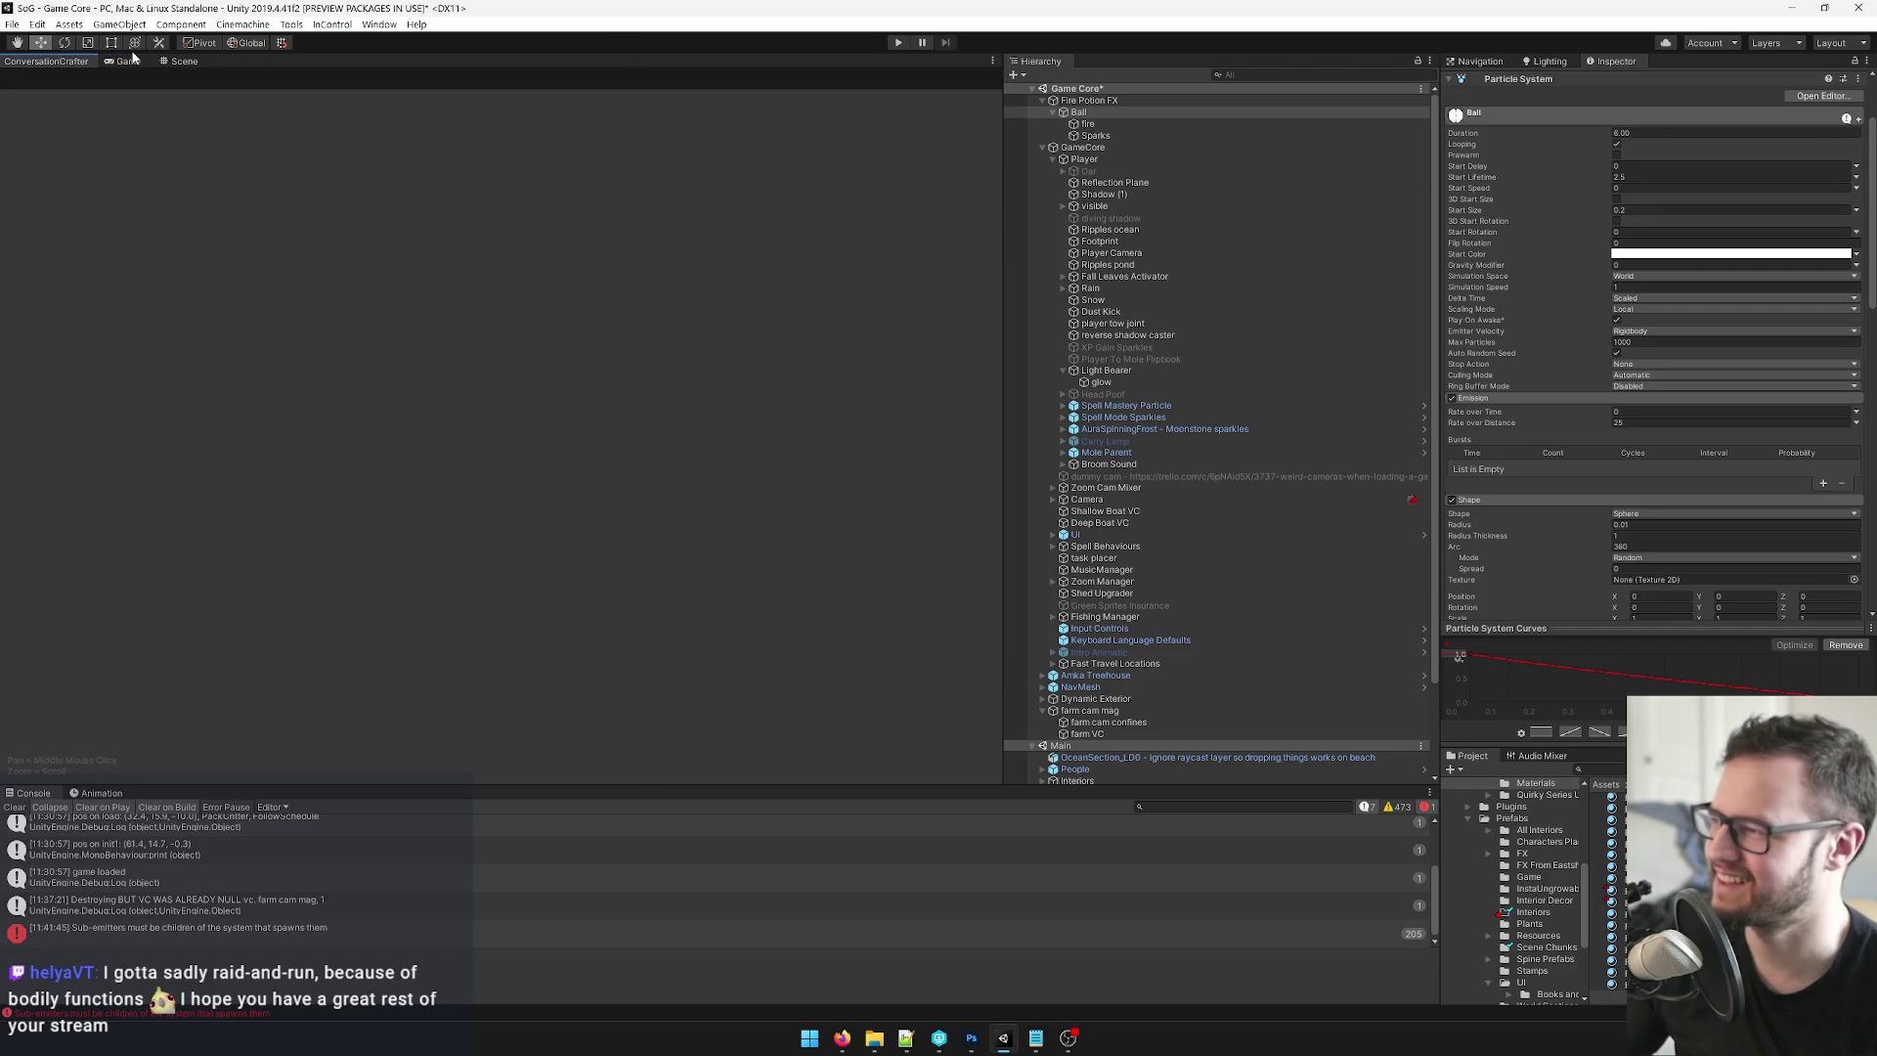
left_click(130, 61)
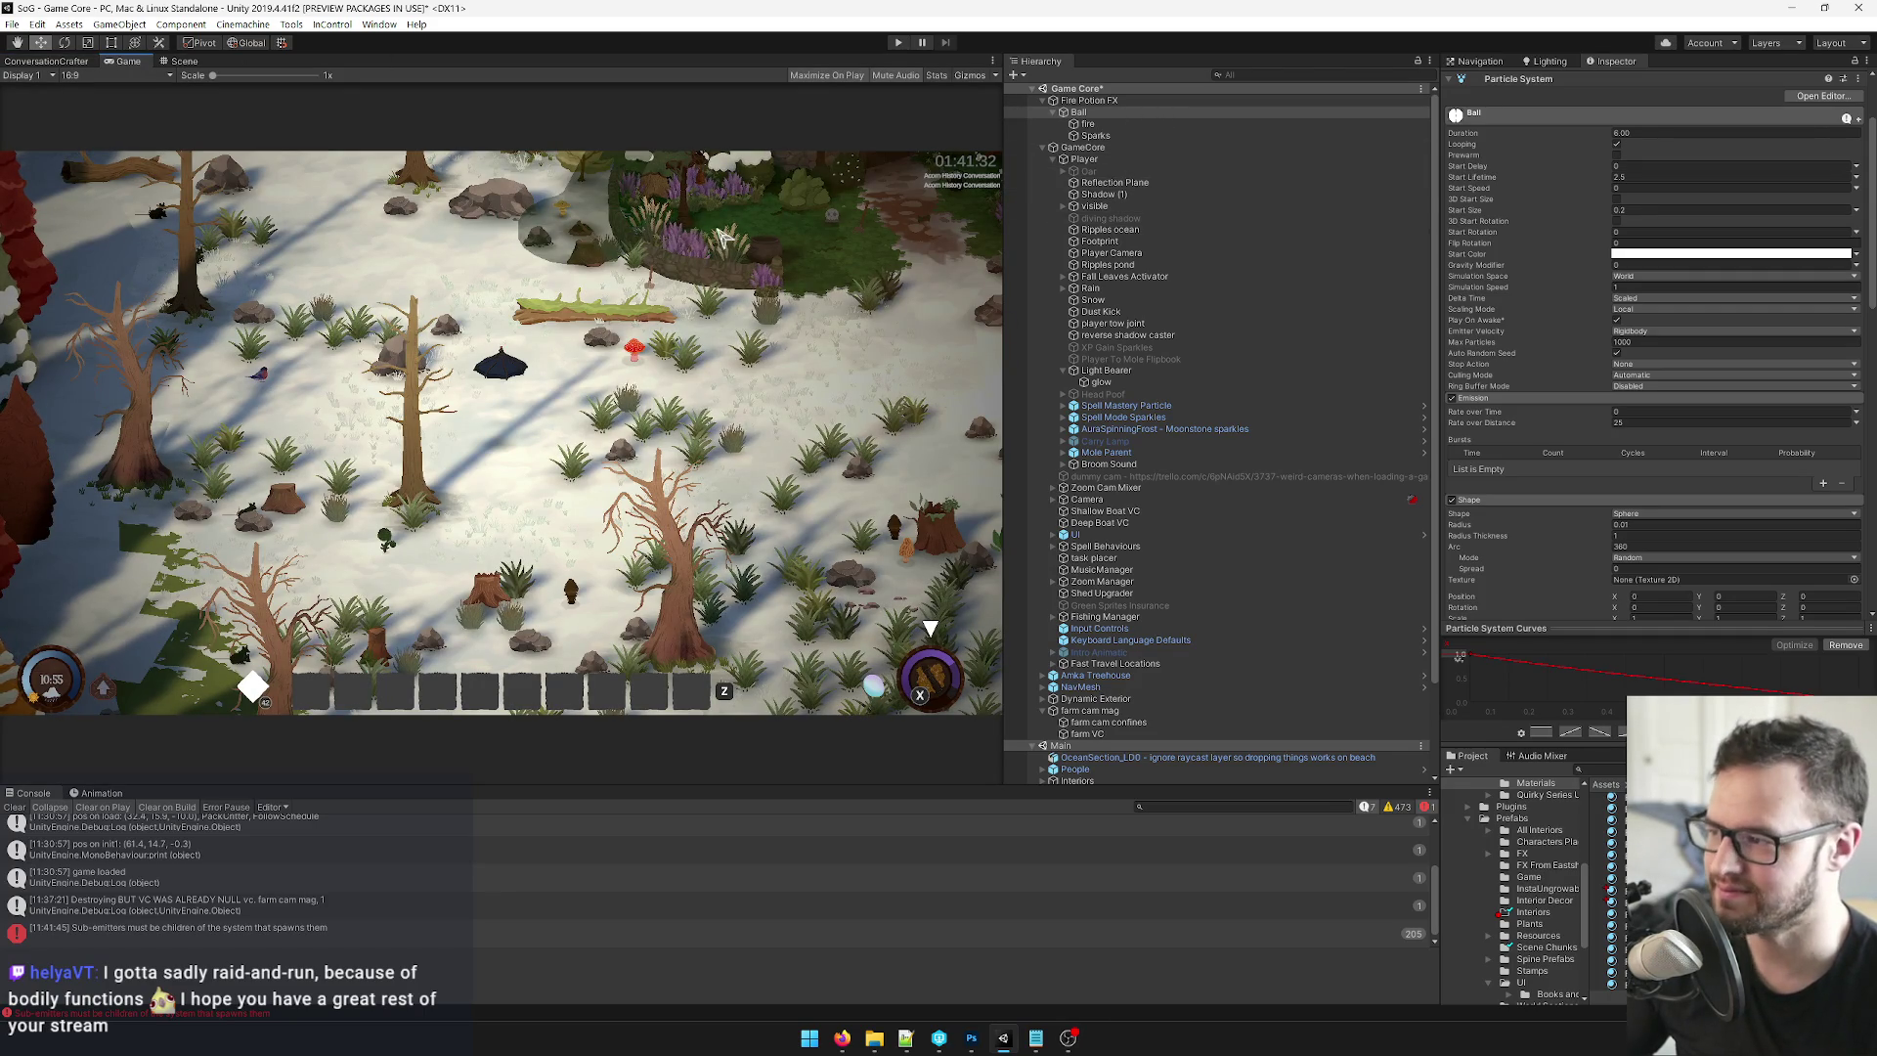
left_click_drag(1005, 285, 1281, 284)
Scrub the Ball's Position X left to about -19.65.
scroll(1626, 145, "up", 3)
left_click(1623, 139)
left_click_drag(1510, 145, 1042, 179)
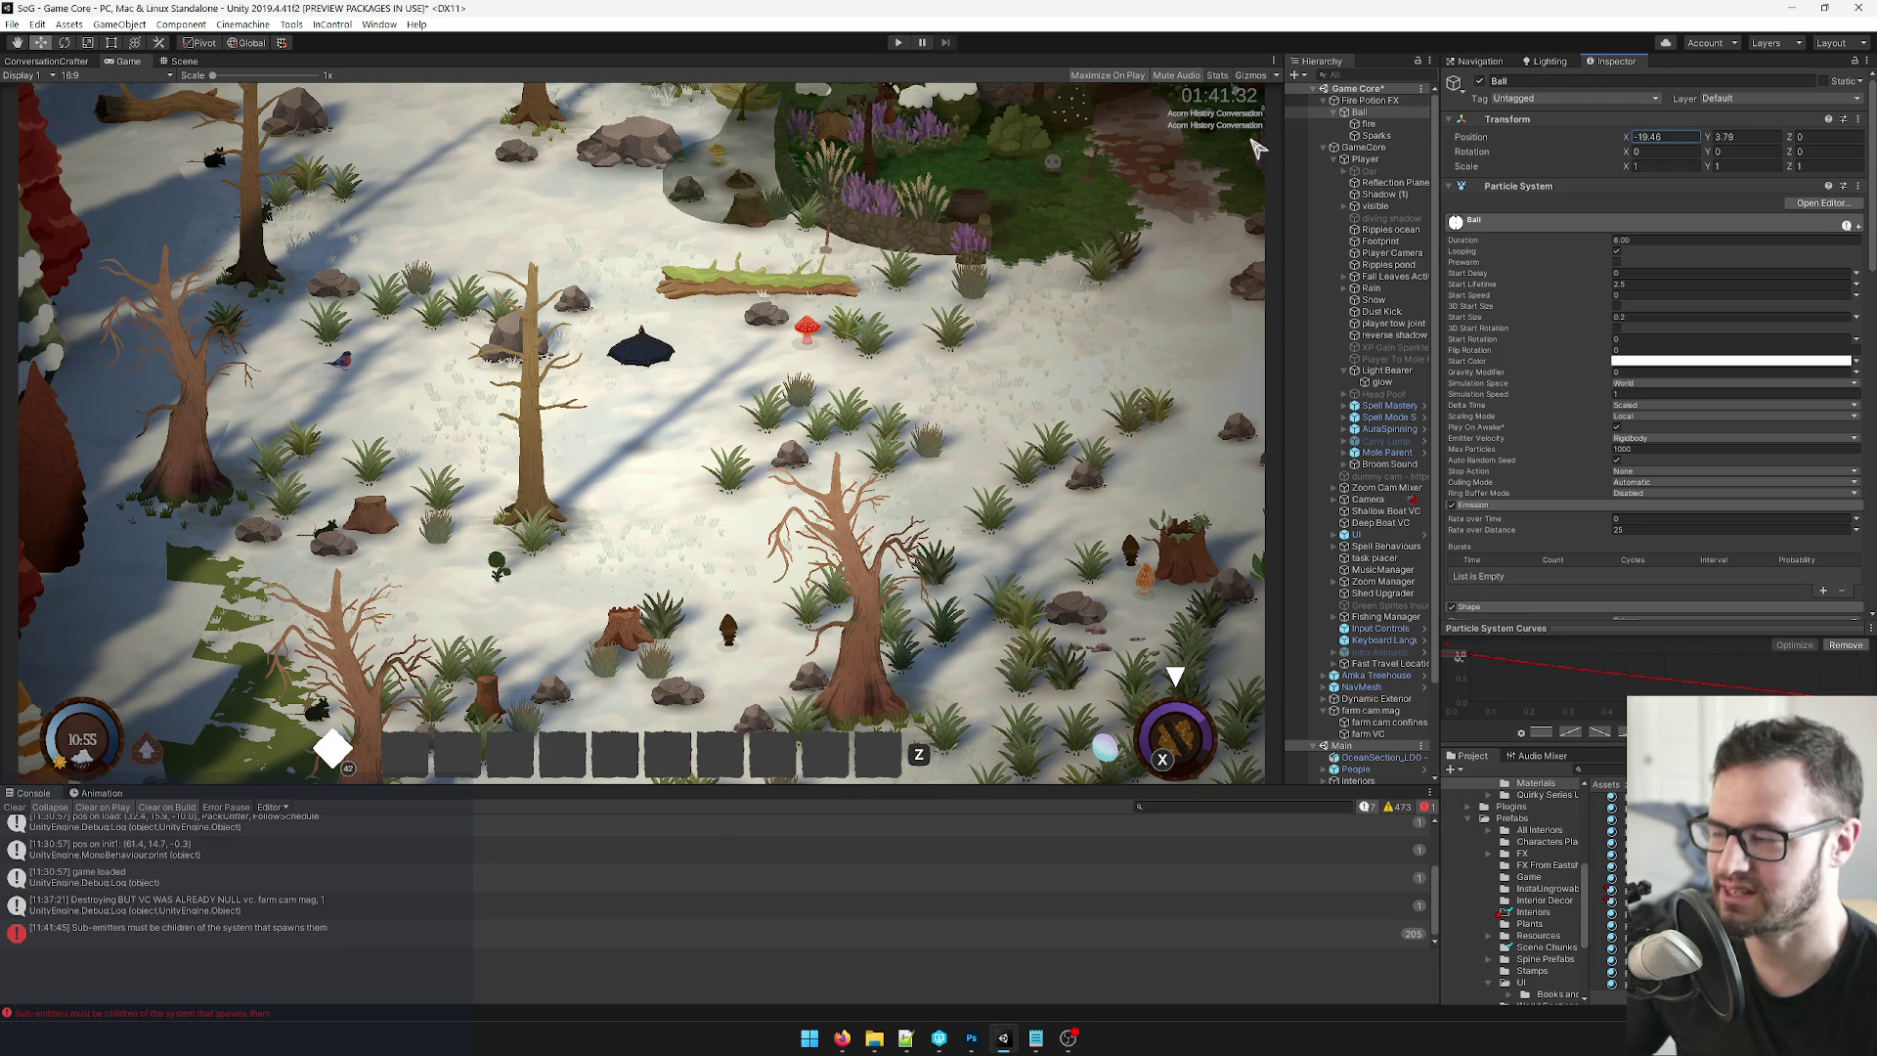
Review the fire system's sub-emitter settings, then reselect the Ball and nudge its X.
left_click(1370, 124)
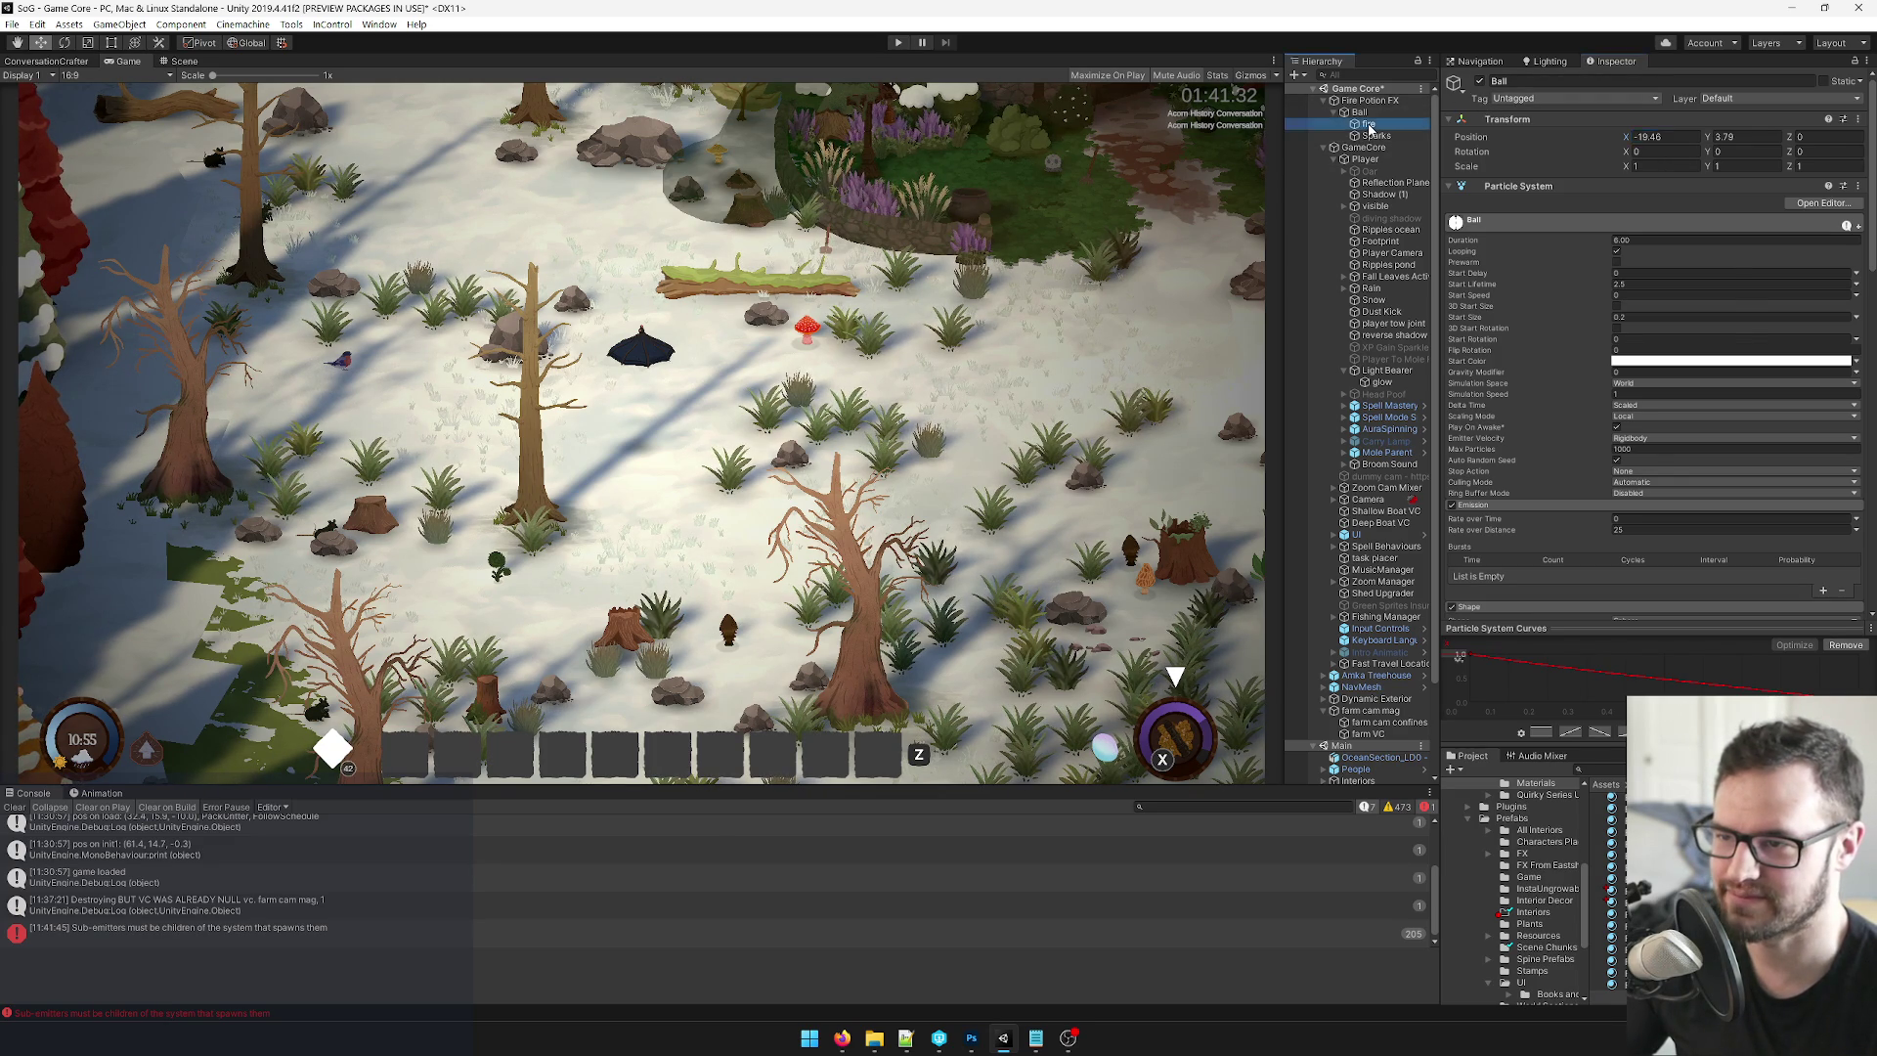
left_click(1369, 114)
scroll(1644, 298, "down", 5)
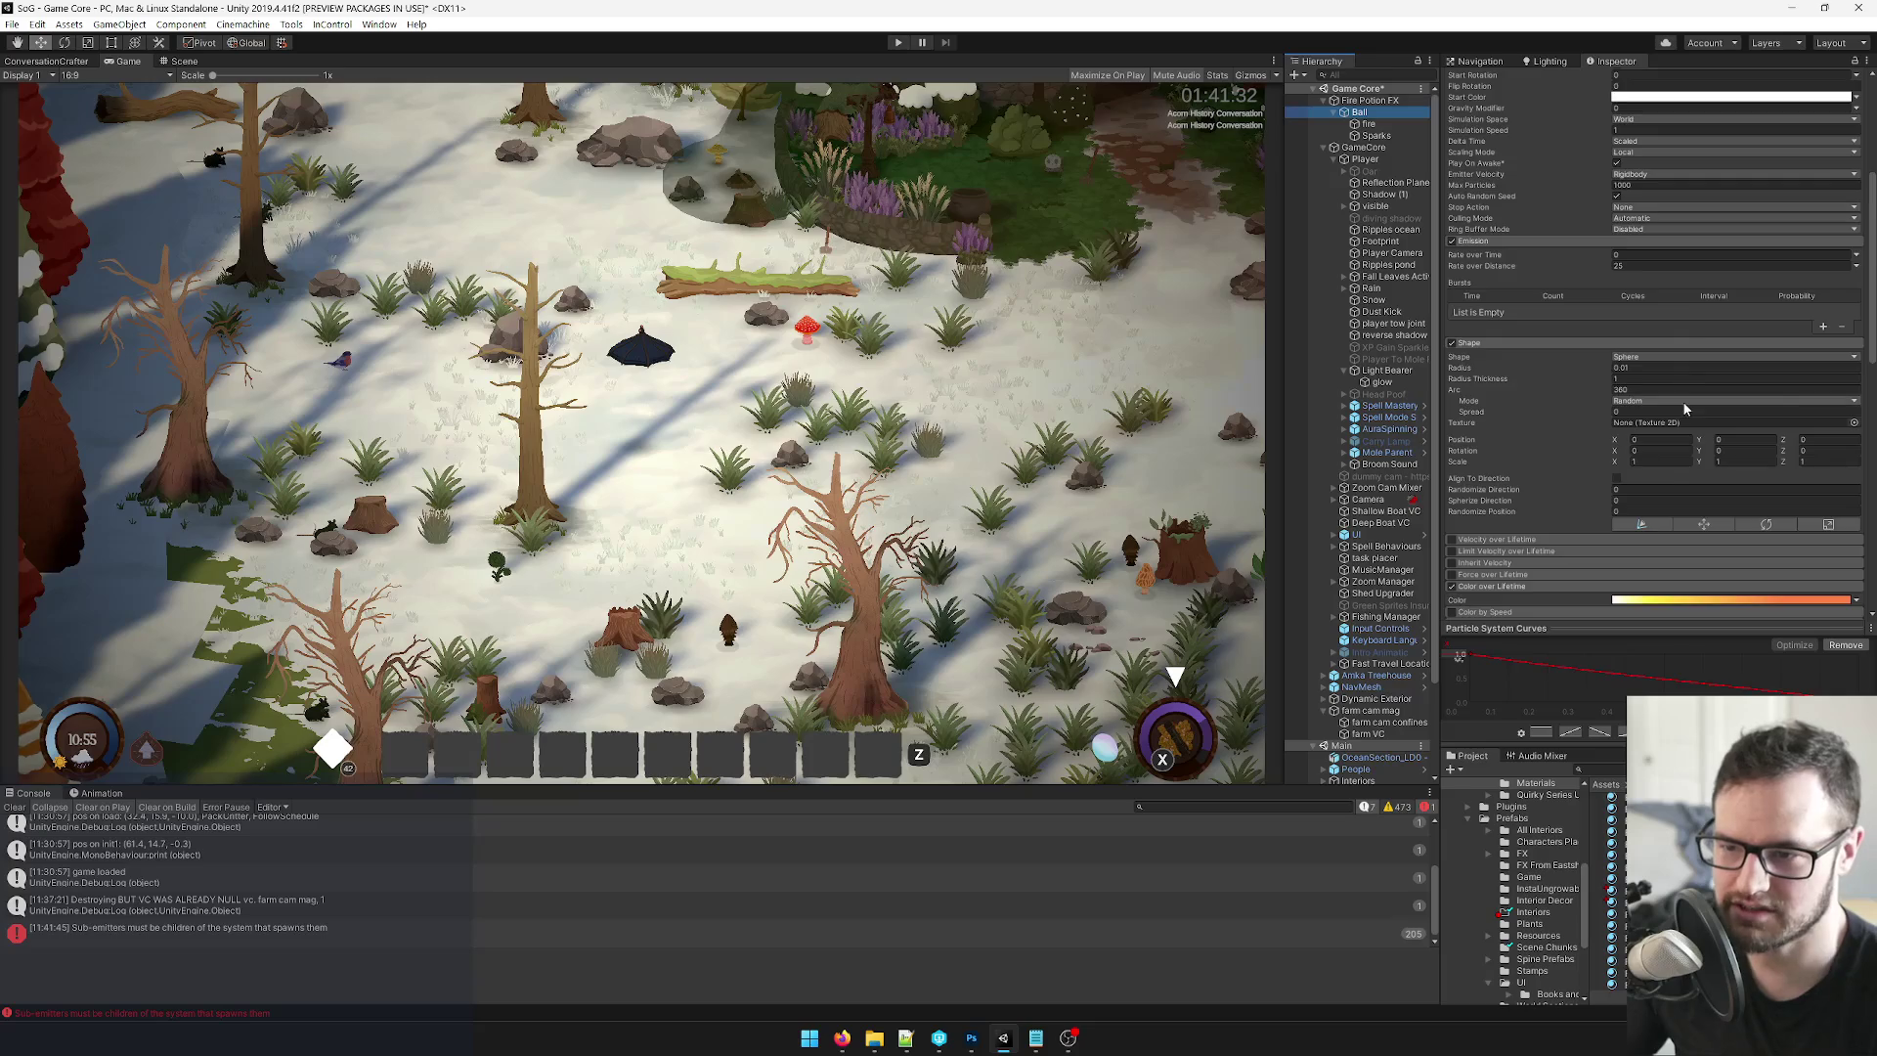
scroll(1684, 407, "down", 7)
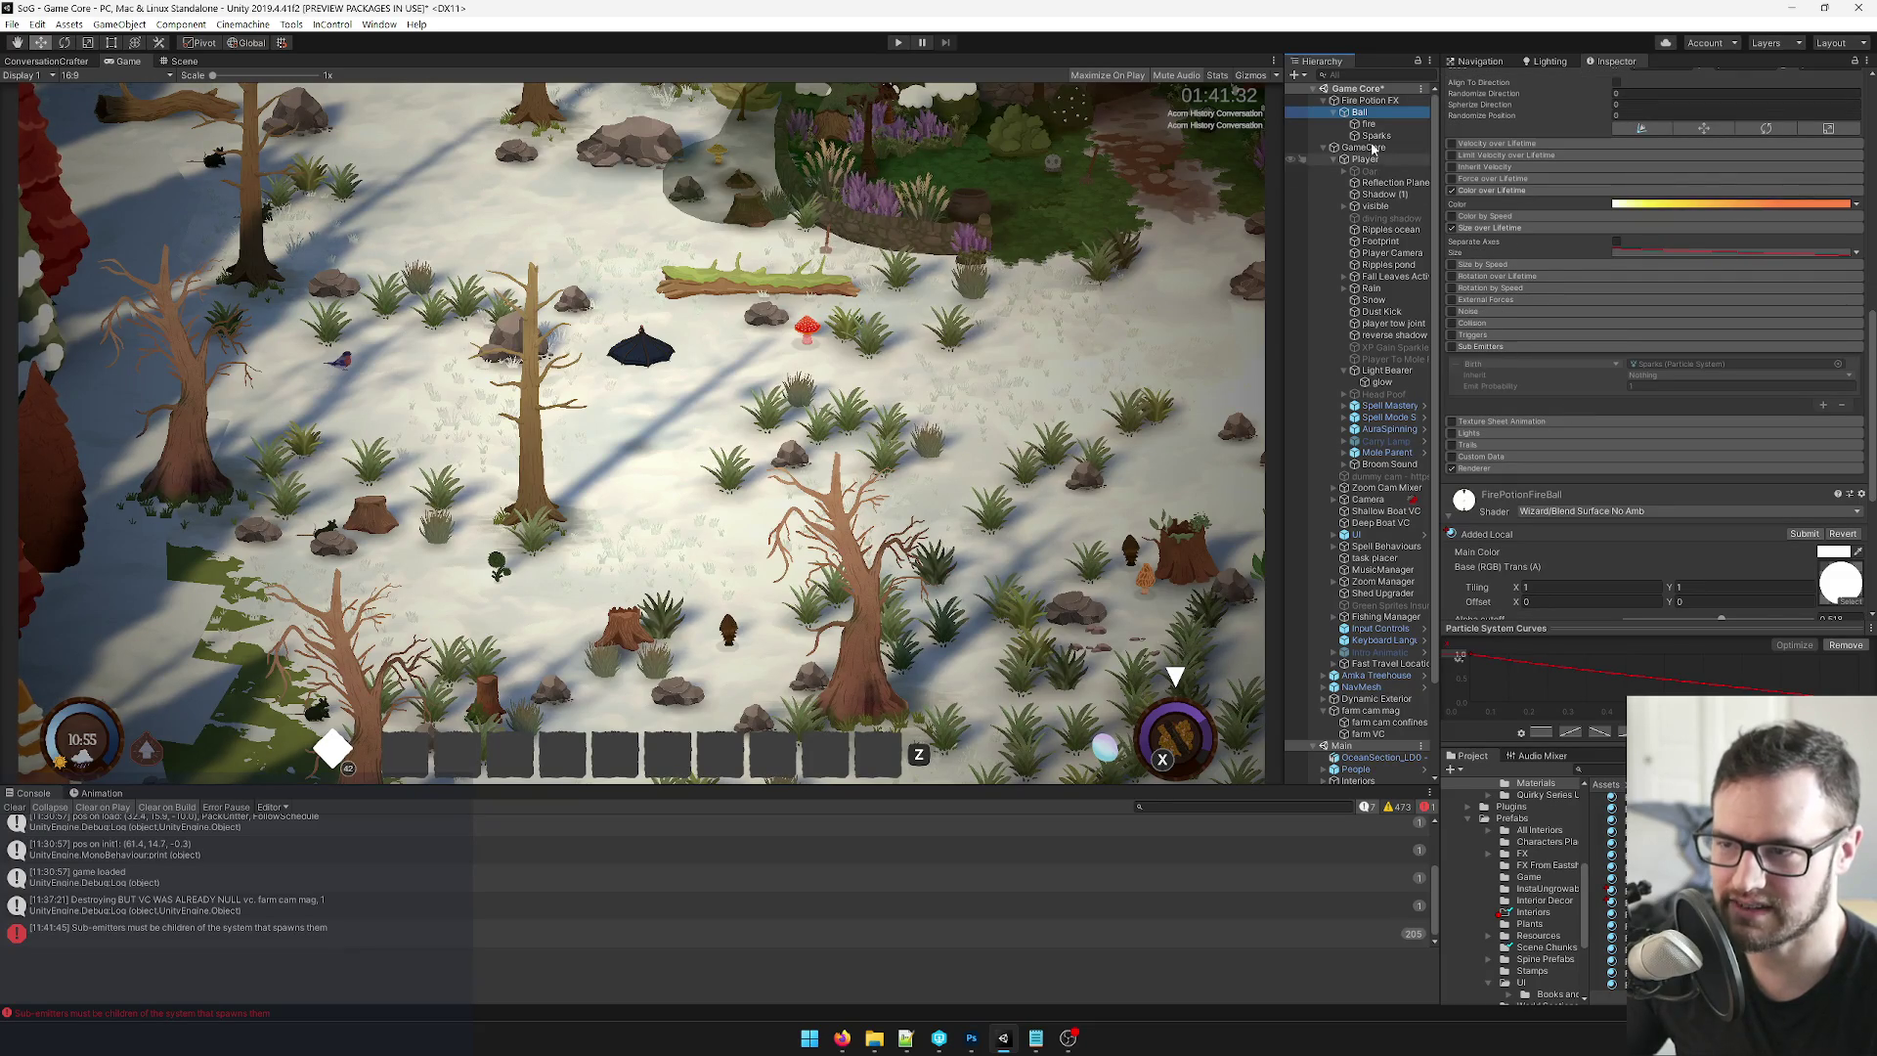
left_click(1399, 125)
scroll(1652, 249, "down", 3)
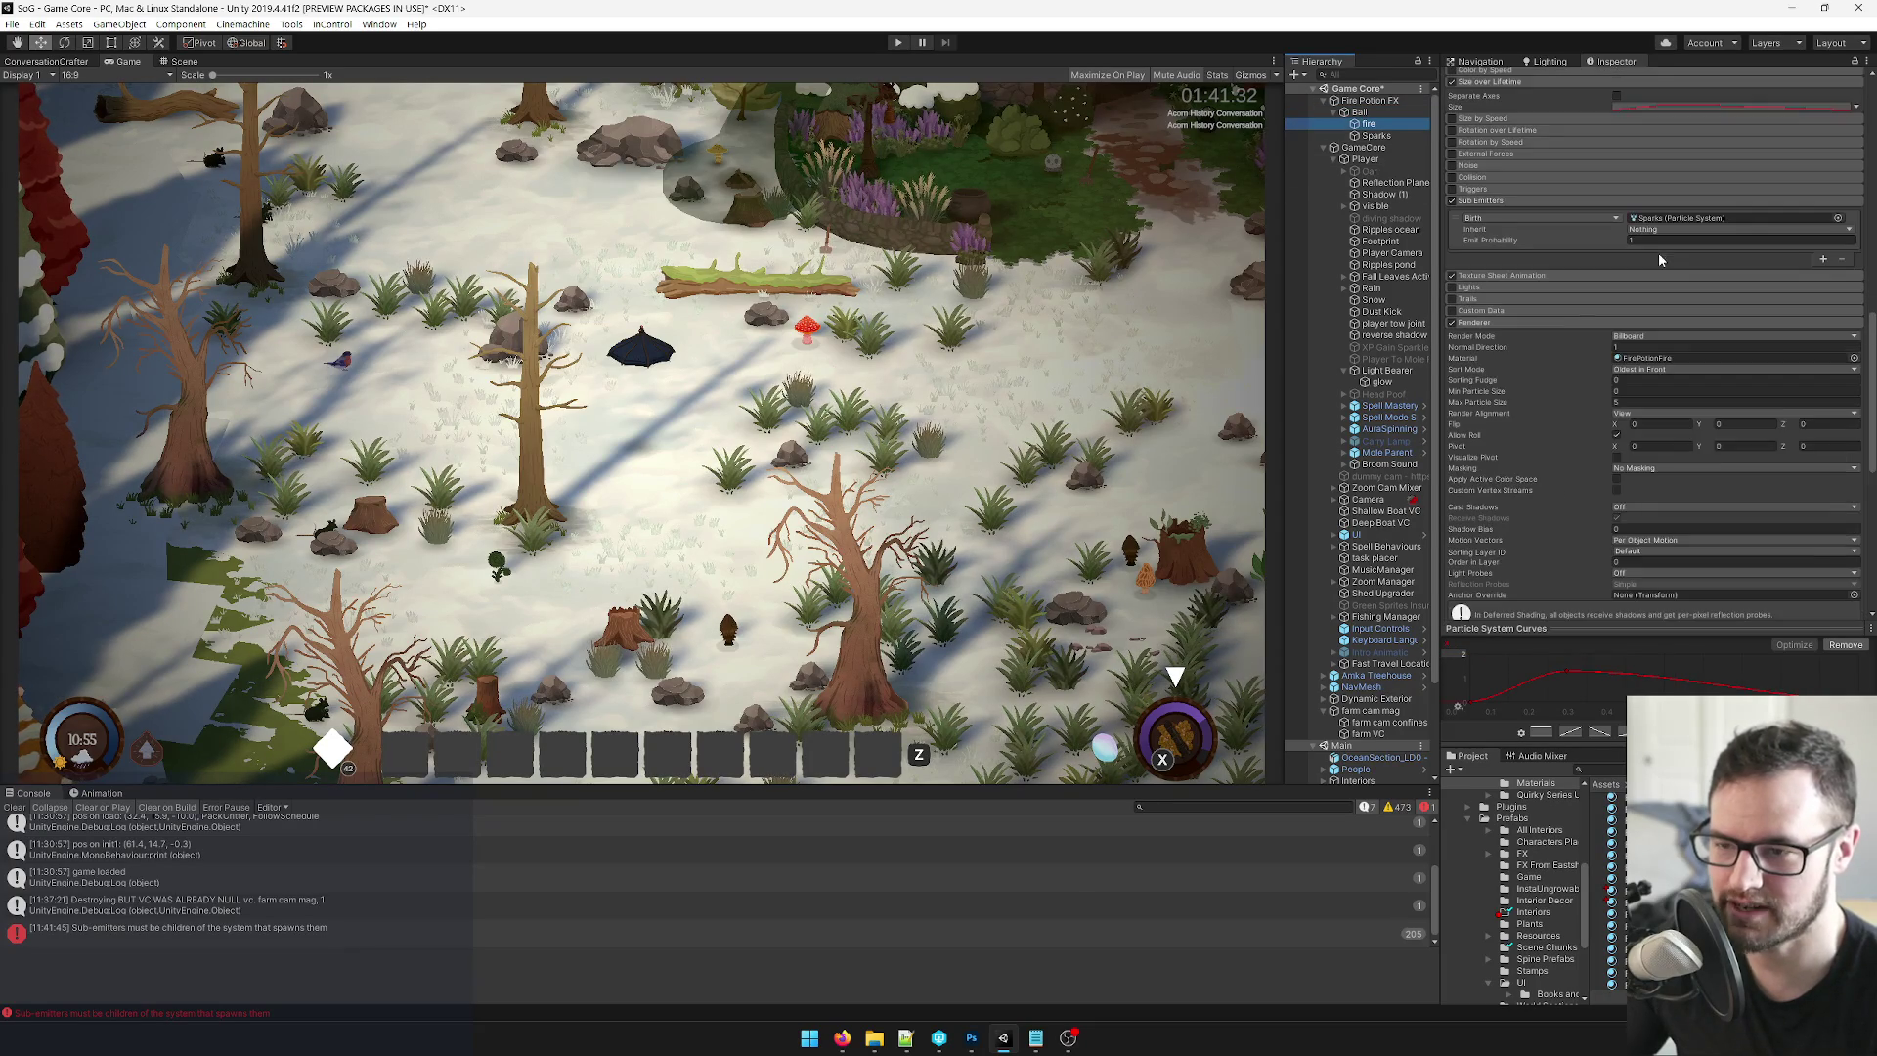
scroll(1564, 307, "up", 6)
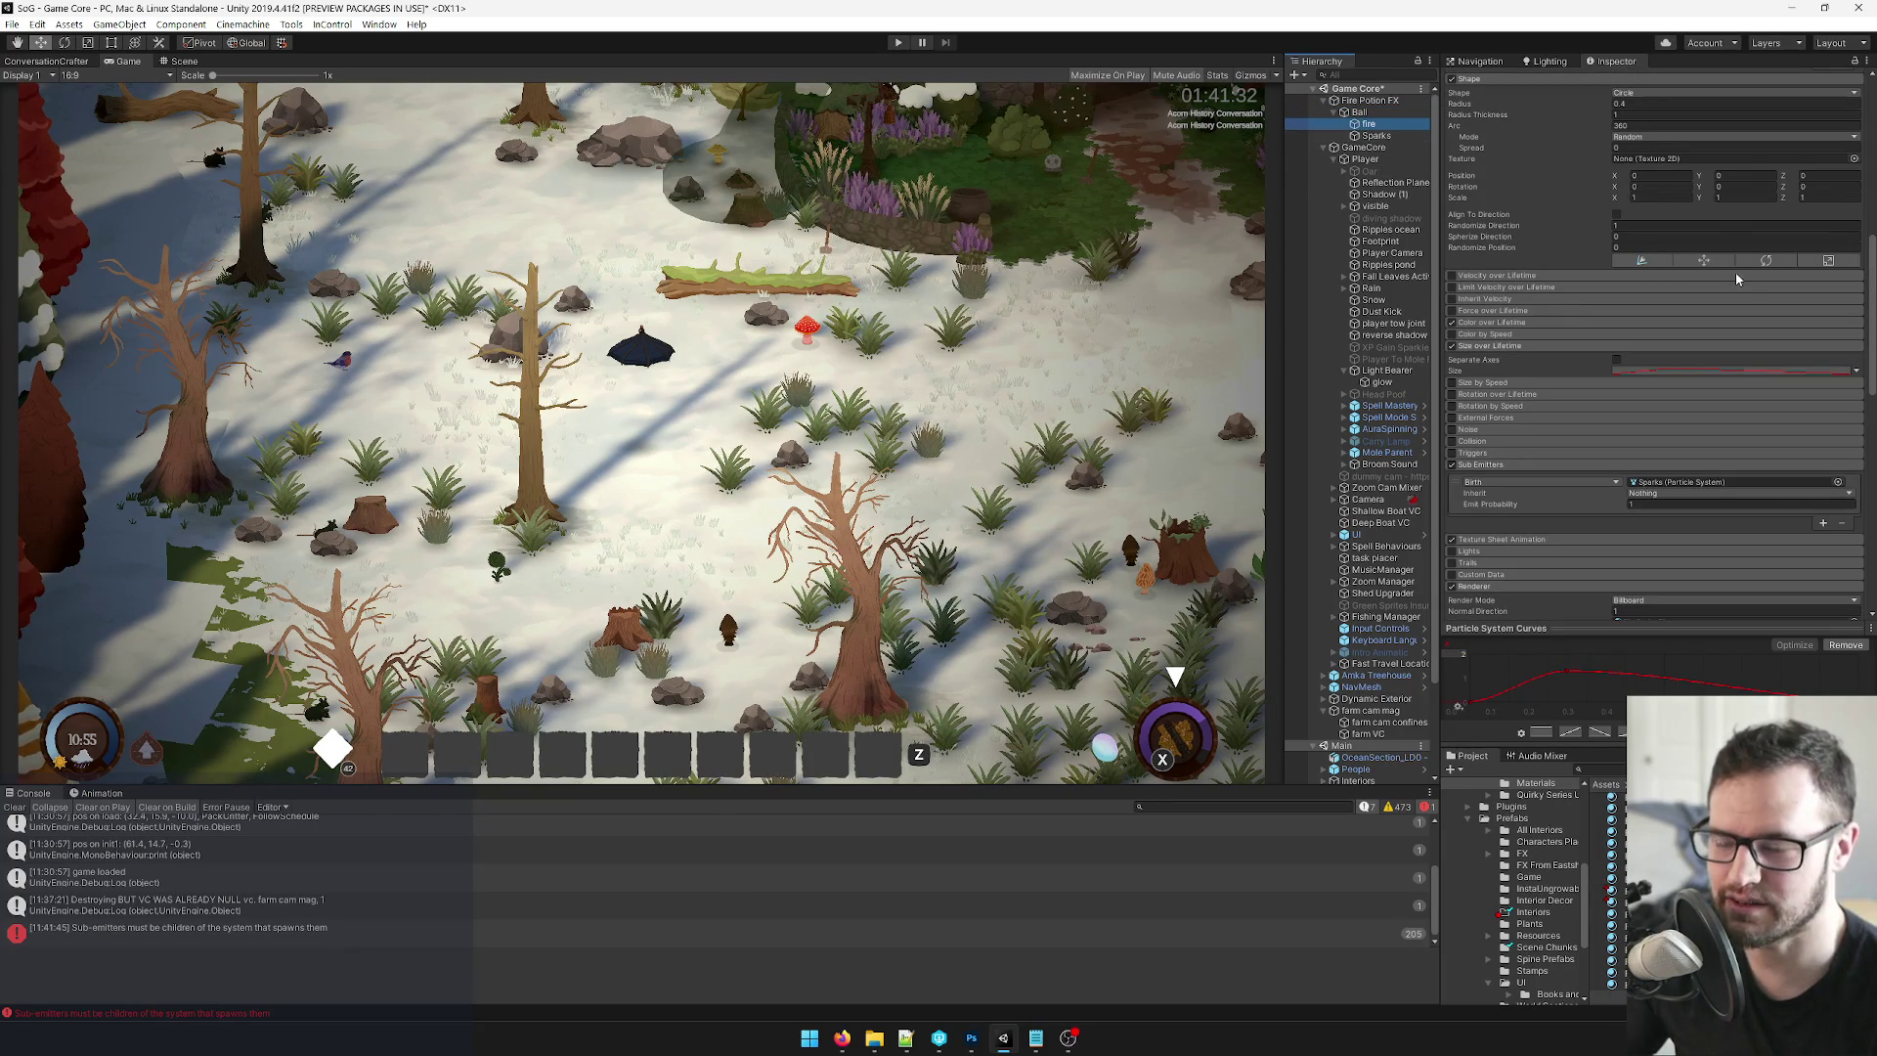
scroll(1674, 204, "up", 3)
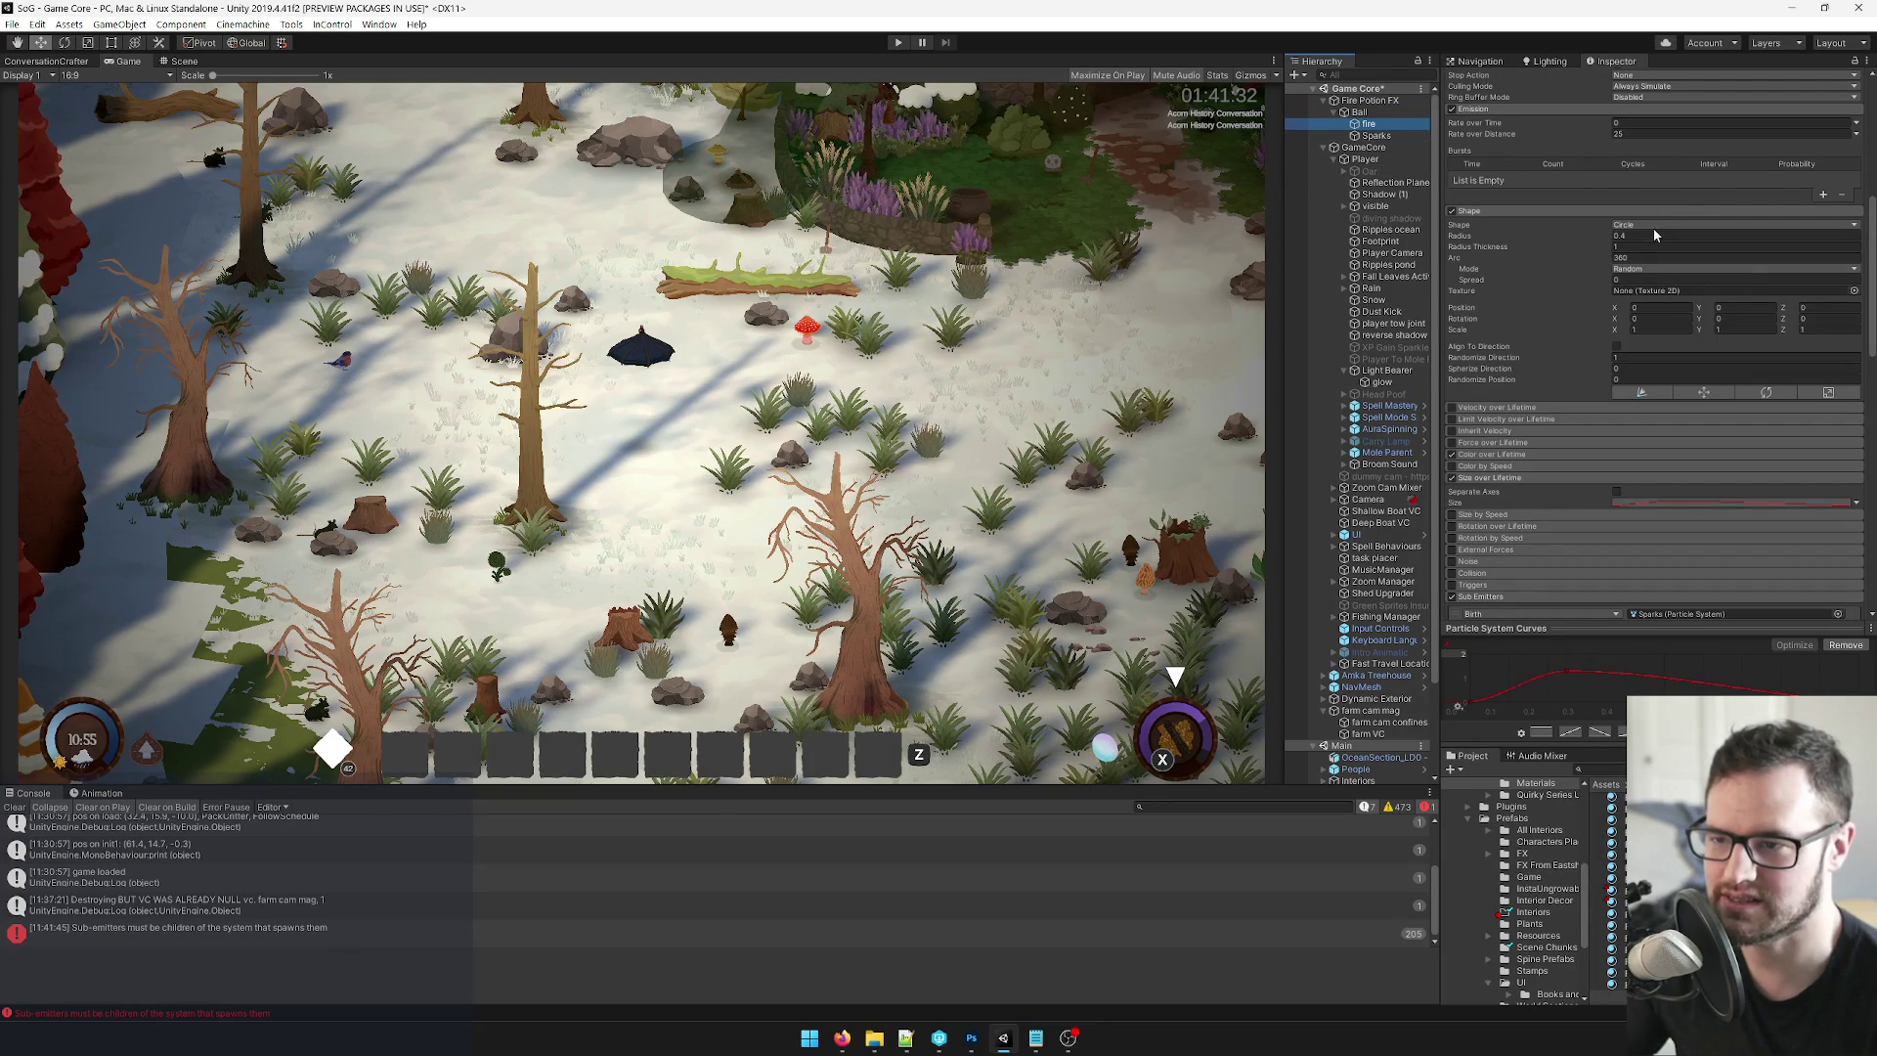
scroll(1552, 207, "up", 9)
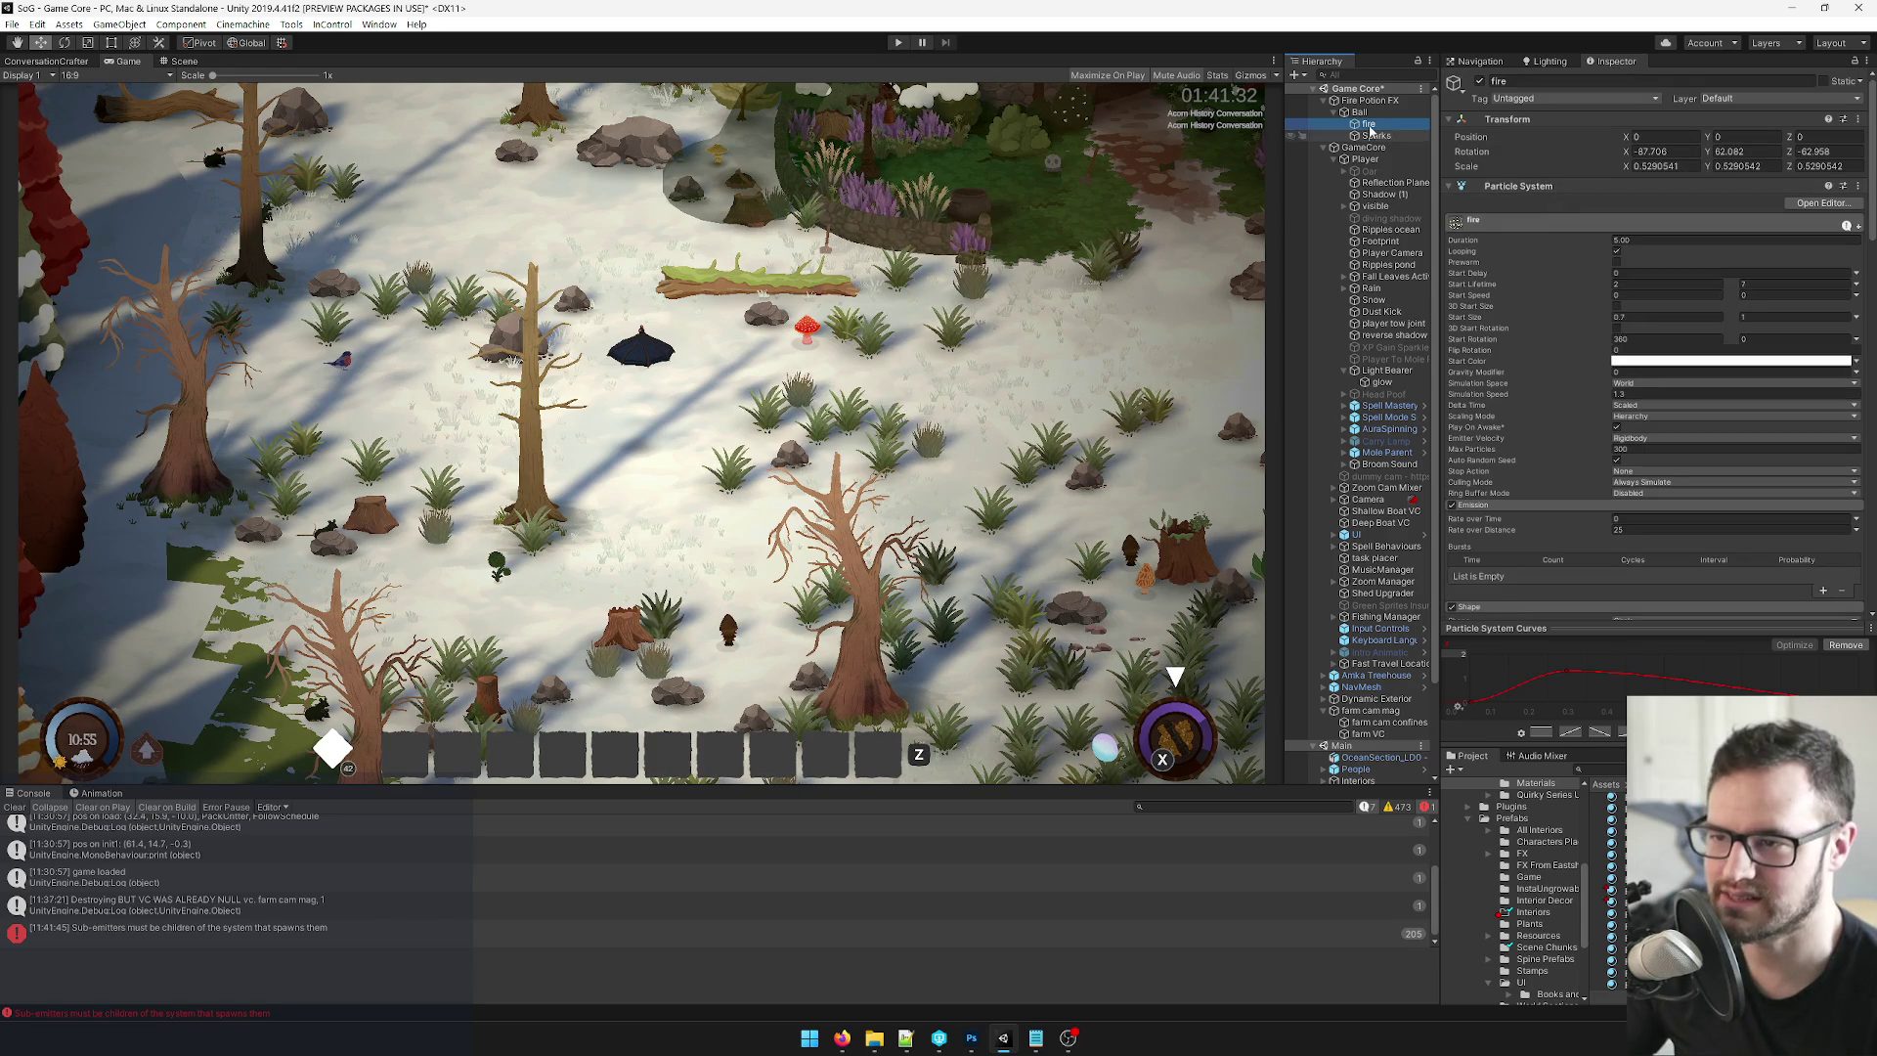
key("Up")
left_click_drag(1626, 140, 1638, 146)
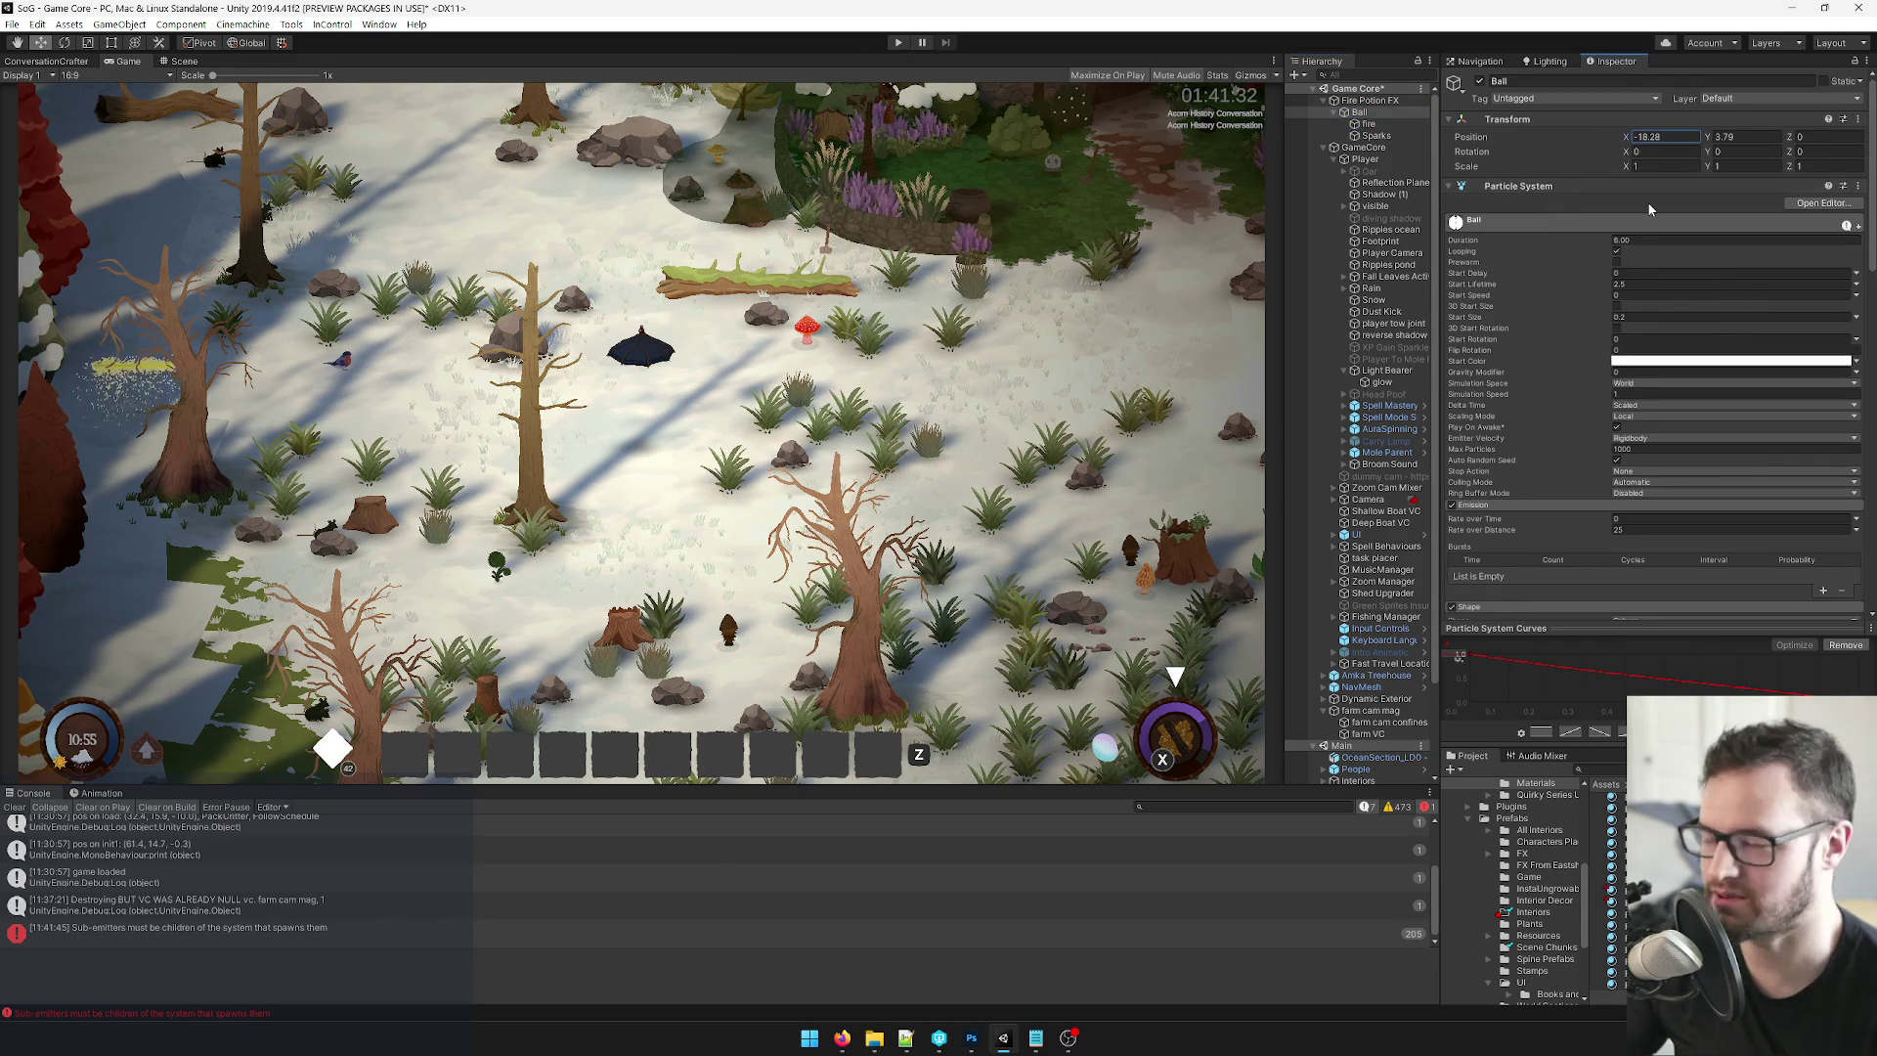
Set the Sparks' Emission Rate over Distance to 0 and reselect the Ball.
scroll(1647, 202, "down", 3)
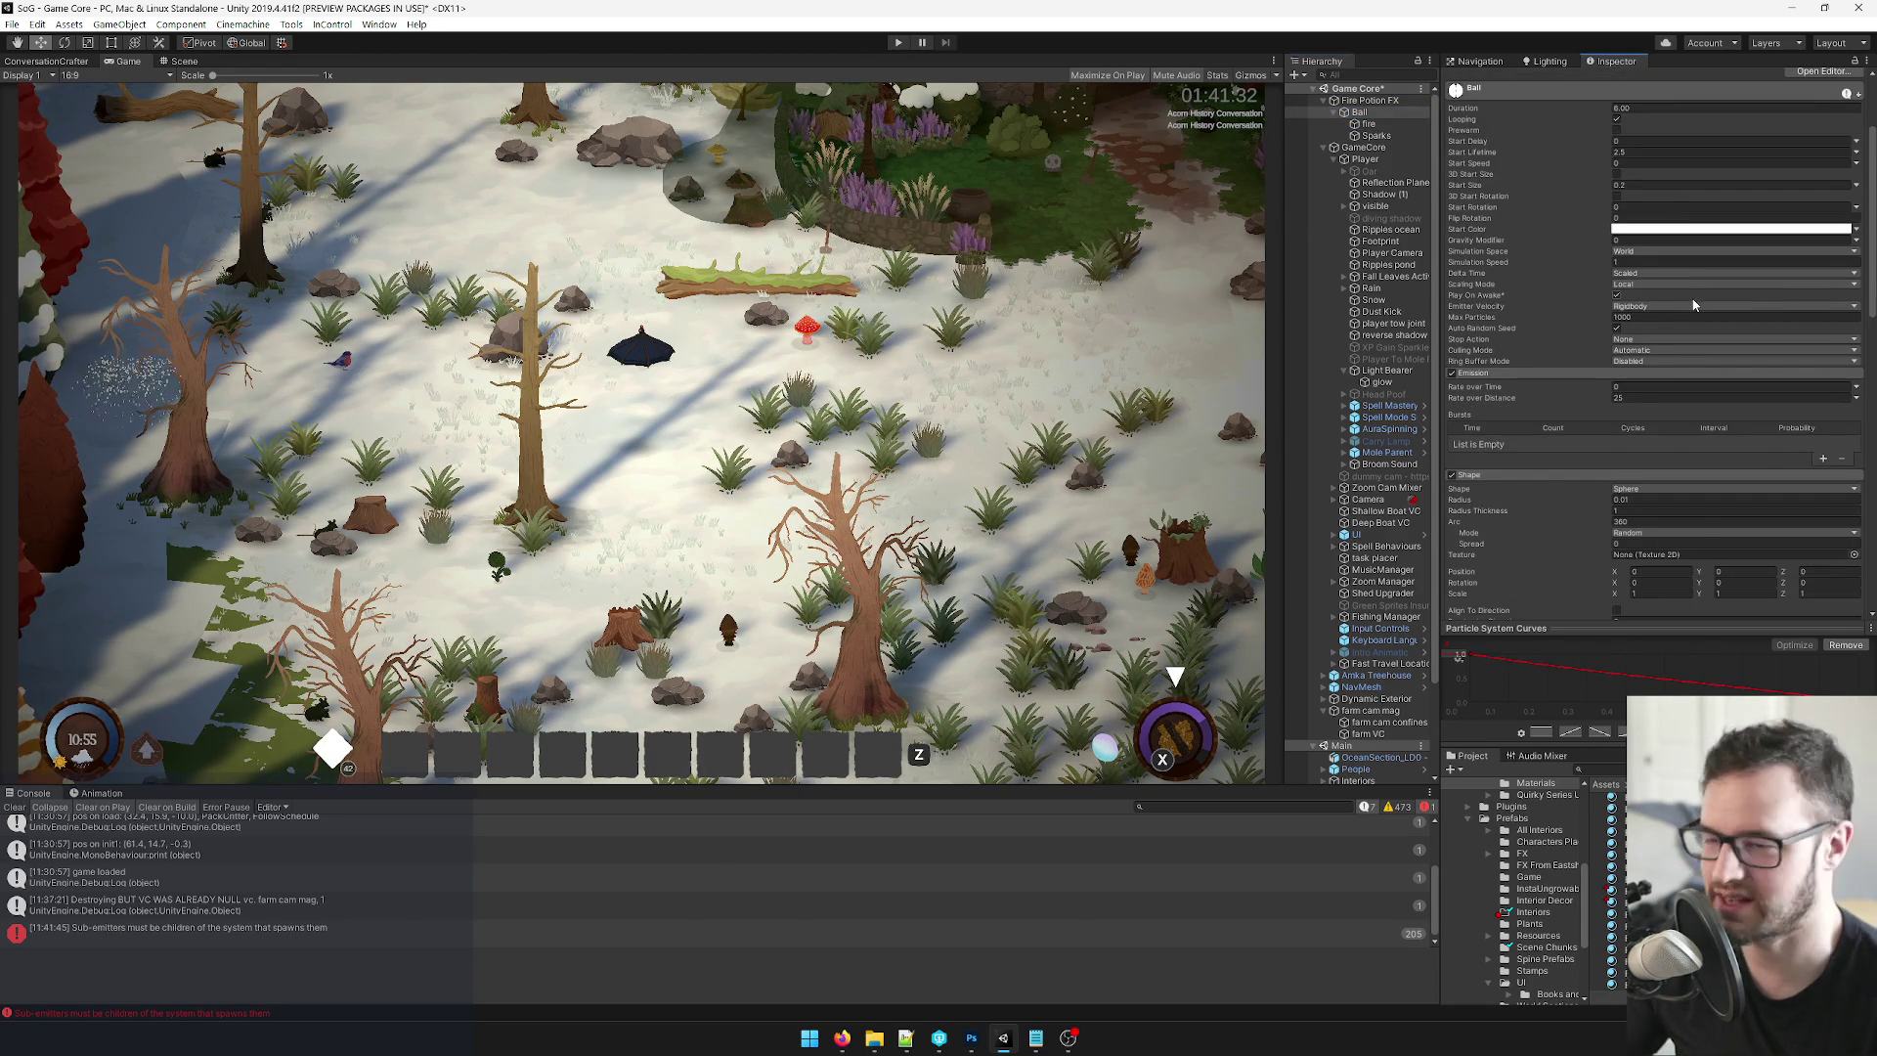
scroll(1682, 284, "down", 3)
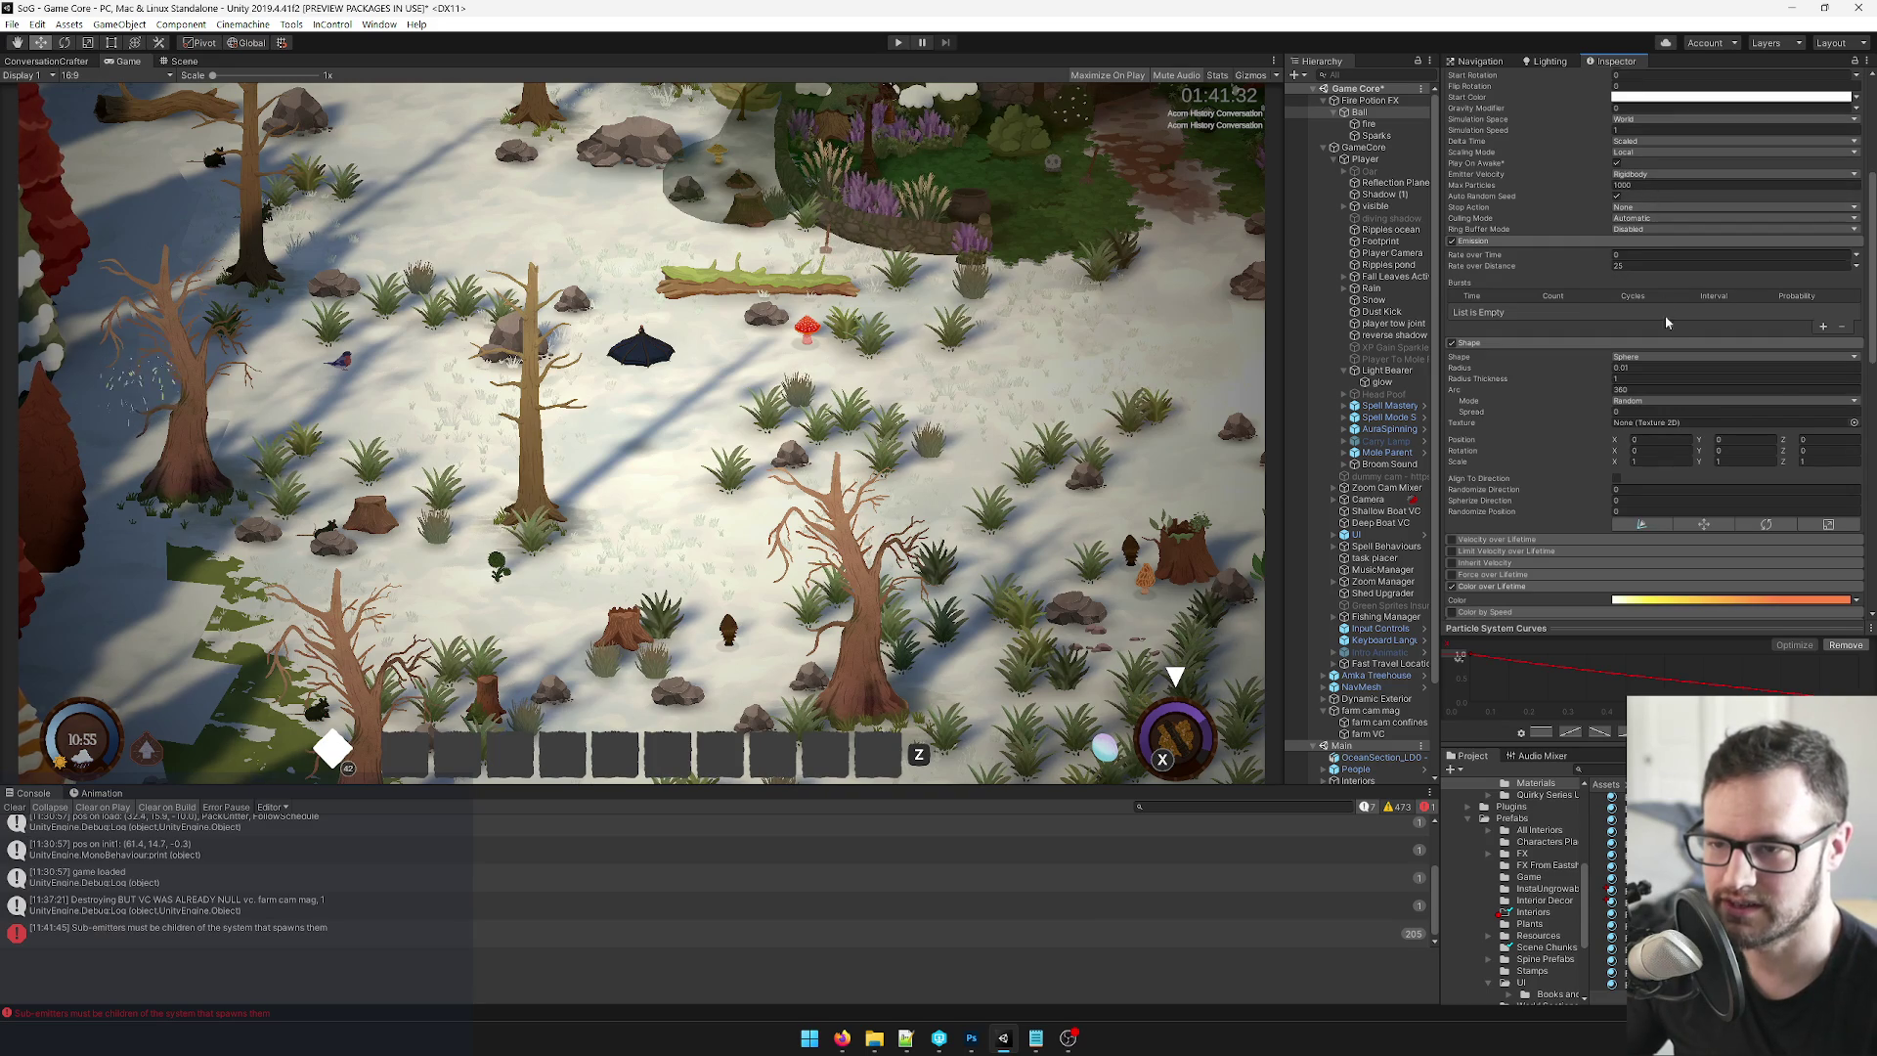
scroll(1662, 293, "up", 3)
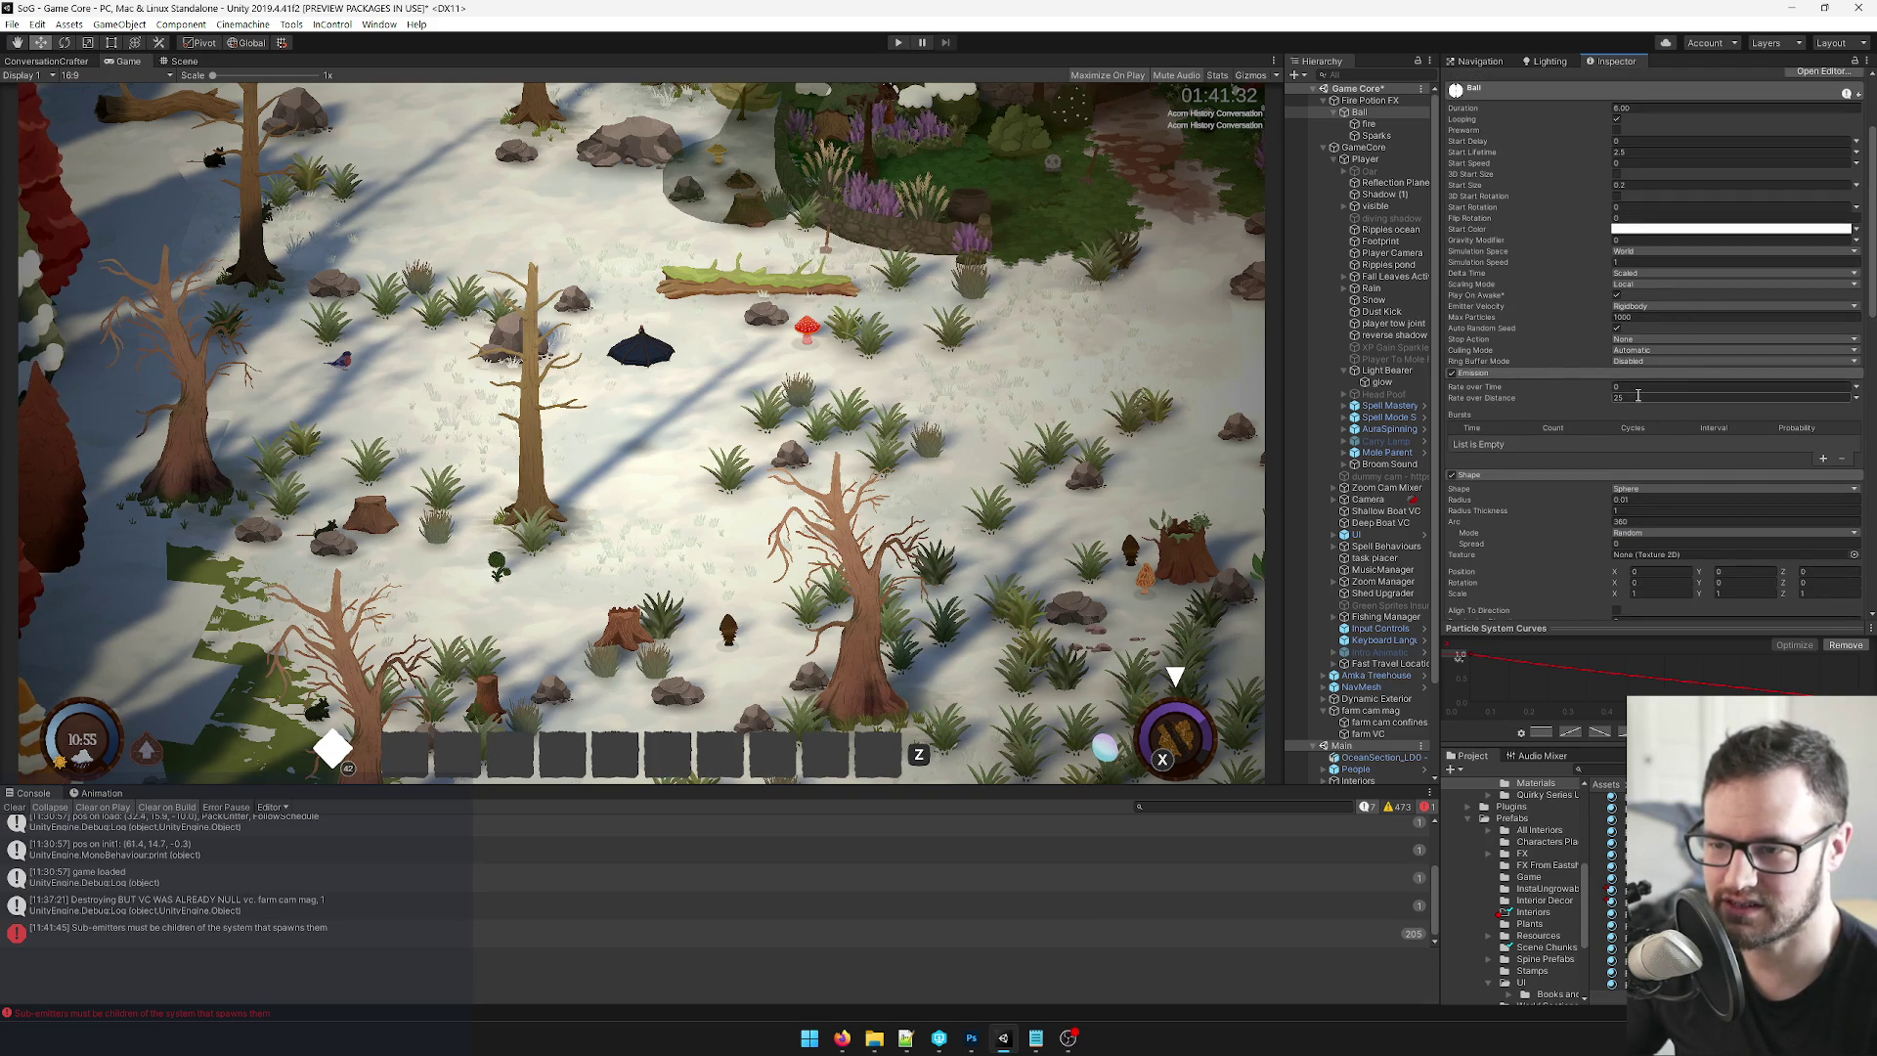
left_click(1383, 137)
left_click(1643, 398)
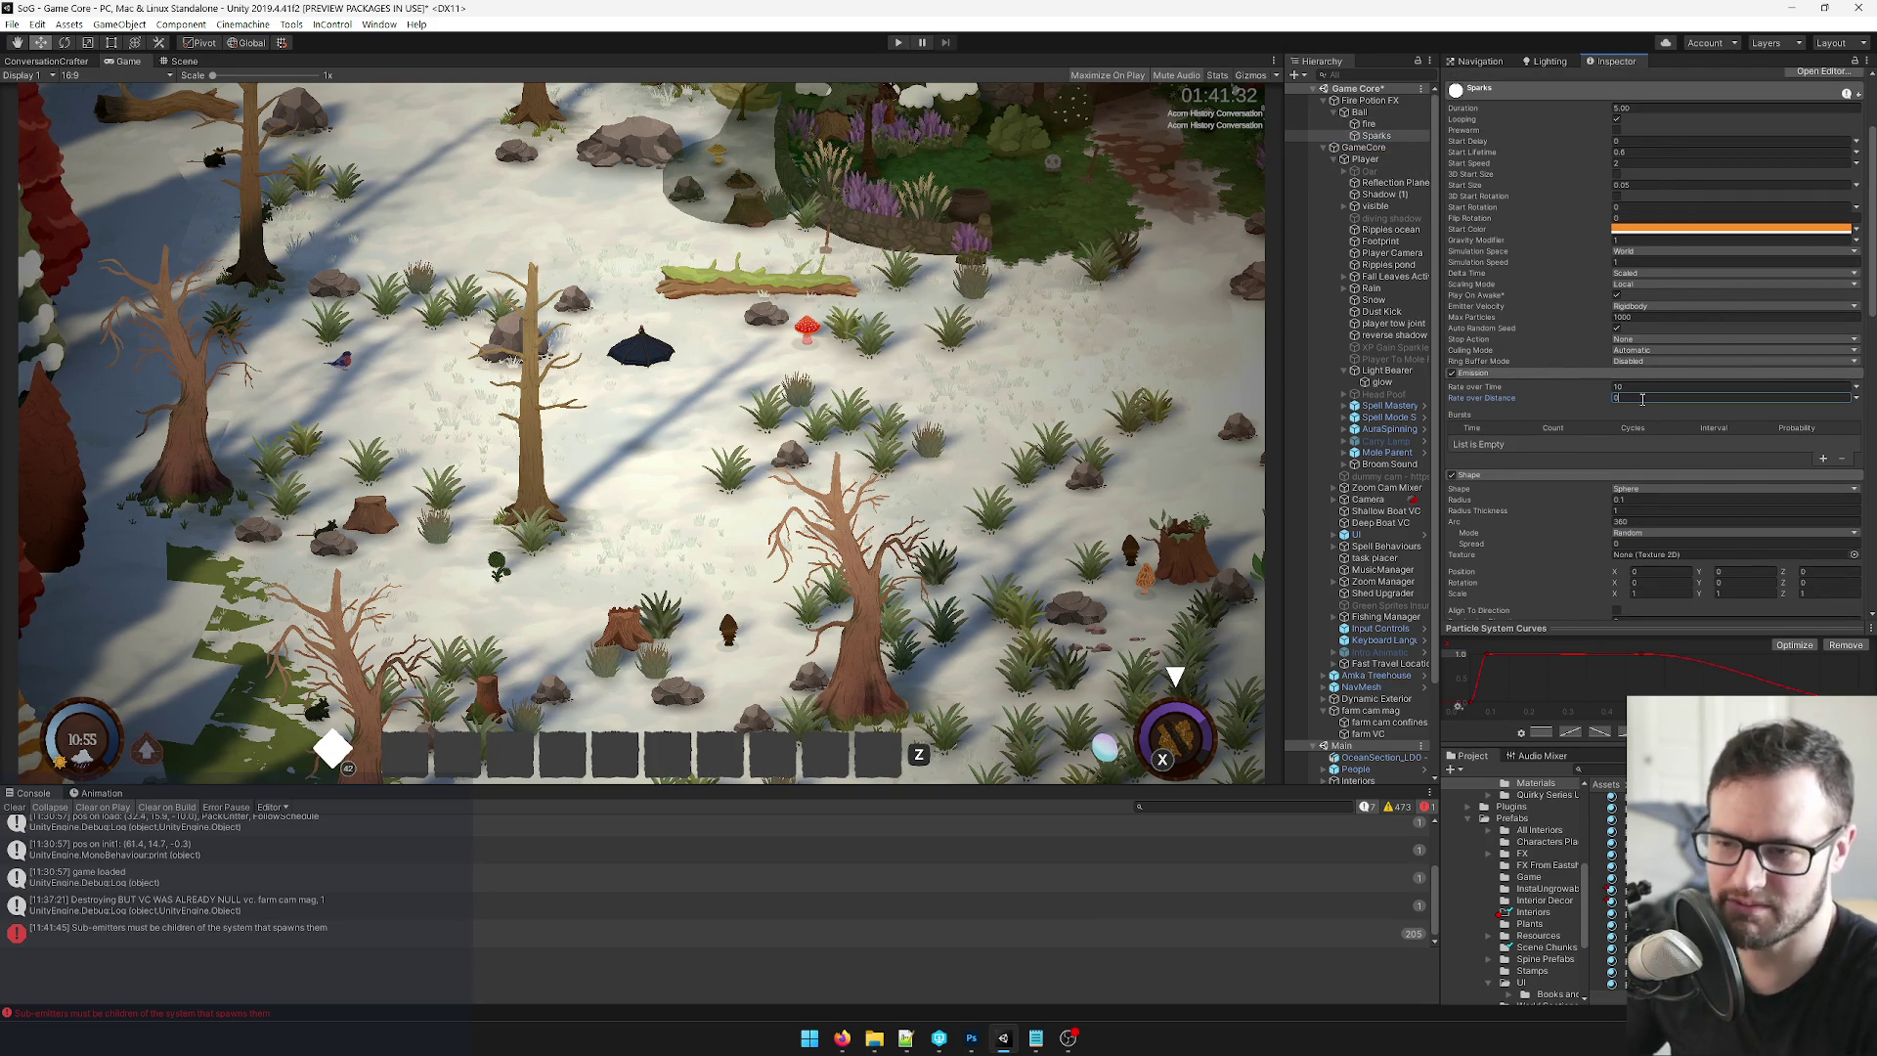
left_click(1637, 387)
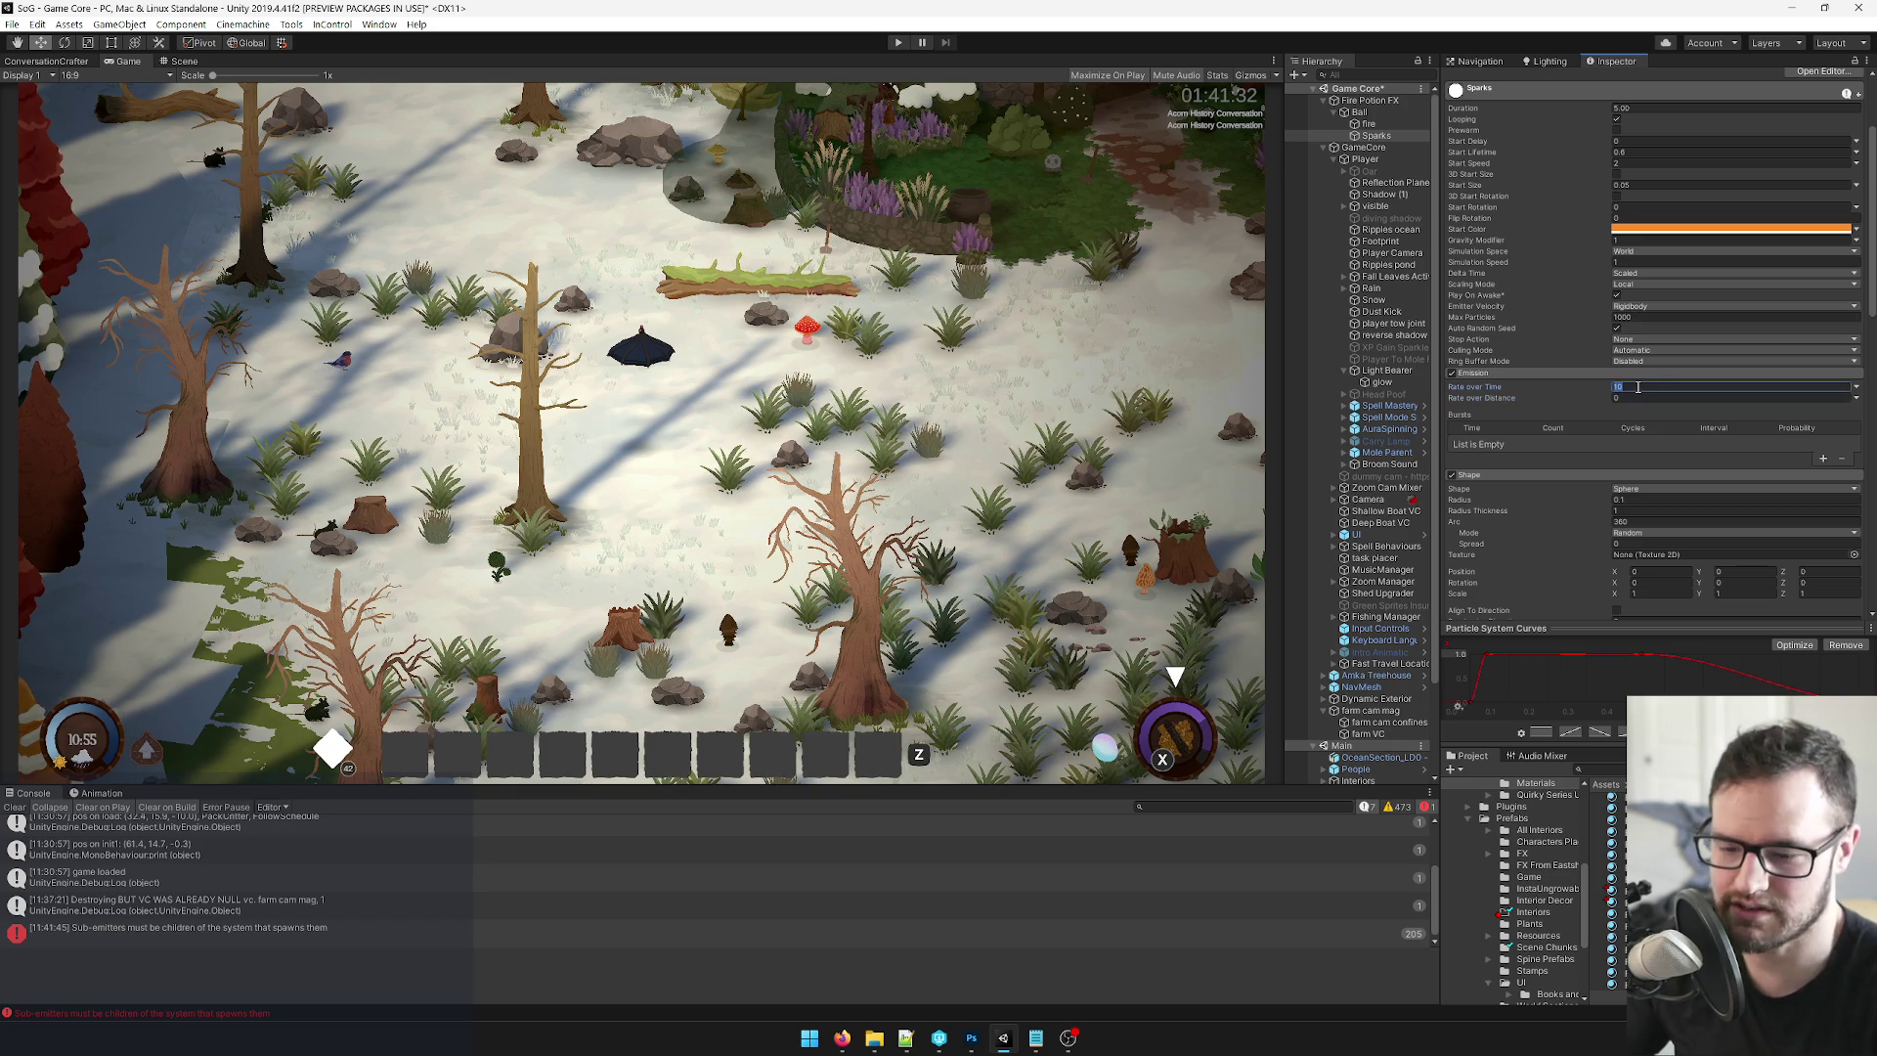
left_click(1359, 111)
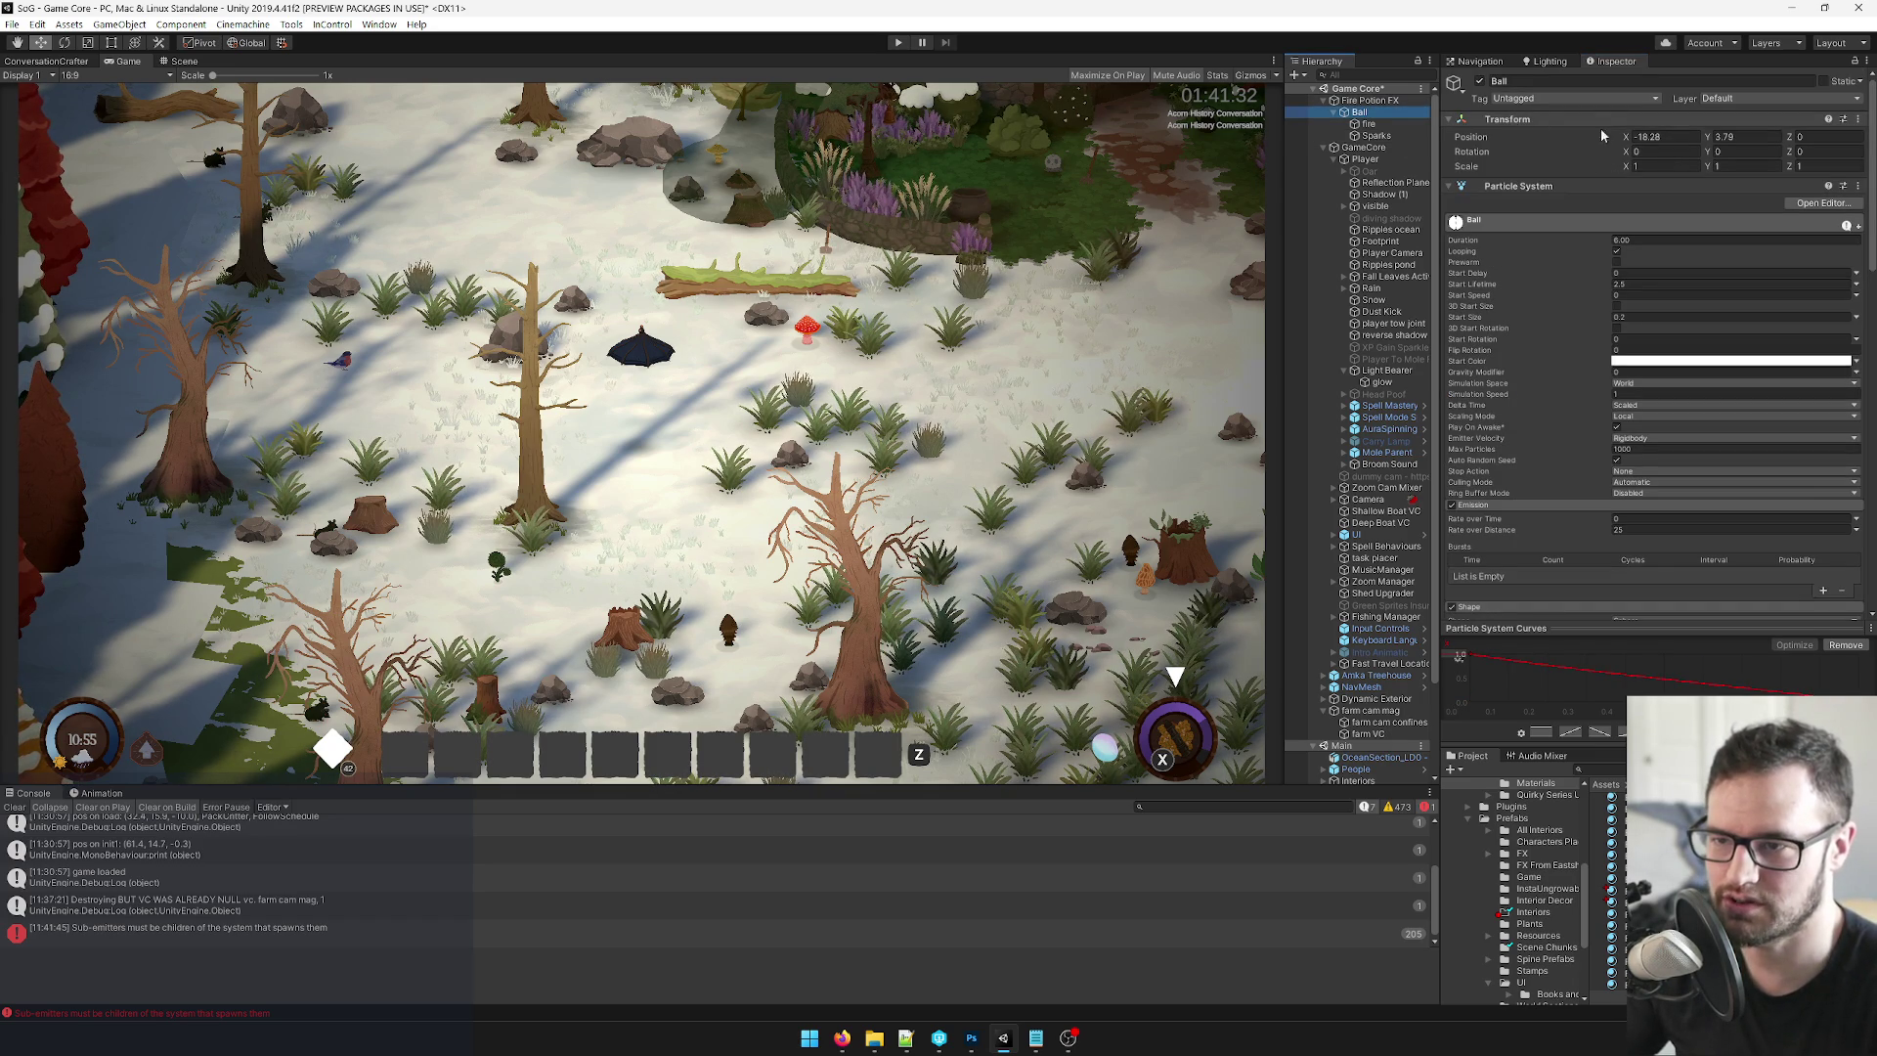
Sweep the Ball along X to watch the trail, then check the Sparks' Rate over Time.
mouse_move(1625, 137)
left_mouse_down()
mouse_move(1610, 143)
mouse_move(1657, 149)
mouse_move(1617, 167)
left_mouse_up()
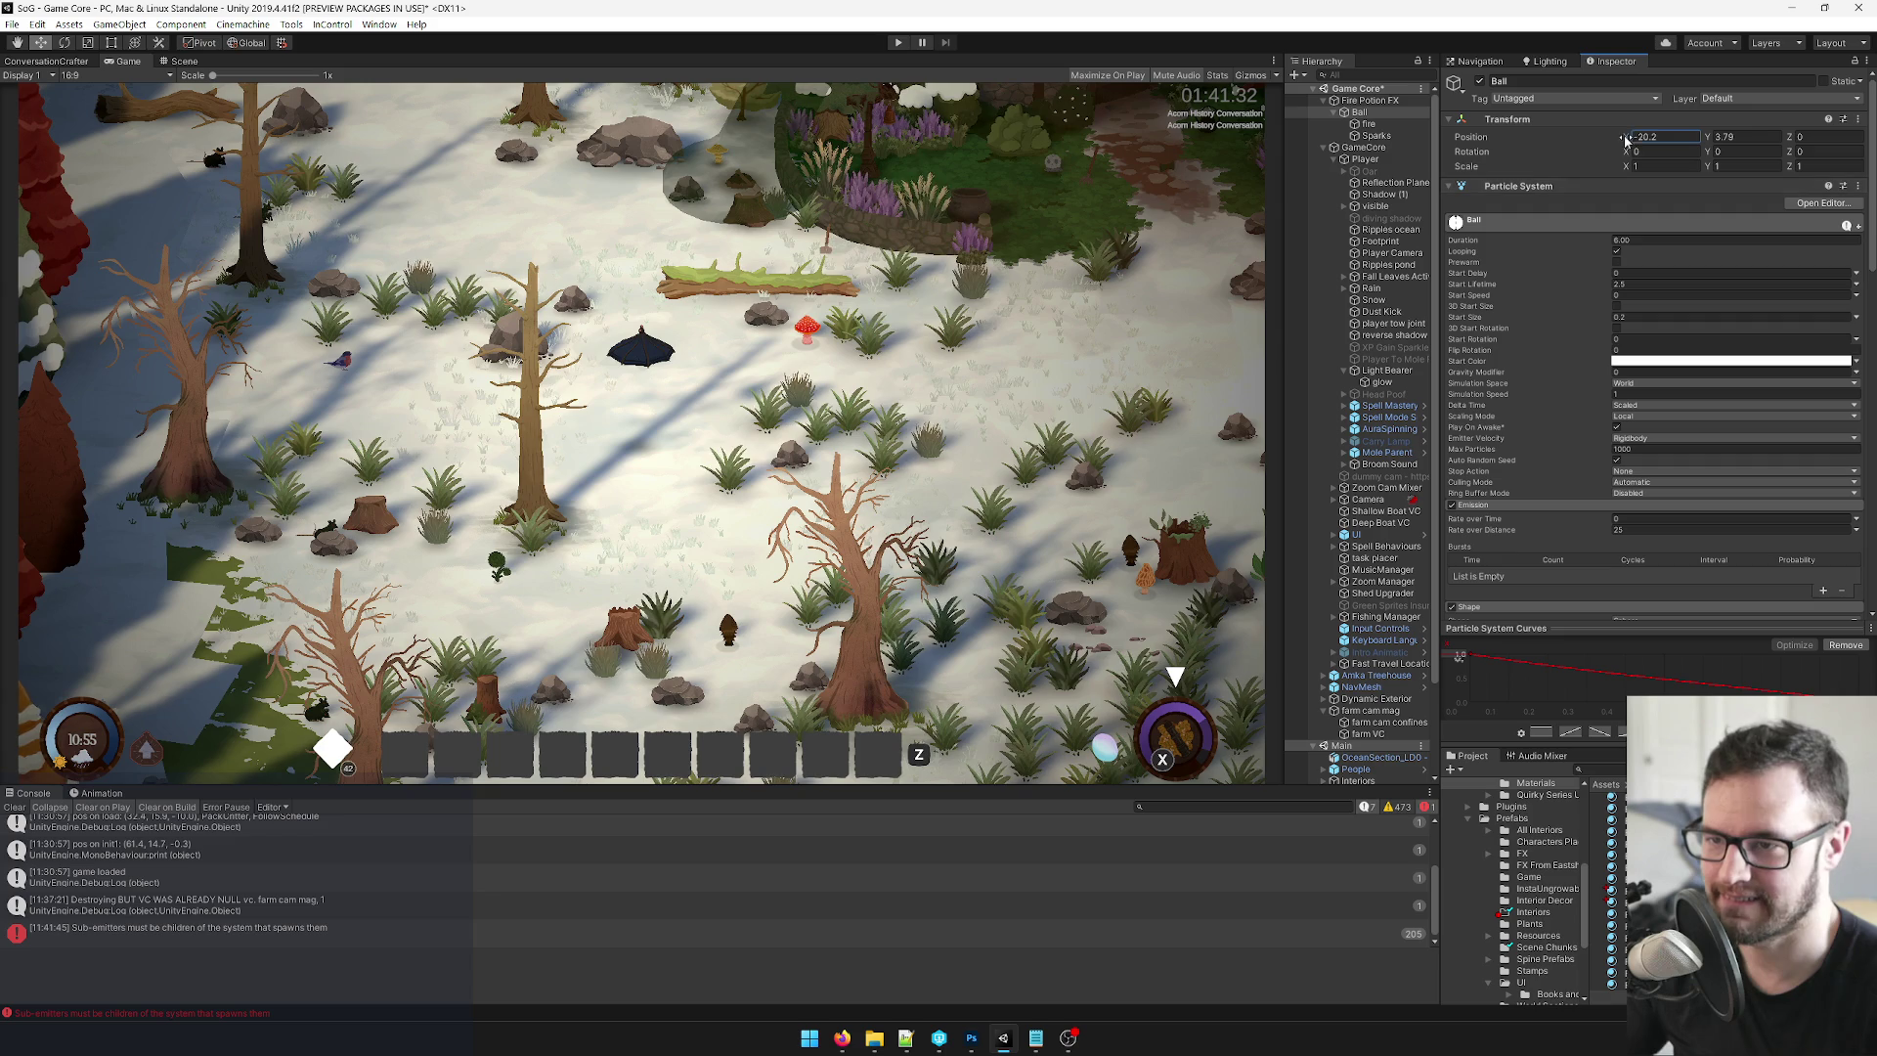
left_click_drag(1616, 145, 1644, 144)
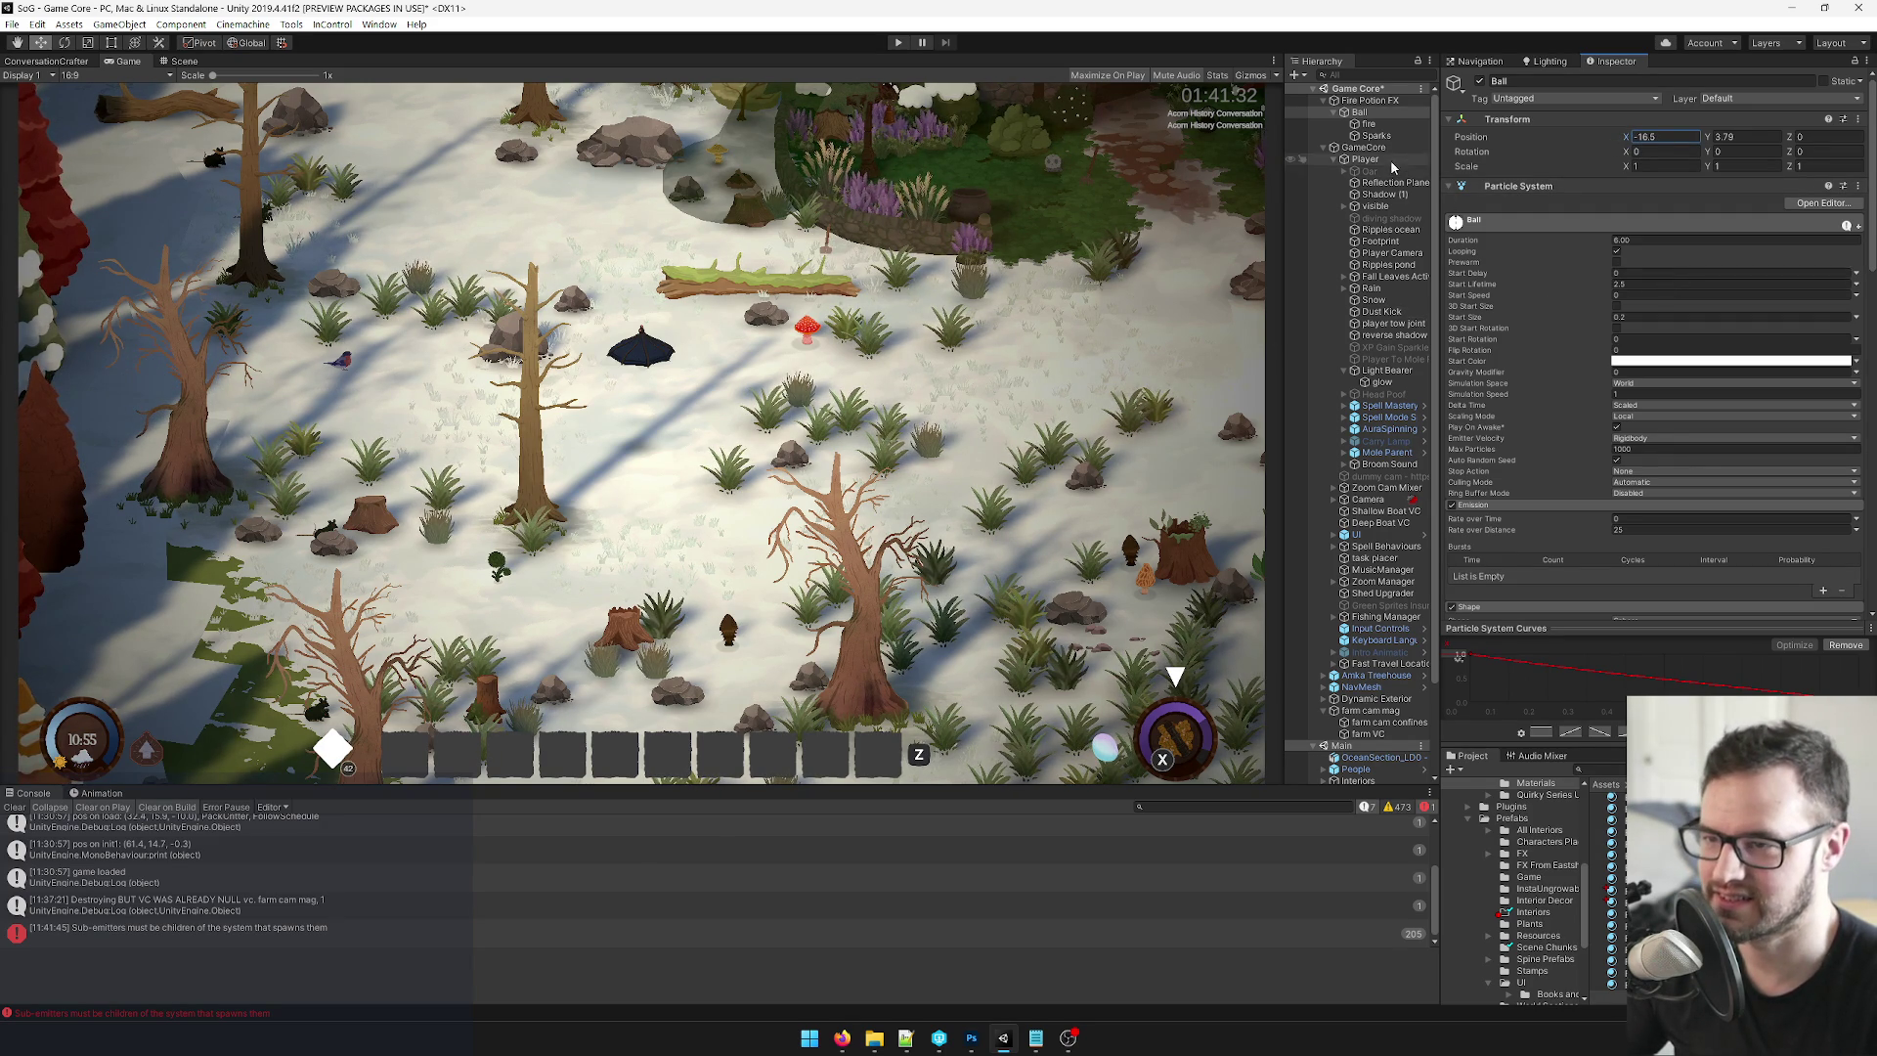
left_click(1377, 137)
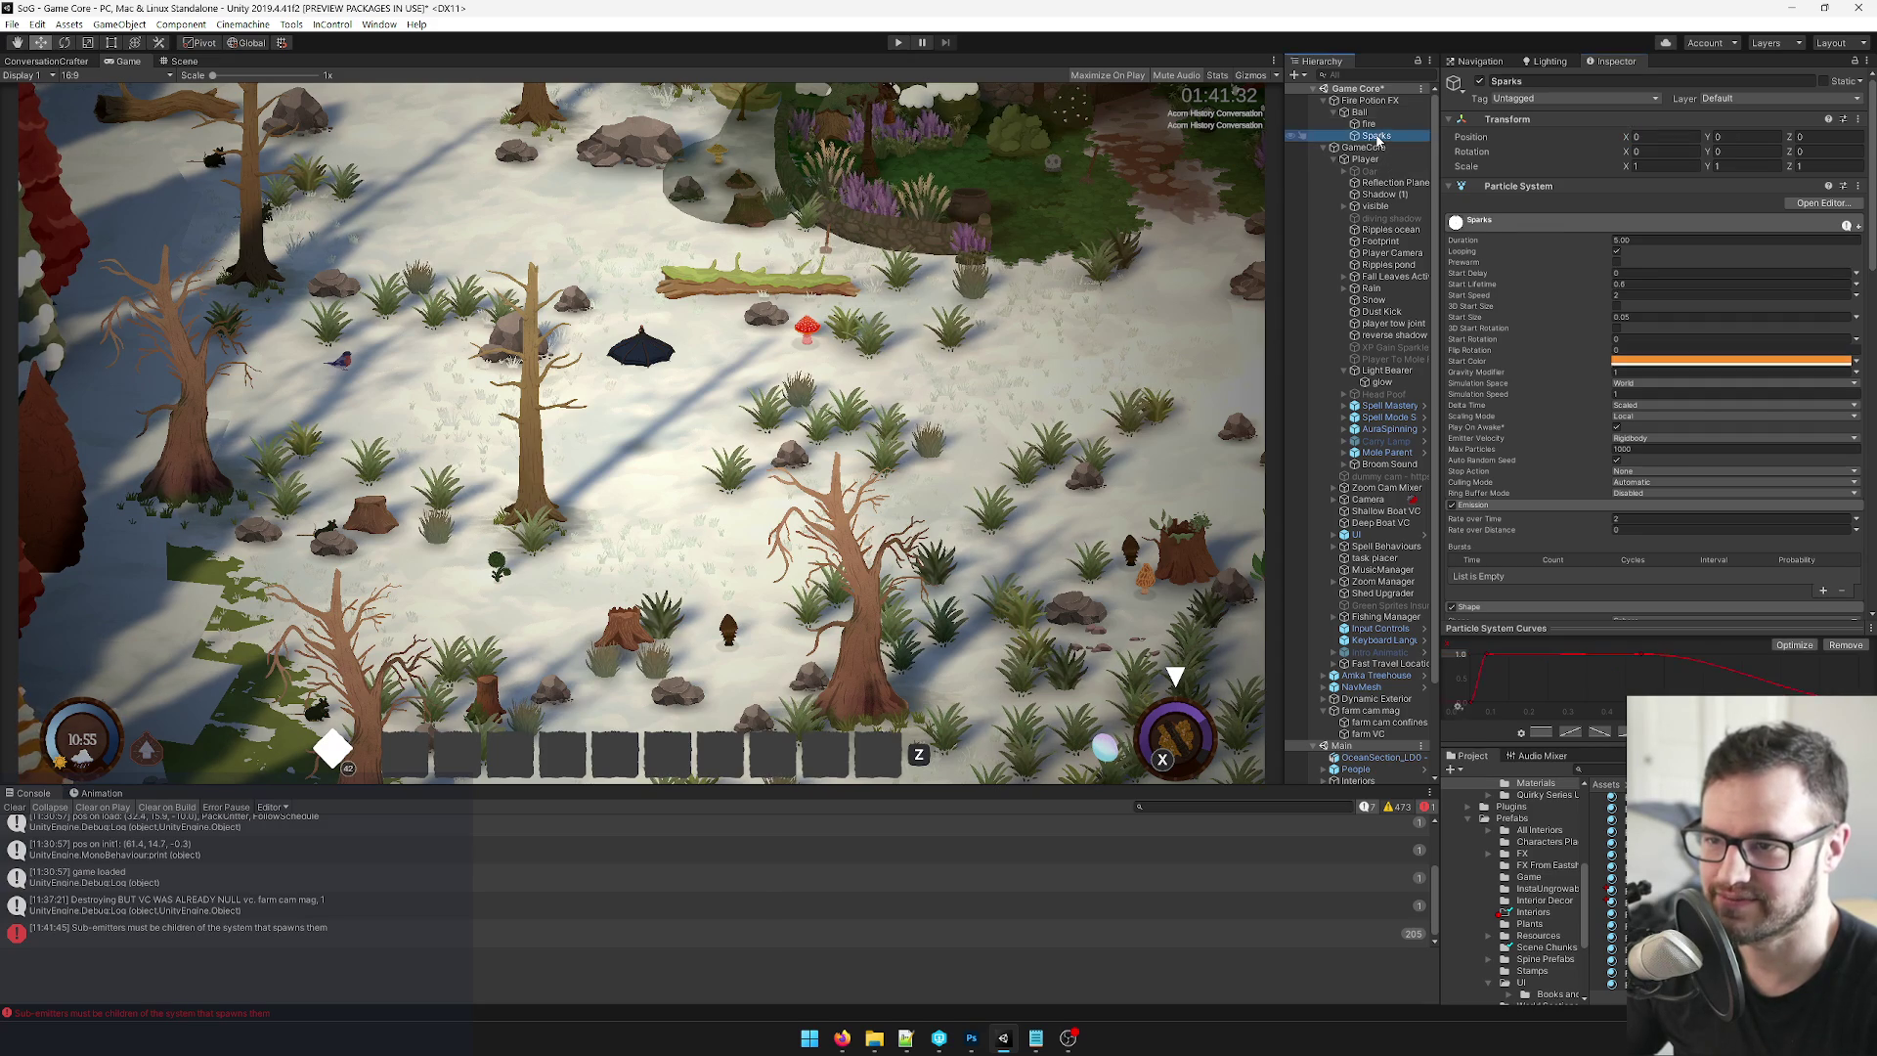
left_click(1628, 519)
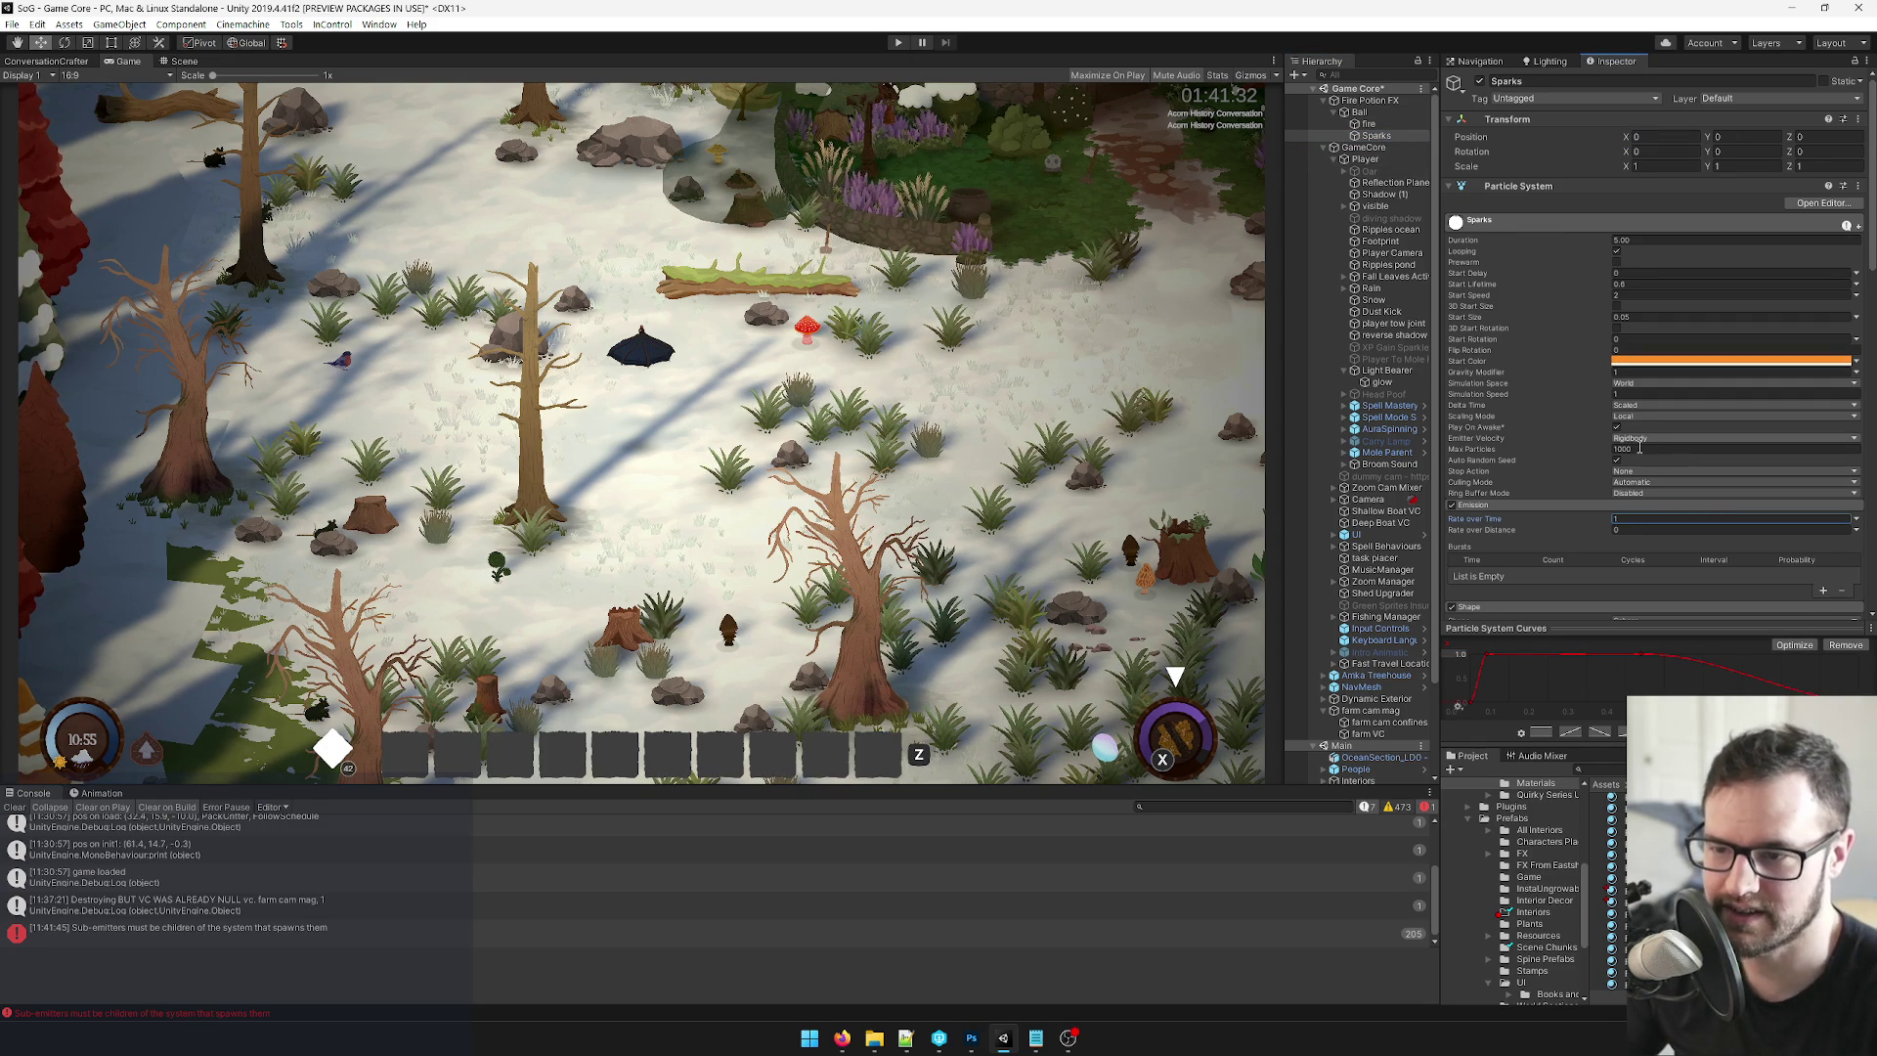
left_click(1360, 112)
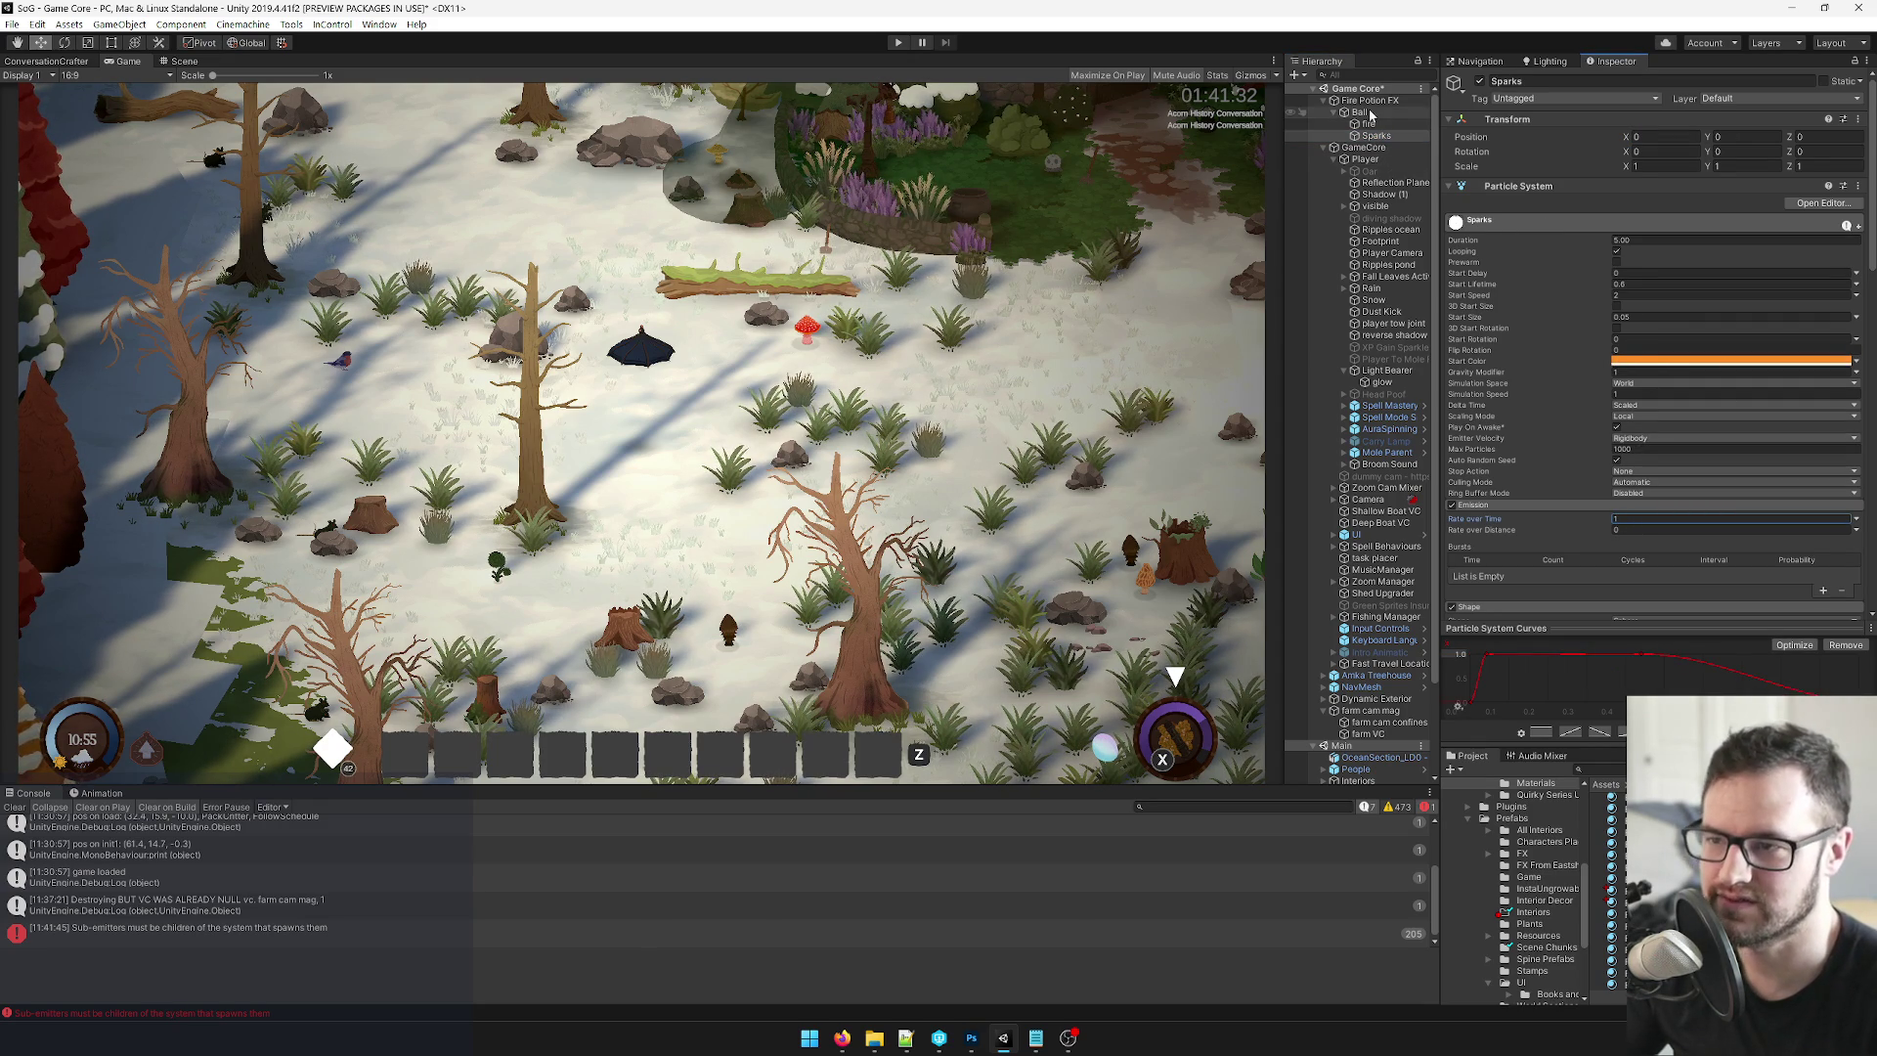
Keep shifting the Ball's X to about -14.8 to preview the trail and sparks.
mouse_move(1629, 140)
left_mouse_down()
mouse_move(1594, 149)
mouse_move(1750, 150)
mouse_move(1688, 151)
left_mouse_up()
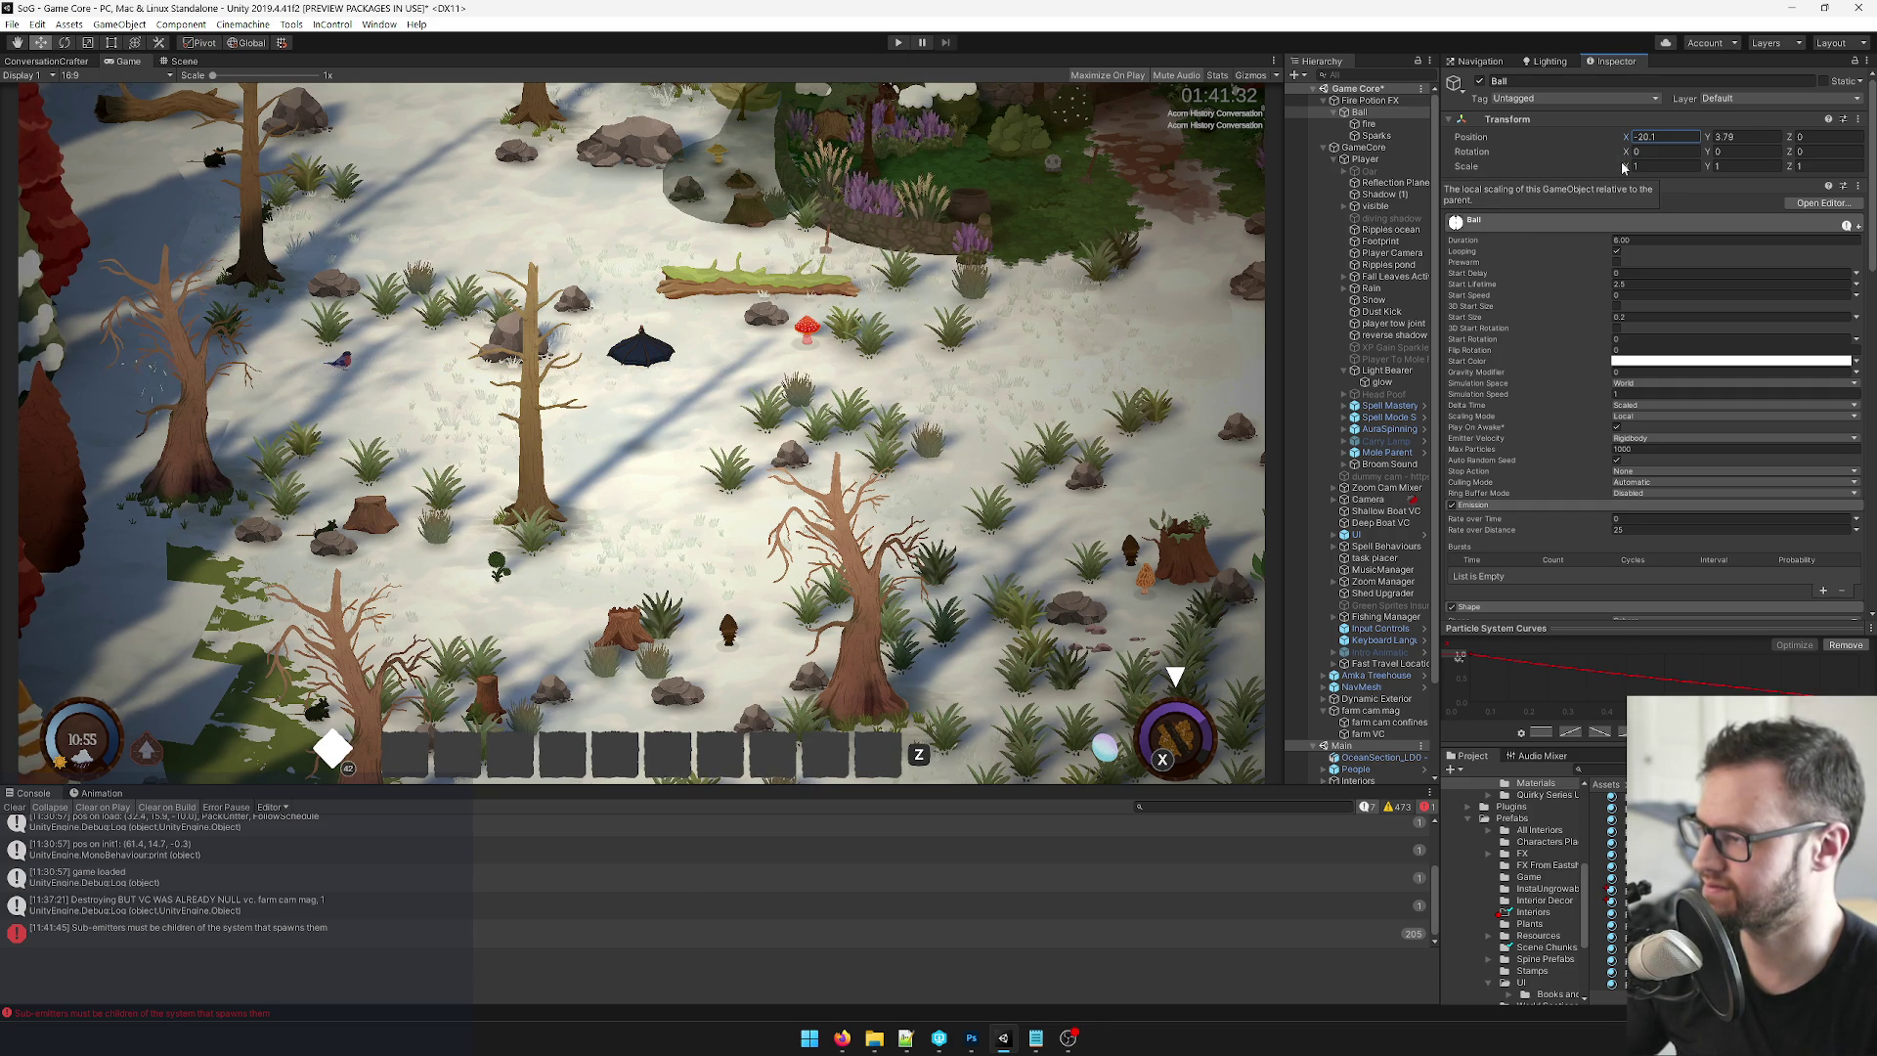
mouse_move(1625, 140)
left_mouse_down()
mouse_move(1647, 144)
mouse_move(1626, 150)
left_mouse_up()
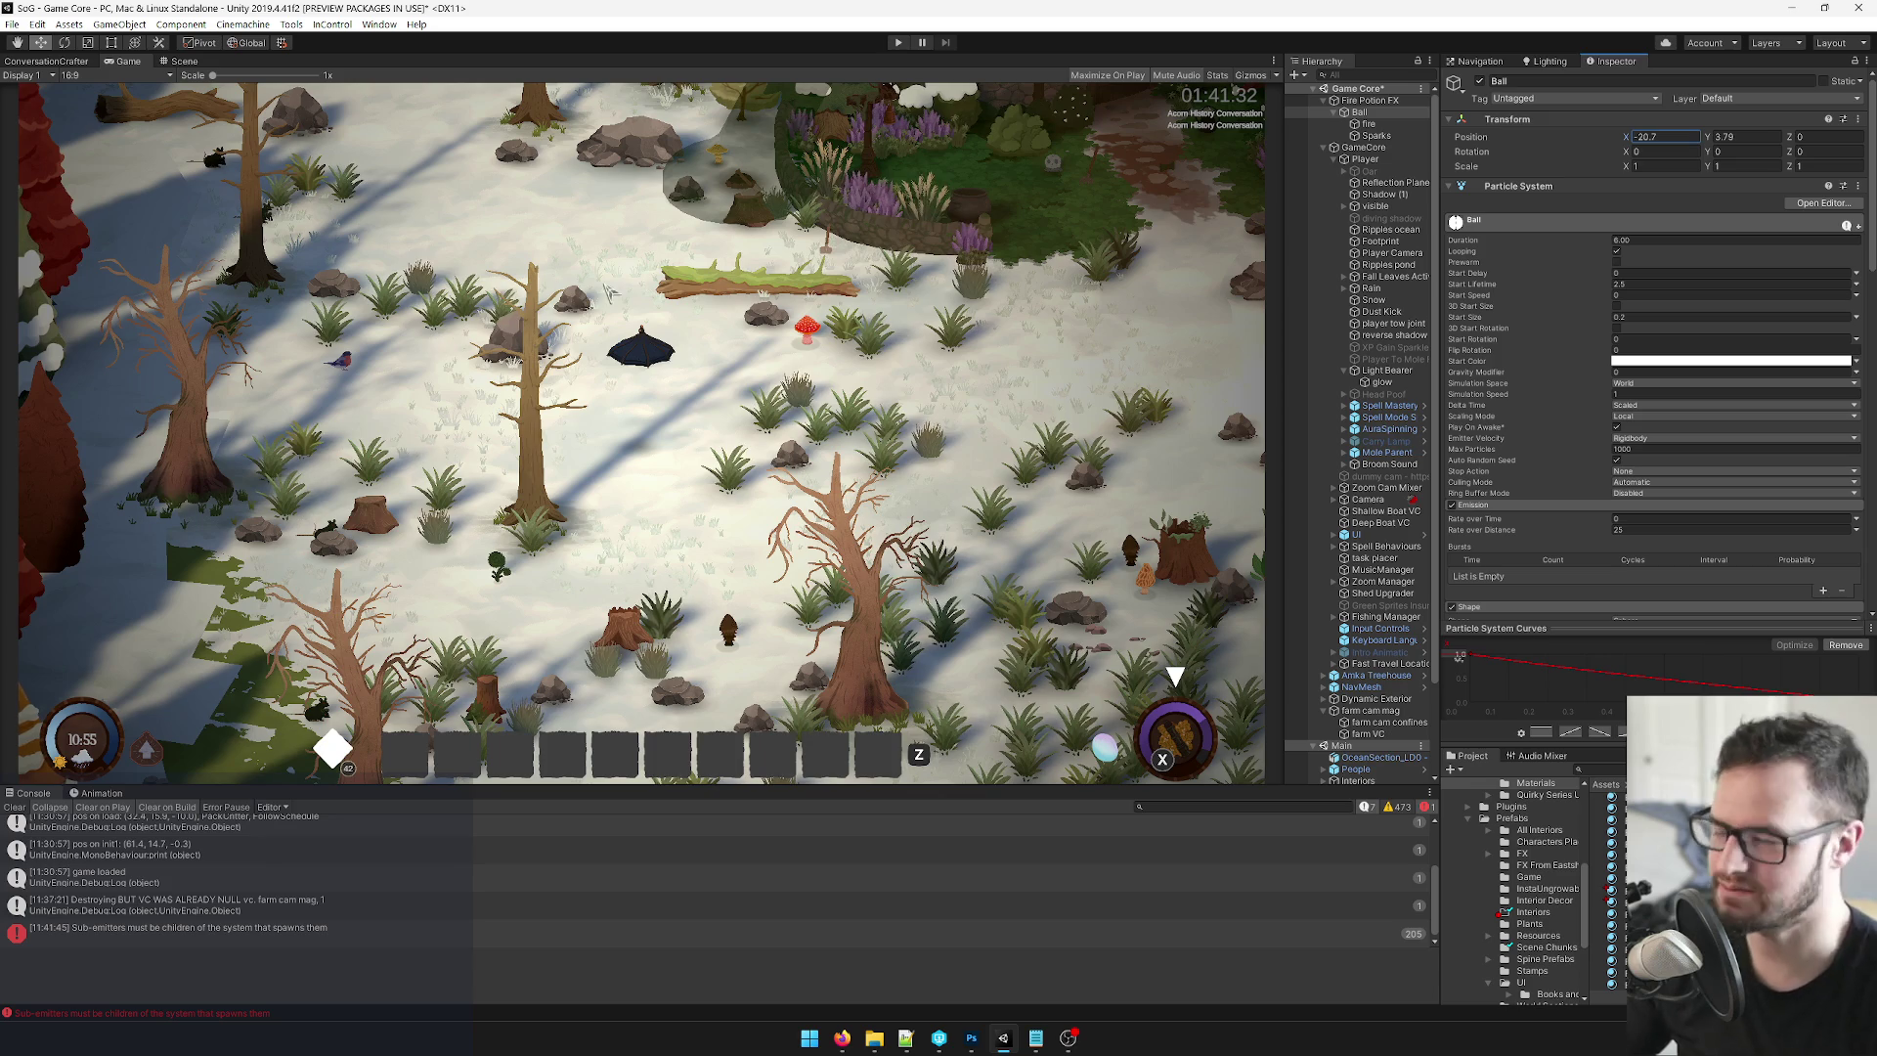
mouse_move(1629, 140)
left_mouse_down()
mouse_move(1652, 142)
mouse_move(1627, 154)
left_mouse_up()
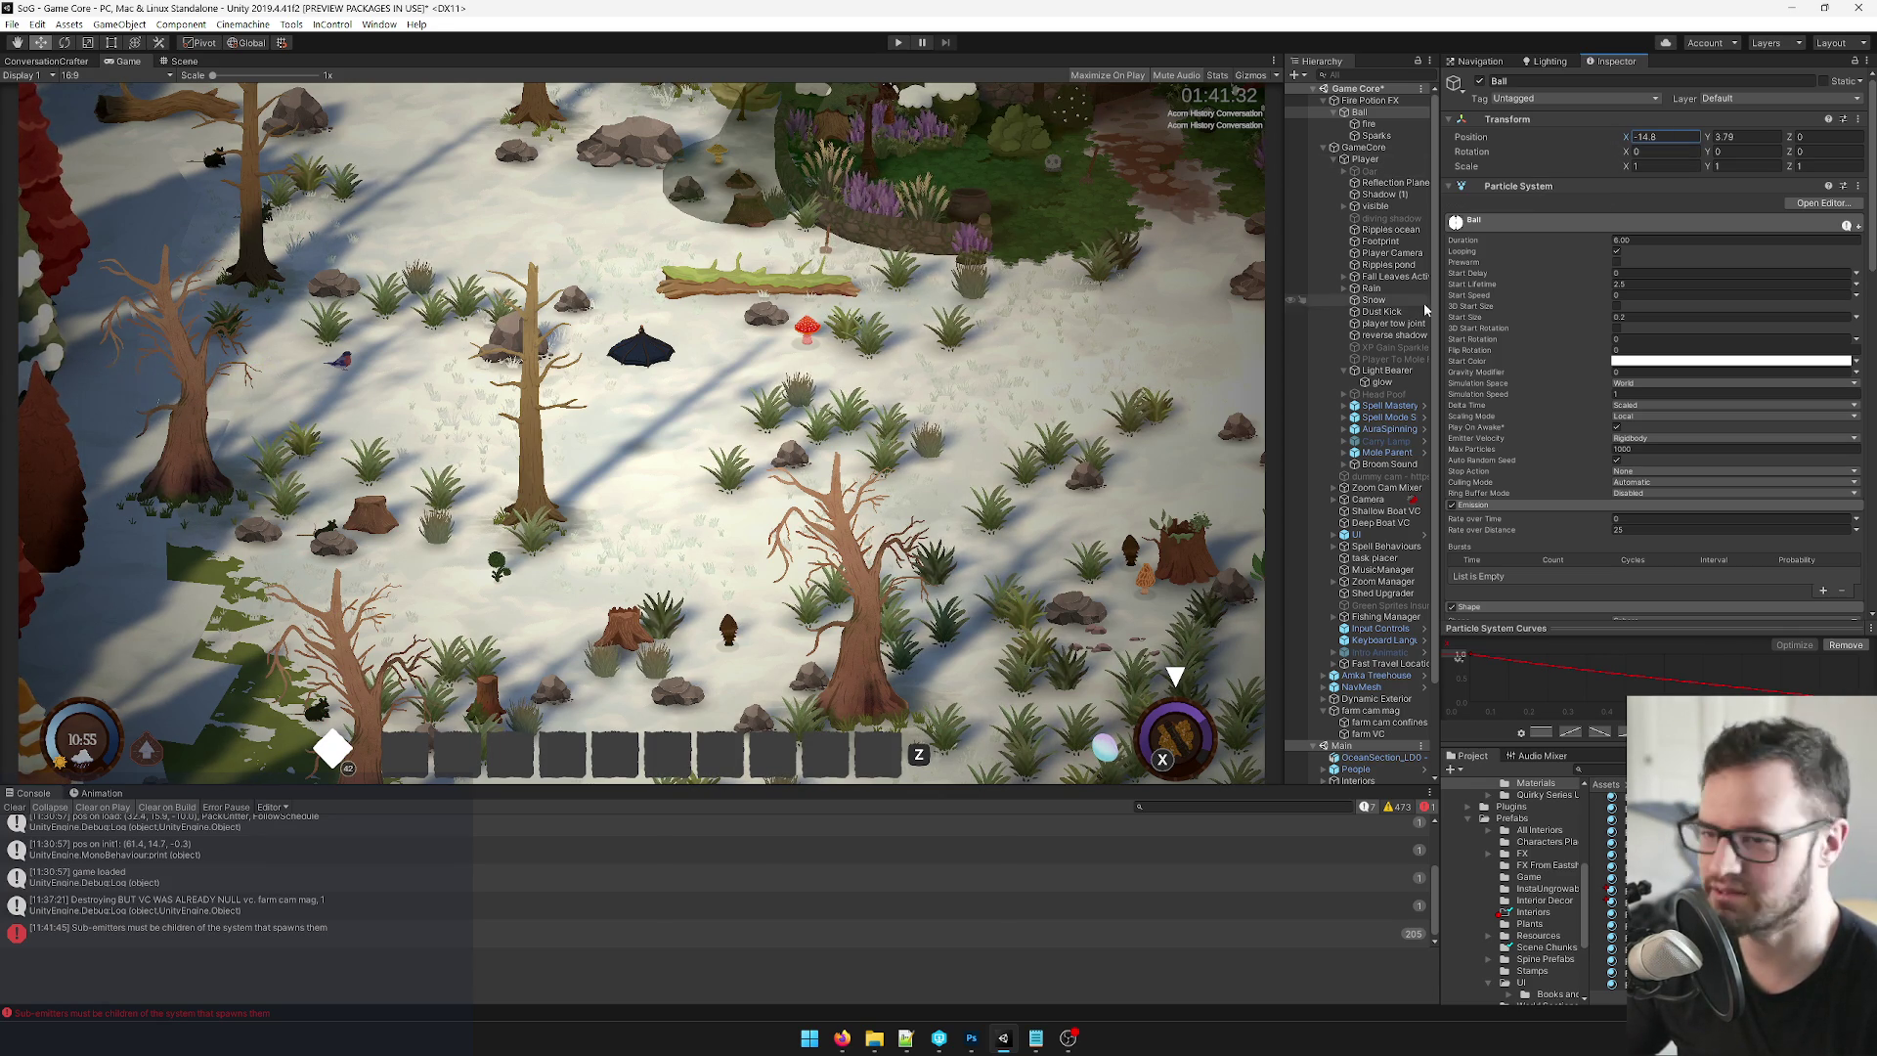
left_click(1642, 449)
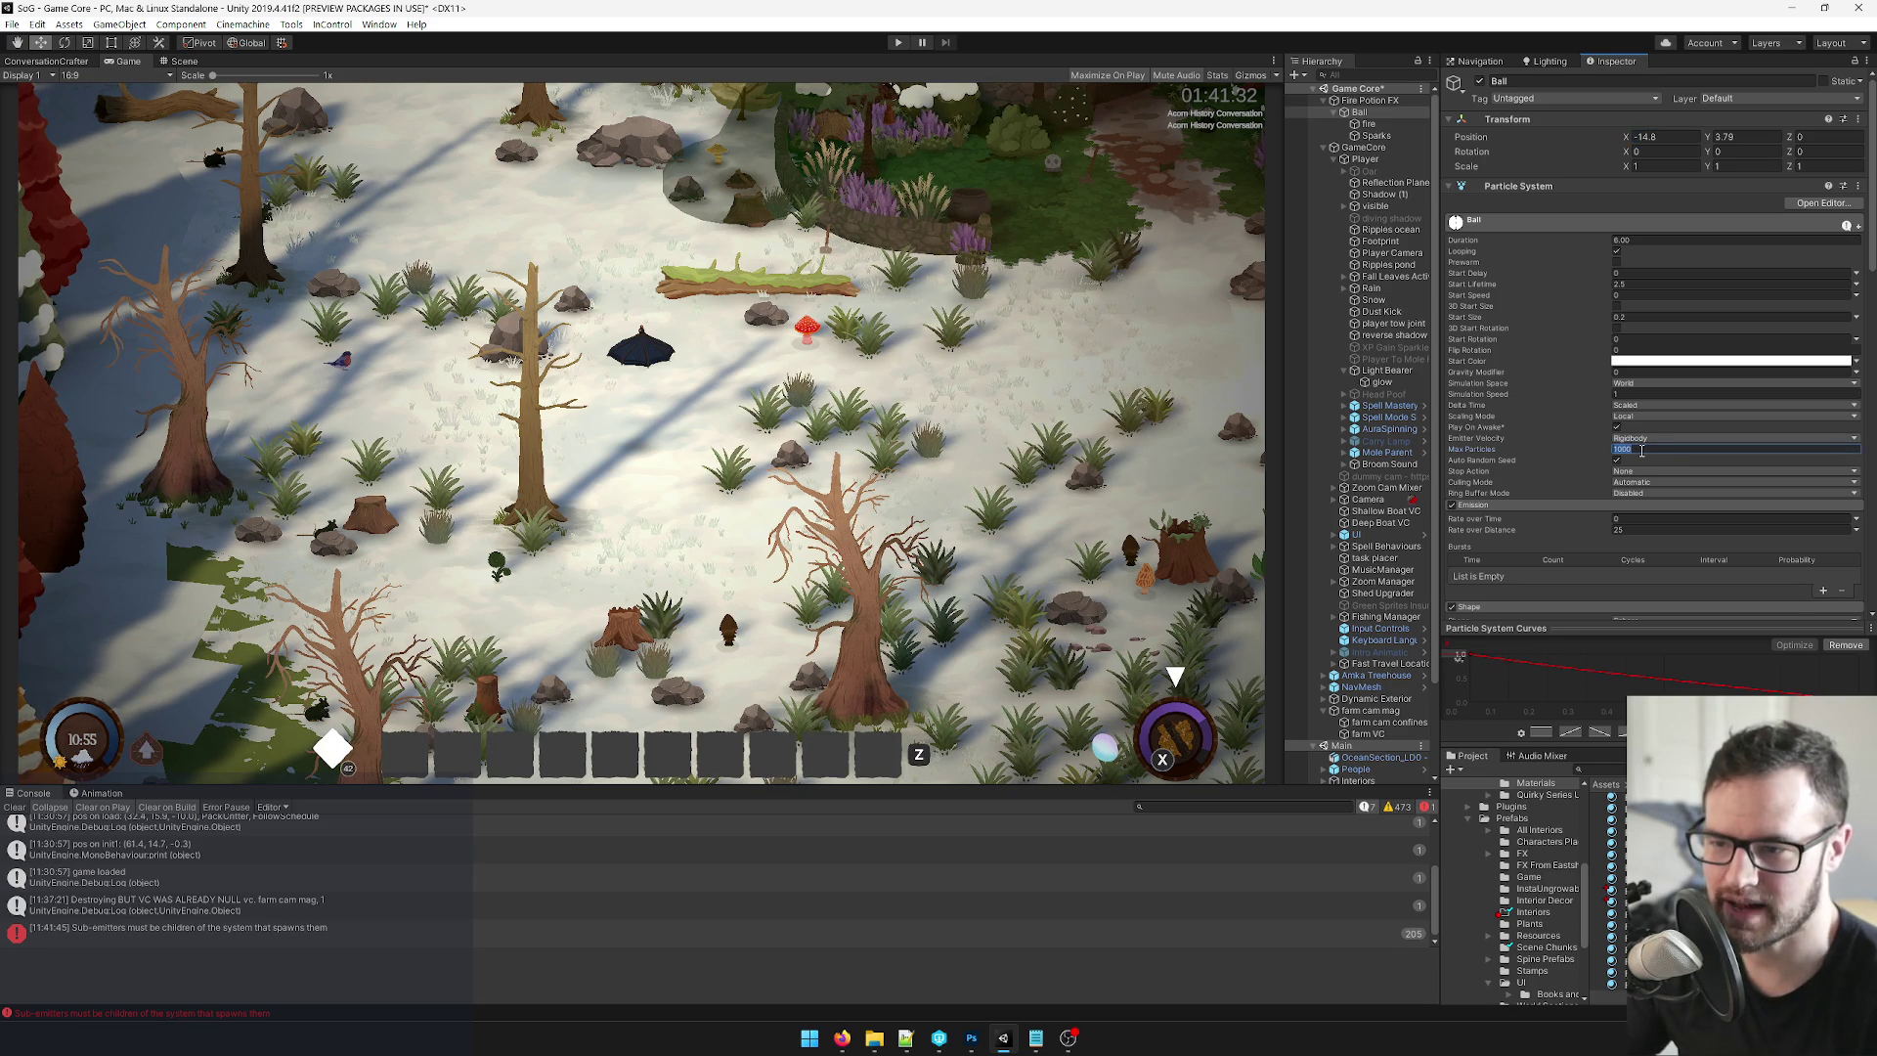
Reselect the Ball and move it further toward negative X.
key("Down")
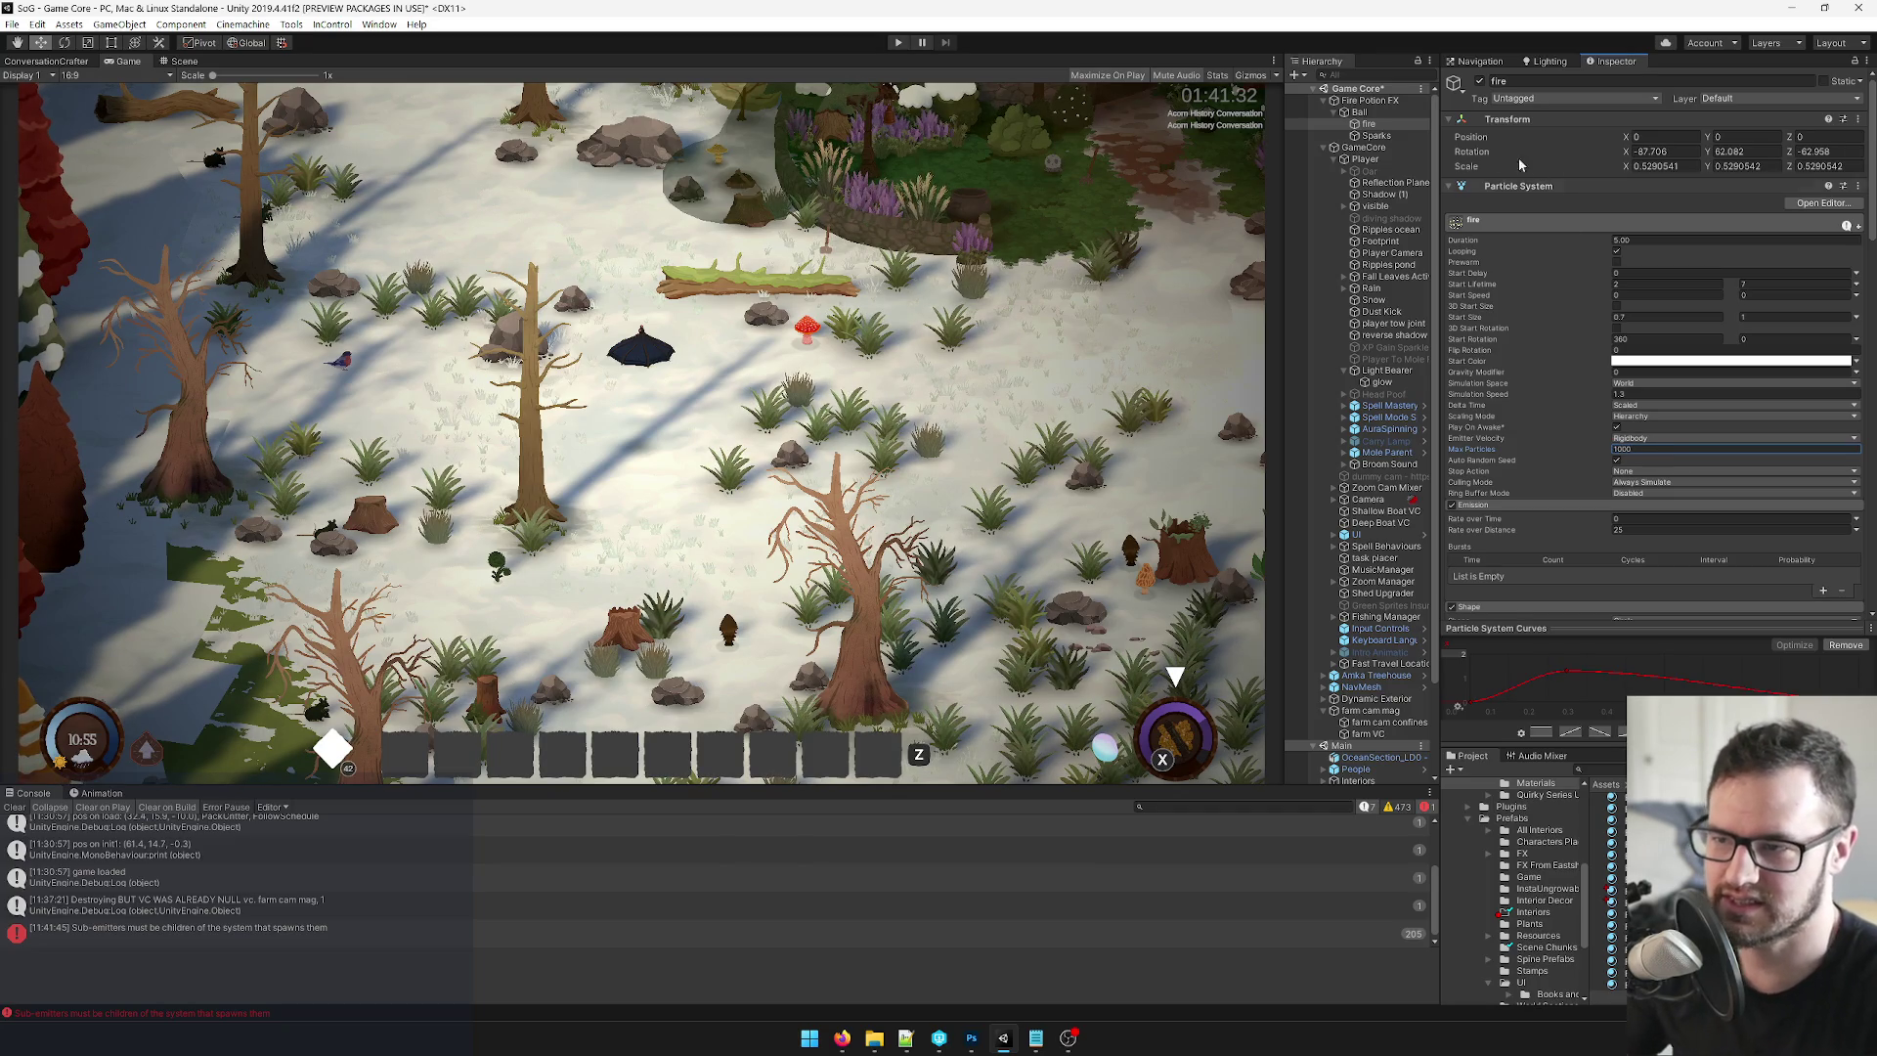
key("Up")
left_click(1631, 137)
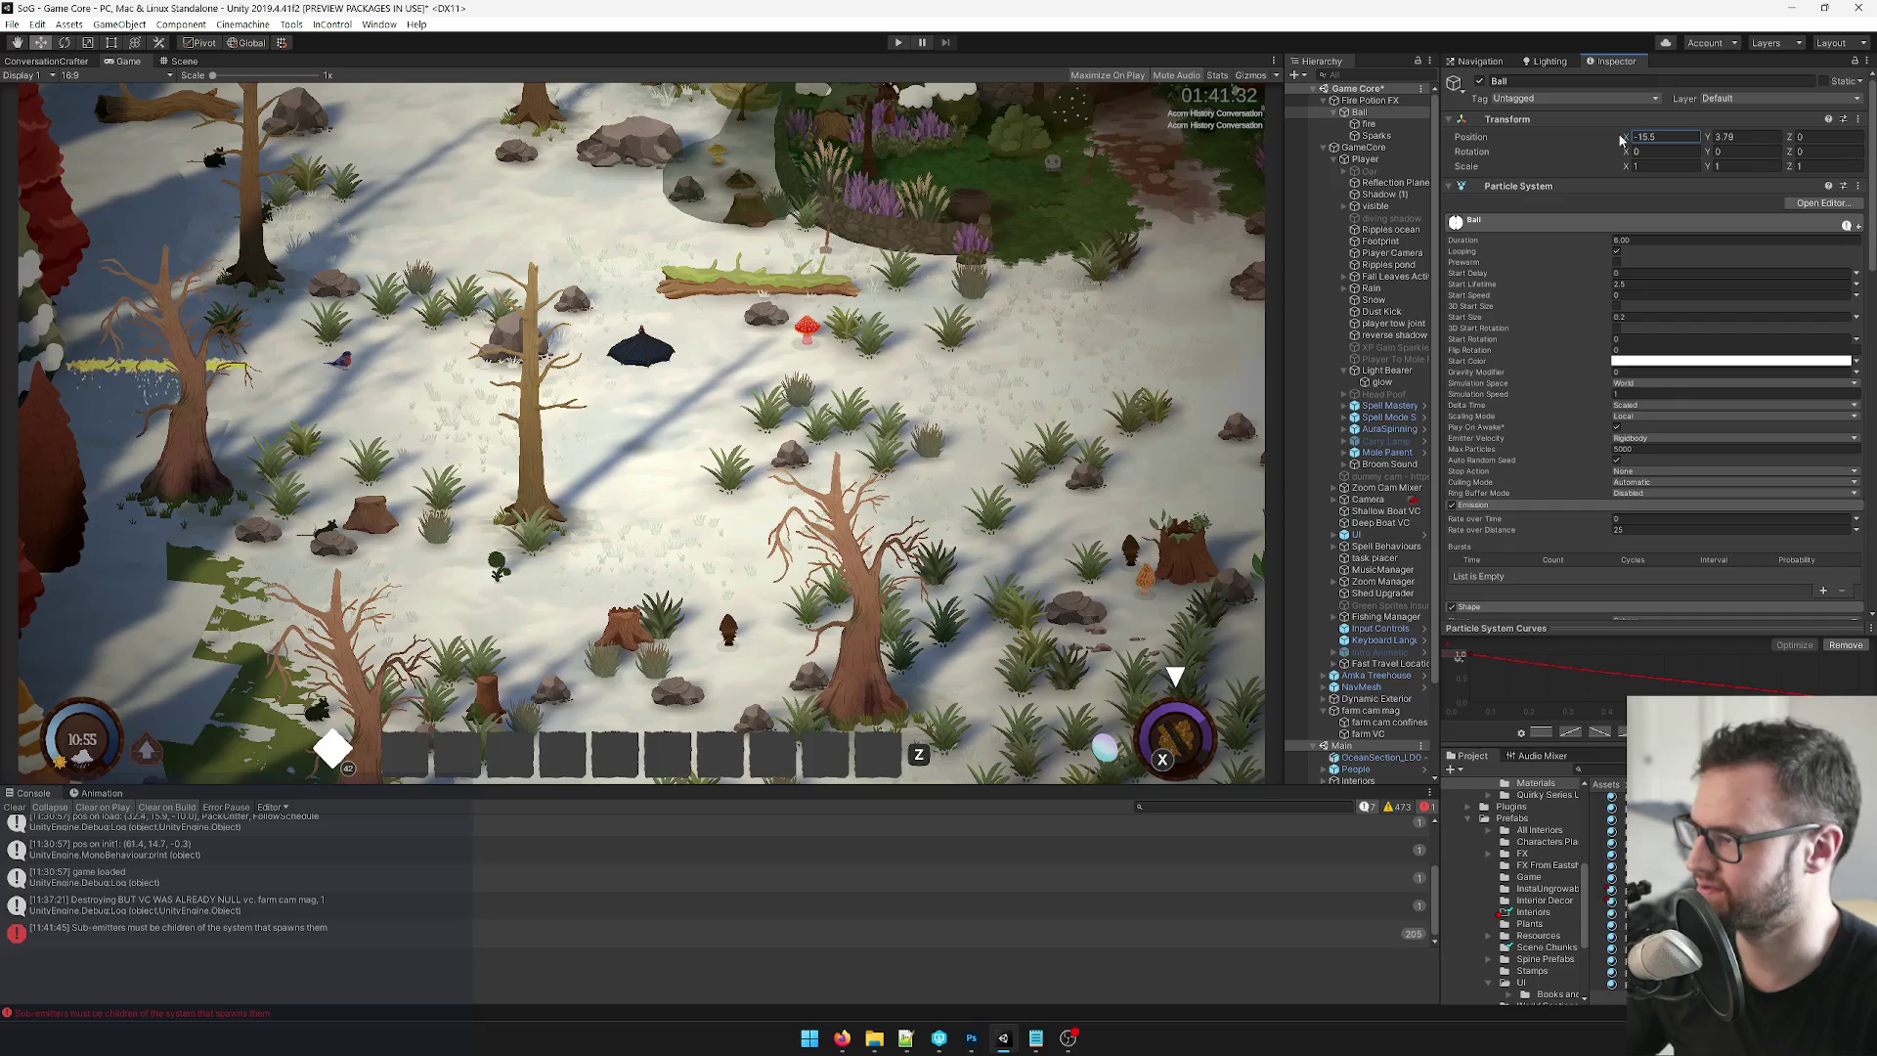
left_click_drag(1616, 140, 1606, 142)
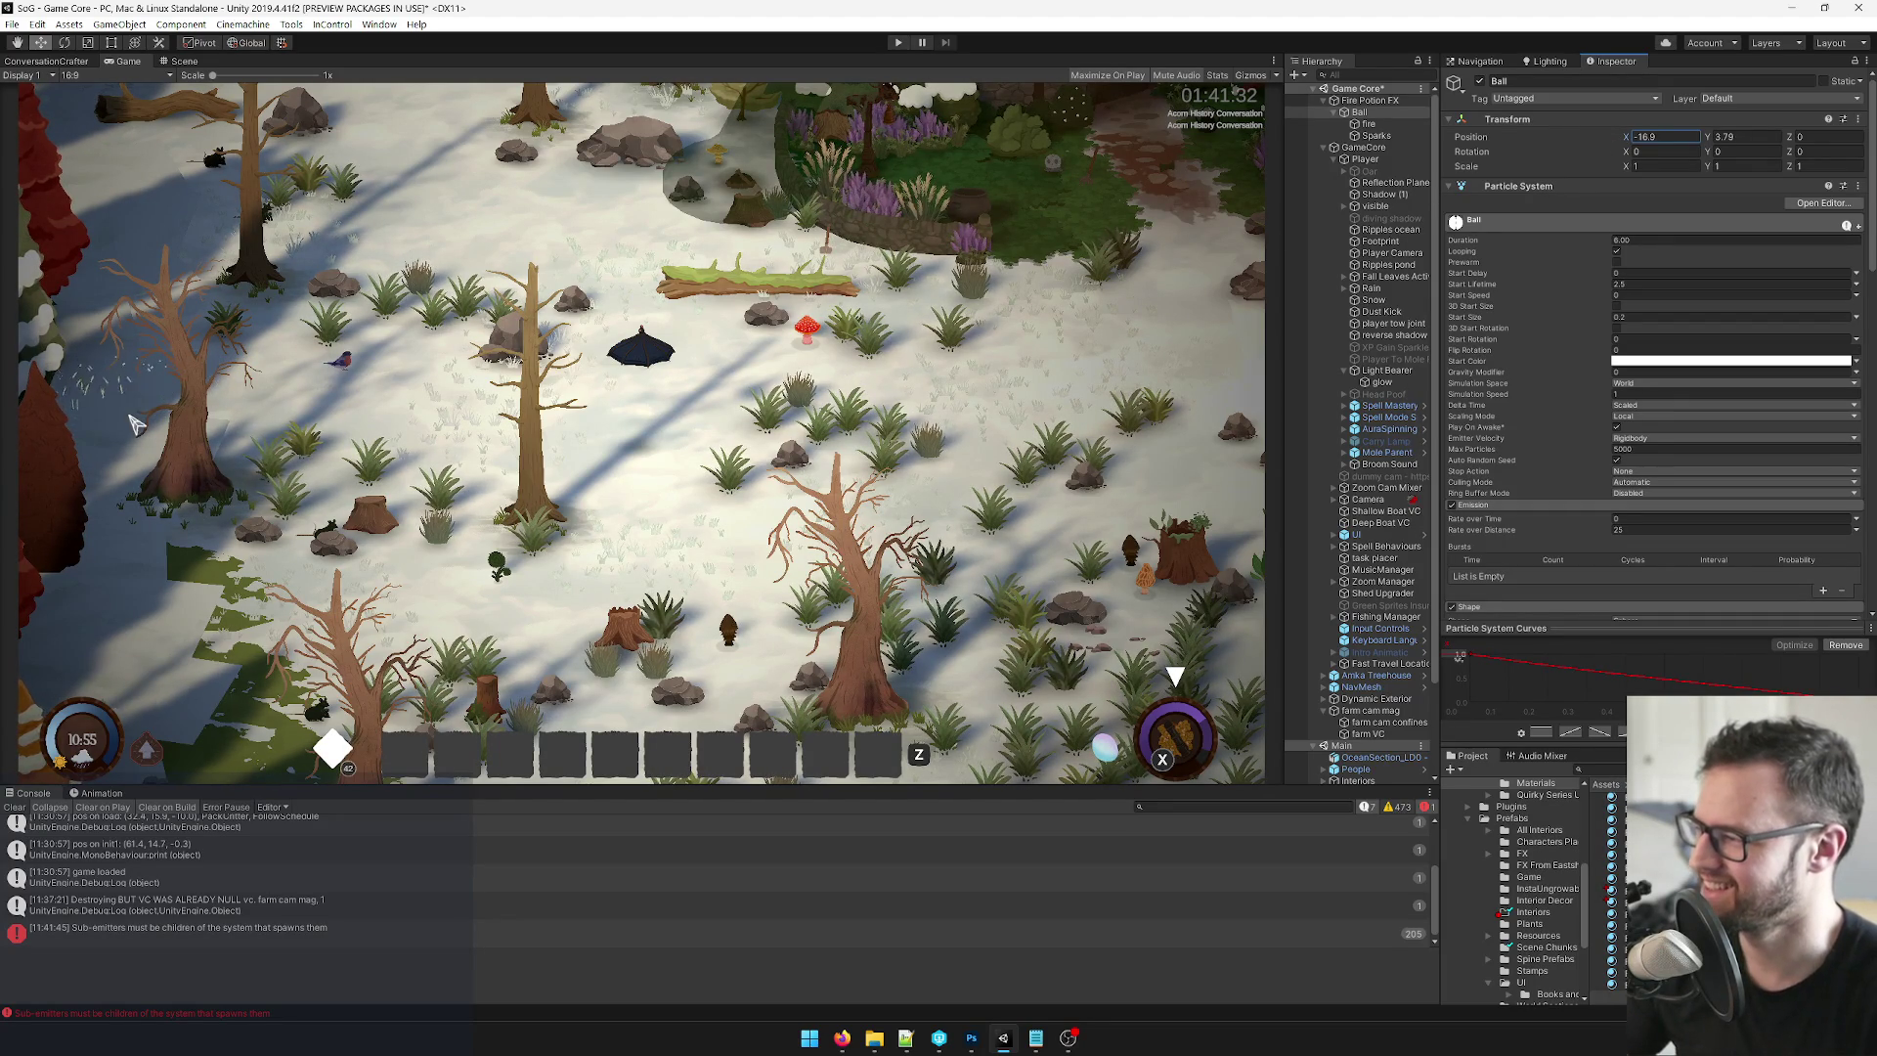
scroll(1636, 373, "down", 3)
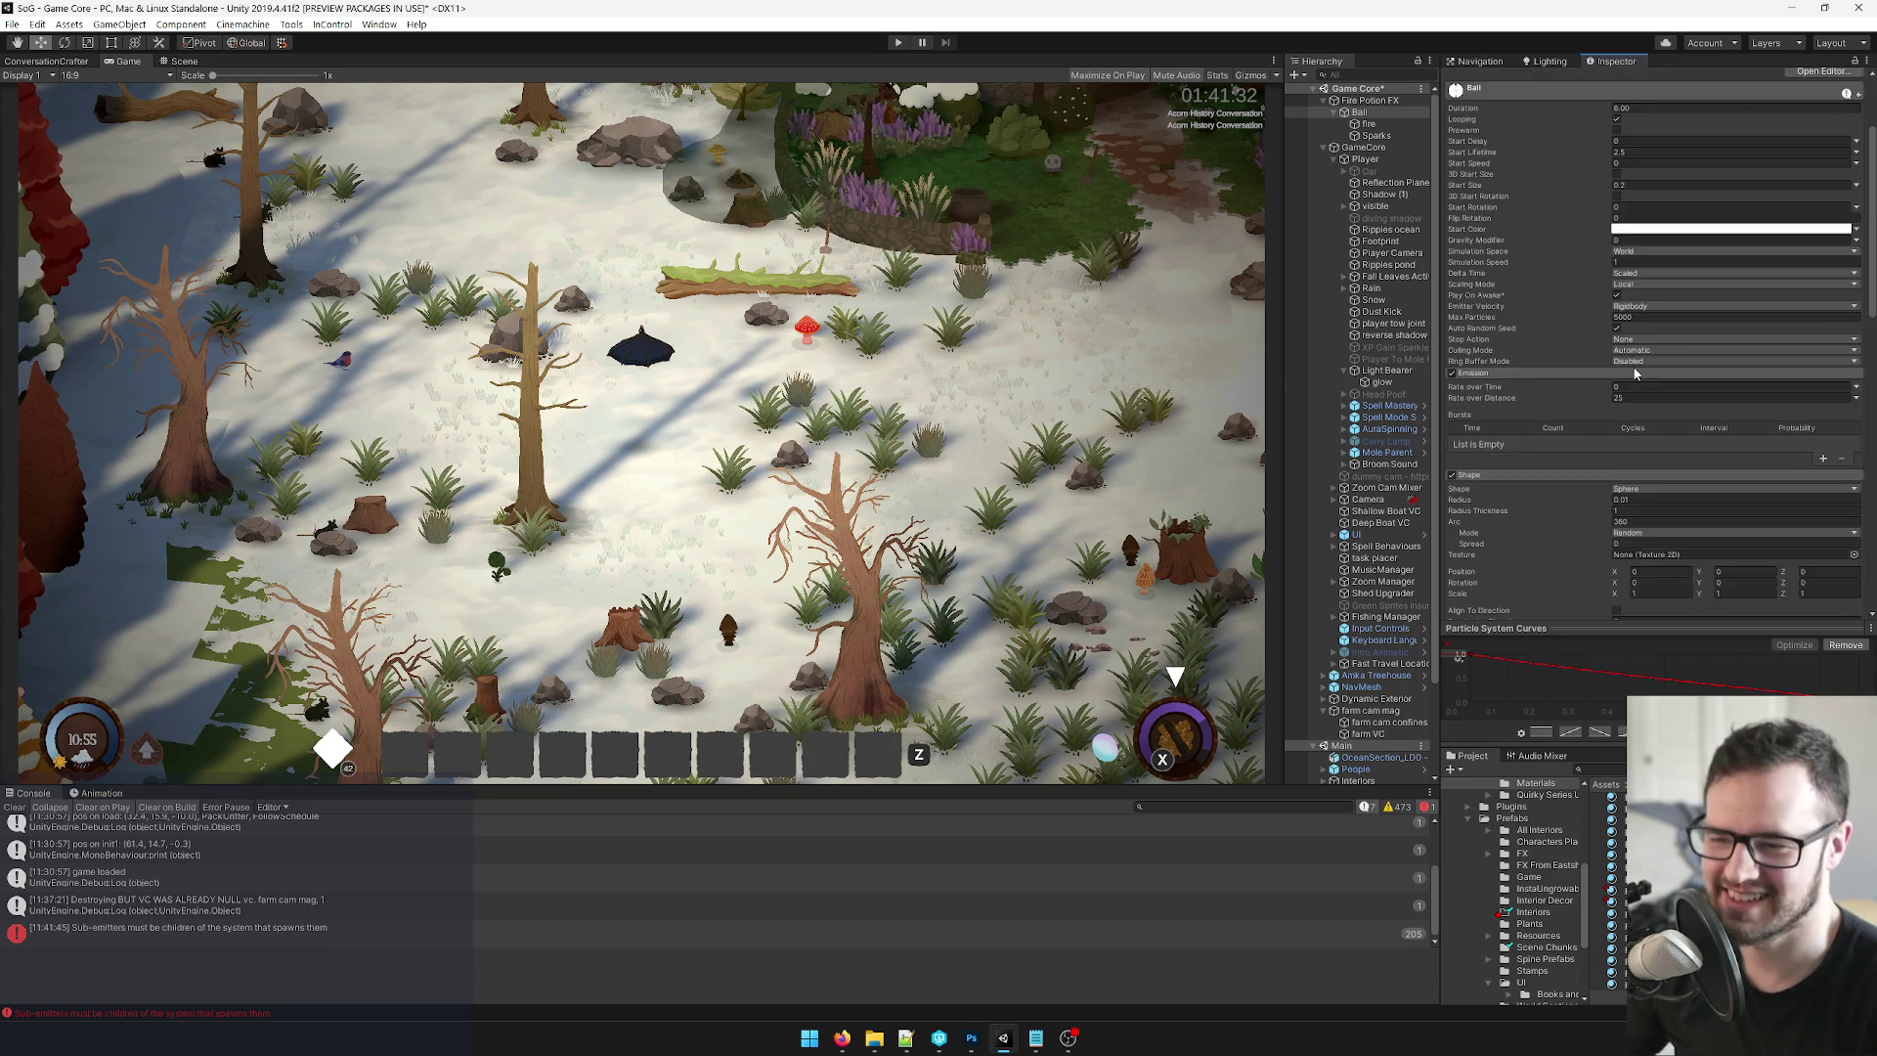
Type 1 into the Sparks' Emission Rate over Time, then return to the Ball.
left_click(1376, 135)
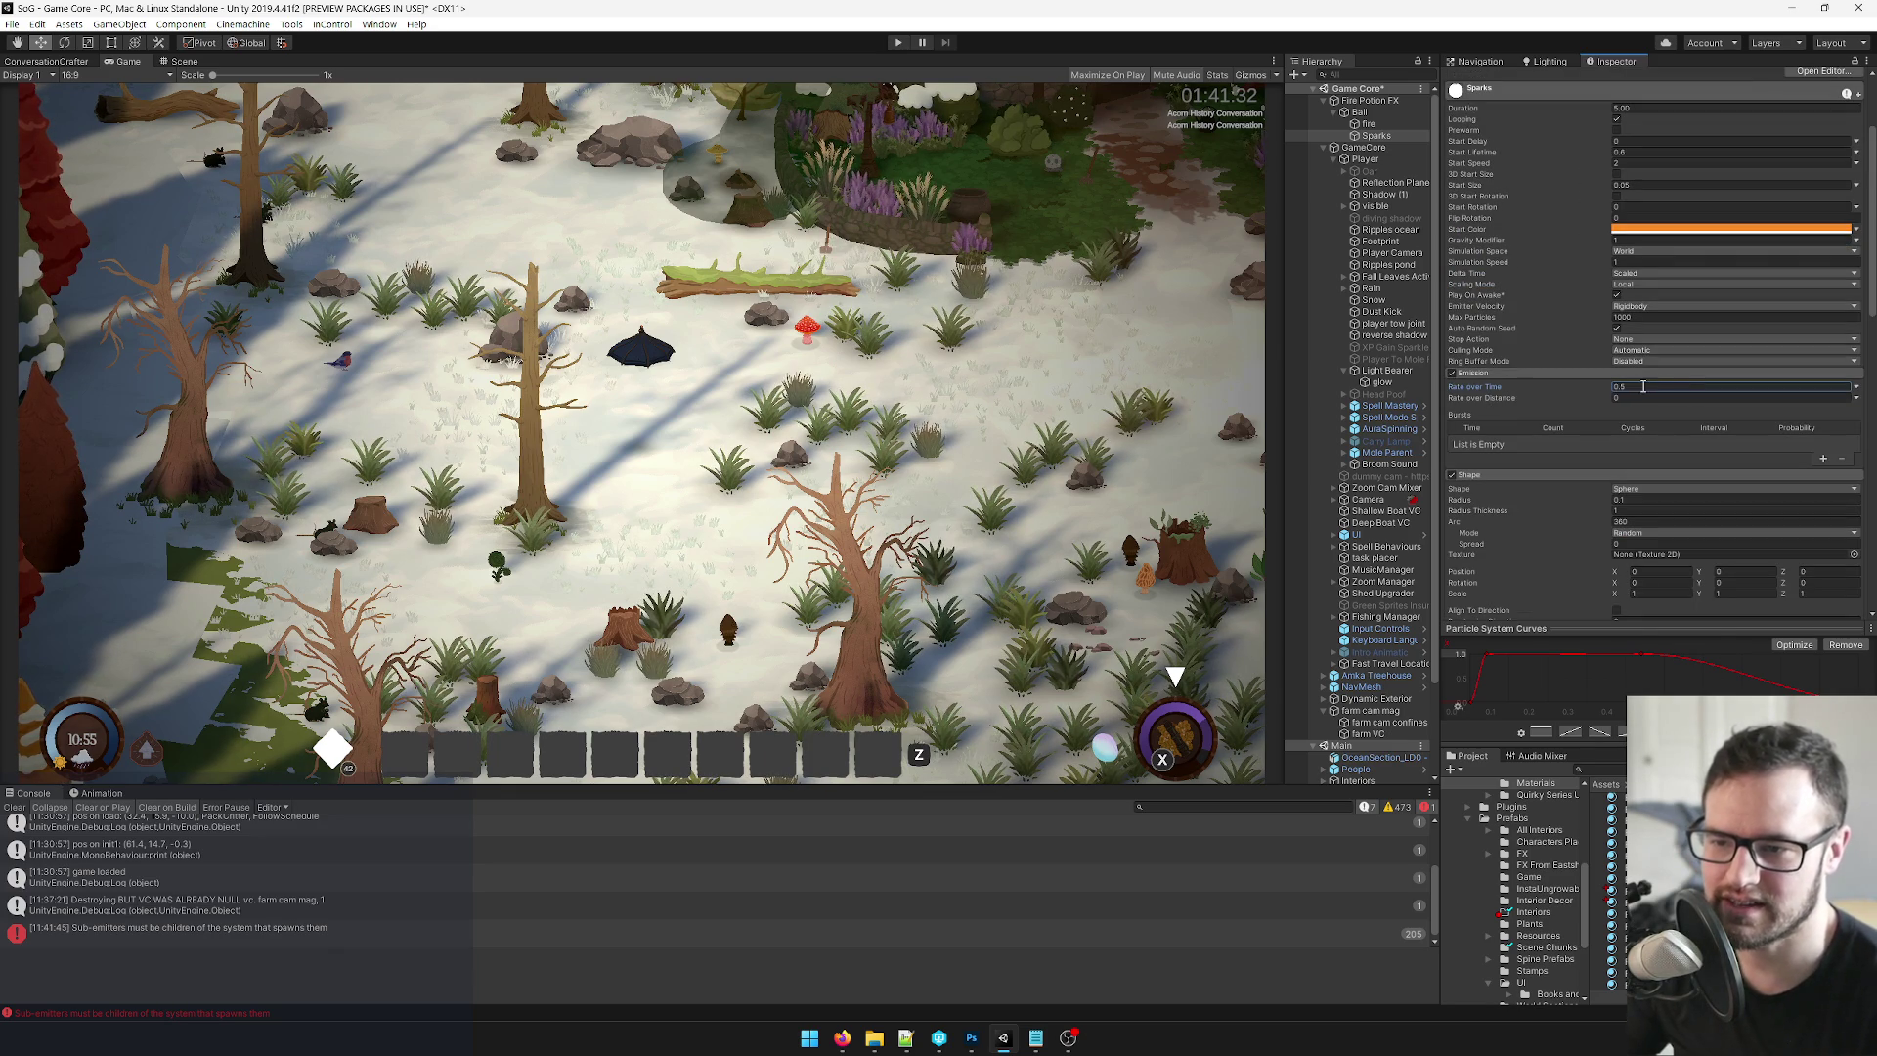
type("1")
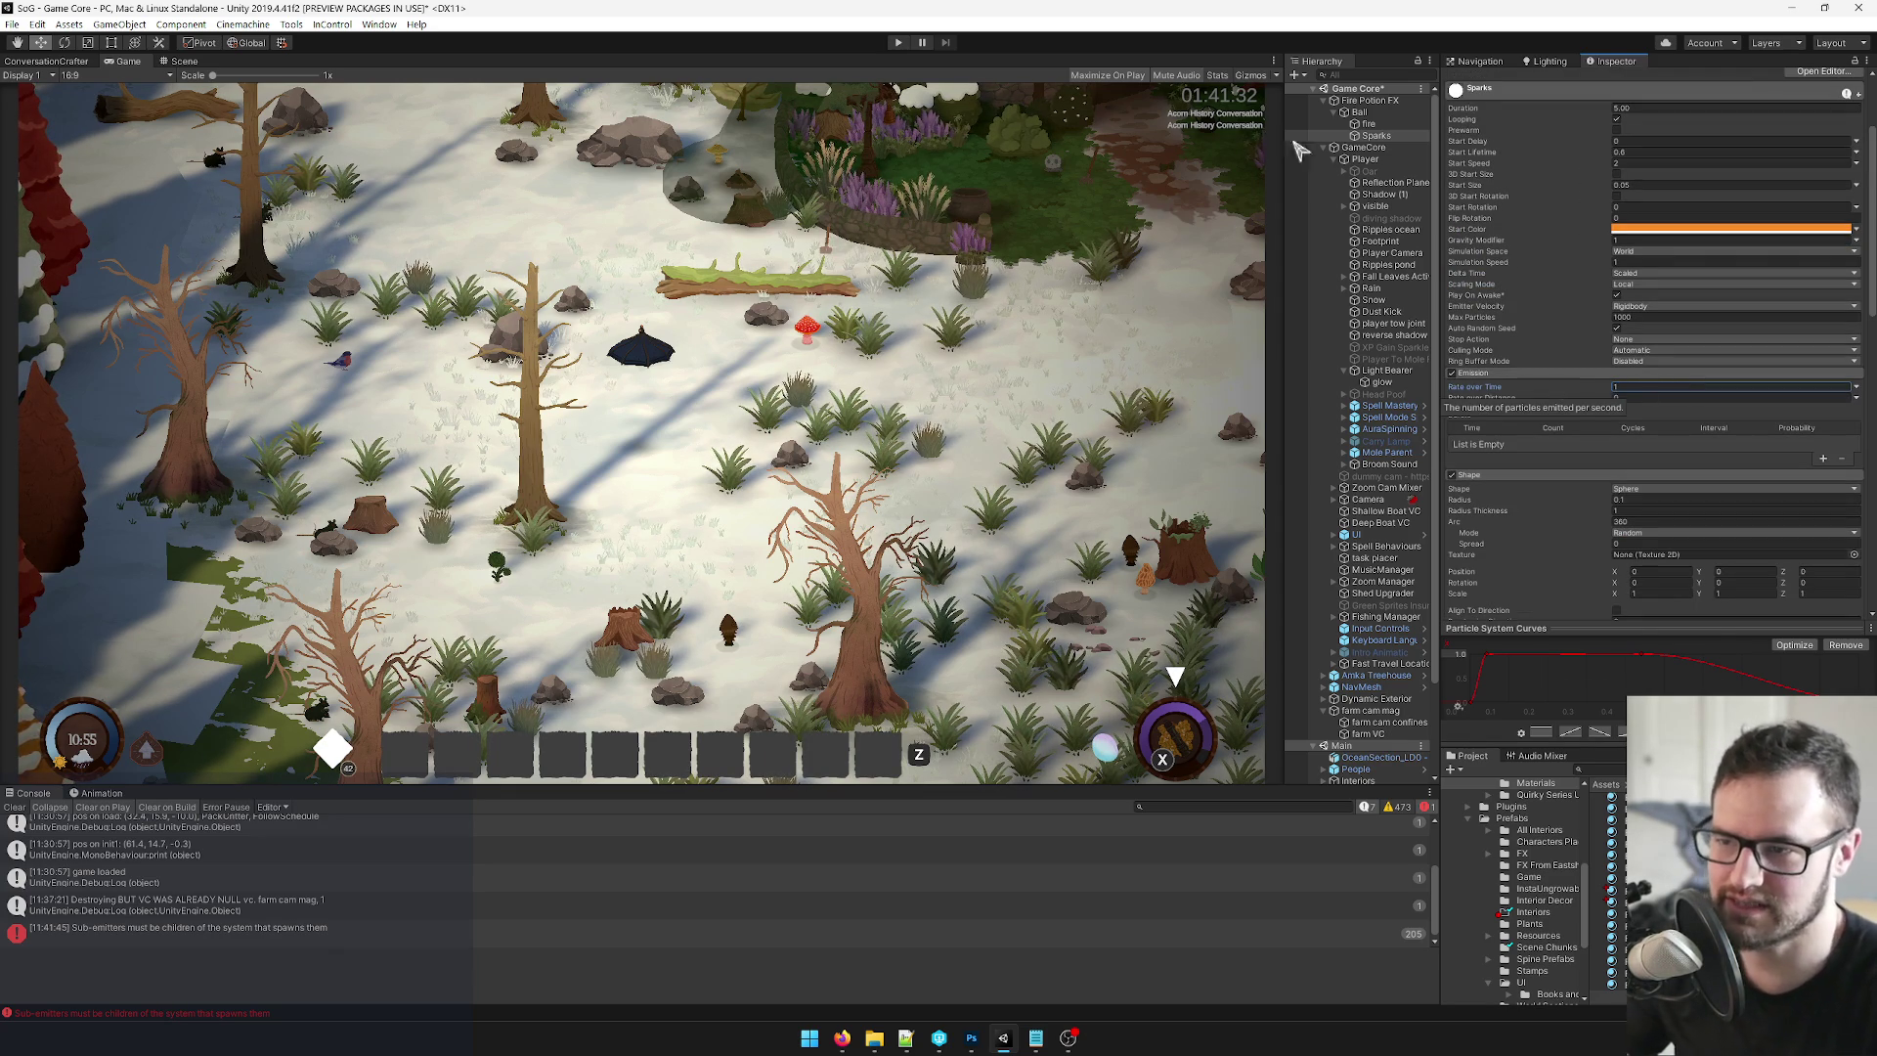
left_click(1357, 113)
scroll(1582, 356, "down", 10)
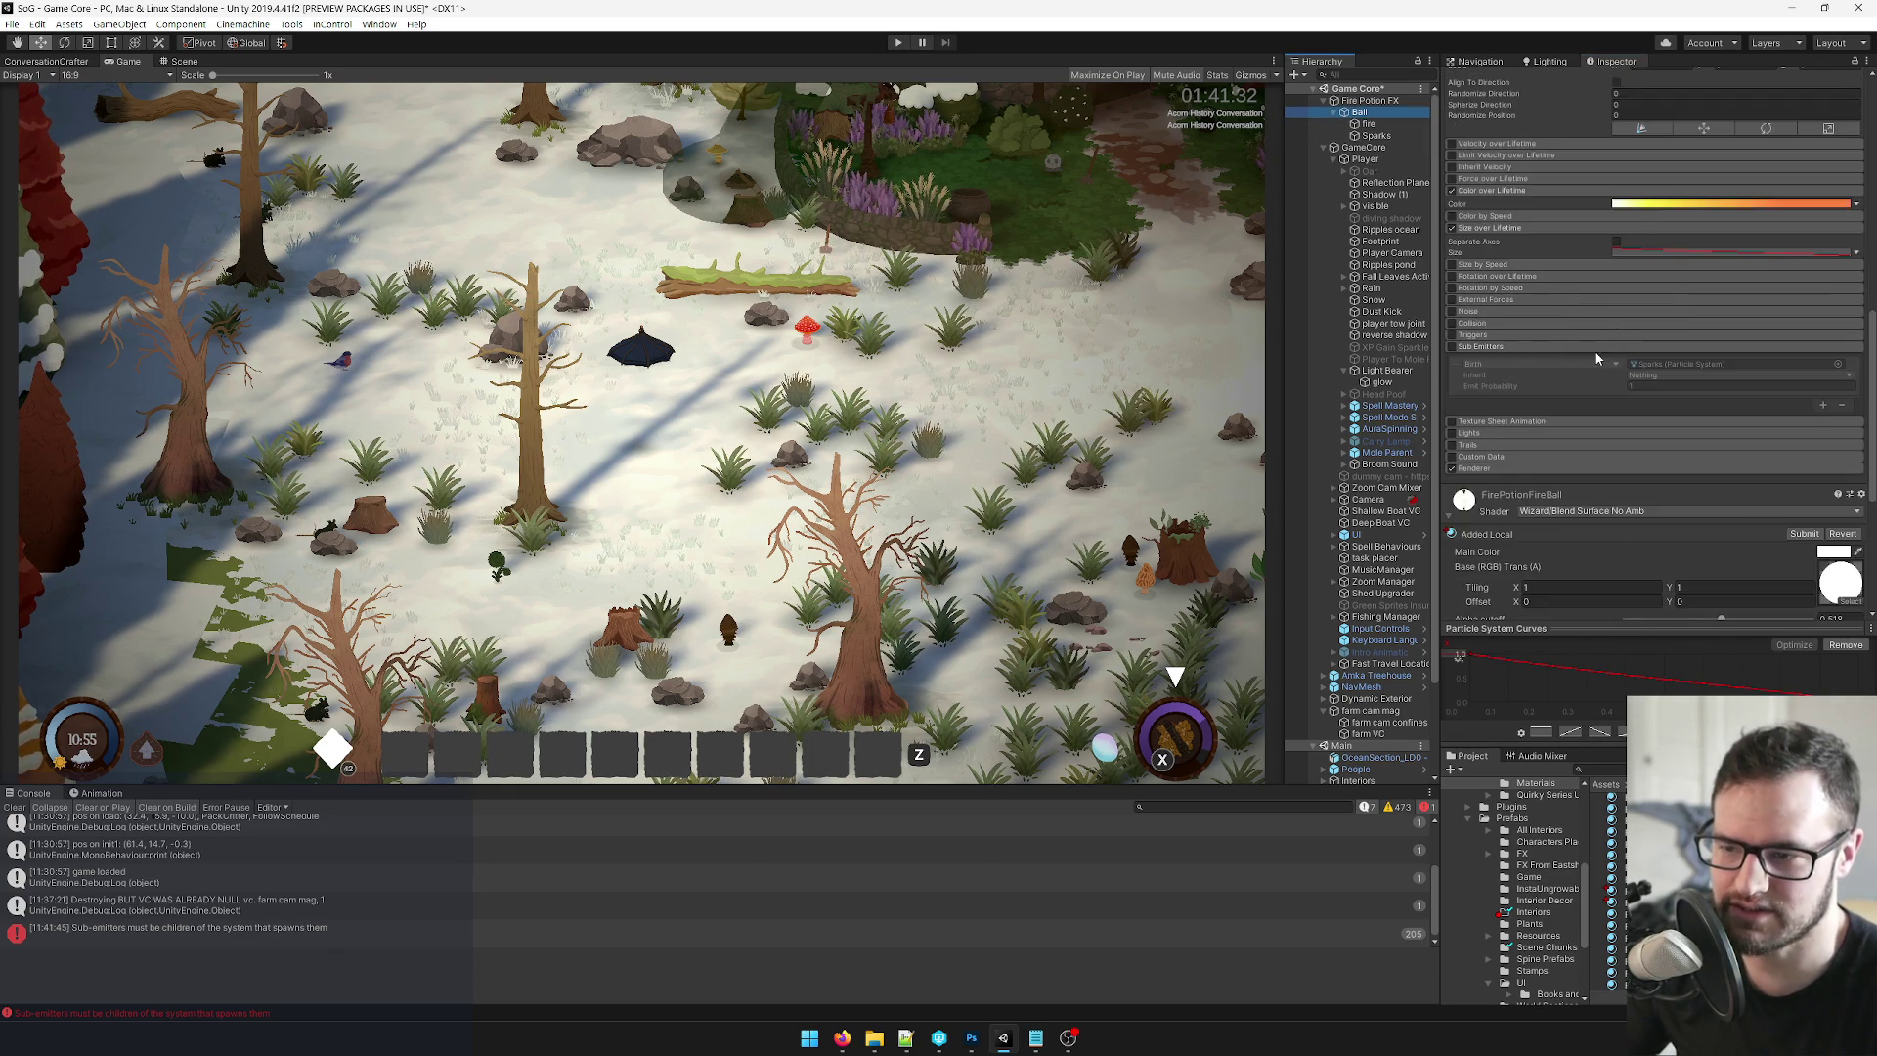
Nudge the Ball's Position X, then duplicate the Sparks system with Ctrl+D.
scroll(1523, 303, "up", 3)
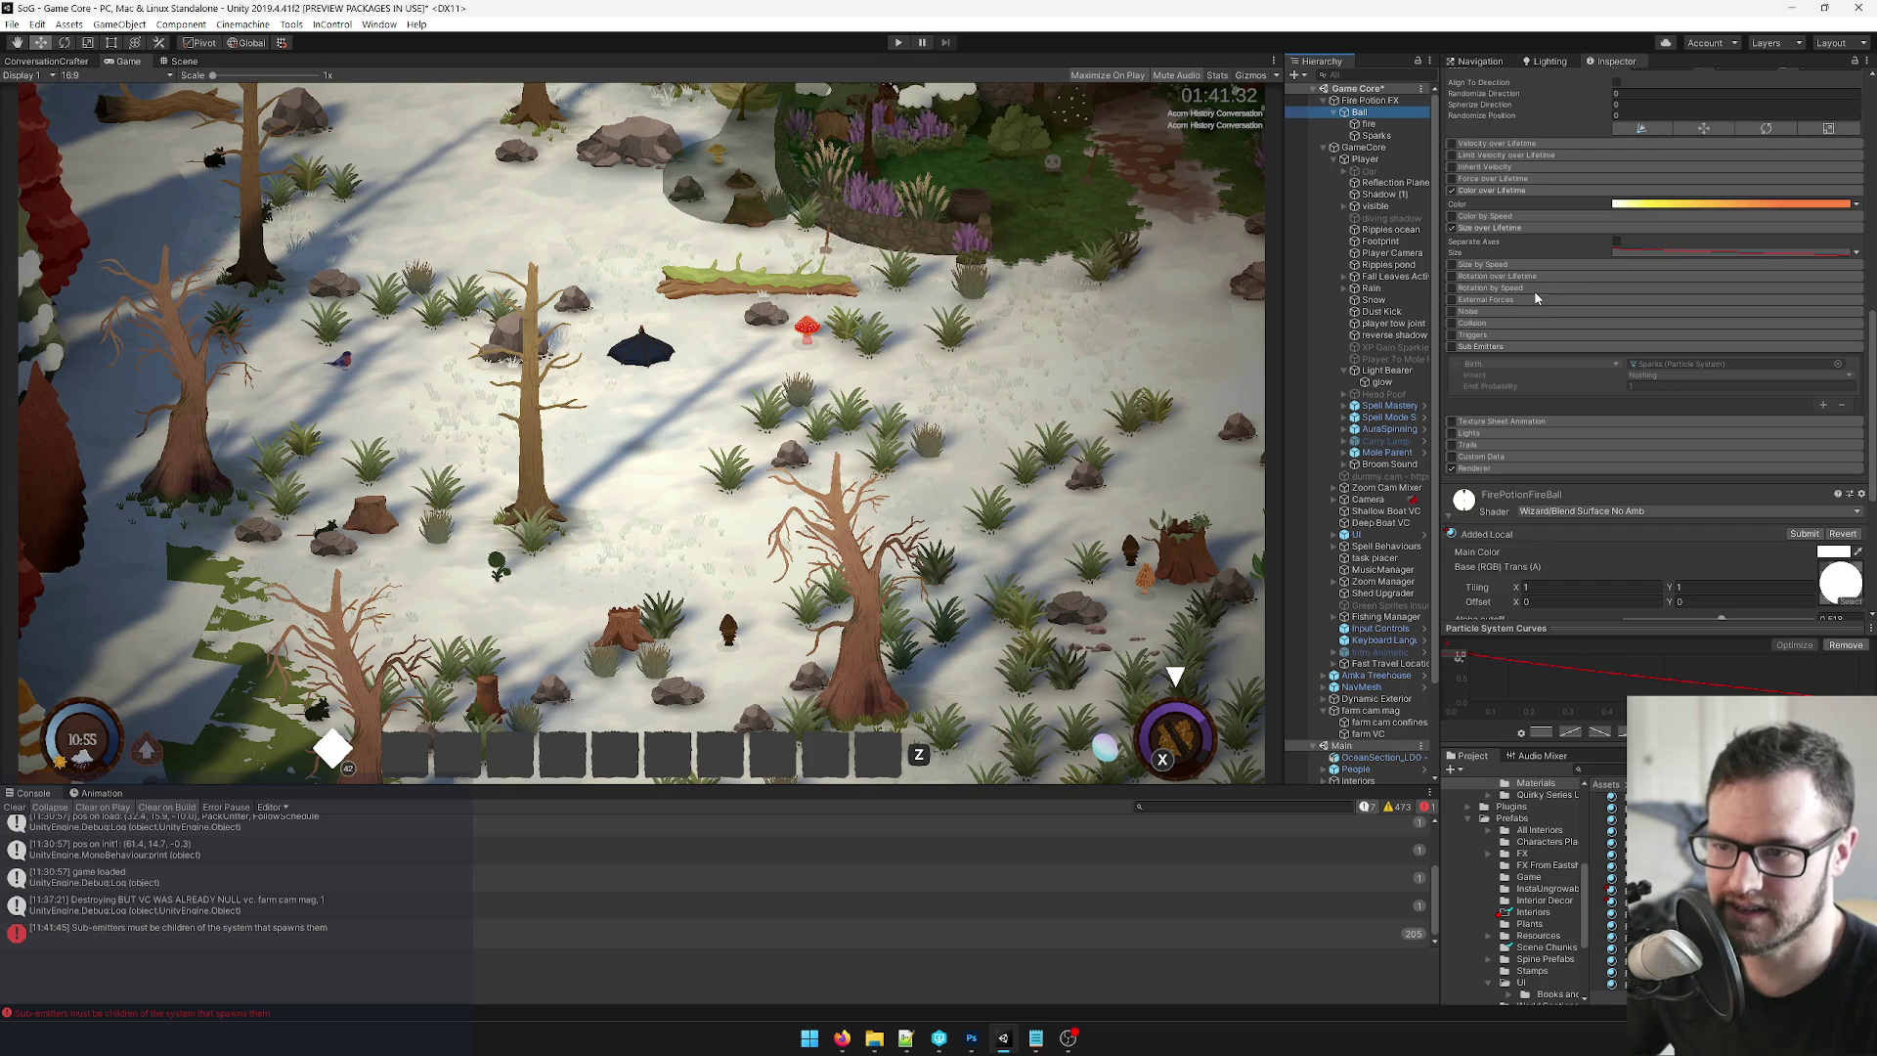
left_click(1368, 124)
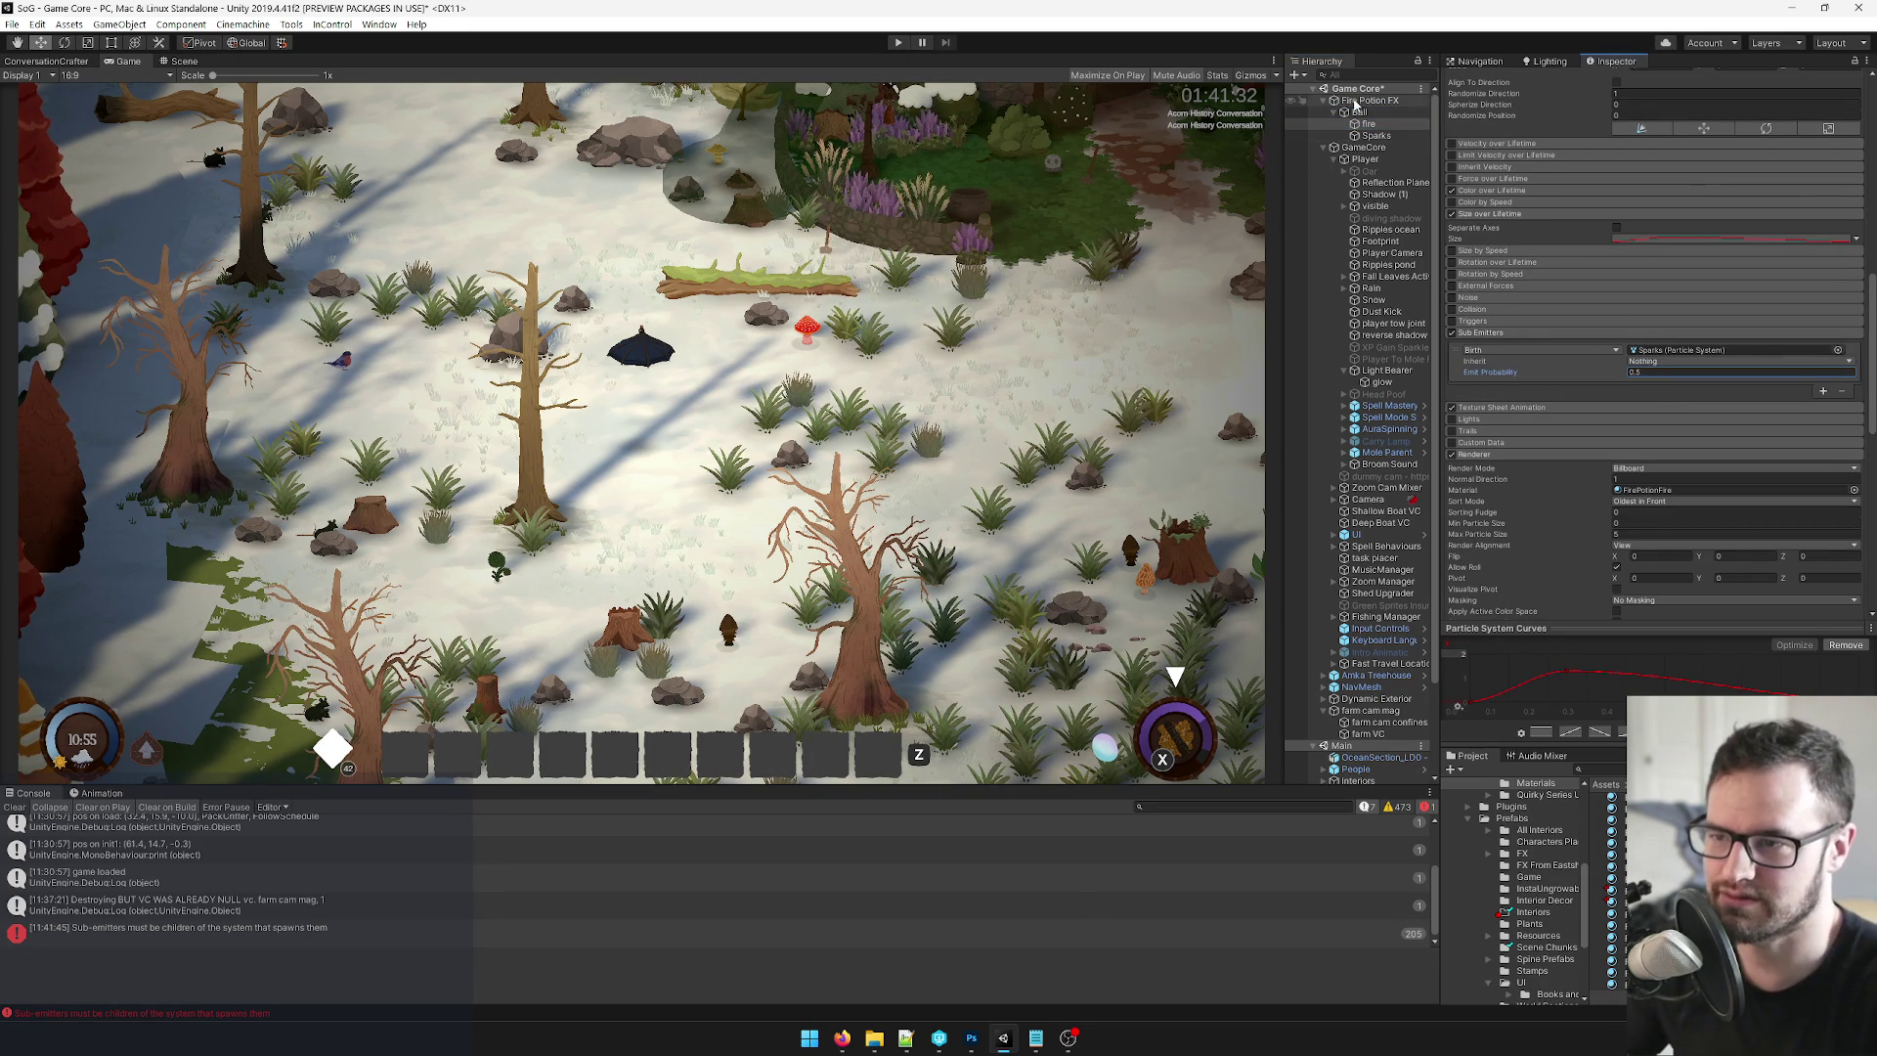
left_click(1359, 111)
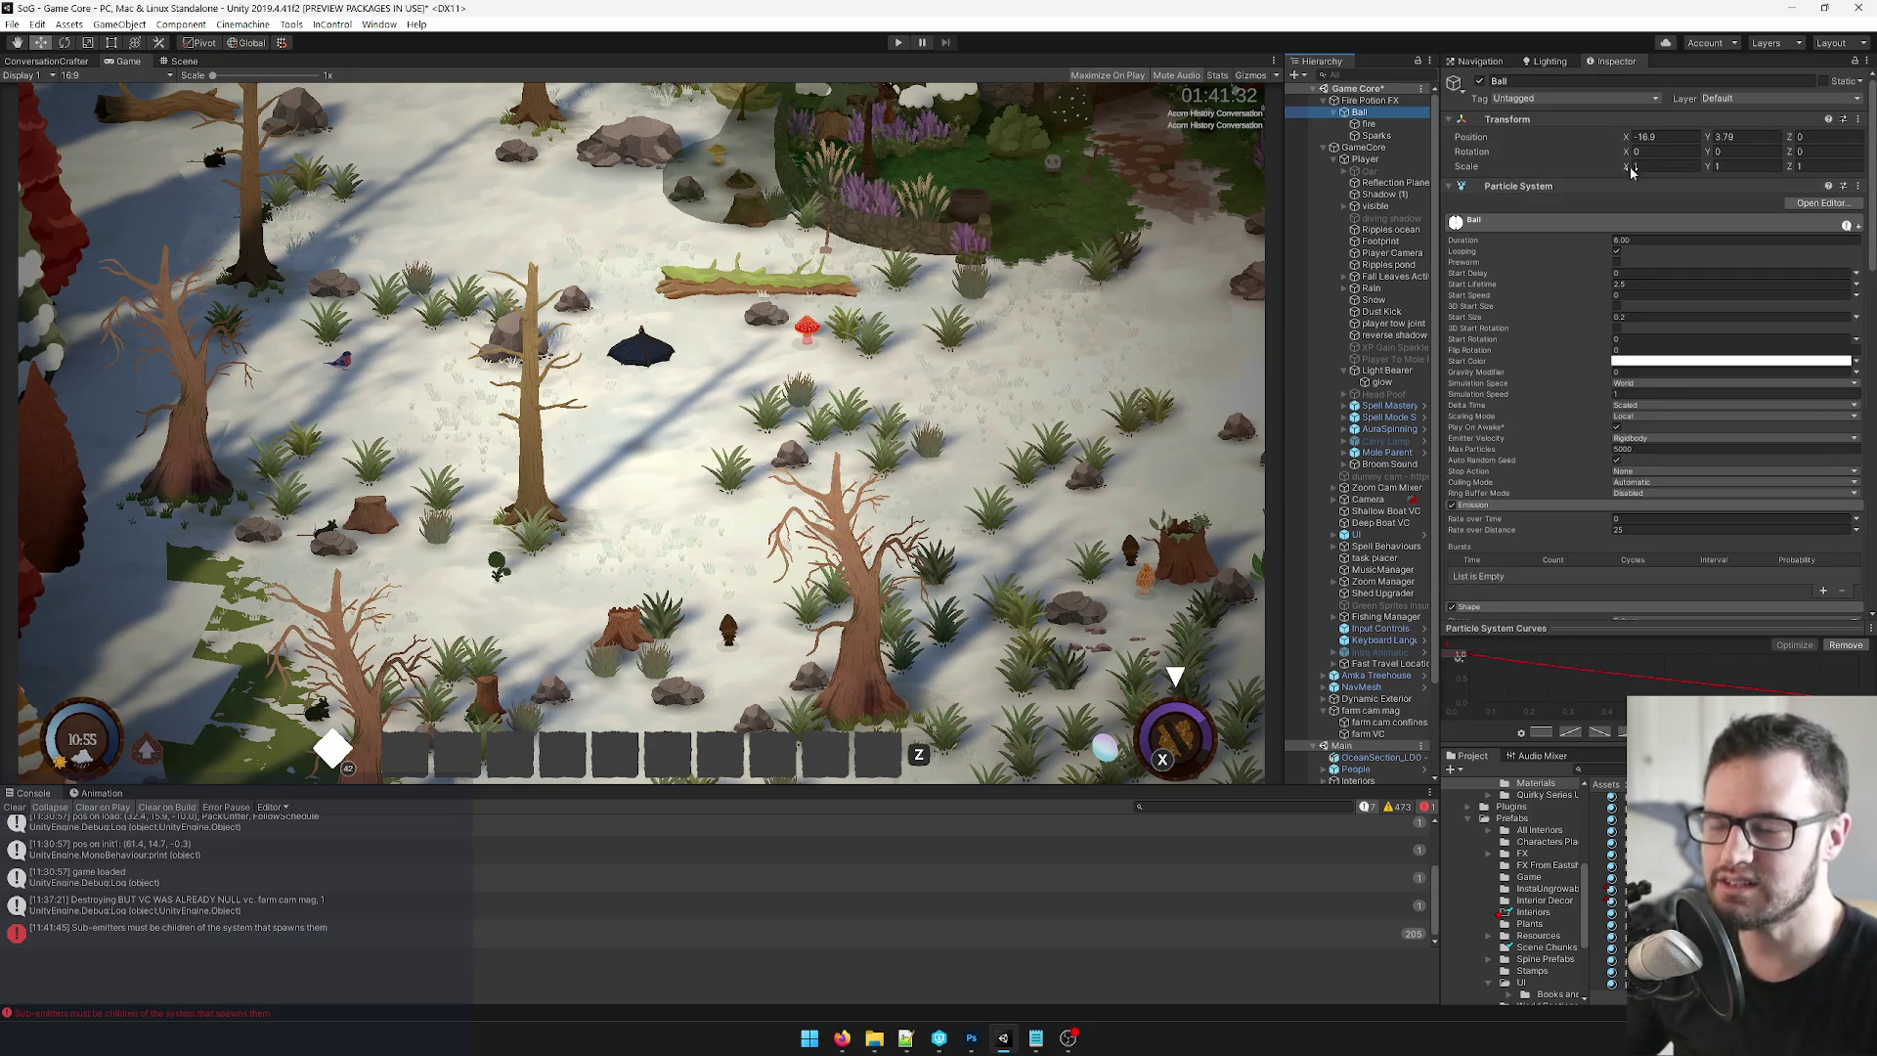
left_click_drag(1627, 142, 1640, 137)
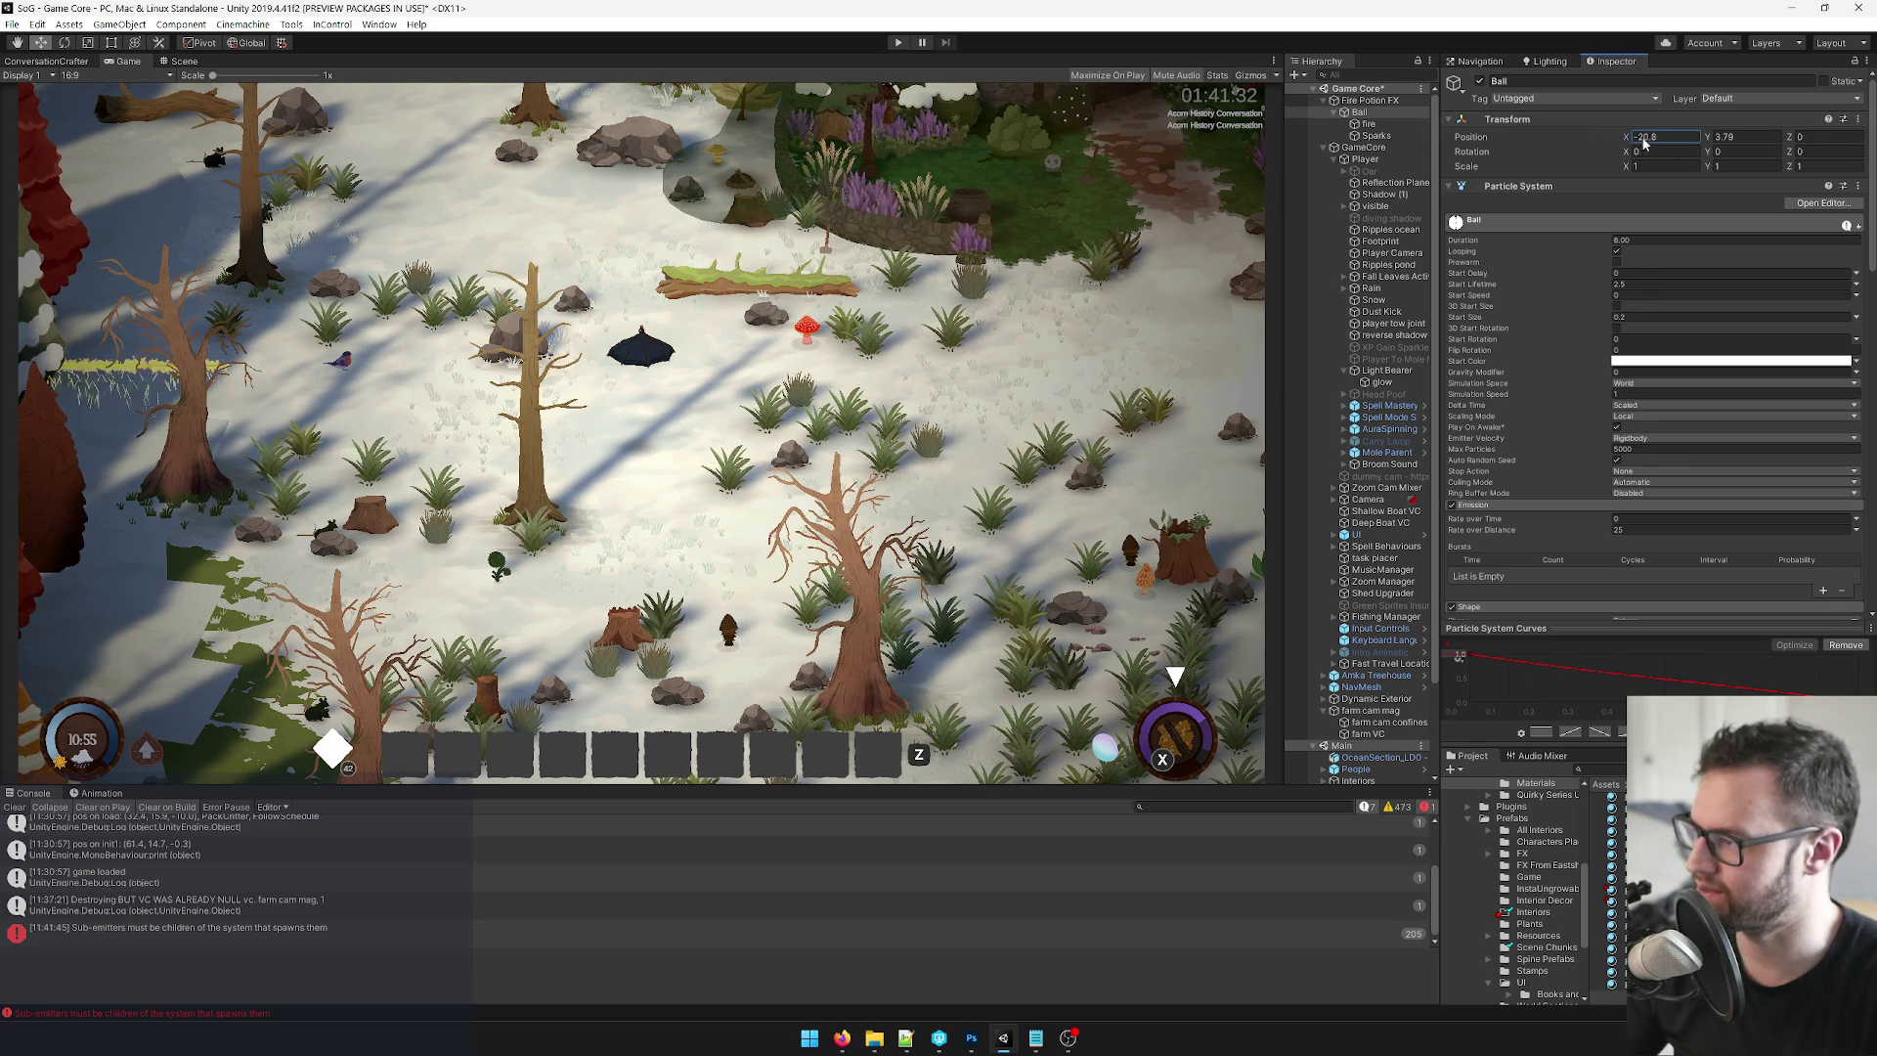
left_click(1398, 137)
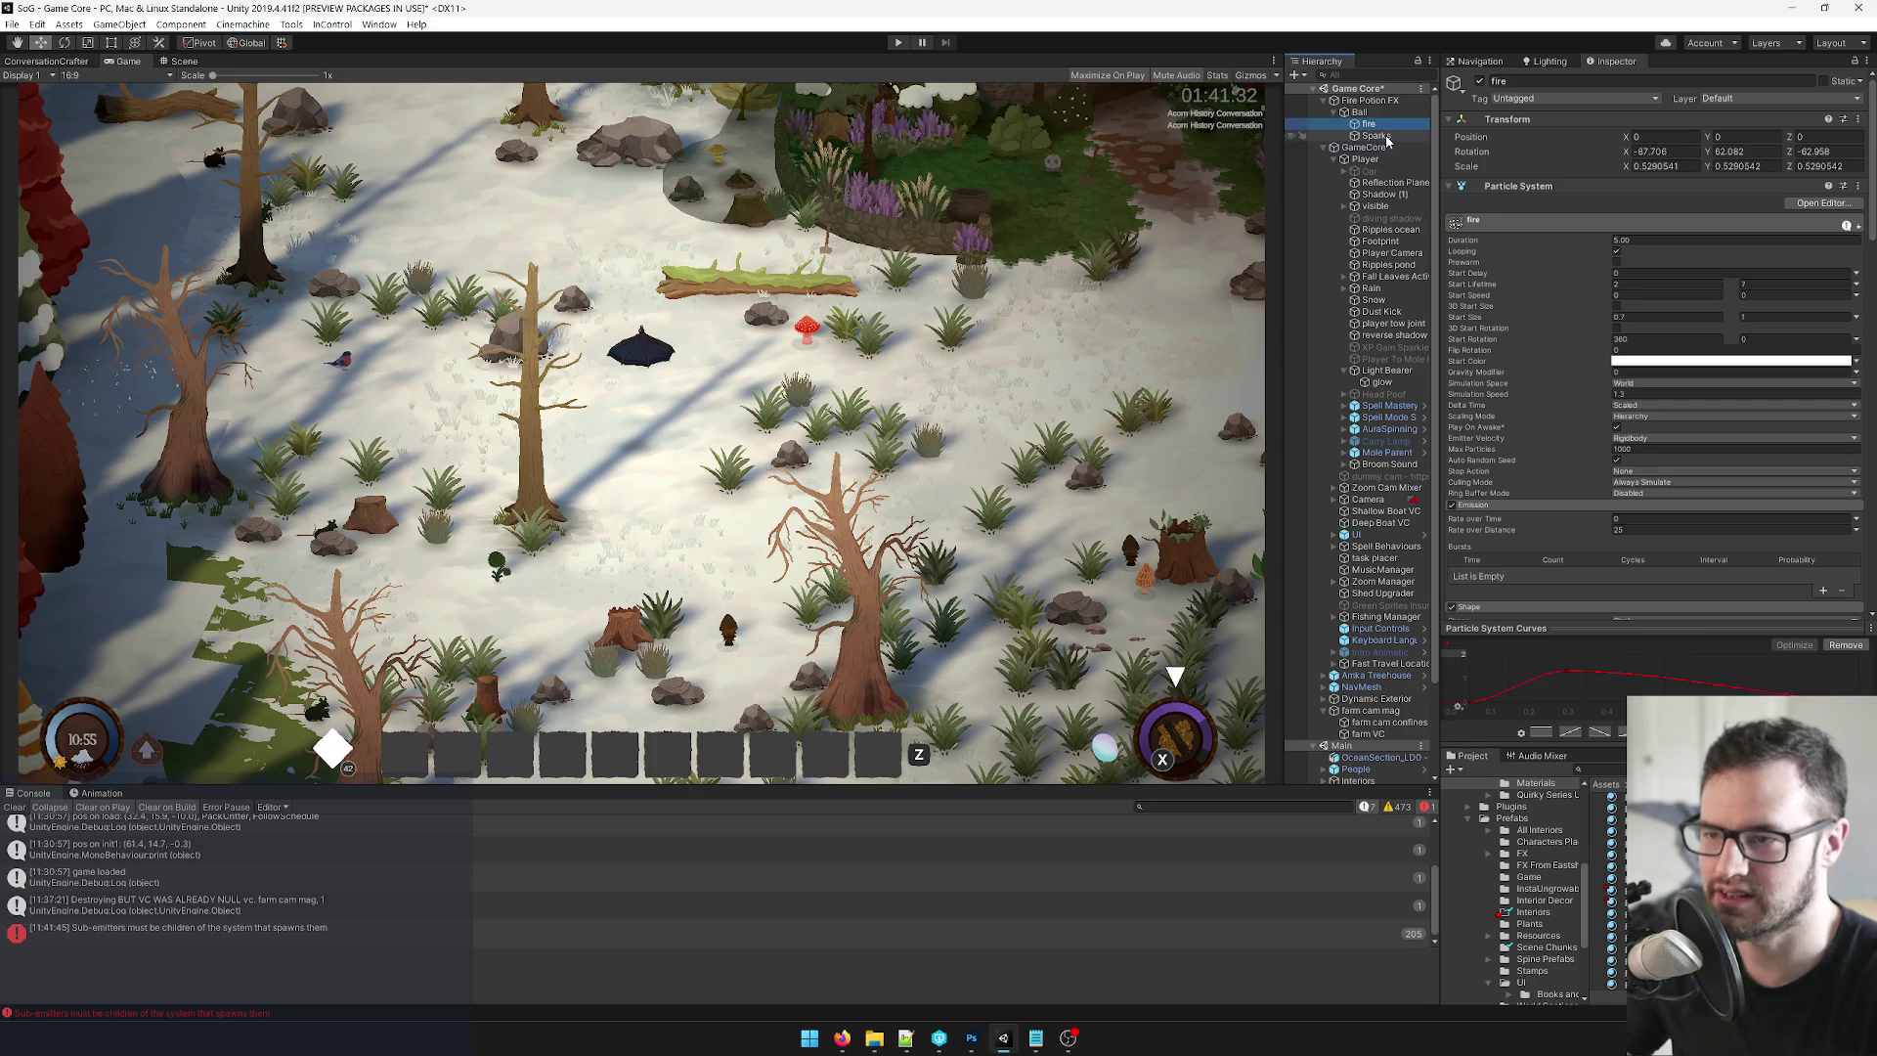
key("ctrl+d")
Rename the duplicated sparks emitter to 'first sparks' and expand its Emission module.
left_click(1547, 83)
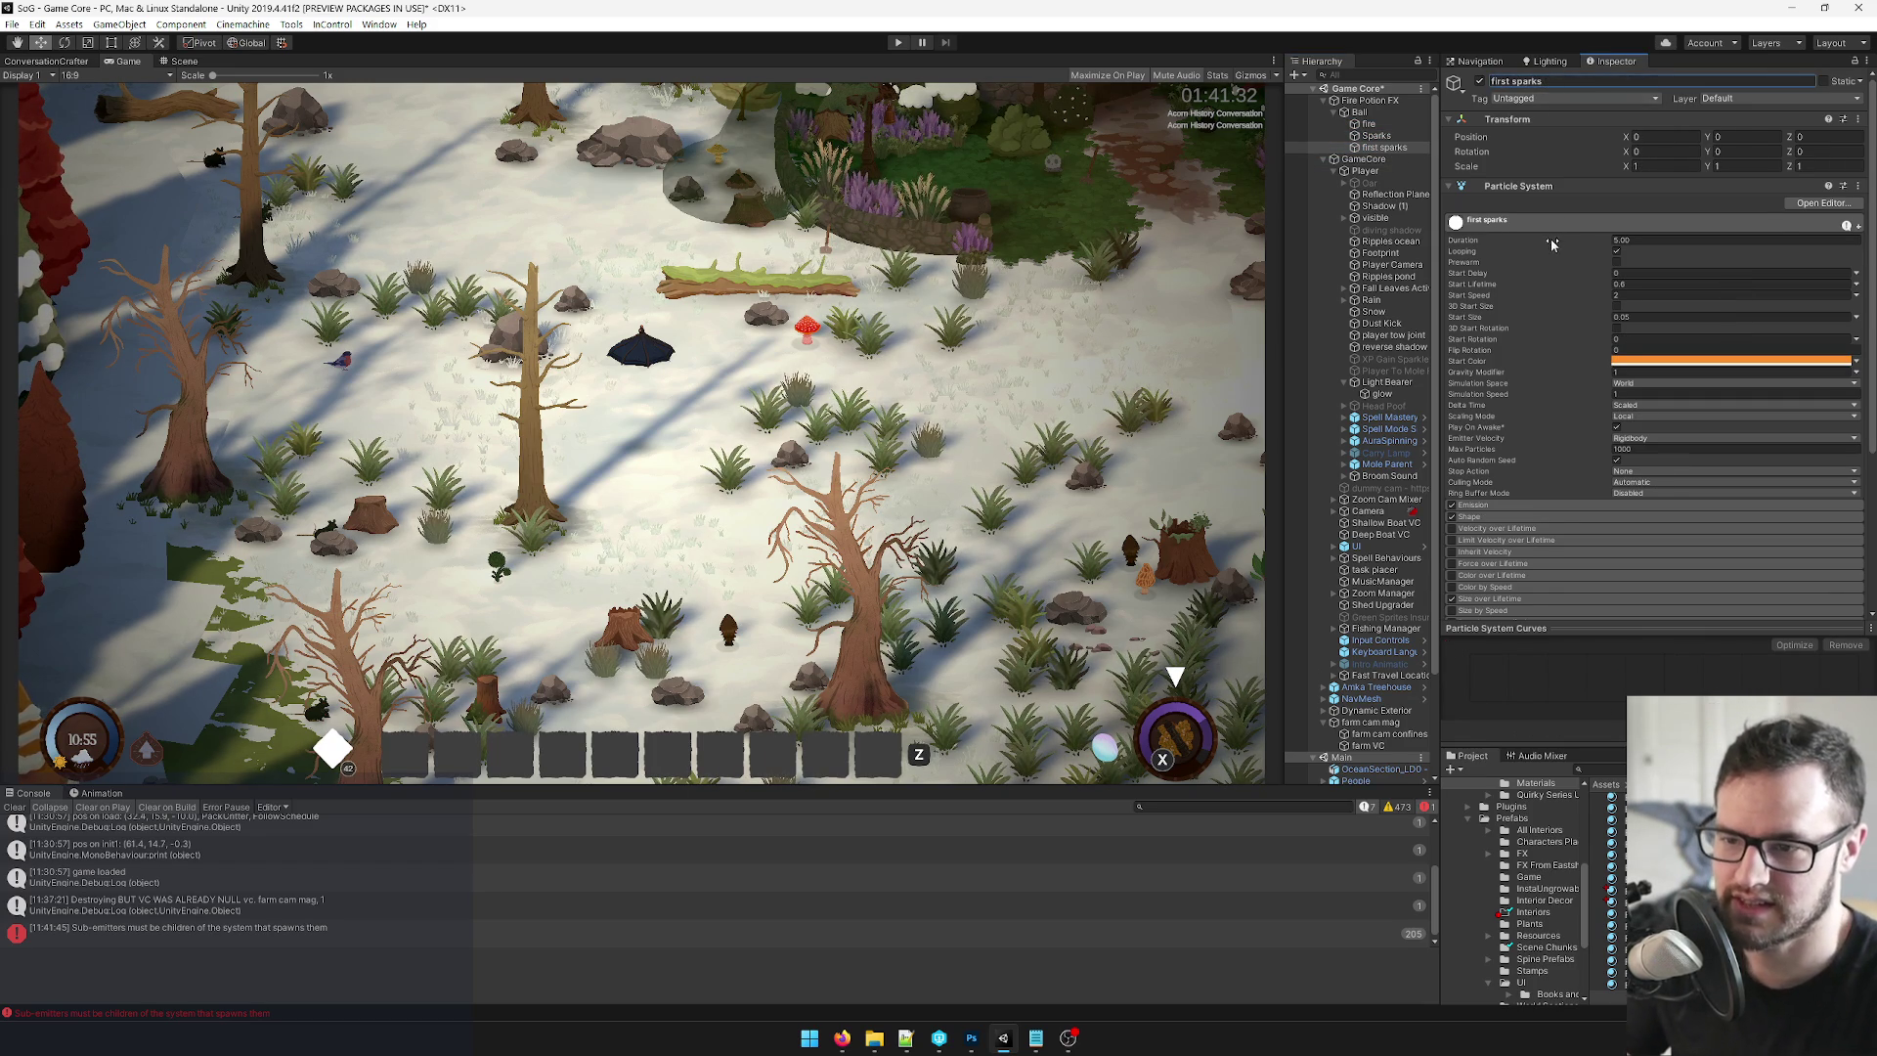
scroll(1601, 271, "down", 3)
left_click(1502, 374)
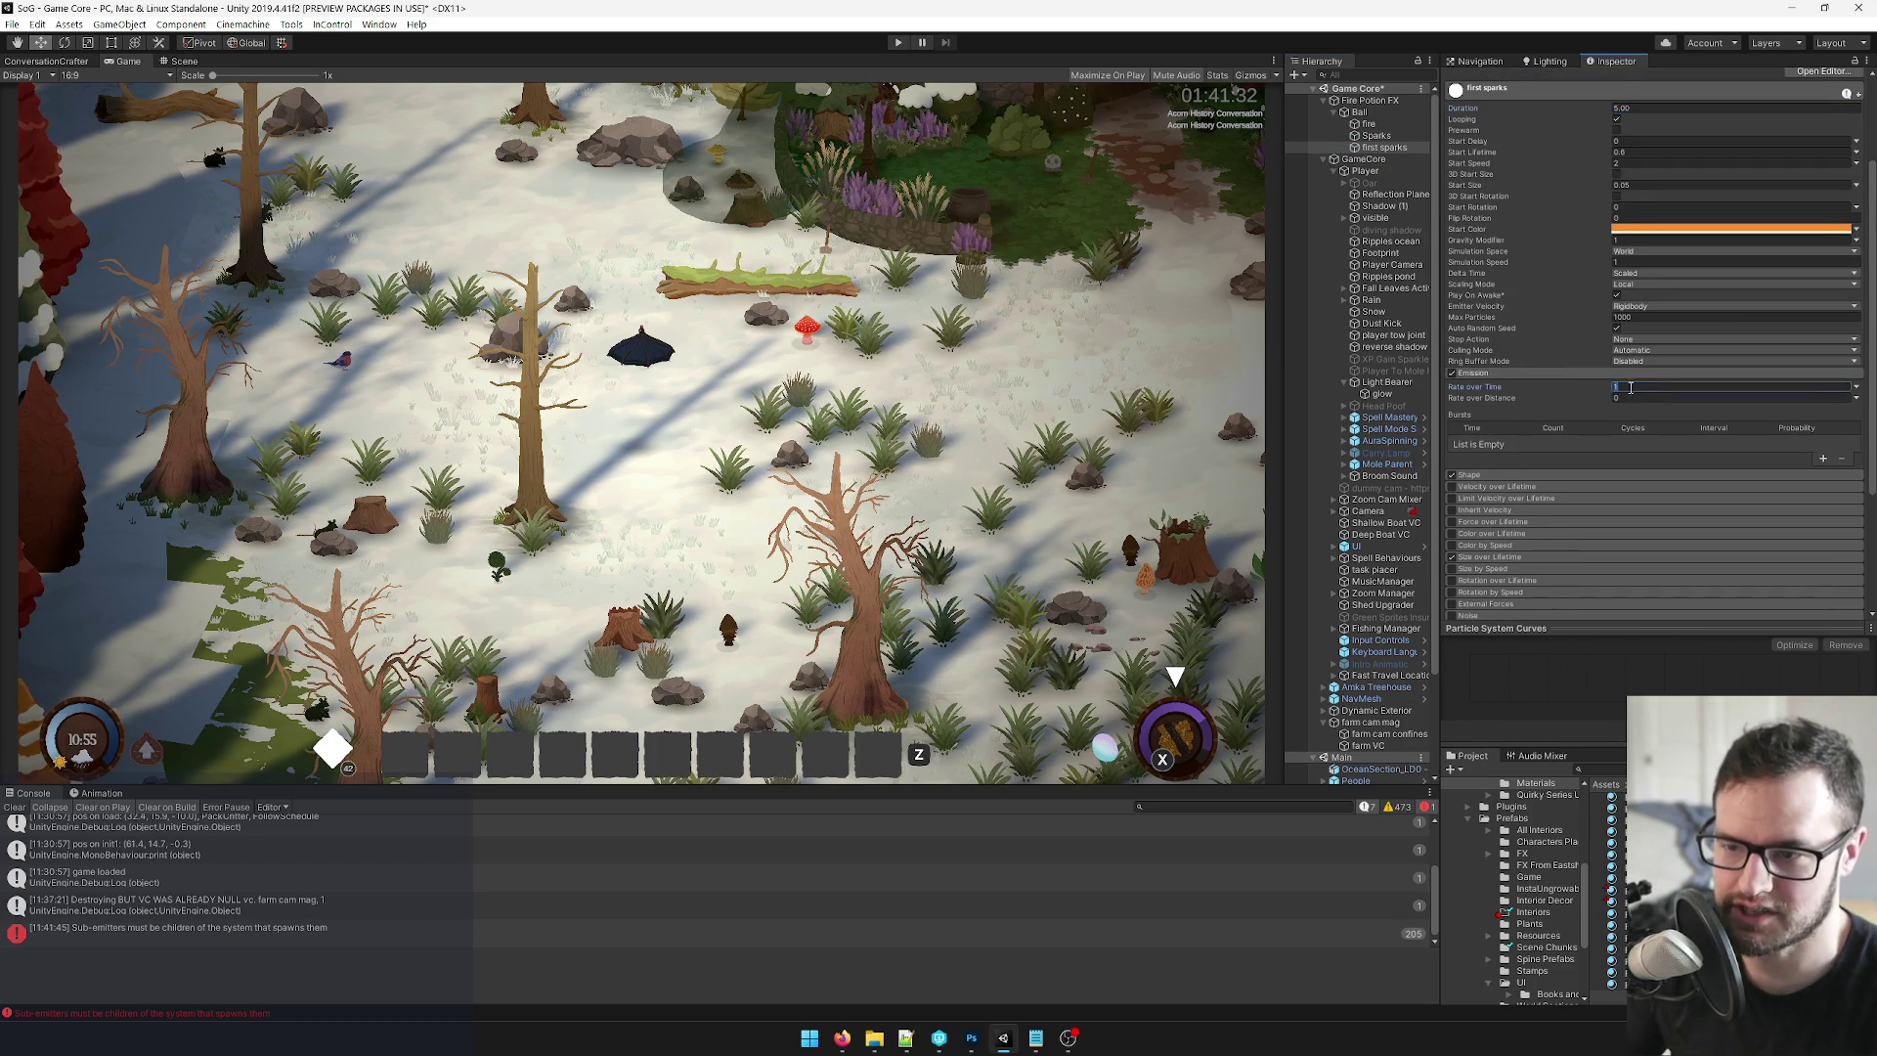
Scrub the Ball's Position X to shift the effect, undo it, and return to the Scene view.
left_click(1359, 111)
left_click(1631, 138)
left_click_drag(1631, 144, 1668, 179)
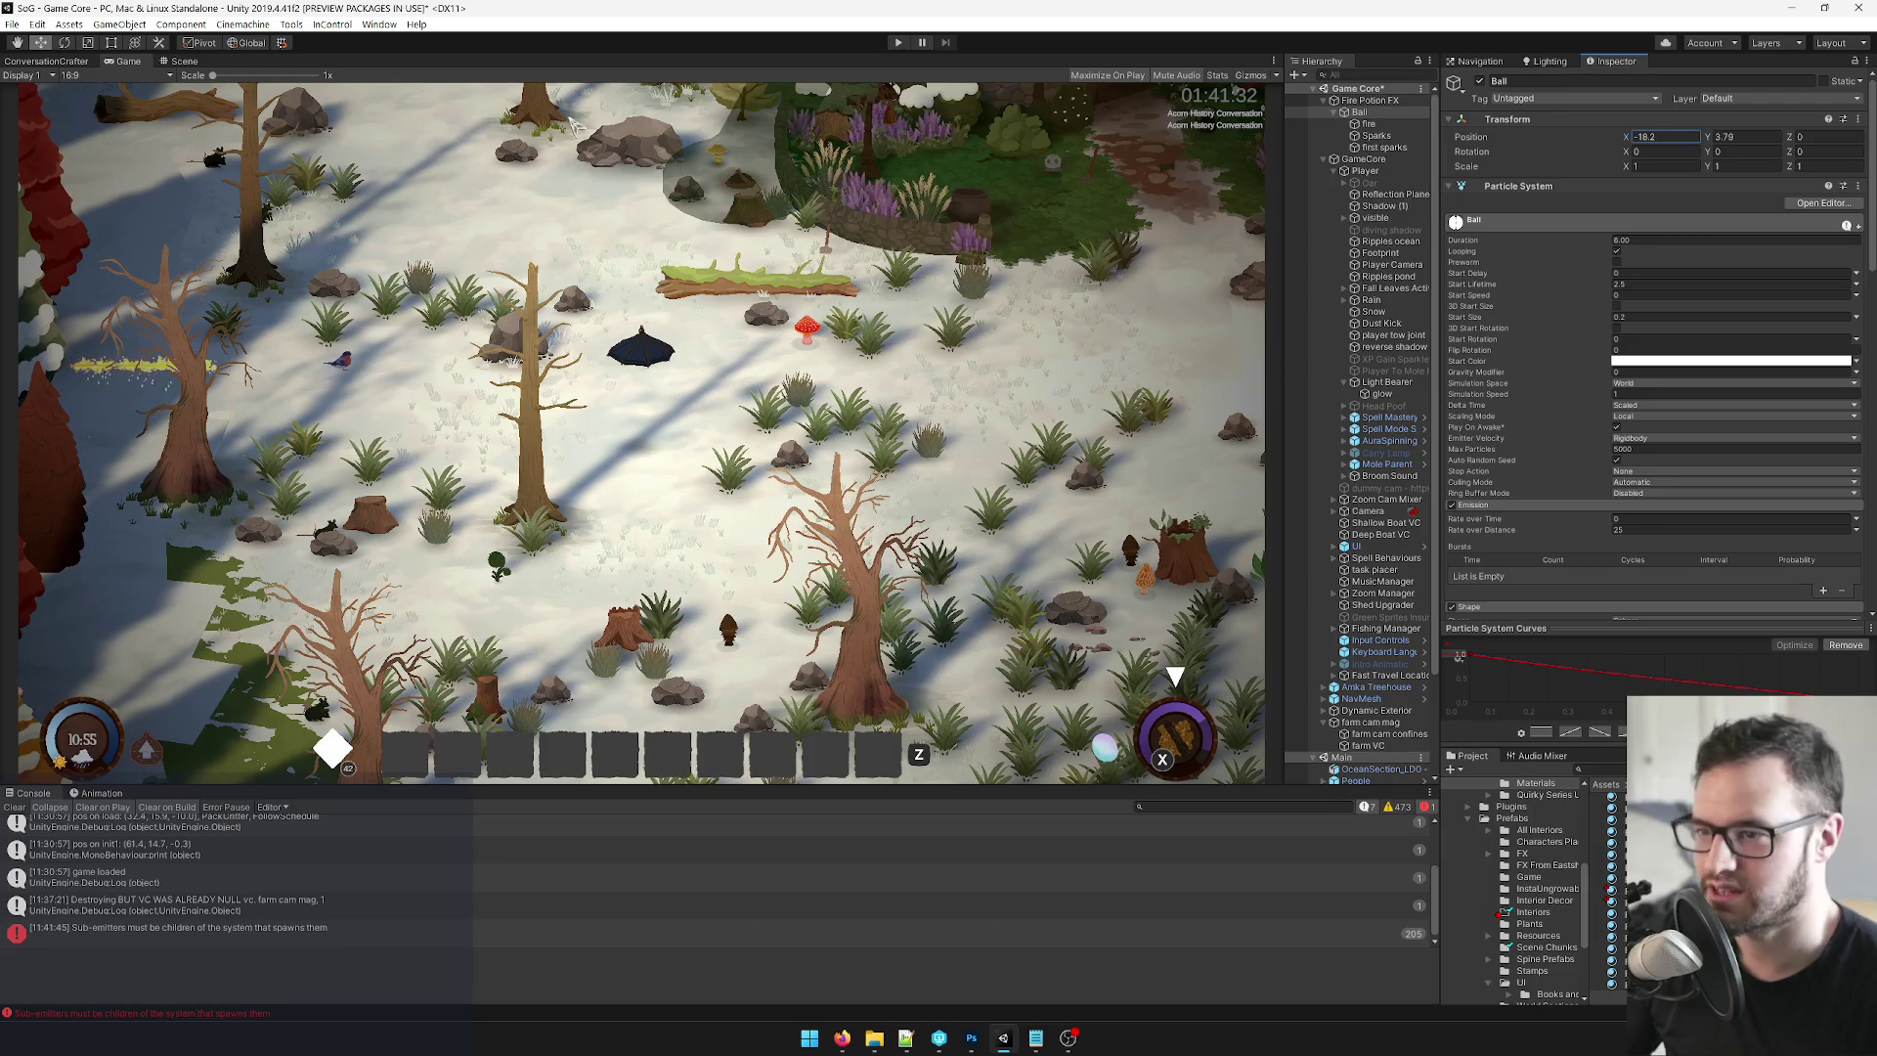
key("ctrl+z")
left_click(186, 64)
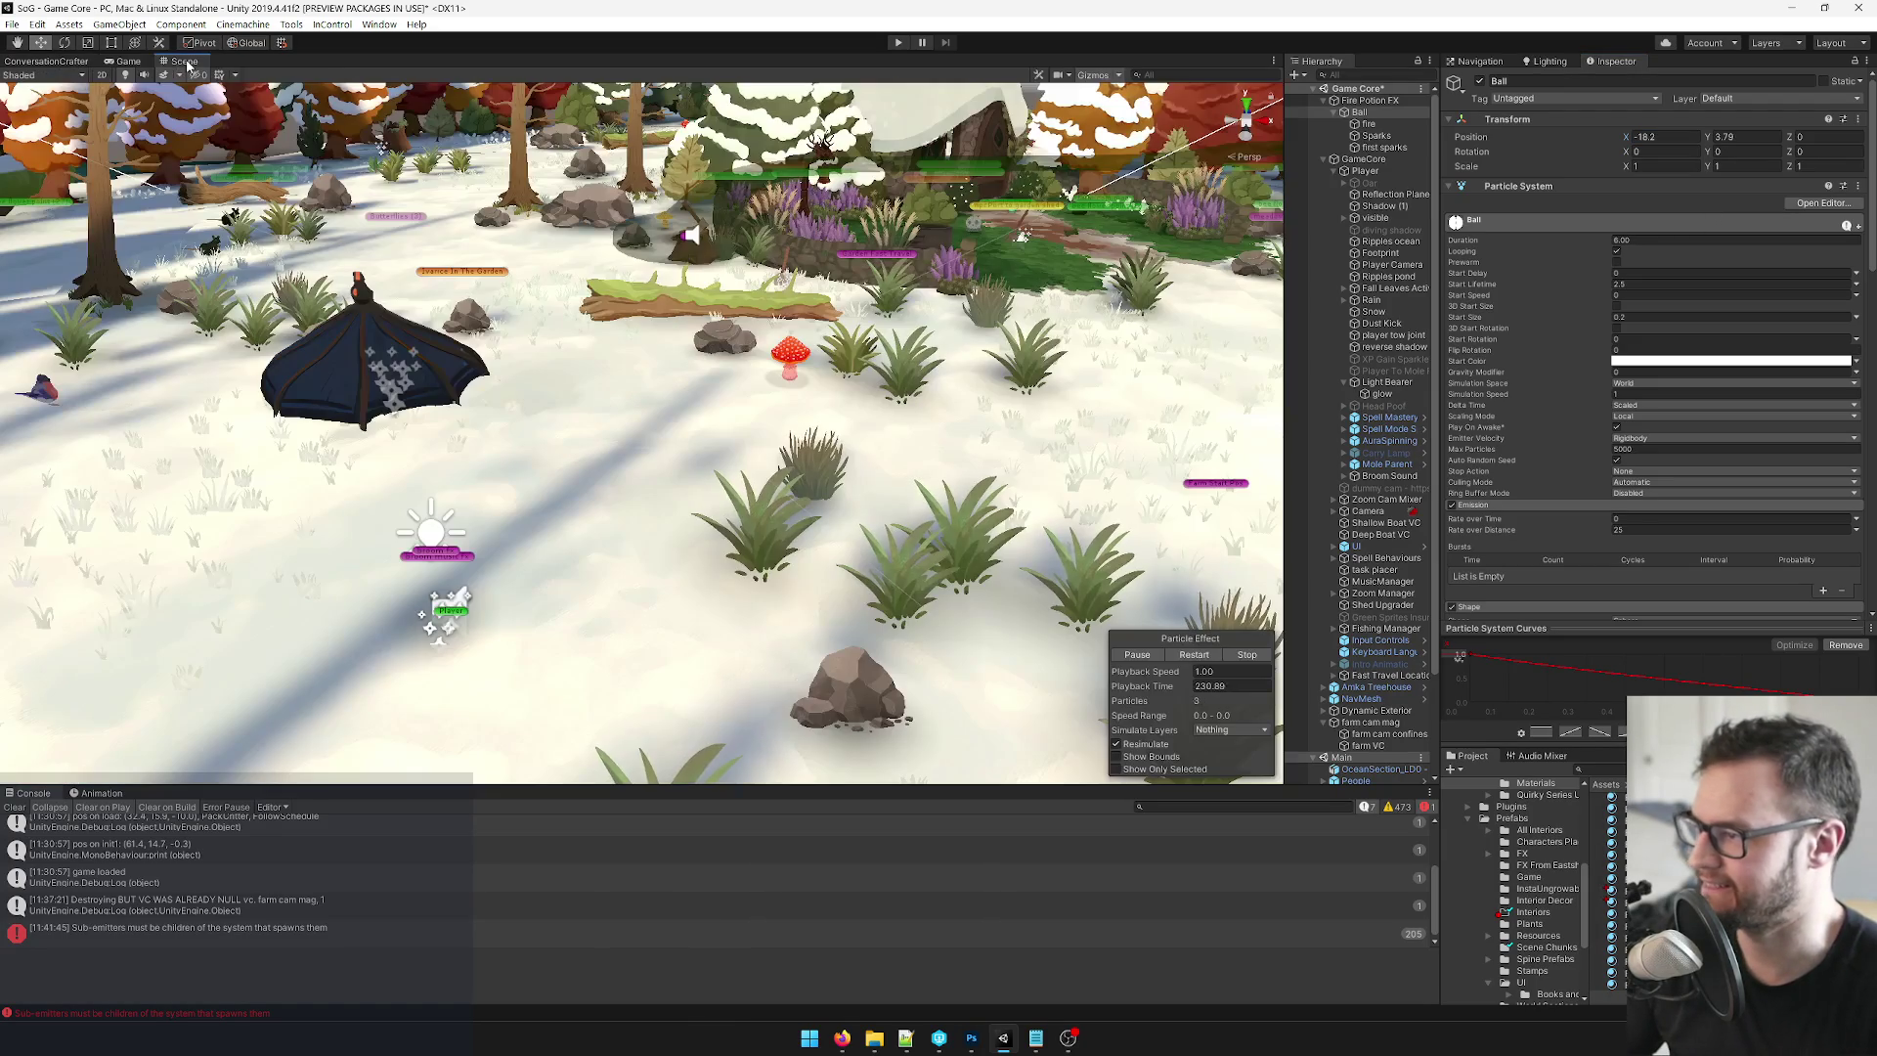
Frame the Ball, drag it right to preview its trail, then select the first sparks emitter.
key("f")
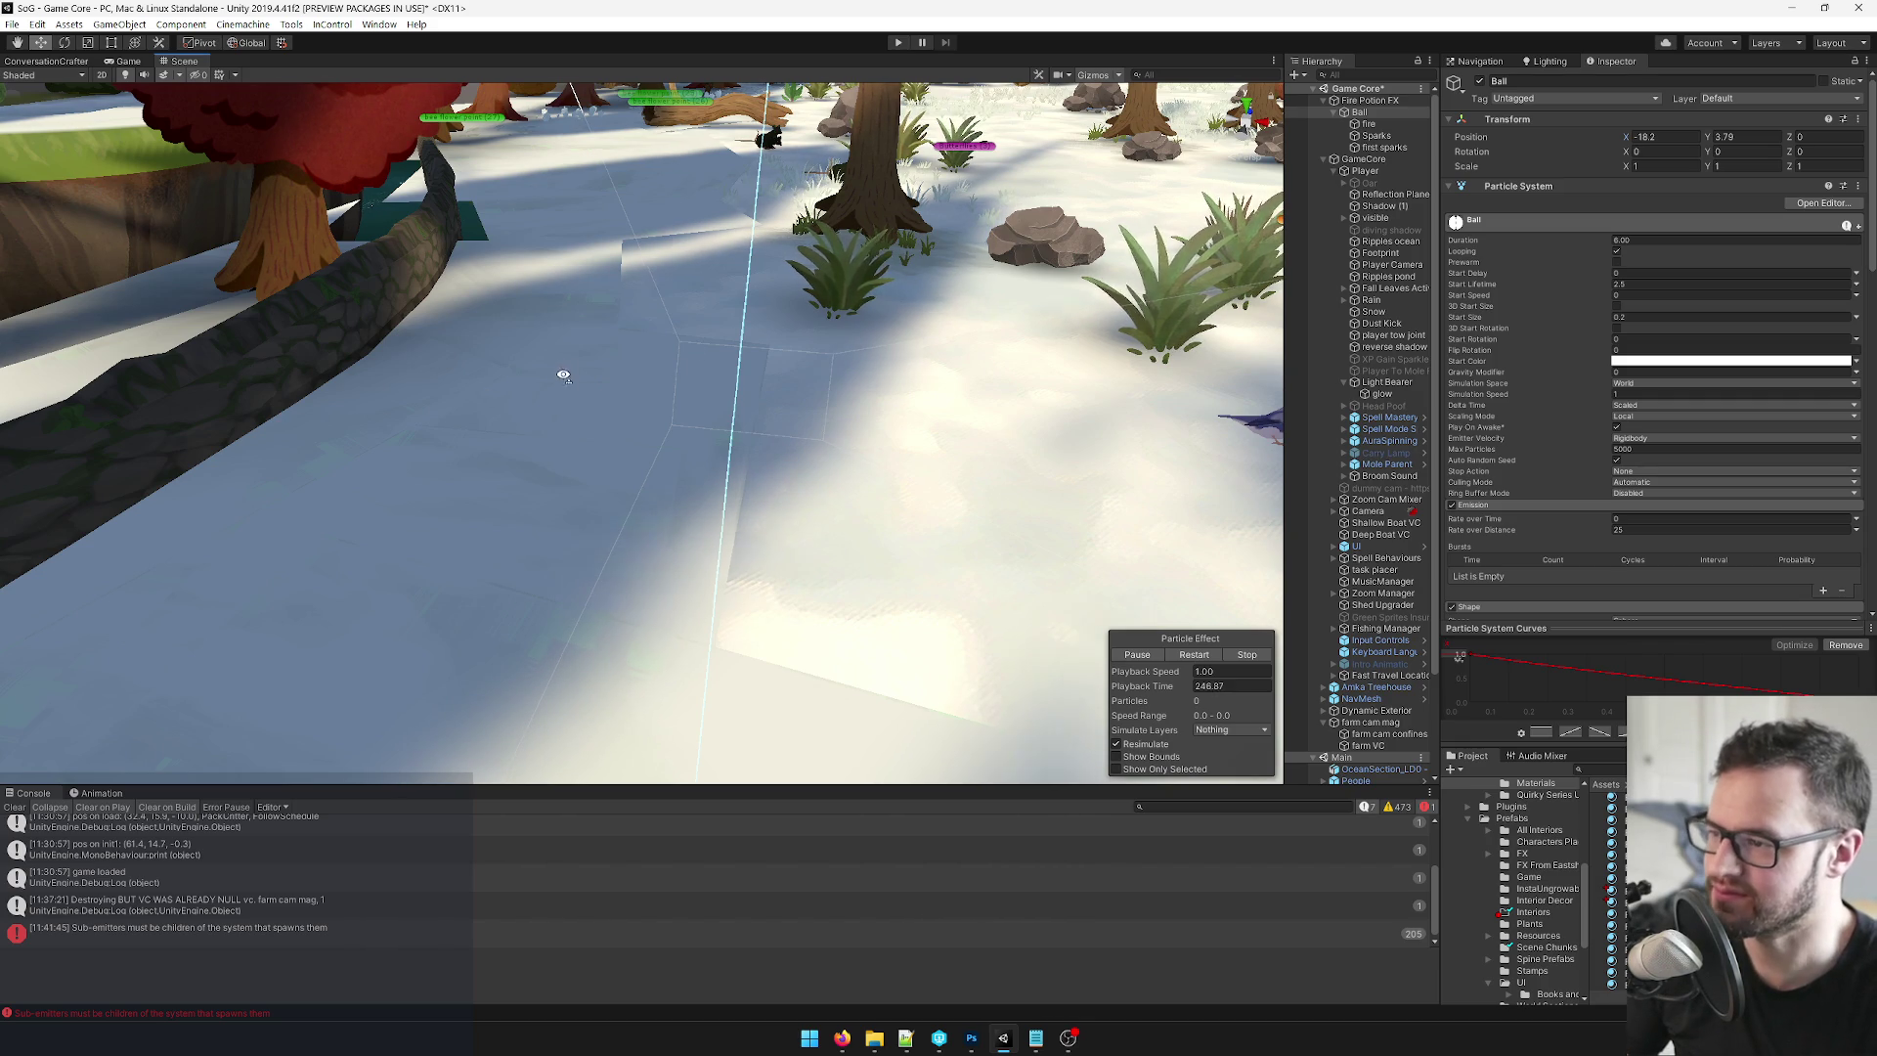
scroll(547, 427, "up", 3)
scroll(792, 372, "down", 8)
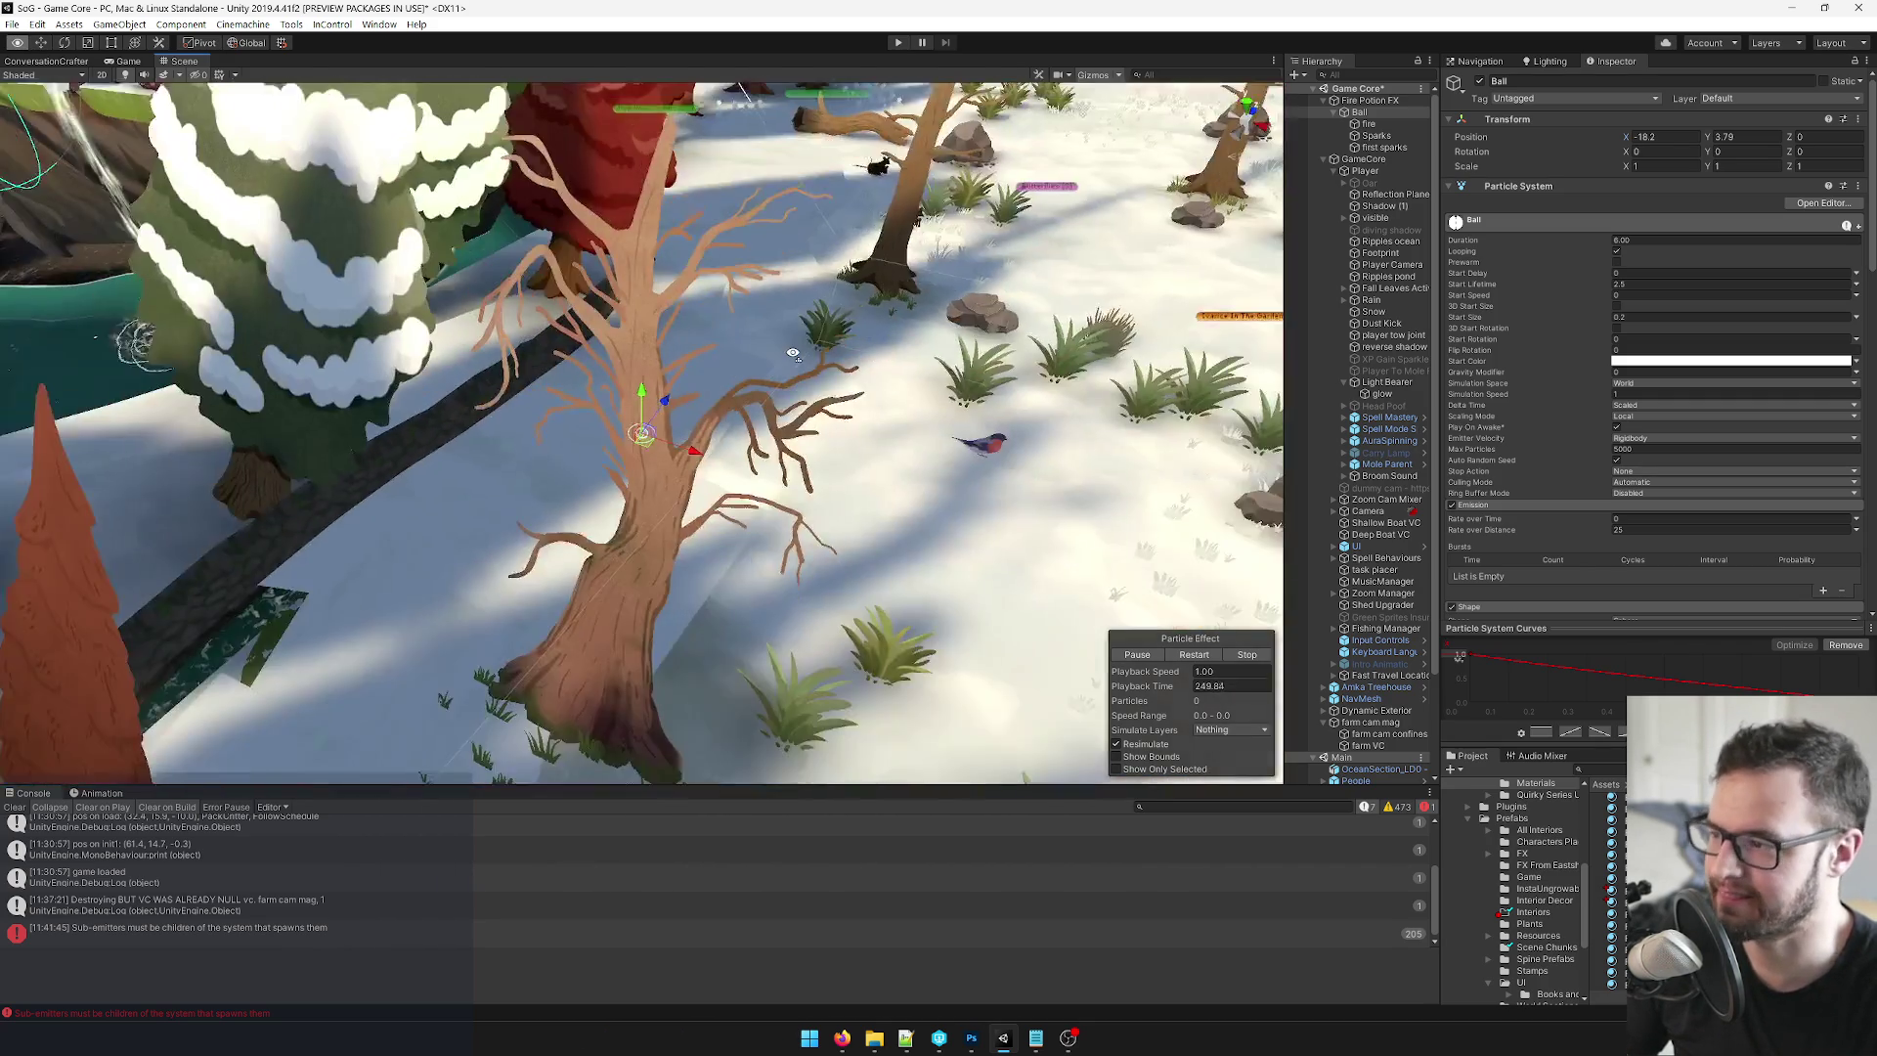
mouse_move(793, 353)
left_mouse_down()
mouse_move(660, 466)
mouse_move(814, 468)
left_mouse_up()
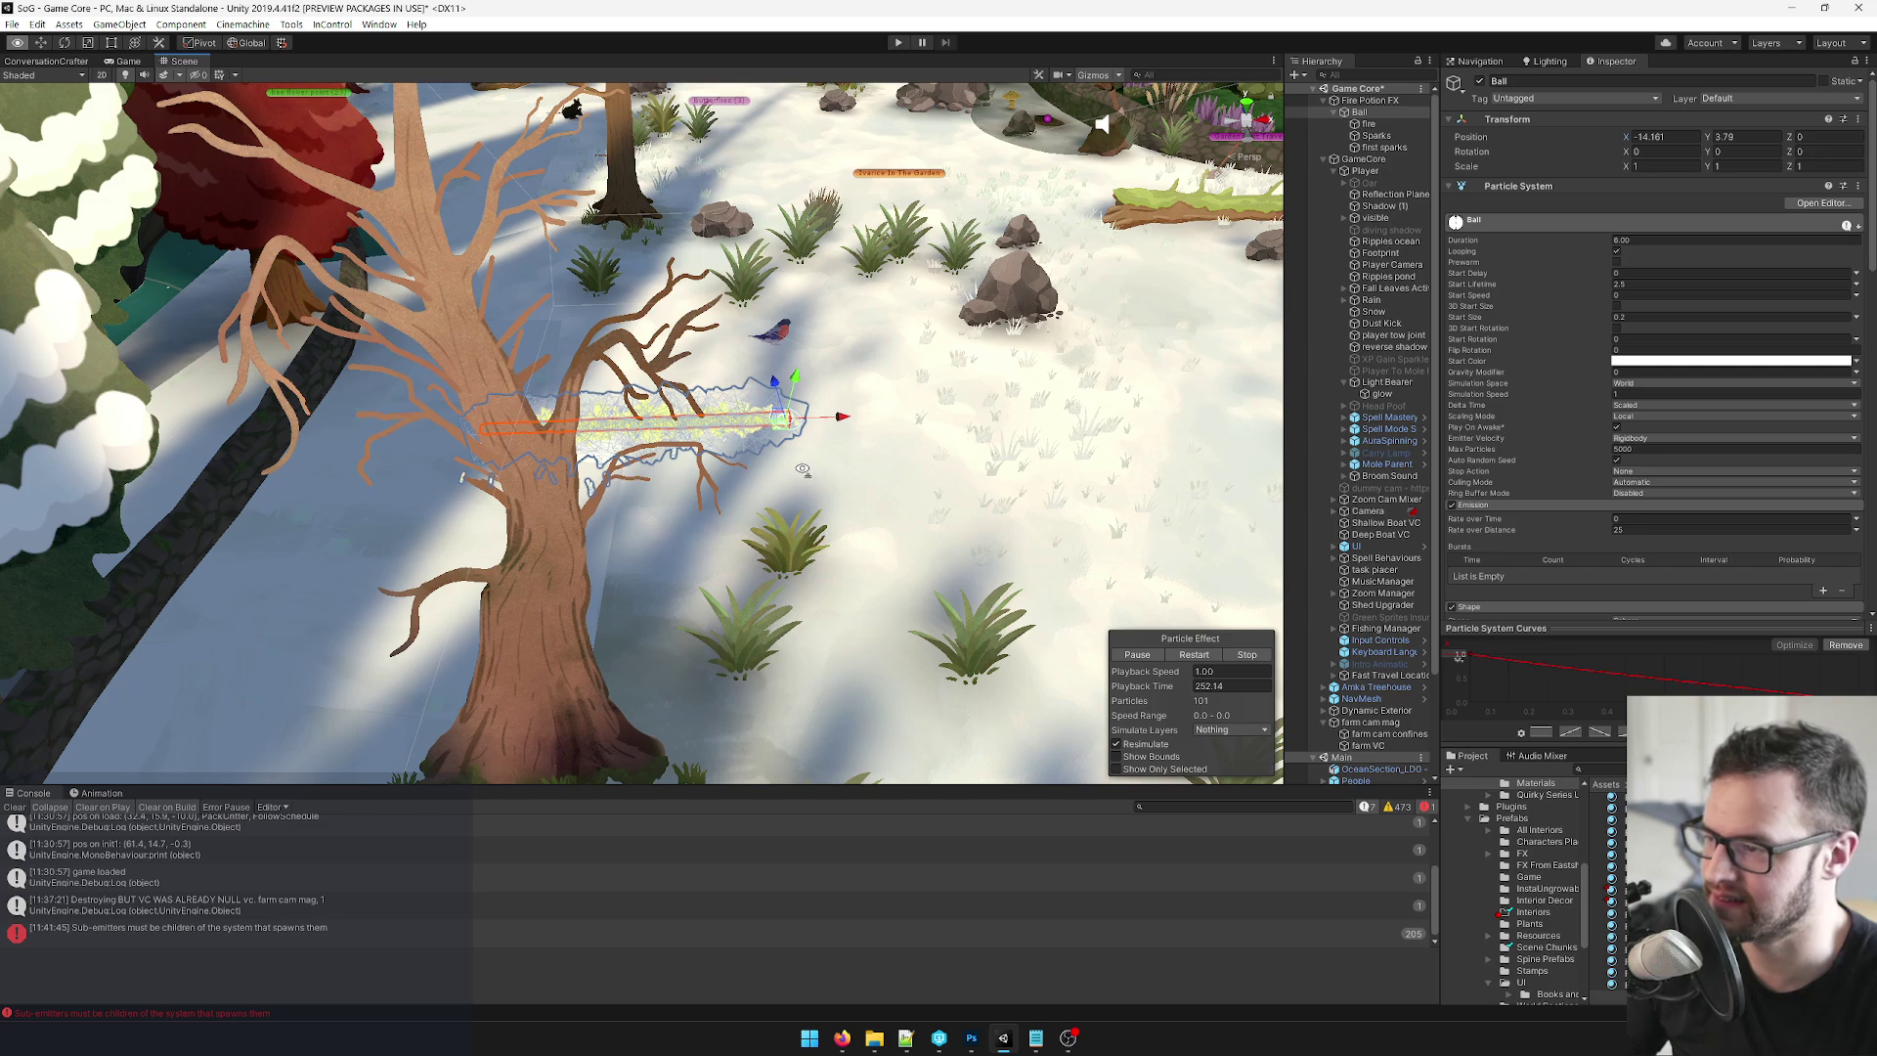
left_click(1384, 146)
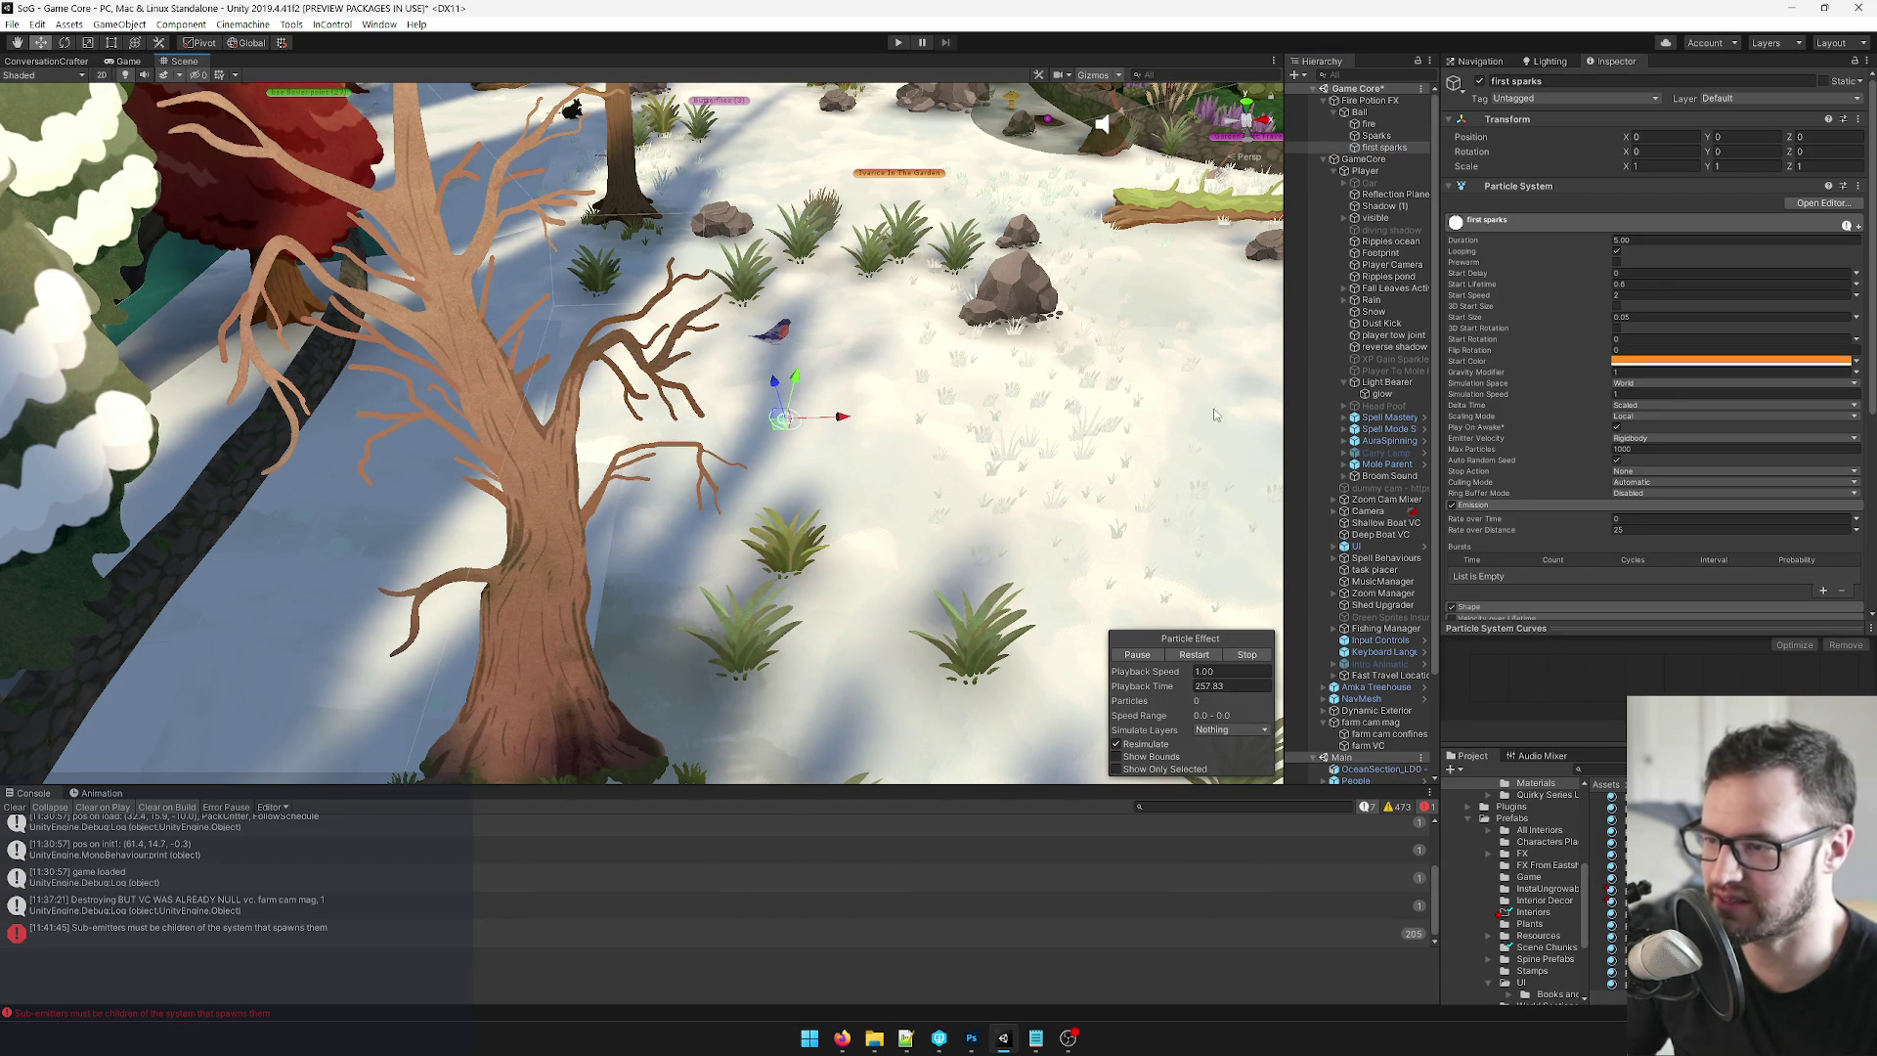
mouse_move(851, 401)
left_mouse_down()
mouse_move(844, 379)
mouse_move(953, 392)
left_mouse_up()
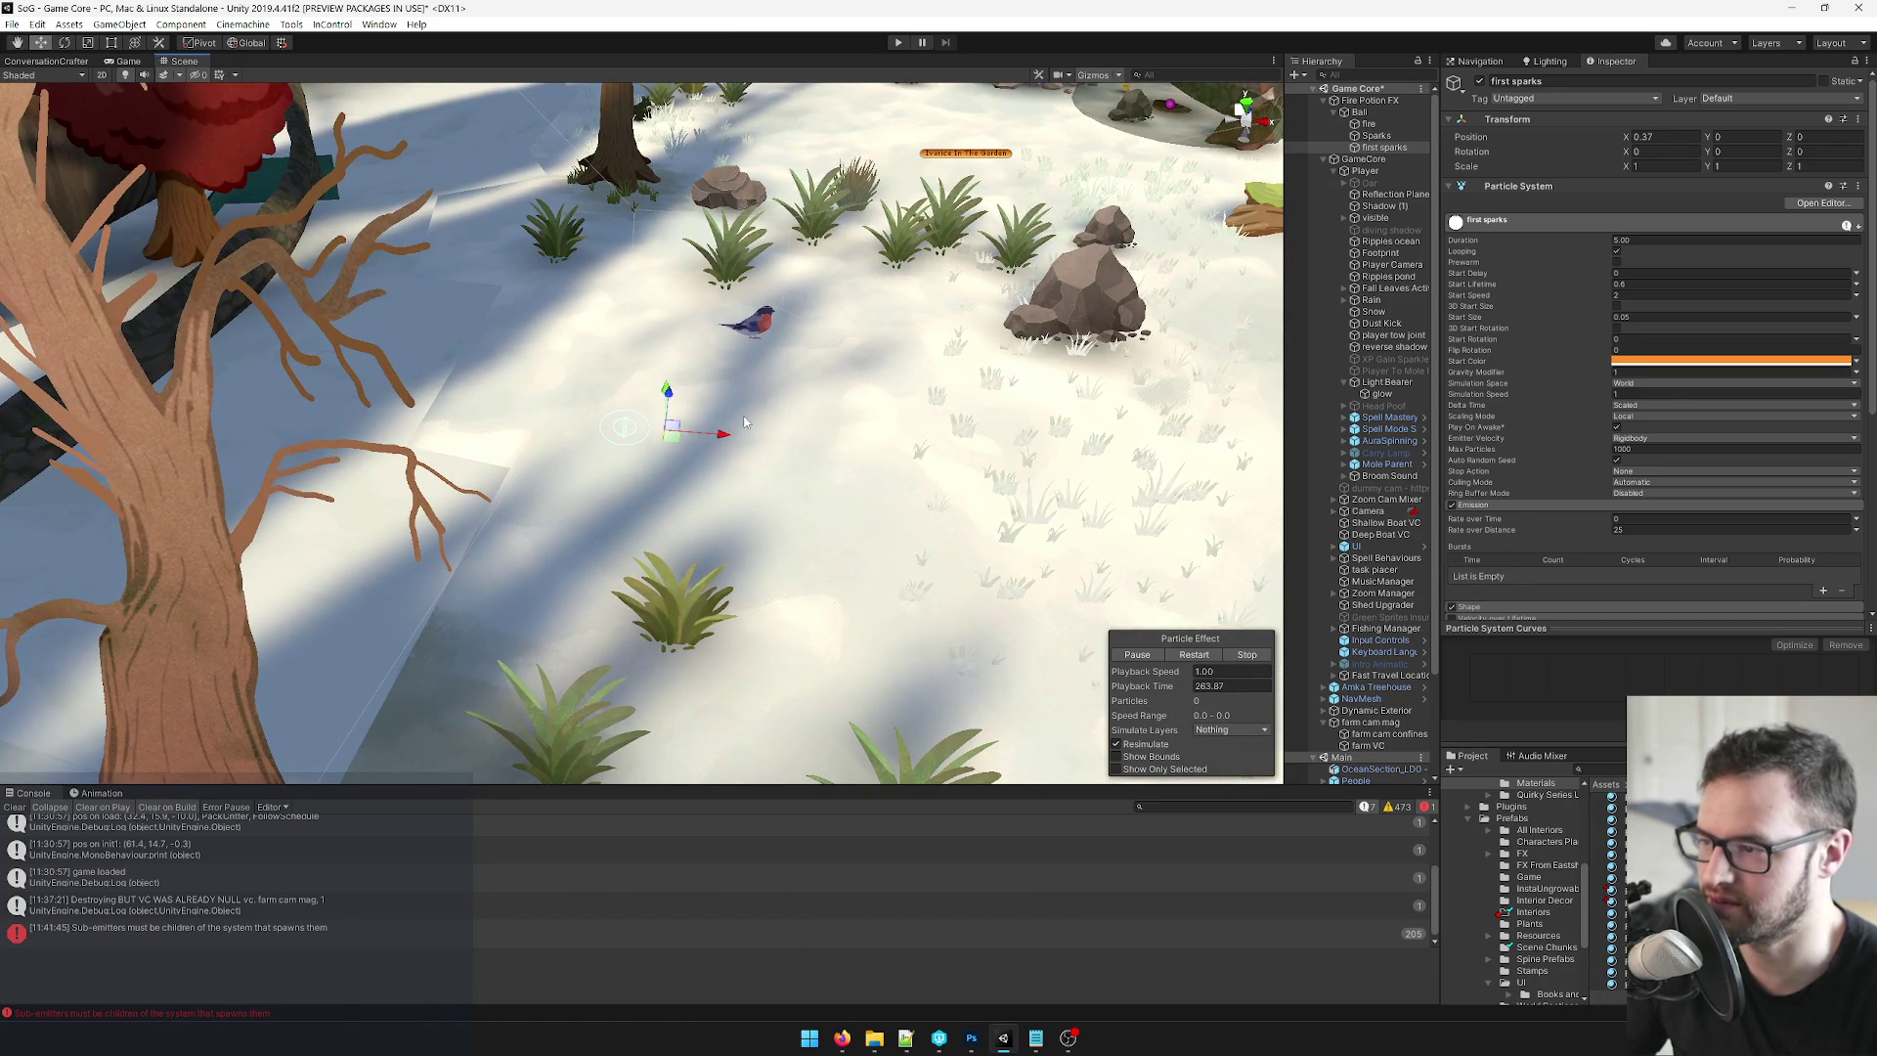
Inspect the Ball and fire particle systems, then reselect the first sparks emitter.
scroll(1643, 313, "down", 5)
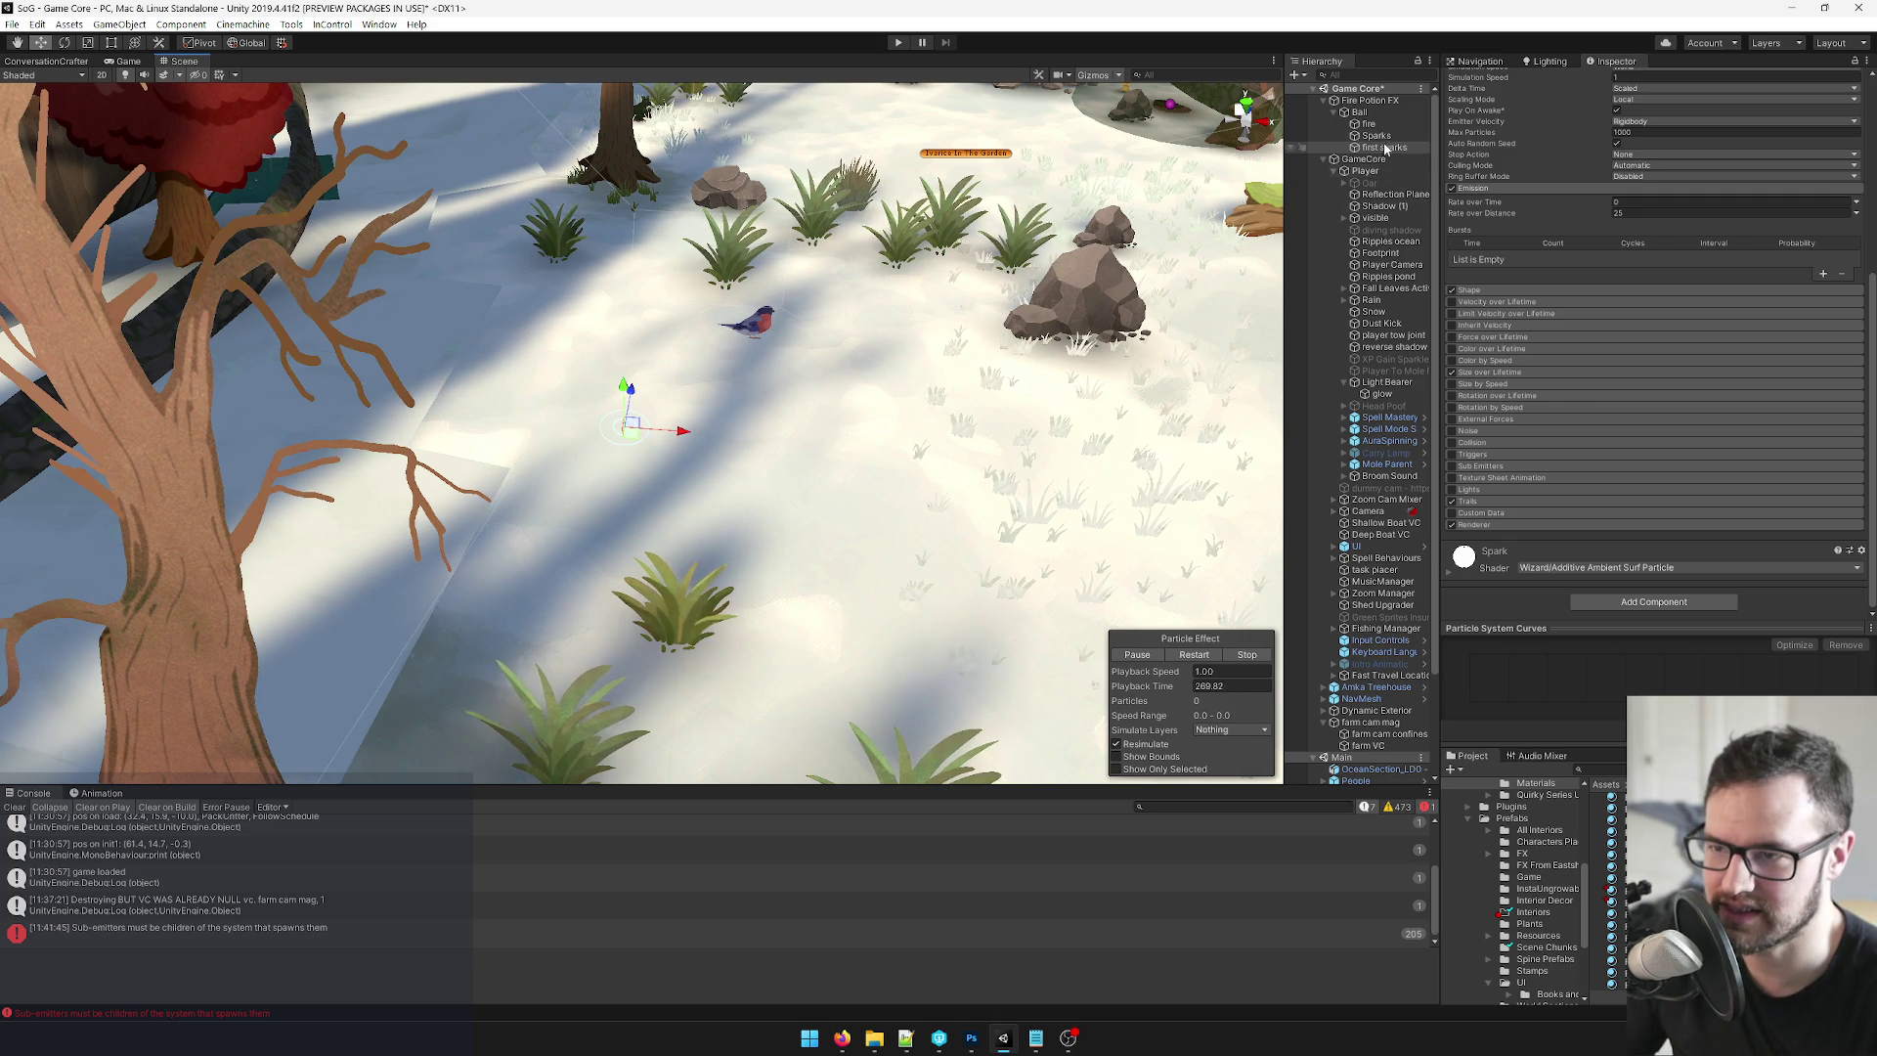
left_click(1366, 114)
scroll(1686, 334, "down", 5)
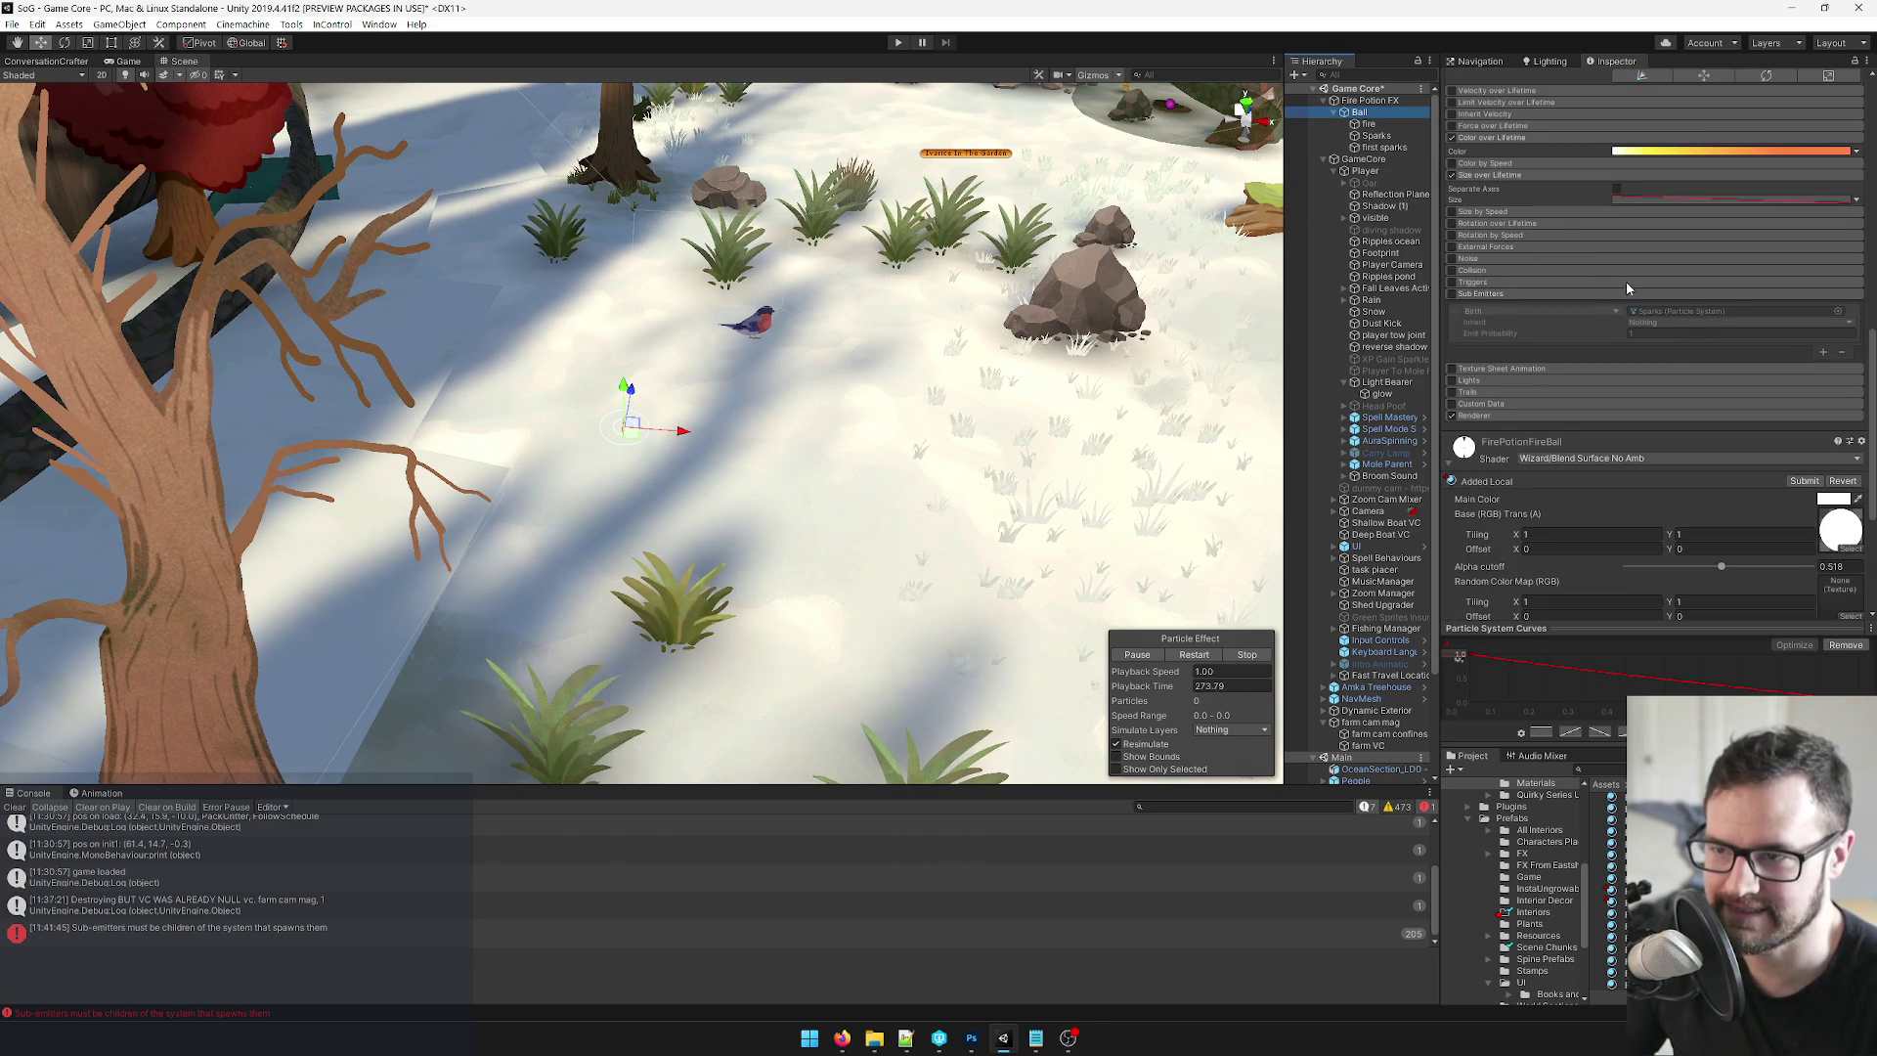
left_click(1369, 124)
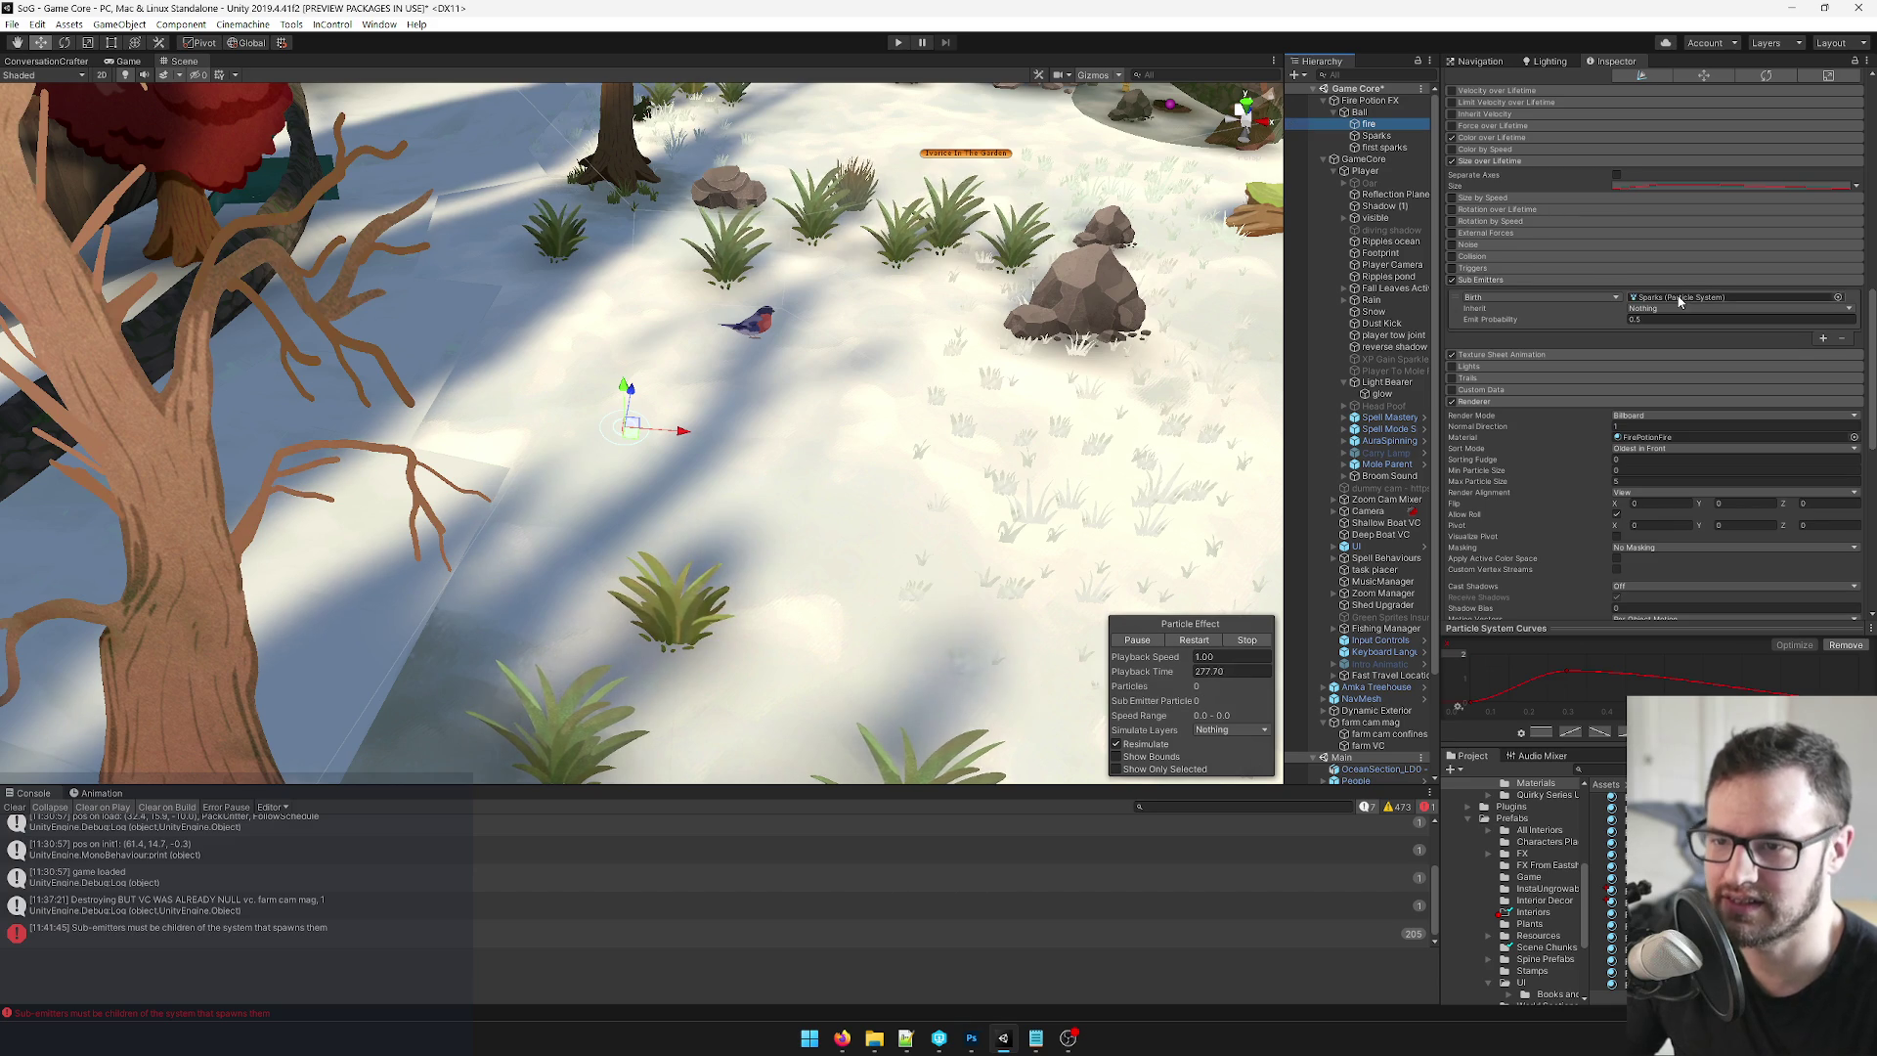
left_click(1387, 148)
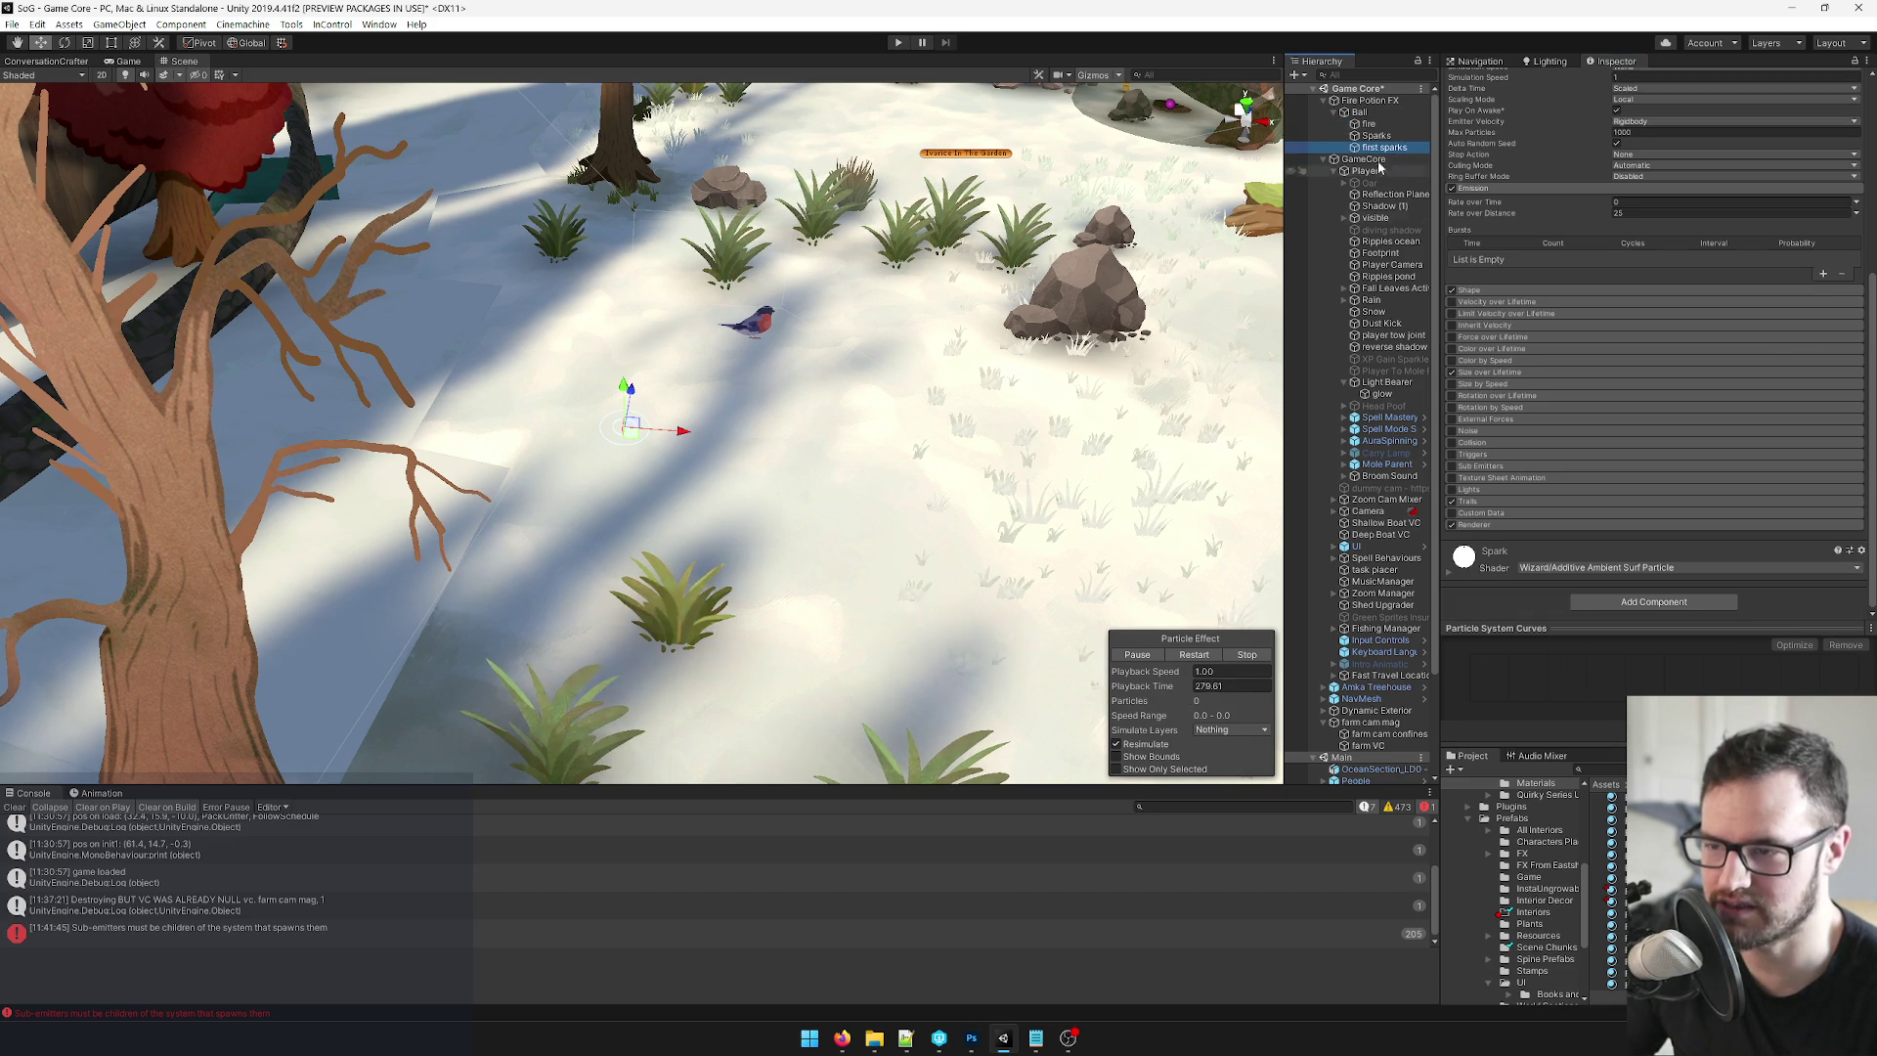
Restart the preview, set first sparks' Rate over Time to 9.5 then 0, and drag-preview the emitter.
left_click(1194, 656)
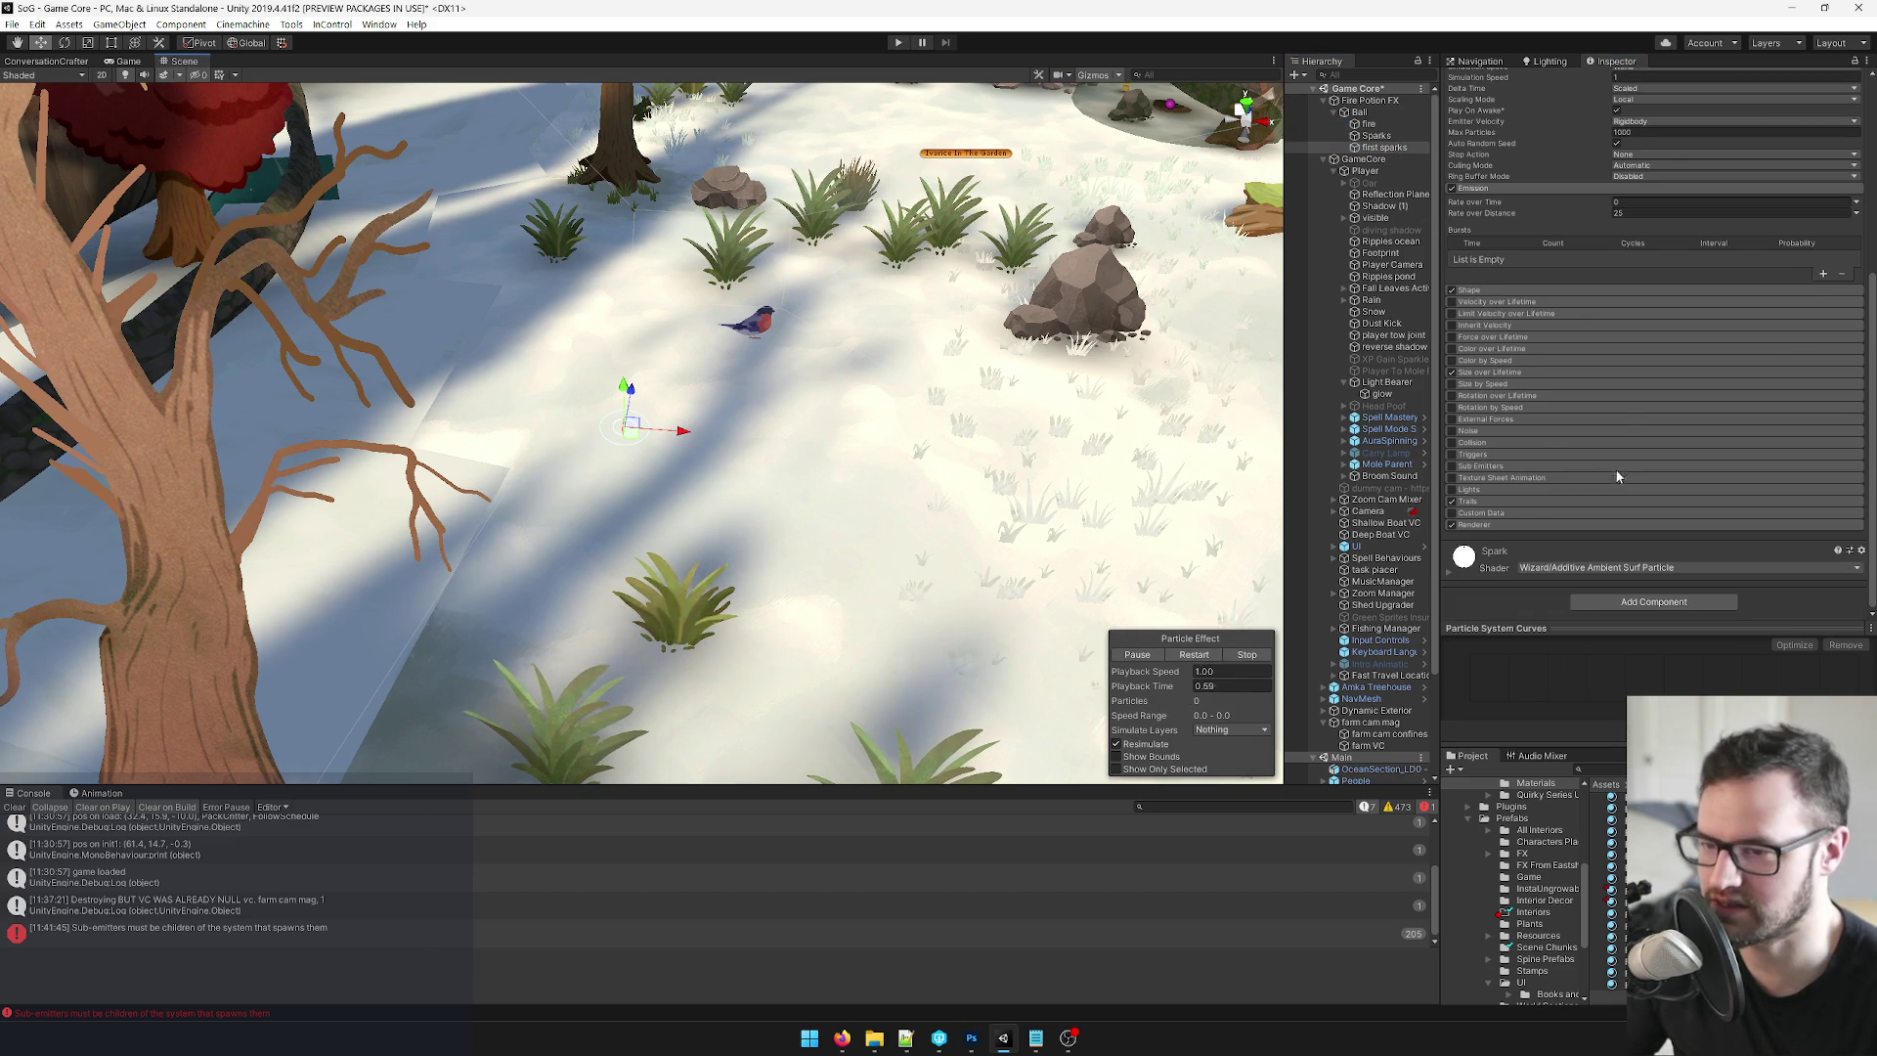
scroll(1613, 479, "up", 3)
left_click(1647, 334)
type("9.5")
key("BackSpace")
key("BackSpace")
key("BackSpace")
type("0")
mouse_move(700, 430)
left_mouse_down()
mouse_move(675, 422)
mouse_move(762, 420)
mouse_move(462, 394)
mouse_move(1008, 453)
mouse_move(1188, 452)
mouse_move(430, 396)
mouse_move(885, 393)
mouse_move(609, 393)
left_mouse_up()
left_click(1360, 112)
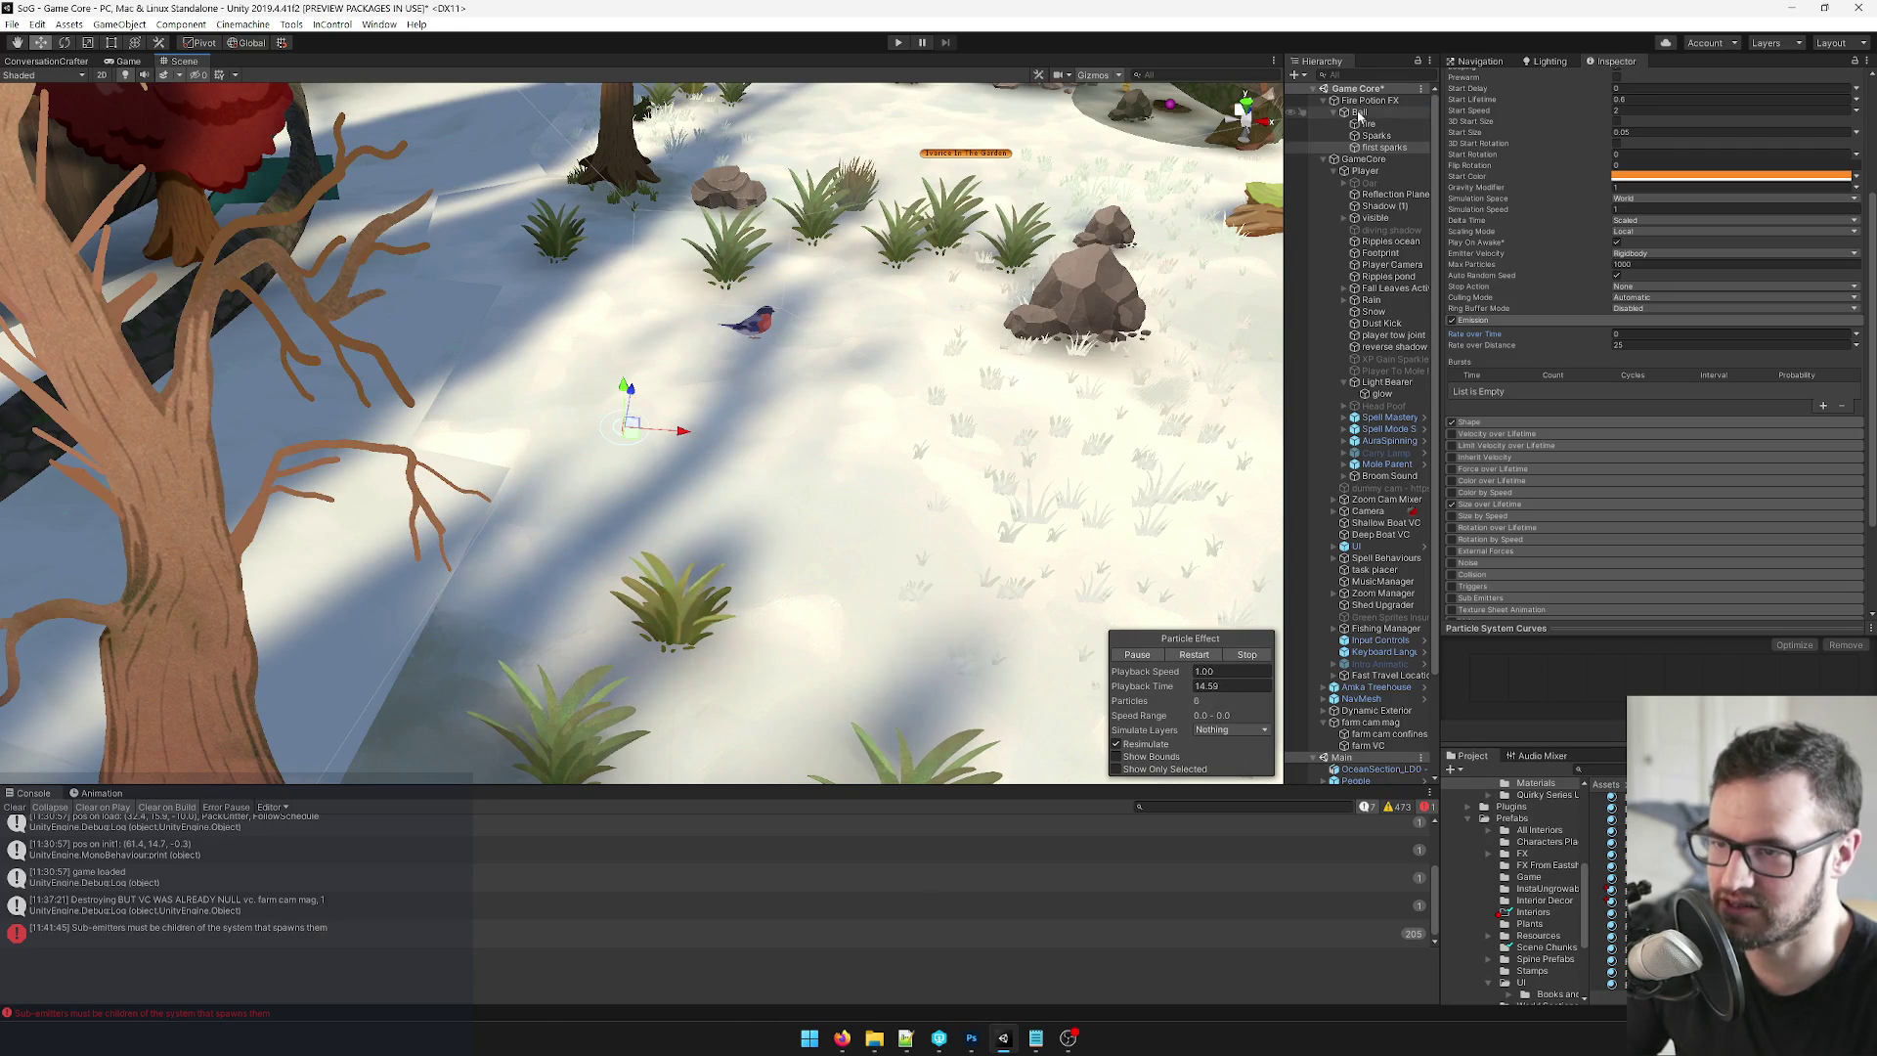
Drag the Ball to preview its trail, then rename the Sparks emitter to 'Sparks Left behind'.
mouse_move(830, 437)
left_mouse_down()
mouse_move(1125, 445)
mouse_move(354, 379)
mouse_move(322, 396)
mouse_move(1124, 460)
mouse_move(235, 387)
mouse_move(626, 426)
left_mouse_up()
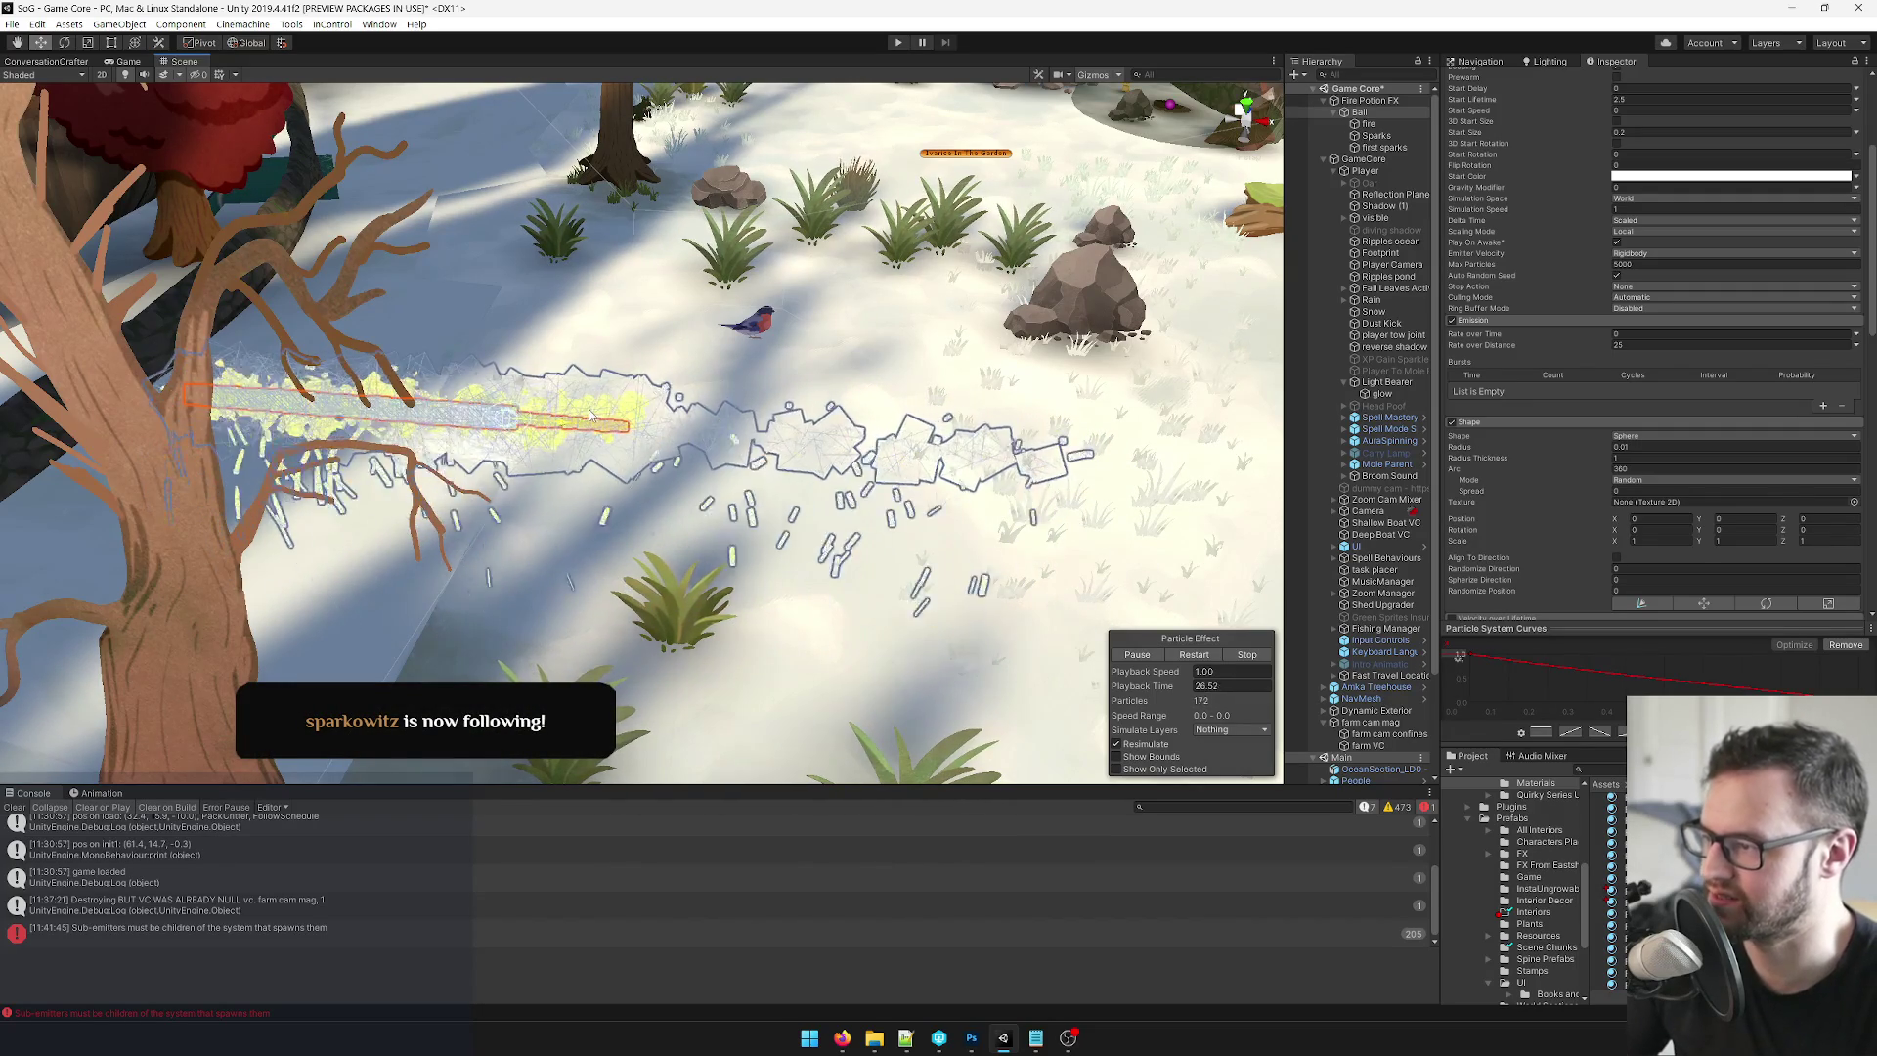
left_click(1377, 136)
left_click(1568, 82)
left_click(1567, 82)
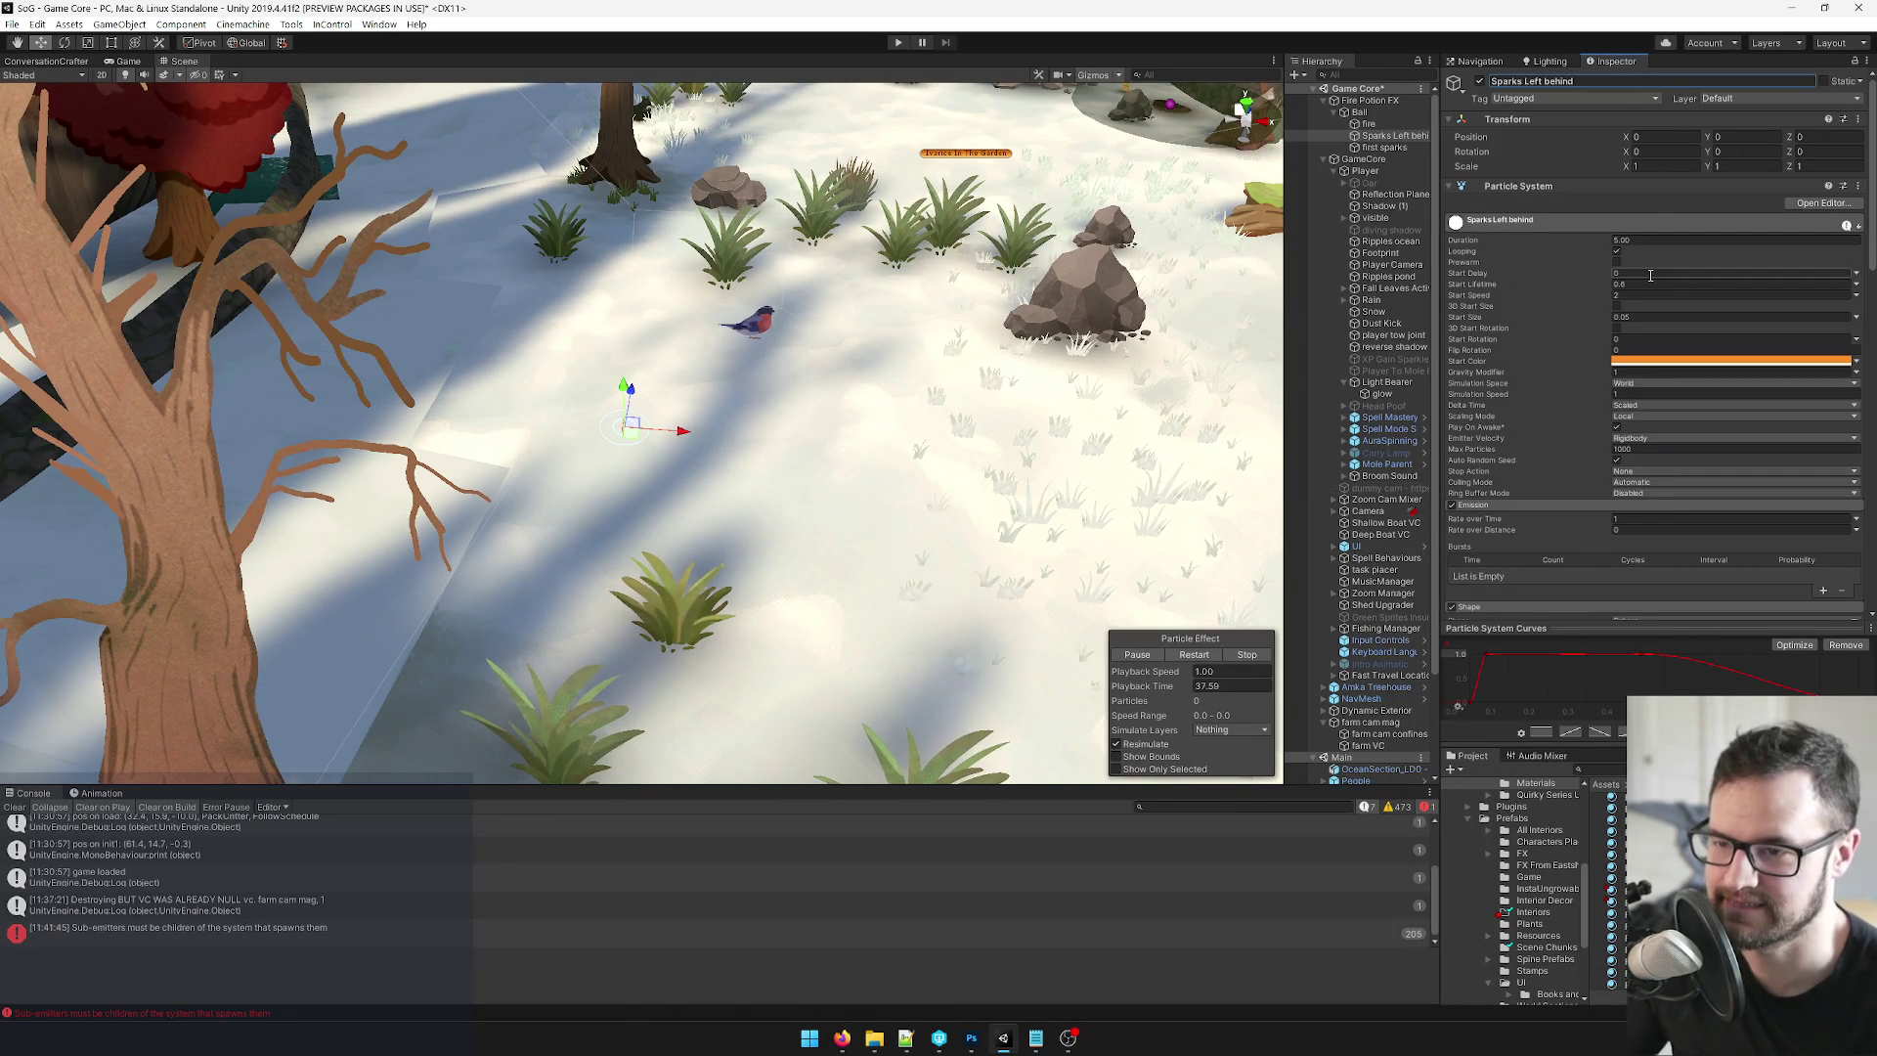
left_click(1631, 519)
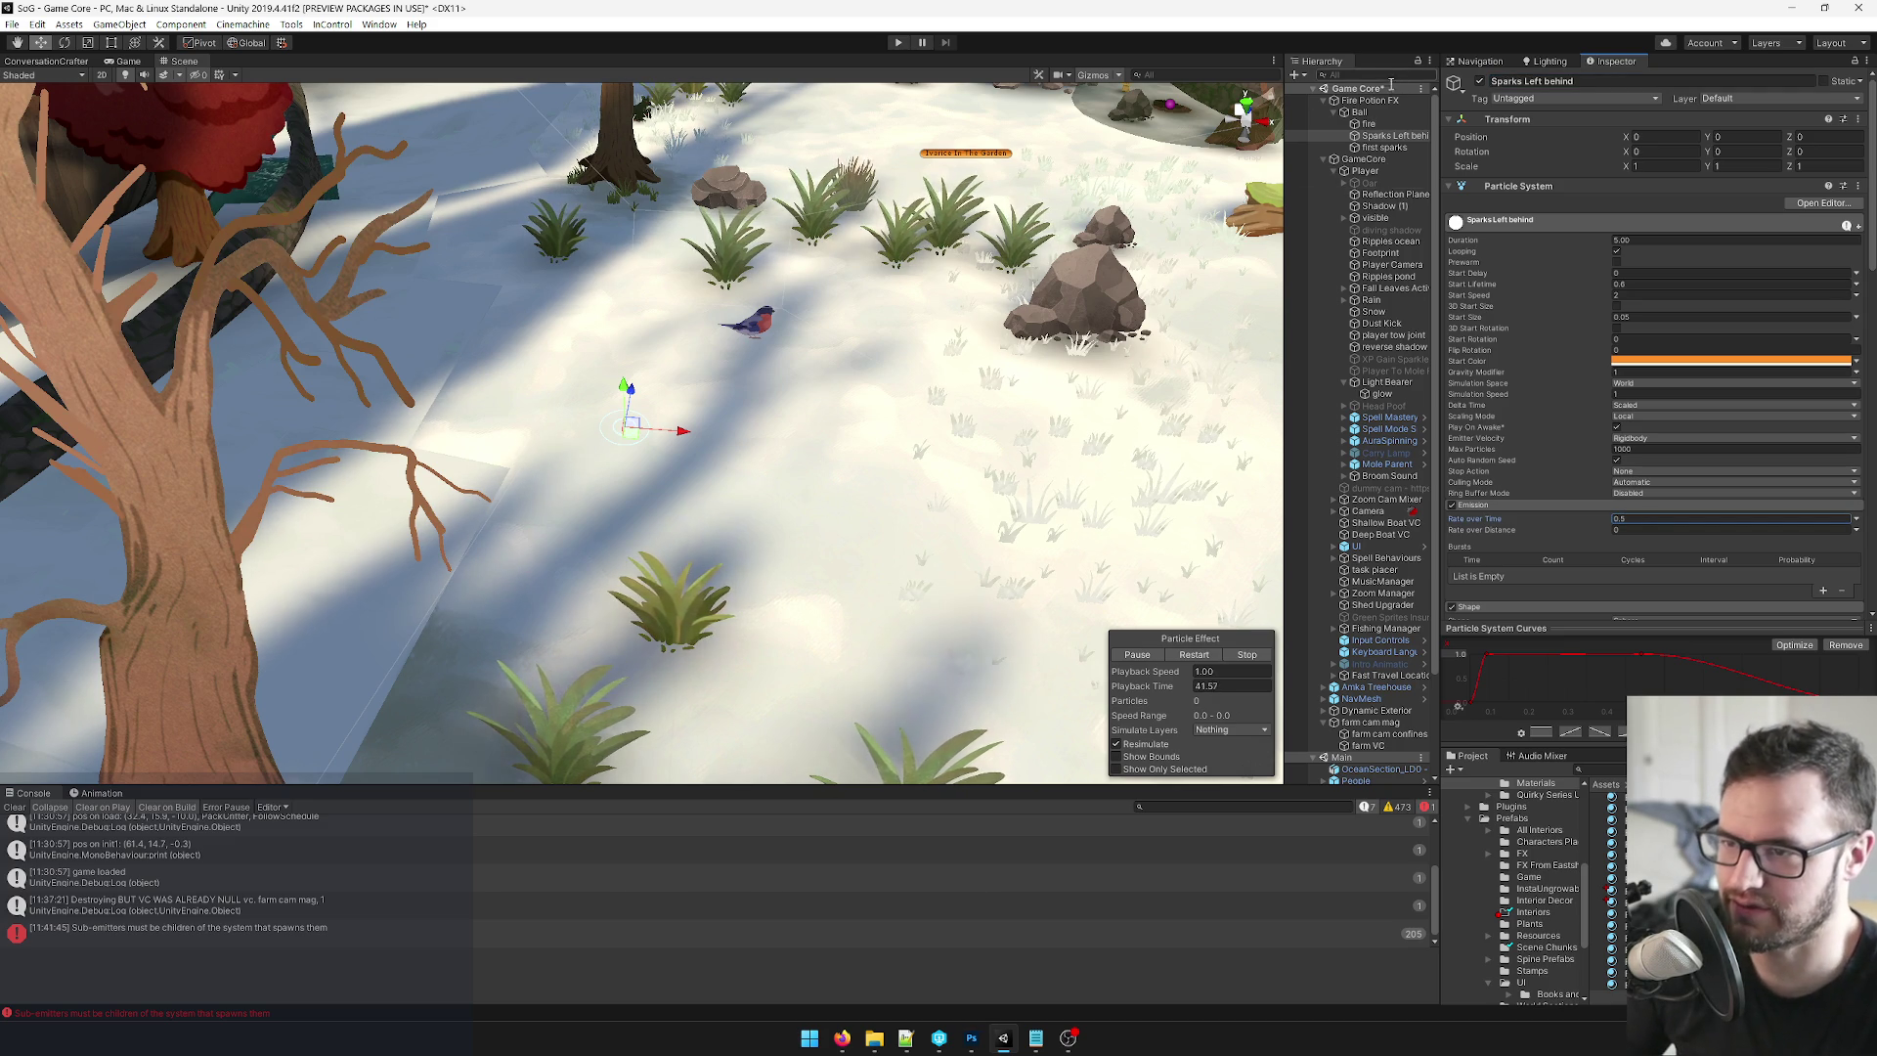
Preview the Ball's trail, then set the fire emitter's sub-emitter Emit Probability to 1.
left_click(1361, 112)
mouse_move(631, 437)
left_mouse_down()
mouse_move(460, 430)
mouse_move(788, 459)
mouse_move(939, 435)
mouse_move(1105, 450)
mouse_move(807, 468)
mouse_move(293, 411)
mouse_move(1103, 459)
mouse_move(1232, 450)
mouse_move(427, 391)
mouse_move(721, 411)
left_mouse_up()
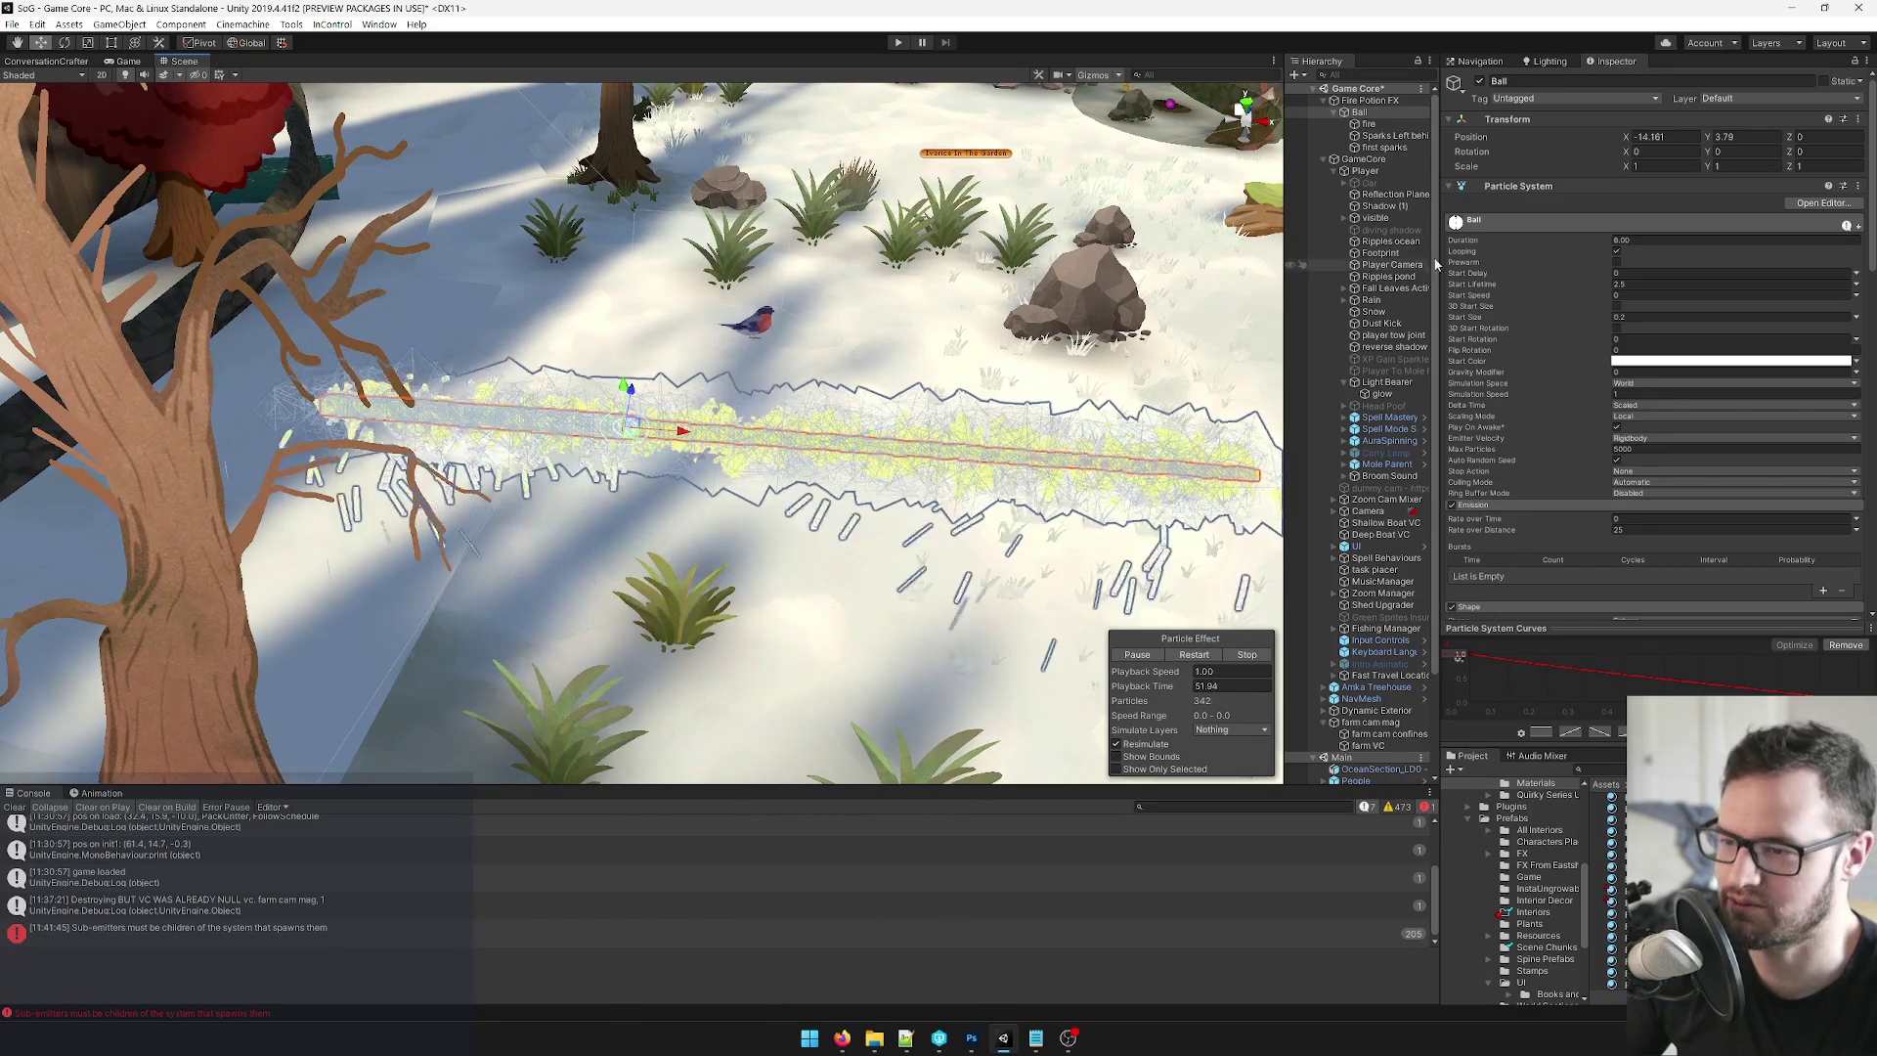
left_click(1369, 124)
scroll(1611, 314, "down", 10)
left_click(1659, 501)
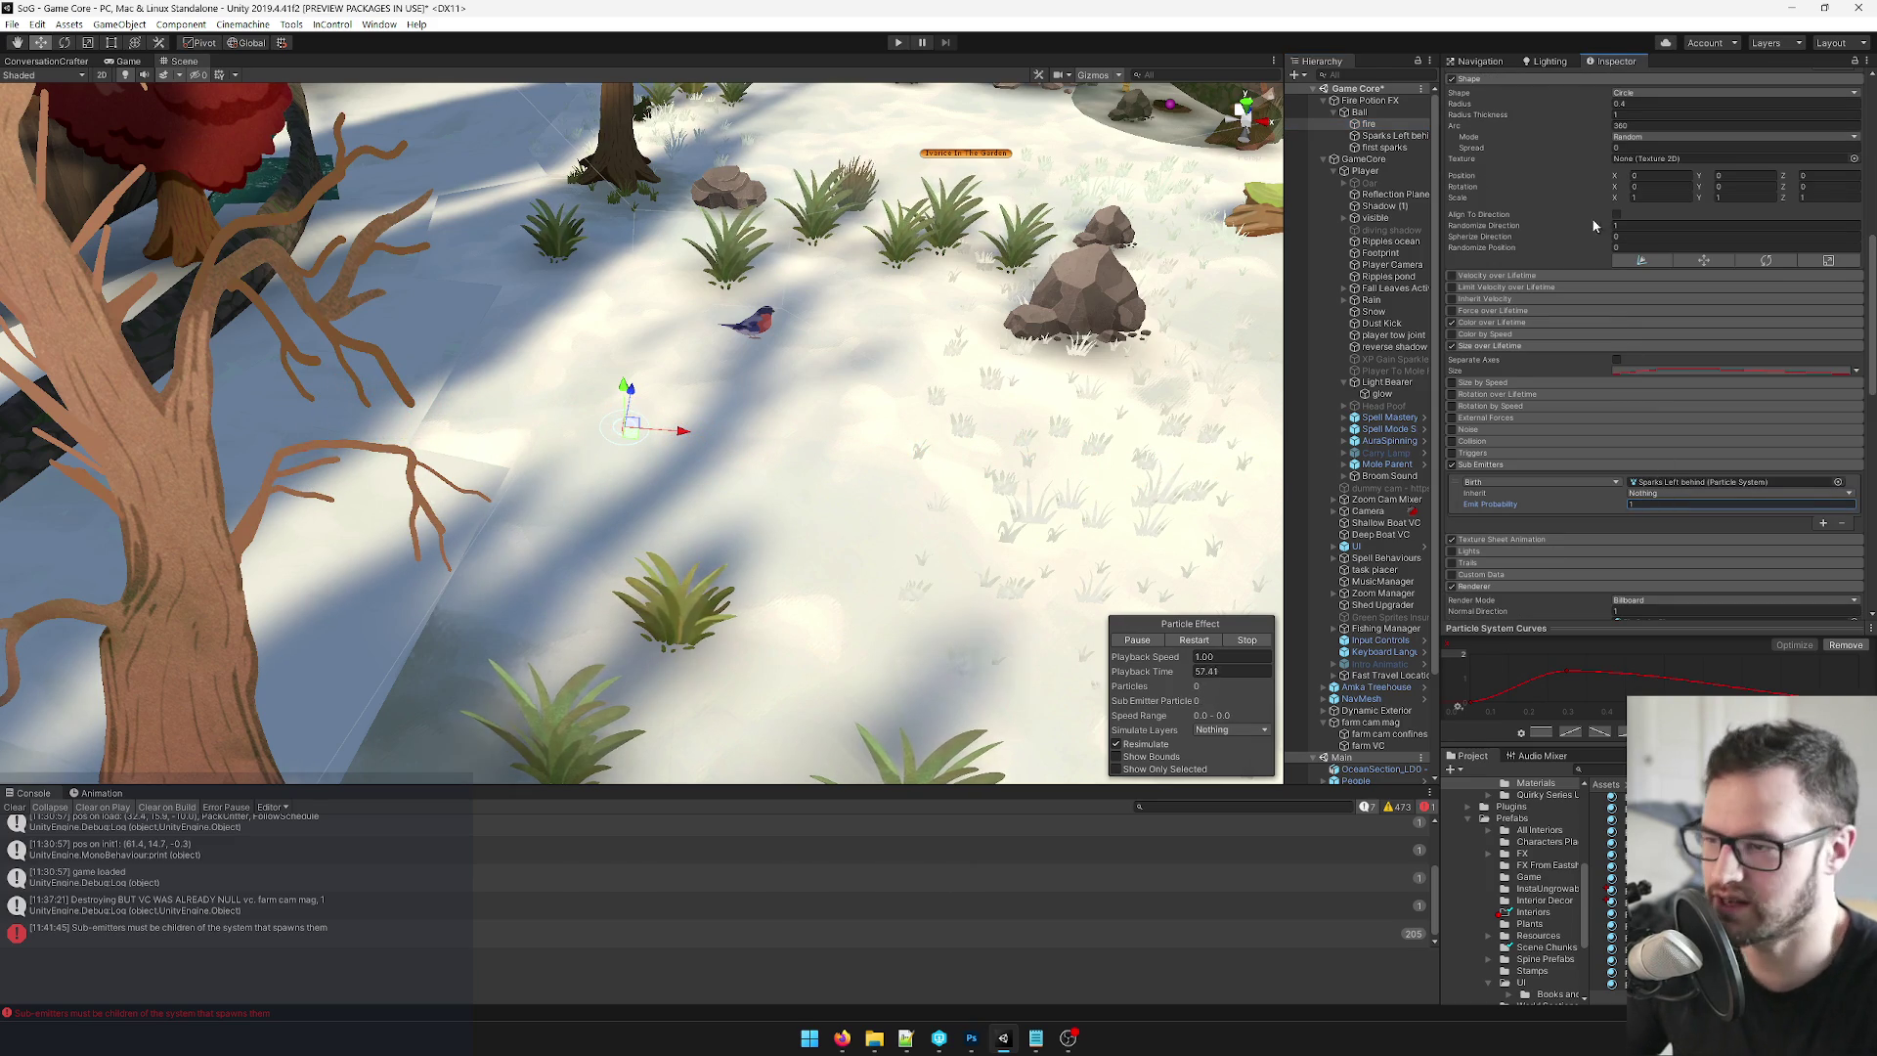
Preview the Ball again, then open the particle-system picker for fire's Birth sub-emitter.
left_click(1369, 112)
mouse_move(544, 430)
left_mouse_down()
mouse_move(909, 436)
mouse_move(1186, 470)
mouse_move(831, 440)
mouse_move(484, 367)
mouse_move(548, 391)
mouse_move(440, 381)
mouse_move(1147, 431)
mouse_move(626, 427)
left_mouse_up()
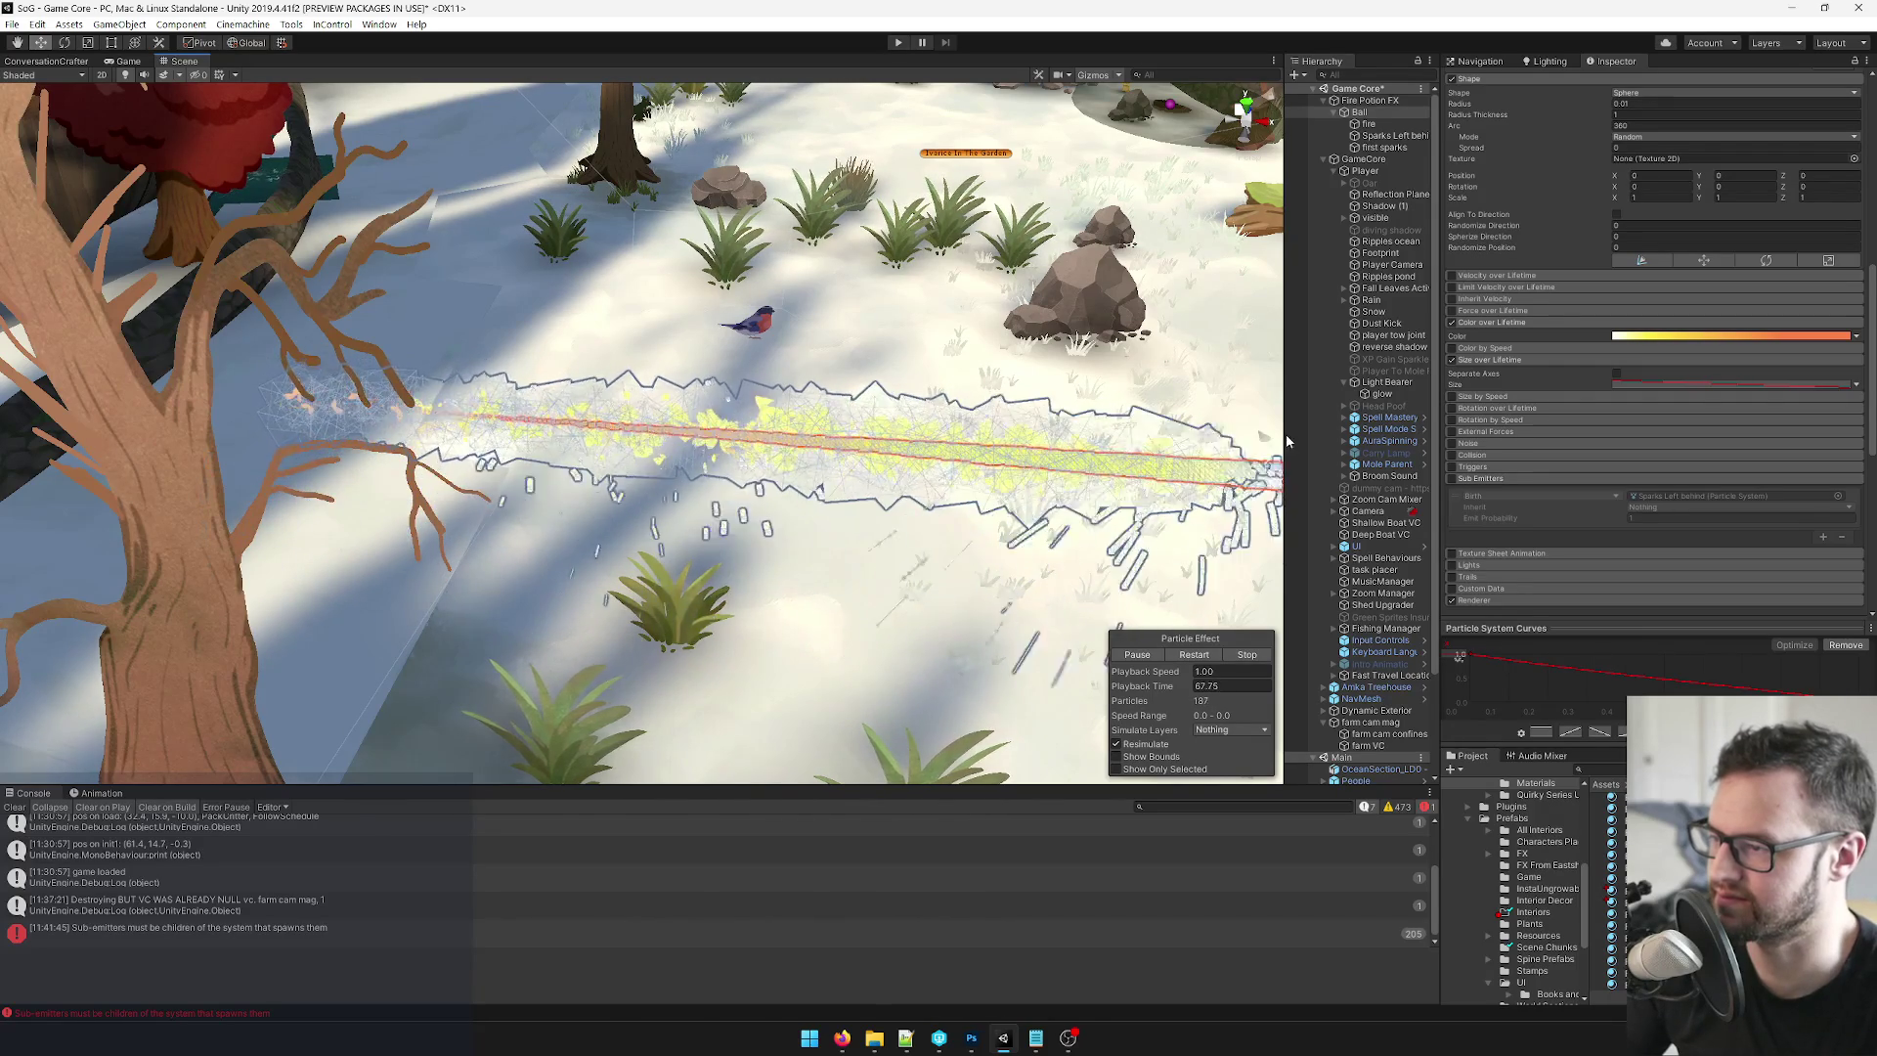
left_click(1369, 125)
scroll(1587, 352, "down", 3)
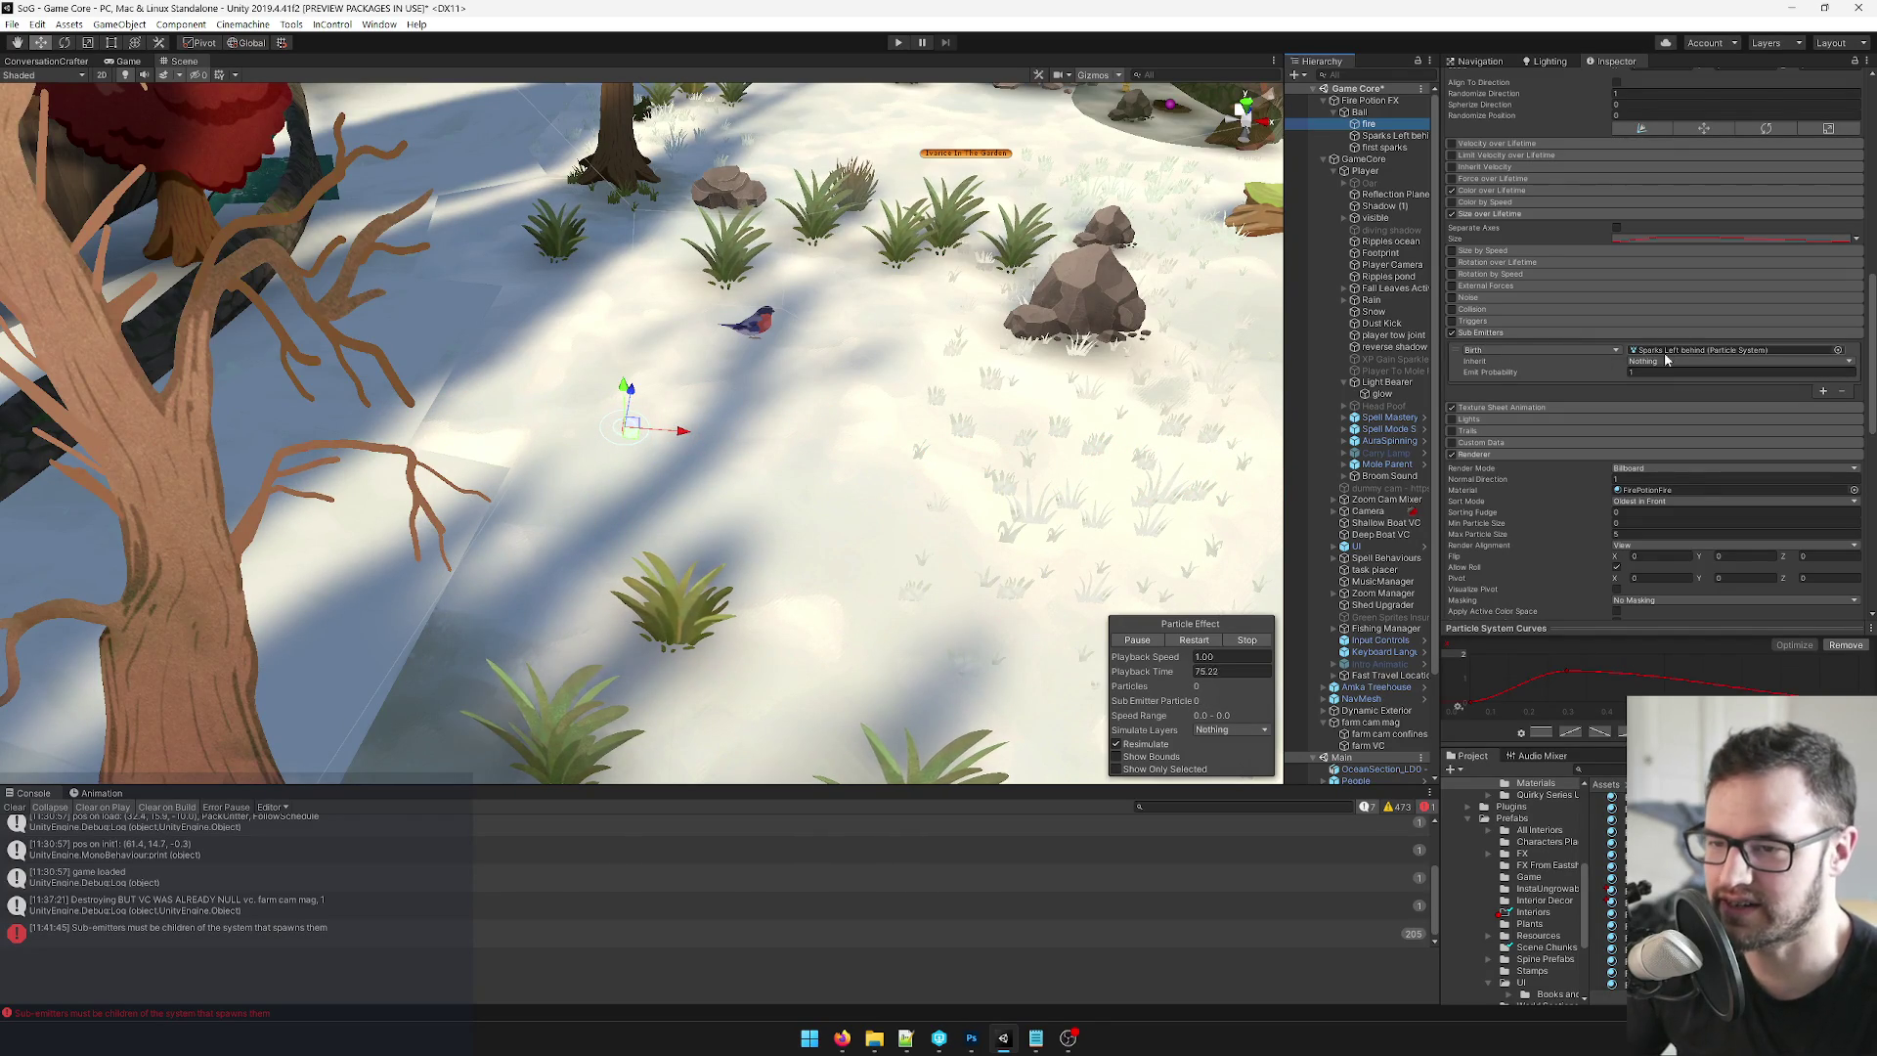
left_click(1838, 350)
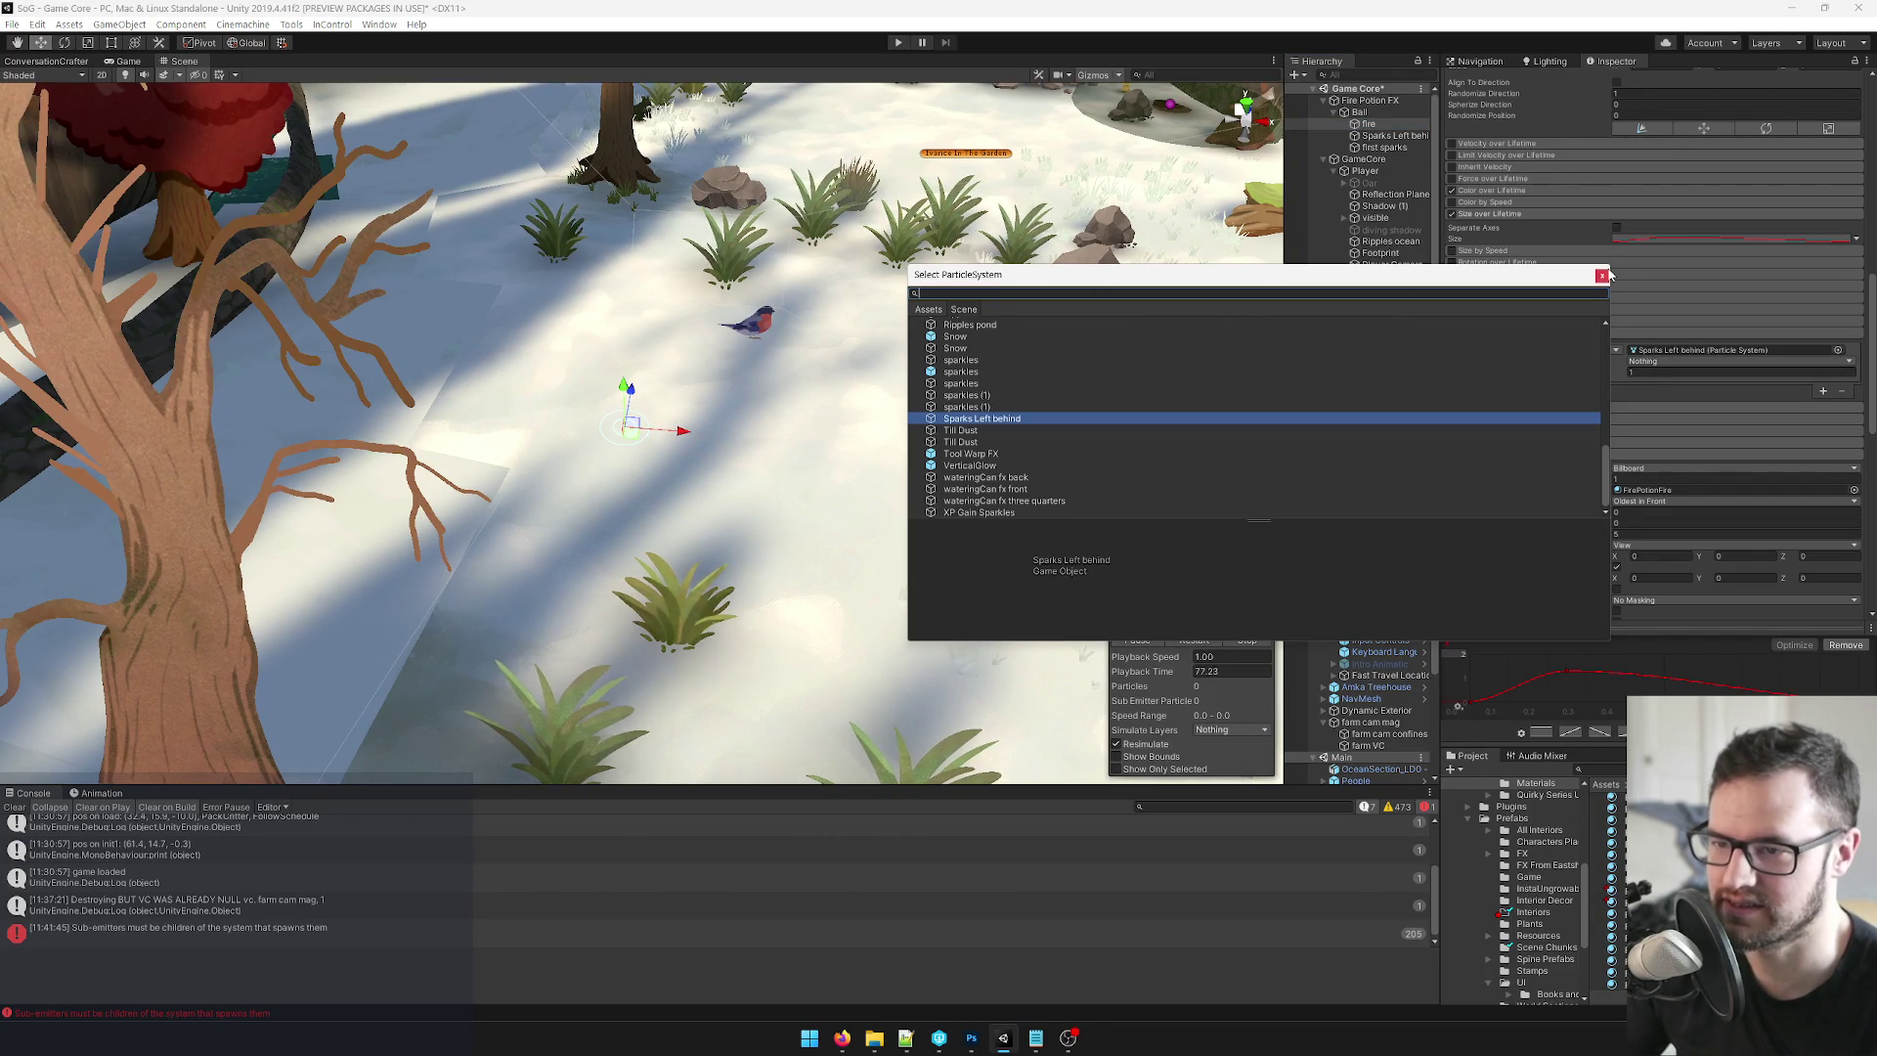
Enable the Ball's Sub Emitters module with Sparks Left behind and drag the fireball to preview sparks.
scroll(1075, 372, "up", 10)
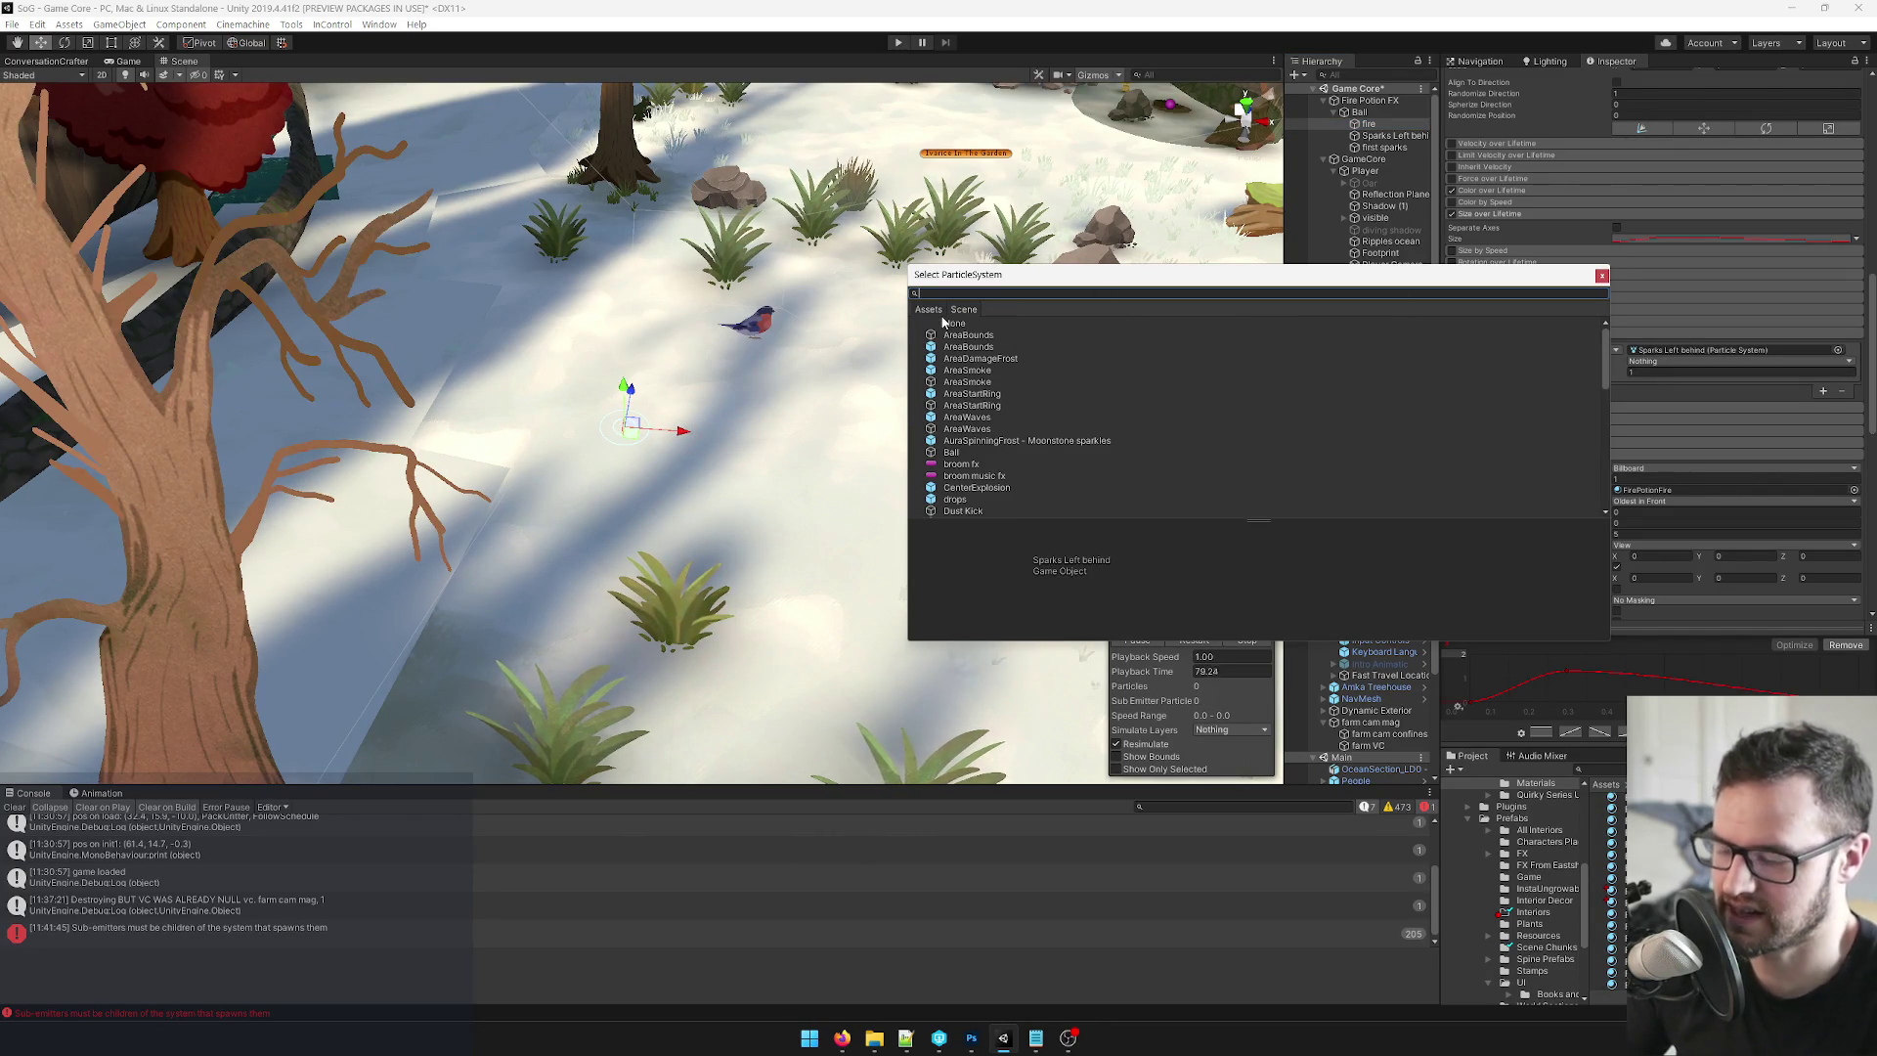
left_click(1452, 333)
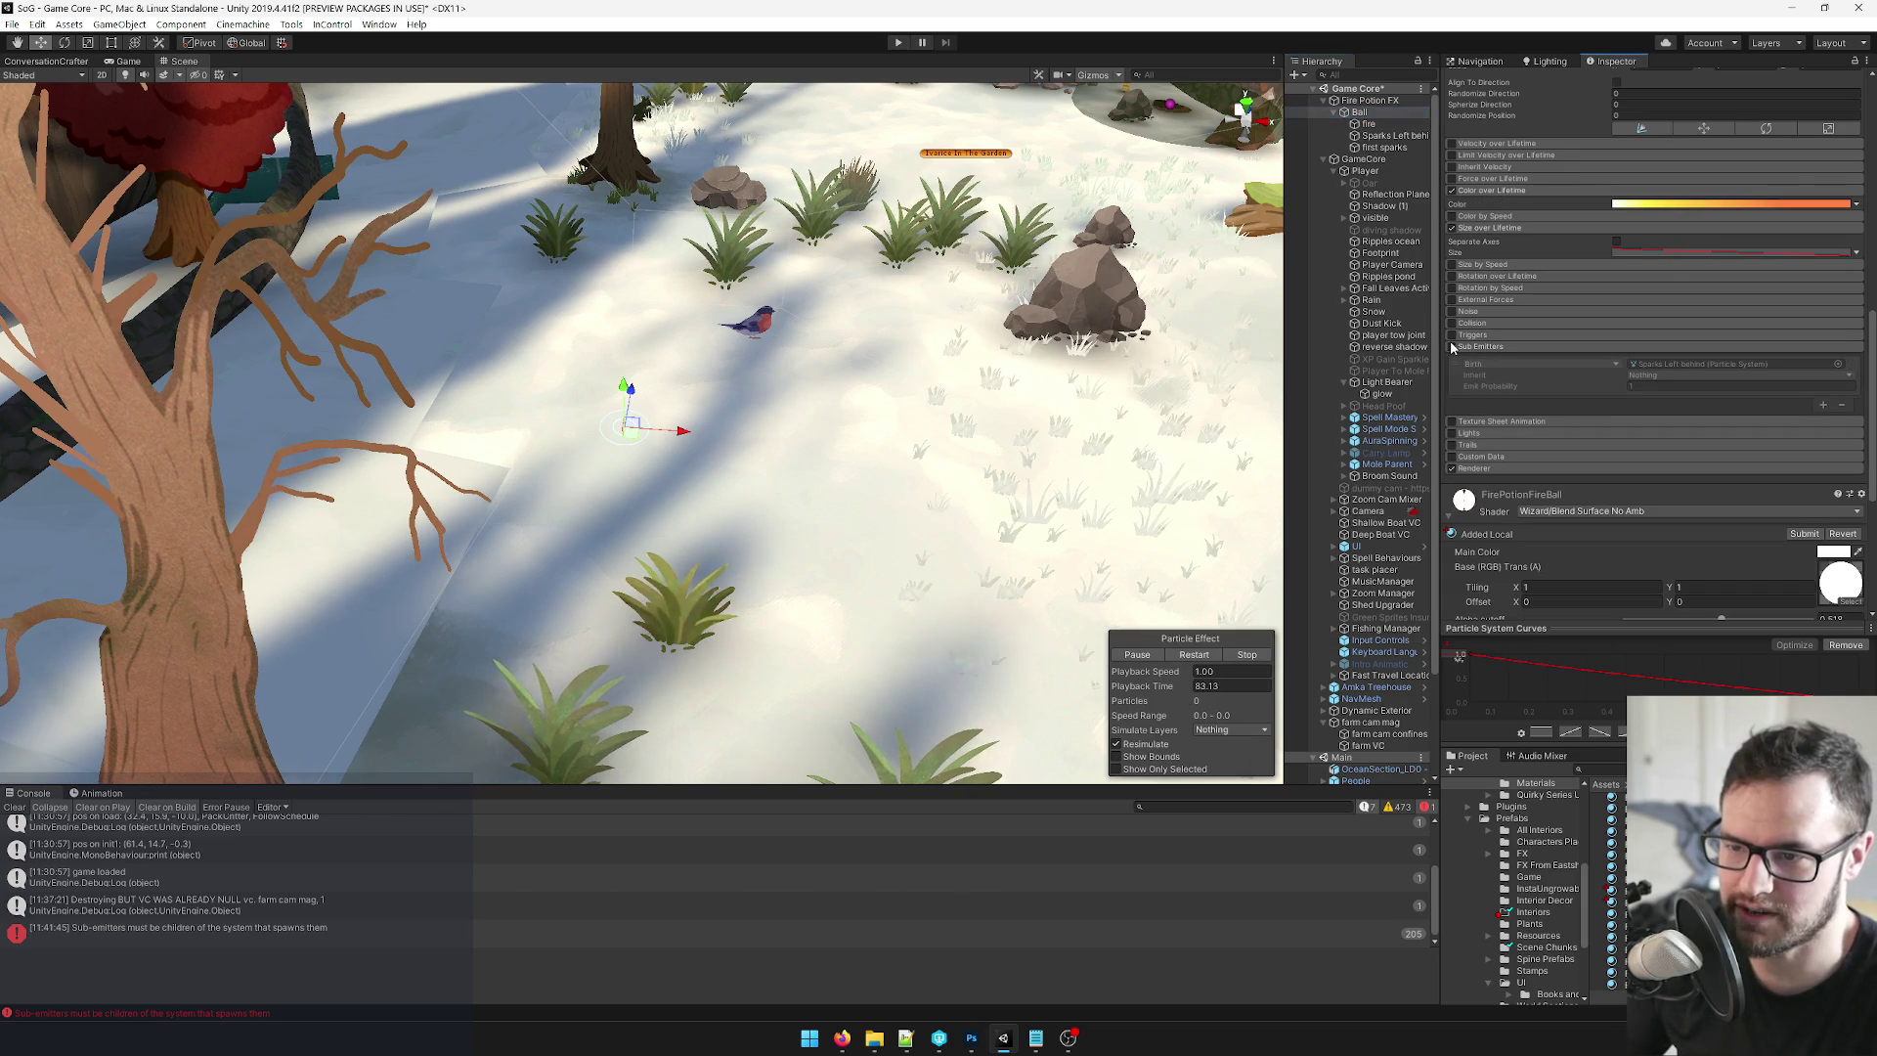
left_click(1452, 346)
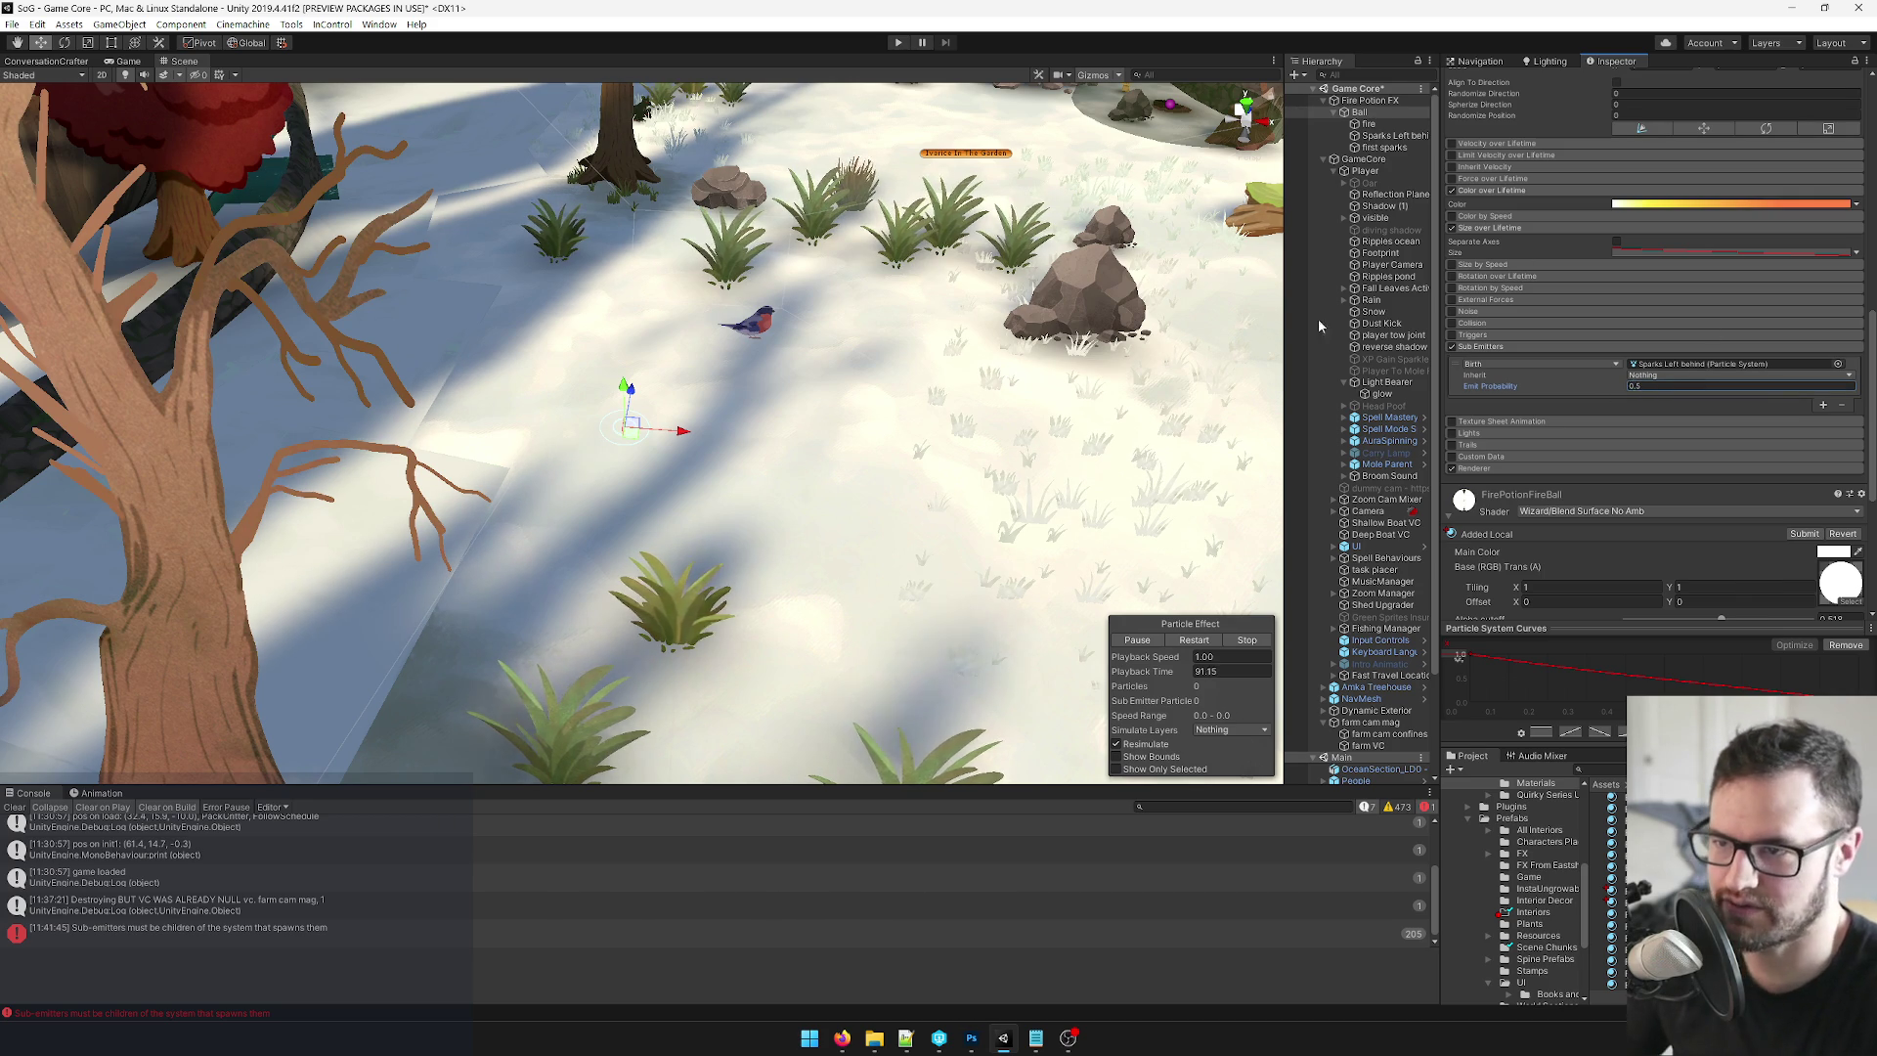
mouse_move(691, 442)
left_mouse_down()
mouse_move(381, 442)
mouse_move(1303, 461)
mouse_move(264, 430)
mouse_move(548, 429)
left_mouse_up()
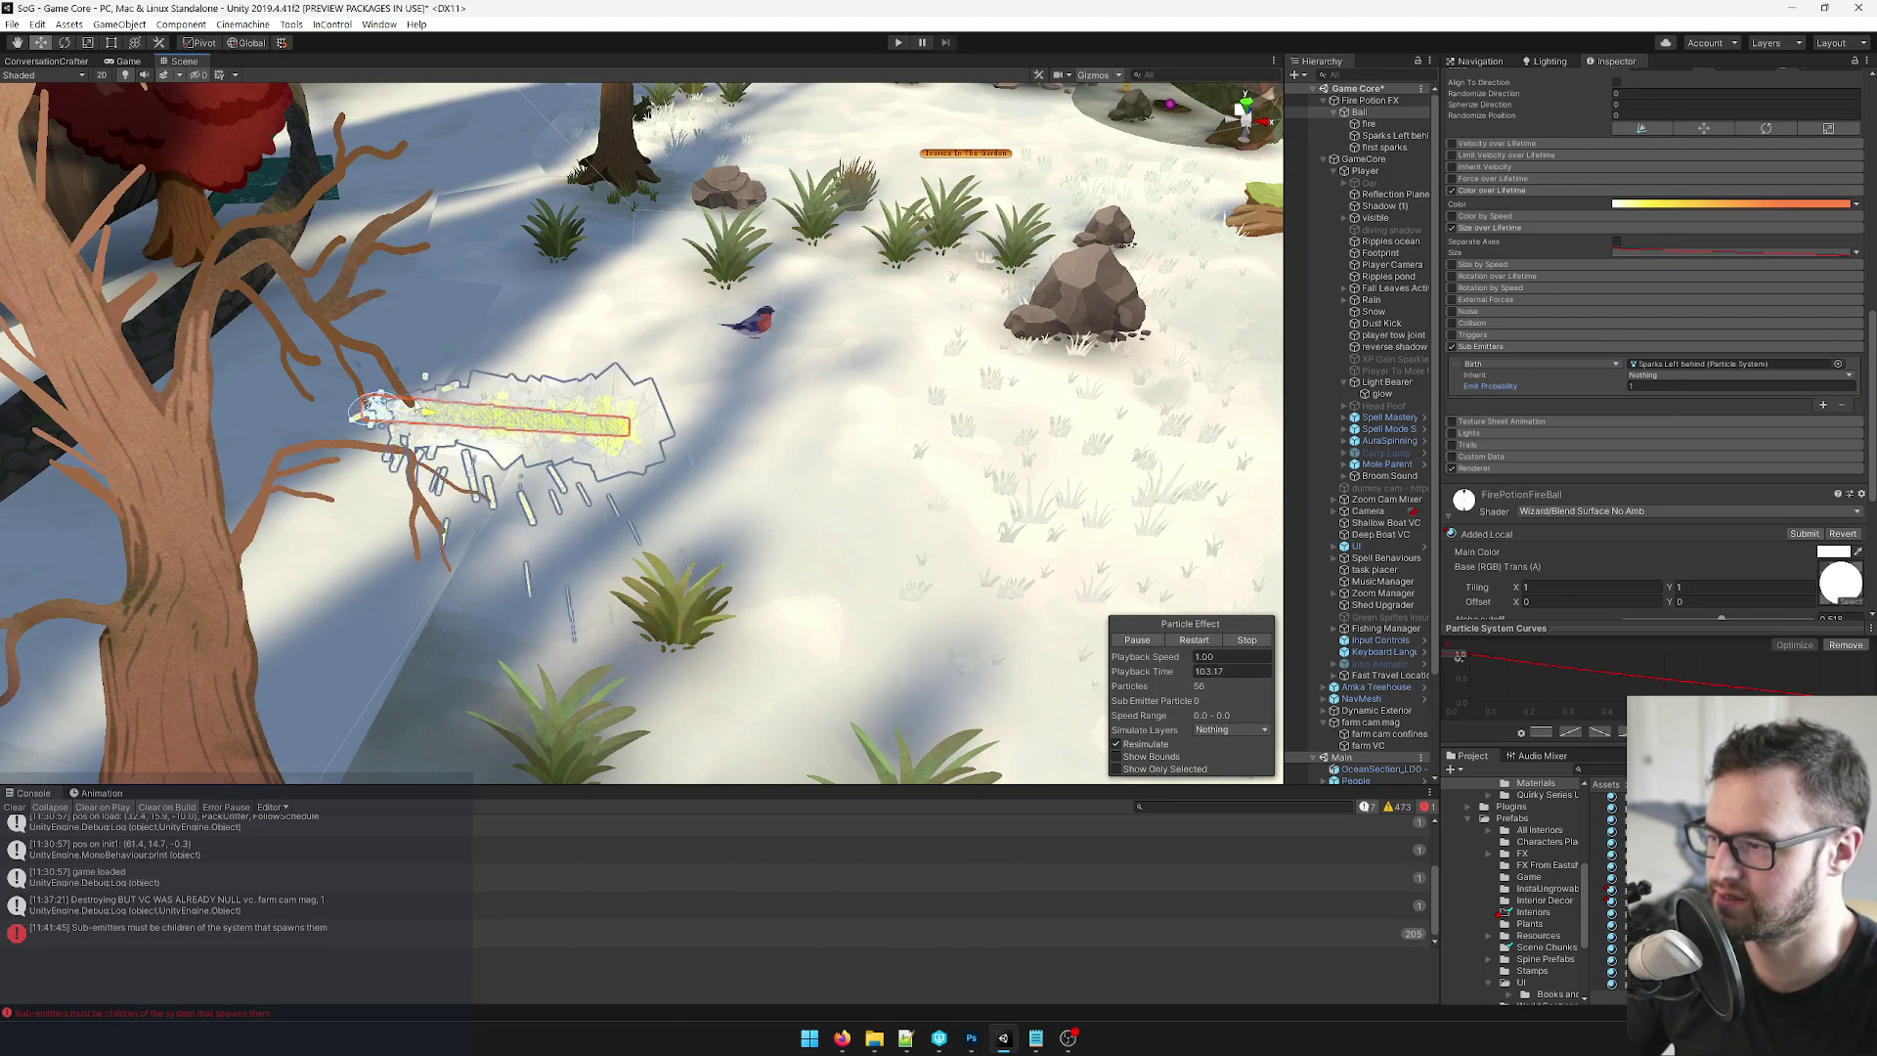
mouse_move(597, 418)
left_mouse_down()
mouse_move(1291, 485)
mouse_move(547, 410)
mouse_move(280, 364)
mouse_move(626, 425)
left_mouse_up()
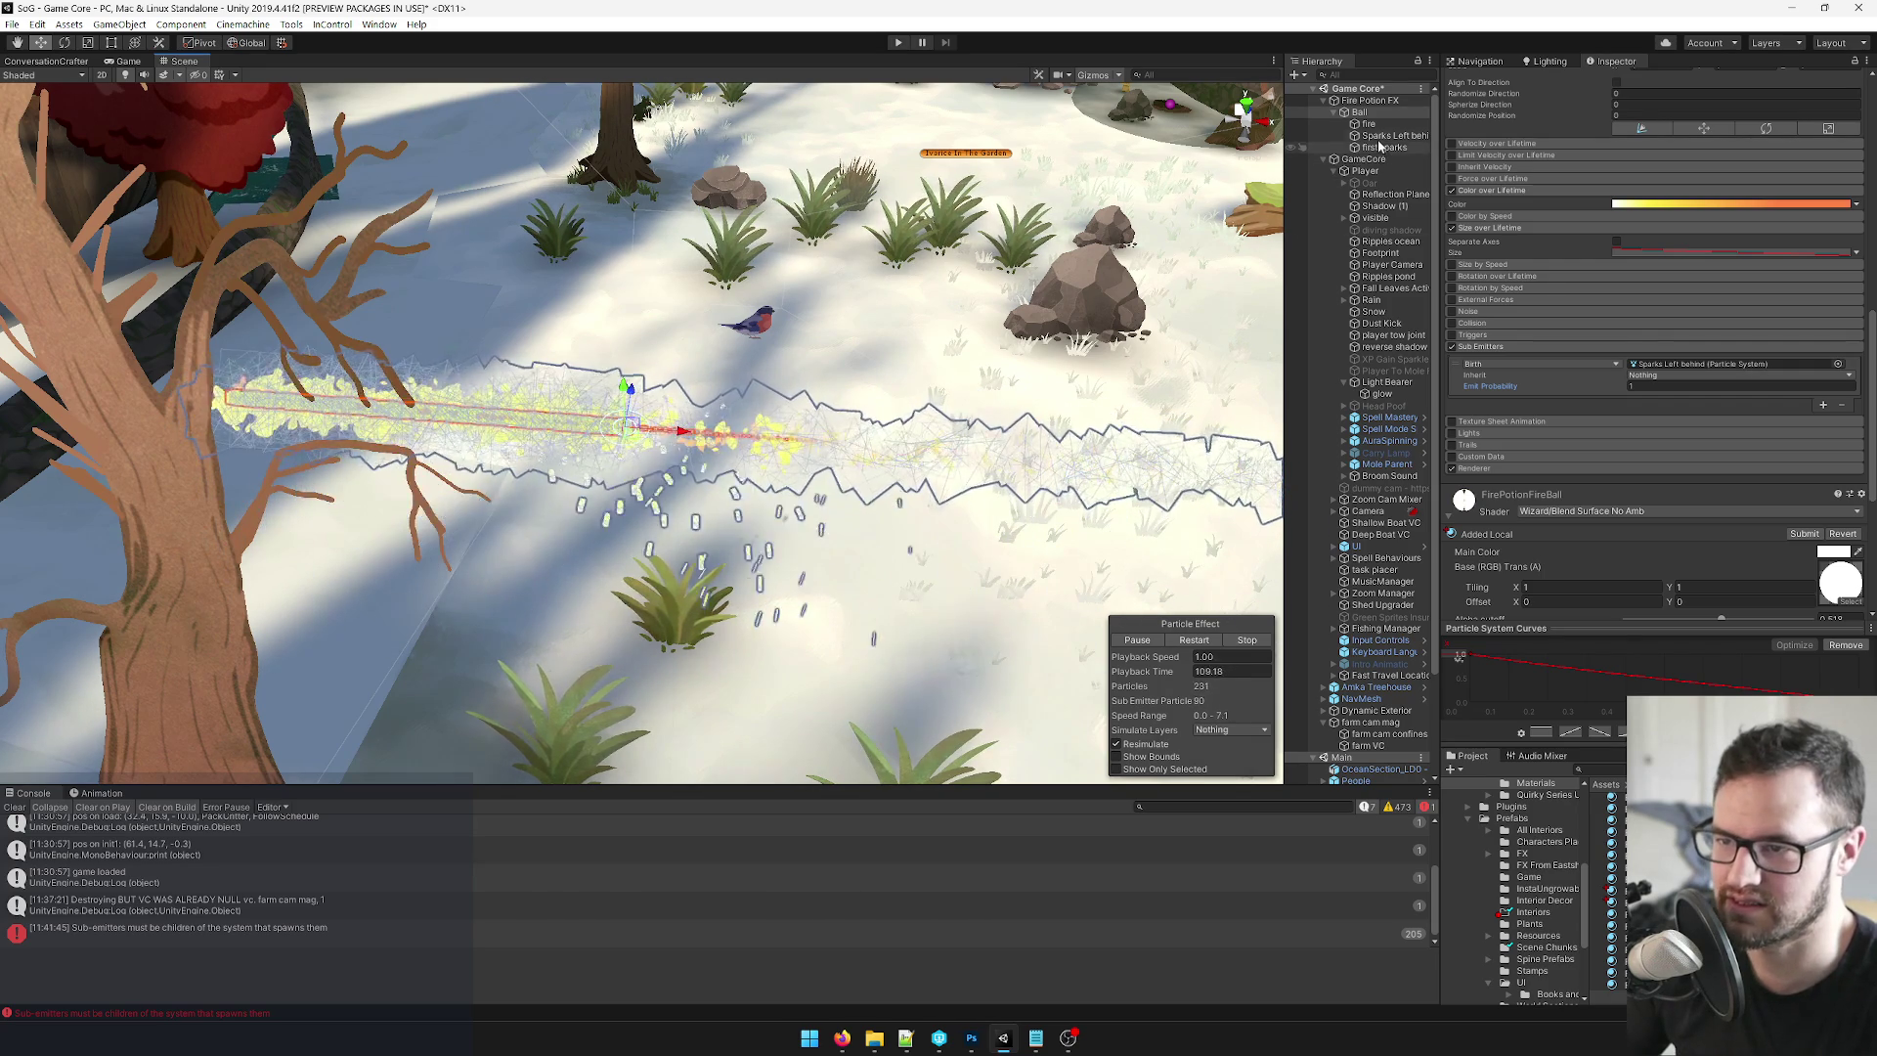
Ping the Birth sub-emitter's source and sweep the fireball right and back to watch sparks.
left_click(1739, 362)
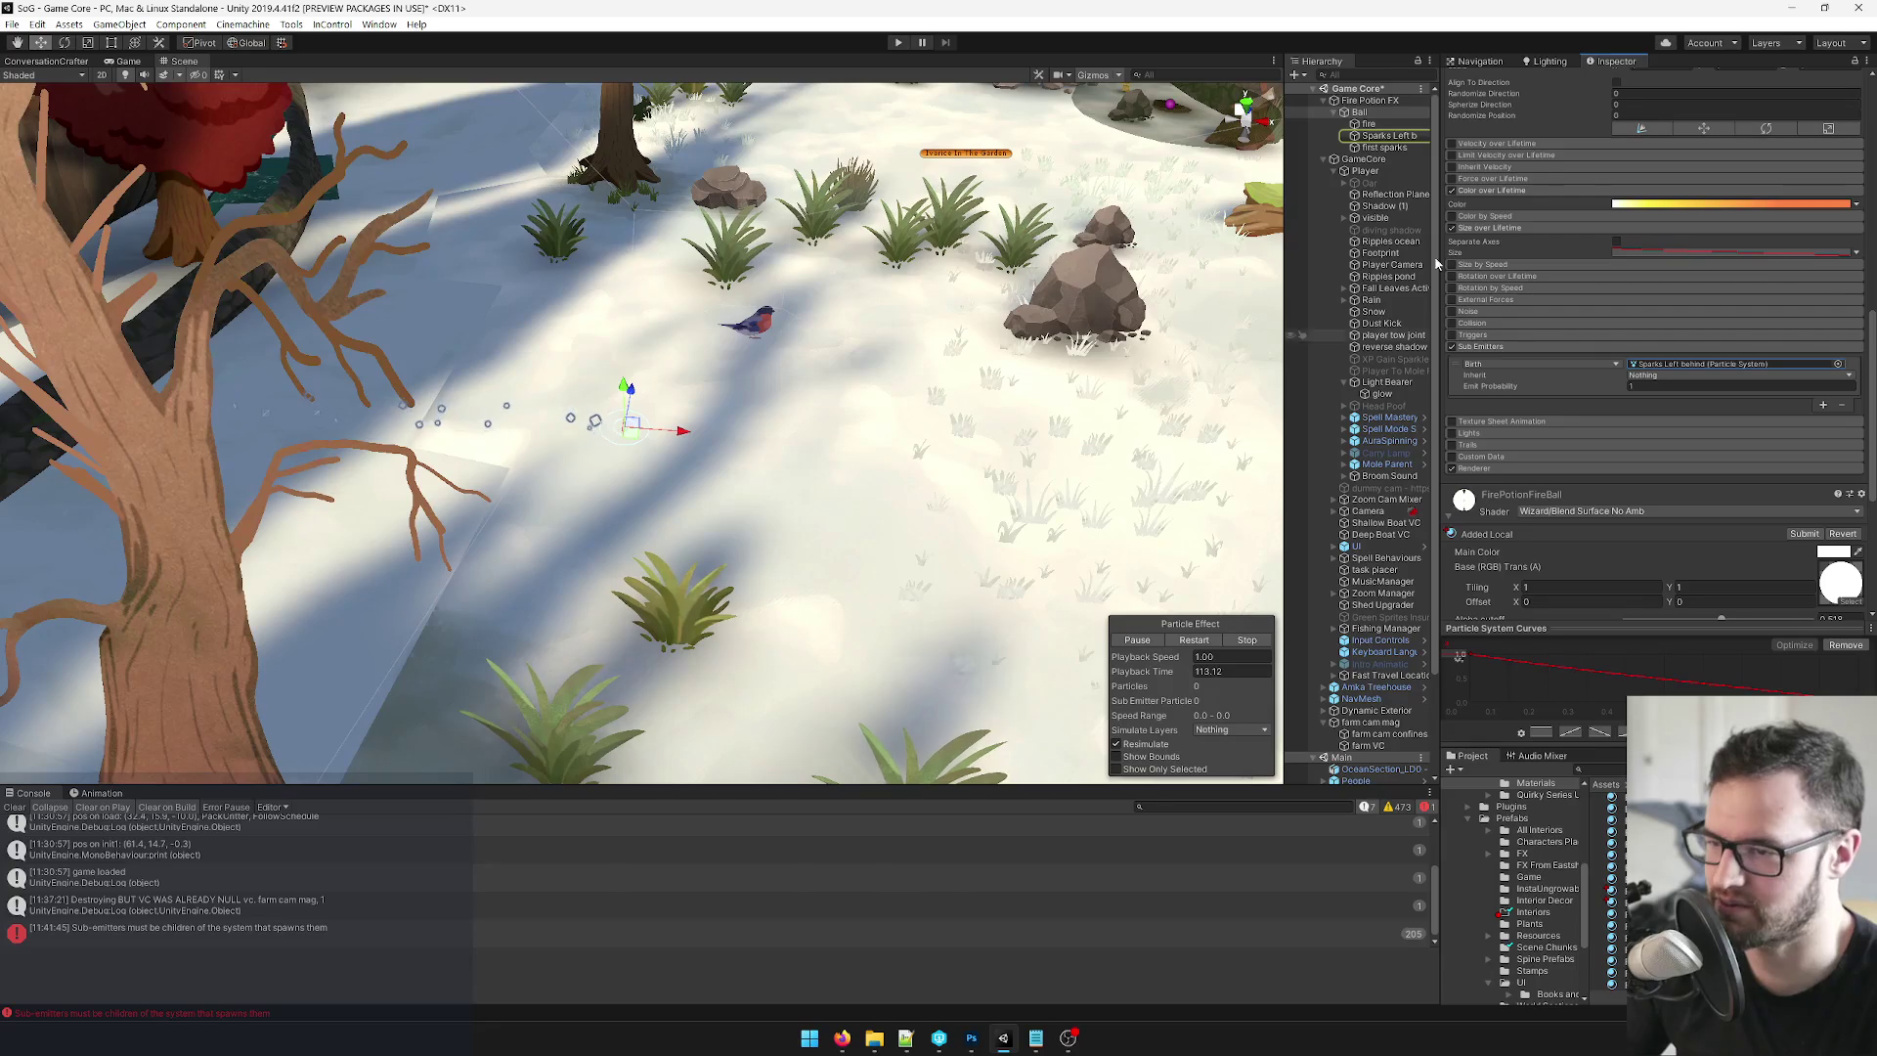
left_click_drag(648, 437, 1271, 479)
left_click_drag(1140, 481, 914, 408)
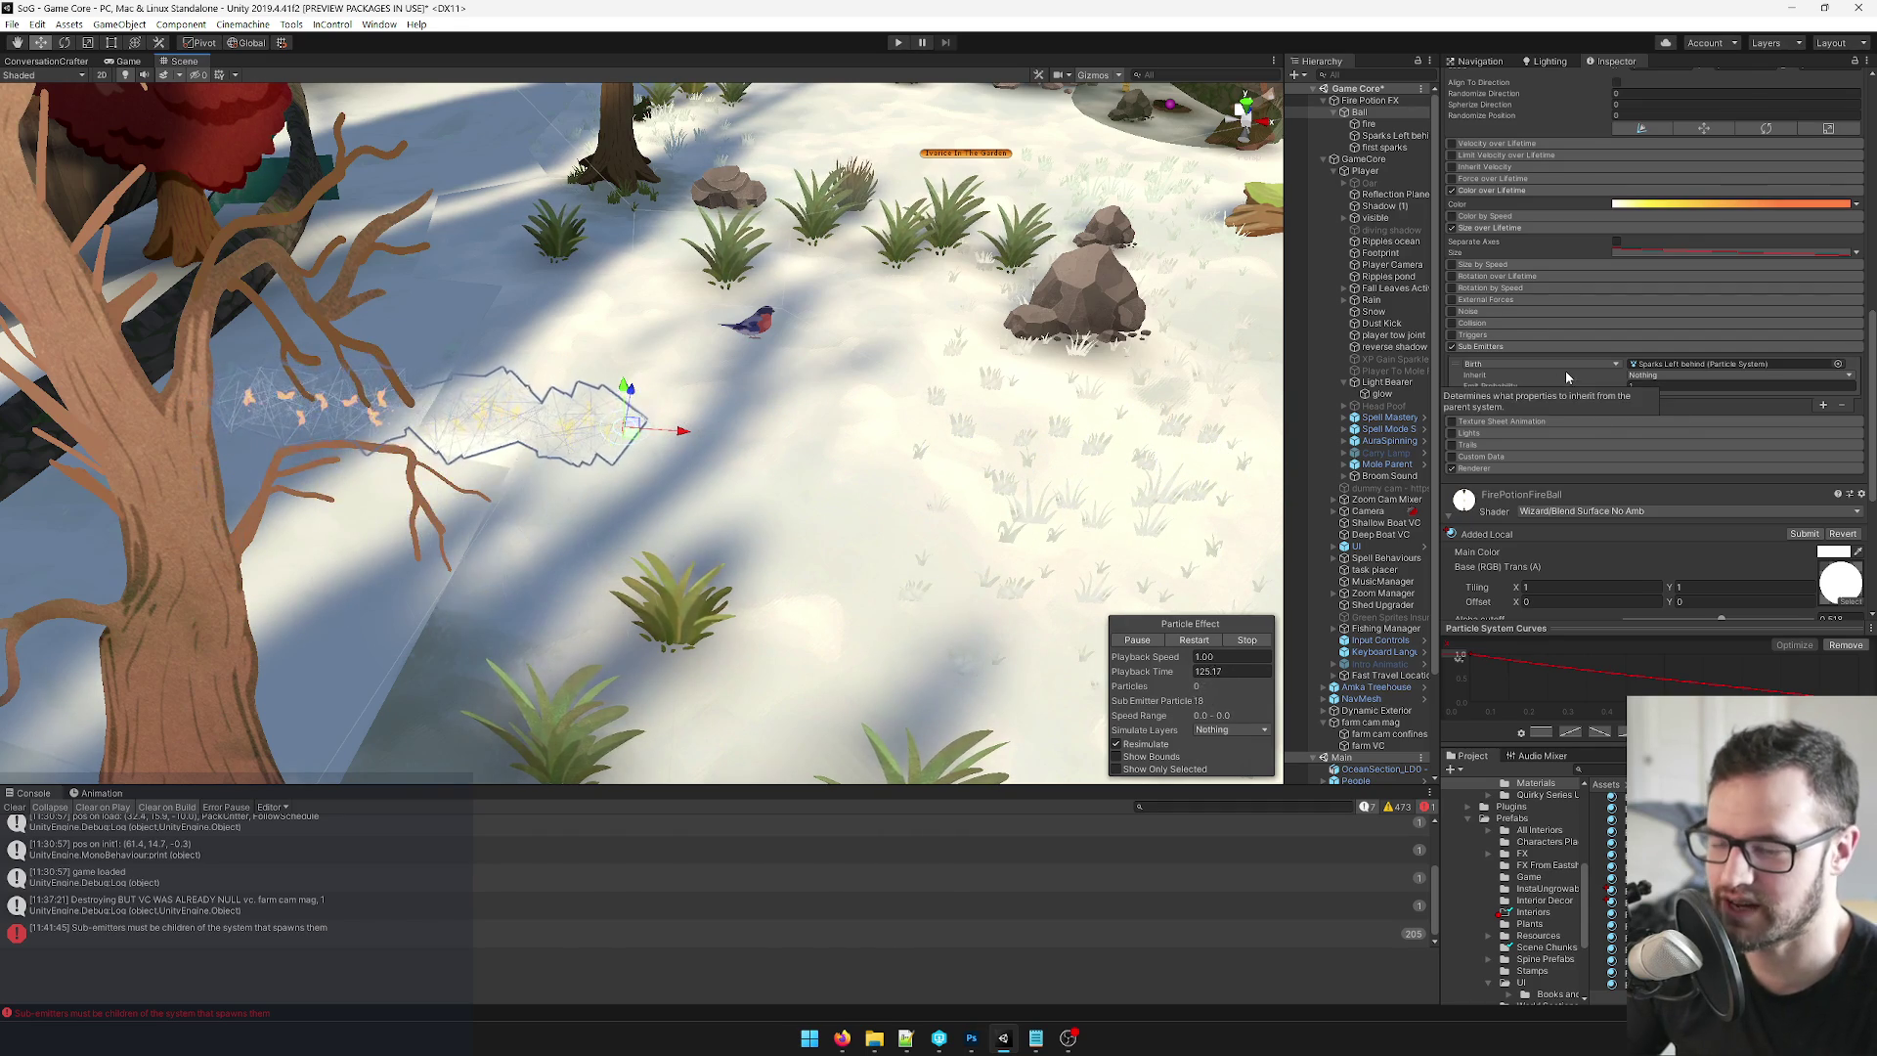
Check the fire emitter, then bring up the Sparks Left behind emitter's settings.
scroll(1579, 372, "up", 3)
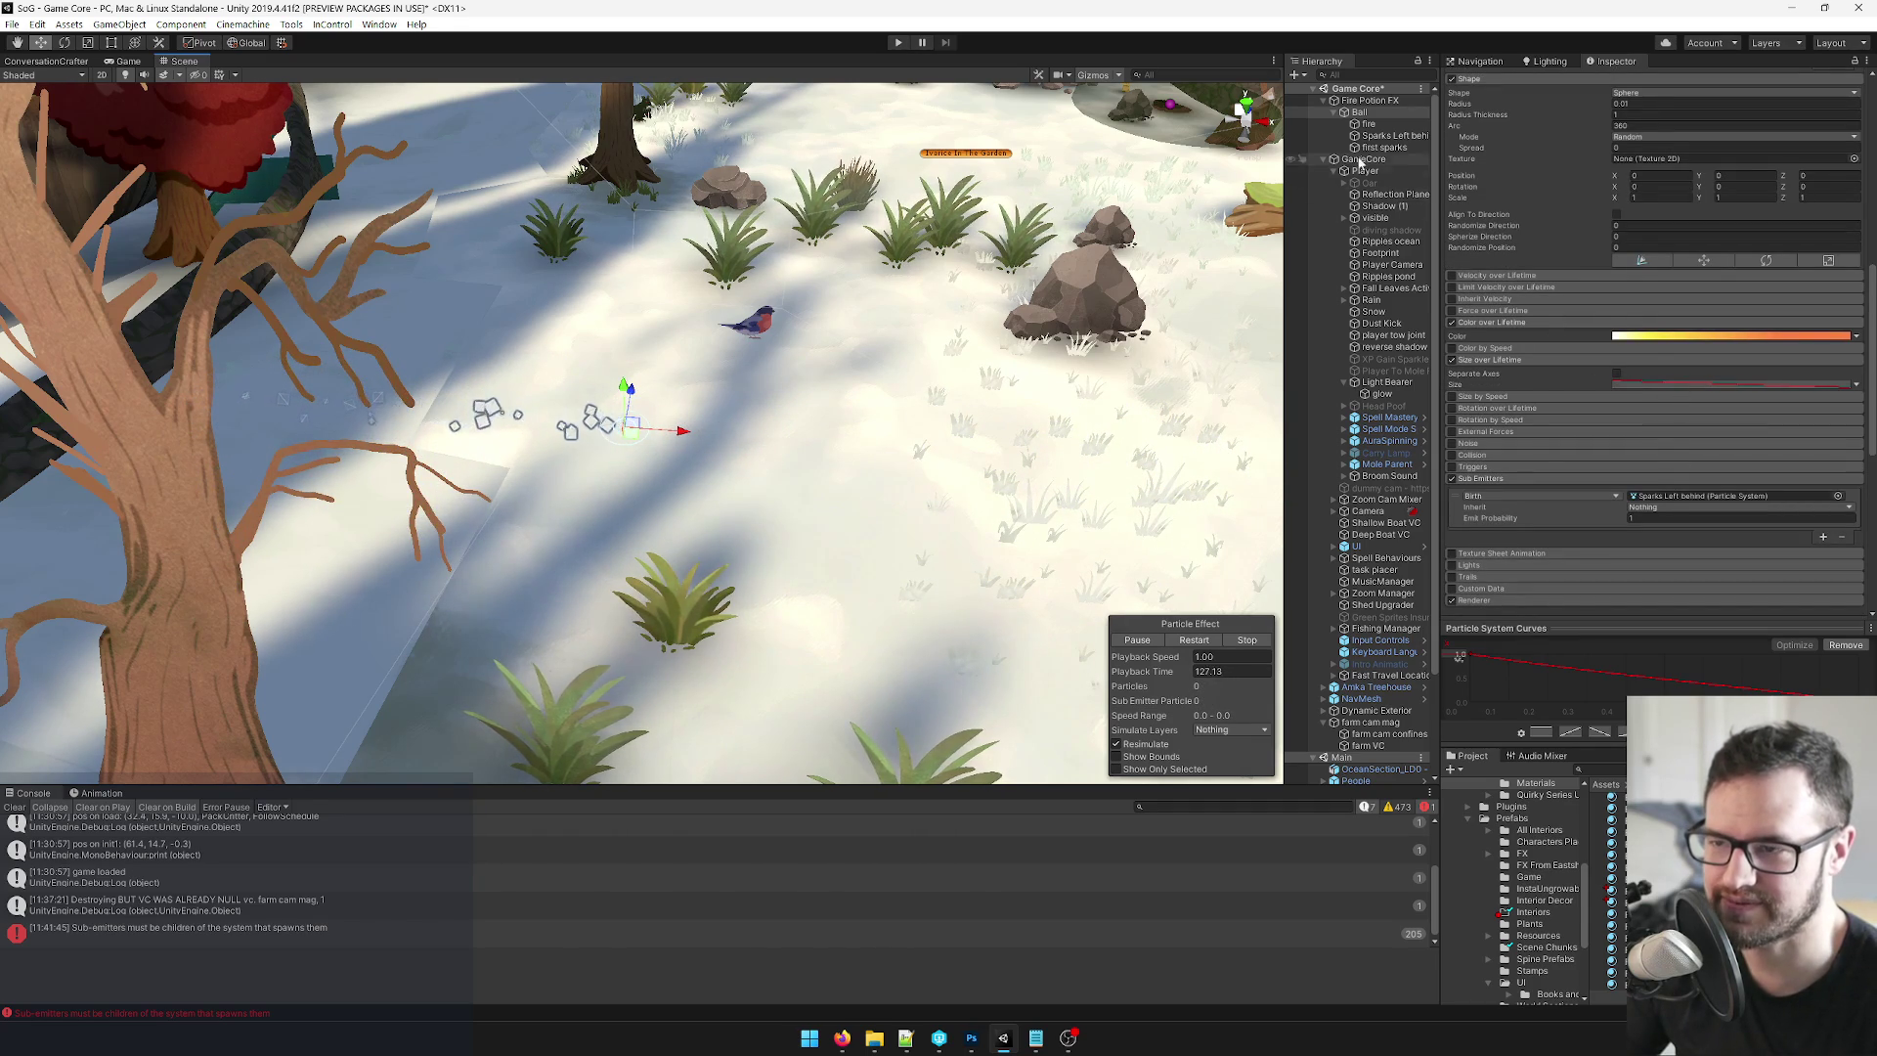
scroll(1628, 276, "up", 5)
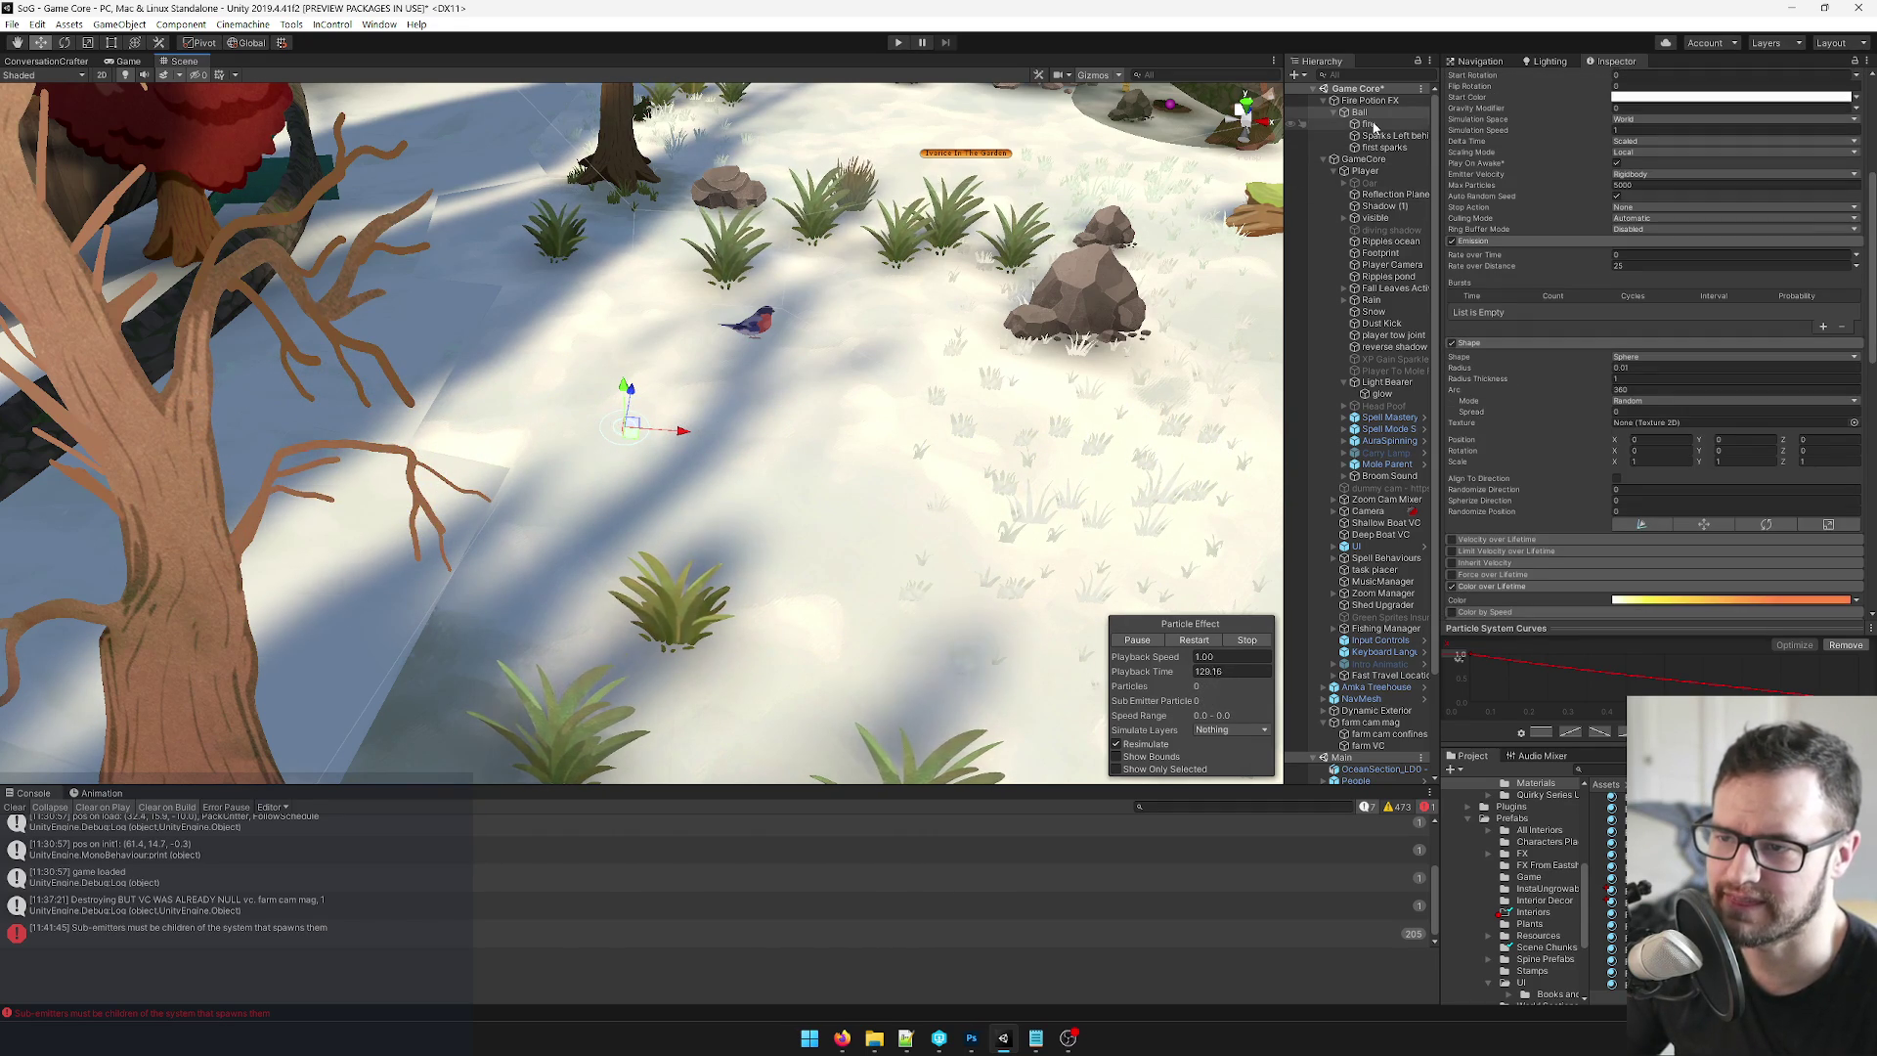
scroll(1577, 226, "up", 3)
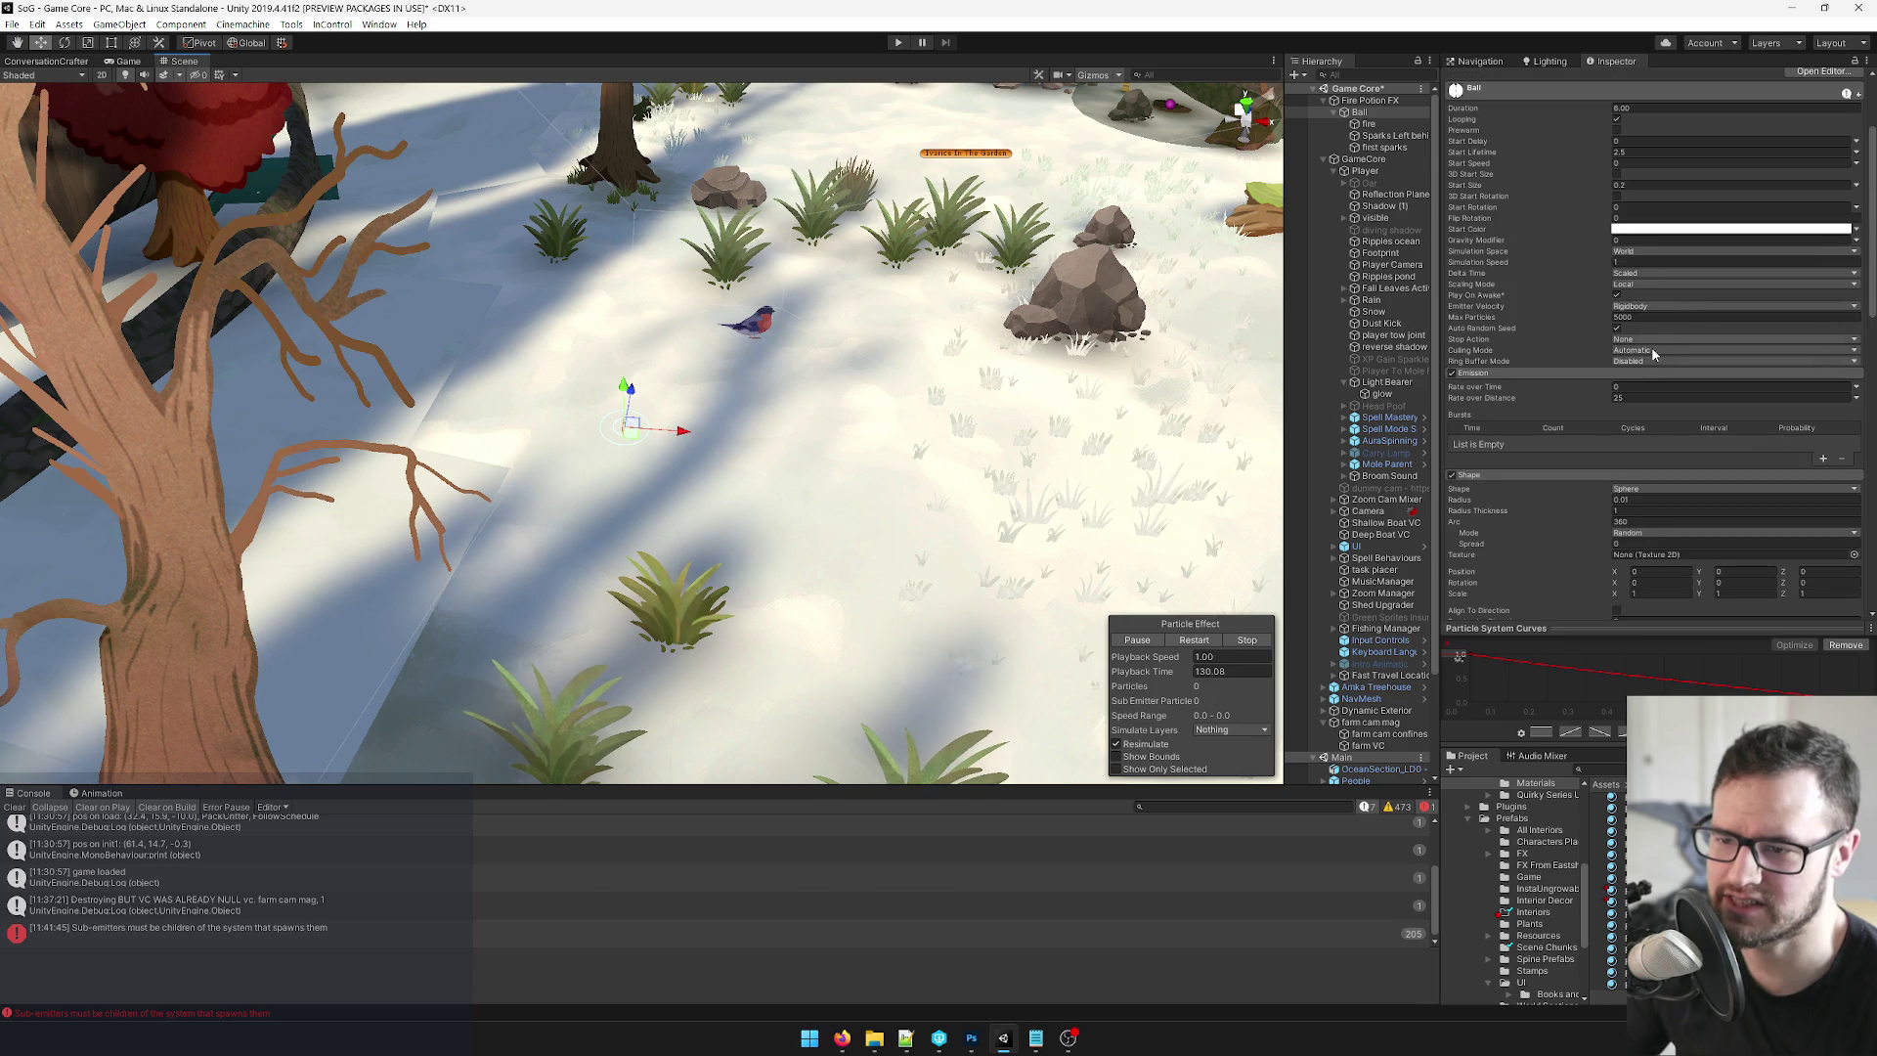
left_click(1369, 125)
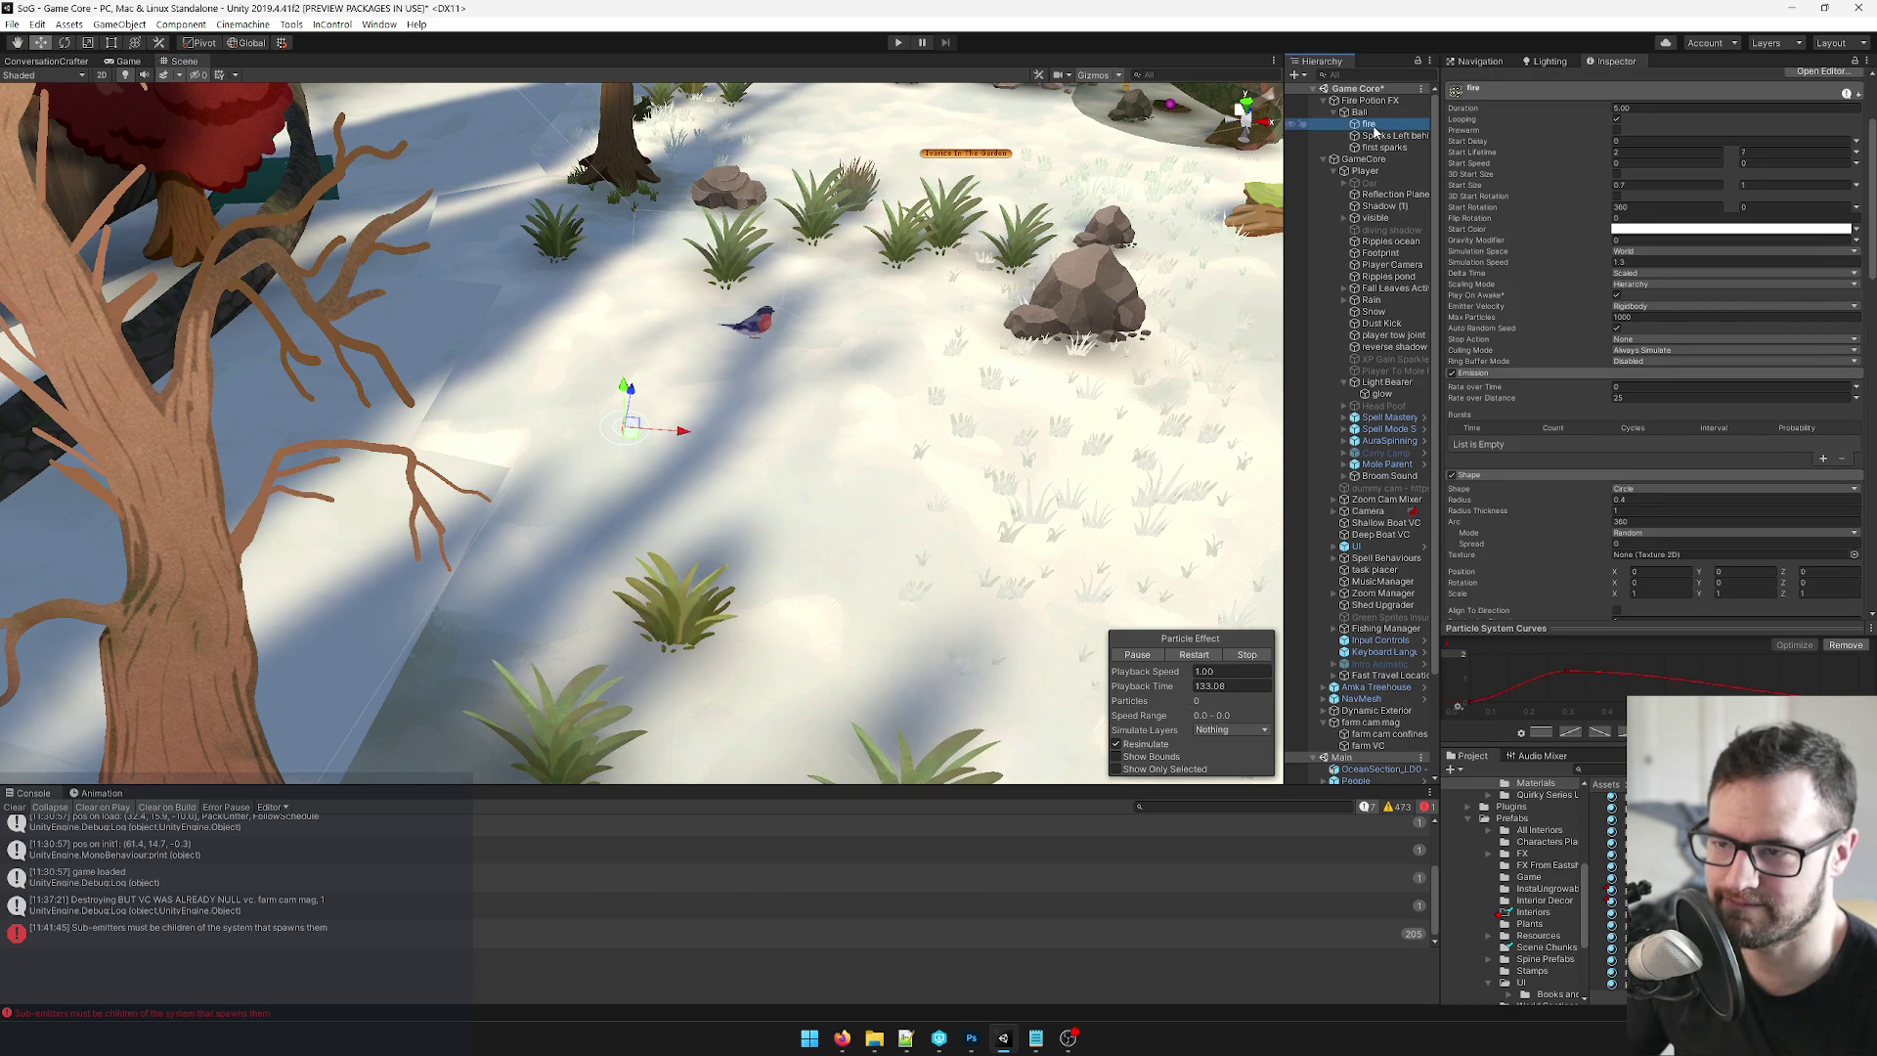
left_click(1374, 136)
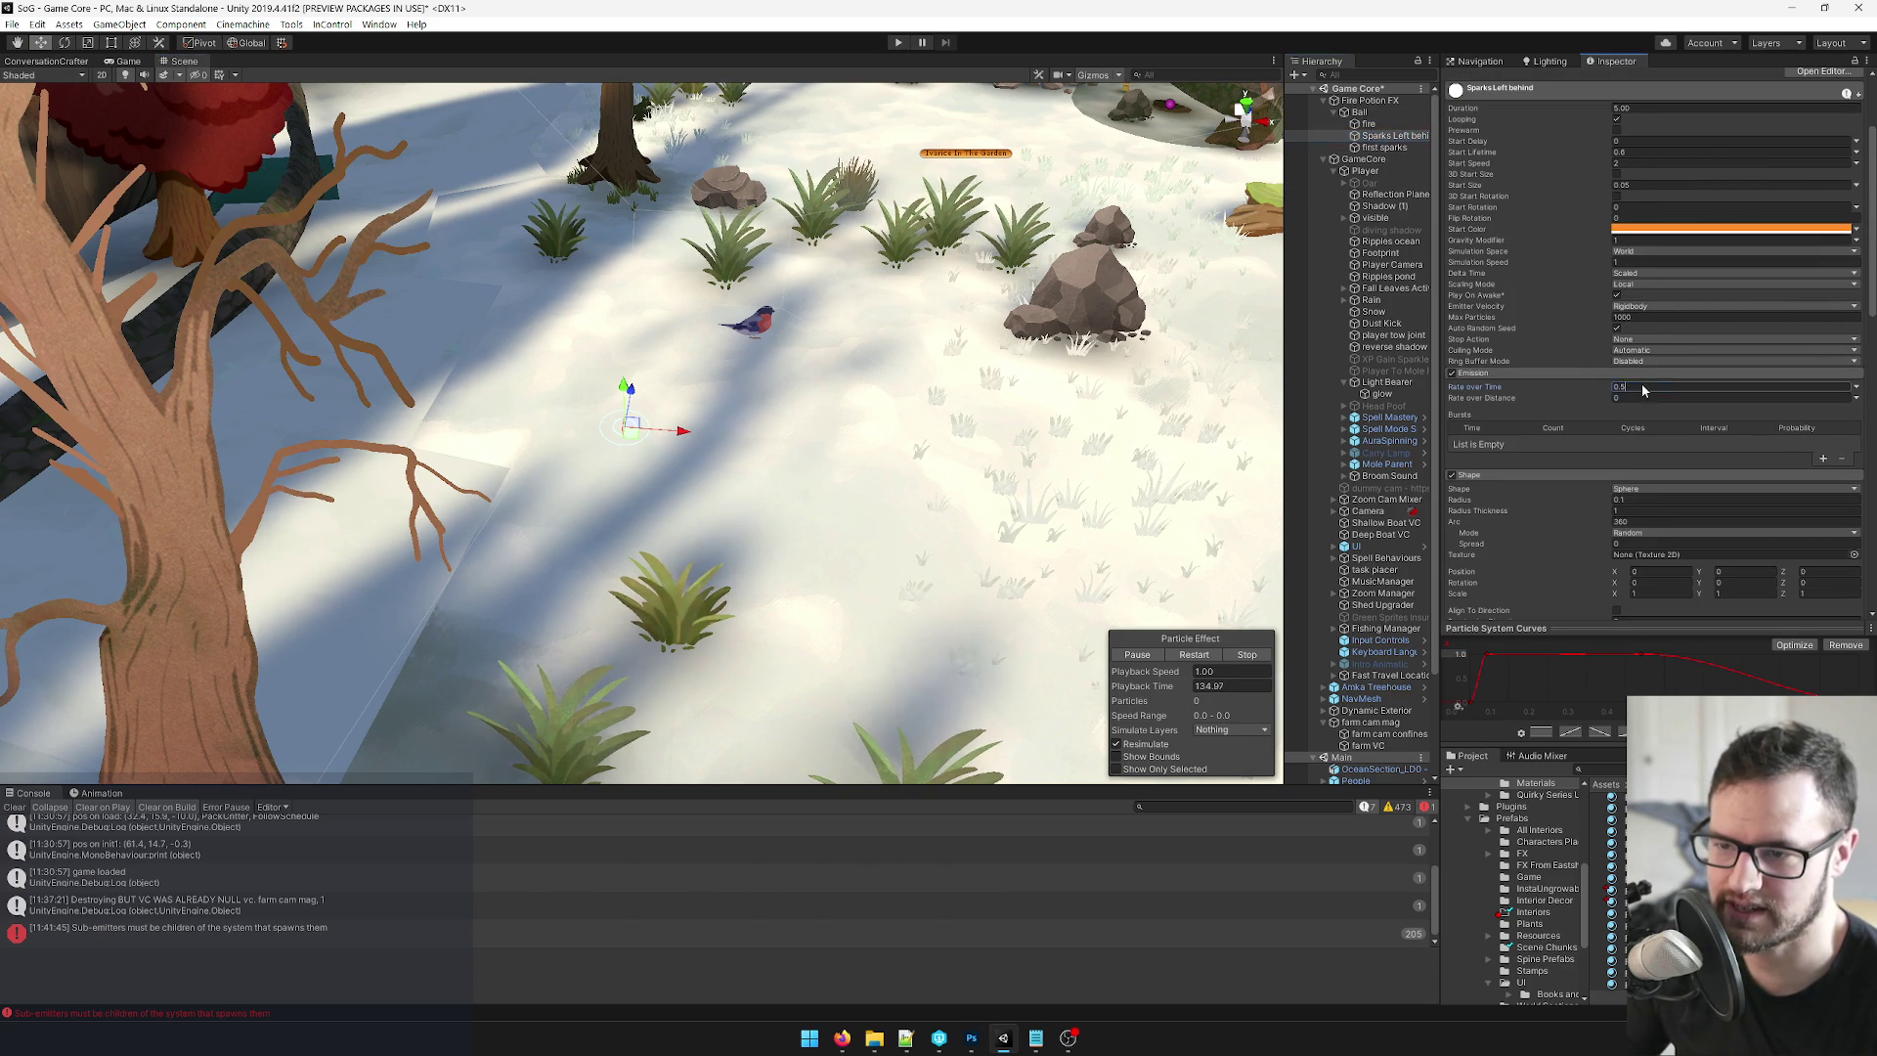
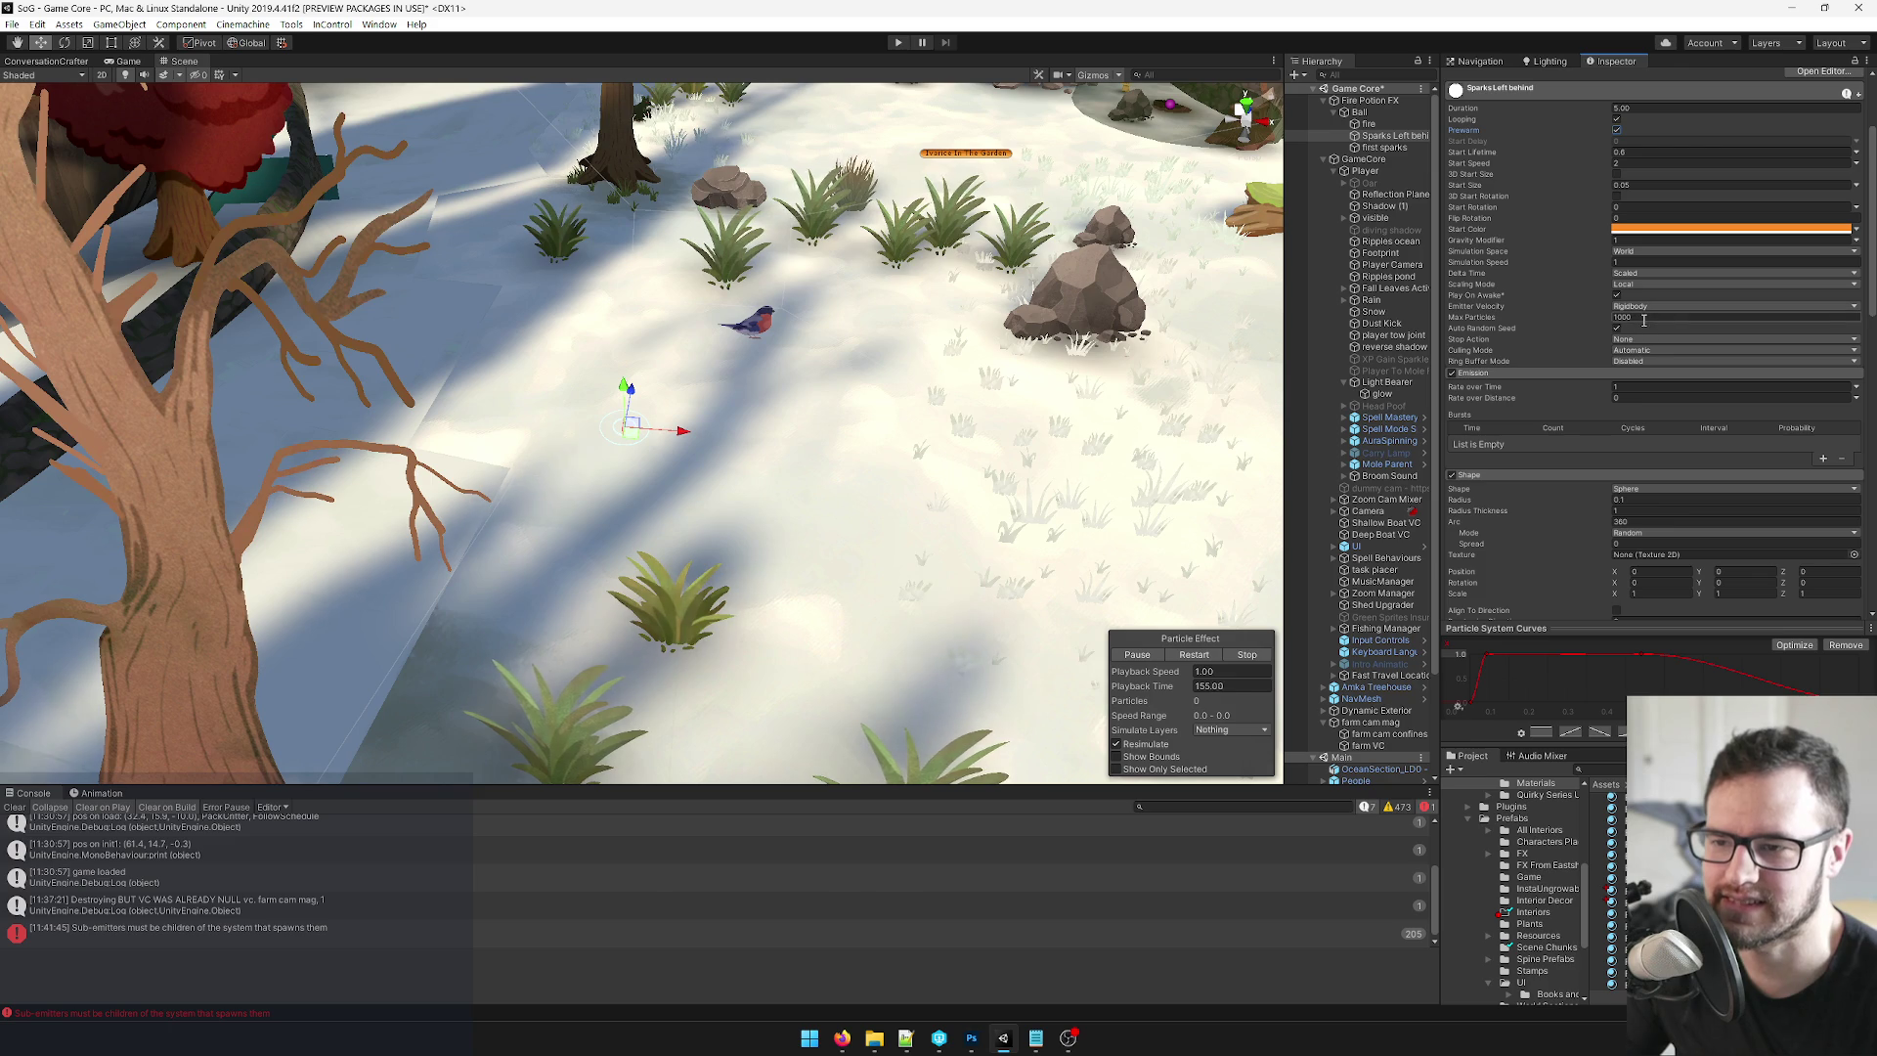
Keep emitter velocity on Rigidbody, then sweep Ball left and right to preview its spark trail.
left_click(1644, 309)
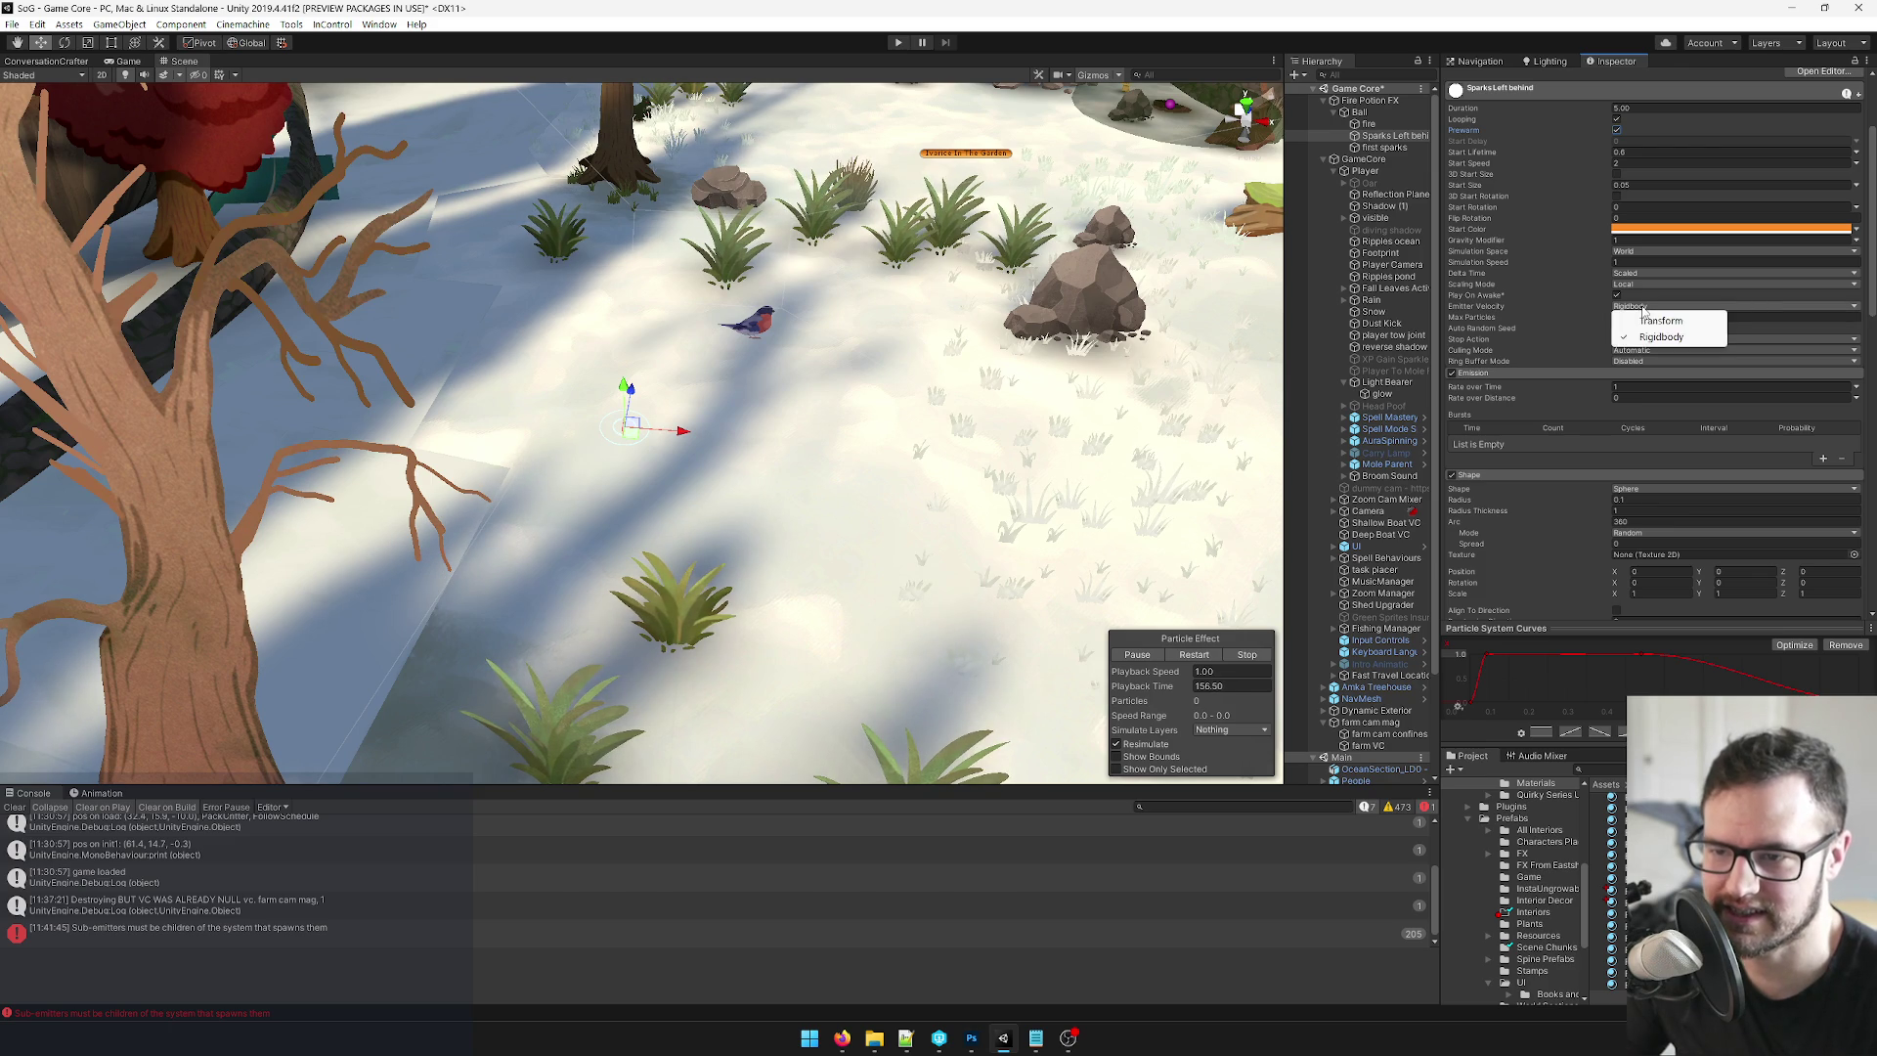
left_click(1643, 309)
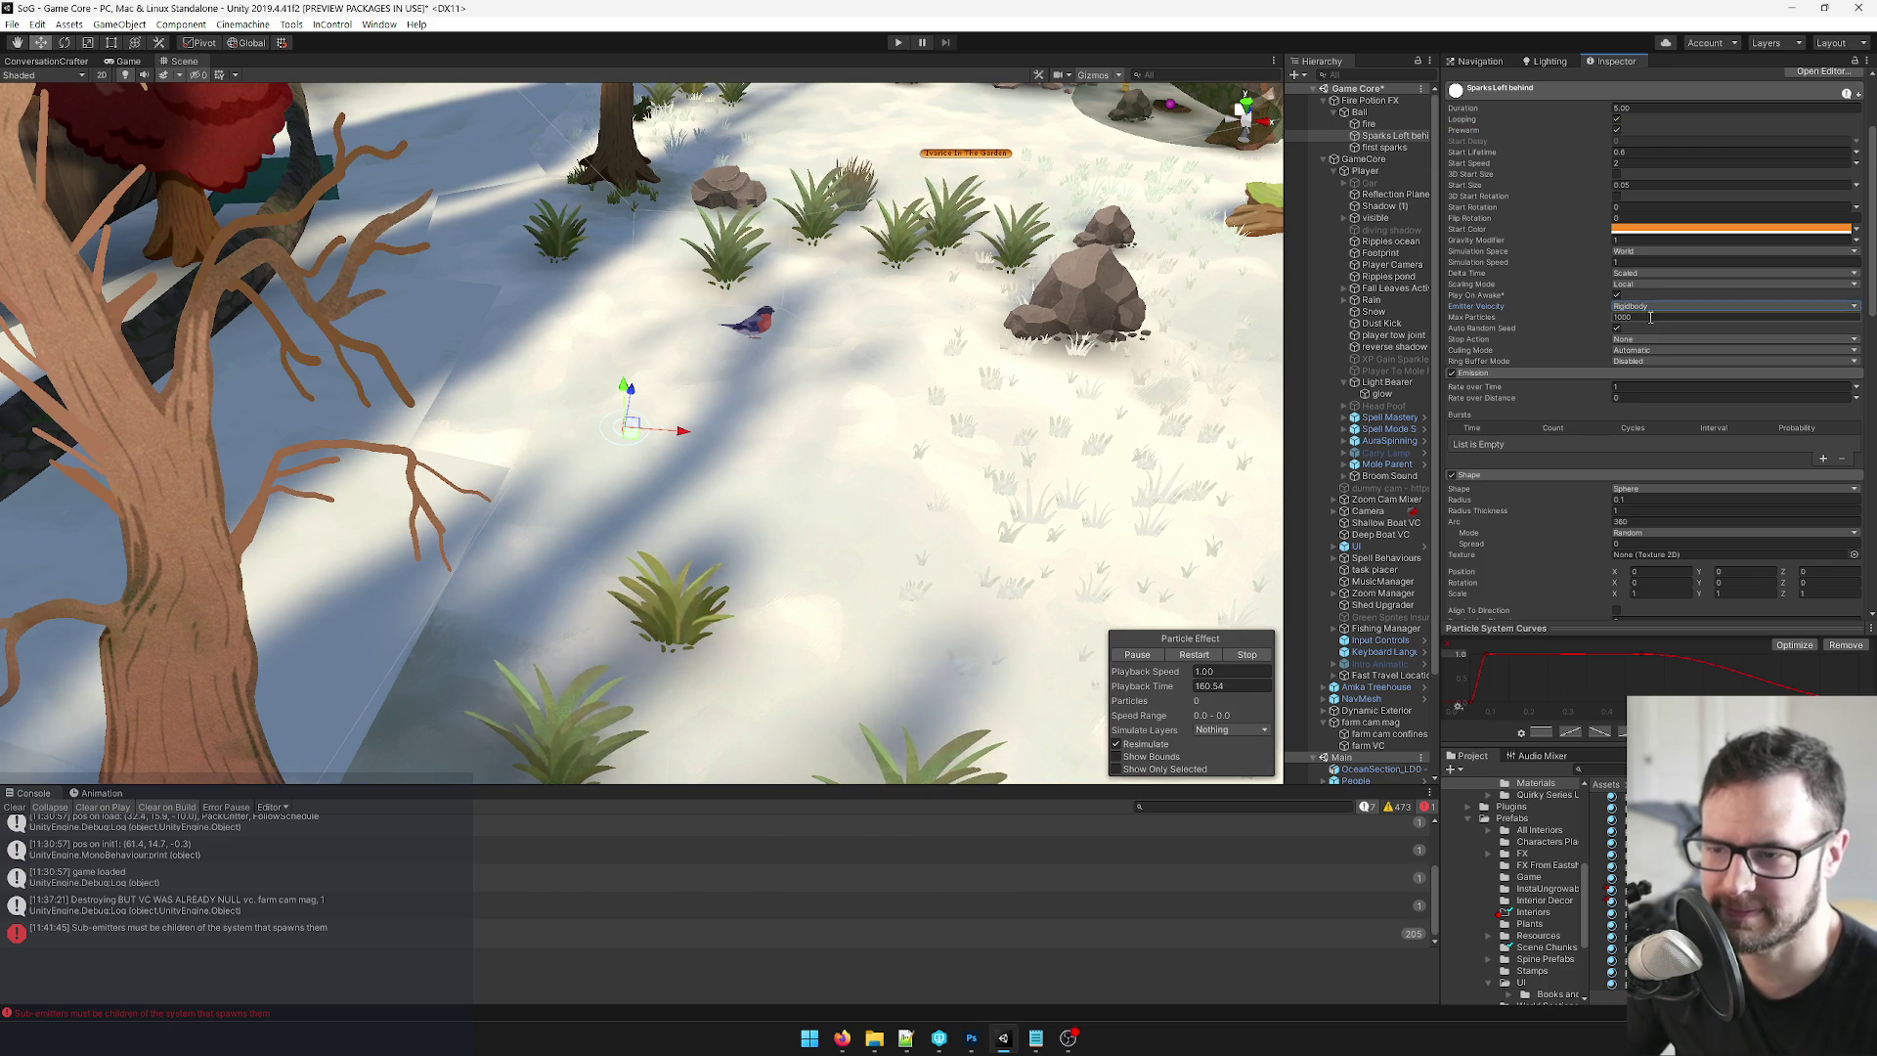
left_click(1346, 113)
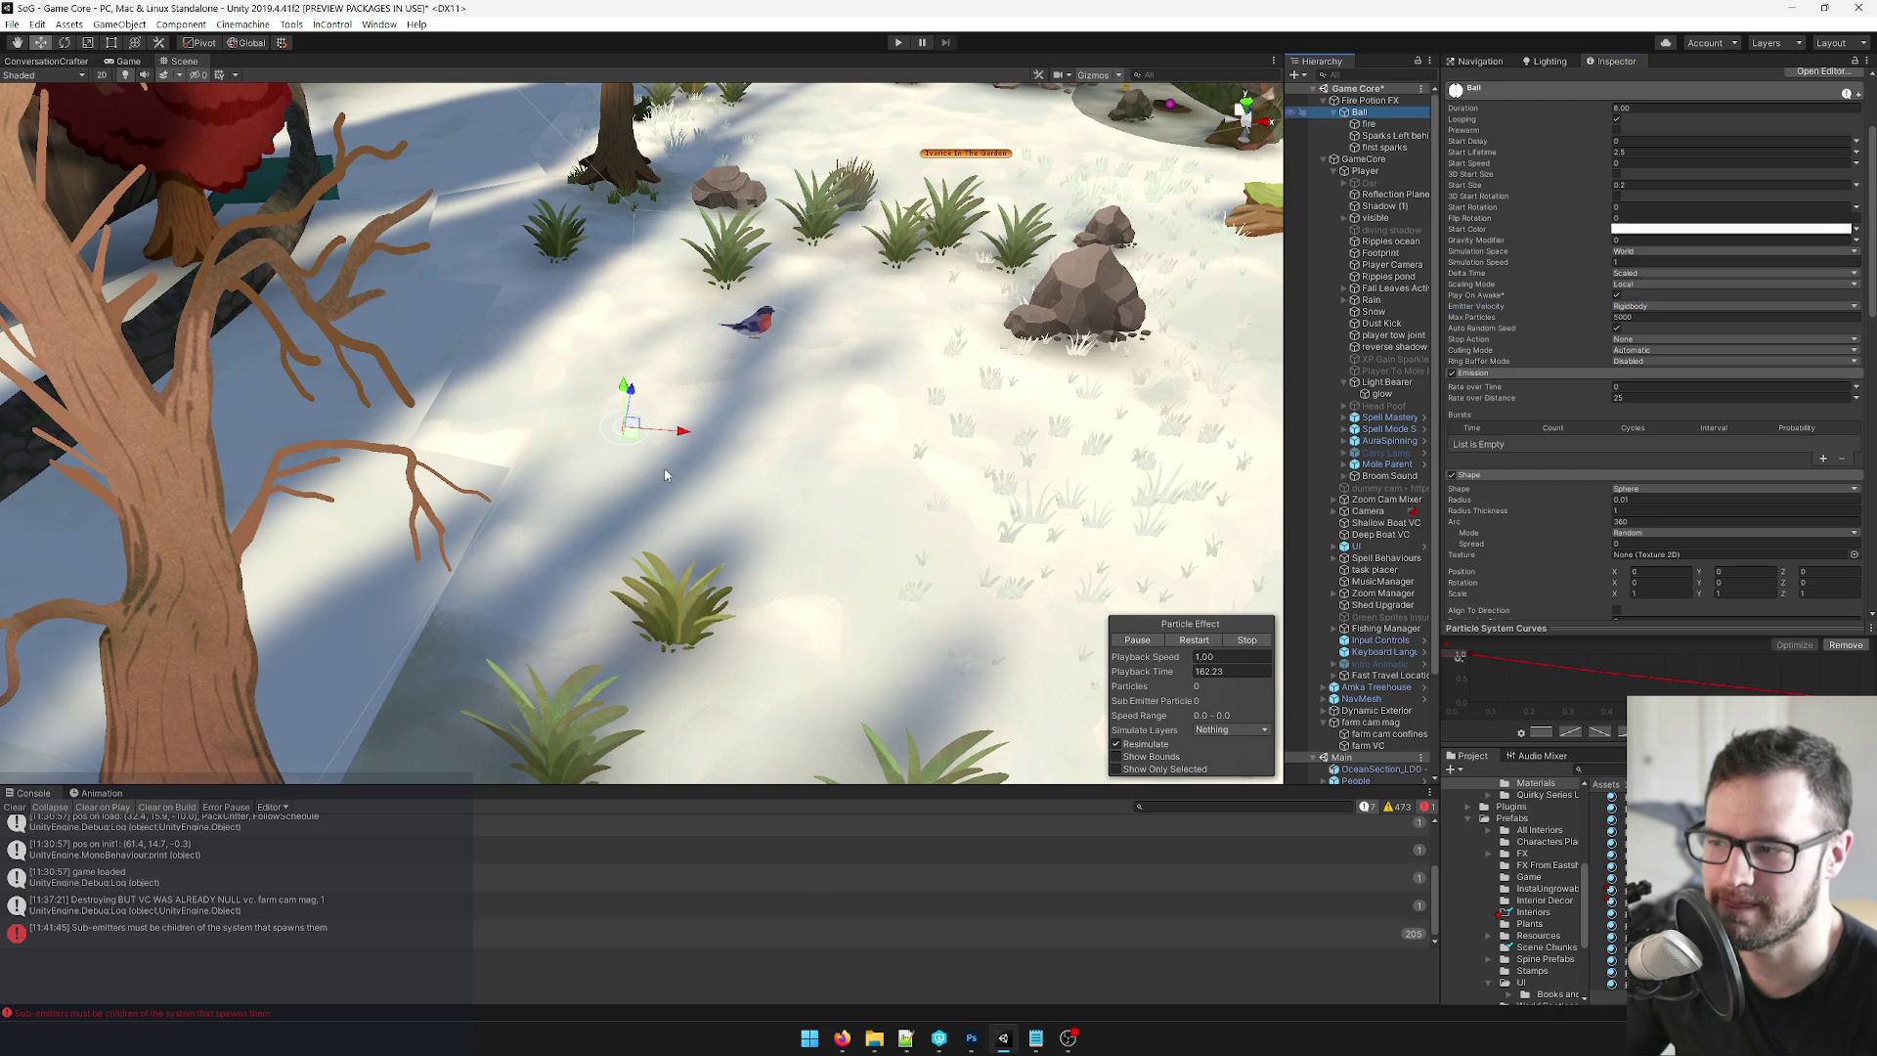
mouse_move(533, 425)
left_mouse_down()
mouse_move(352, 421)
mouse_move(1244, 461)
left_mouse_up()
left_click_drag(804, 422, 313, 377)
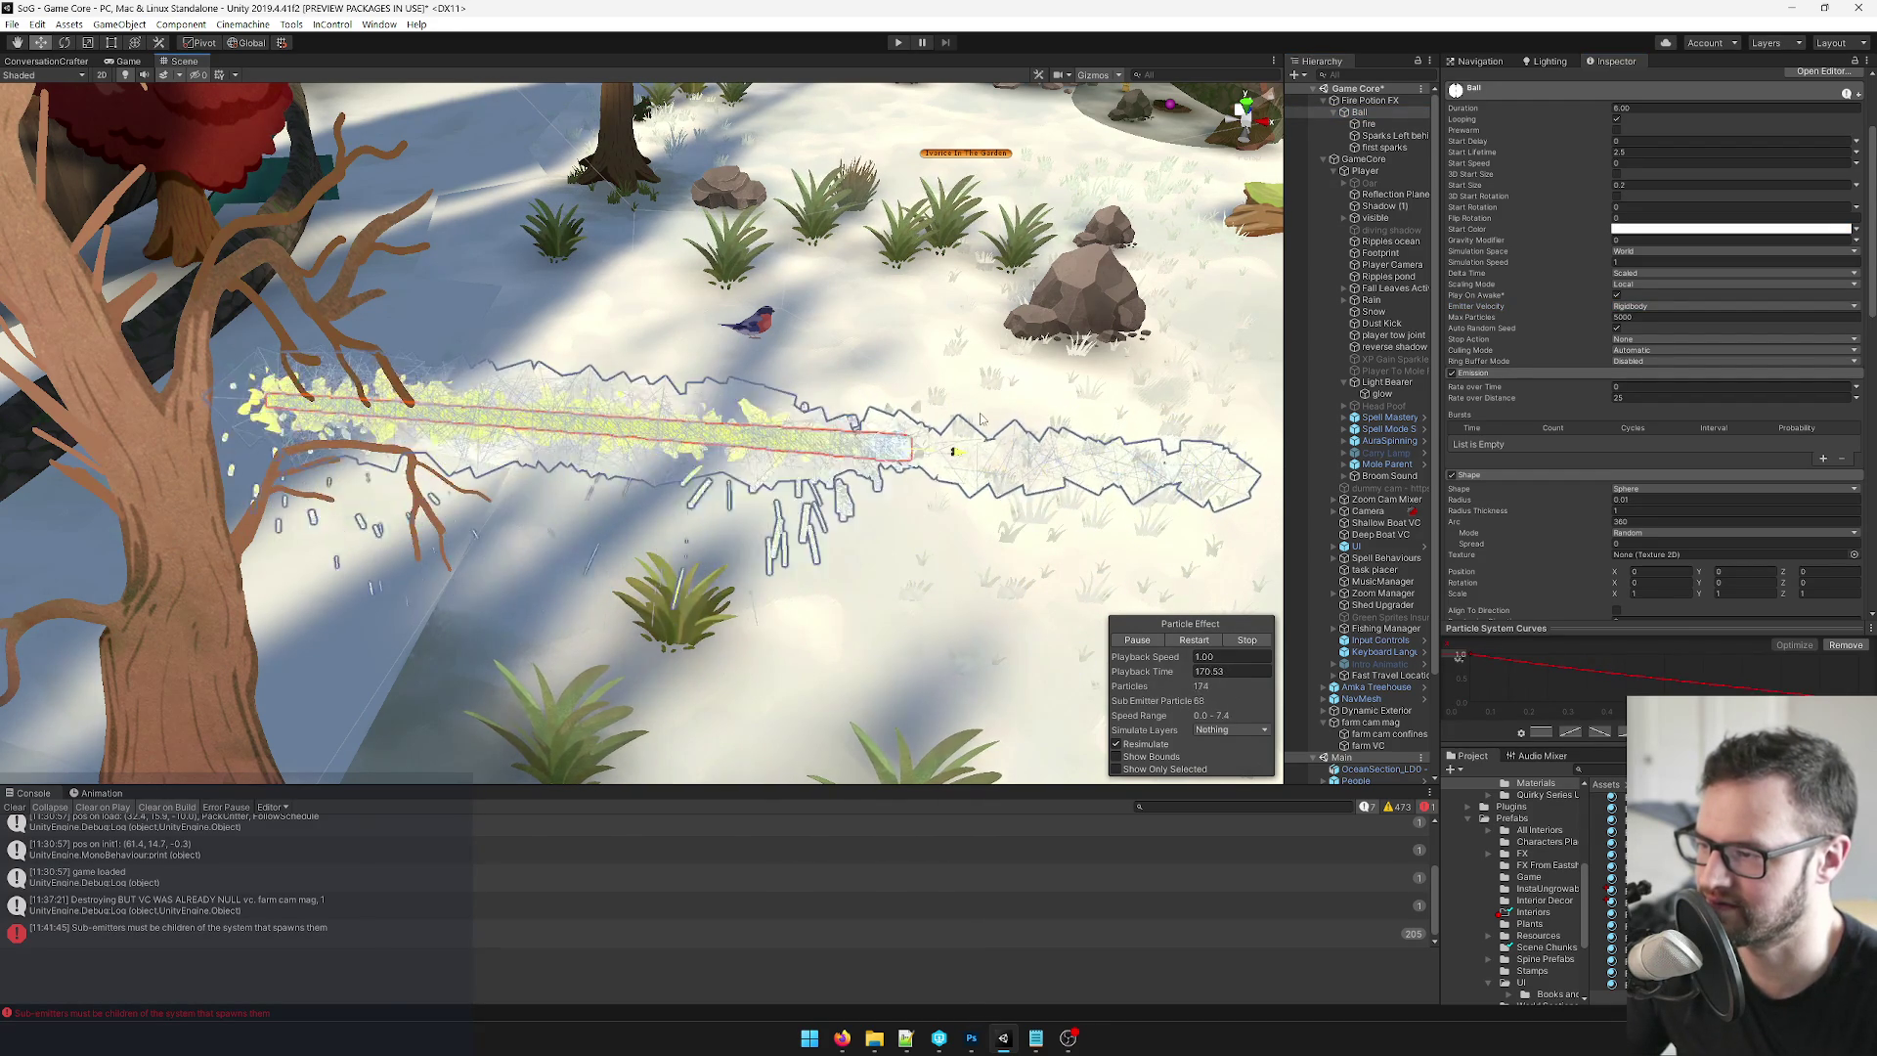
mouse_move(427, 377)
left_mouse_down()
mouse_move(1190, 427)
mouse_move(227, 331)
mouse_move(1240, 422)
mouse_move(165, 366)
left_mouse_up()
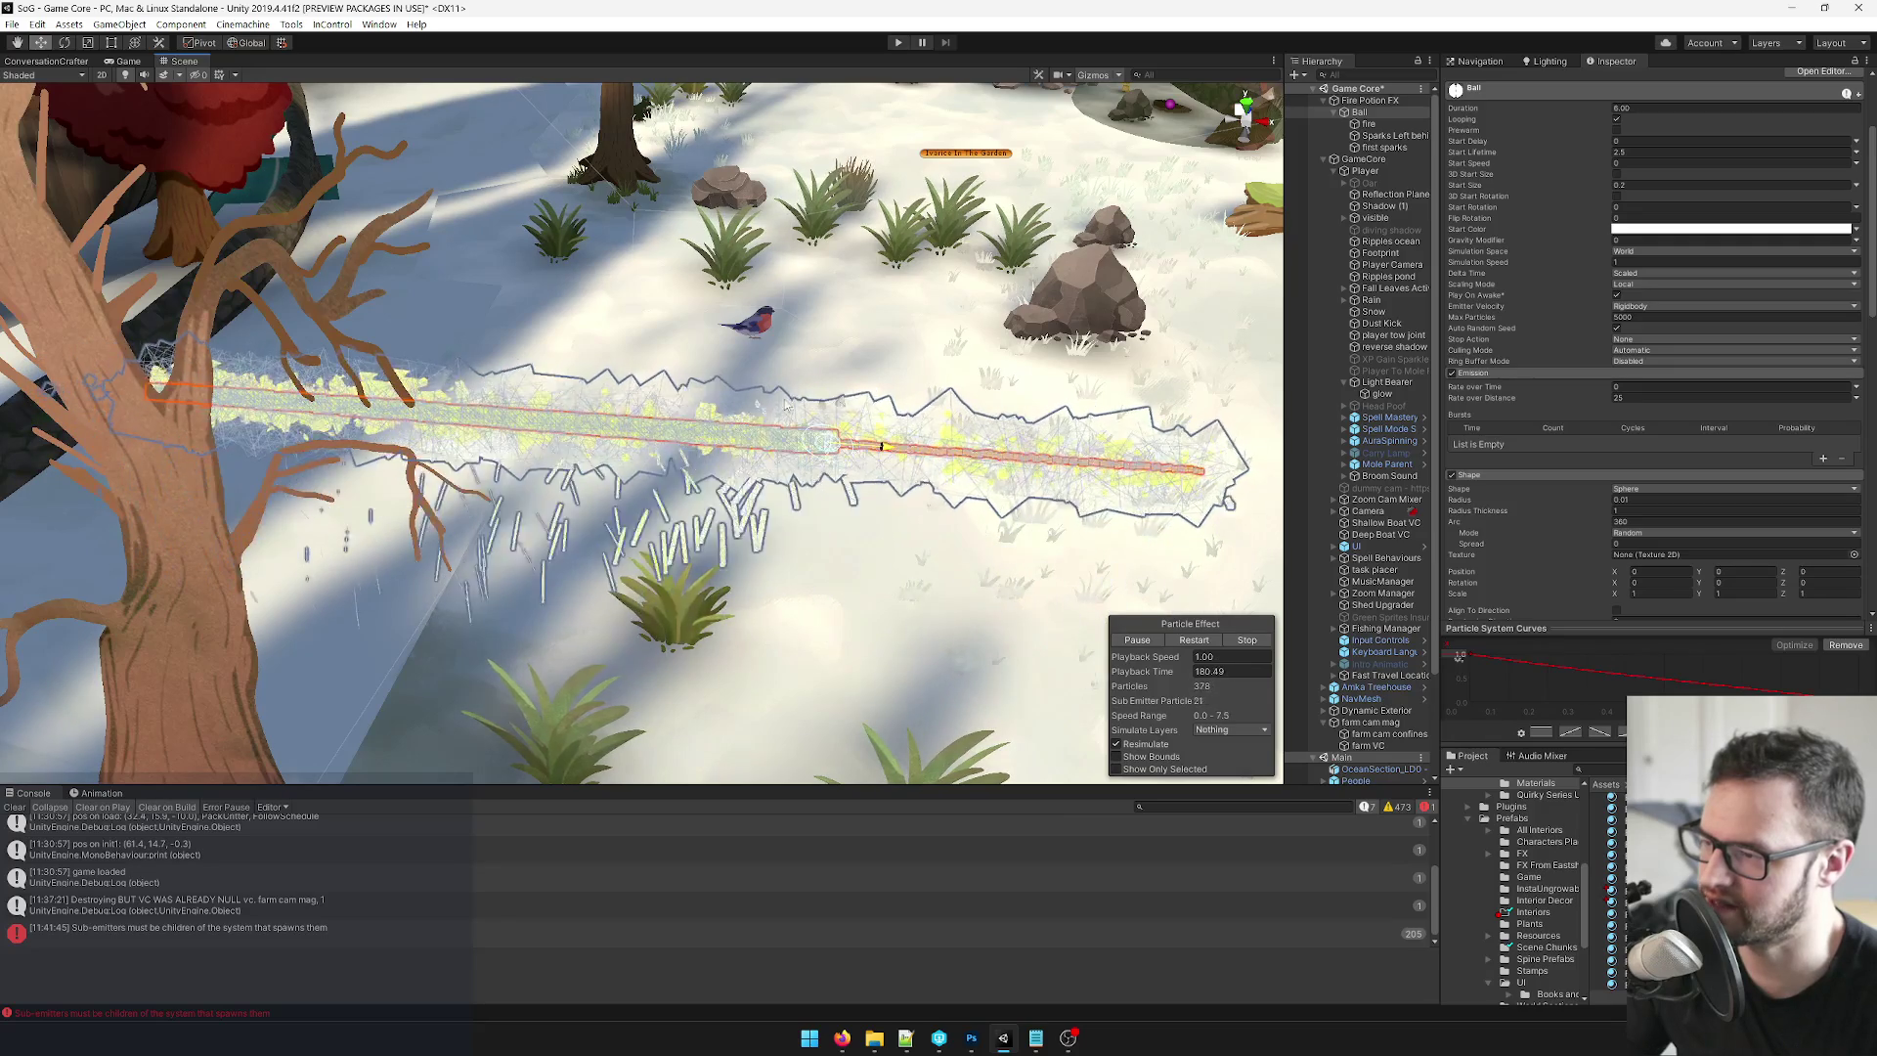
mouse_move(296, 355)
left_mouse_down()
mouse_move(1123, 403)
mouse_move(356, 334)
mouse_move(1260, 432)
mouse_move(470, 386)
mouse_move(132, 335)
mouse_move(1222, 479)
left_mouse_up()
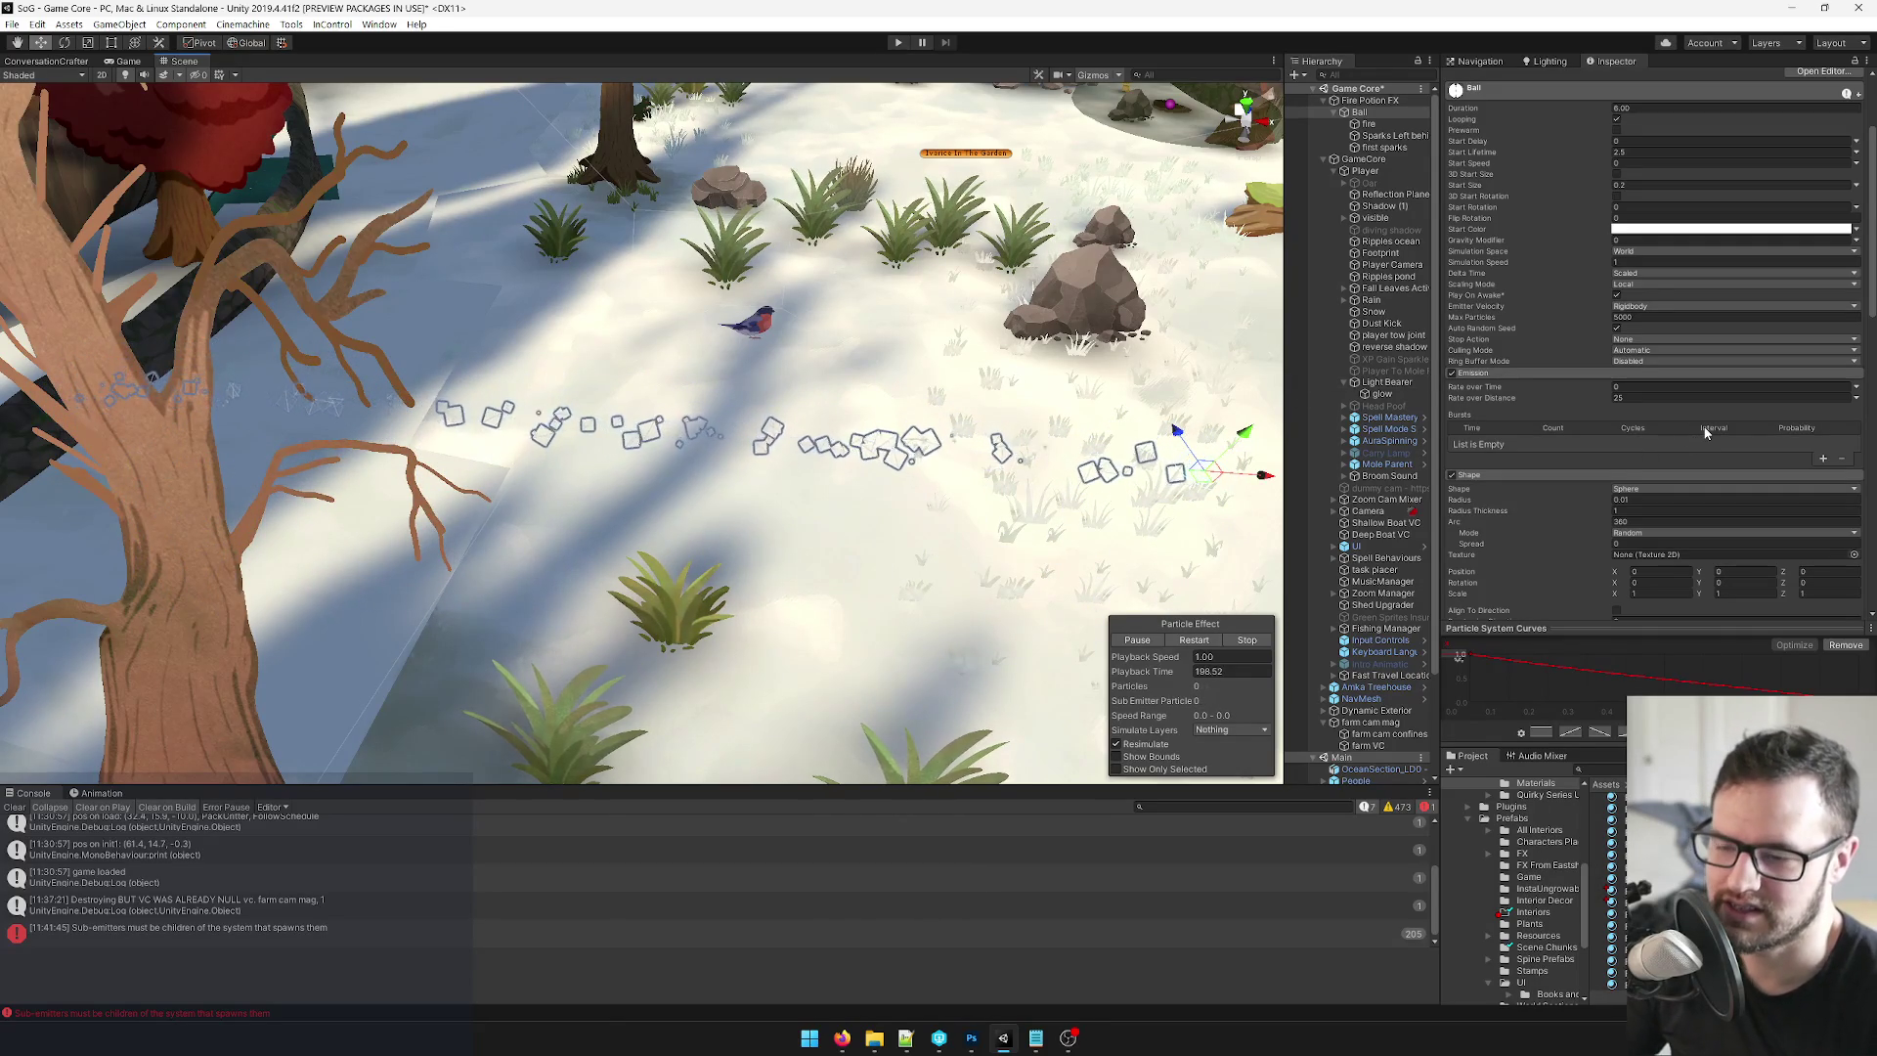
scroll(1704, 427, "down", 3)
Set Sparks Left behind Rate over Time to random between 0.5 and 1, then drag Ball left.
scroll(1726, 441, "down", 3)
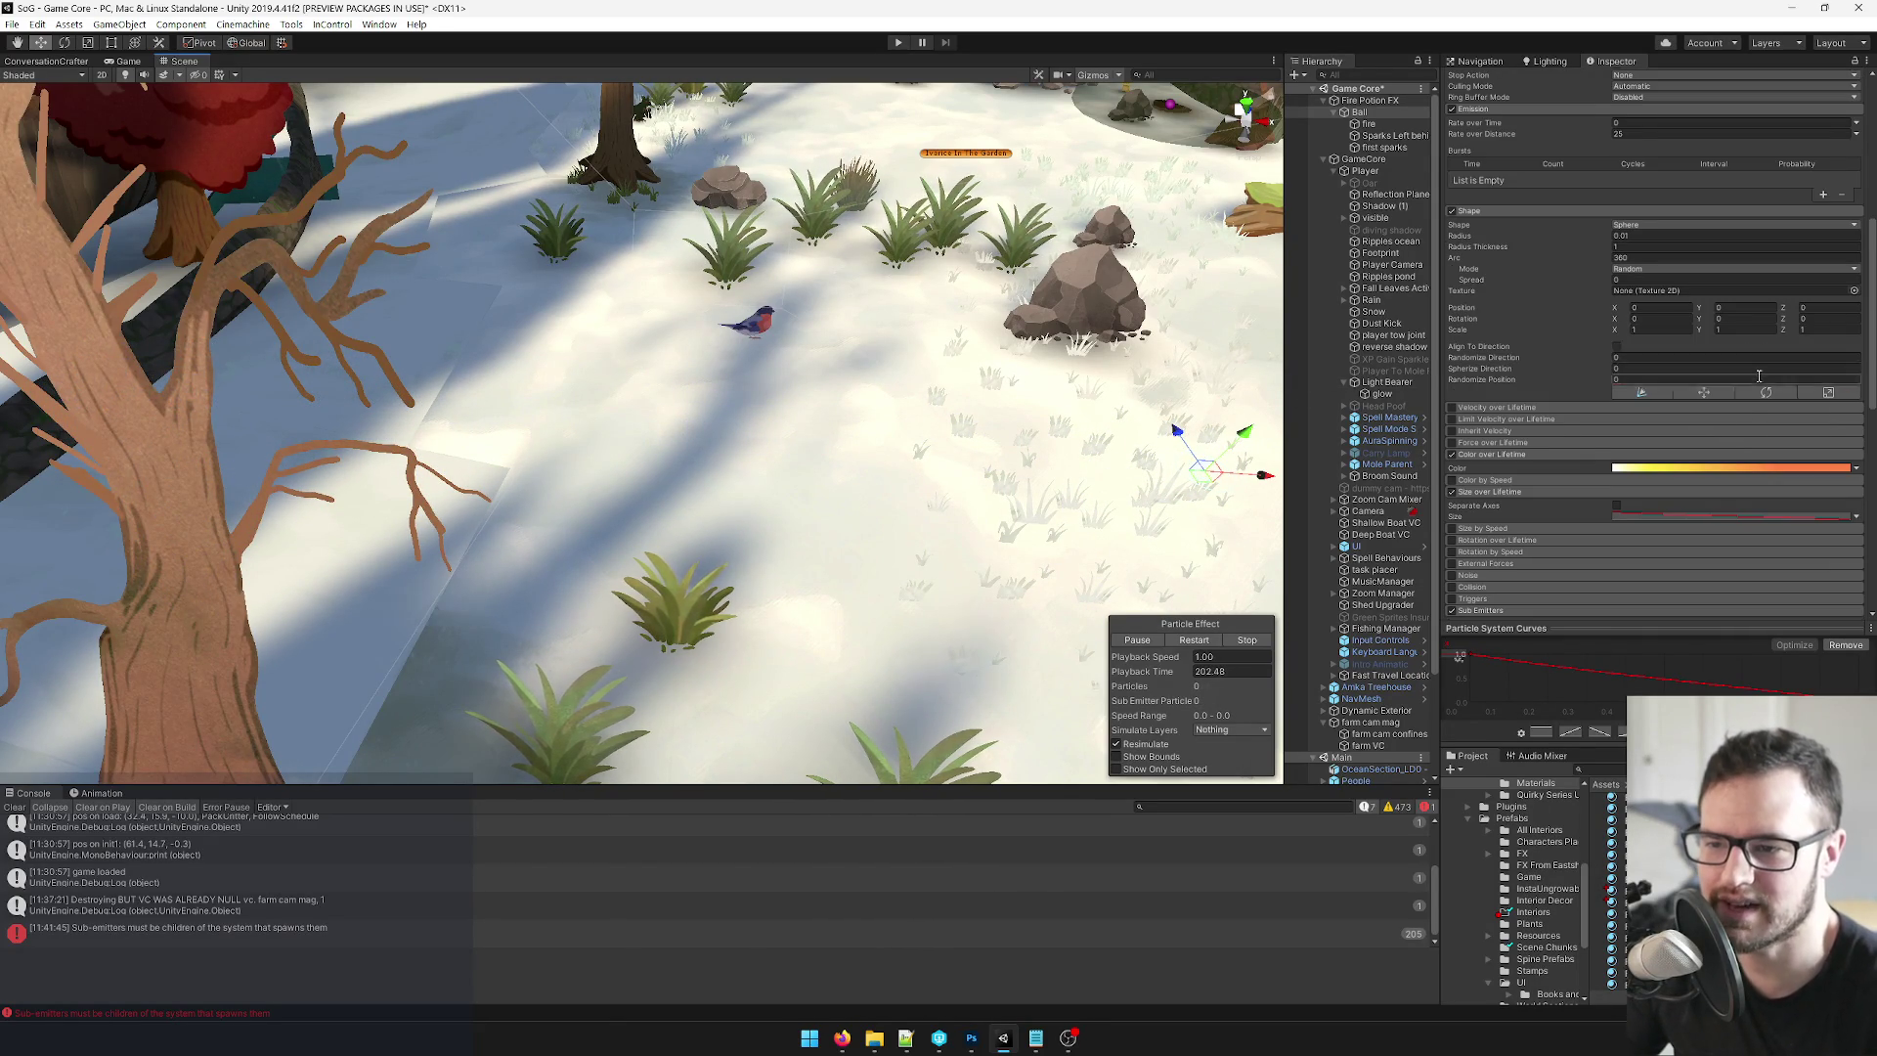
scroll(1758, 362, "up", 9)
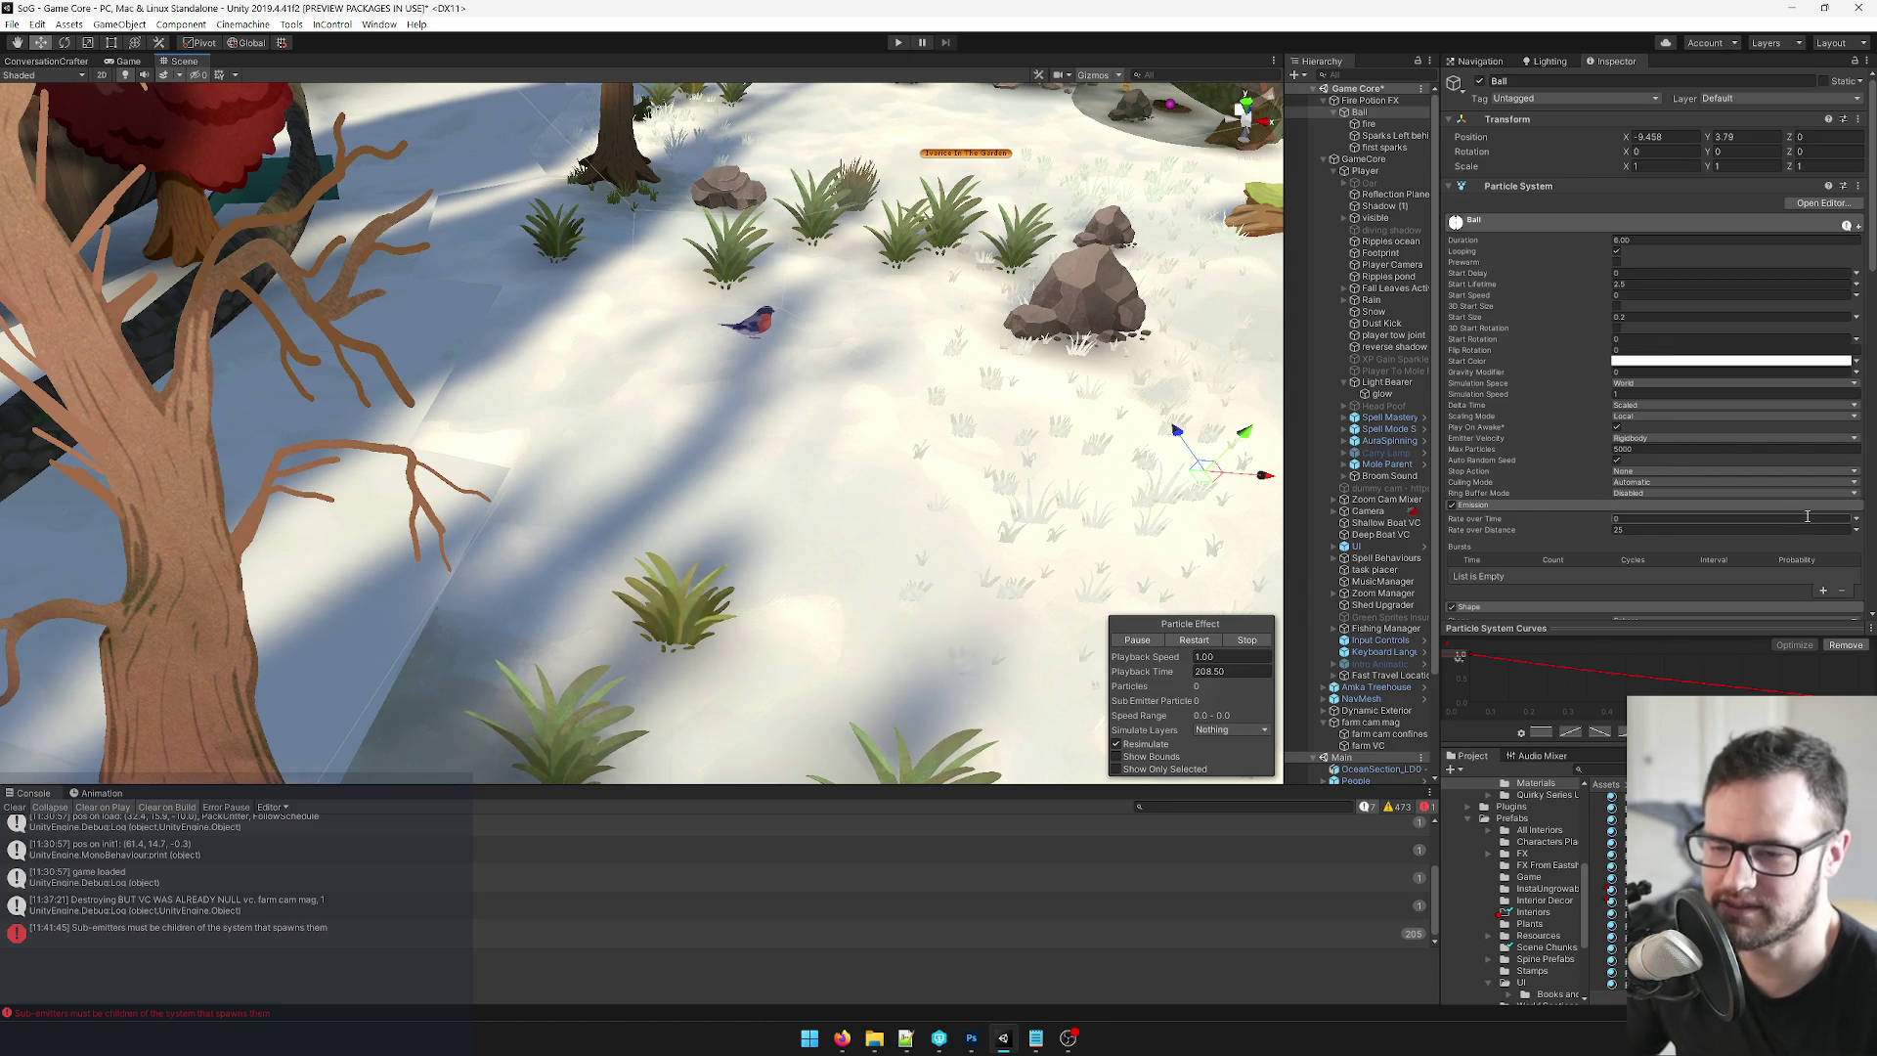
left_click(1374, 135)
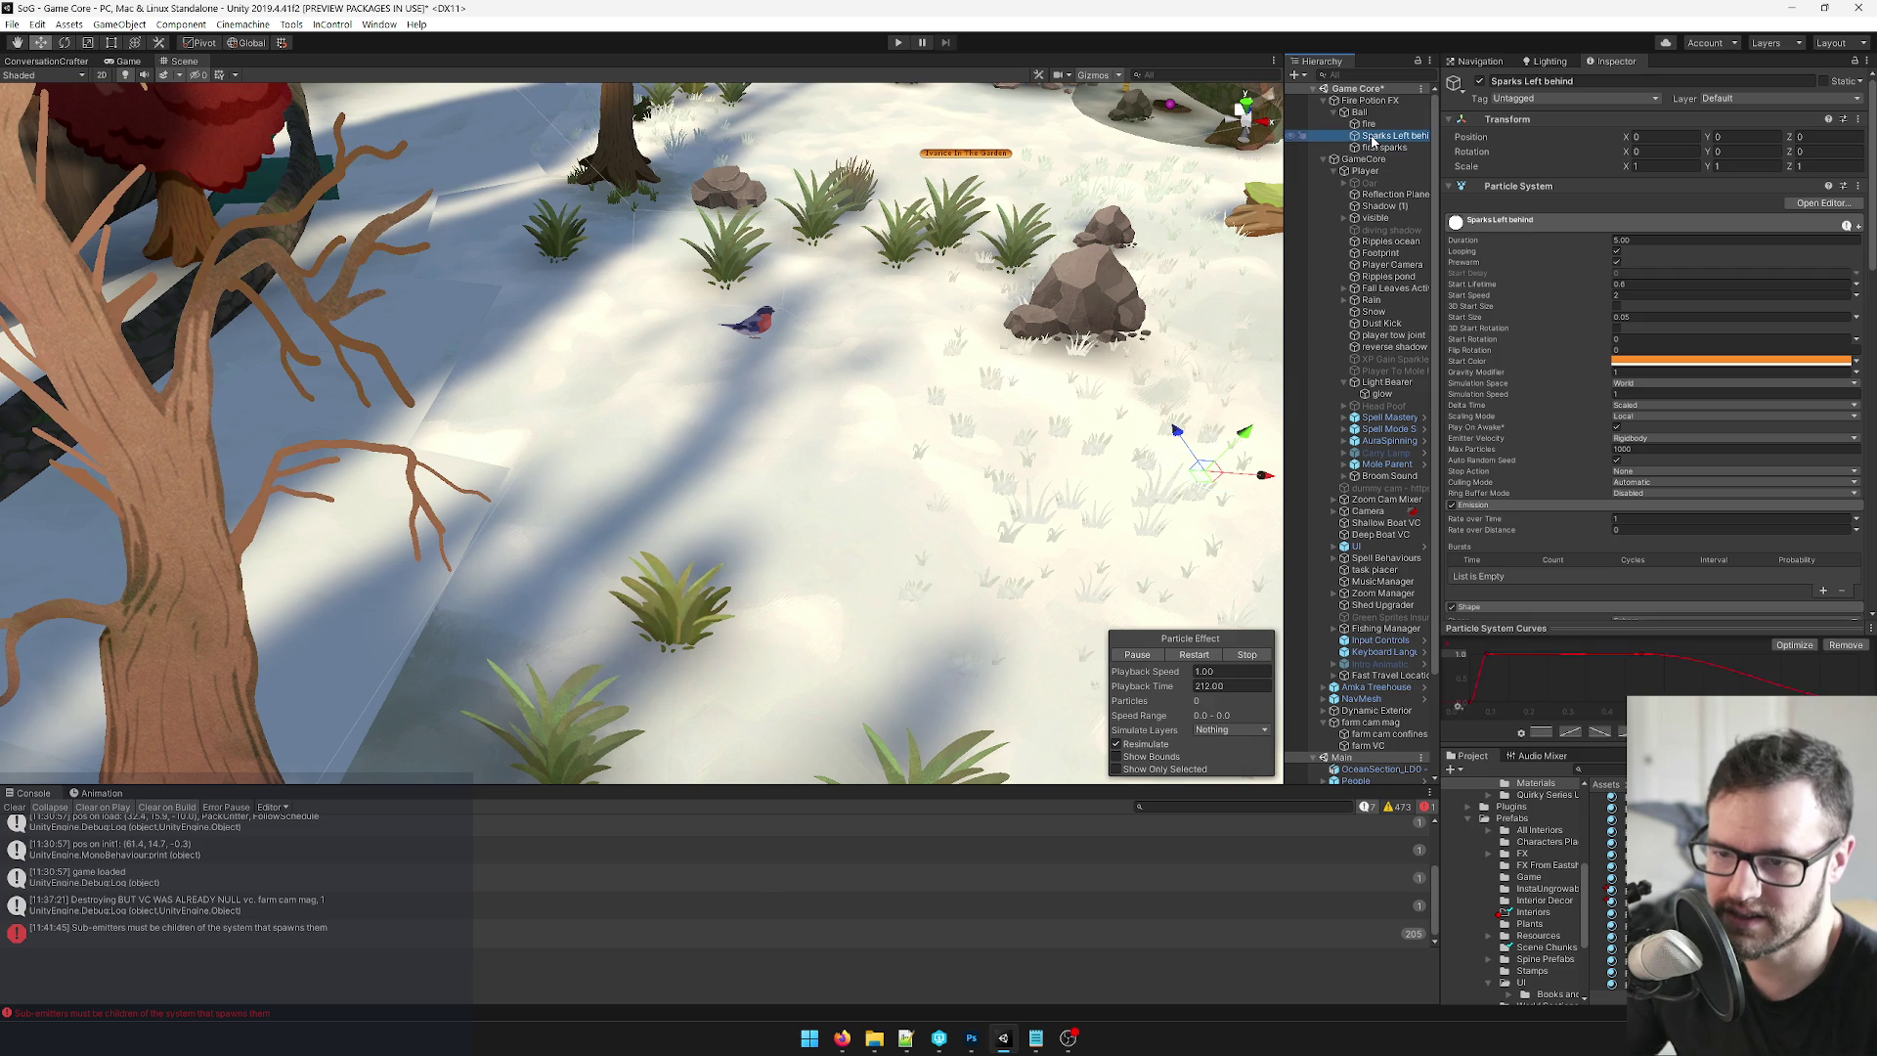
left_click(1857, 521)
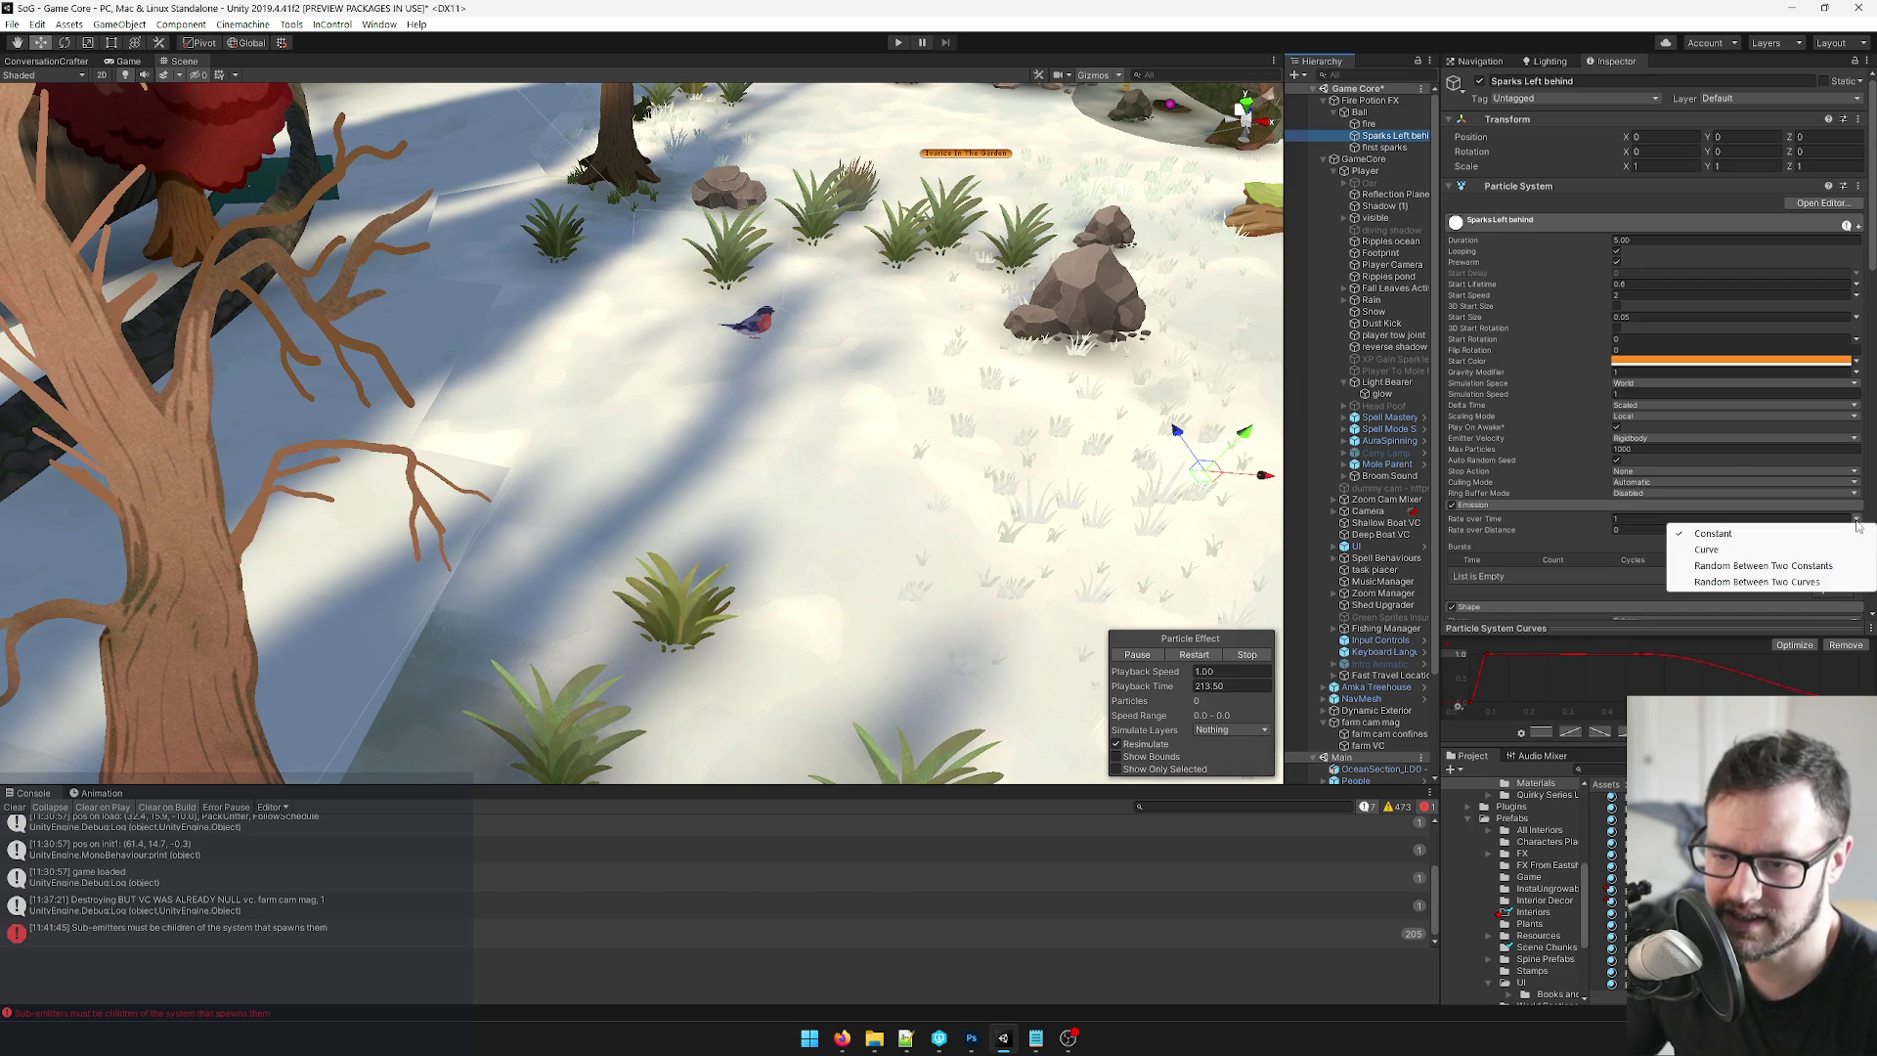
left_click(1797, 566)
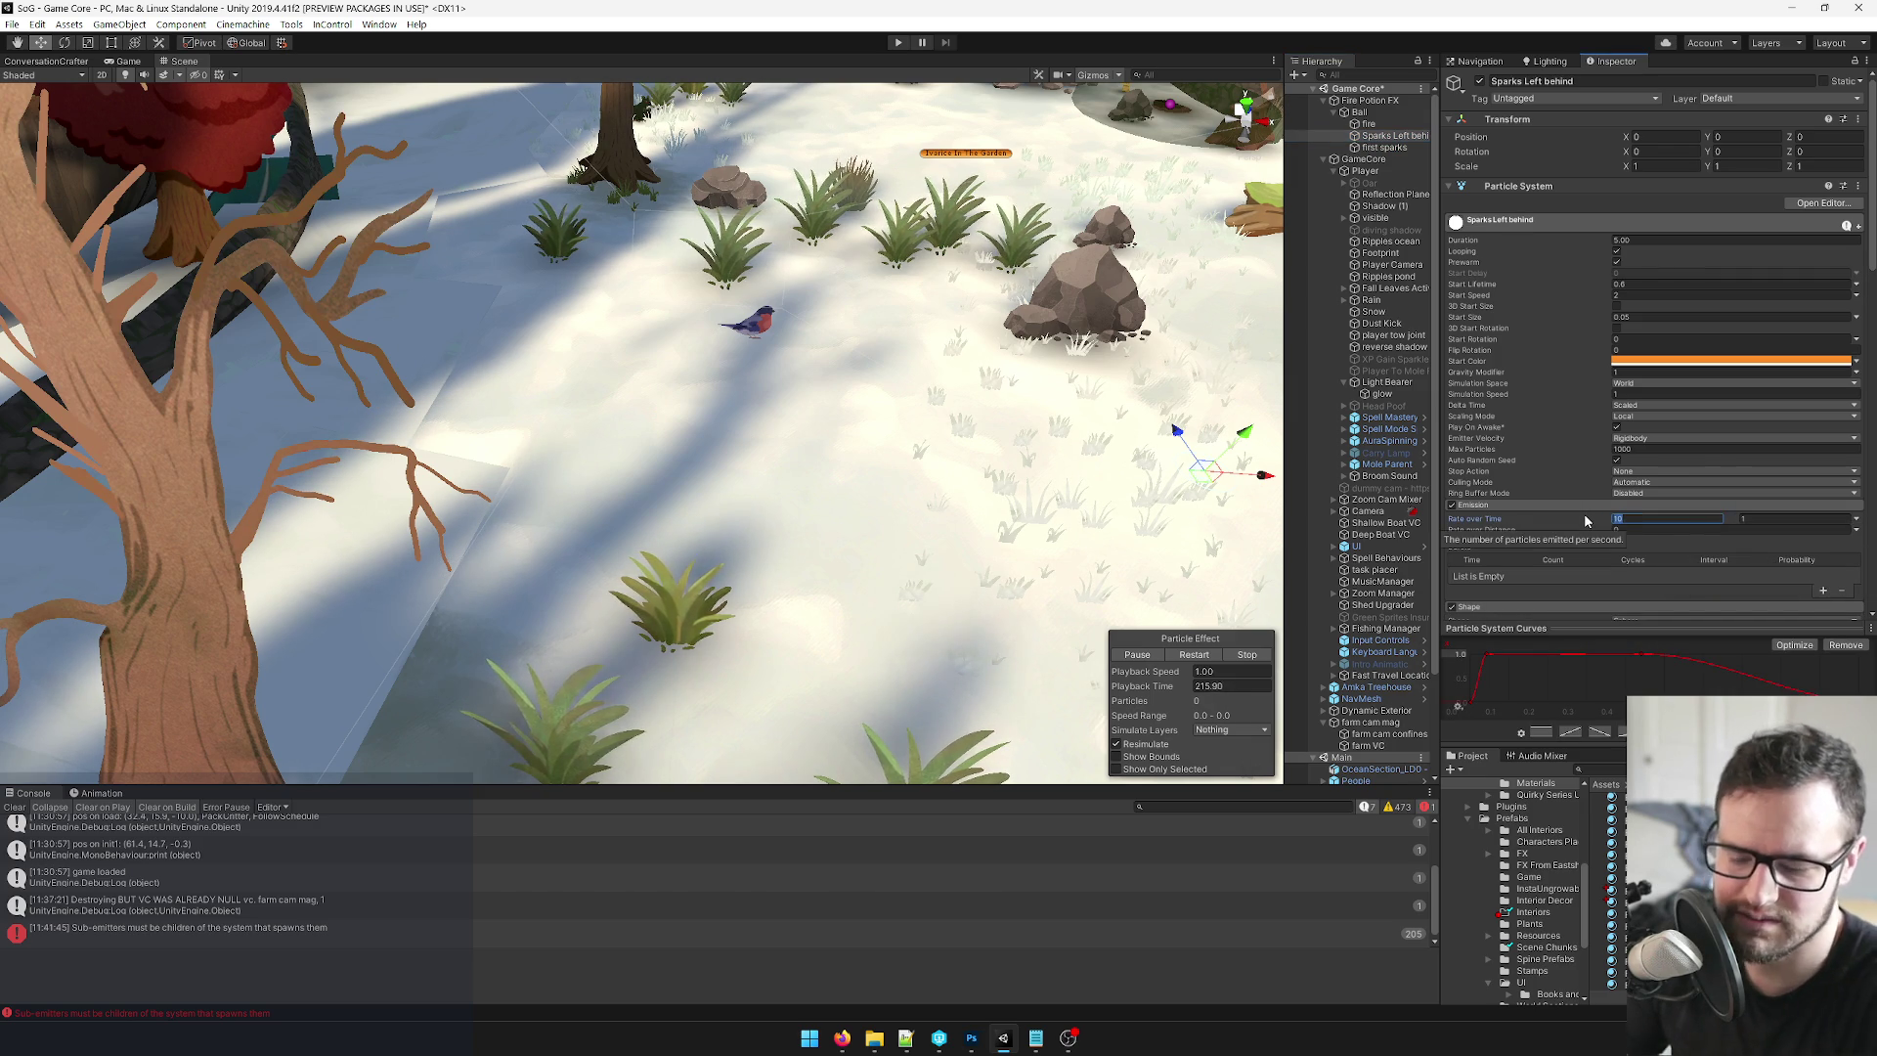
type("0.5")
key("Tab")
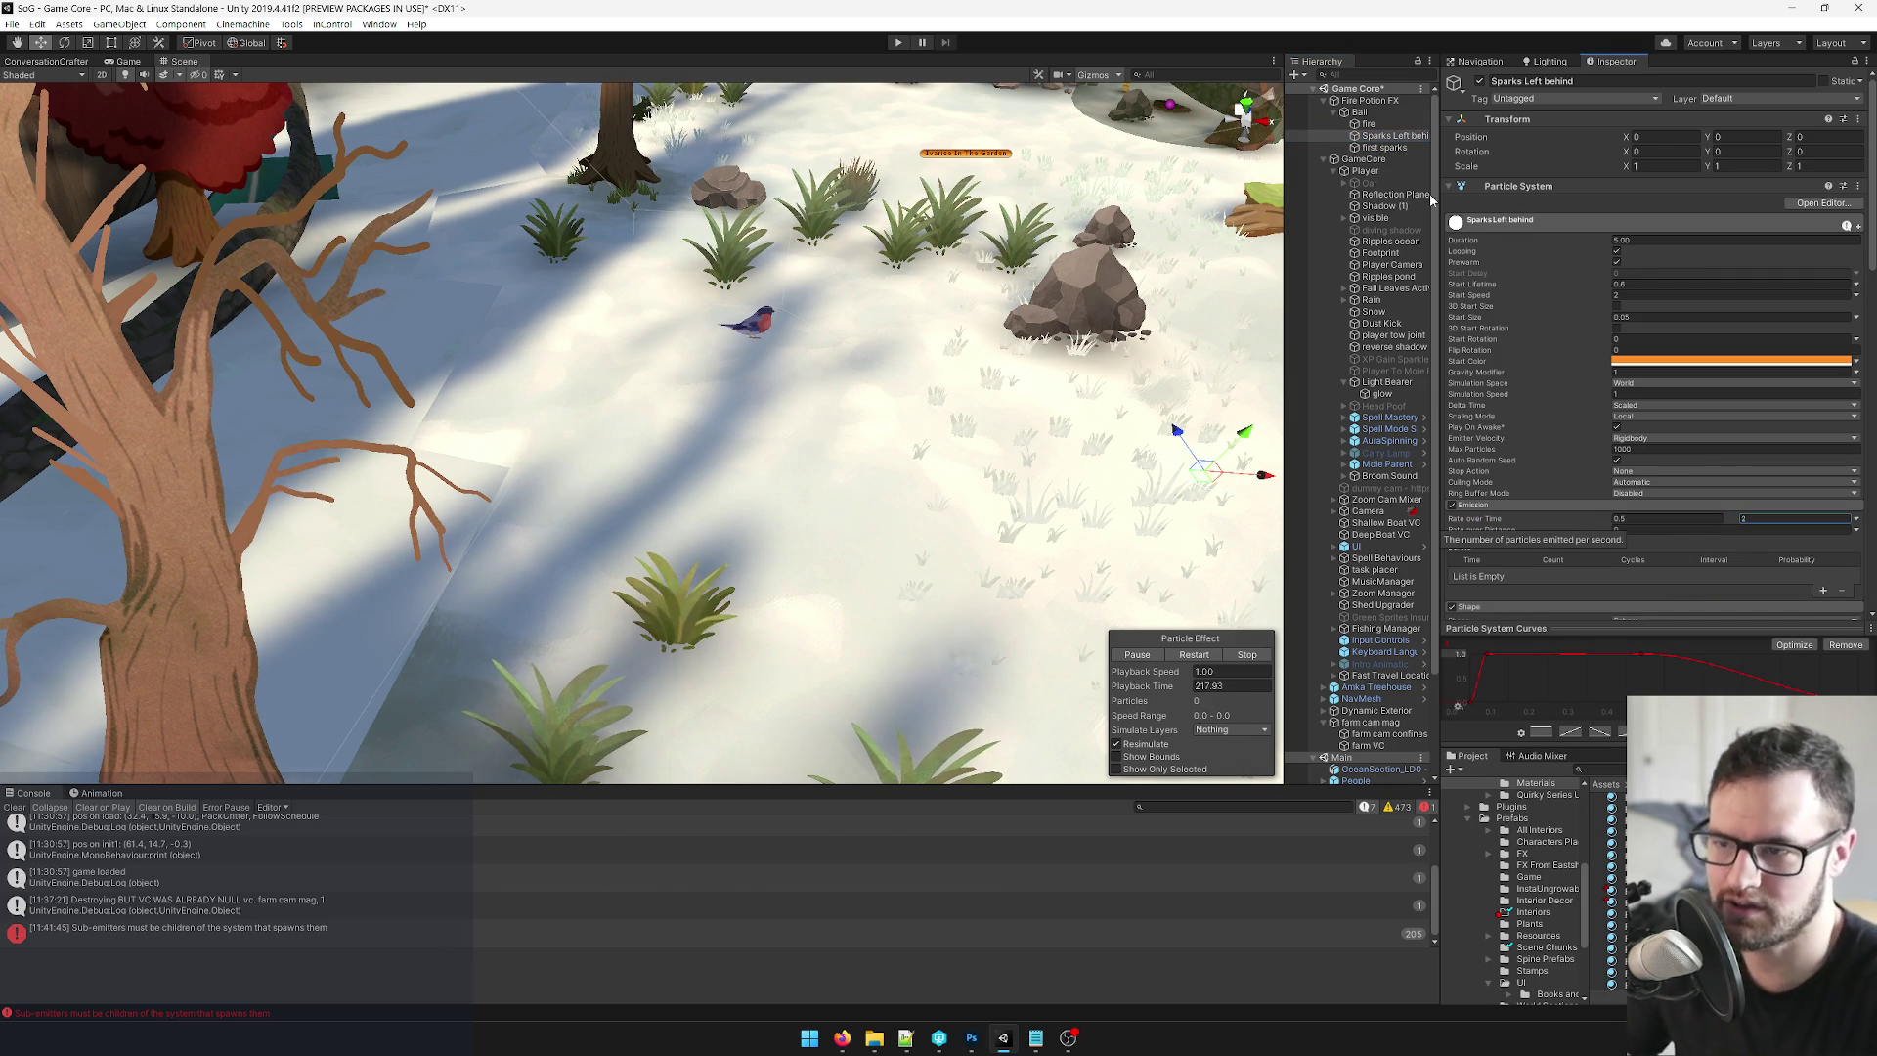
left_click(1359, 111)
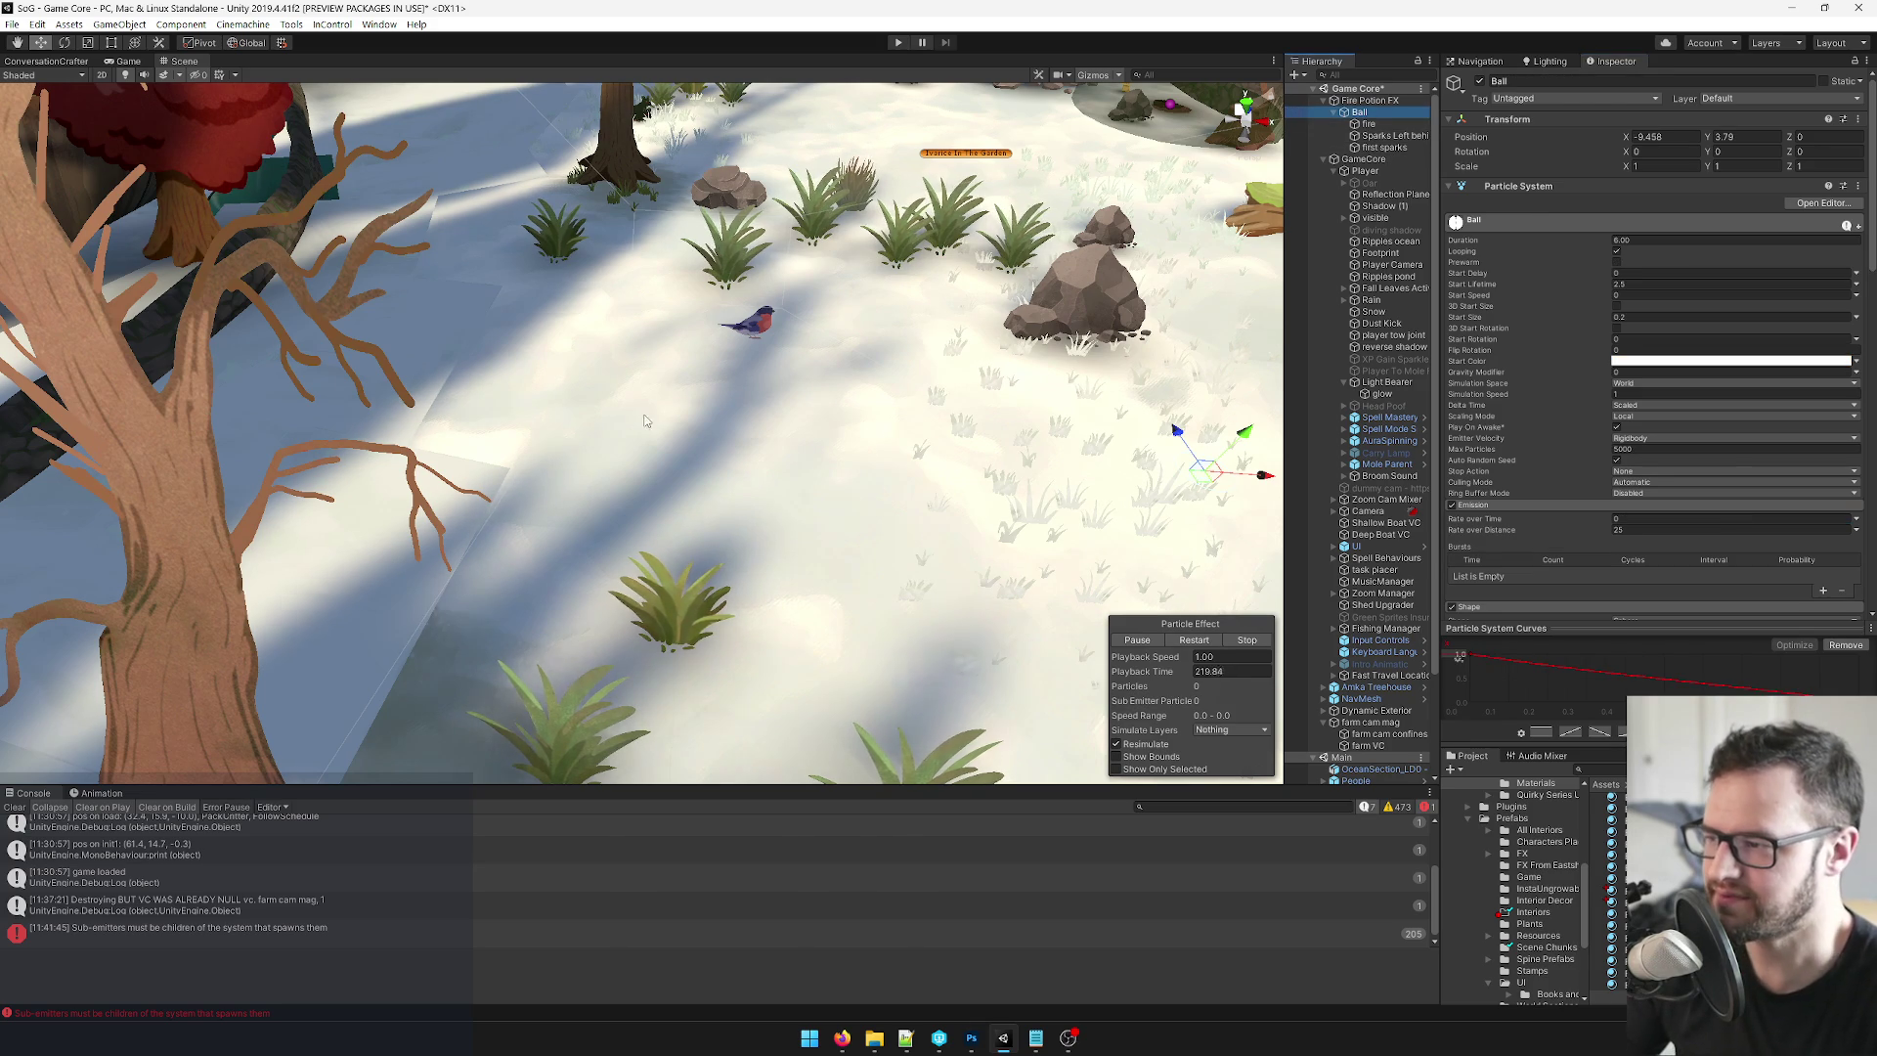
mouse_move(1262, 479)
left_mouse_down()
mouse_move(315, 411)
mouse_move(1164, 445)
mouse_move(293, 401)
mouse_move(1089, 428)
mouse_move(391, 374)
left_mouse_up()
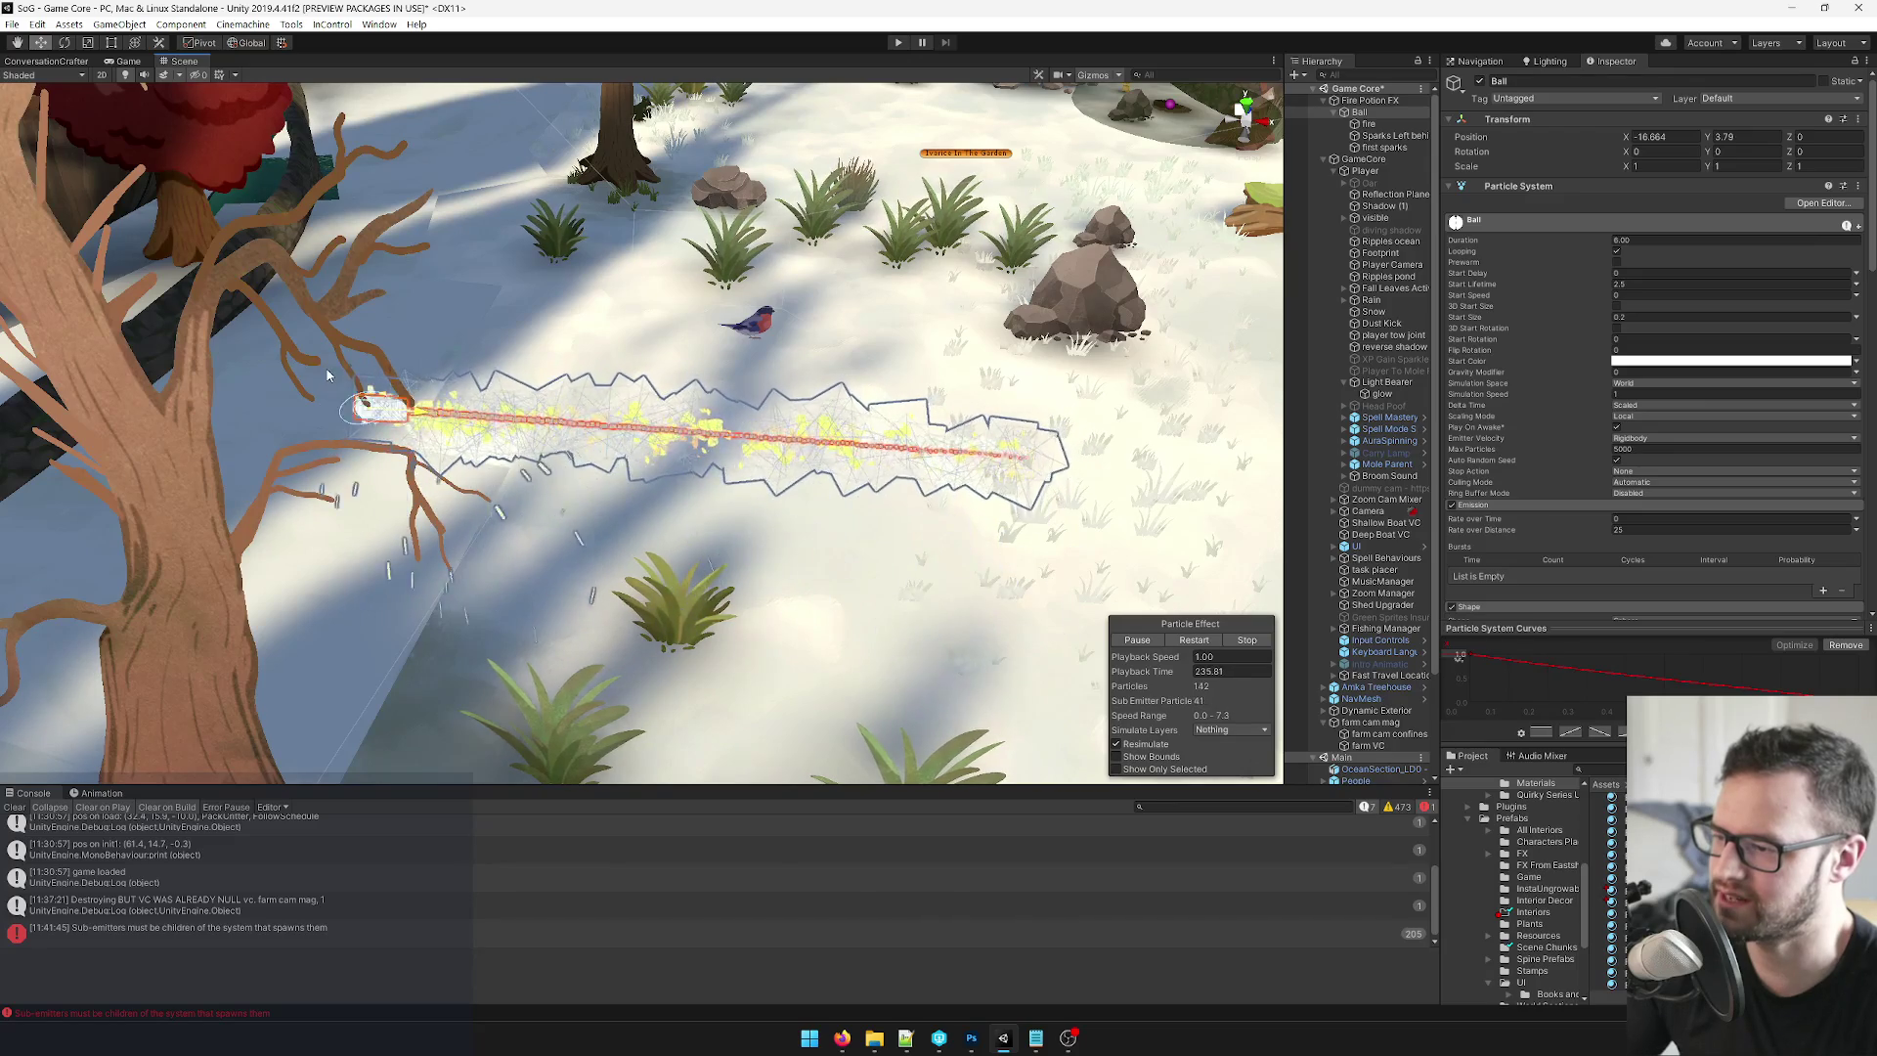
Drag Ball back right along X, checking Sparks Left behind between sweeps.
left_click_drag(391, 374, 1294, 420)
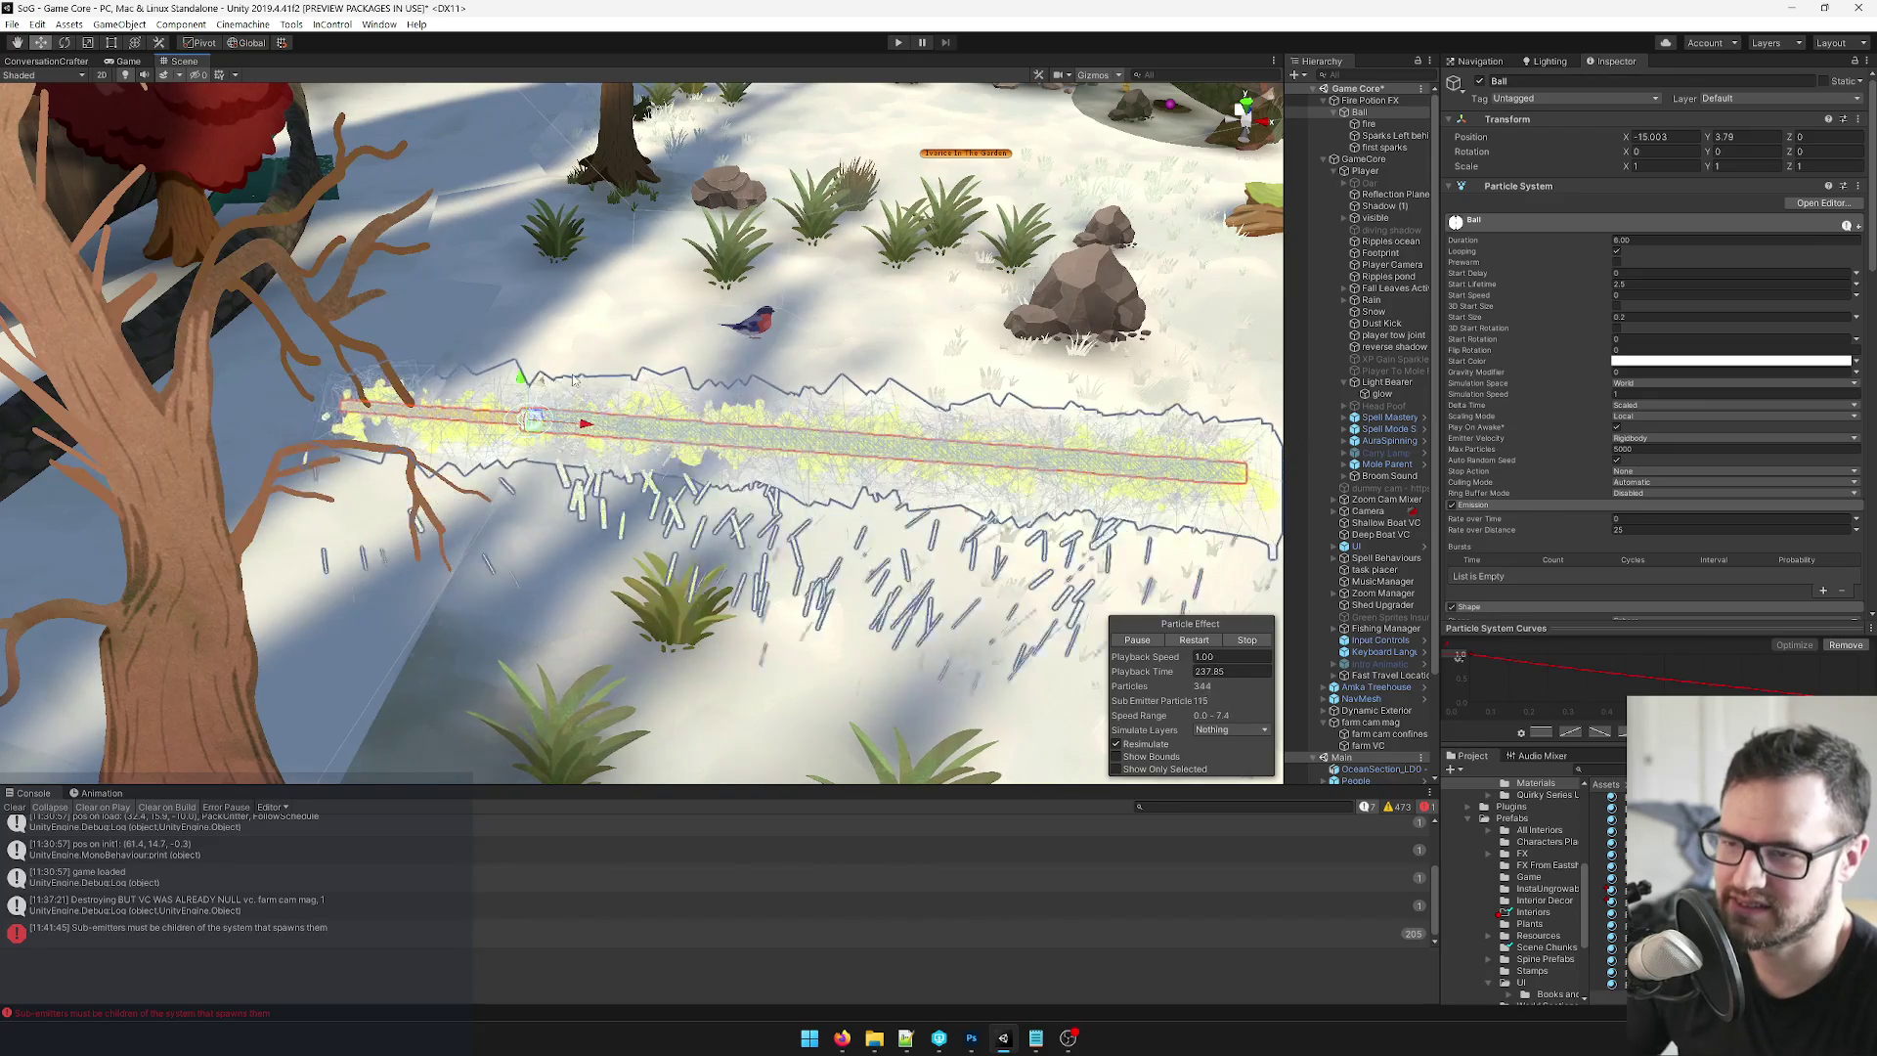
left_click(1388, 135)
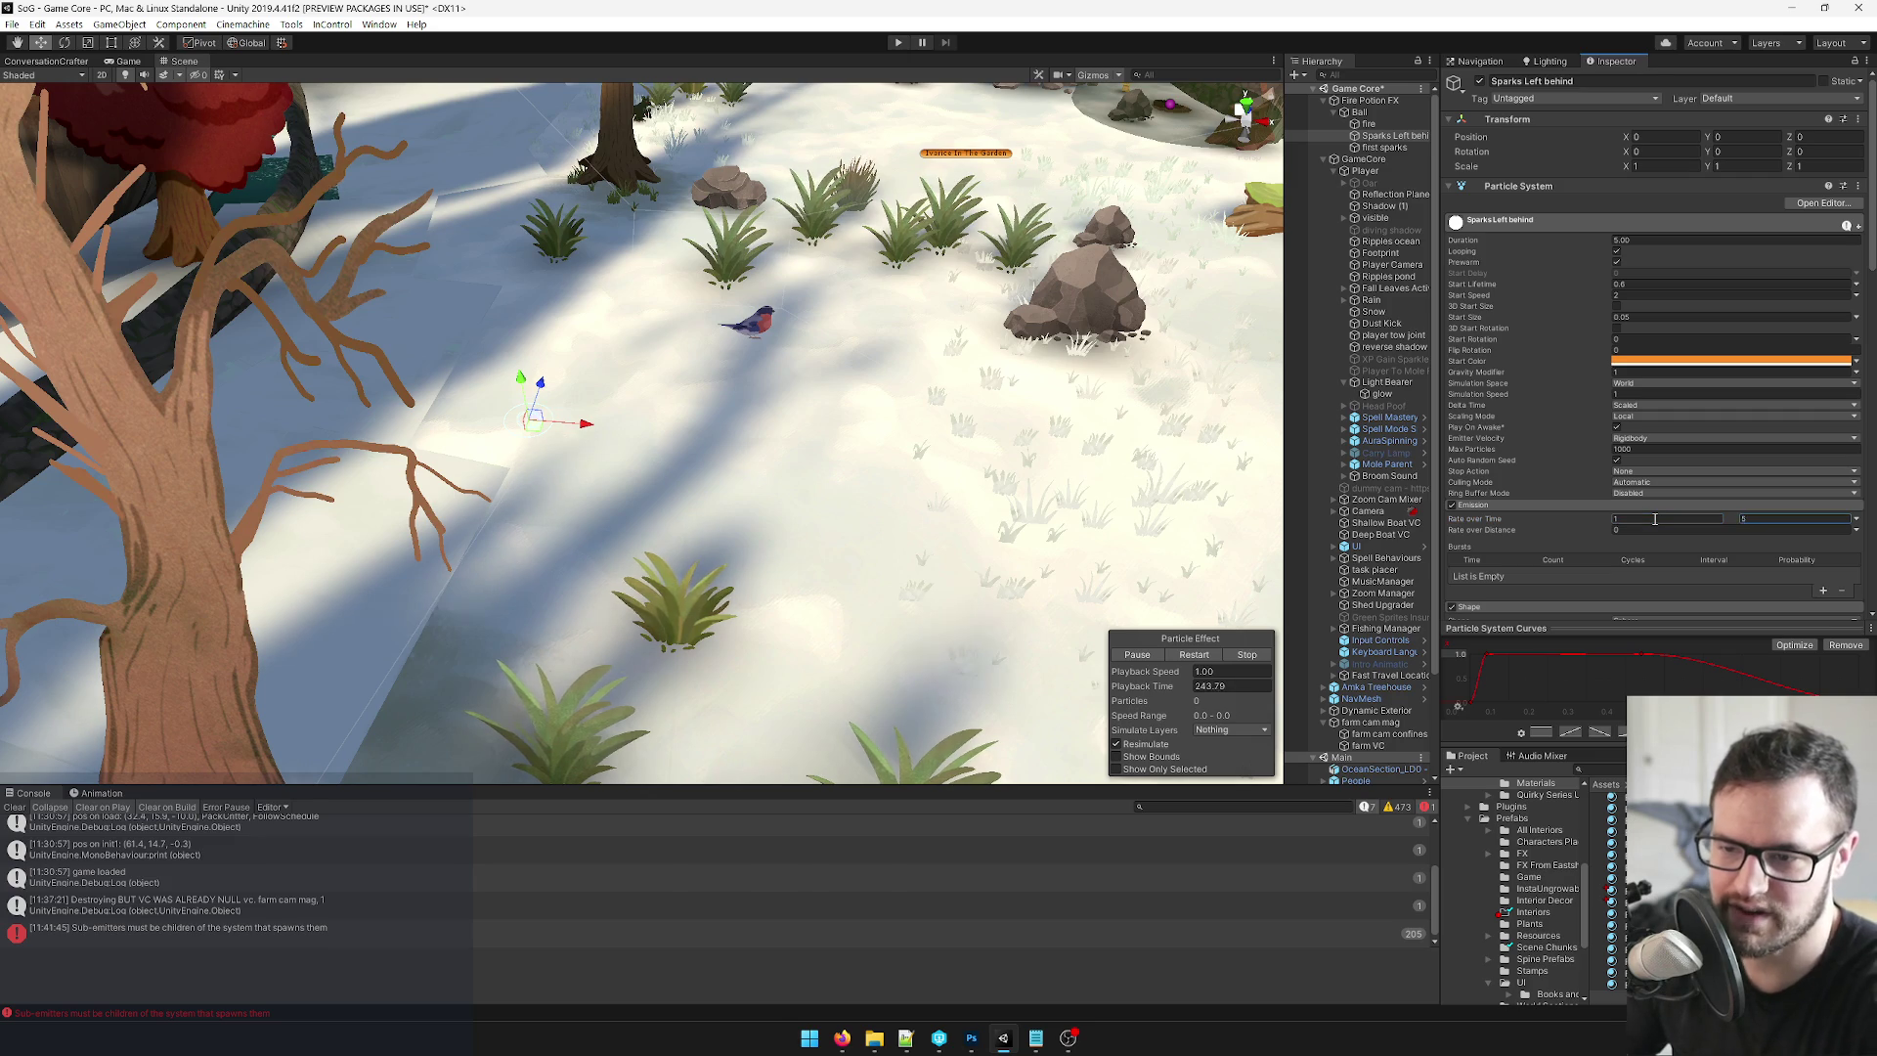
left_click(1389, 113)
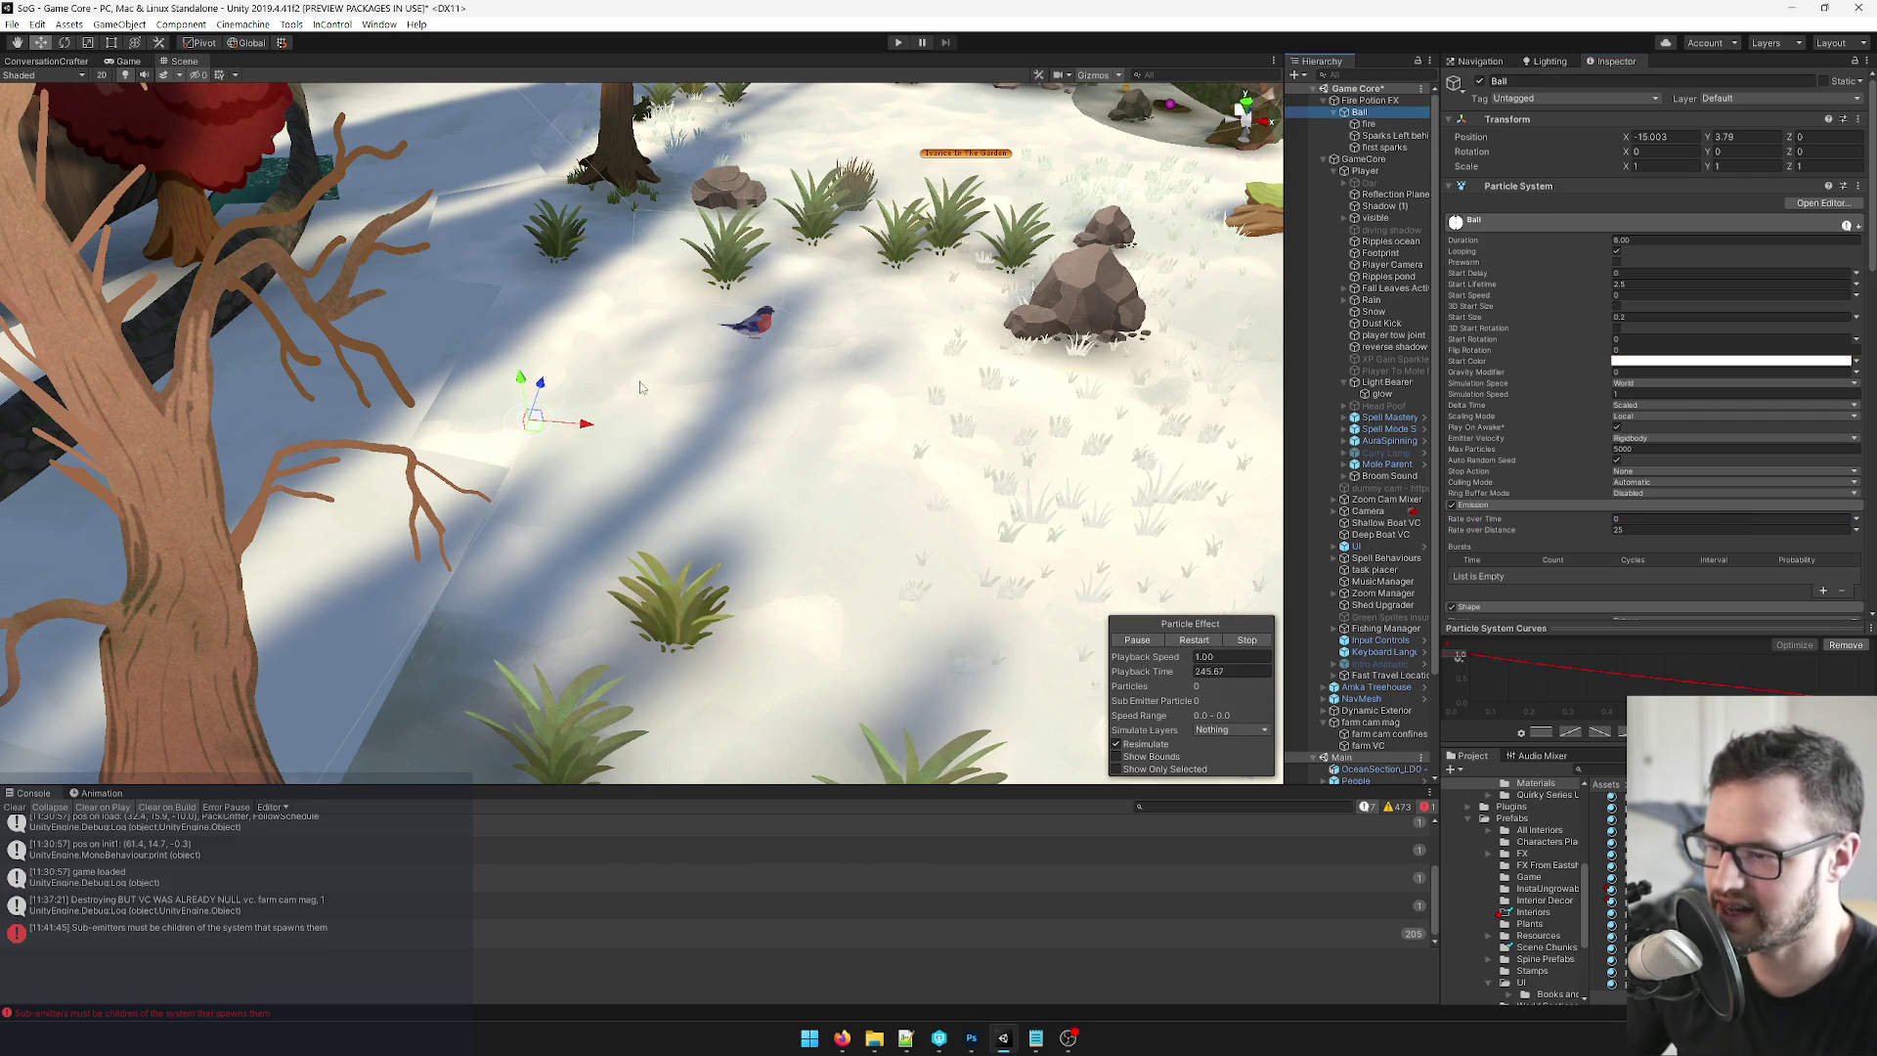
mouse_move(585, 424)
left_mouse_down()
mouse_move(849, 435)
mouse_move(1029, 477)
mouse_move(1241, 477)
mouse_move(190, 393)
mouse_move(838, 422)
mouse_move(1238, 469)
mouse_move(847, 437)
left_mouse_up()
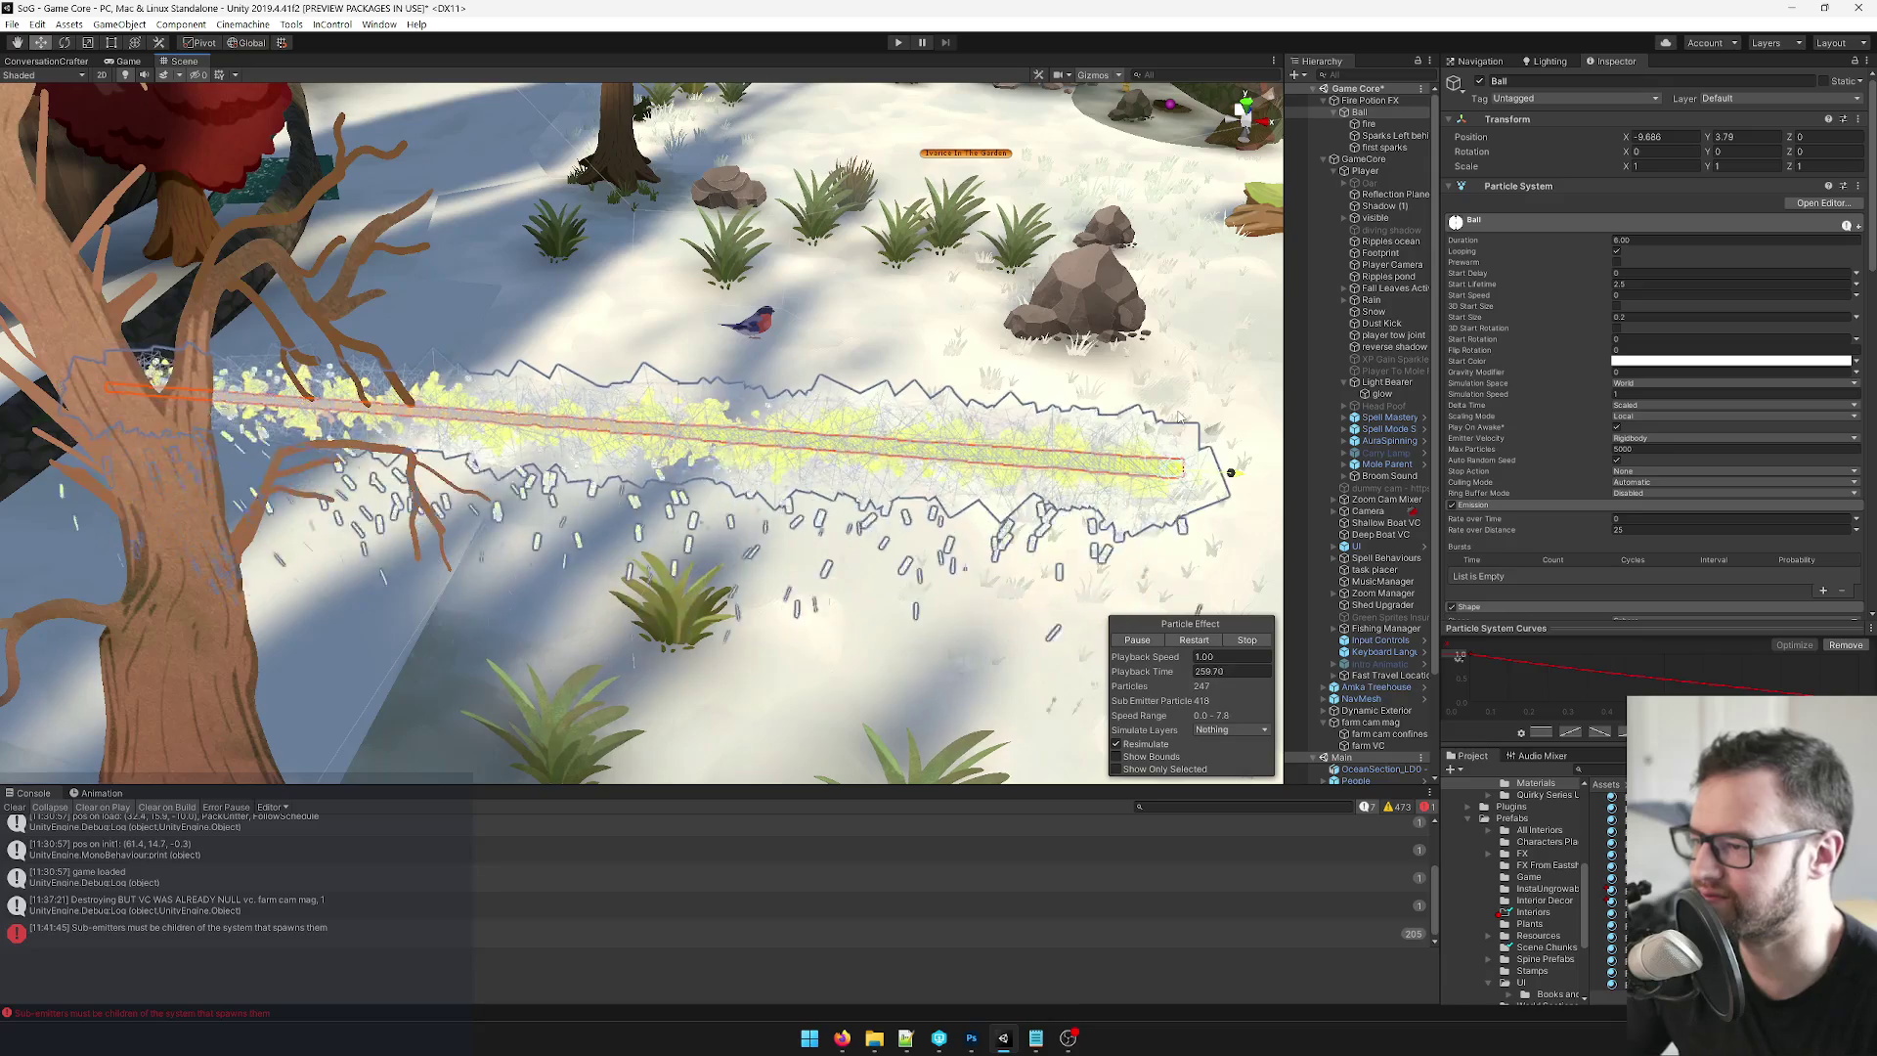
In the Game view, set Ball's Max Particles to 1000.
left_click(116, 62)
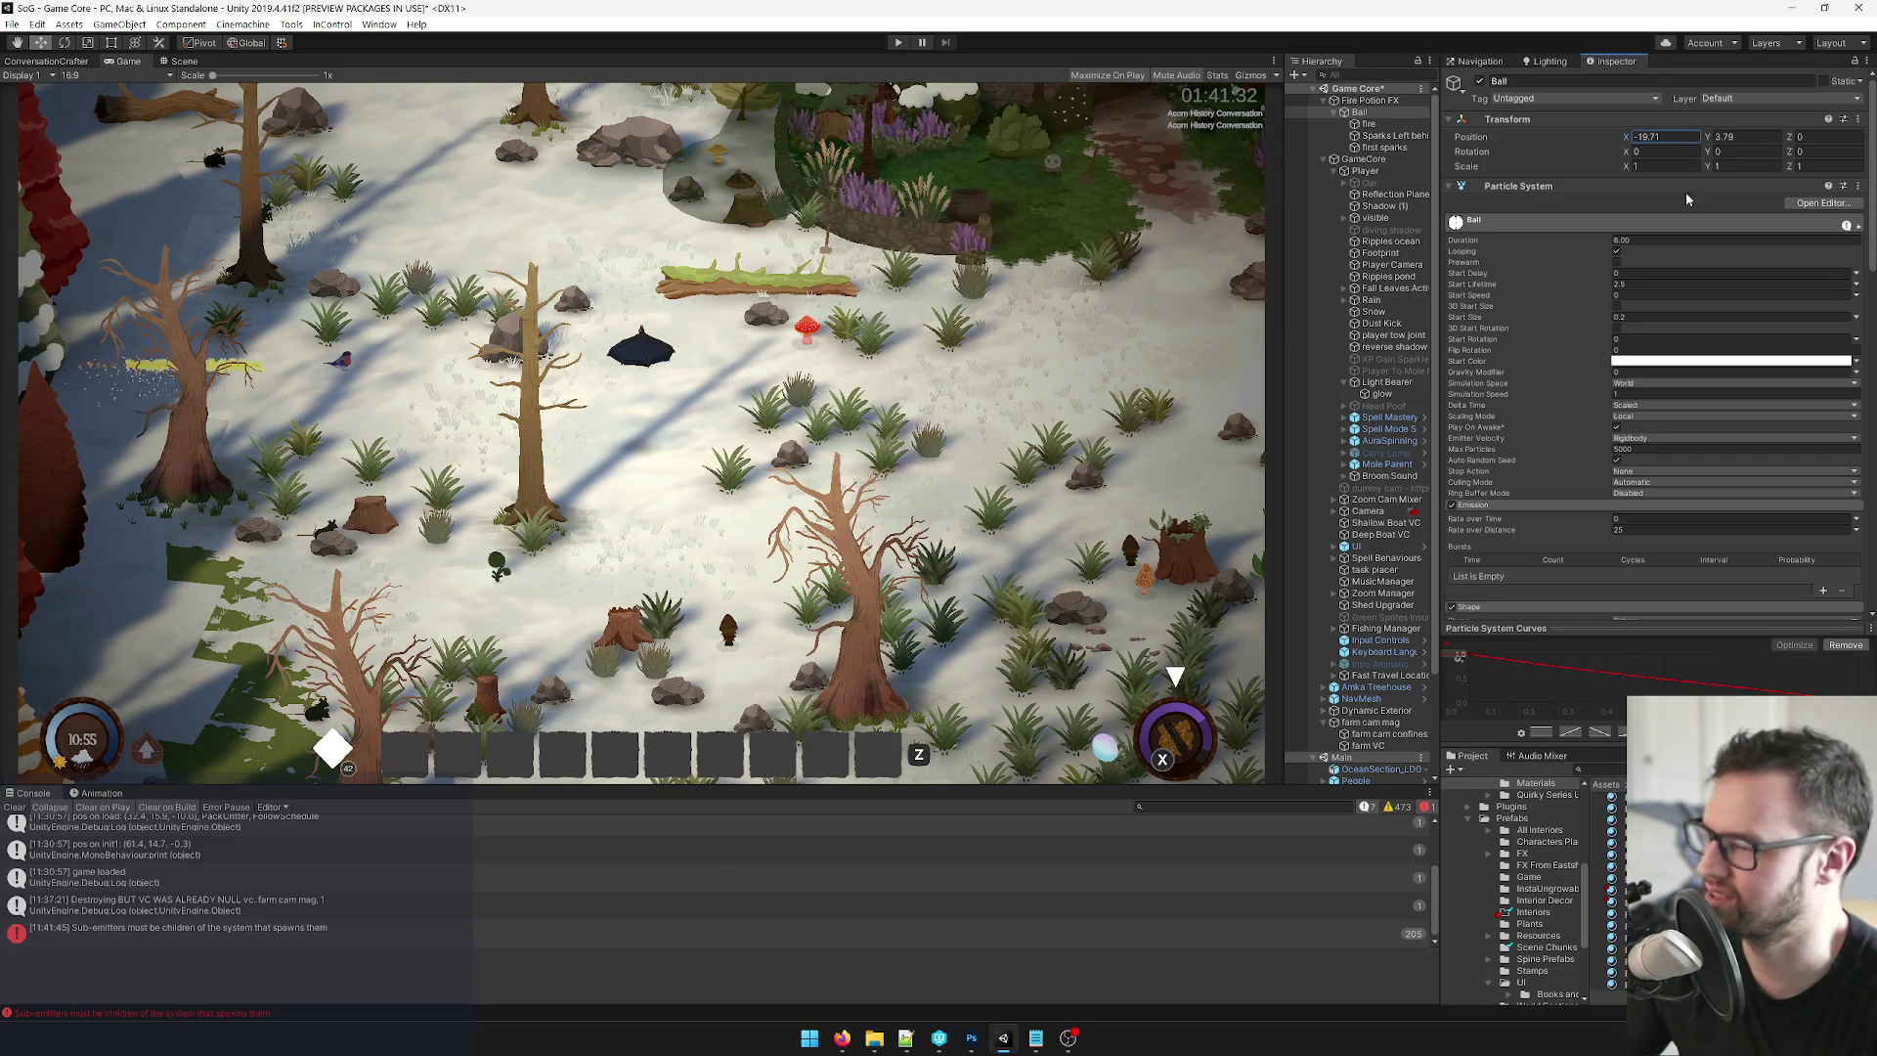
left_click(1382, 135)
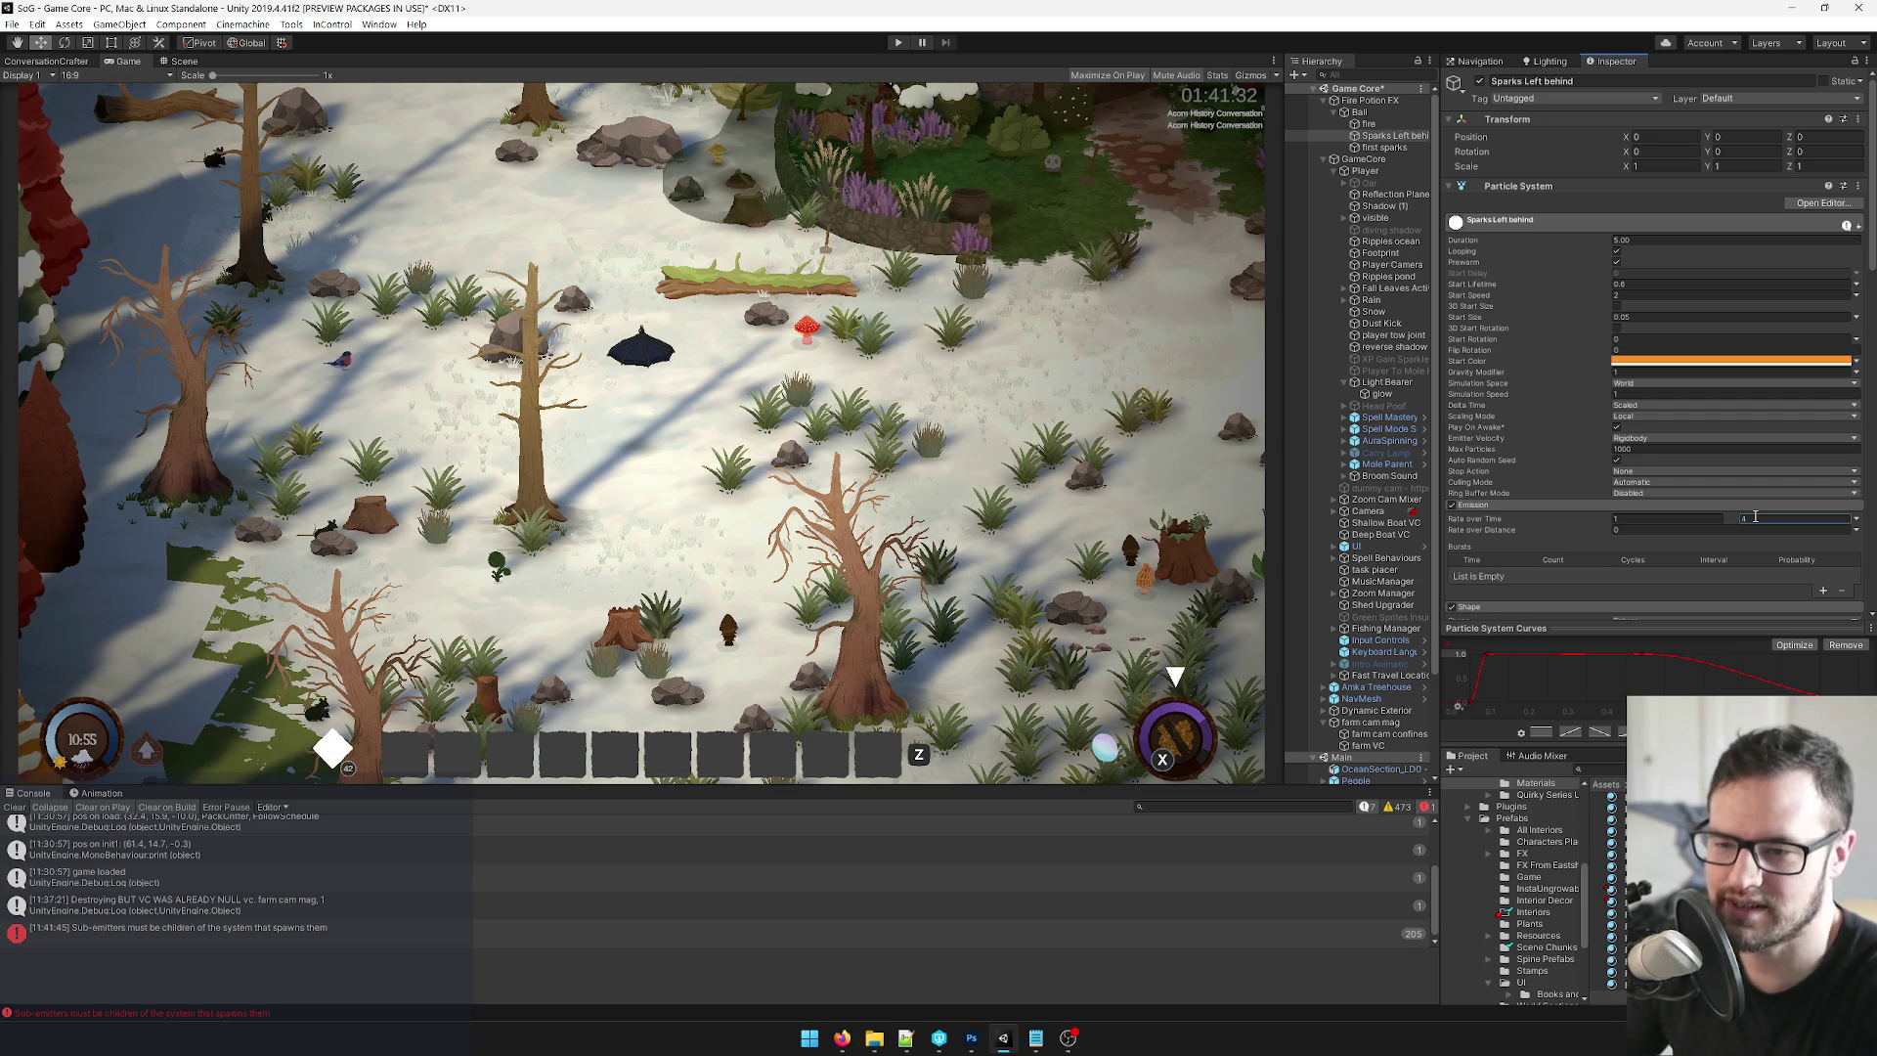
left_click(1359, 111)
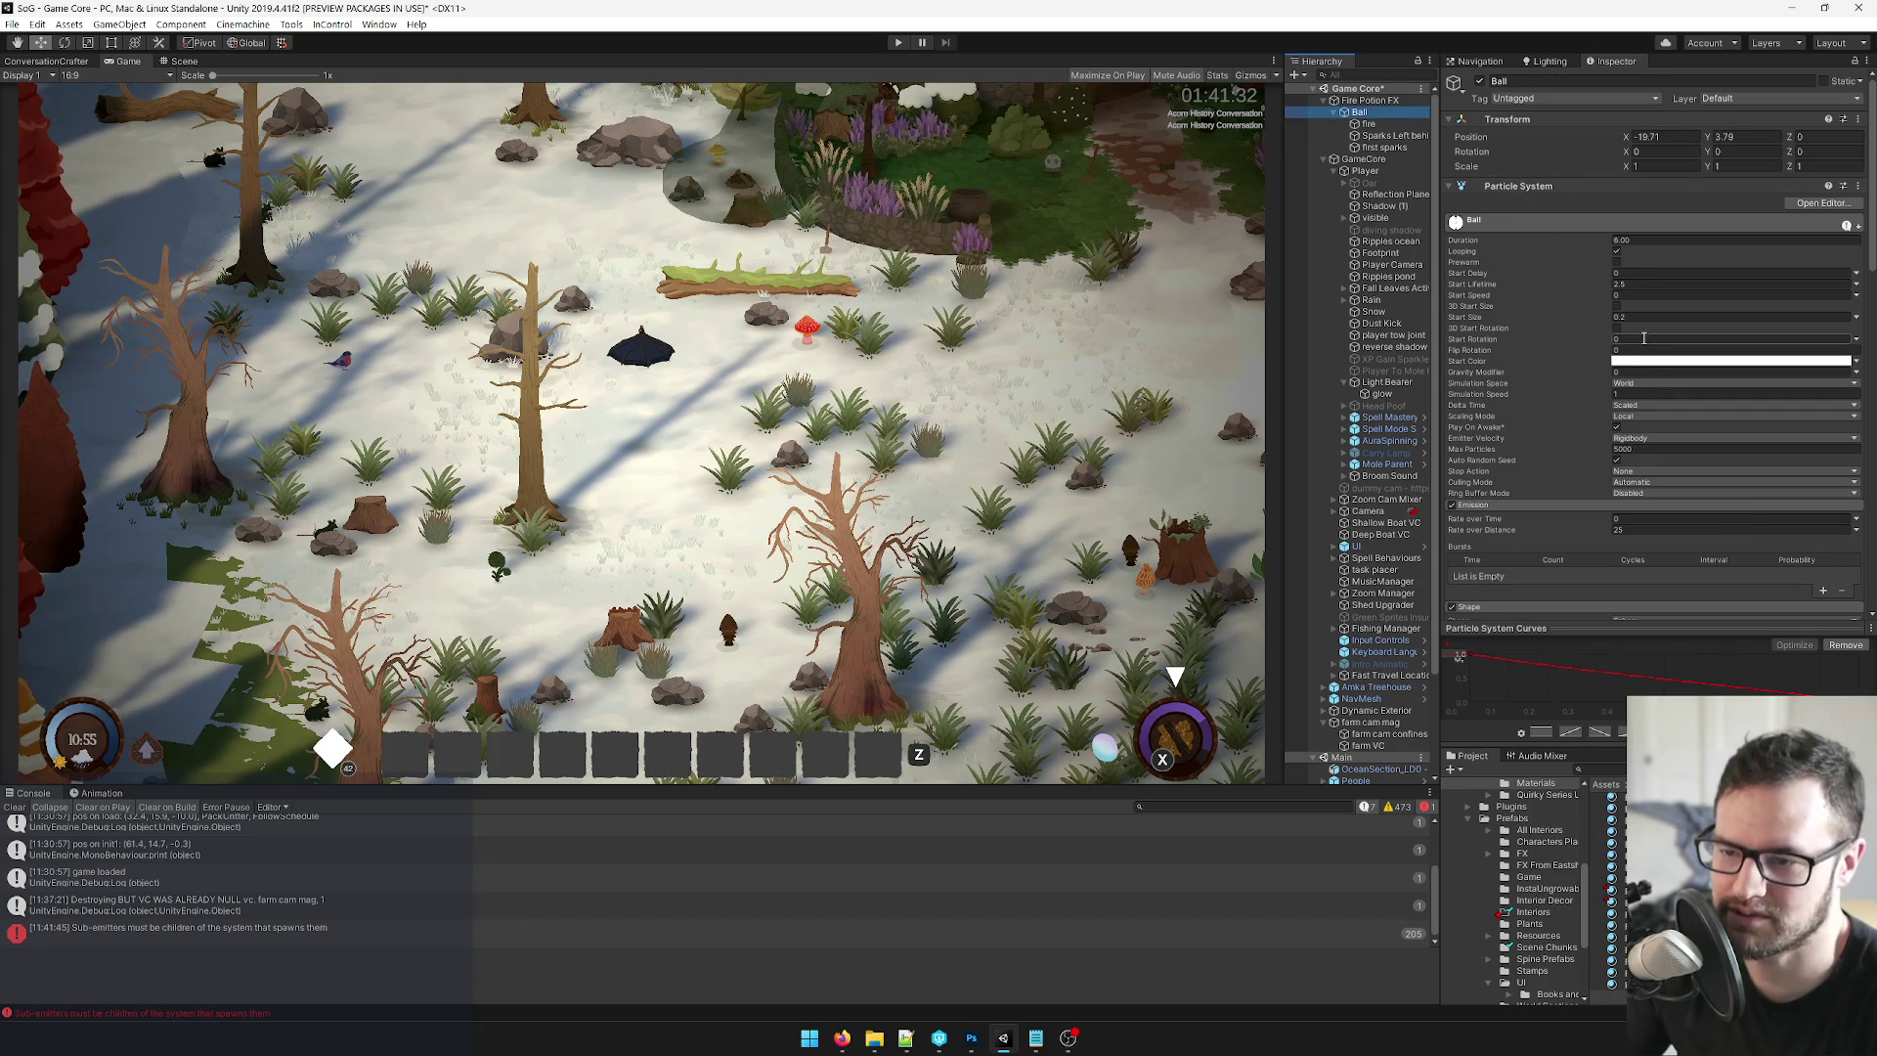
left_click(1651, 449)
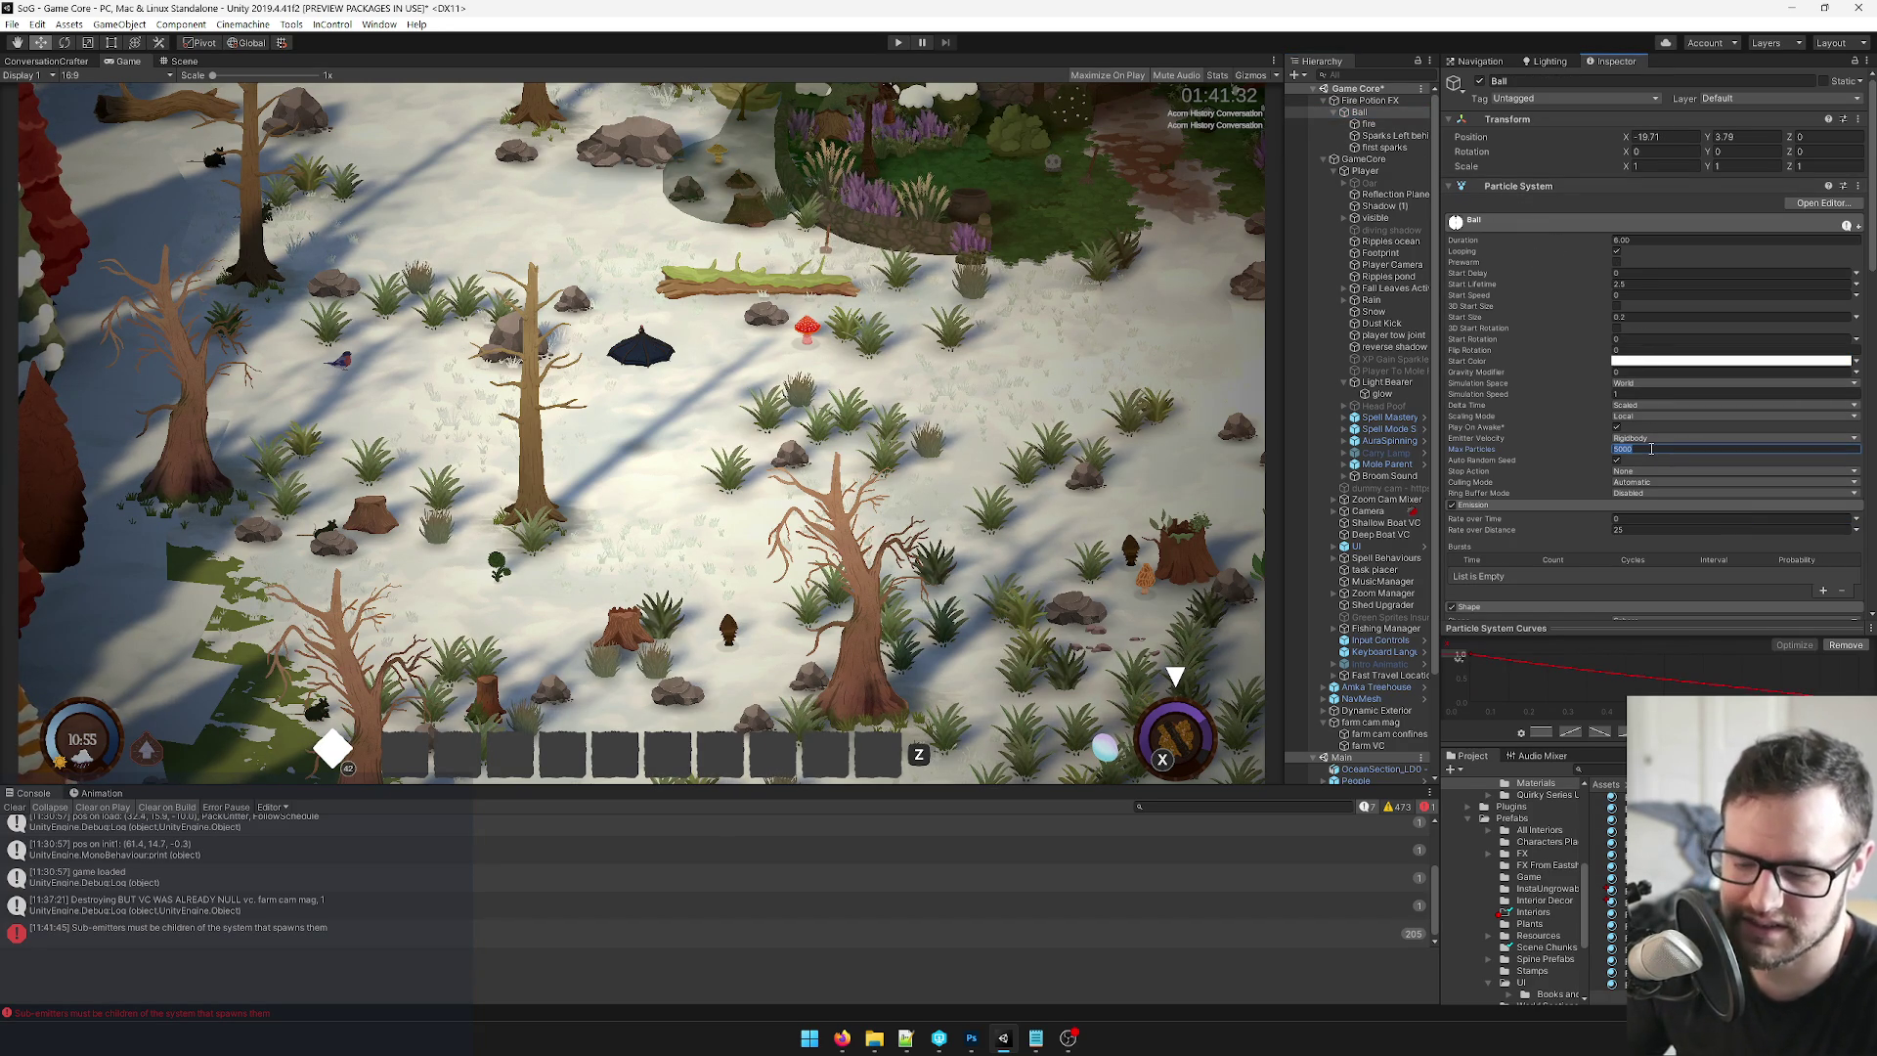
key("Return")
Scrub Ball's Position X label to slide it across the game view.
left_click_drag(1628, 140, 1638, 143)
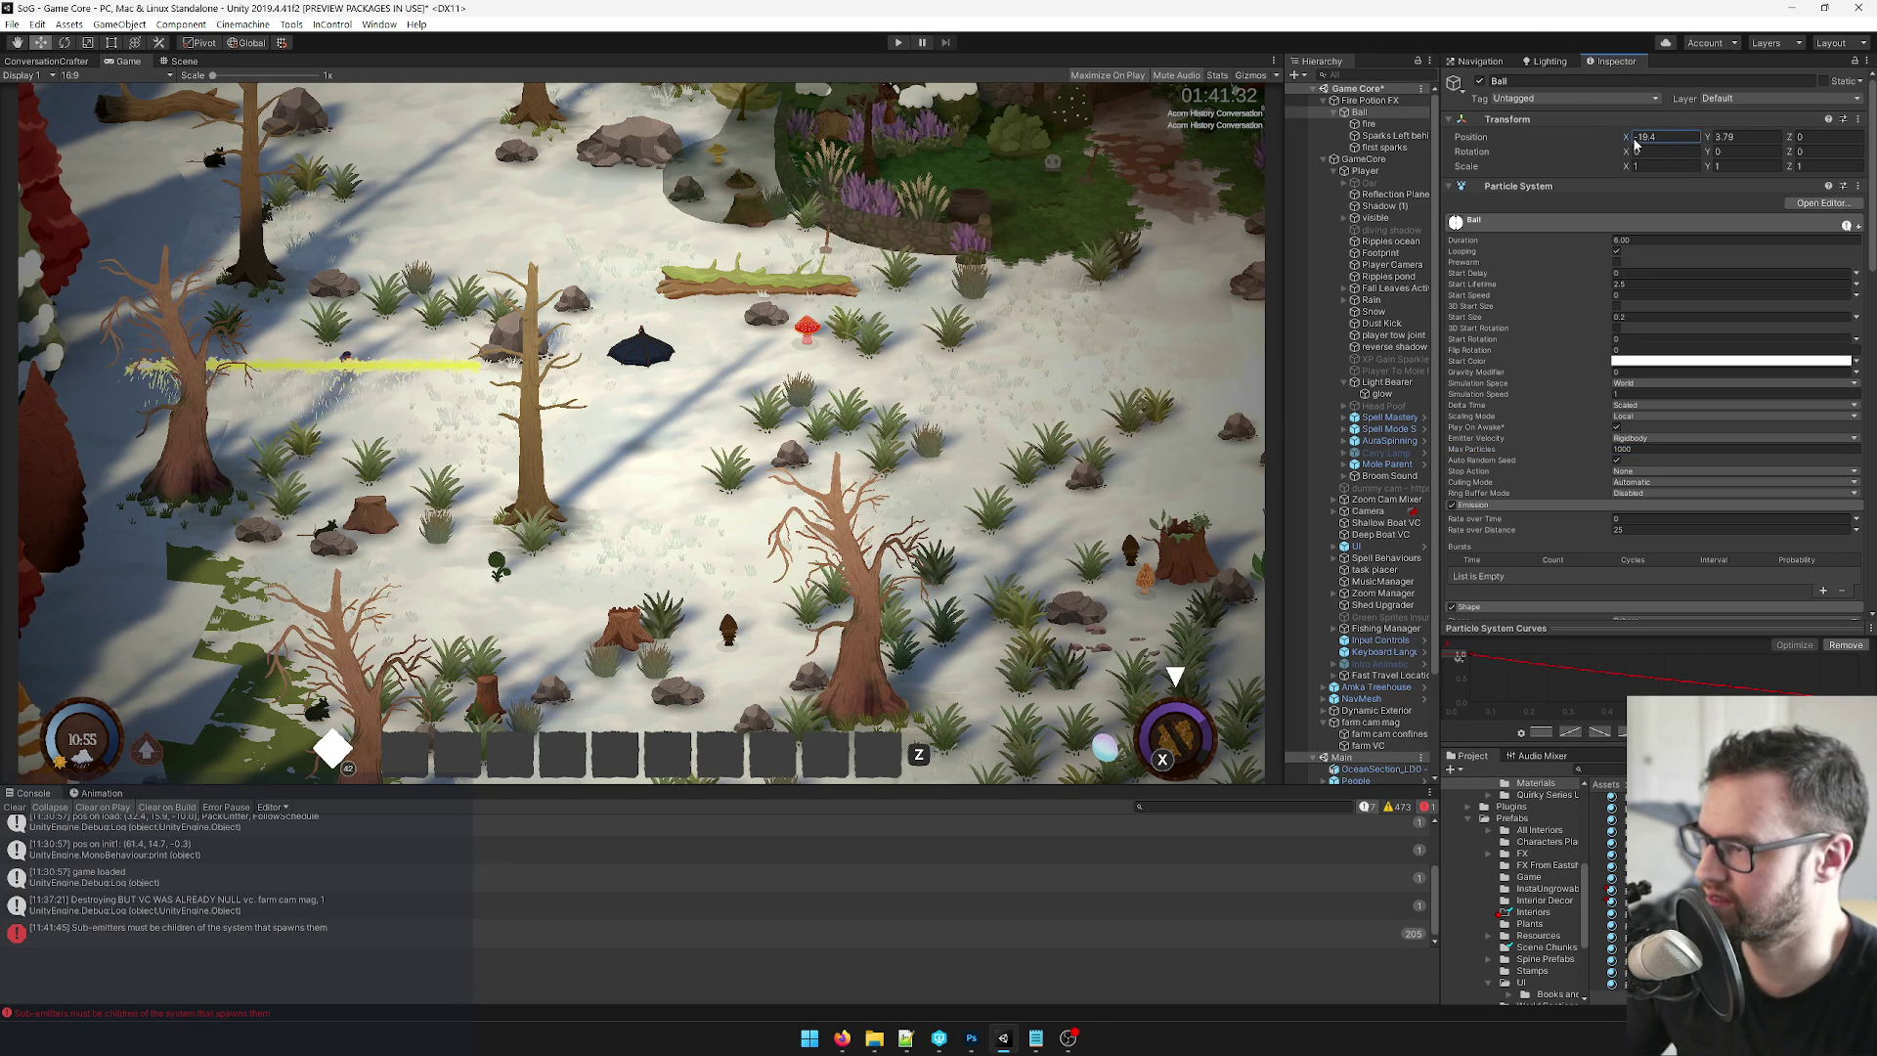
mouse_move(1638, 143)
left_mouse_down()
mouse_move(1672, 149)
mouse_move(1623, 151)
left_mouse_up()
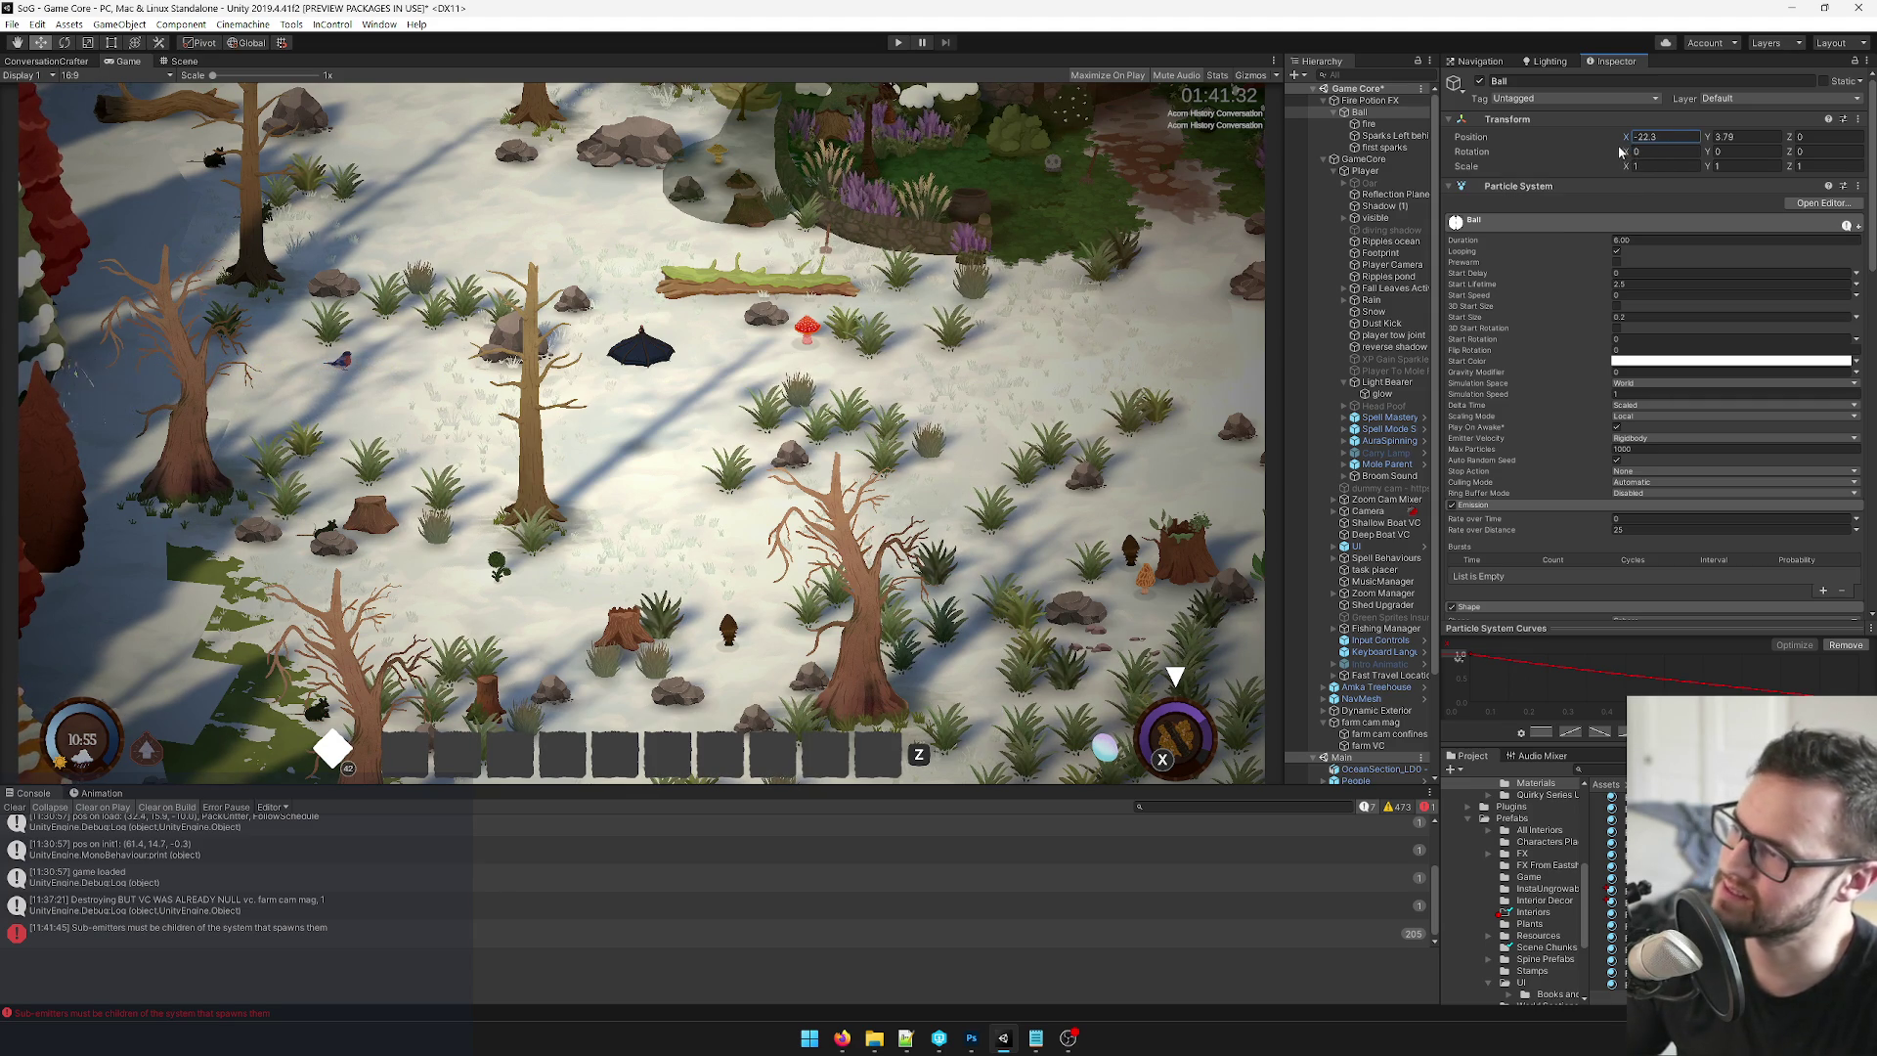
left_click_drag(1631, 142, 1656, 137)
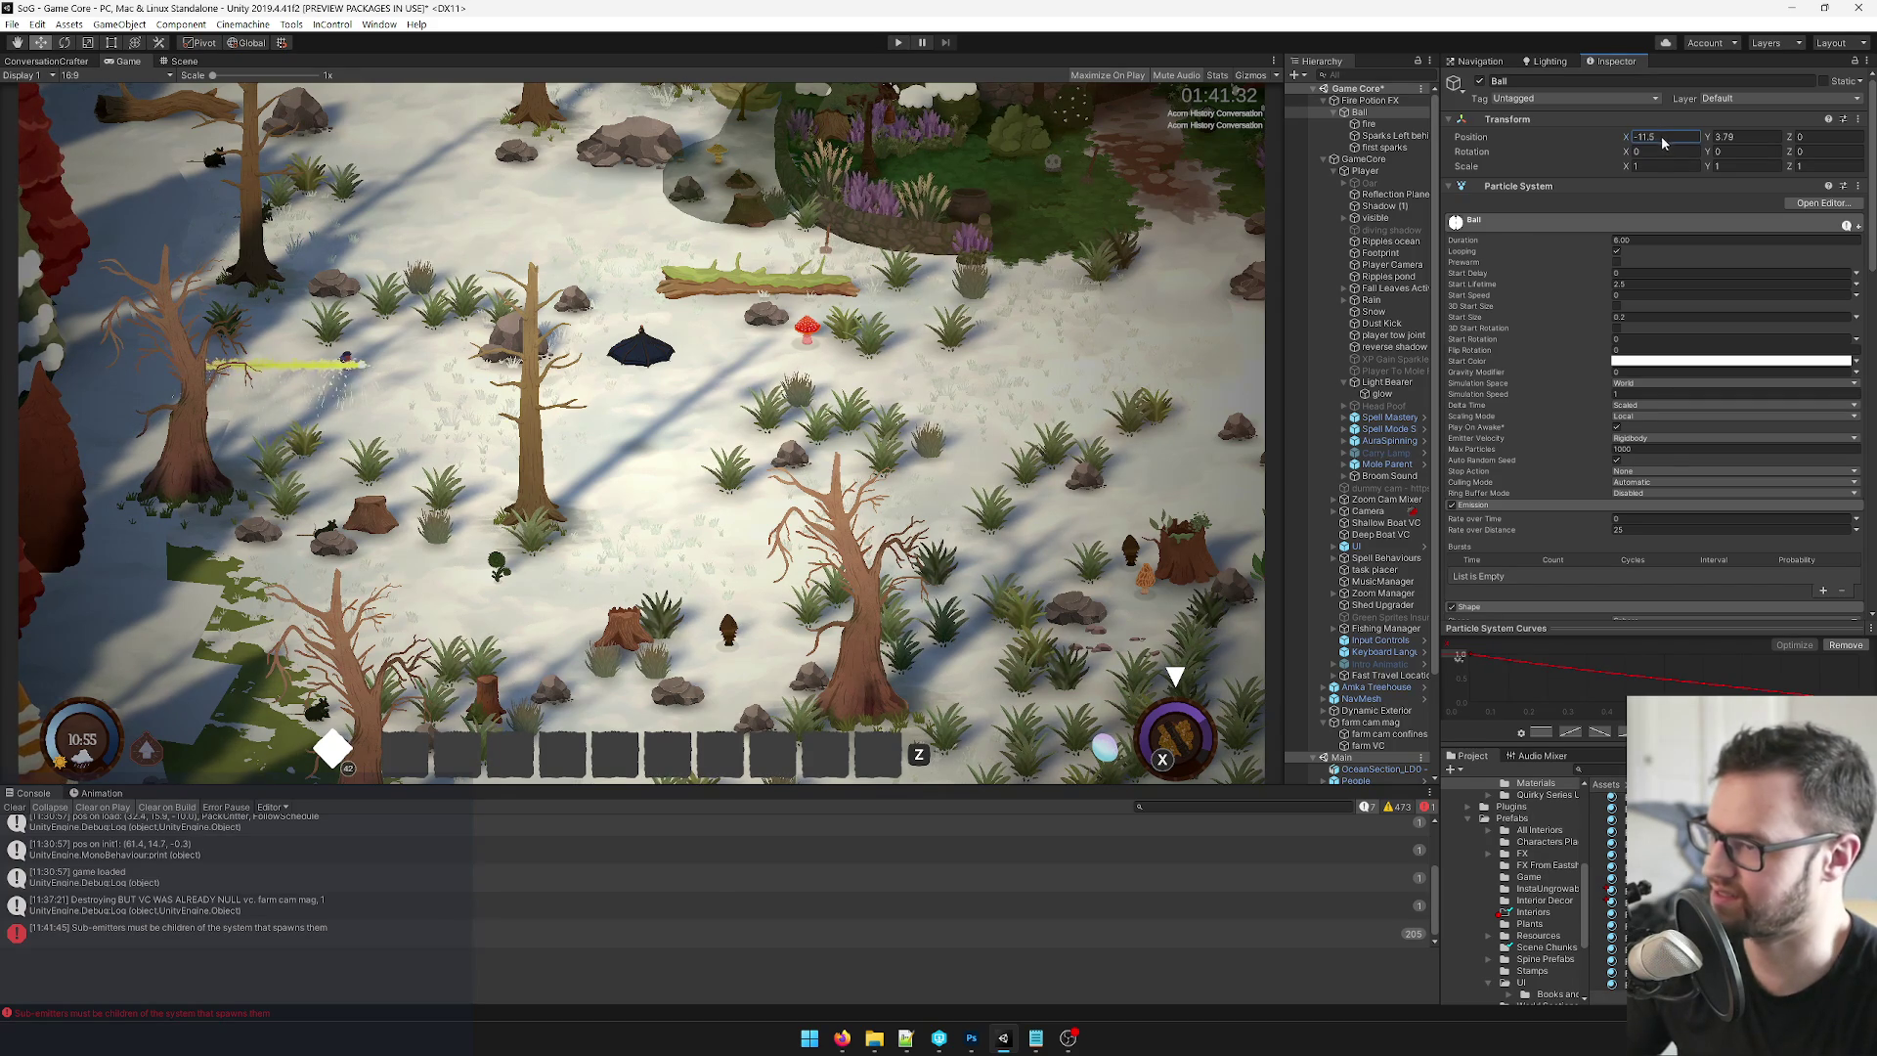
left_click_drag(1655, 145, 1648, 148)
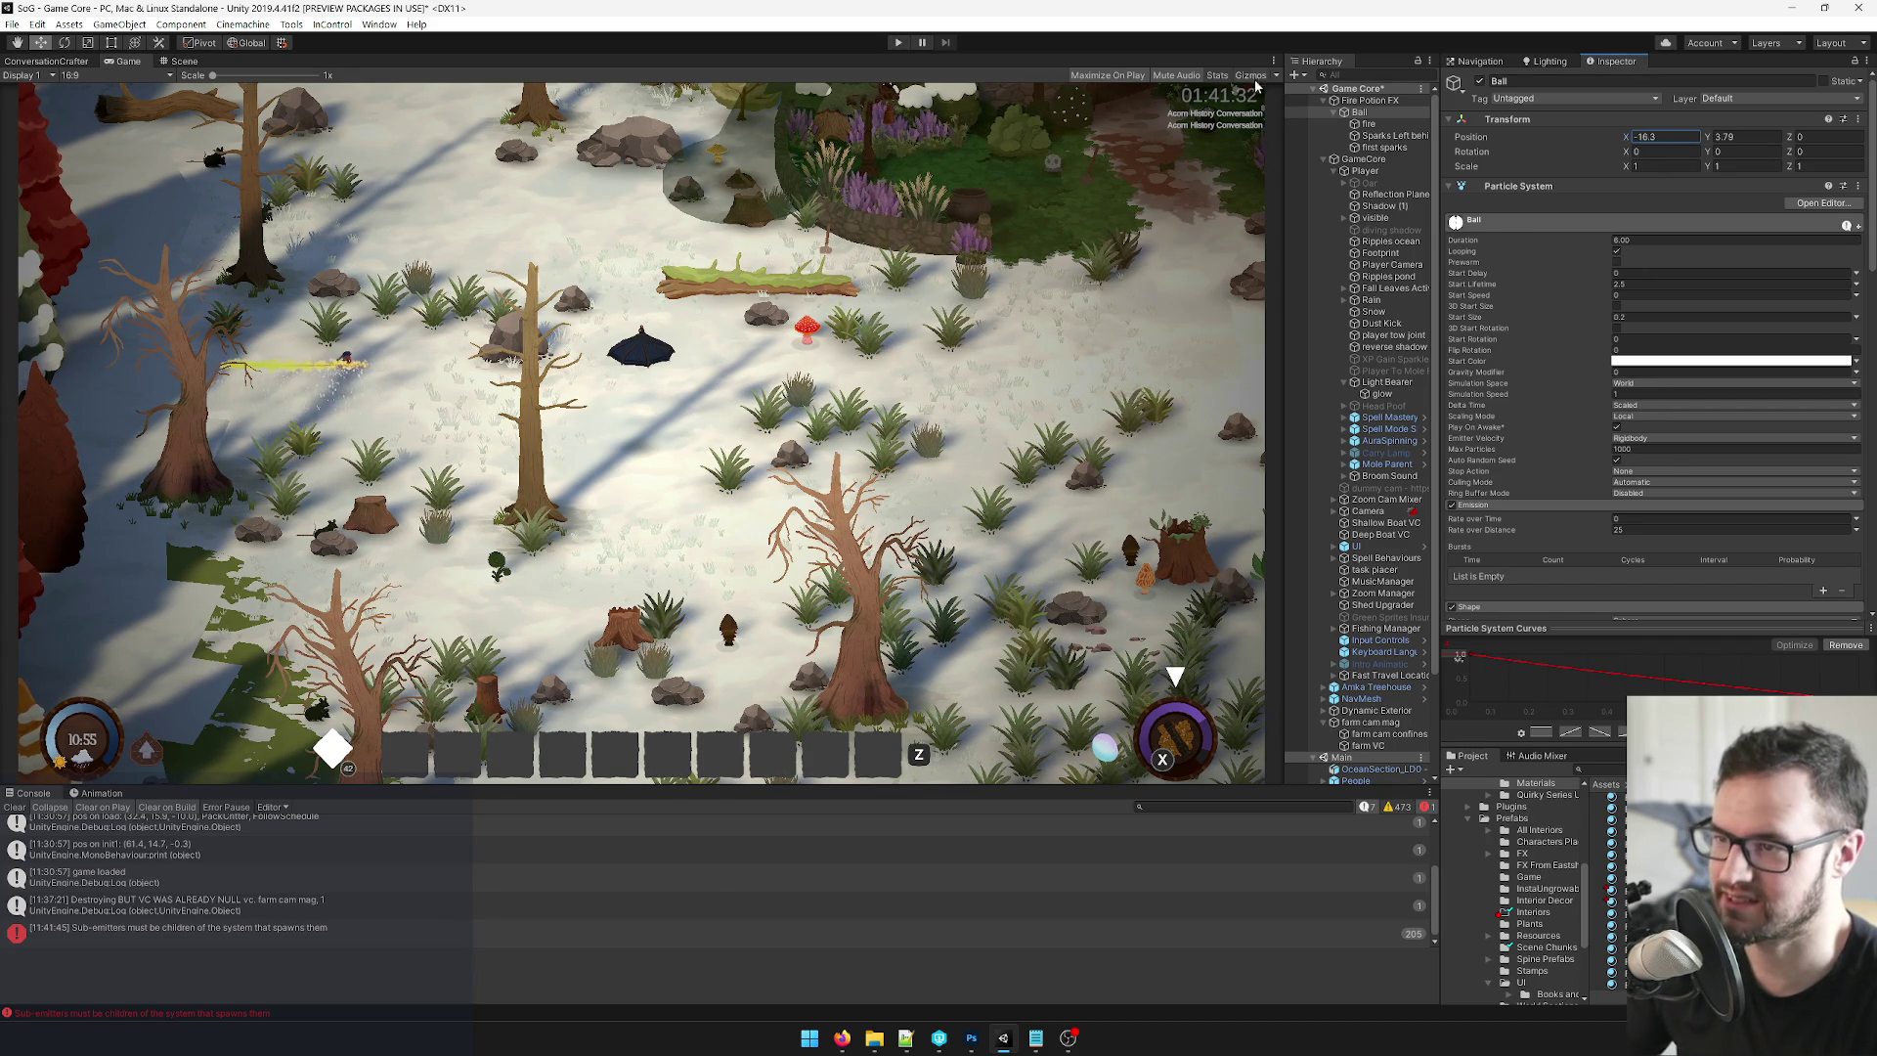
Show the Stats overlay, slide Ball right, and inspect the fire and sparks max particles.
left_click(1218, 75)
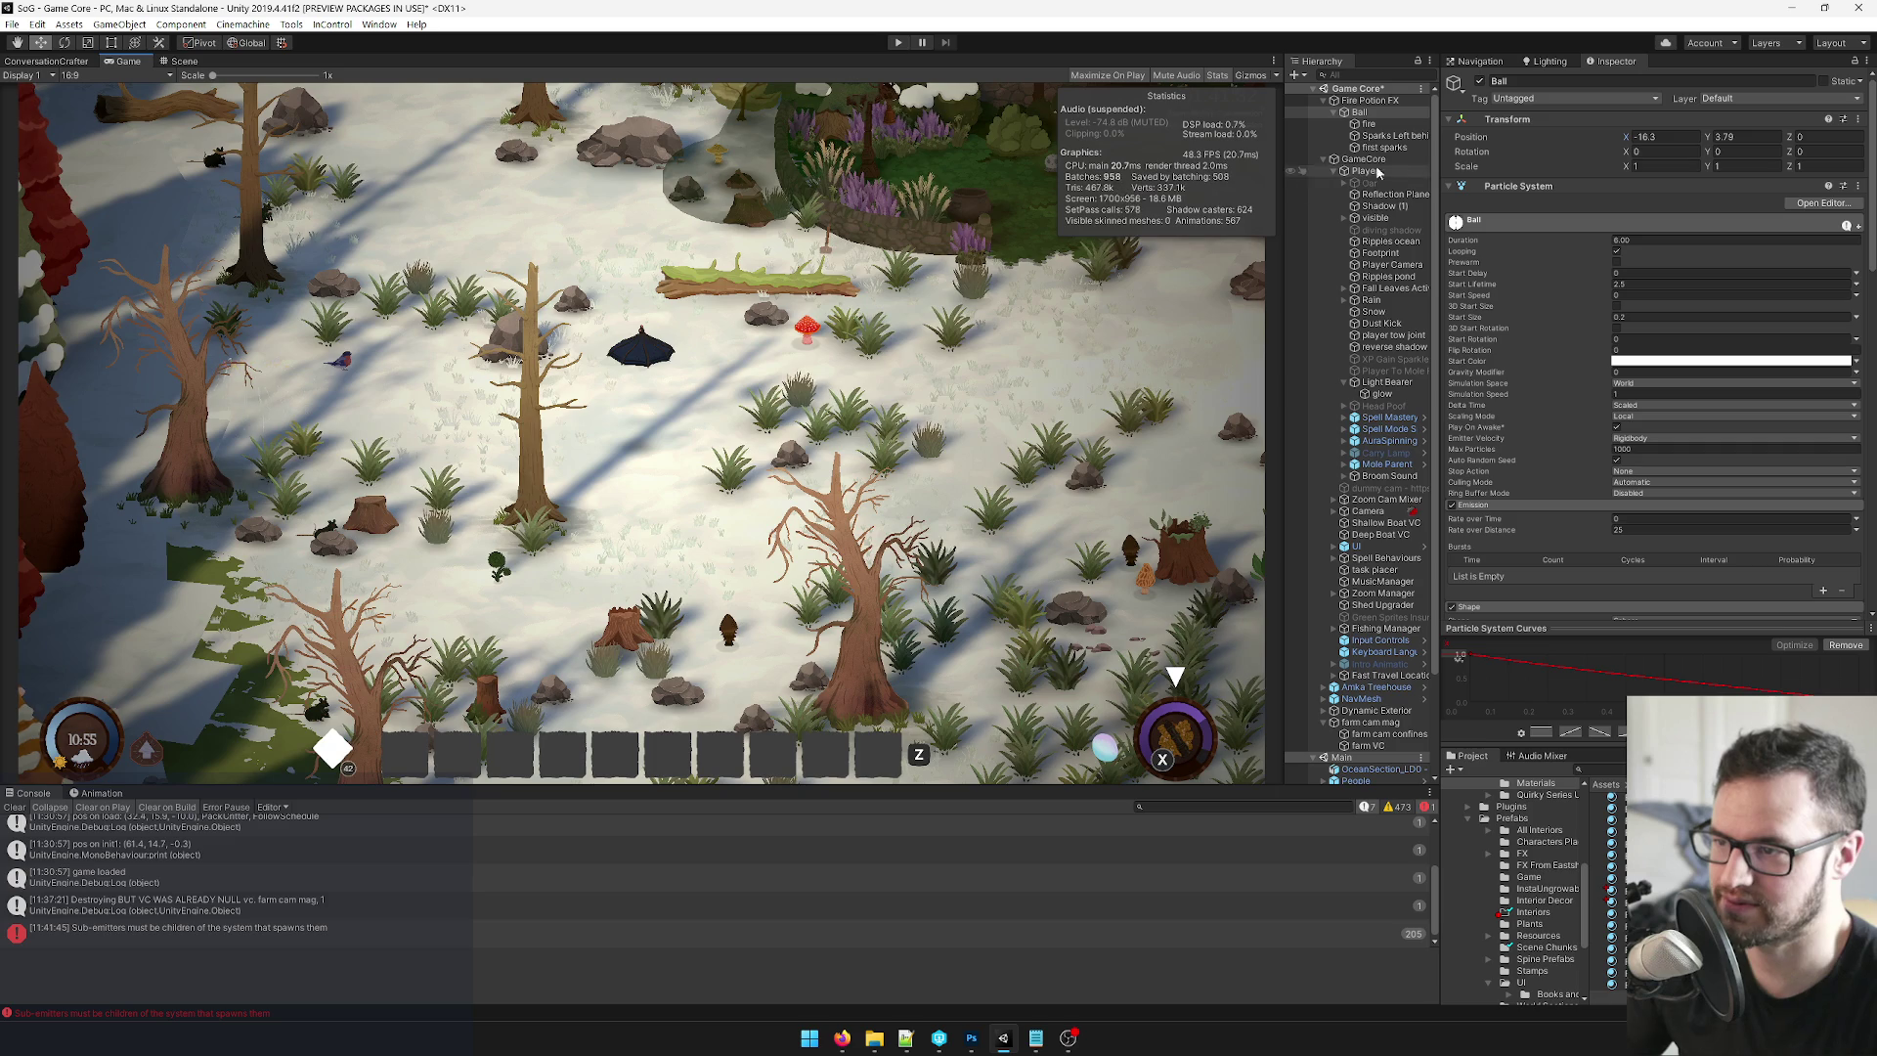
mouse_move(1682, 140)
left_mouse_down()
mouse_move(1587, 143)
mouse_move(1609, 146)
left_mouse_up()
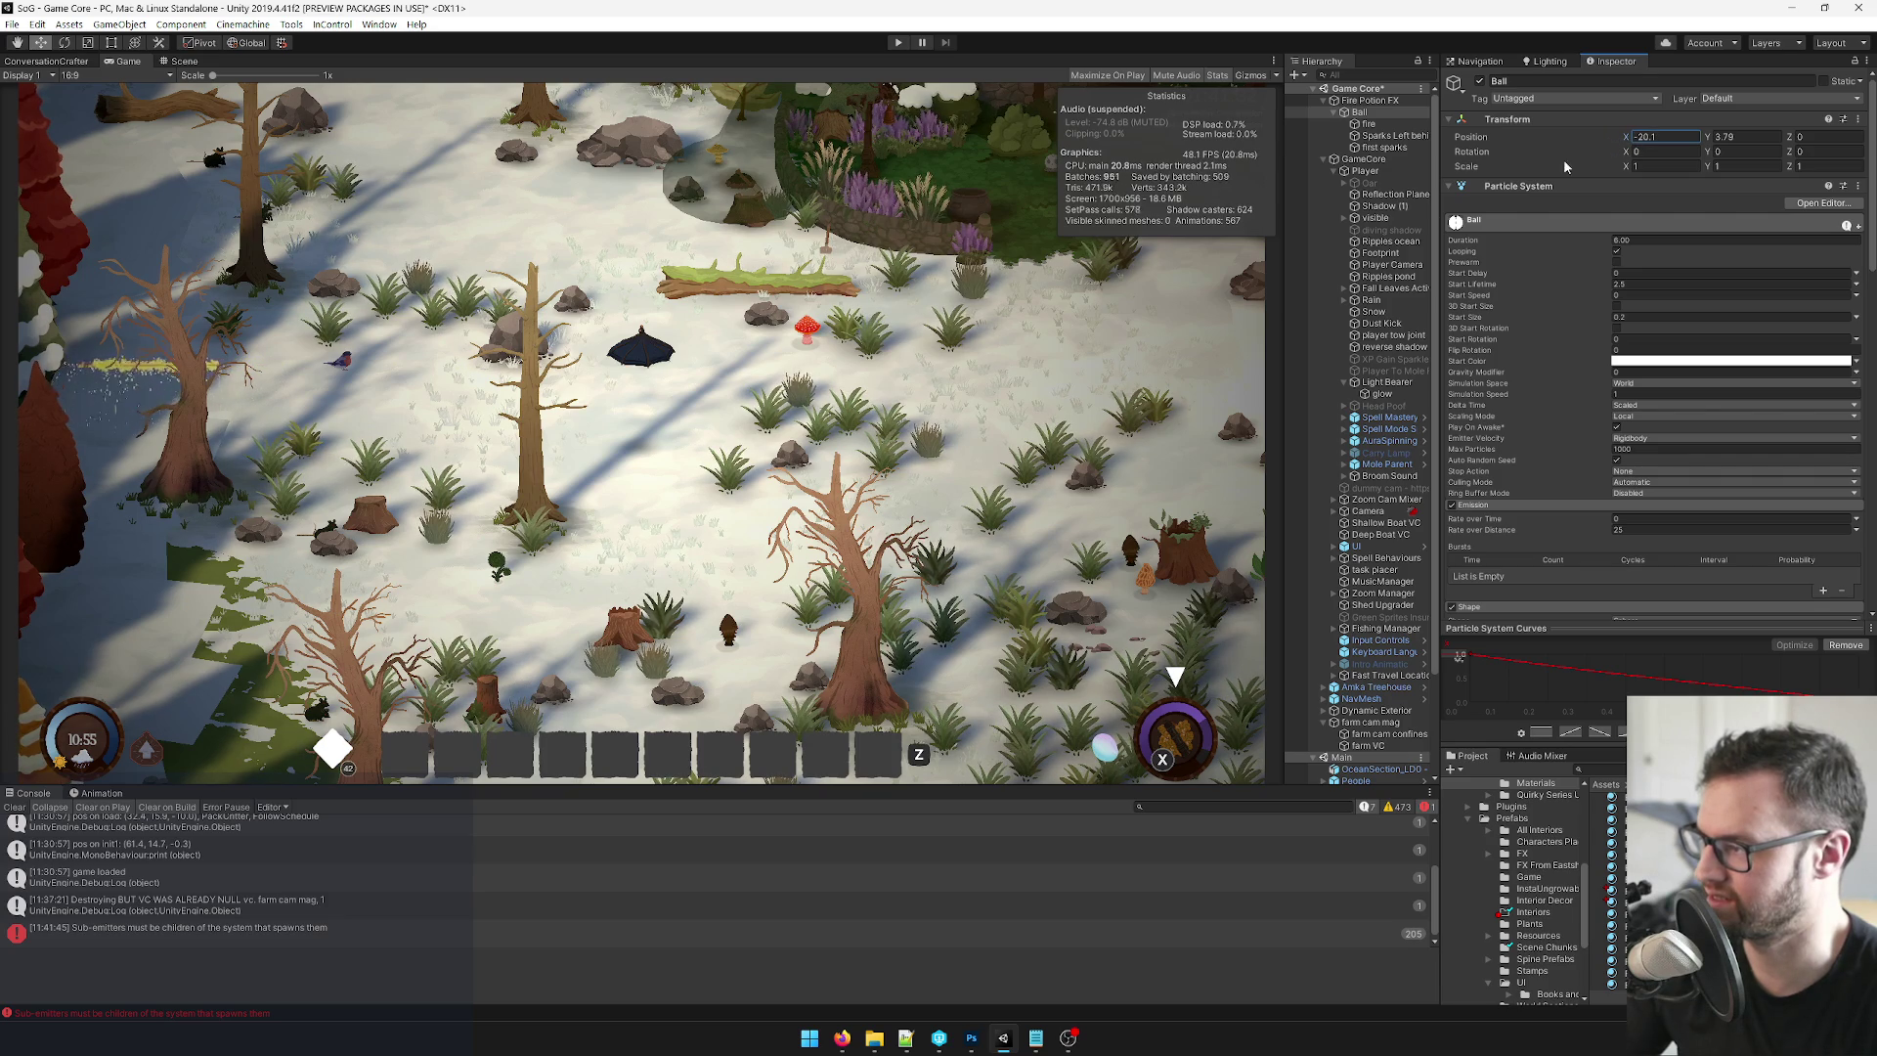
left_click(1371, 124)
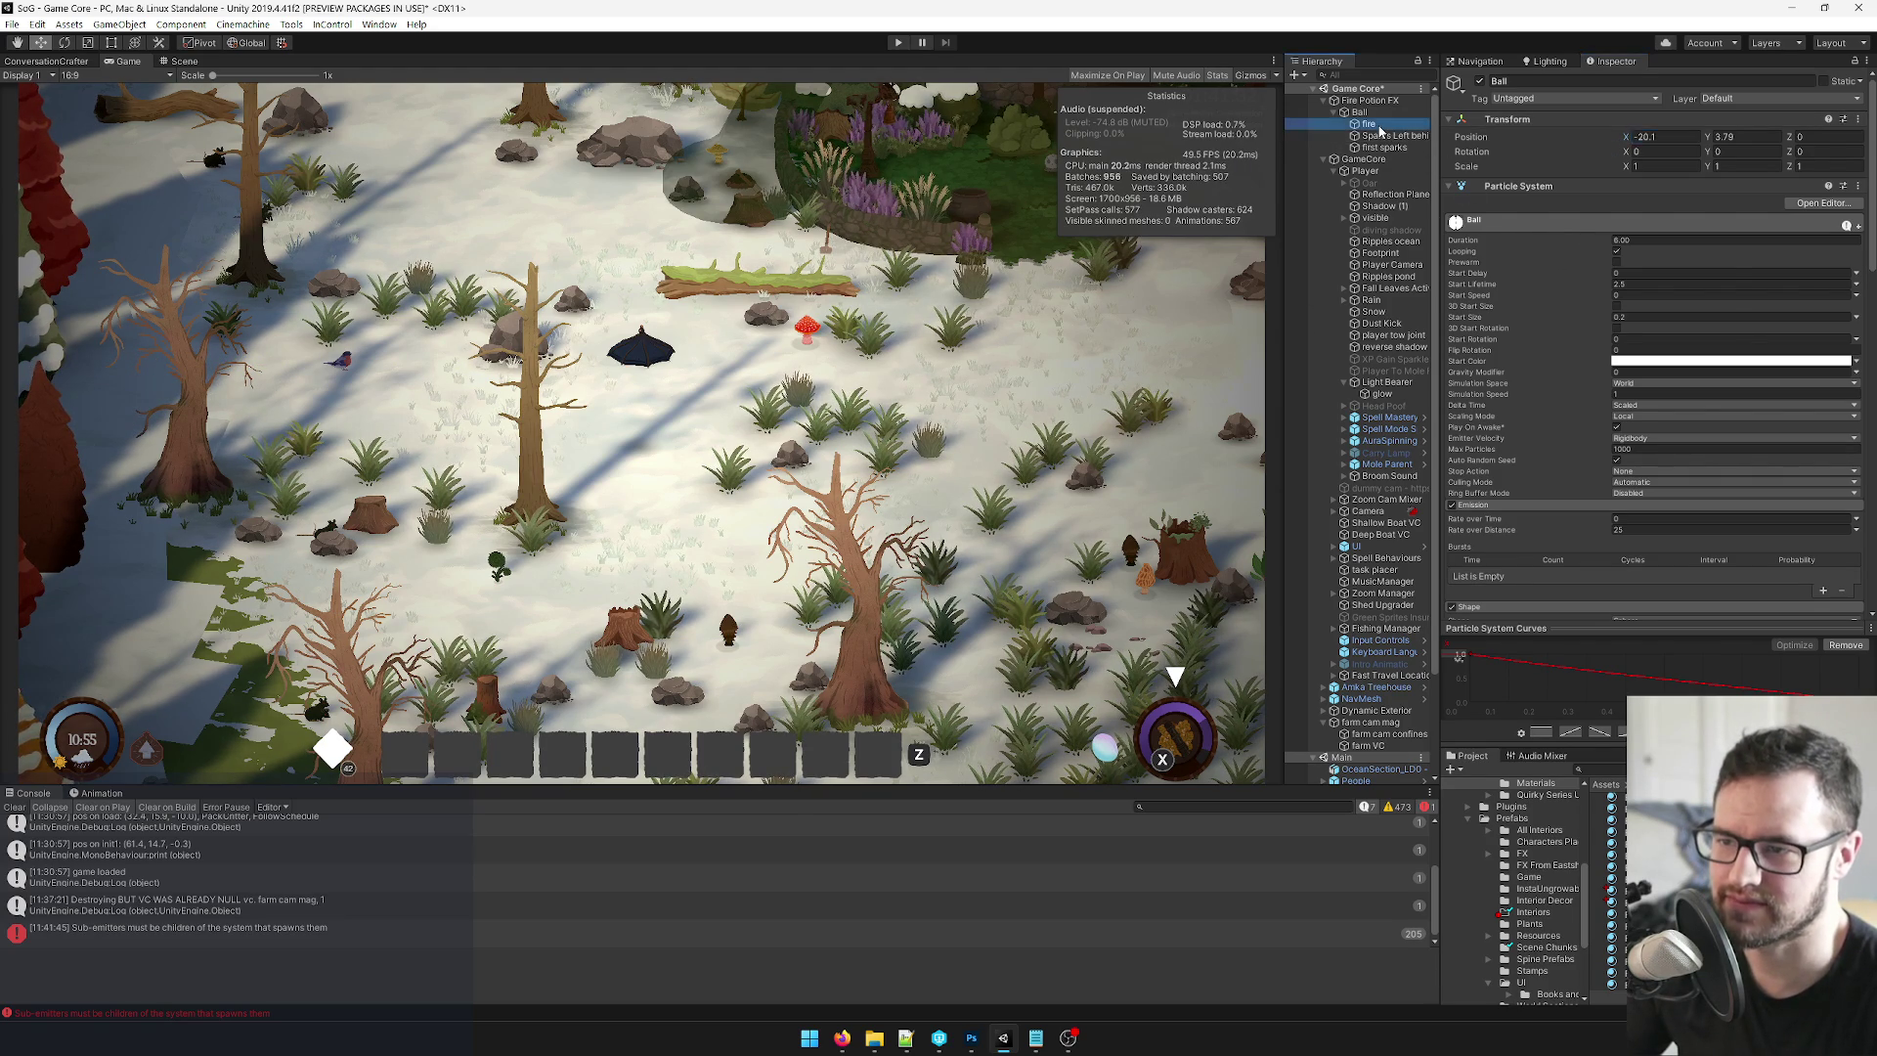
key("Down")
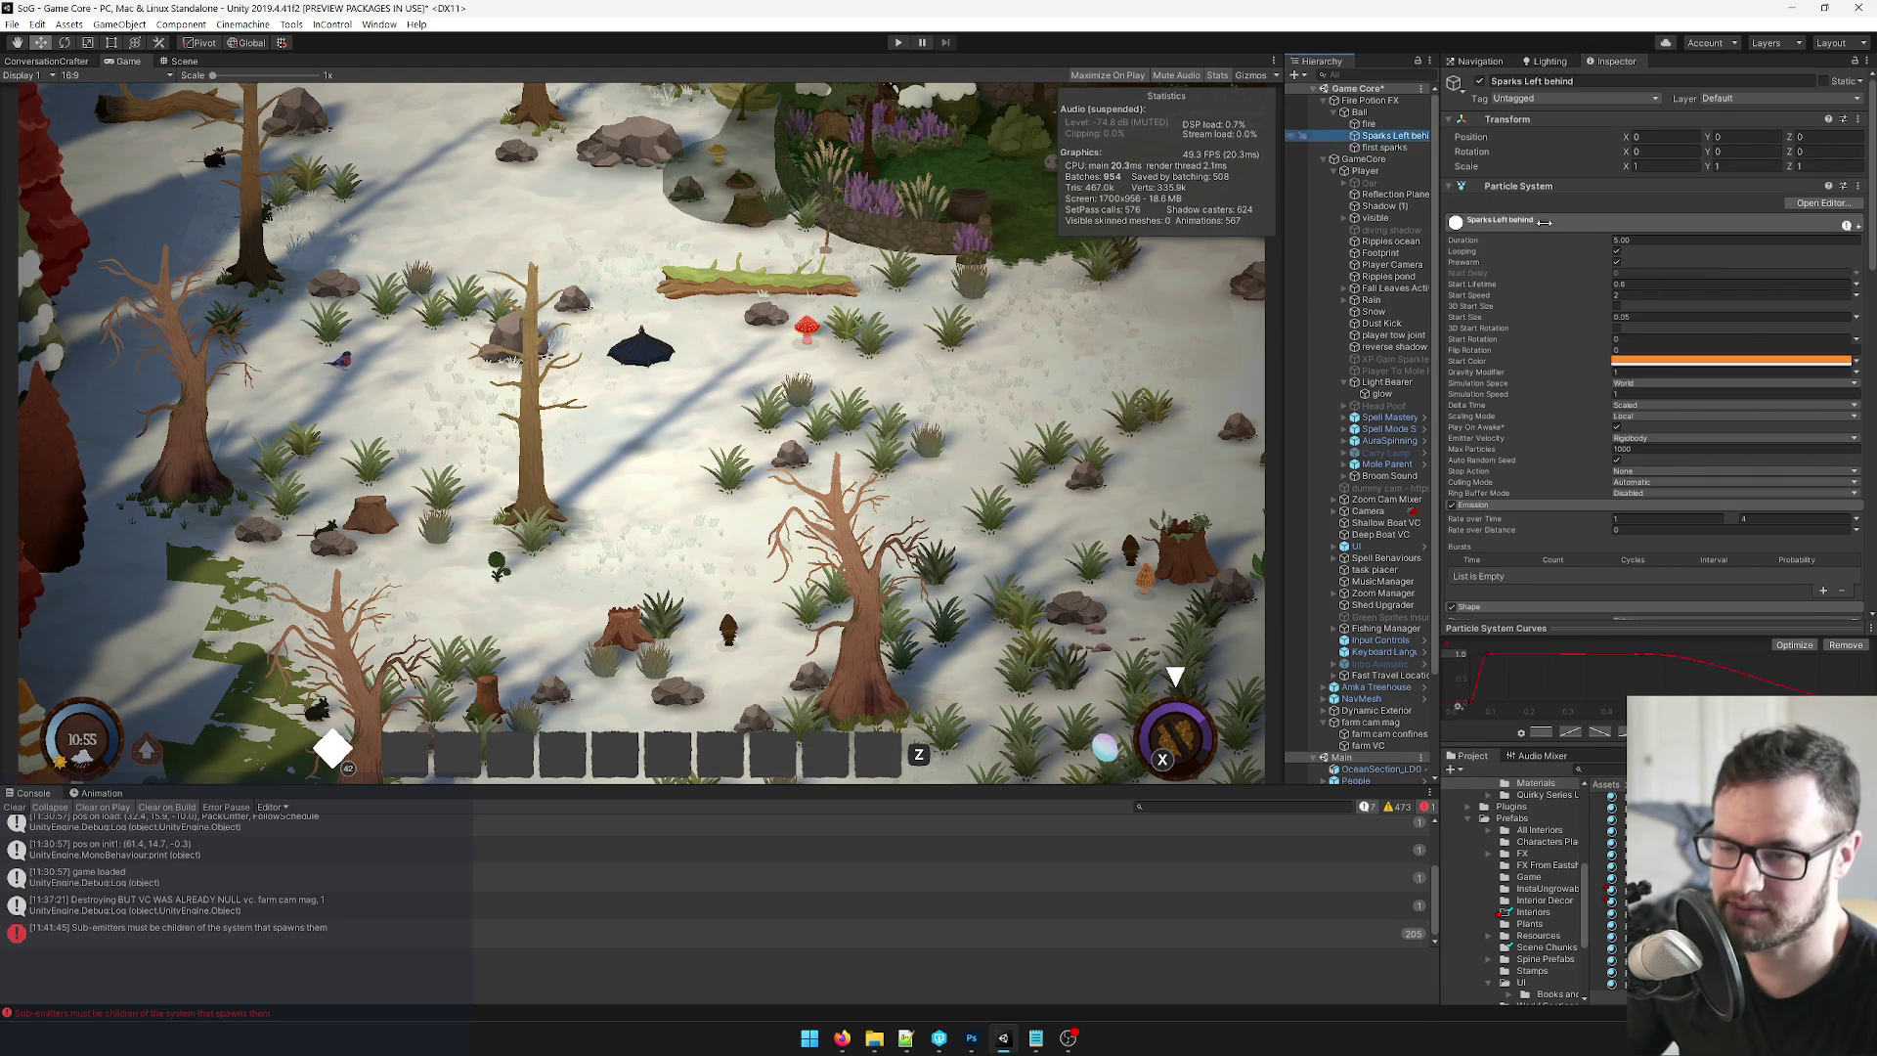
left_click(1649, 450)
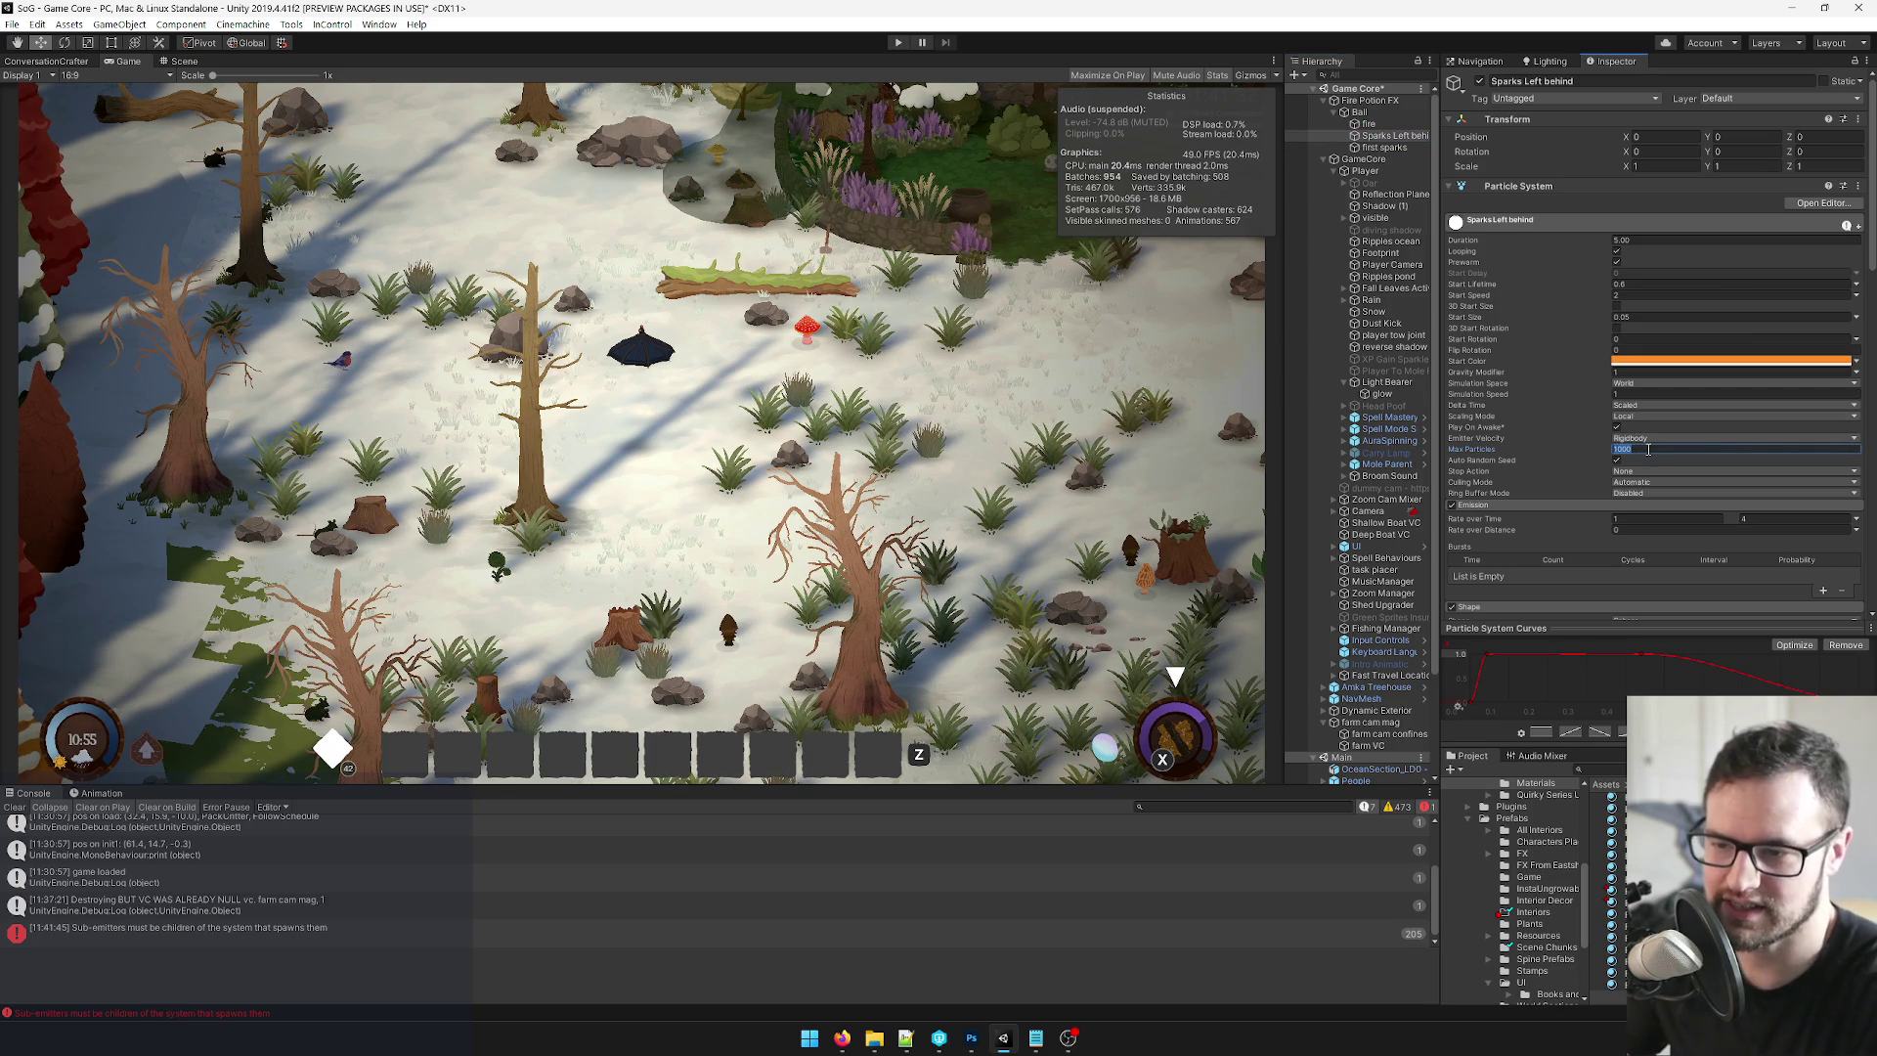
left_click(1360, 112)
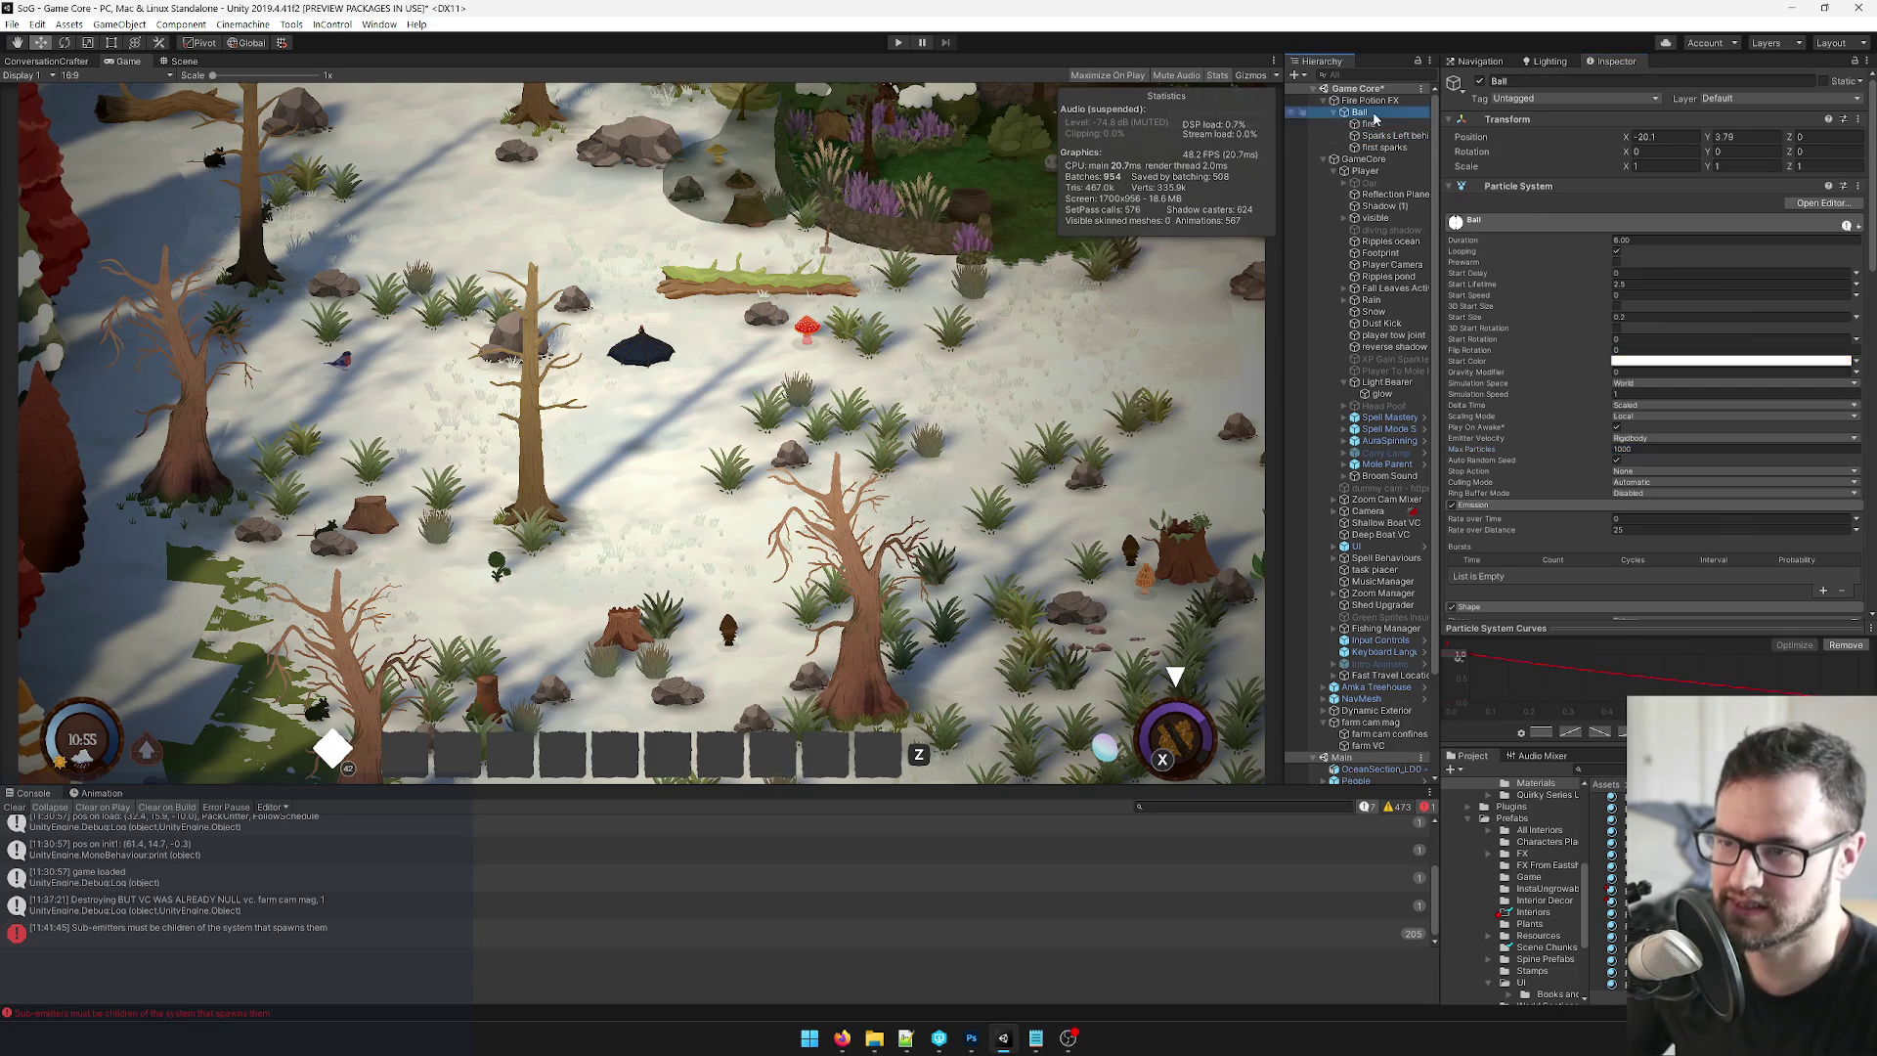
Enter 2.5-20.1 as Ball's Position X, then recheck the Sparks Left behind max particles.
left_click(1631, 137)
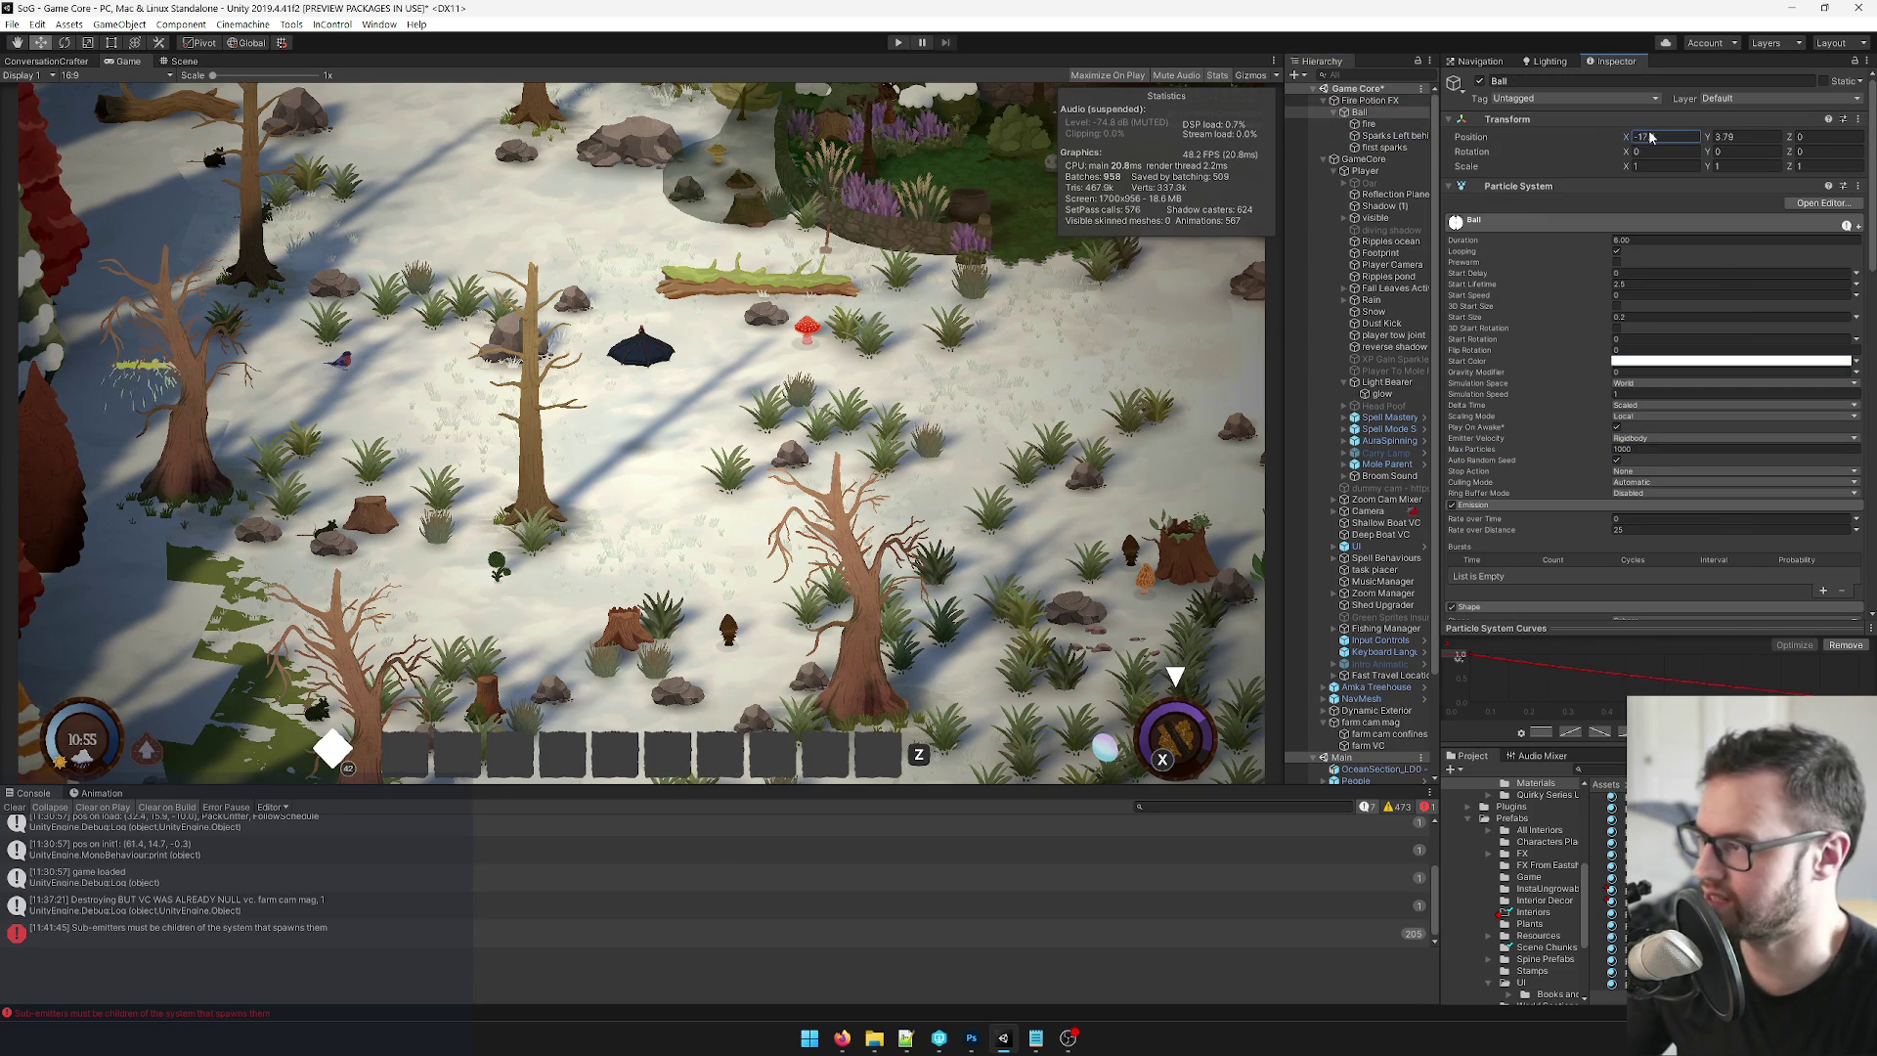
key("BackSpace")
type("2.5")
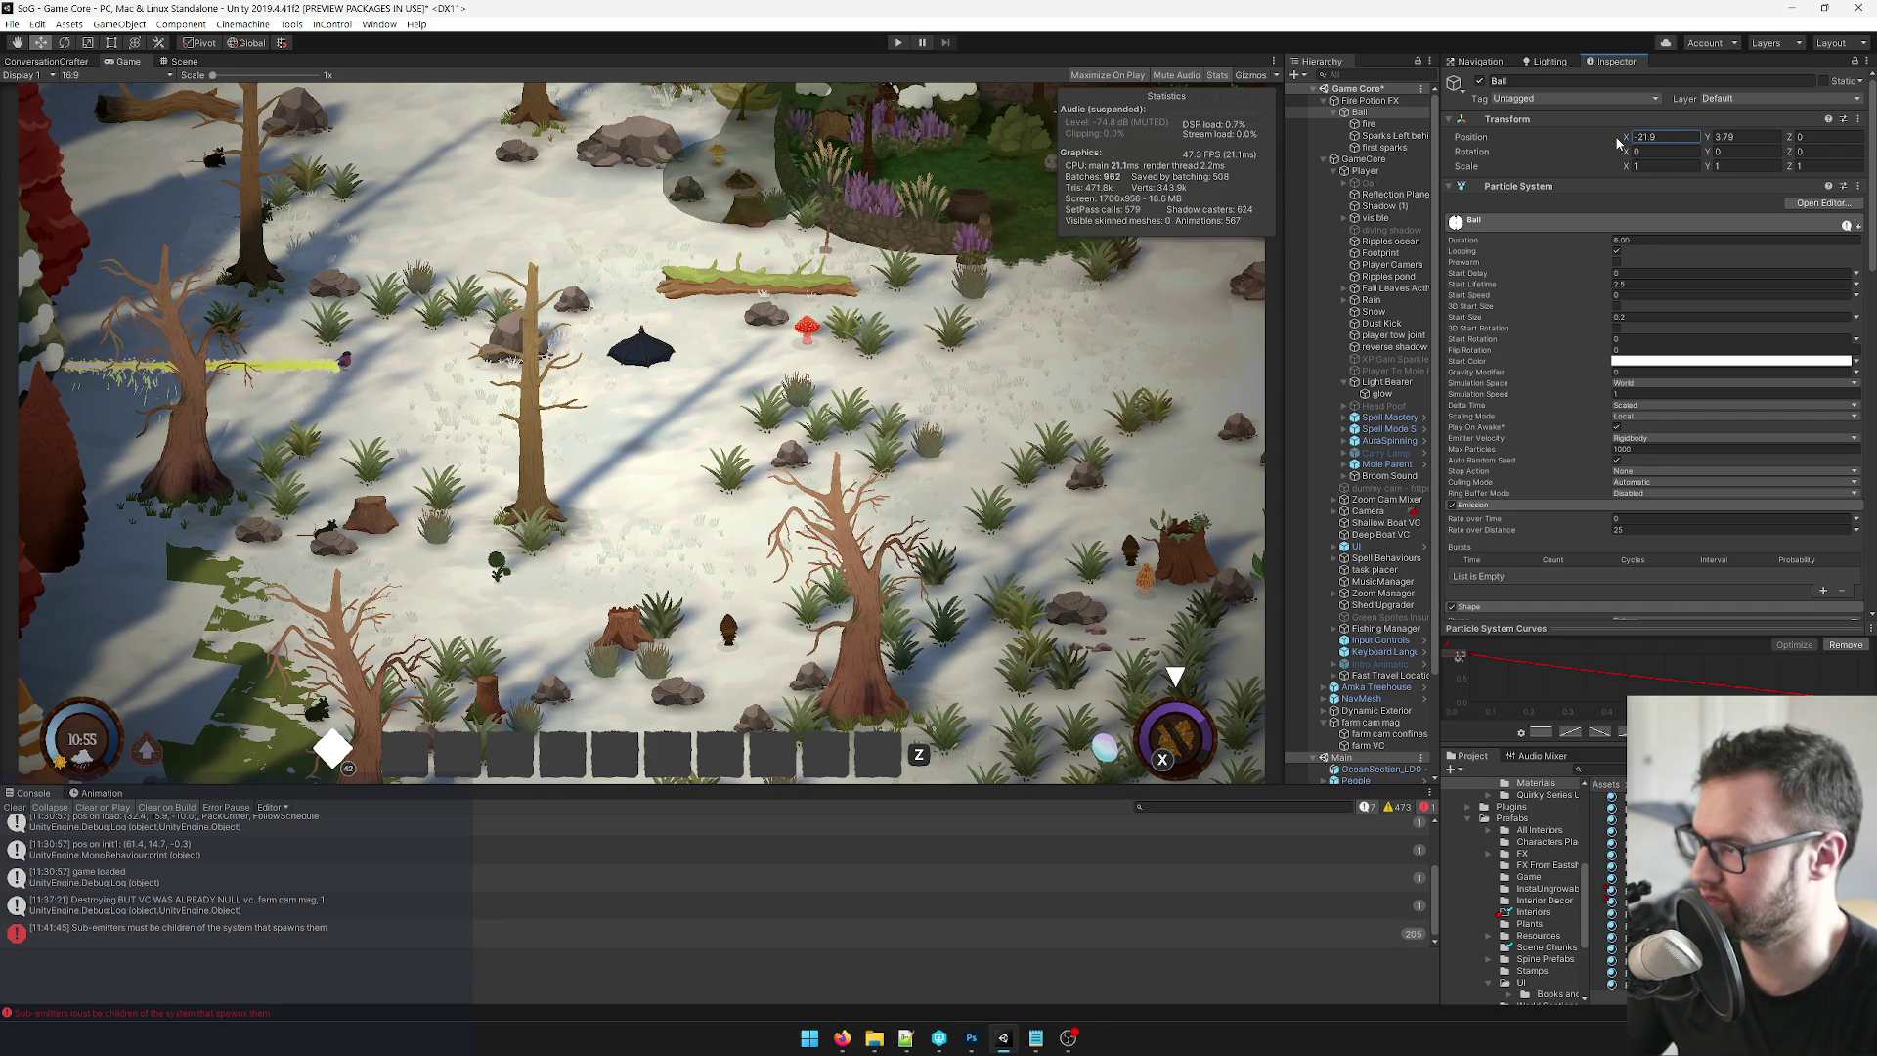
type("-20.1")
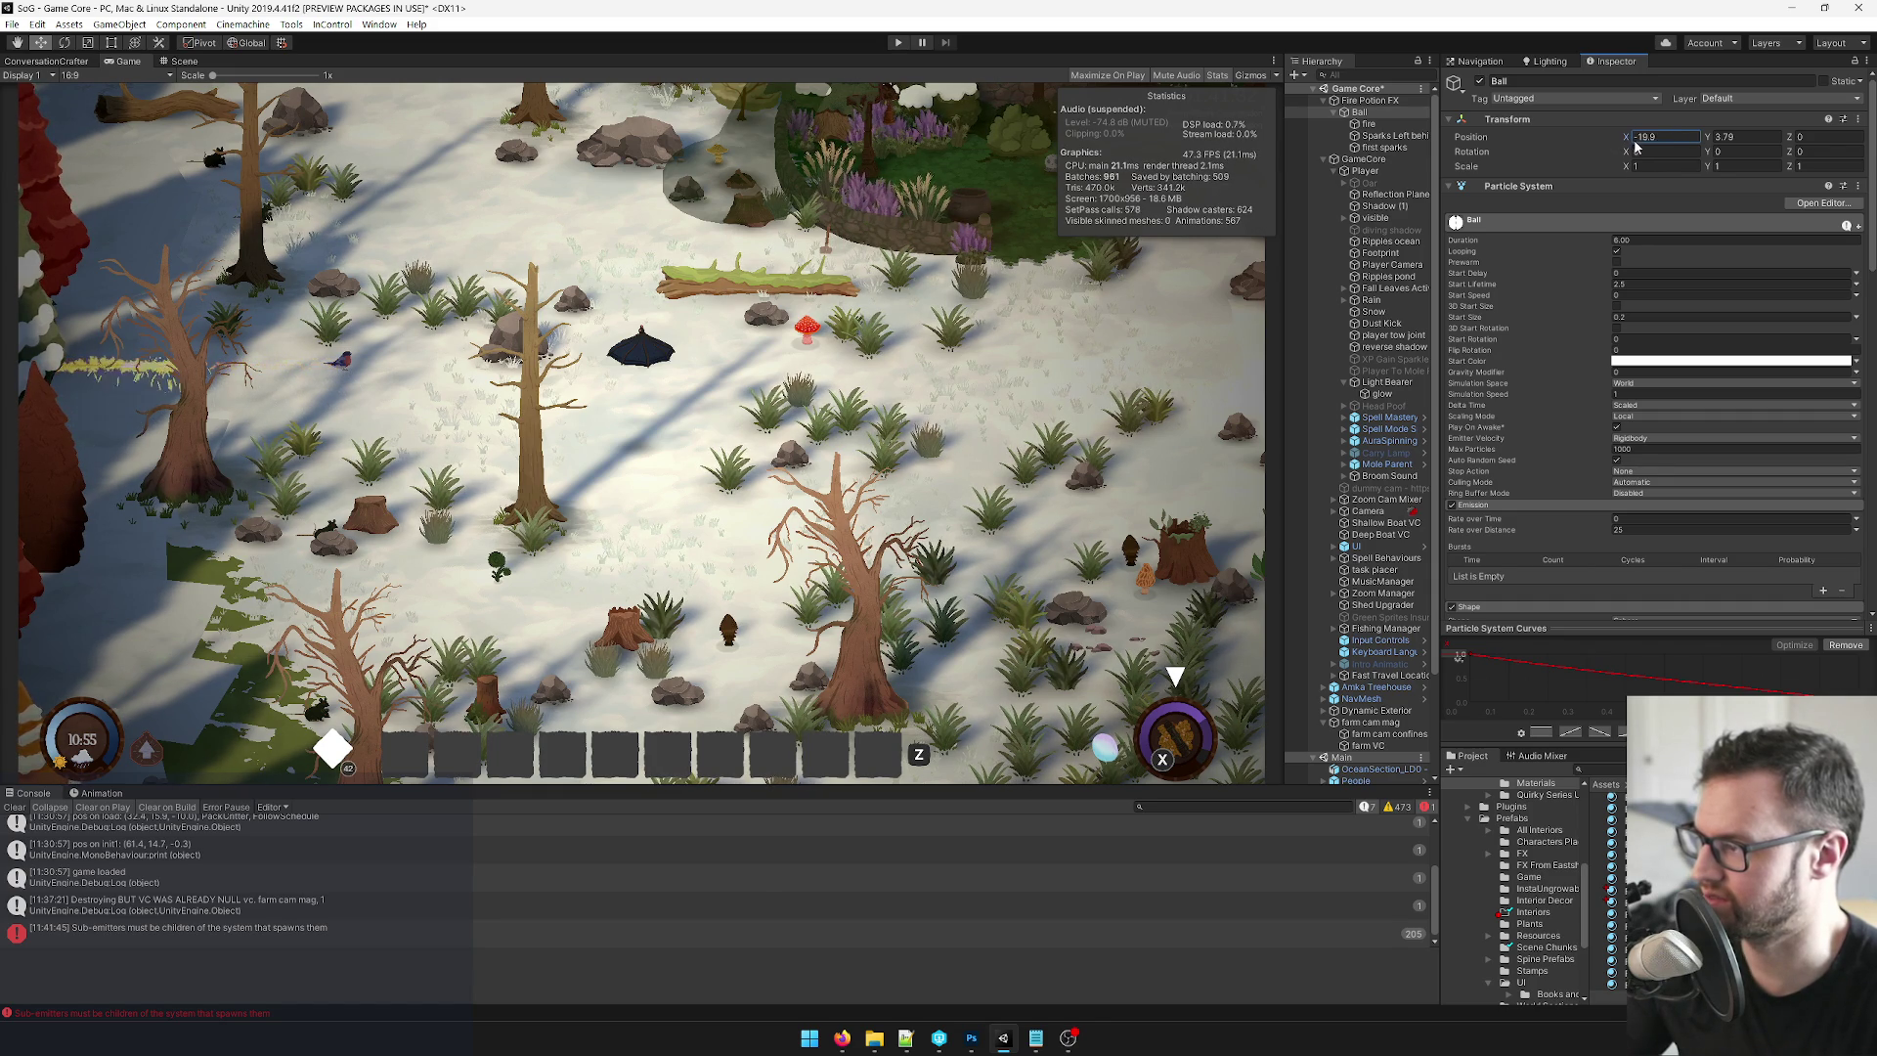
left_click(1390, 136)
left_click(1691, 448)
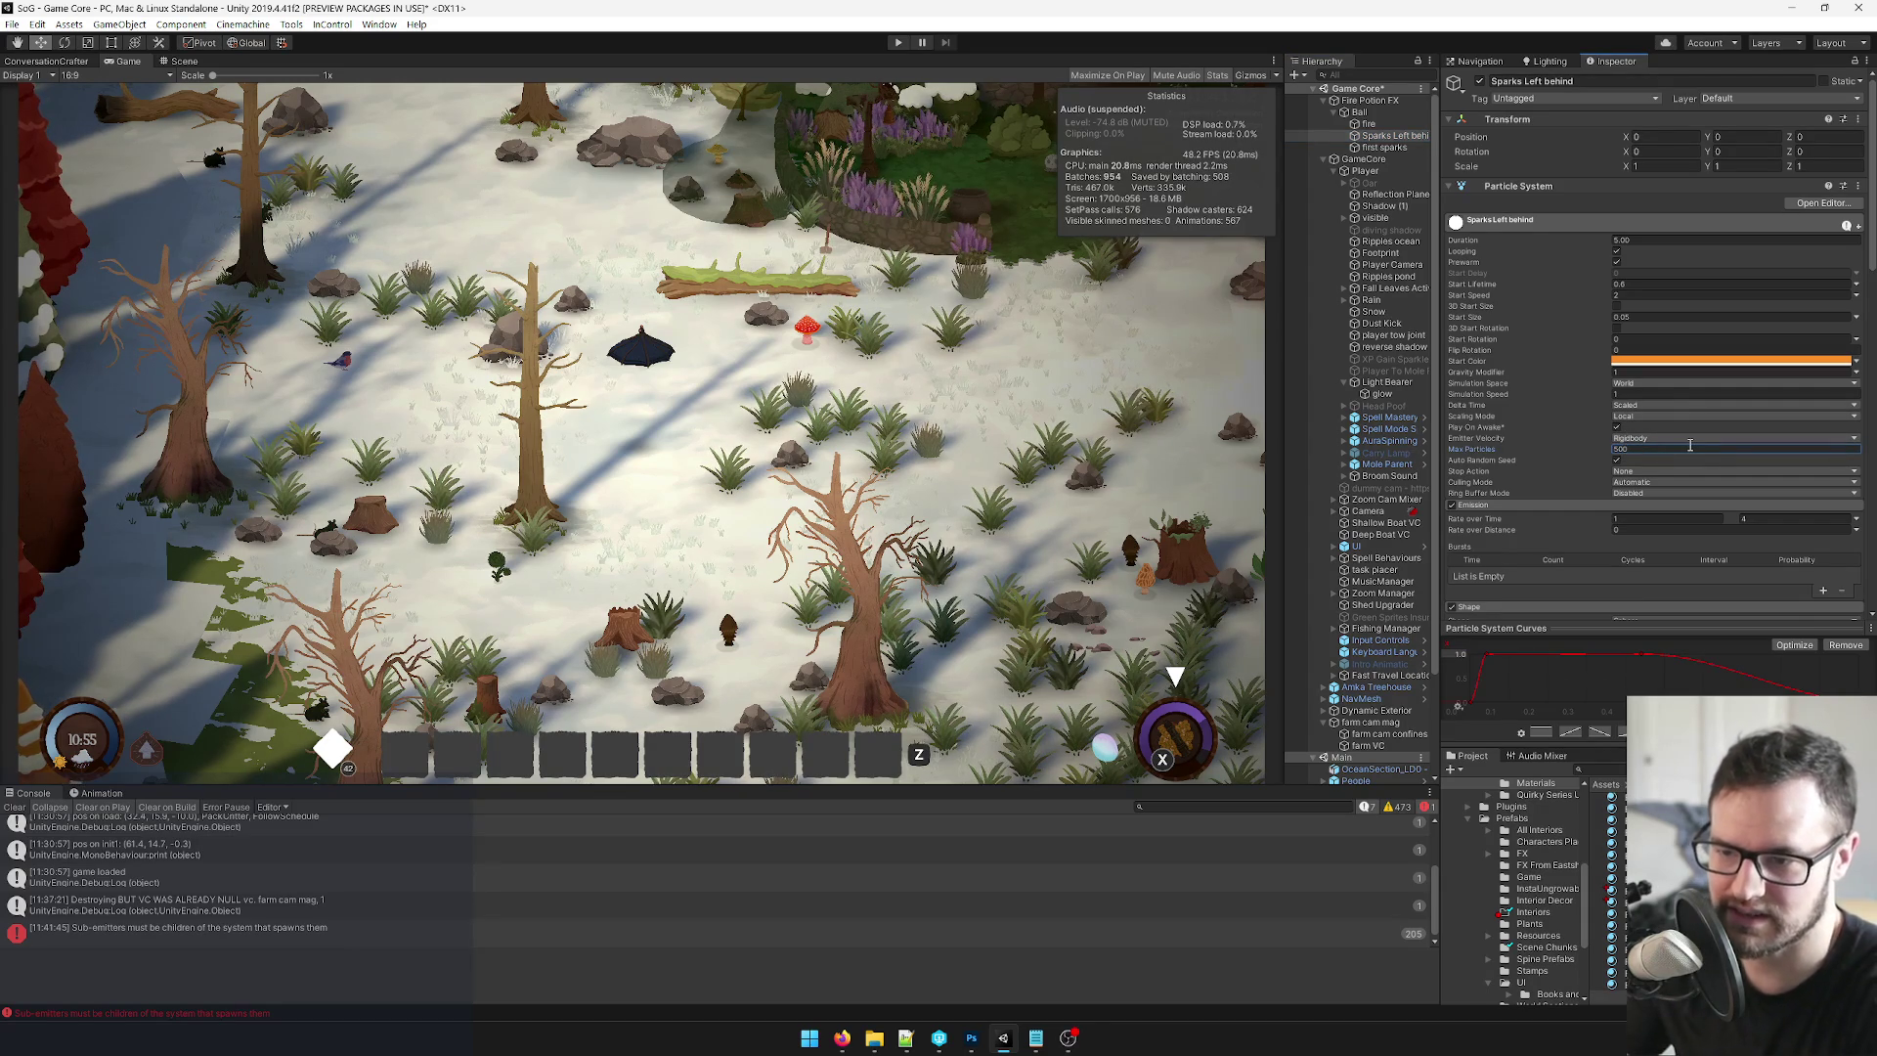
left_click(1359, 111)
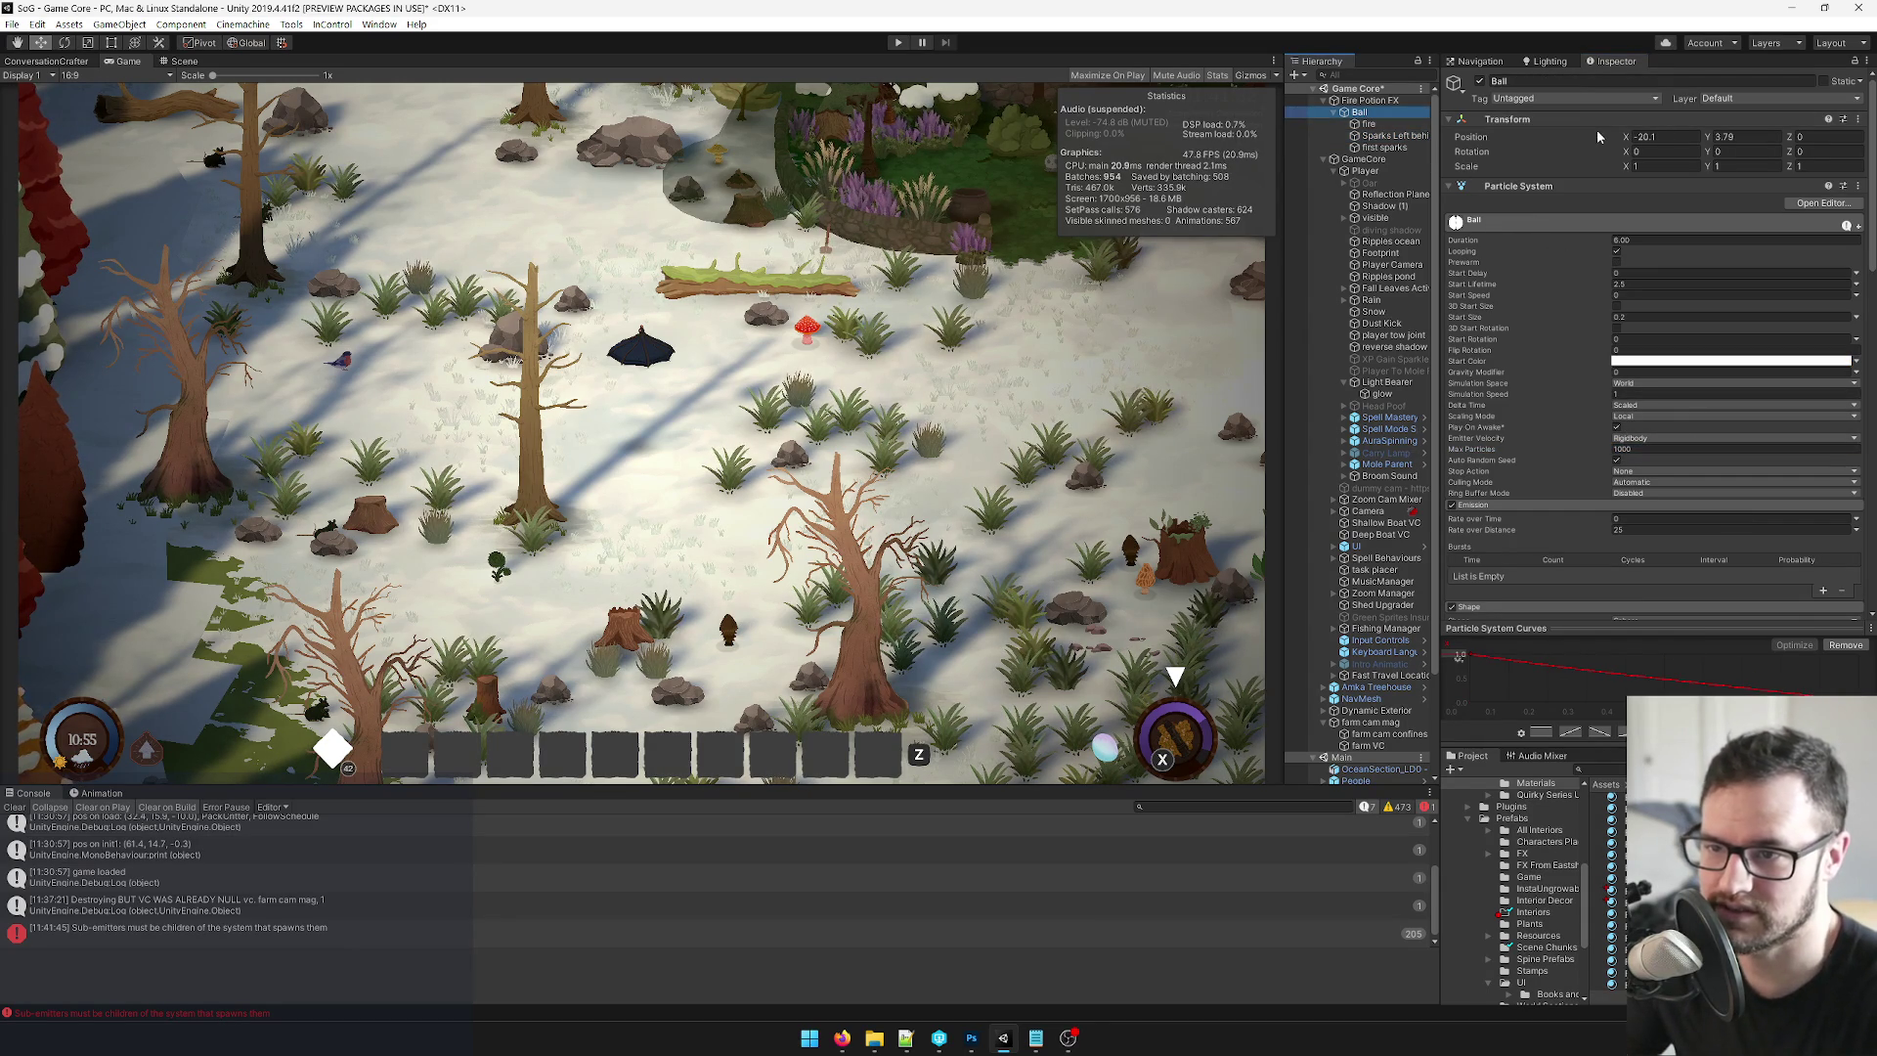
Drag Ball further right to watch the trail, then set its Position X to 0.
mouse_move(1627, 142)
left_mouse_down()
mouse_move(1647, 142)
mouse_move(1605, 148)
mouse_move(1713, 147)
left_mouse_up()
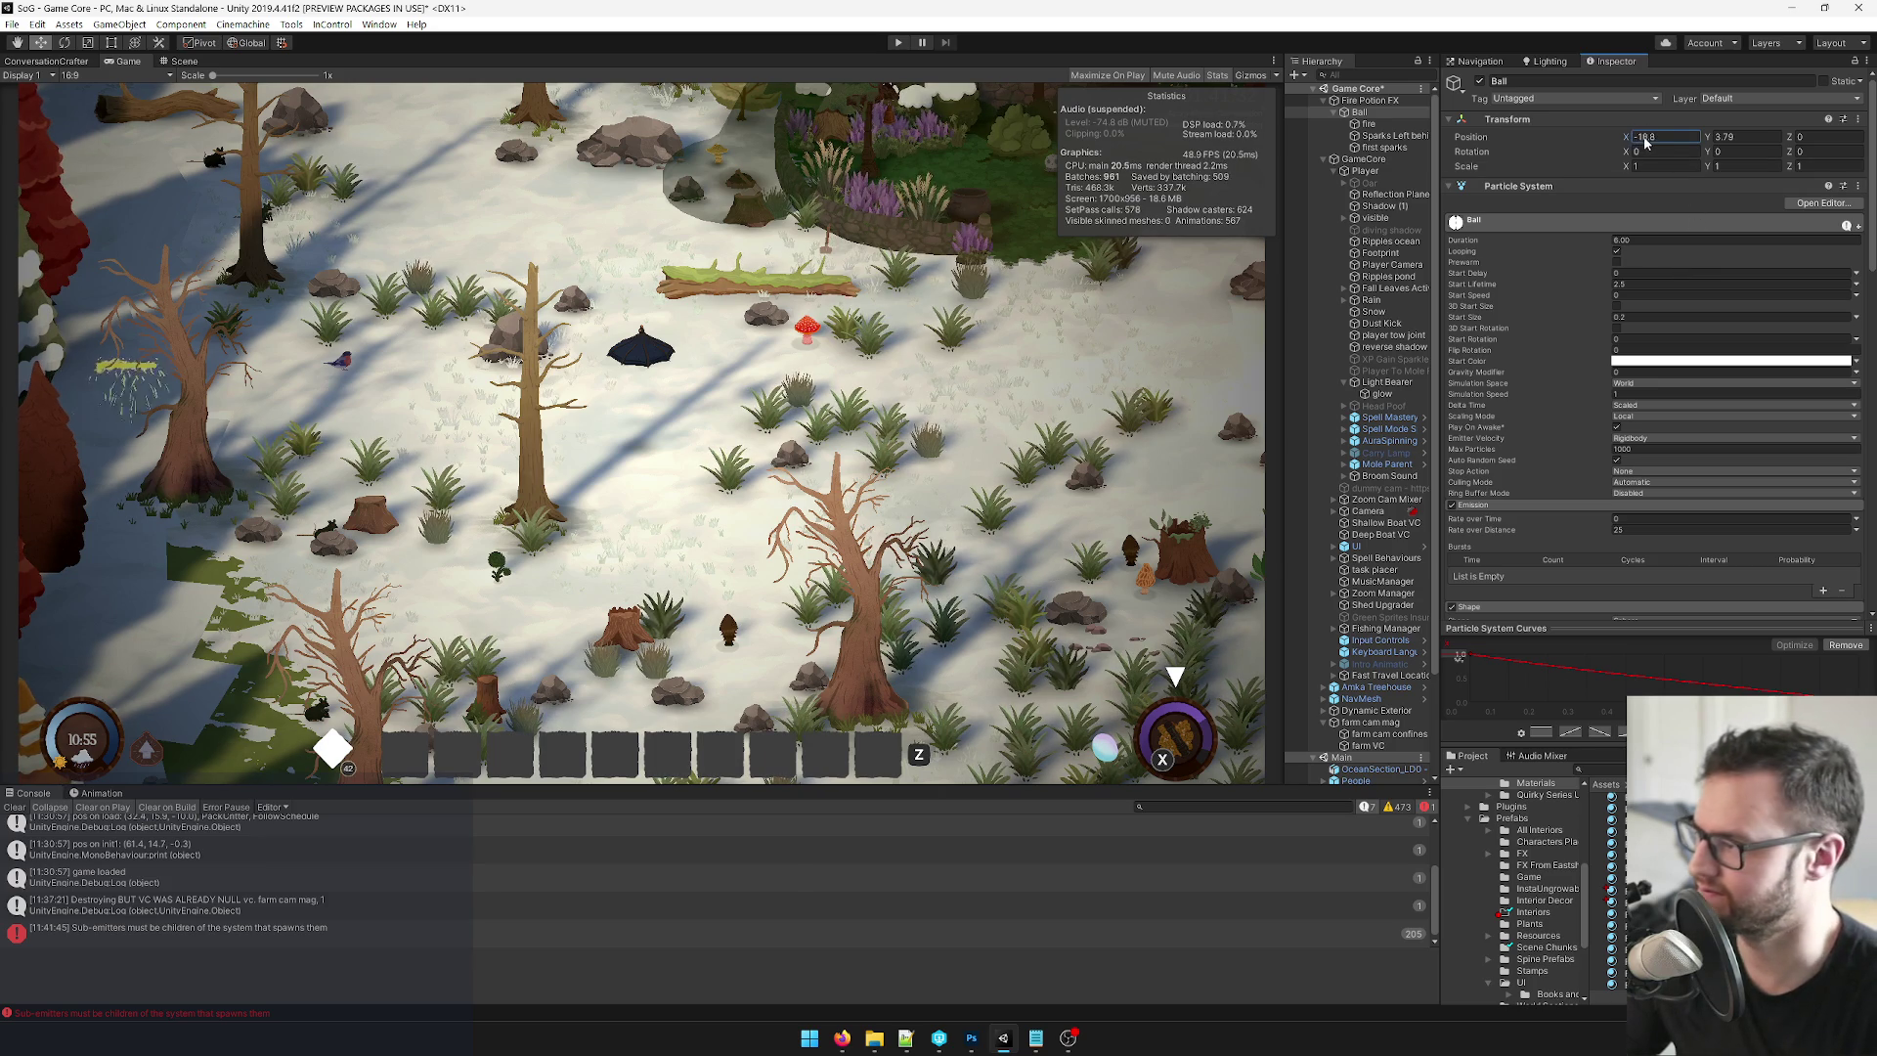
mouse_move(1650, 150)
left_mouse_down()
mouse_move(1704, 154)
mouse_move(1642, 161)
left_mouse_up()
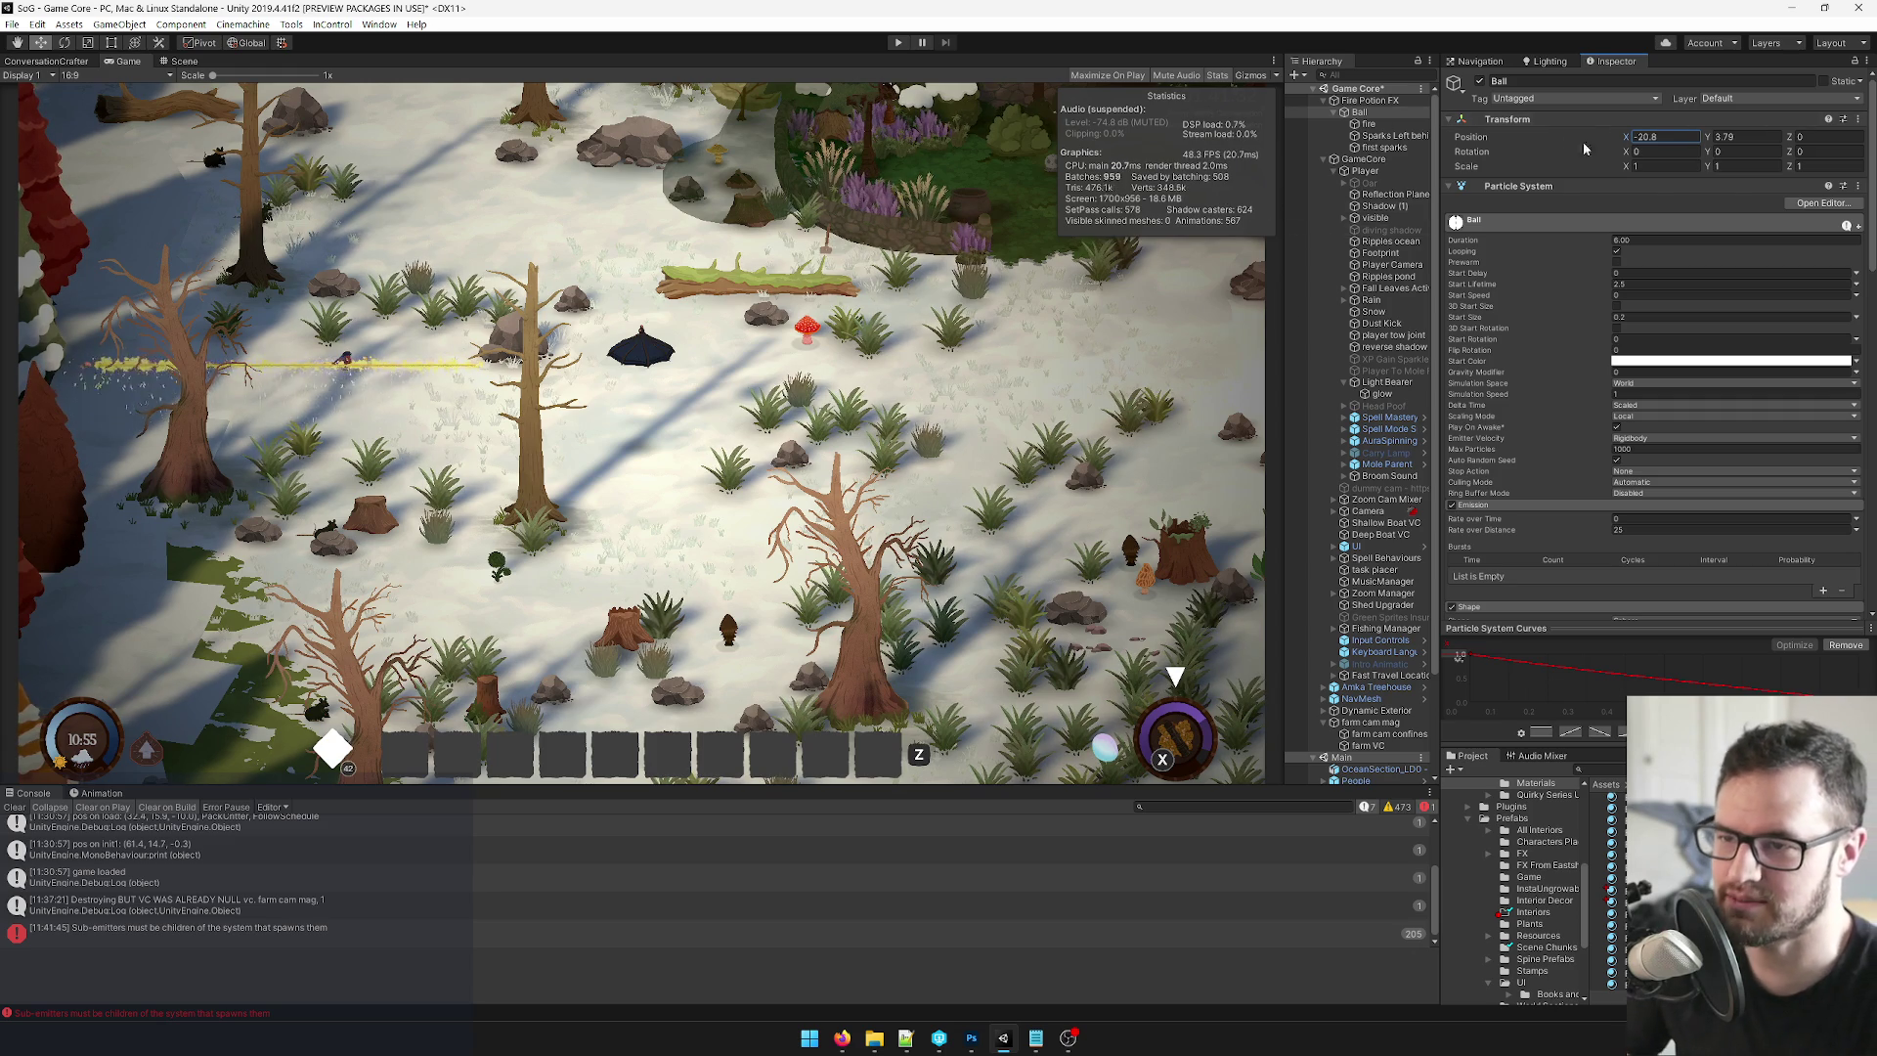
type("0")
key("Tab")
key("Return")
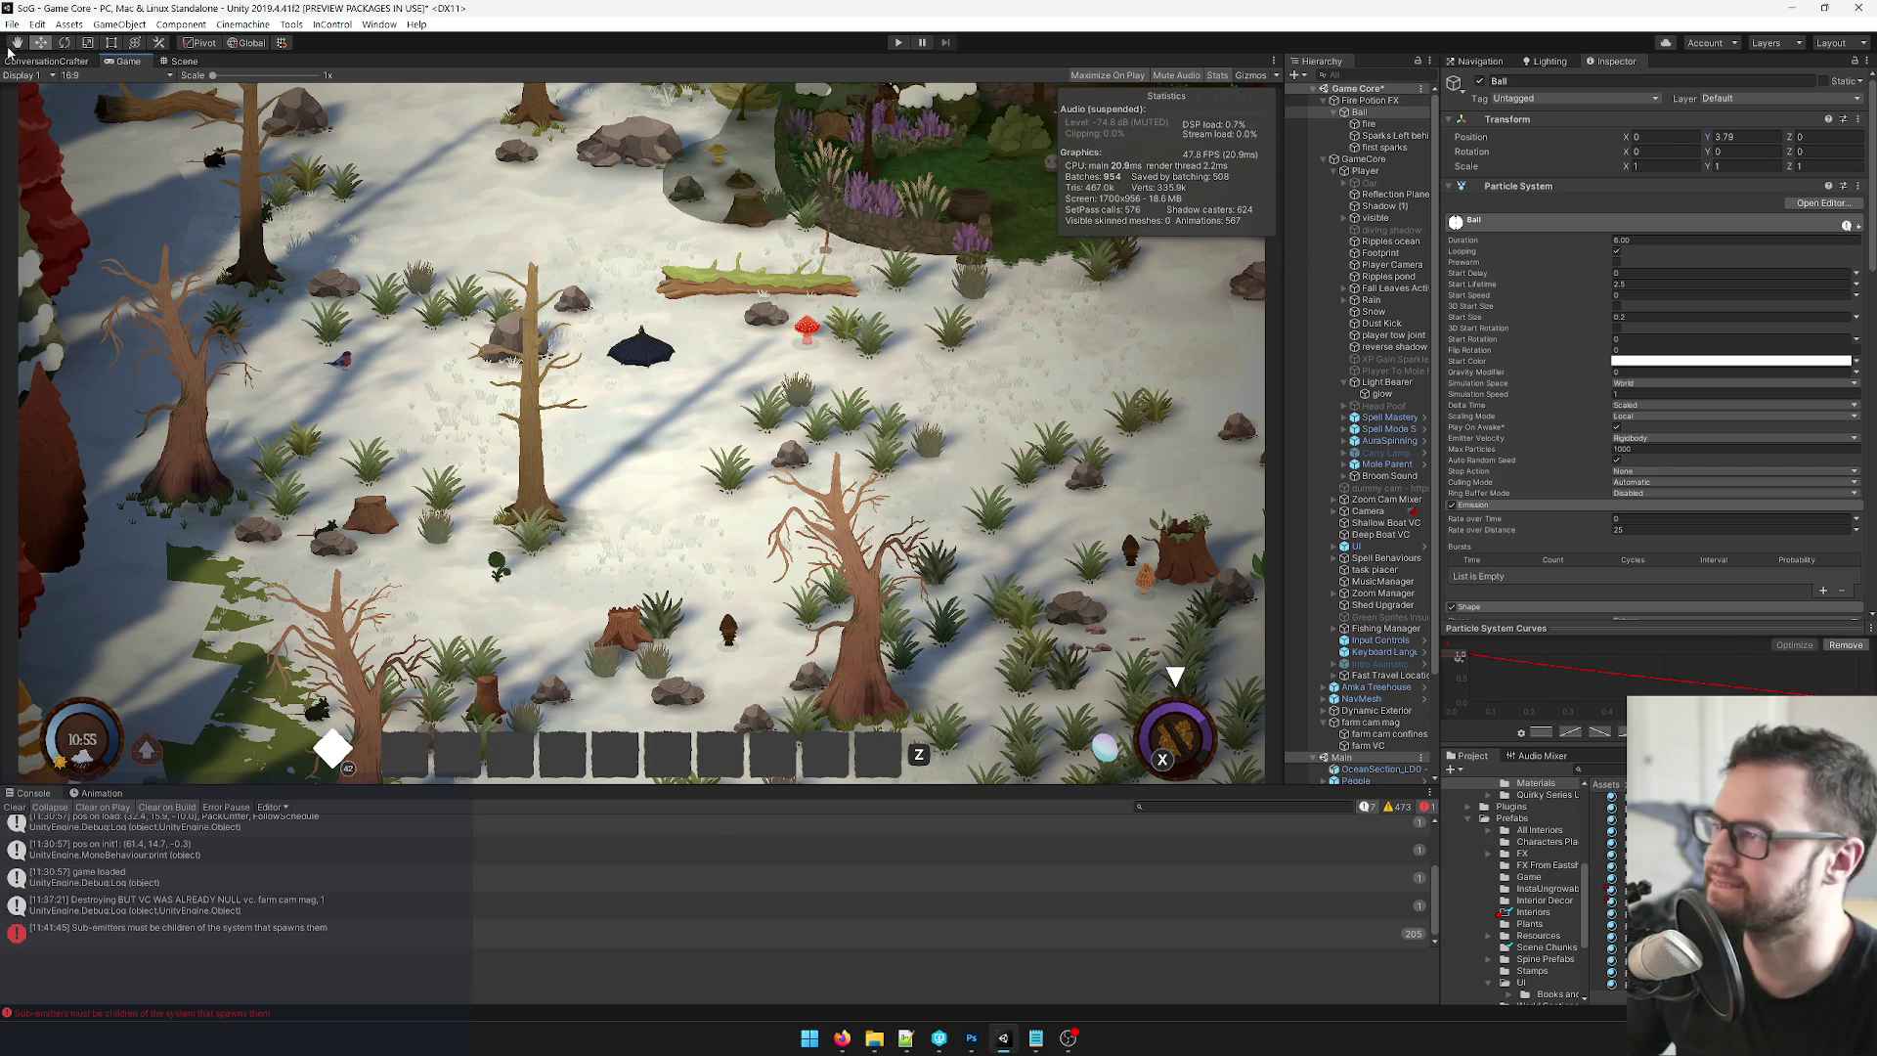
left_click(176, 63)
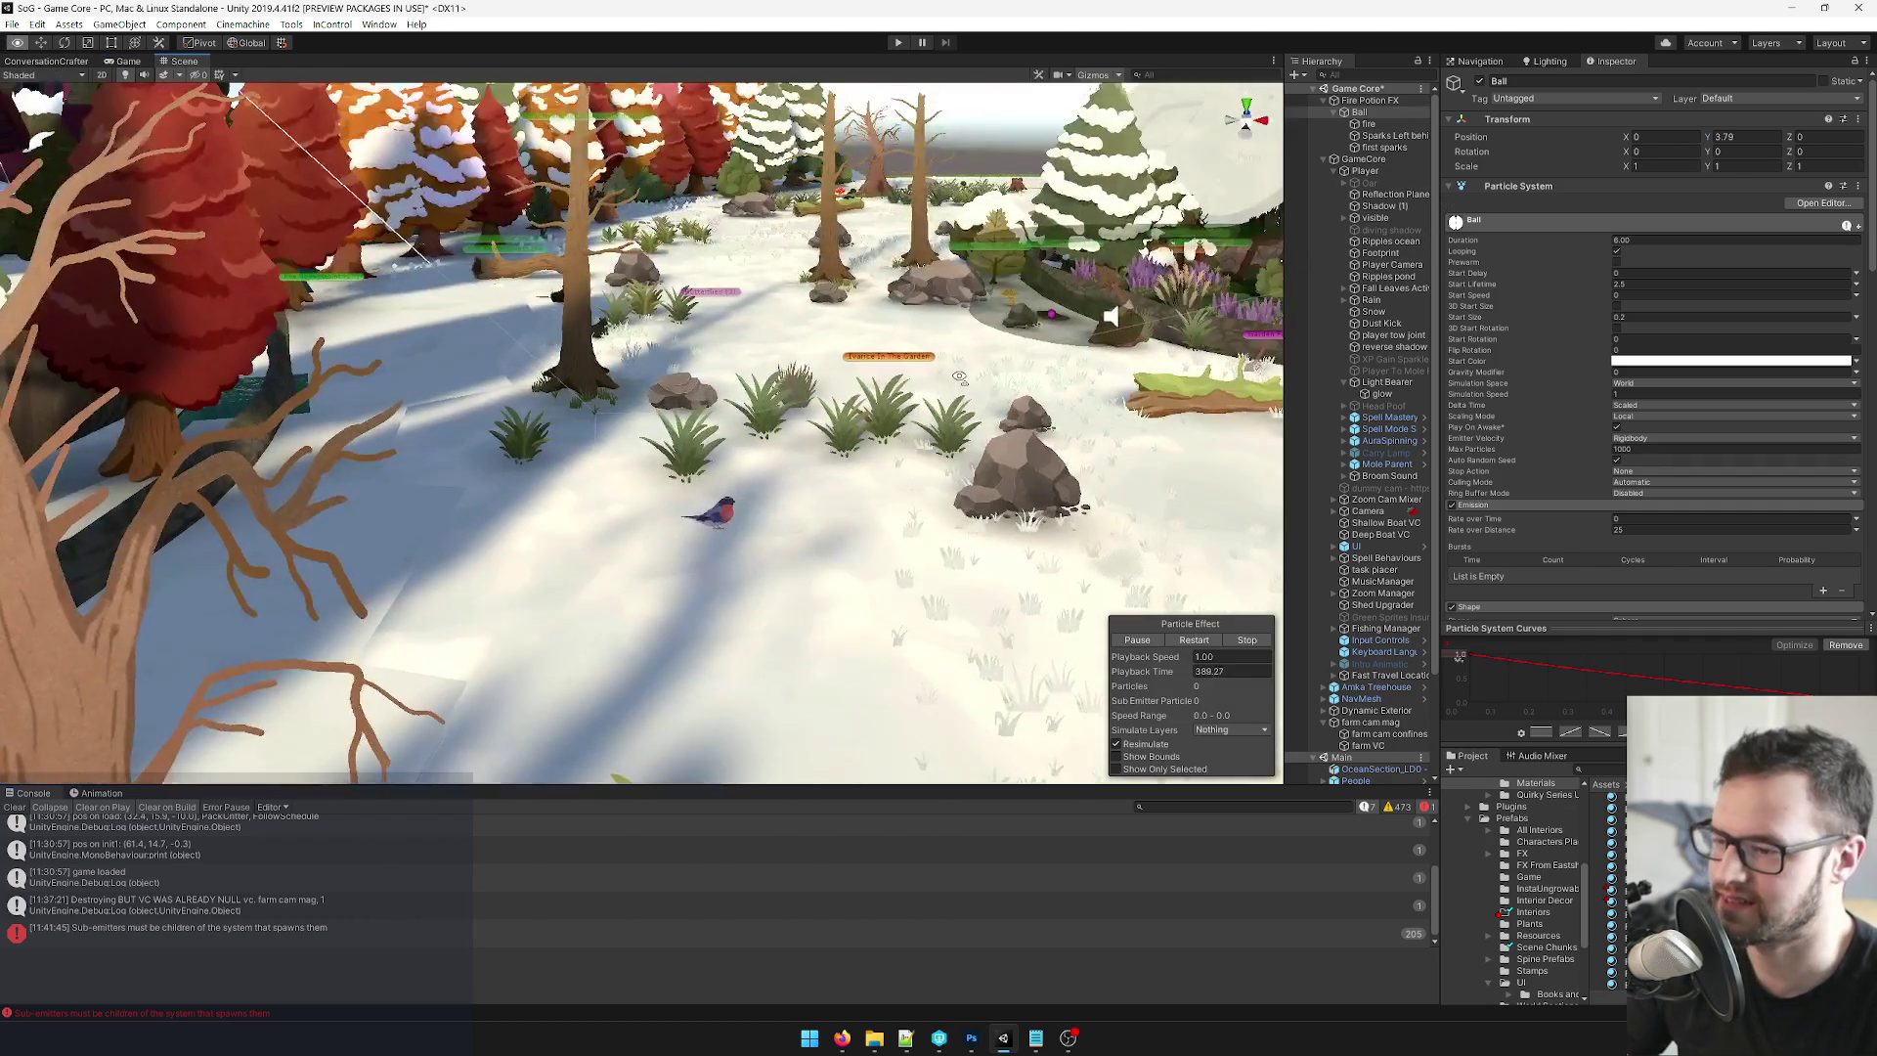
Set Ball's Position Y to 0 and orbit the Scene view around it.
scroll(953, 373, "down", 5)
scroll(946, 366, "up", 5)
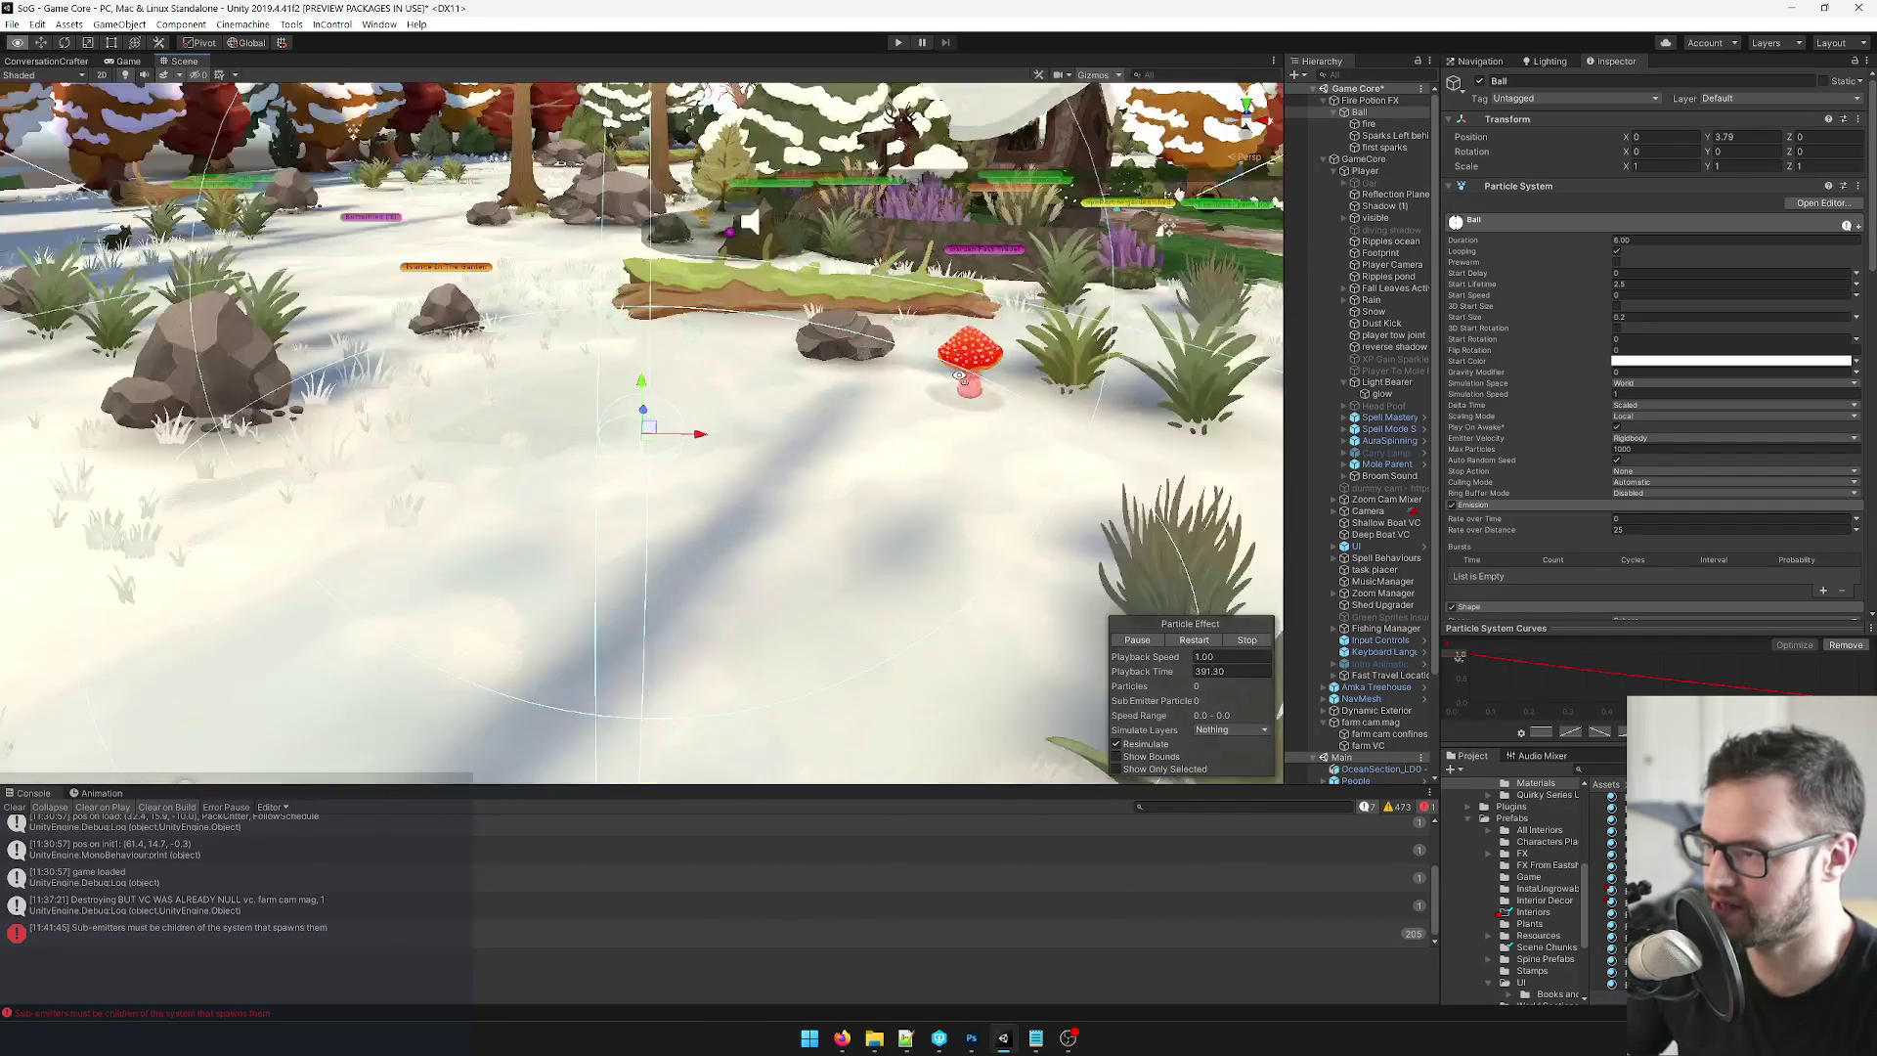
left_click(1732, 136)
key("Return")
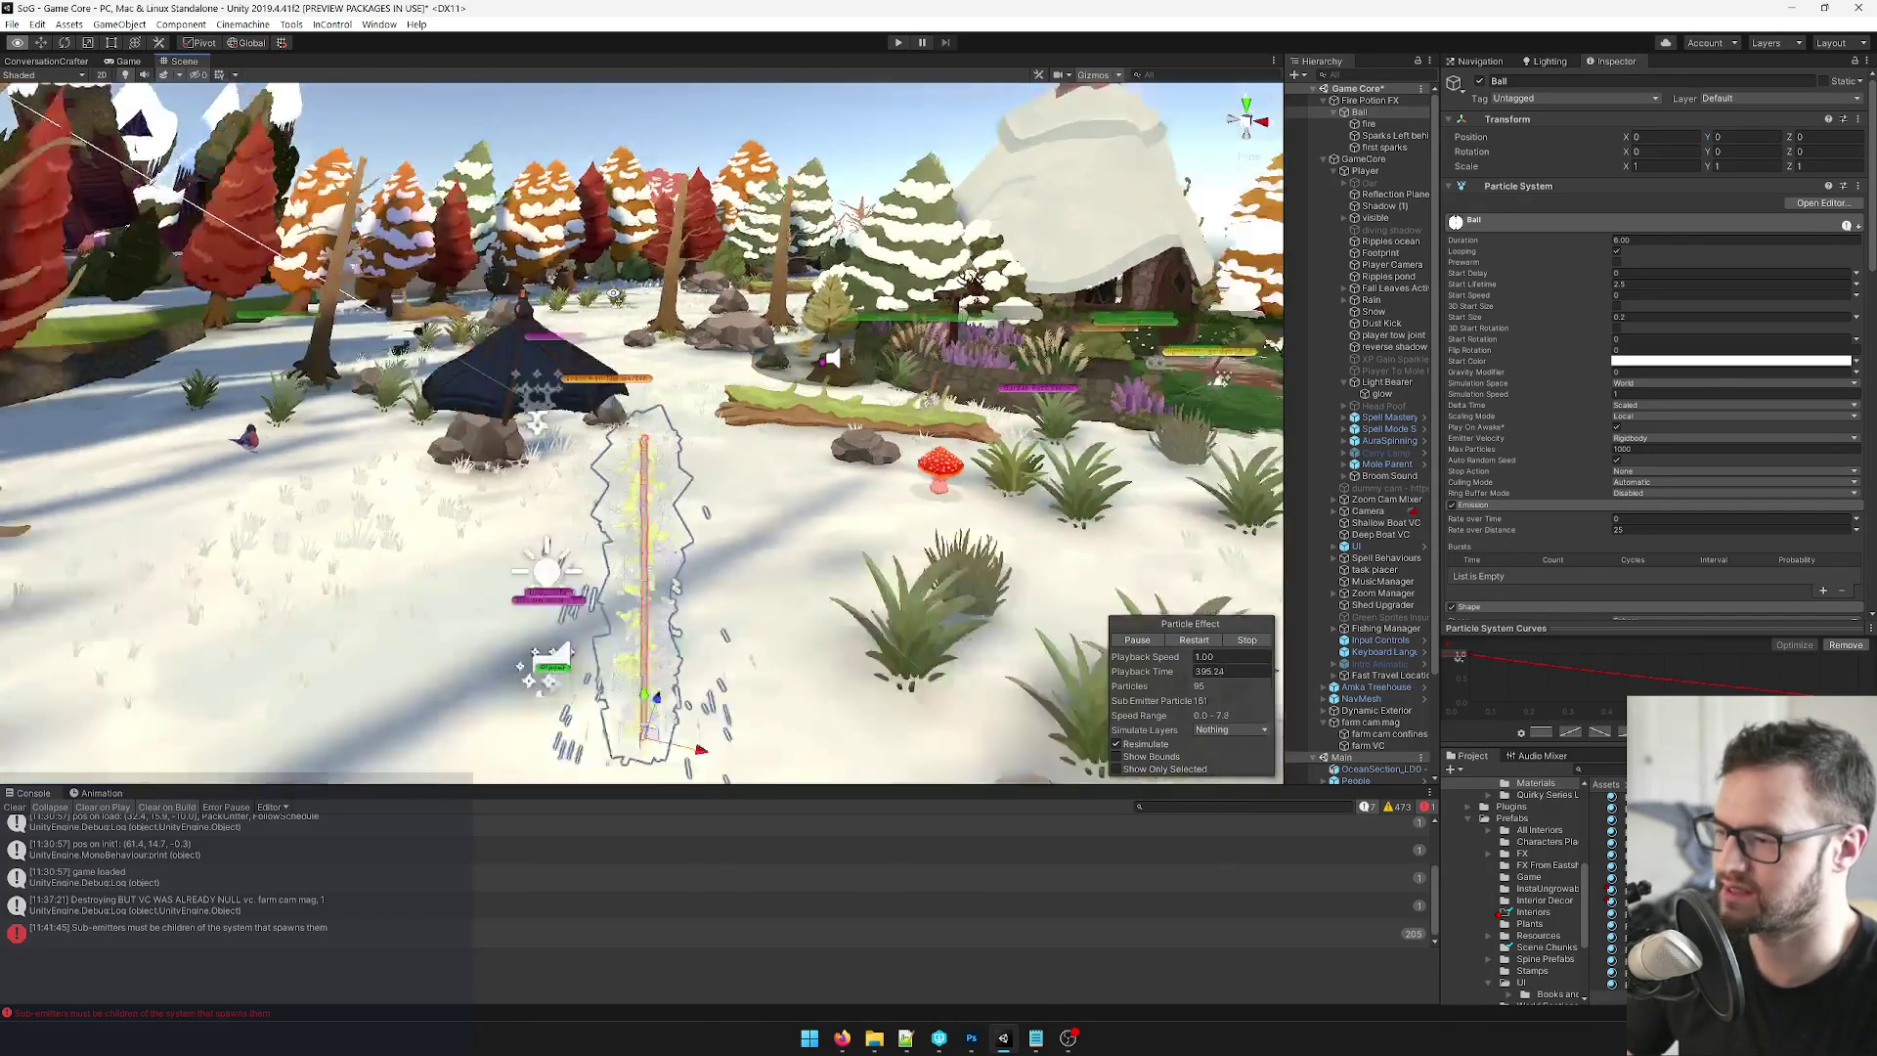
left_click_drag(615, 293, 637, 340)
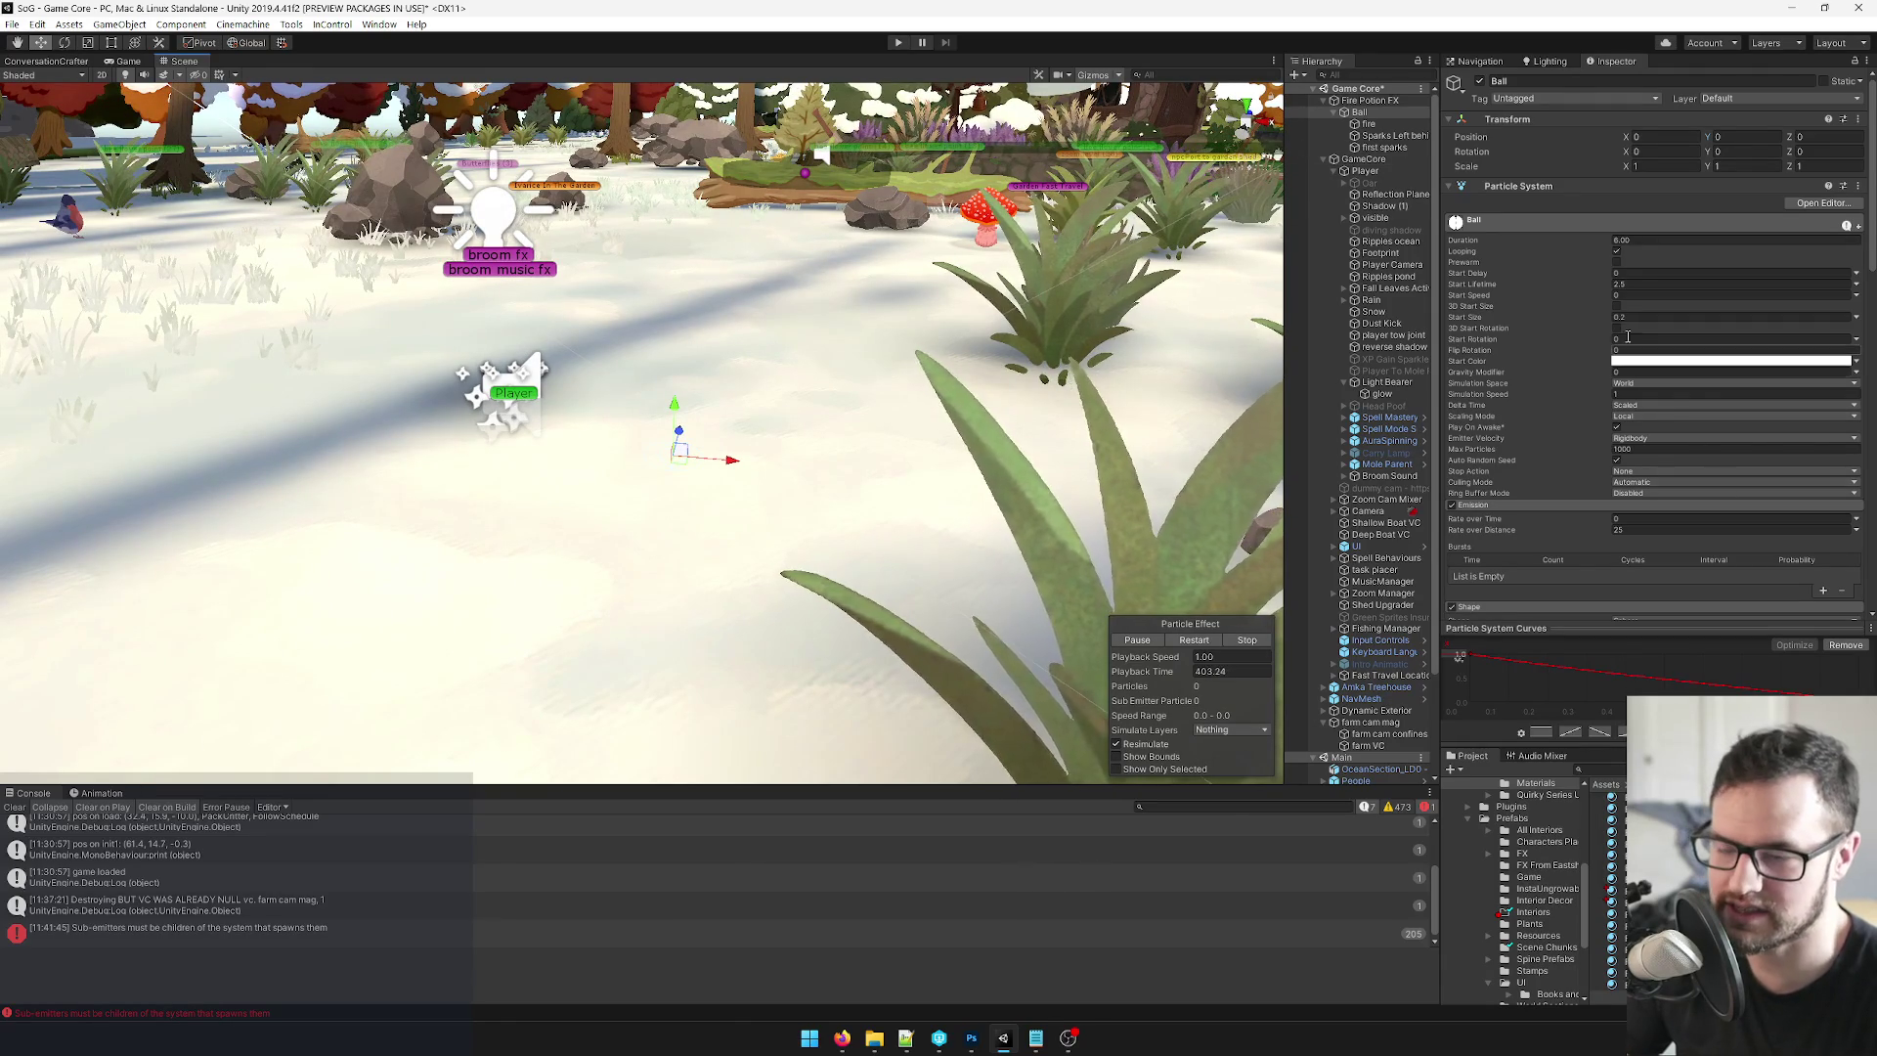
Add an Animation component to Fire Potion FX.
left_click(1369, 101)
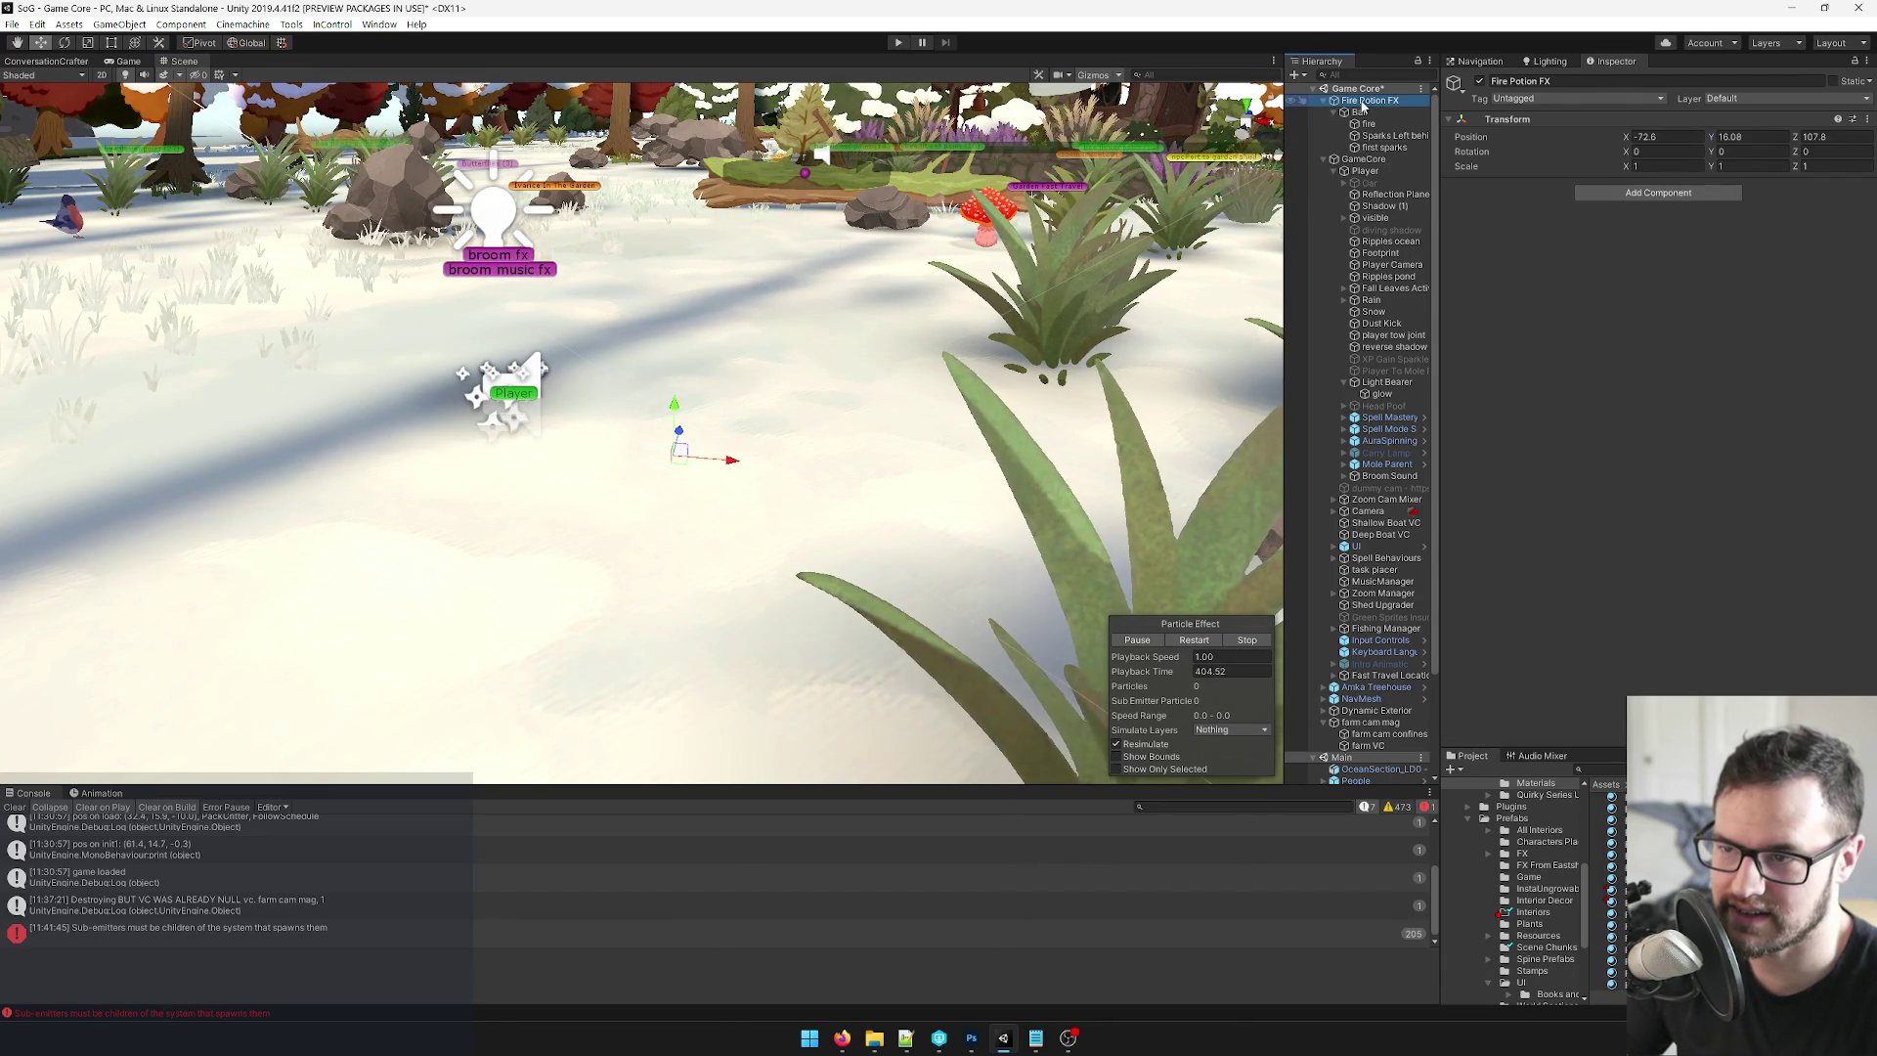
left_click(1694, 193)
type("animation")
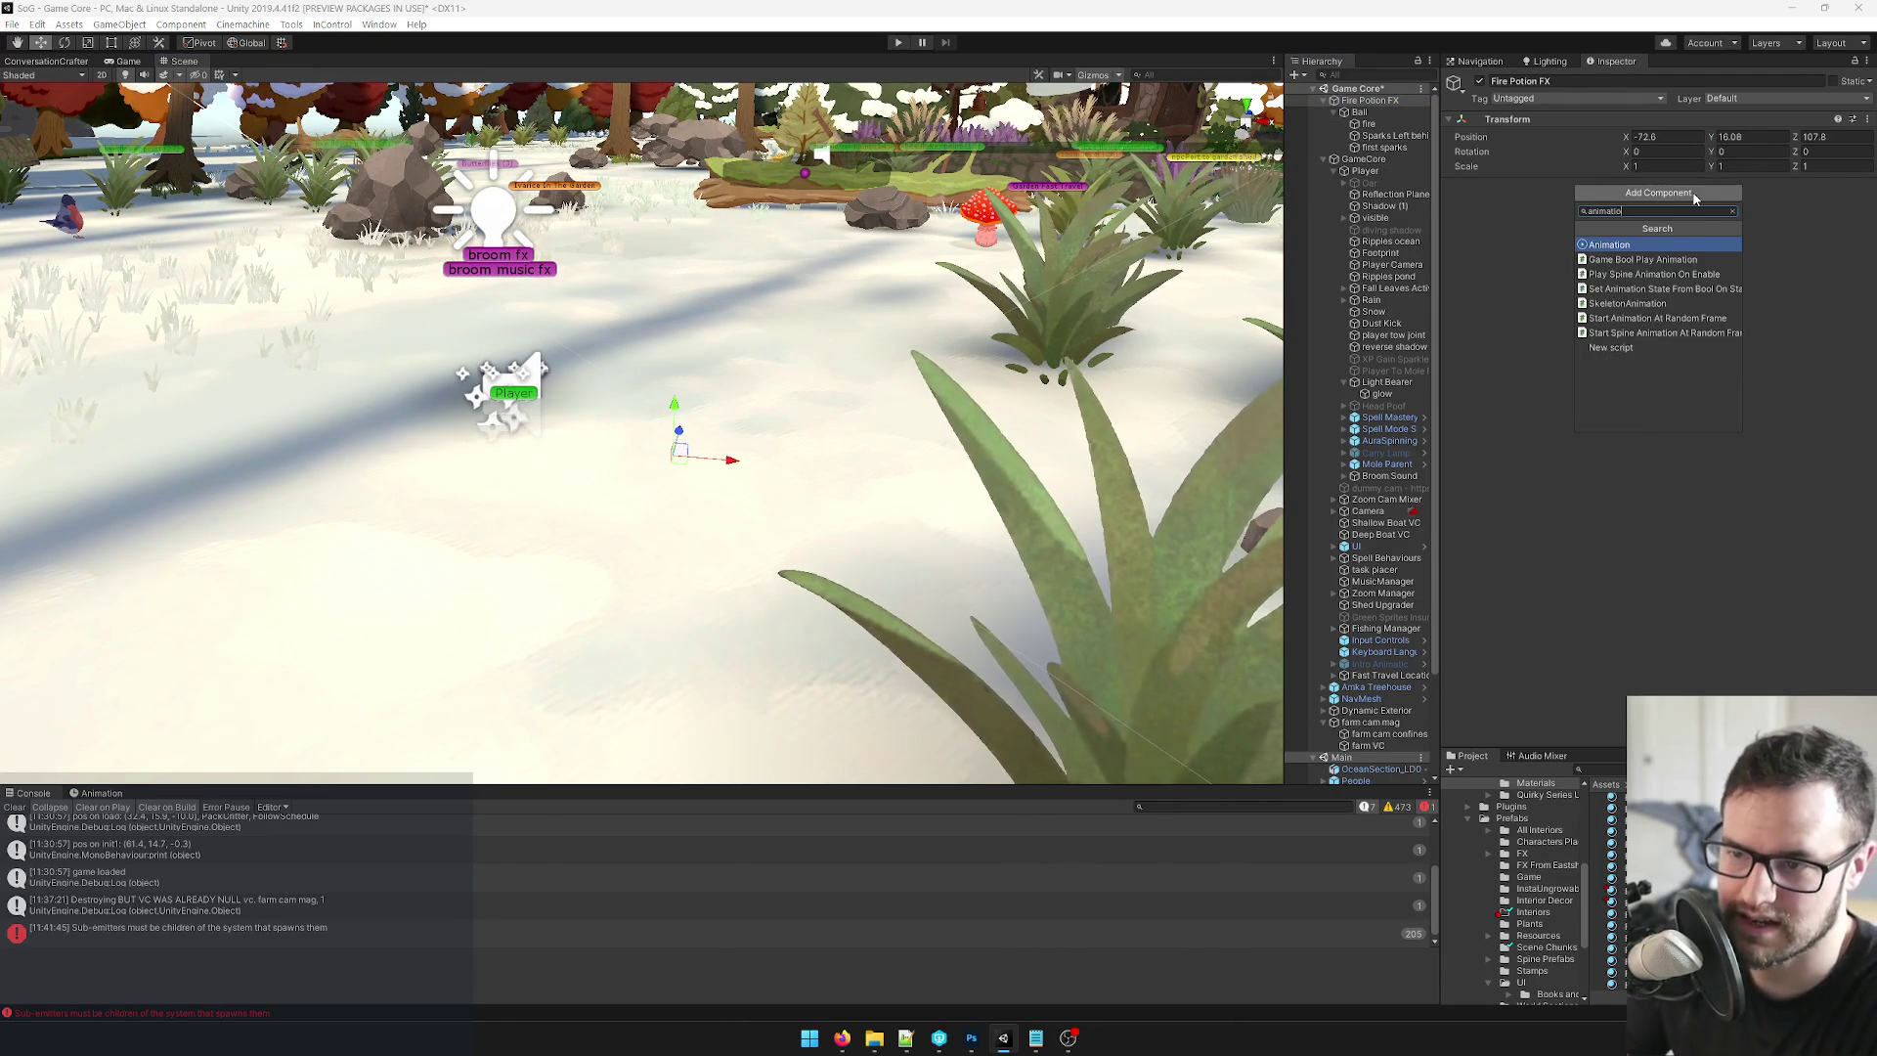
key("Return")
scroll(1516, 867, "up", 10)
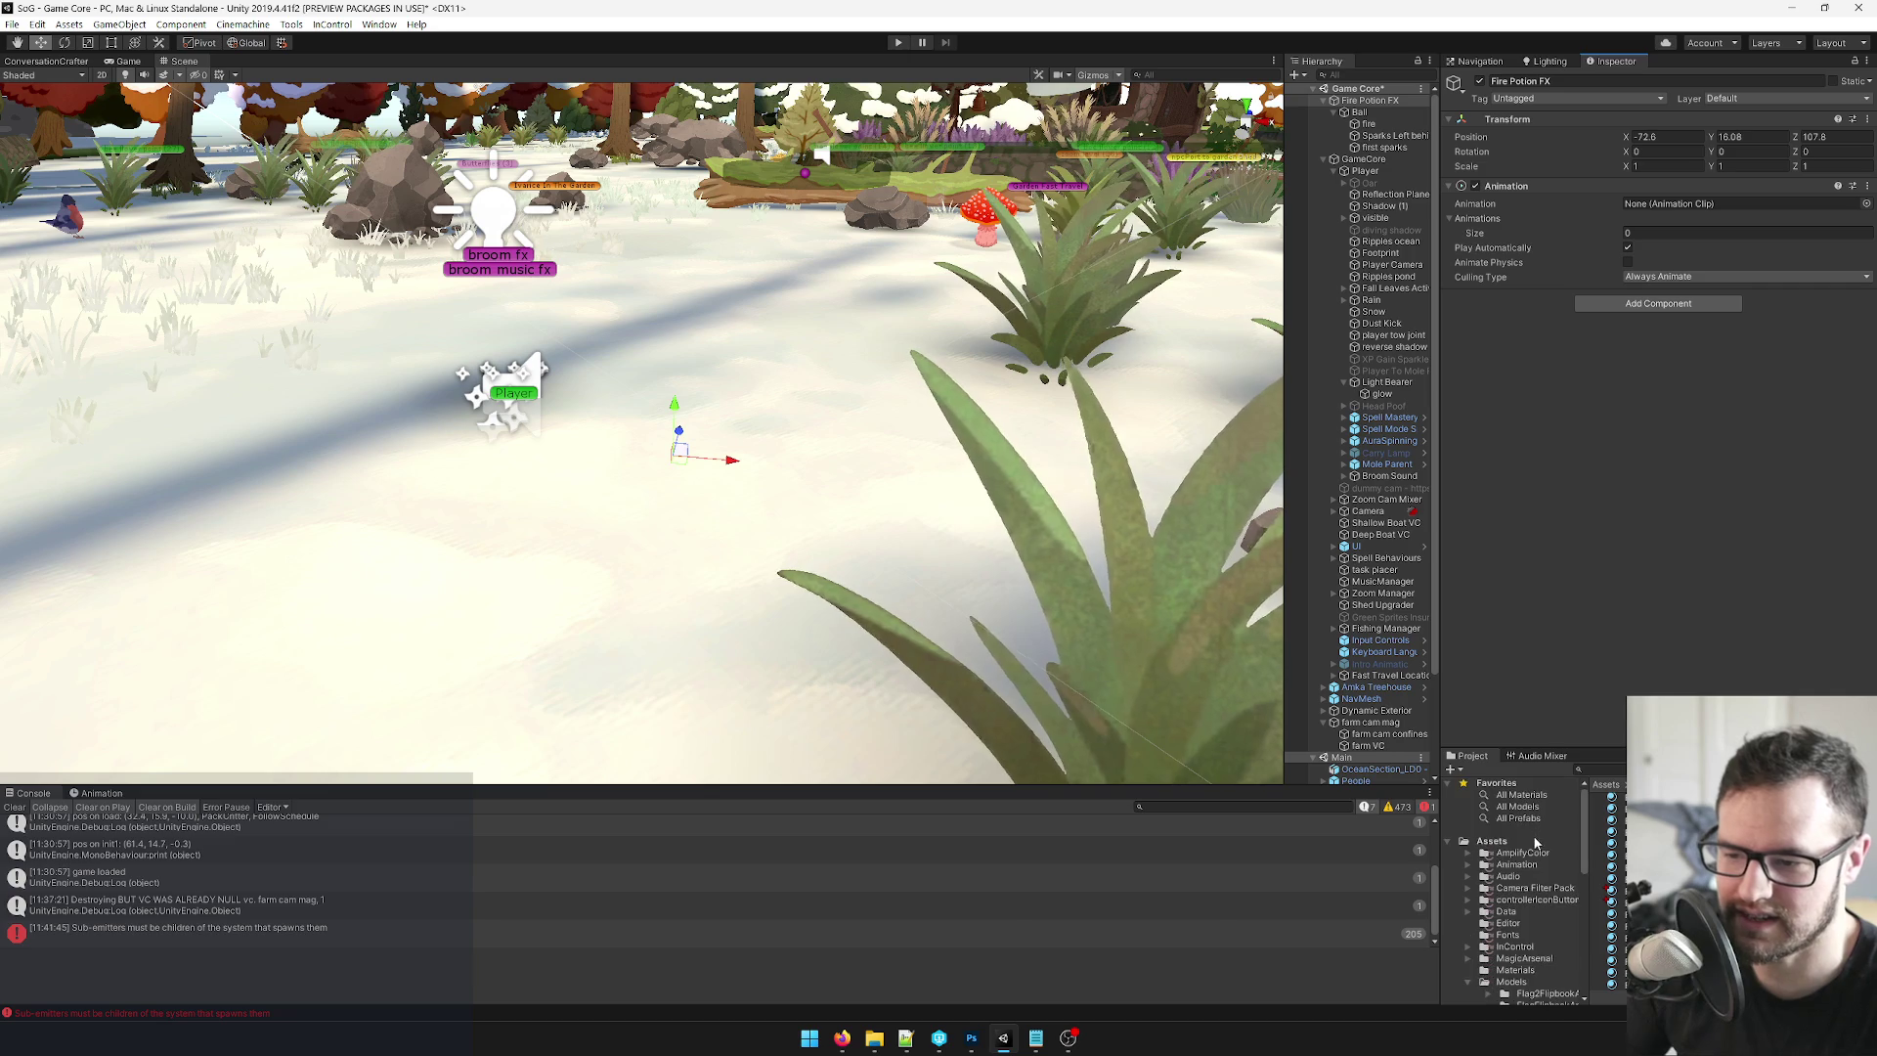
left_click(1515, 865)
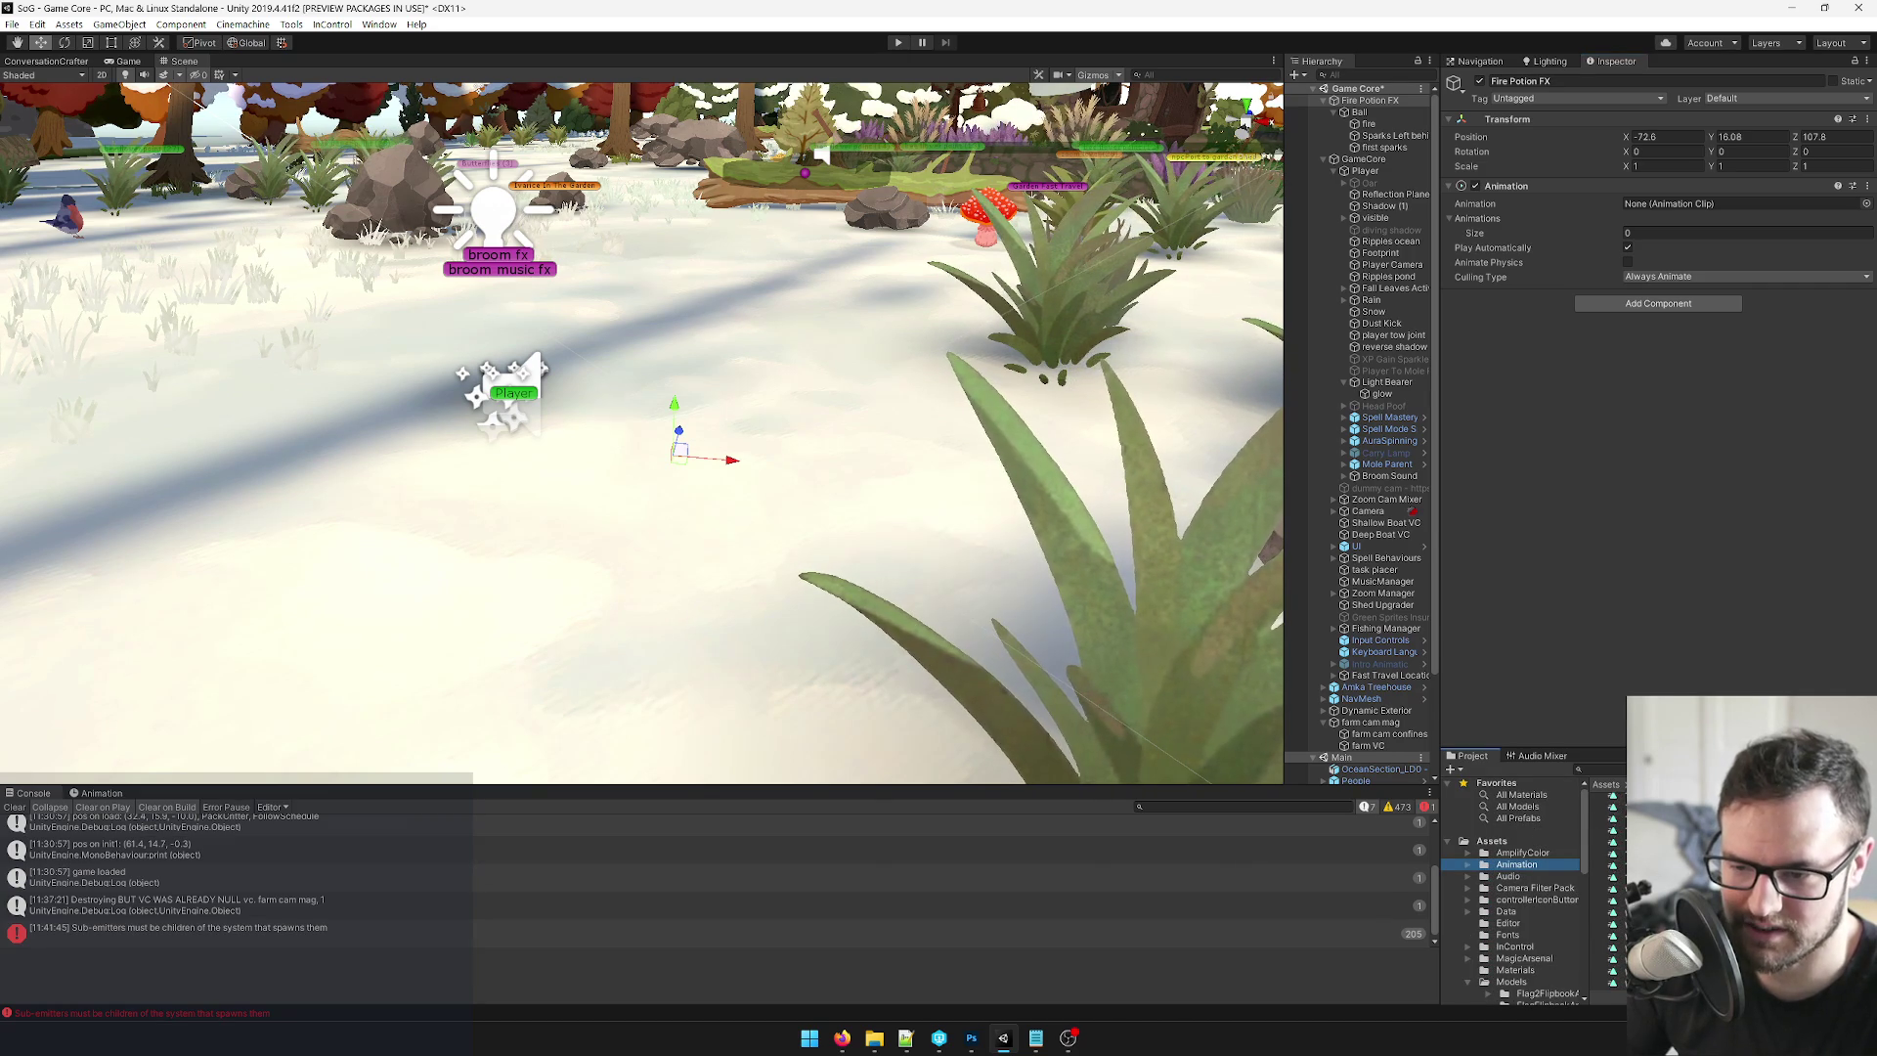
Create a new FirePotionHeart animation clip in the Animation folder.
right_click(1612, 877)
mouse_move(1667, 411)
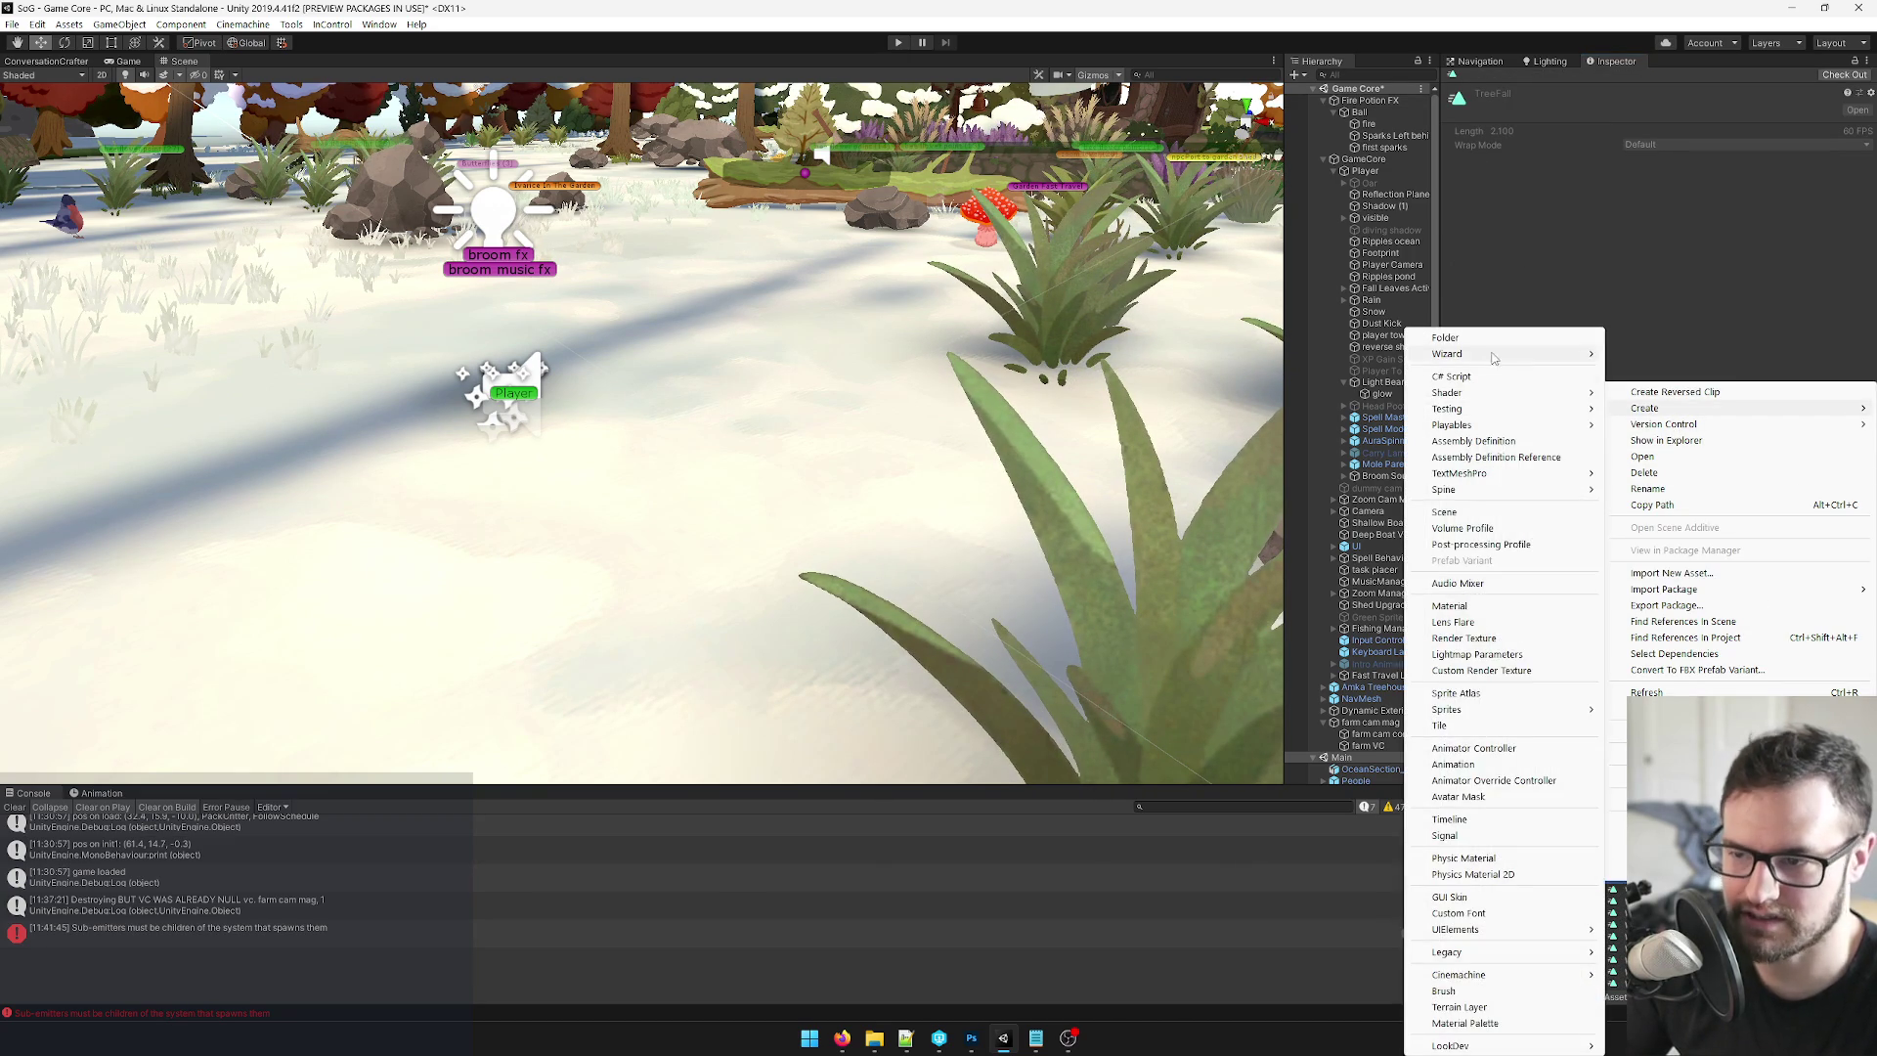
left_click(1462, 765)
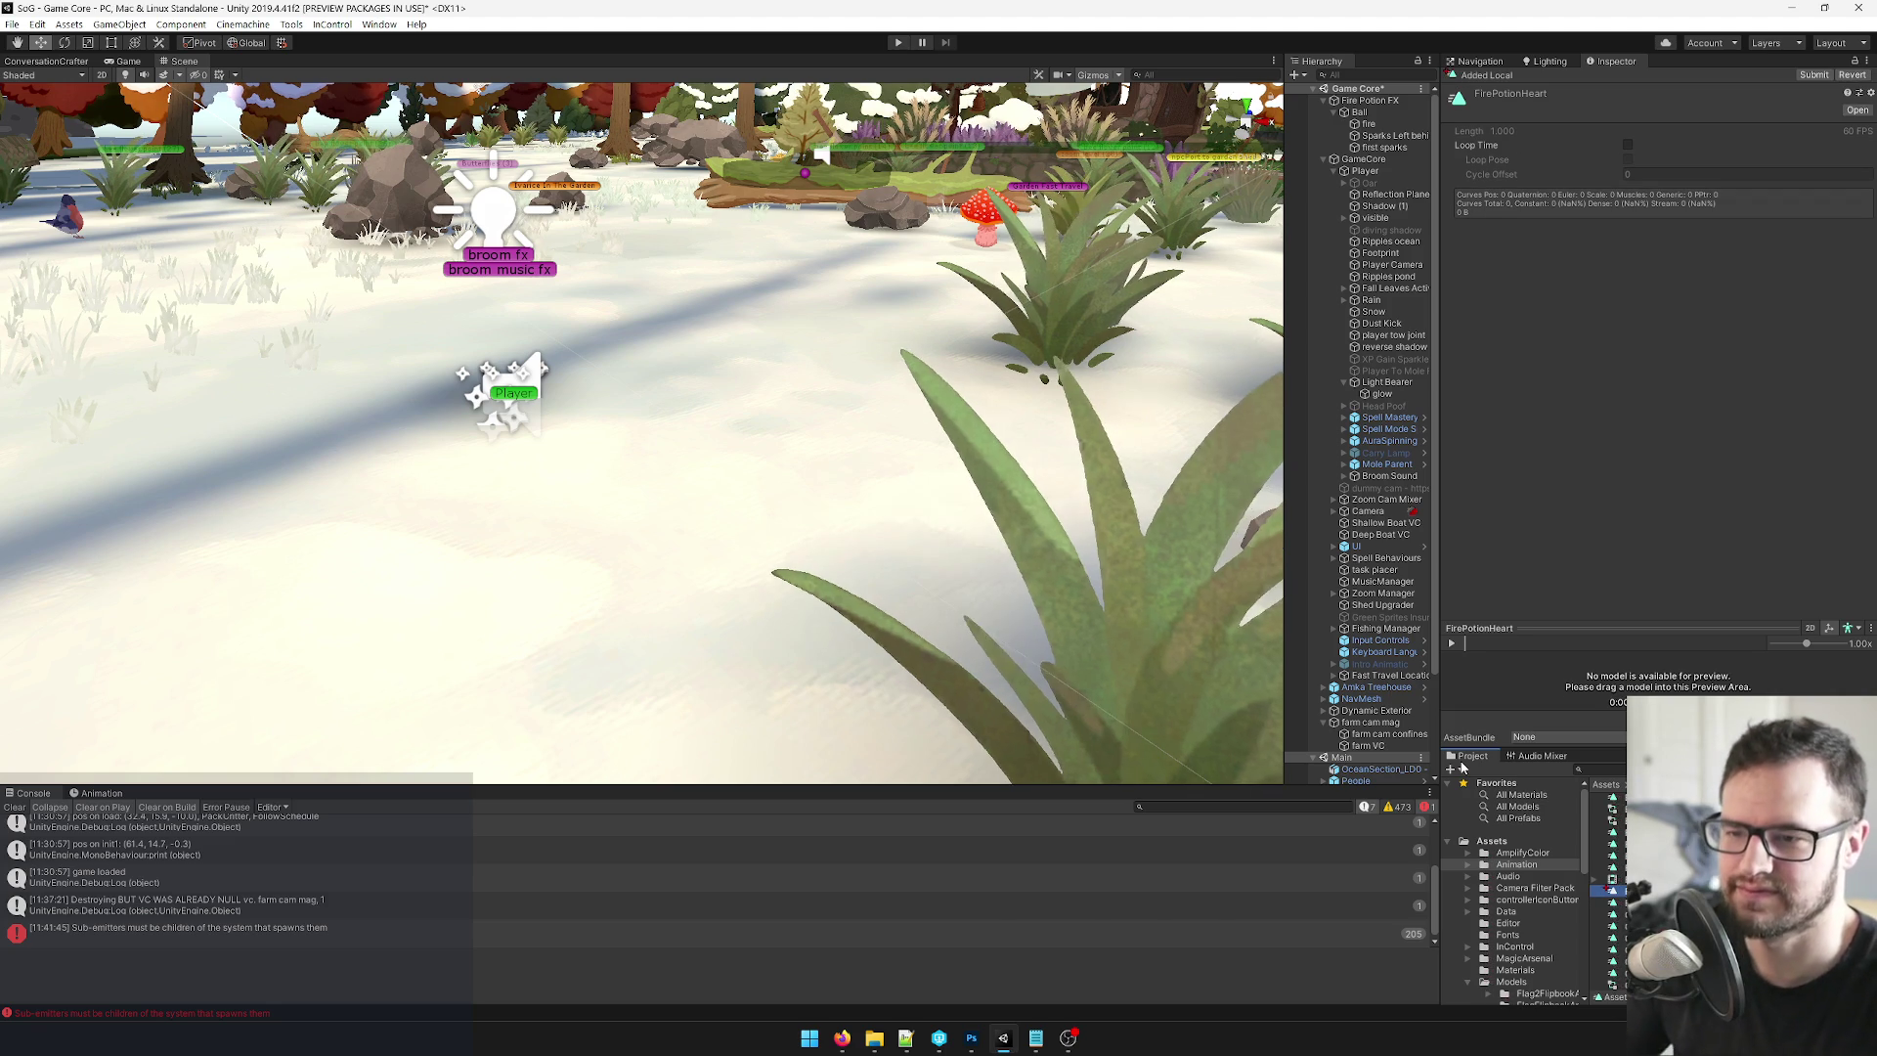
In Debug inspector, set the clip's Wrap Mode to Clamp Forever and tick Legacy.
left_click(1866, 61)
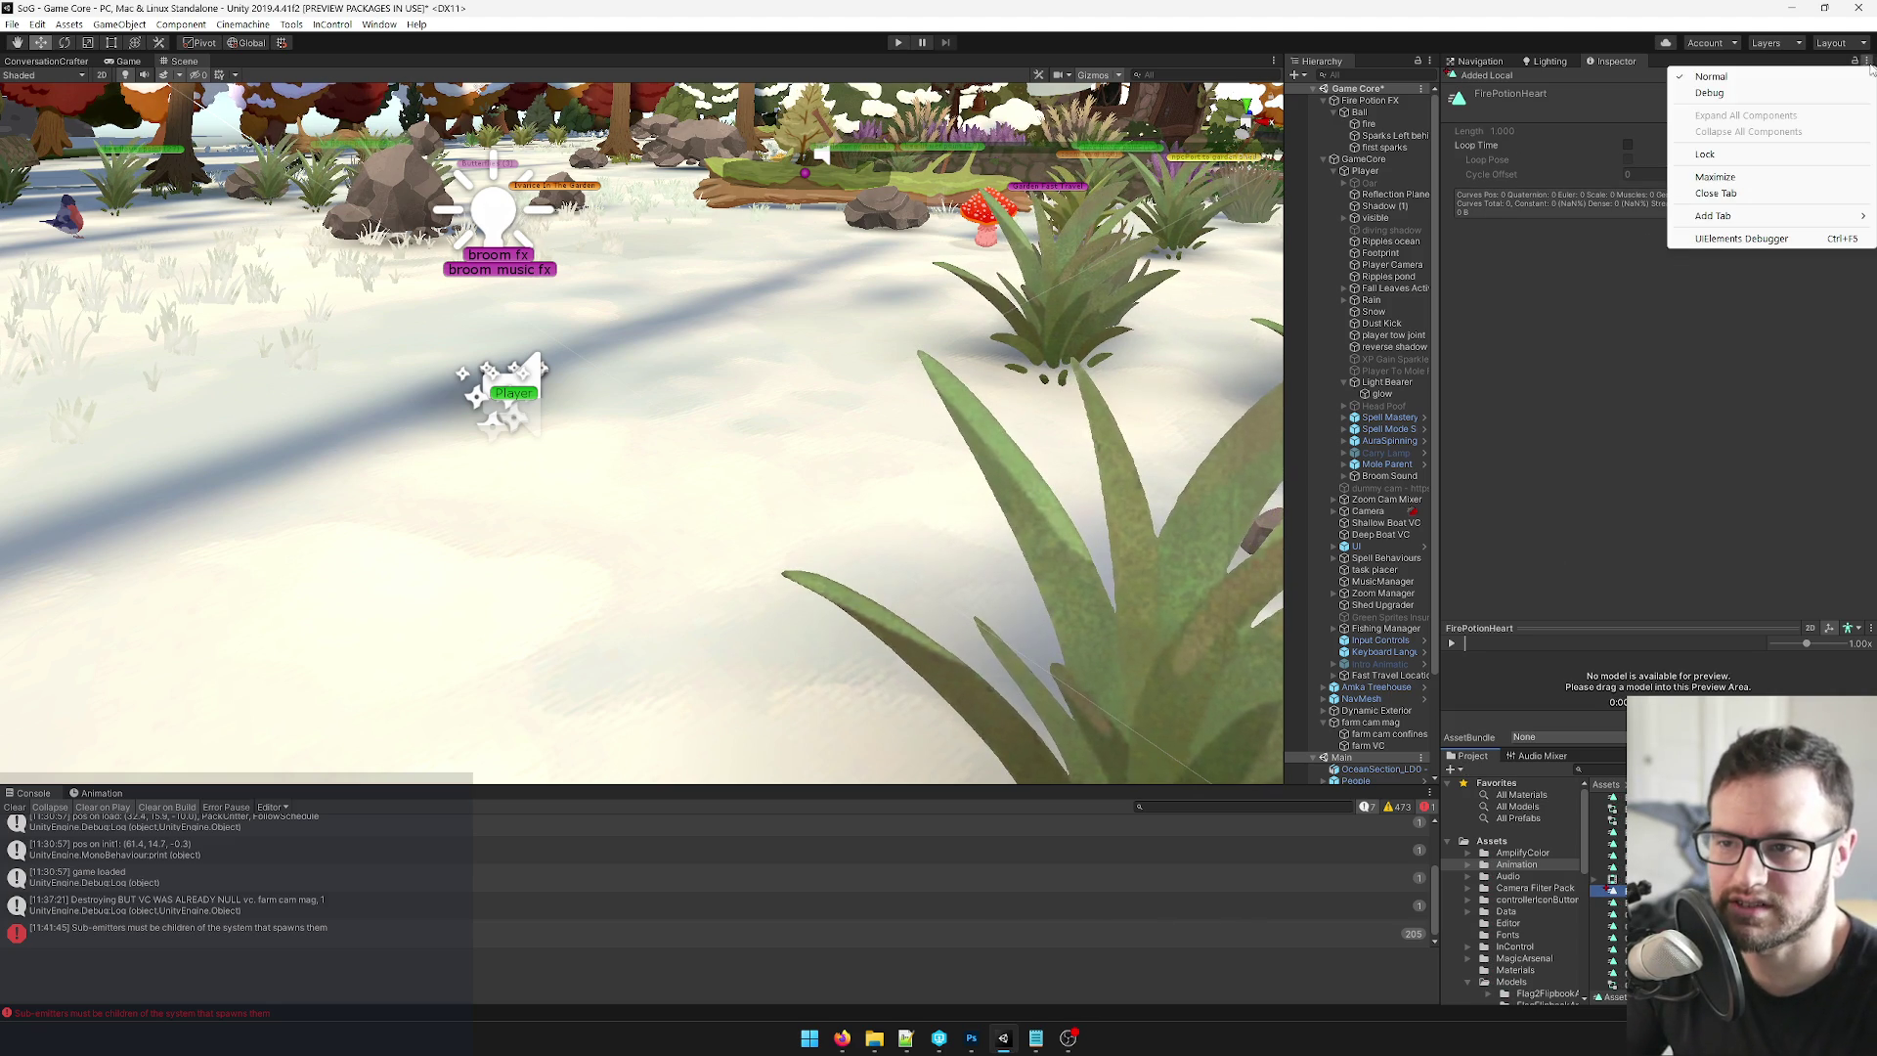
left_click(1767, 98)
left_click(1654, 221)
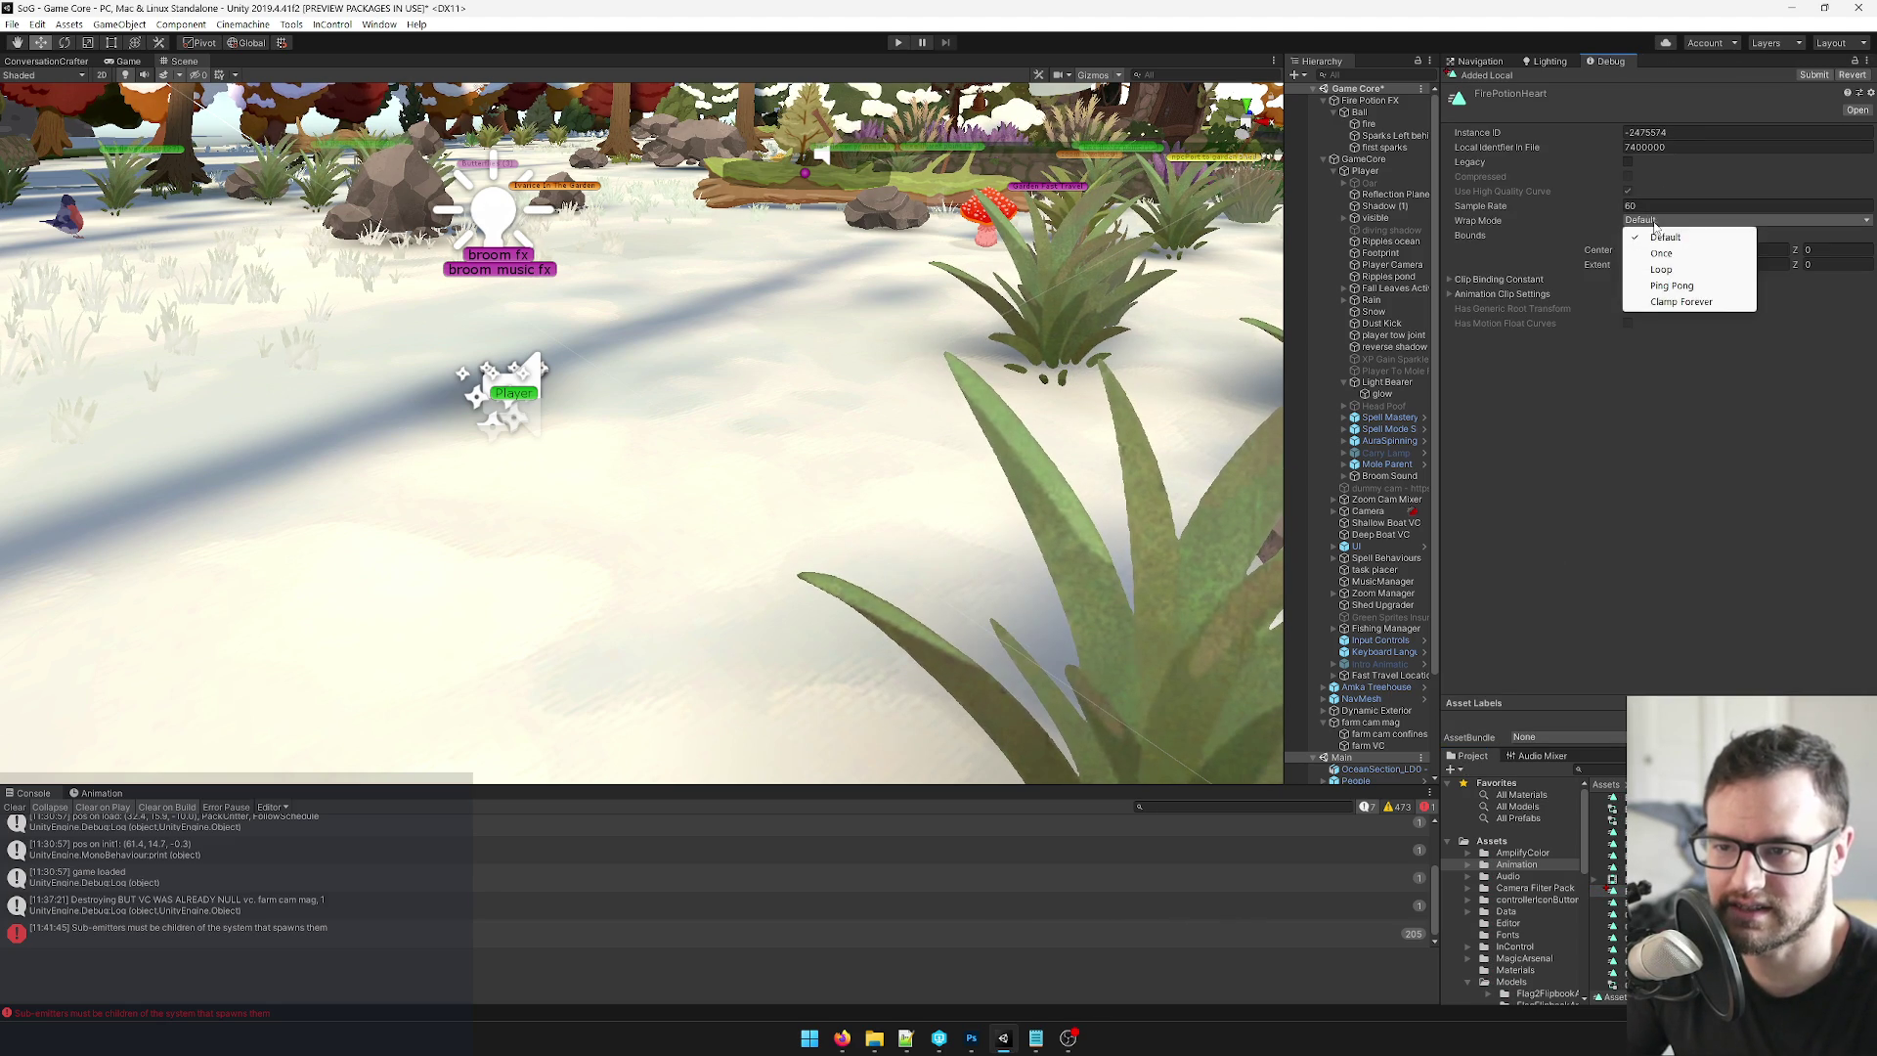
left_click(1680, 304)
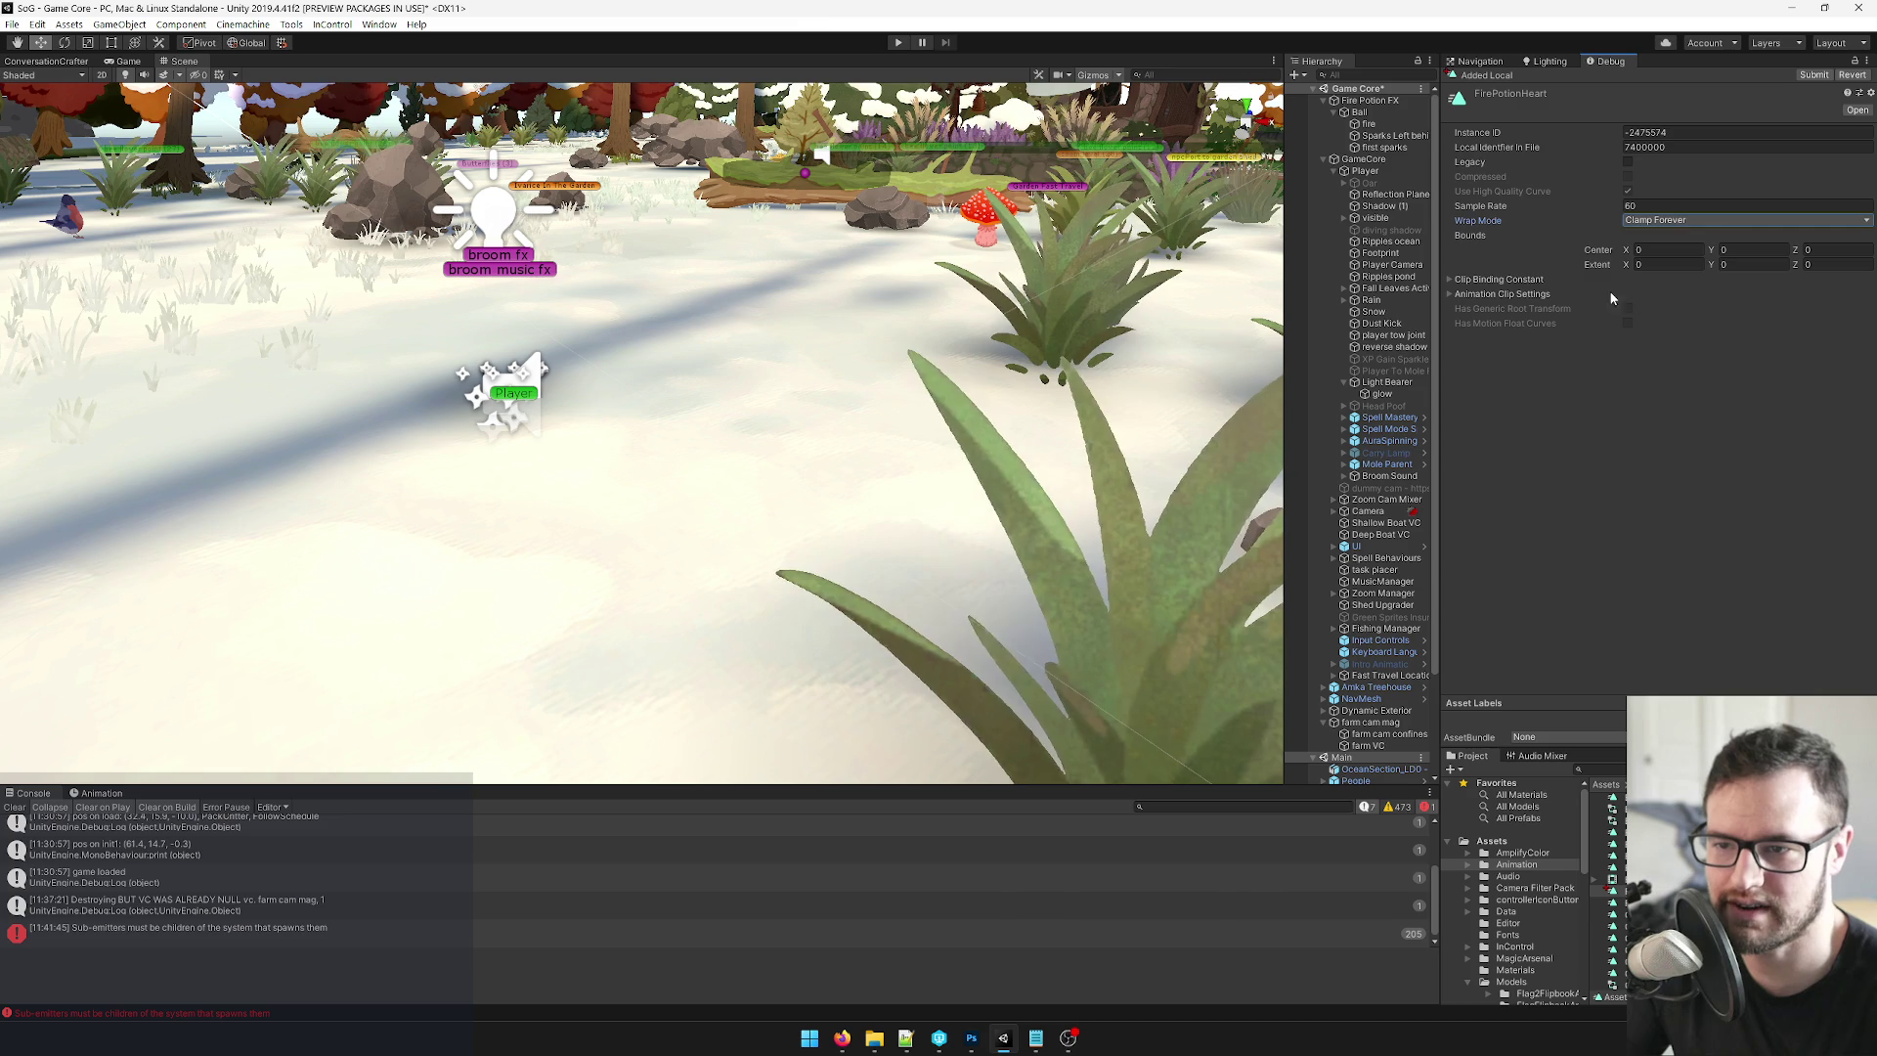
left_click(1629, 162)
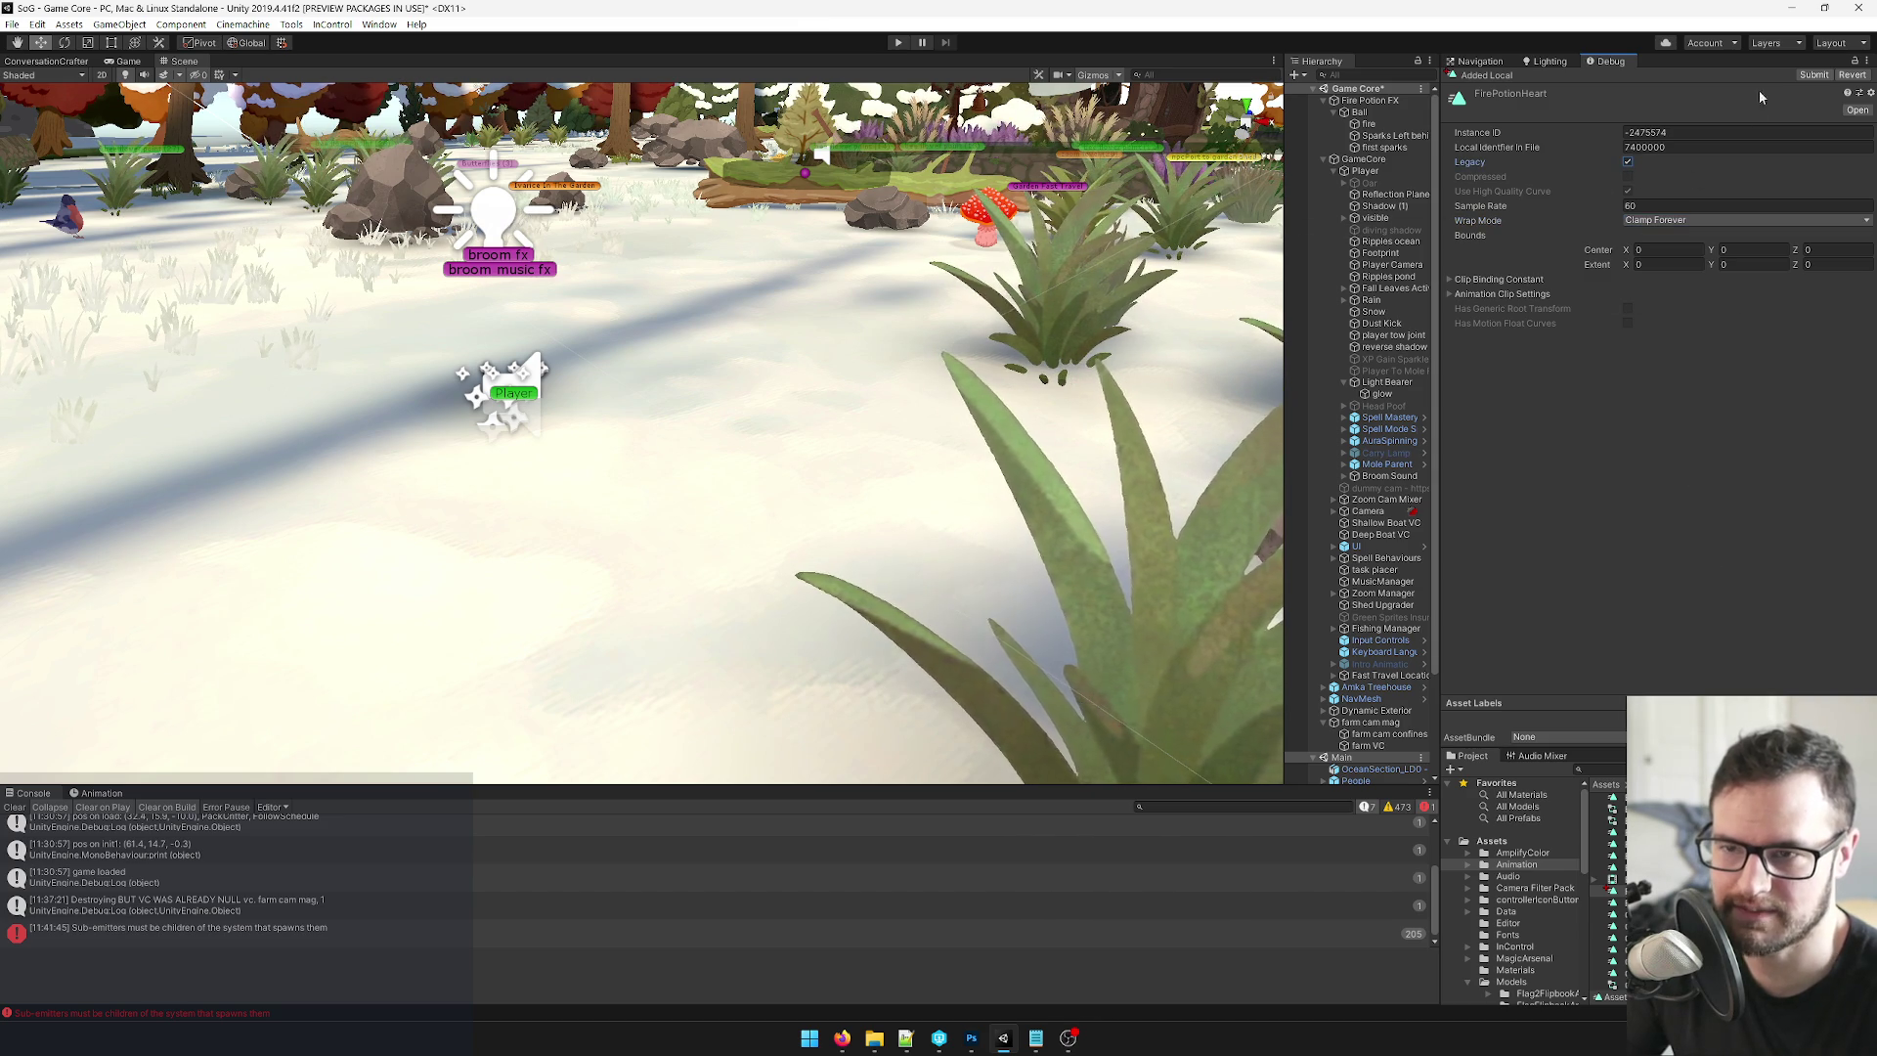
left_click(1867, 61)
left_click(1789, 80)
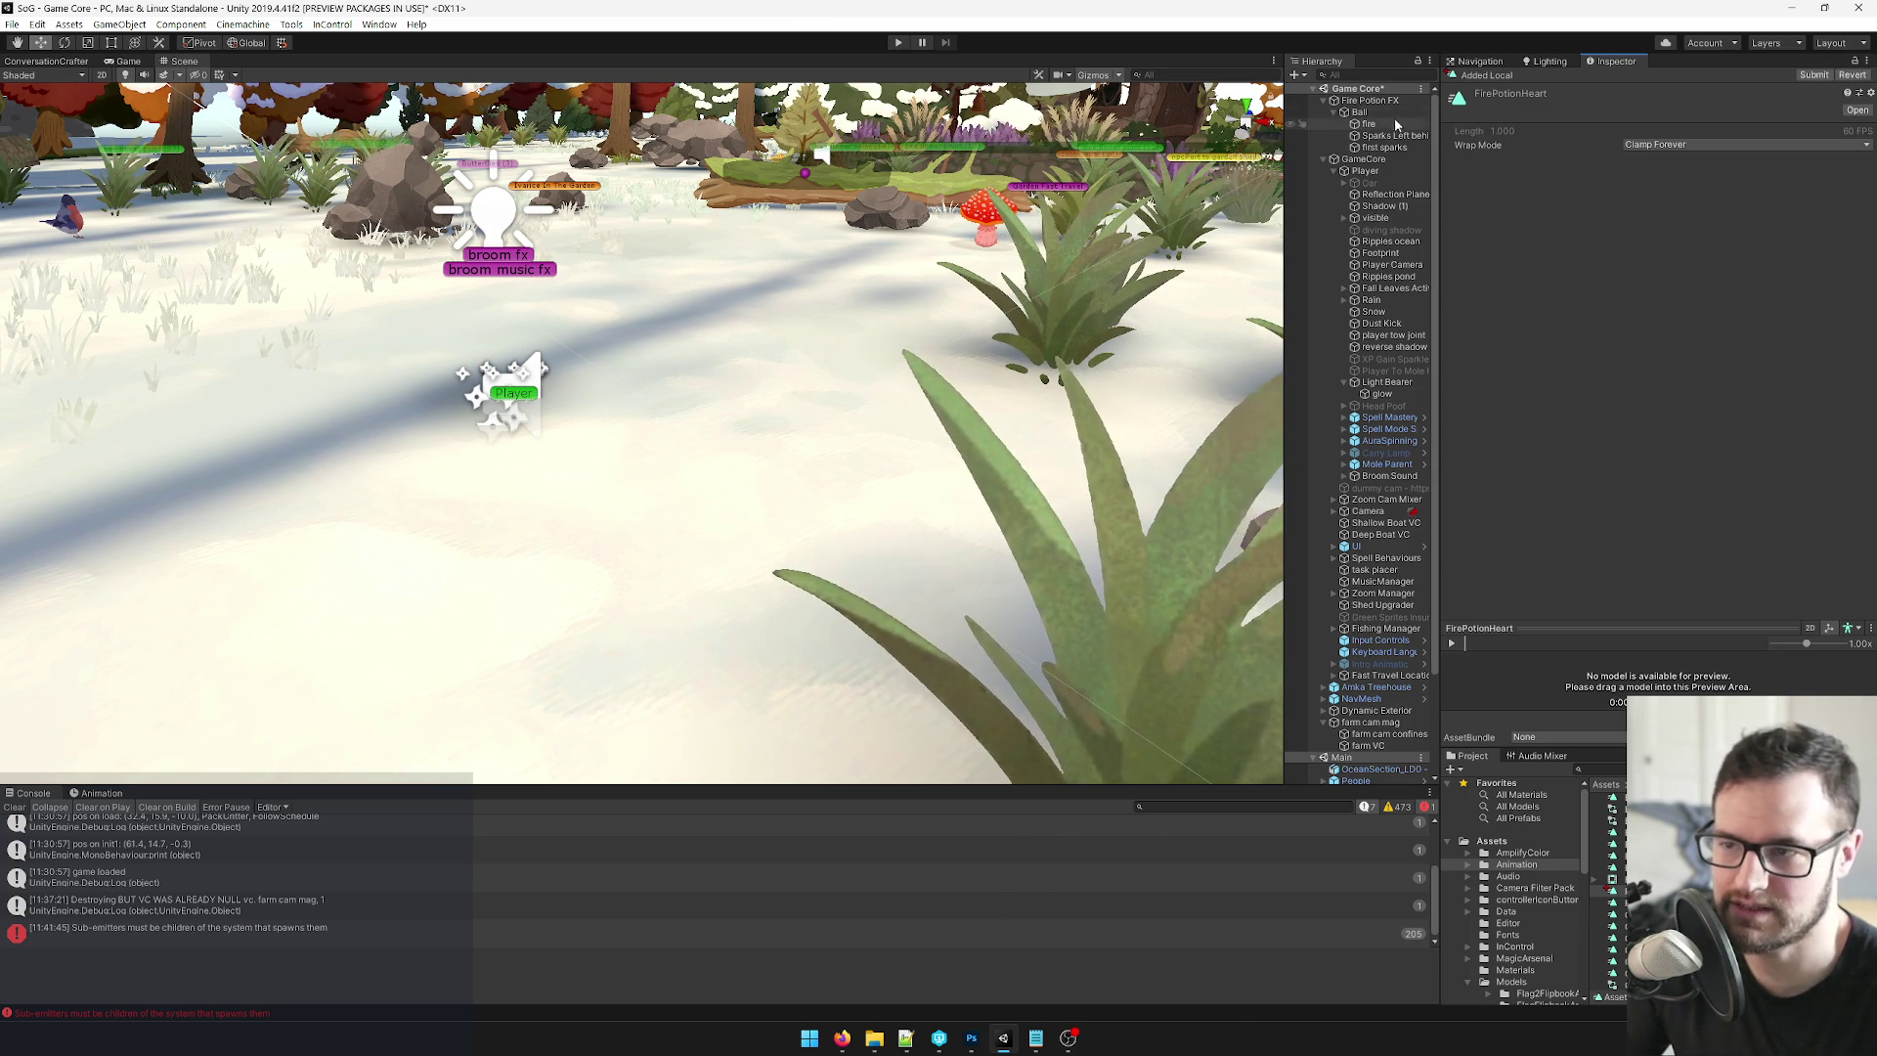
left_click(1367, 104)
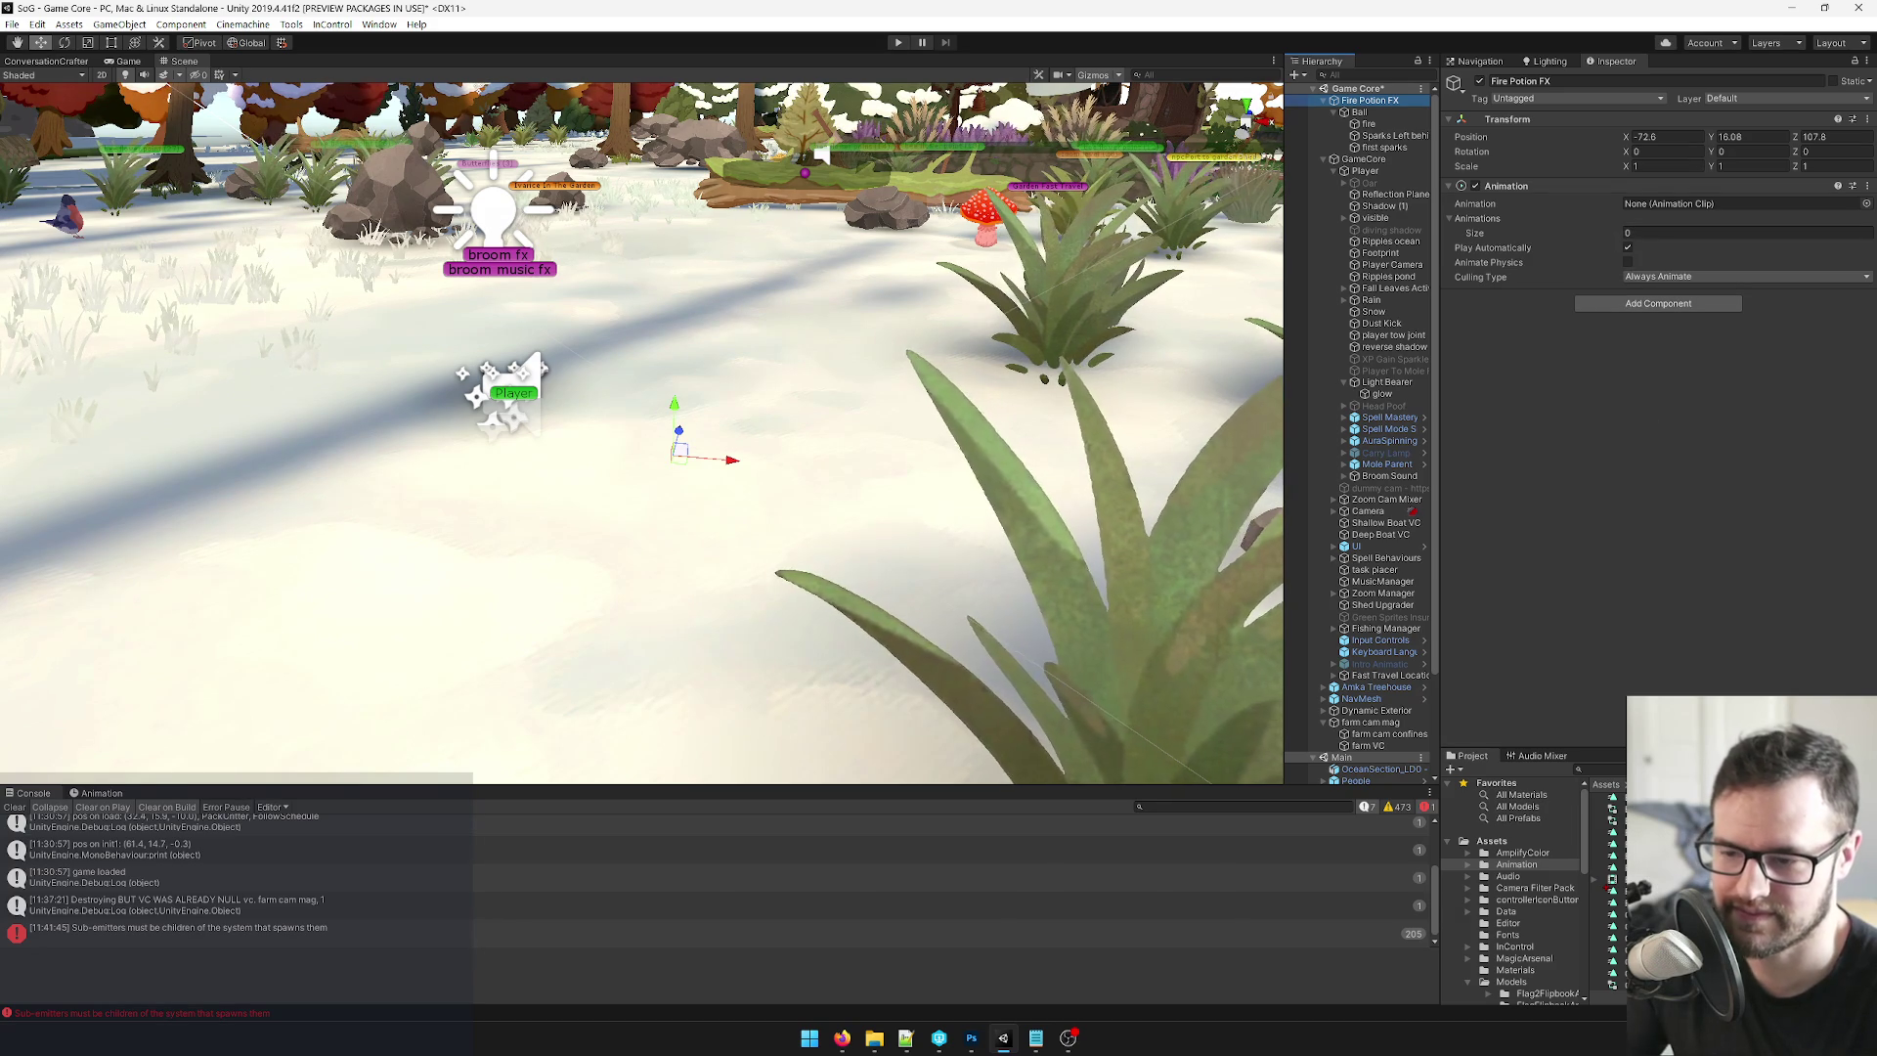
Put FirePotionHeart in Fire Potion FX's Animation field and frame the object in the Scene view.
left_click_drag(1602, 159, 1653, 208)
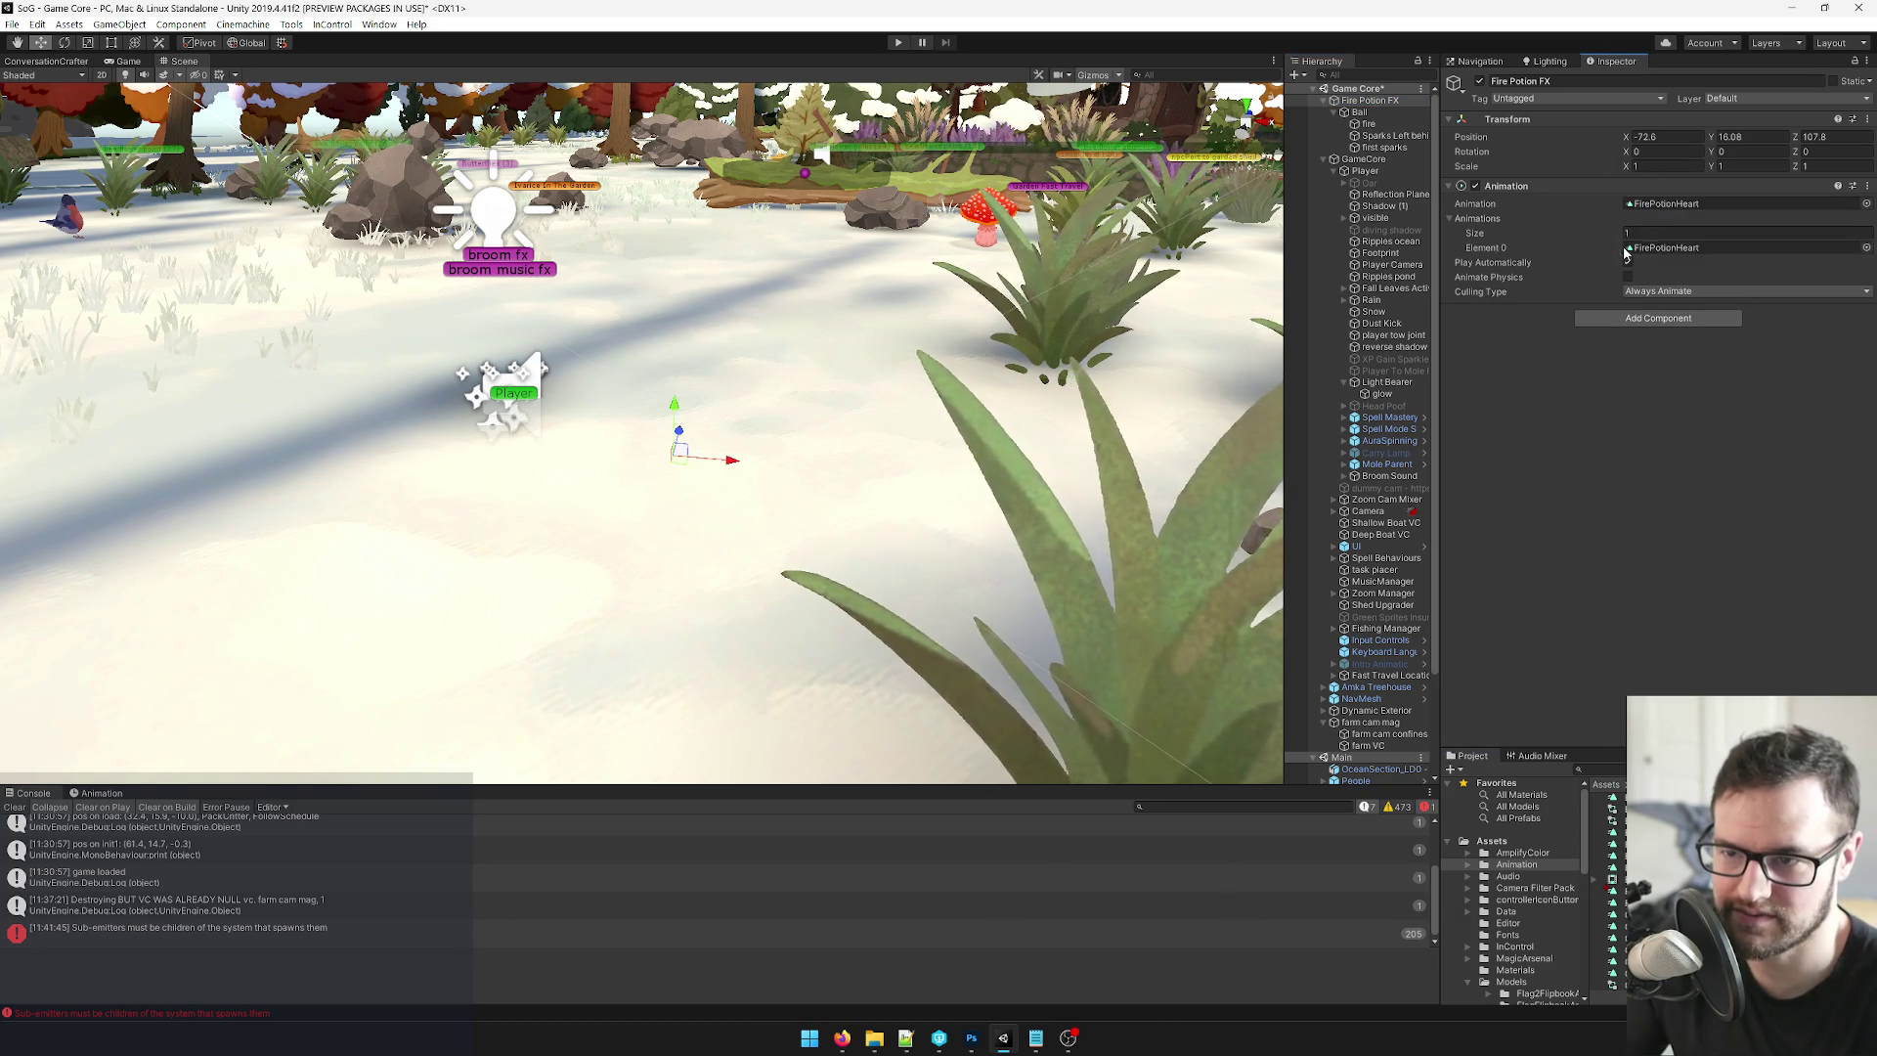
mouse_move(437, 281)
left_mouse_down("alt")
mouse_move(714, 347)
mouse_move(456, 343)
mouse_move(670, 324)
mouse_move(1021, 463)
mouse_move(562, 354)
mouse_move(46, 294)
mouse_move(839, 262)
left_mouse_up("alt")
key("f")
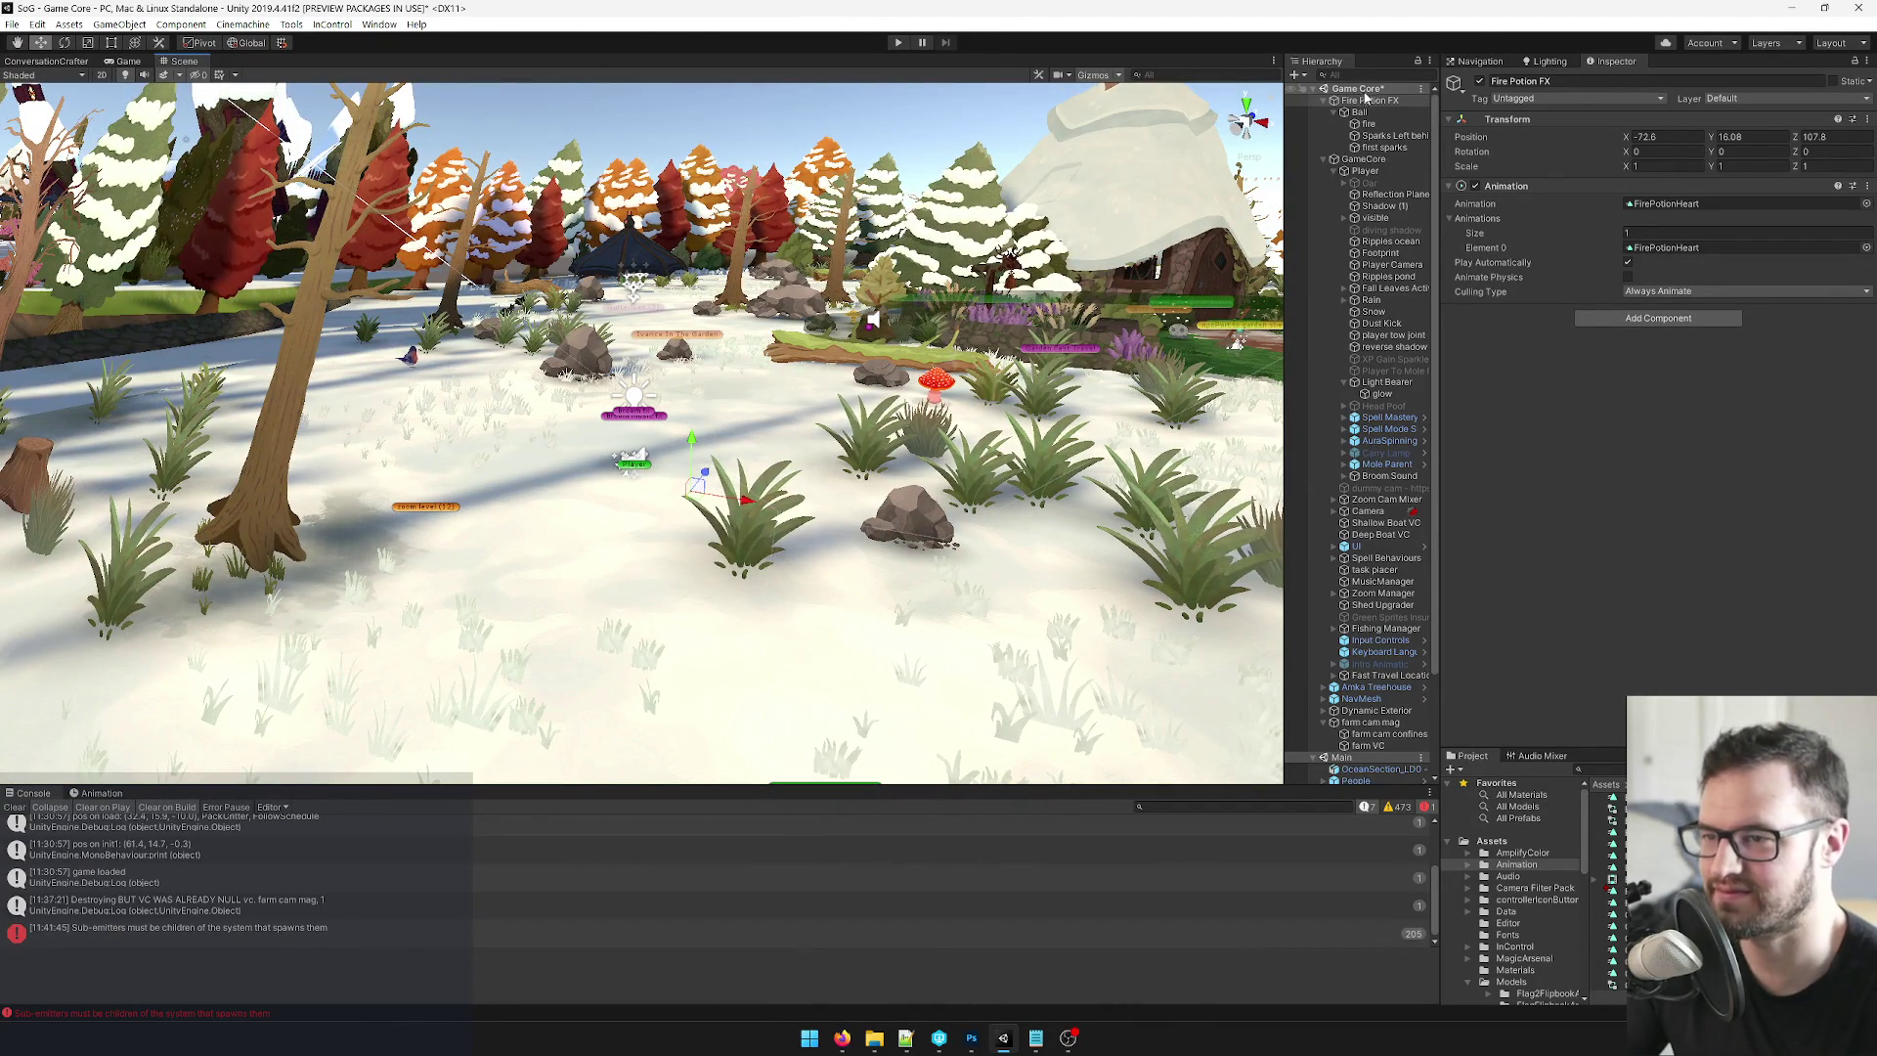
double_click(1368, 98)
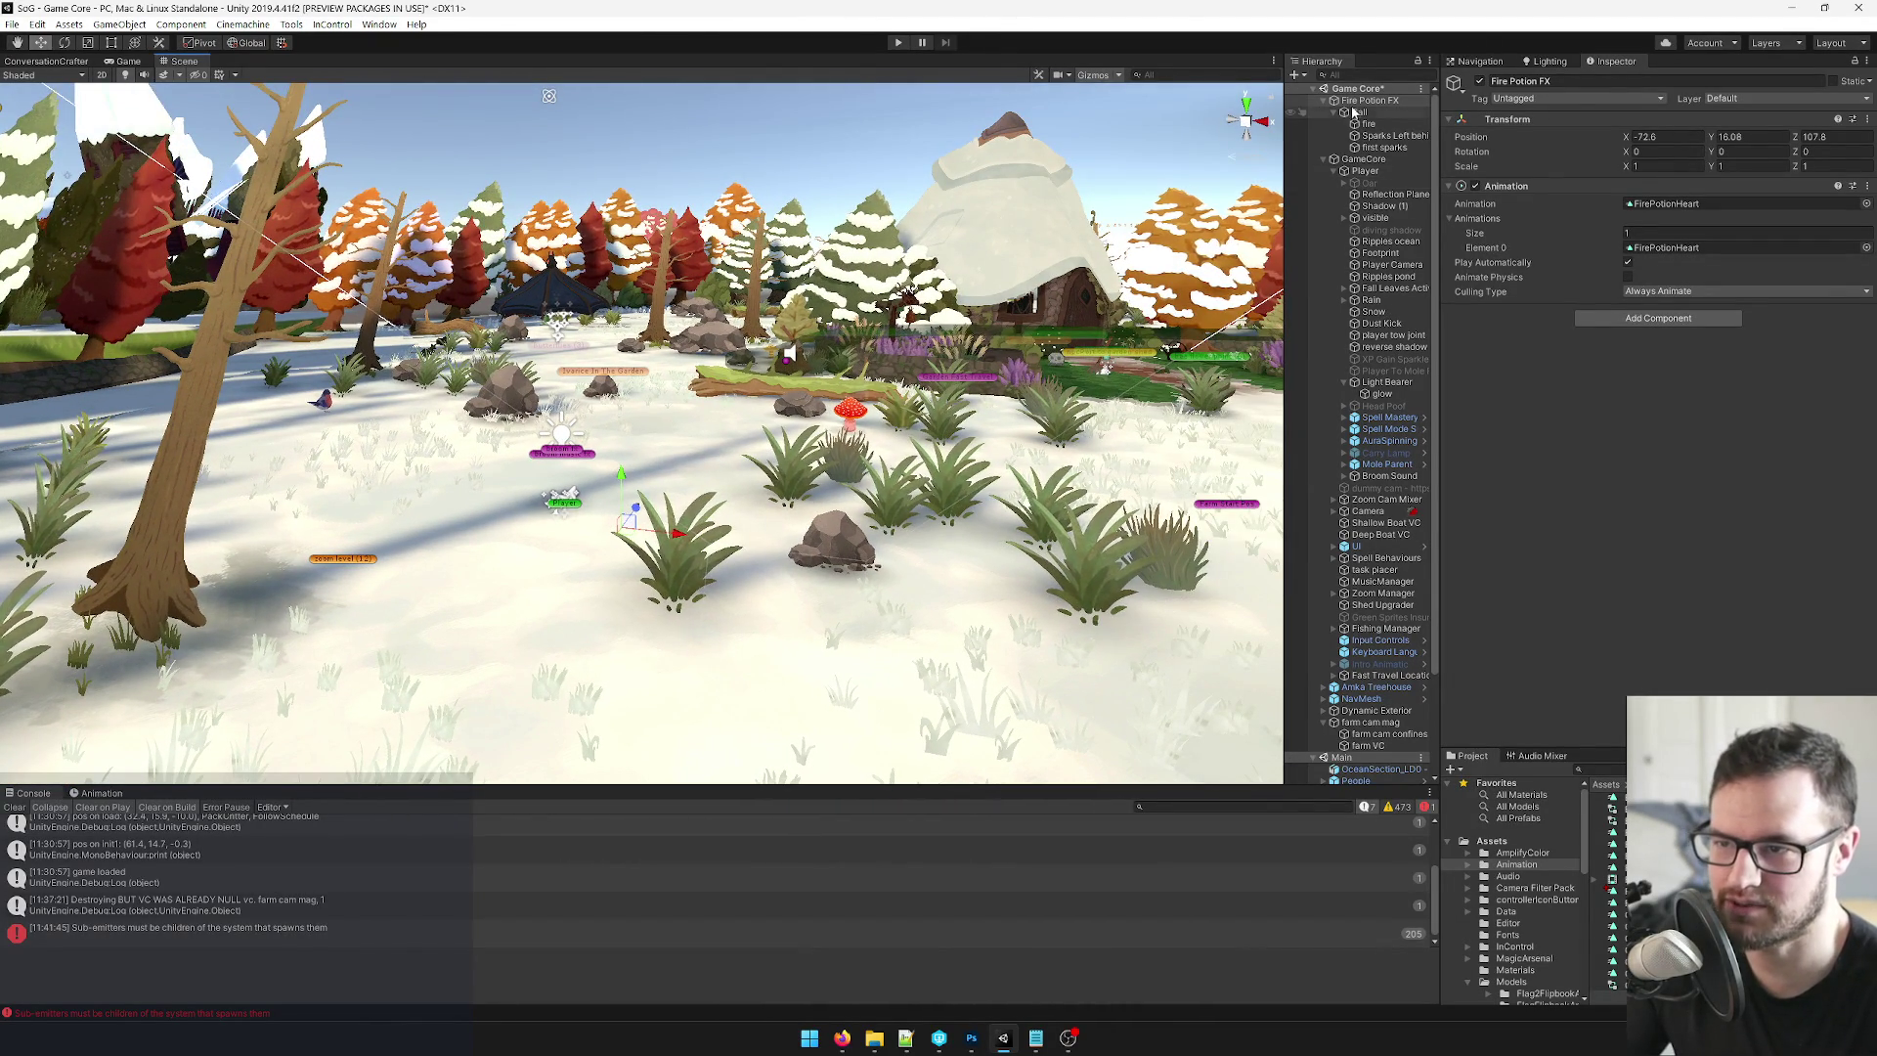
Pick Developer Start Settings for GameCore's Game Start Settings, then reselect Fire Potion FX.
left_click(1359, 160)
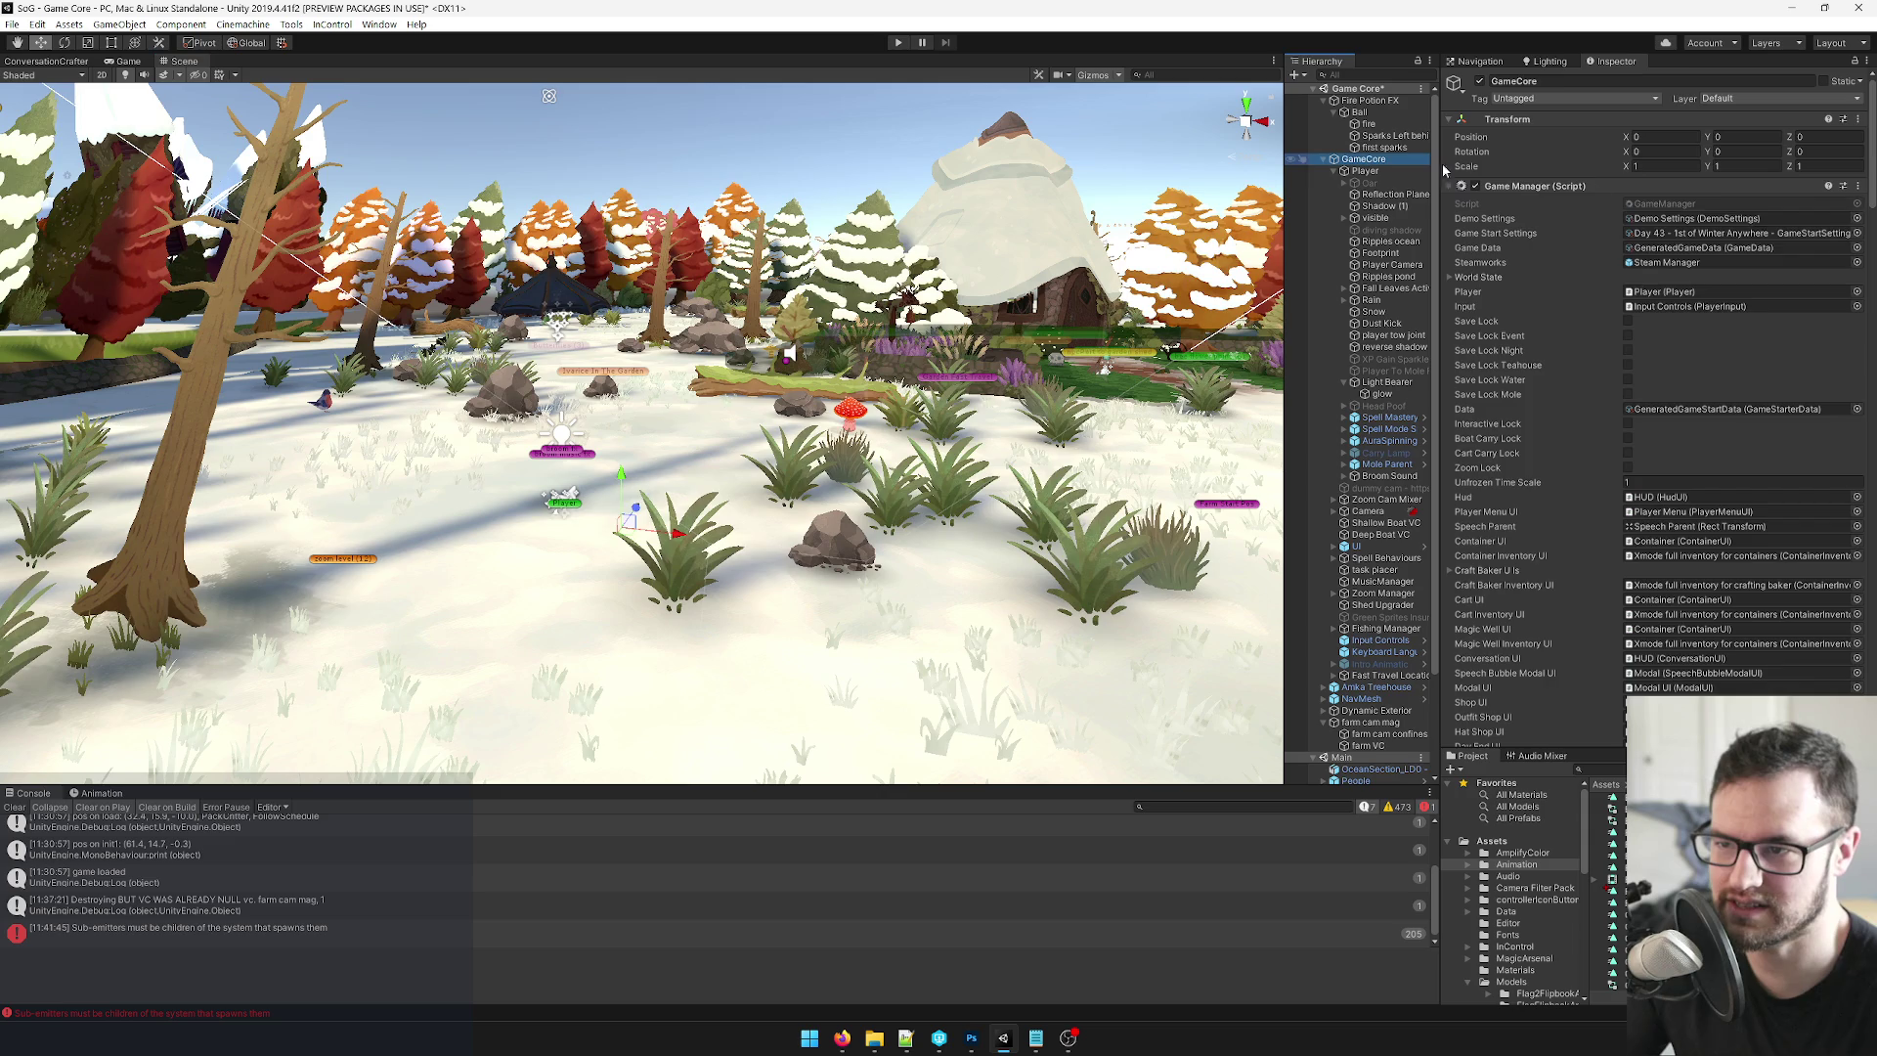
left_click(1857, 219)
left_click(1858, 233)
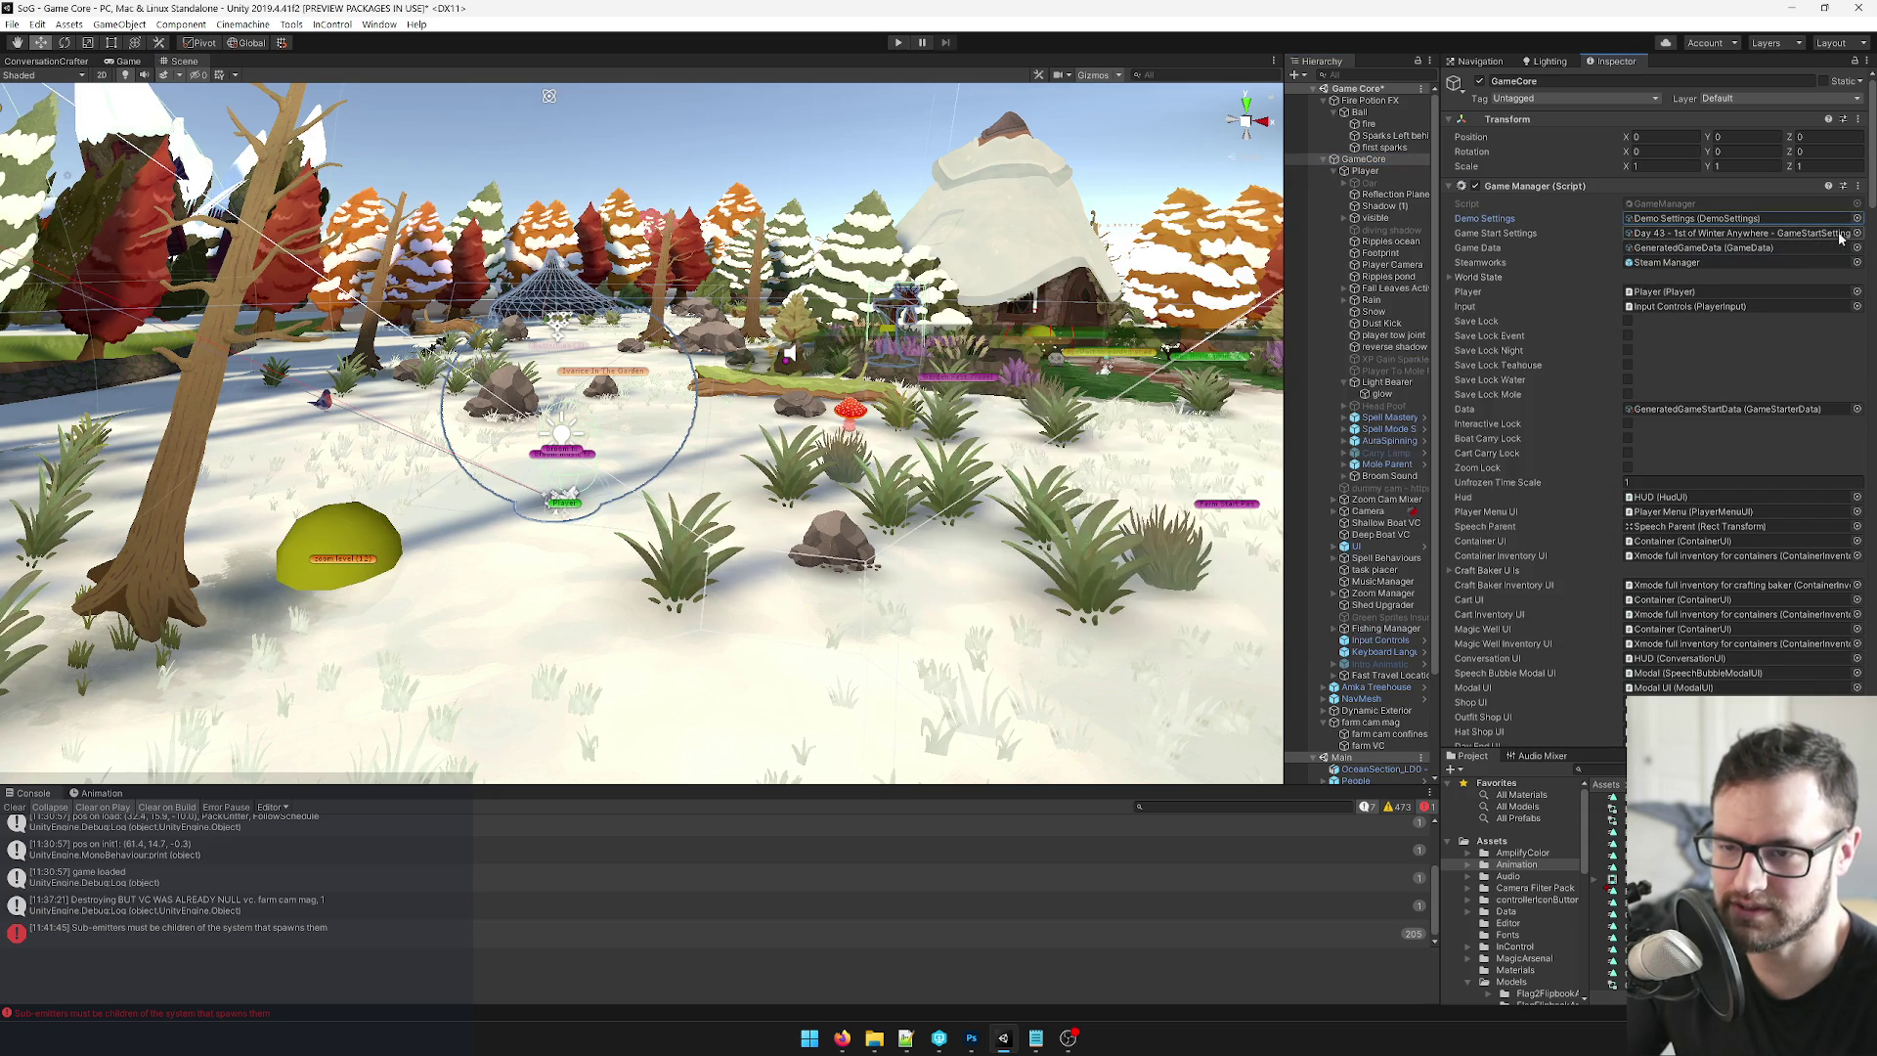
type("deve")
left_click(959, 336)
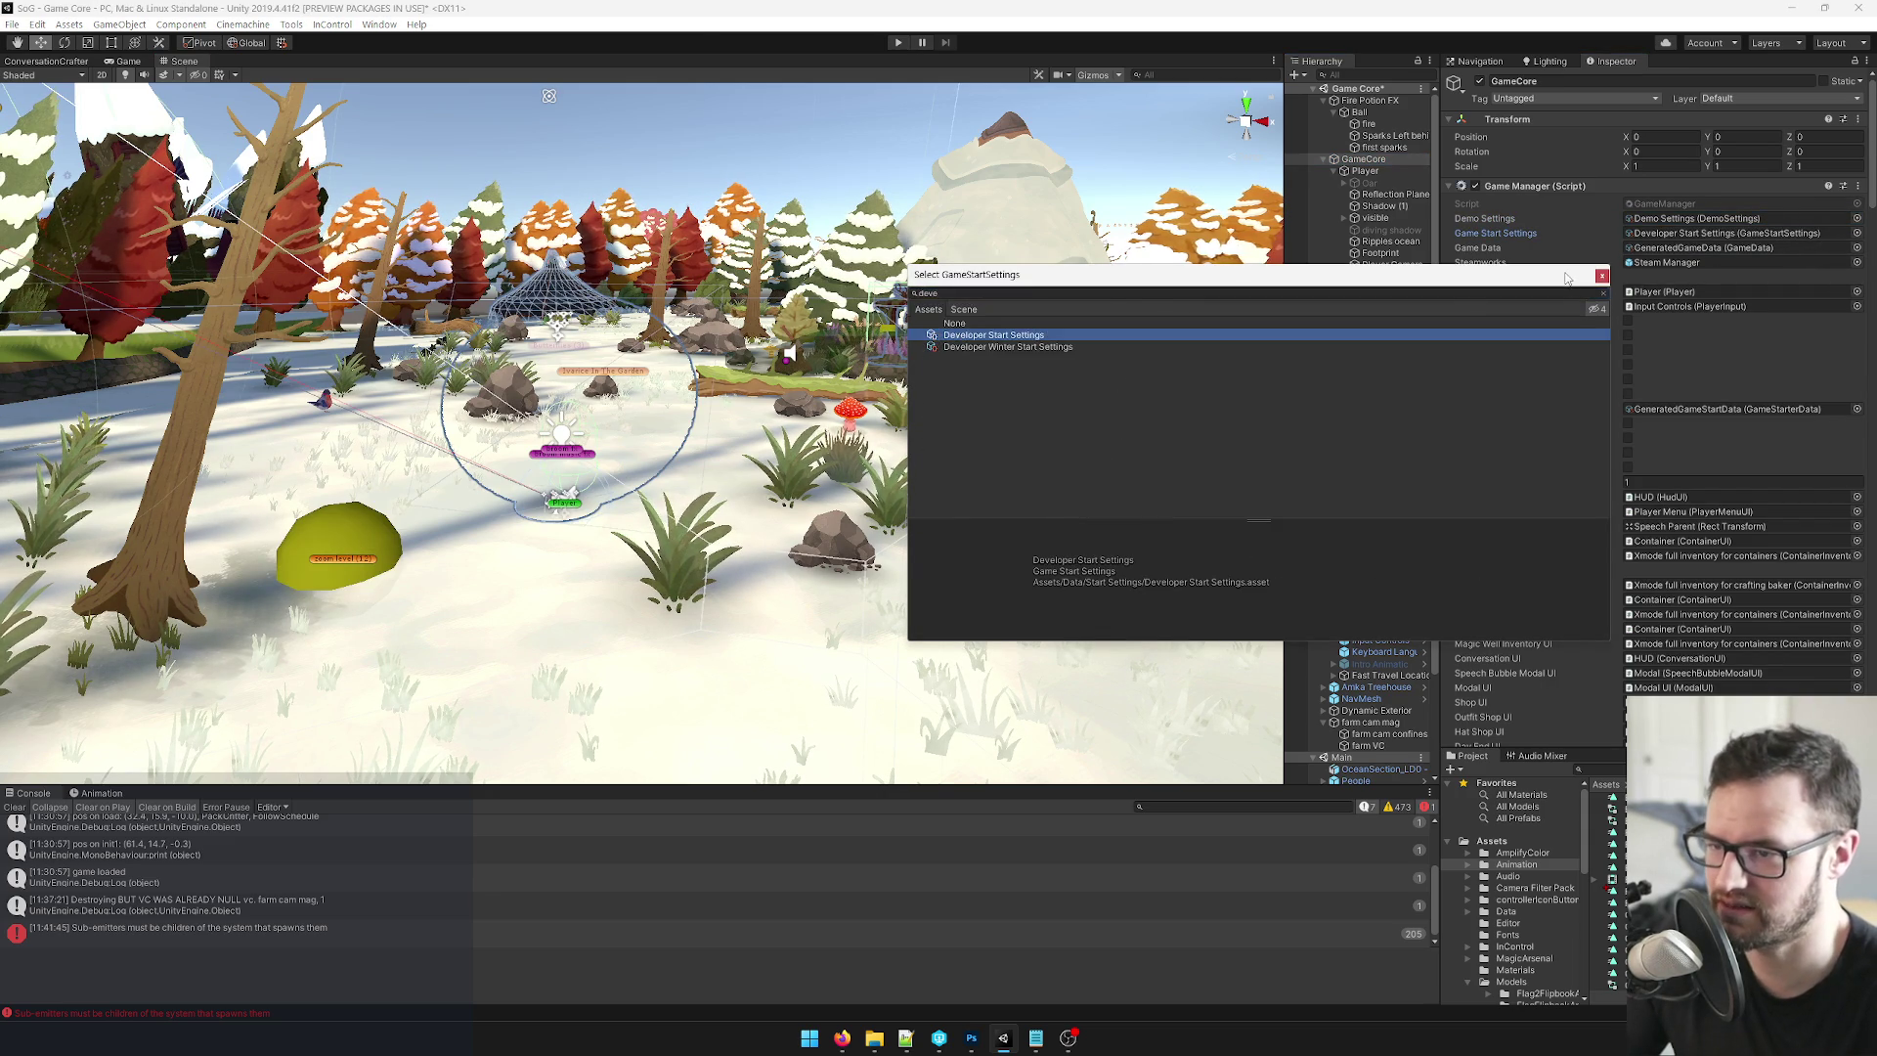
left_click(1602, 276)
left_click(1364, 112)
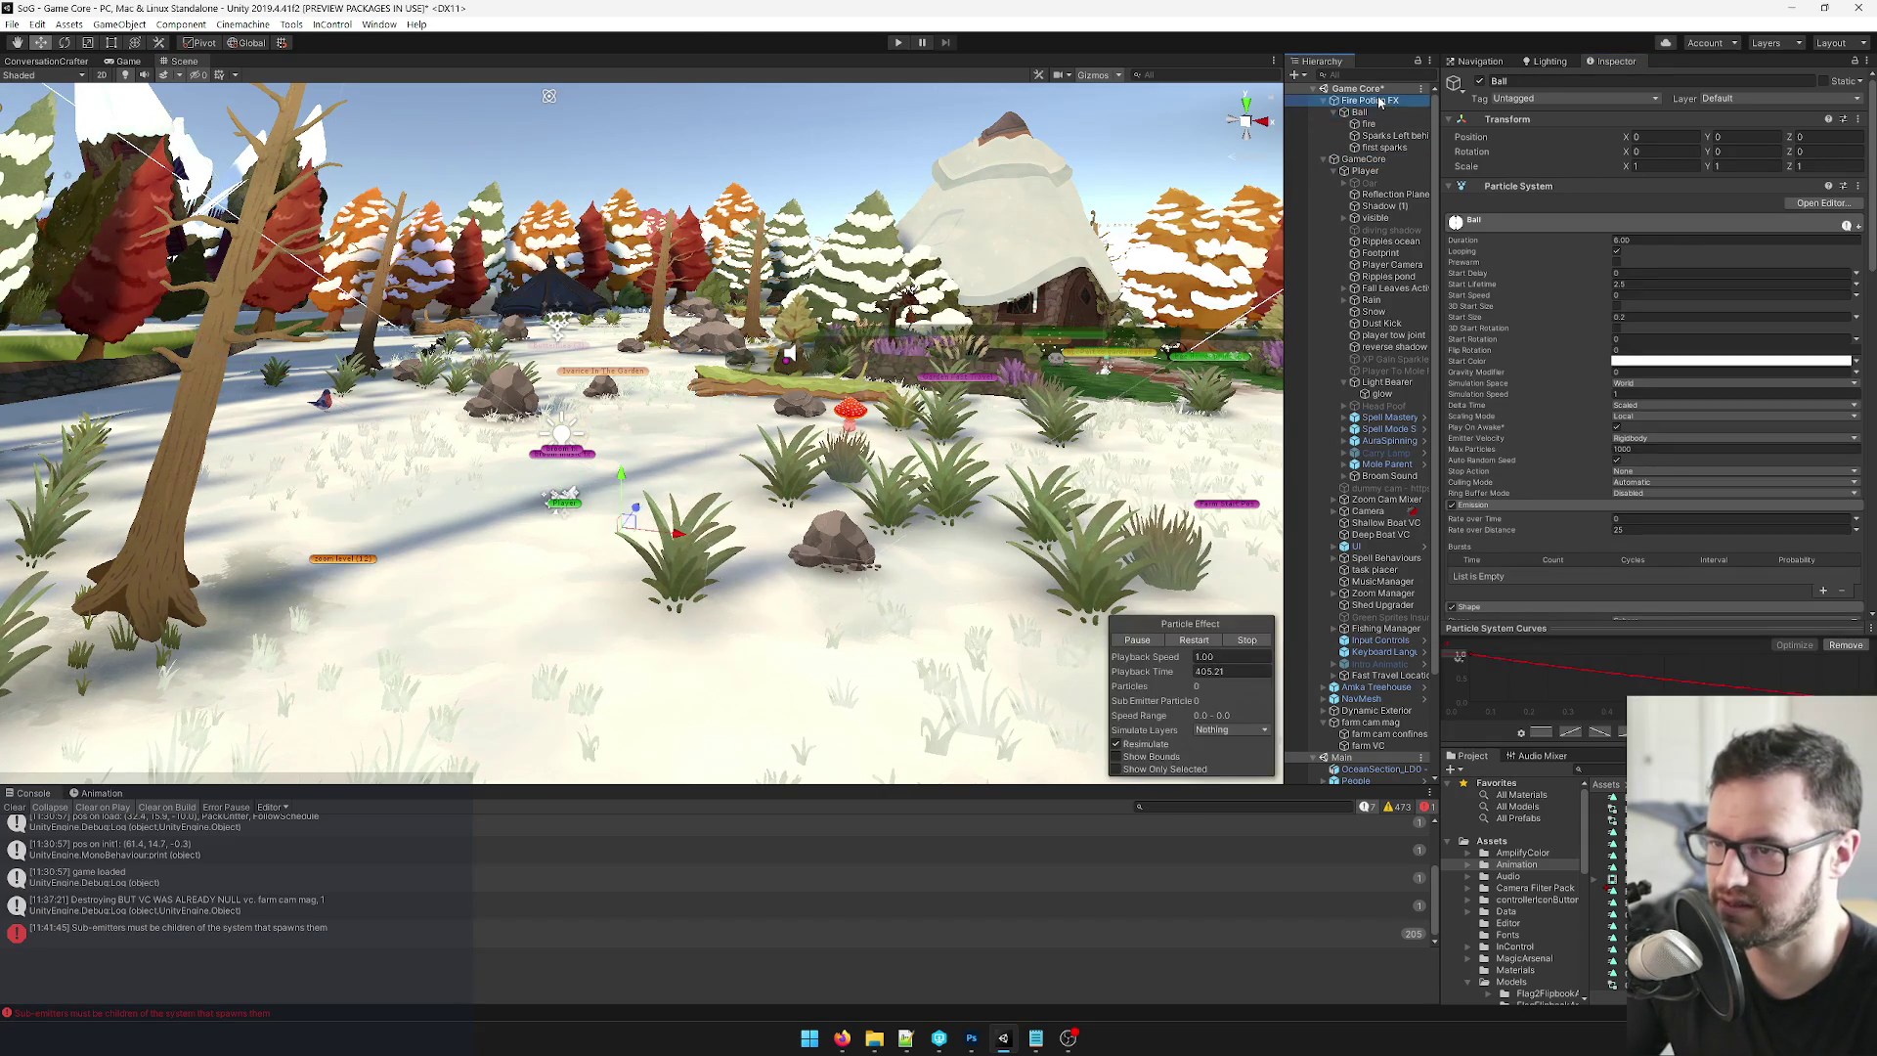
left_click(1374, 100)
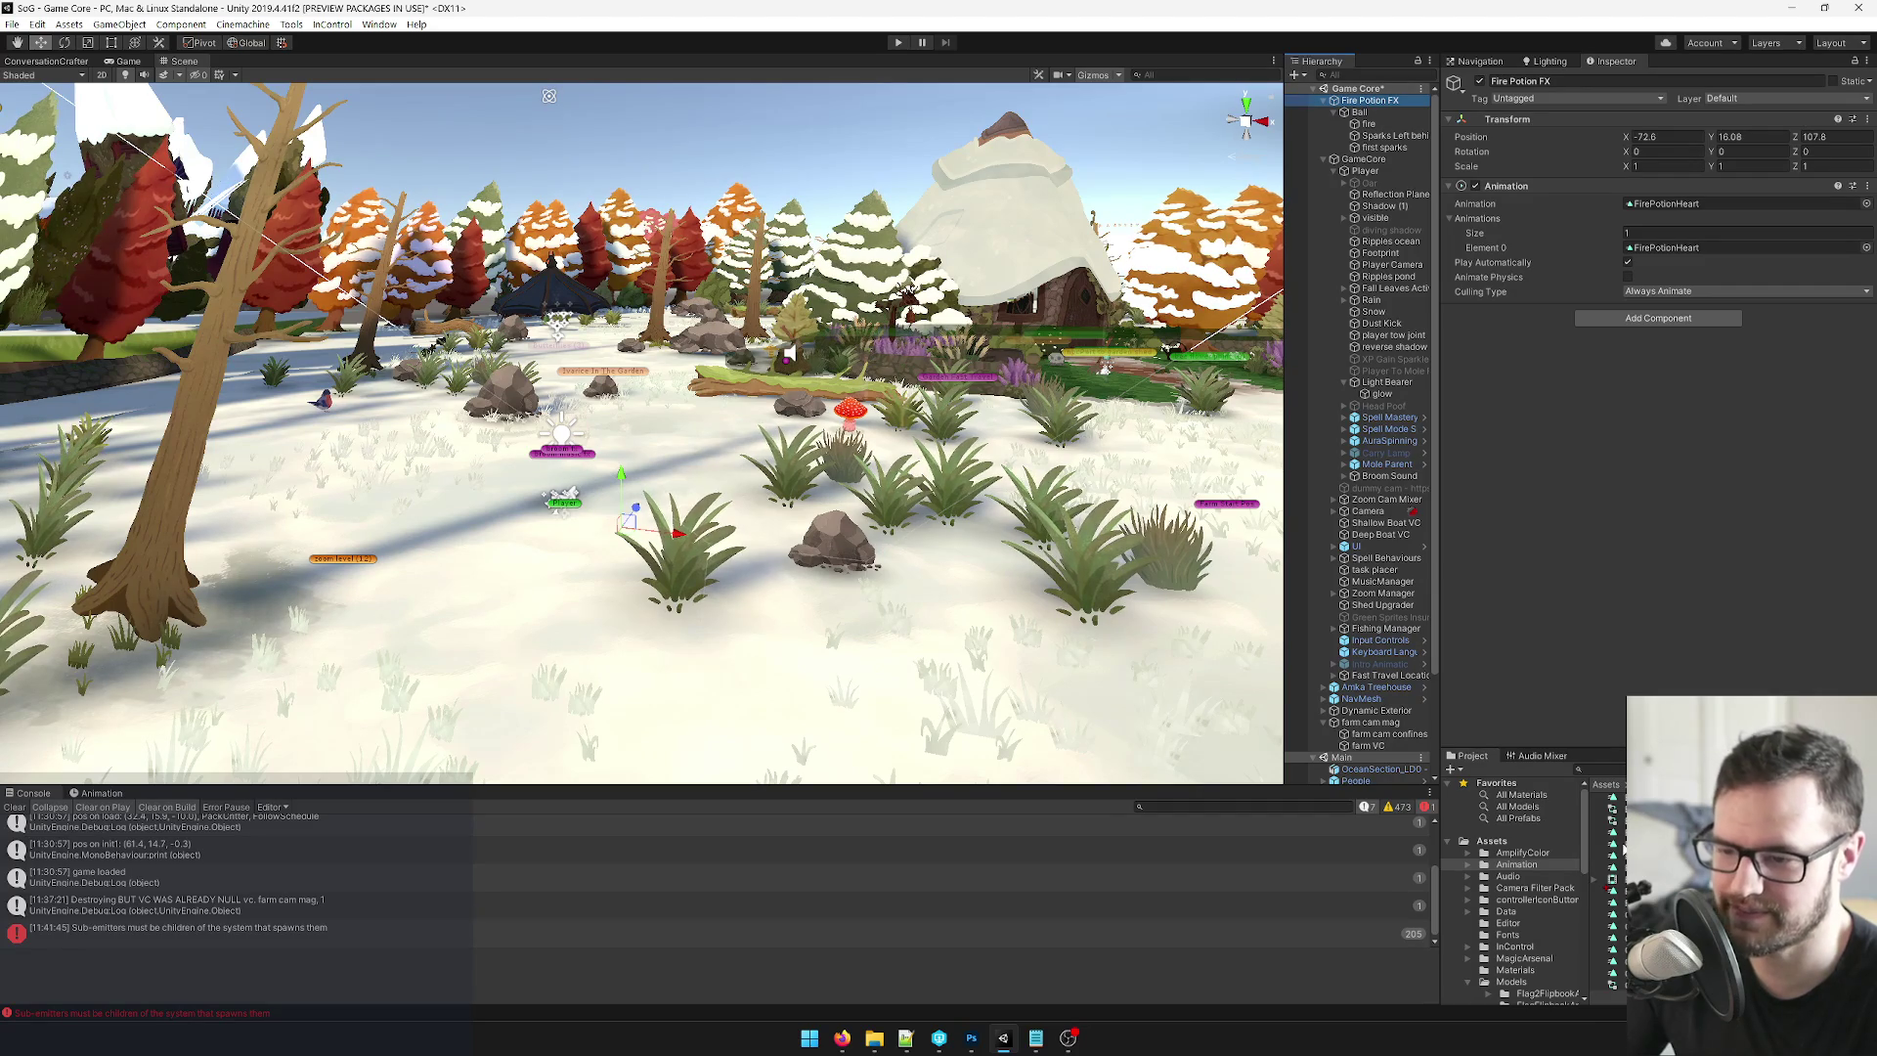
left_click(1514, 970)
Drag Fire Potion FX into the Prefabs/FX folder to make it a prefab, then view the Game tab.
left_click(1470, 982)
left_click(1468, 1005)
scroll(1525, 939, "down", 3)
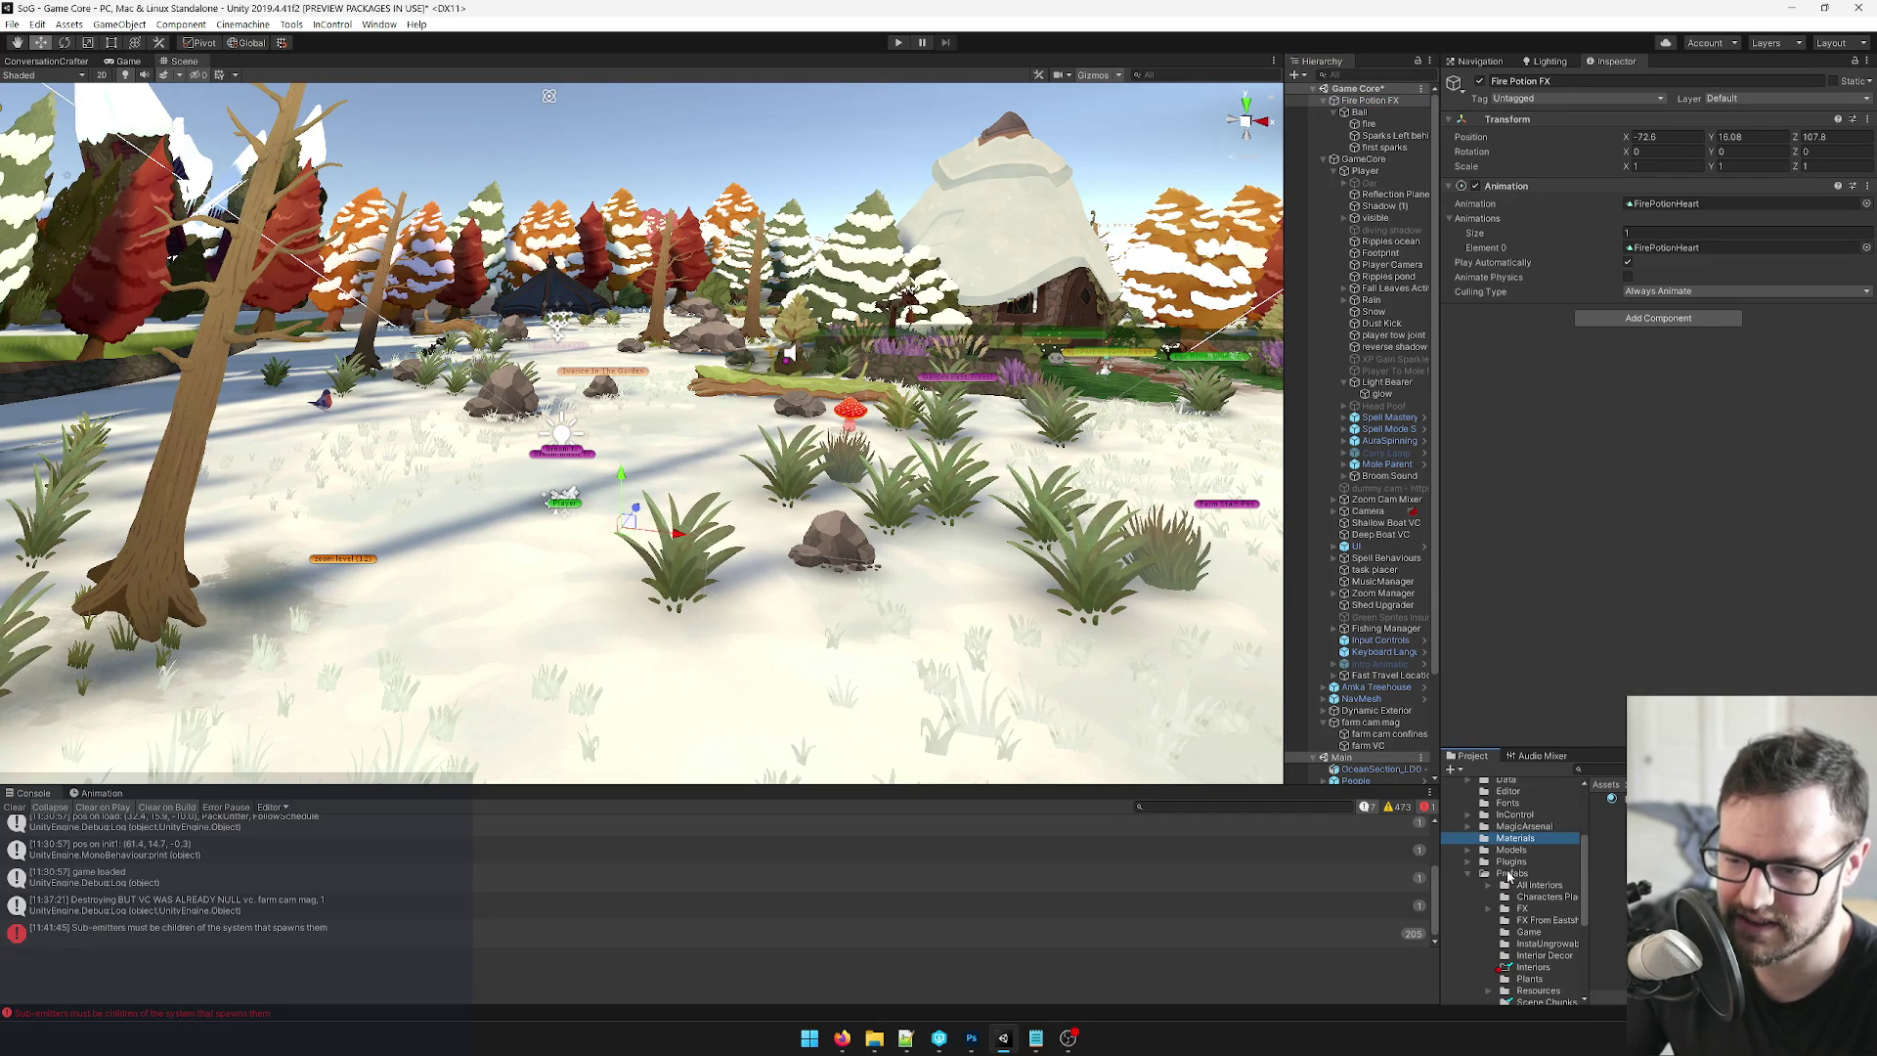
left_click(1521, 910)
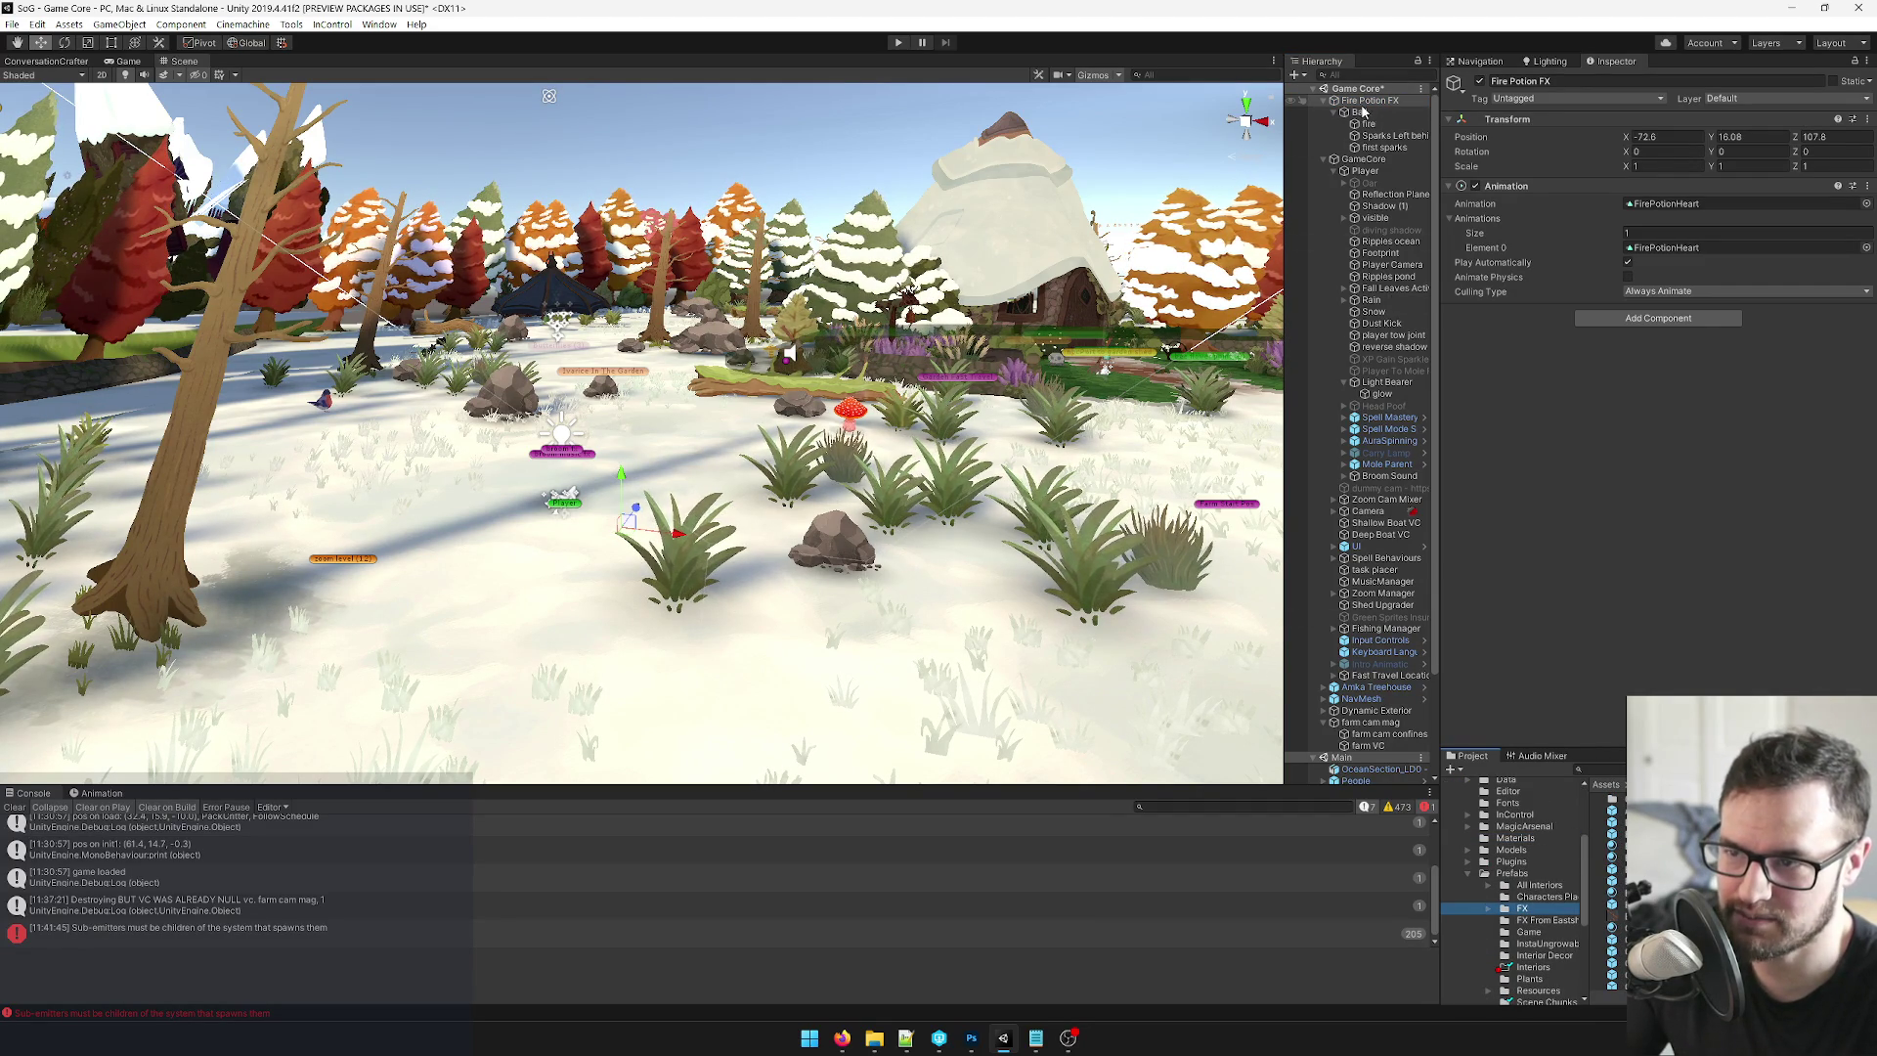
scroll(1528, 939, "up", 1)
left_click(1525, 923)
left_click_drag(1524, 923, 1525, 923)
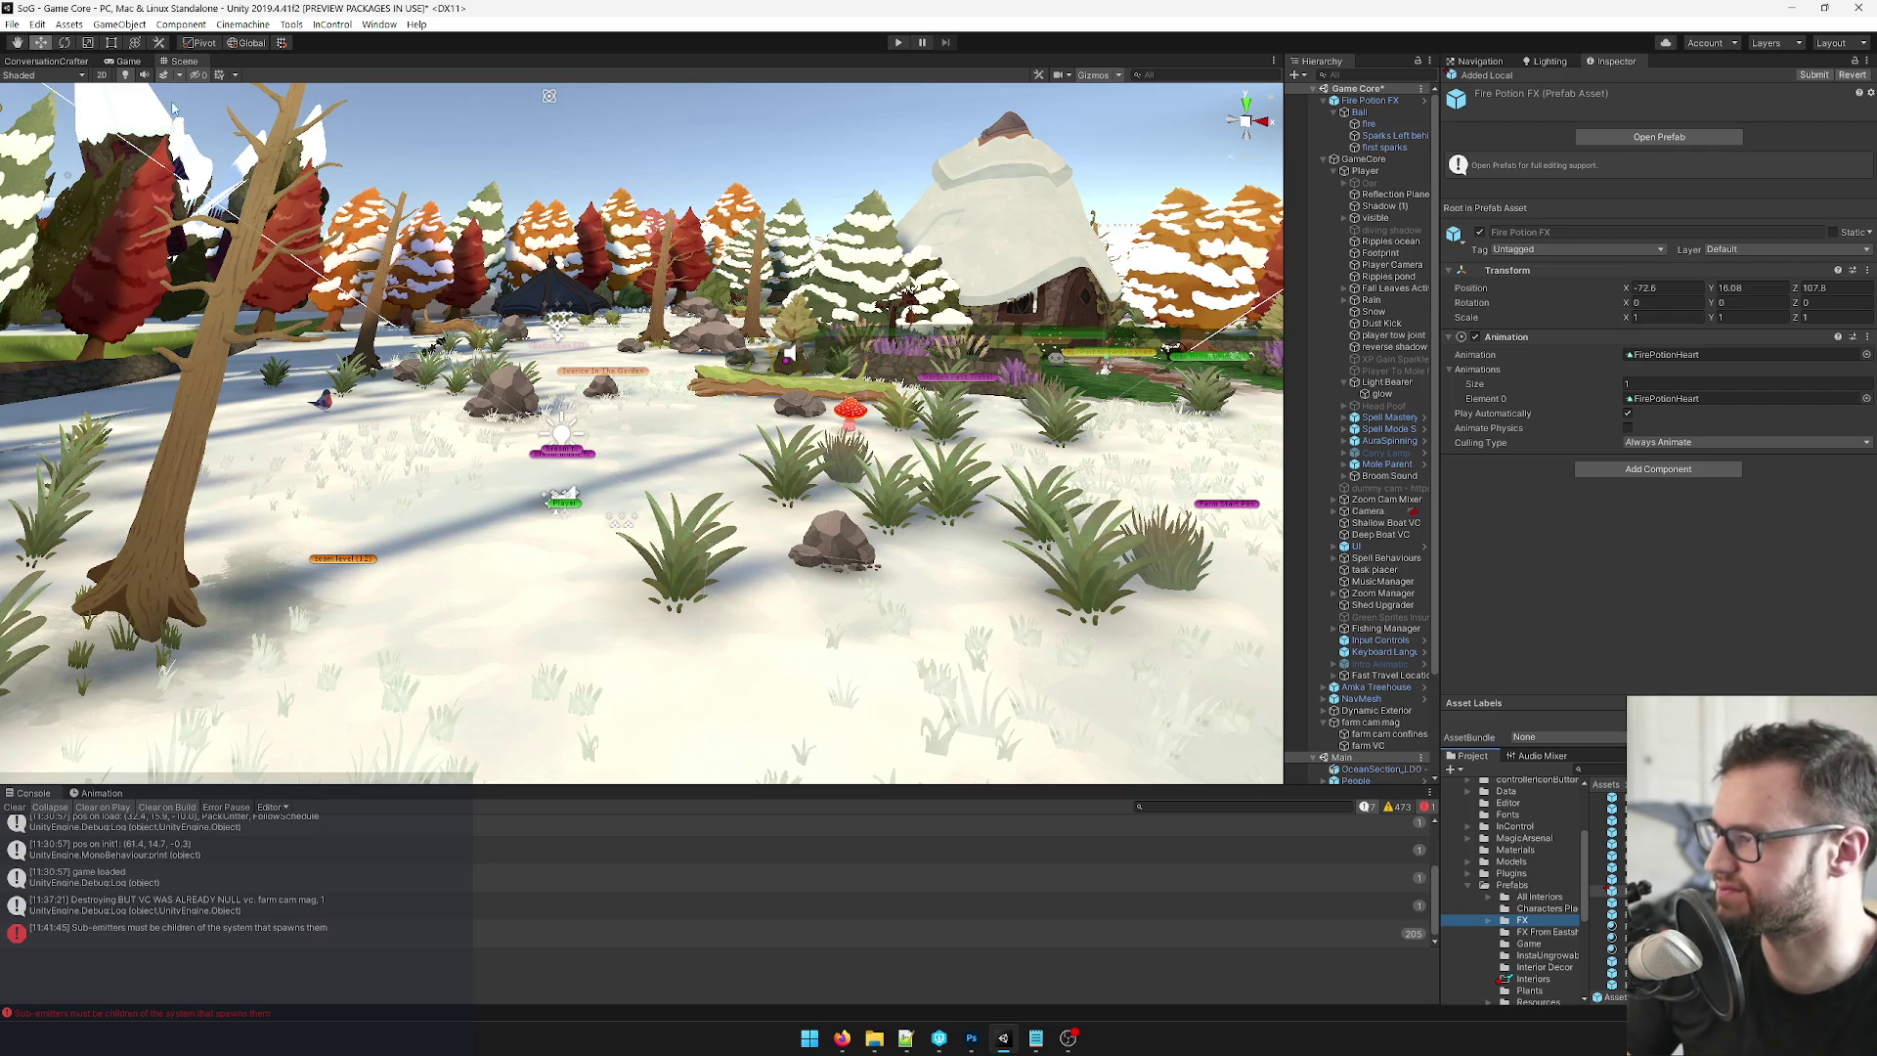
left_click(125, 61)
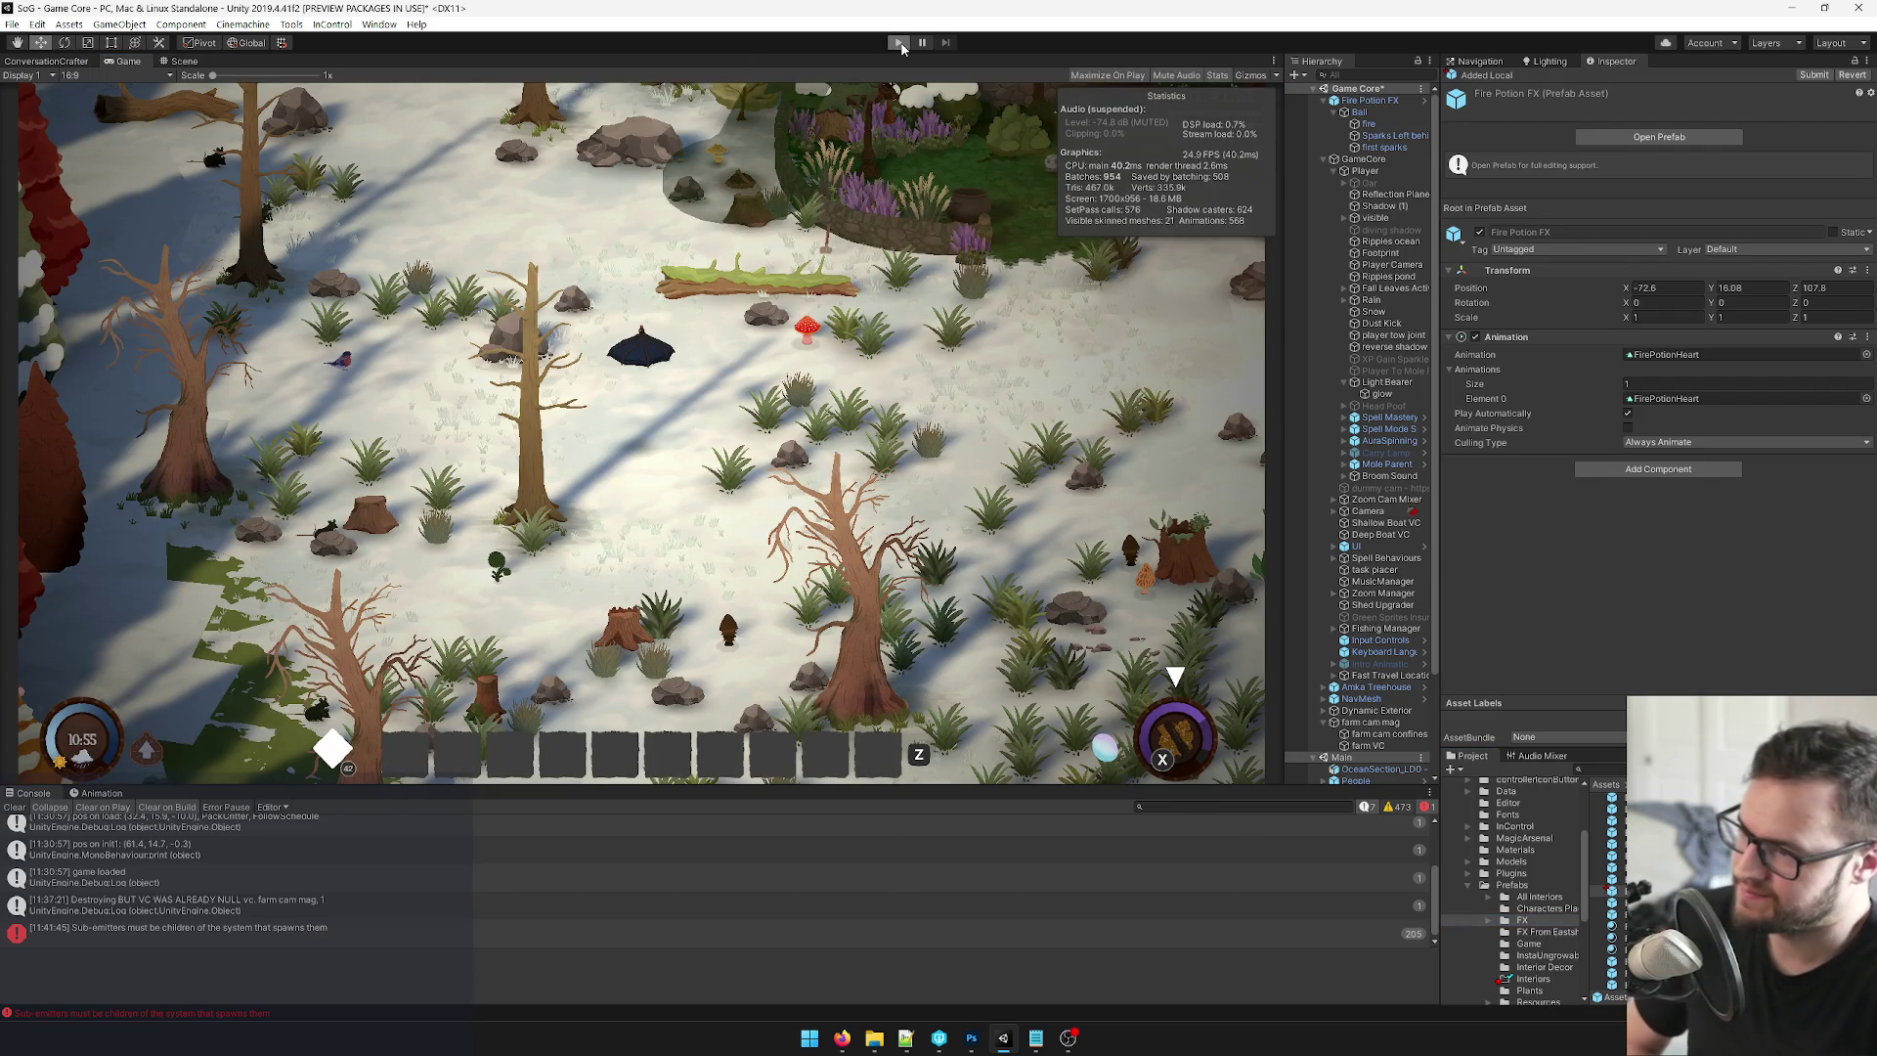
Start play mode and restore the normal editor layout.
left_click(901, 45)
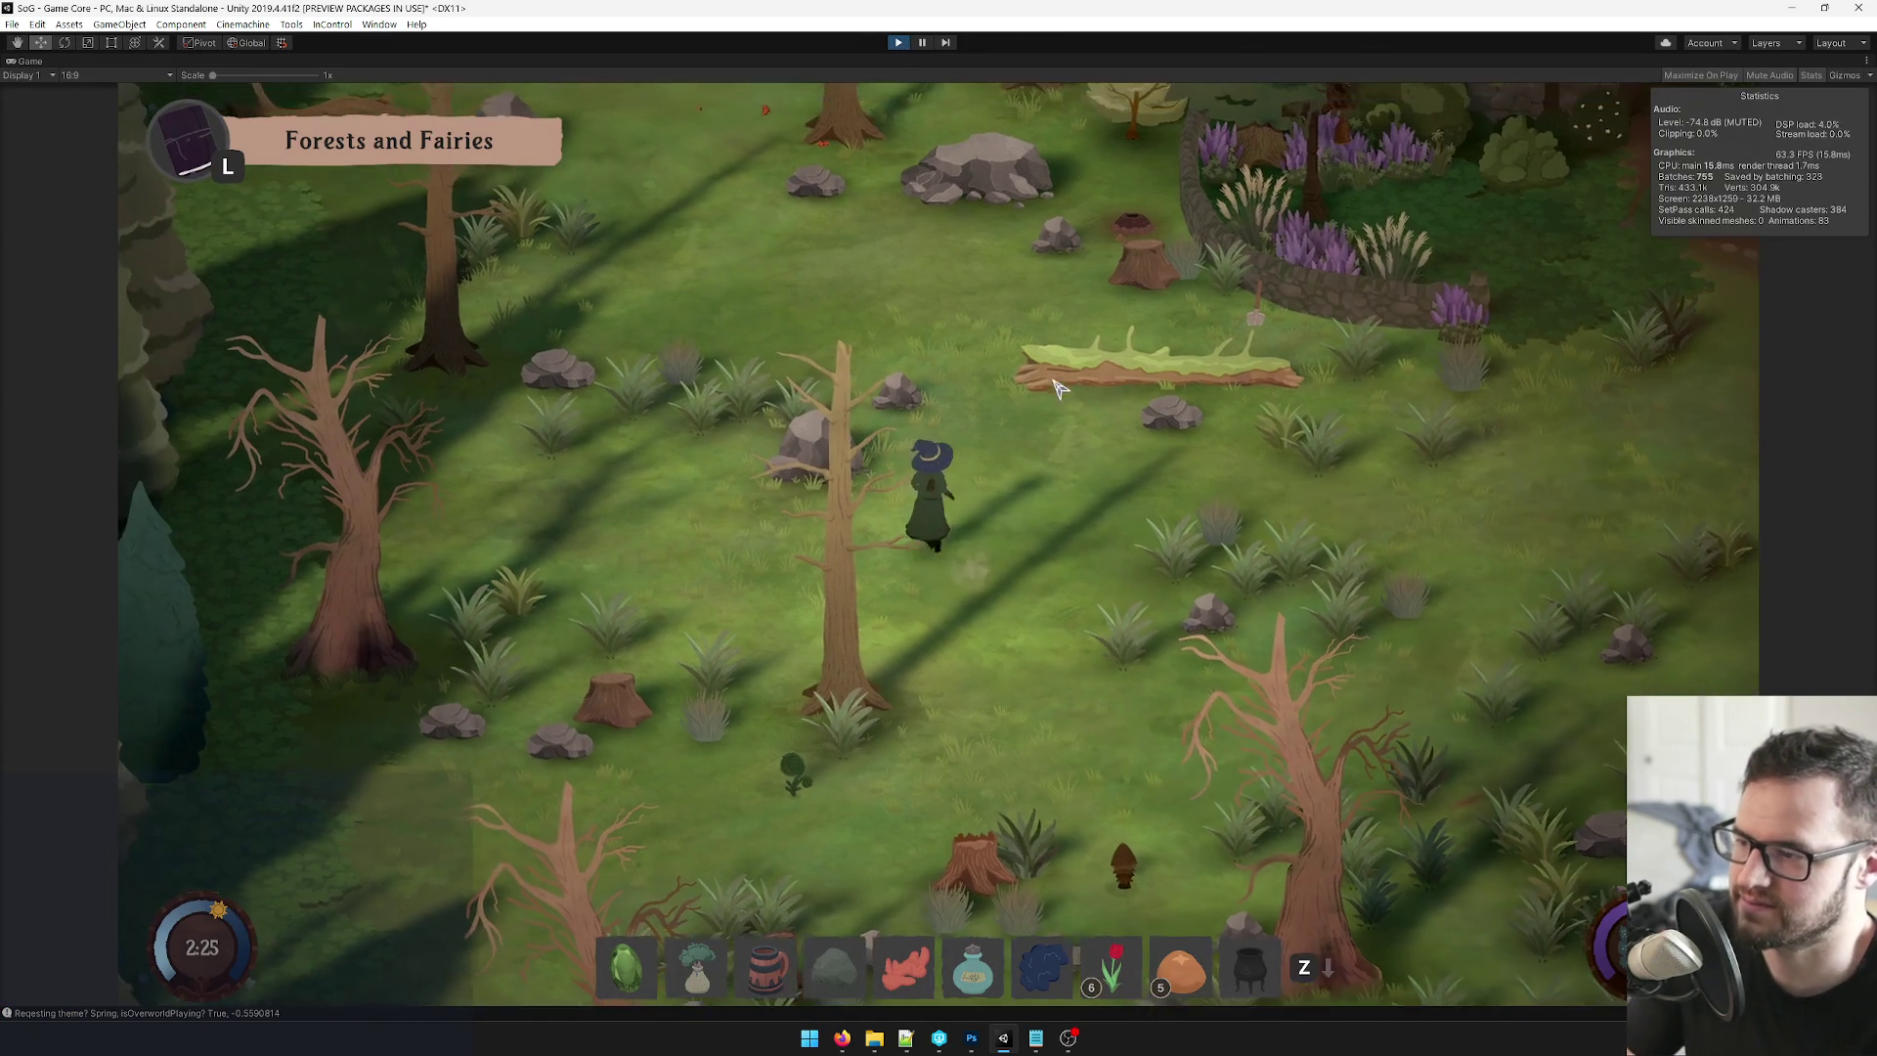
right_click(30, 61)
left_click(59, 115)
Set the Ball's Position Y to 2.
left_click(1367, 113)
left_click(1714, 138)
type("2")
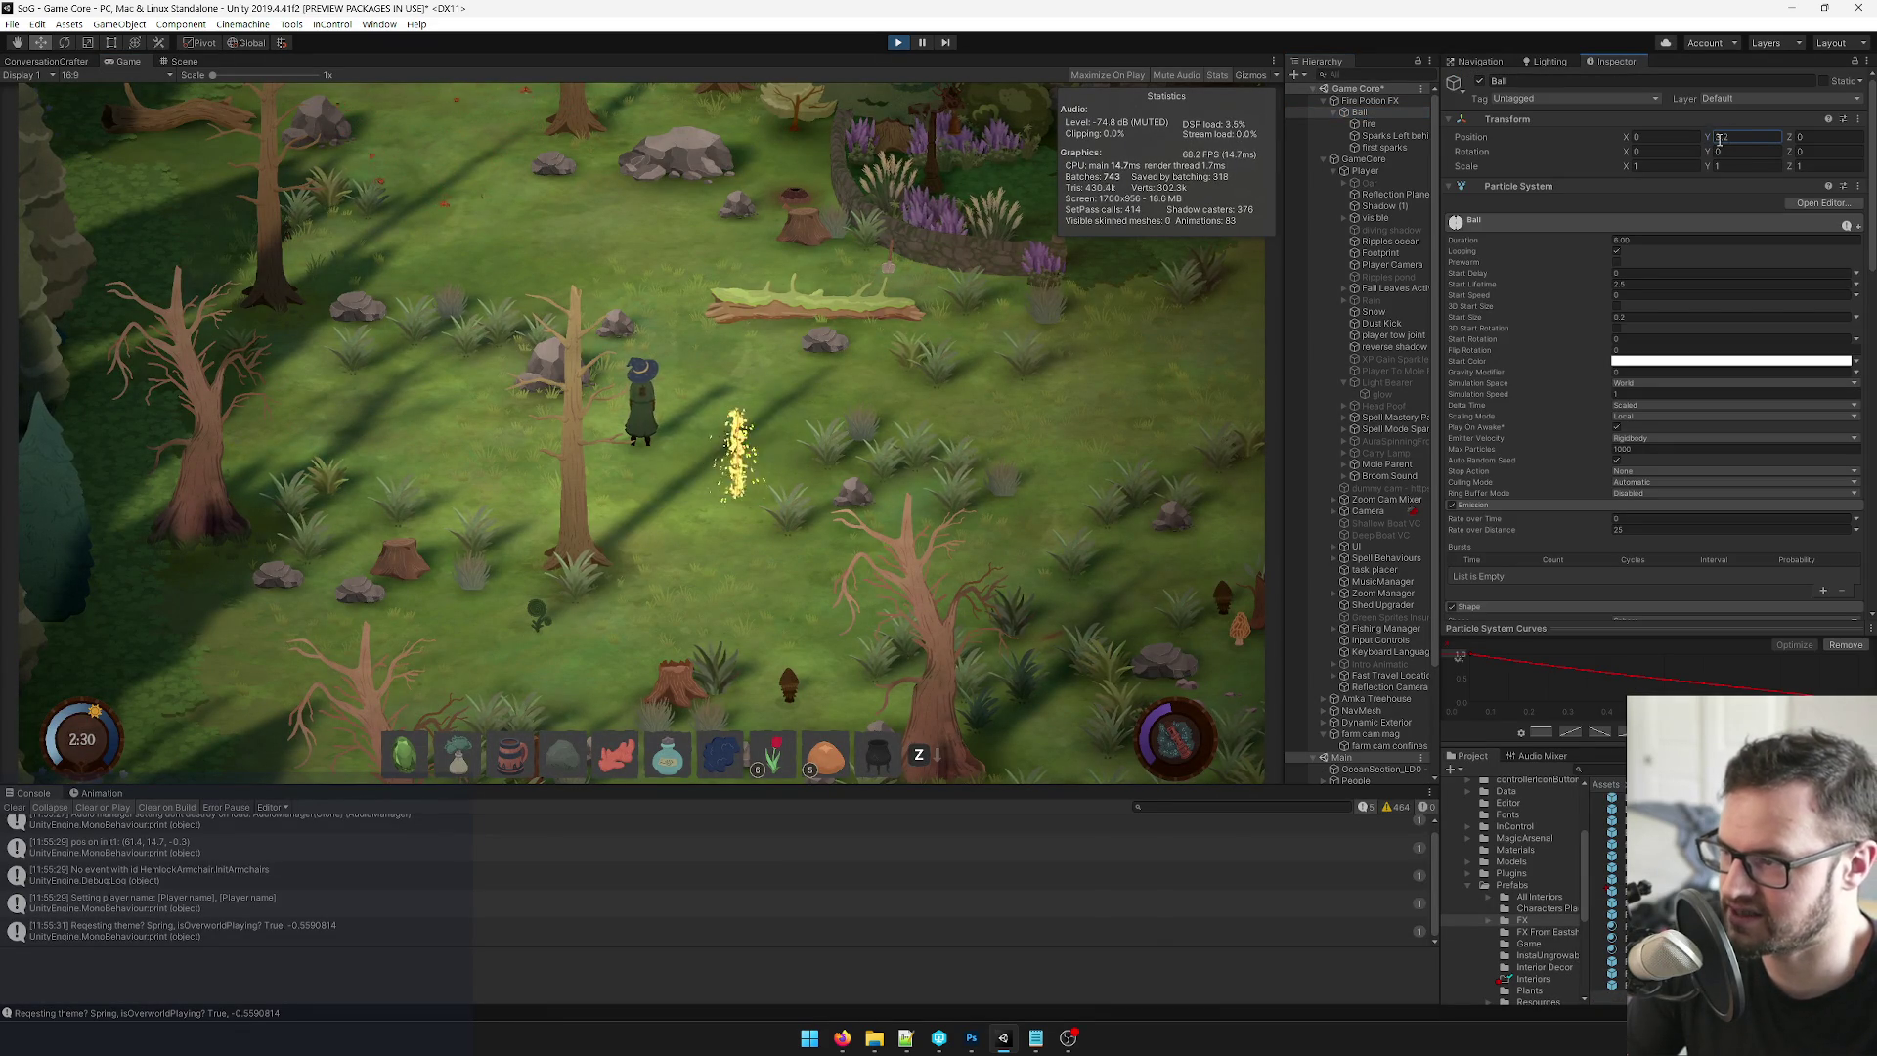
Set the Ball's Position X to 2.42 and sweep it sideways to preview the trail.
mouse_move(1615, 140)
left_mouse_down()
mouse_move(1814, 151)
mouse_move(1623, 164)
mouse_move(1780, 162)
mouse_move(1177, 796)
mouse_move(1459, 657)
left_mouse_up()
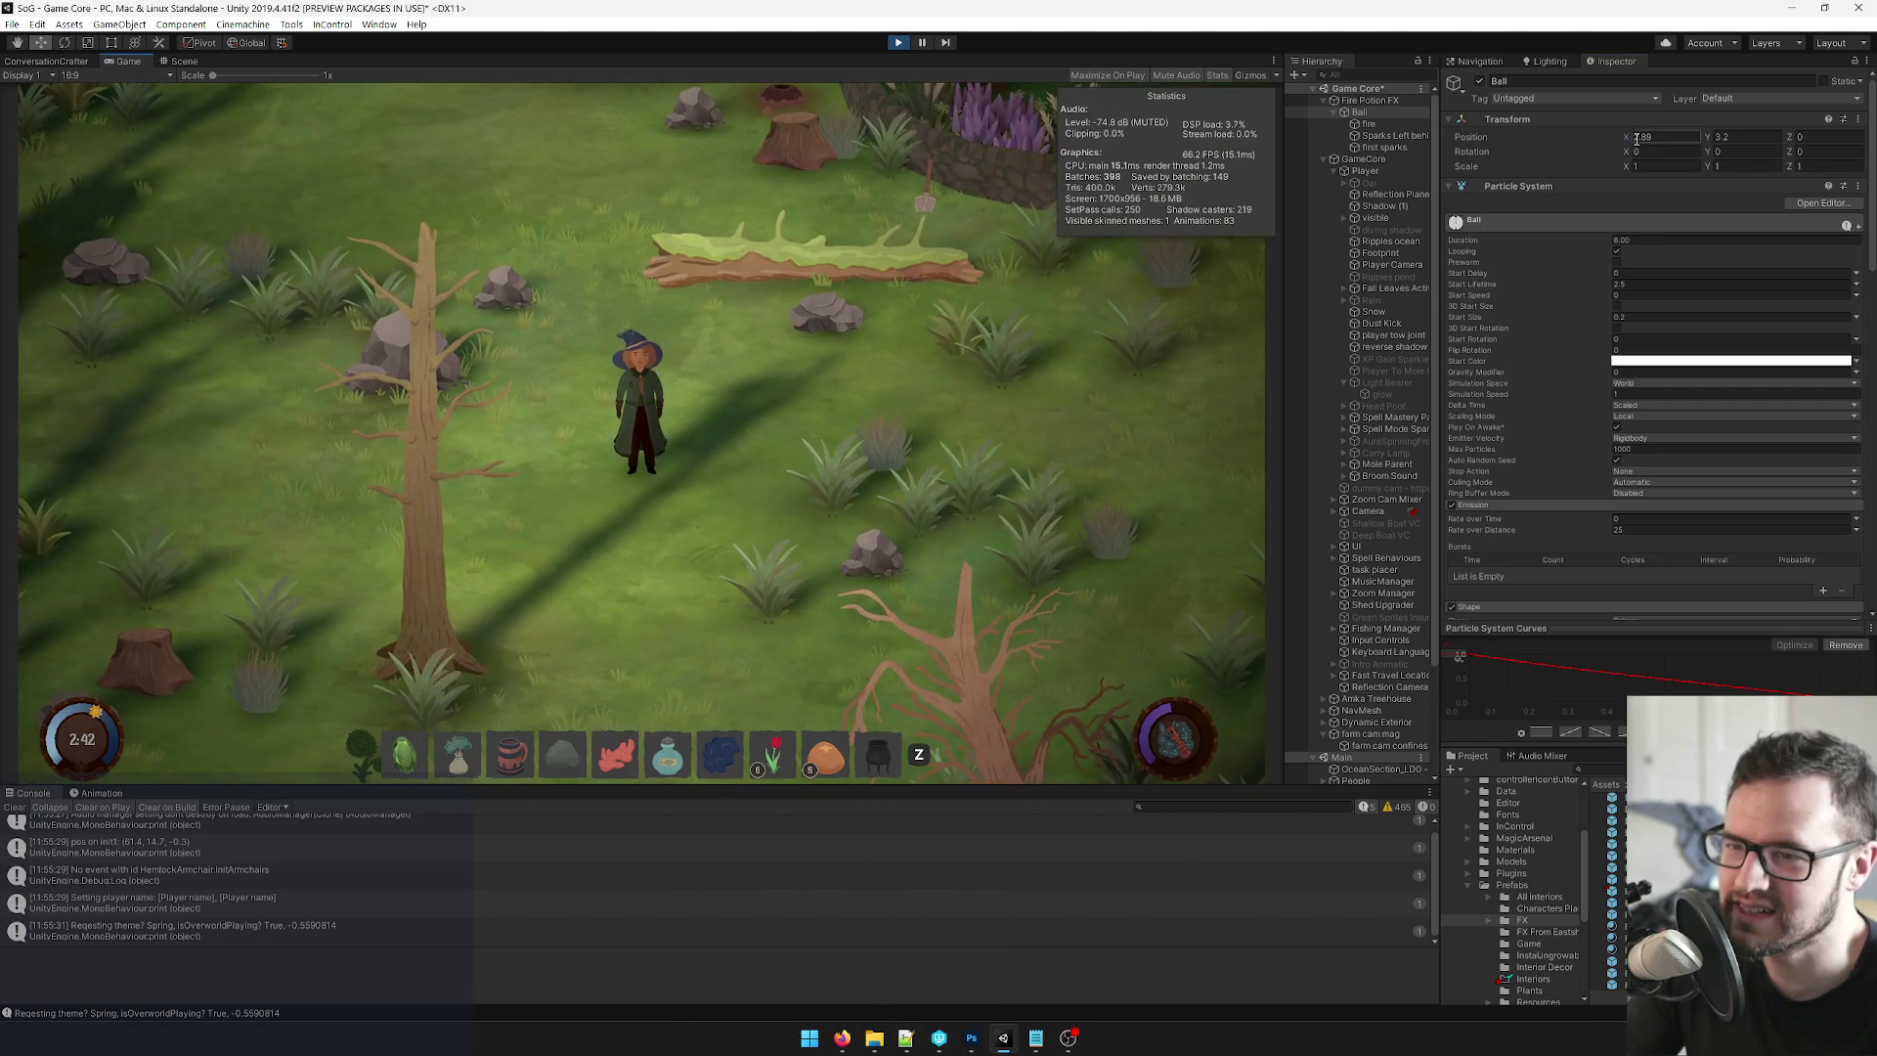
left_click(1633, 139)
type("2.42")
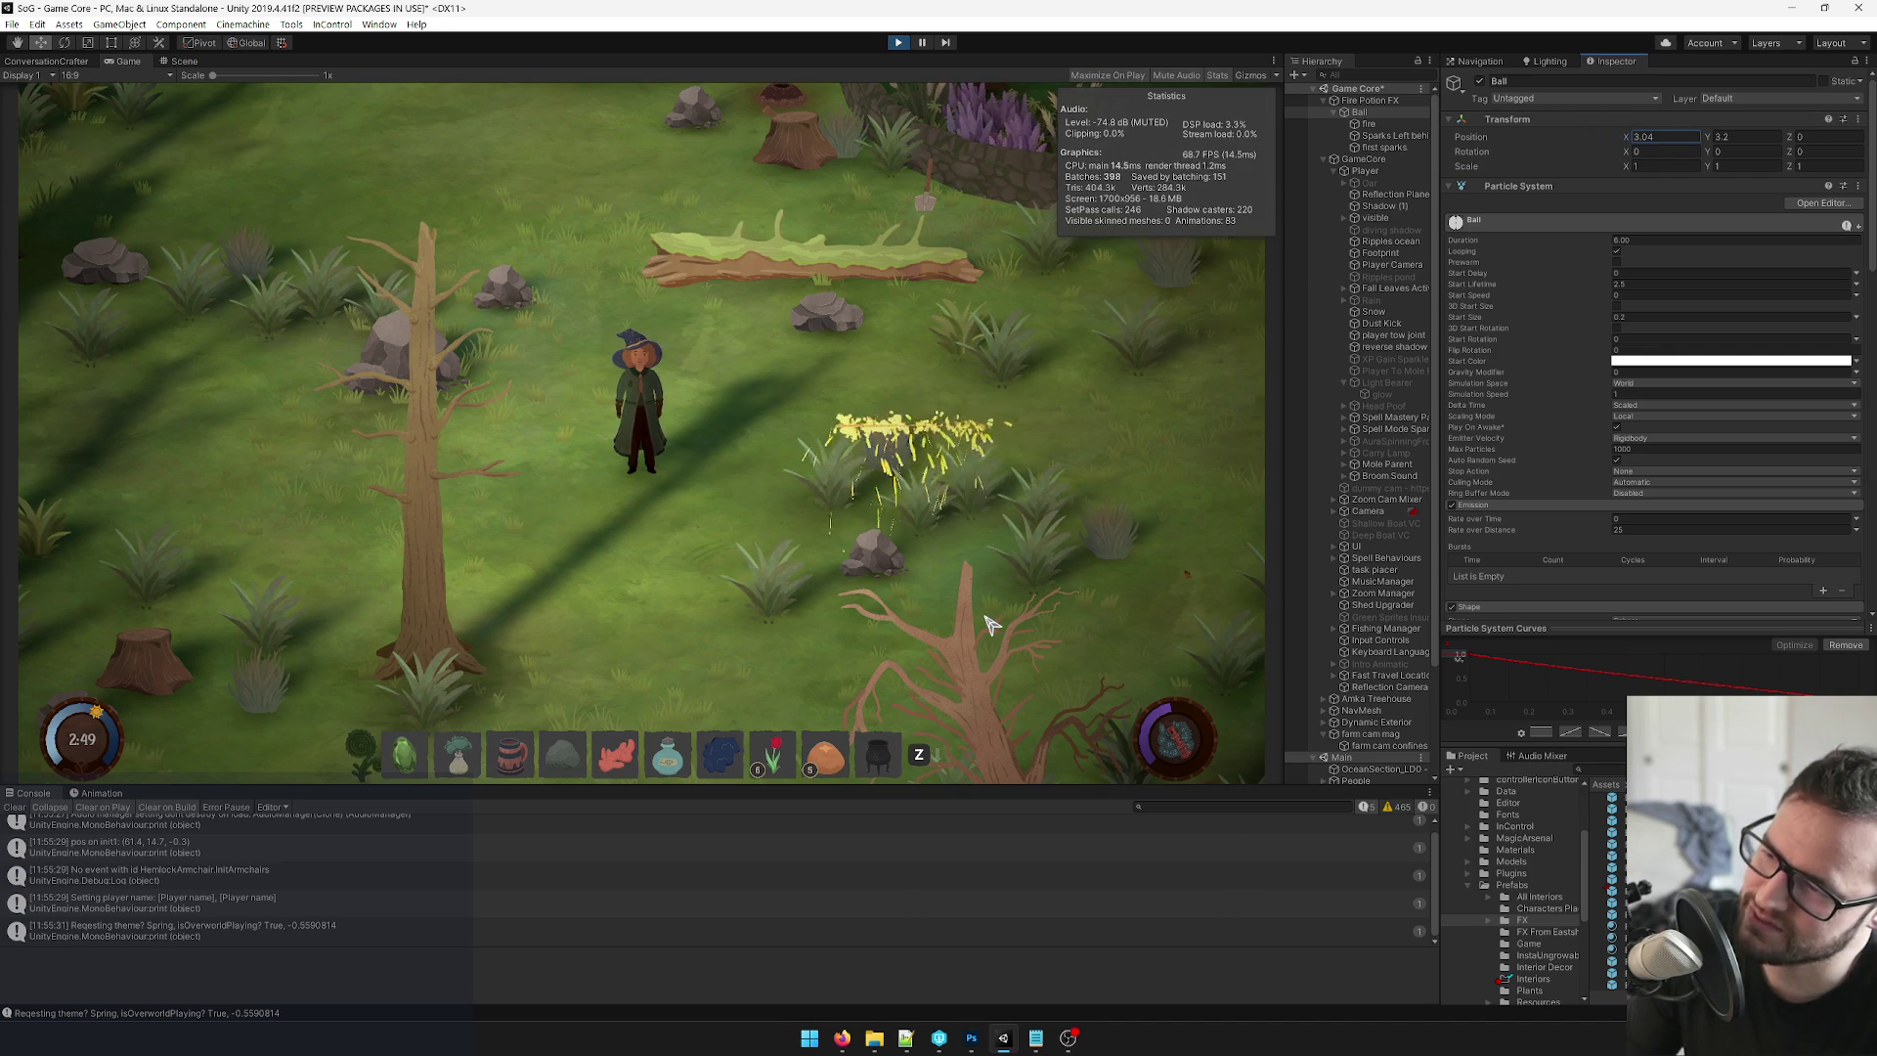
left_click_drag(1629, 139, 1646, 151)
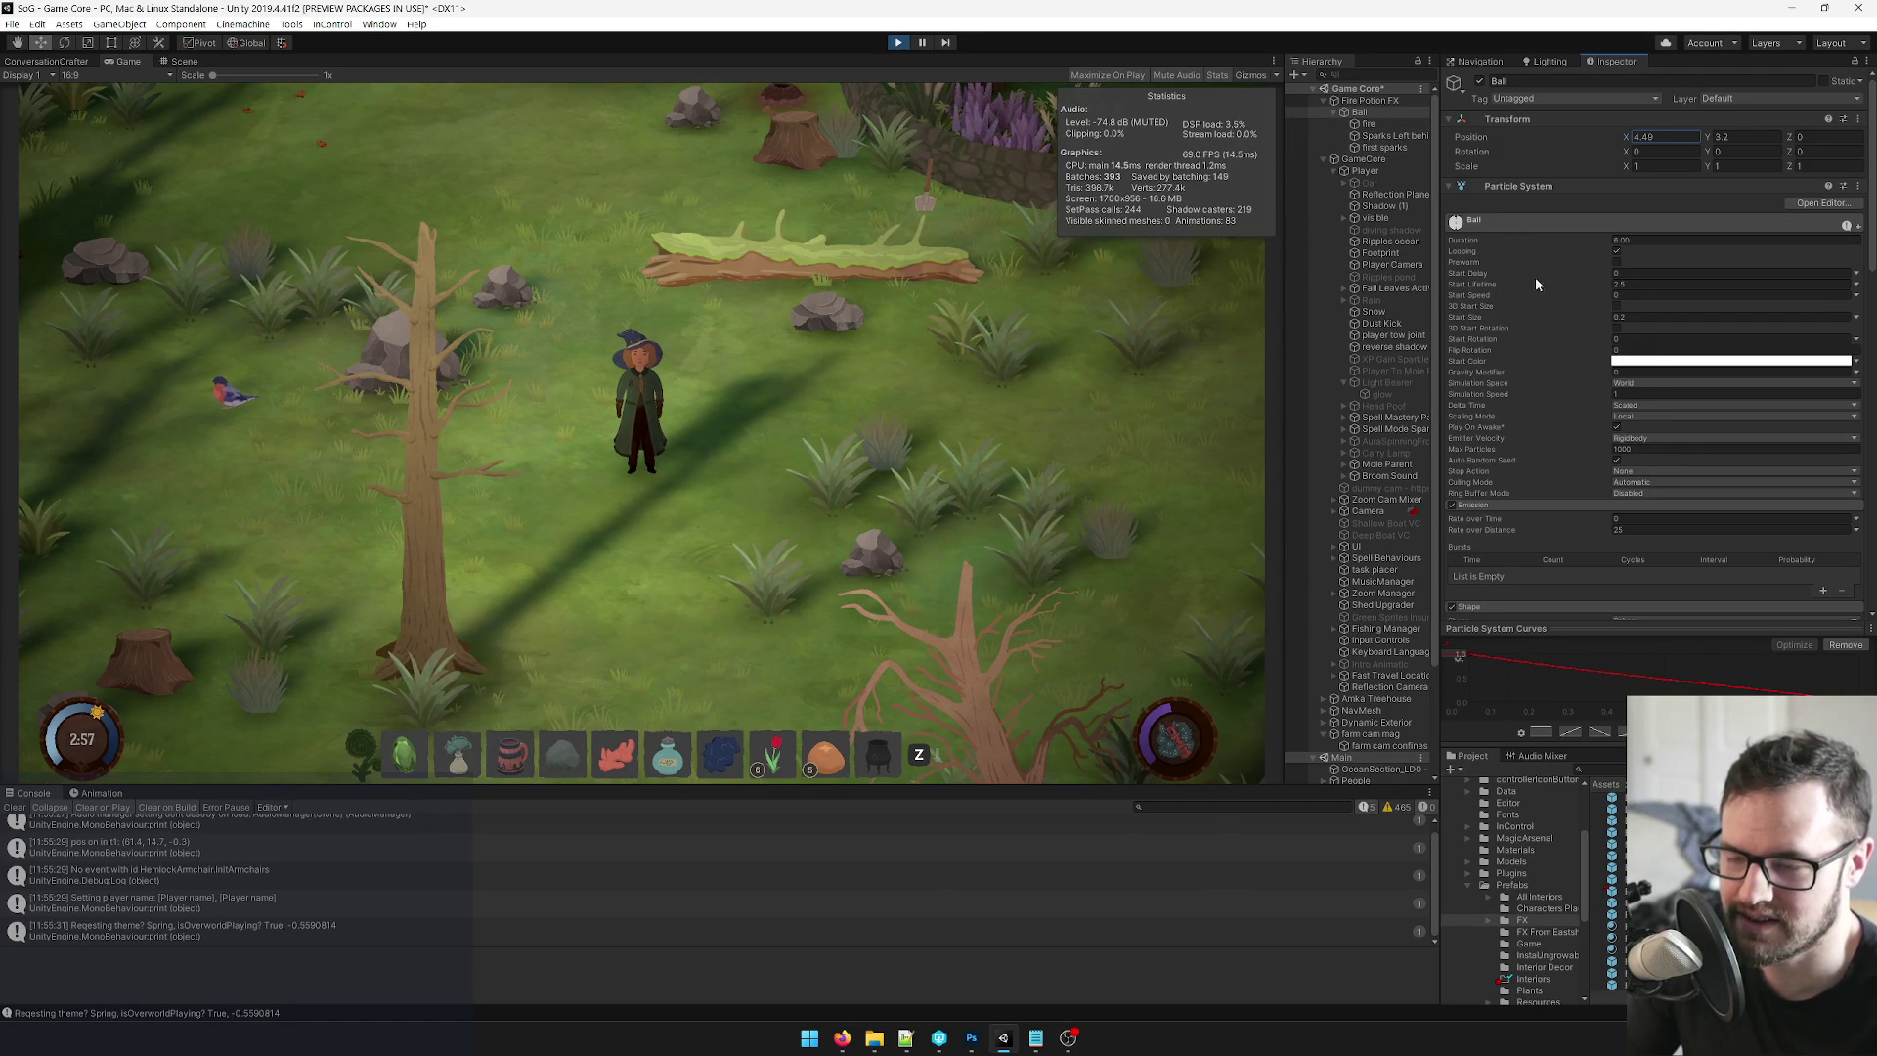
Sweep the Ball left and right, then set its Max Particles to 1000.
left_click(1619, 450)
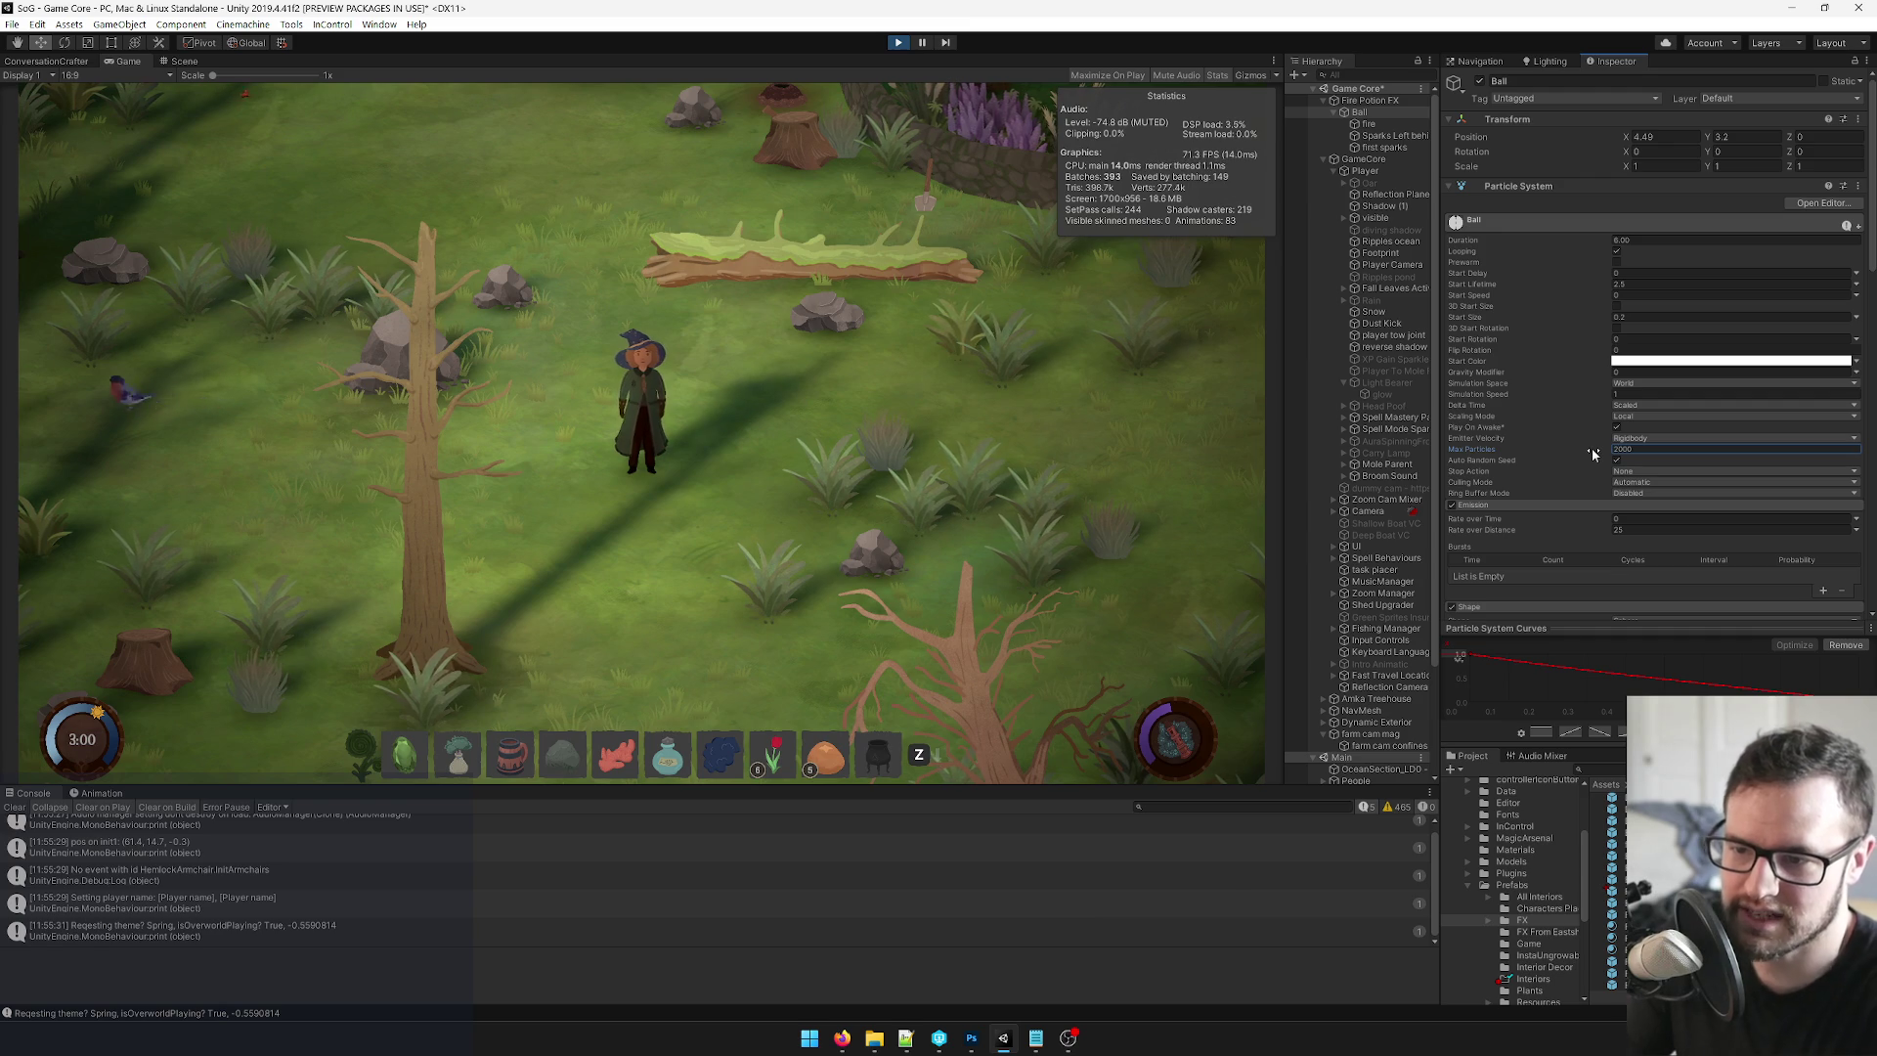
left_click_drag(1628, 137, 1539, 146)
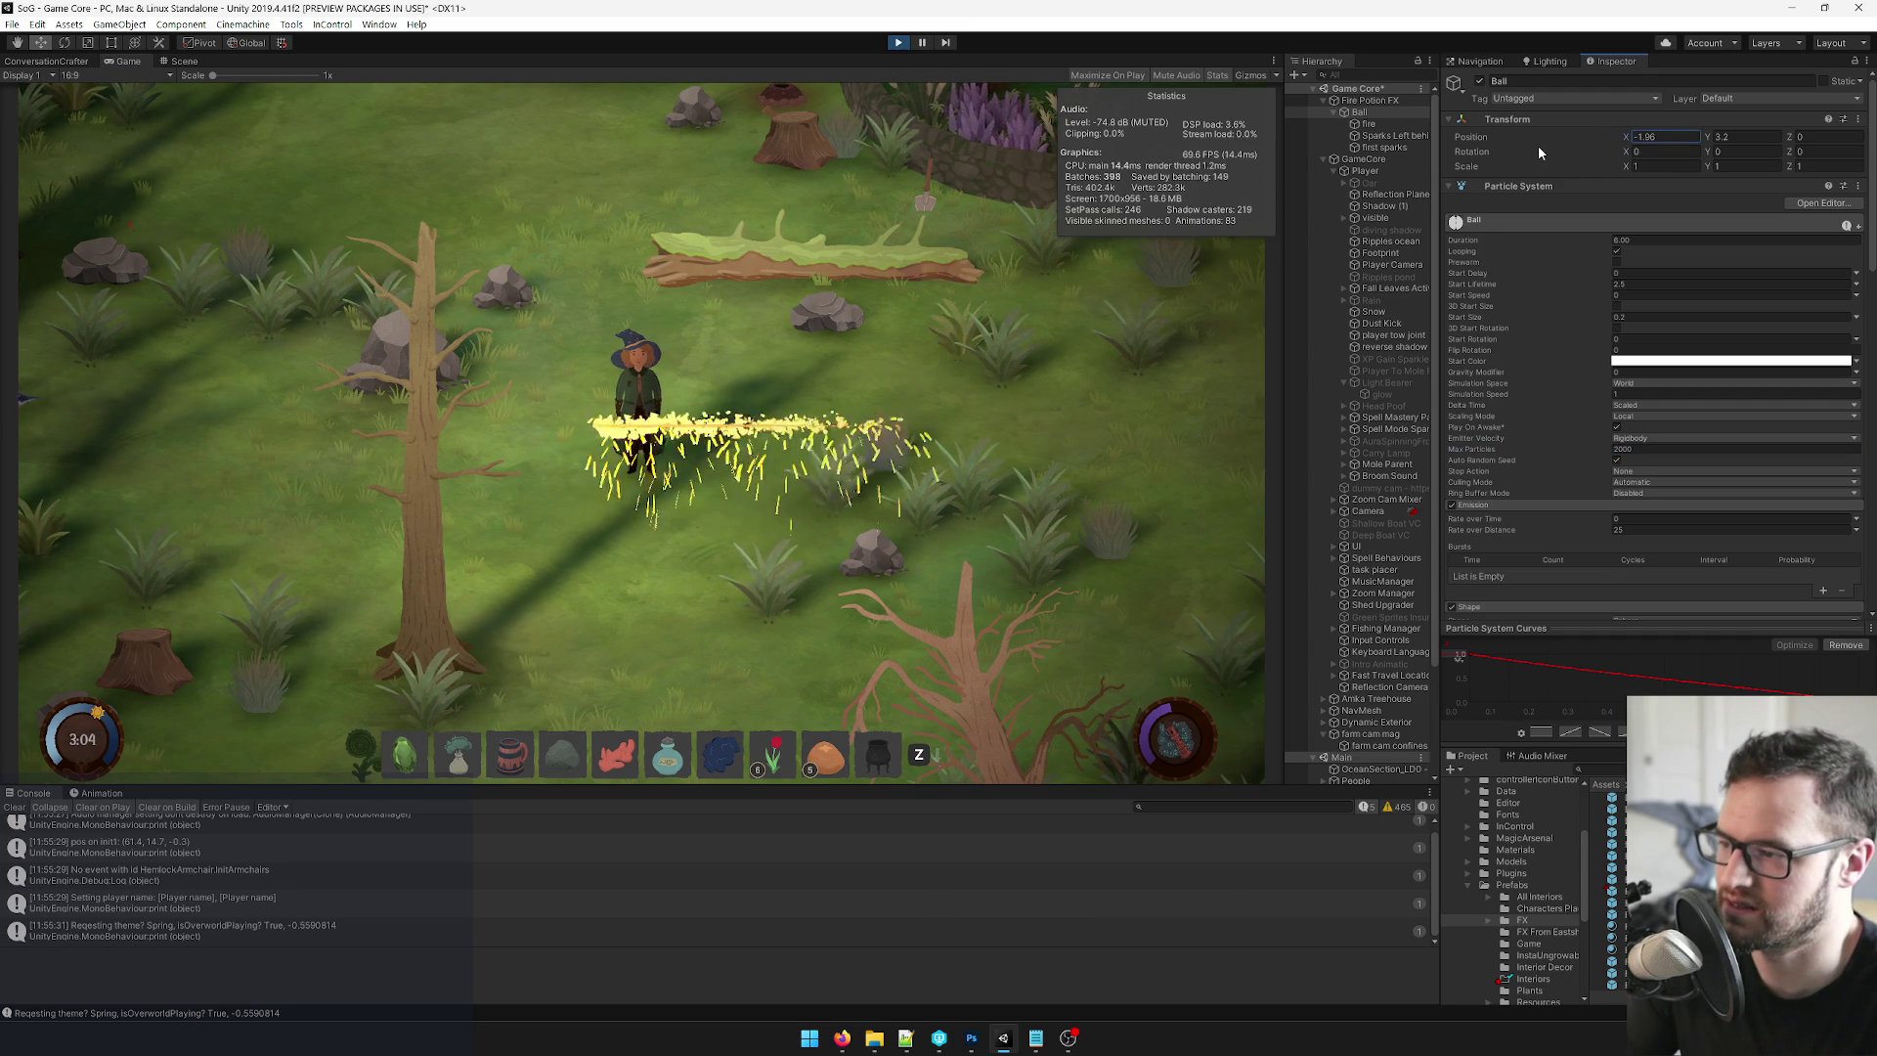
left_click_drag(1627, 139, 1707, 142)
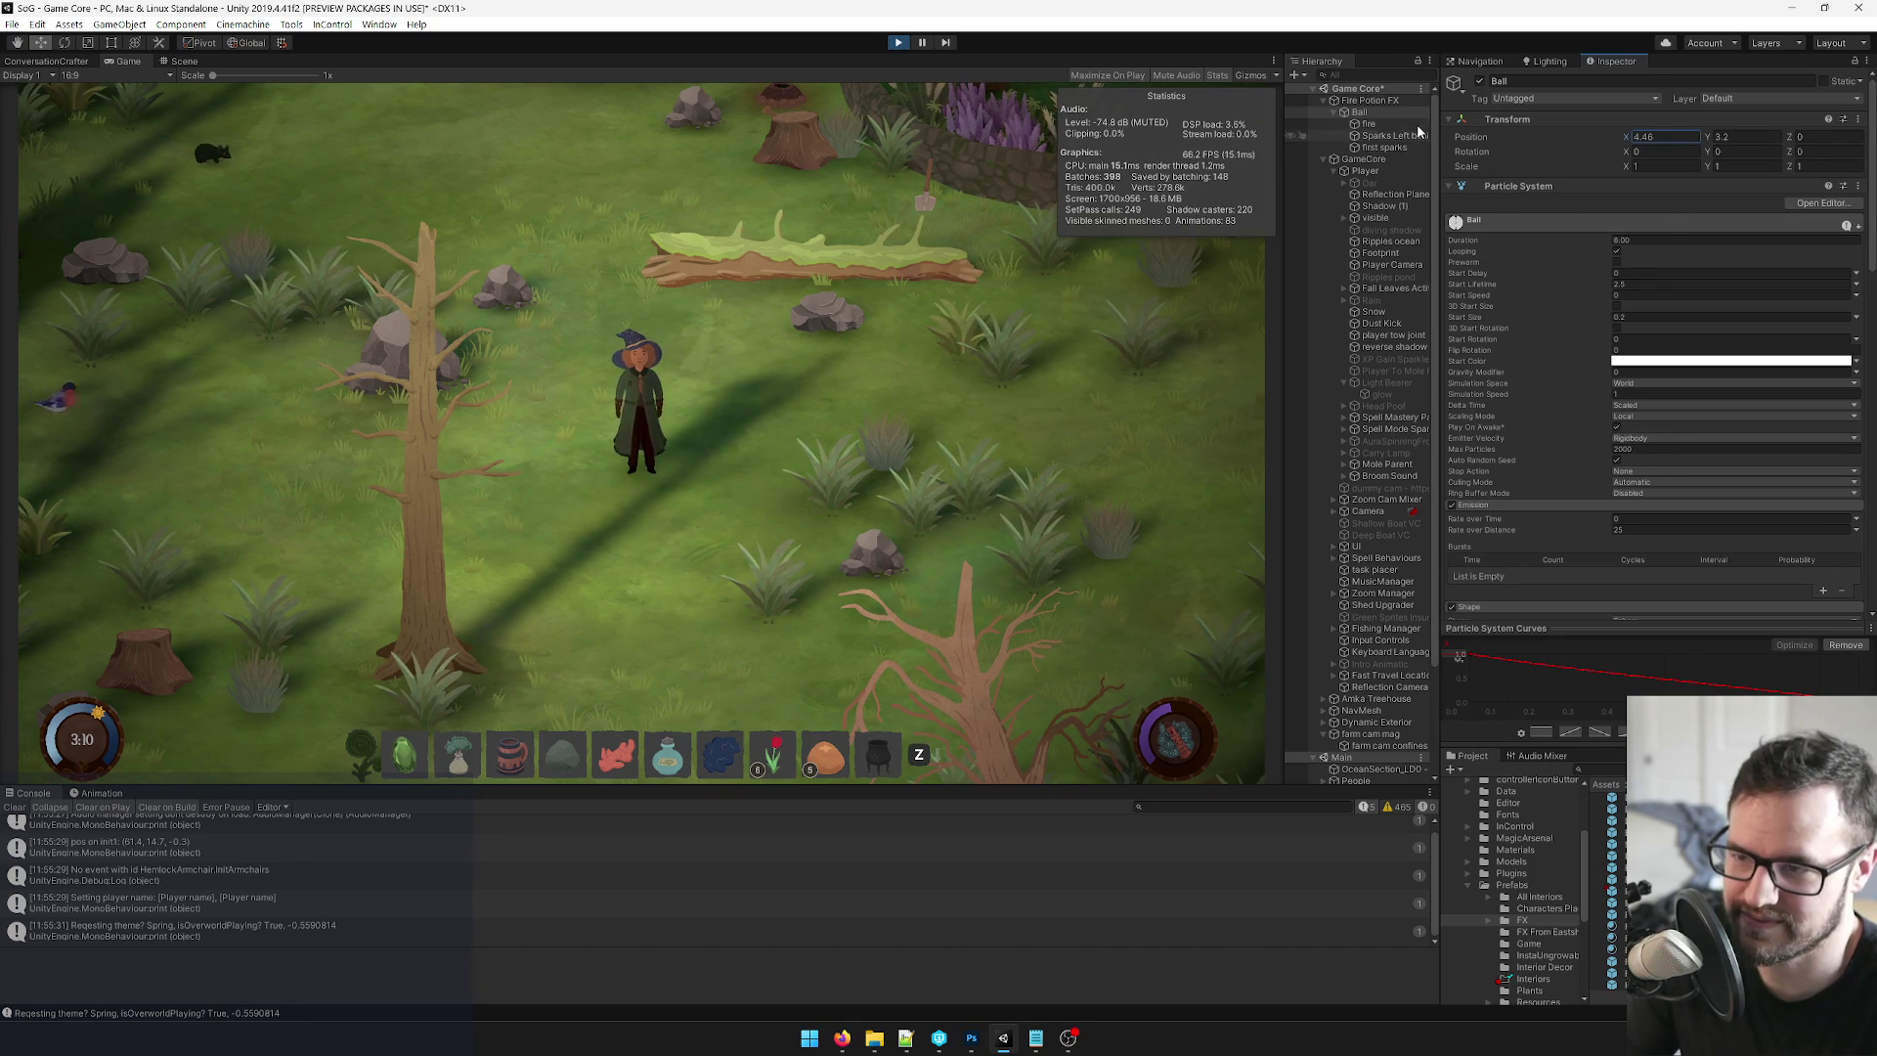
left_click(1625, 448)
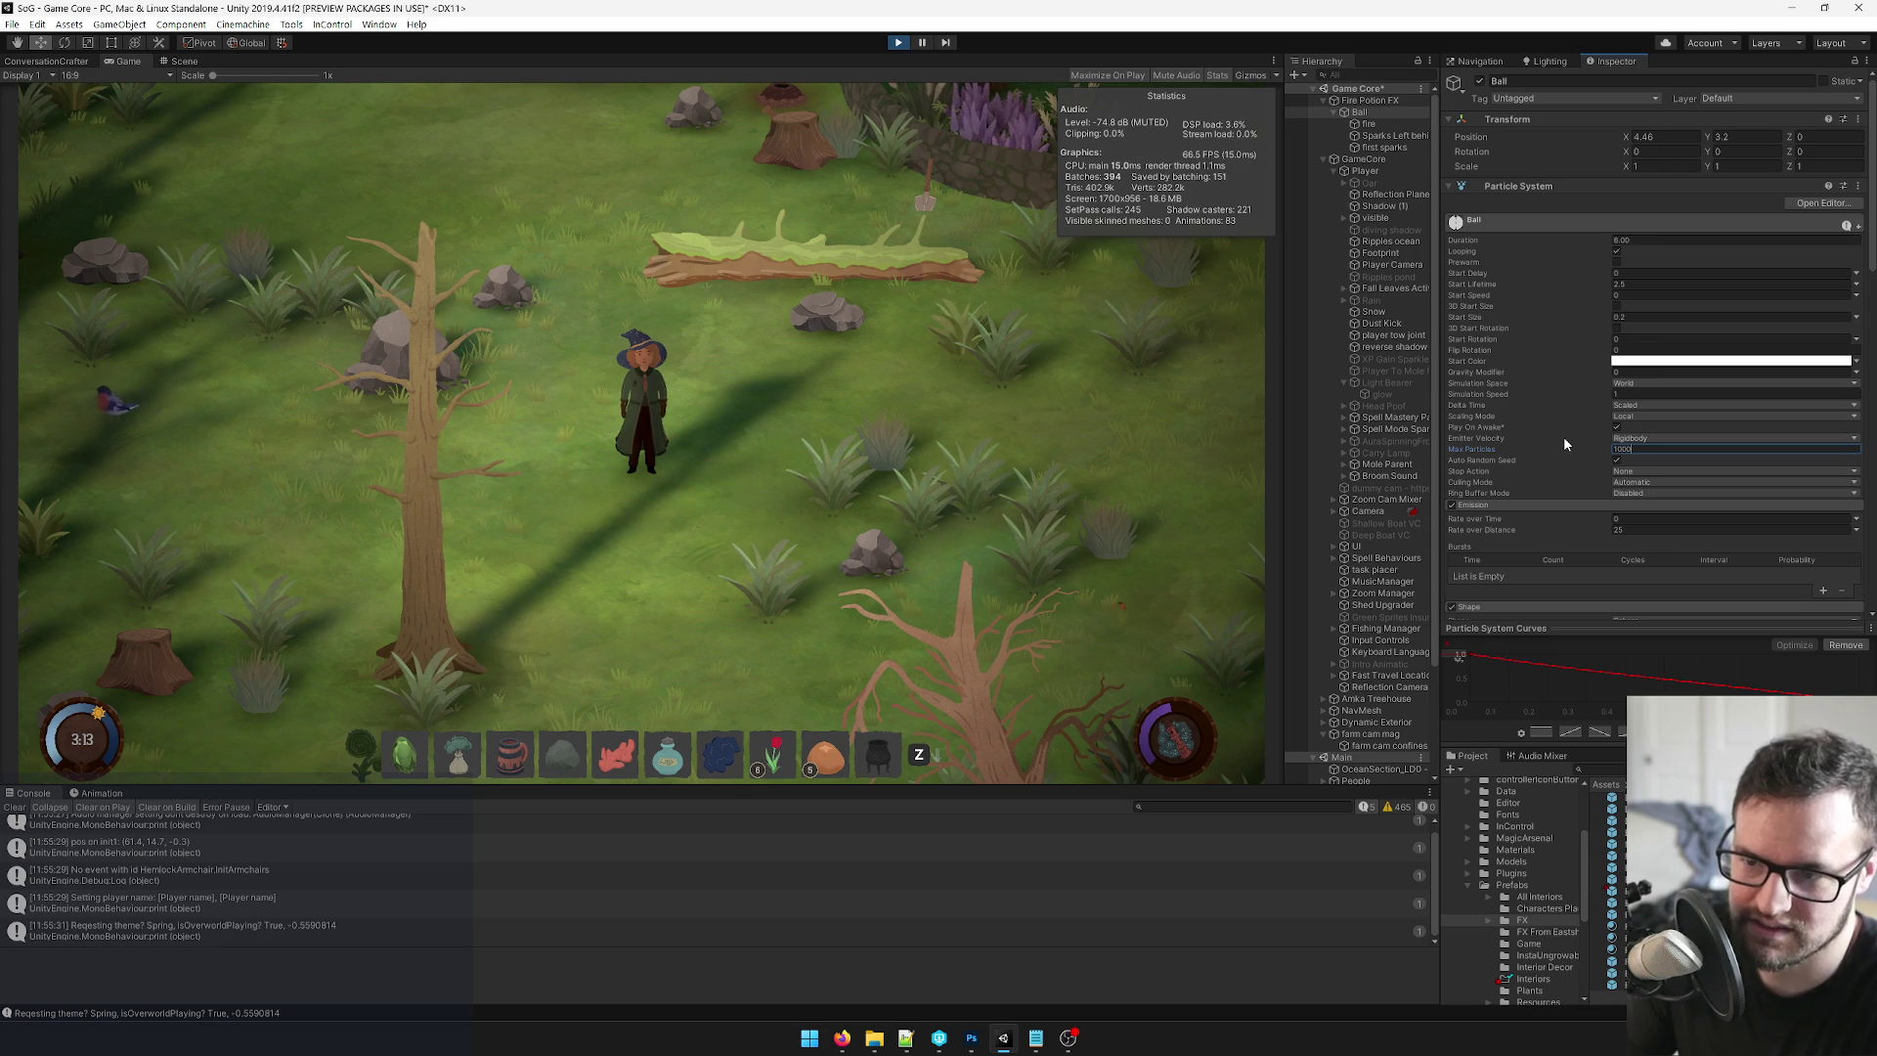
type("1000")
Bring up Sparks Left behind and scroll down to its Trails module.
left_click(1386, 135)
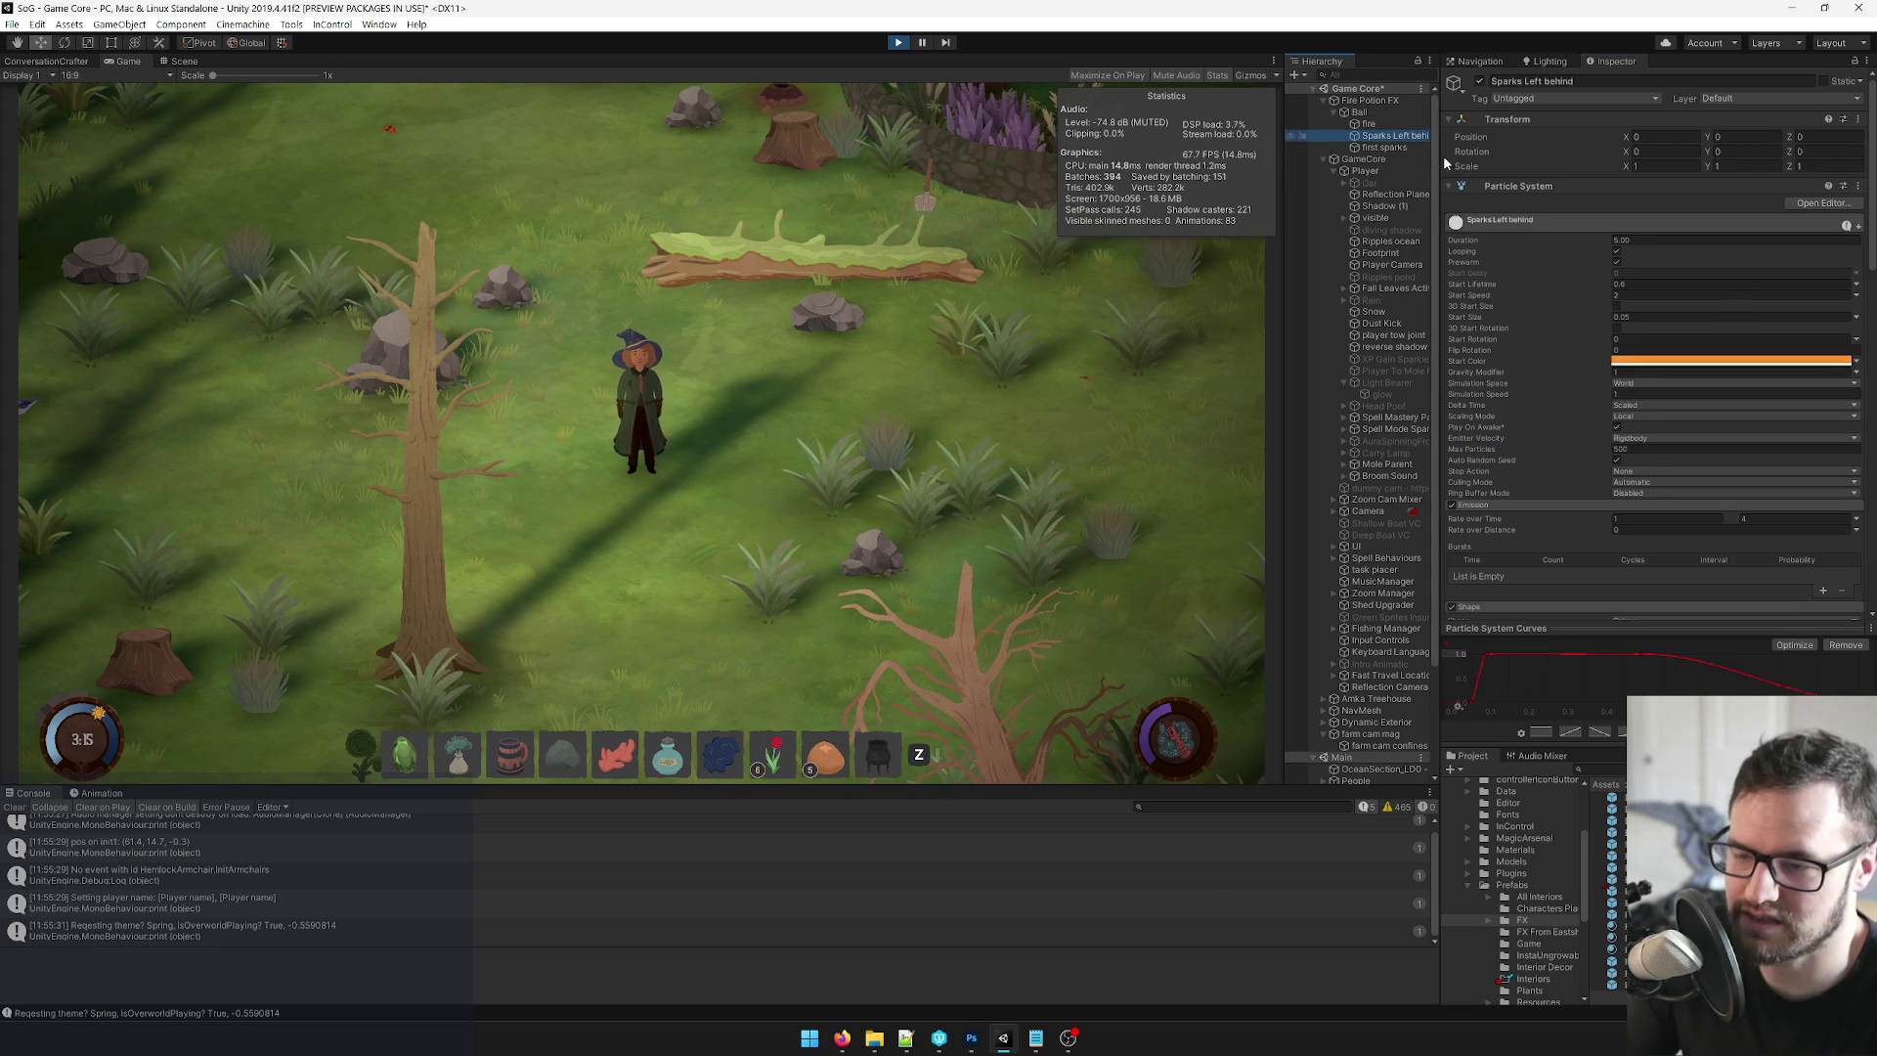
scroll(1689, 326, "down", 5)
scroll(1689, 325, "down", 6)
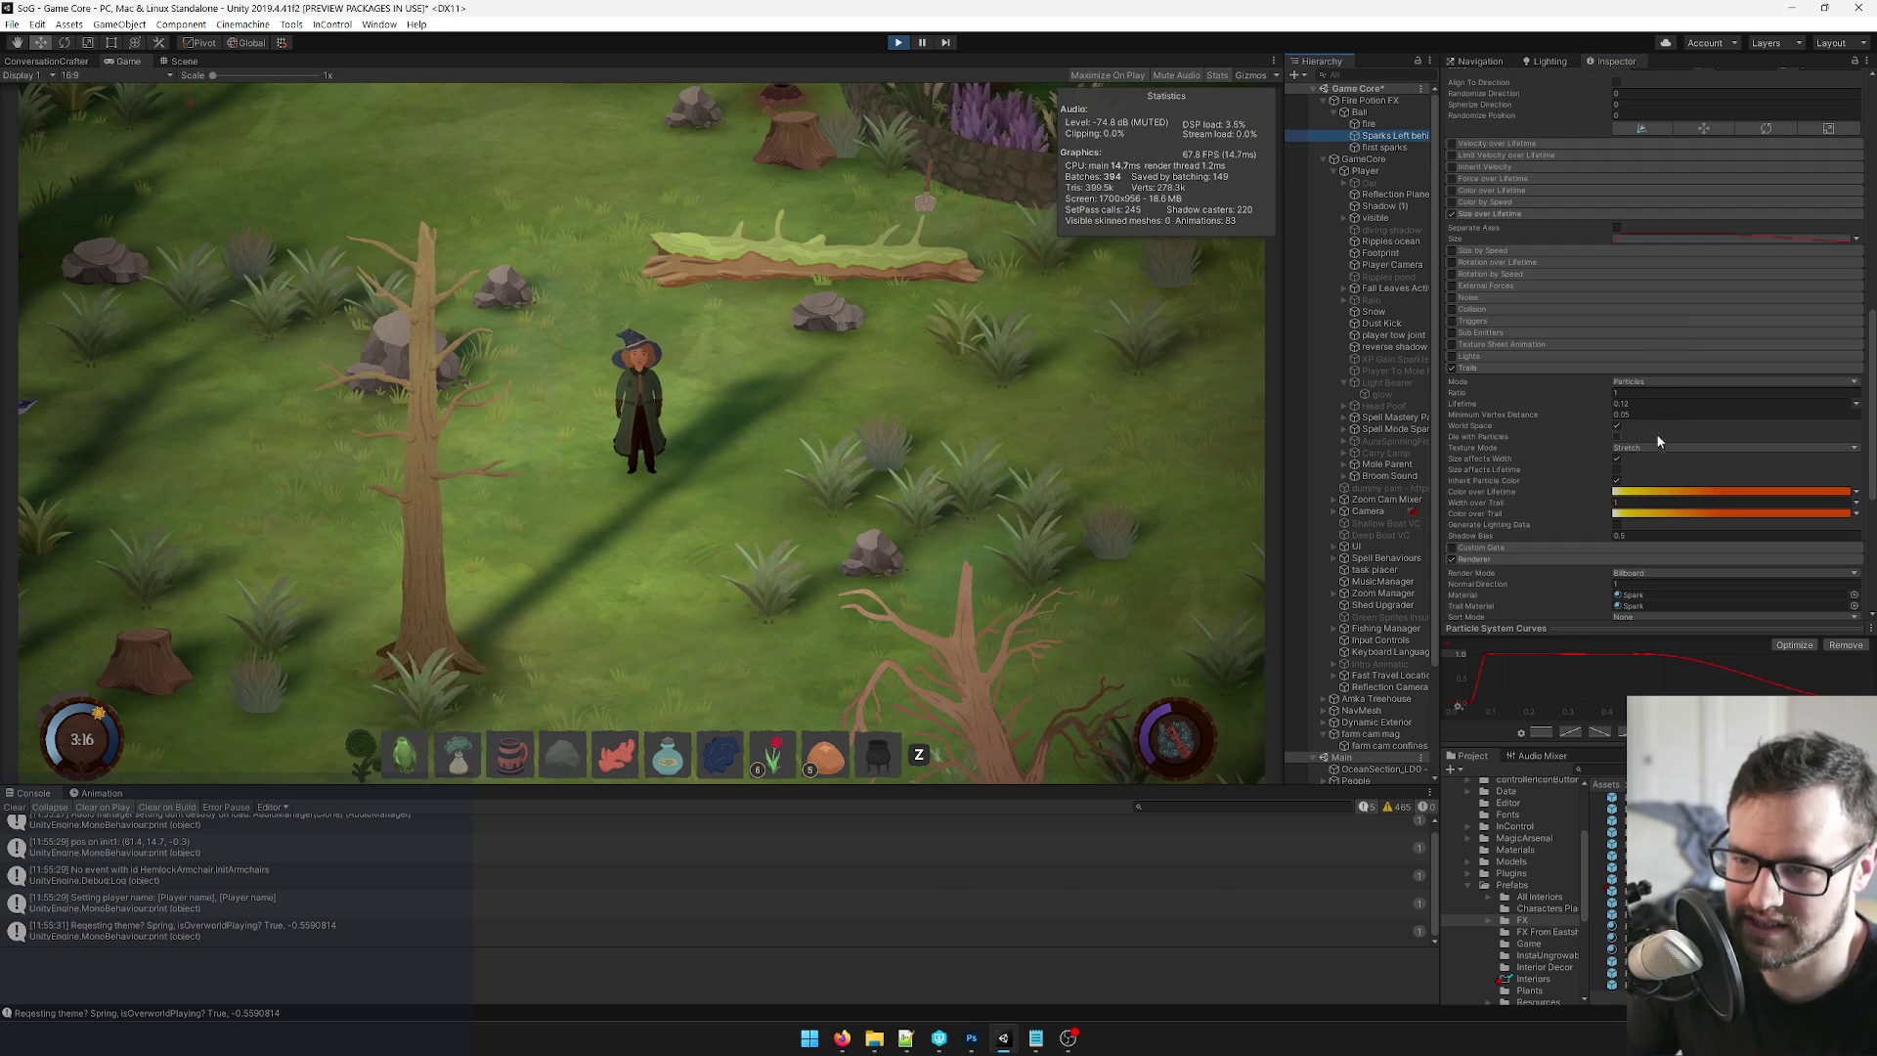
Check the Sparks Left behind trail lifetime, then sweep the Ball's Position X left and right.
left_click(1639, 404)
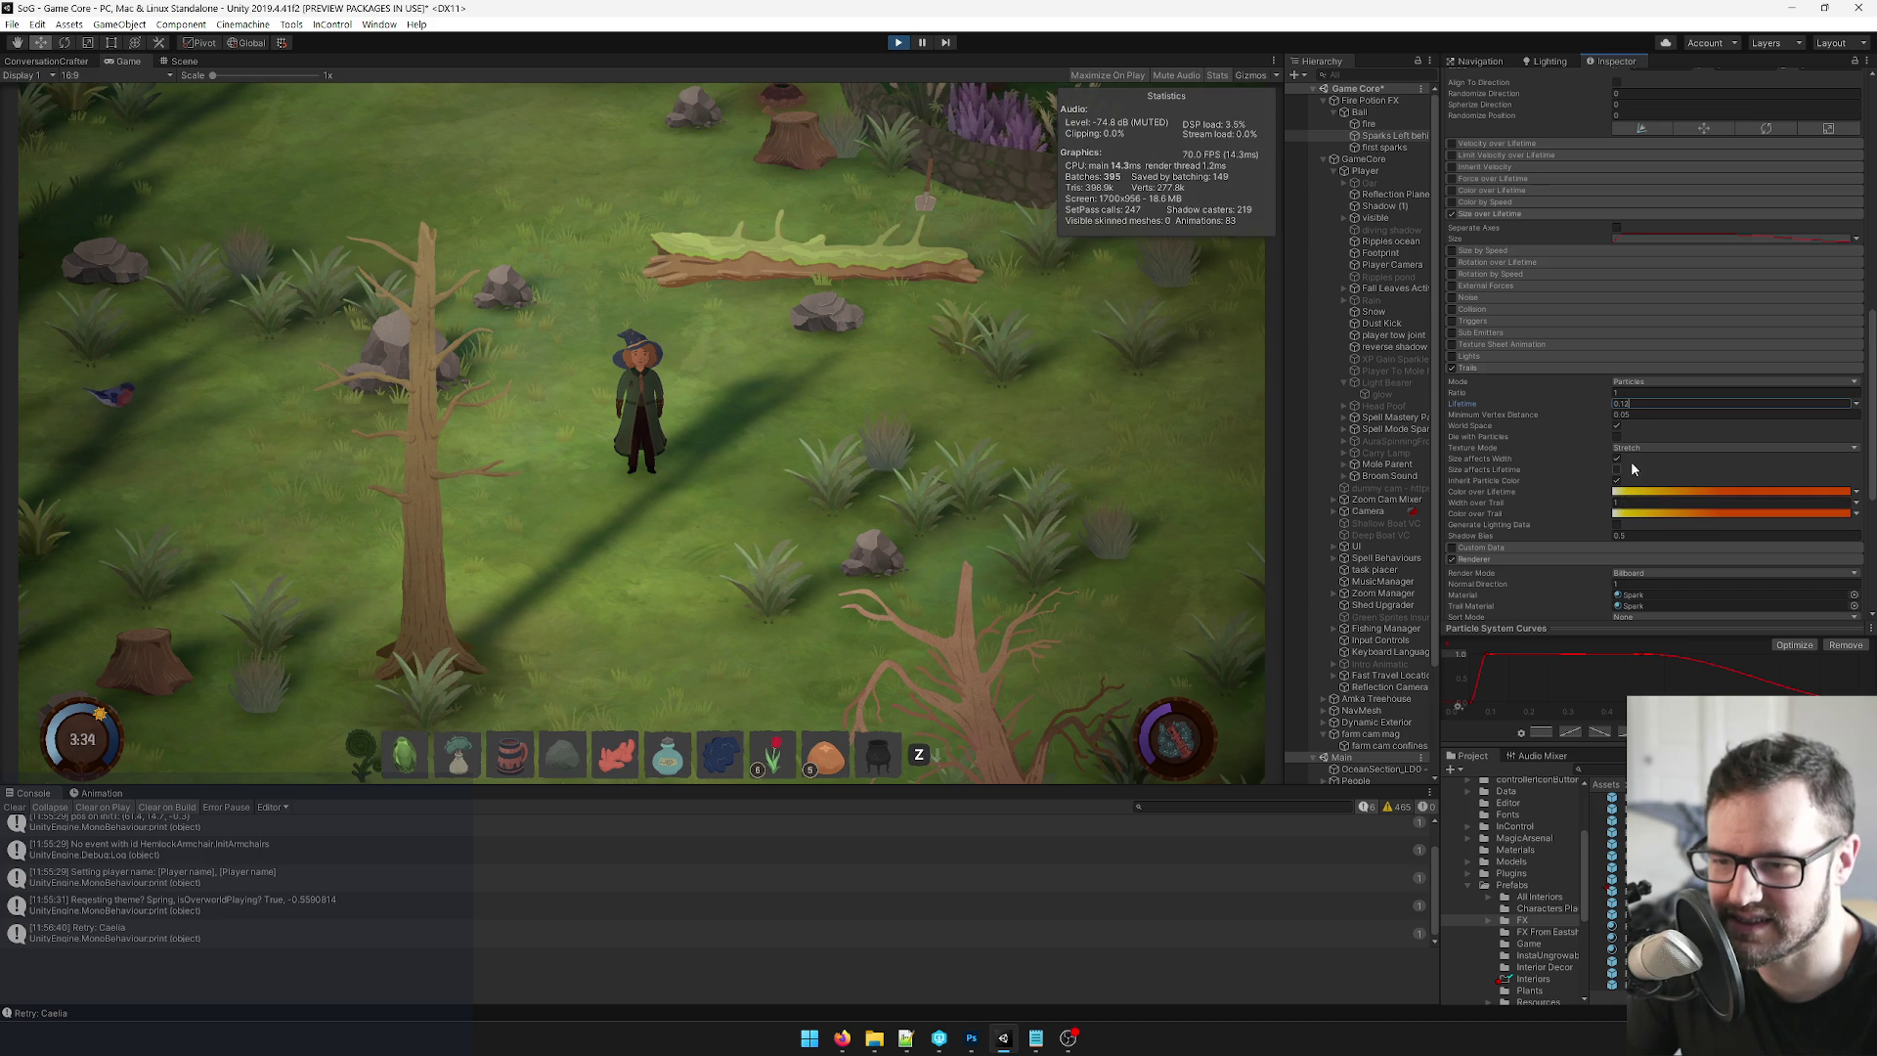
scroll(1613, 420, "down", 5)
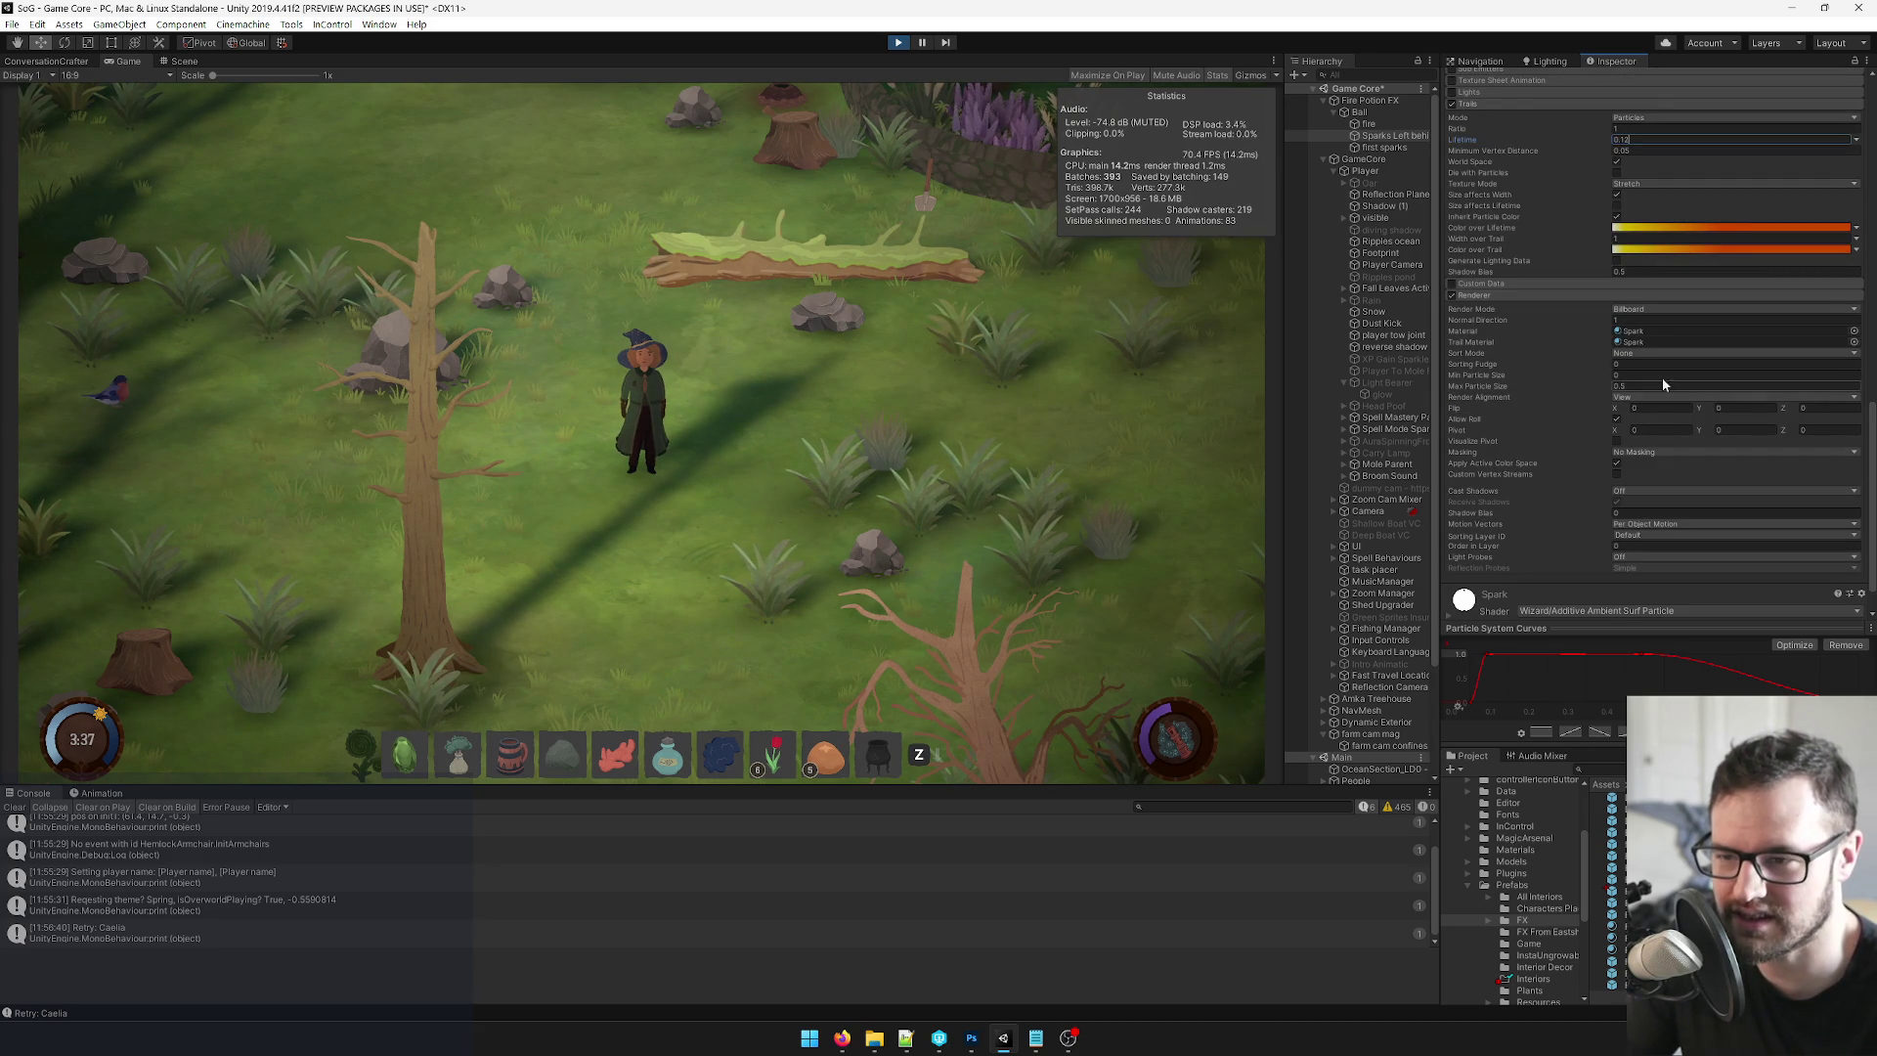
left_click(1369, 102)
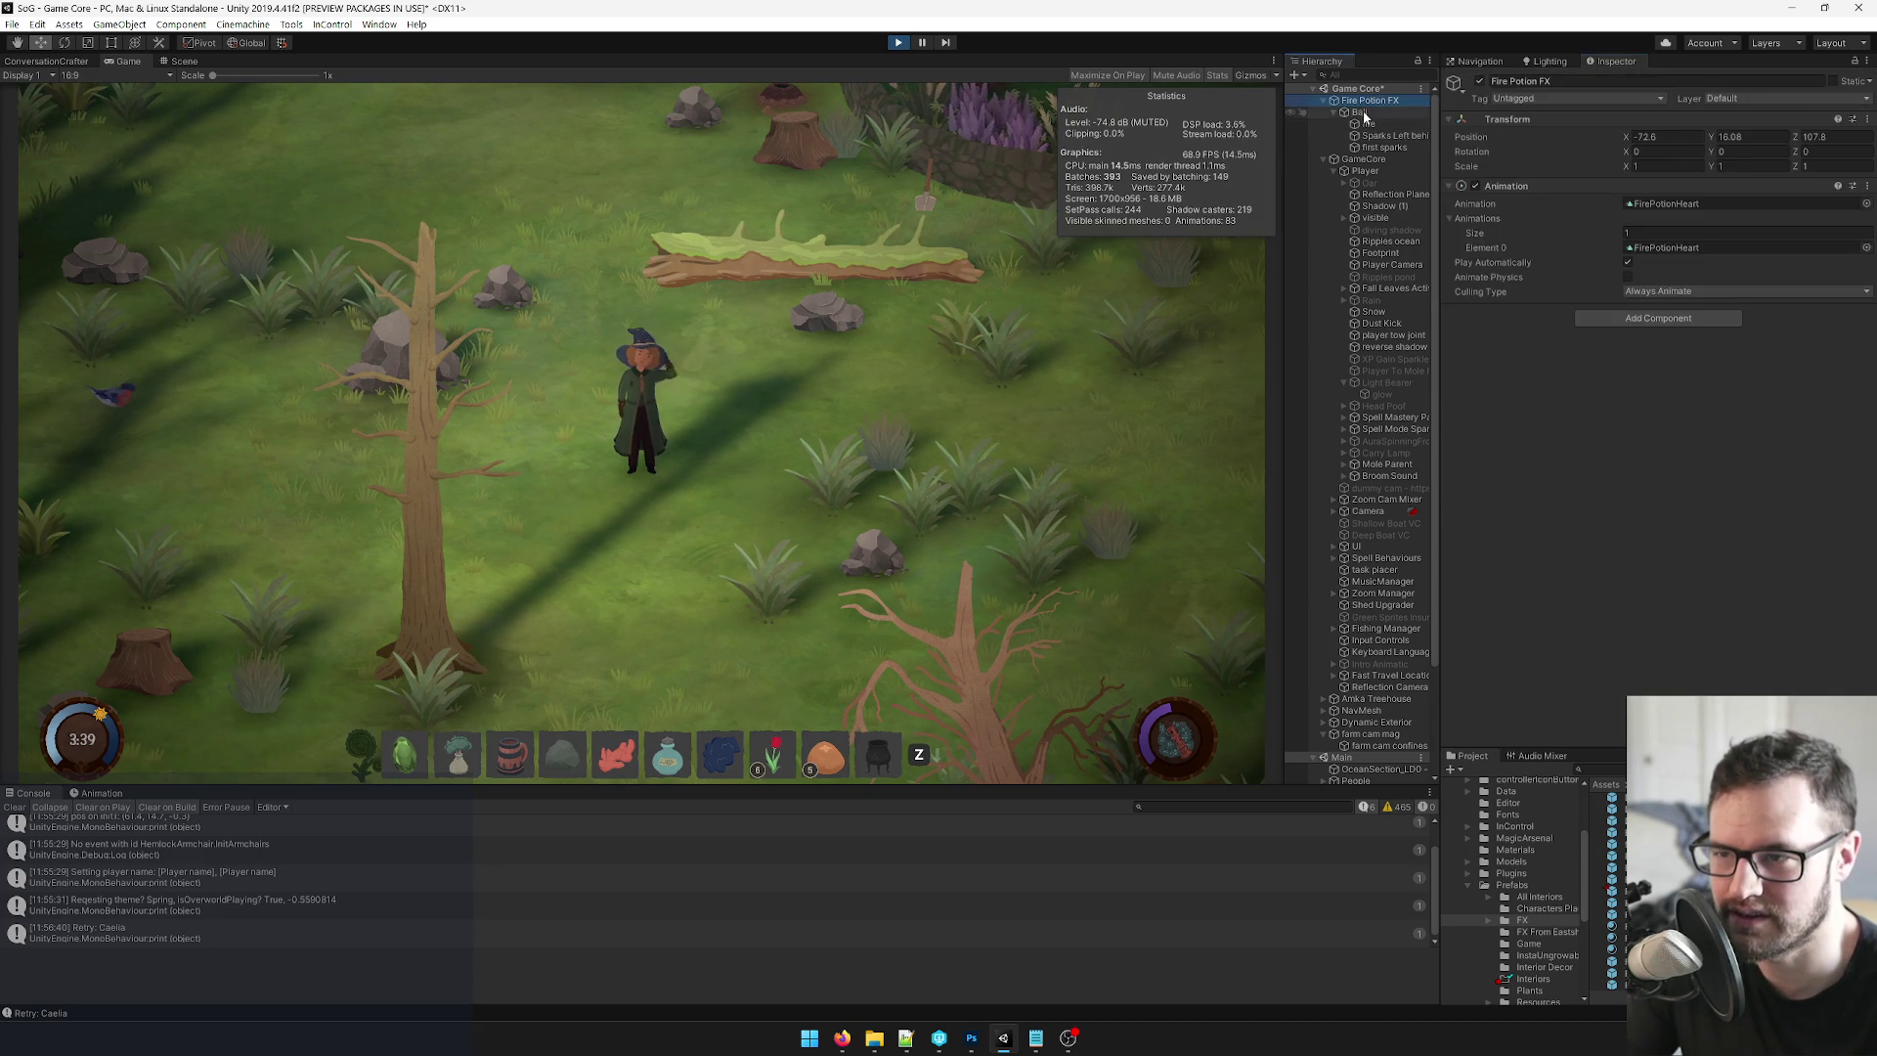
left_click(1364, 113)
left_click_drag(1618, 142, 1569, 149)
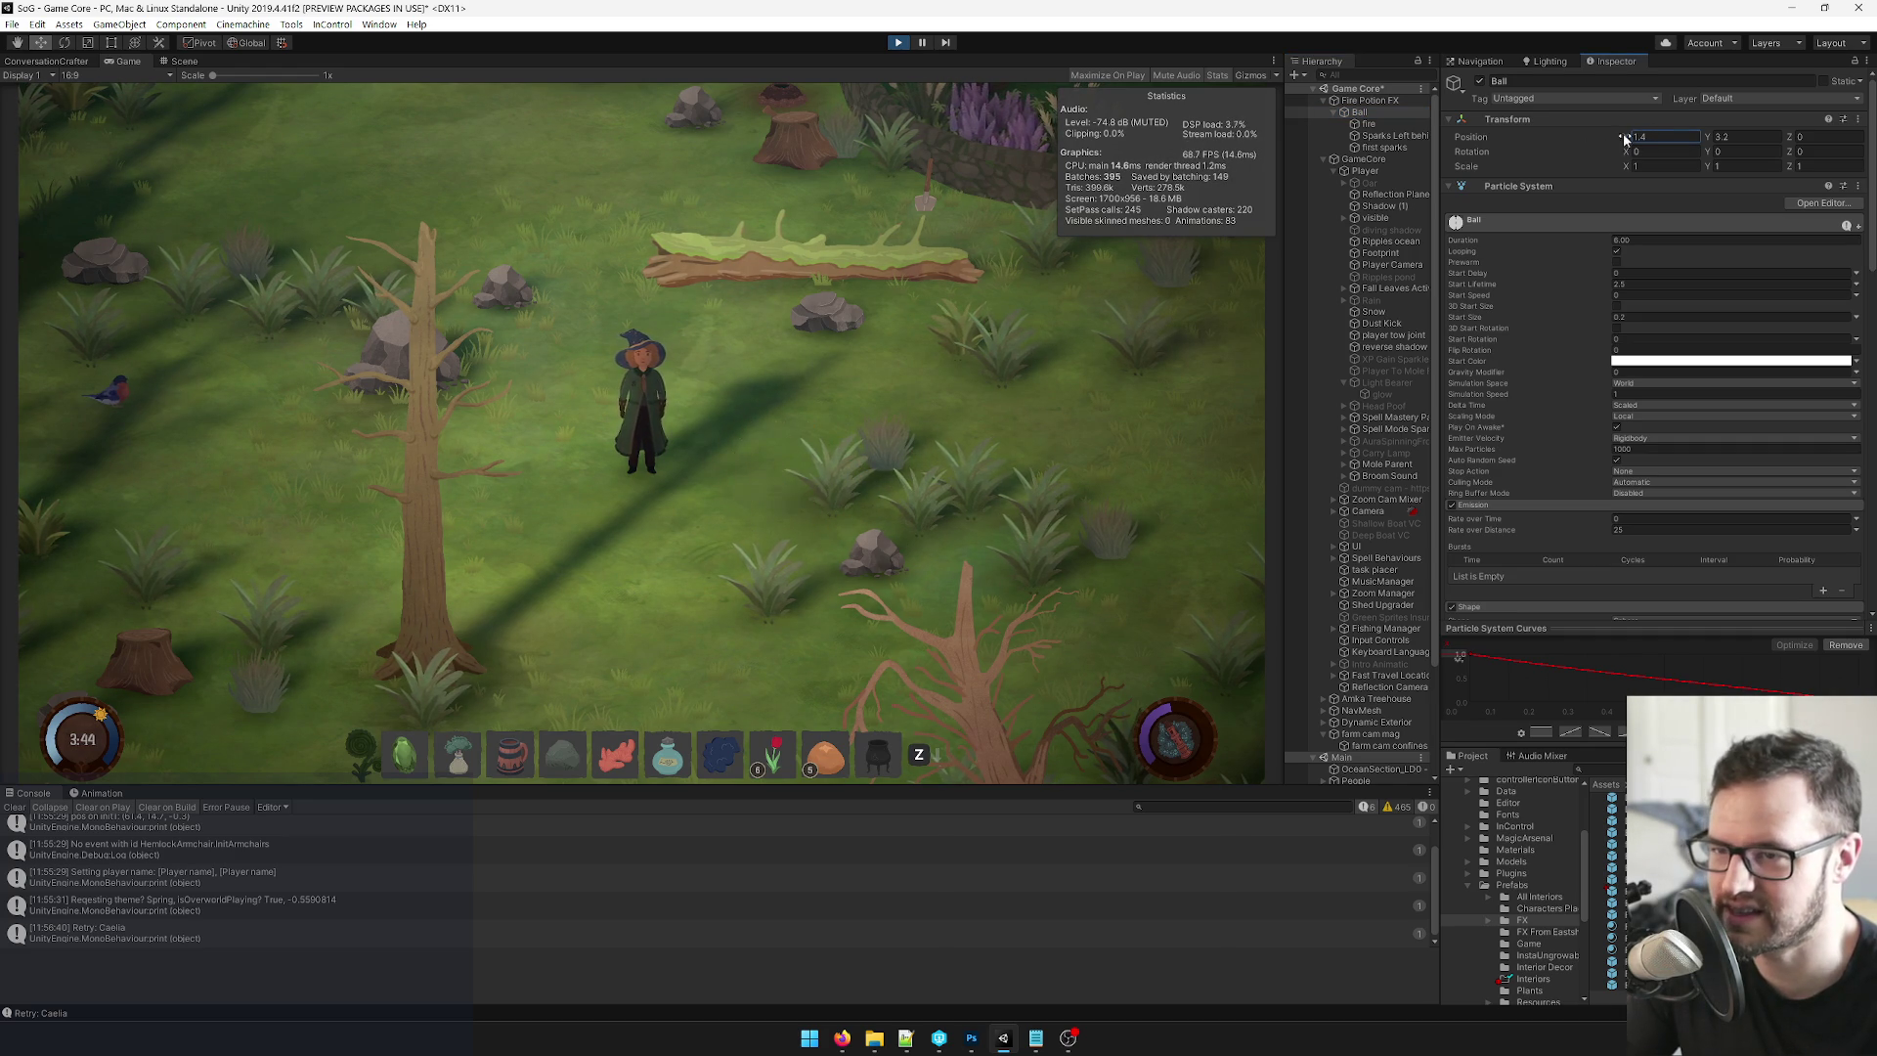
mouse_move(1615, 141)
left_mouse_down()
mouse_move(1039, 437)
mouse_move(1034, 421)
left_mouse_up()
Run 'SetTimeScale .1' in the in-game console to slow the game to 0.1.
key("grave")
type("set")
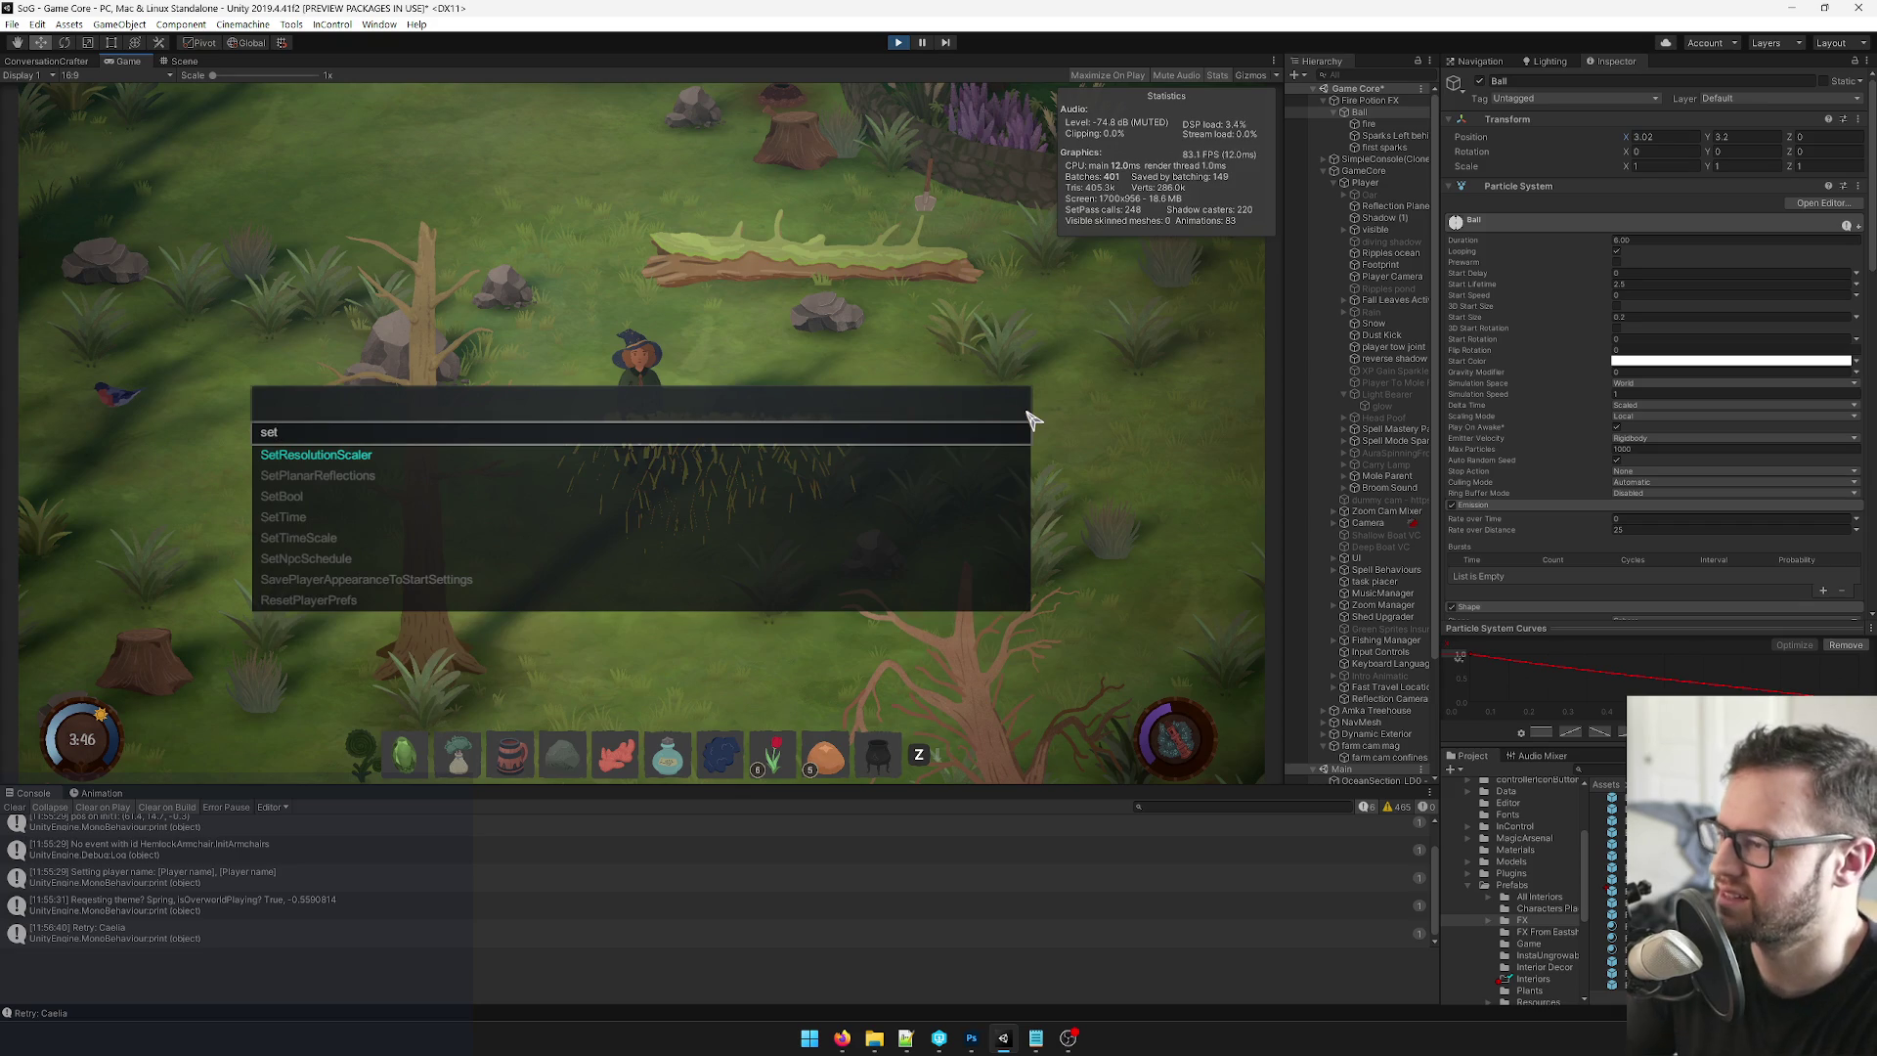
type("times")
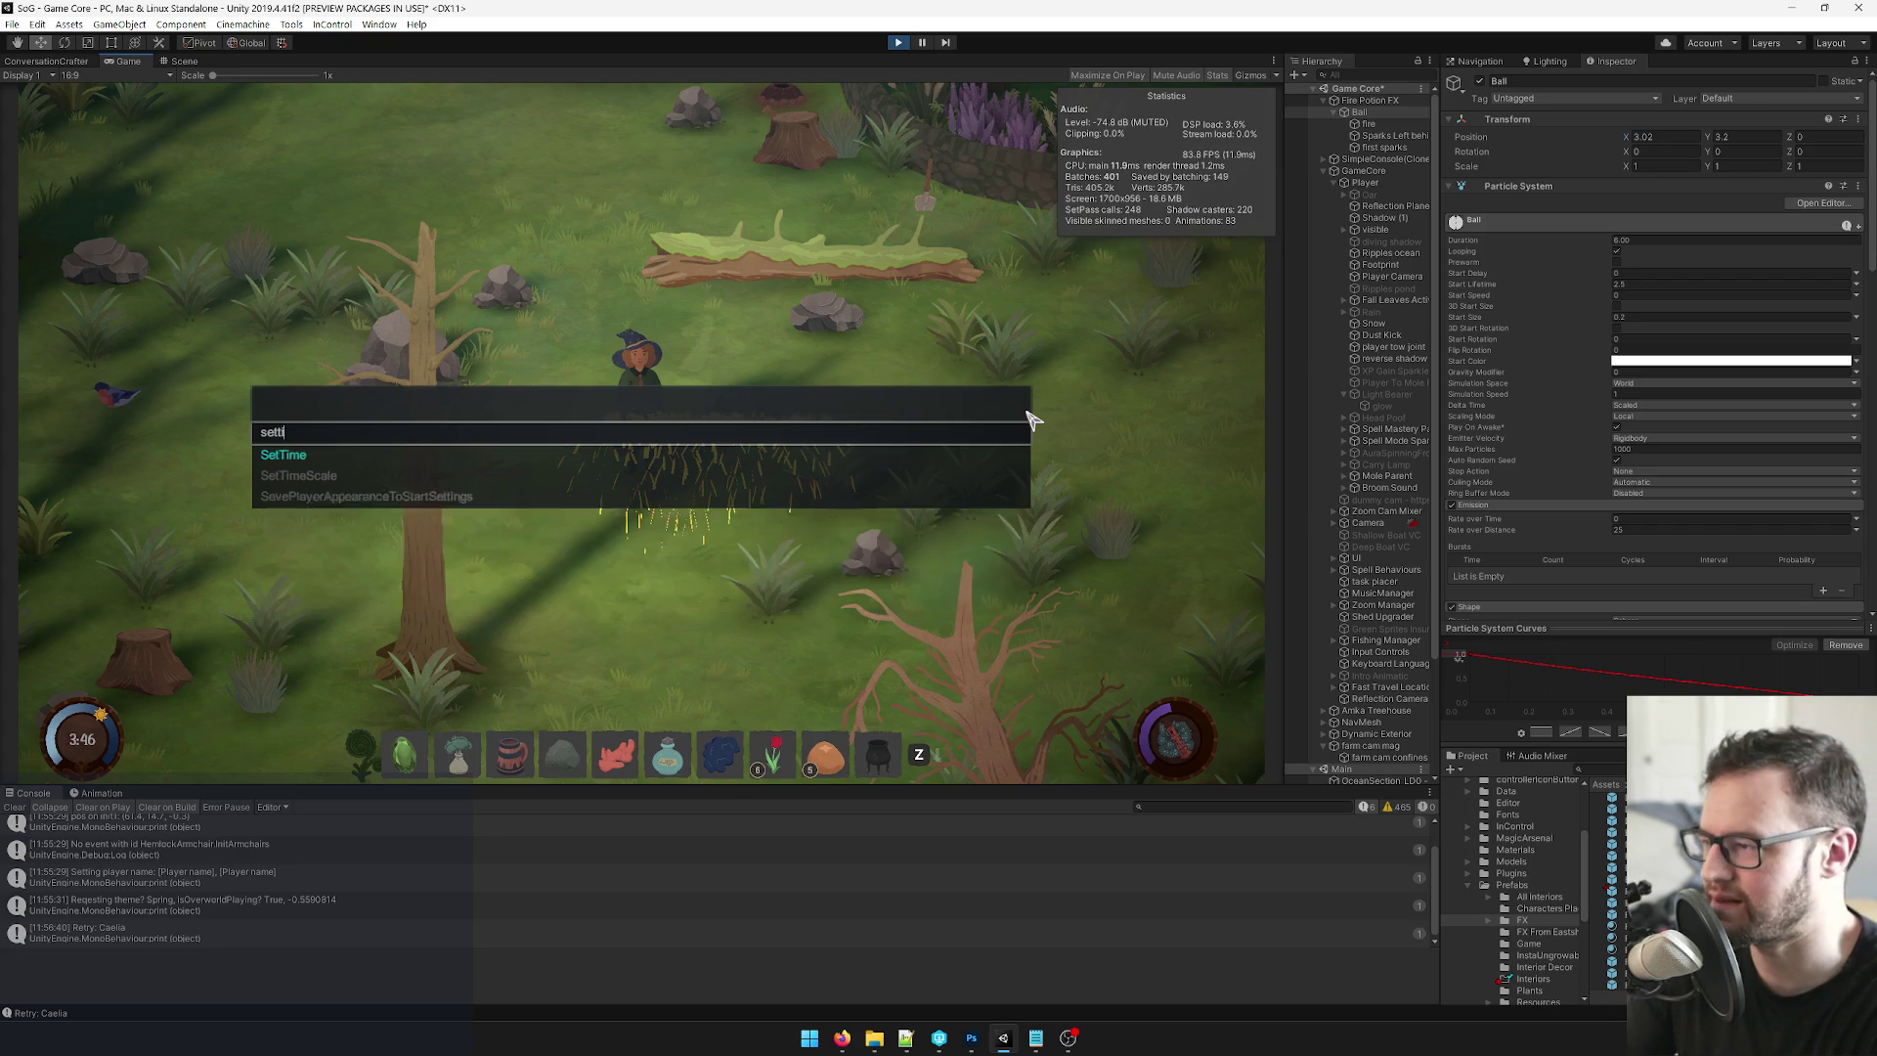
key("Tab")
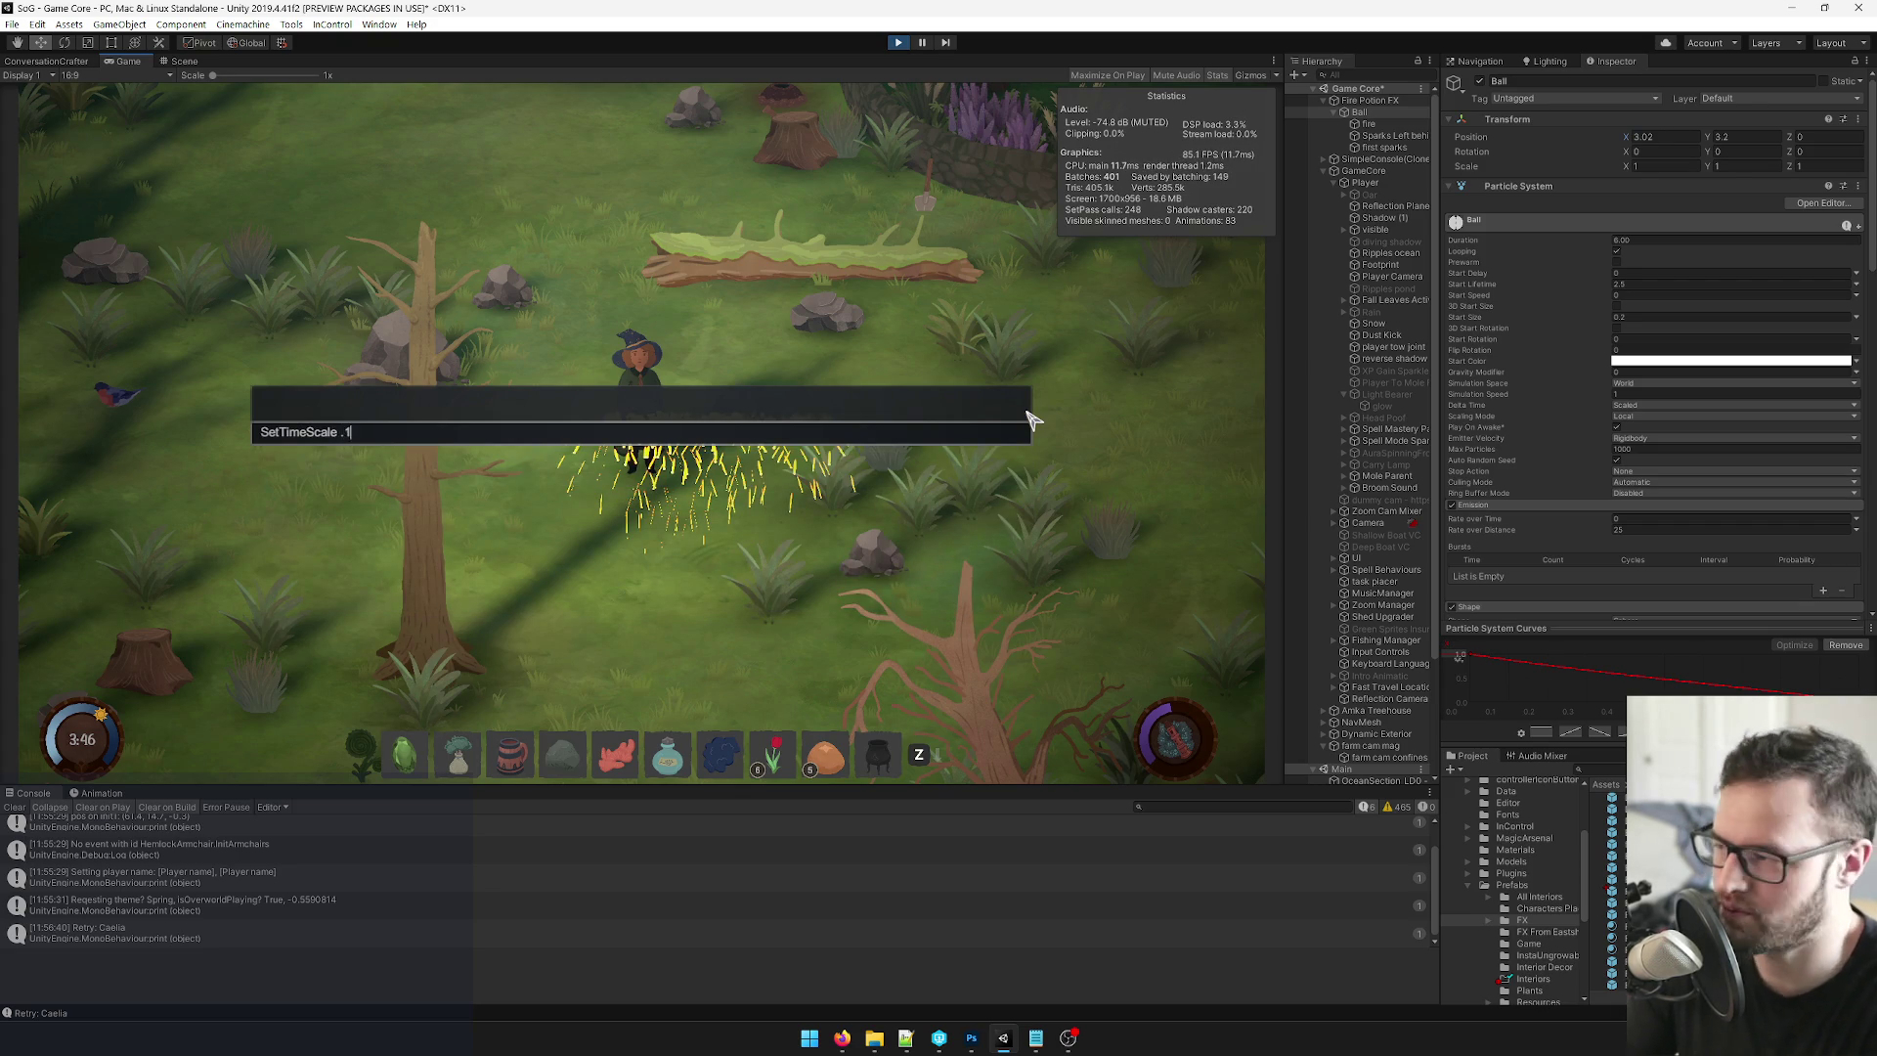
key("Return")
key("grave")
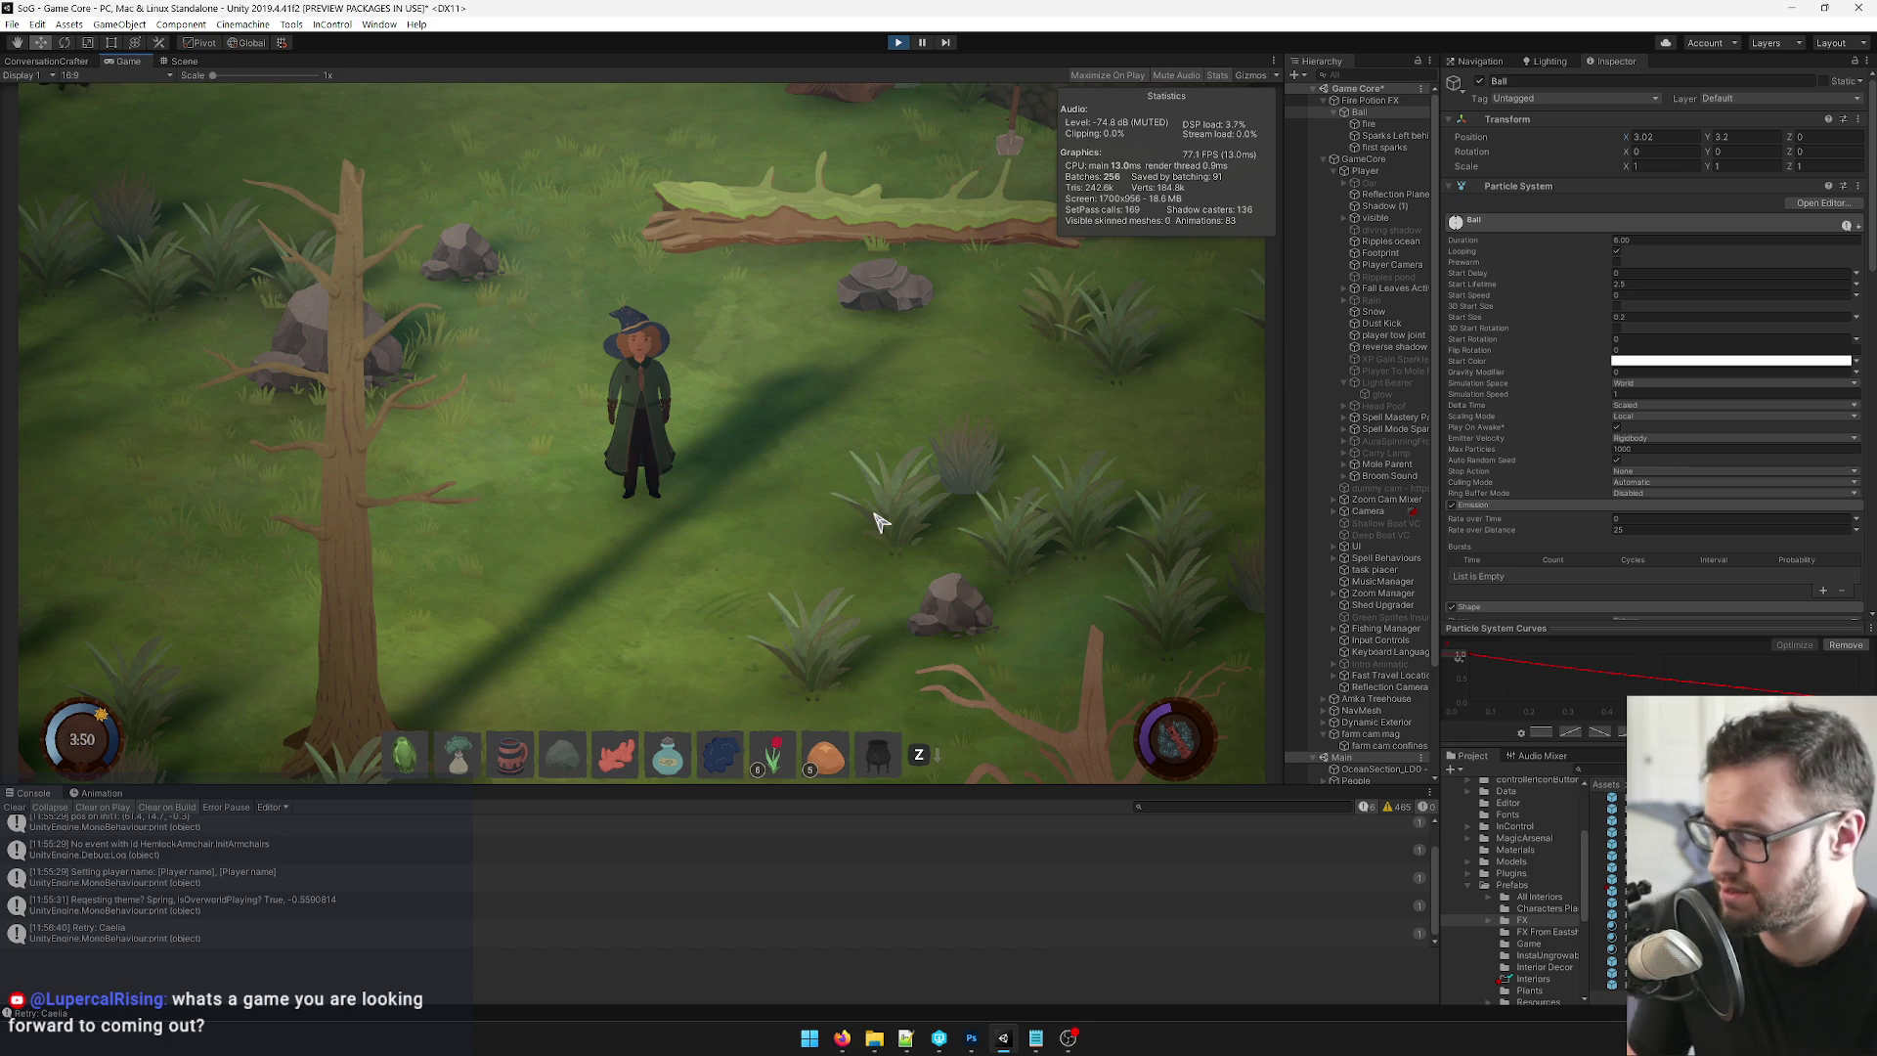
Turn the witch with W and scrub the Ball's Position X left to -1.46.
key("w")
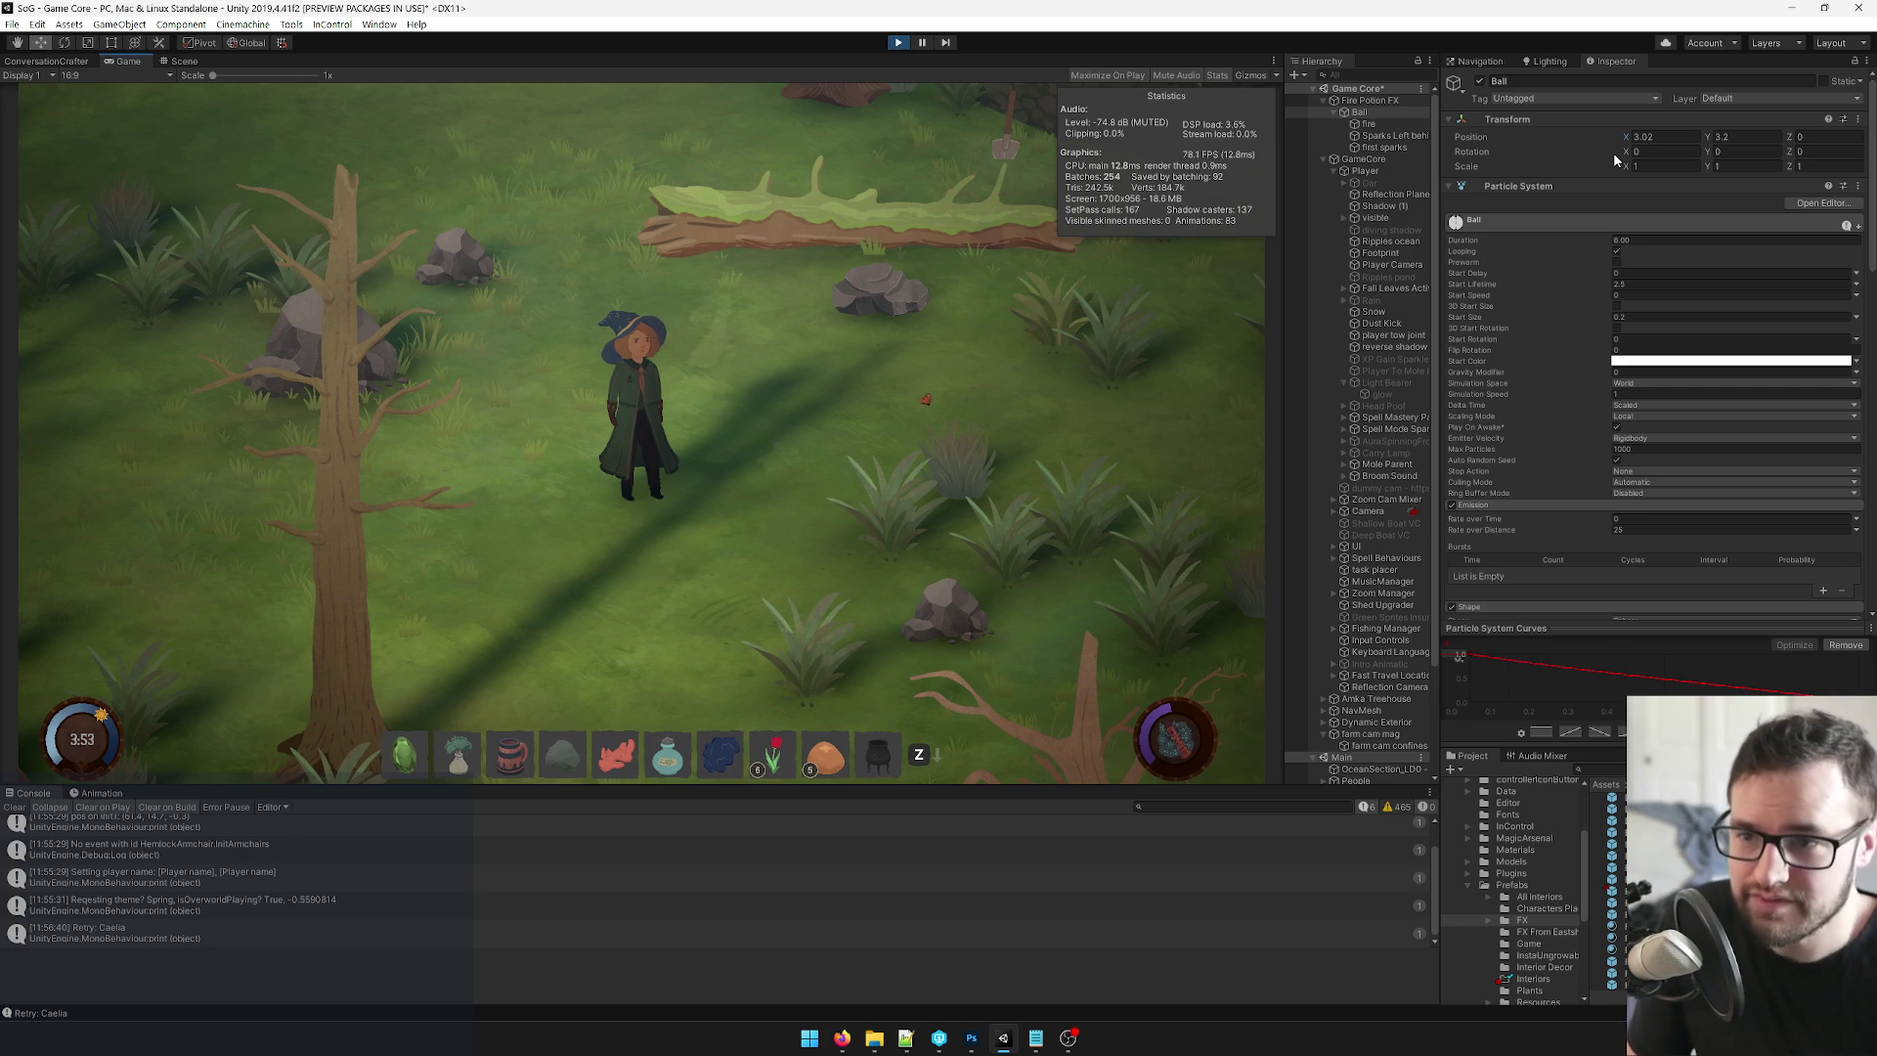
mouse_move(1639, 136)
left_mouse_down()
mouse_move(1492, 151)
mouse_move(1412, 188)
left_mouse_up()
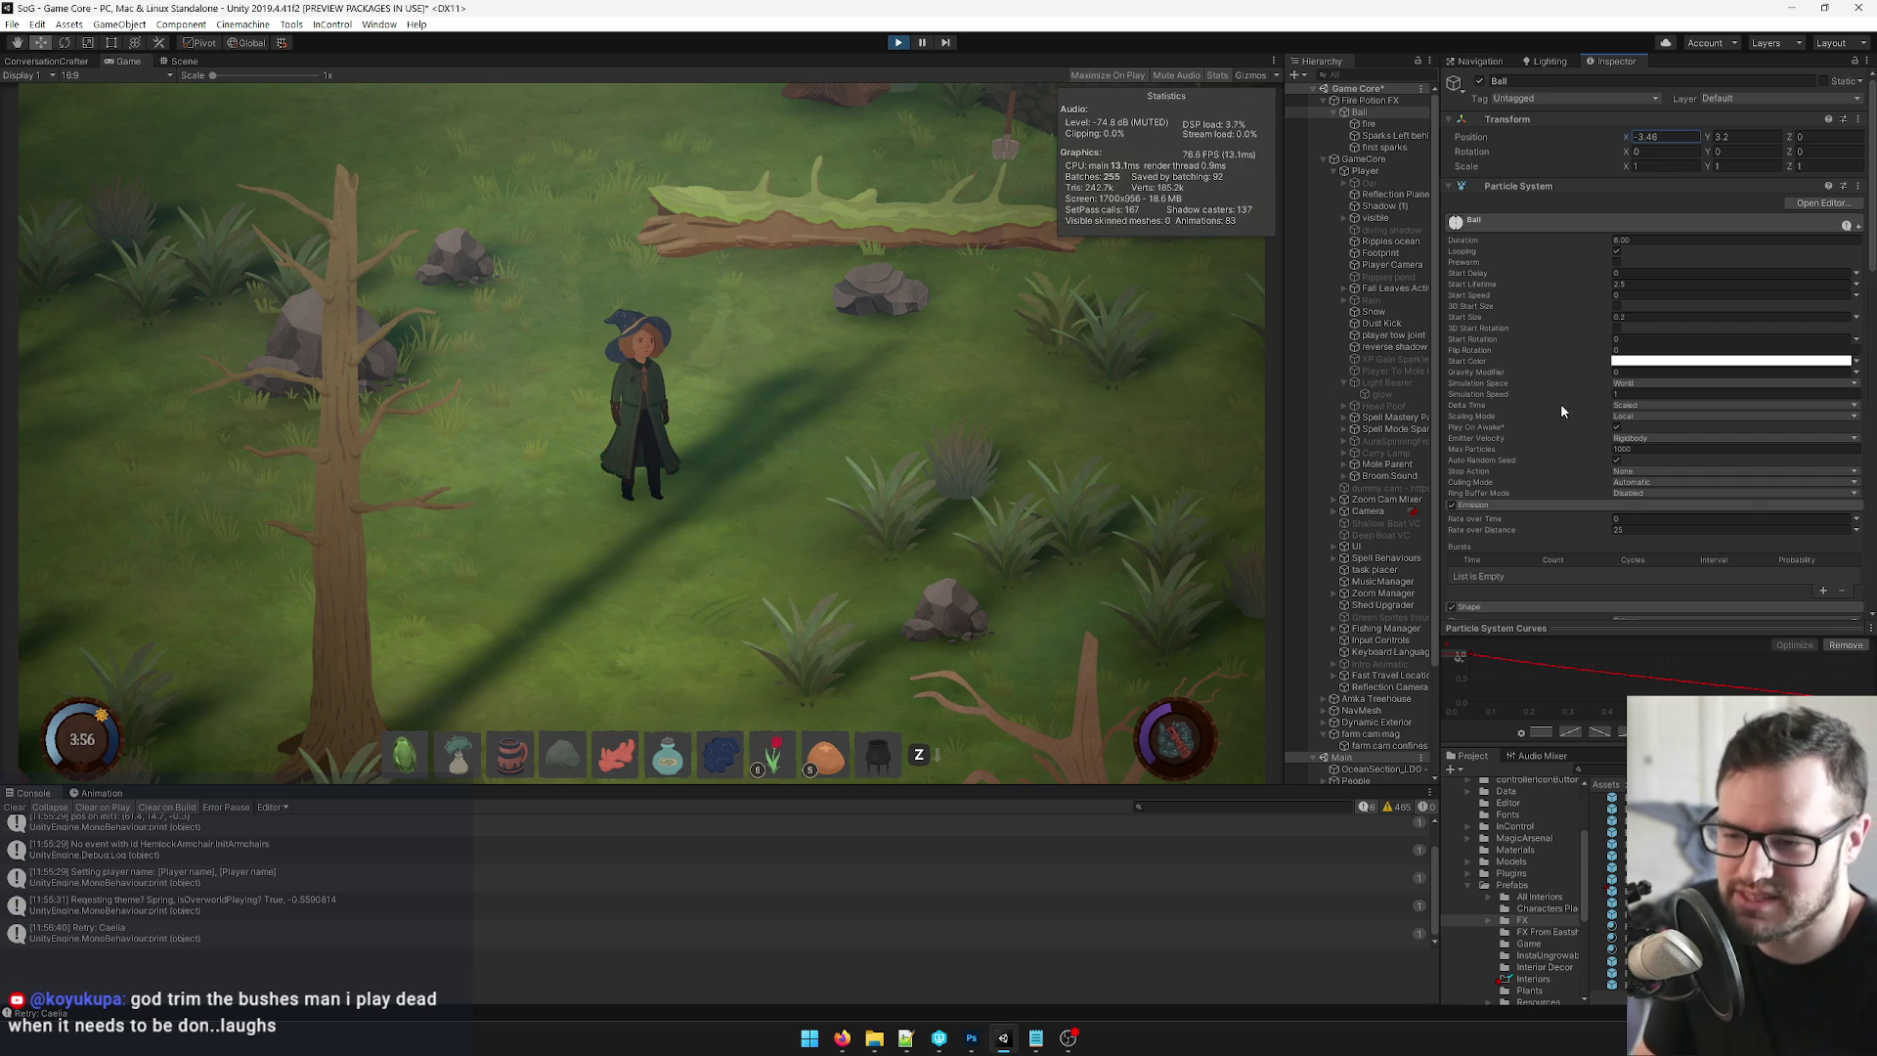
Review Sparks Left behind's Shape, Trails and Renderer modules, then reselect the Ball.
scroll(1549, 411, "down", 5)
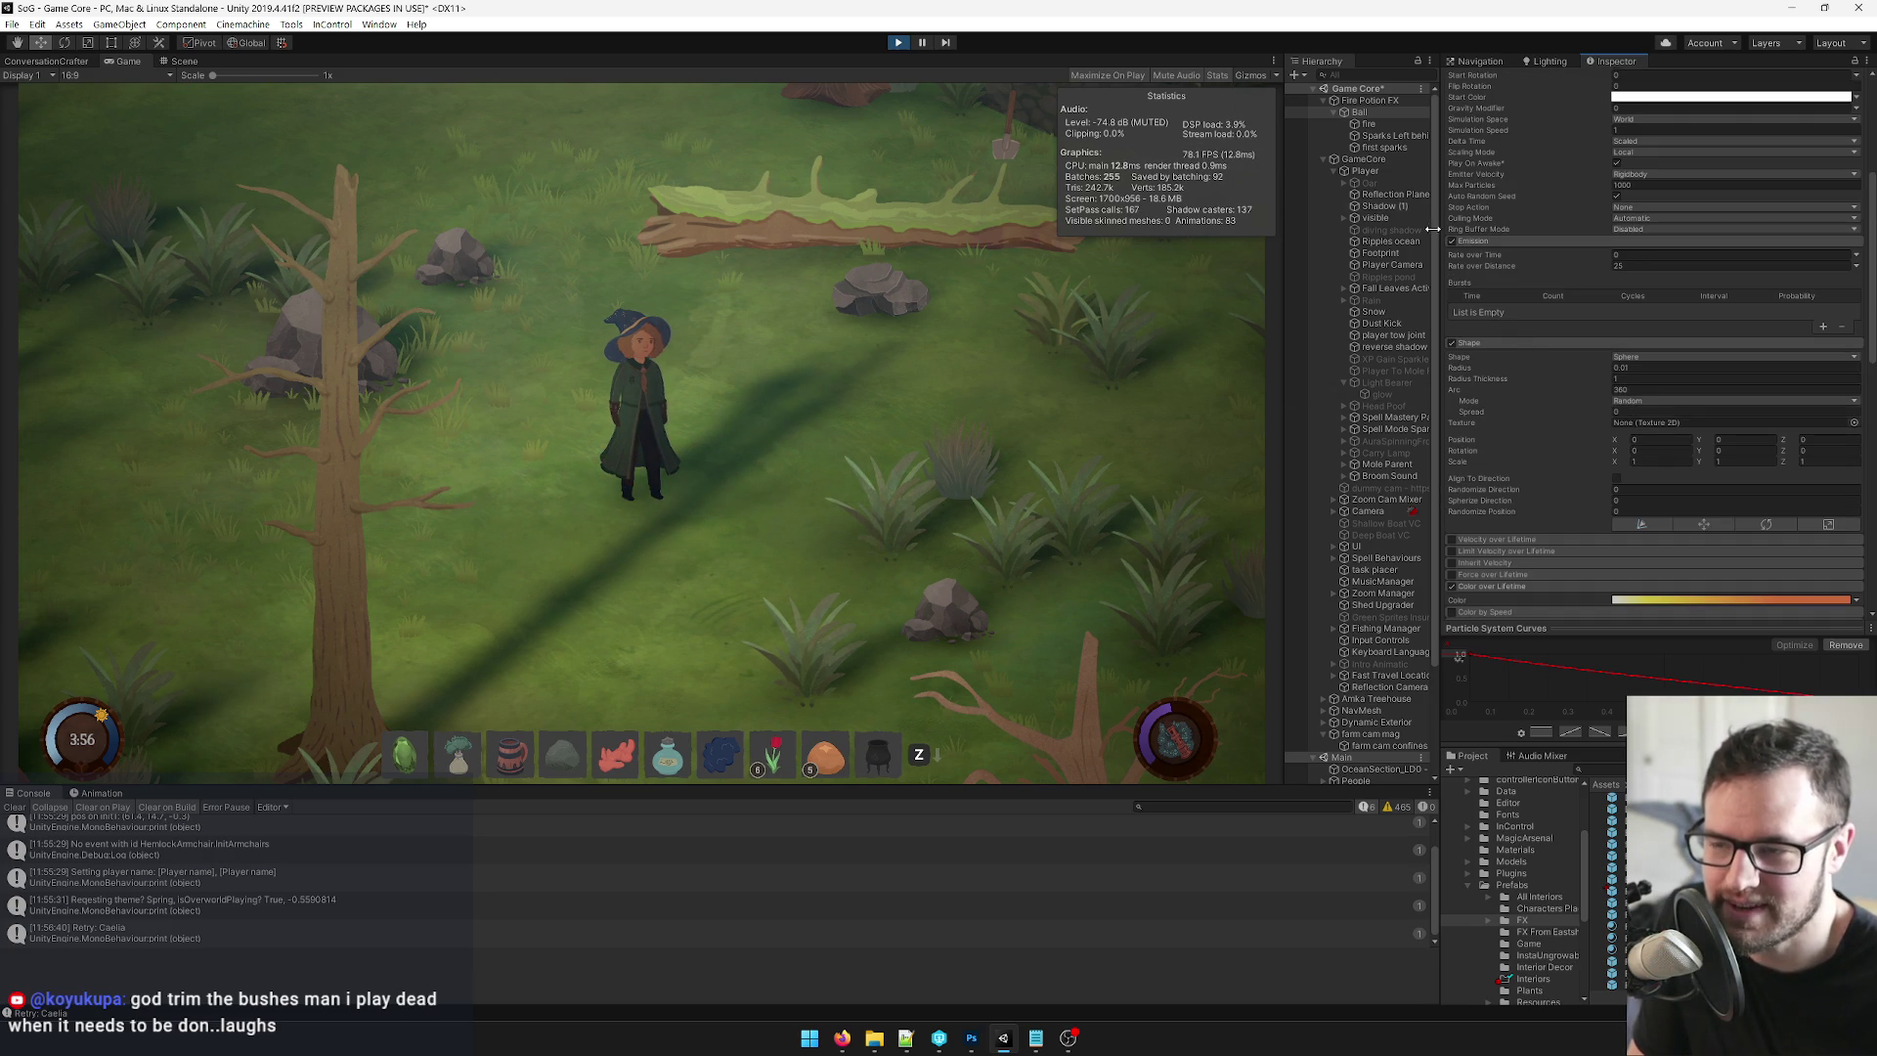
left_click(1377, 125)
left_click(1389, 135)
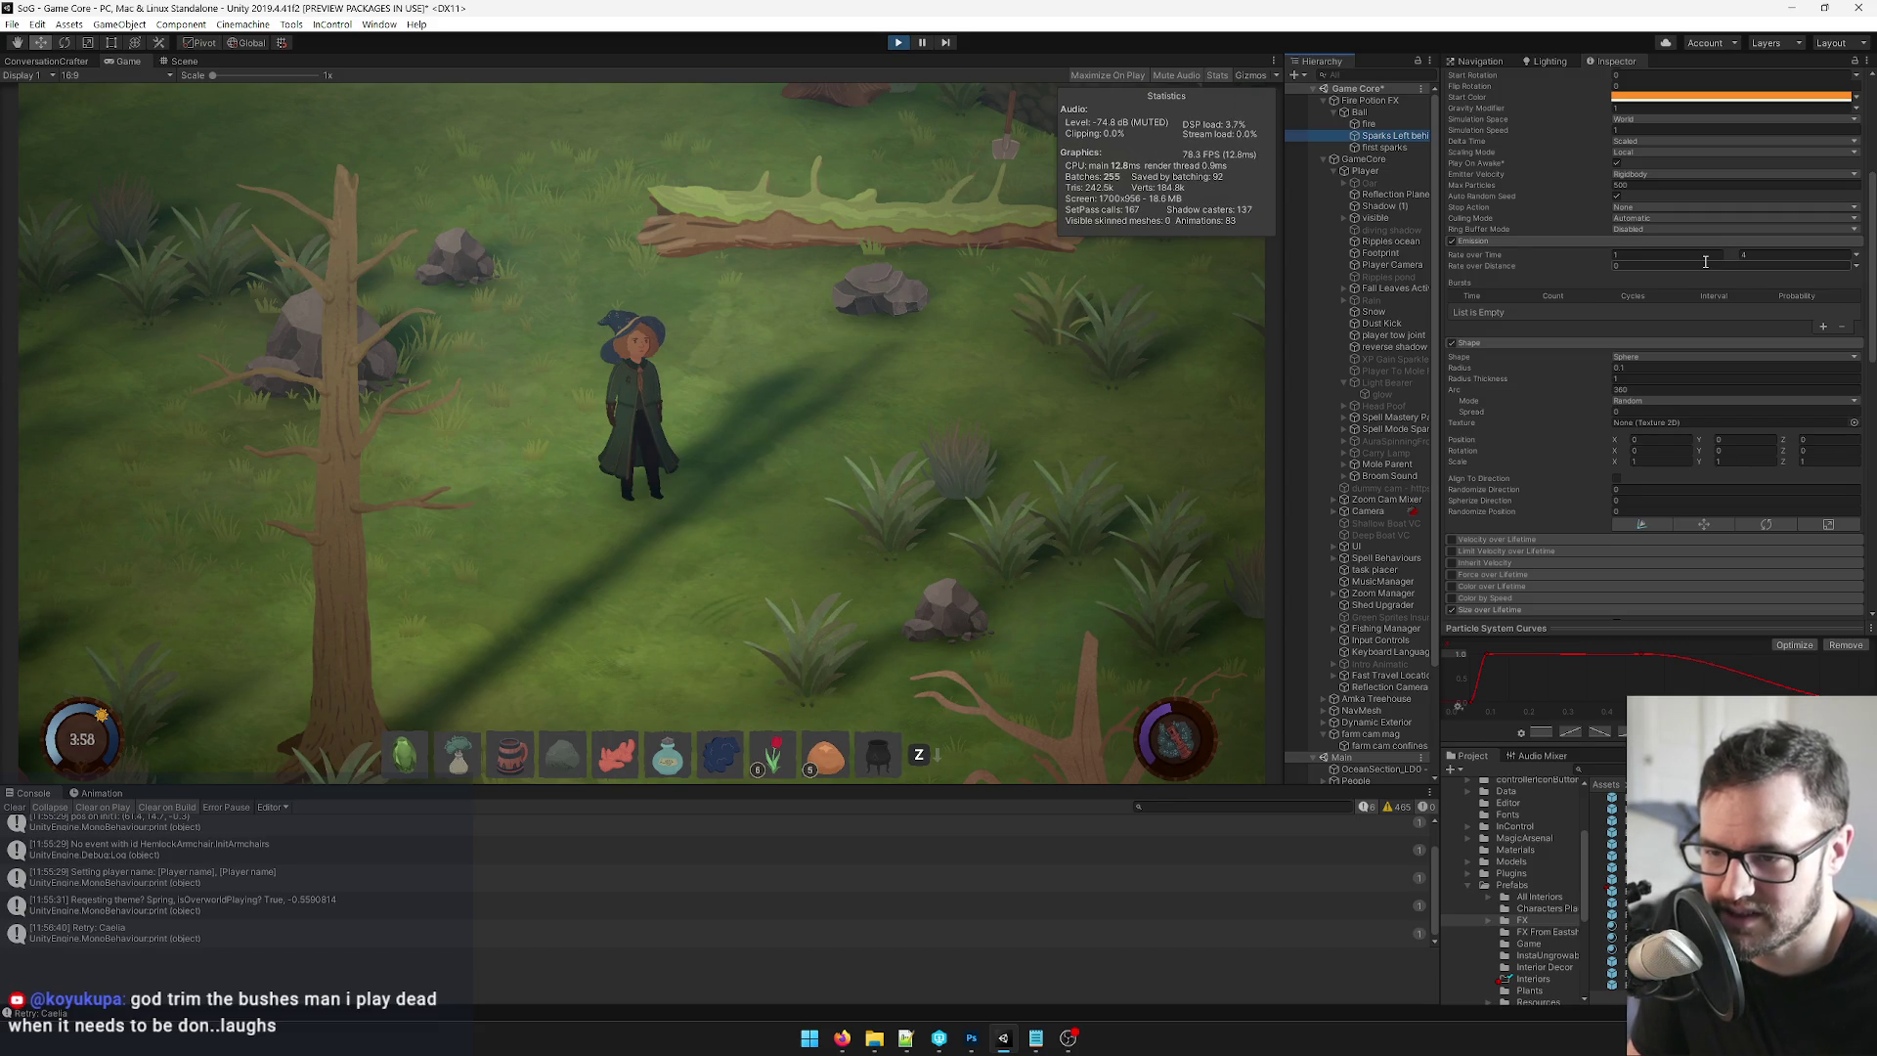
scroll(1721, 307, "down", 3)
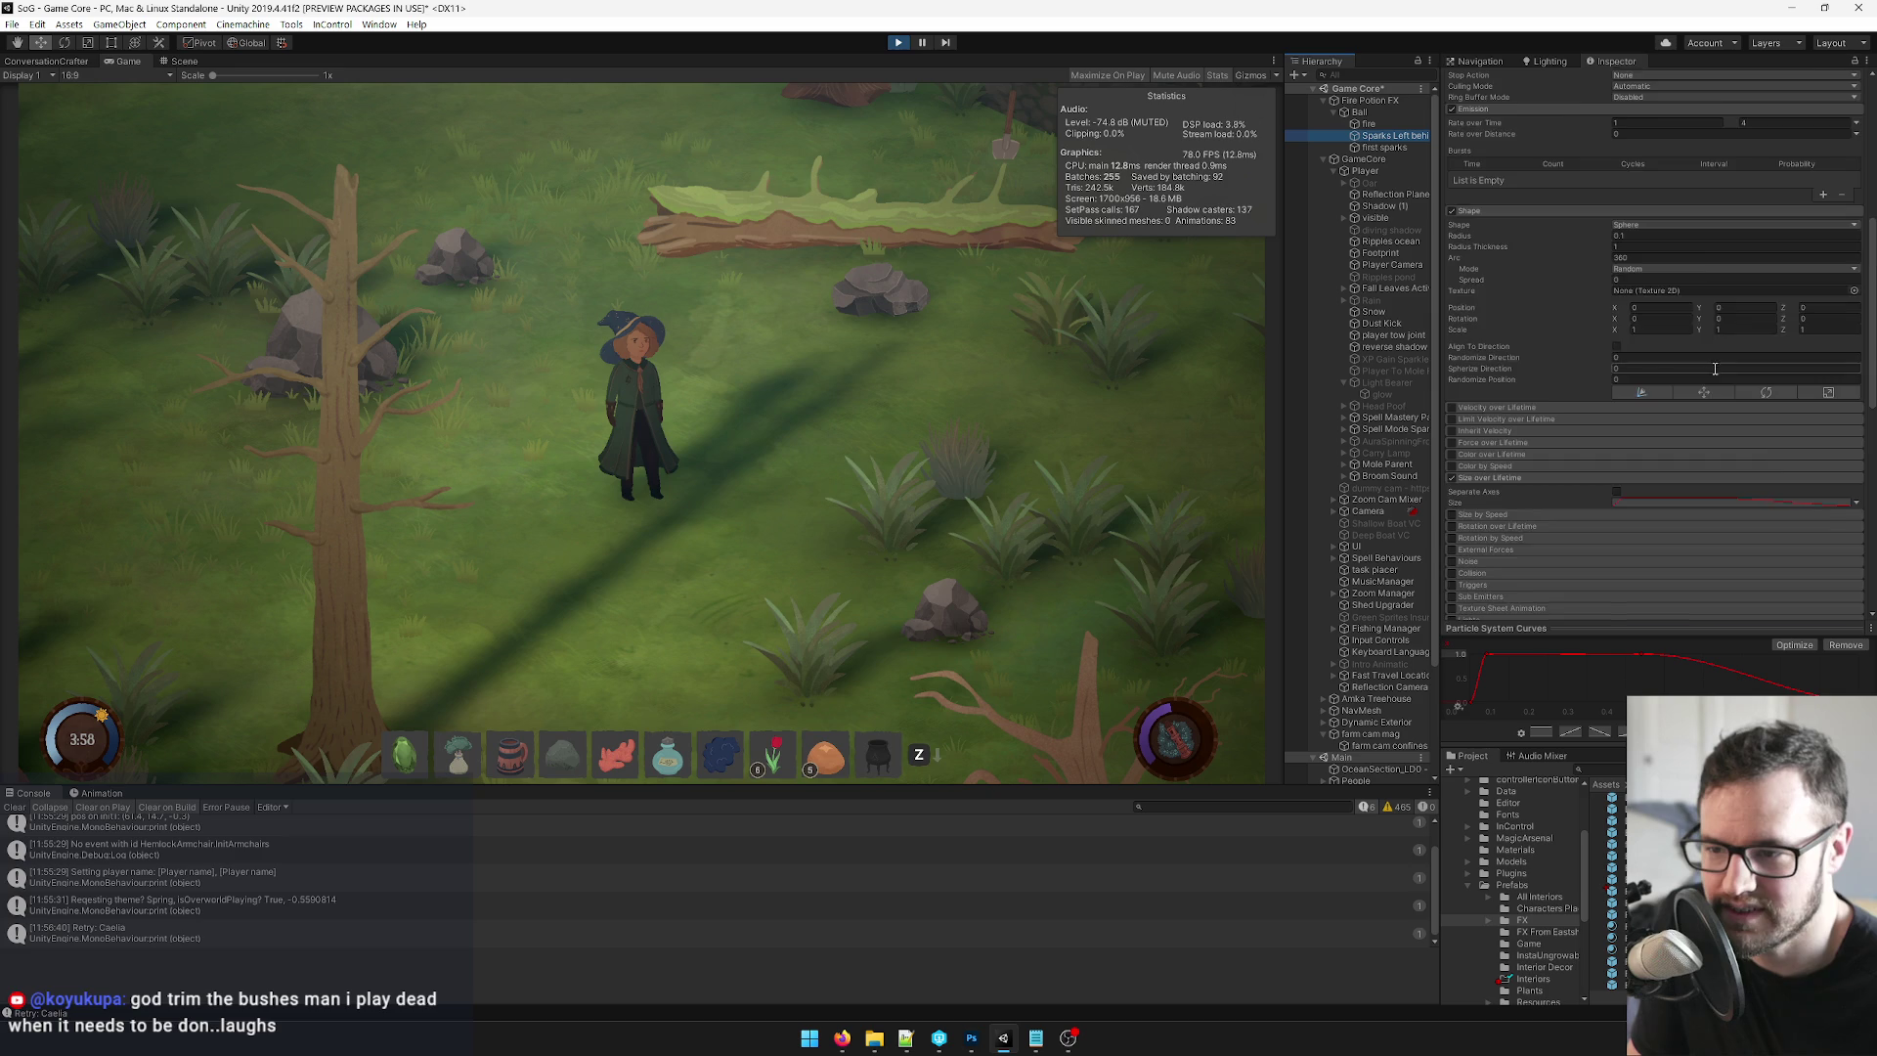
scroll(1713, 367, "down", 3)
scroll(1713, 376, "down", 2)
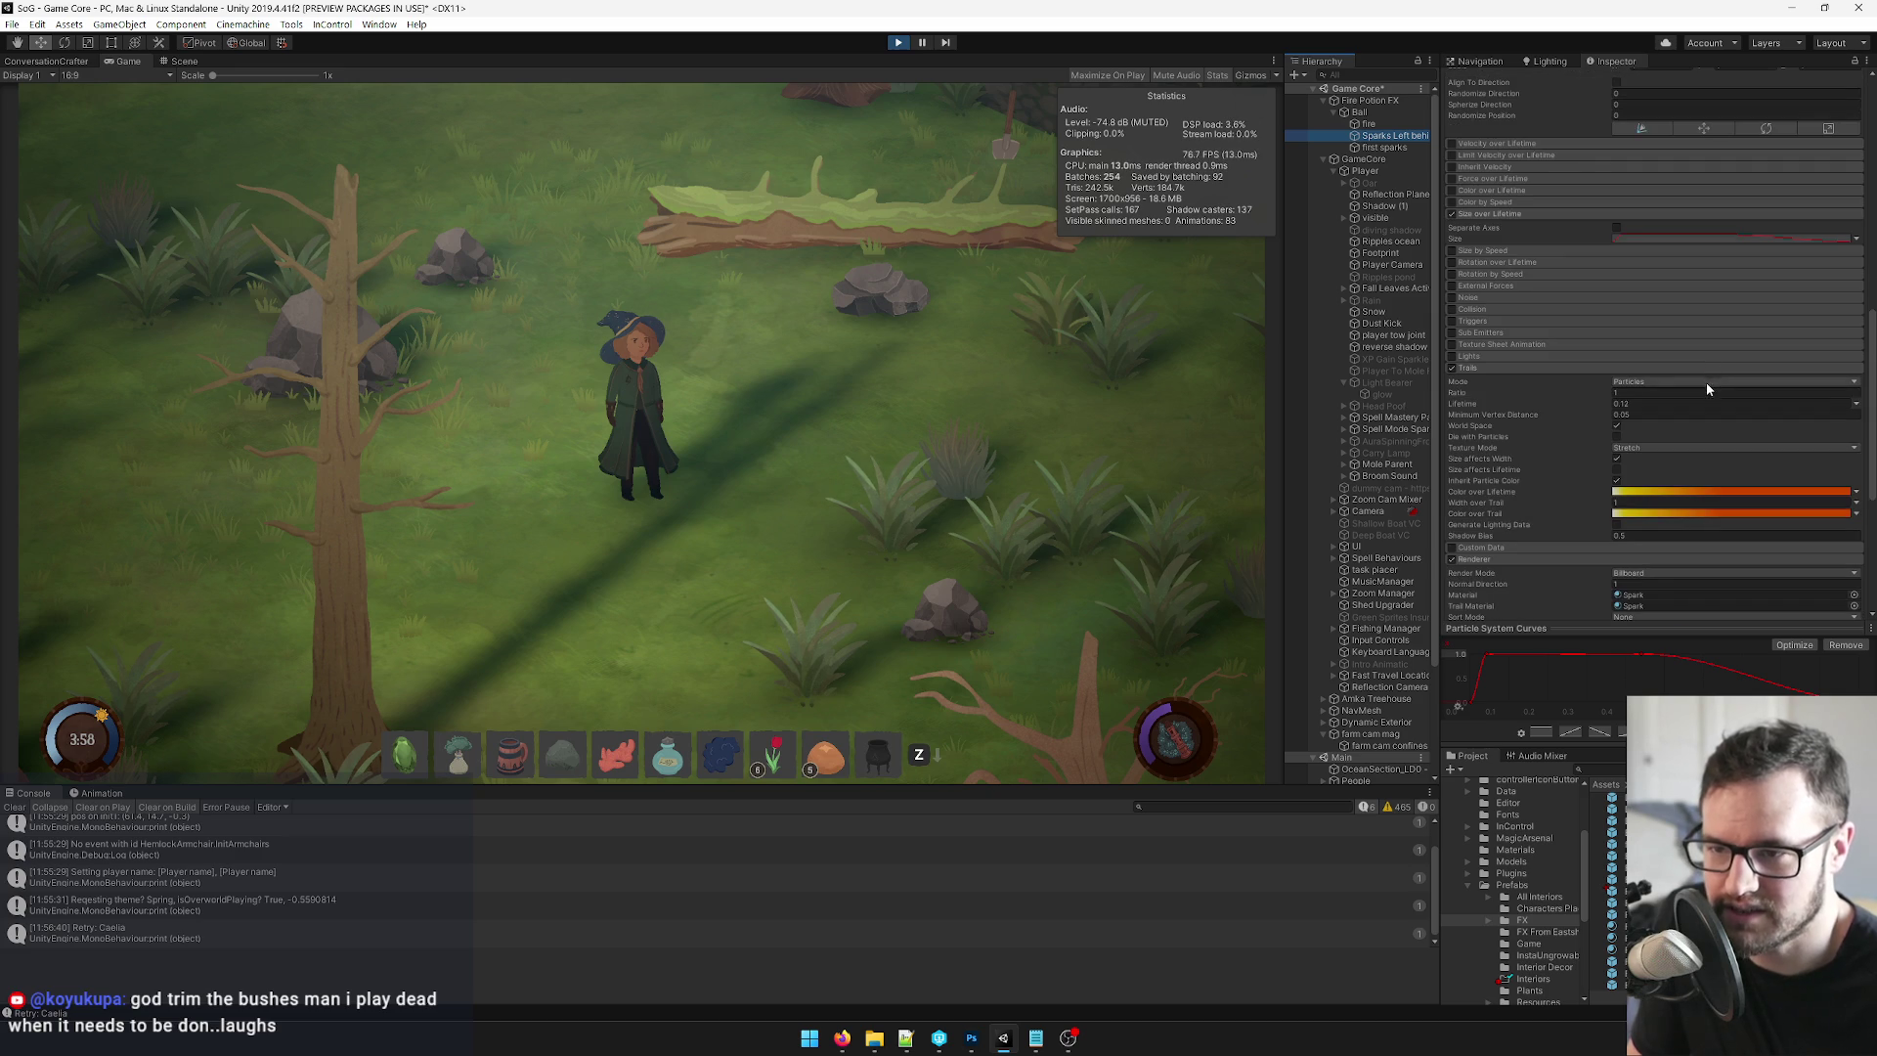
scroll(1697, 397, "down", 2)
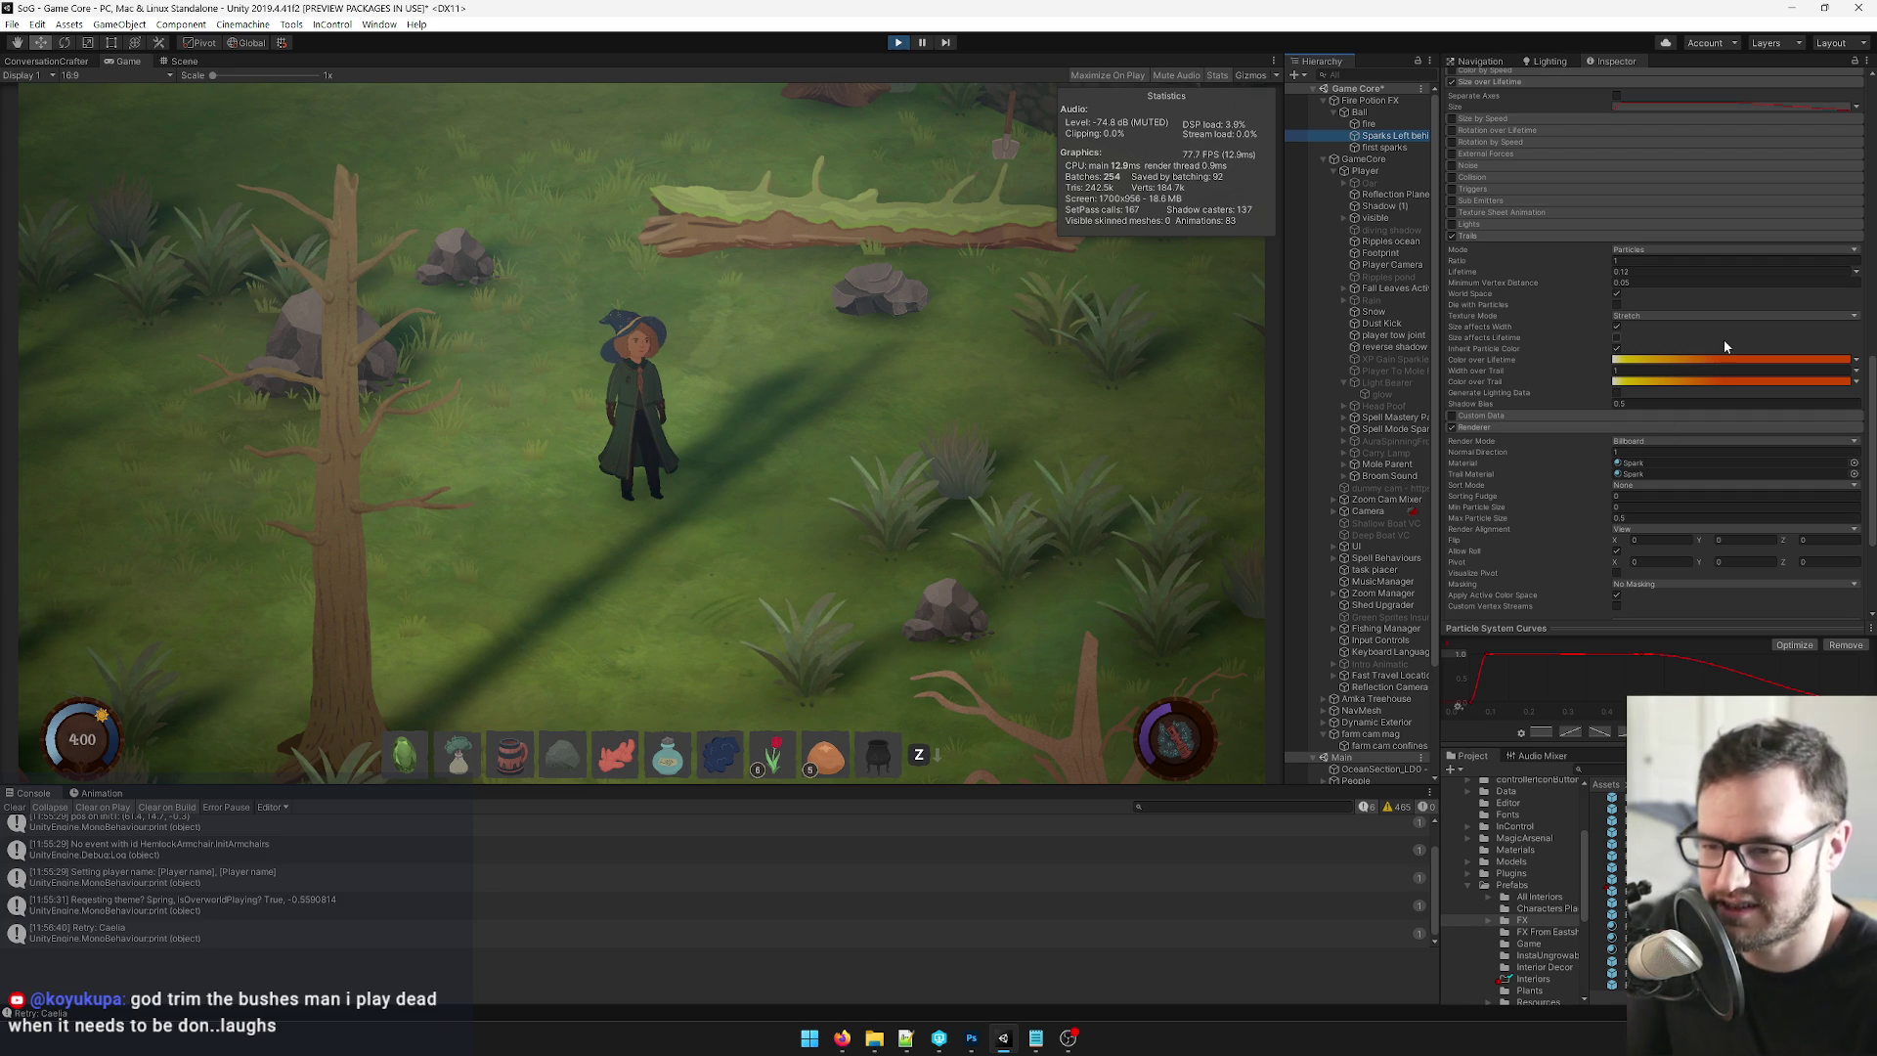
scroll(1731, 487, "down", 3)
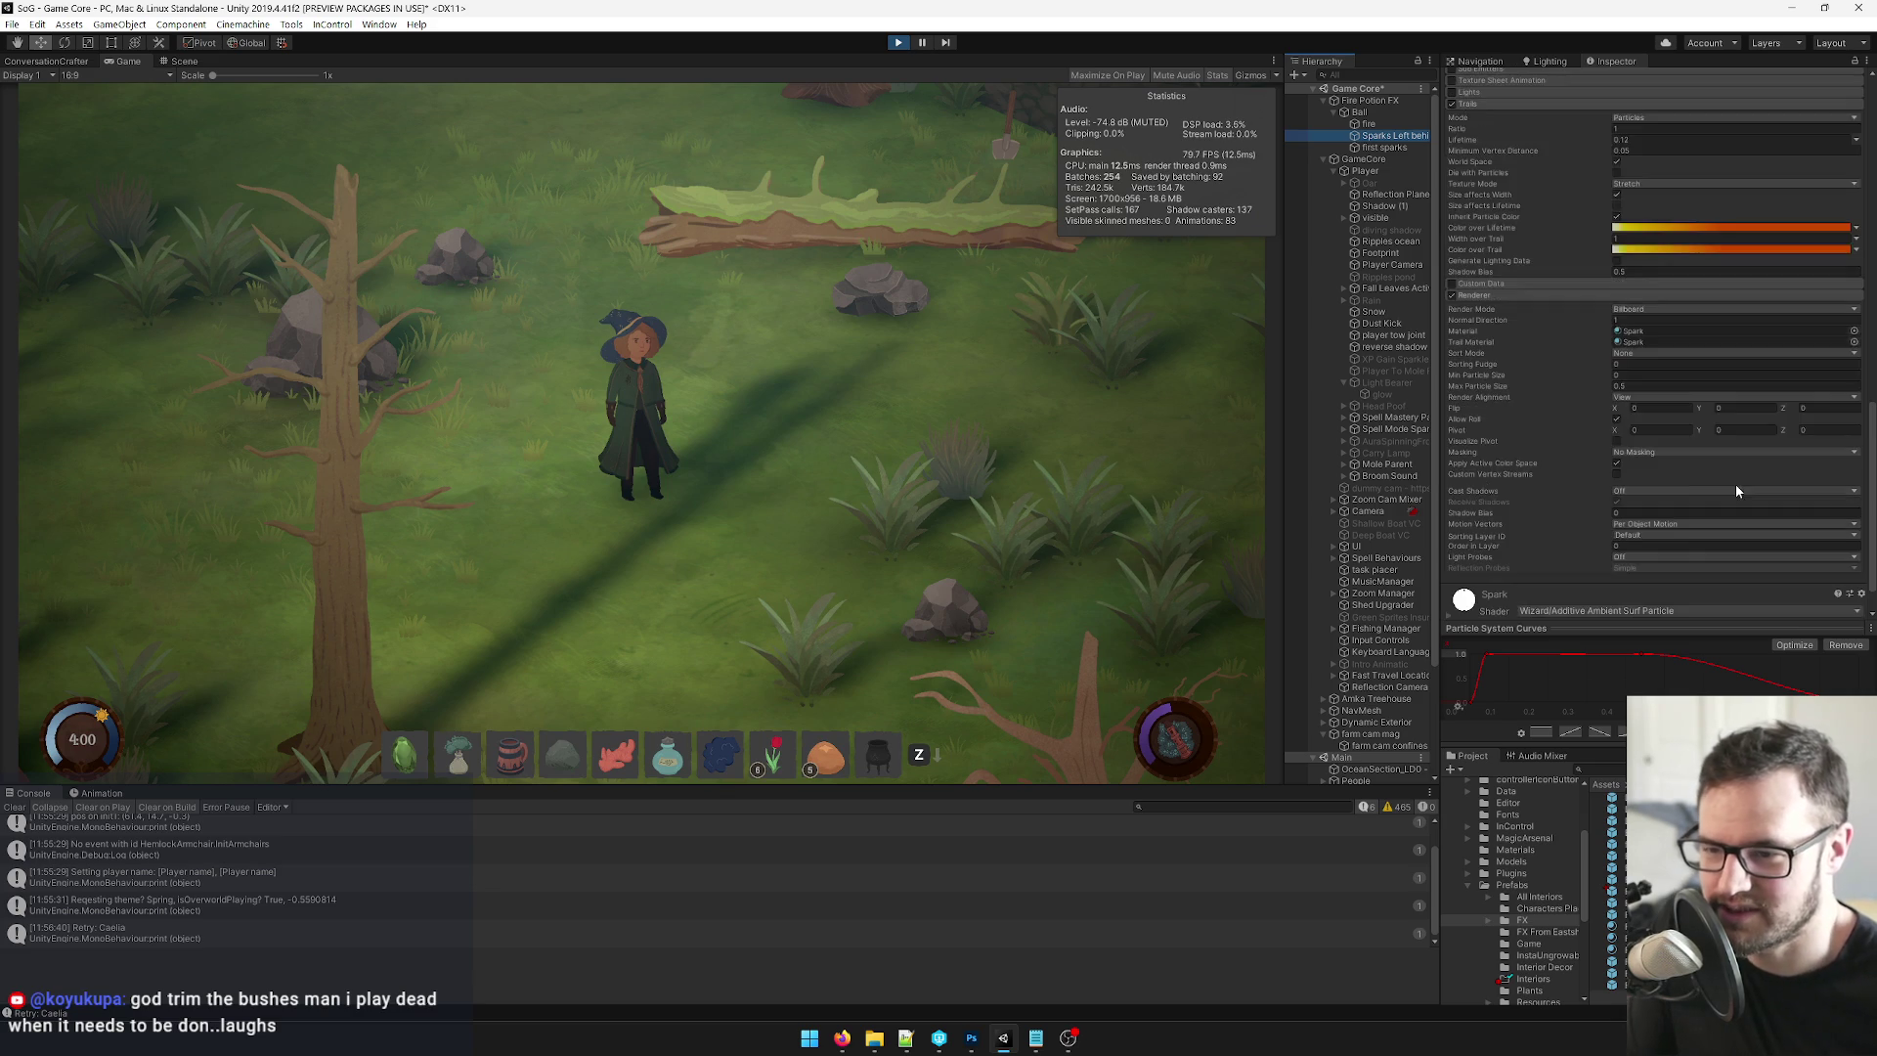
scroll(1743, 490, "down", 1)
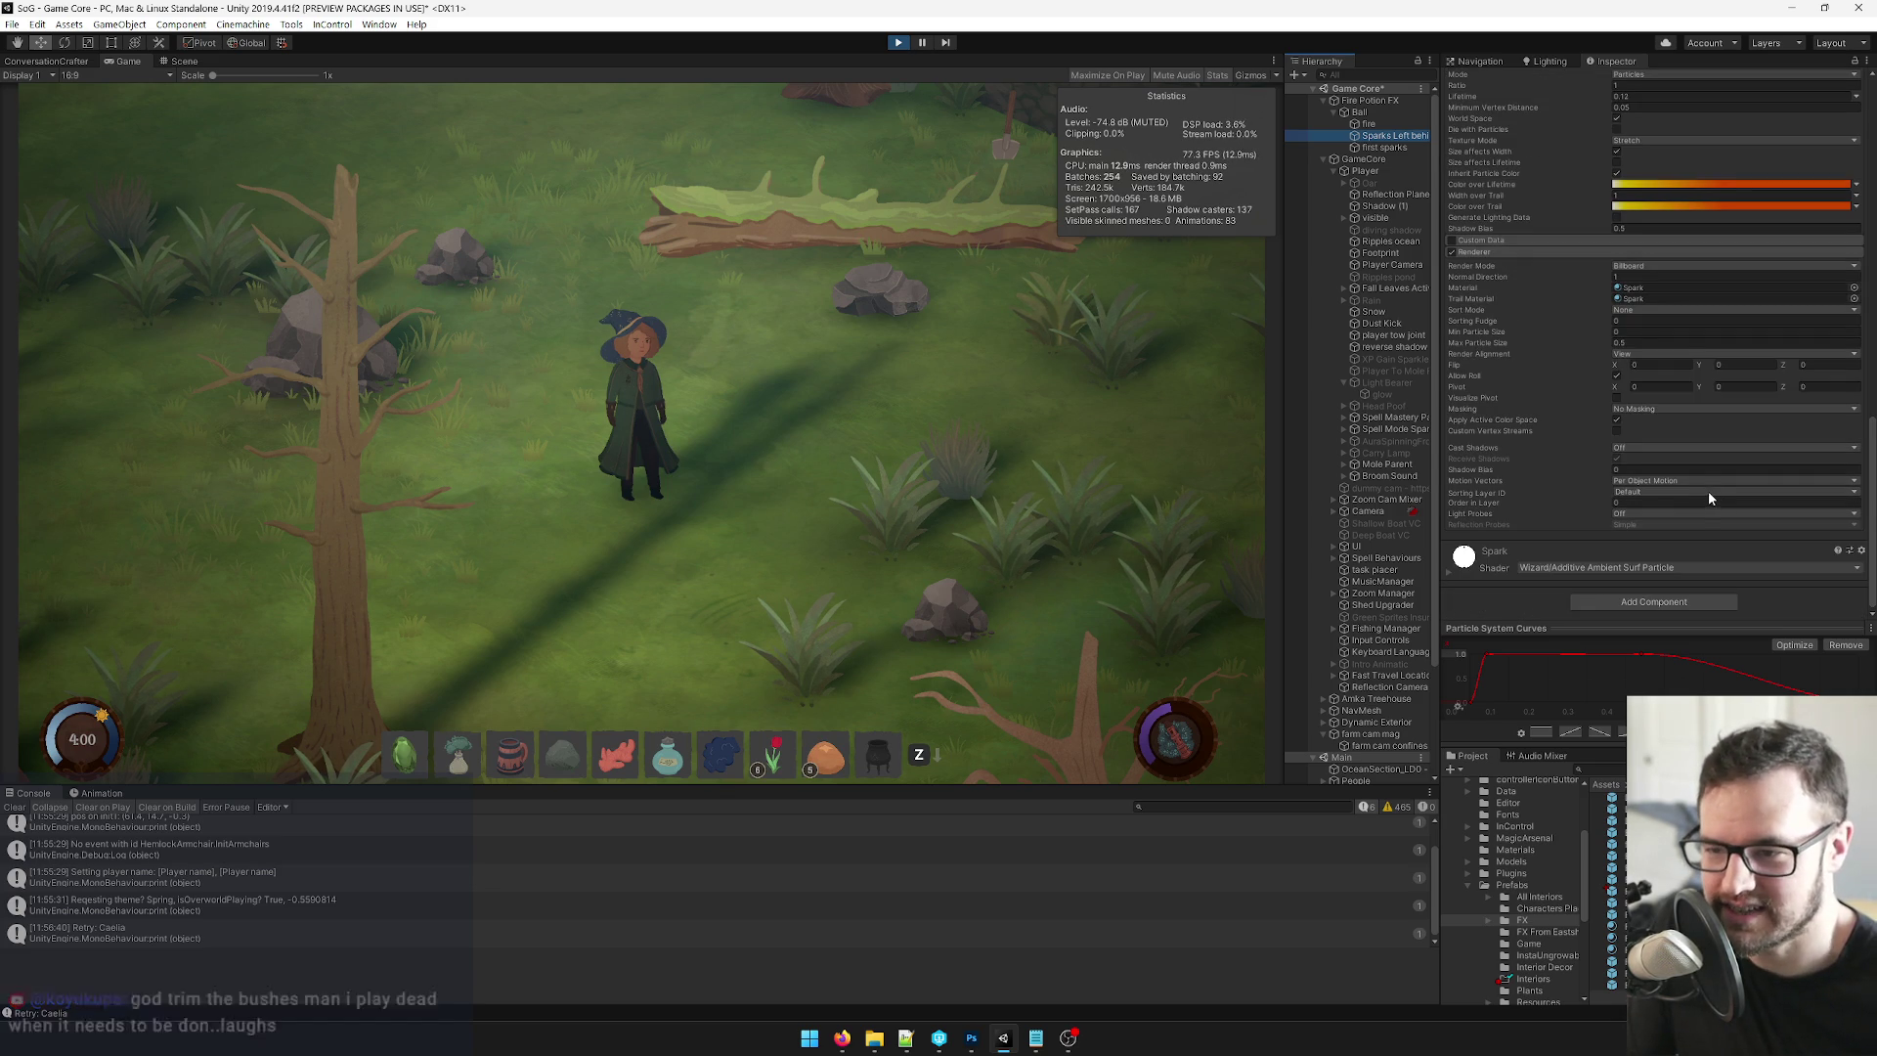
scroll(1709, 494, "up", 15)
scroll(1711, 490, "up", 5)
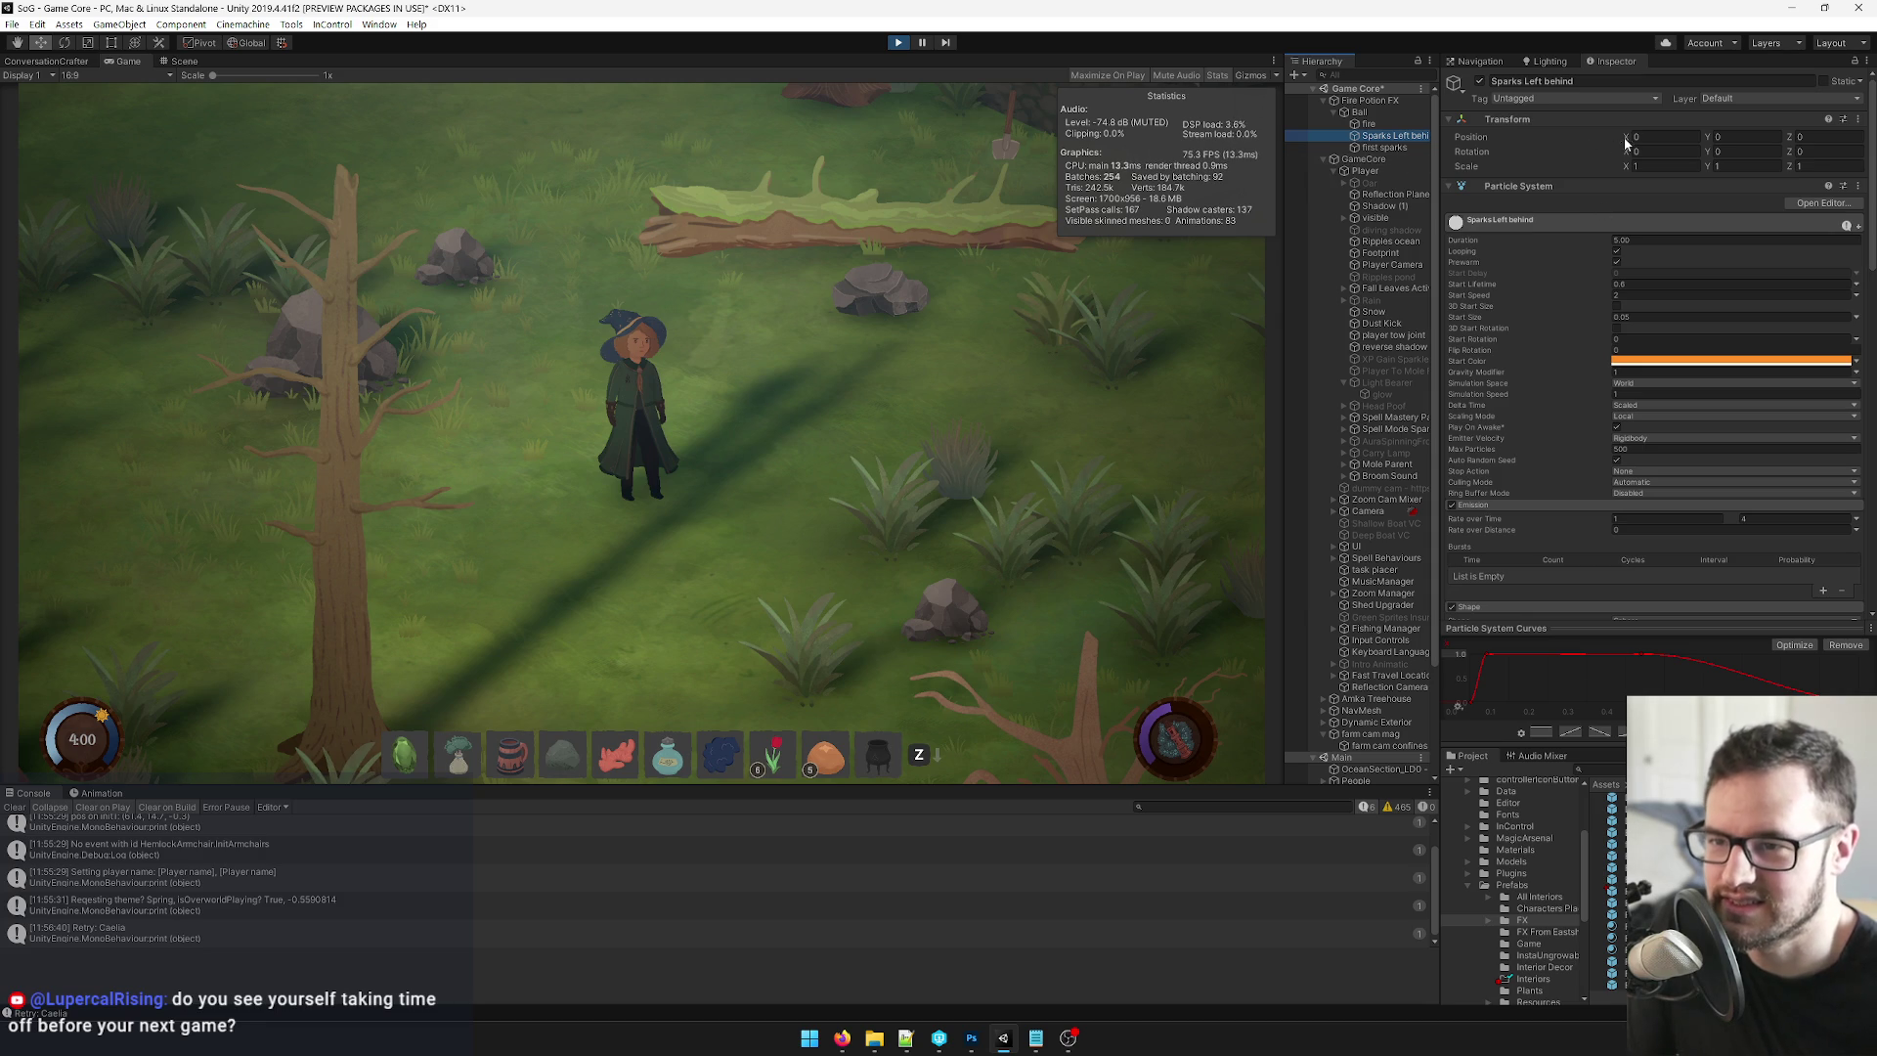
left_click(1365, 114)
Set the Ball's Max Particles to 10000, scrubbing Position X to preview the streak.
left_click_drag(1626, 142, 1725, 143)
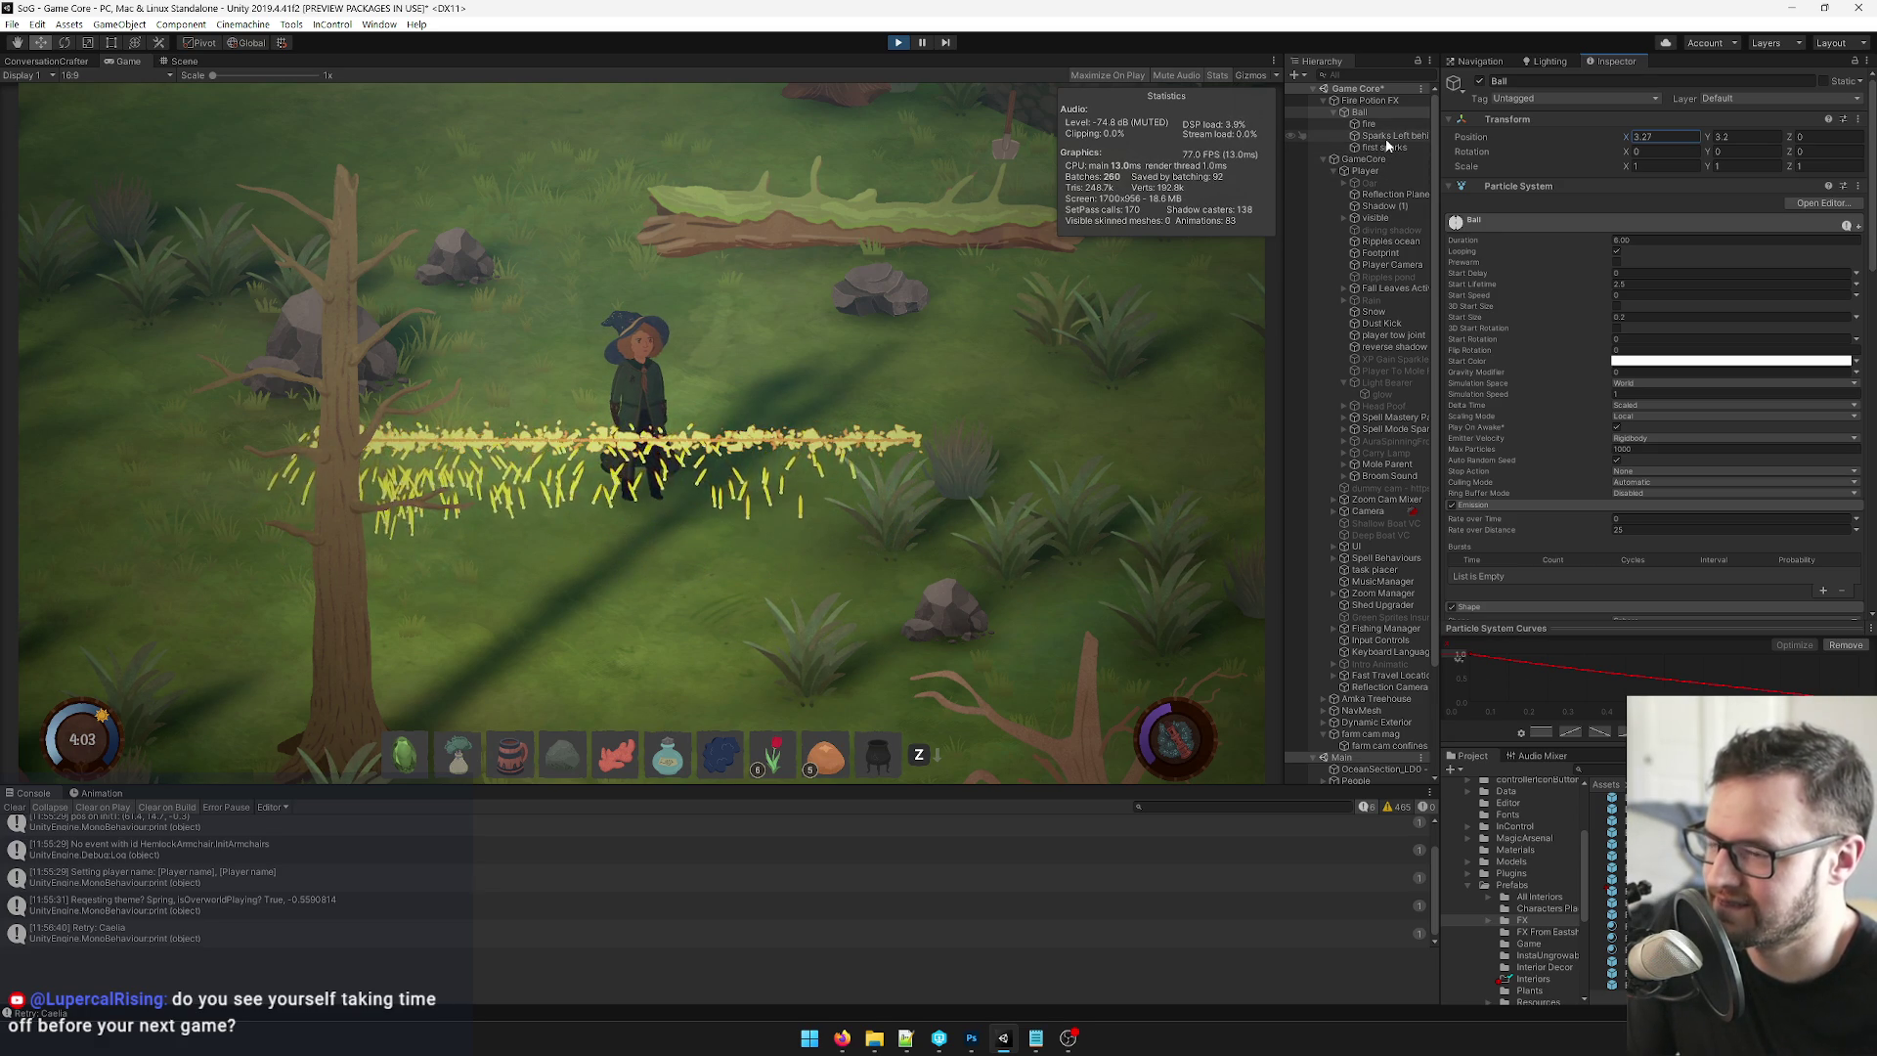
left_click(1622, 449)
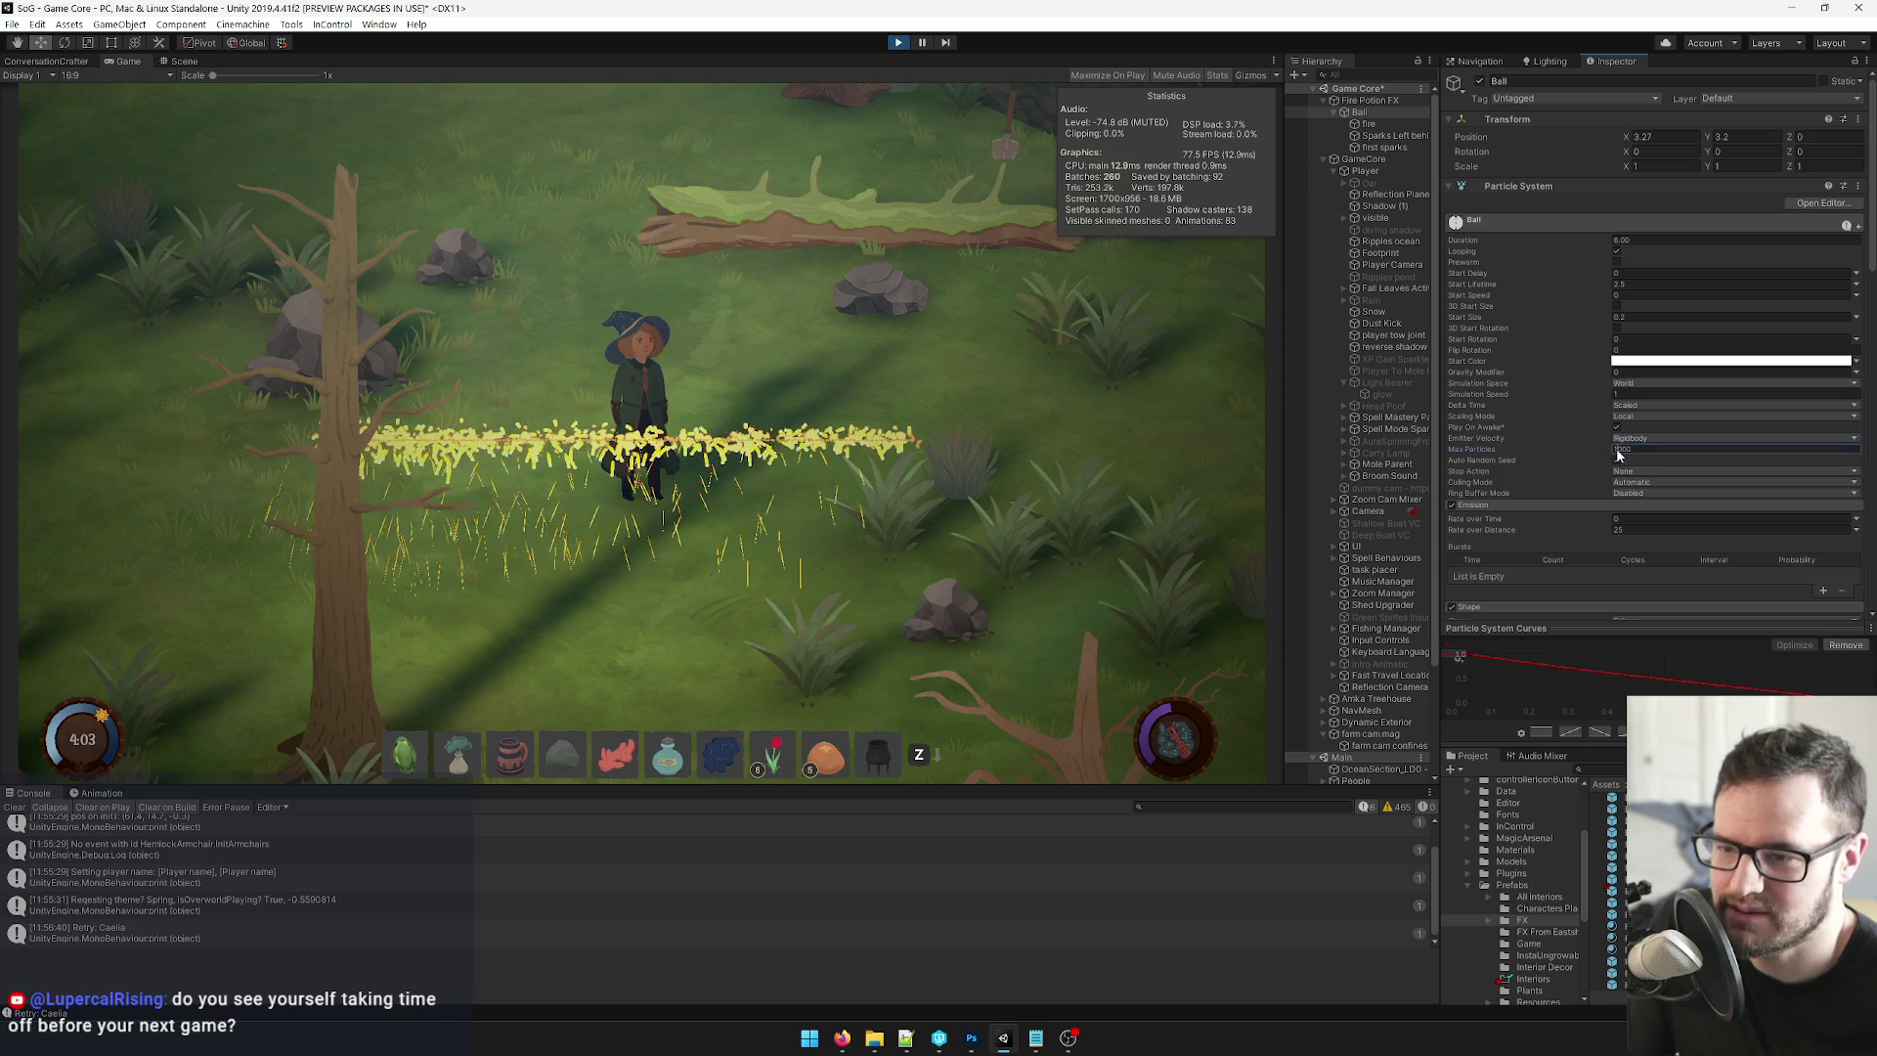
type("10000")
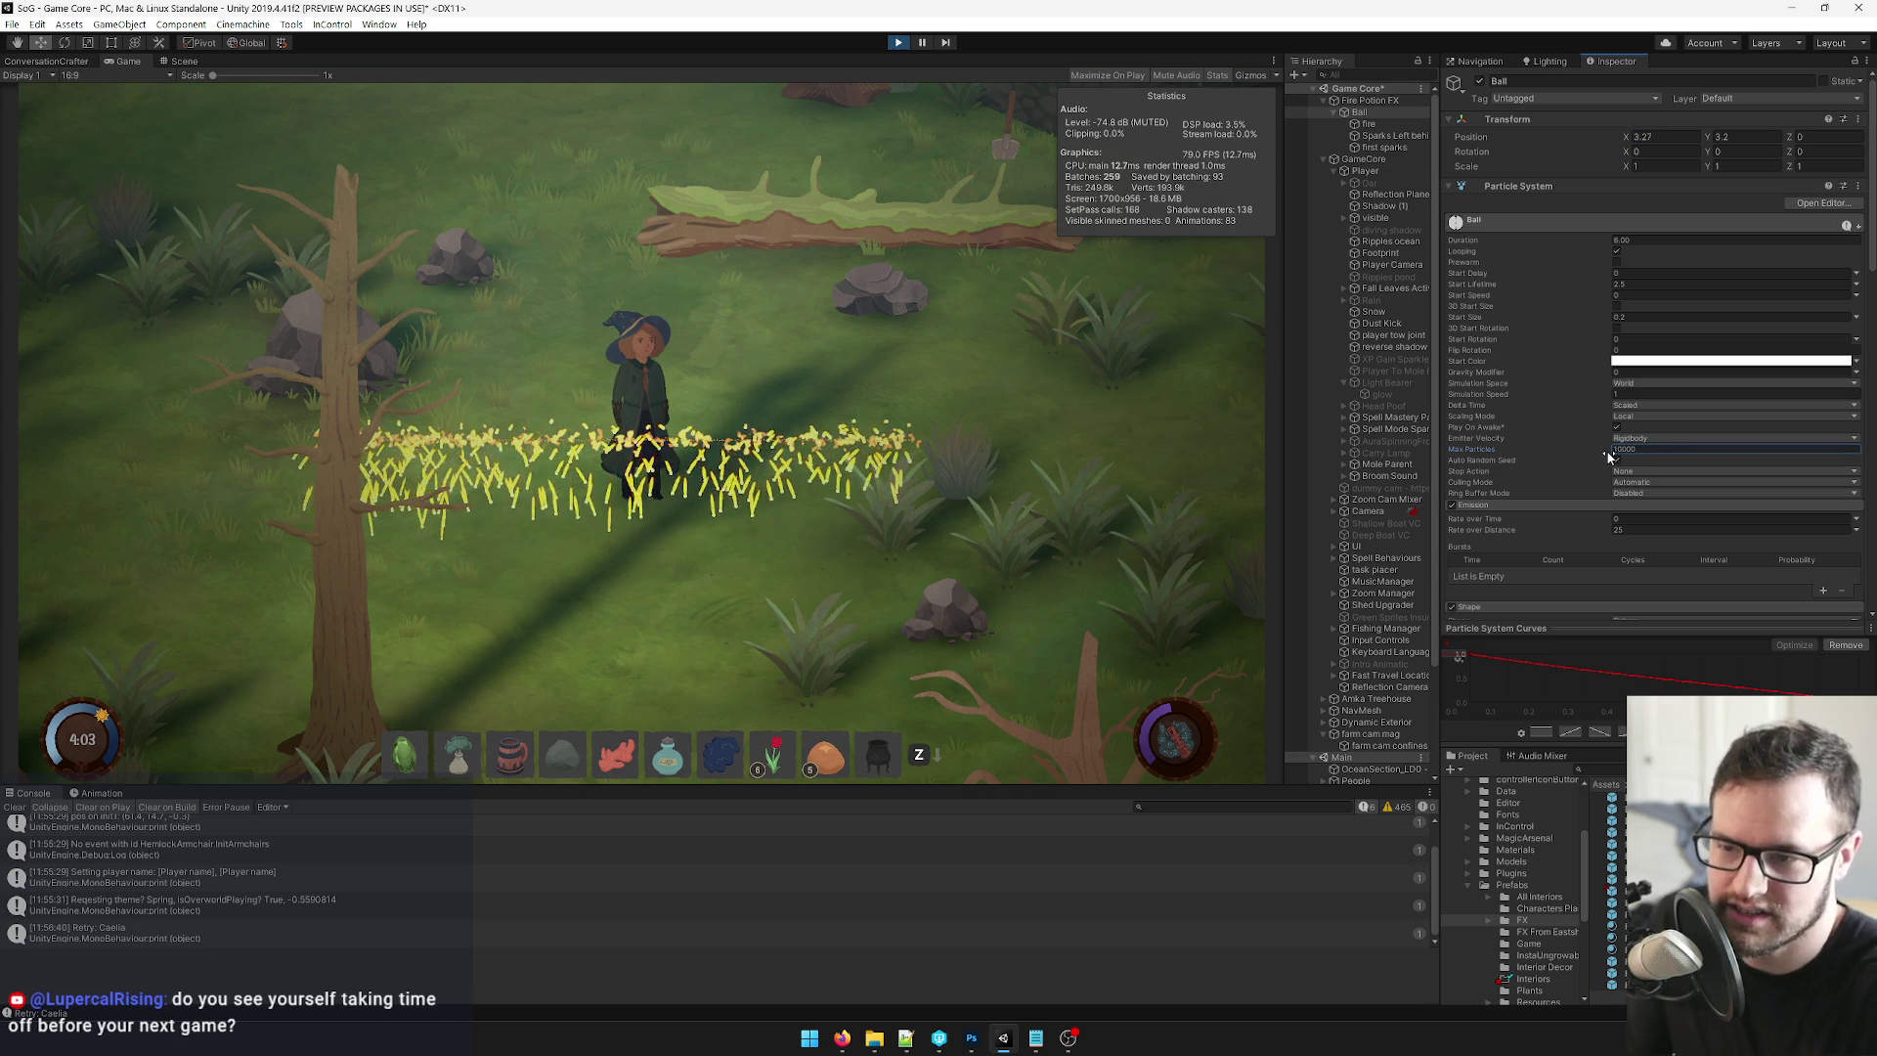
left_click_drag(1621, 136, 1530, 150)
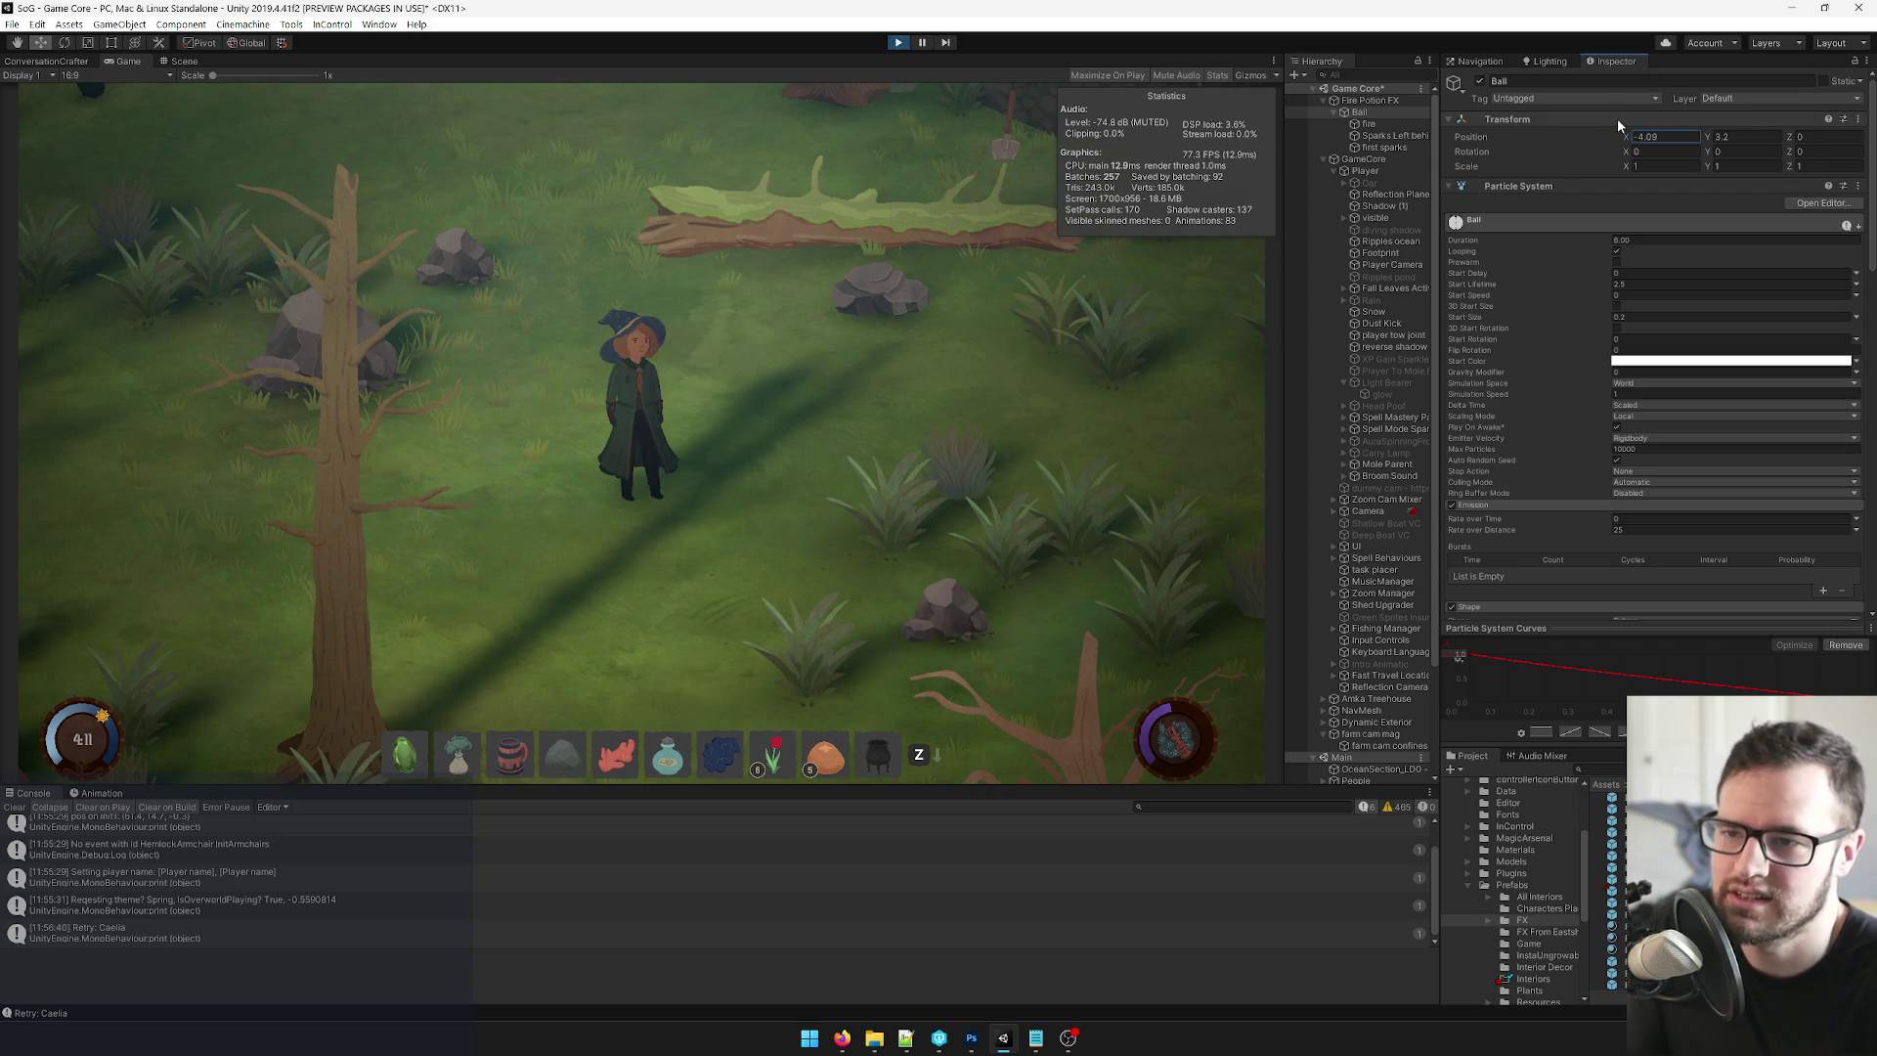
mouse_move(1630, 138)
left_mouse_down()
mouse_move(1593, 138)
mouse_move(1747, 145)
mouse_move(1612, 147)
mouse_move(1674, 152)
left_mouse_up()
Scrub the Ball's Position X to watch its spark band streak behind it.
mouse_move(1728, 150)
left_mouse_down()
mouse_move(1767, 145)
mouse_move(1614, 144)
left_mouse_up()
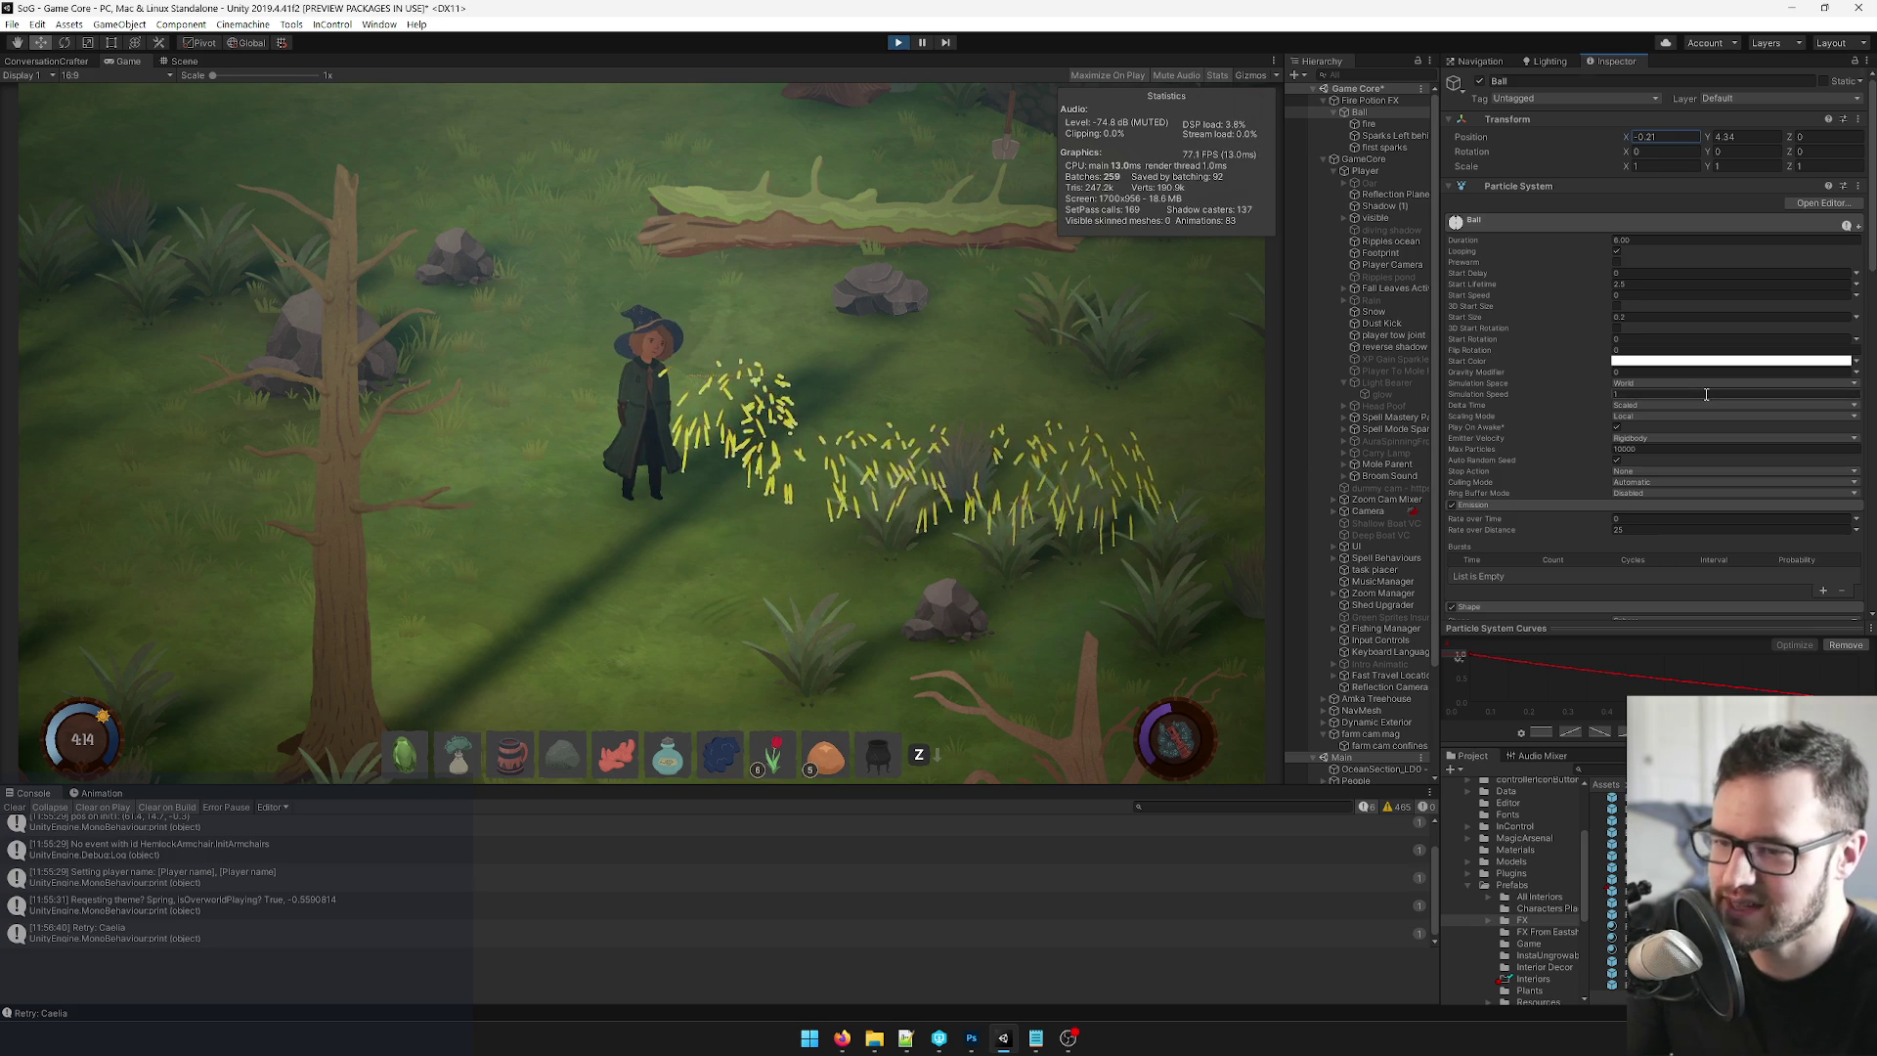
scroll(1711, 401, "down", 3)
Inspect Sparks Left behind's emission rate mode and the Ball's modules without changes.
left_click(1393, 136)
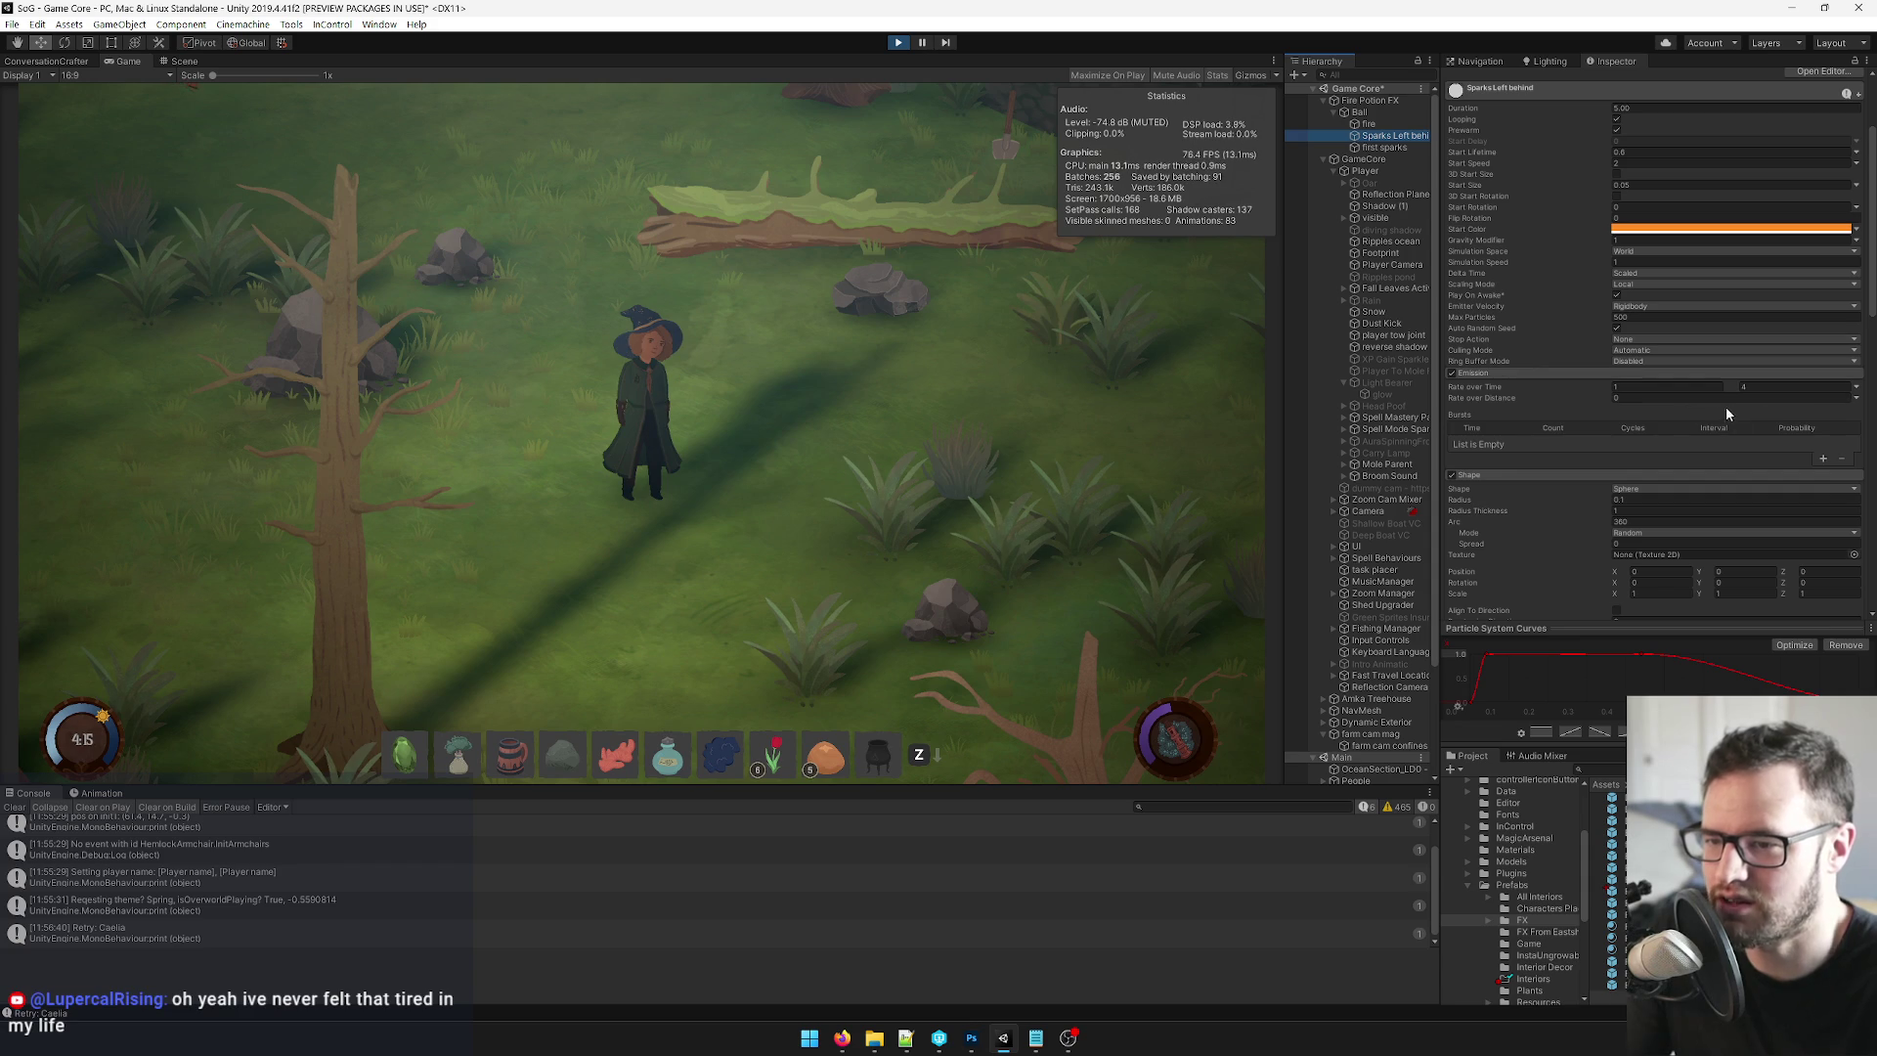
left_click(1857, 390)
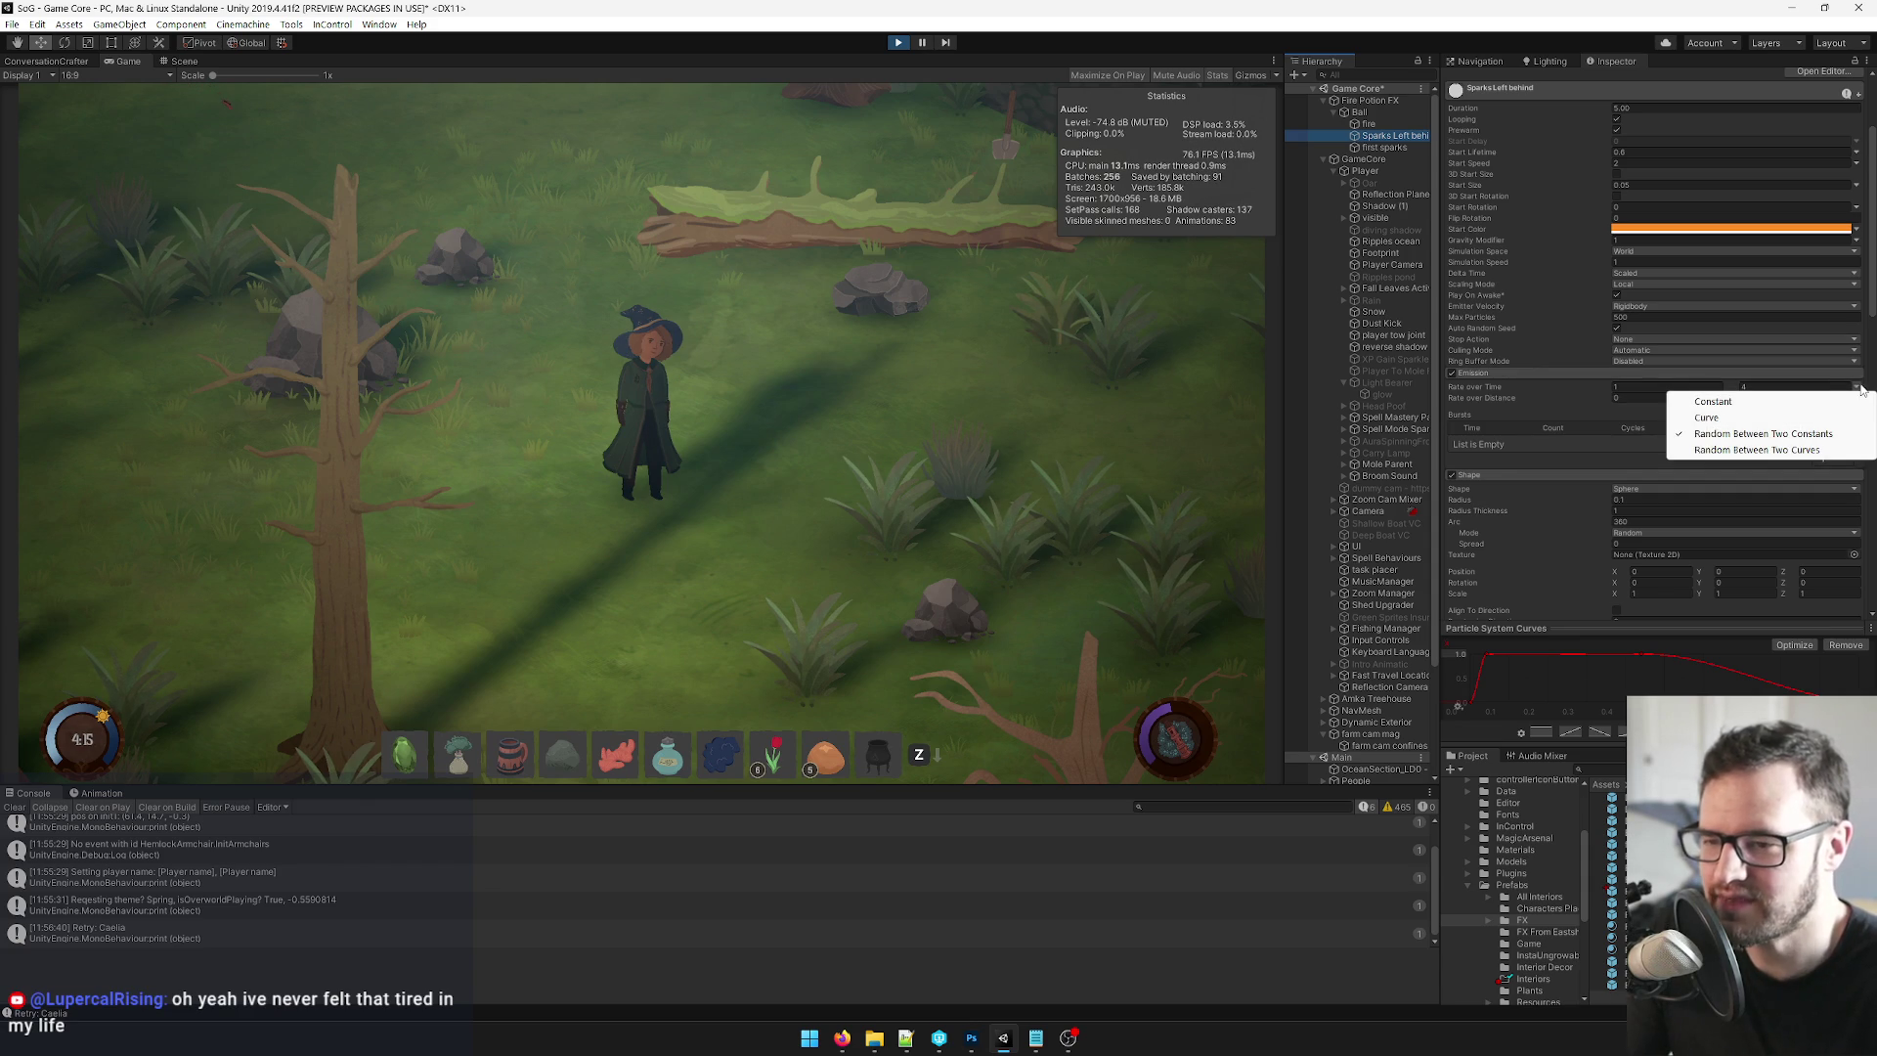
left_click(1859, 390)
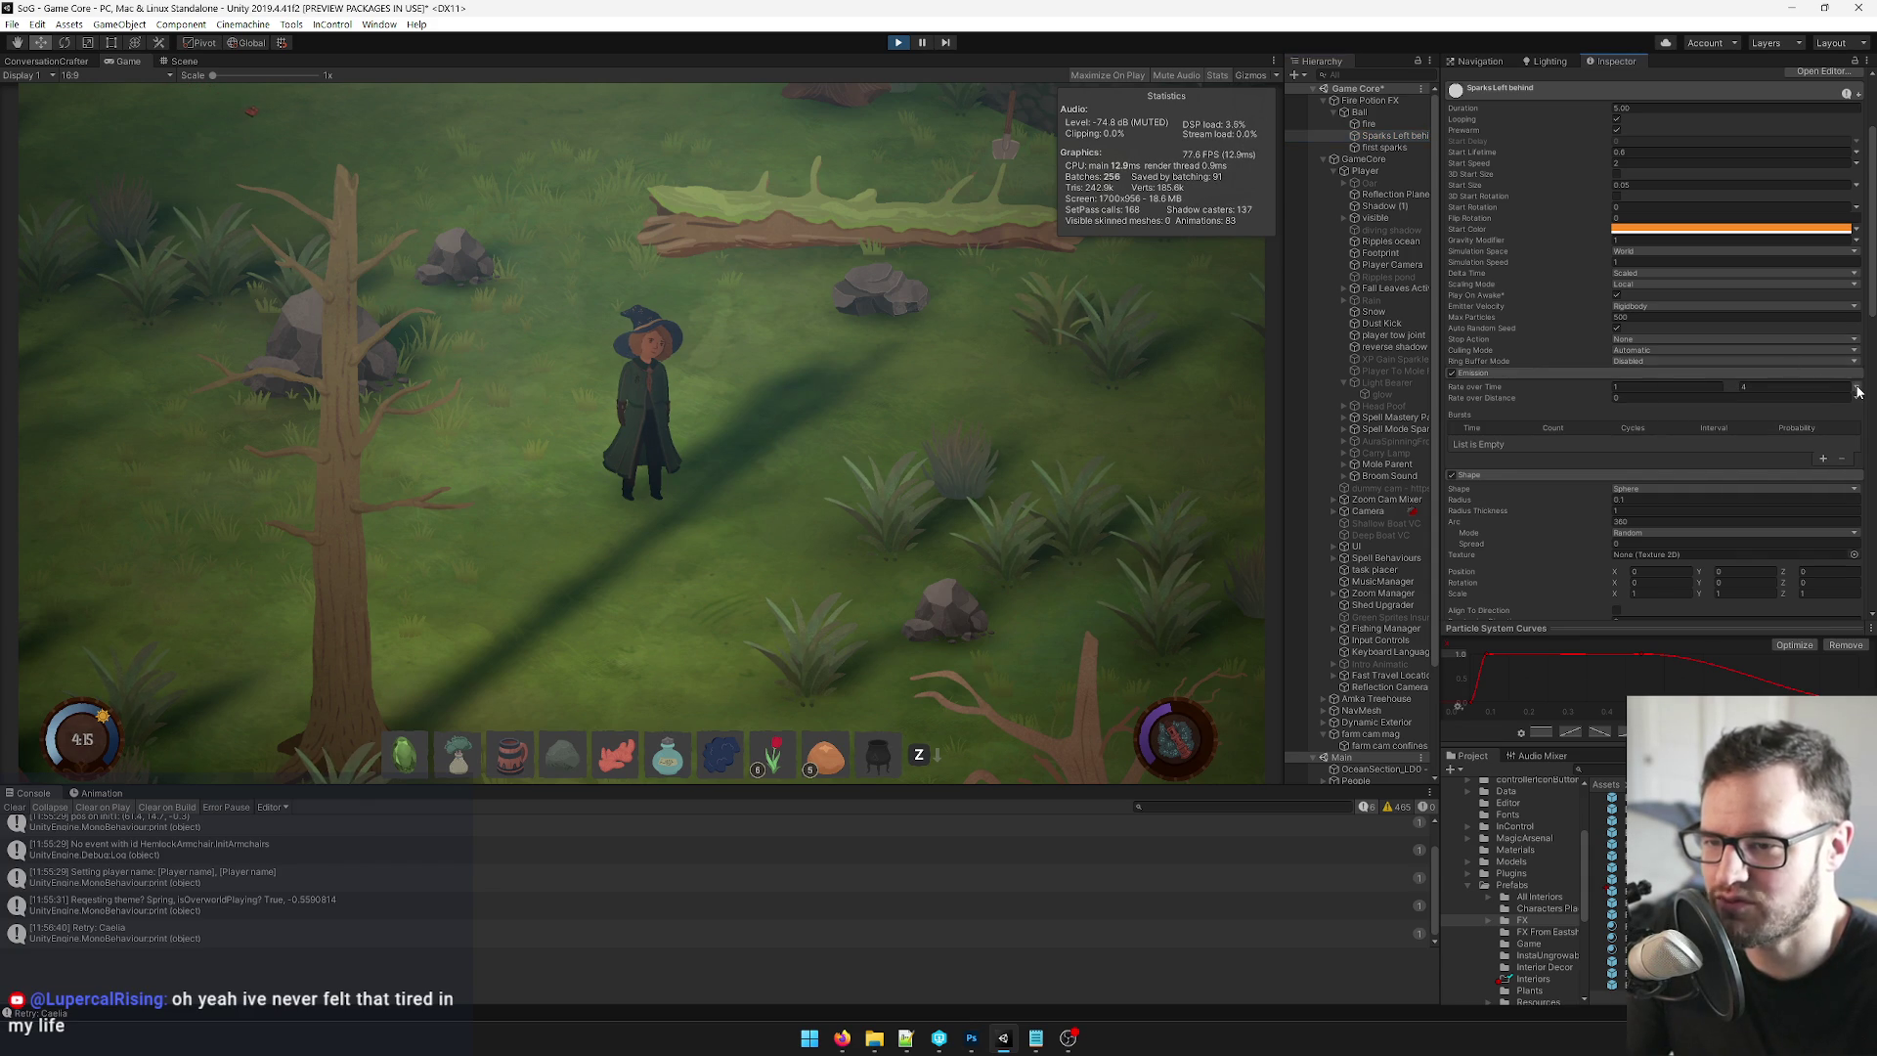
left_click(1360, 111)
scroll(1592, 348, "down", 6)
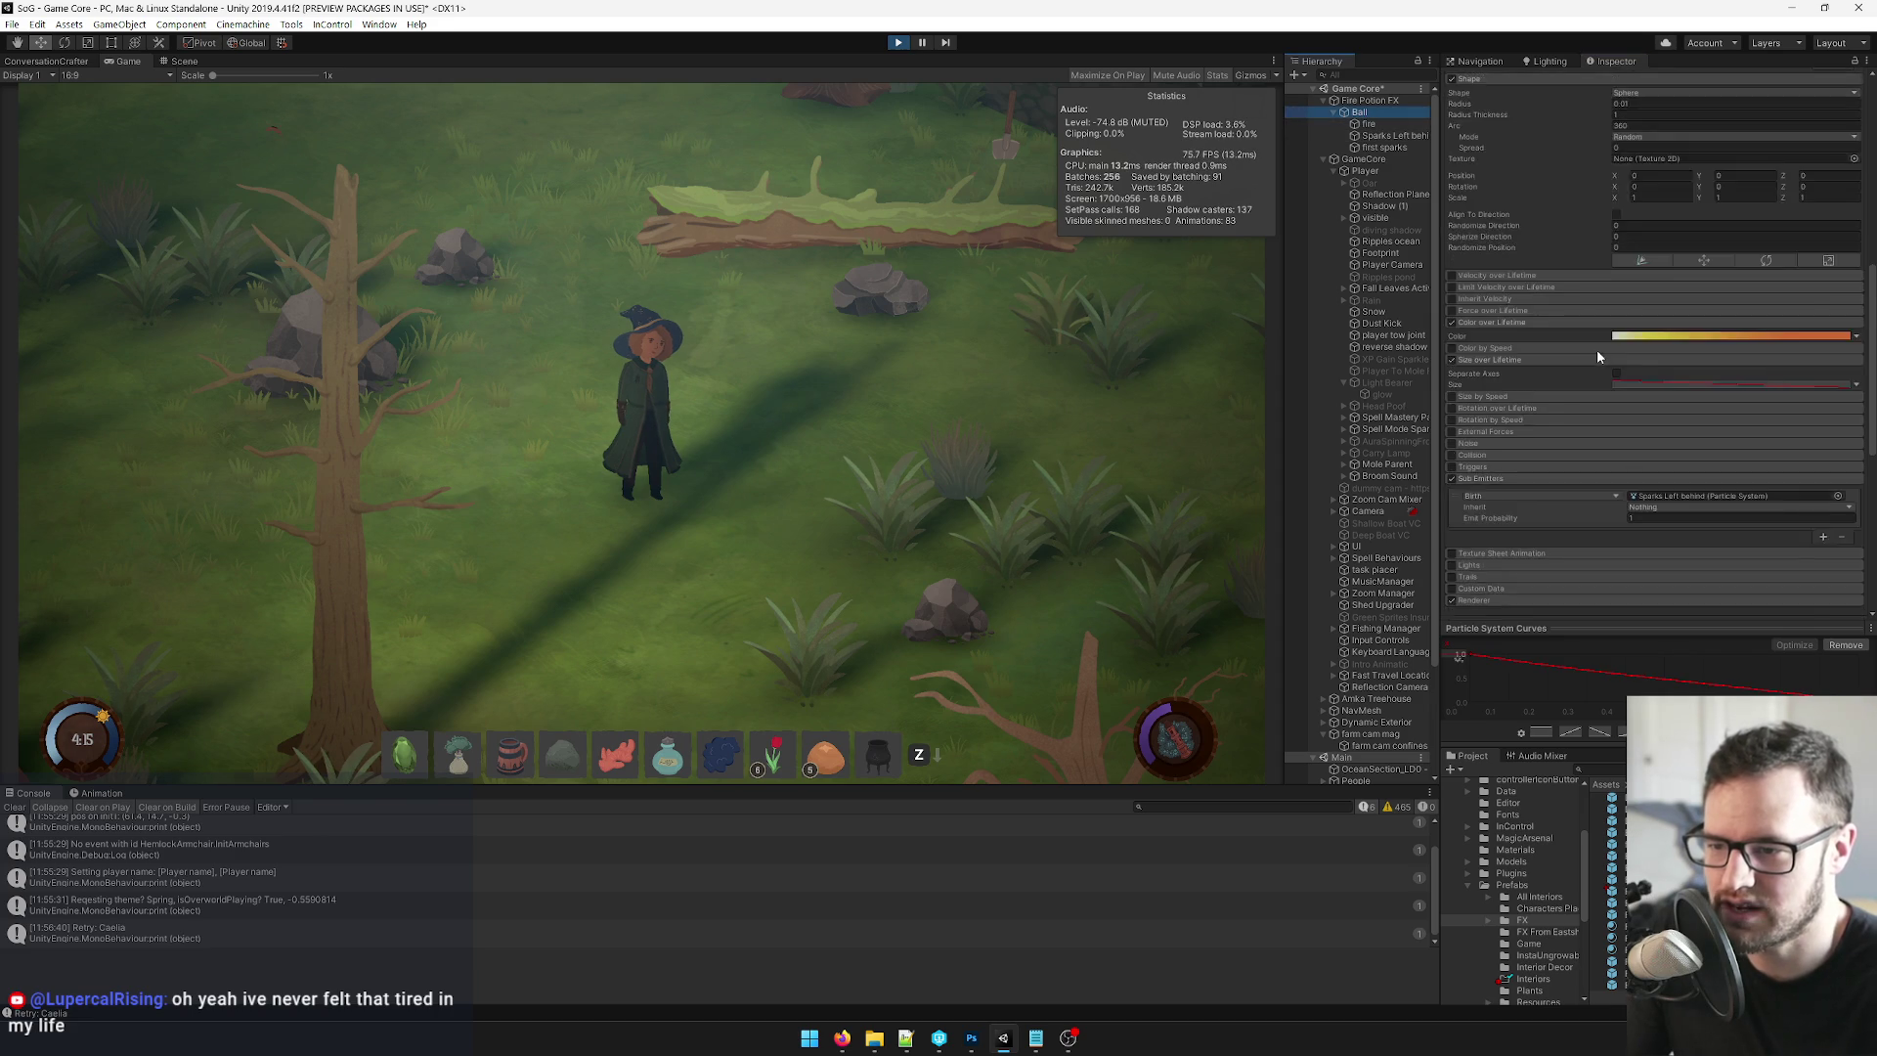
scroll(1598, 349, "down", 3)
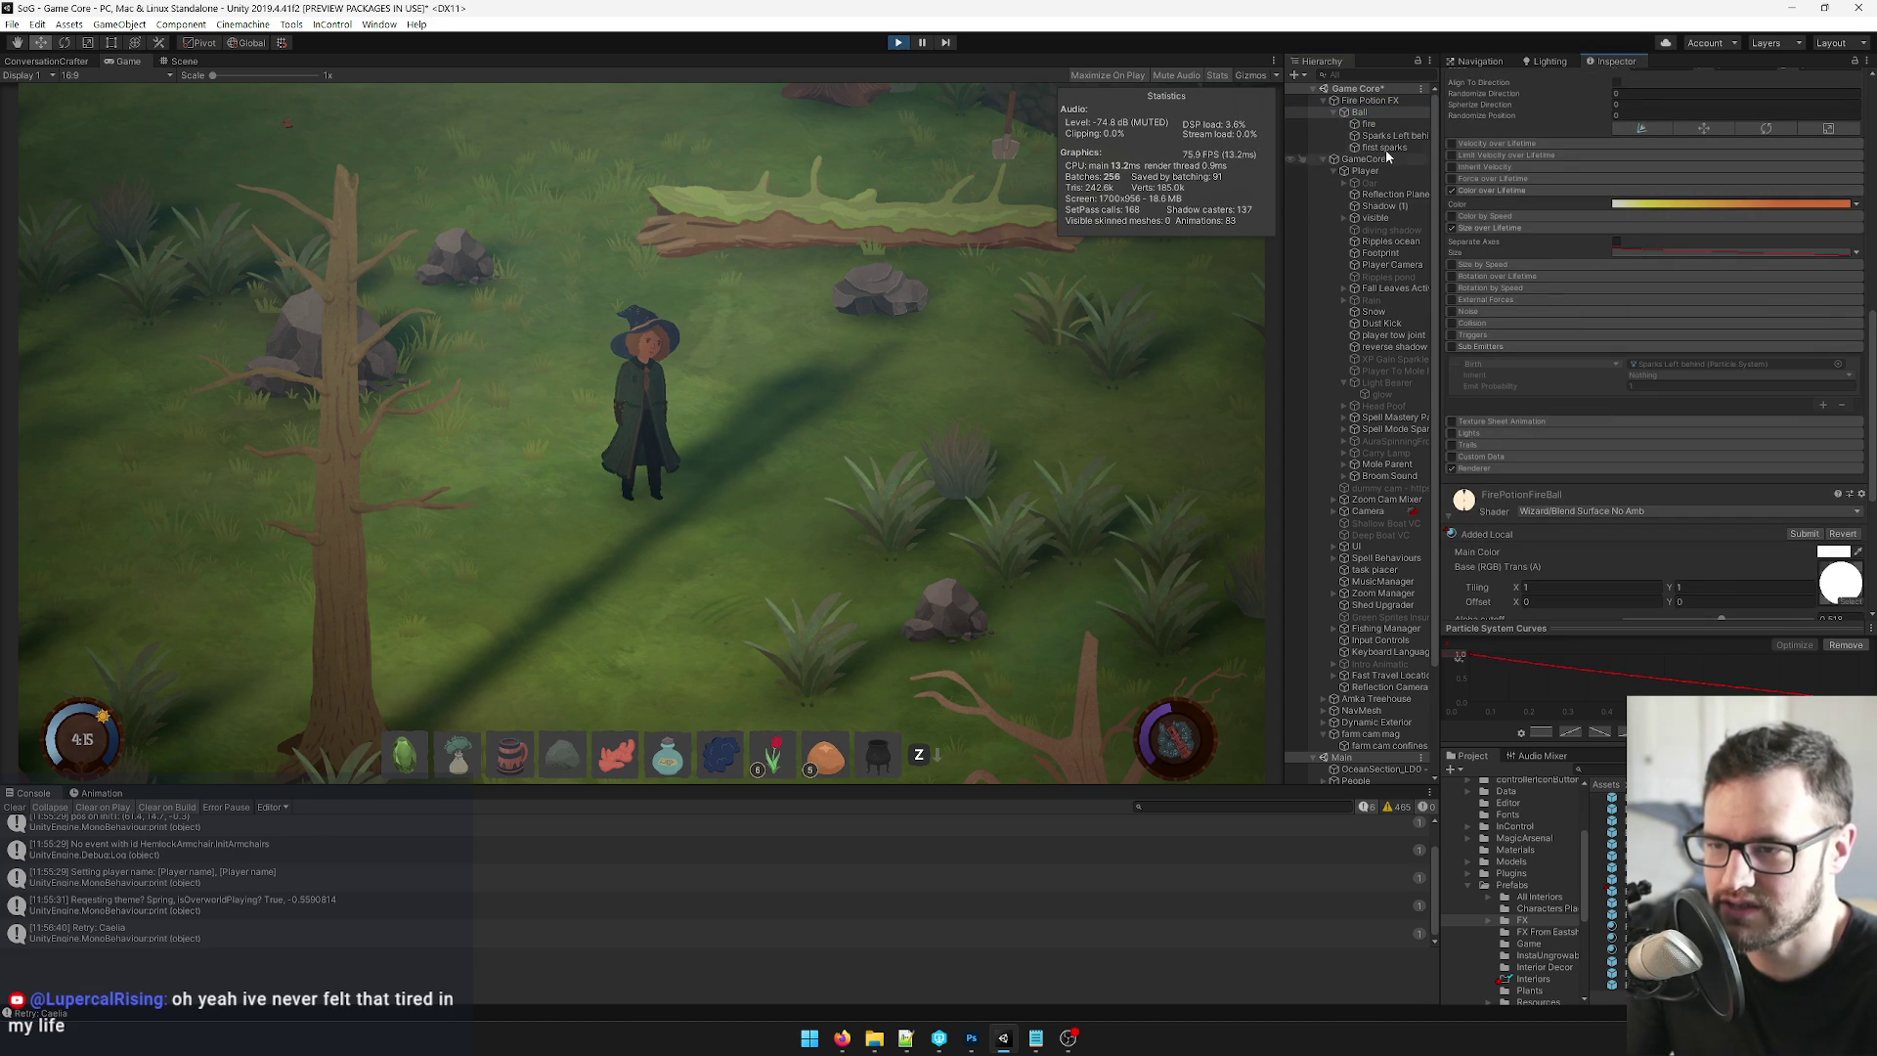
Enable Sub Emitters on fire with Sparks Left behind as its Birth sub-emitter.
left_click(1376, 122)
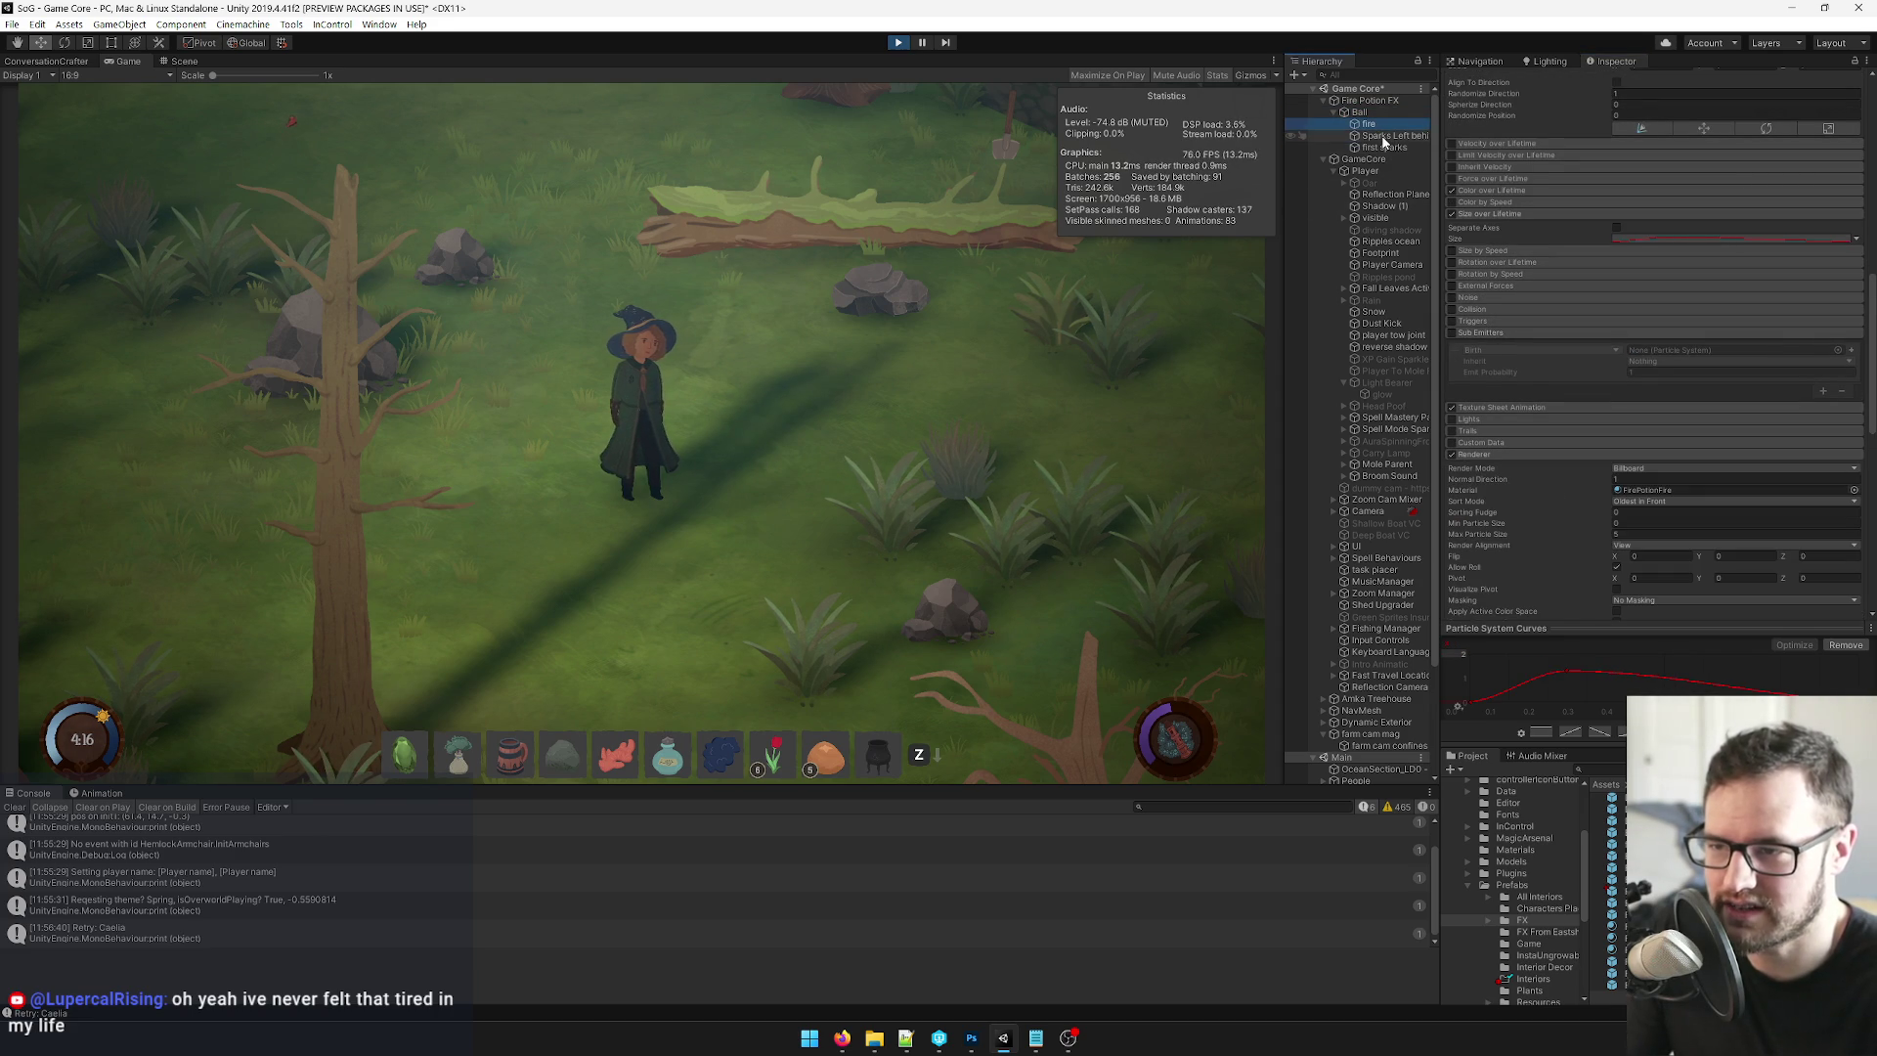
mouse_move(1386, 136)
left_mouse_down()
mouse_move(1643, 314)
mouse_move(1659, 350)
mouse_move(1521, 317)
left_mouse_up()
left_click(1452, 332)
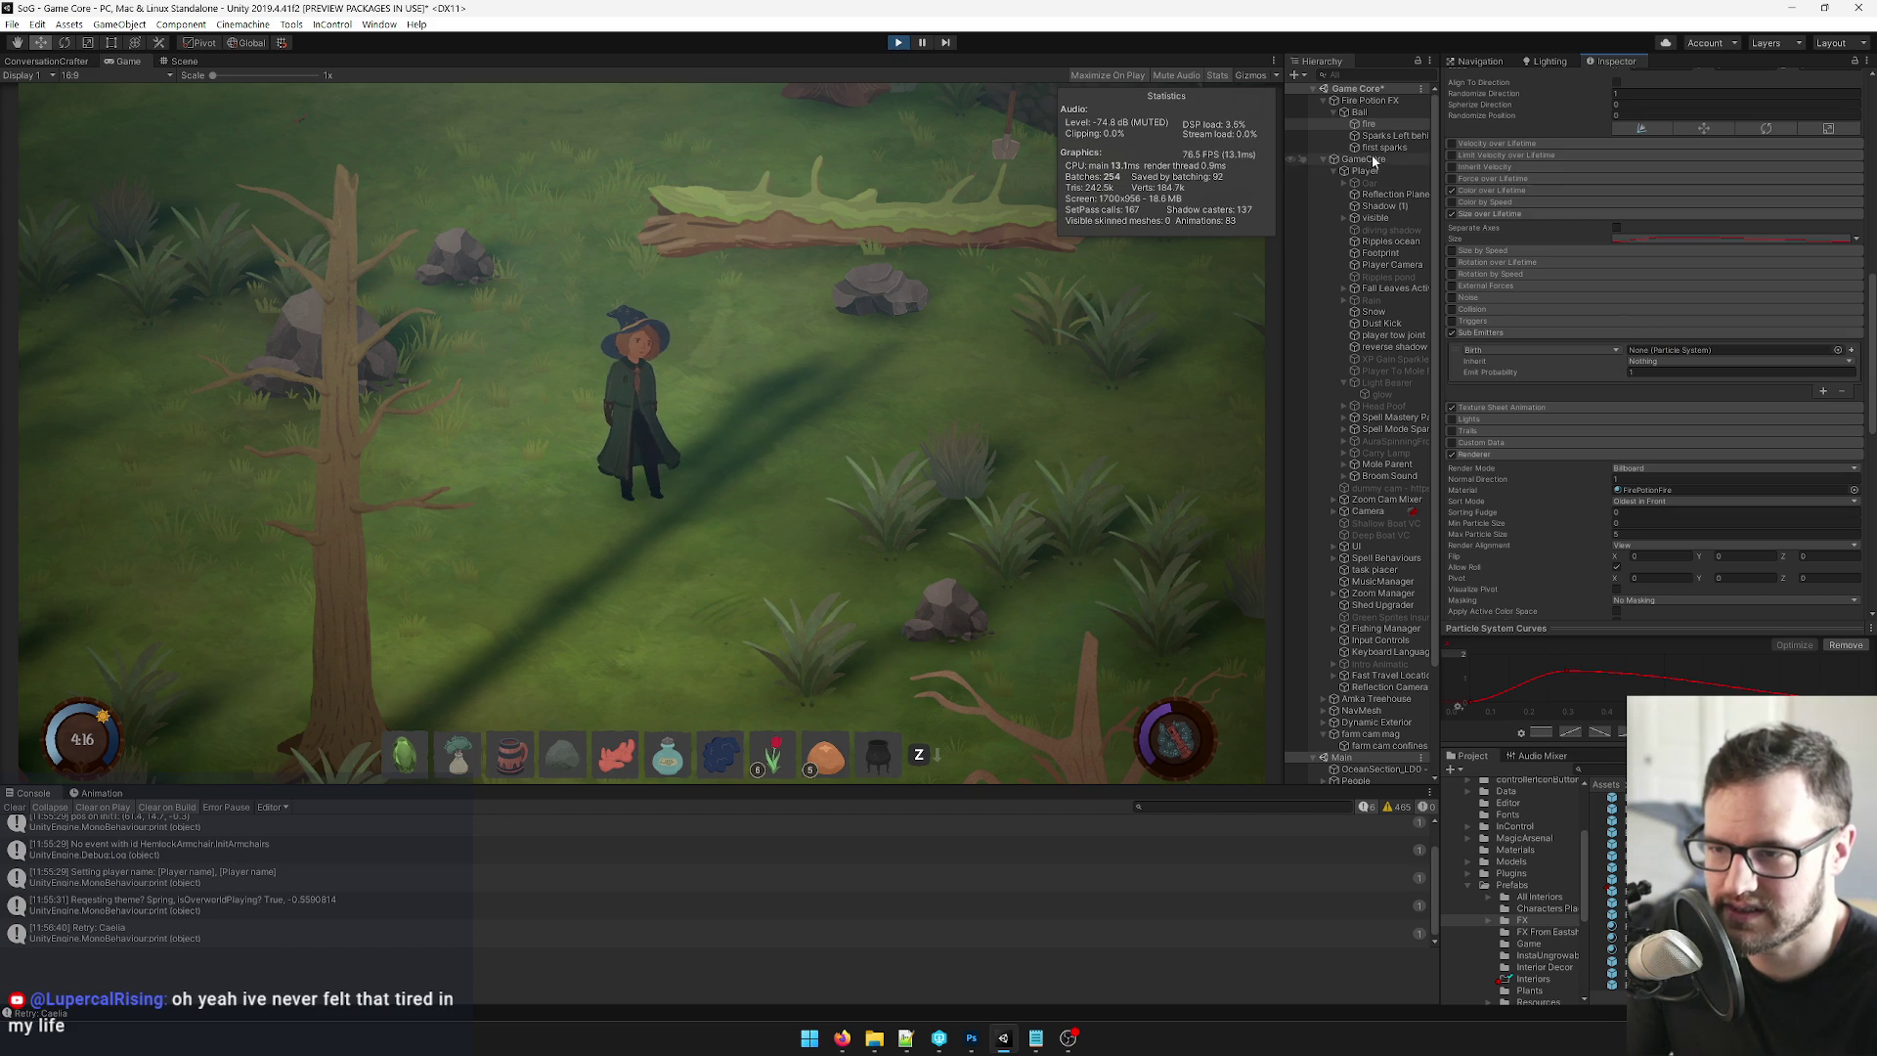
left_click_drag(1380, 136, 1670, 352)
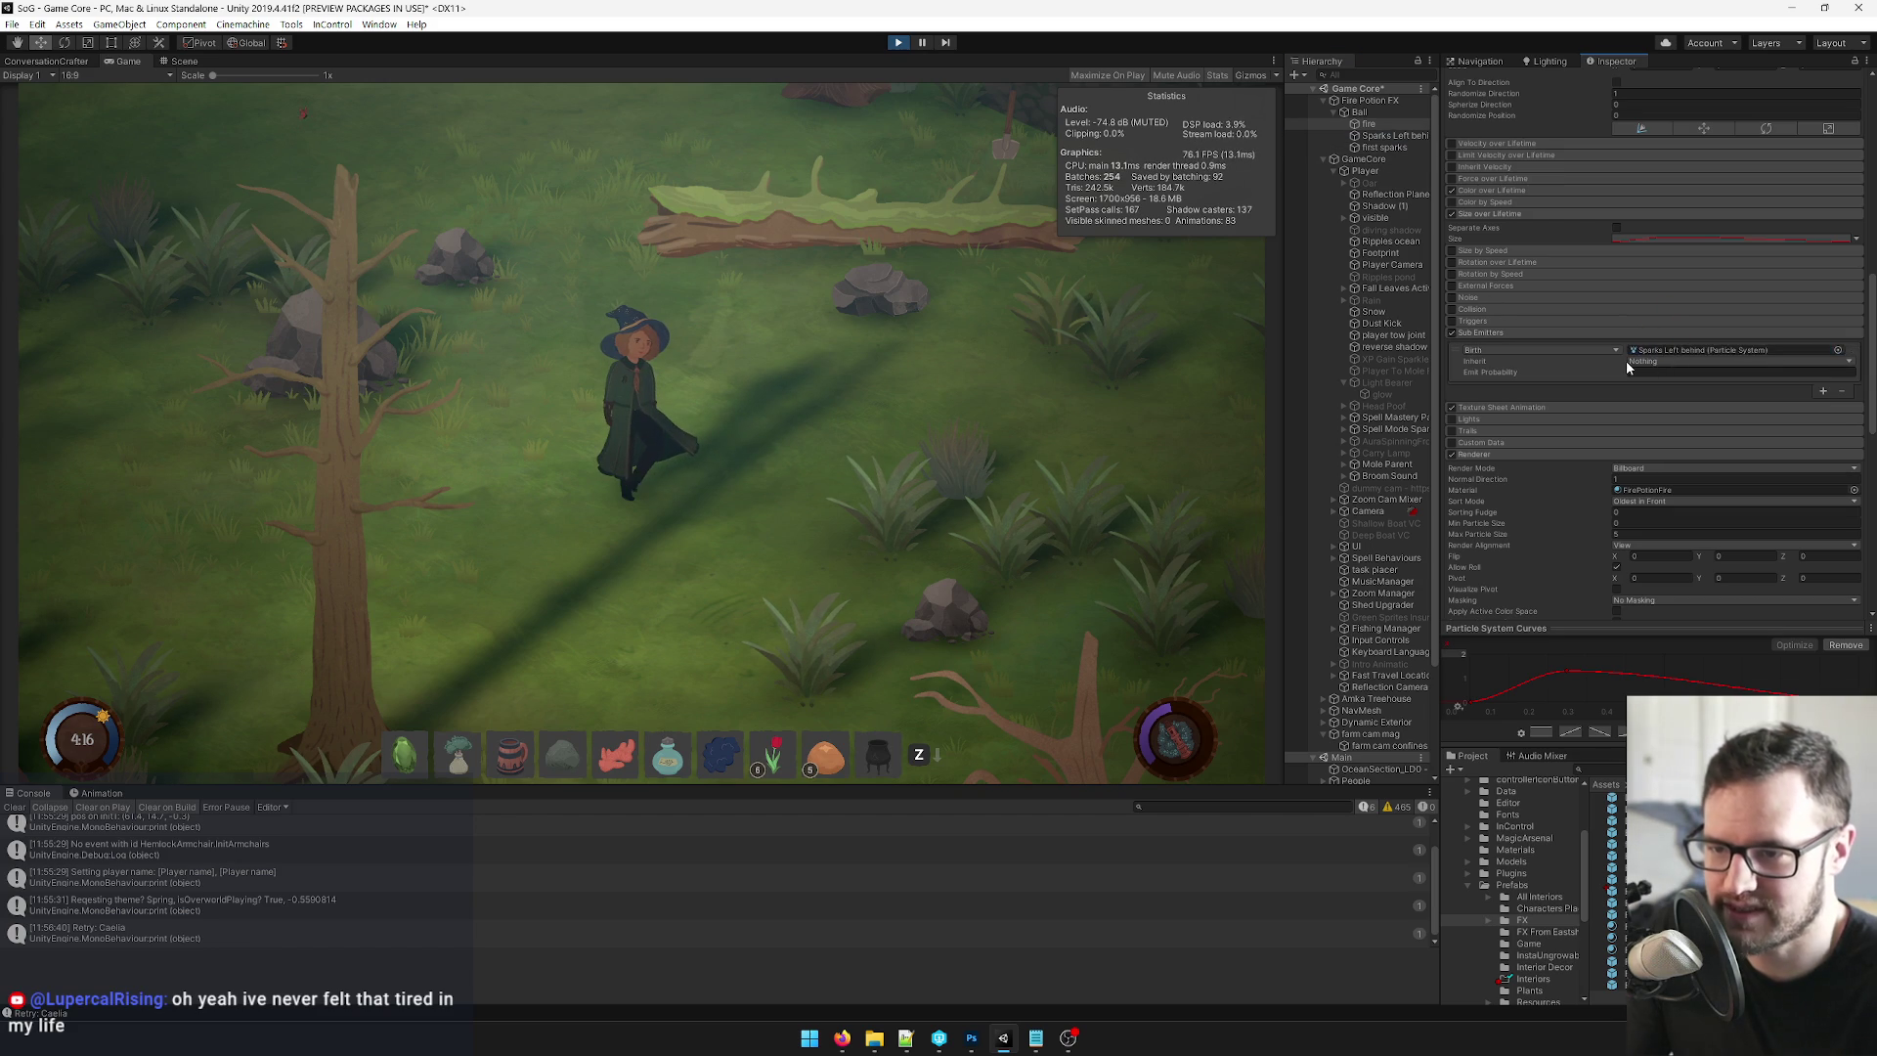
left_click(1653, 373)
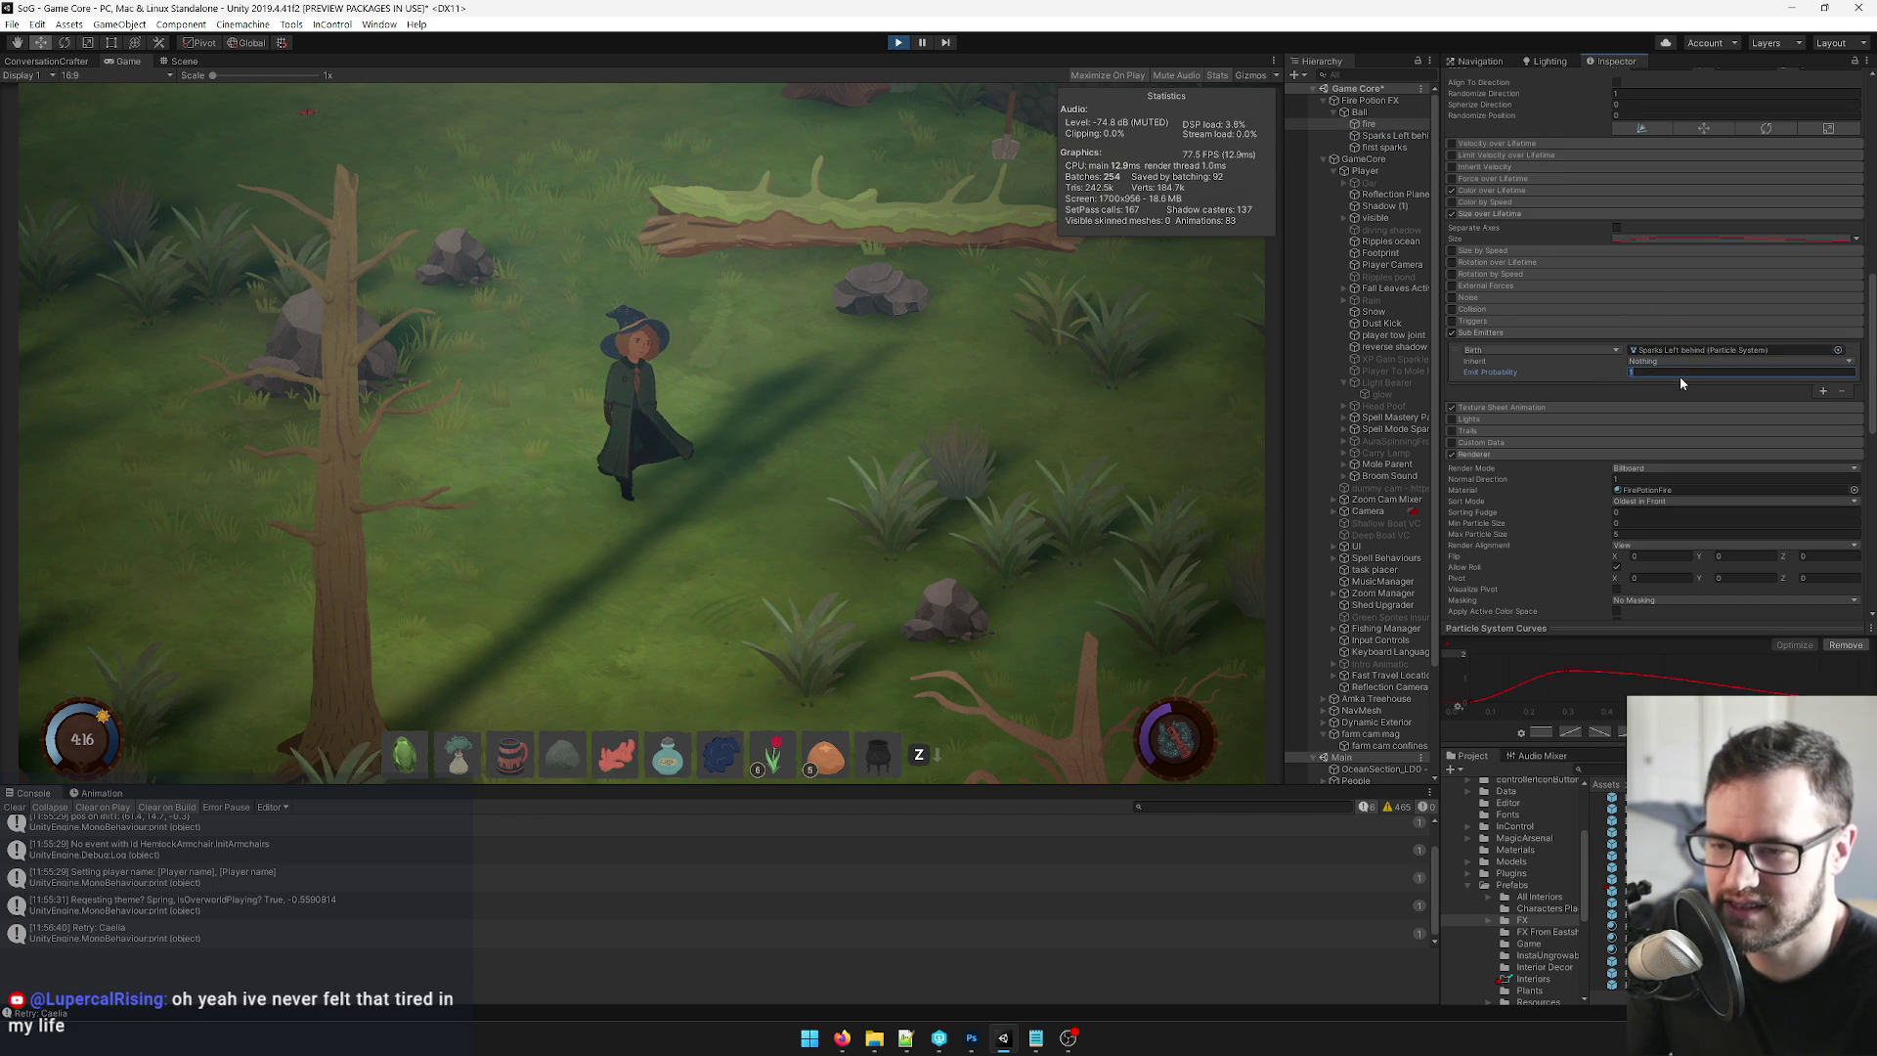
Reselect the Ball and scrub its Scale X to 0.68.
left_click(1363, 112)
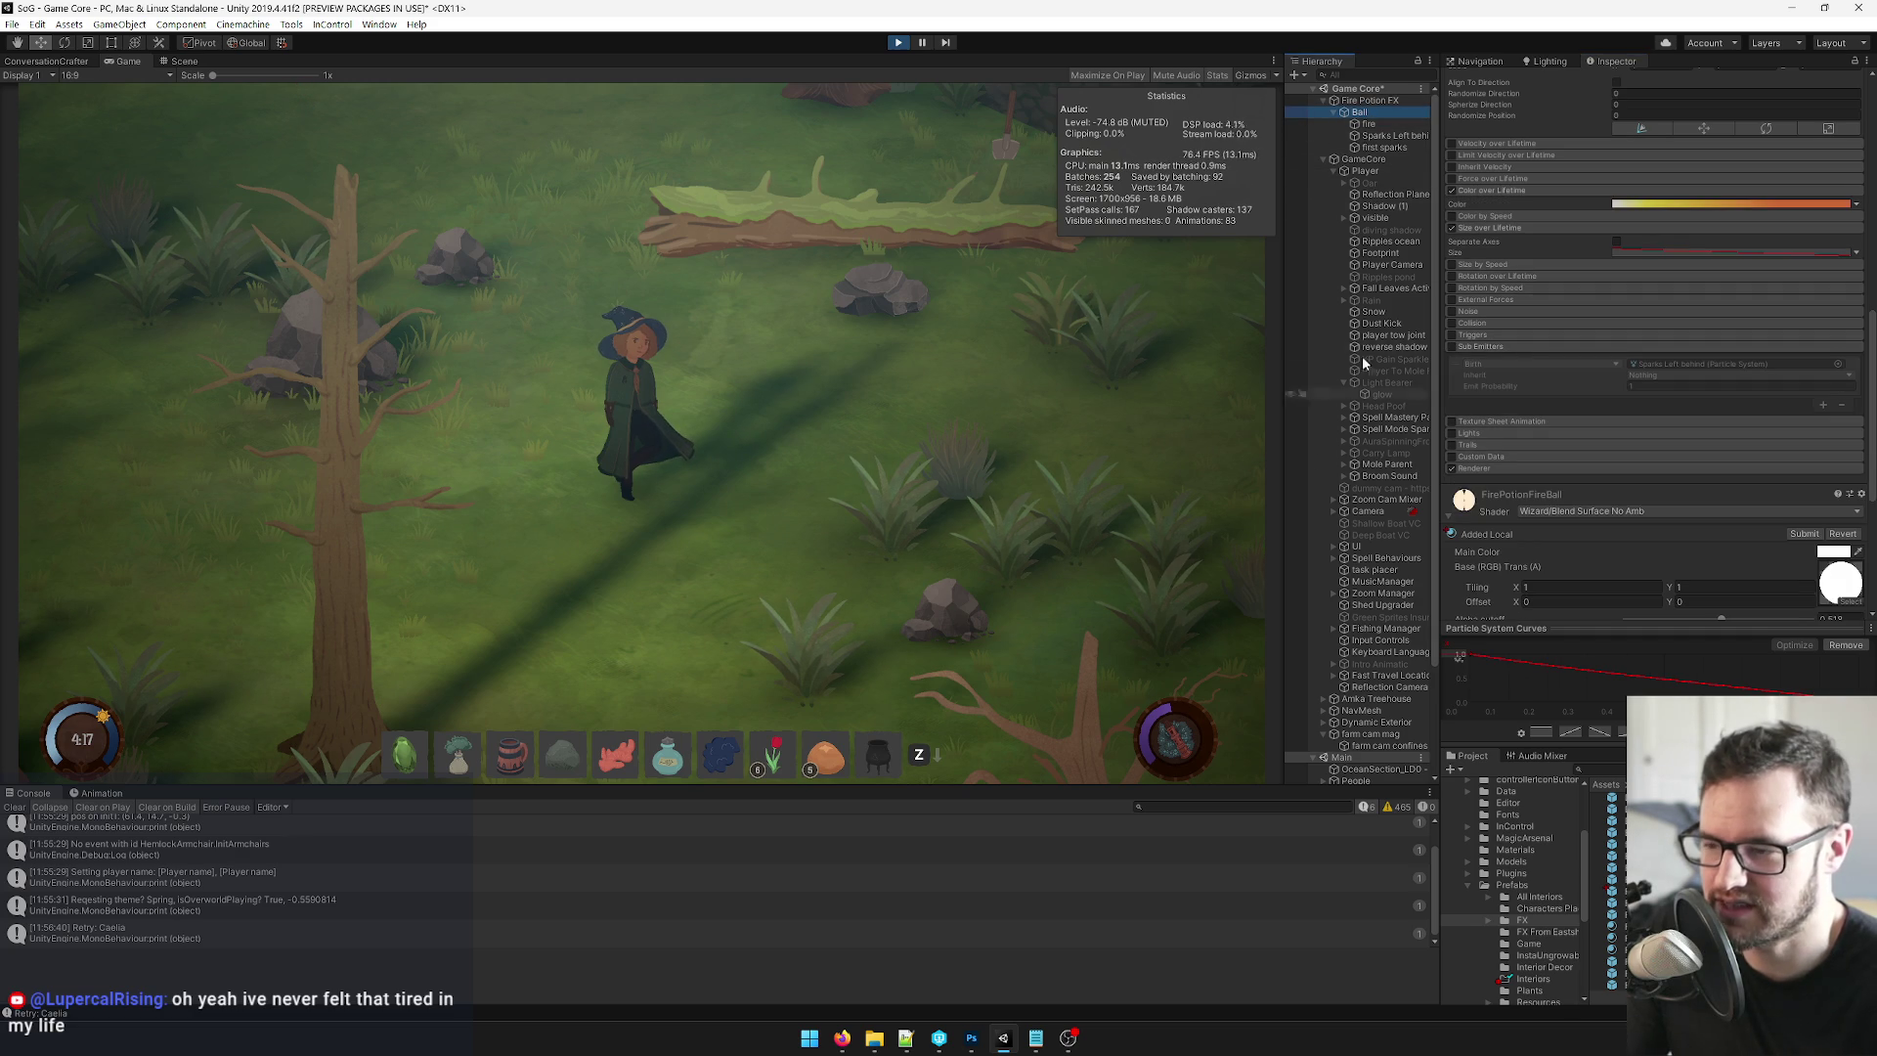
scroll(1563, 164, "up", 10)
mouse_move(1622, 168)
left_mouse_down()
mouse_move(1585, 182)
mouse_move(1780, 176)
left_mouse_up()
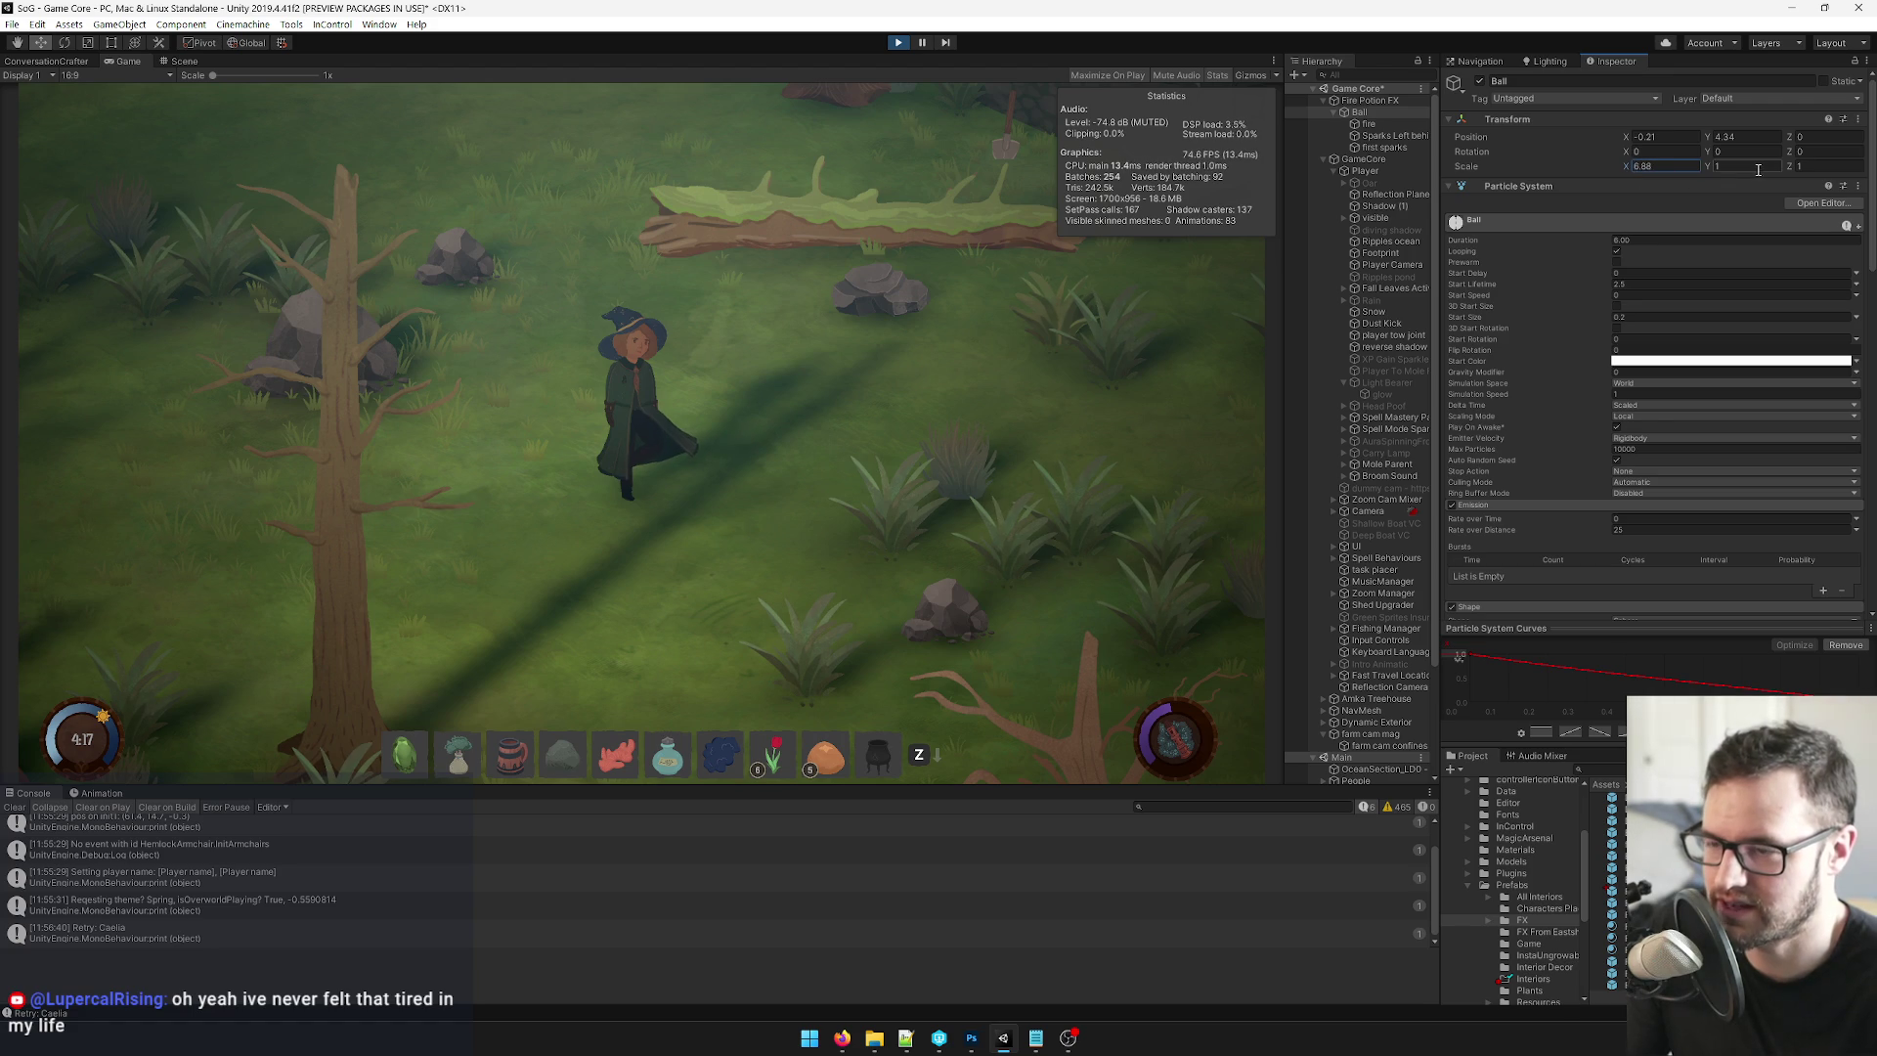
Reset the Ball's Scale X to 1 and scrub Position X to -3.69 to preview sparks.
left_click(1653, 166)
type("1")
mouse_move(1629, 142)
left_mouse_down()
mouse_move(1705, 142)
mouse_move(1584, 143)
left_mouse_up()
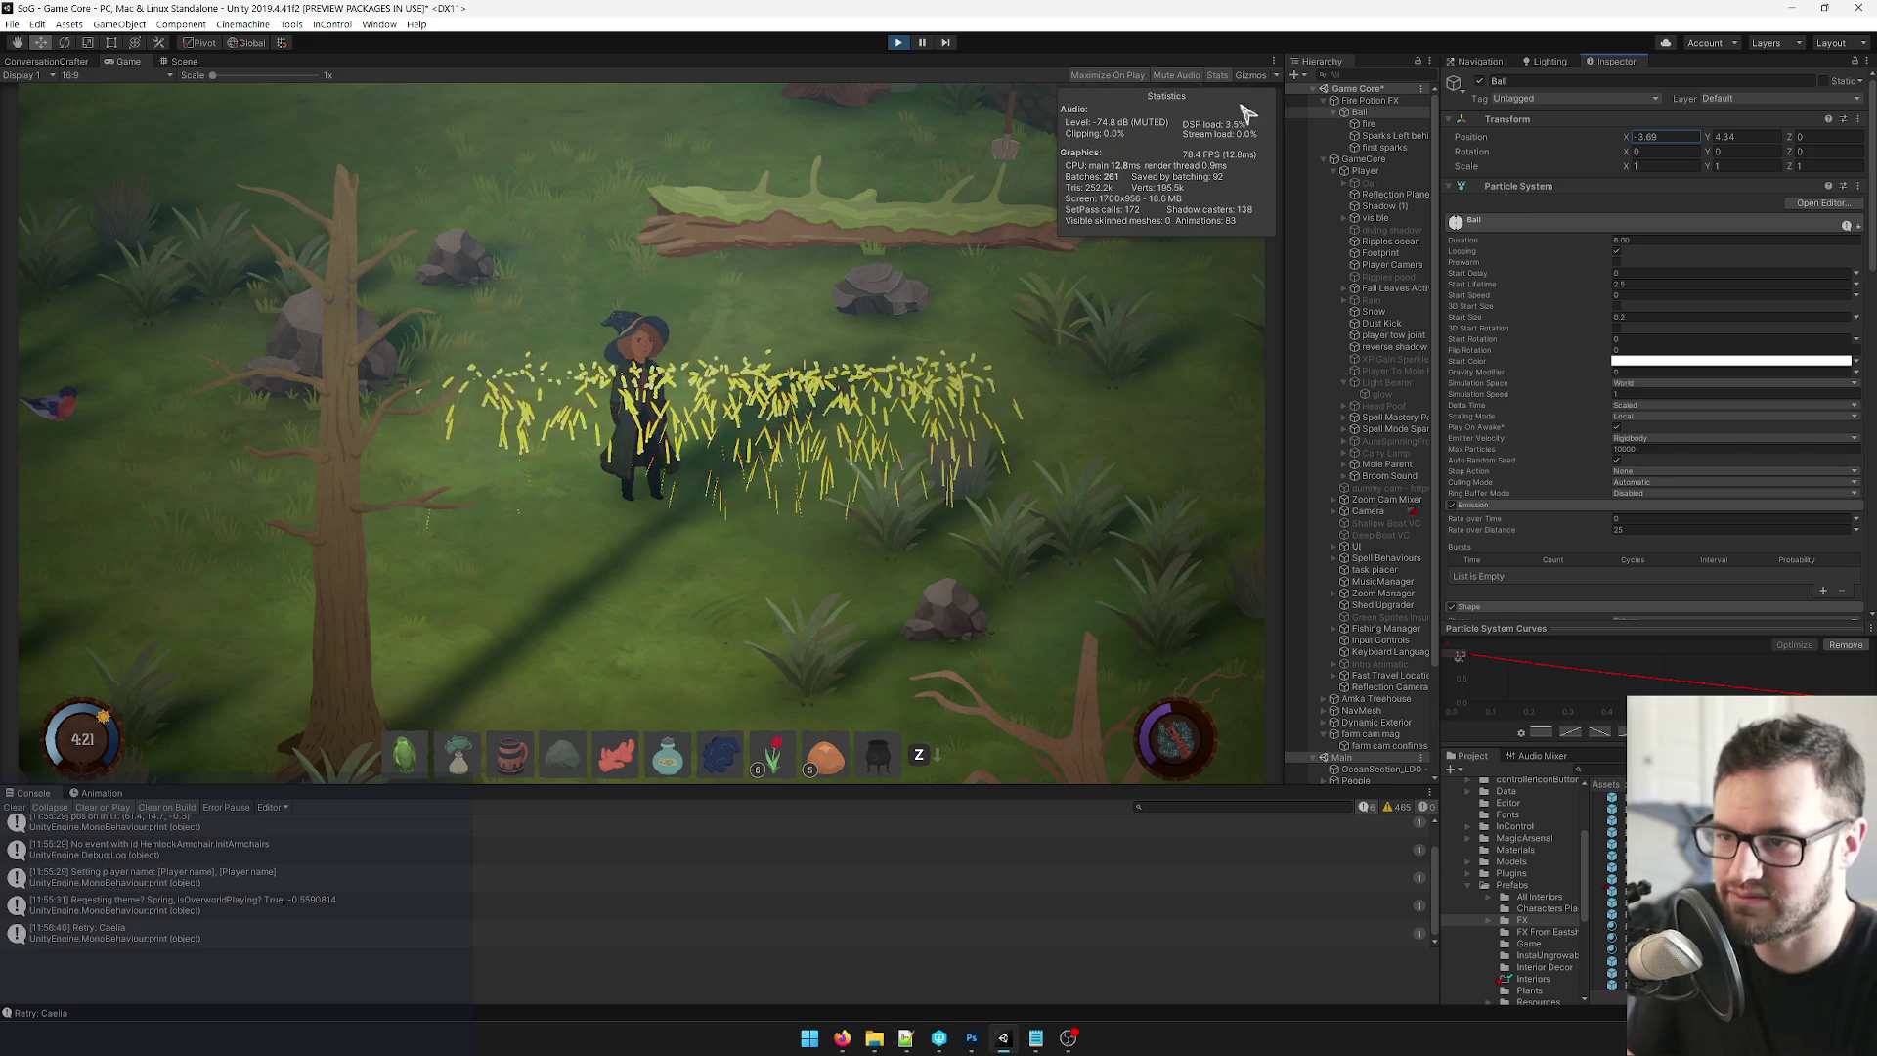
left_click(1388, 135)
Exit play mode and show the Ball's particle system settings in the Inspector.
scroll(1478, 264, "down", 3)
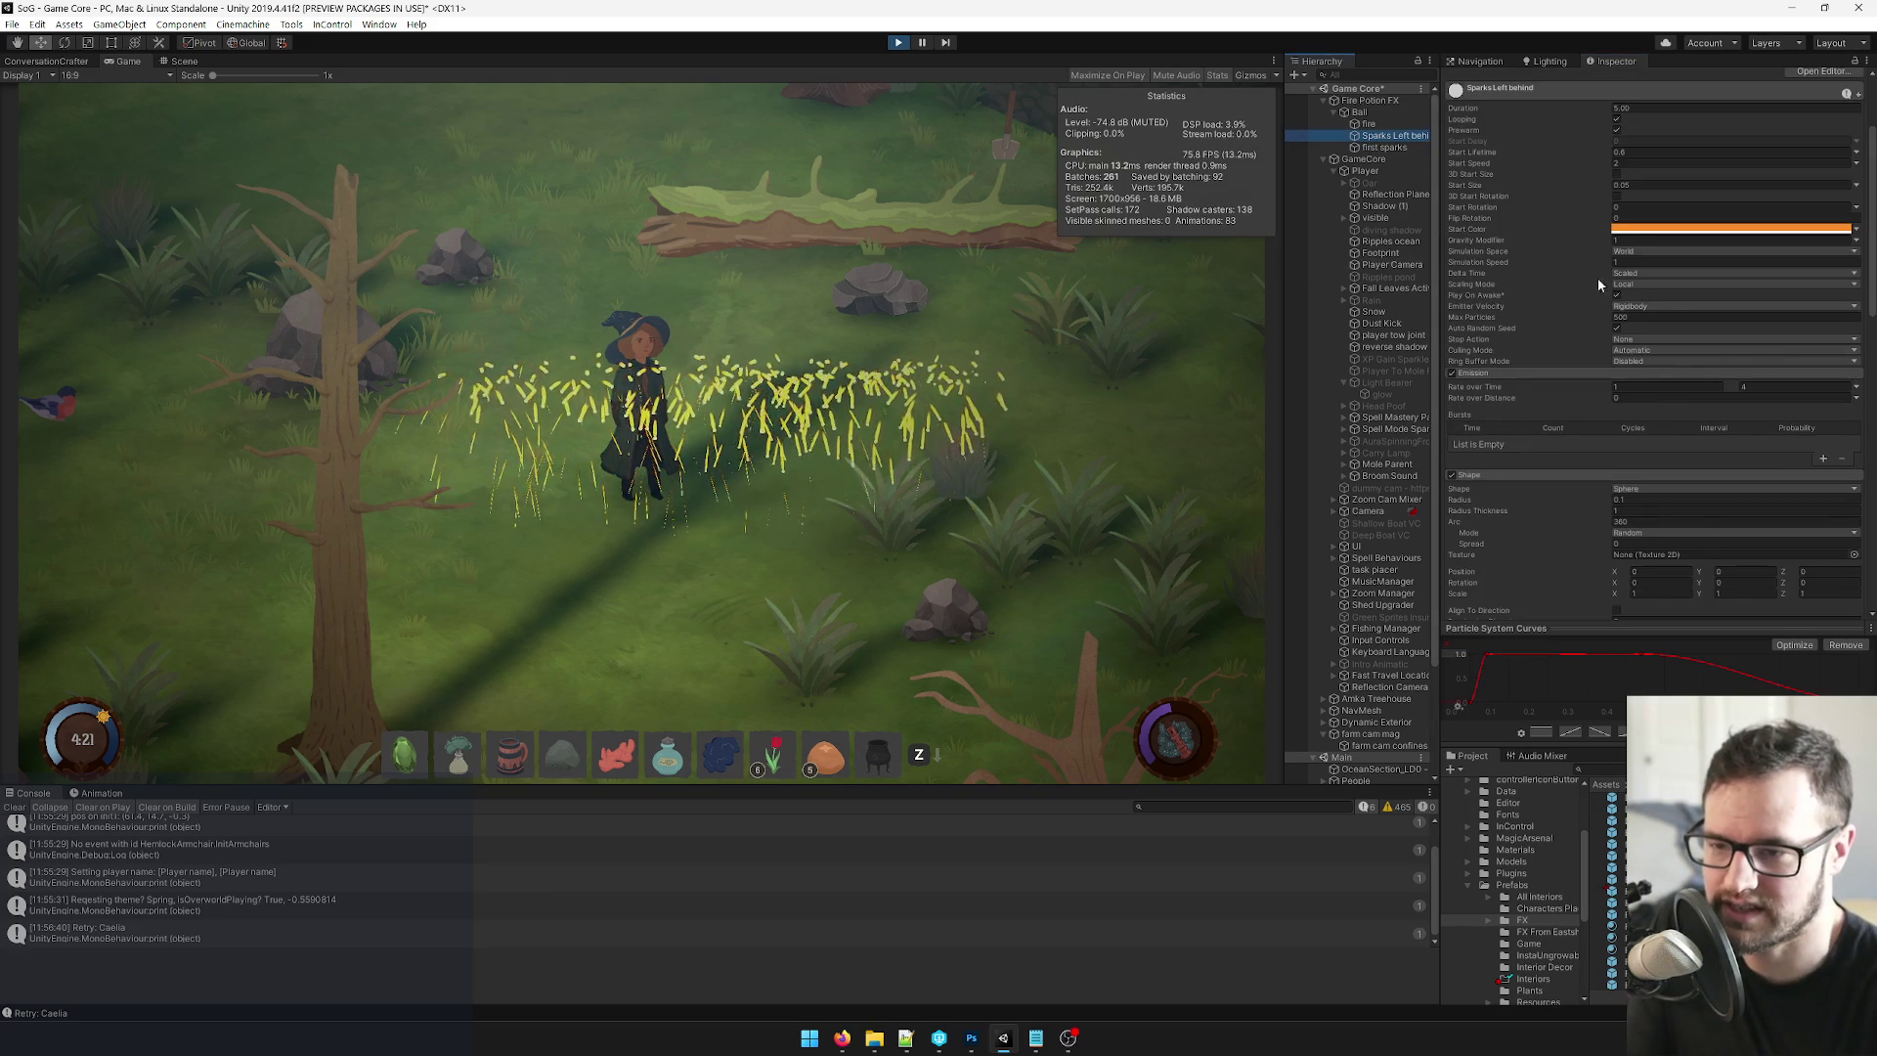
scroll(1784, 345, "down", 3)
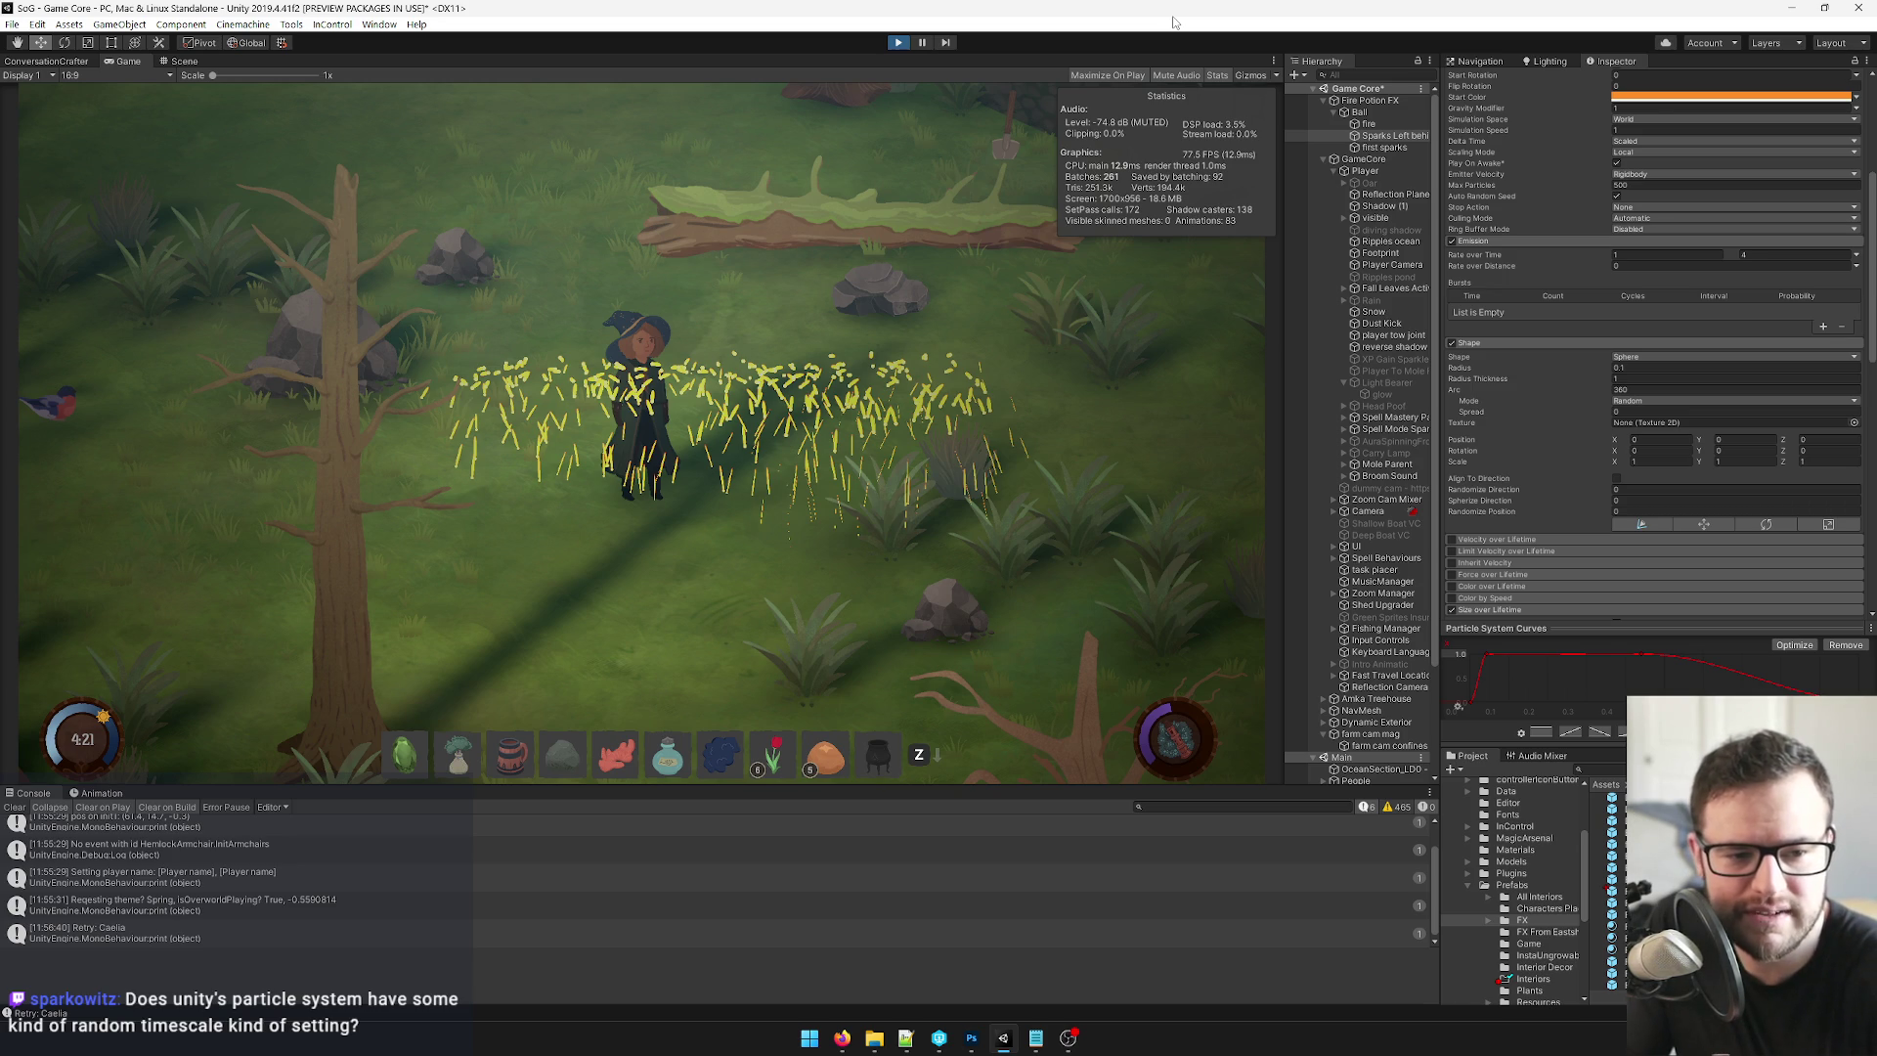
key("ctrl+p")
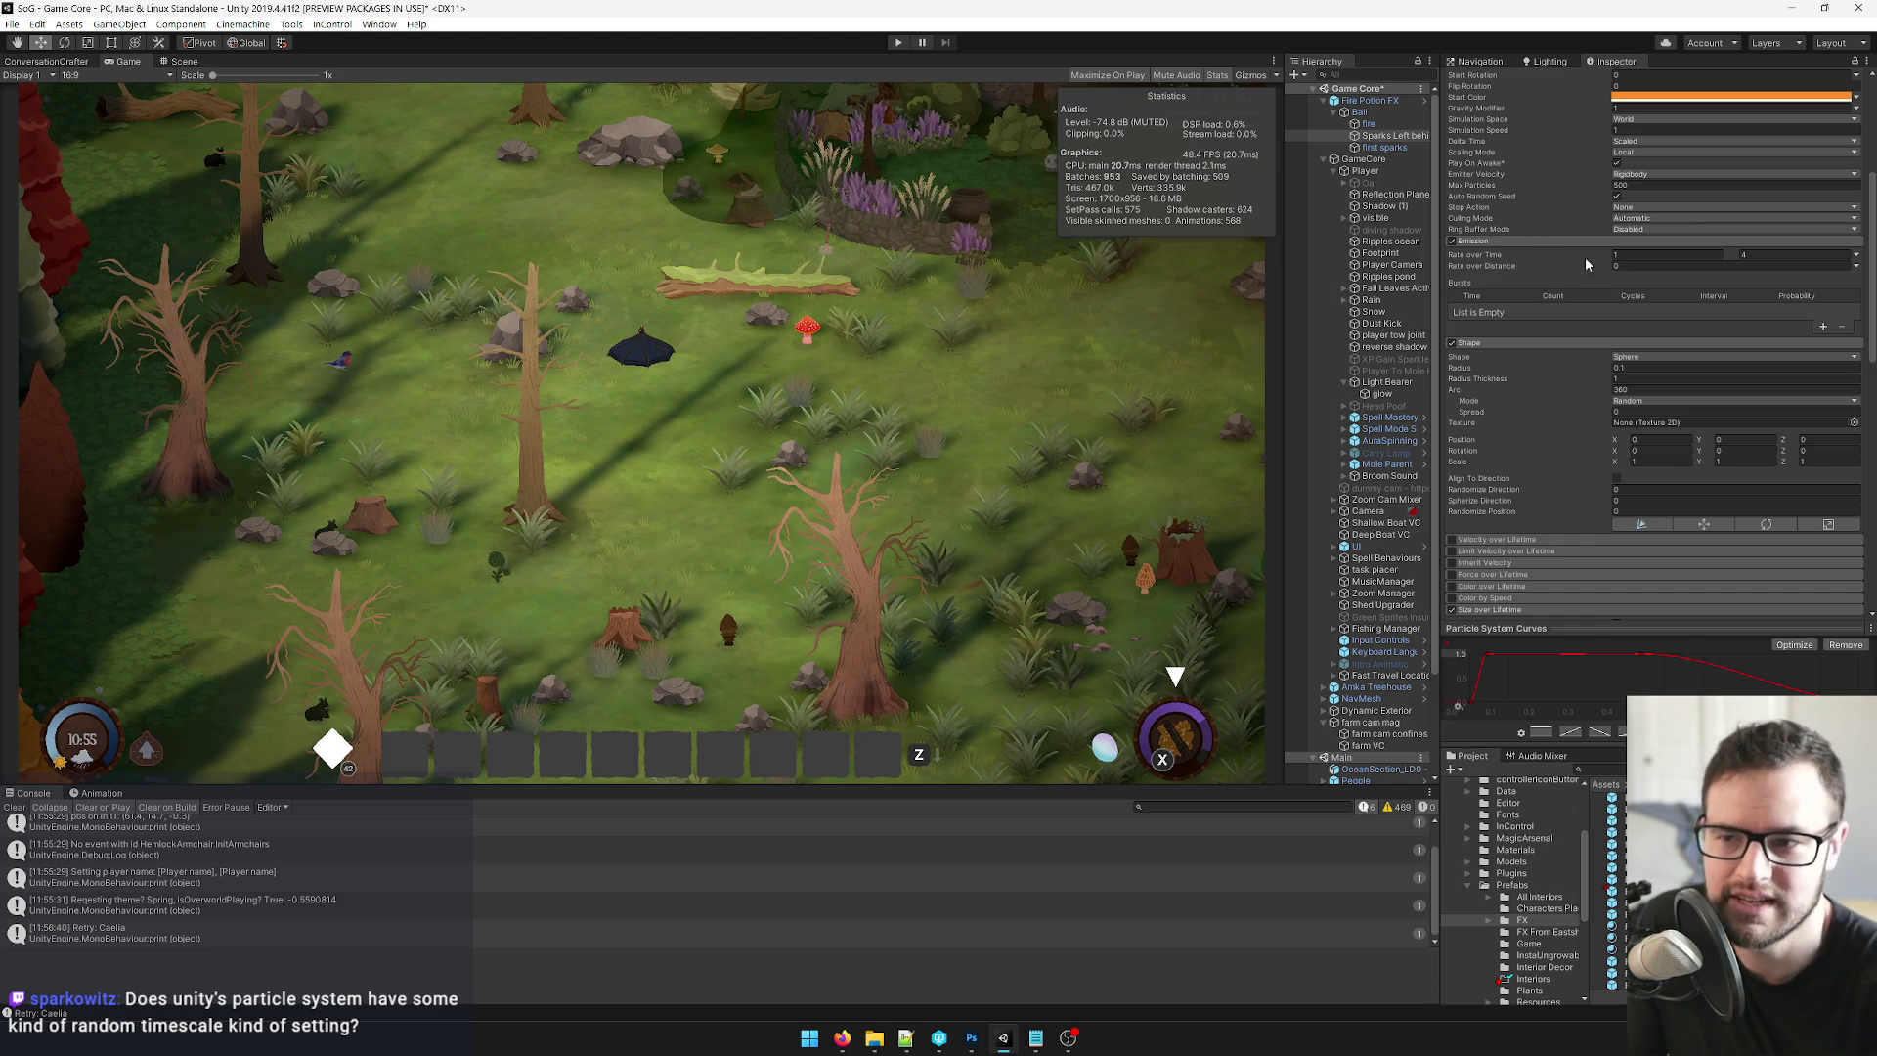
left_click(1367, 113)
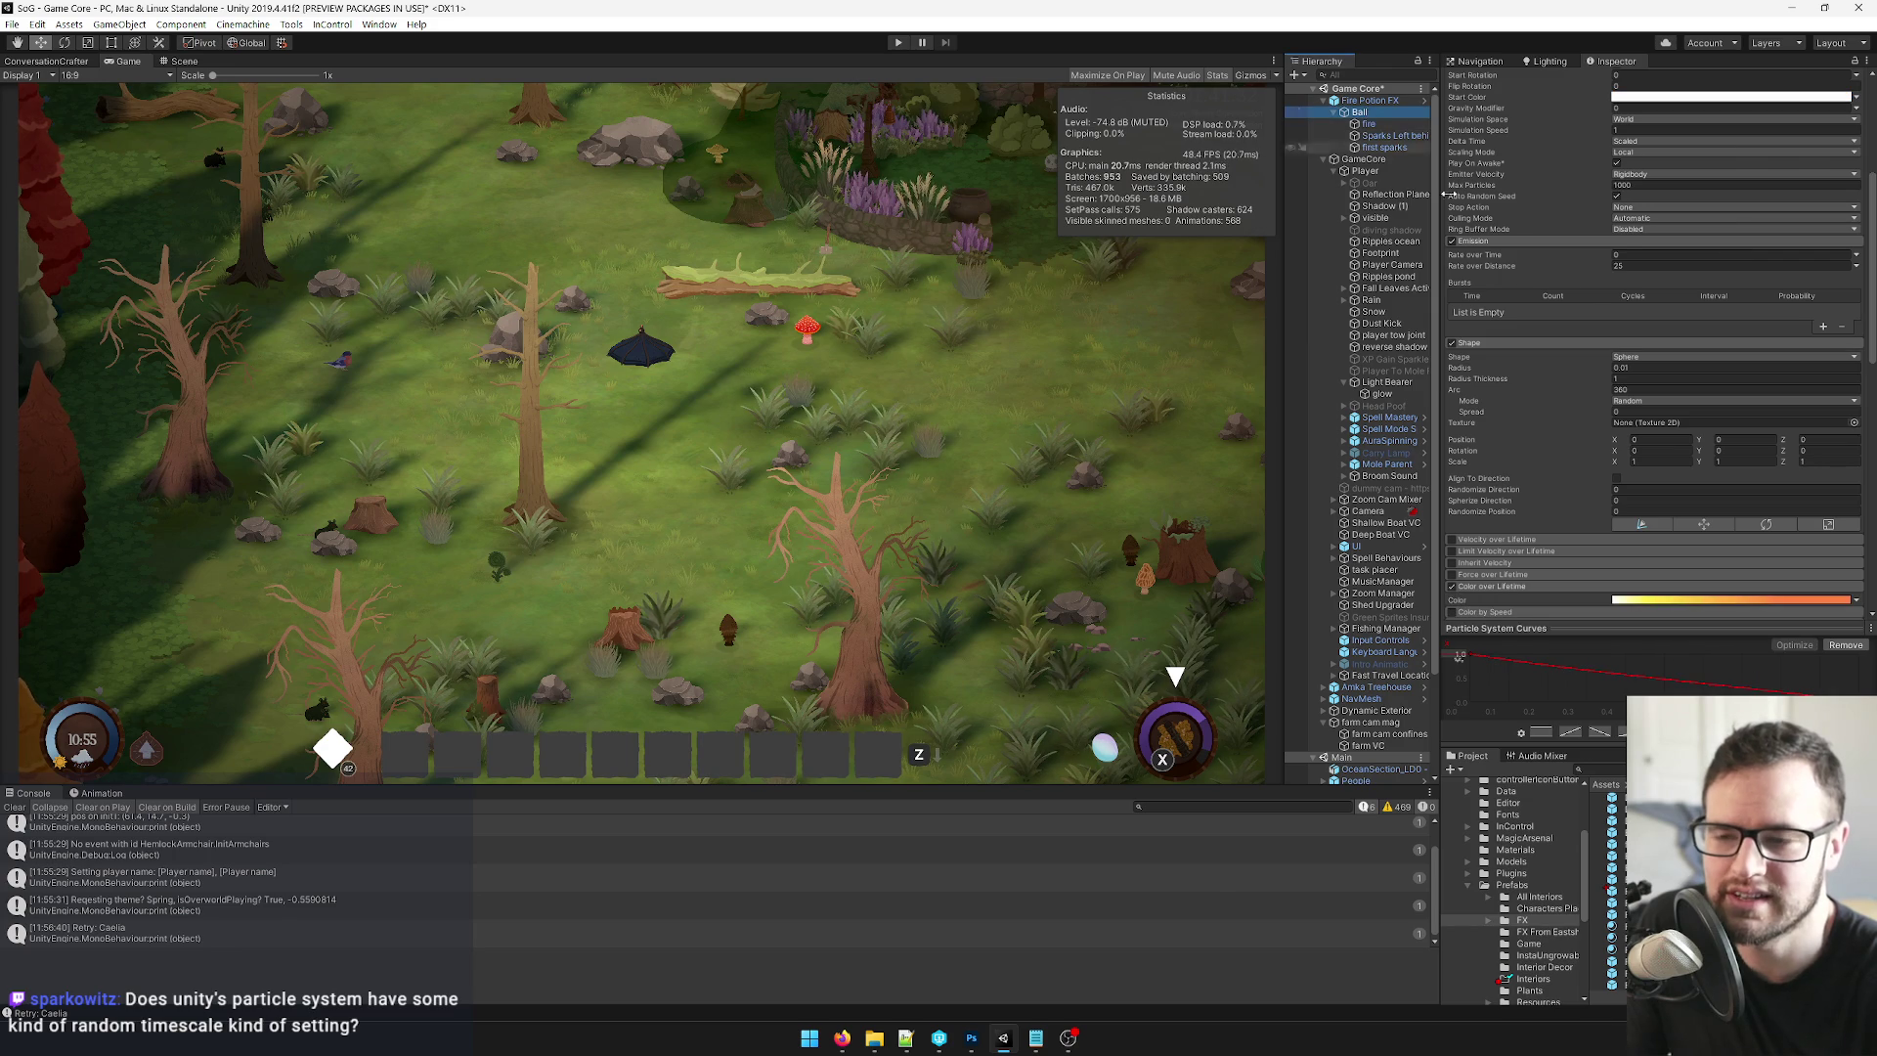
Turn off the Ball's Sub Emitters module.
scroll(1599, 319, "down", 5)
scroll(1634, 451, "down", 5)
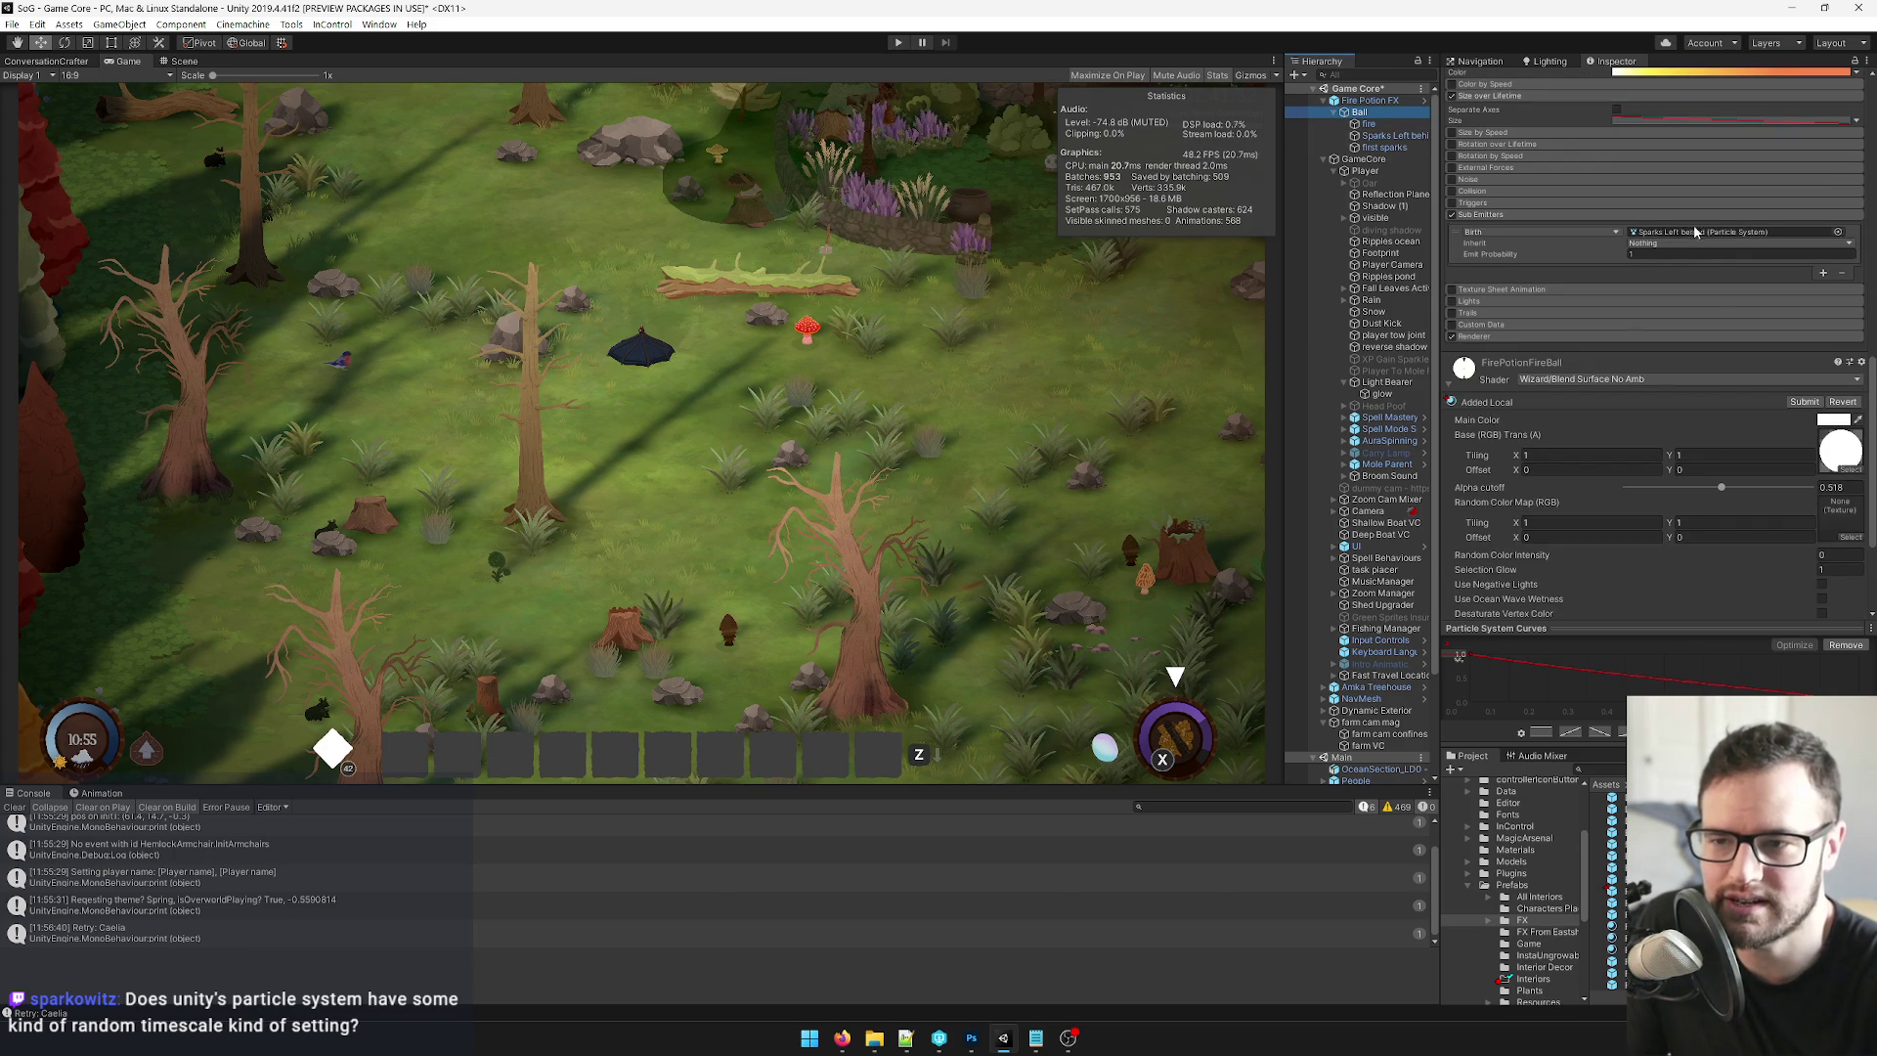
scroll(1662, 293, "up", 3)
left_click(1452, 347)
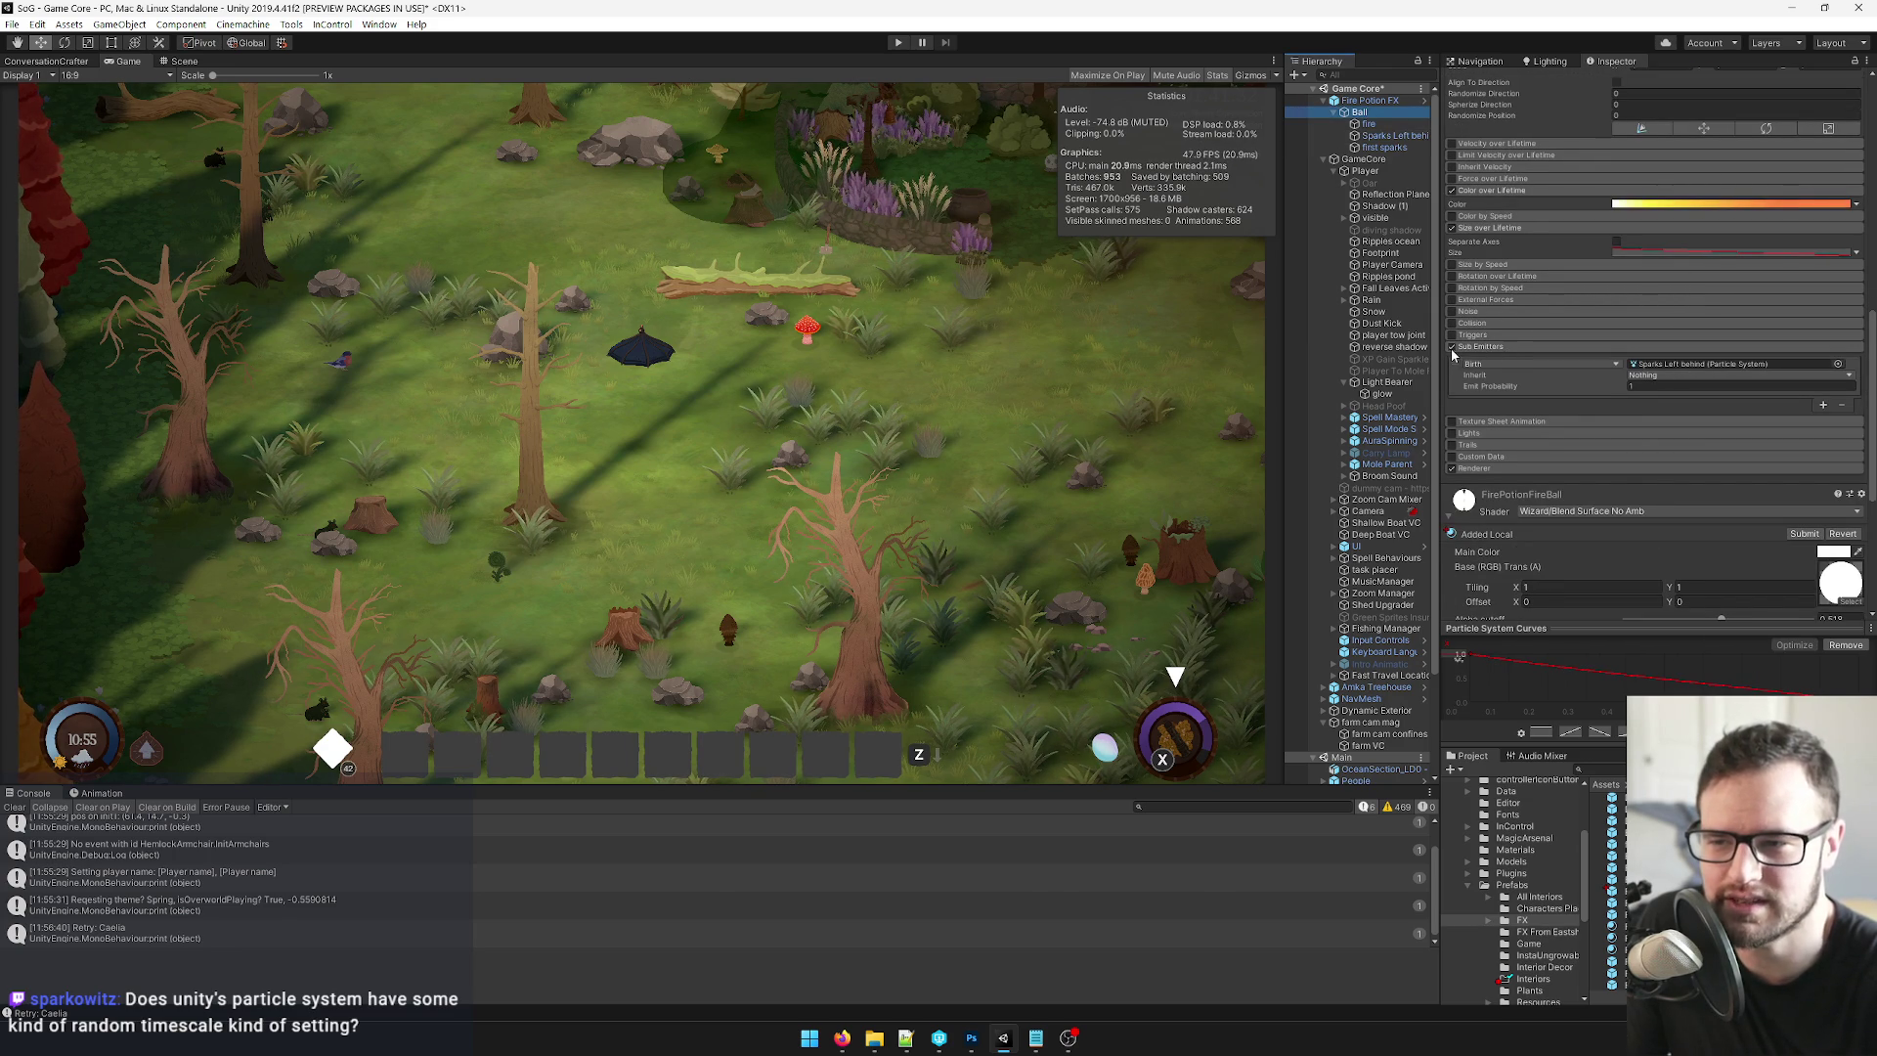
Select fire and collapse its sub-emitter, trail, light and renderer modules.
left_click(1377, 126)
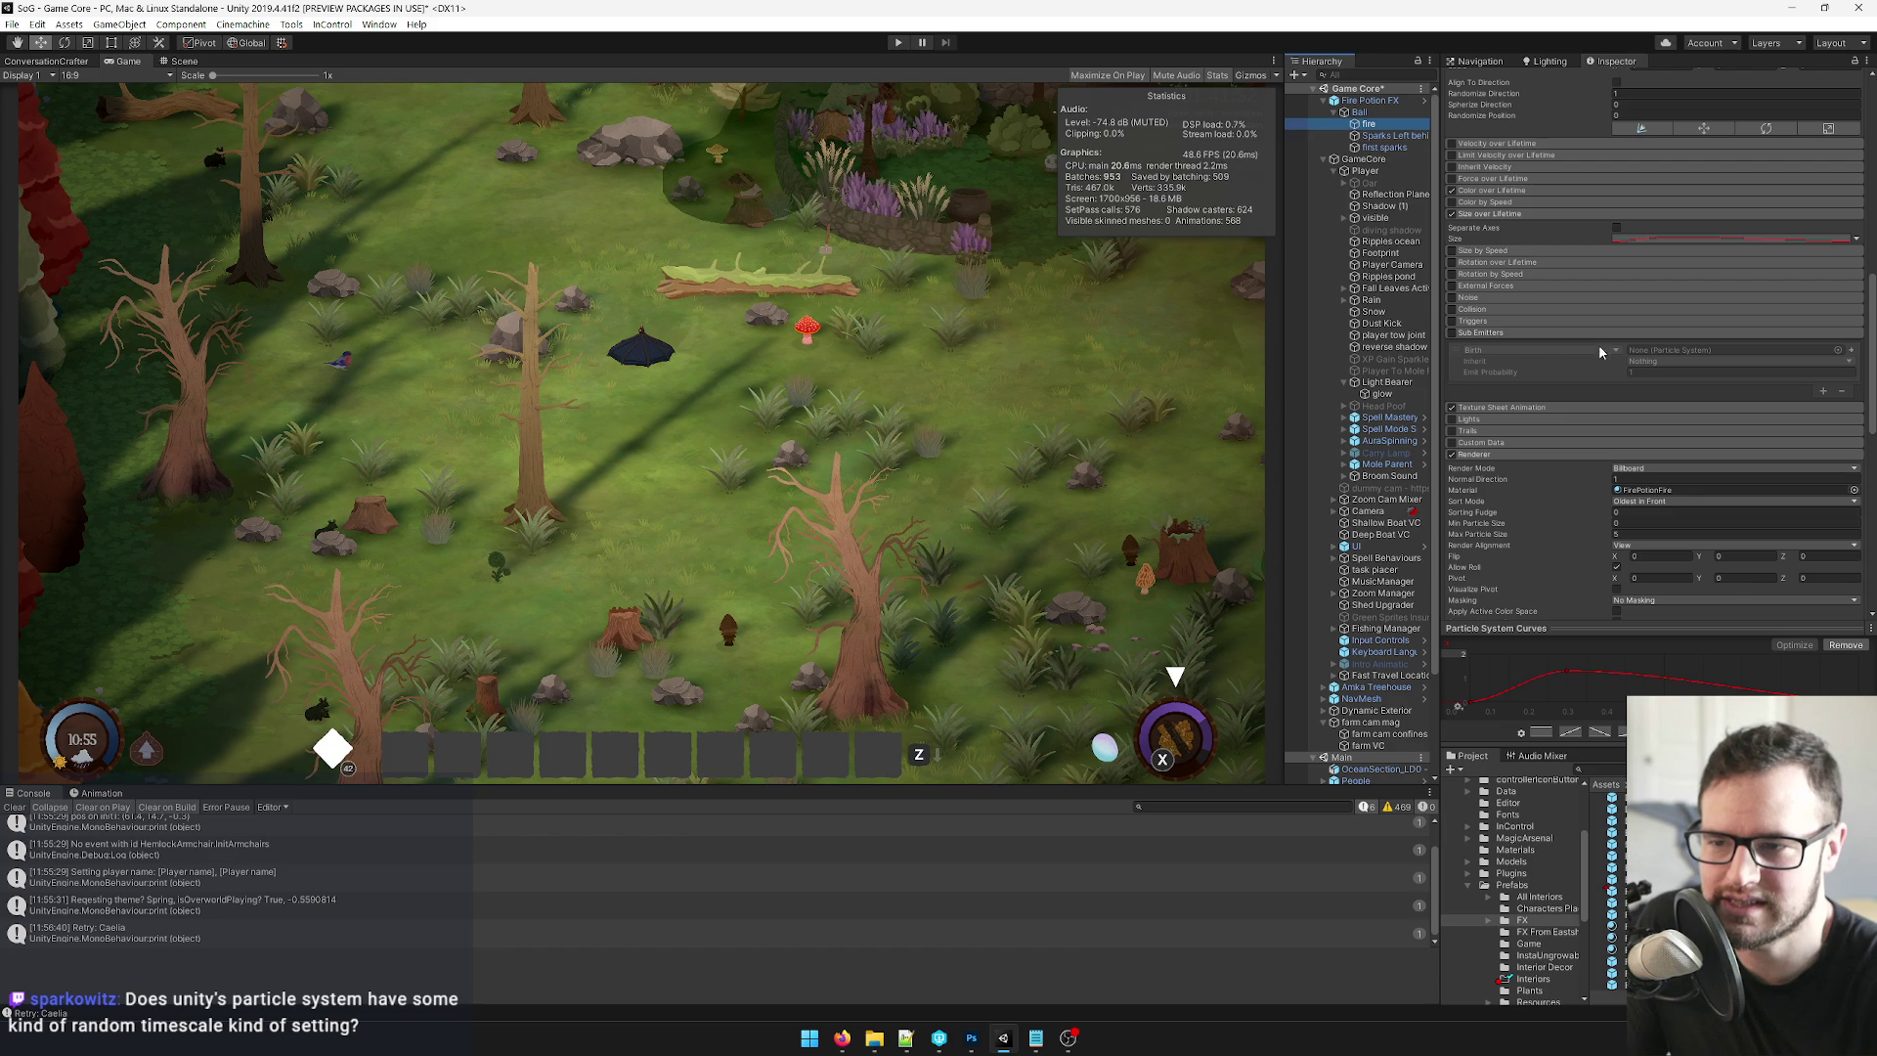
left_click(1459, 333)
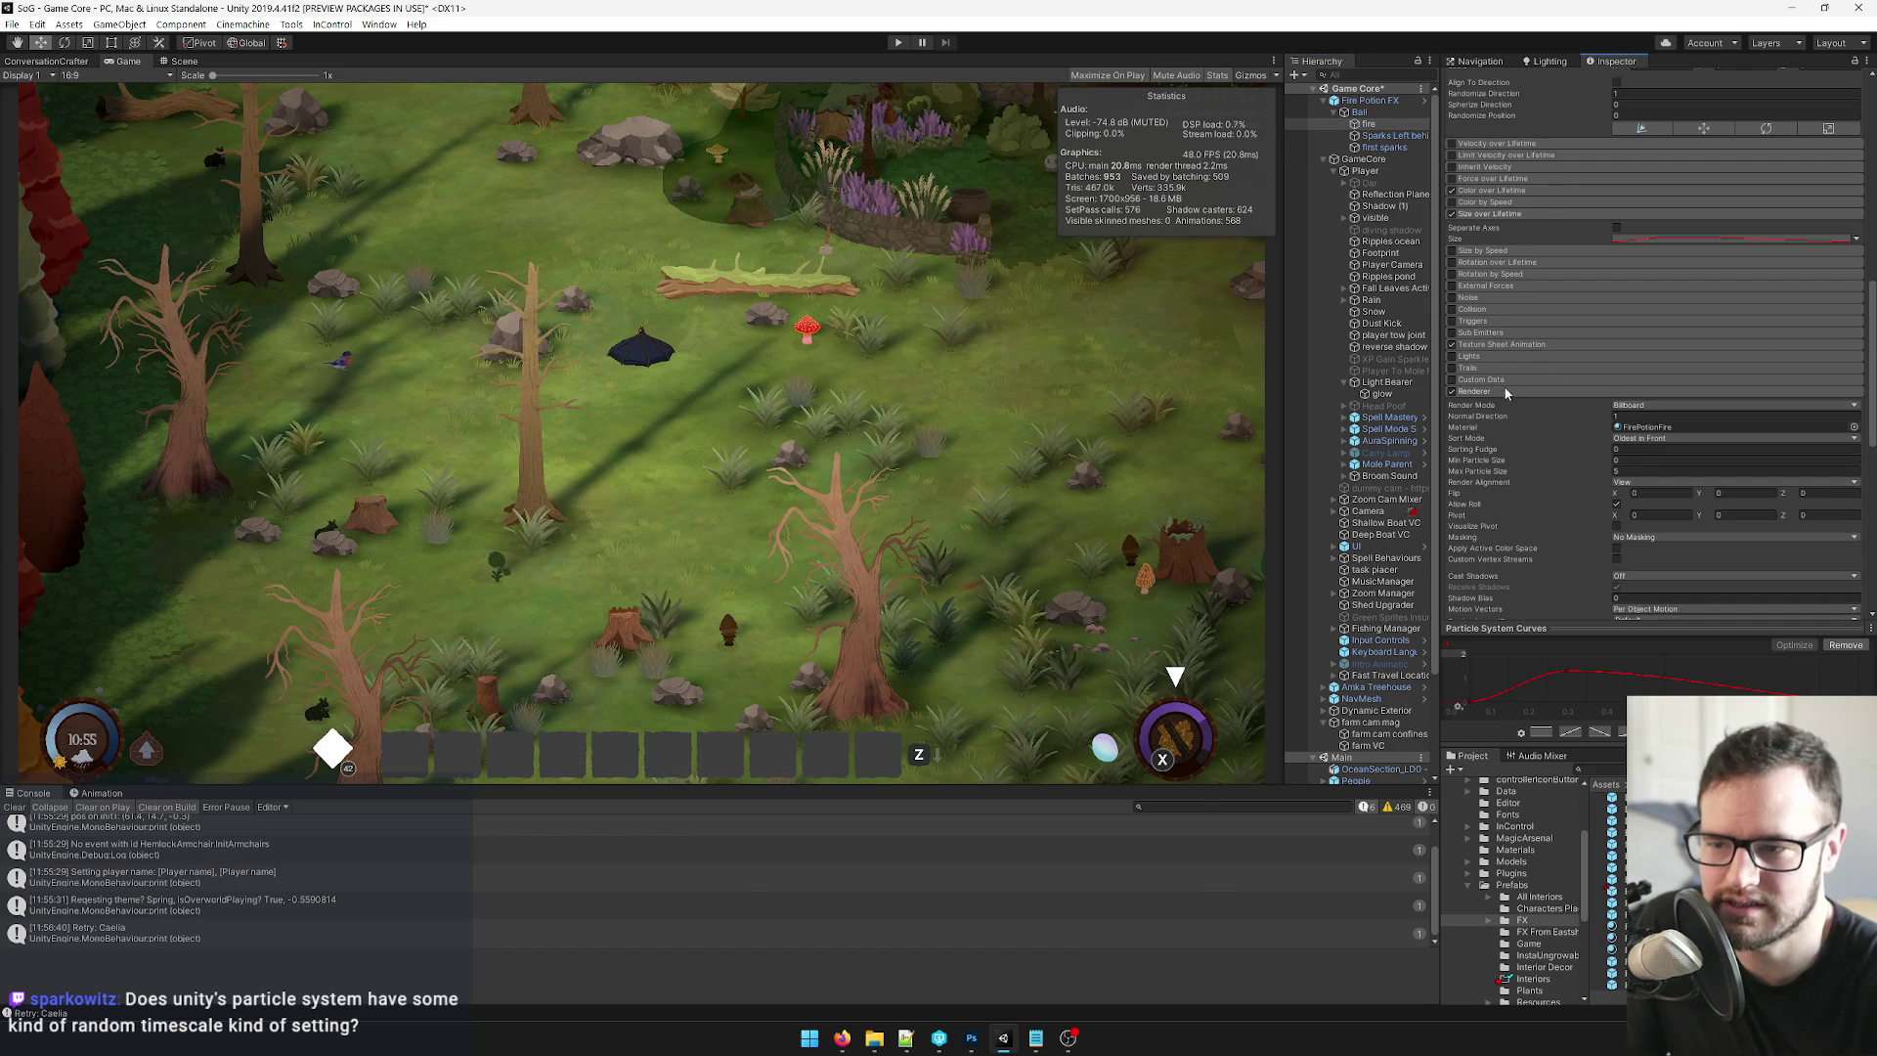
left_click(1486, 370)
left_click(1490, 369)
left_click(1496, 359)
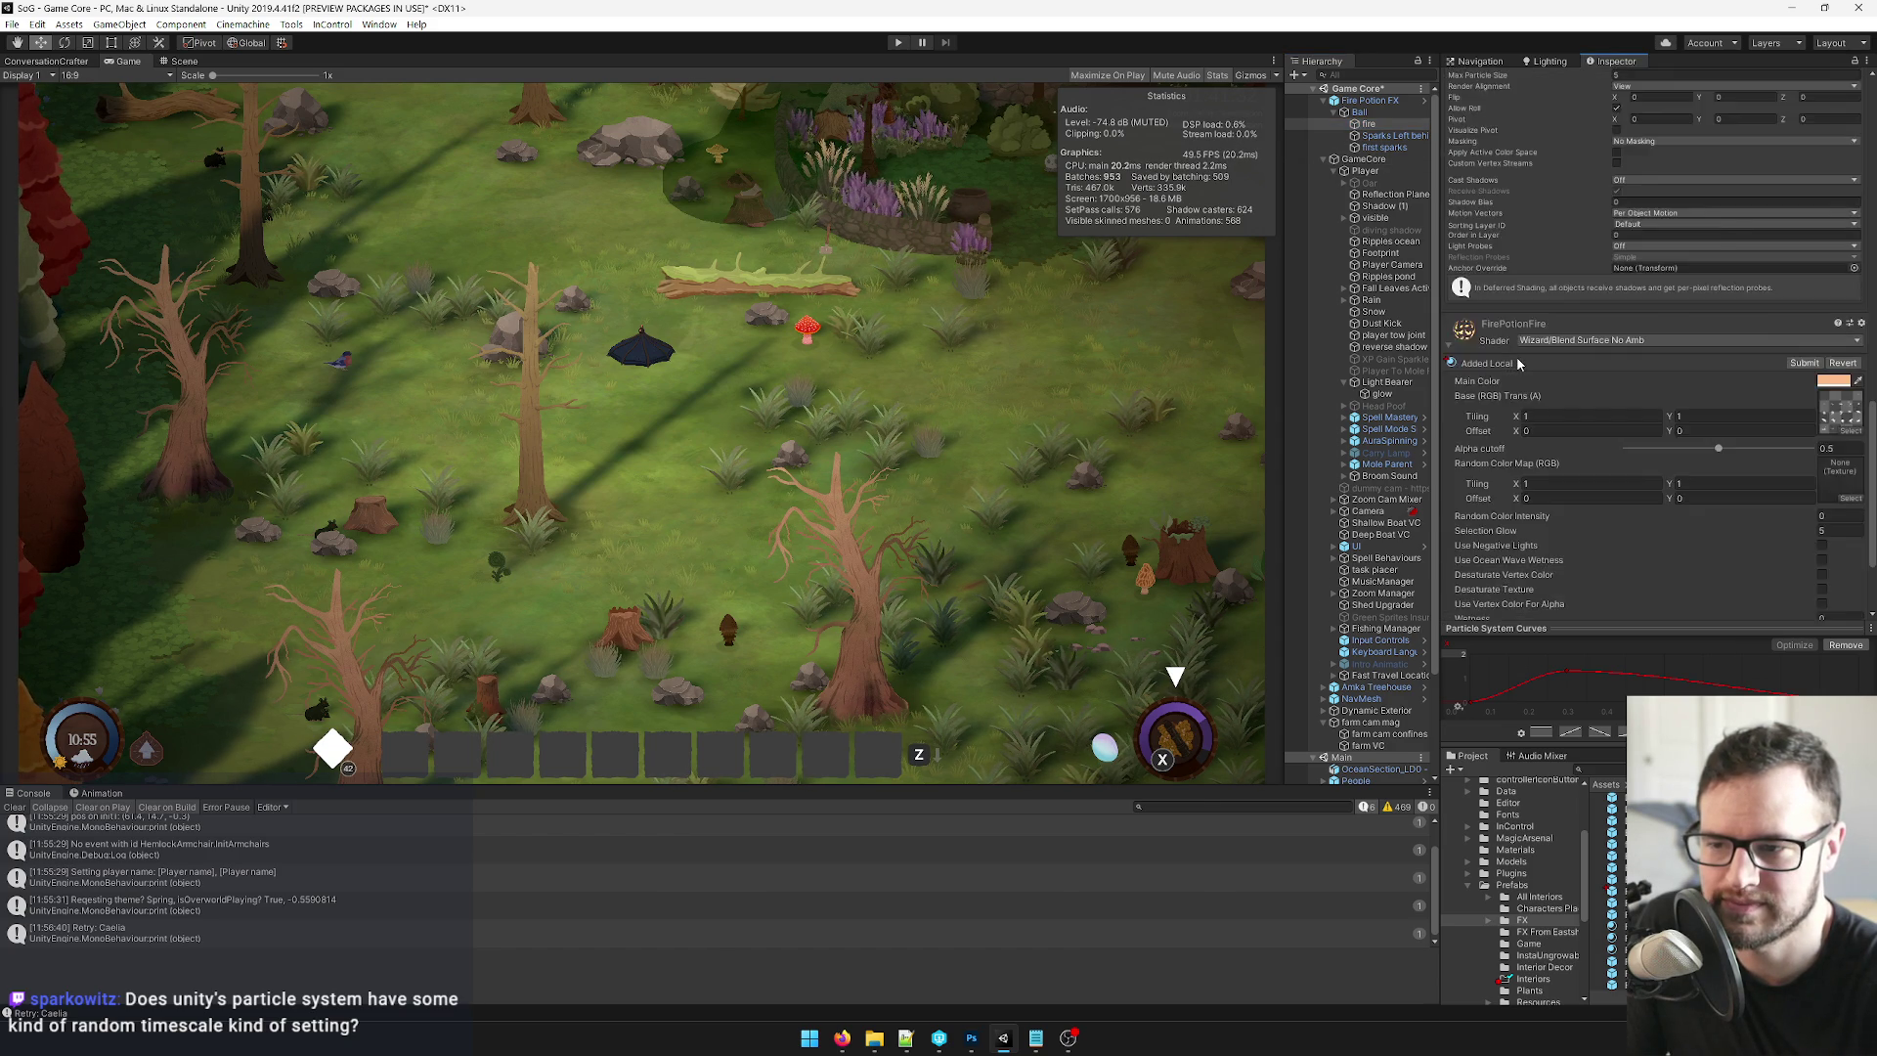
left_click(1513, 311)
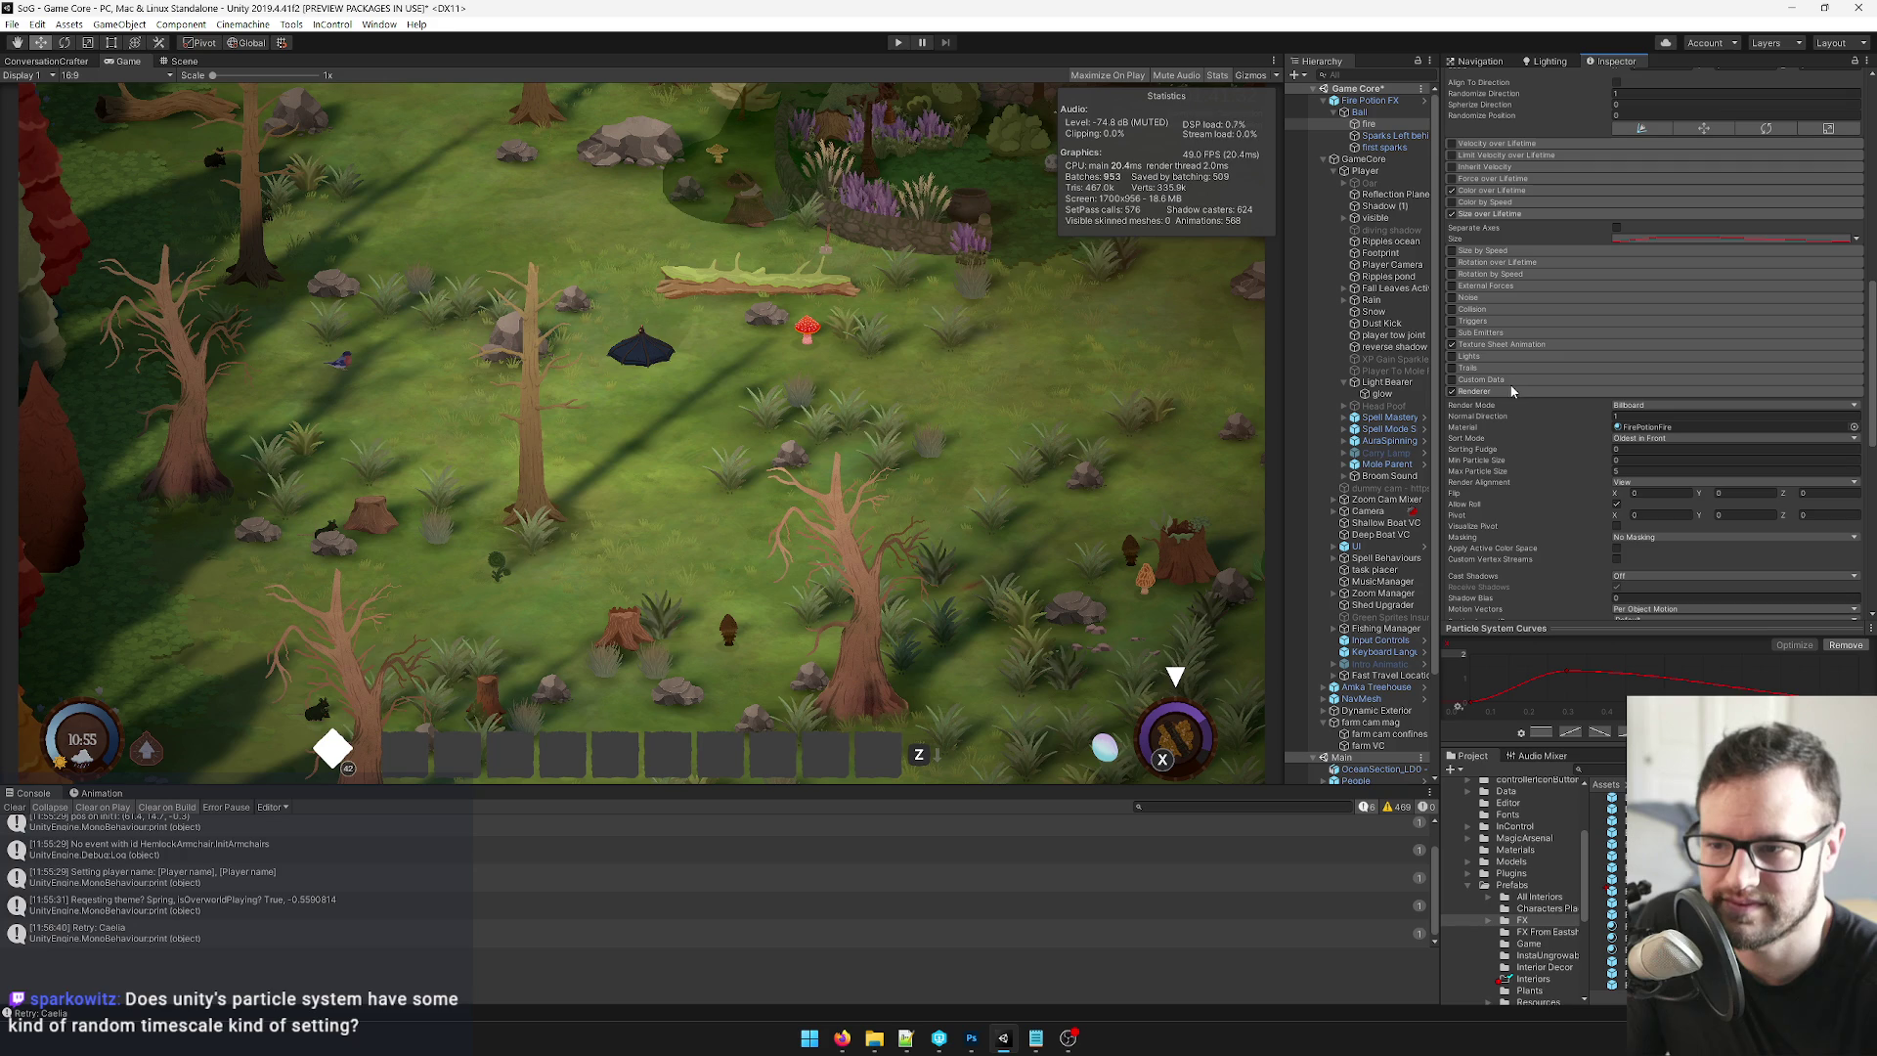
left_click(1509, 392)
Enable fire's Sub Emitters with Sparks Left behind in the Birth slot.
left_click(1490, 334)
left_click(1452, 333)
left_click(1680, 350)
left_click_drag(1680, 353, 1680, 353)
left_click(1604, 375)
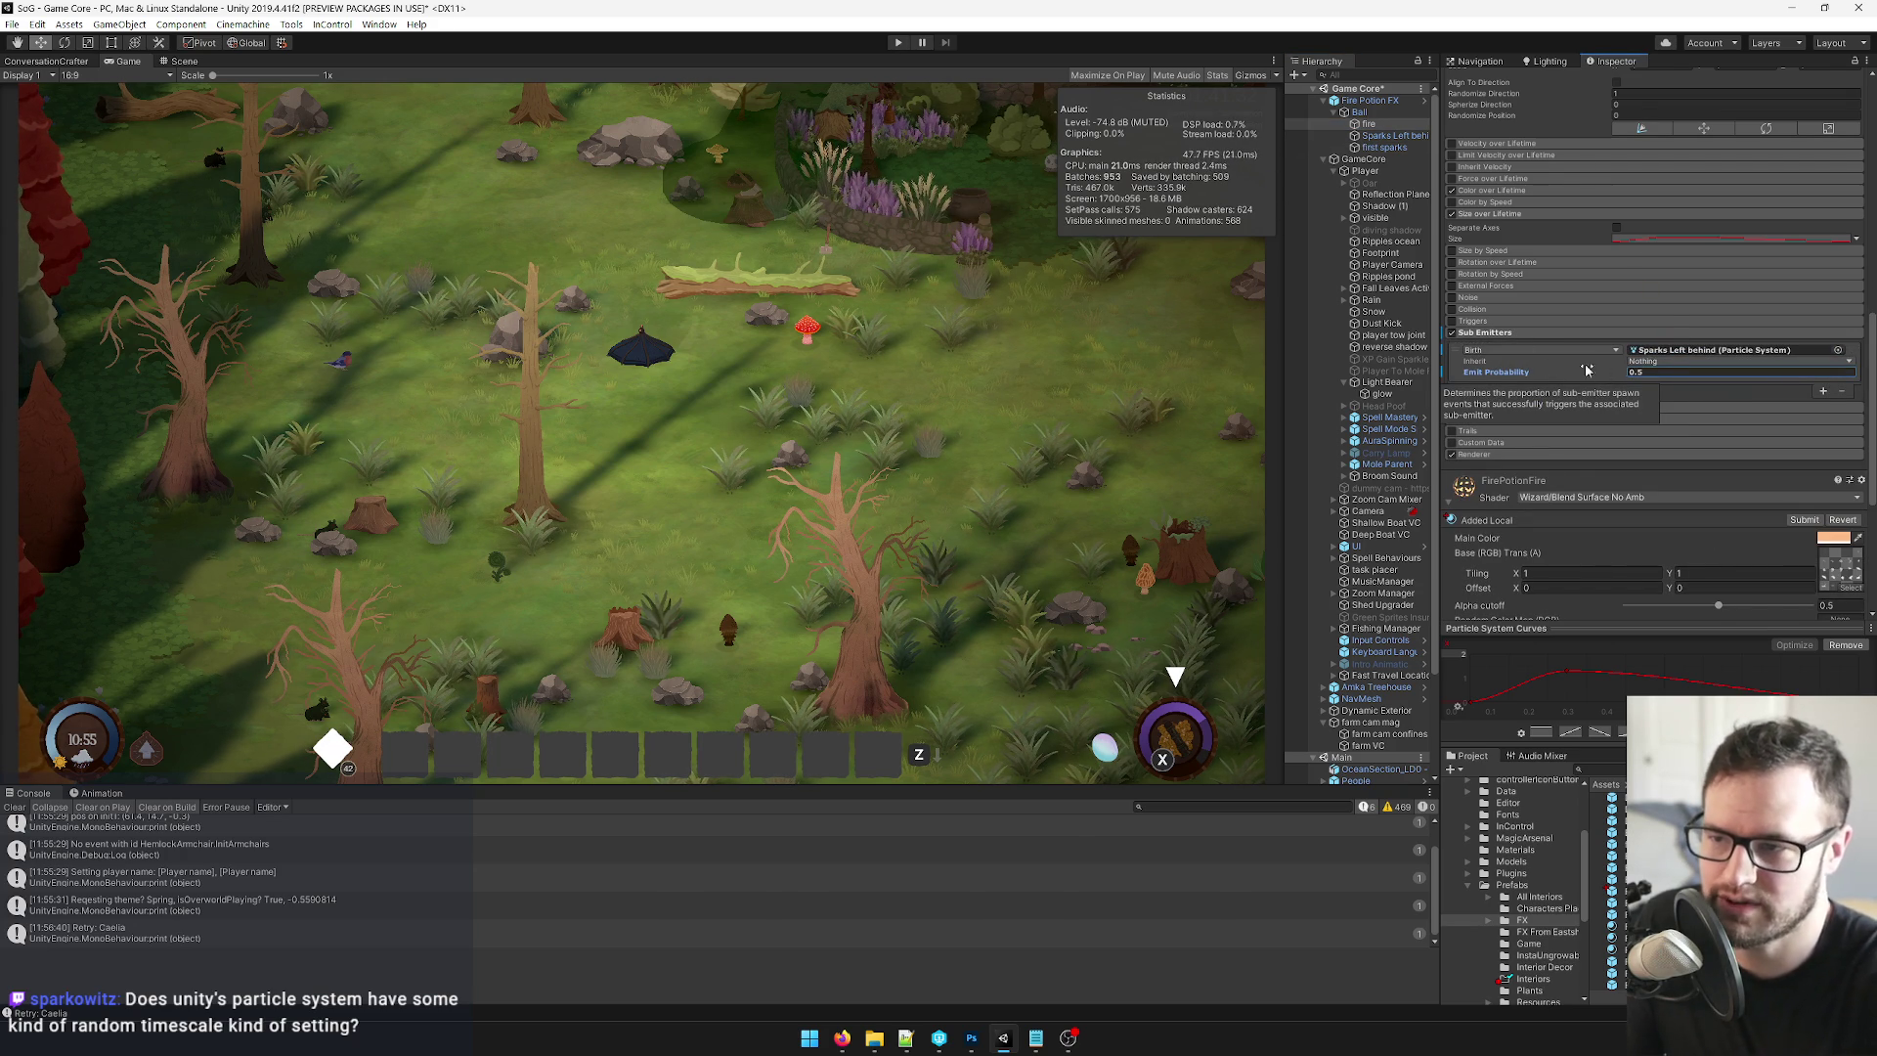
left_click(1389, 136)
scroll(1710, 350, "up", 6)
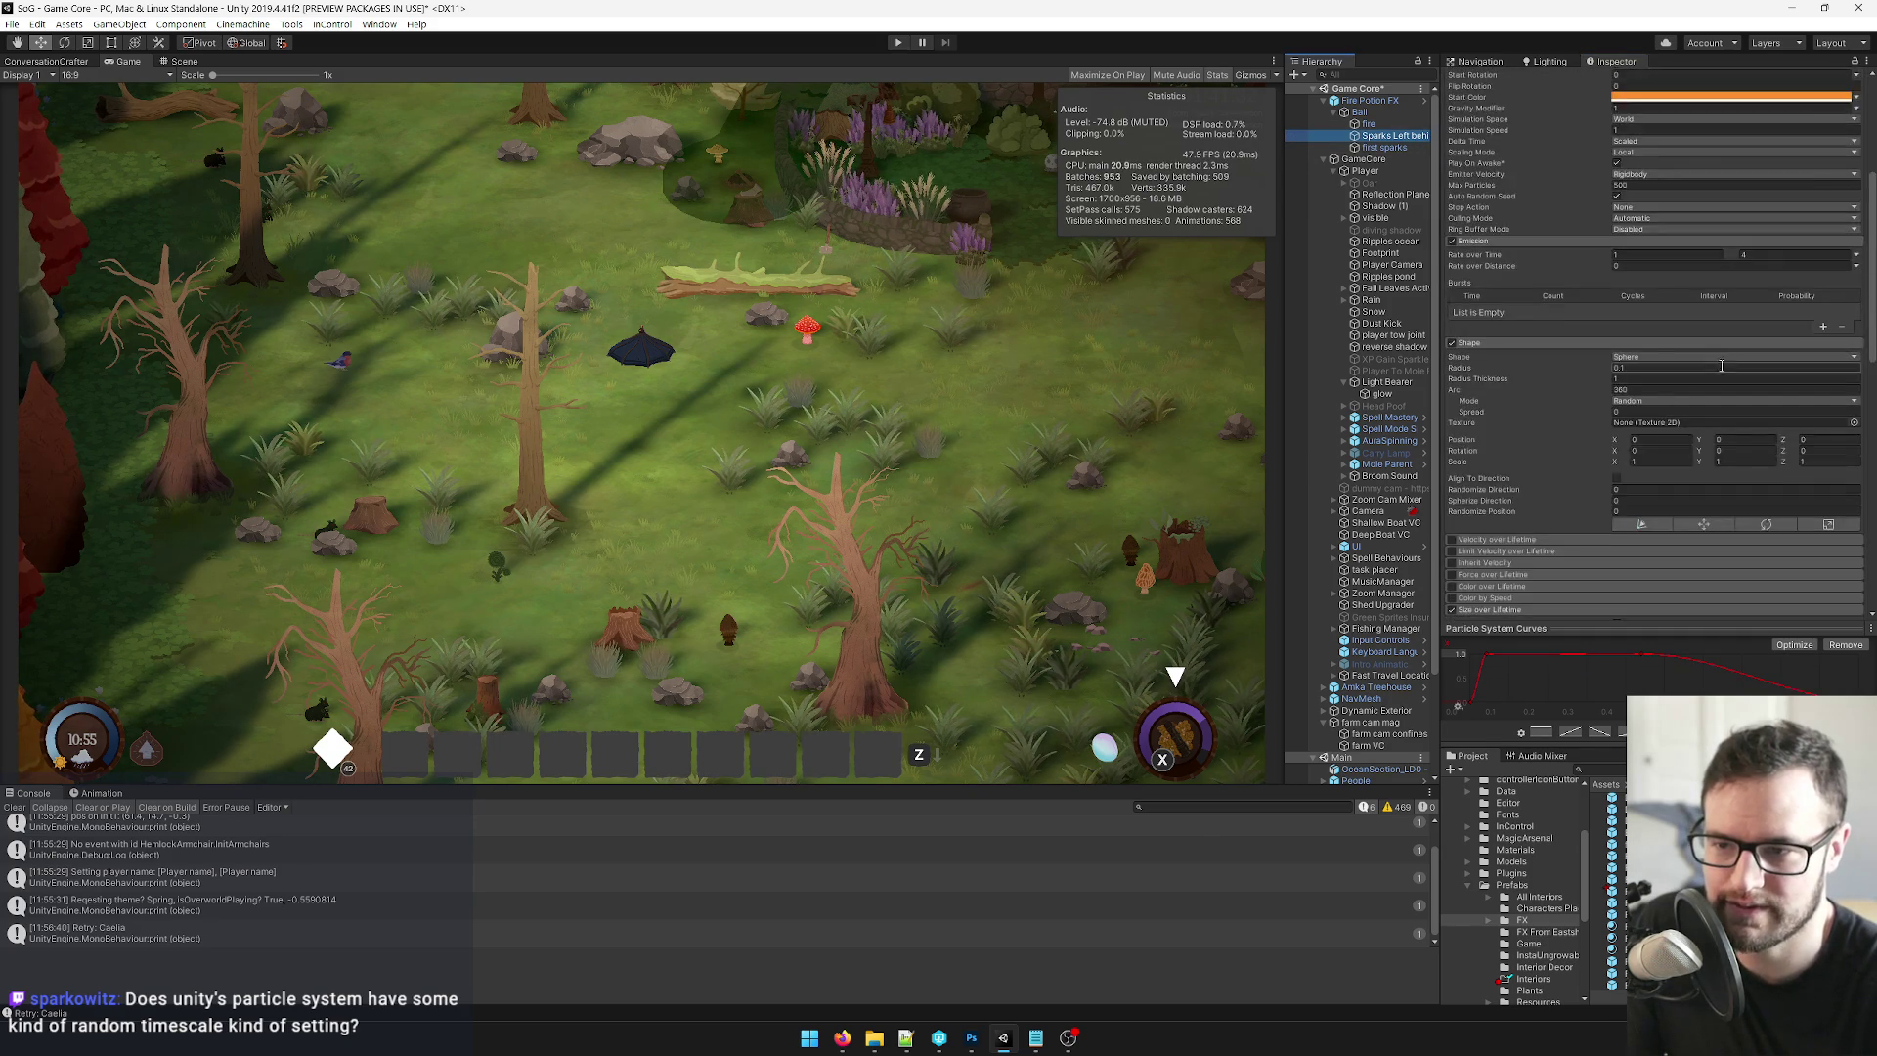
Set Sparks Left behind's Rate over Time to Random Between Two Constants, 1 to 2.
scroll(1721, 372, "up", 4)
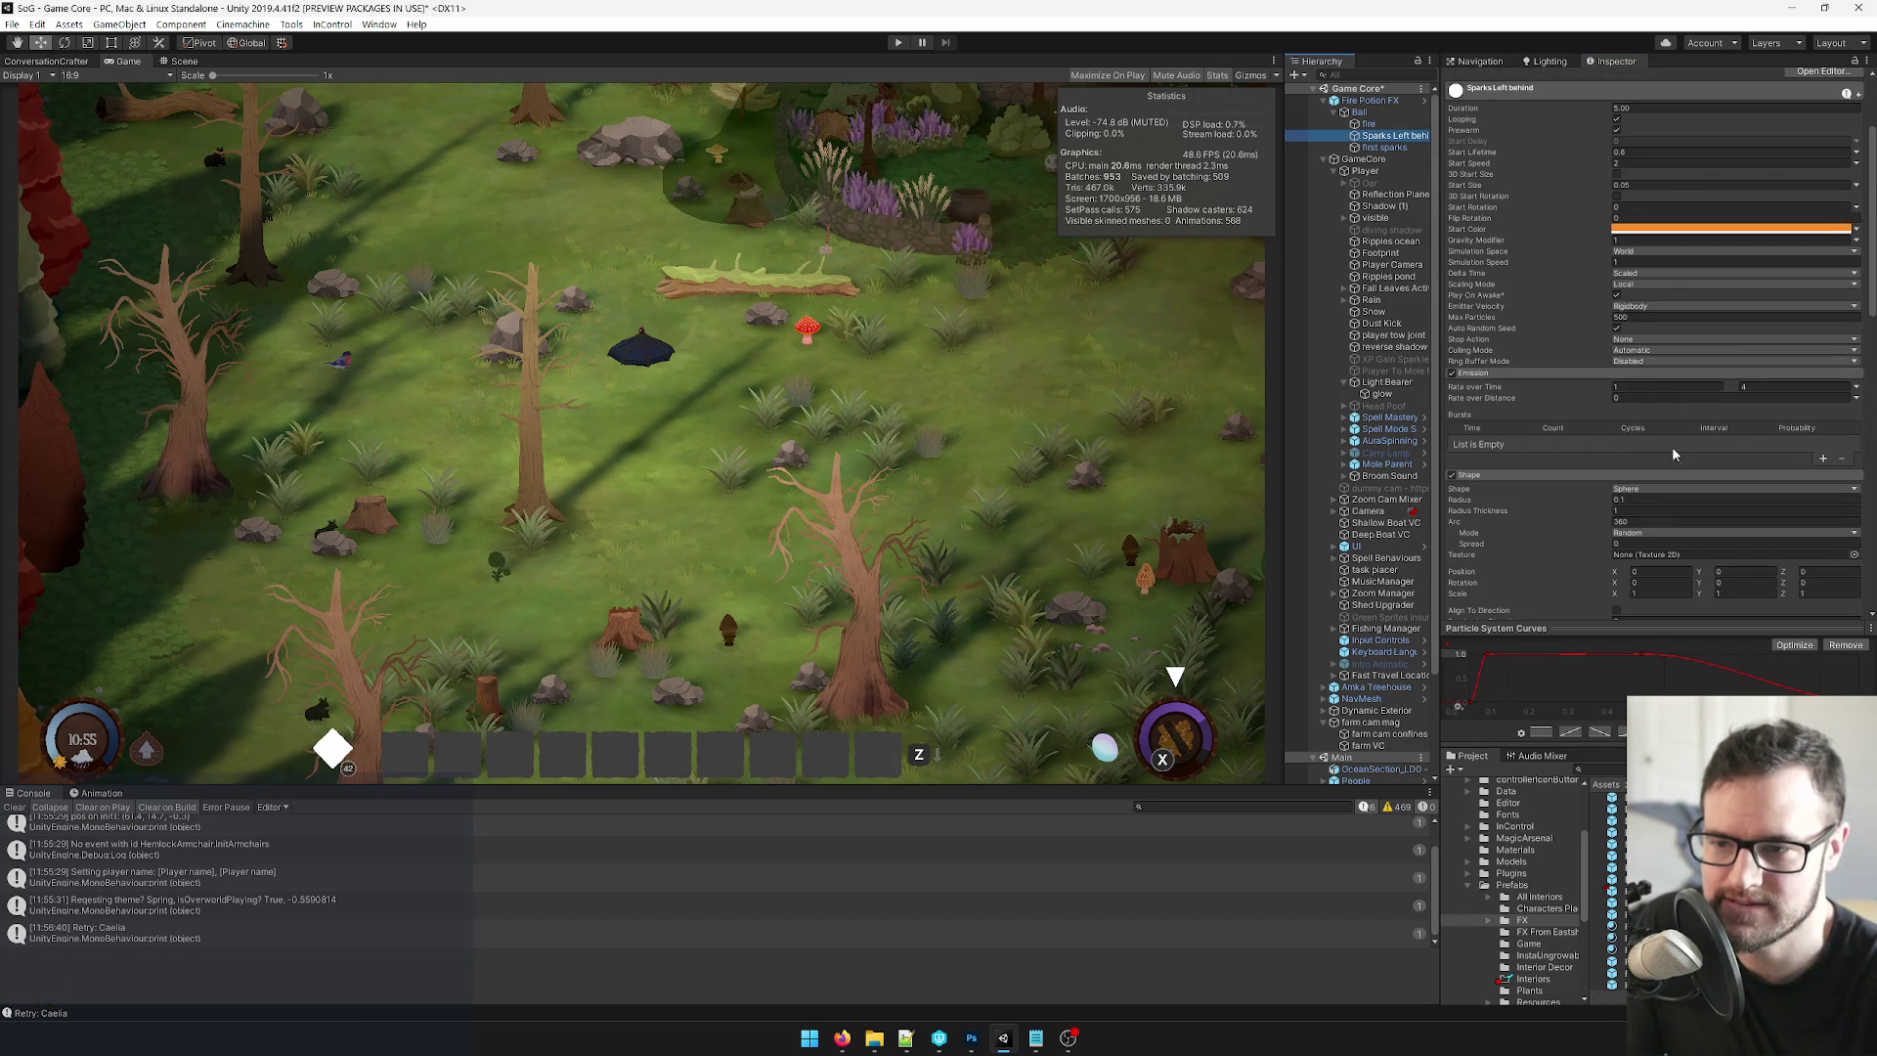
left_click(1856, 390)
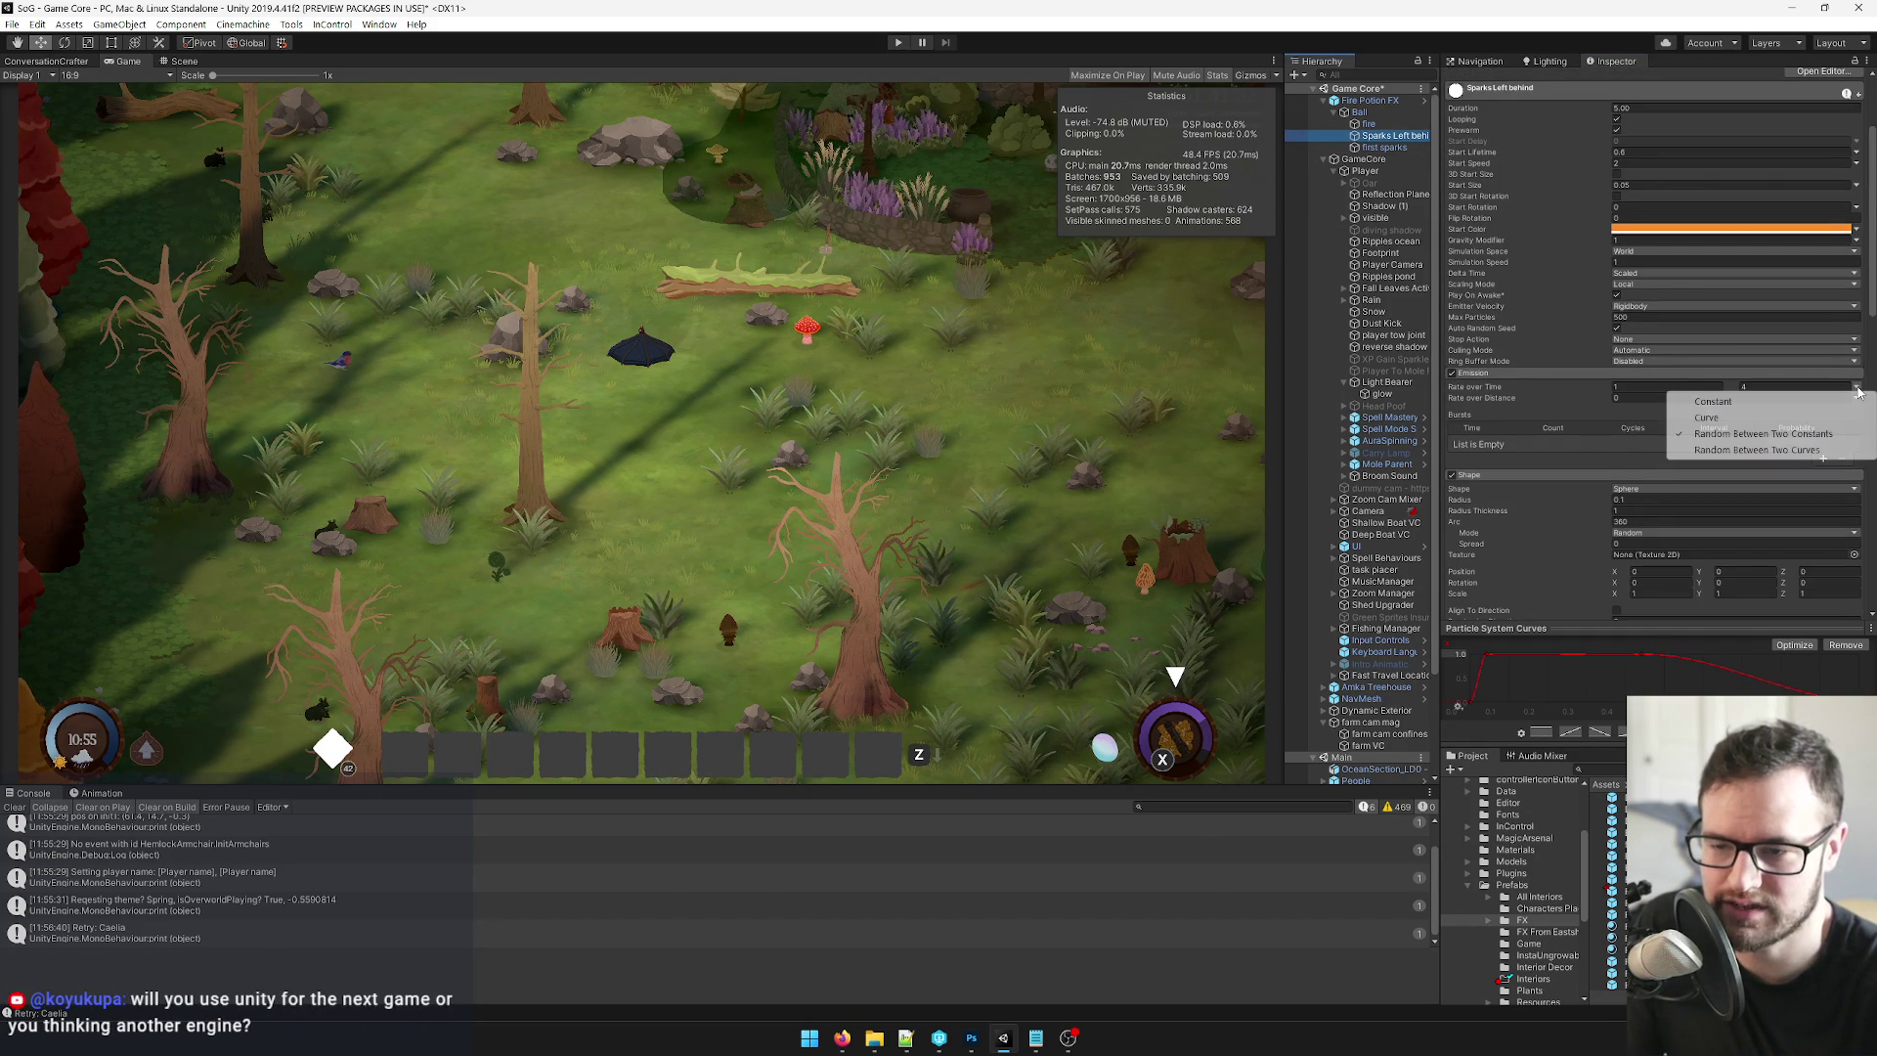
left_click(1751, 428)
left_click(1777, 384)
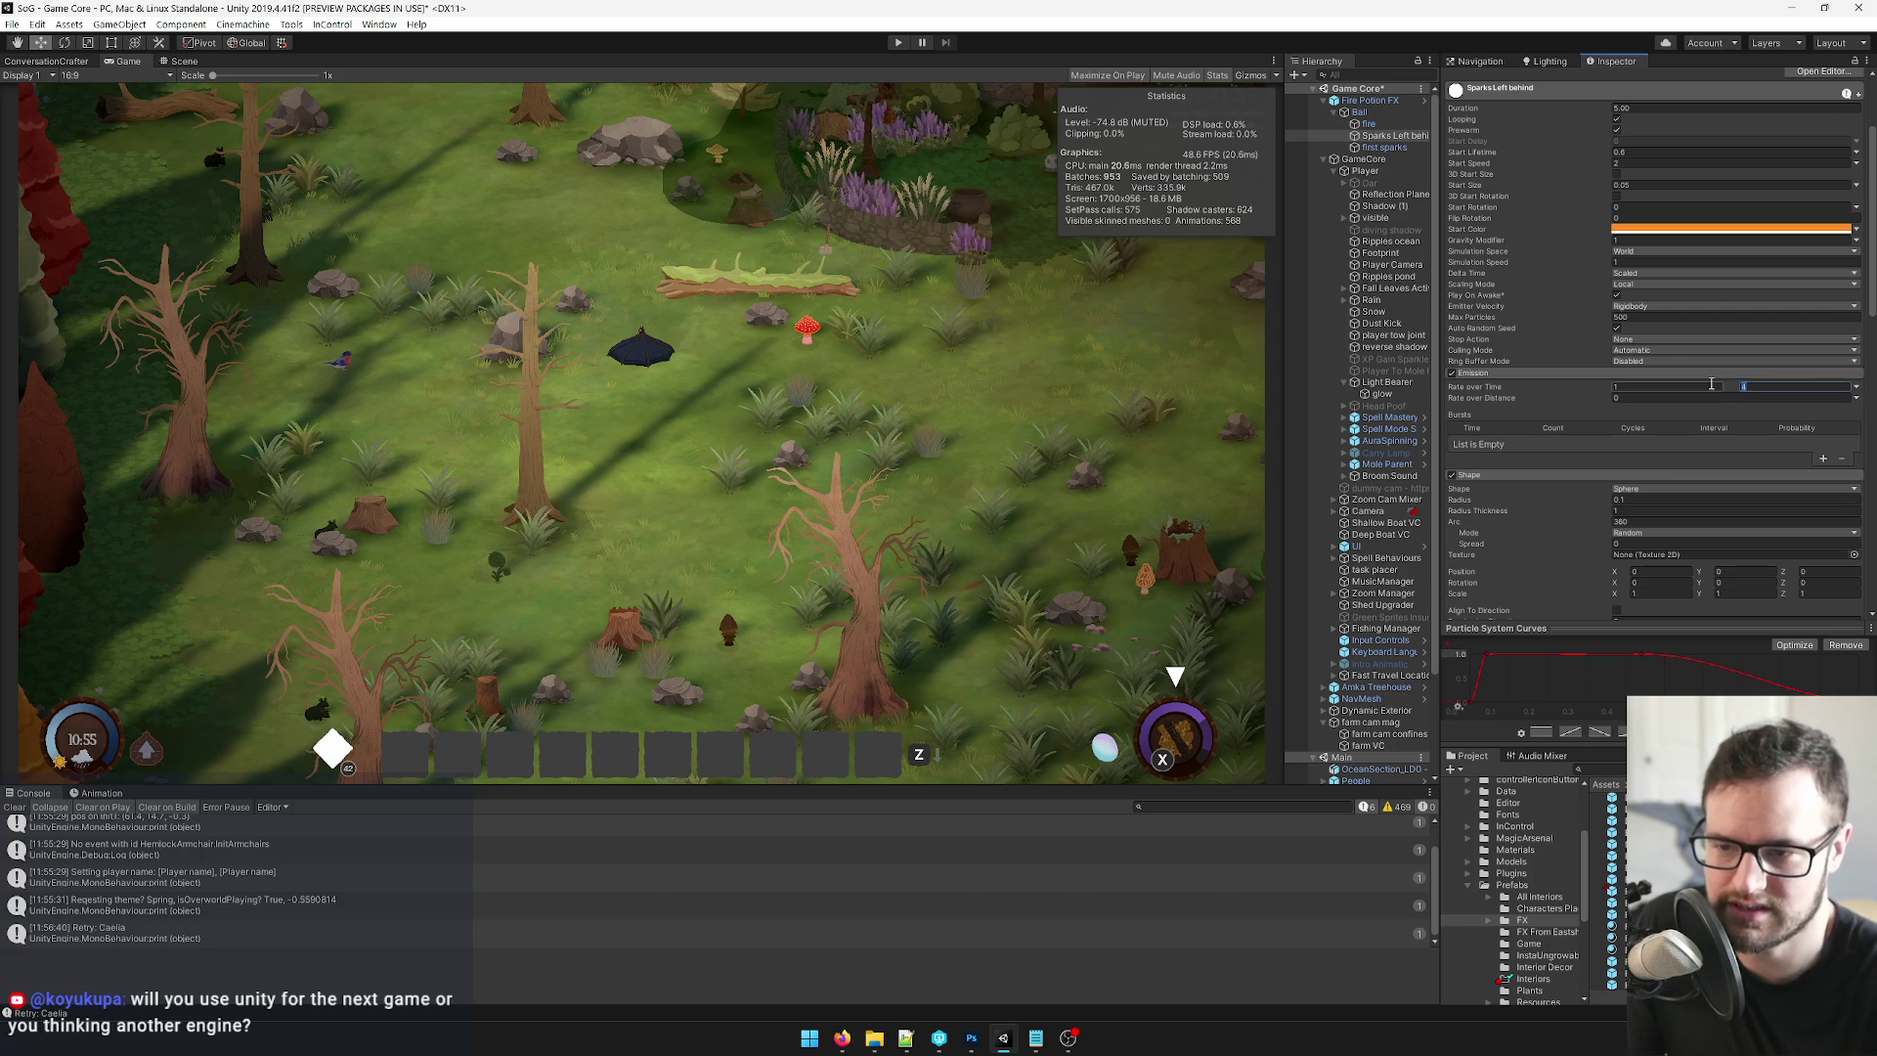
type("2")
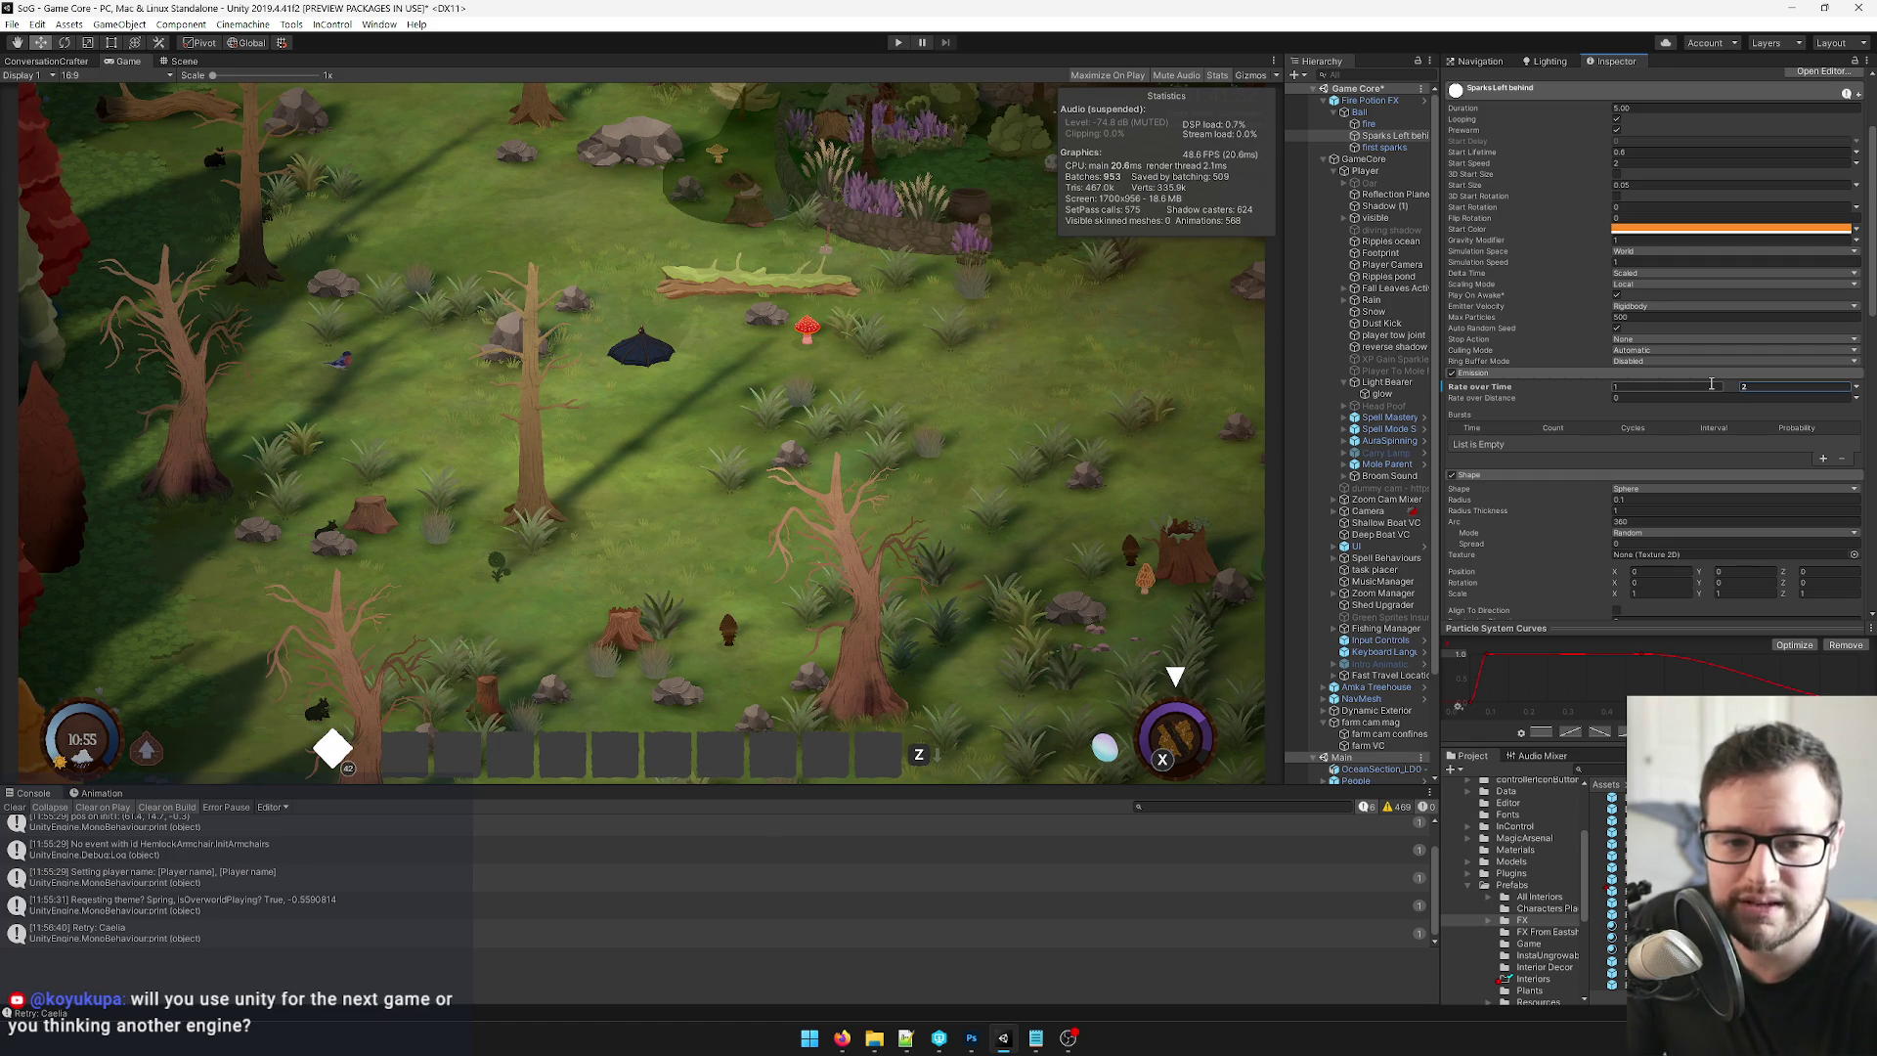
left_click(1711, 385)
left_click(1760, 387)
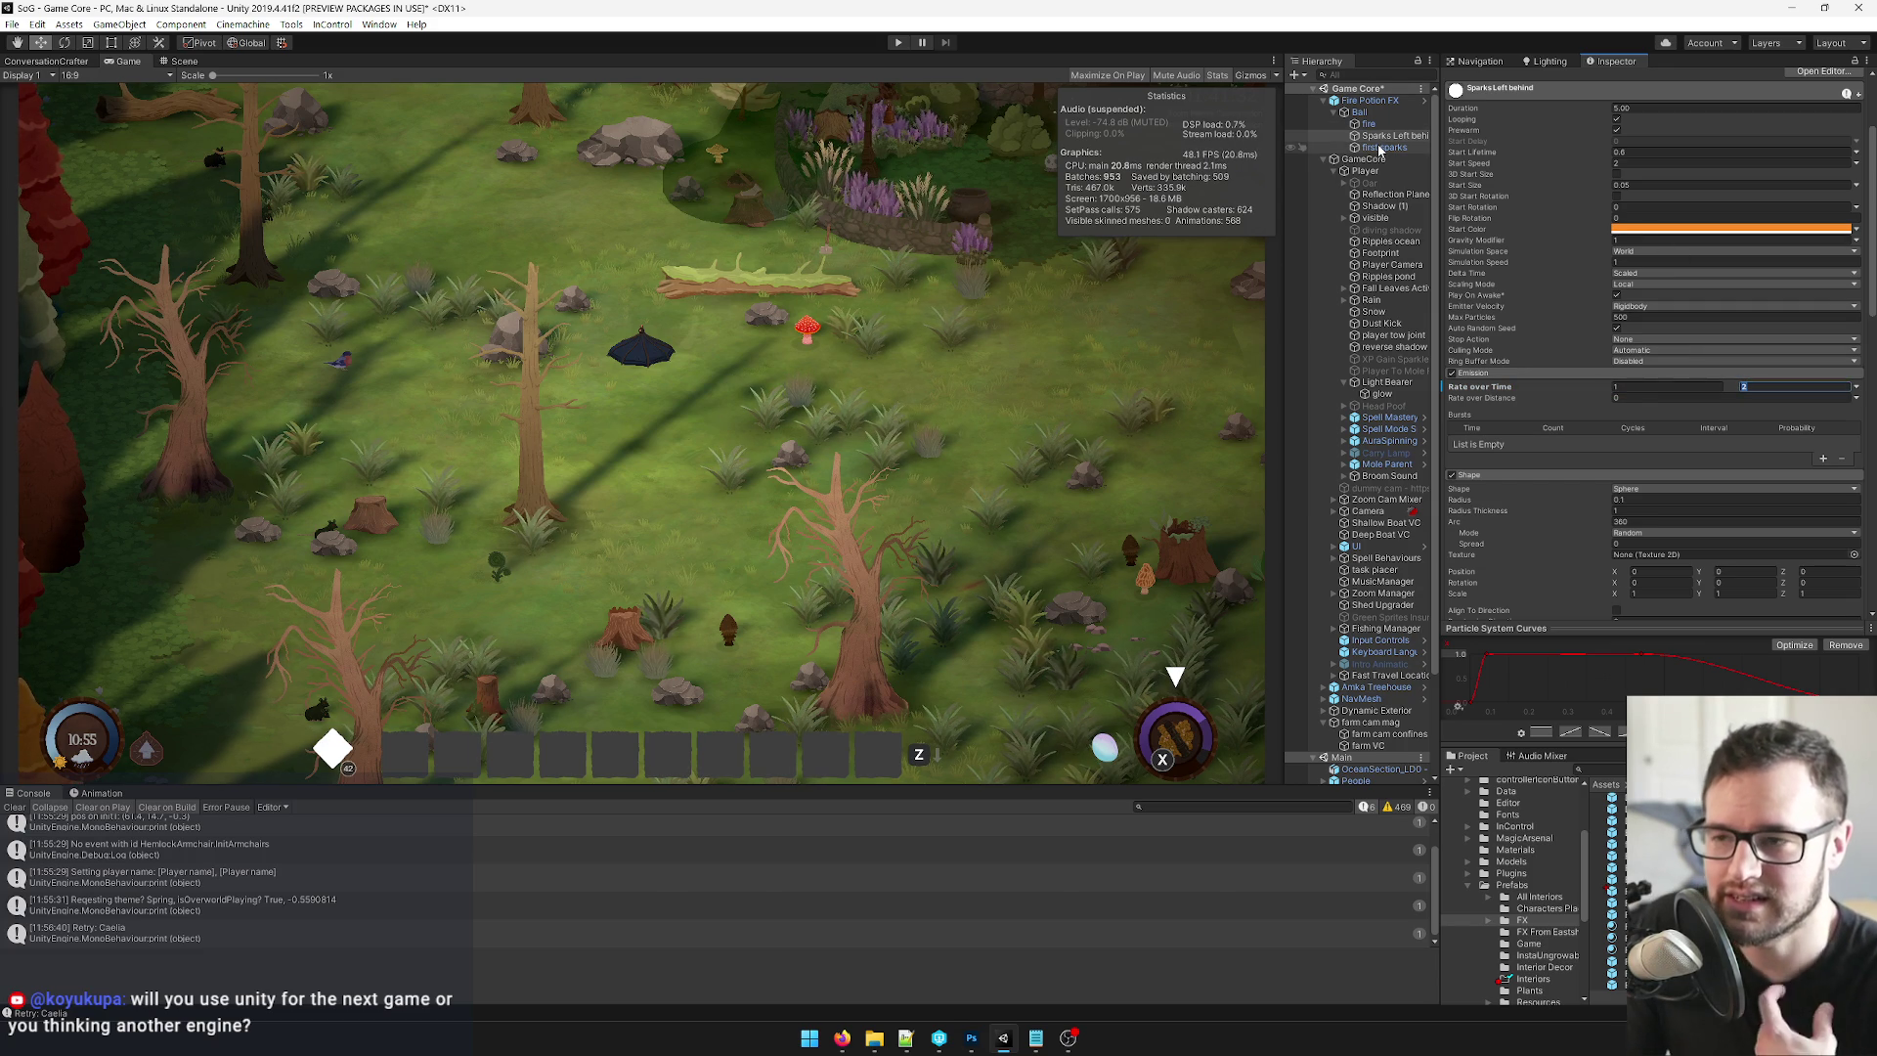
left_click(1381, 100)
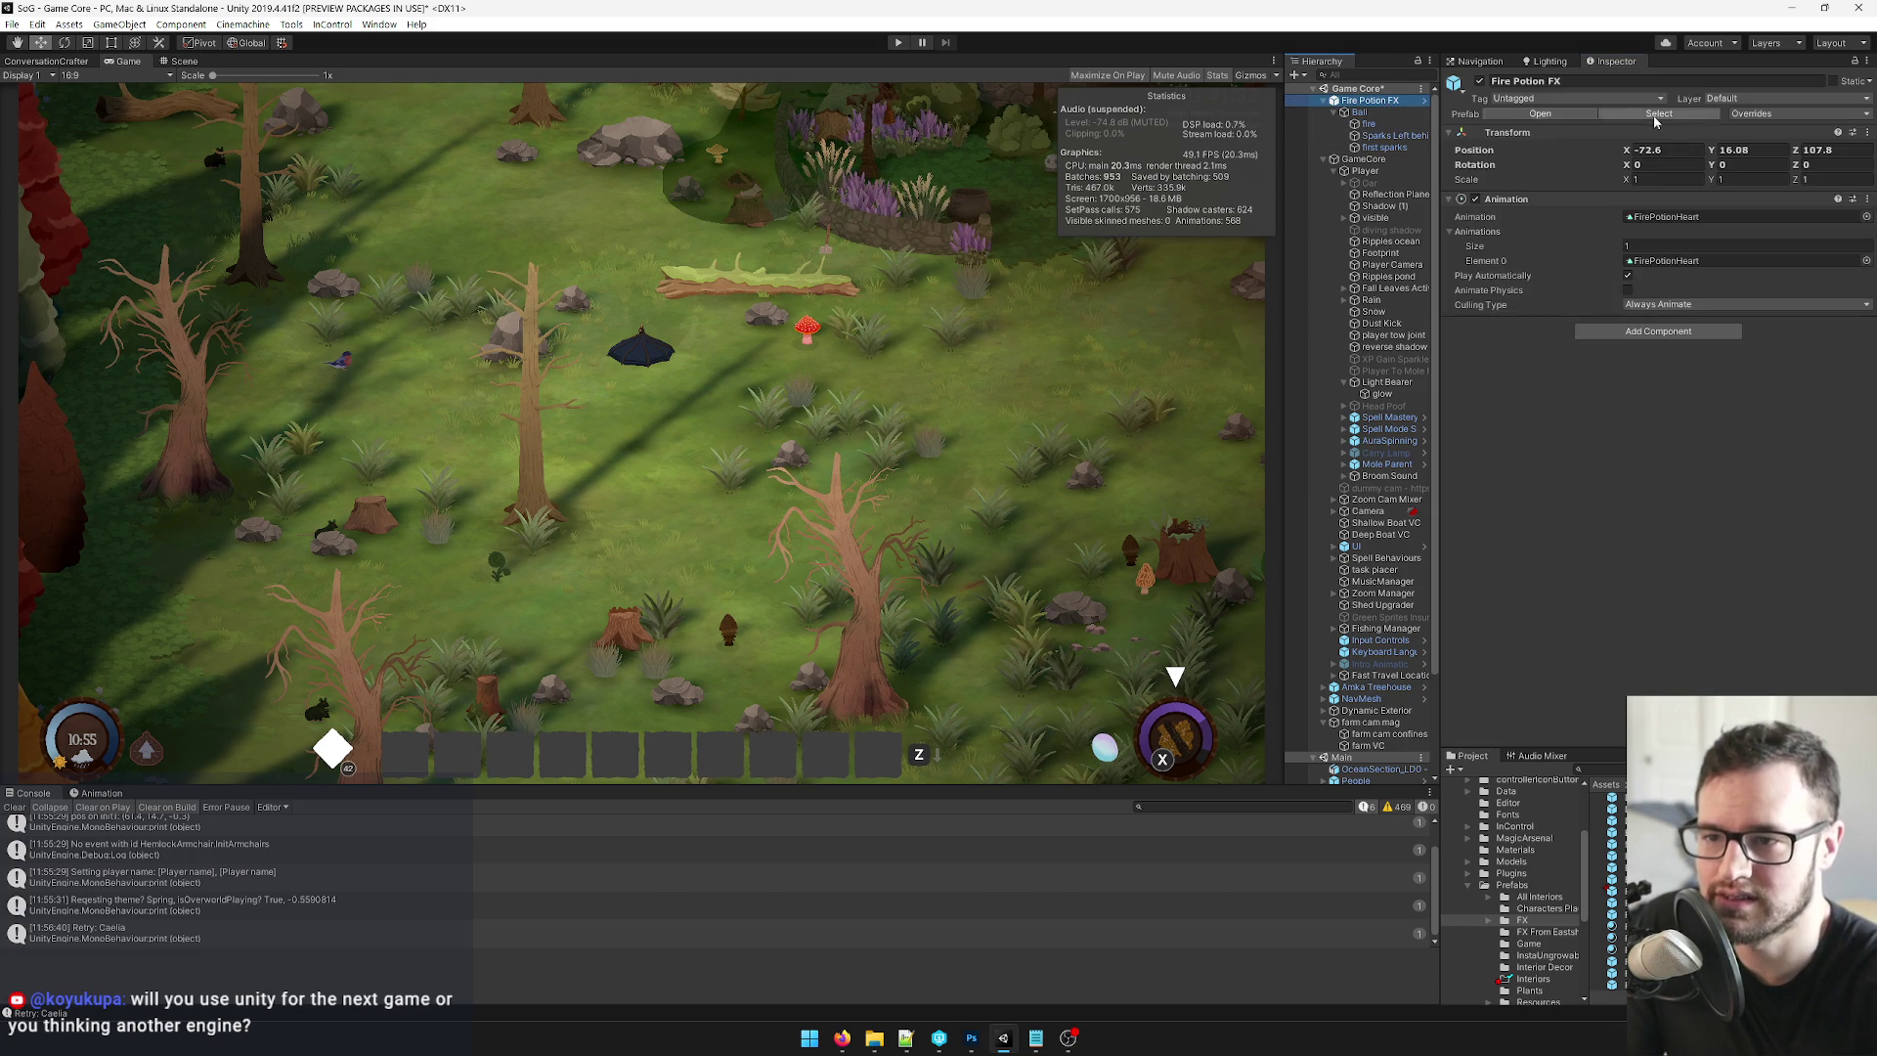
Apply All overrides to Fire Potion FX, then review the first sparks and Ball settings.
left_click(1794, 114)
left_click(1808, 298)
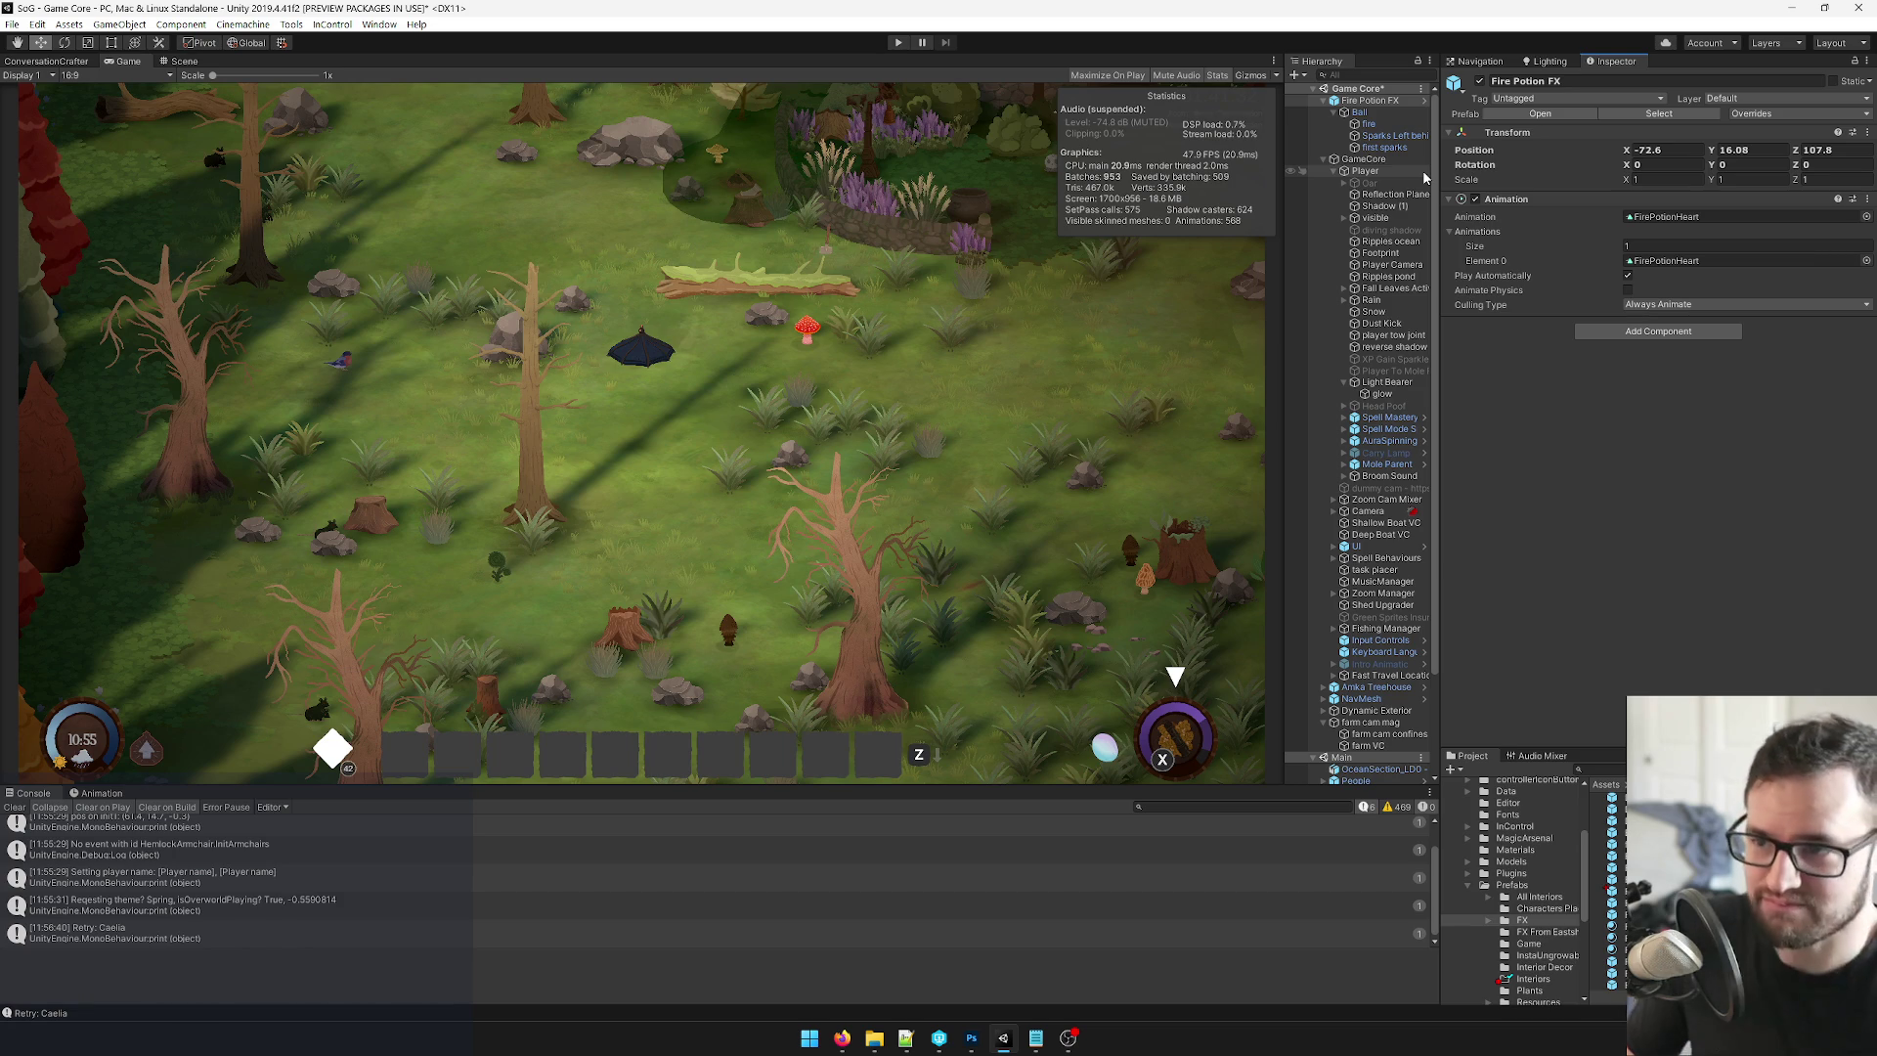
left_click(1385, 147)
scroll(1630, 300, "down", 5)
scroll(1630, 300, "up", 5)
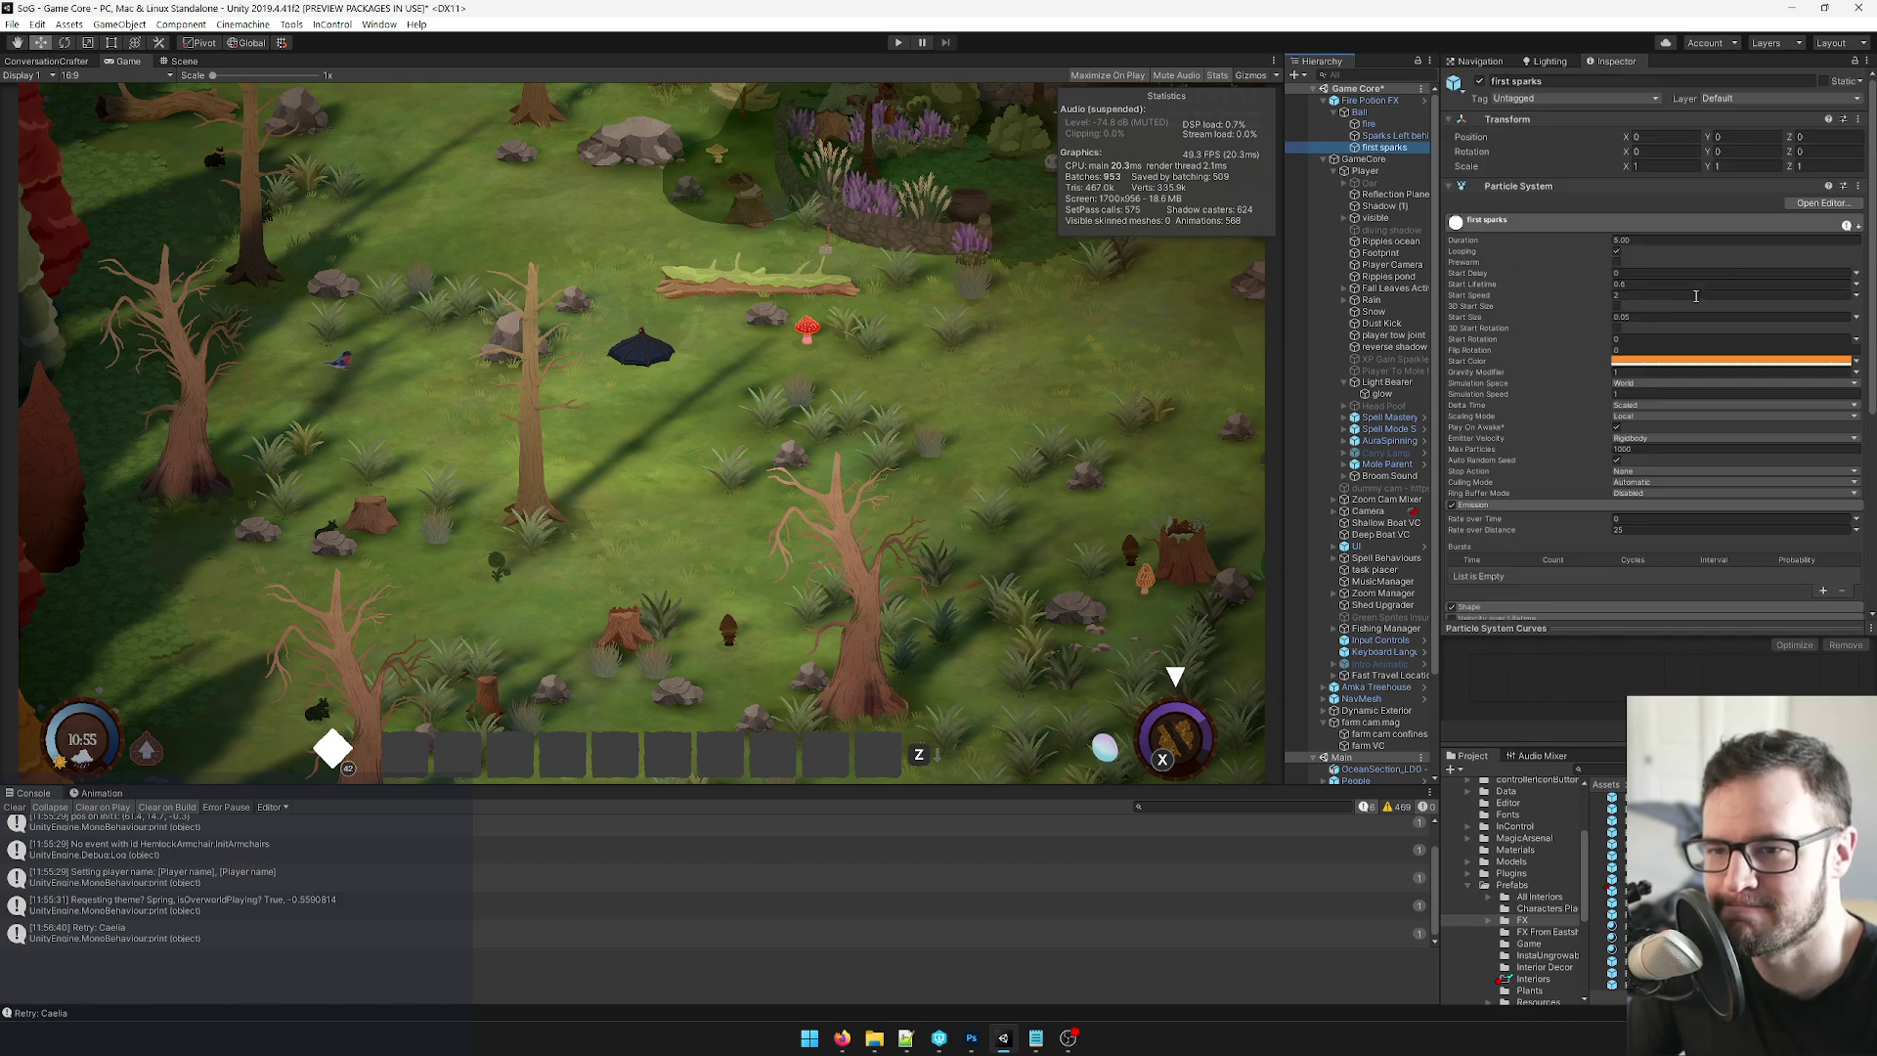
scroll(1874, 186, "down", 1)
scroll(1875, 186, "down", 1)
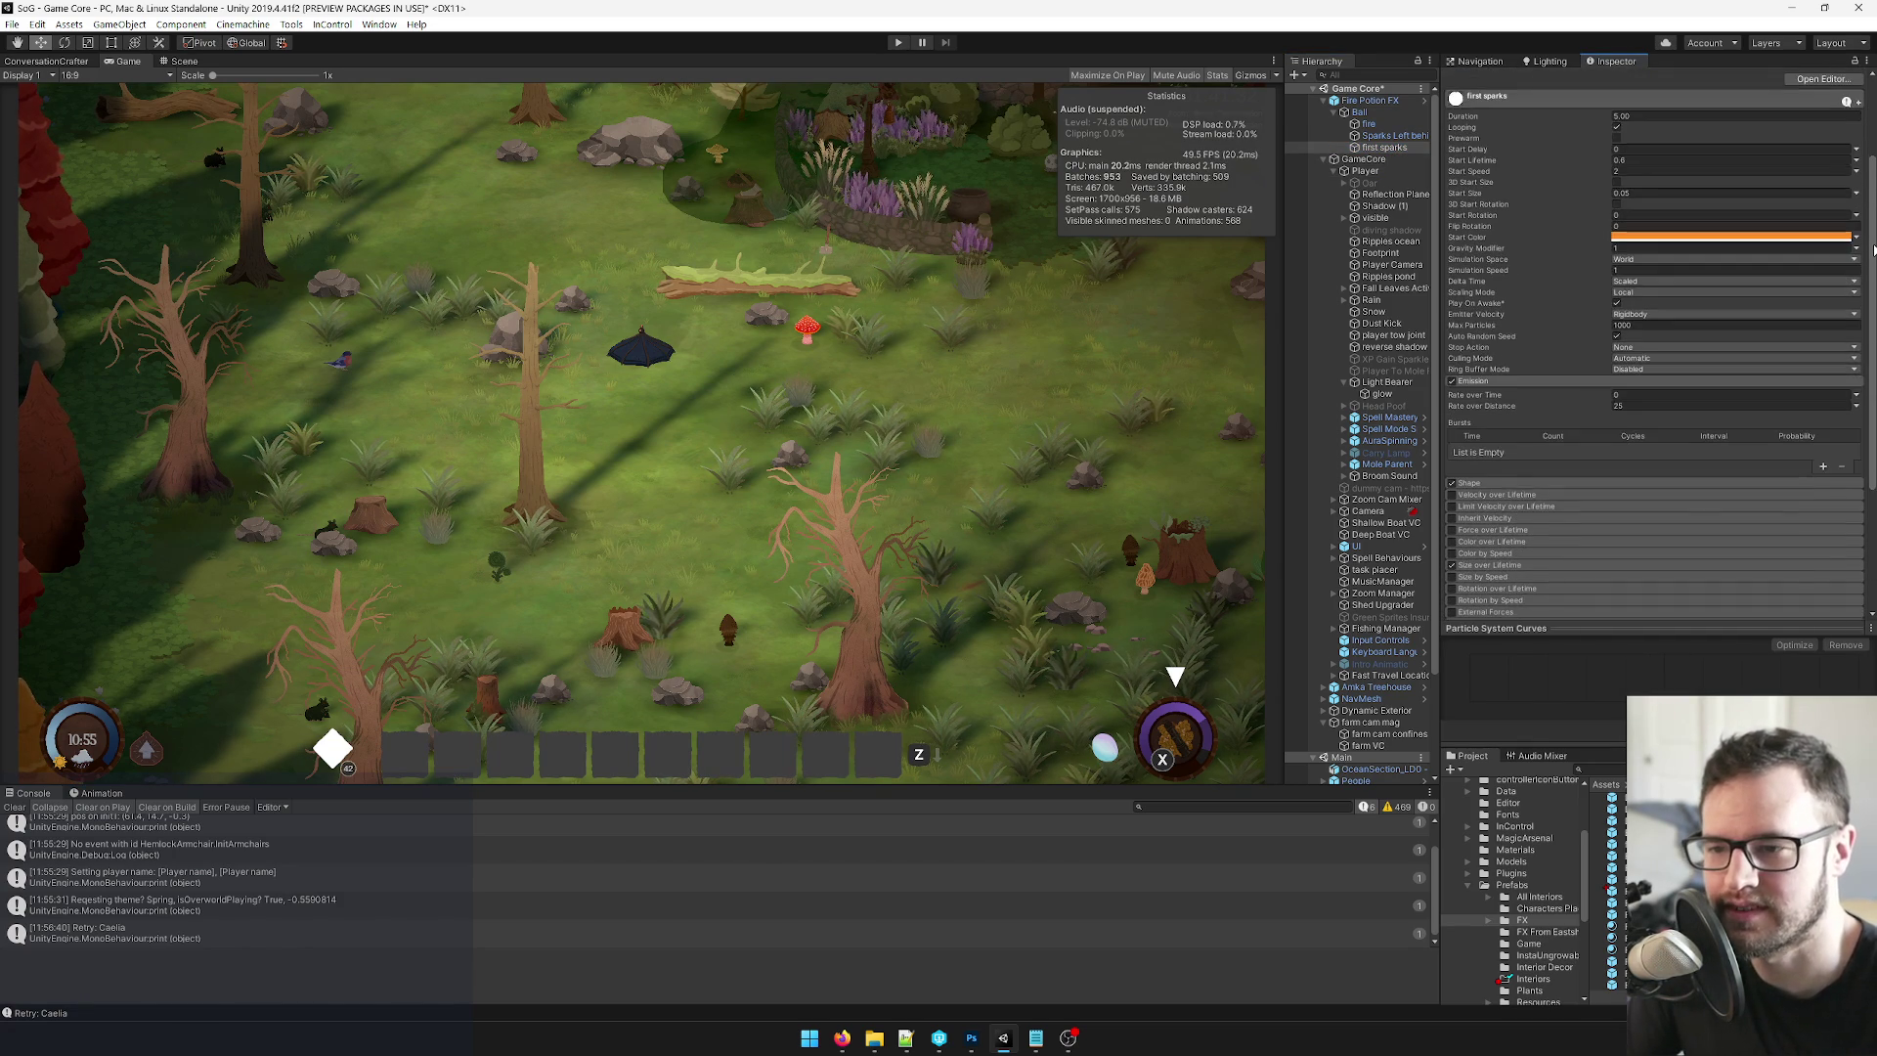
left_click(1359, 111)
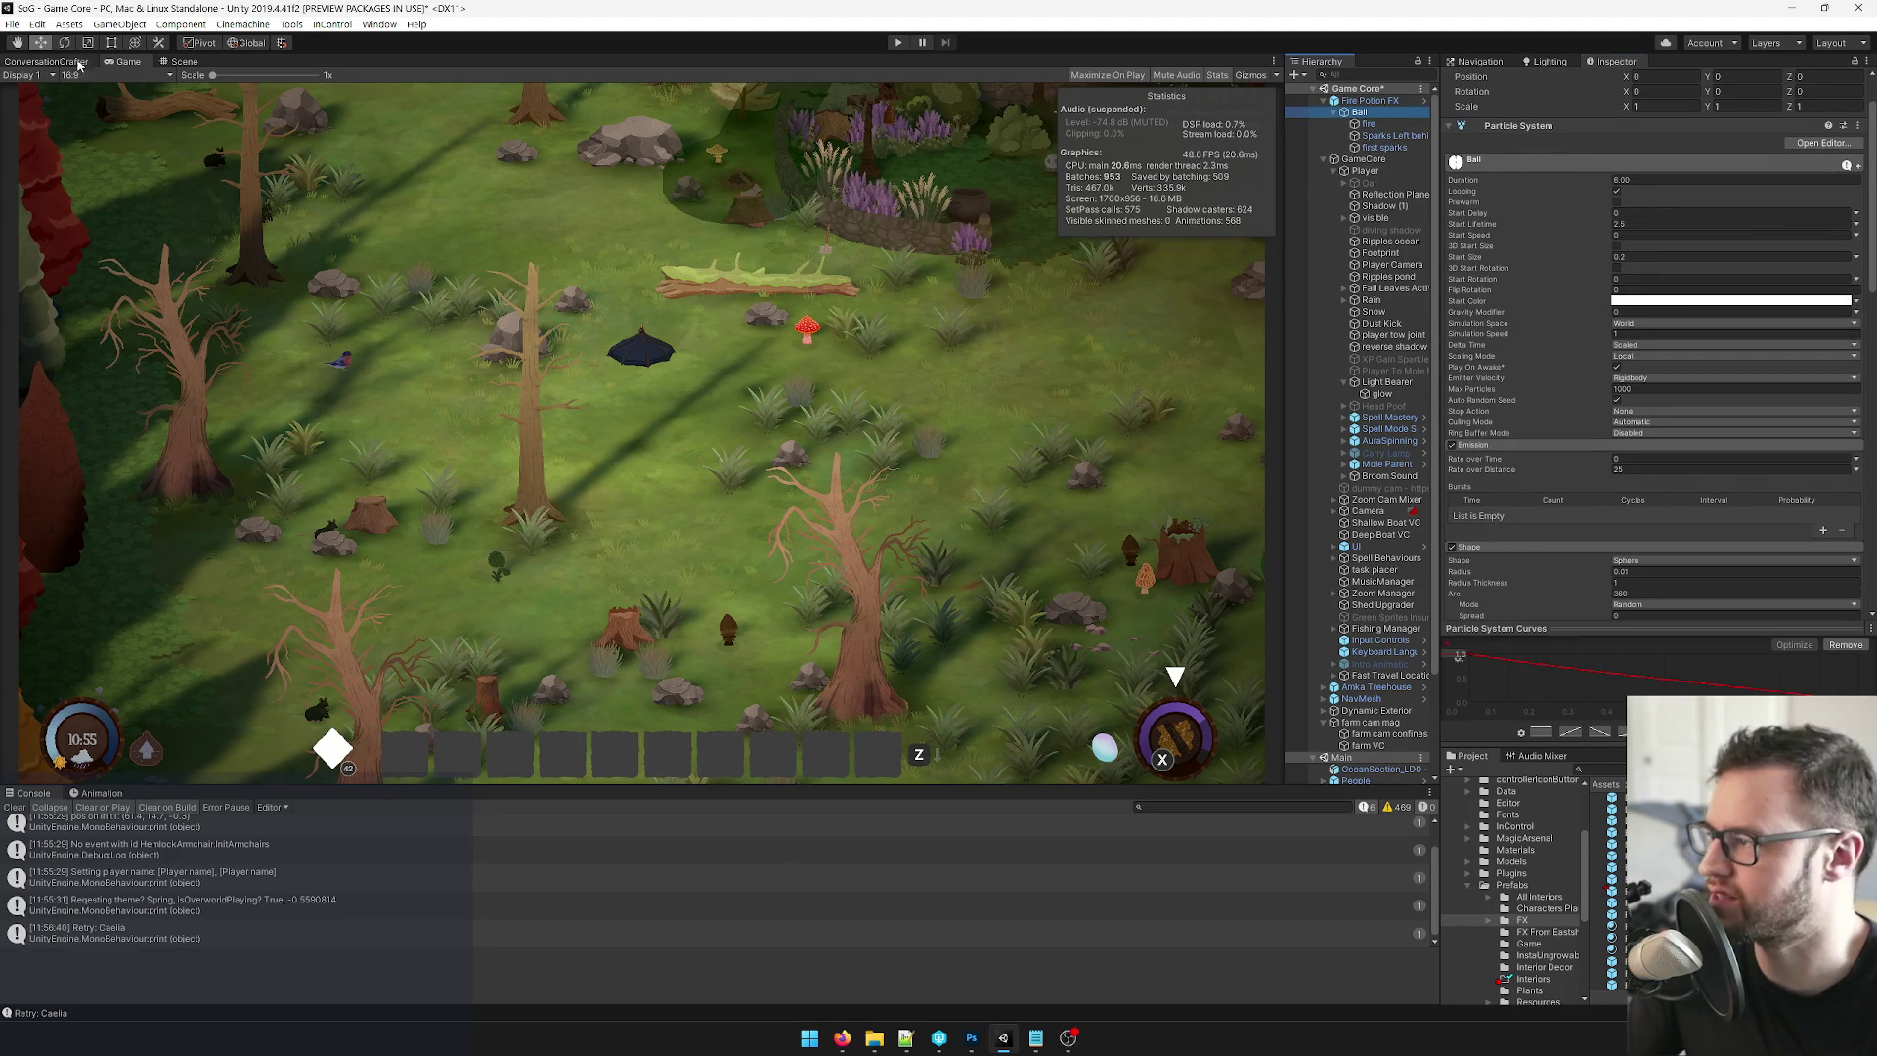
left_click(184, 61)
Orbit the Scene view camera to frame the Ball effect beside the Player.
mouse_move(1050, 520)
left_mouse_down()
mouse_move(785, 381)
mouse_move(567, 545)
mouse_move(807, 560)
mouse_move(821, 385)
mouse_move(864, 455)
mouse_move(831, 419)
left_mouse_up()
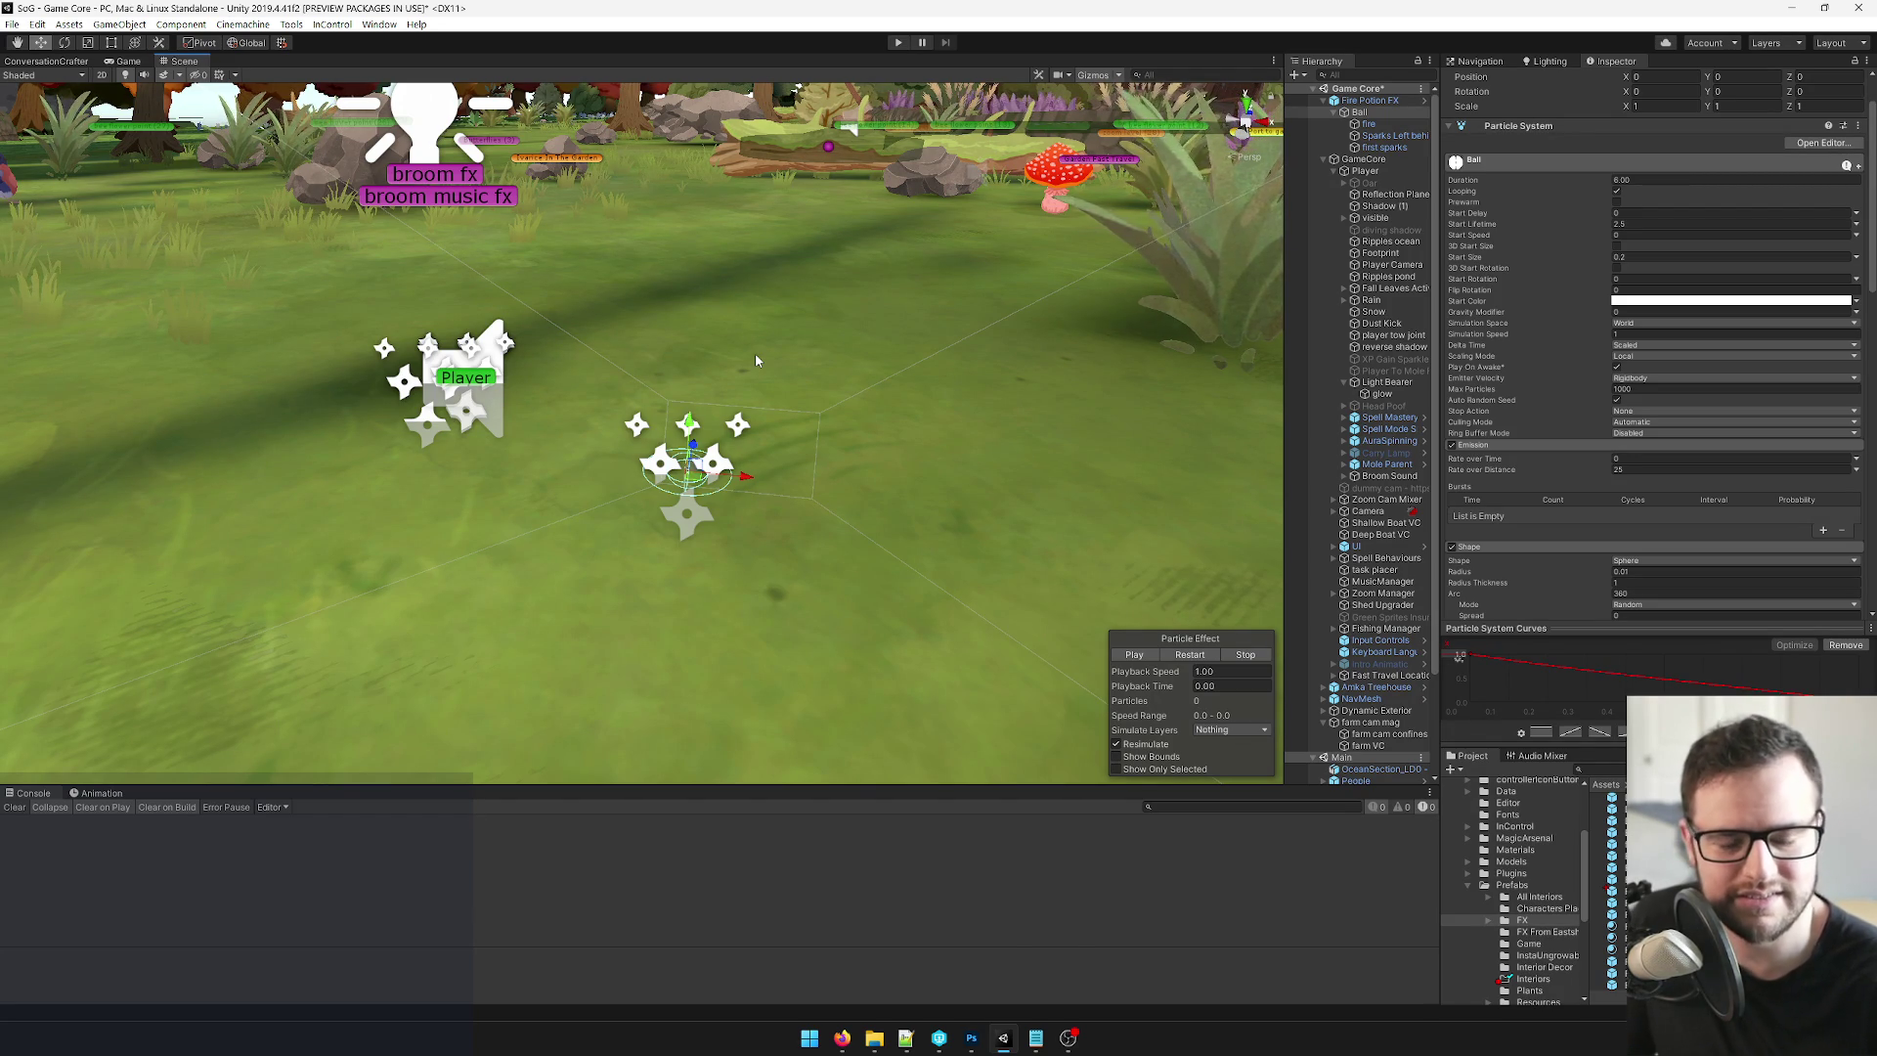
mouse_move(696, 309)
left_mouse_down()
mouse_move(713, 424)
mouse_move(794, 514)
mouse_move(868, 524)
mouse_move(882, 461)
left_mouse_up()
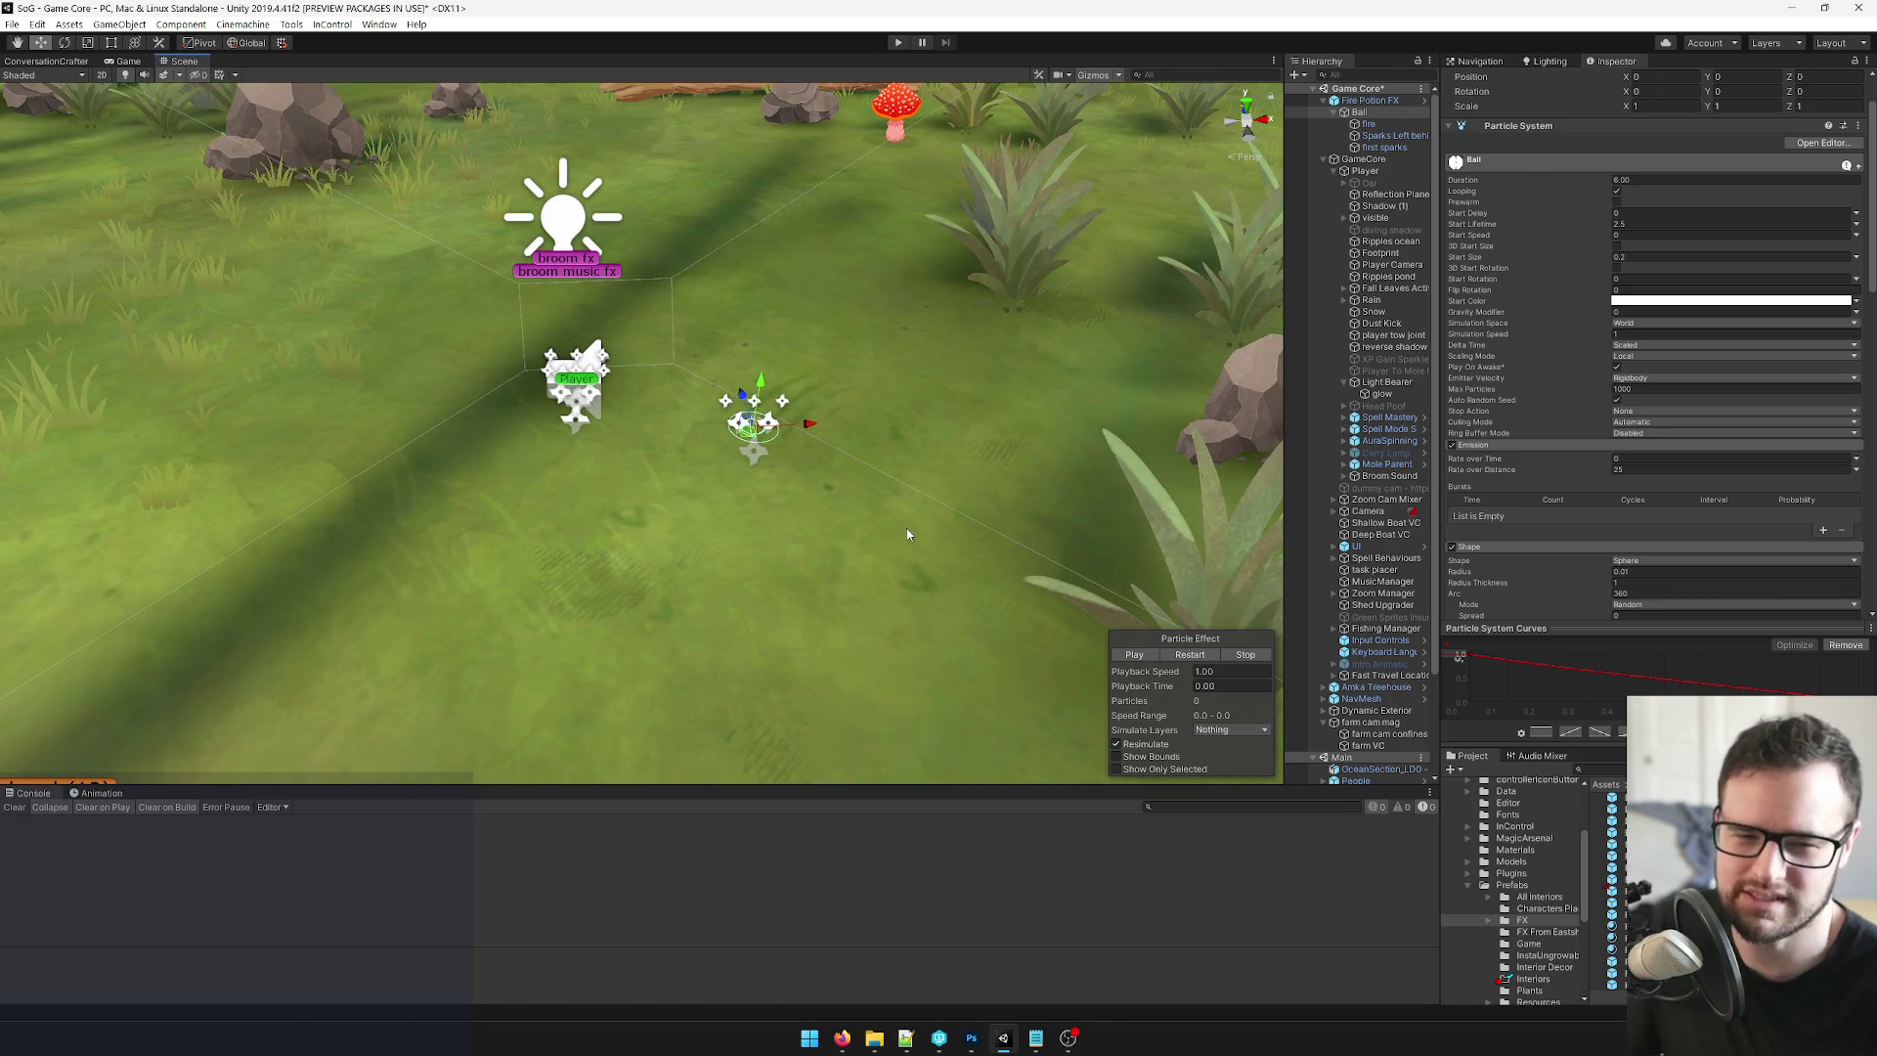
mouse_move(842, 1039)
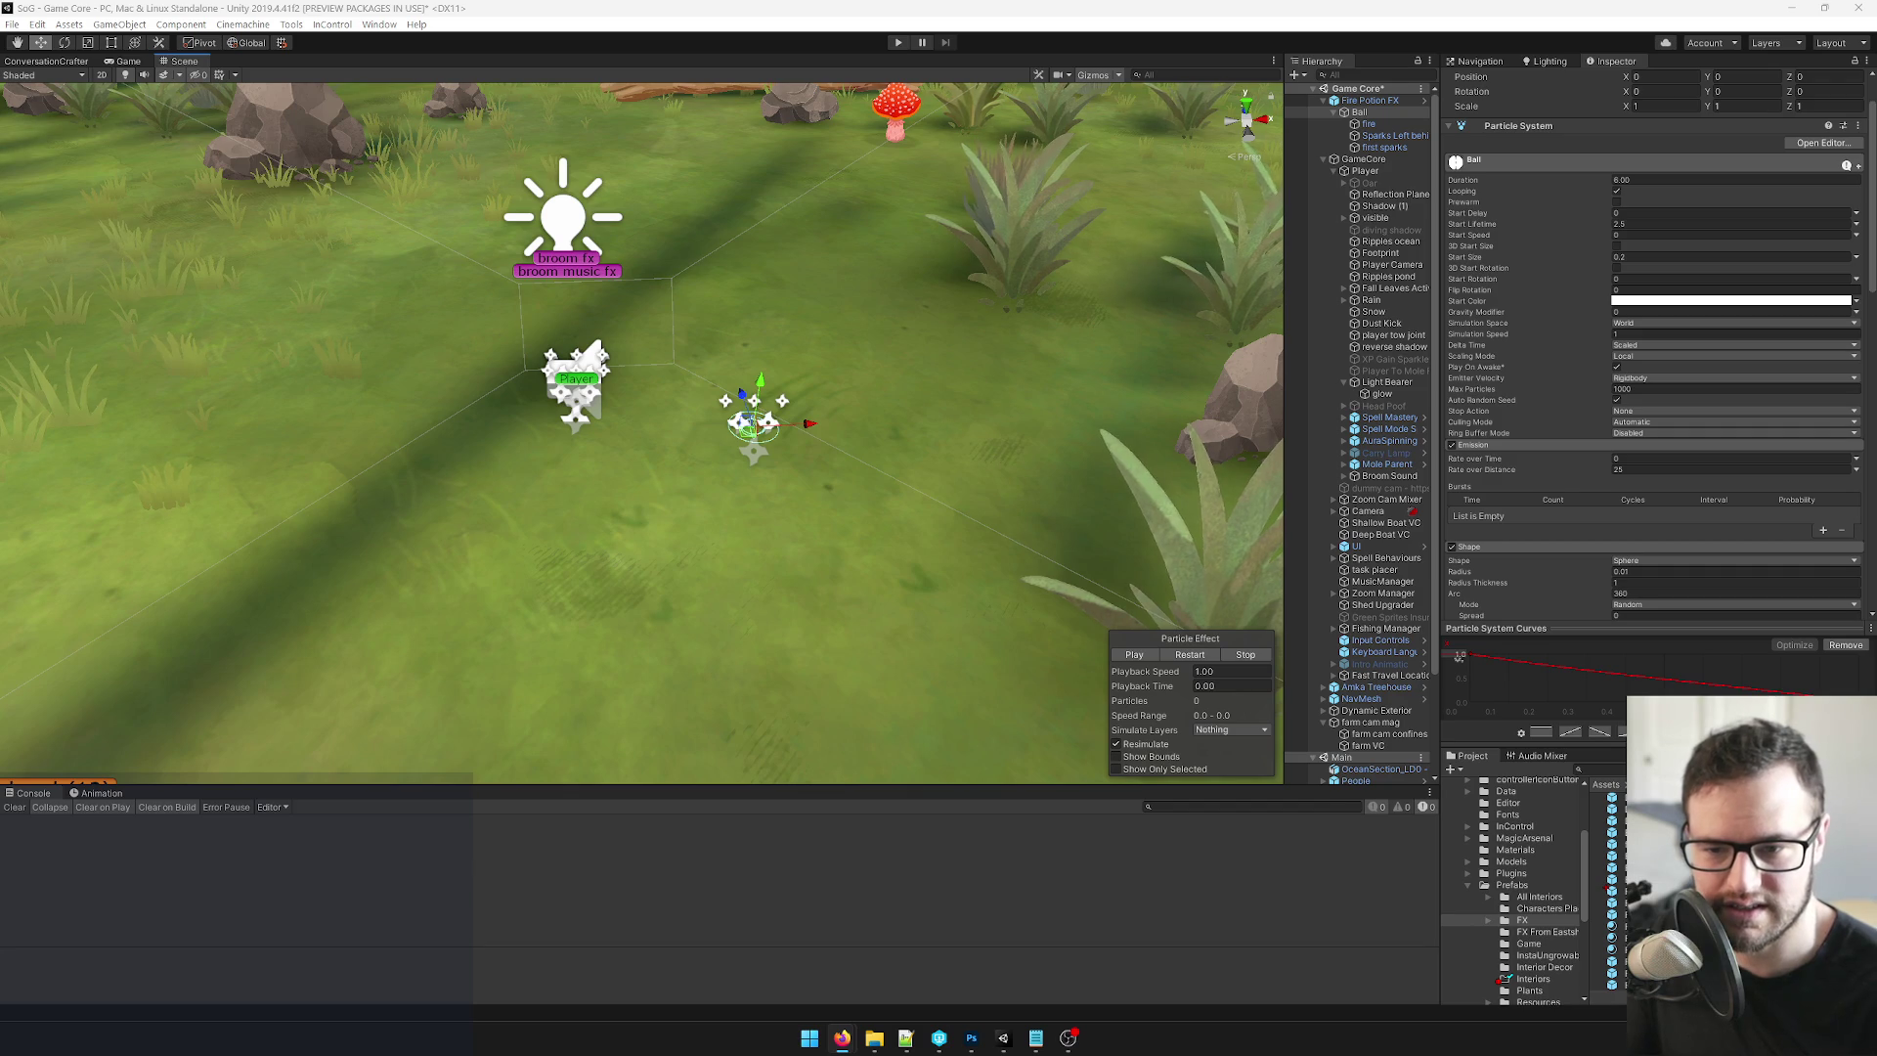
Launch Calculator from Windows Search and position it over the Unity Scene view.
left_click(810, 1038)
type("calculator")
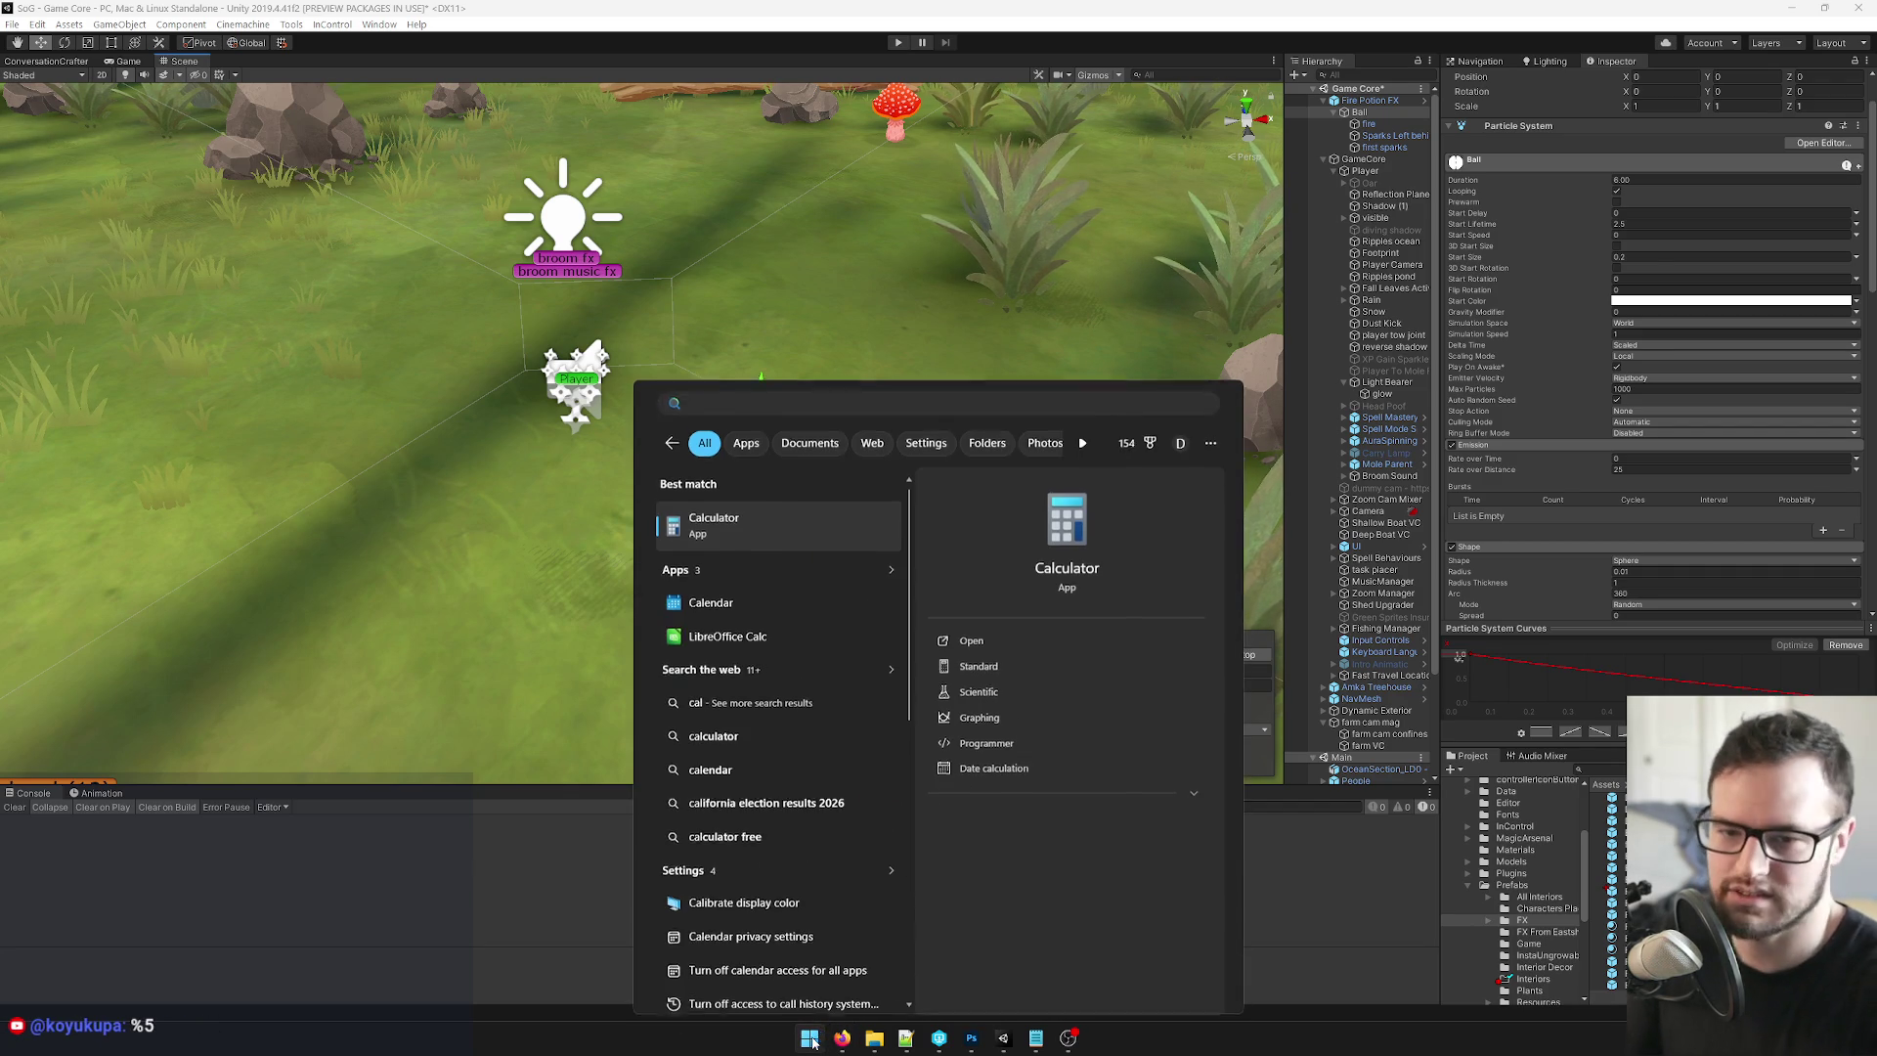
key("Return")
mouse_move(1087, 310)
left_mouse_down()
mouse_move(1444, 340)
mouse_move(1626, 389)
mouse_move(1350, 333)
left_mouse_up()
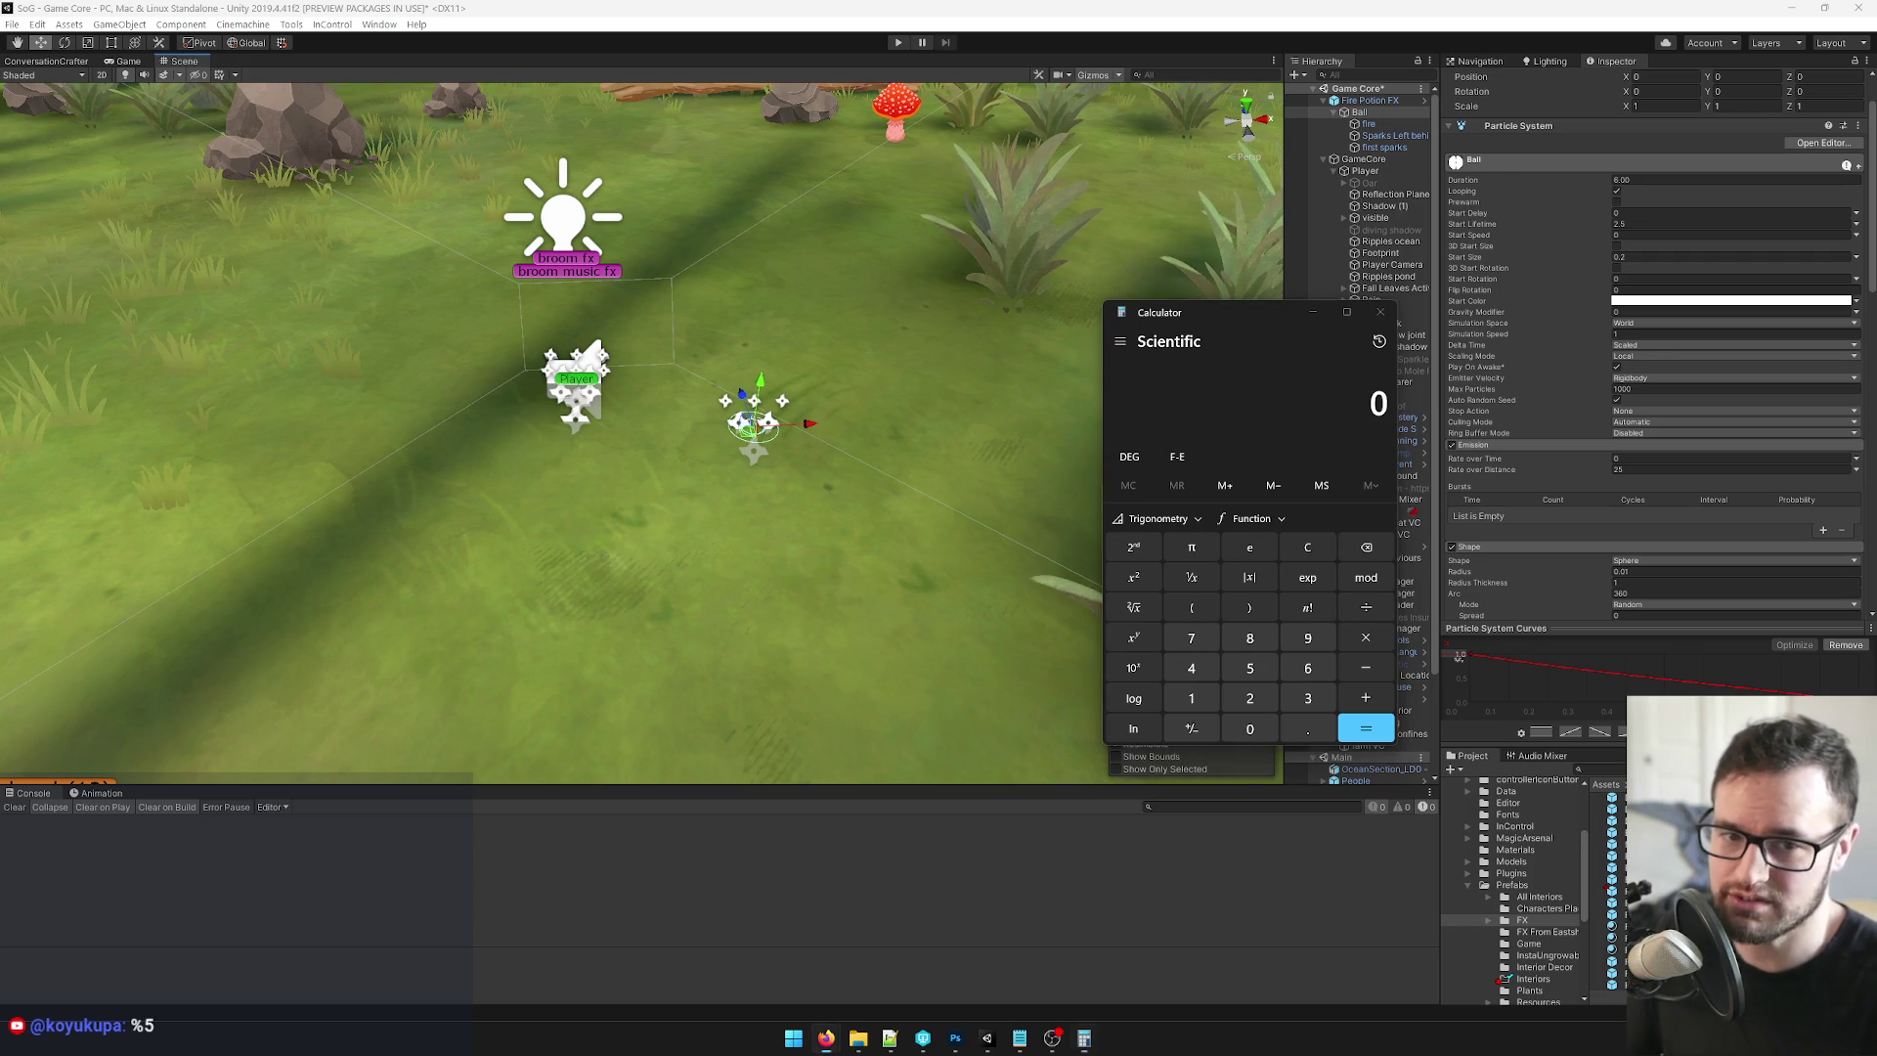
left_click_drag(1199, 318, 1248, 295)
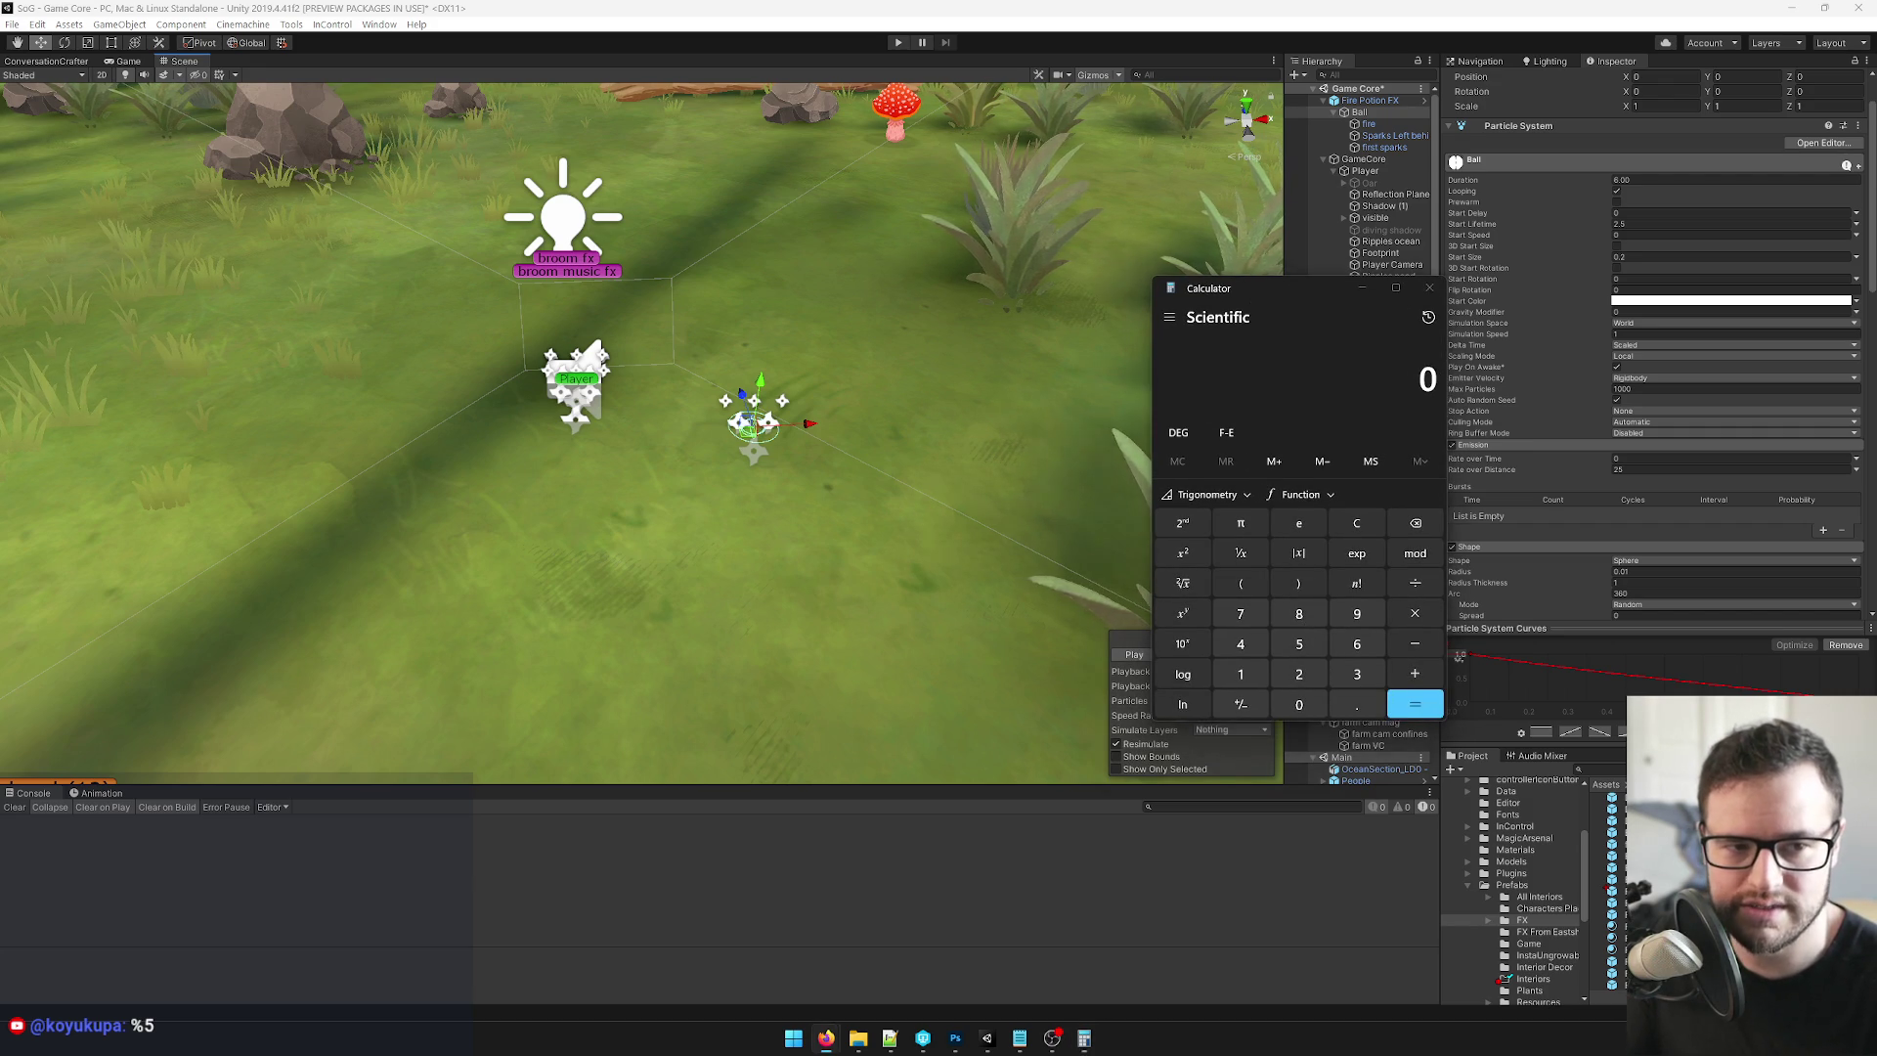
key("alt+Tab")
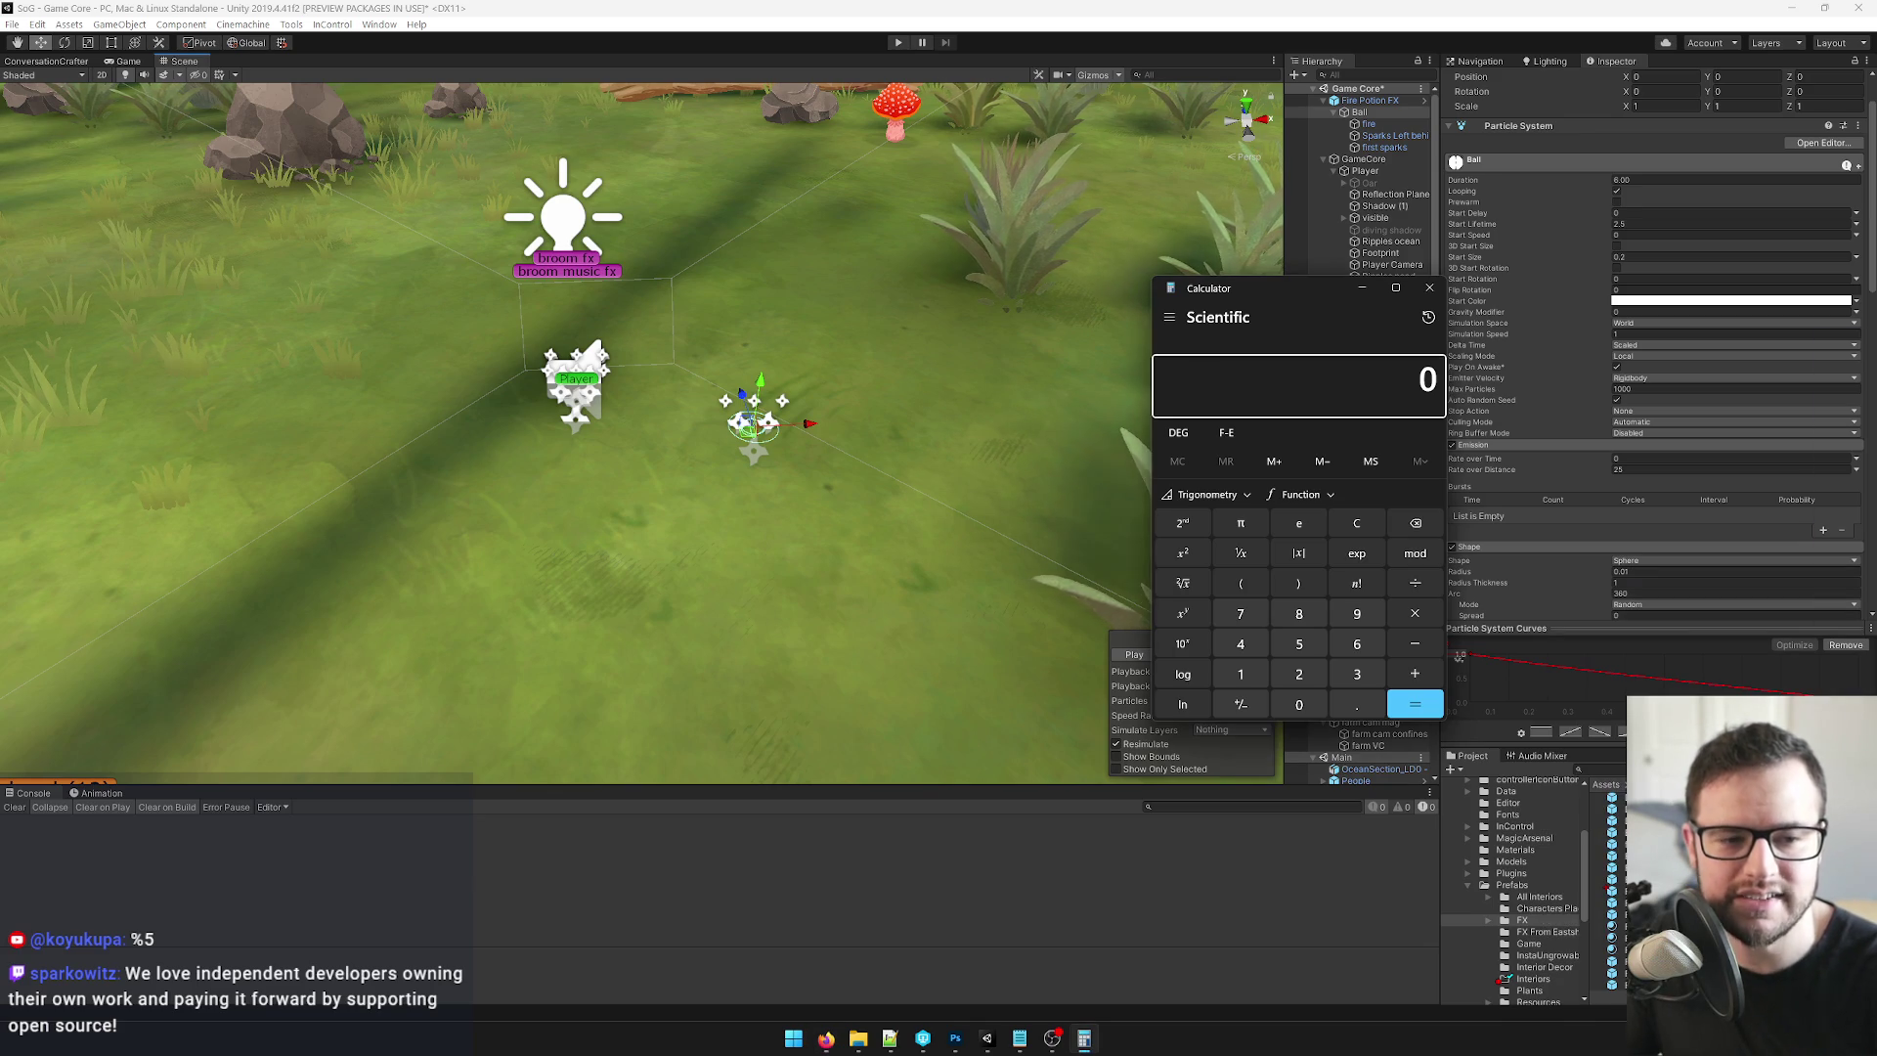
left_click_drag(1253, 303, 1272, 266)
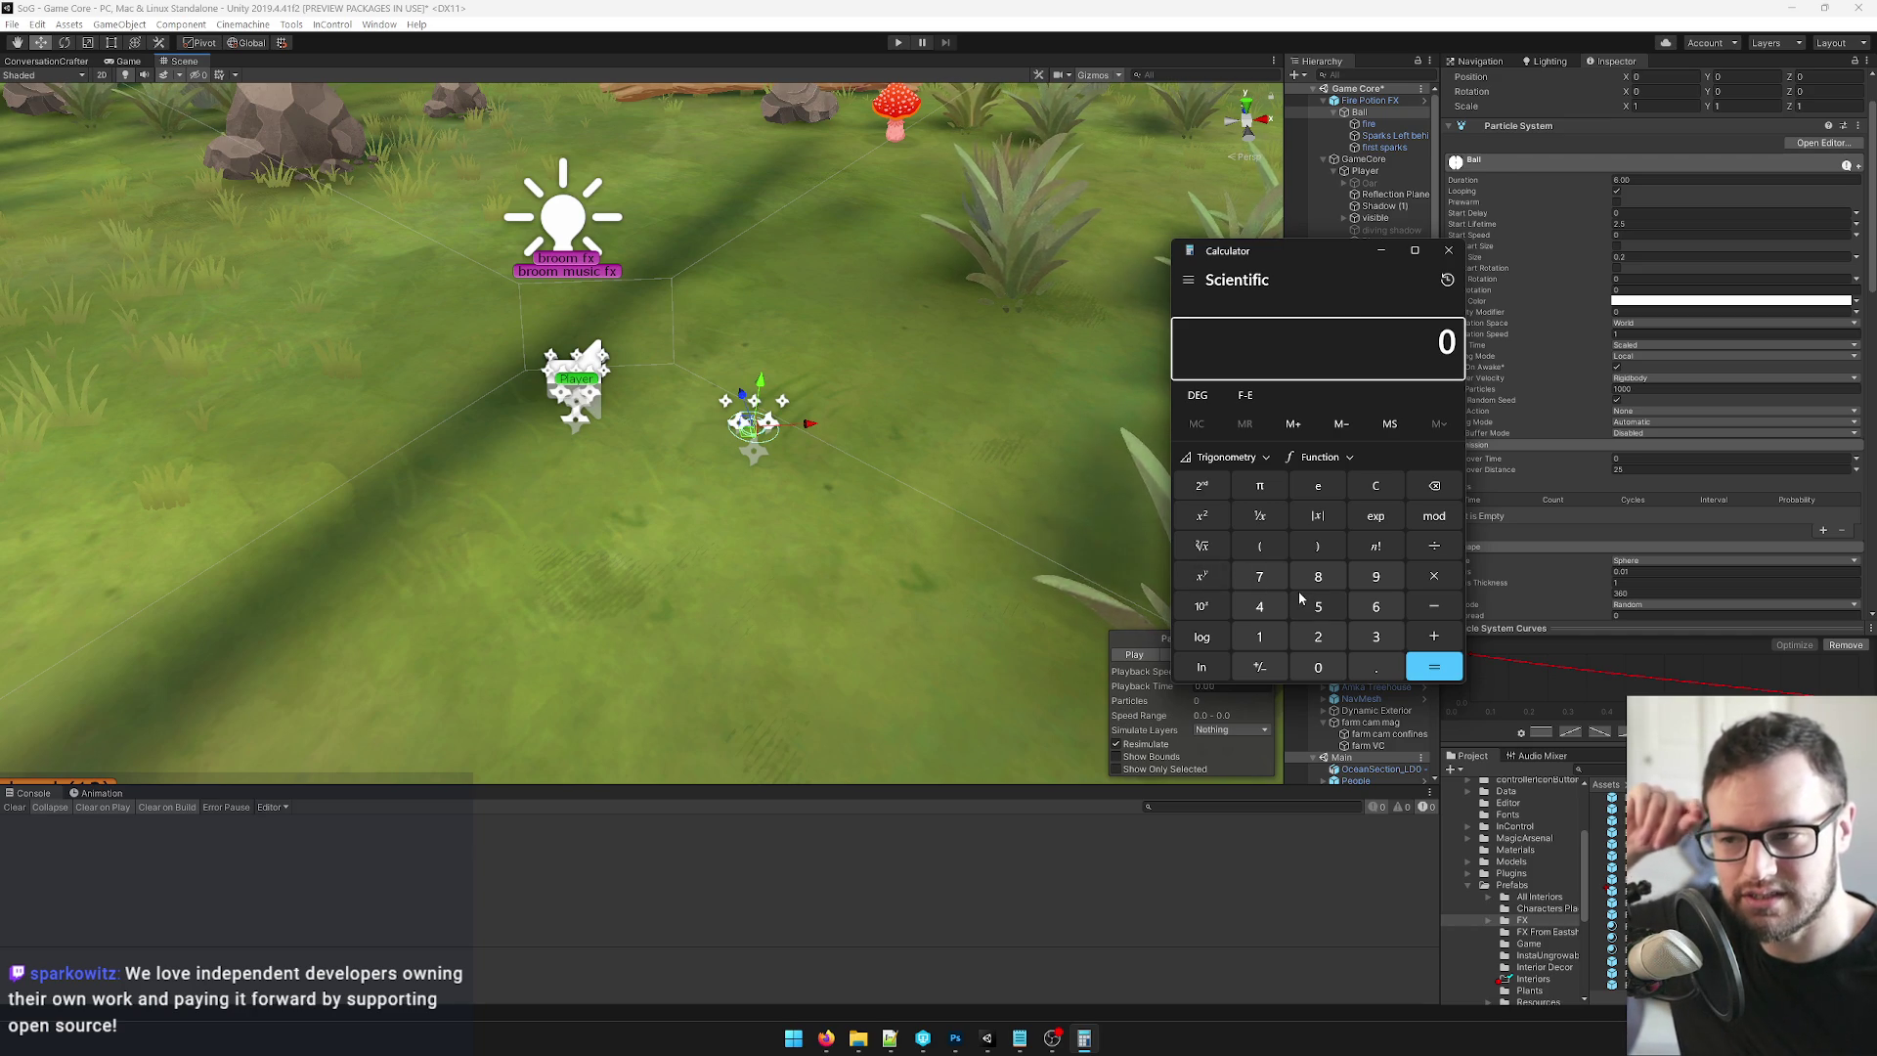
Calculate 0.05 × 3500000 = 175,000 on the Calculator keypad.
left_click(1375, 667)
left_click(1318, 666)
left_click(1318, 607)
left_click(1434, 576)
left_click(1376, 637)
left_click(1318, 606)
left_click(1319, 666)
left_click(1318, 666)
left_click(1319, 667)
left_click(1318, 667)
left_click(1318, 666)
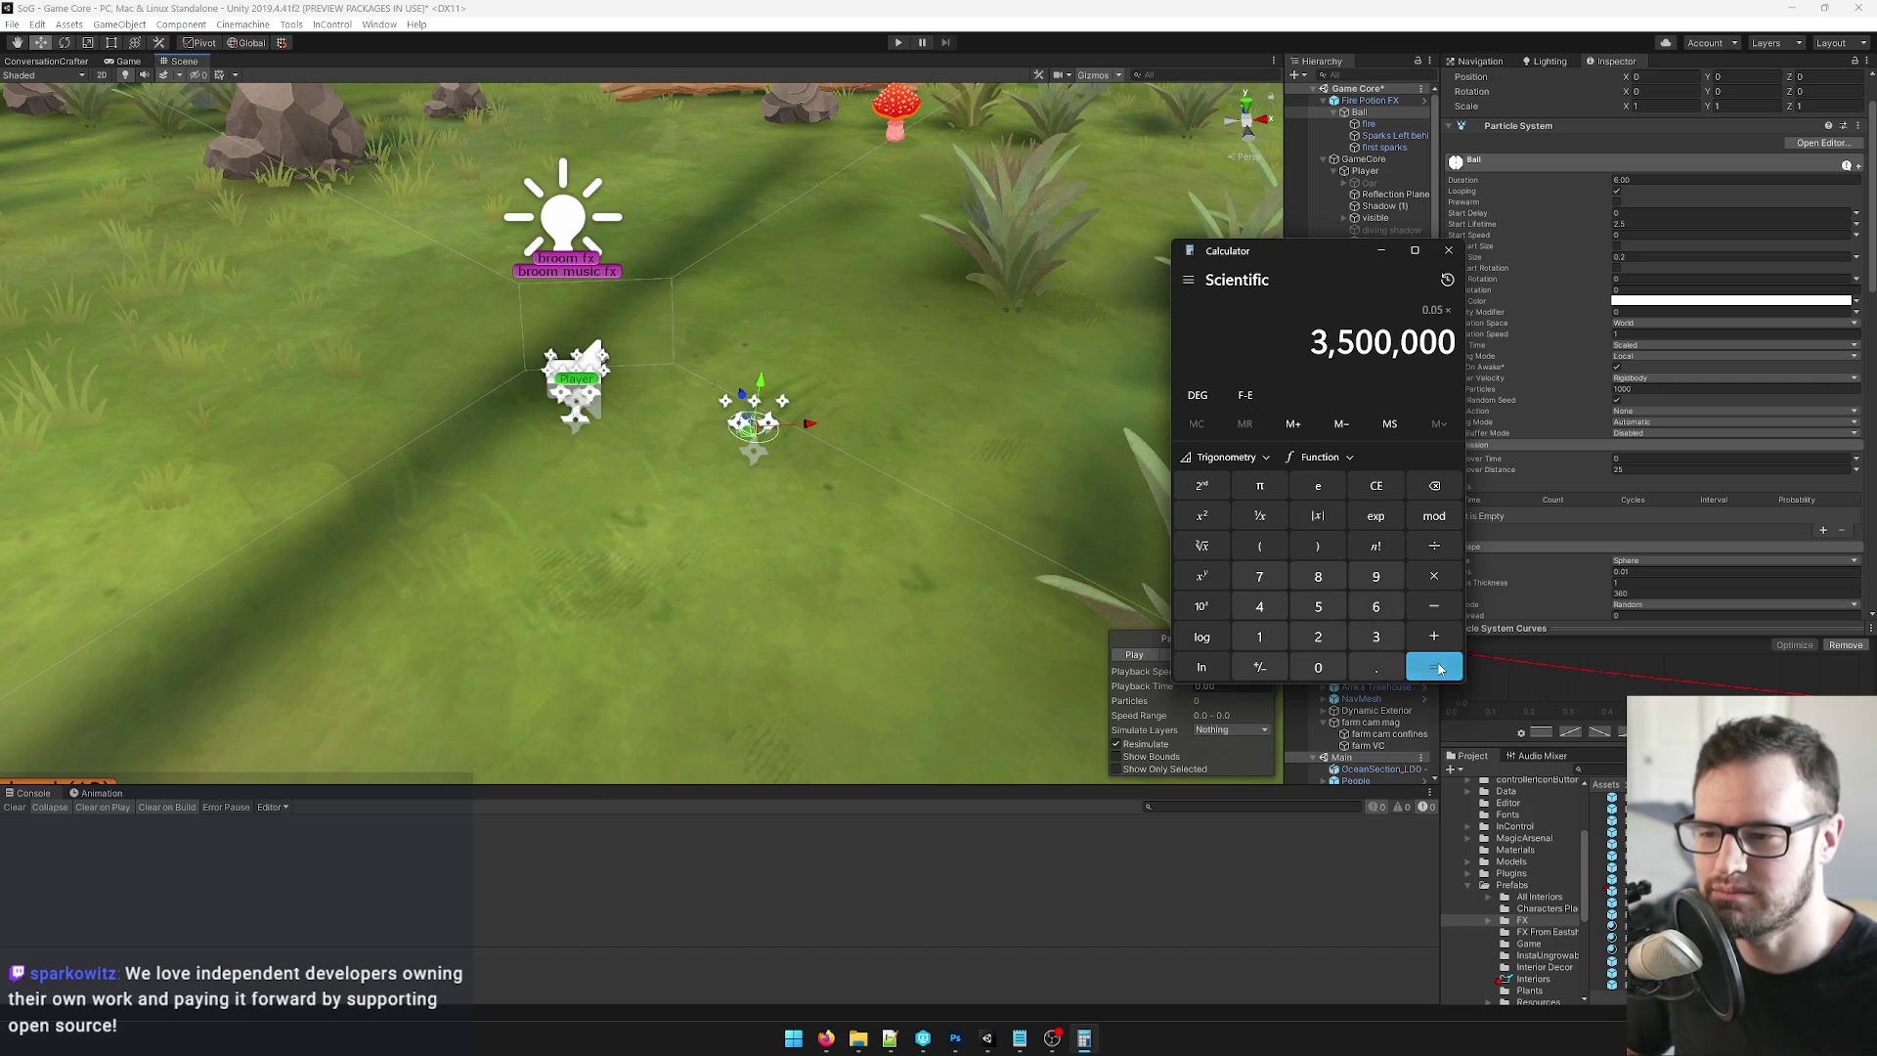
left_click(1434, 667)
Select parts of the 175,000 result, clear the entry and close Calculator.
left_click_drag(1348, 344, 1472, 350)
left_click(1471, 350)
double_click(1469, 344)
left_click(1468, 345)
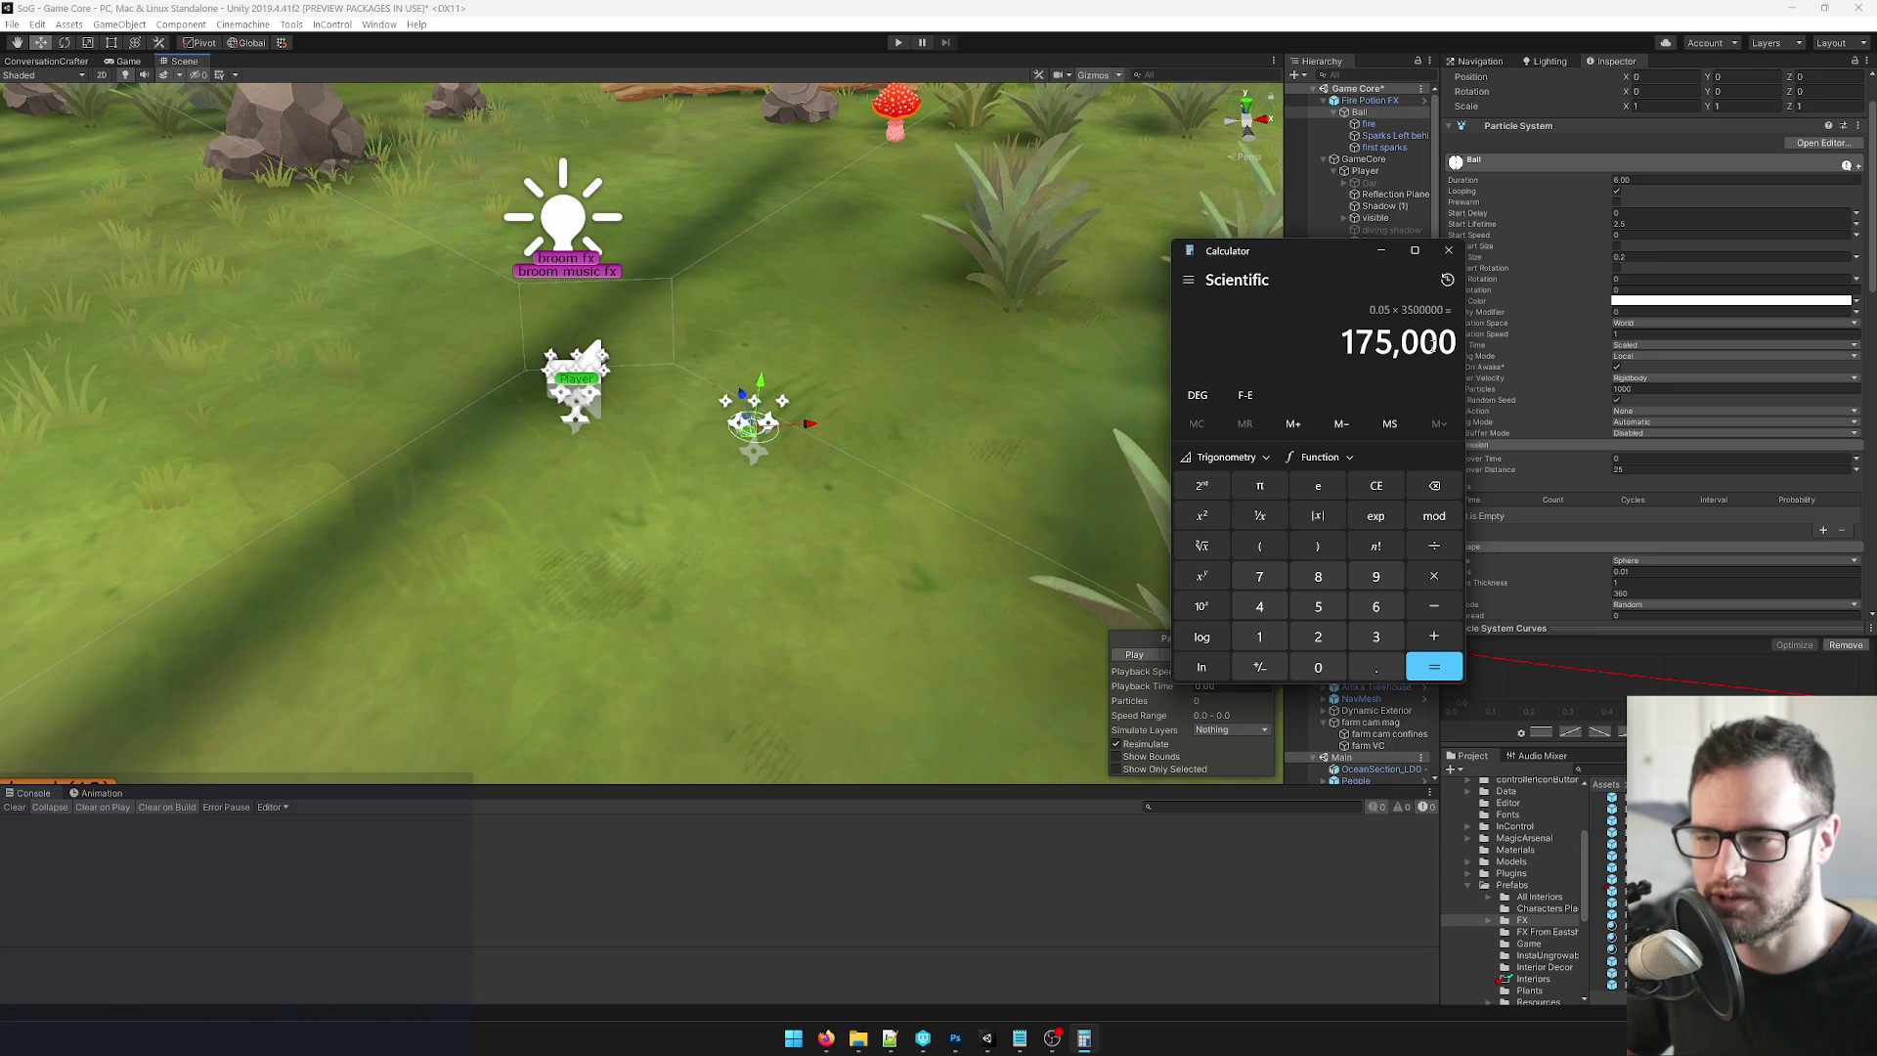
mouse_move(1356, 344)
left_mouse_down()
mouse_move(1396, 344)
mouse_move(1403, 371)
left_mouse_up()
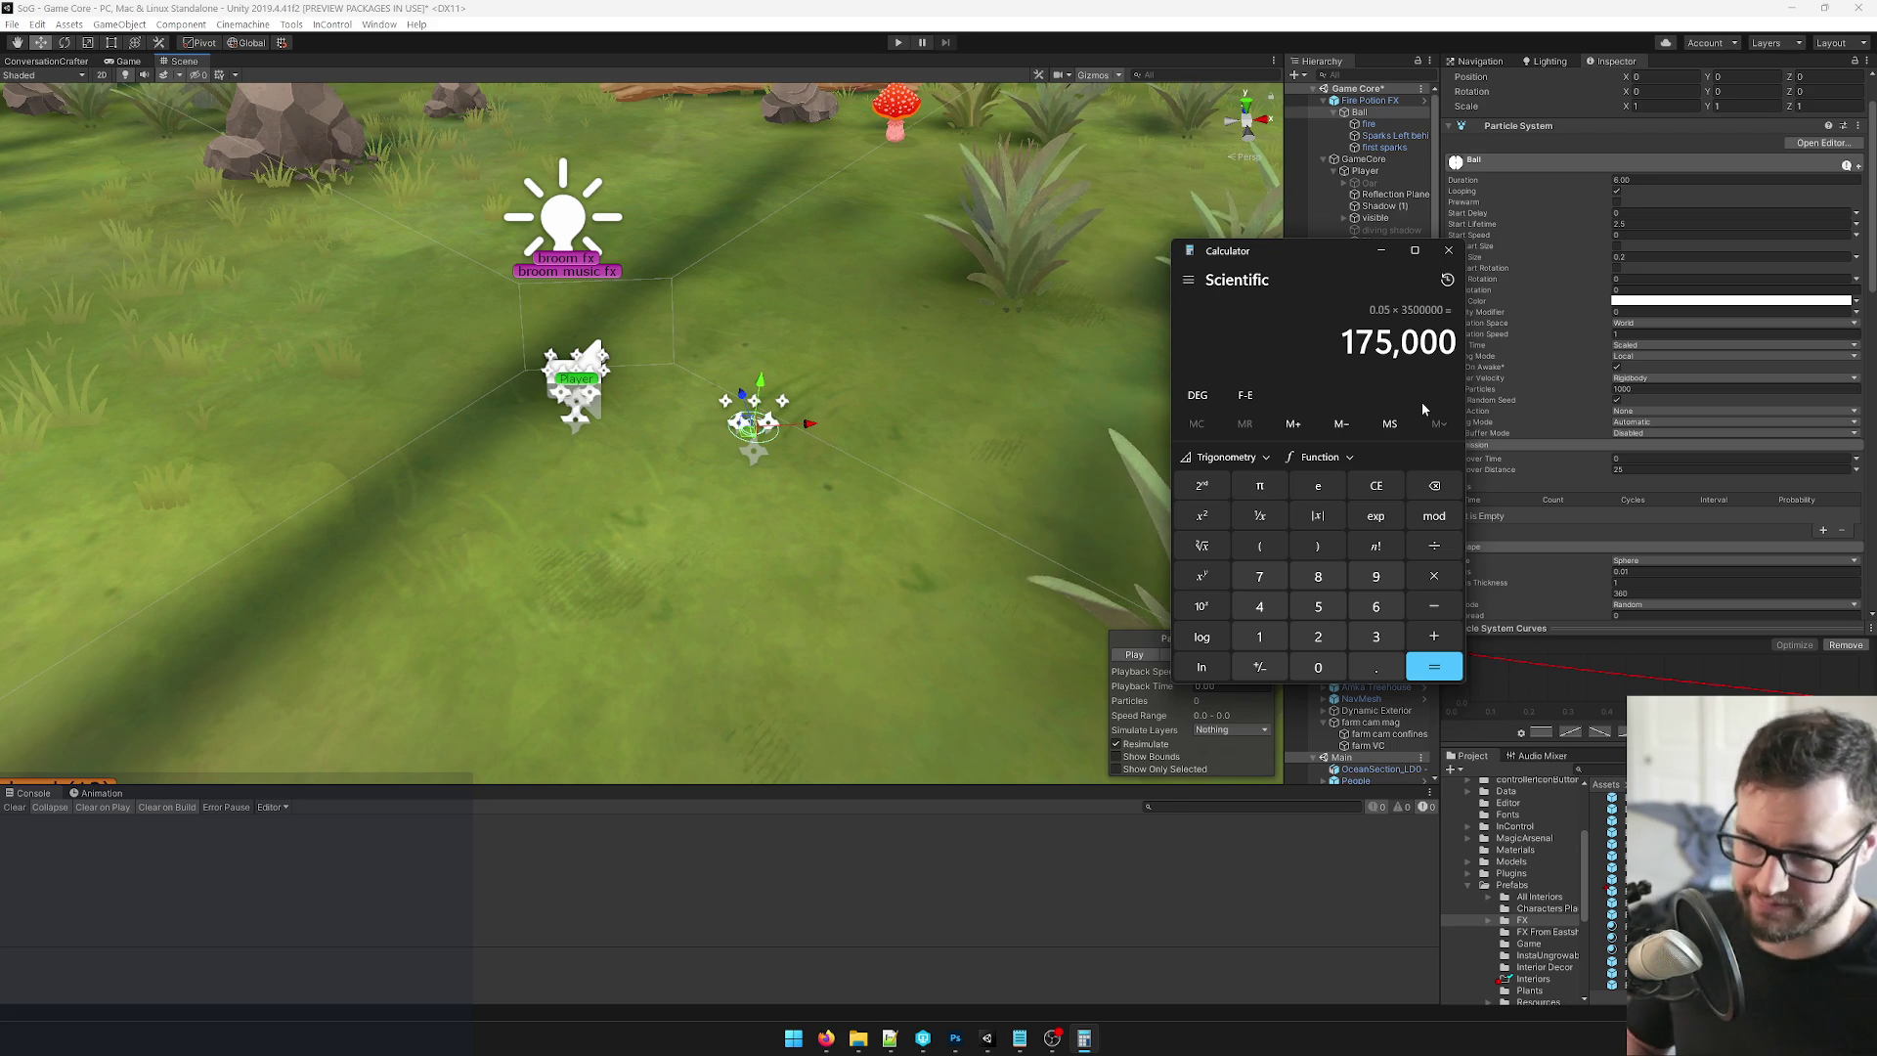
left_click_drag(1301, 259, 1220, 221)
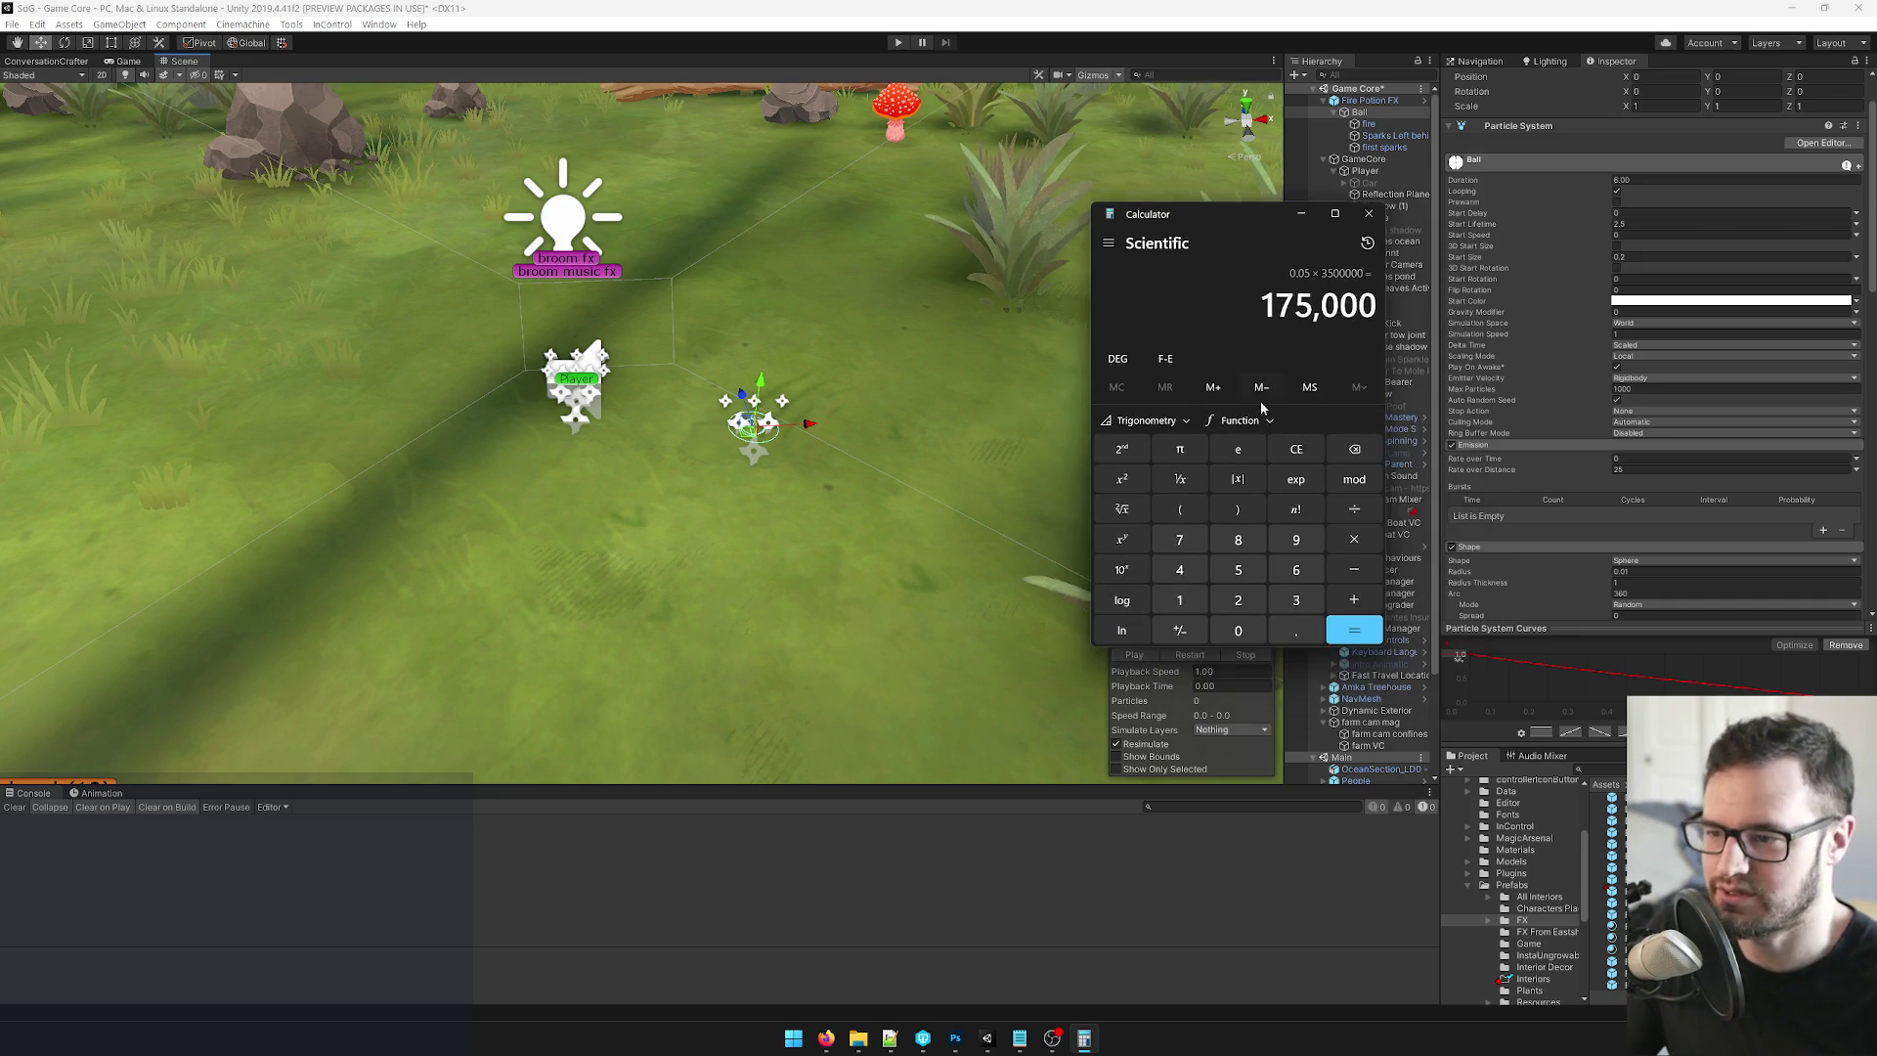
left_click(1240, 452)
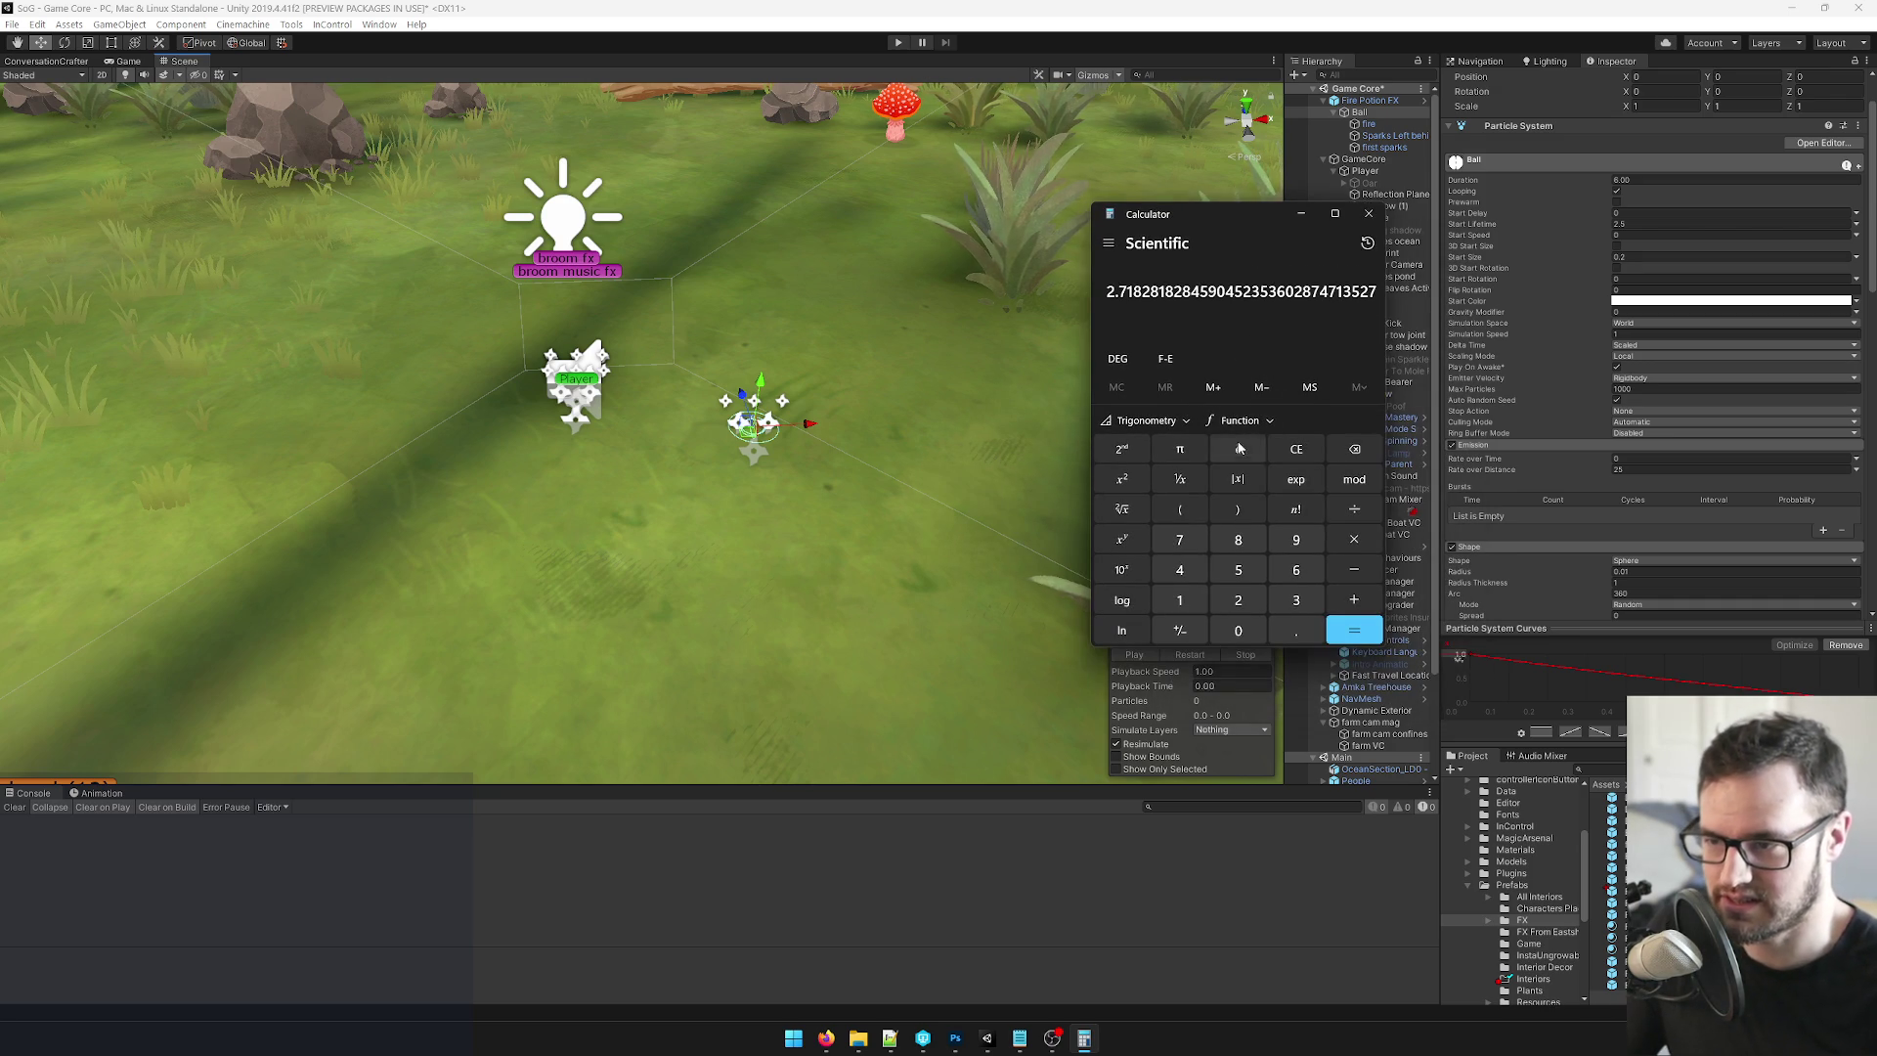
left_click(1297, 450)
left_click(1369, 213)
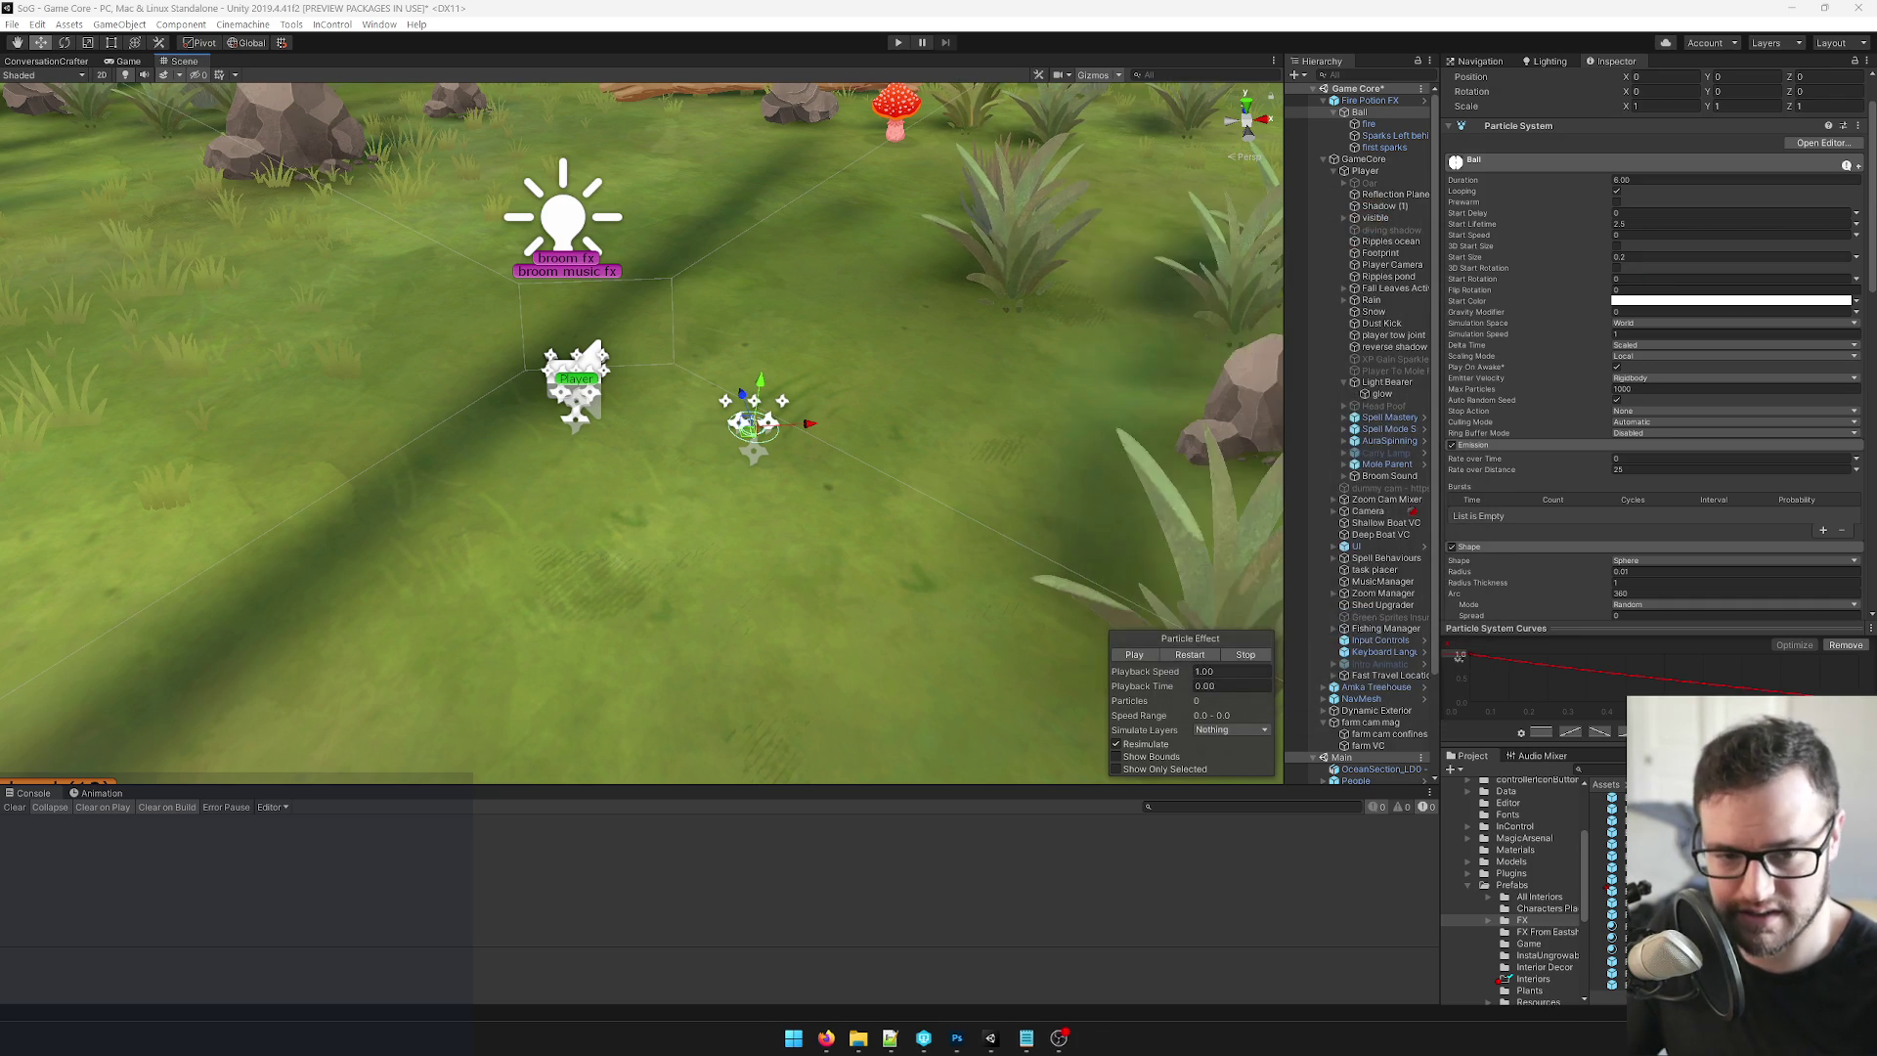
Orbit and zoom out around the tent and mushroom, then show the Game view.
left_click_drag(860, 473, 700, 447)
scroll(700, 448, "down", 3)
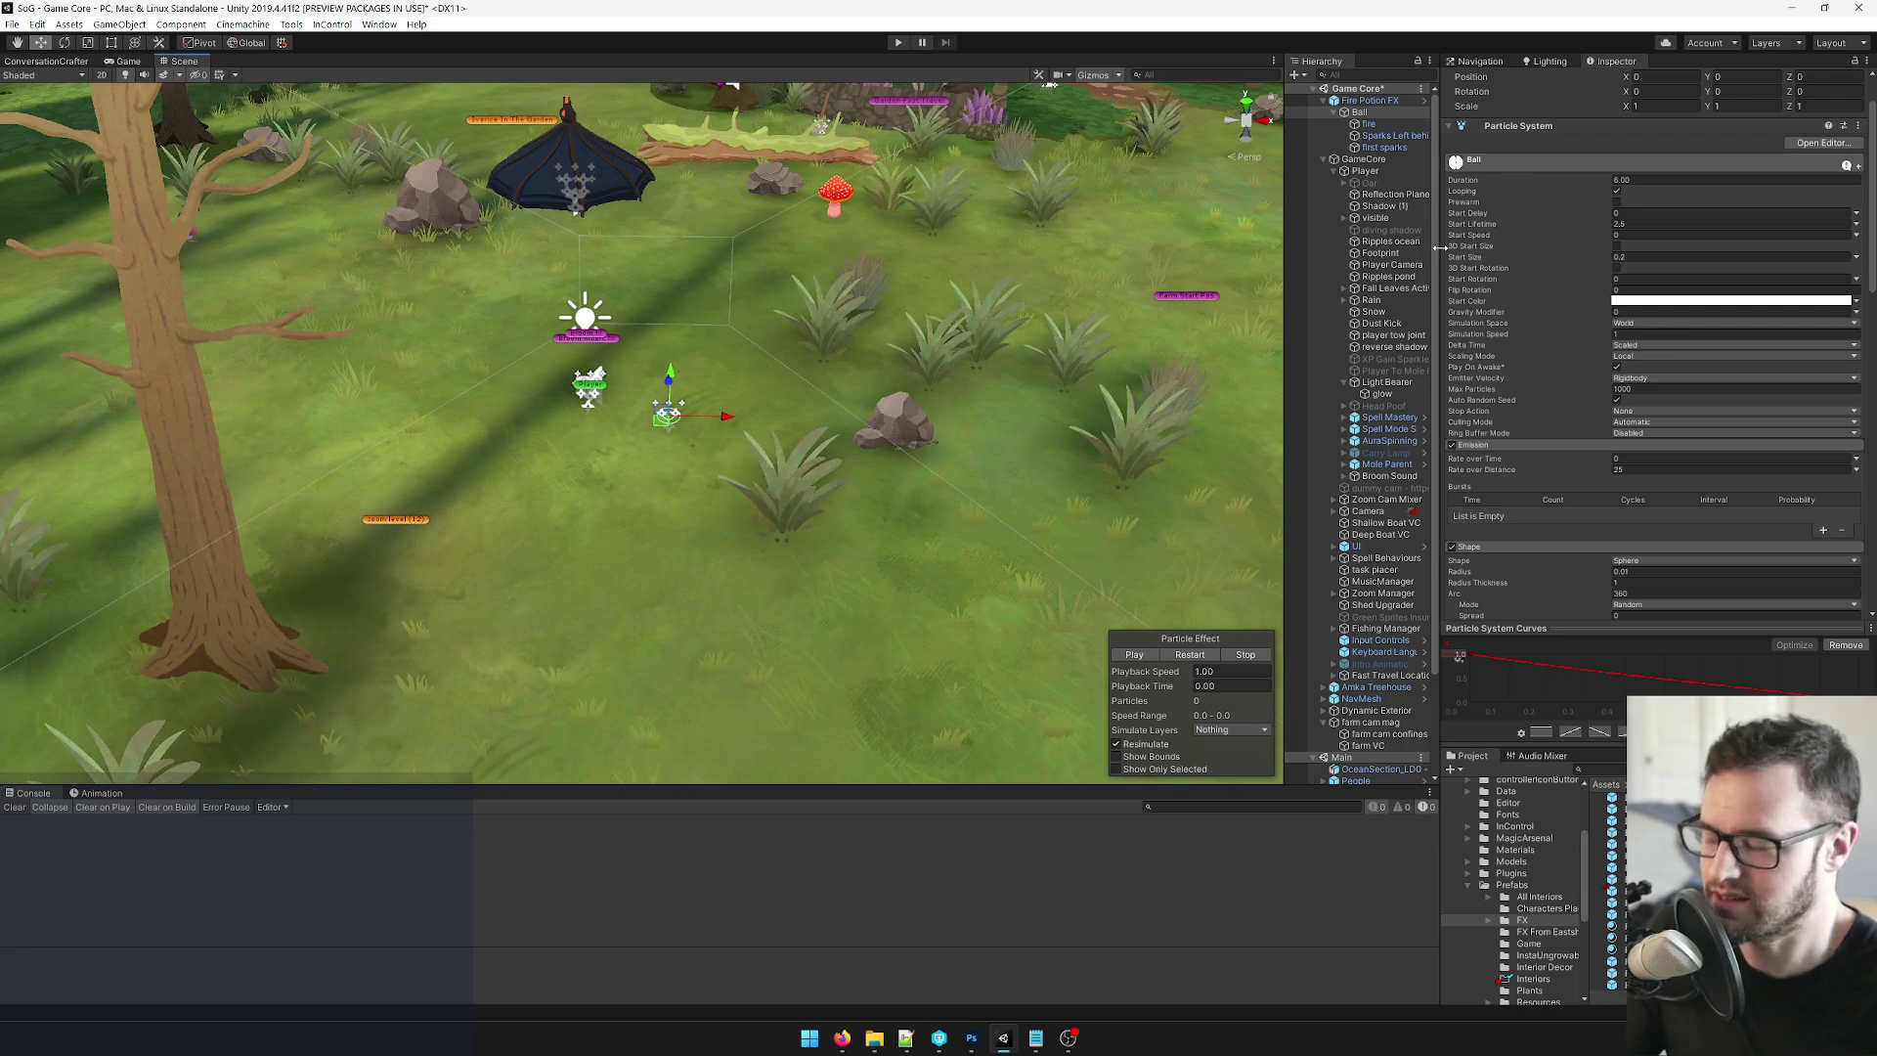
left_click_drag(1086, 335, 1085, 299)
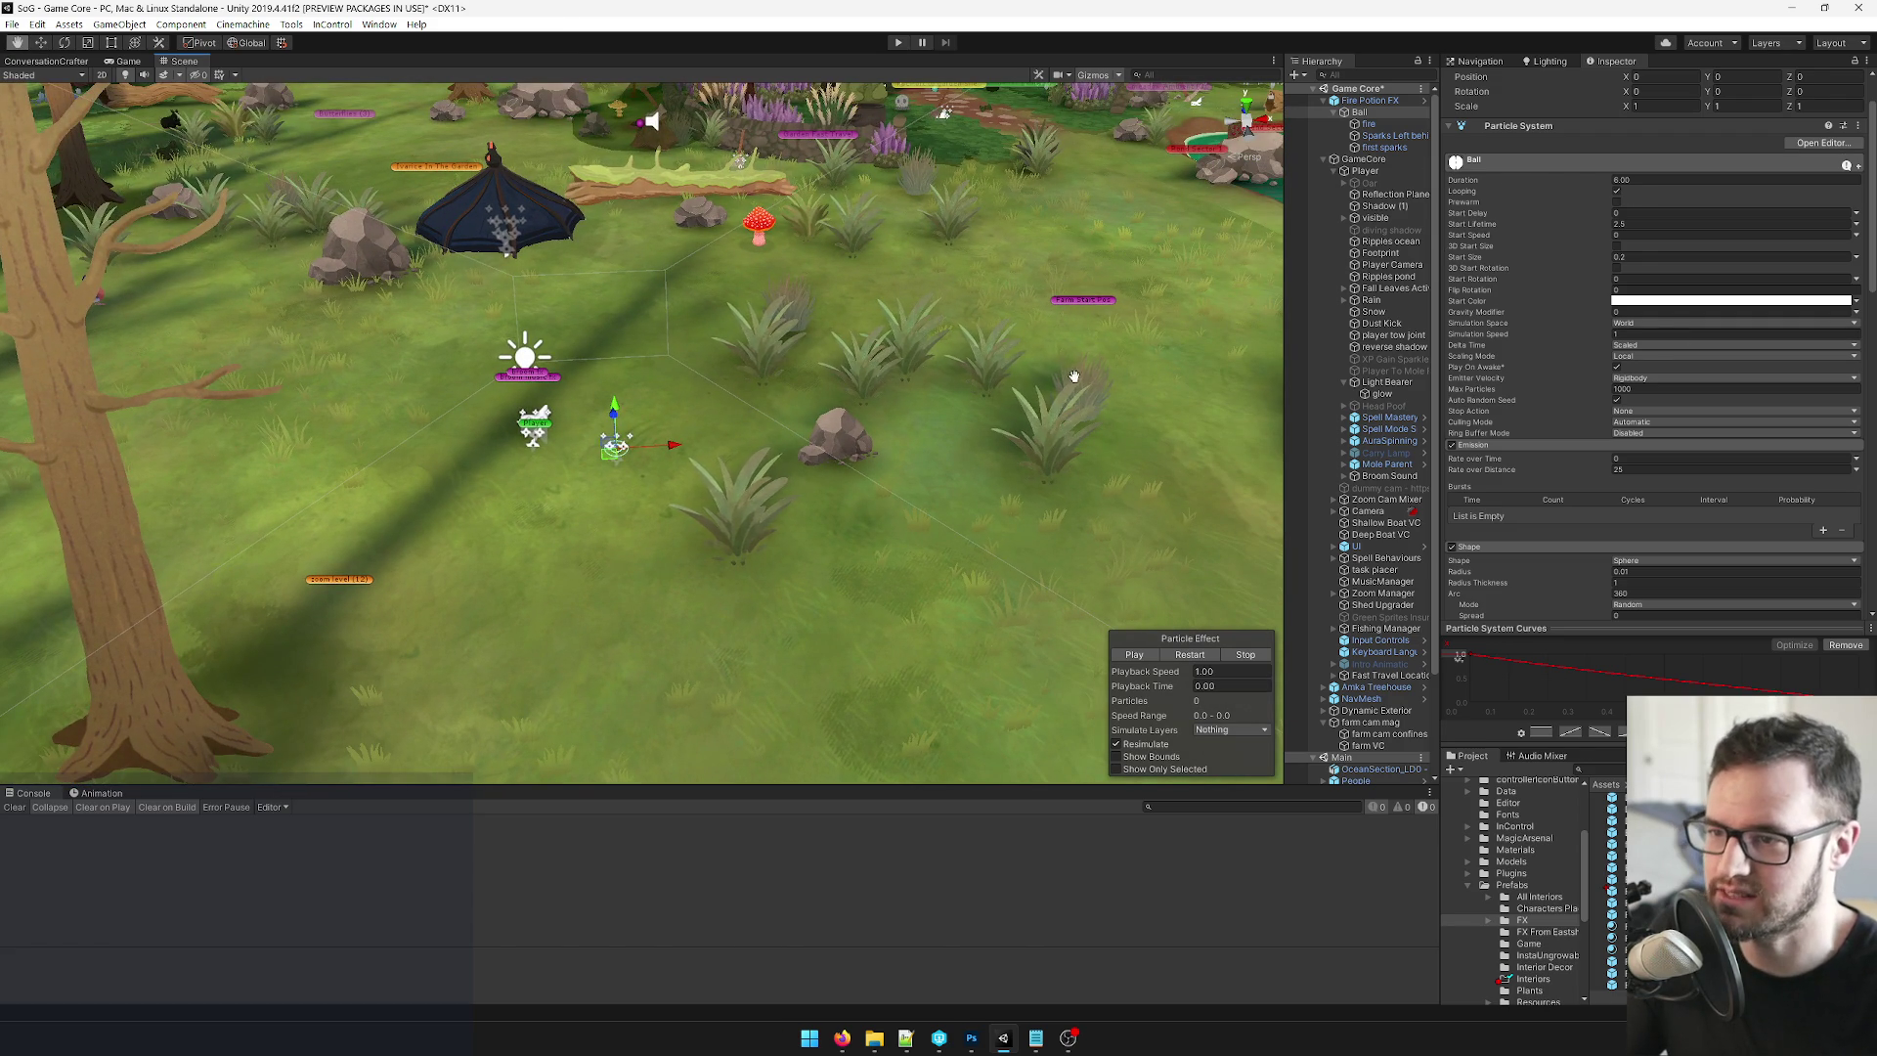
mouse_move(976, 418)
left_mouse_down()
mouse_move(995, 412)
mouse_move(919, 401)
left_mouse_up()
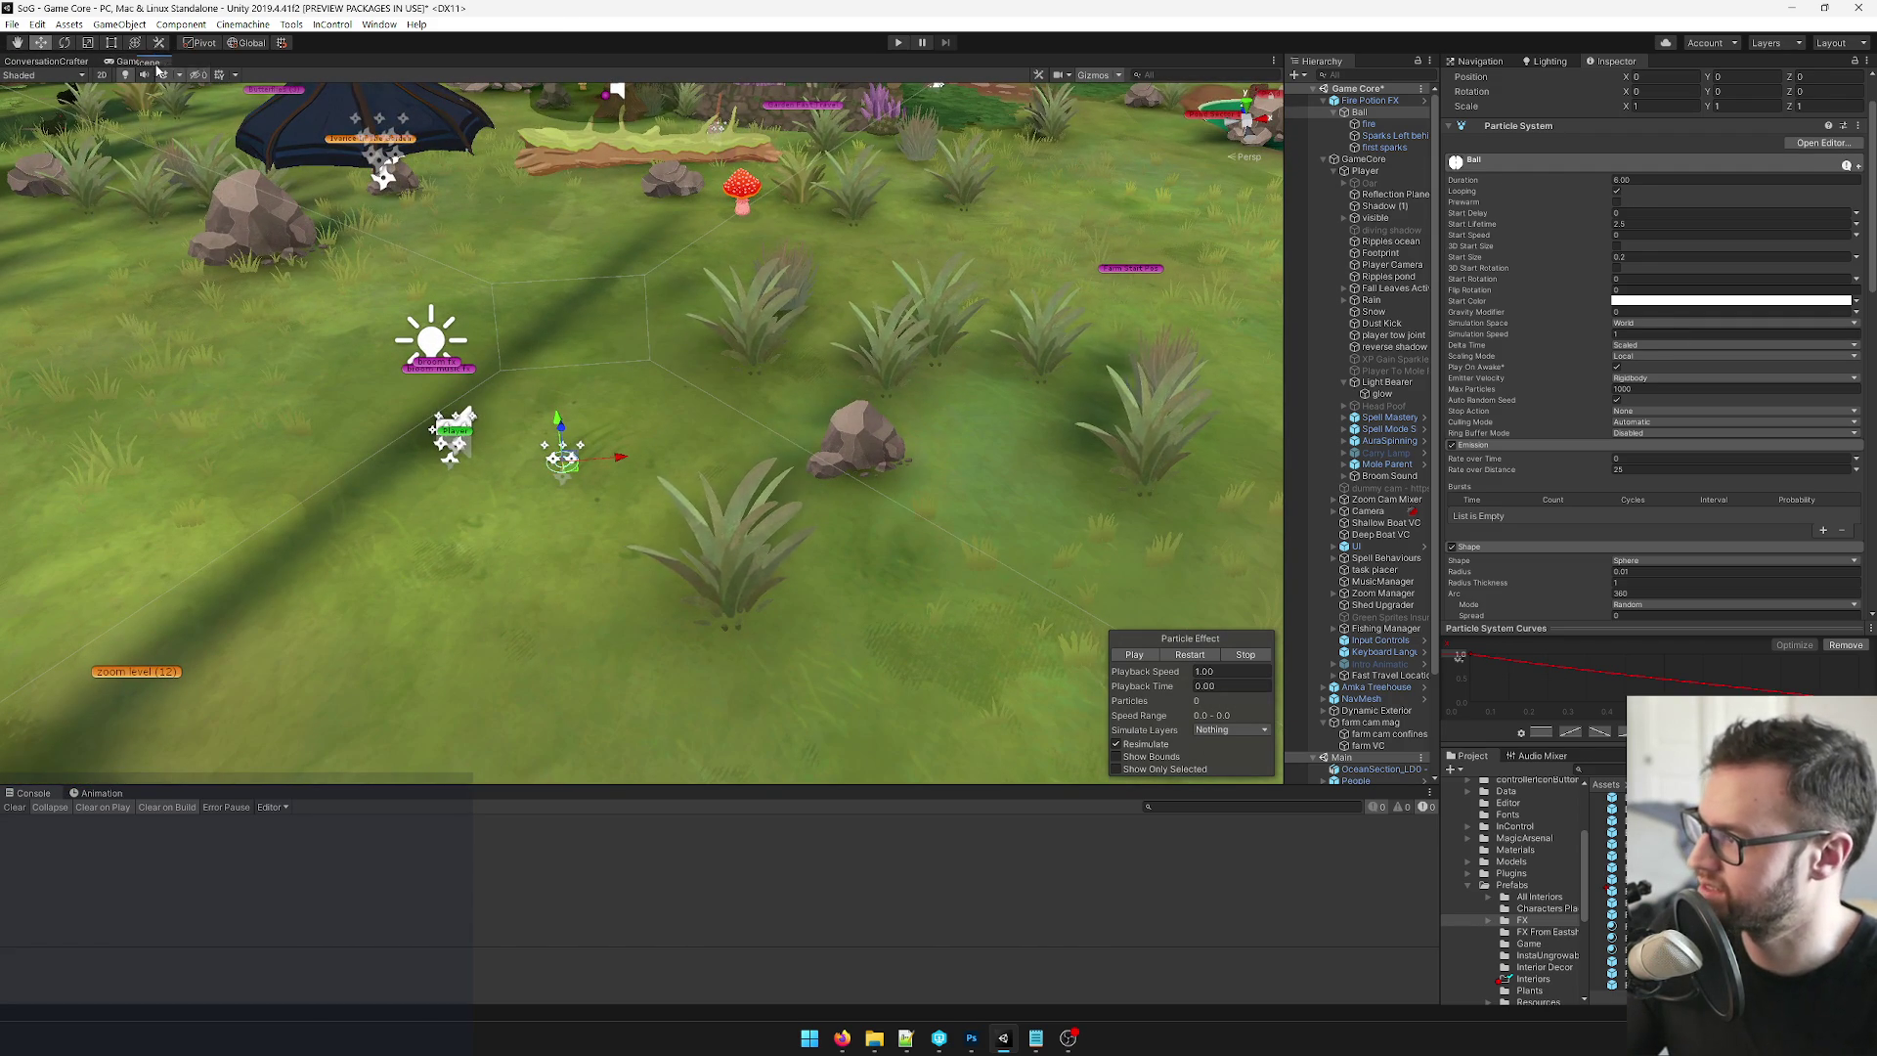
key("ctrl+2")
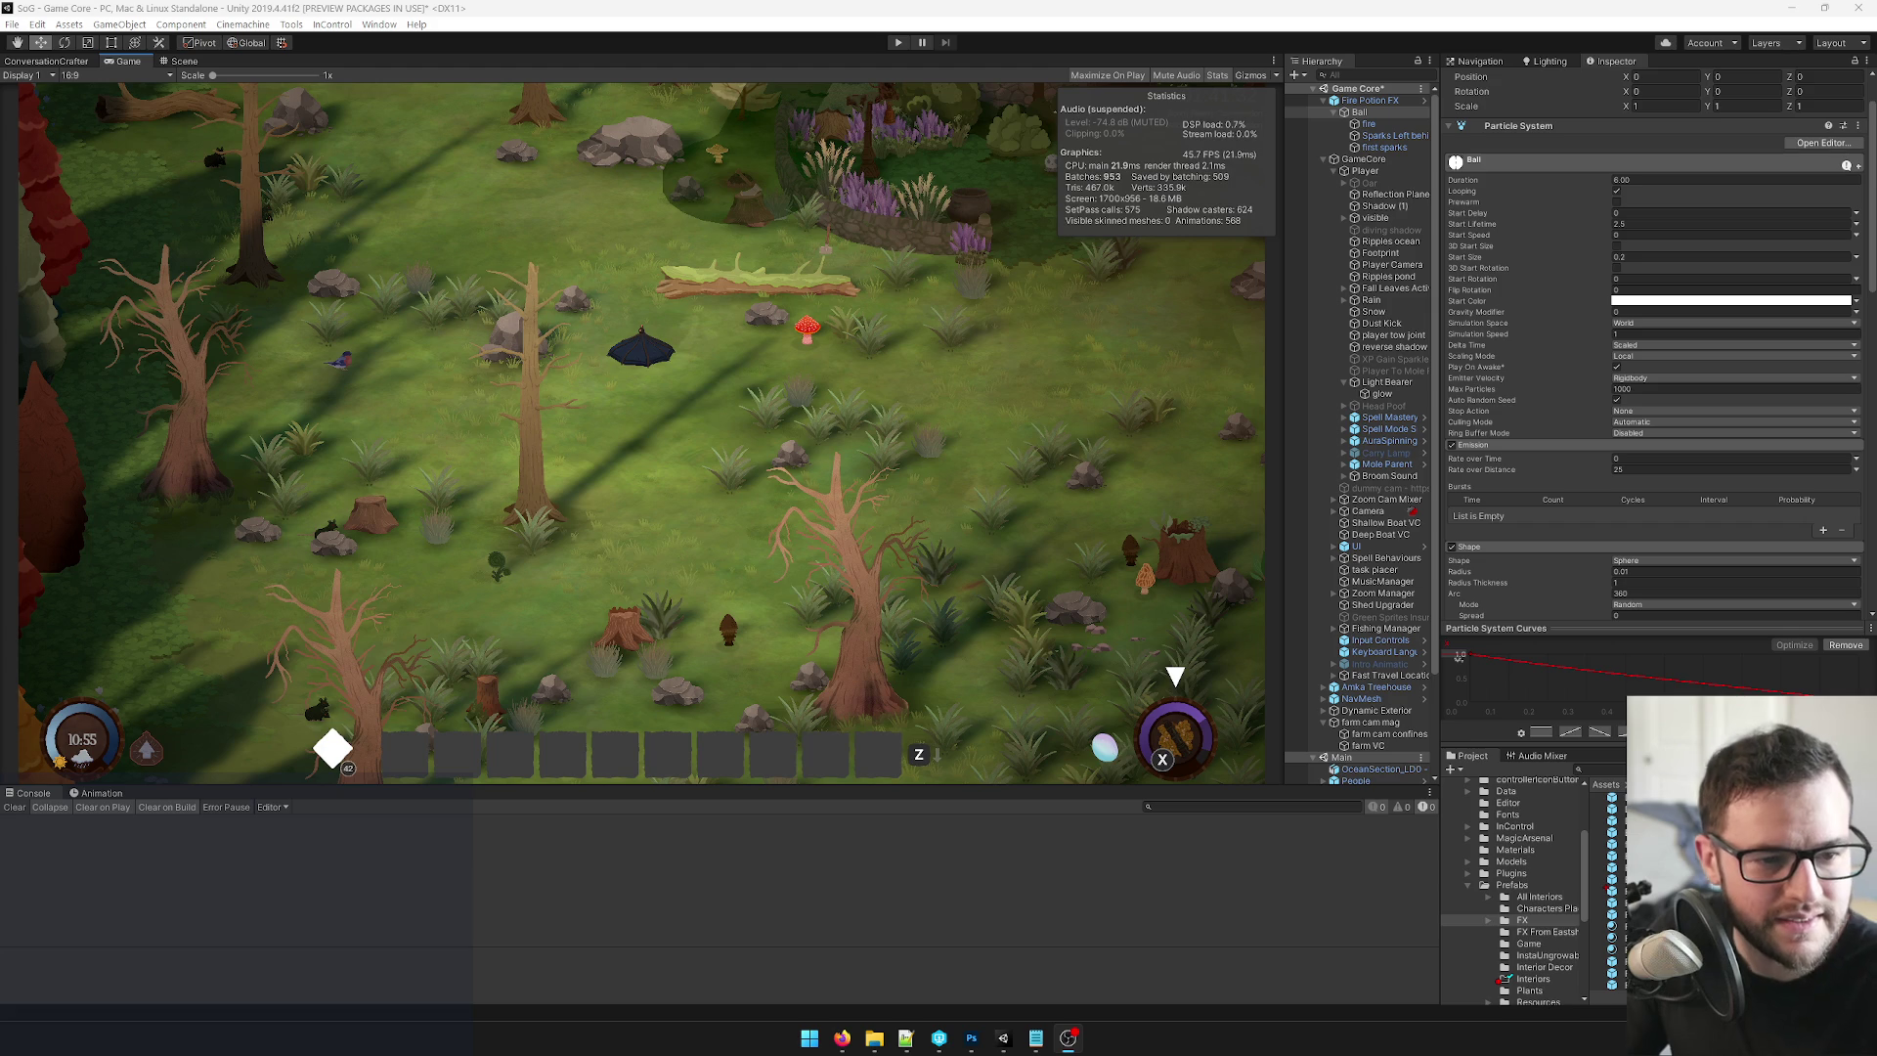
Focus Unity, widen the Hierarchy panel slightly, and bring up the Start menu.
left_click(870, 430)
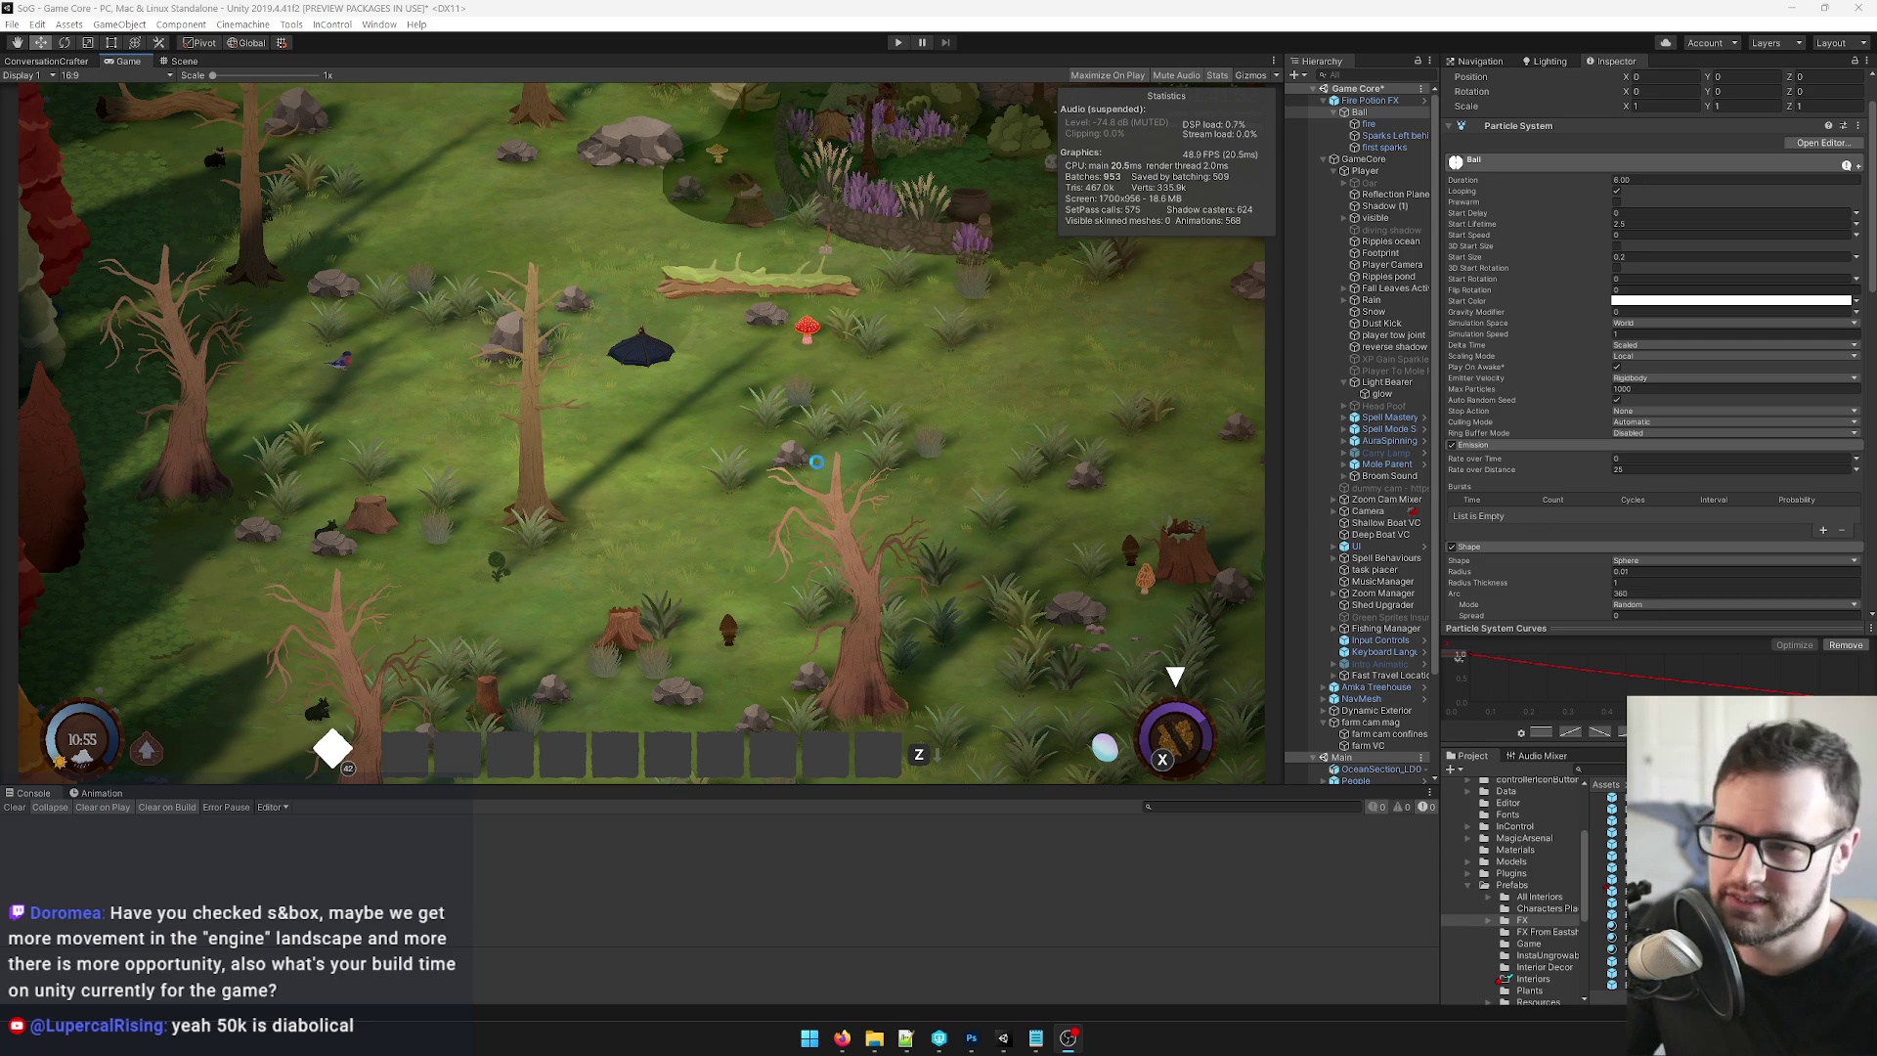
left_click(833, 461)
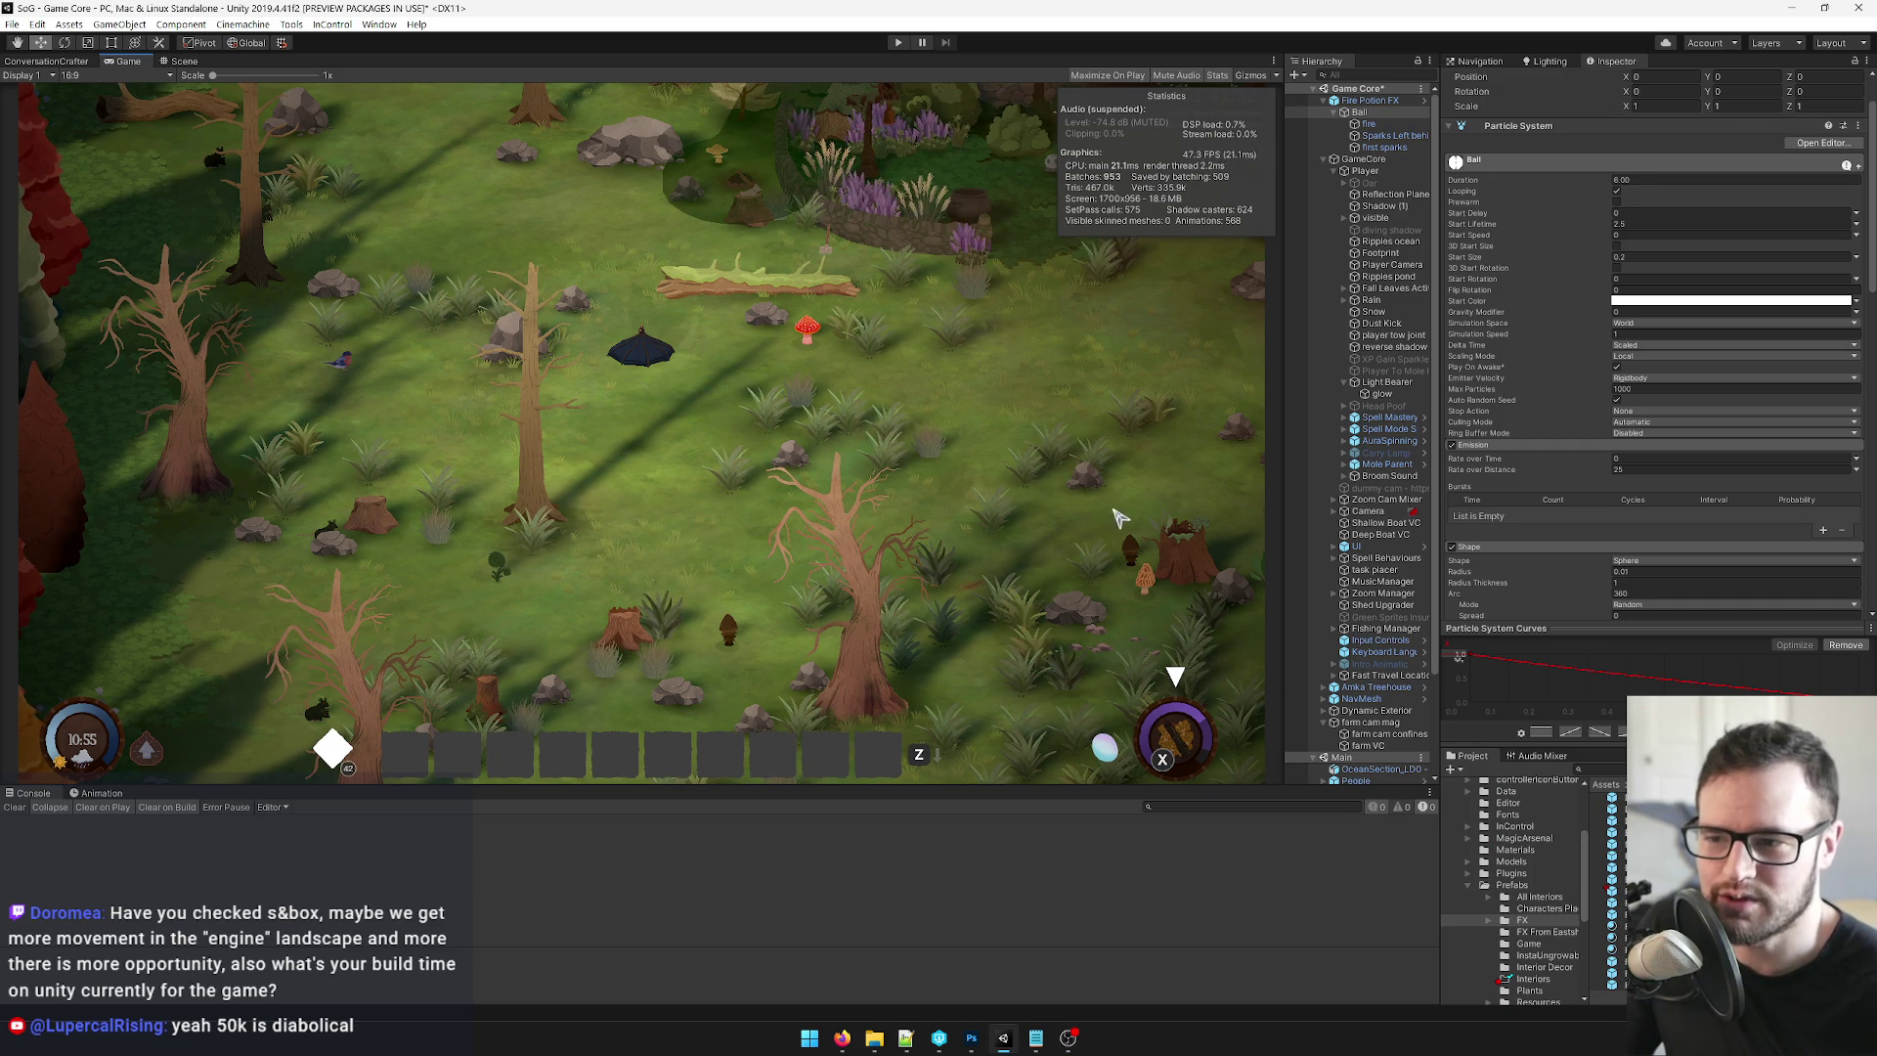
left_click_drag(1281, 476, 1262, 481)
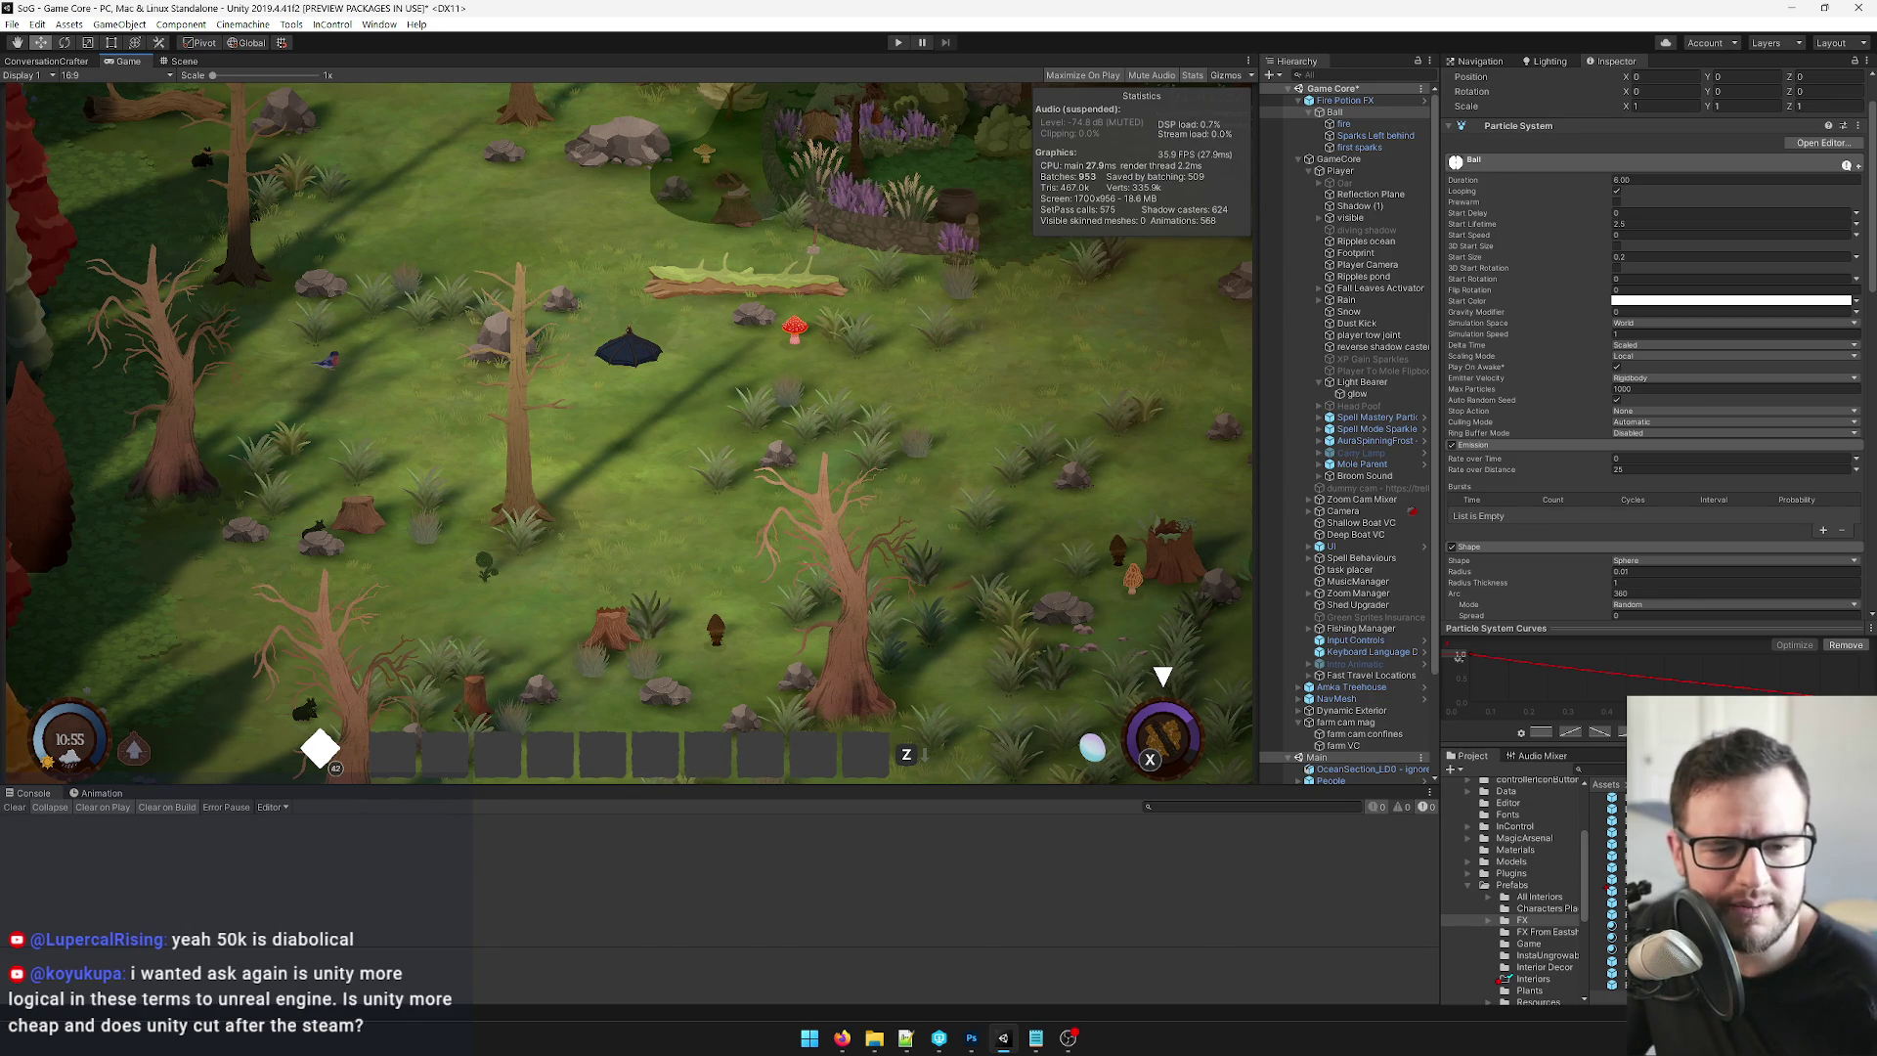
left_click(820, 1044)
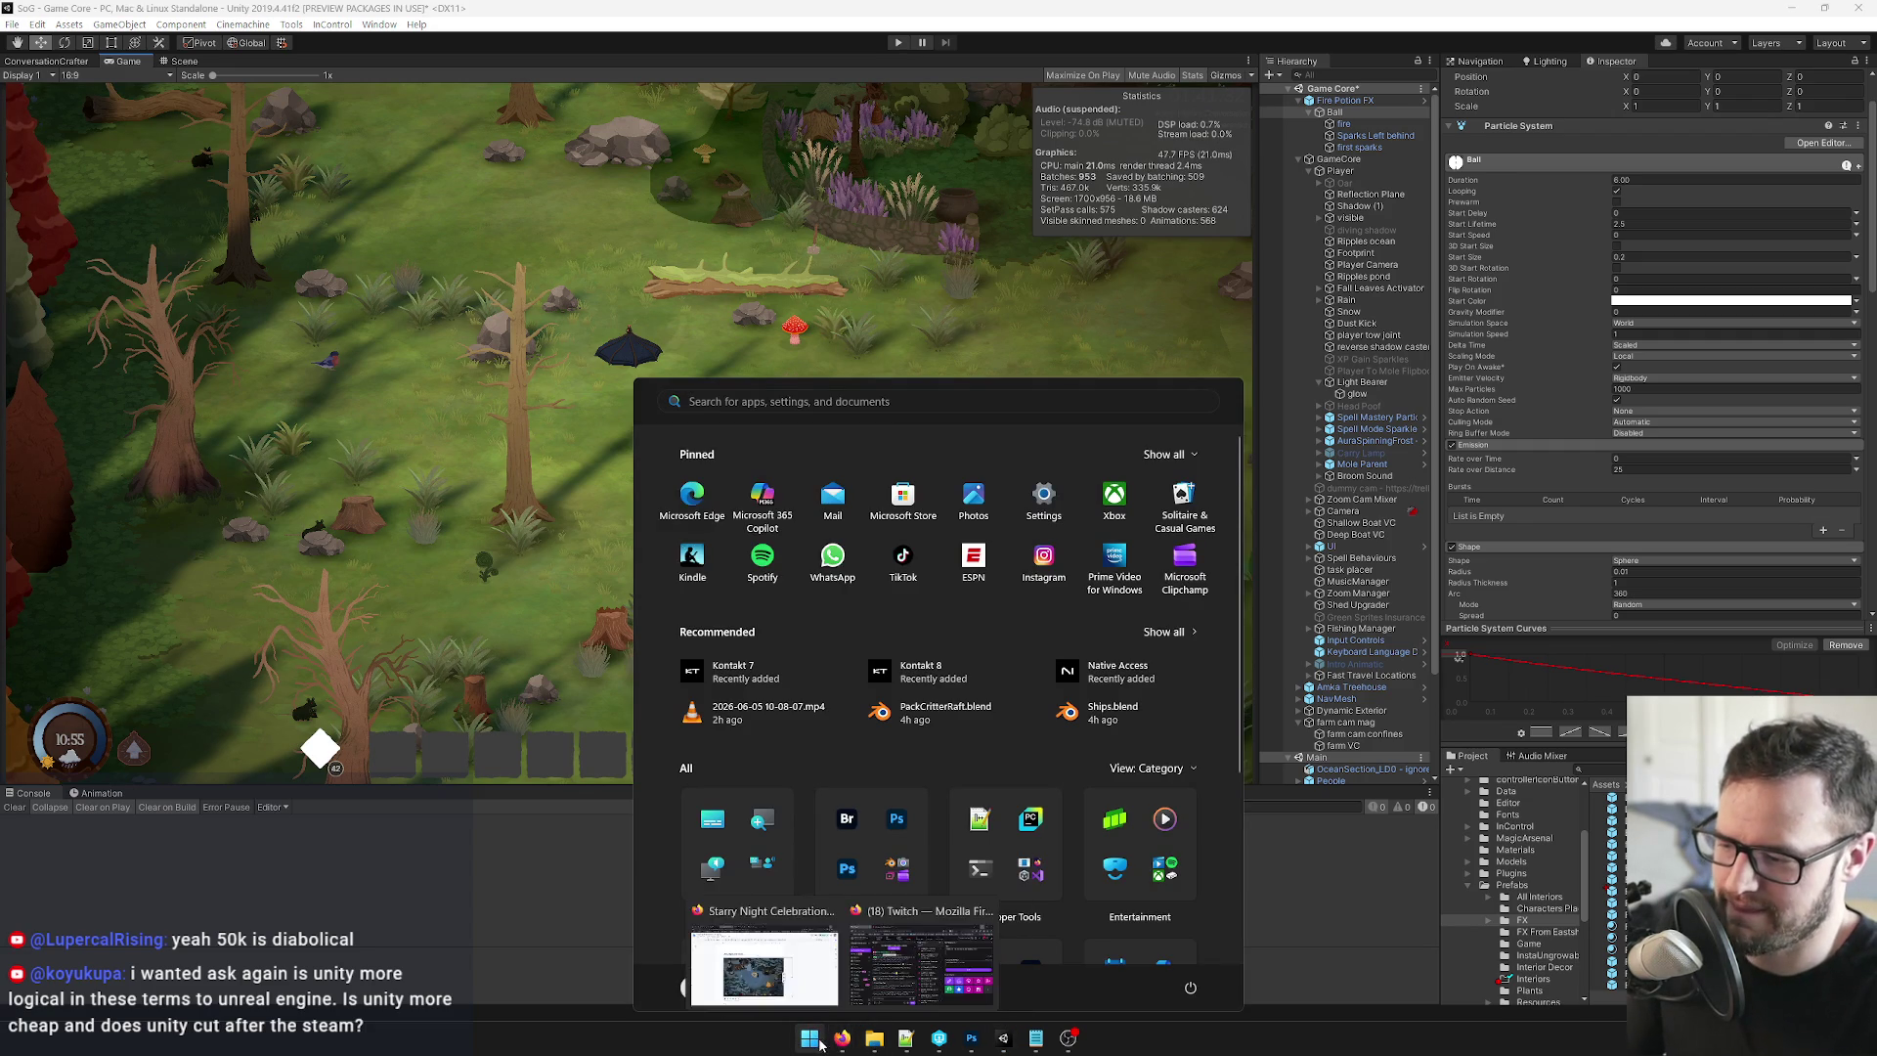
Launch Calculator via 'ca' in Start search, move it left, then close it.
type("ca")
key("Return")
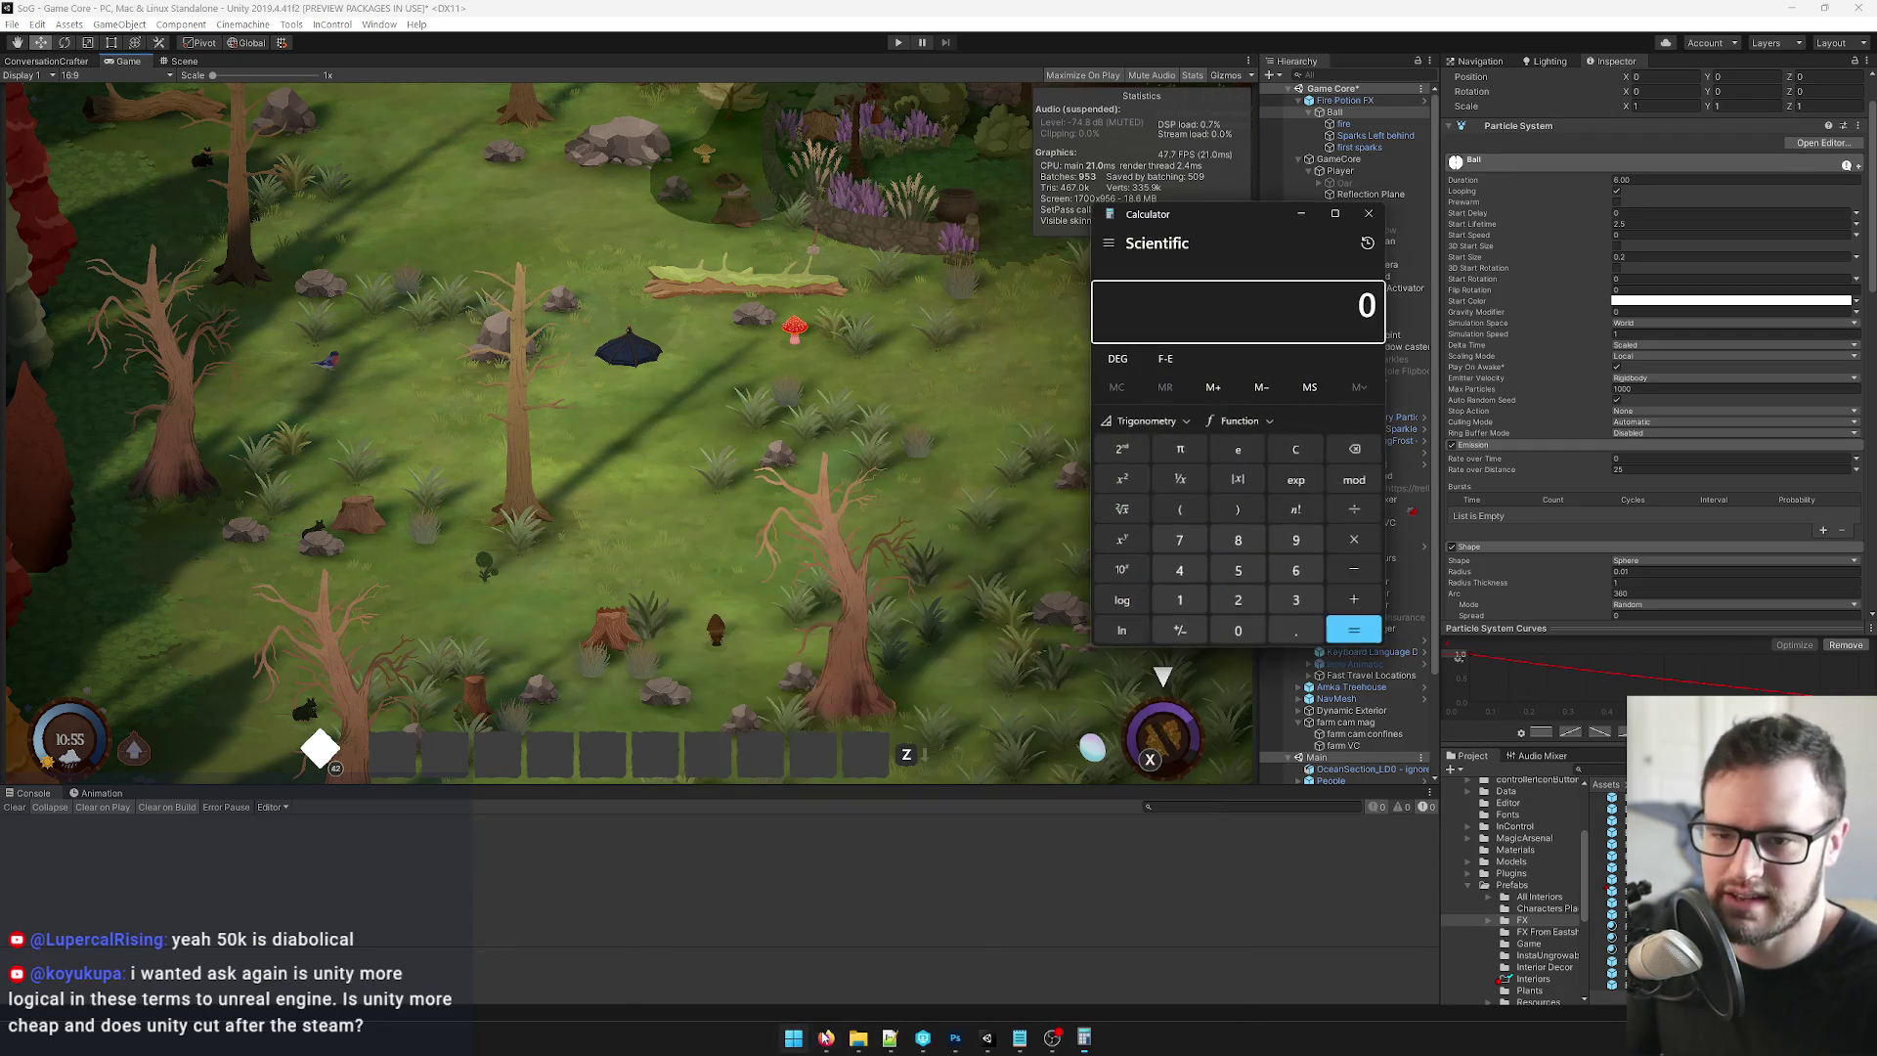
left_click_drag(1193, 217, 1069, 208)
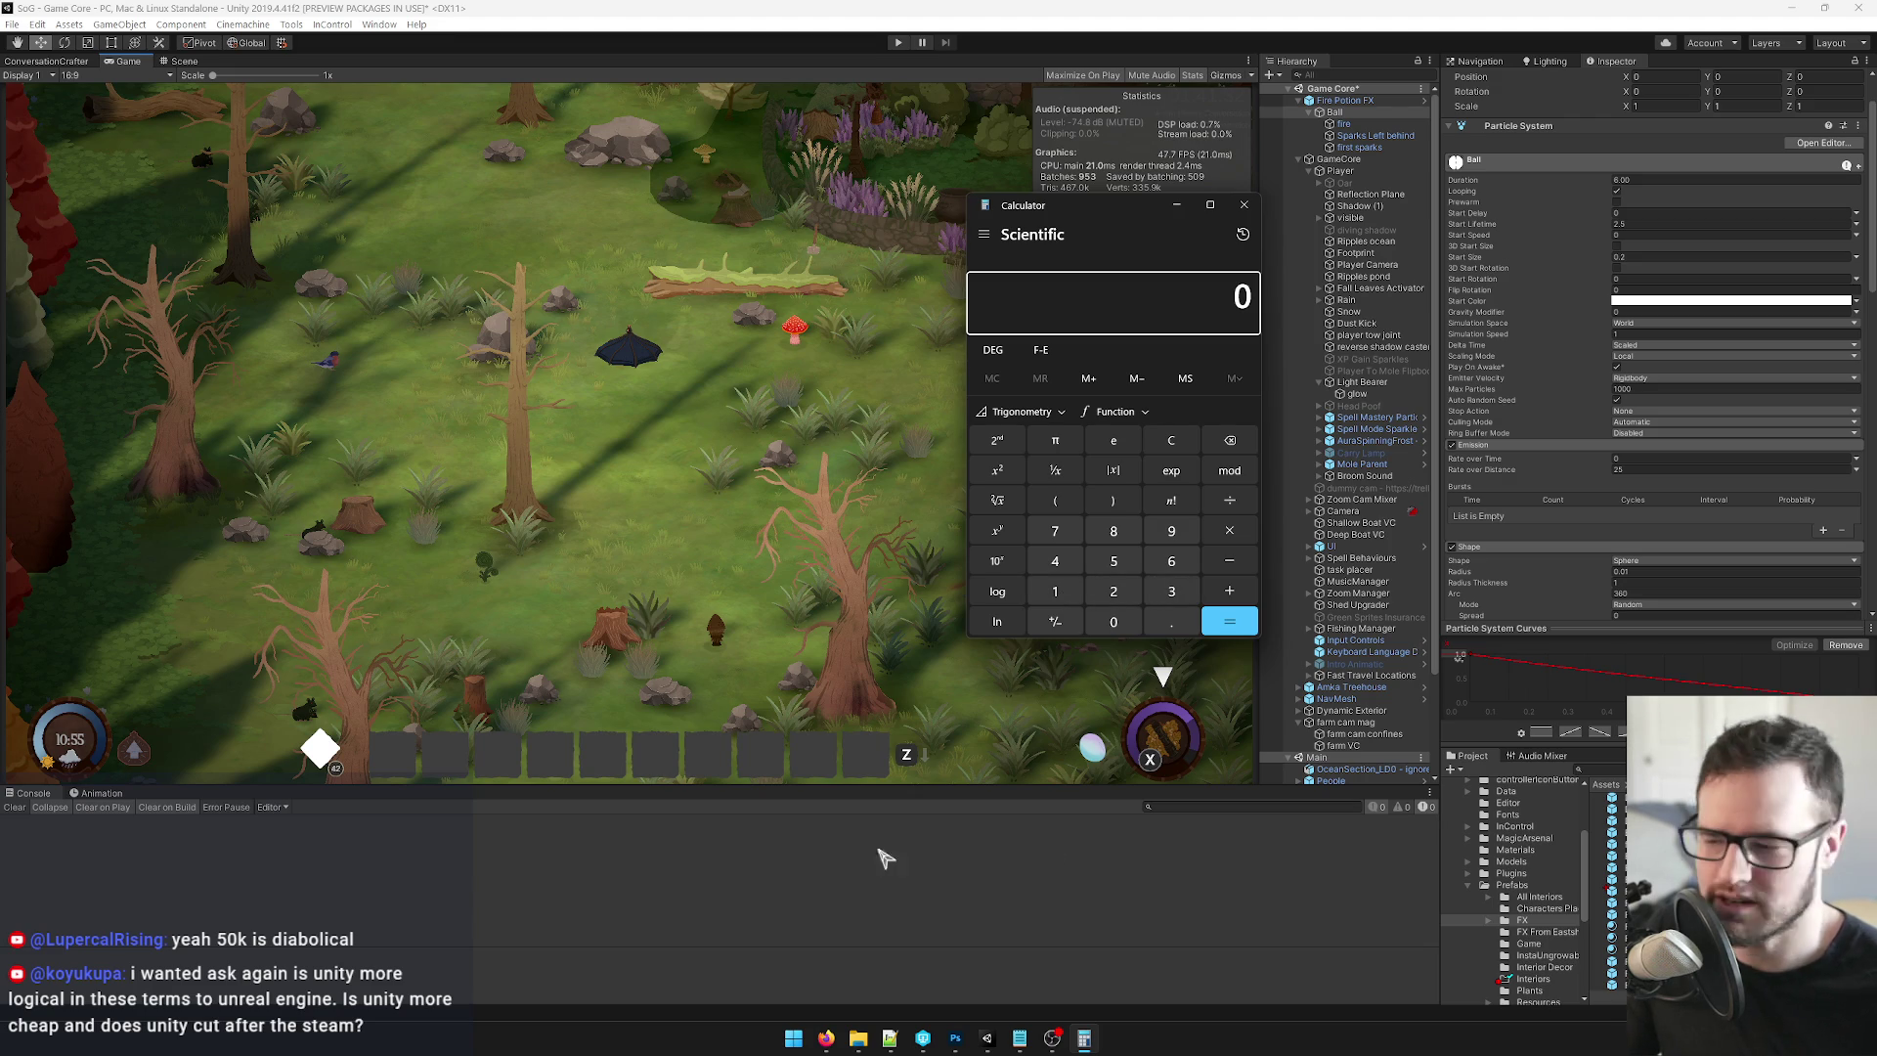
mouse_move(826, 1038)
mouse_move(873, 956)
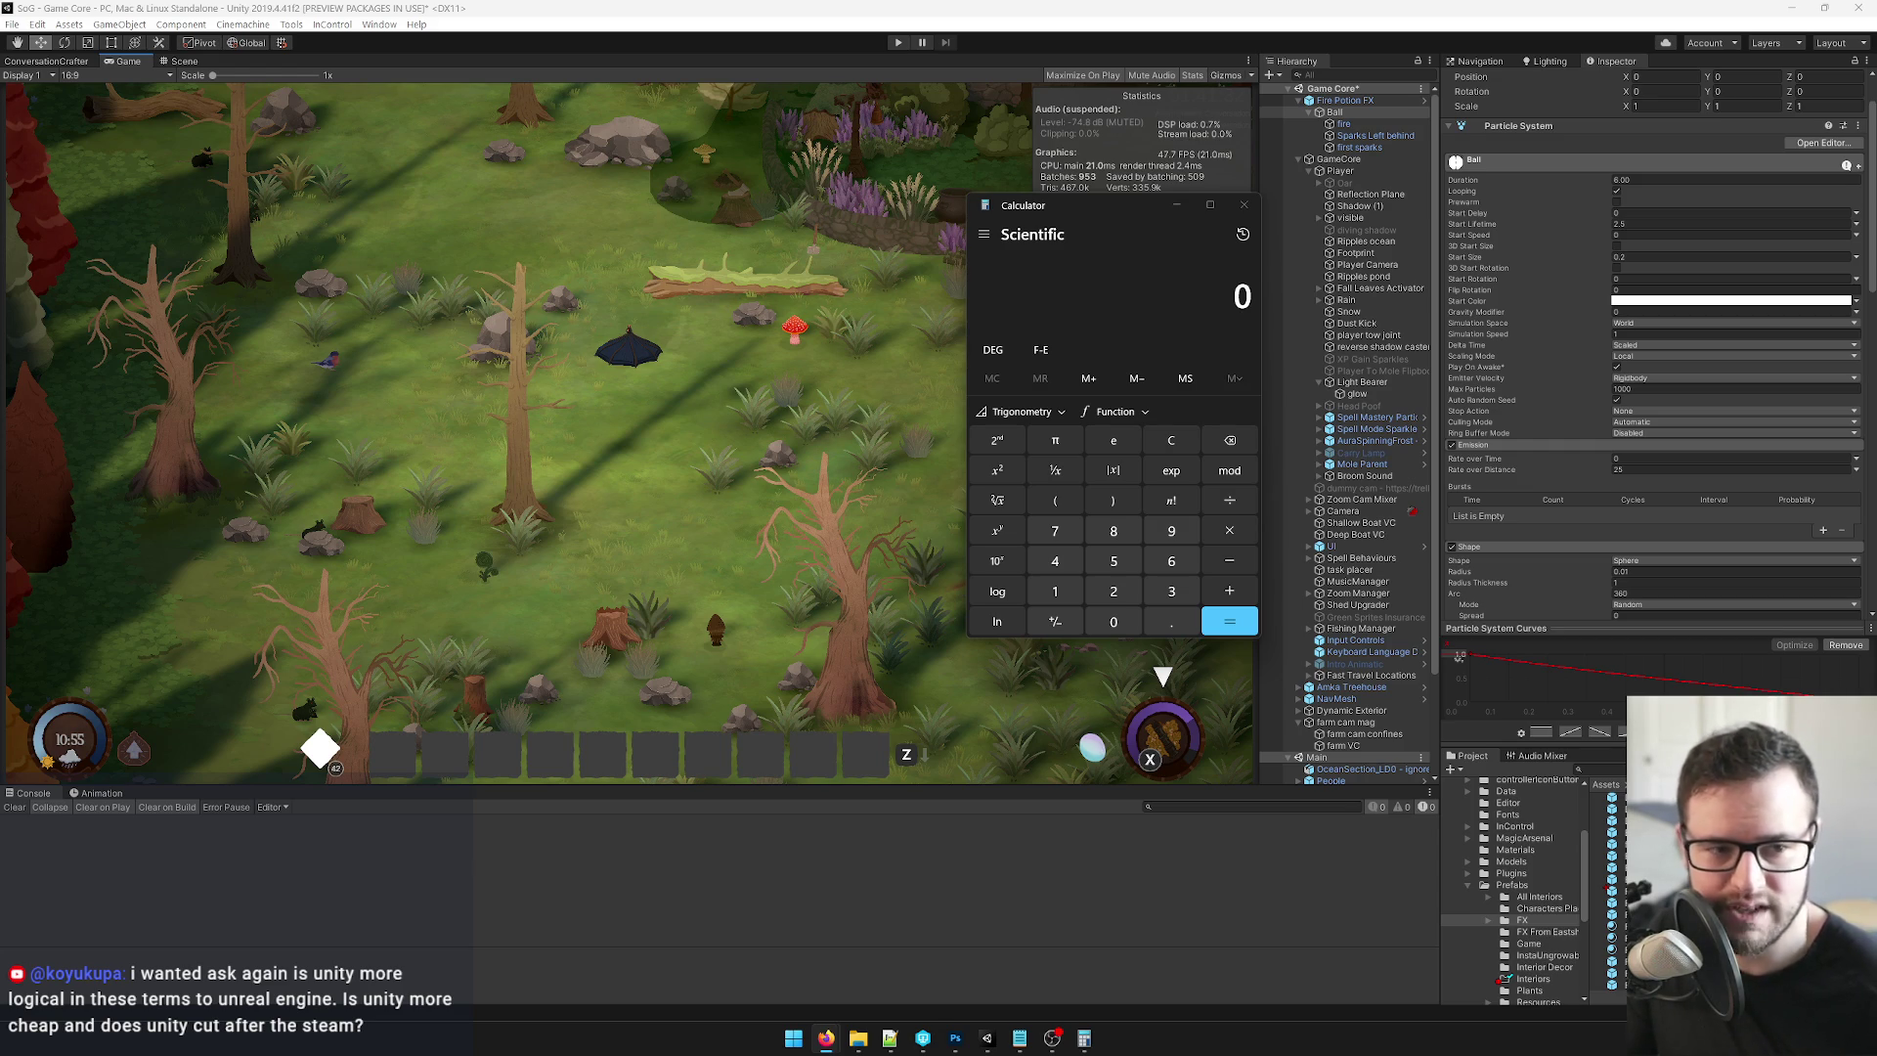
left_click(1244, 205)
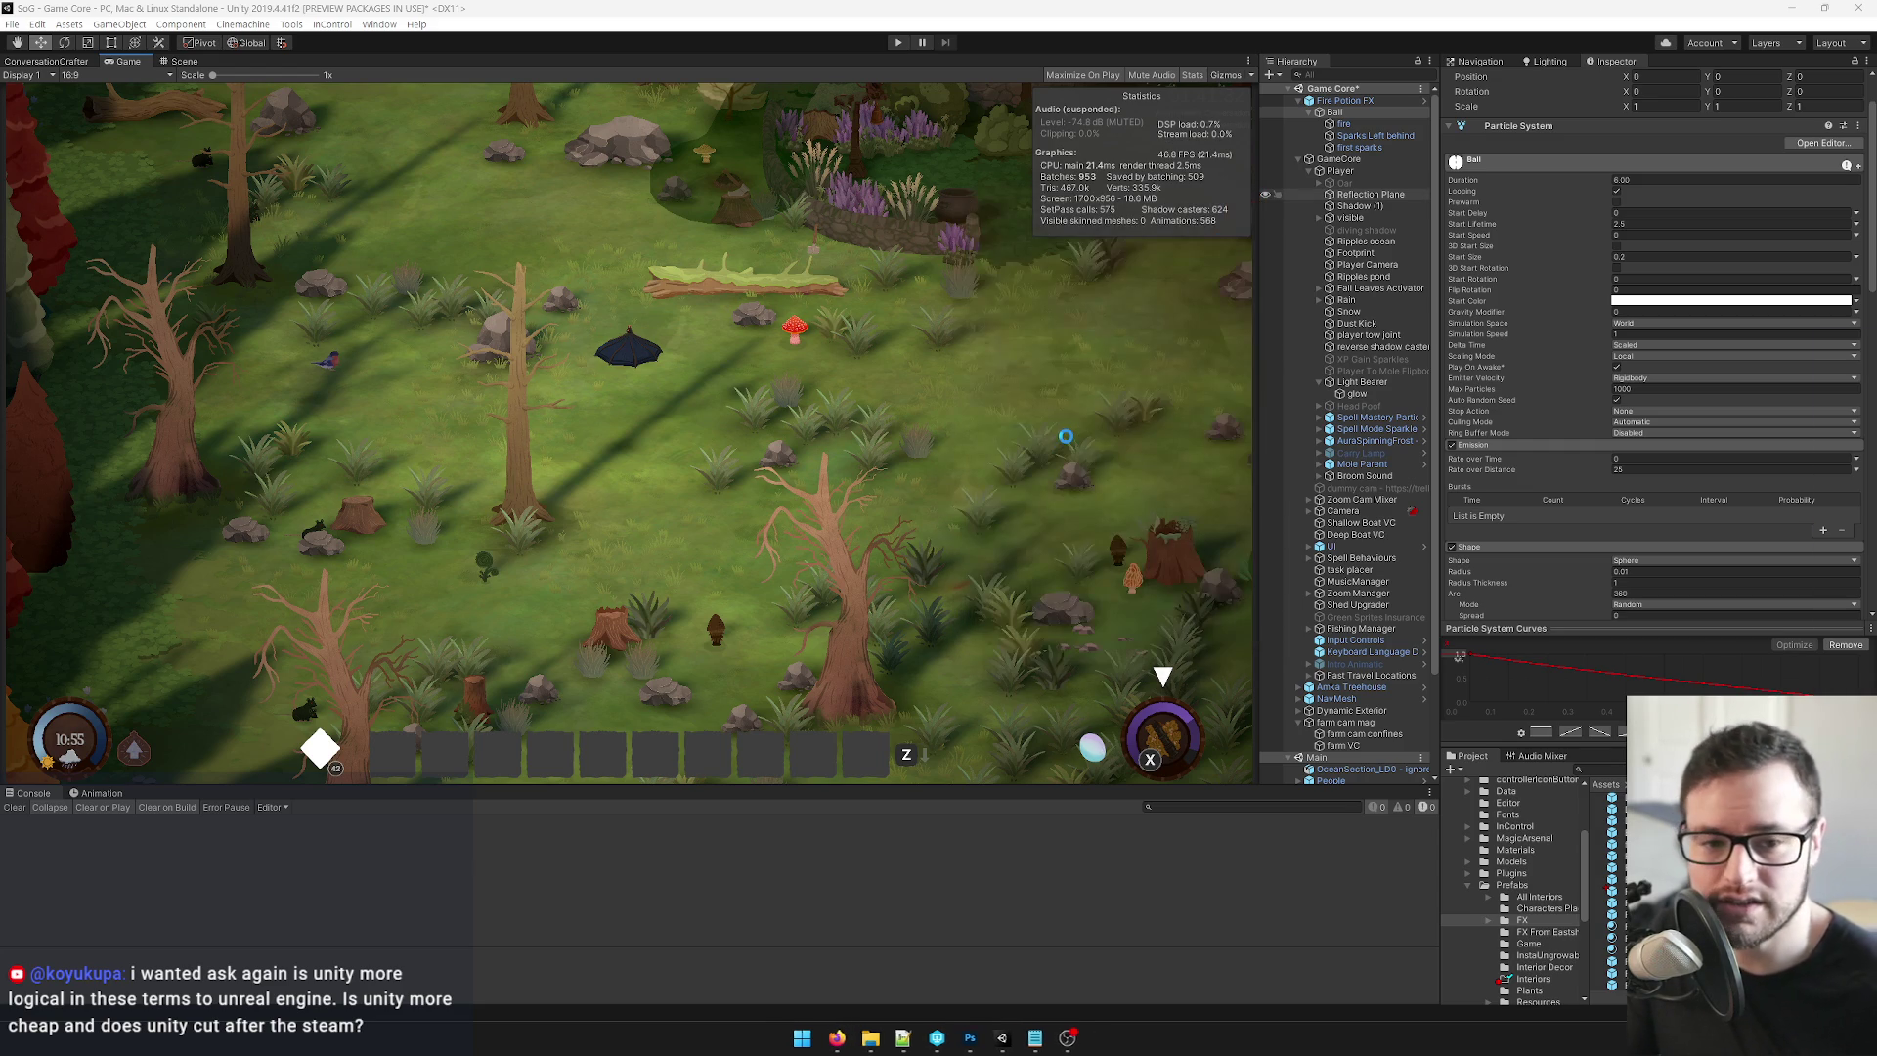
left_click(1083, 451)
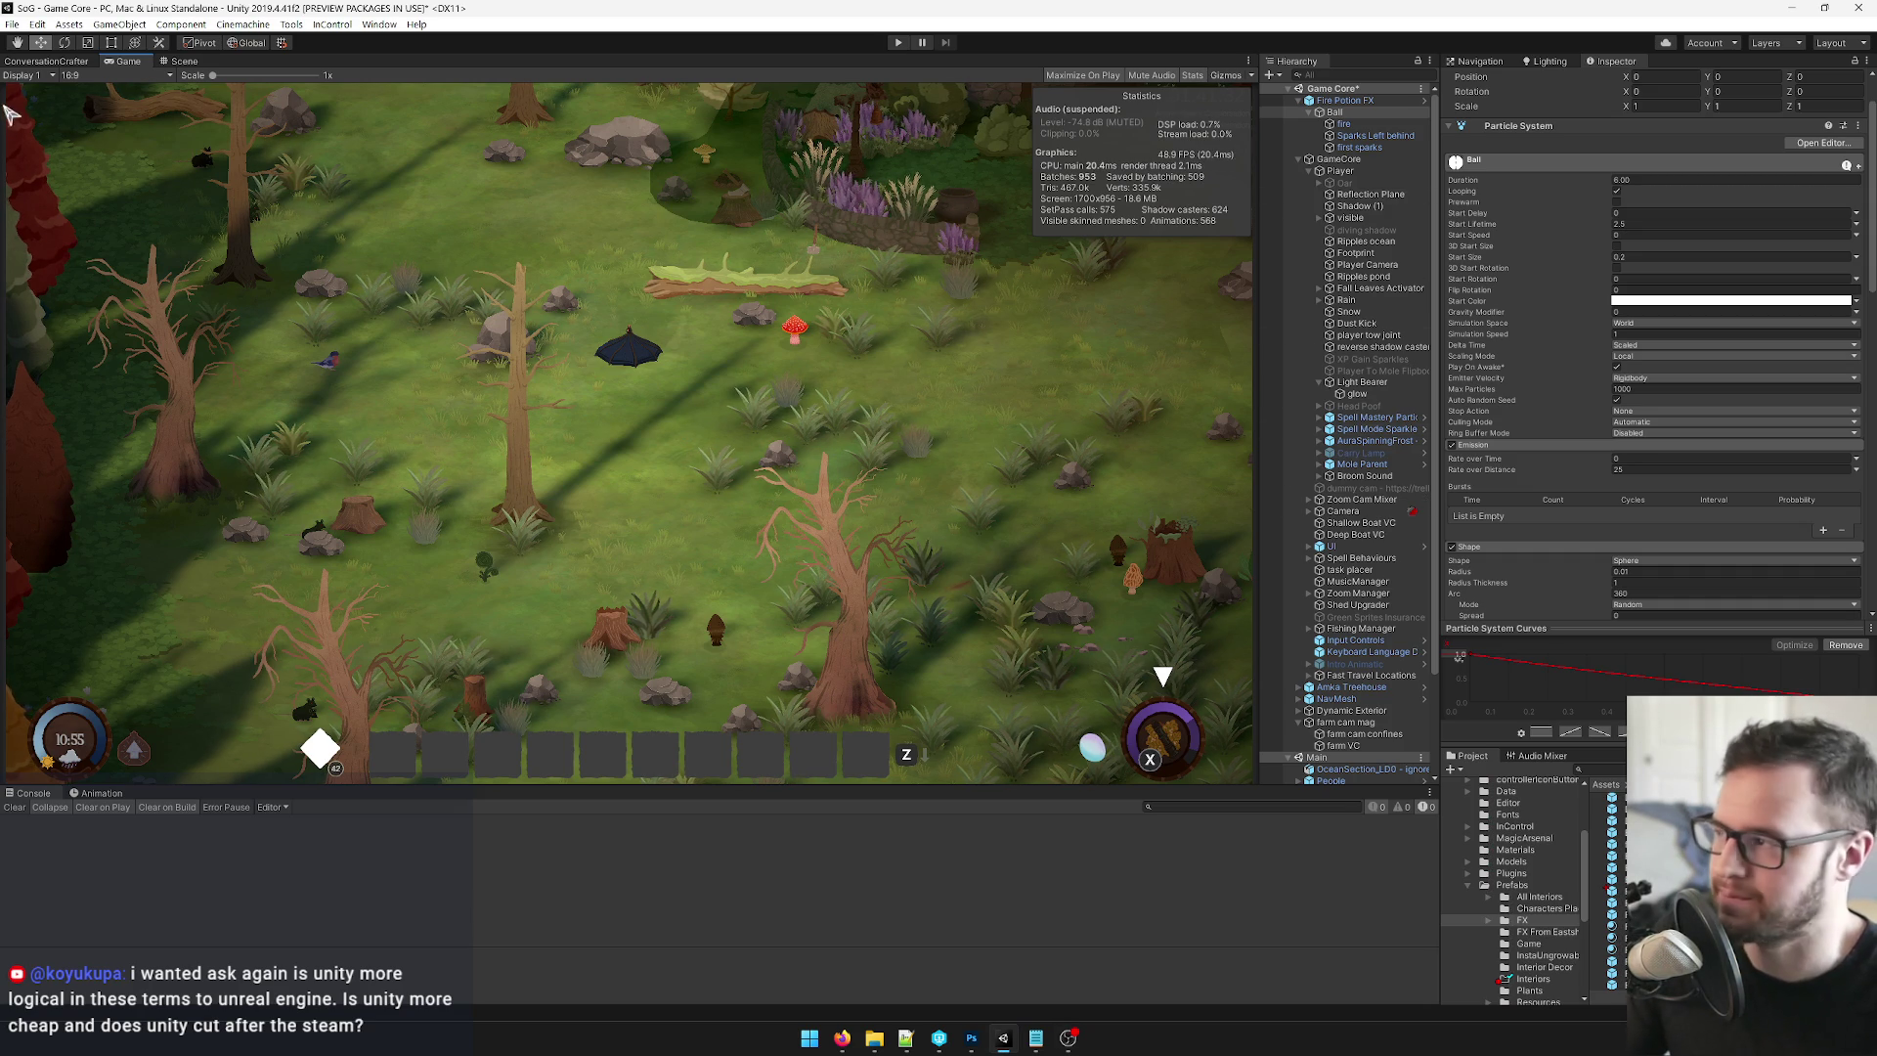
left_click(191, 63)
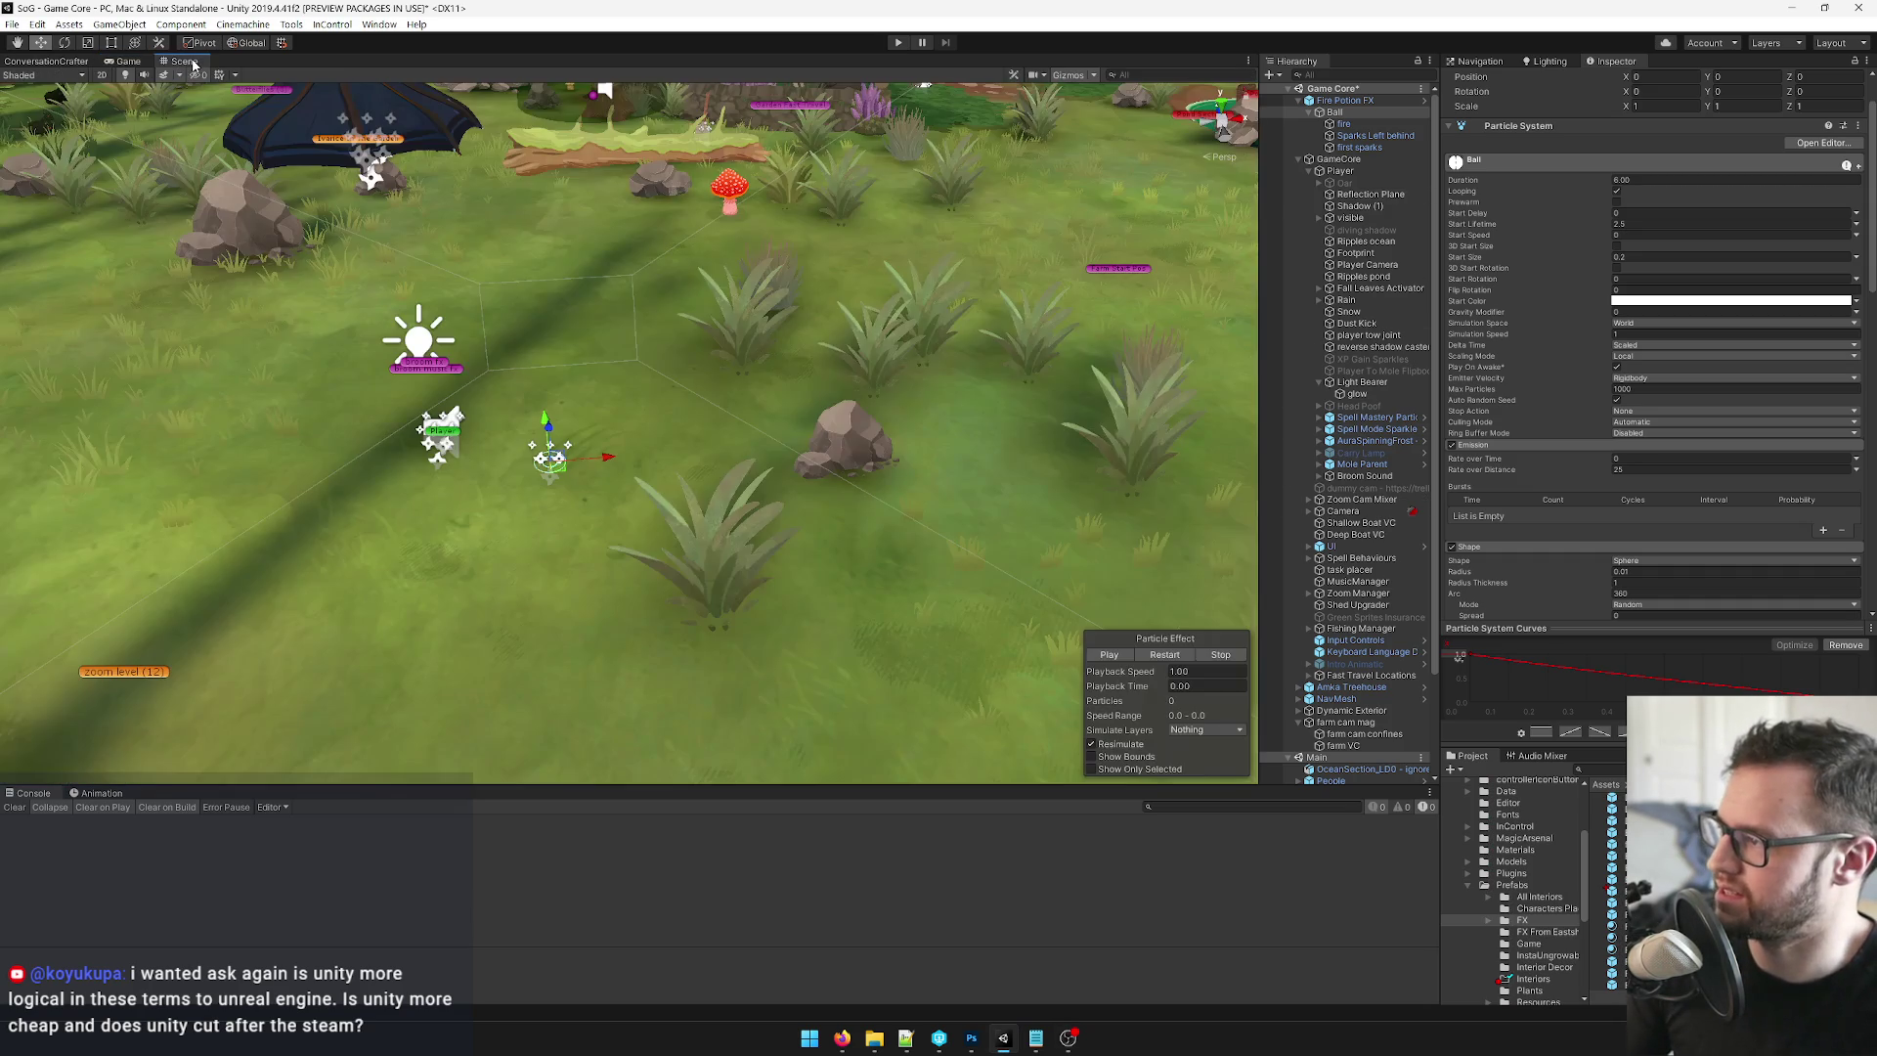
Select the Ball under Fire Potion FX, enable recording, and clear its Position Y to key Ball : Position.
left_click(101, 793)
mouse_move(474, 596)
left_mouse_down()
mouse_move(486, 515)
mouse_move(508, 509)
left_mouse_up()
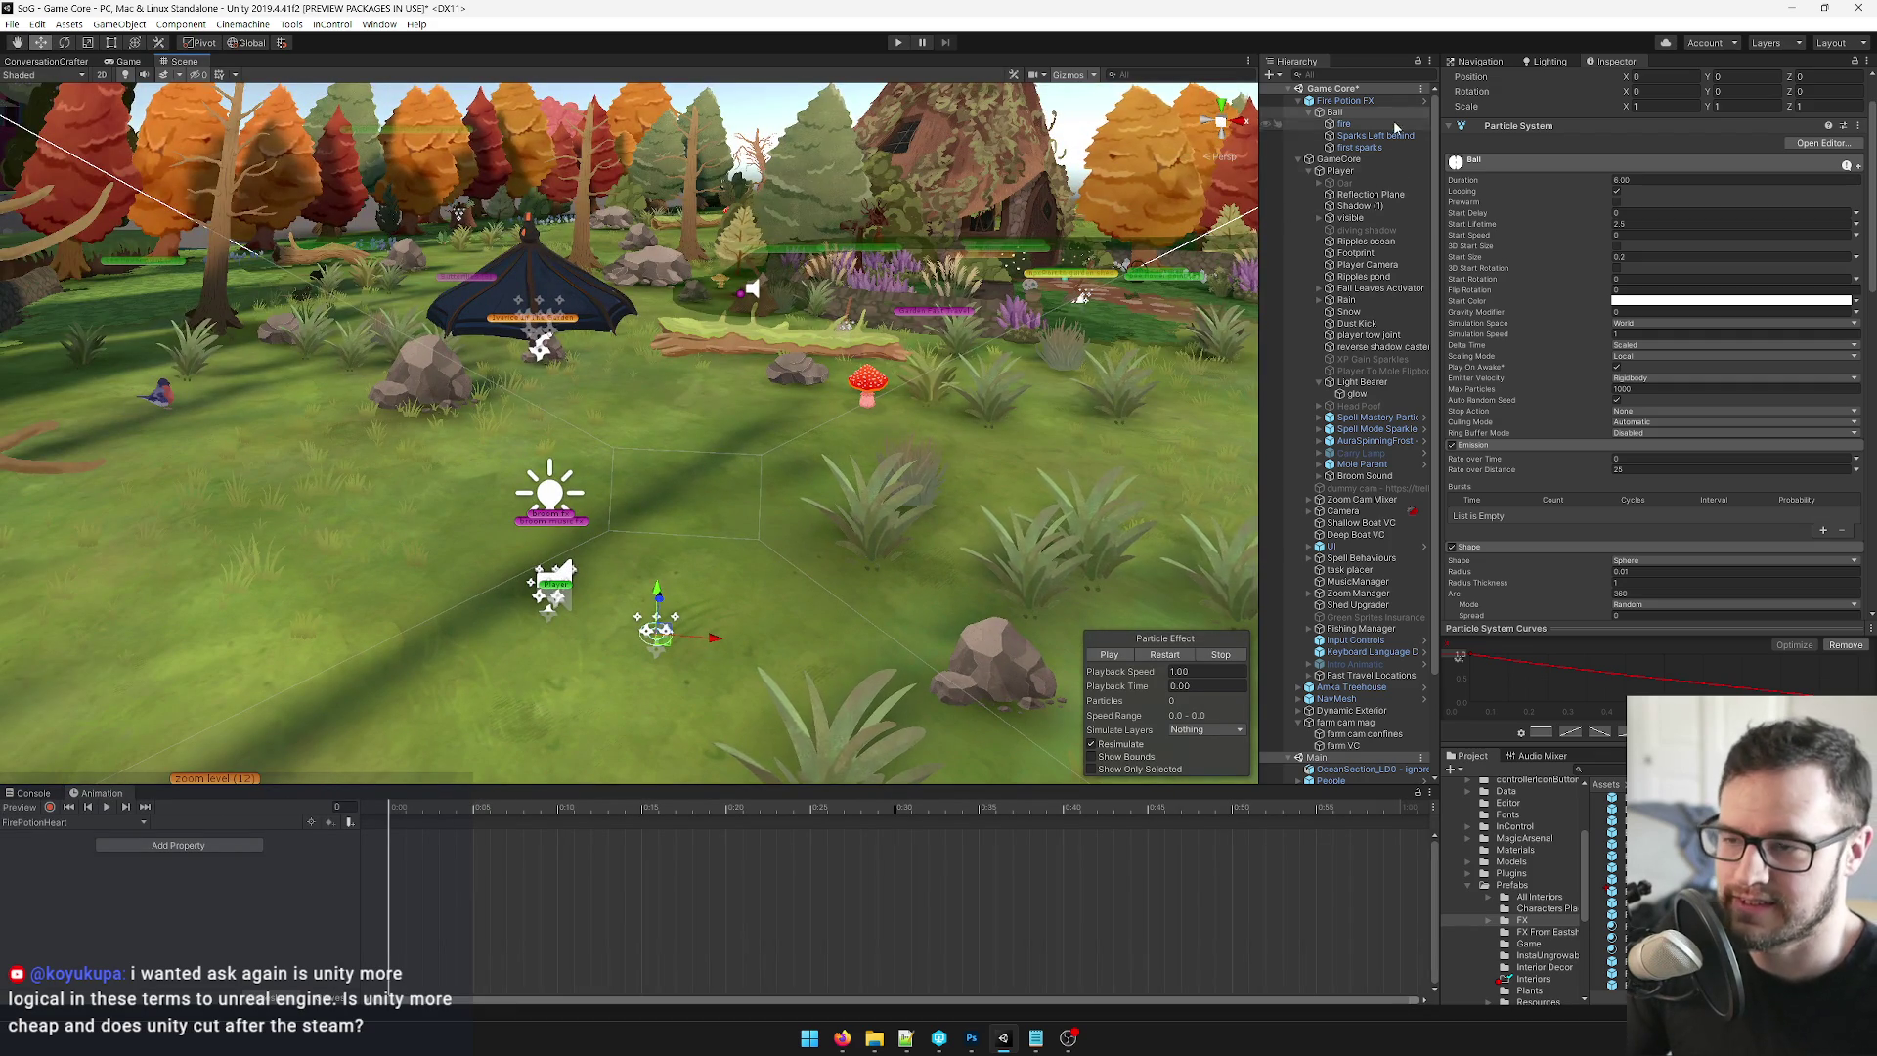
left_click(1345, 101)
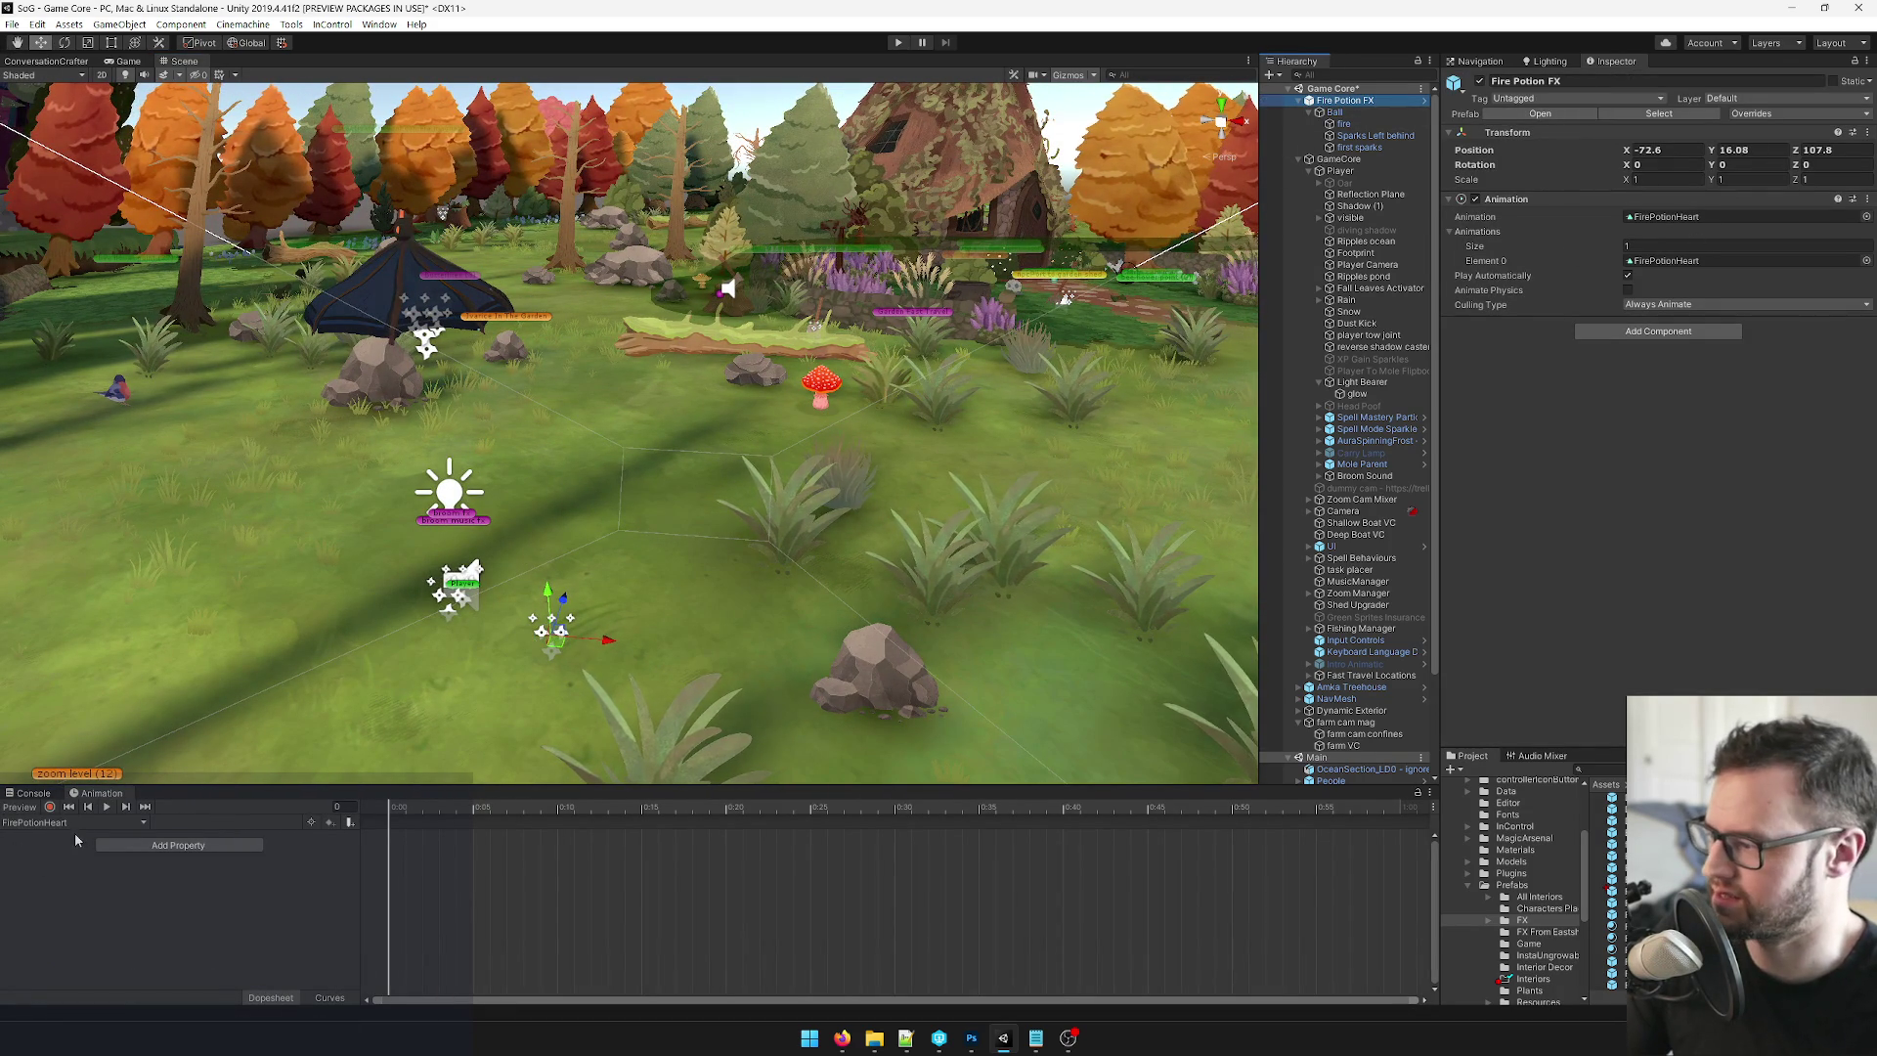
left_click(1336, 113)
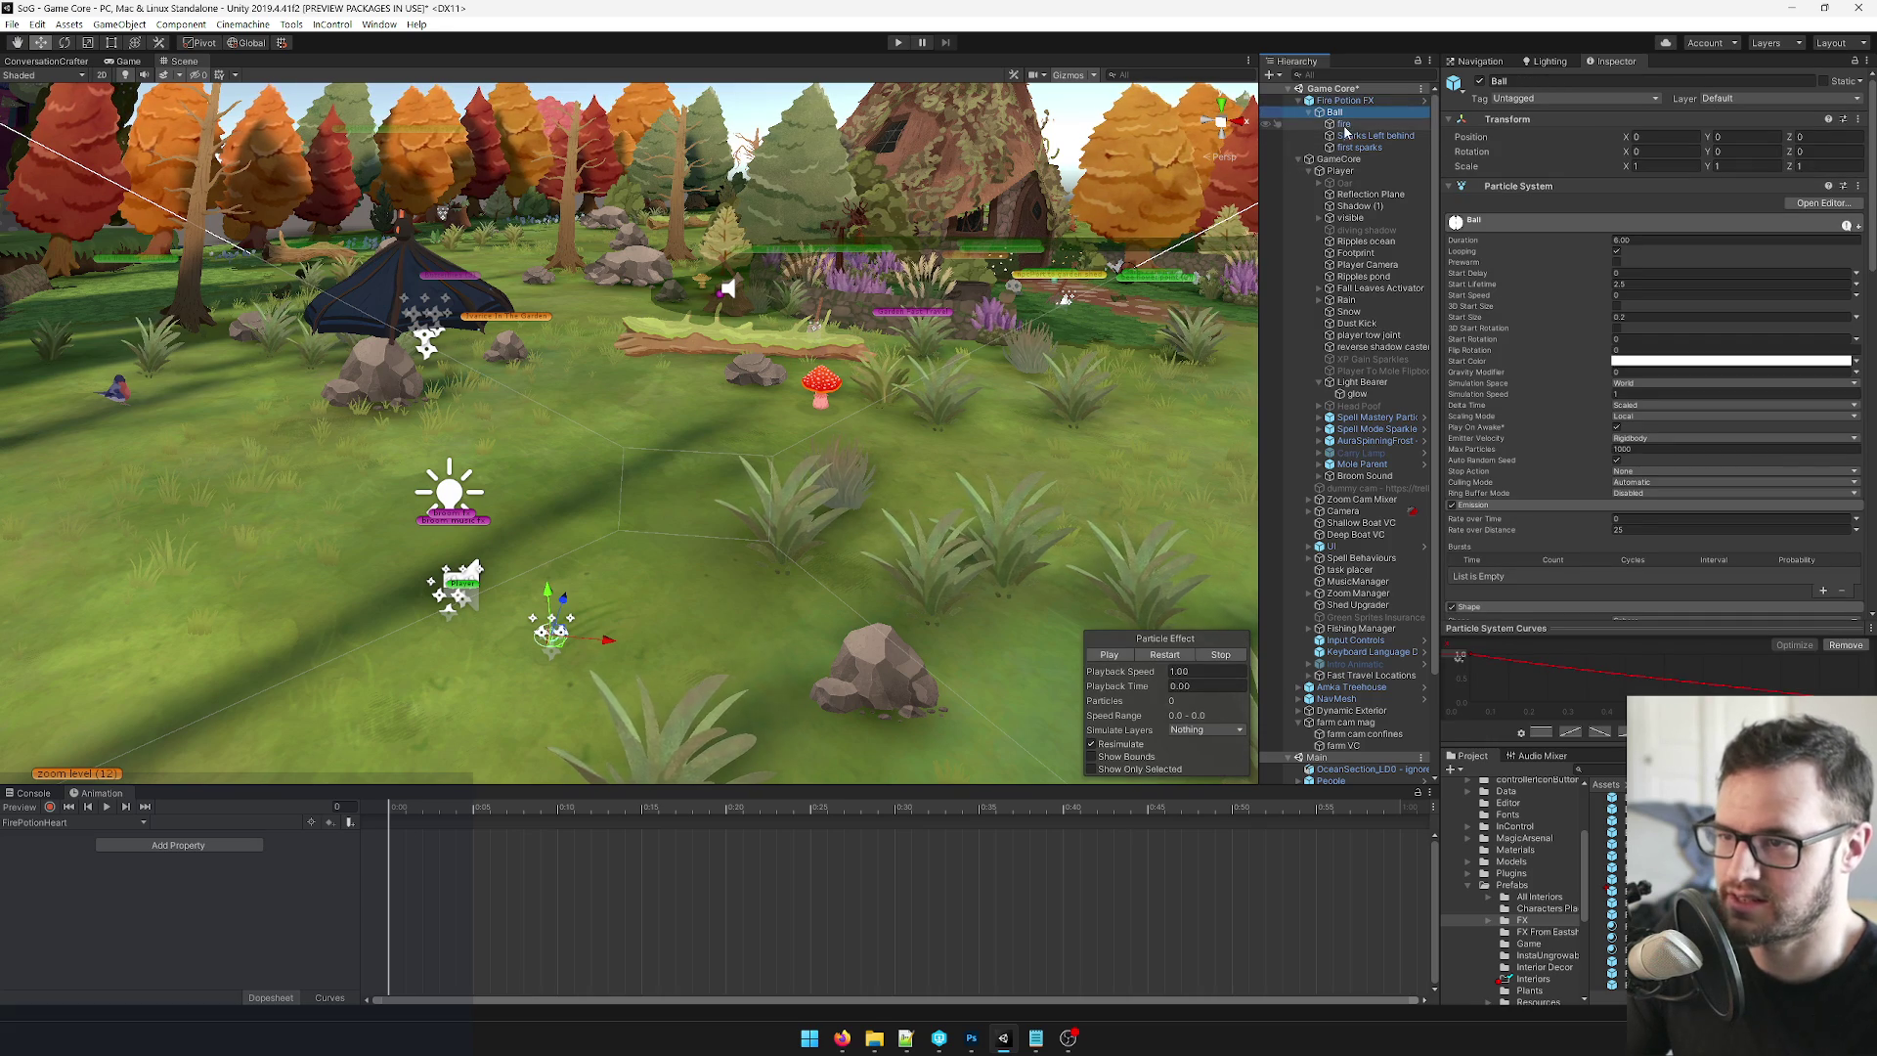
left_click(50, 806)
left_click(1757, 137)
key("BackSpace")
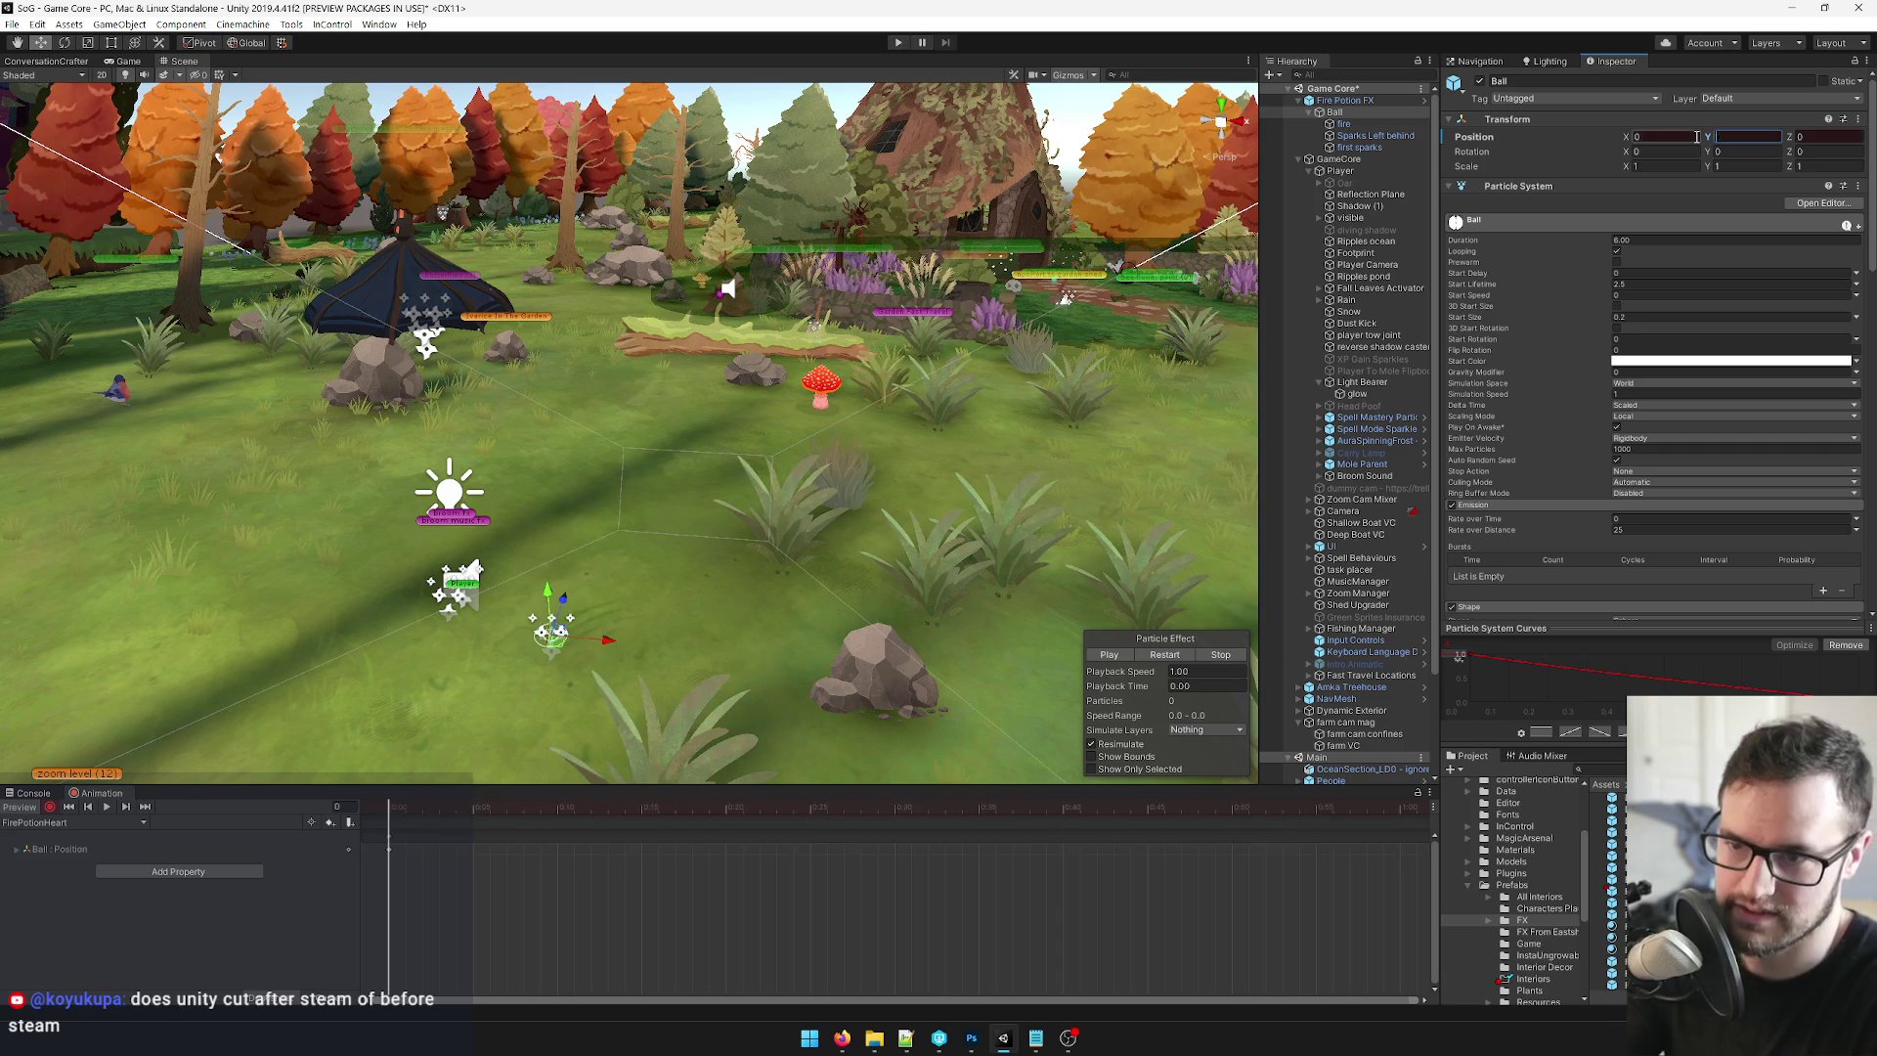
Key the Ball at Y 0, then raise it to Y 1.913 at frame 15 and preview.
key("Return")
left_click_drag(422, 808, 641, 807)
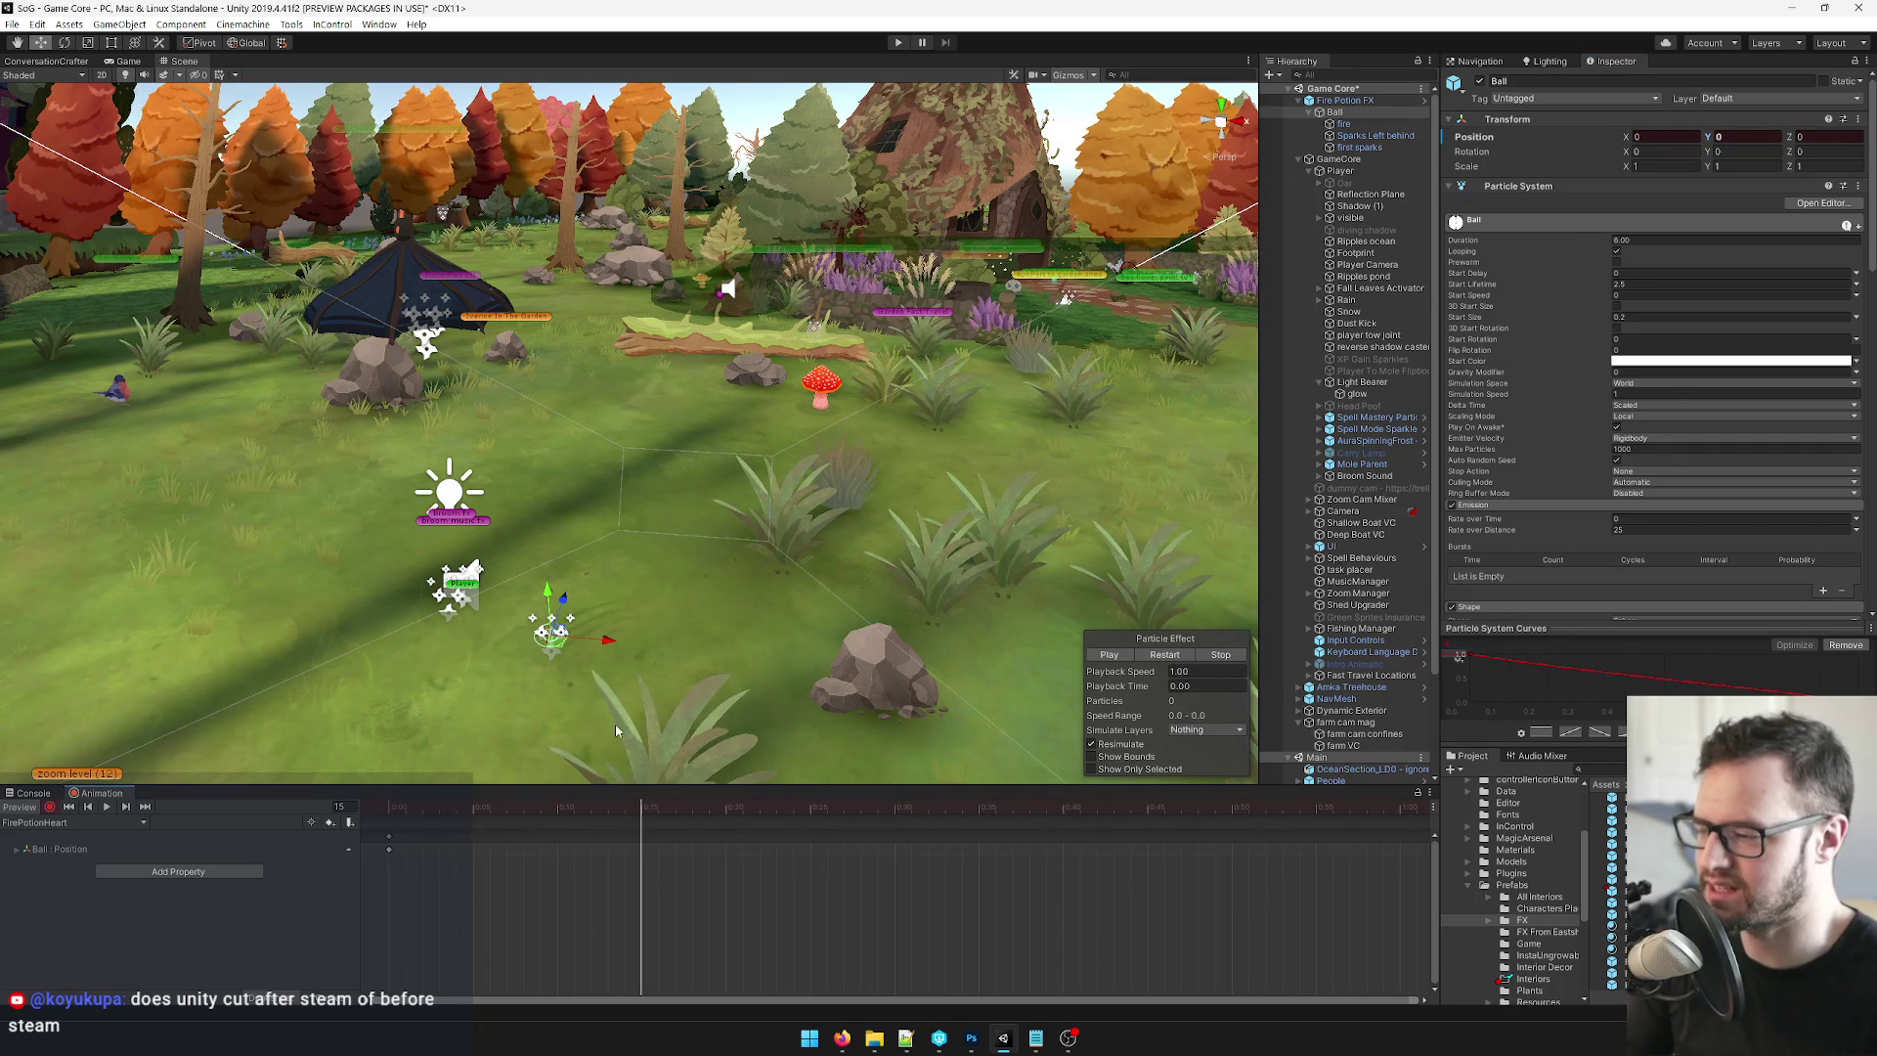
mouse_move(549, 591)
left_mouse_down("alt")
mouse_move(866, 506)
mouse_move(813, 528)
left_mouse_up("alt")
scroll(812, 528, "up", 10)
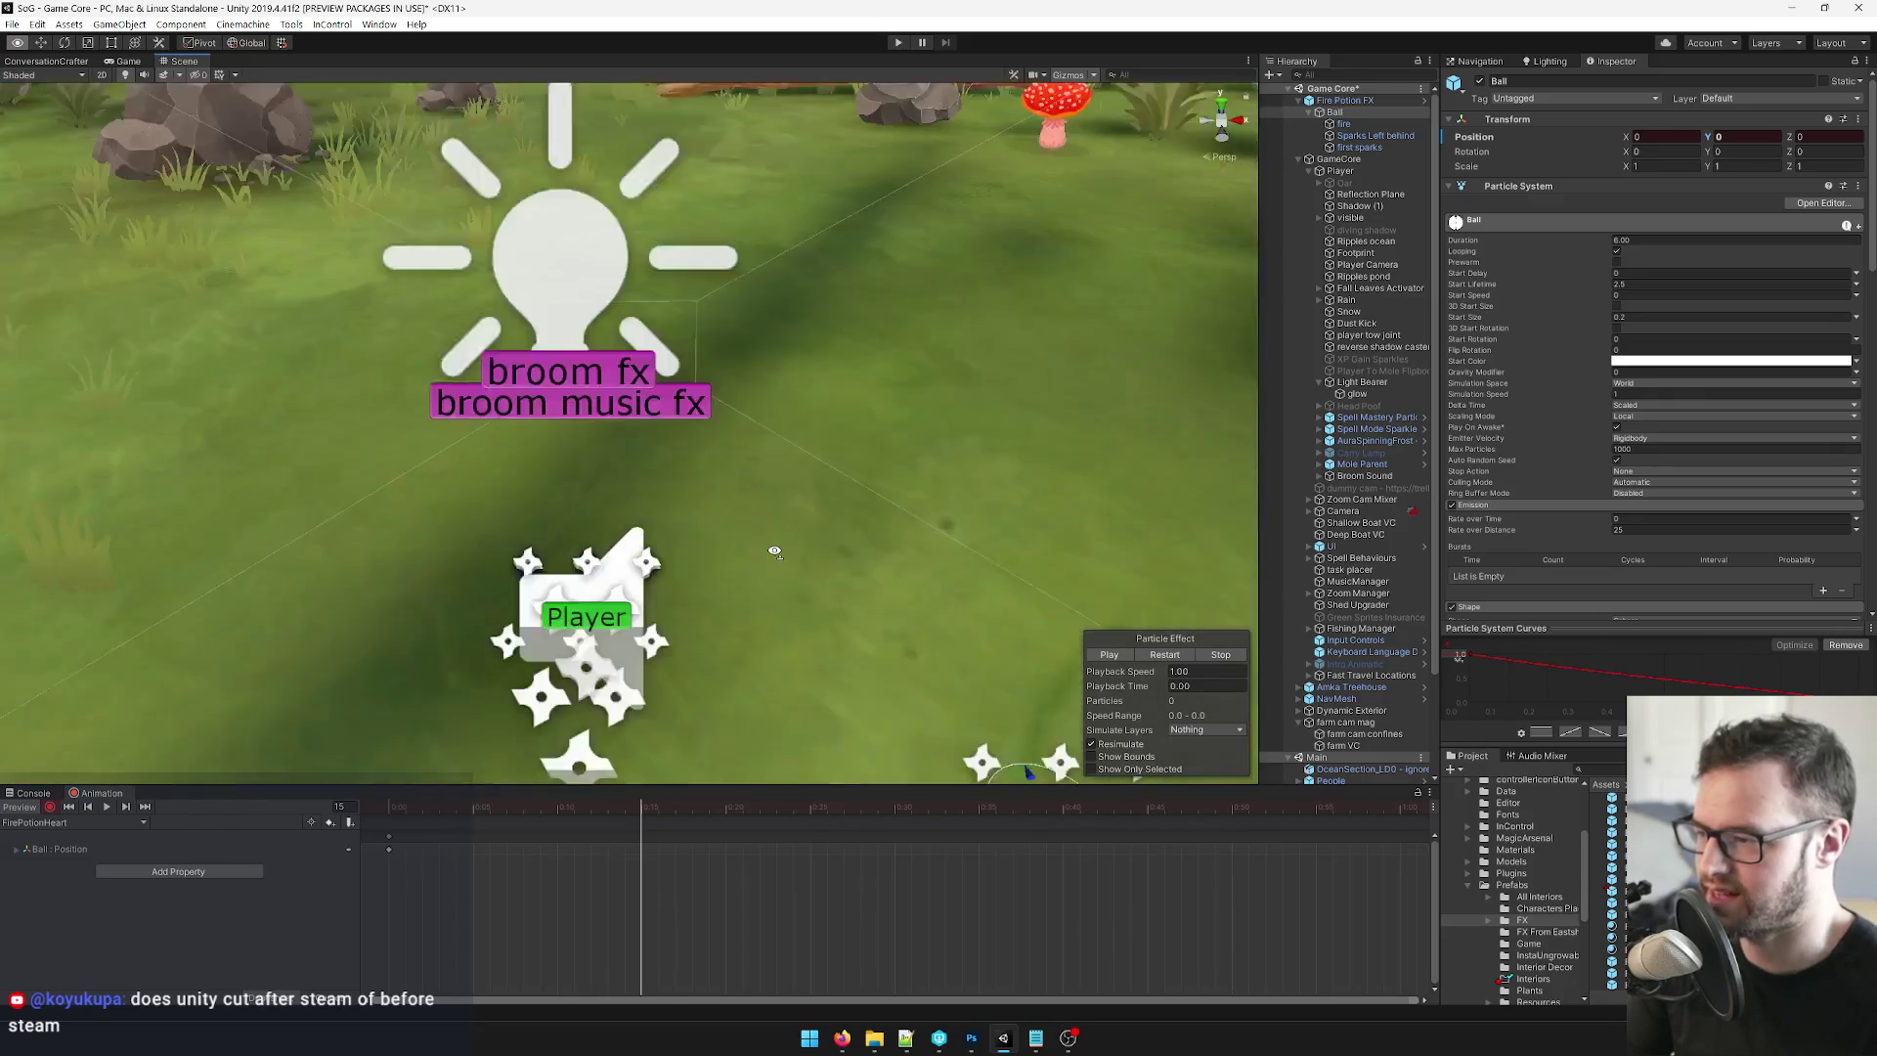
scroll(774, 551, "down", 10)
left_click_drag(735, 484, 749, 395)
scroll(880, 474, "up", 3)
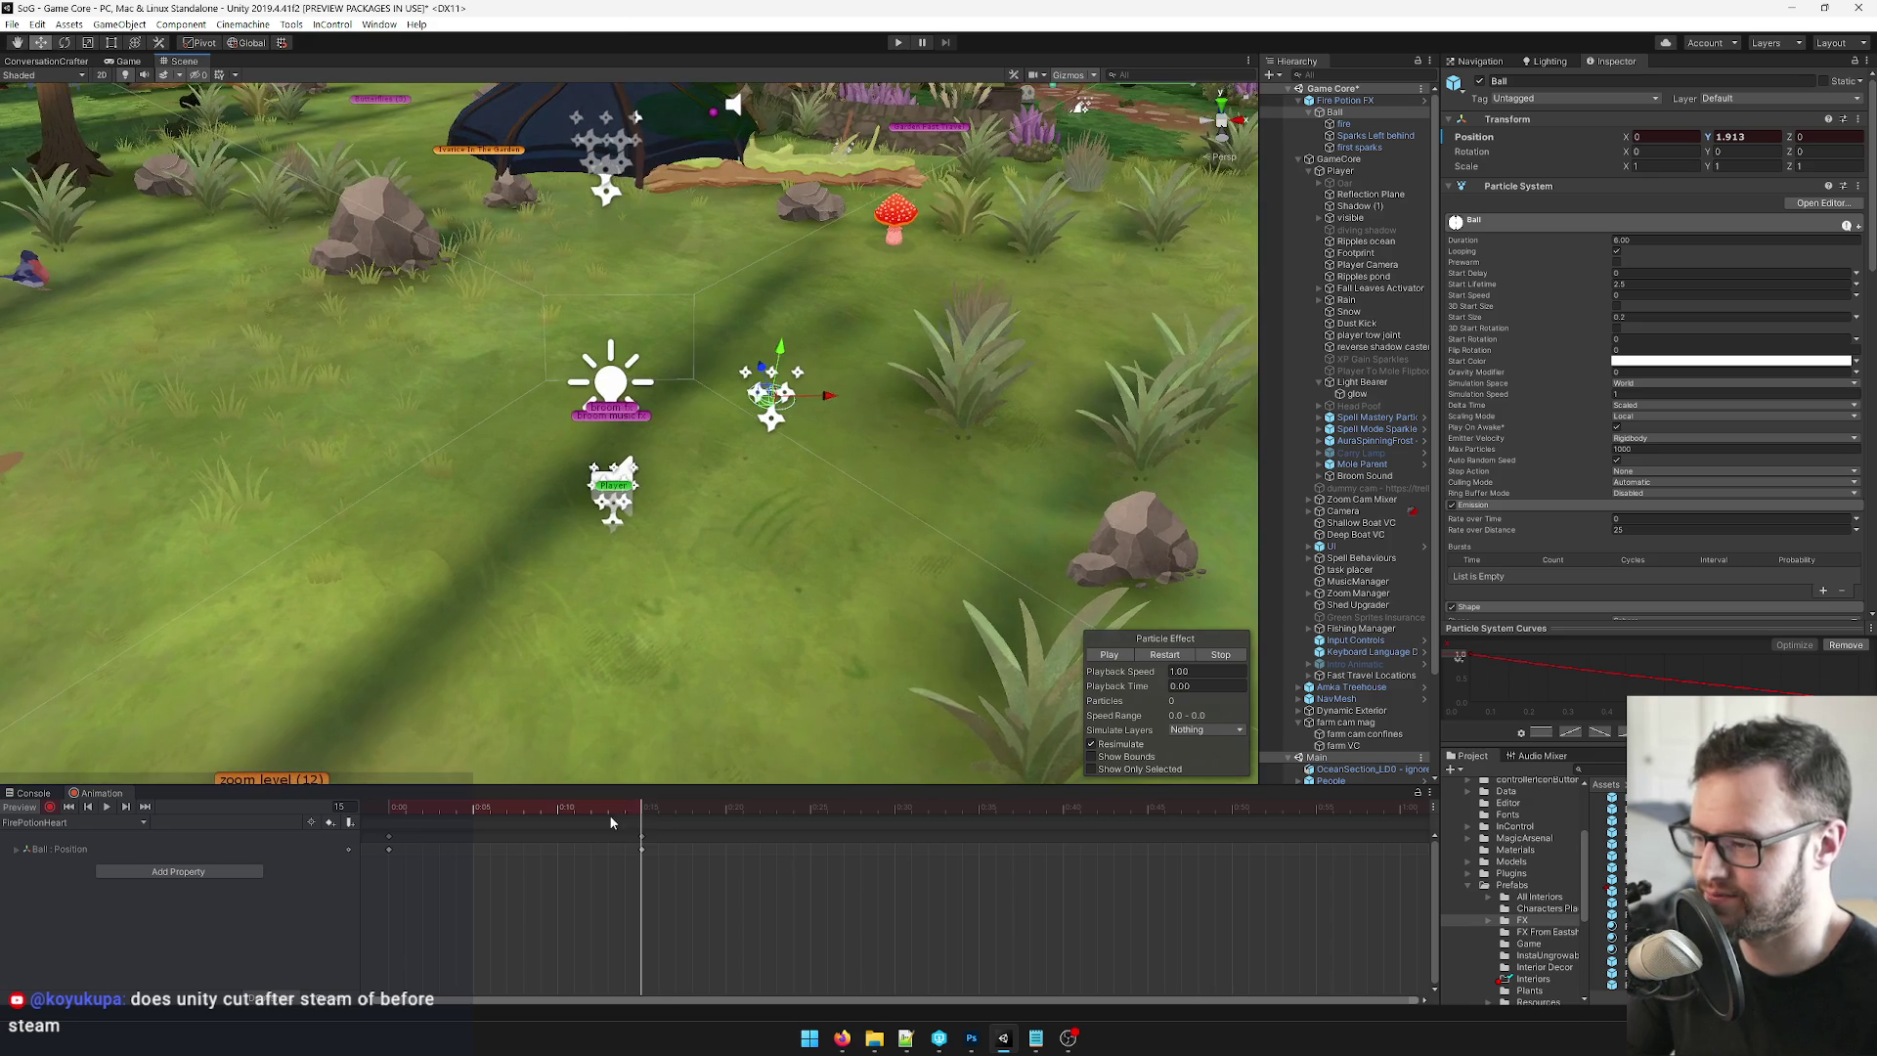
mouse_move(614, 807)
left_mouse_down()
mouse_move(388, 807)
mouse_move(644, 797)
left_mouse_up()
left_click(1170, 658)
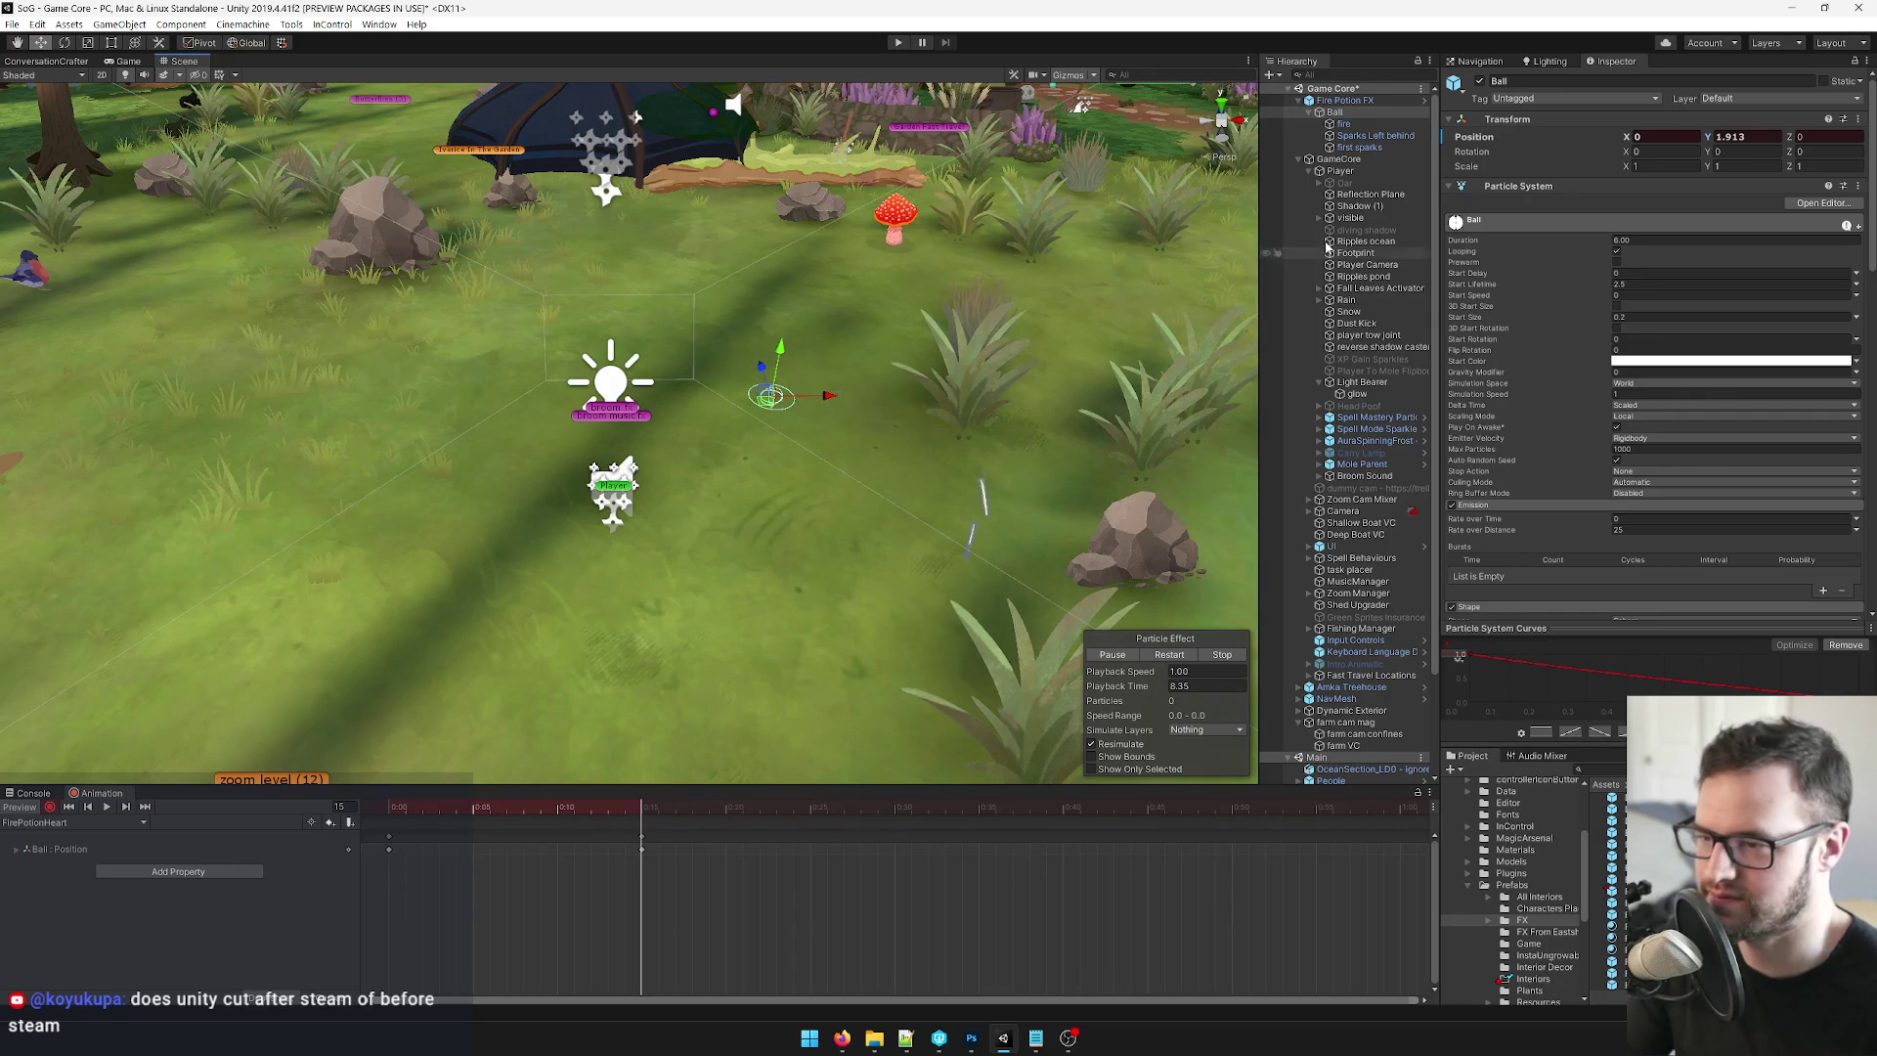
At frame 35, move the Ball up and left to record its next position keyframe.
left_click(1359, 139)
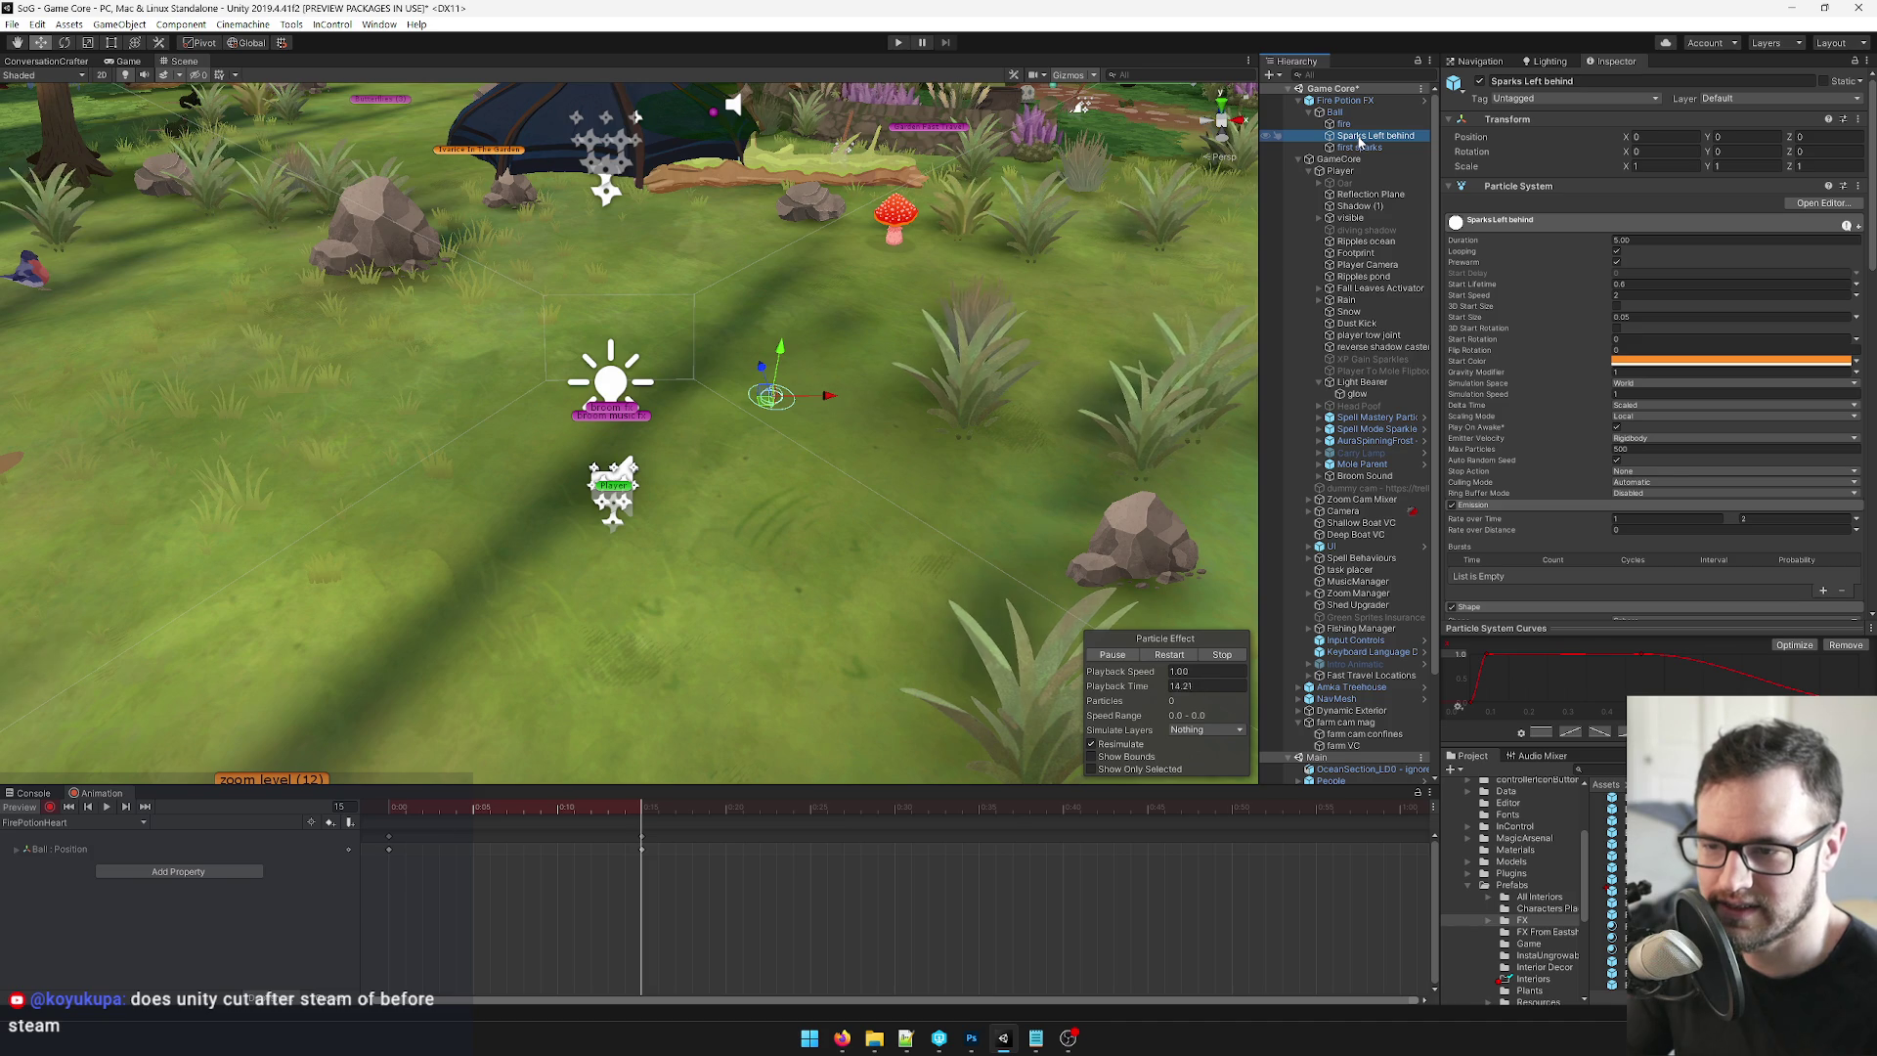
left_click(1335, 112)
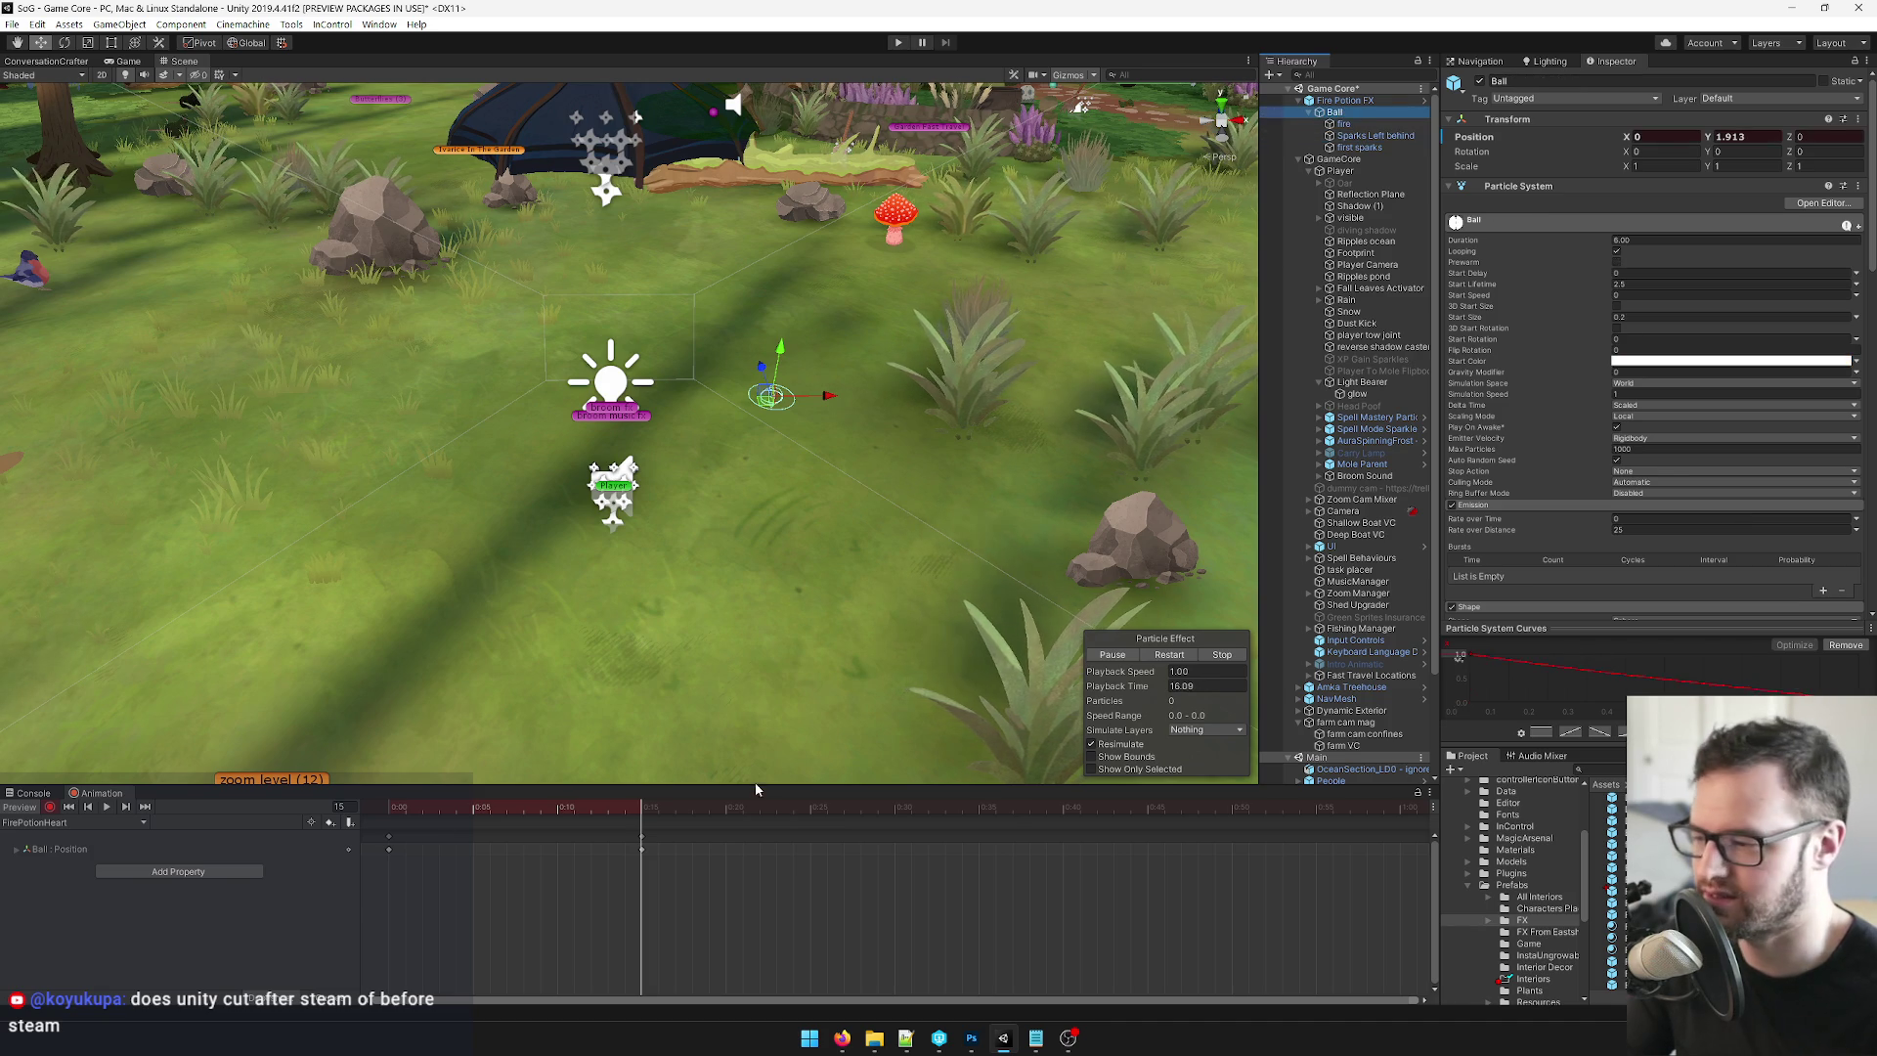
mouse_move(642, 807)
left_mouse_down()
mouse_move(403, 808)
mouse_move(637, 807)
left_mouse_up()
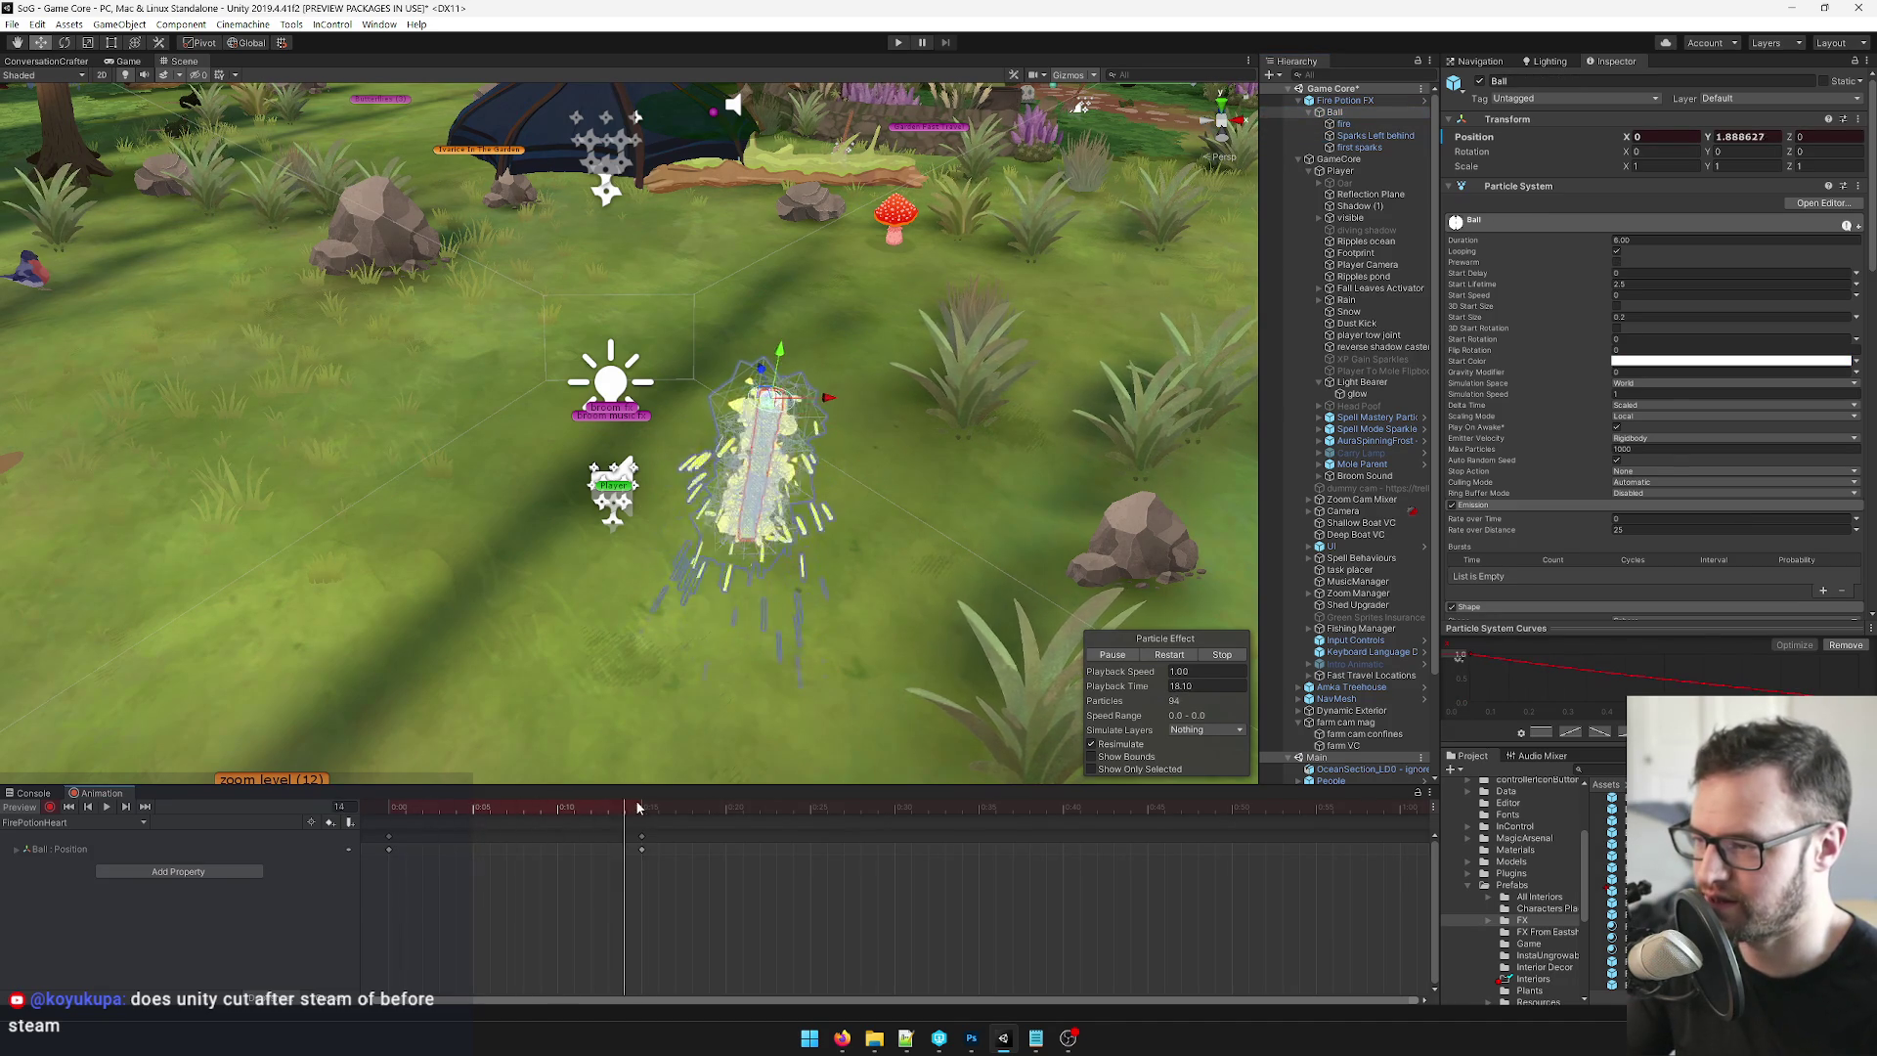
mouse_move(674, 533)
left_mouse_down()
mouse_move(581, 538)
mouse_move(601, 514)
left_mouse_up()
left_click_drag(652, 807, 979, 816)
mouse_move(606, 418)
left_mouse_down()
mouse_move(513, 416)
mouse_move(479, 271)
left_mouse_up()
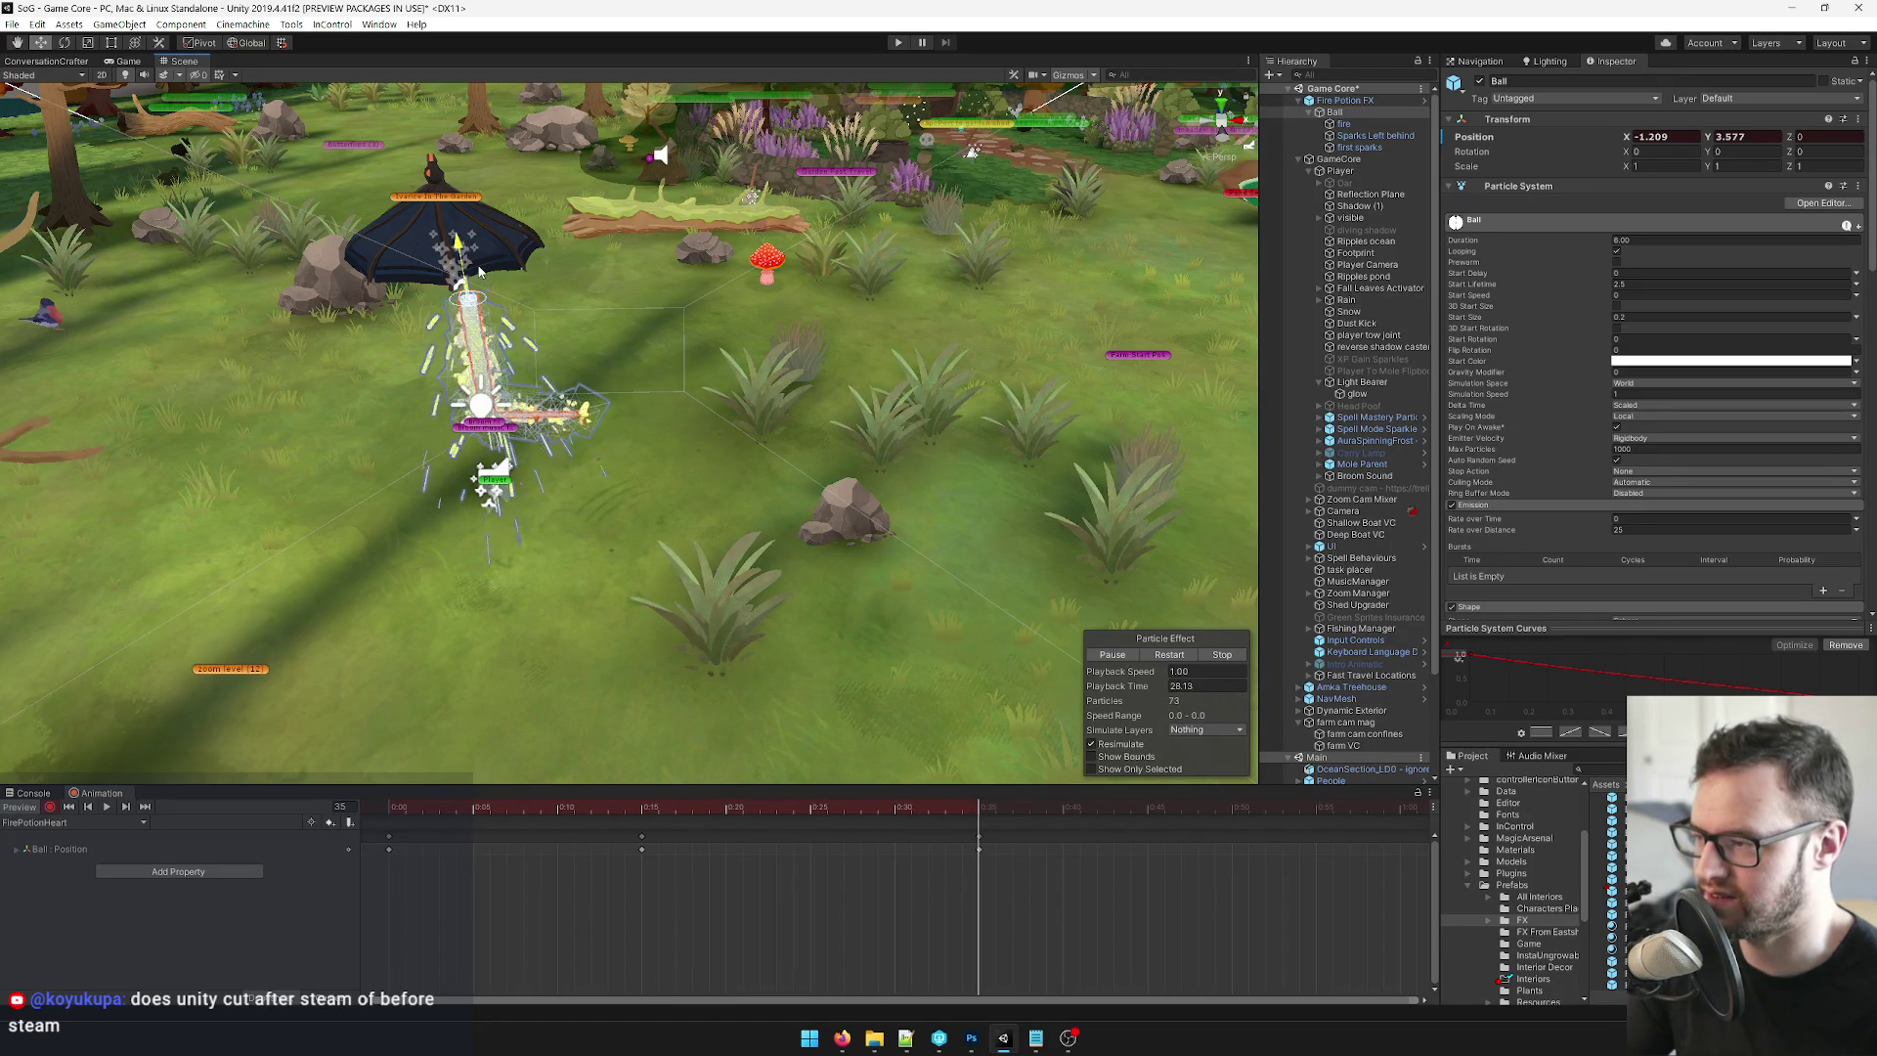
mouse_move(914, 814)
left_mouse_down()
mouse_move(455, 819)
mouse_move(979, 824)
left_mouse_up()
left_click_drag(499, 357, 539, 382)
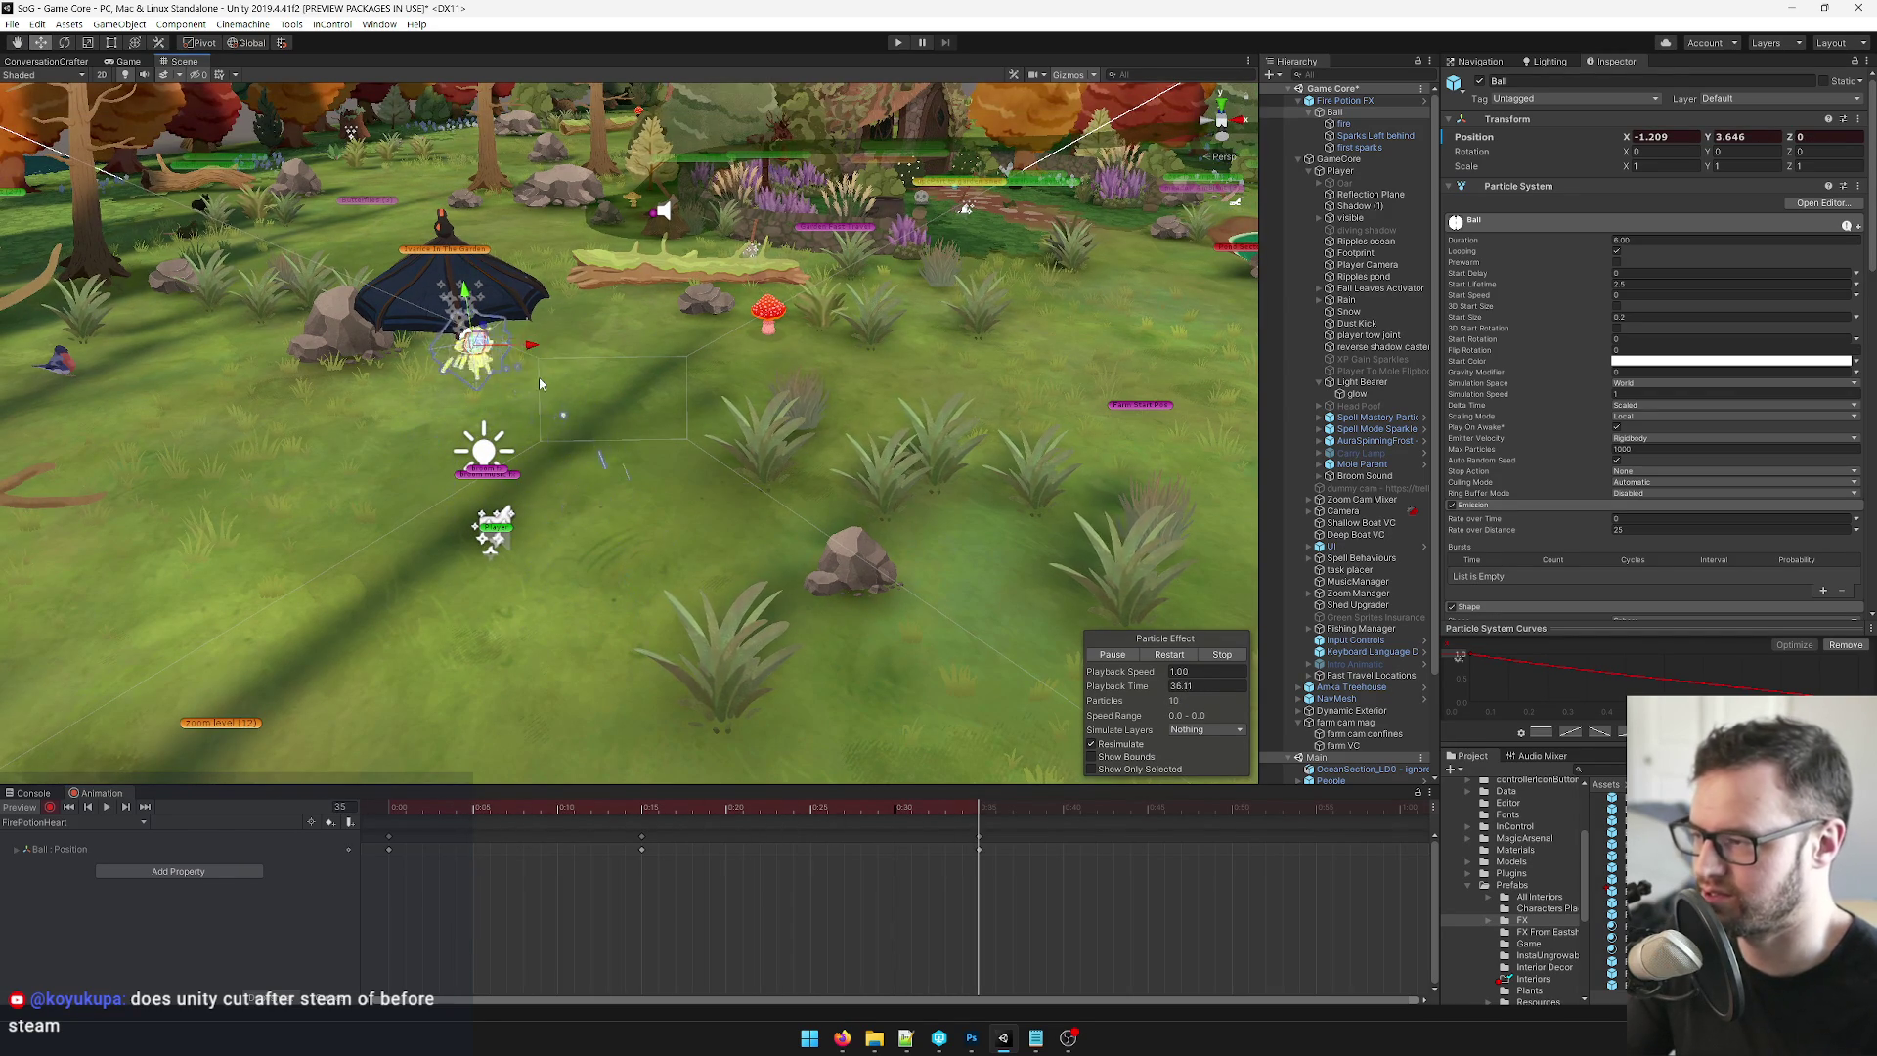
key("ctrl+z")
key("f")
left_click_drag(618, 321, 658, 288)
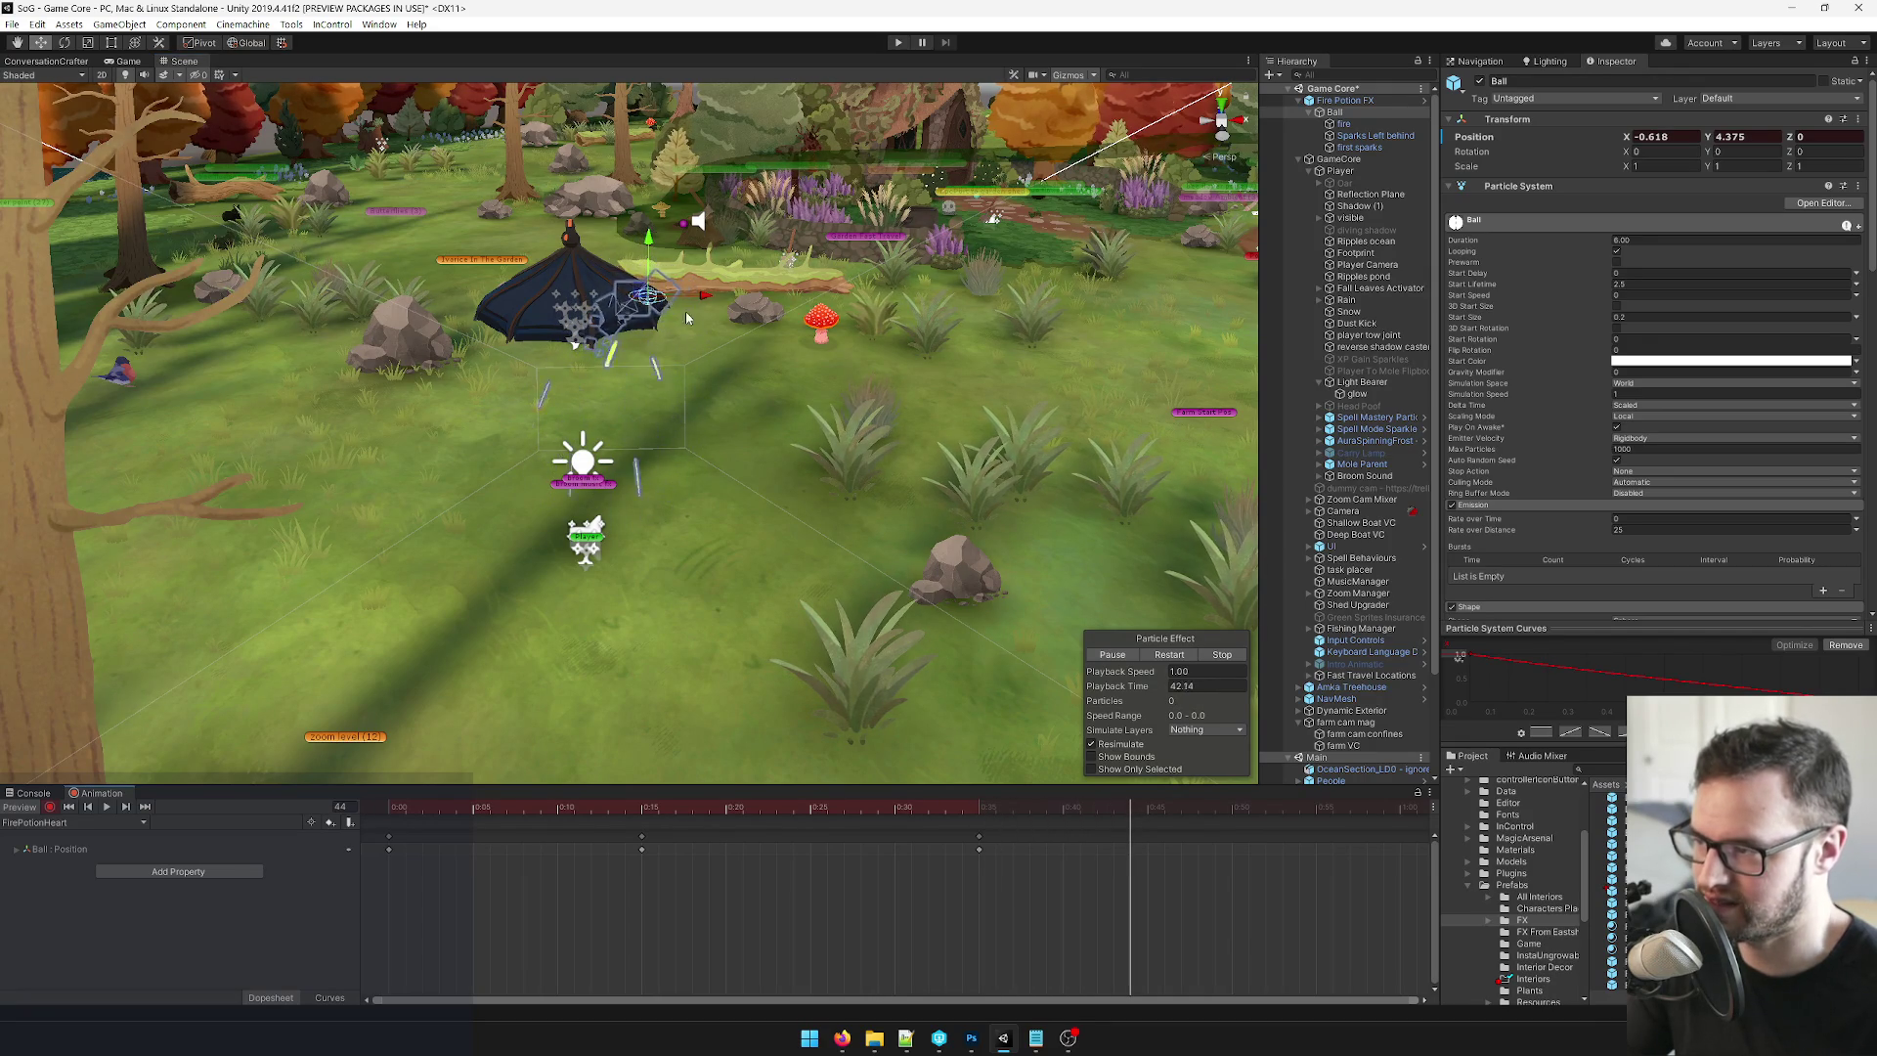
Drag the Ball down-right for the arc's end keyframes at frames 39 and 44, then scrub to review.
mouse_move(684, 421)
left_mouse_down()
mouse_move(702, 422)
mouse_move(577, 375)
left_mouse_up()
left_click_drag(450, 296, 528, 345)
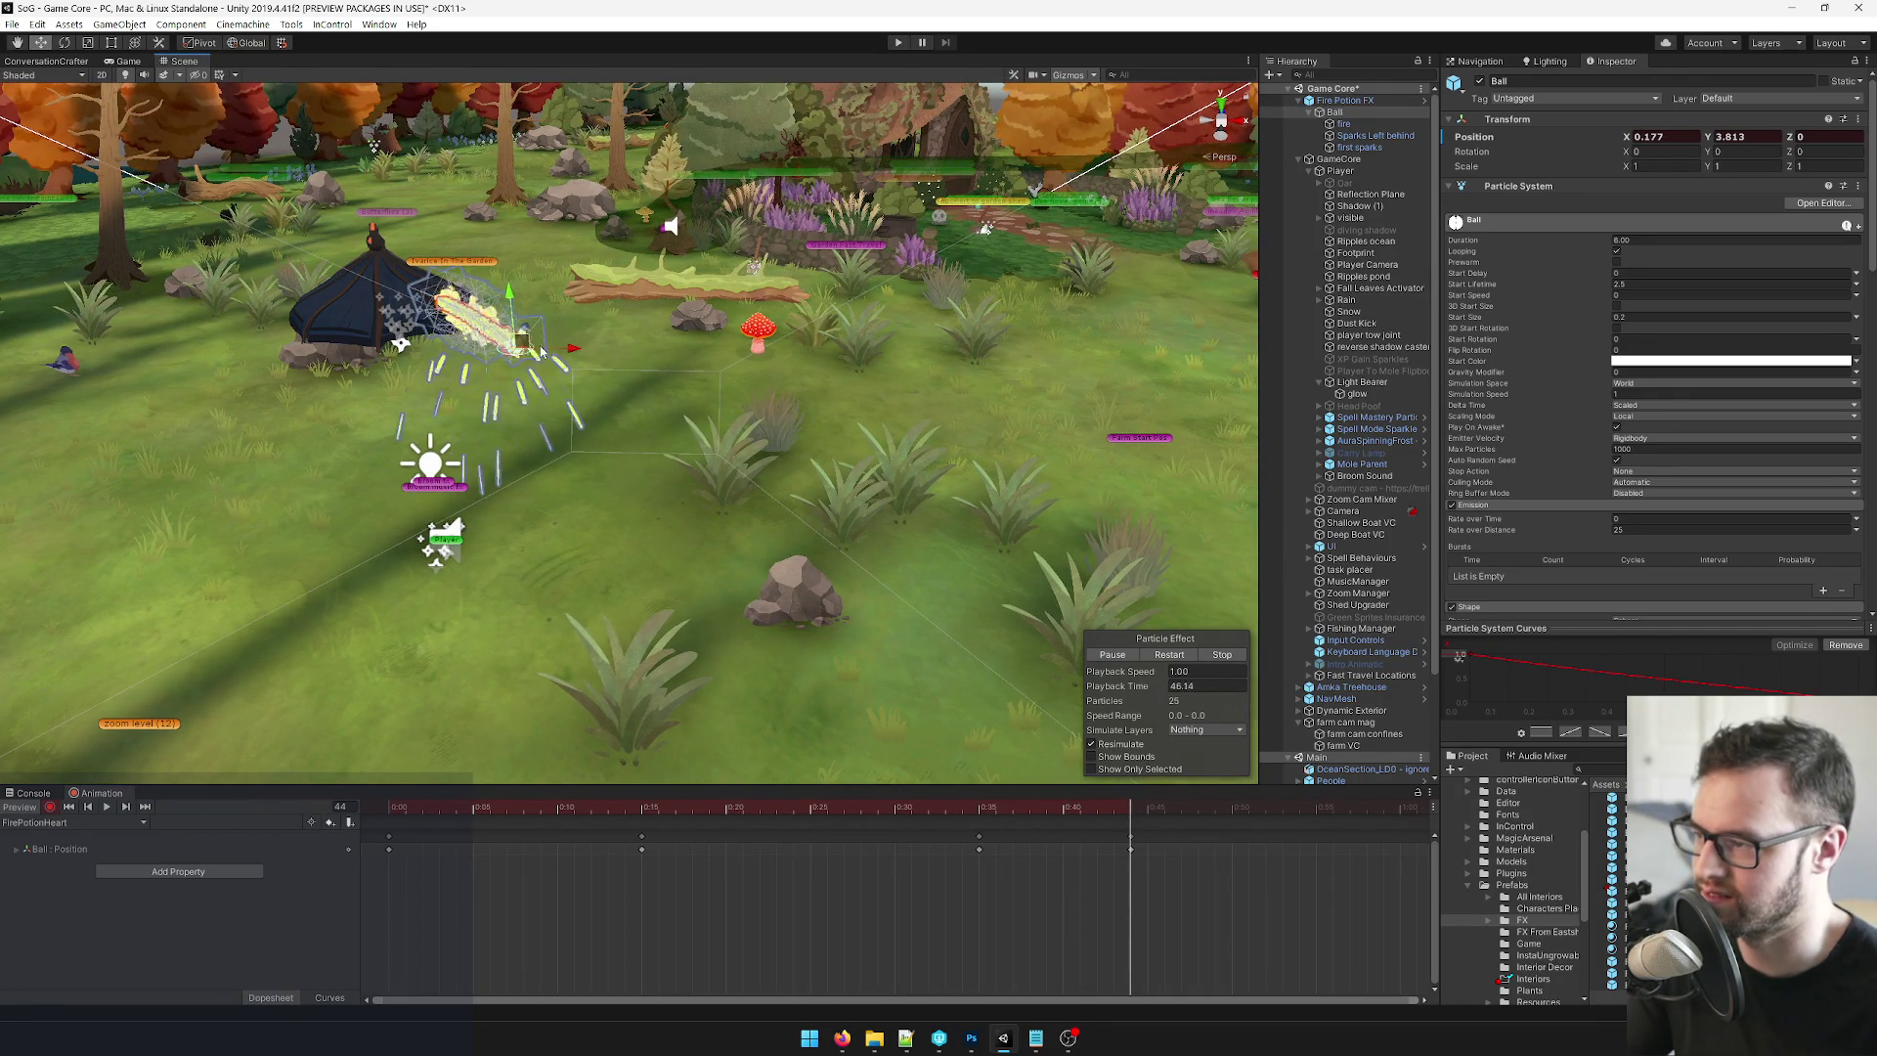
mouse_move(1054, 801)
left_mouse_down()
mouse_move(558, 812)
mouse_move(584, 860)
mouse_move(1130, 844)
left_mouse_up()
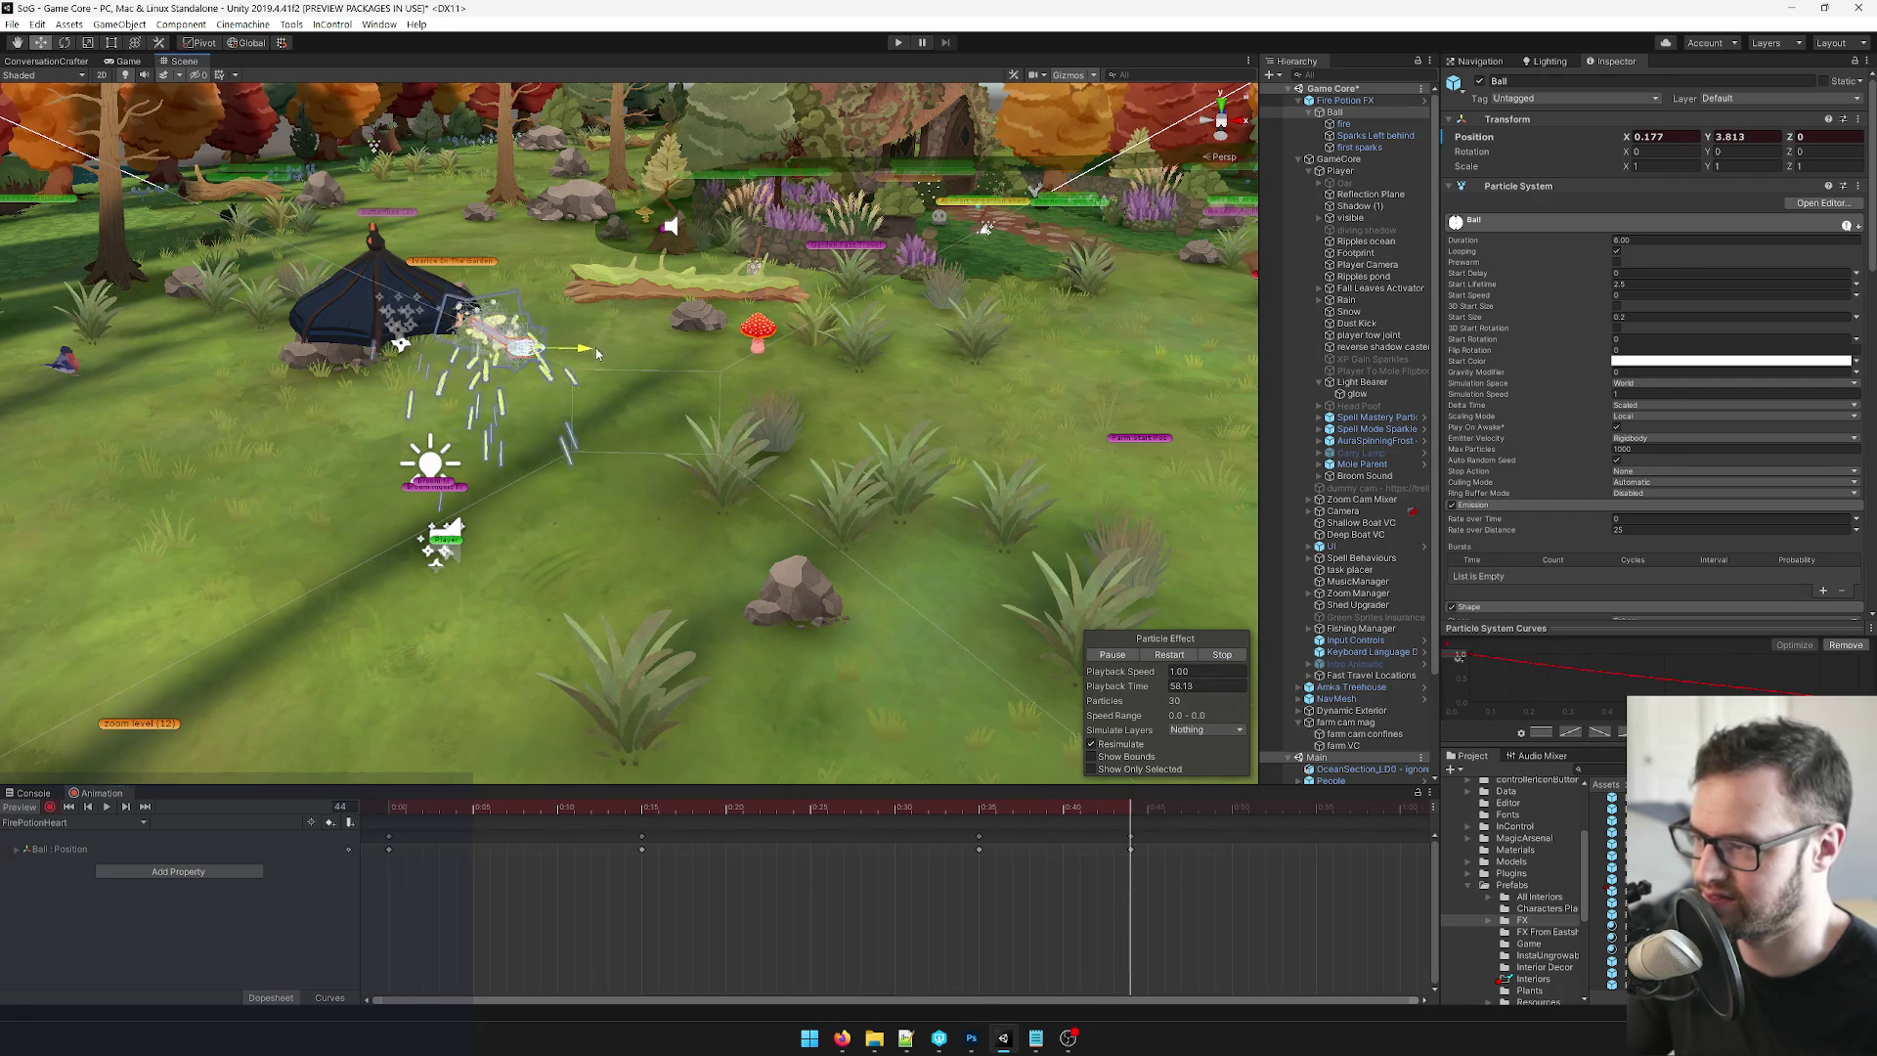
left_click_drag(1110, 807, 898, 819)
mouse_move(765, 826)
left_mouse_down()
mouse_move(689, 818)
mouse_move(1050, 810)
left_mouse_up()
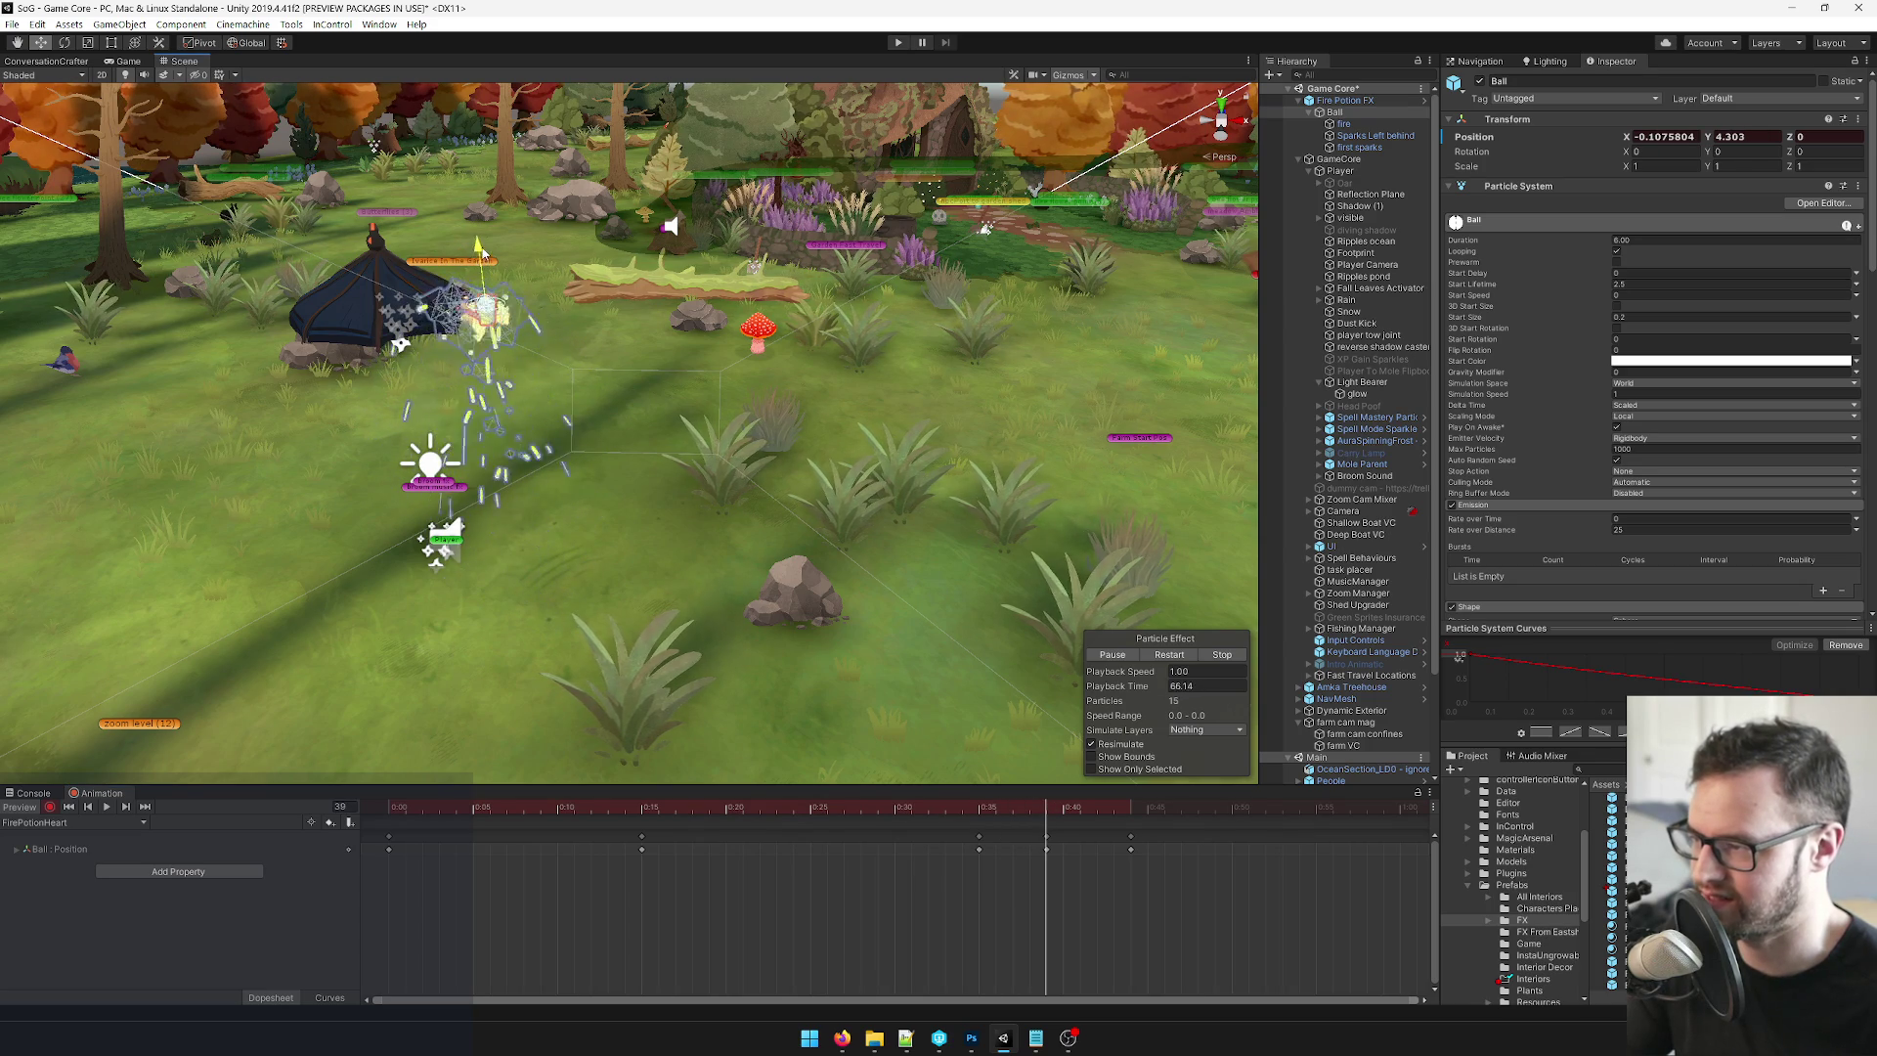
mouse_move(1043, 809)
left_mouse_down()
mouse_move(469, 808)
mouse_move(1131, 829)
mouse_move(389, 816)
left_mouse_up()
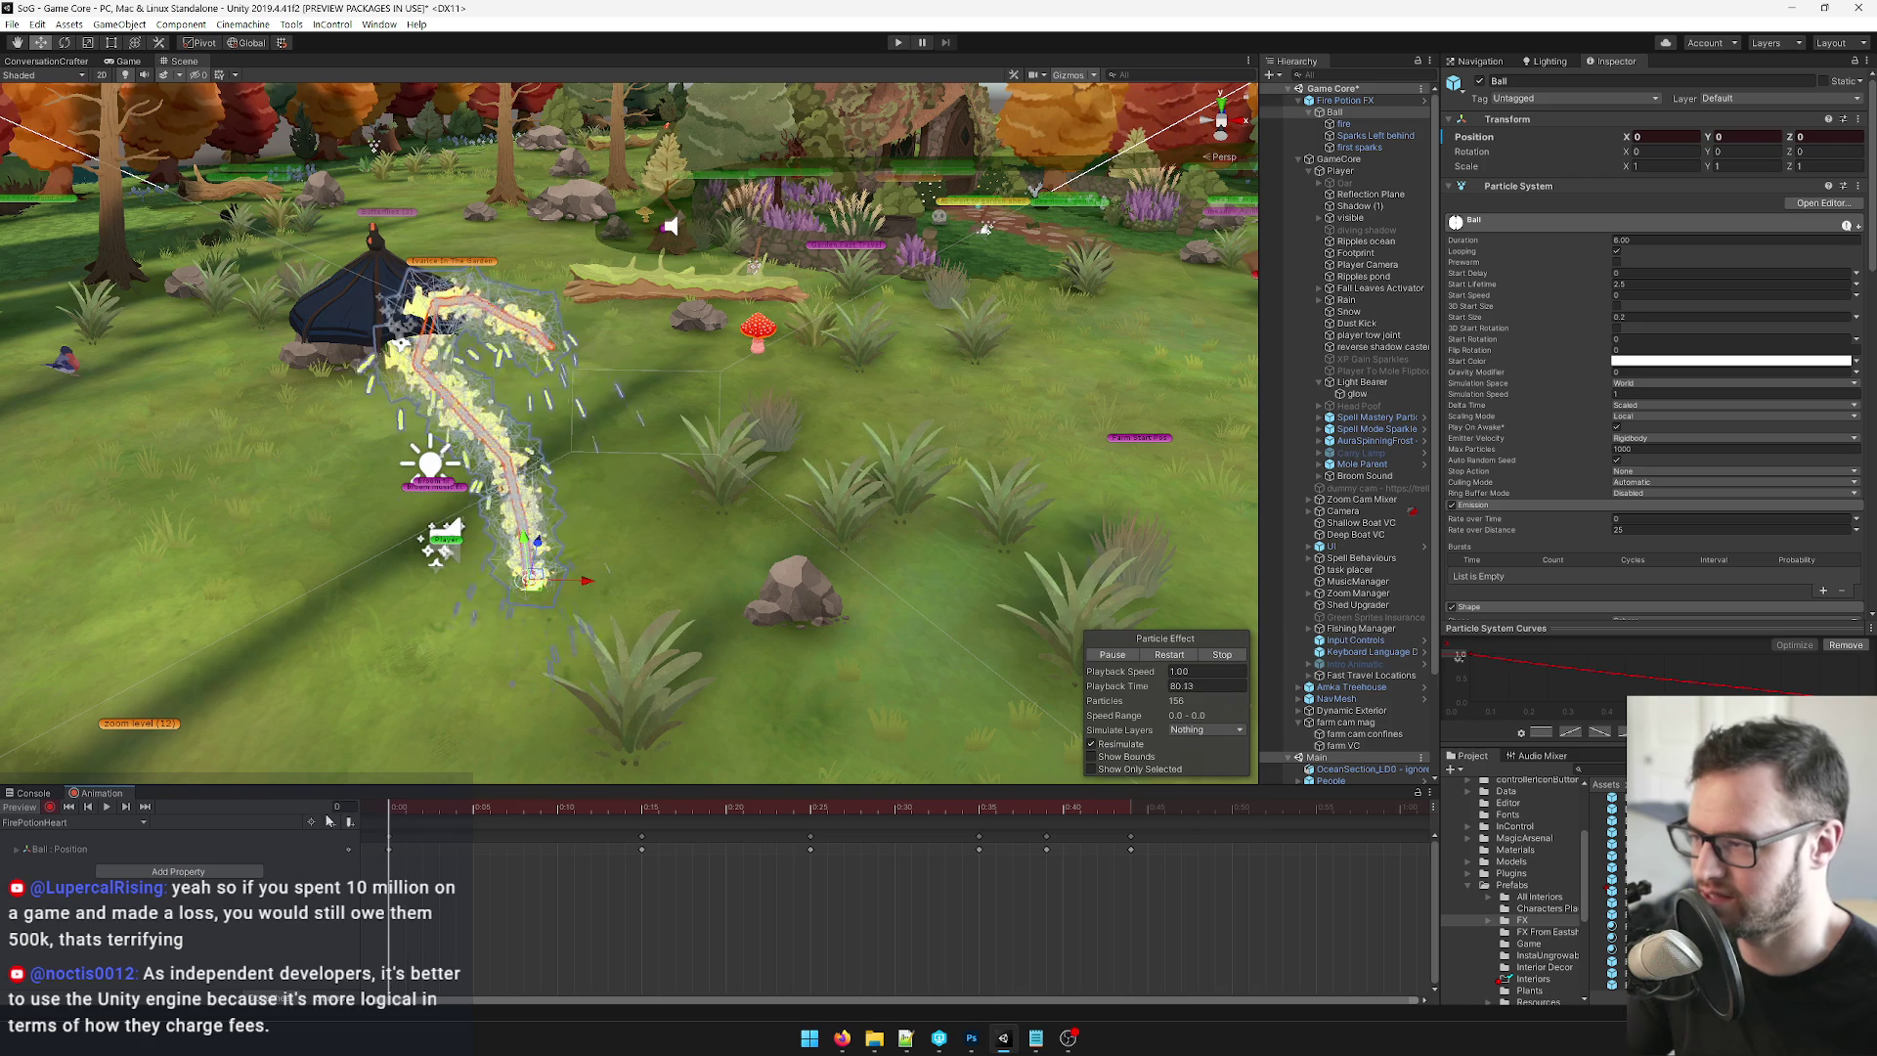
left_click_drag(701, 663, 997, 800)
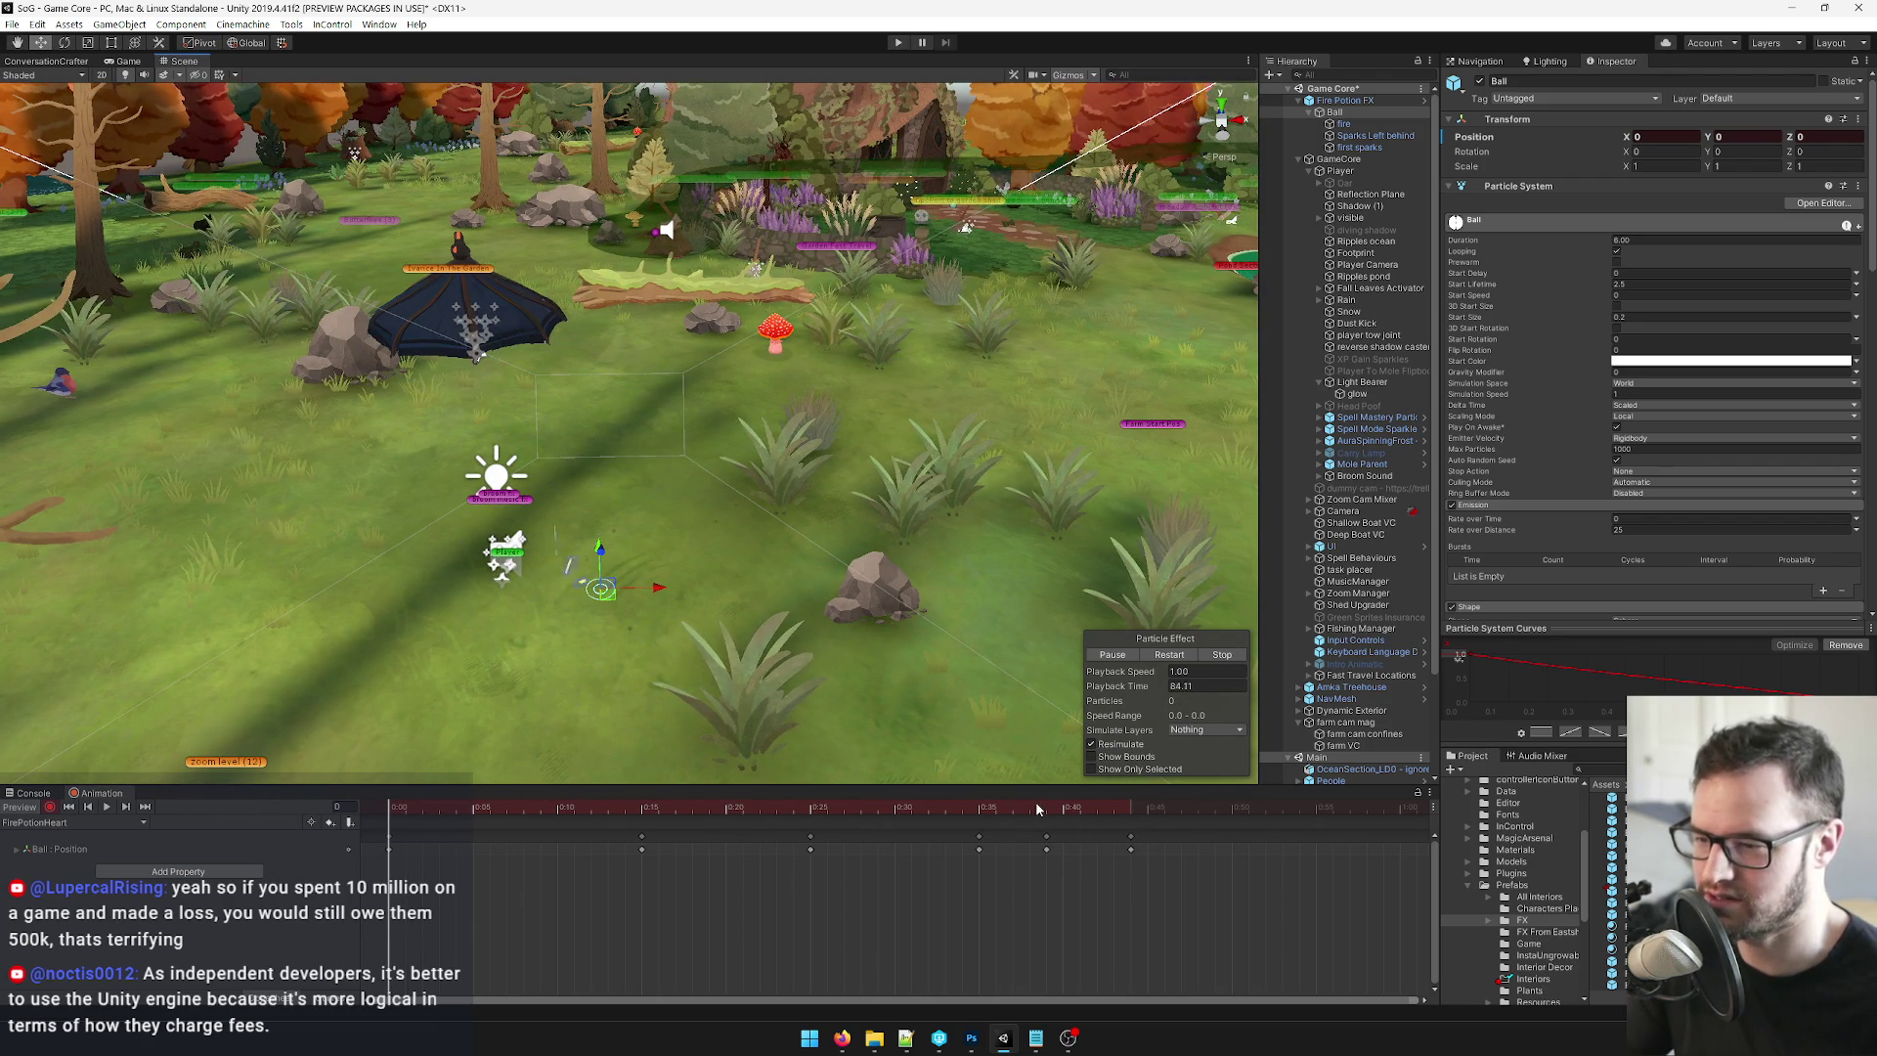
Shift the Ball's late-arc position further left along X around frames 39–44.
left_click(1133, 843)
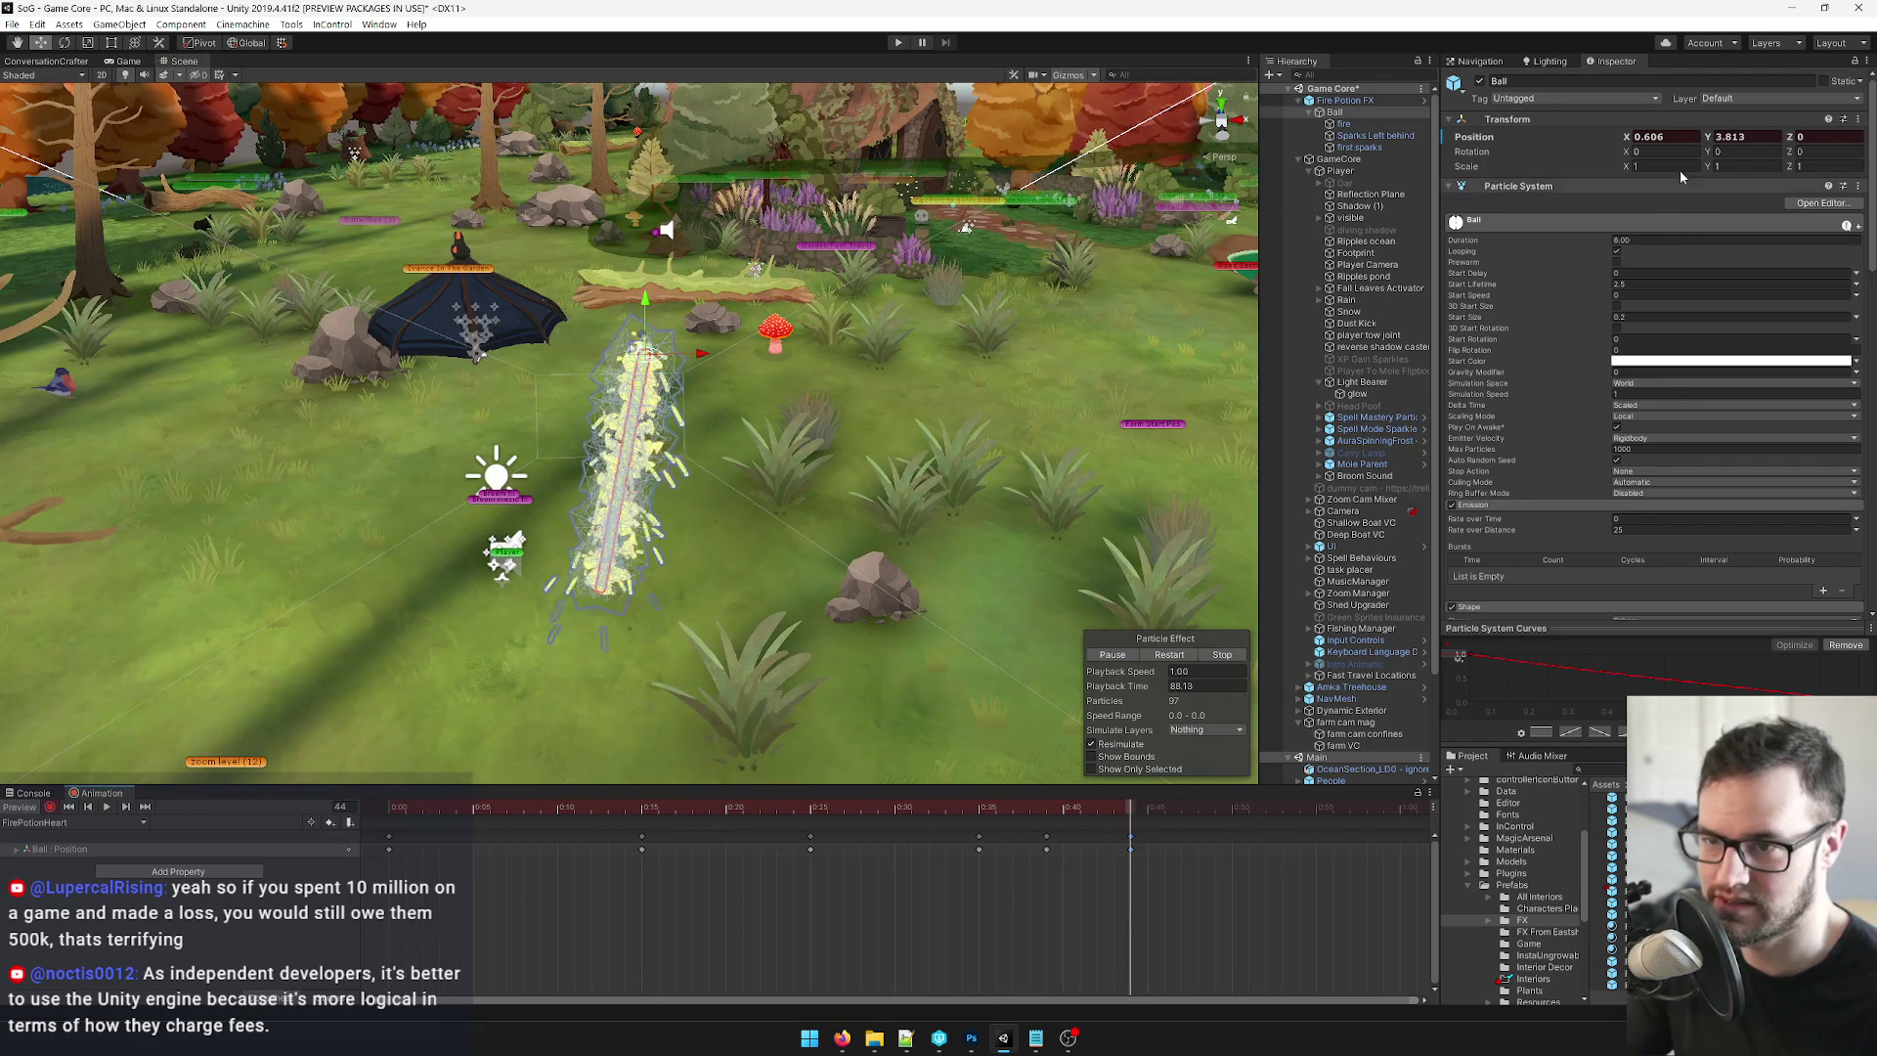
left_click(1681, 140)
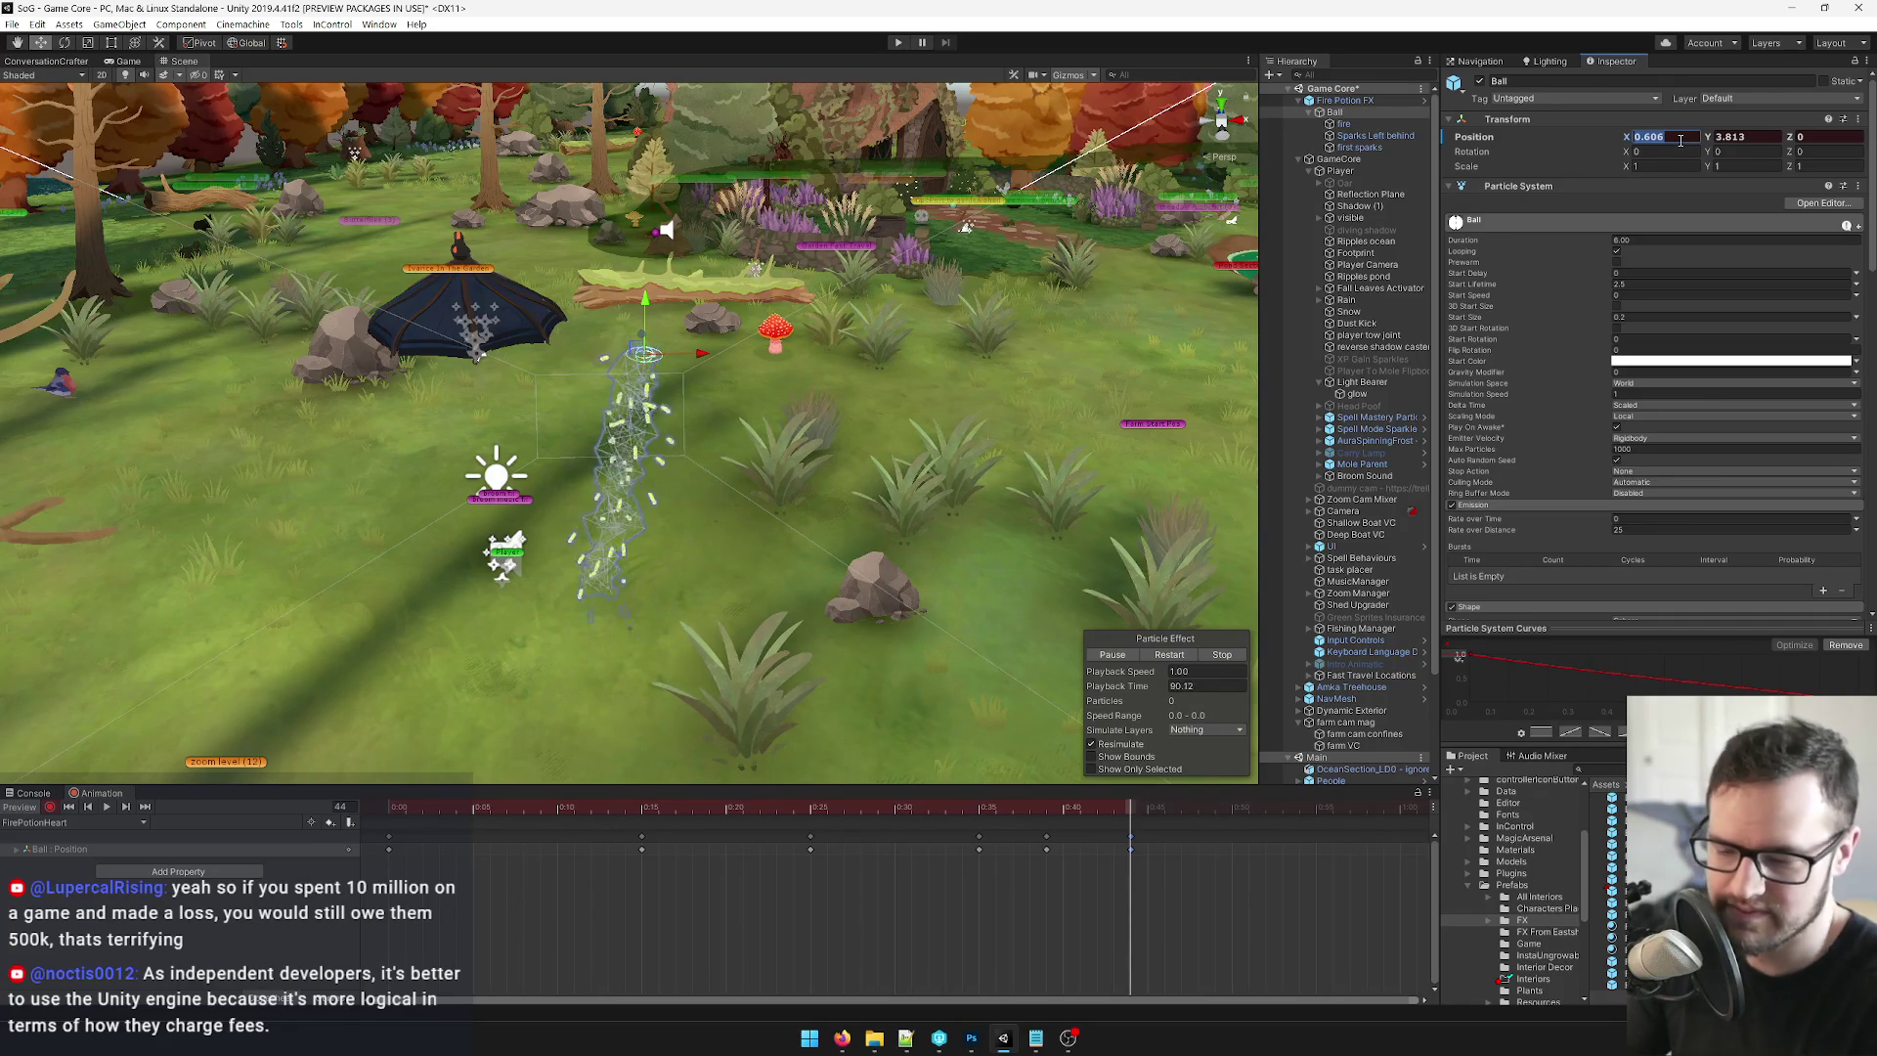
type("0")
mouse_move(1114, 809)
left_mouse_down()
mouse_move(1005, 816)
mouse_move(1047, 815)
left_mouse_up()
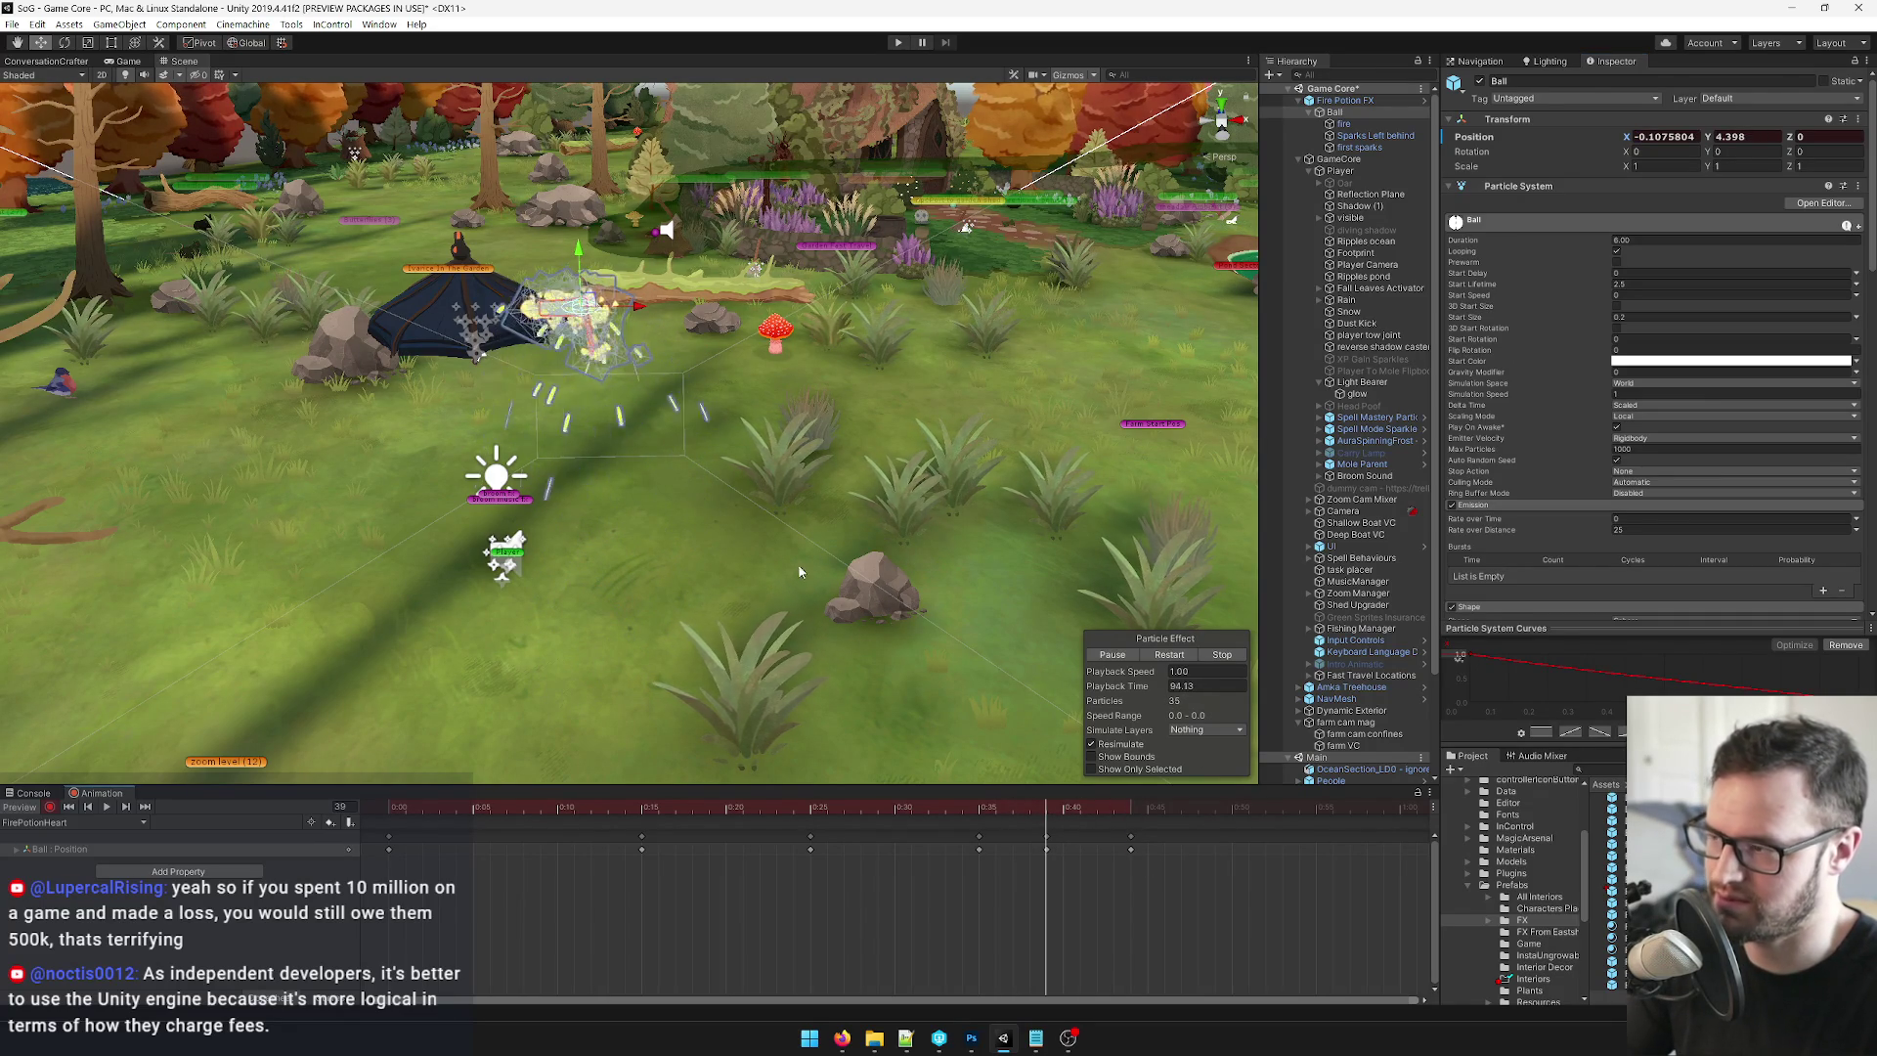
left_click_drag(636, 307, 616, 310)
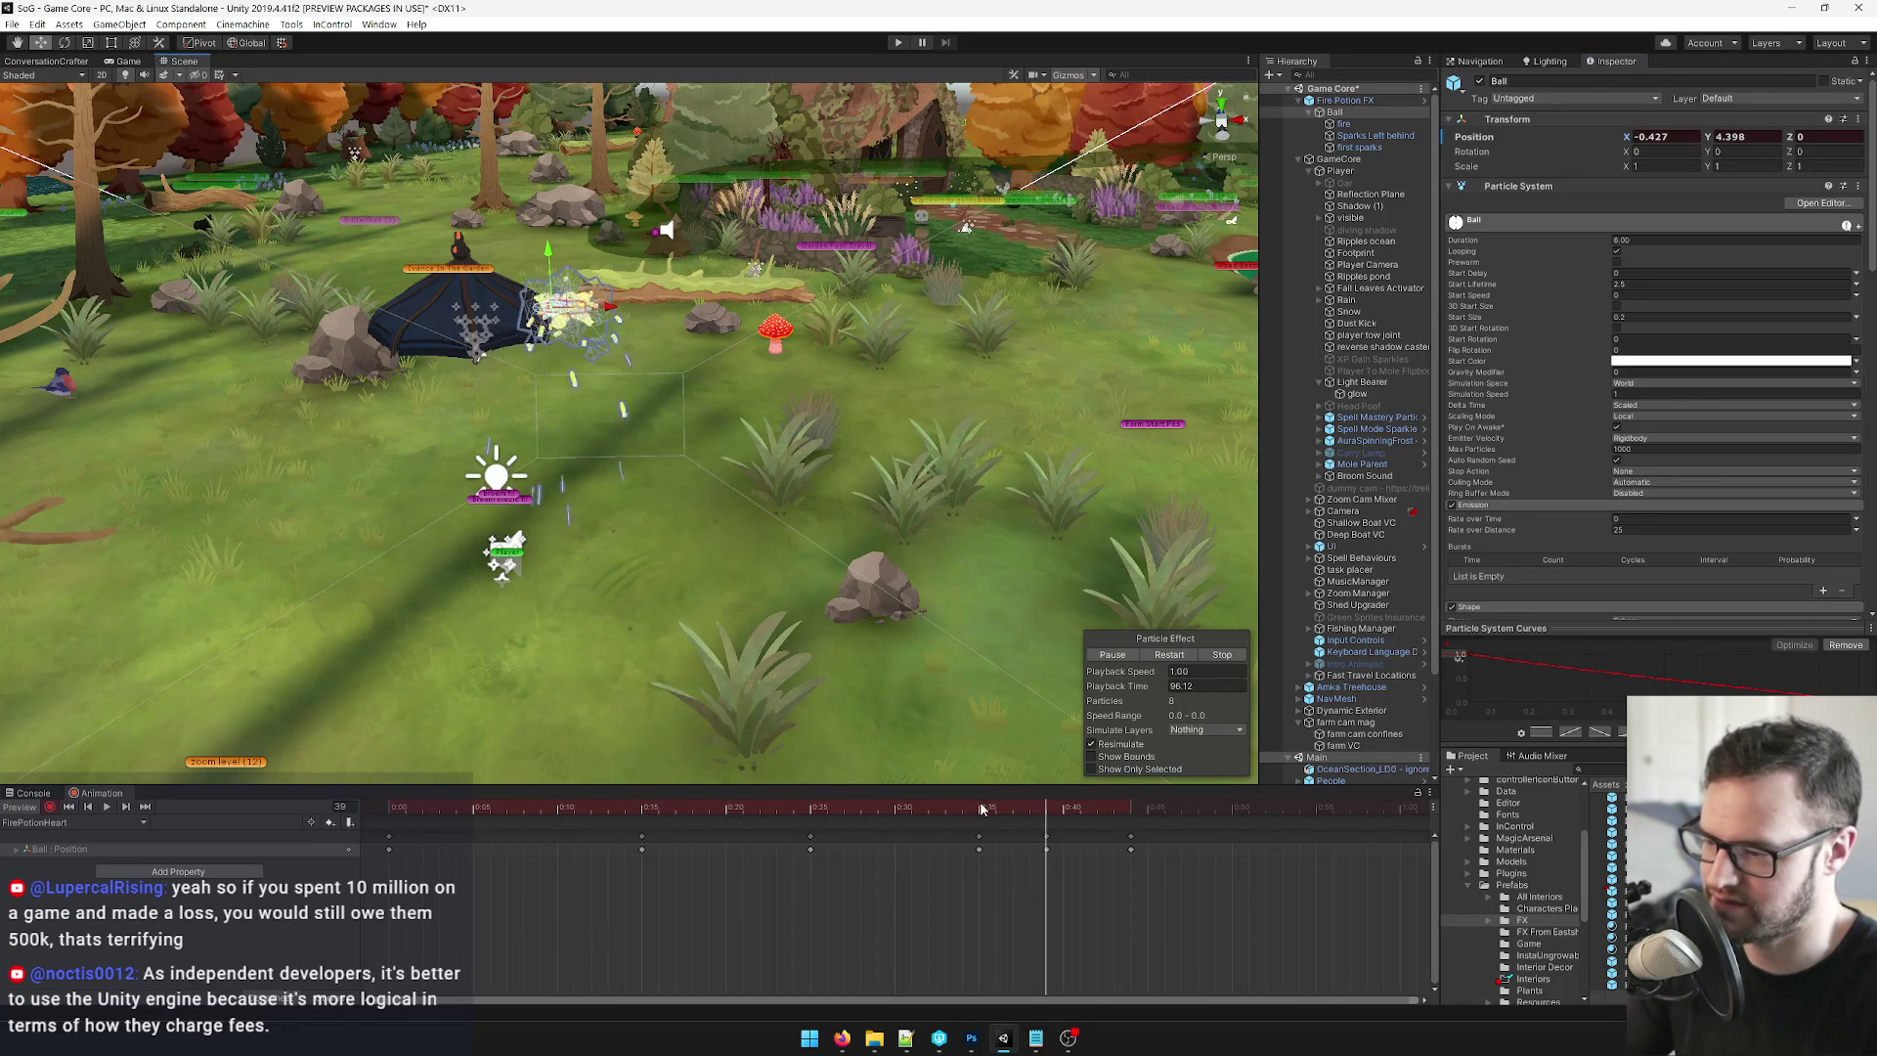
Drag the Player object left out of the effect's path and reselect Fire Potion FX.
left_click(1341, 171)
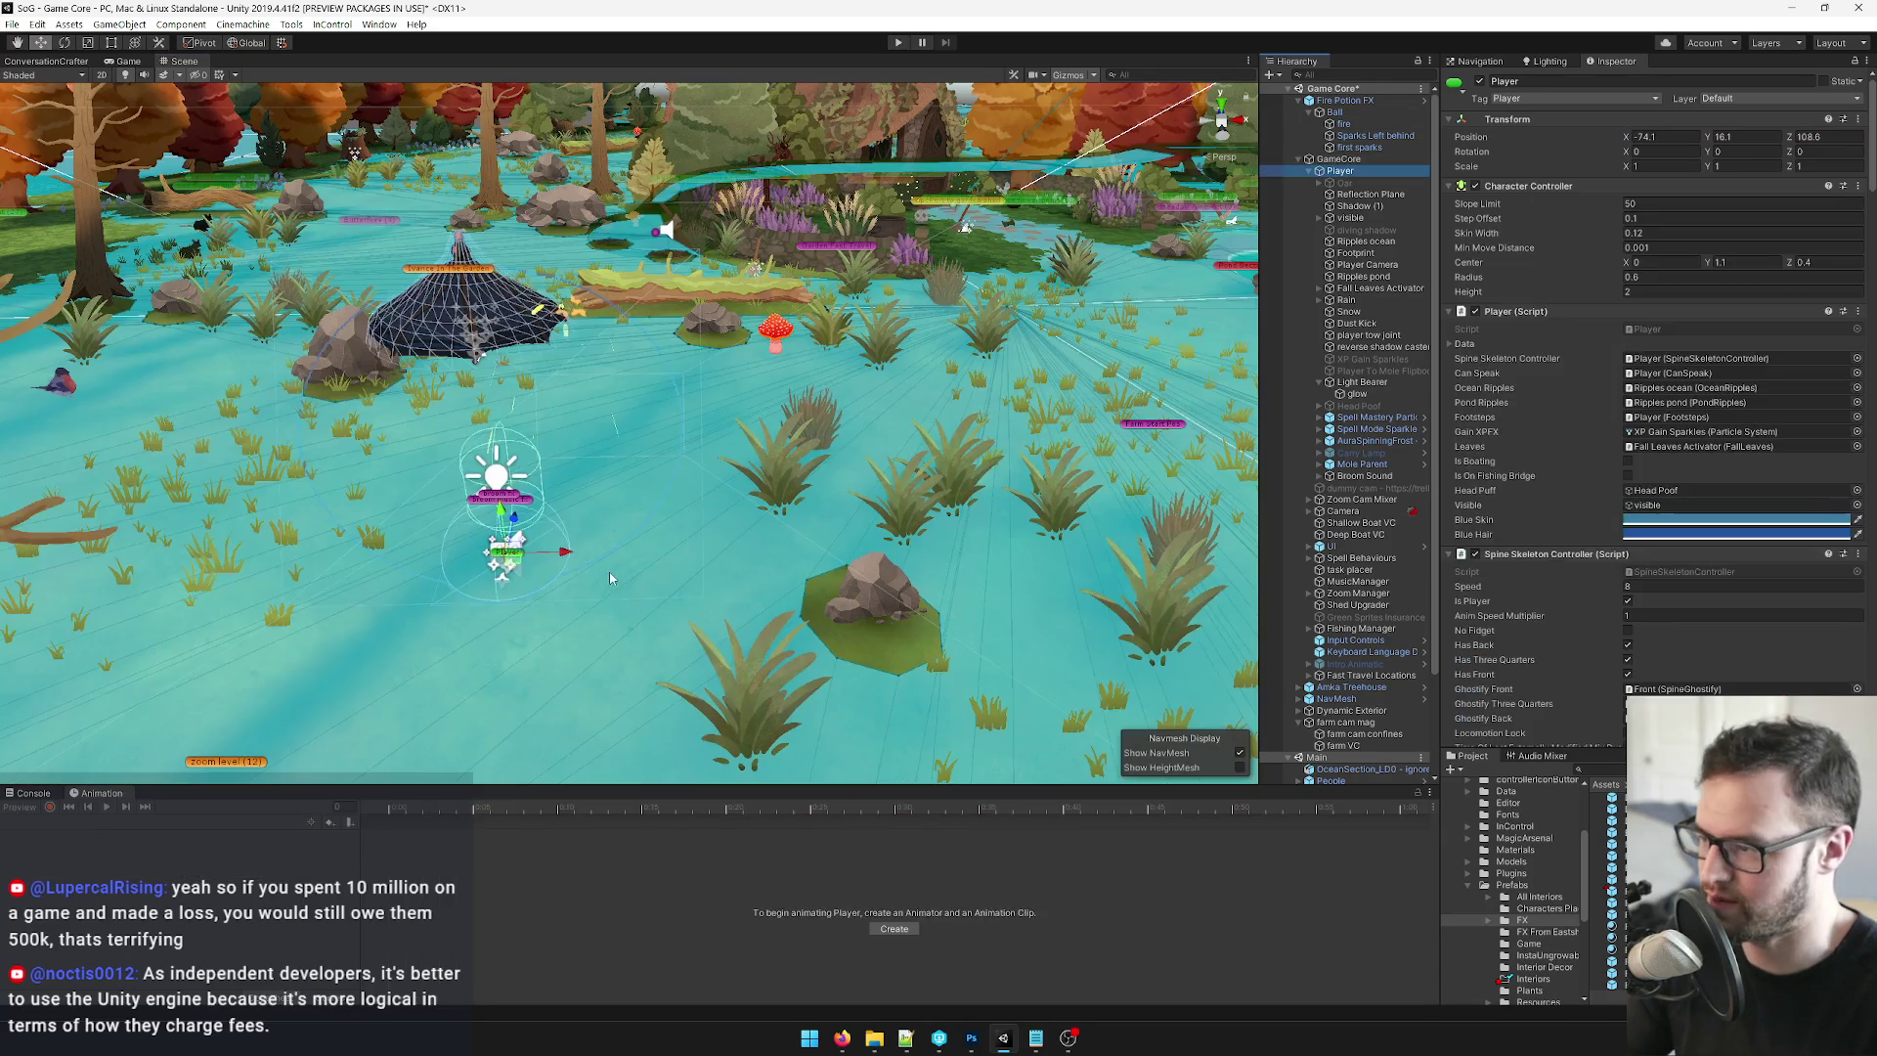
left_click_drag(562, 562, 249, 565)
left_click(1346, 101)
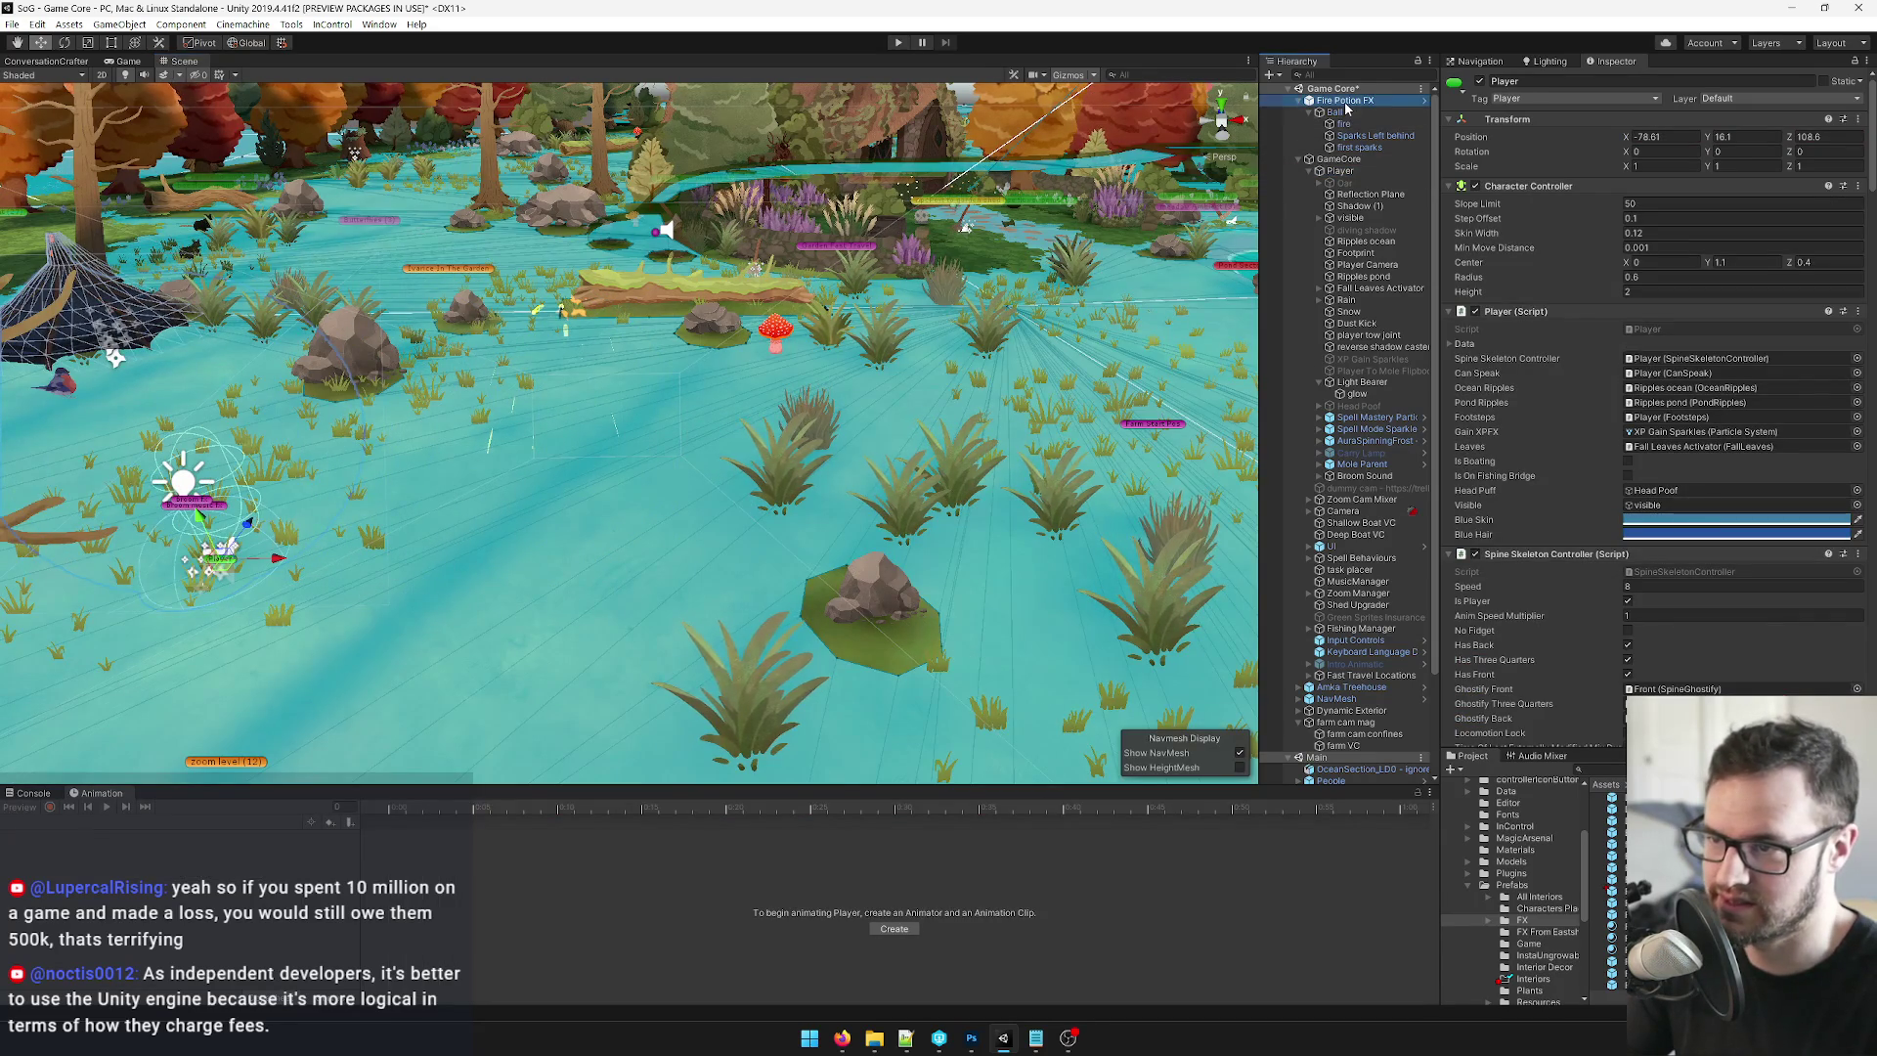
left_click(51, 807)
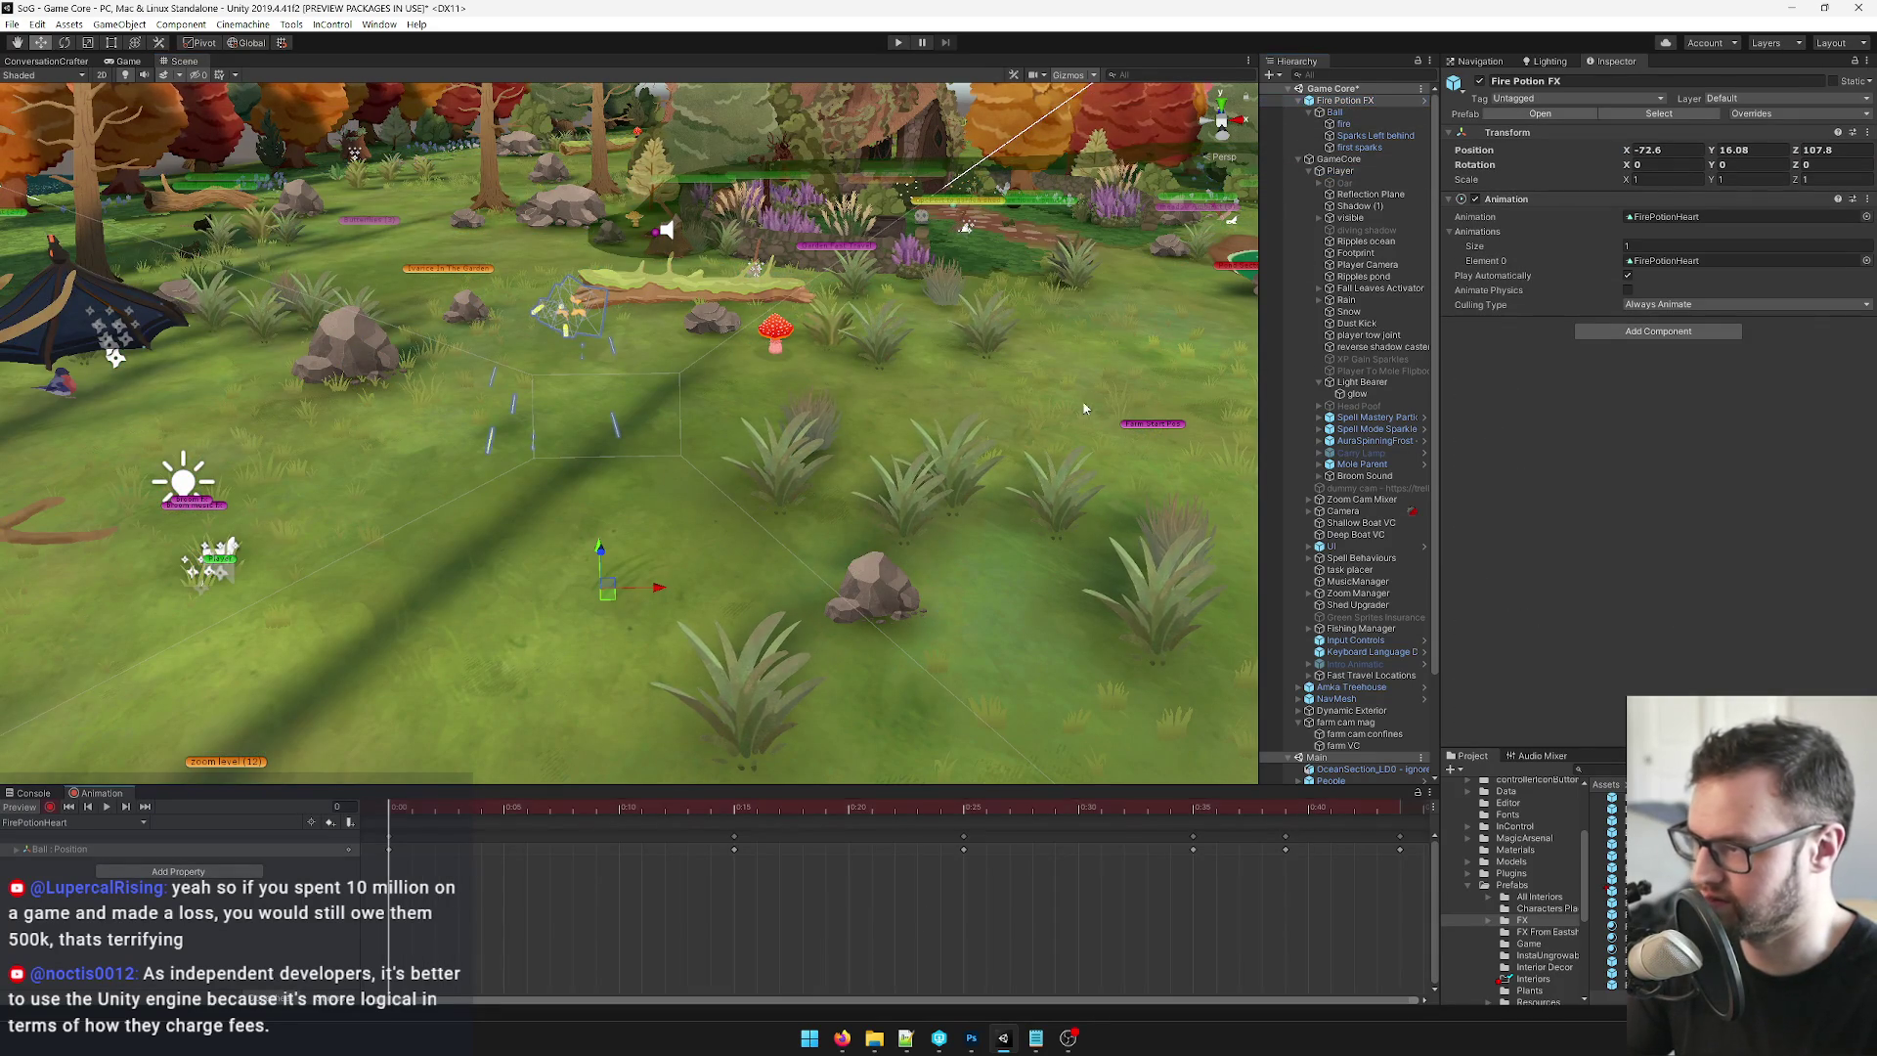
Move the Ball left to X -1.31 at frame 25, then scrub through frames 35–38 to check.
left_click(1335, 112)
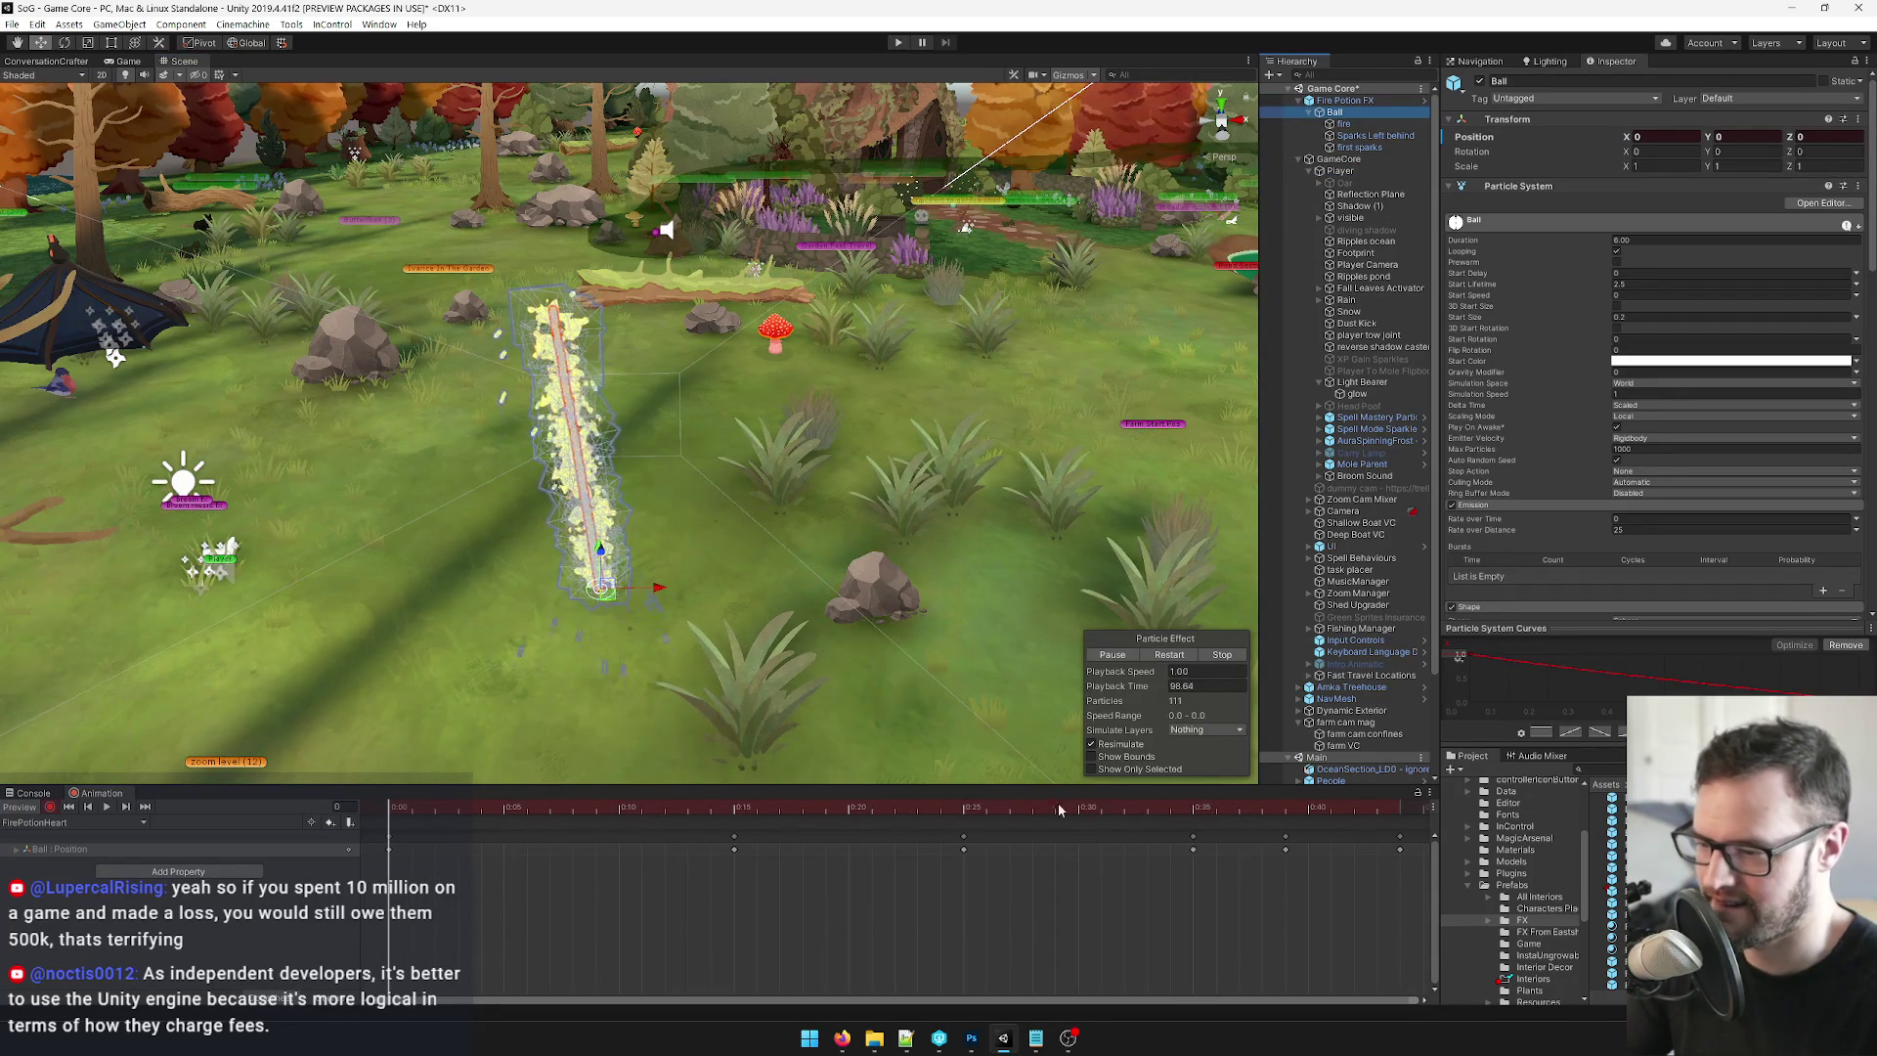
scroll(613, 822, "down", 1)
left_click(415, 805)
mouse_move(415, 806)
left_mouse_down()
mouse_move(1323, 843)
mouse_move(919, 838)
left_mouse_up()
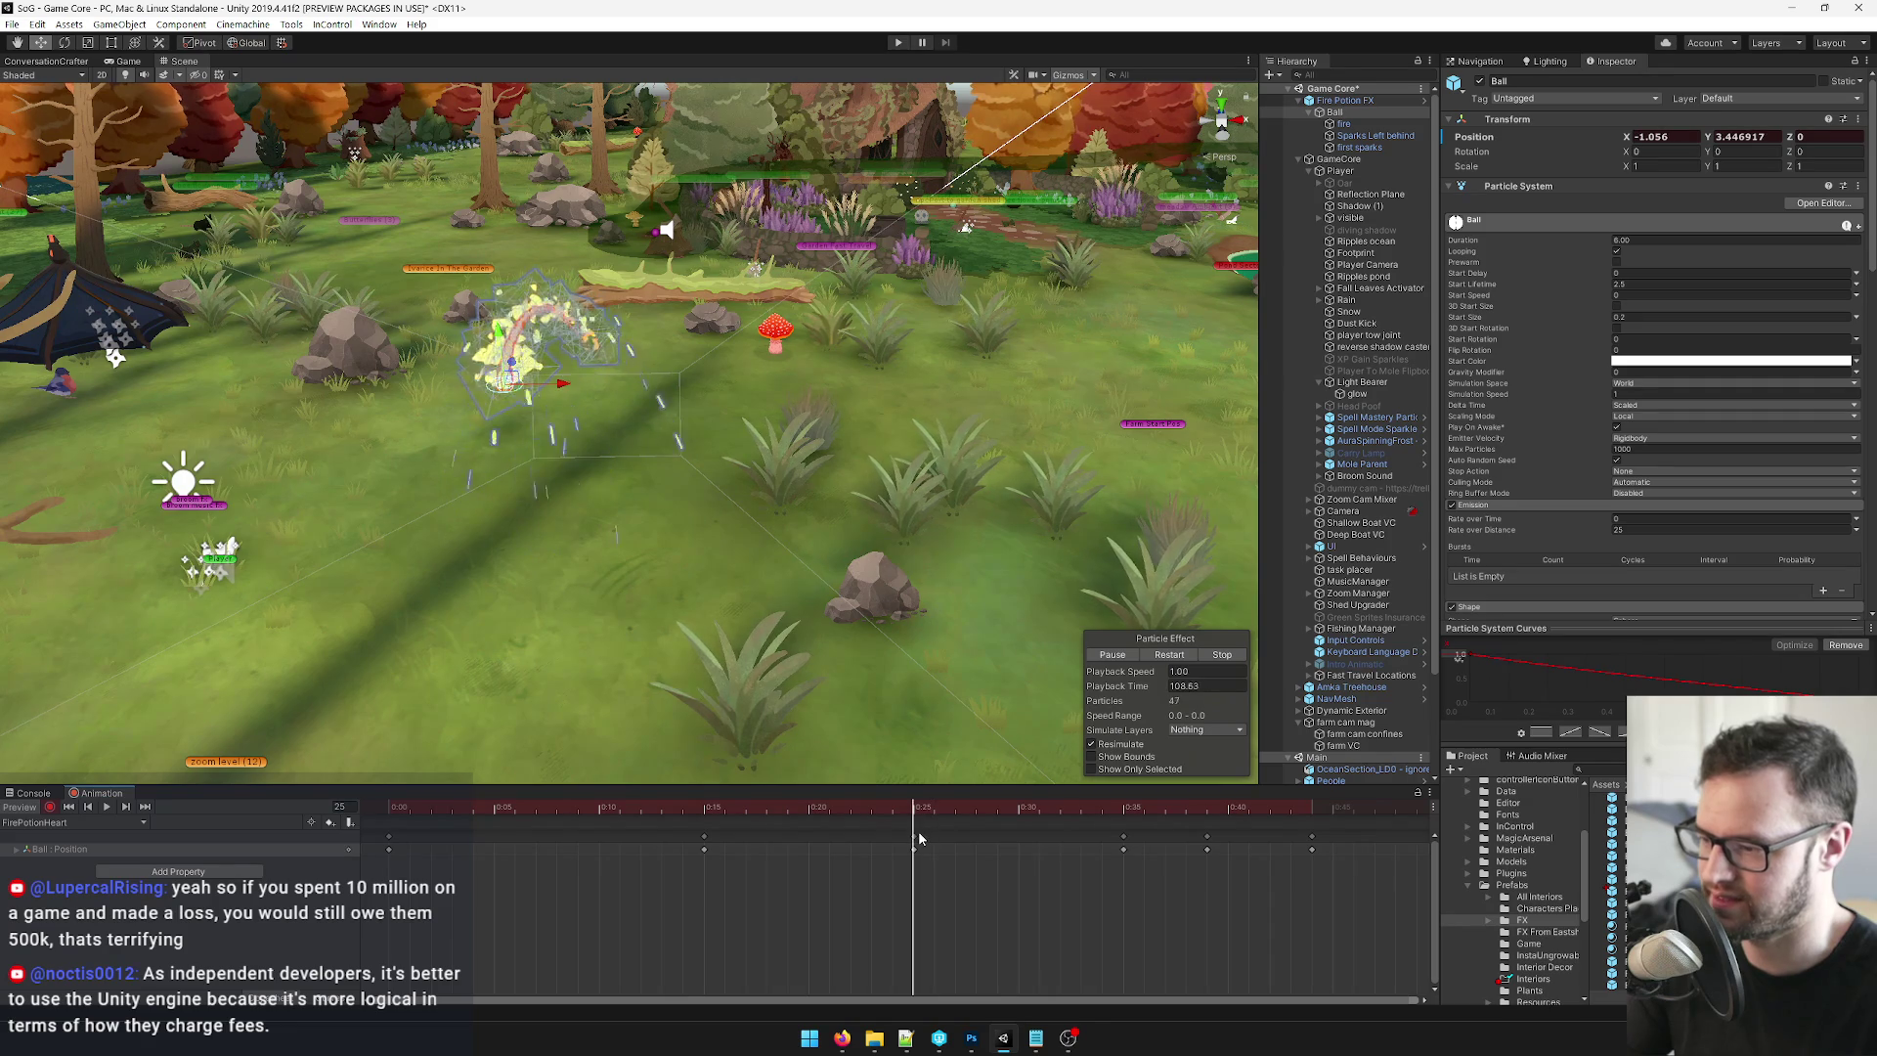
left_click_drag(562, 385, 544, 385)
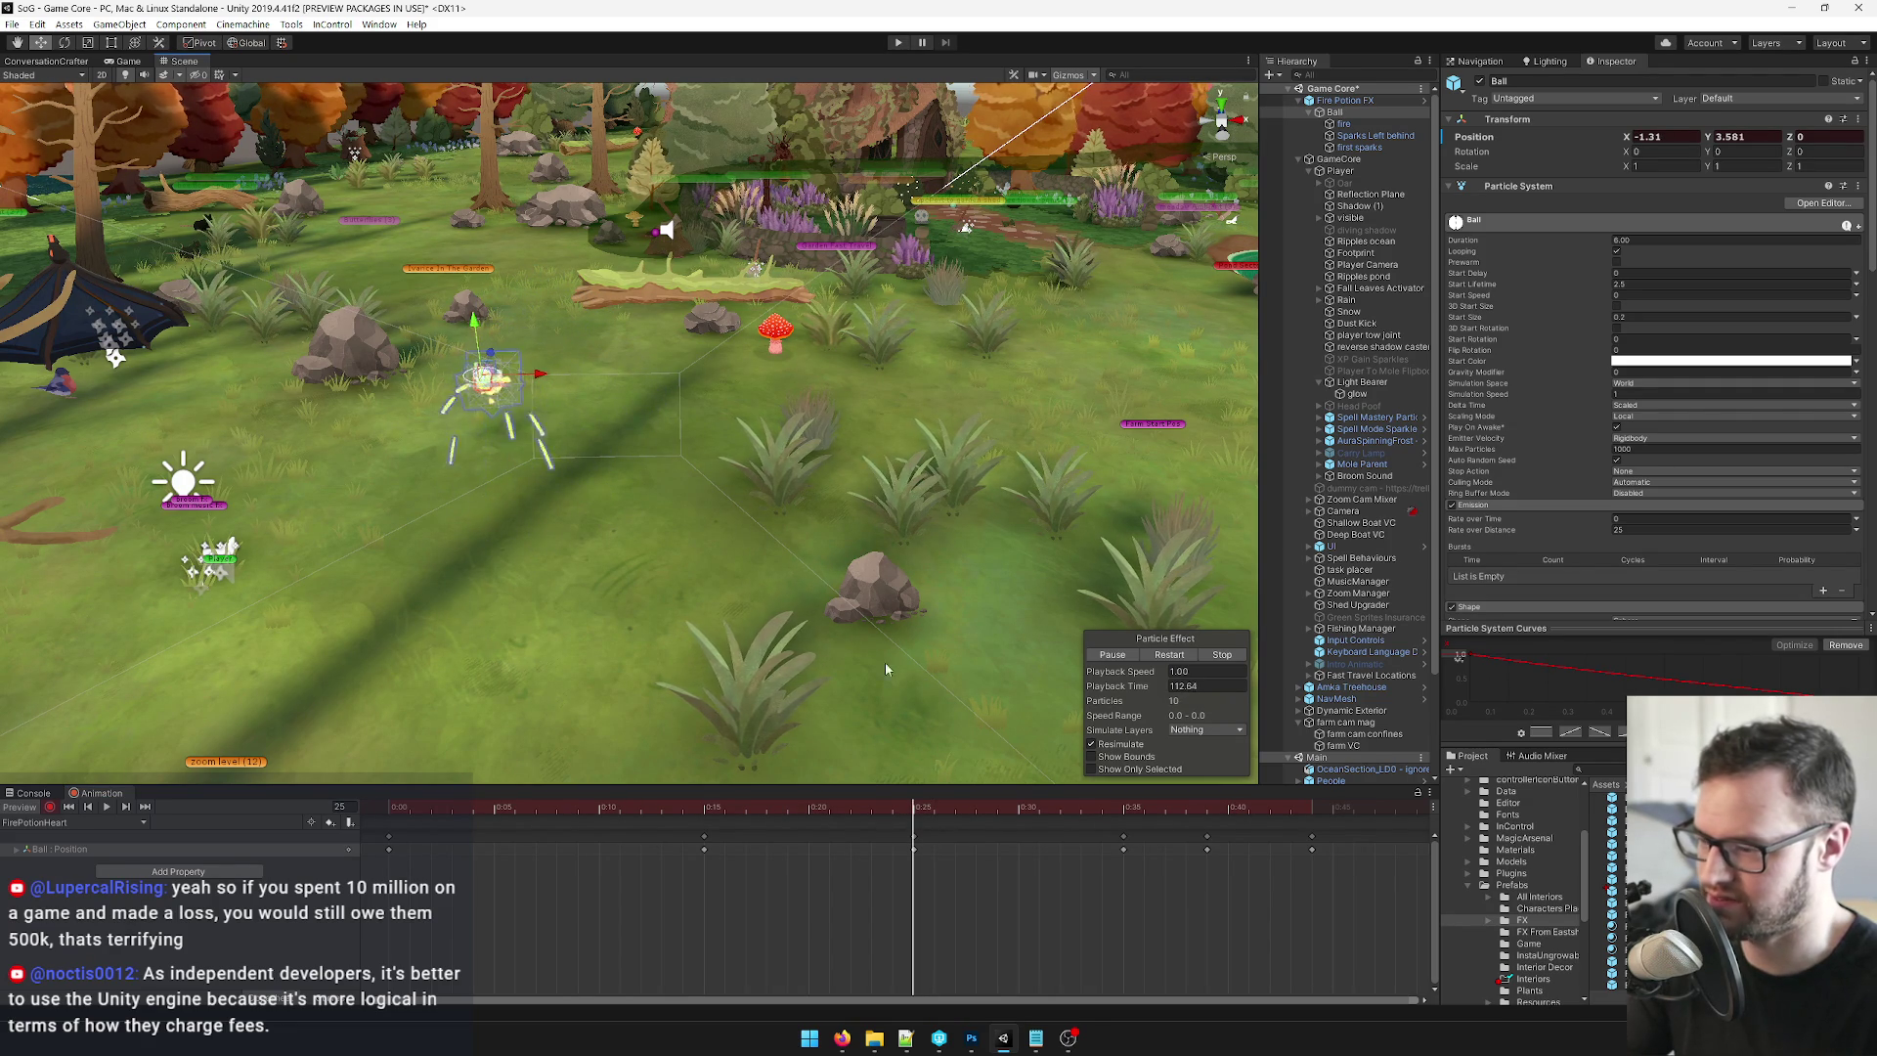
left_click_drag(952, 806, 1122, 810)
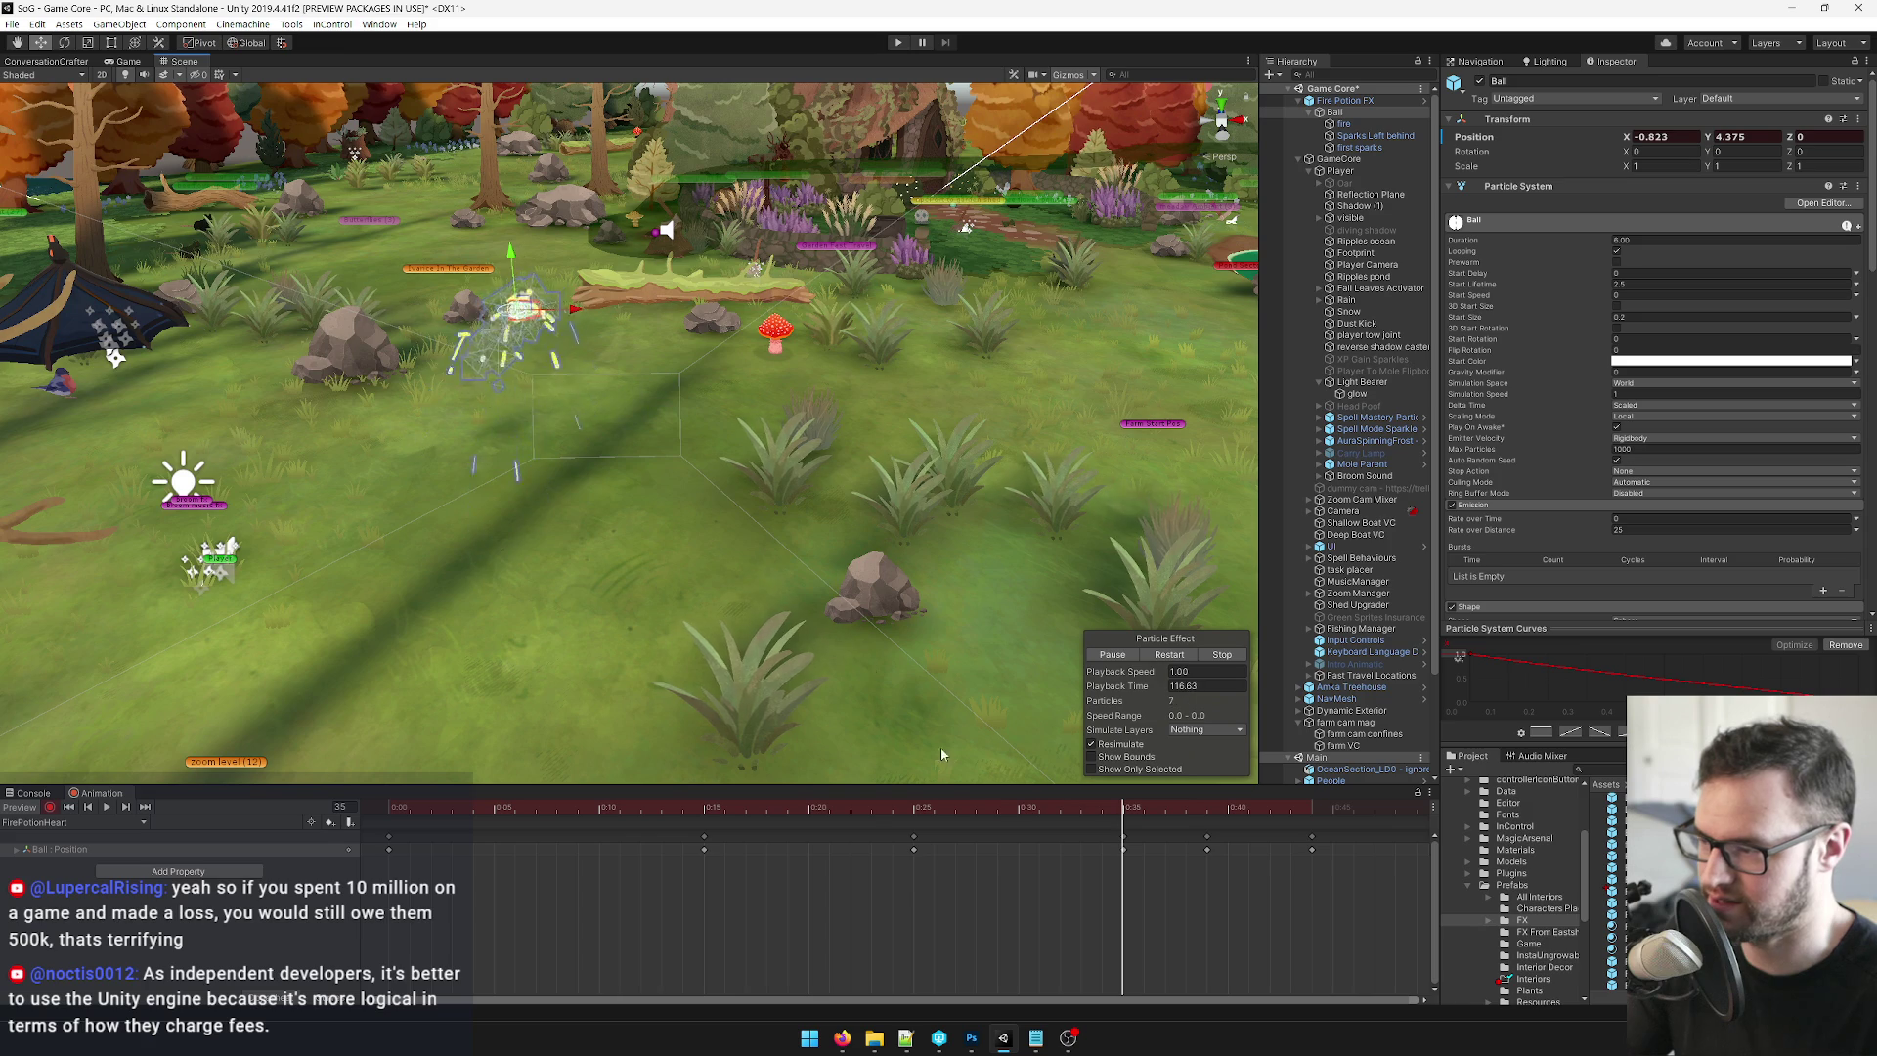
mouse_move(1144, 808)
left_mouse_down()
mouse_move(1334, 815)
mouse_move(550, 820)
mouse_move(1389, 808)
mouse_move(1300, 811)
left_mouse_up()
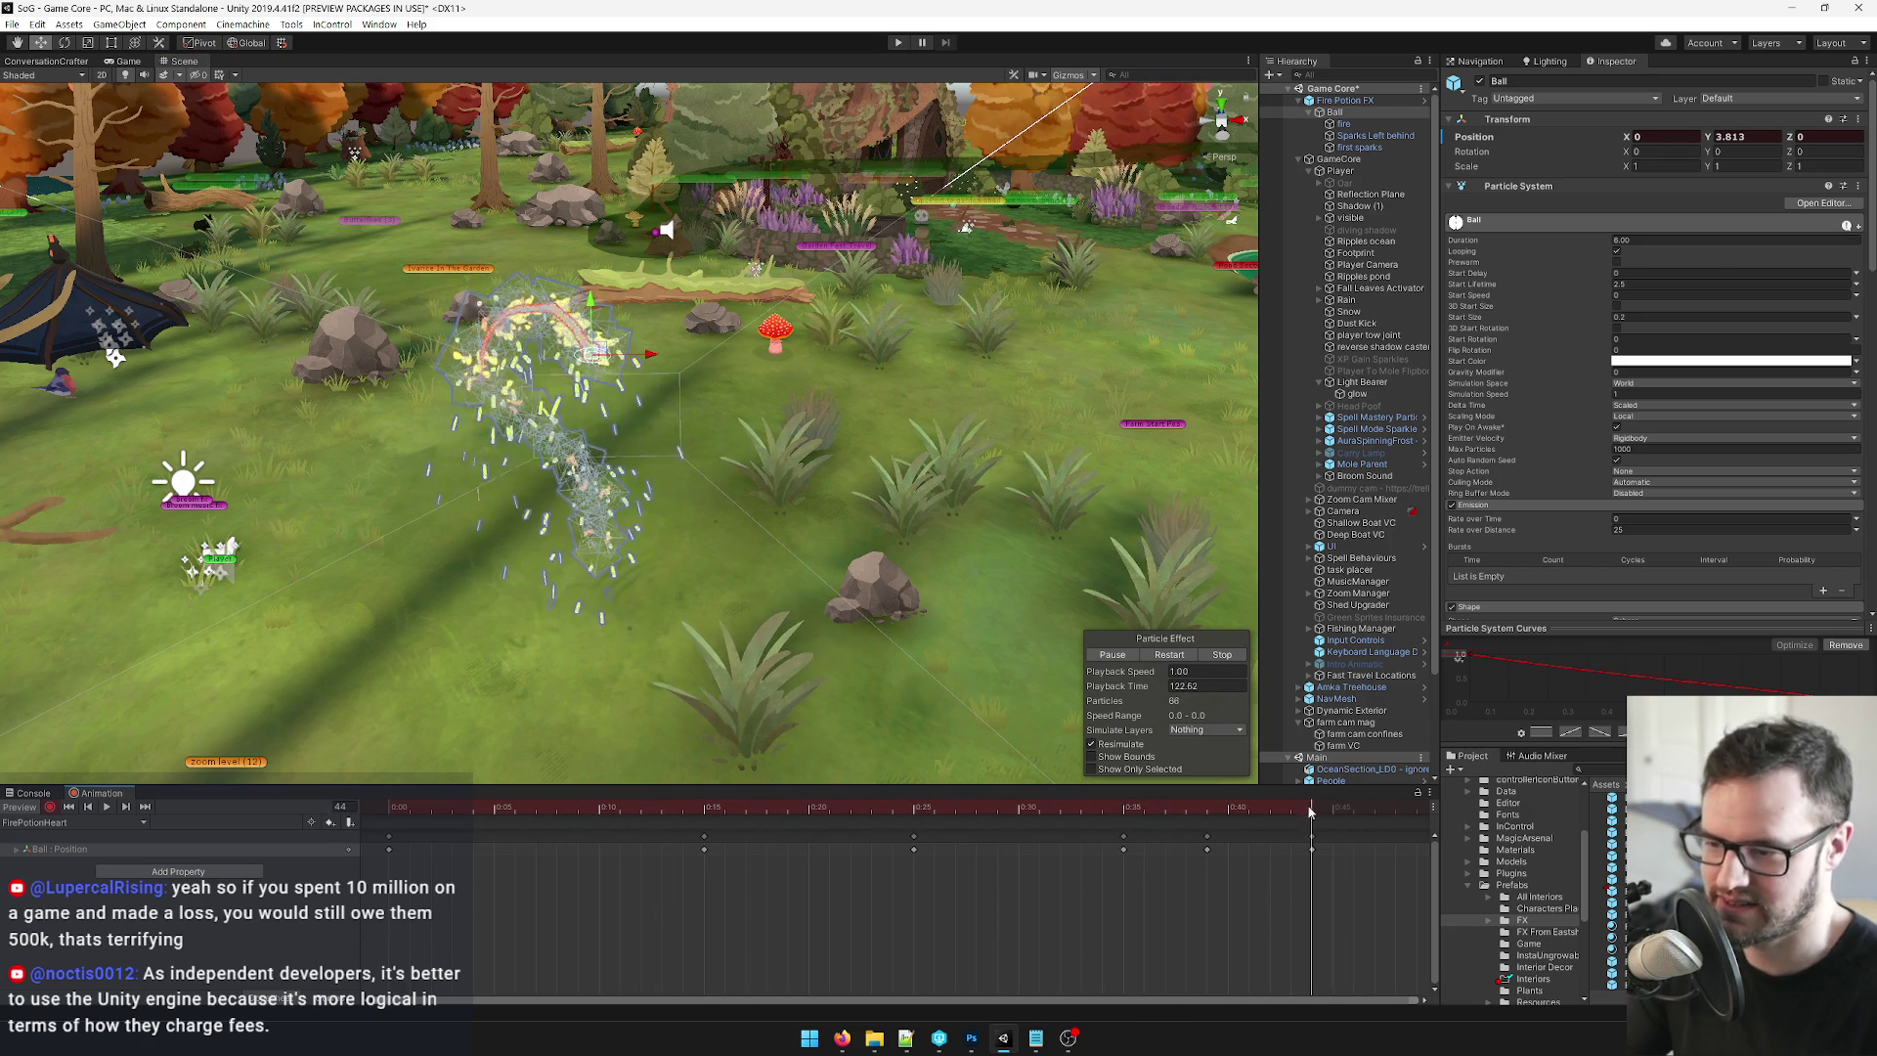
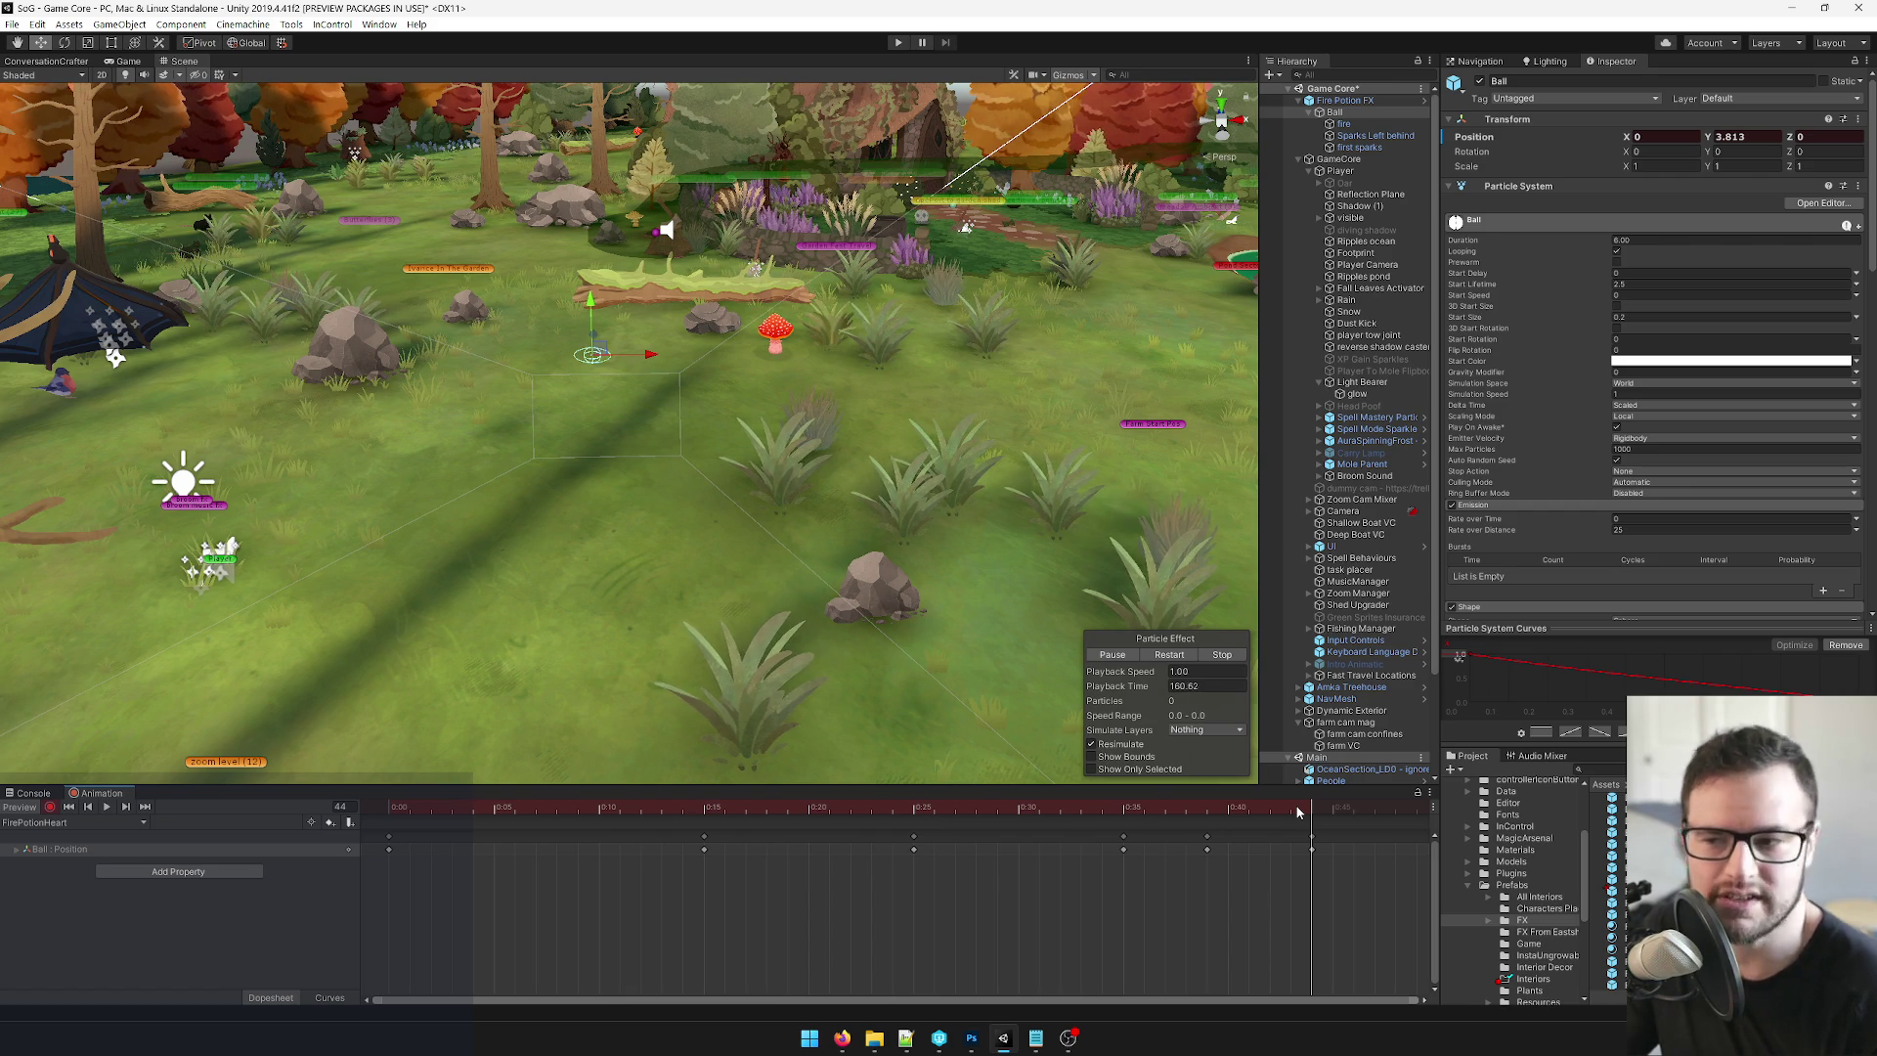
Scrub back and preview the Ball's current position animation.
scroll(1075, 902, "down", 3)
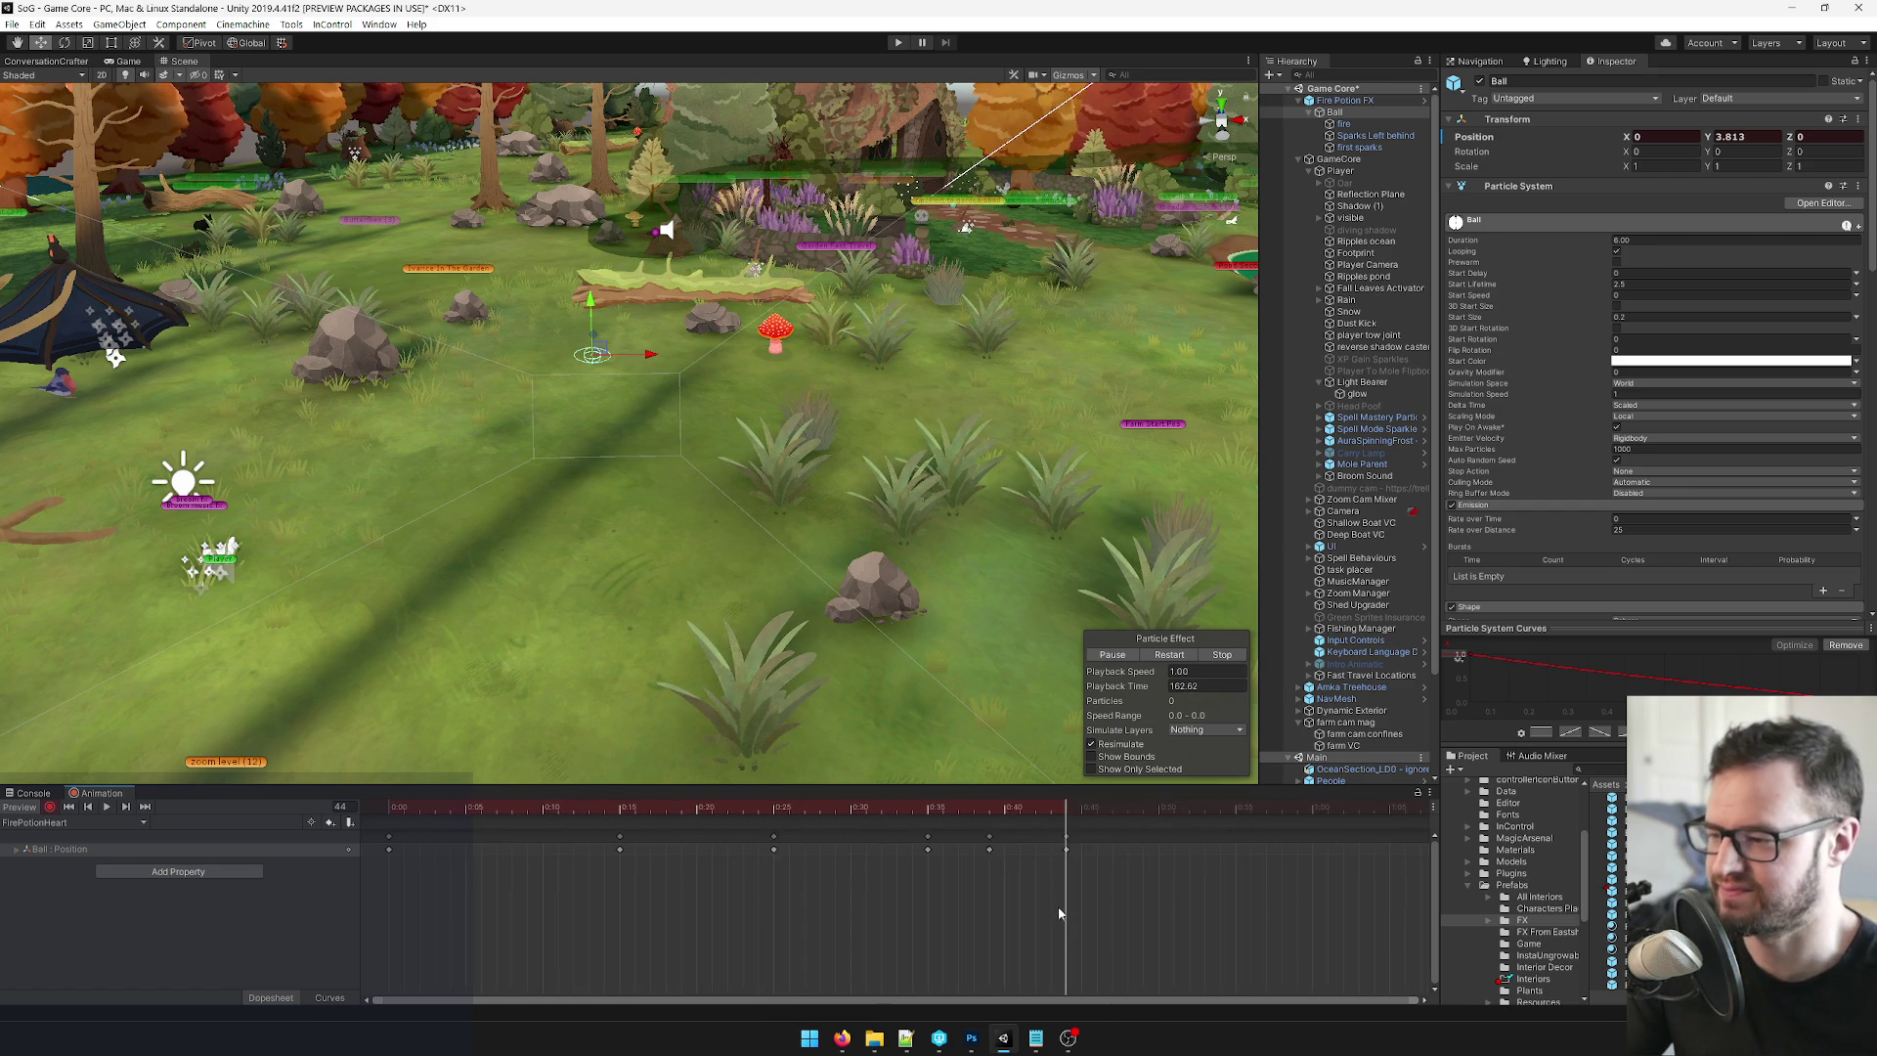
mouse_move(1035, 809)
left_mouse_down()
mouse_move(560, 811)
mouse_move(720, 800)
mouse_move(945, 803)
mouse_move(141, 829)
left_mouse_up()
left_click(108, 811)
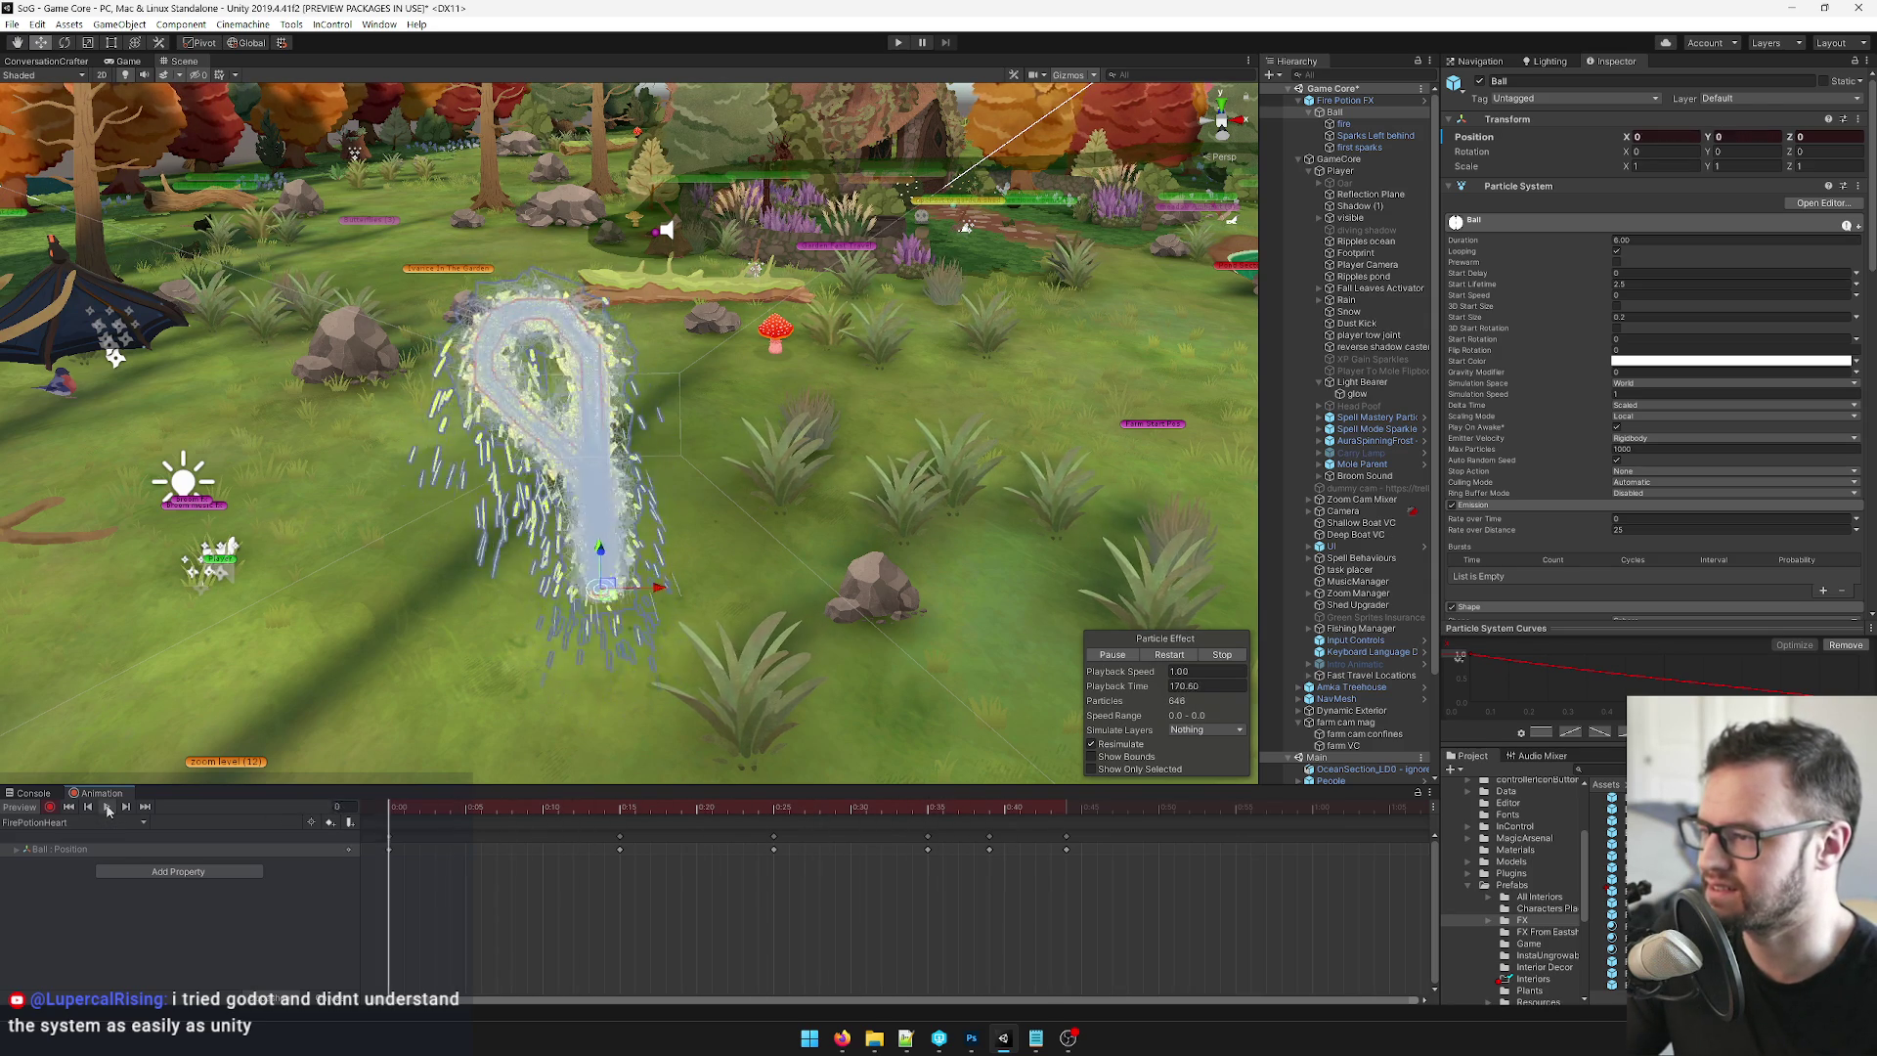
left_click(107, 810)
scroll(956, 902, "down", 3)
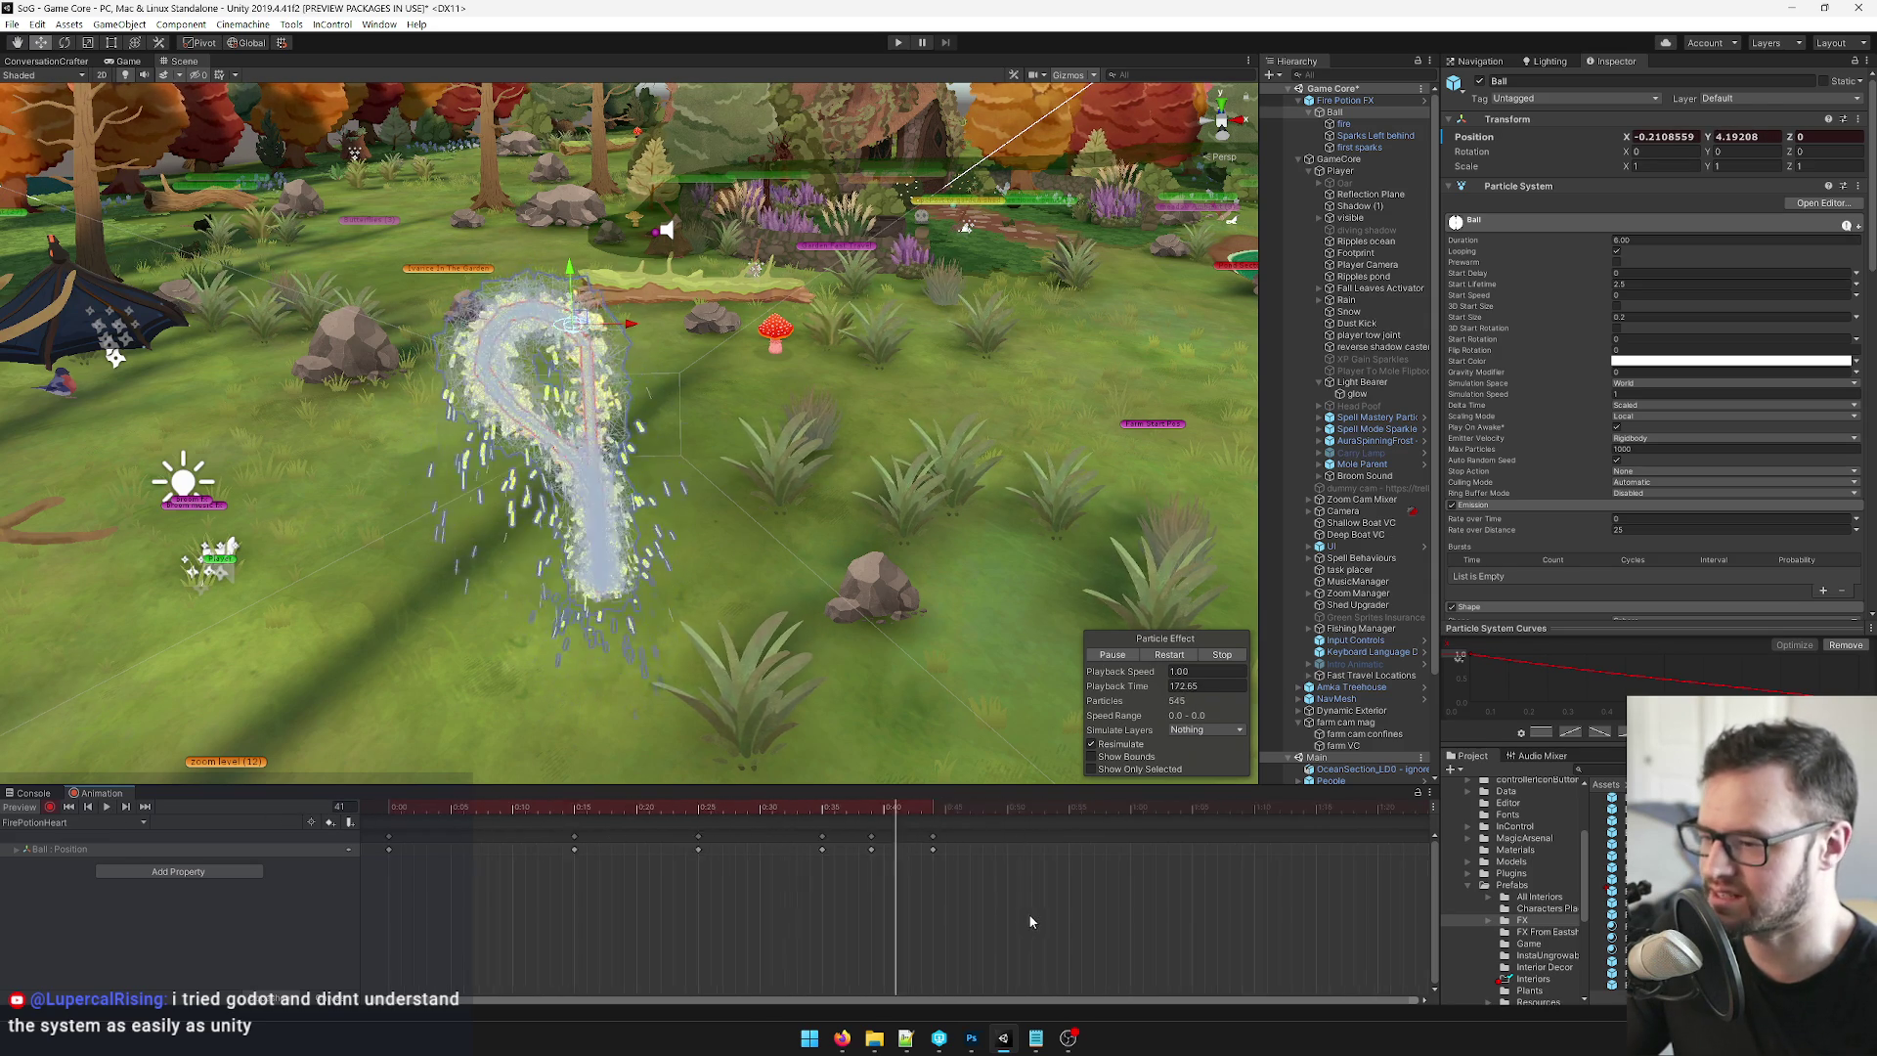
Select all Ball keyframes and stretch them out so the clip ends at 3:01.
key("ctrl+a")
left_click_drag(829, 849, 1316, 860)
scroll(1163, 870, "down", 5)
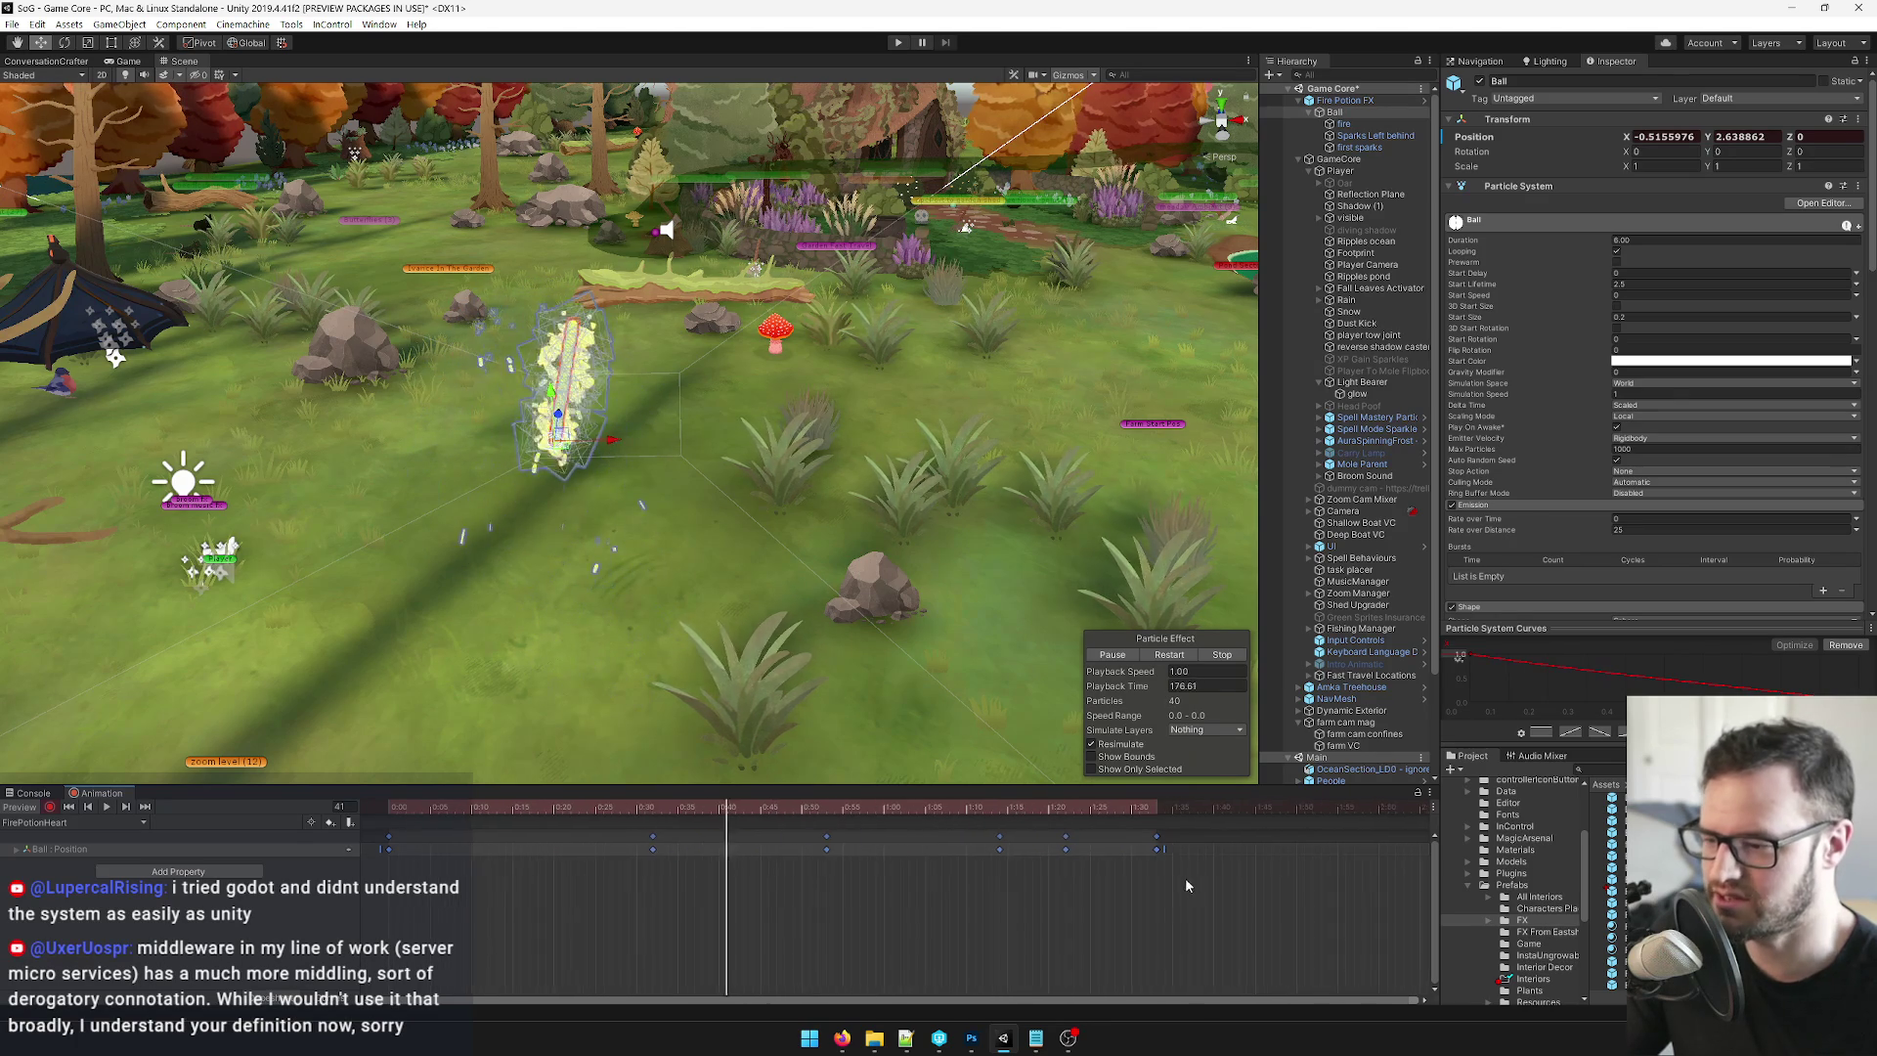
left_click_drag(948, 849, 1284, 849)
scroll(1210, 870, "down", 2)
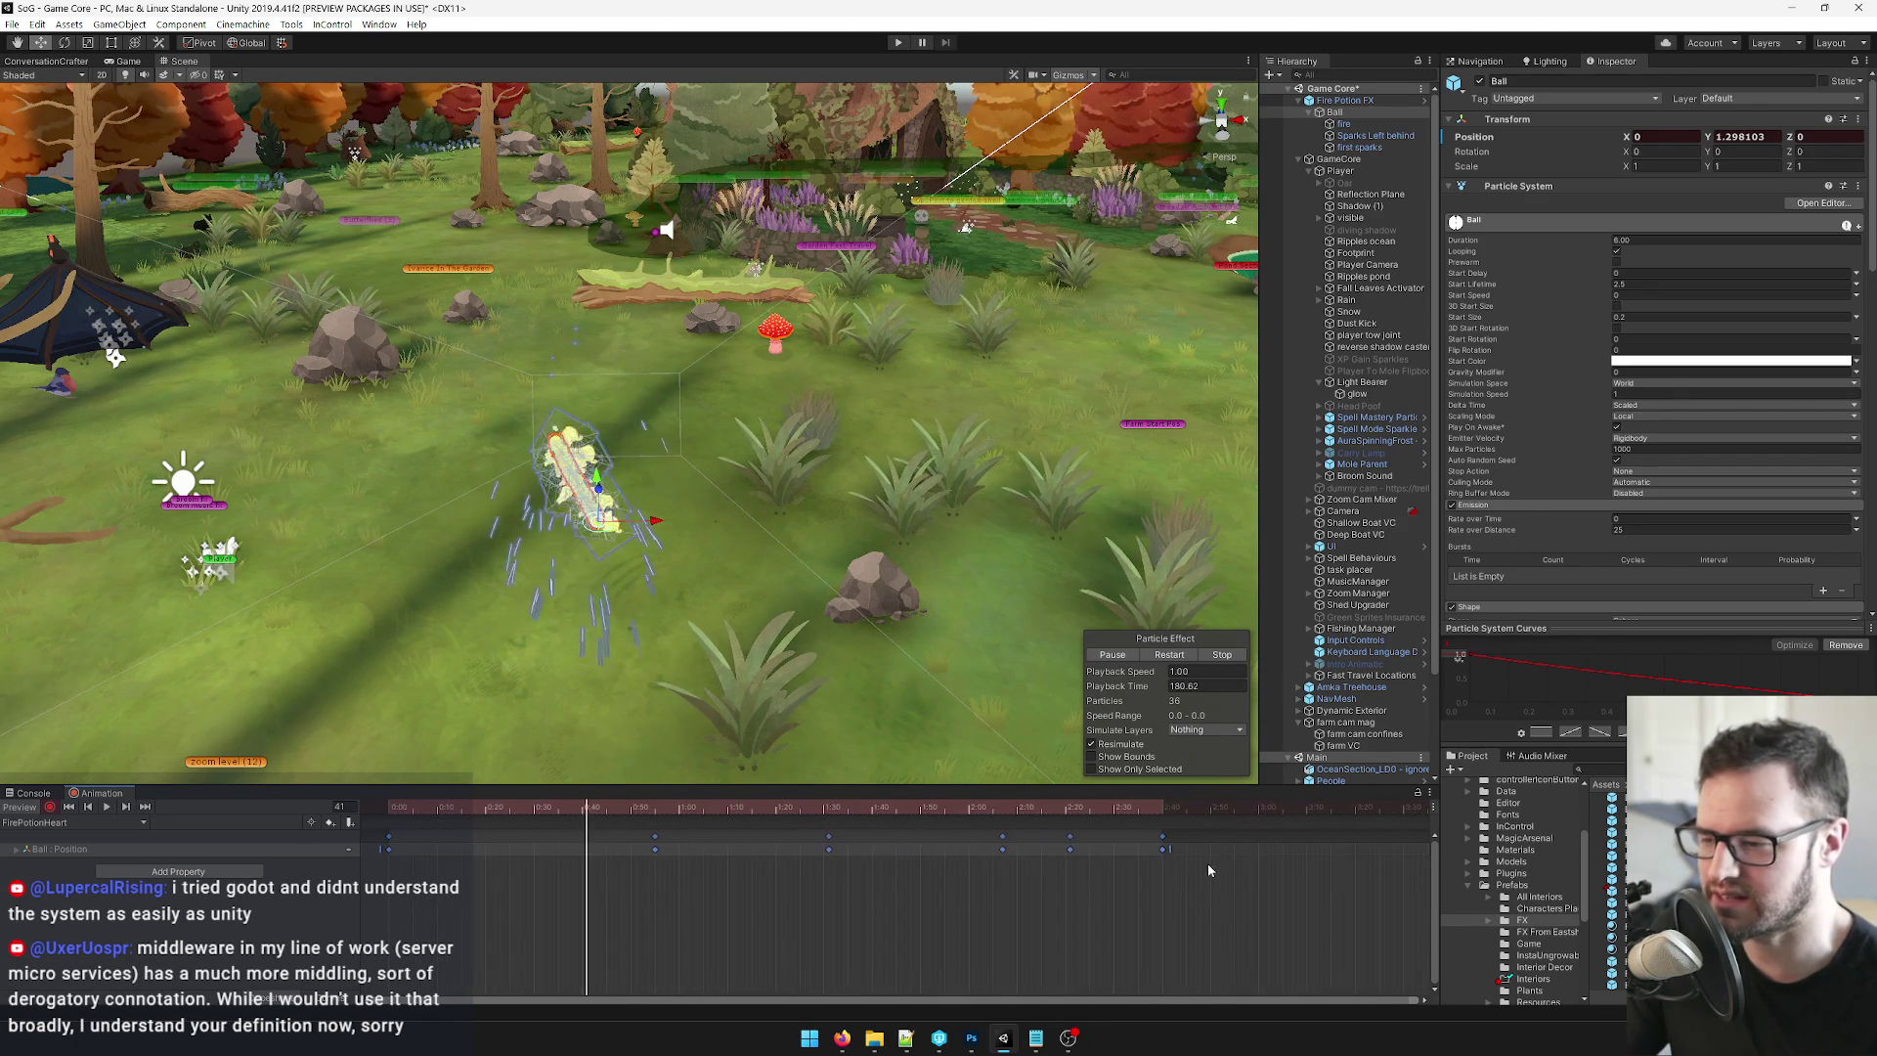
mouse_move(1171, 850)
left_mouse_down()
mouse_move(1289, 850)
mouse_move(1265, 850)
left_mouse_up()
Check frame 176, then rewind and replay the slower Ball animation.
left_click(1240, 807)
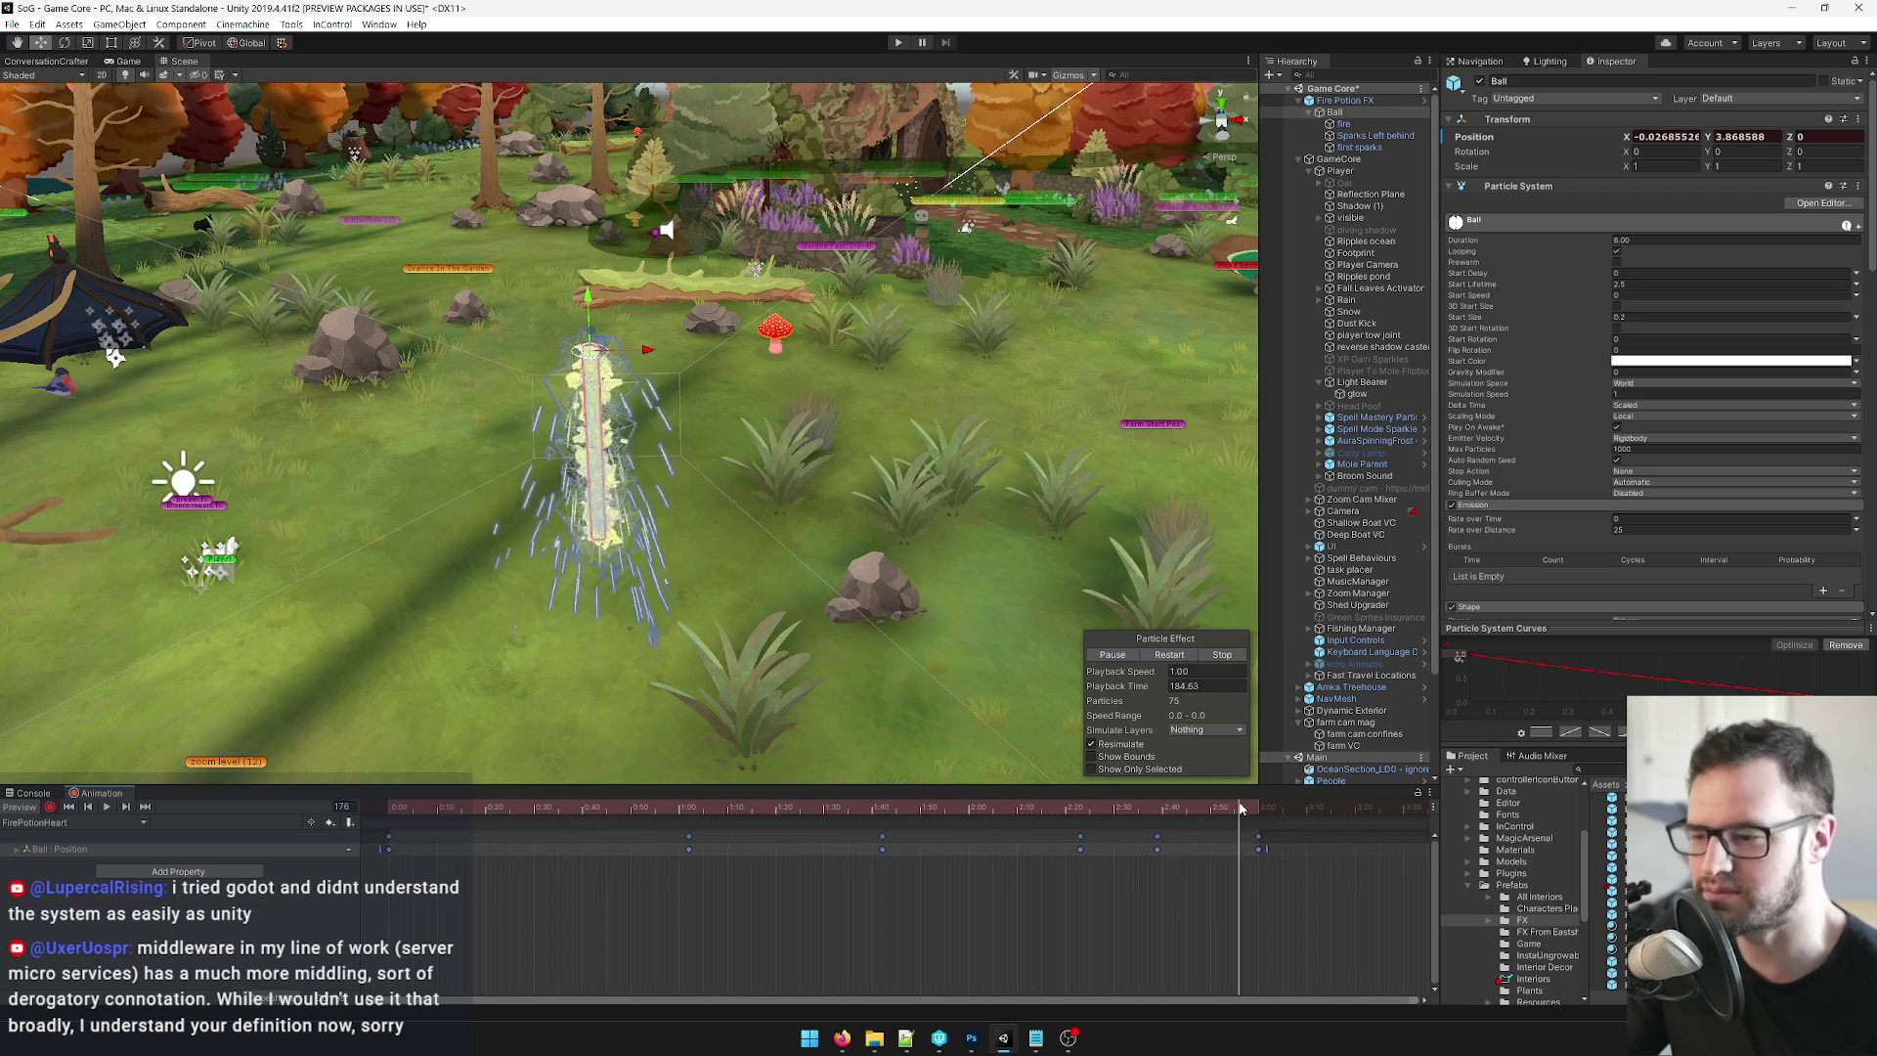
left_click_drag(788, 812, 199, 822)
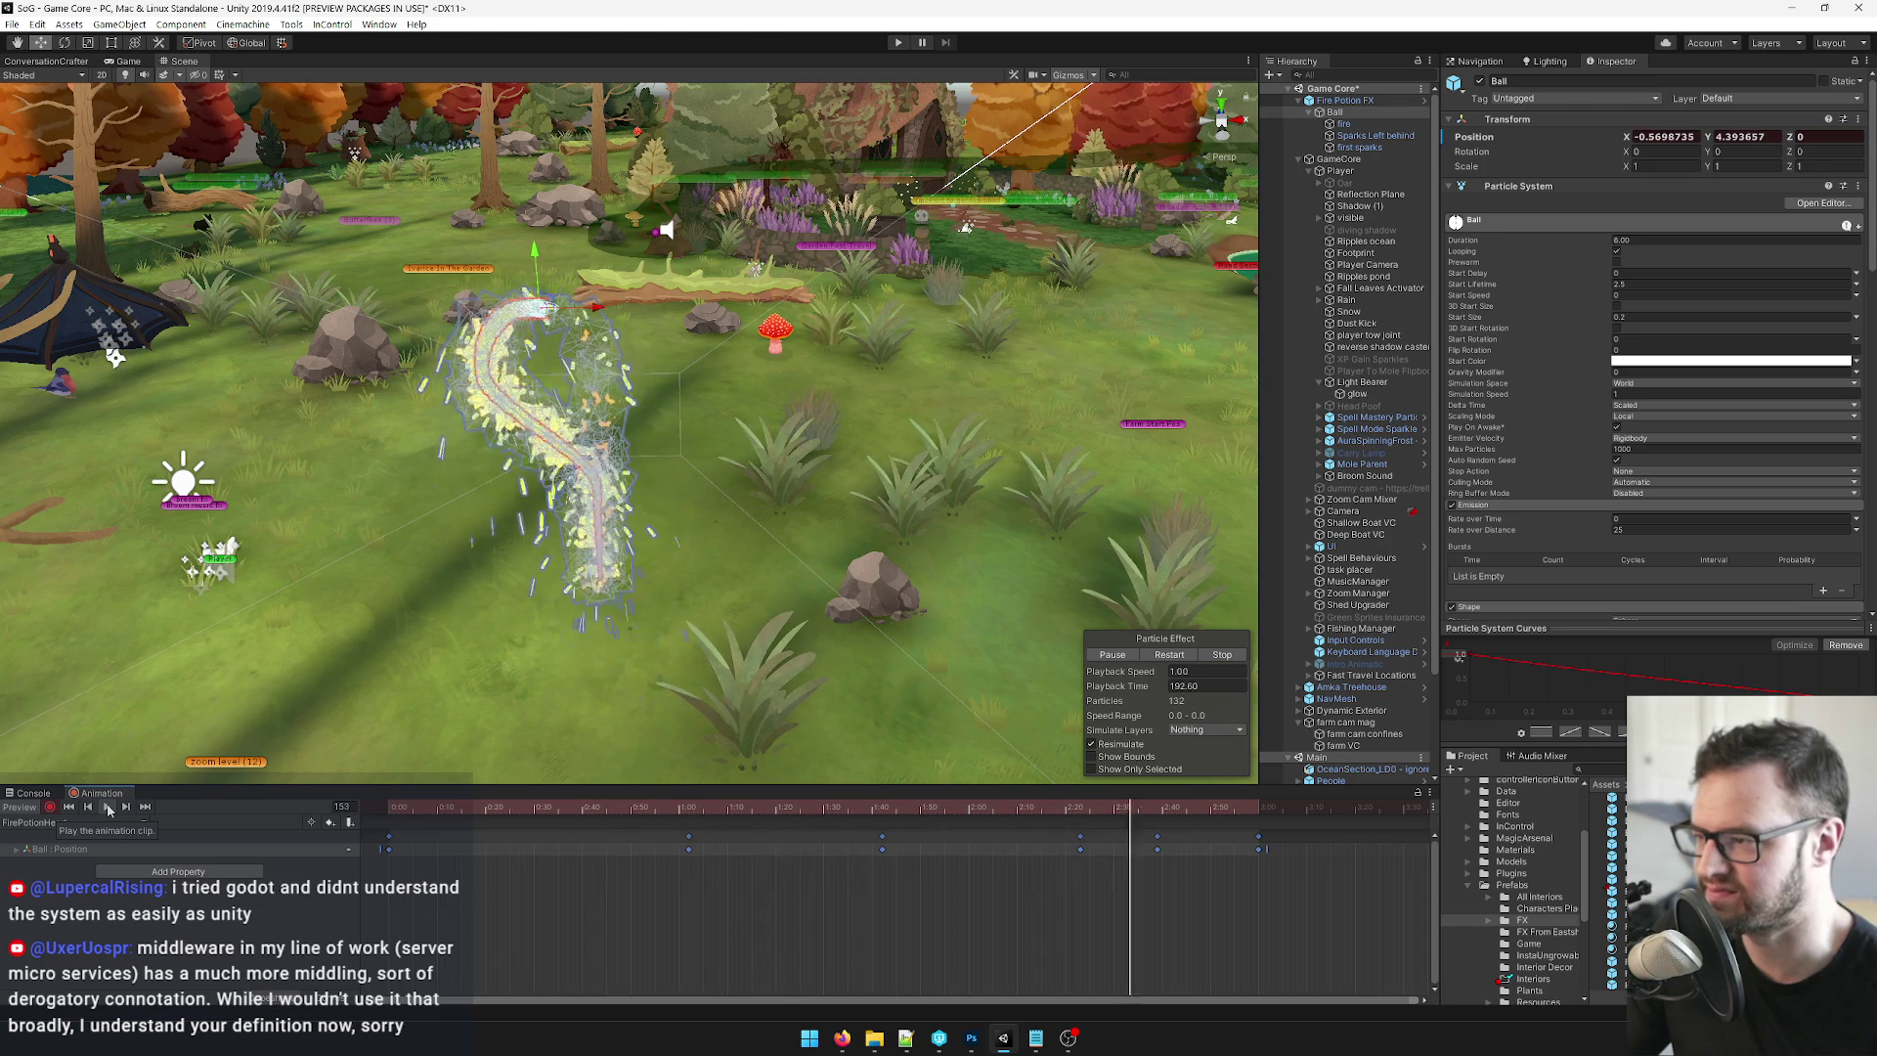
left_click(49, 804)
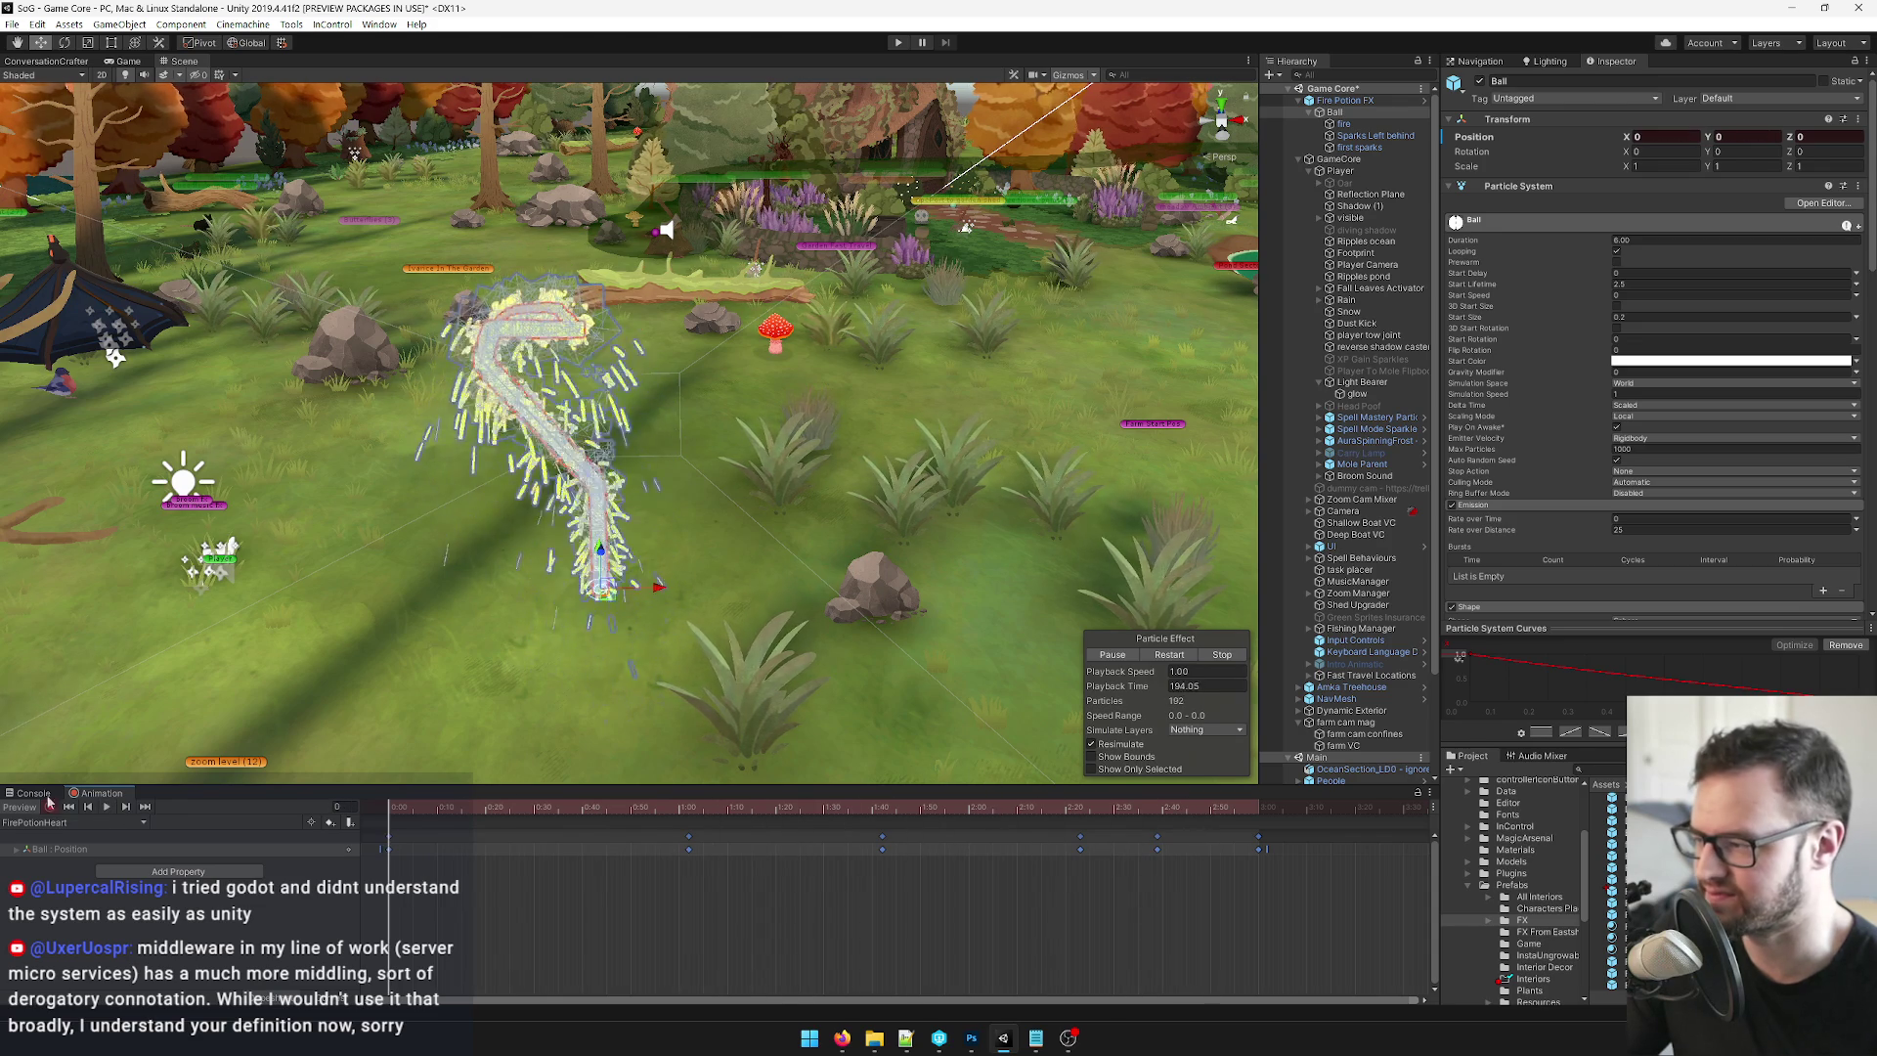
left_click(108, 806)
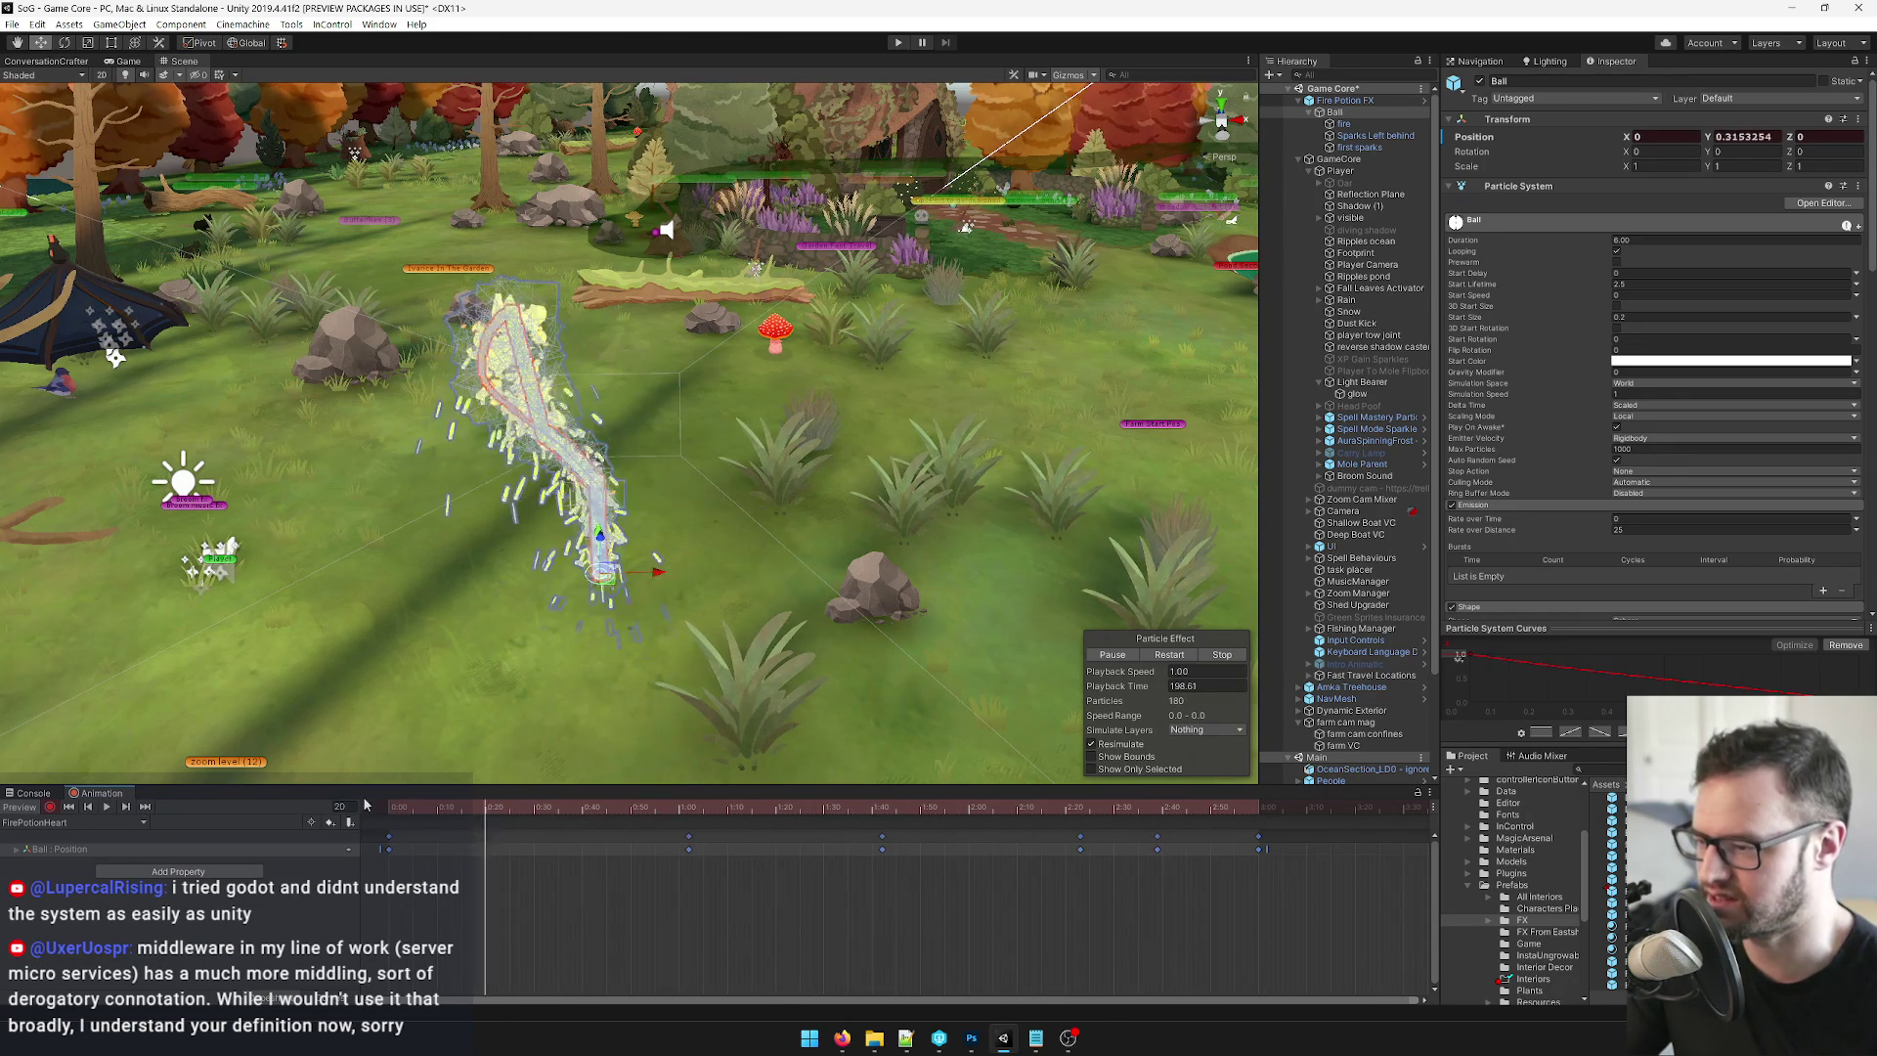
left_click(107, 807)
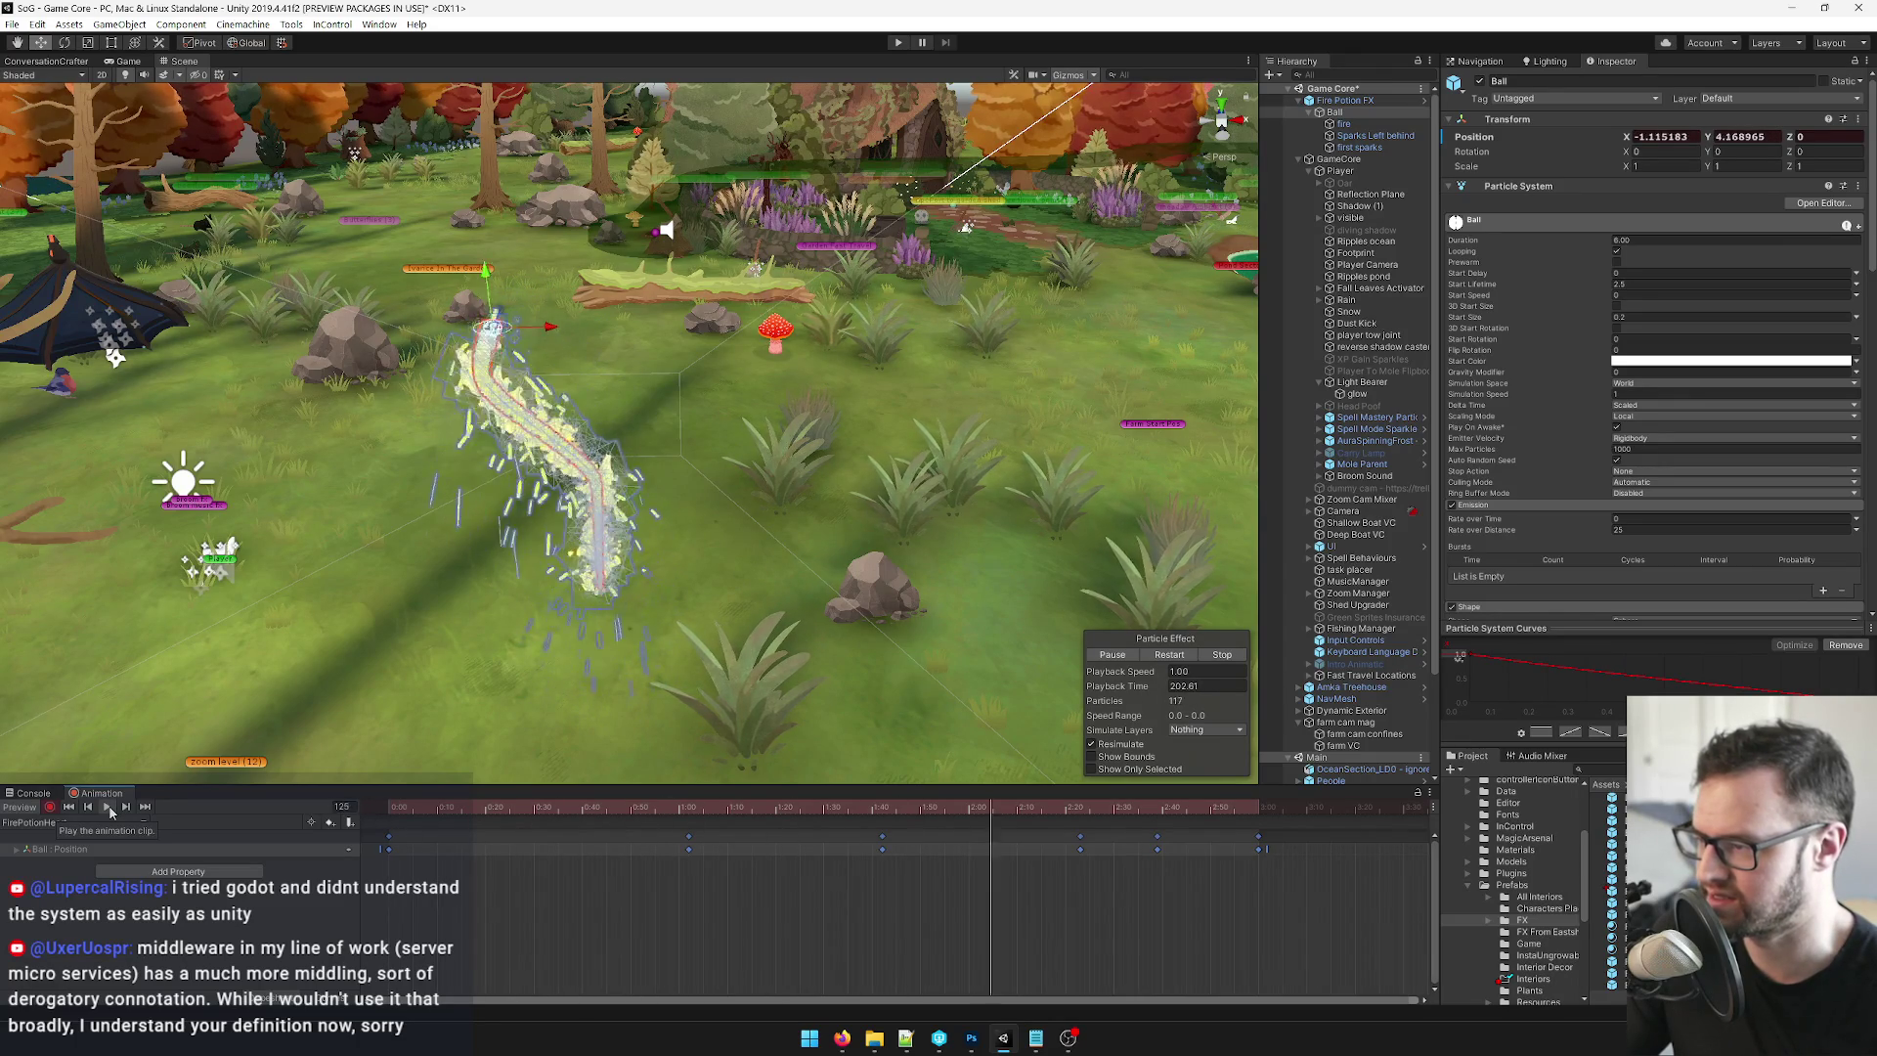
key("space")
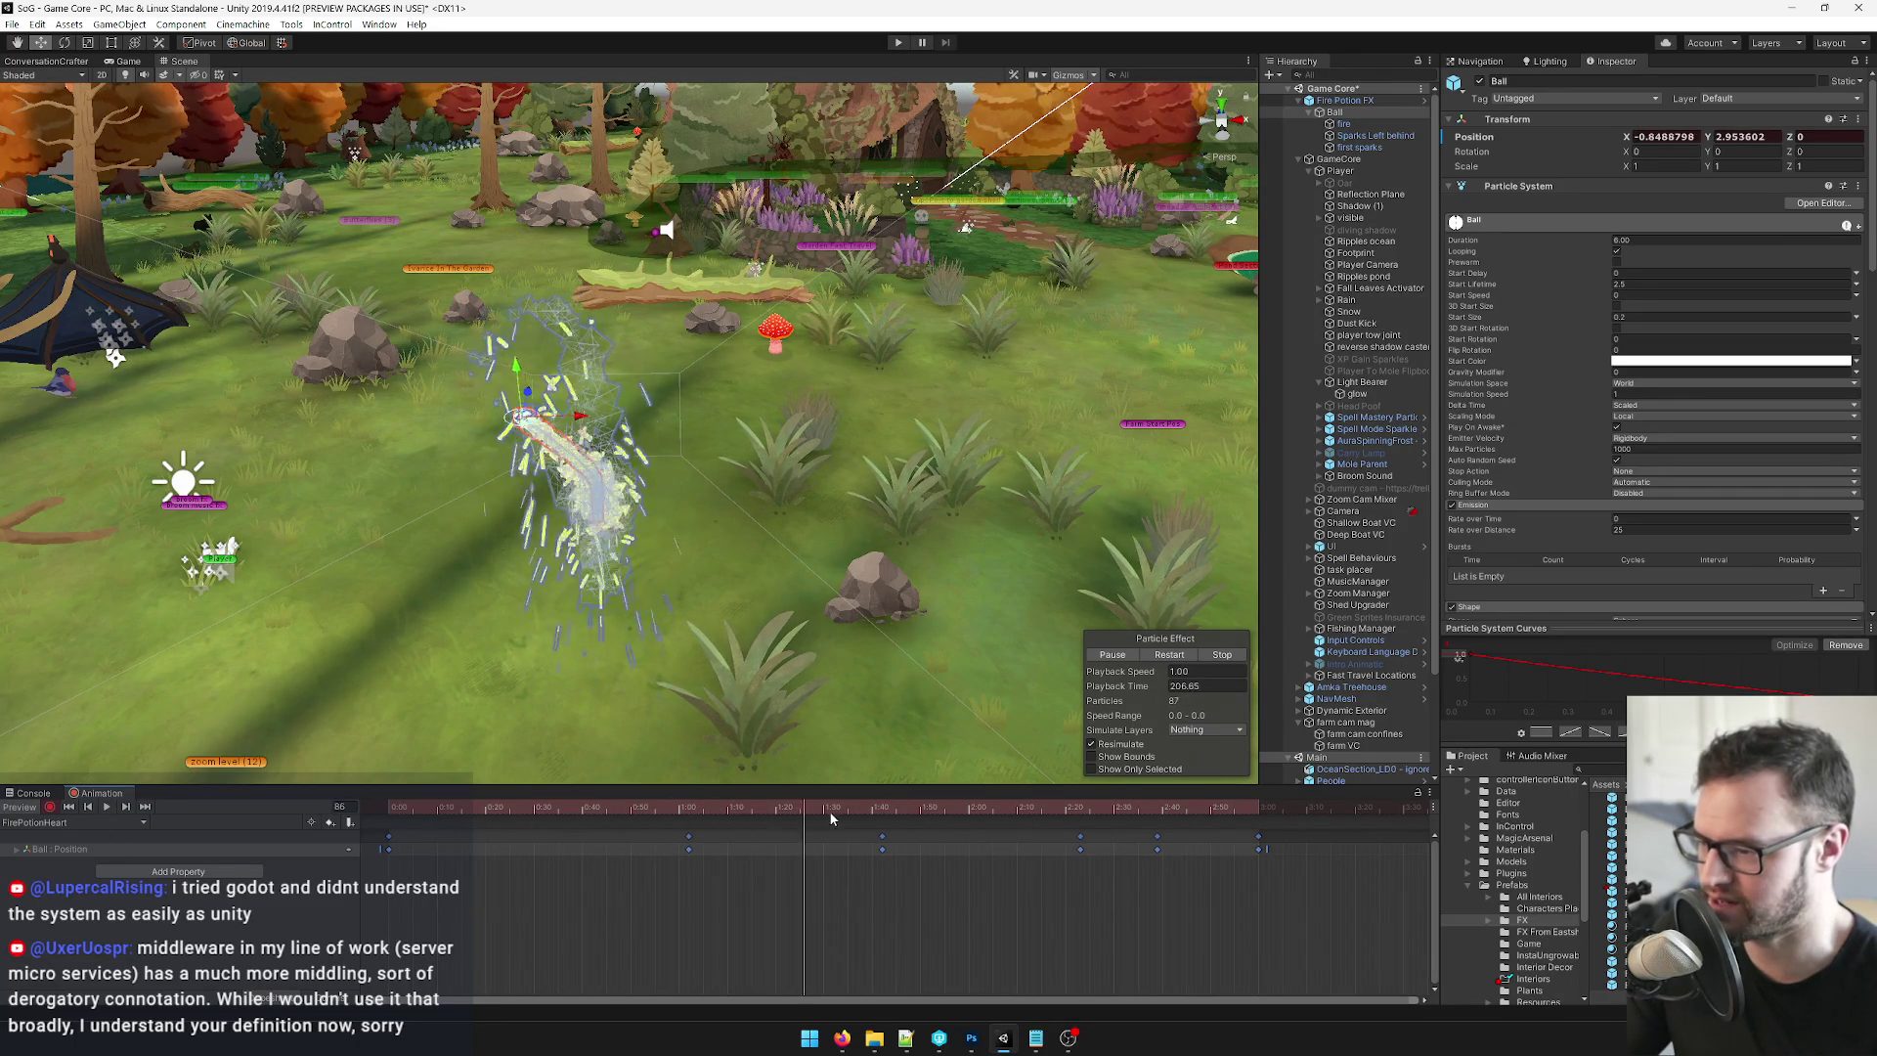
Nudge the keys near 1:40 later, then select the keys at 0:50, 1:45, 2:25, 2:40.
left_click(889, 836)
left_click_drag(885, 836, 897, 836)
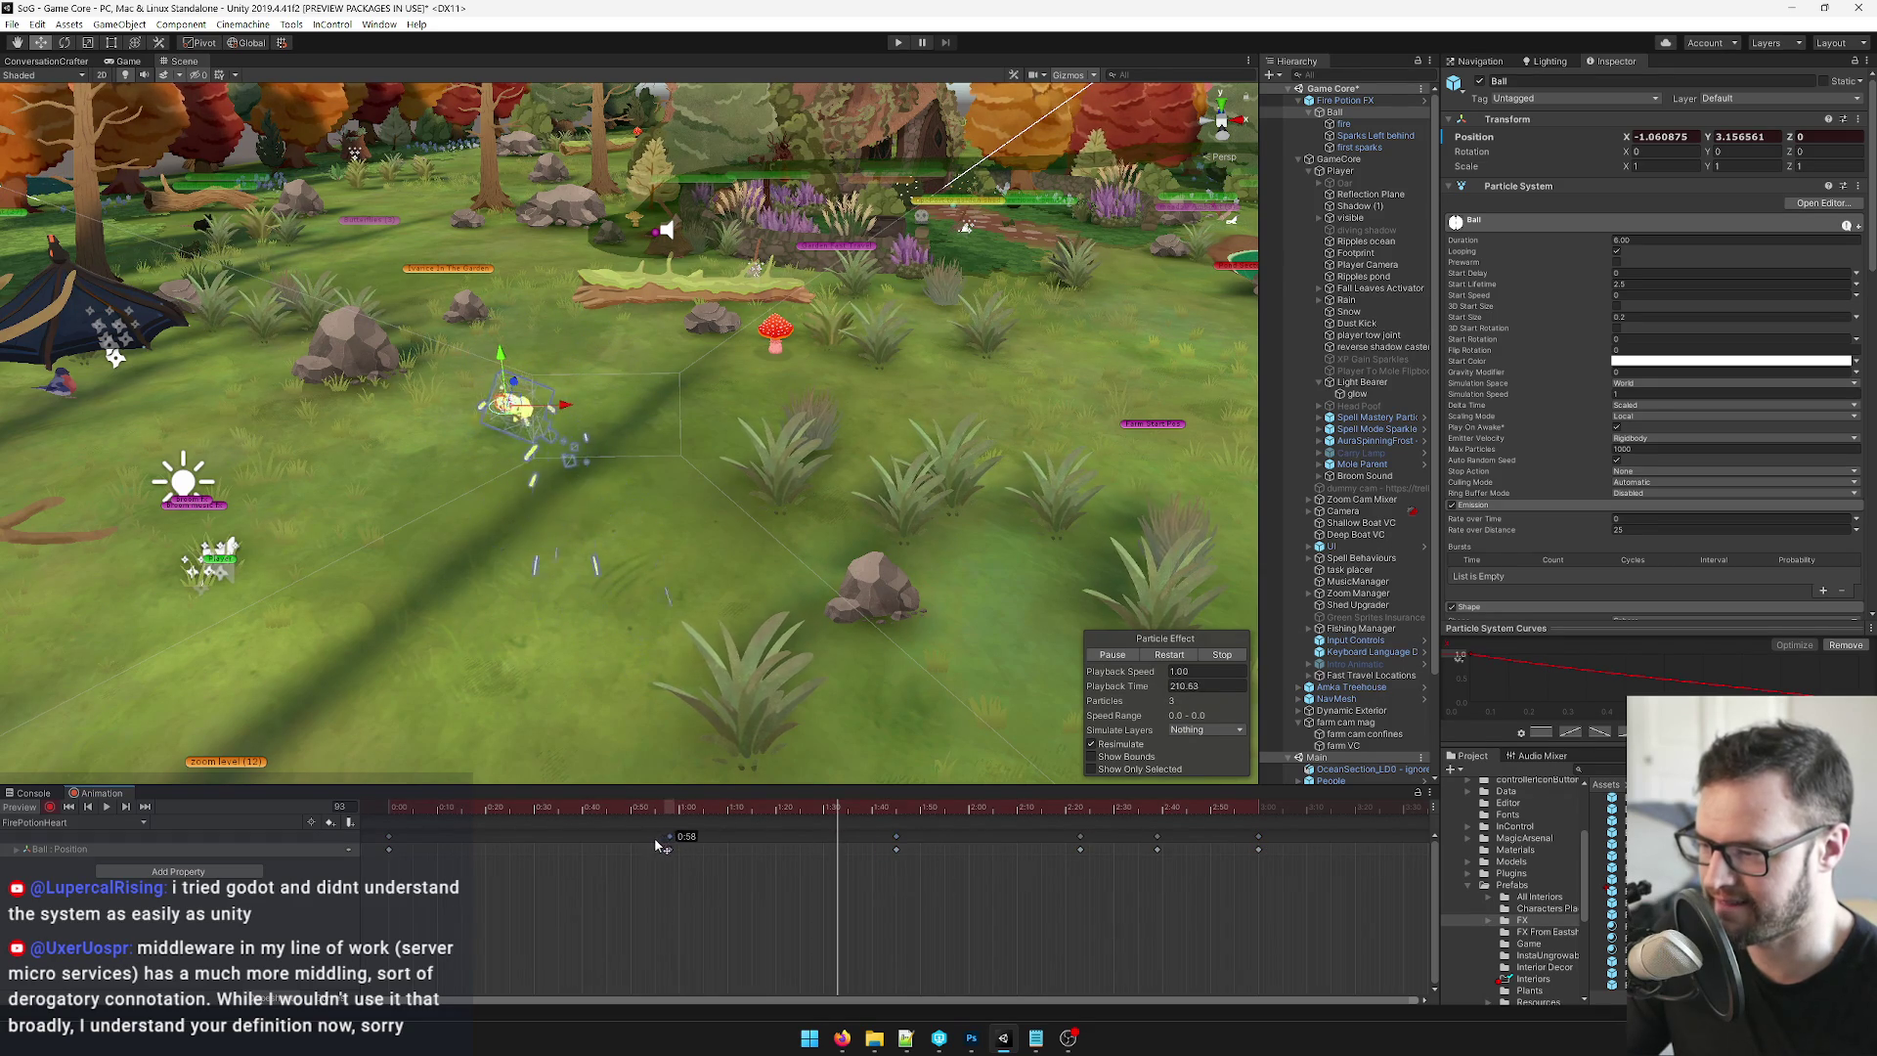
left_click_drag(645, 841, 645, 841)
key("alt+comma")
key("alt+comma")
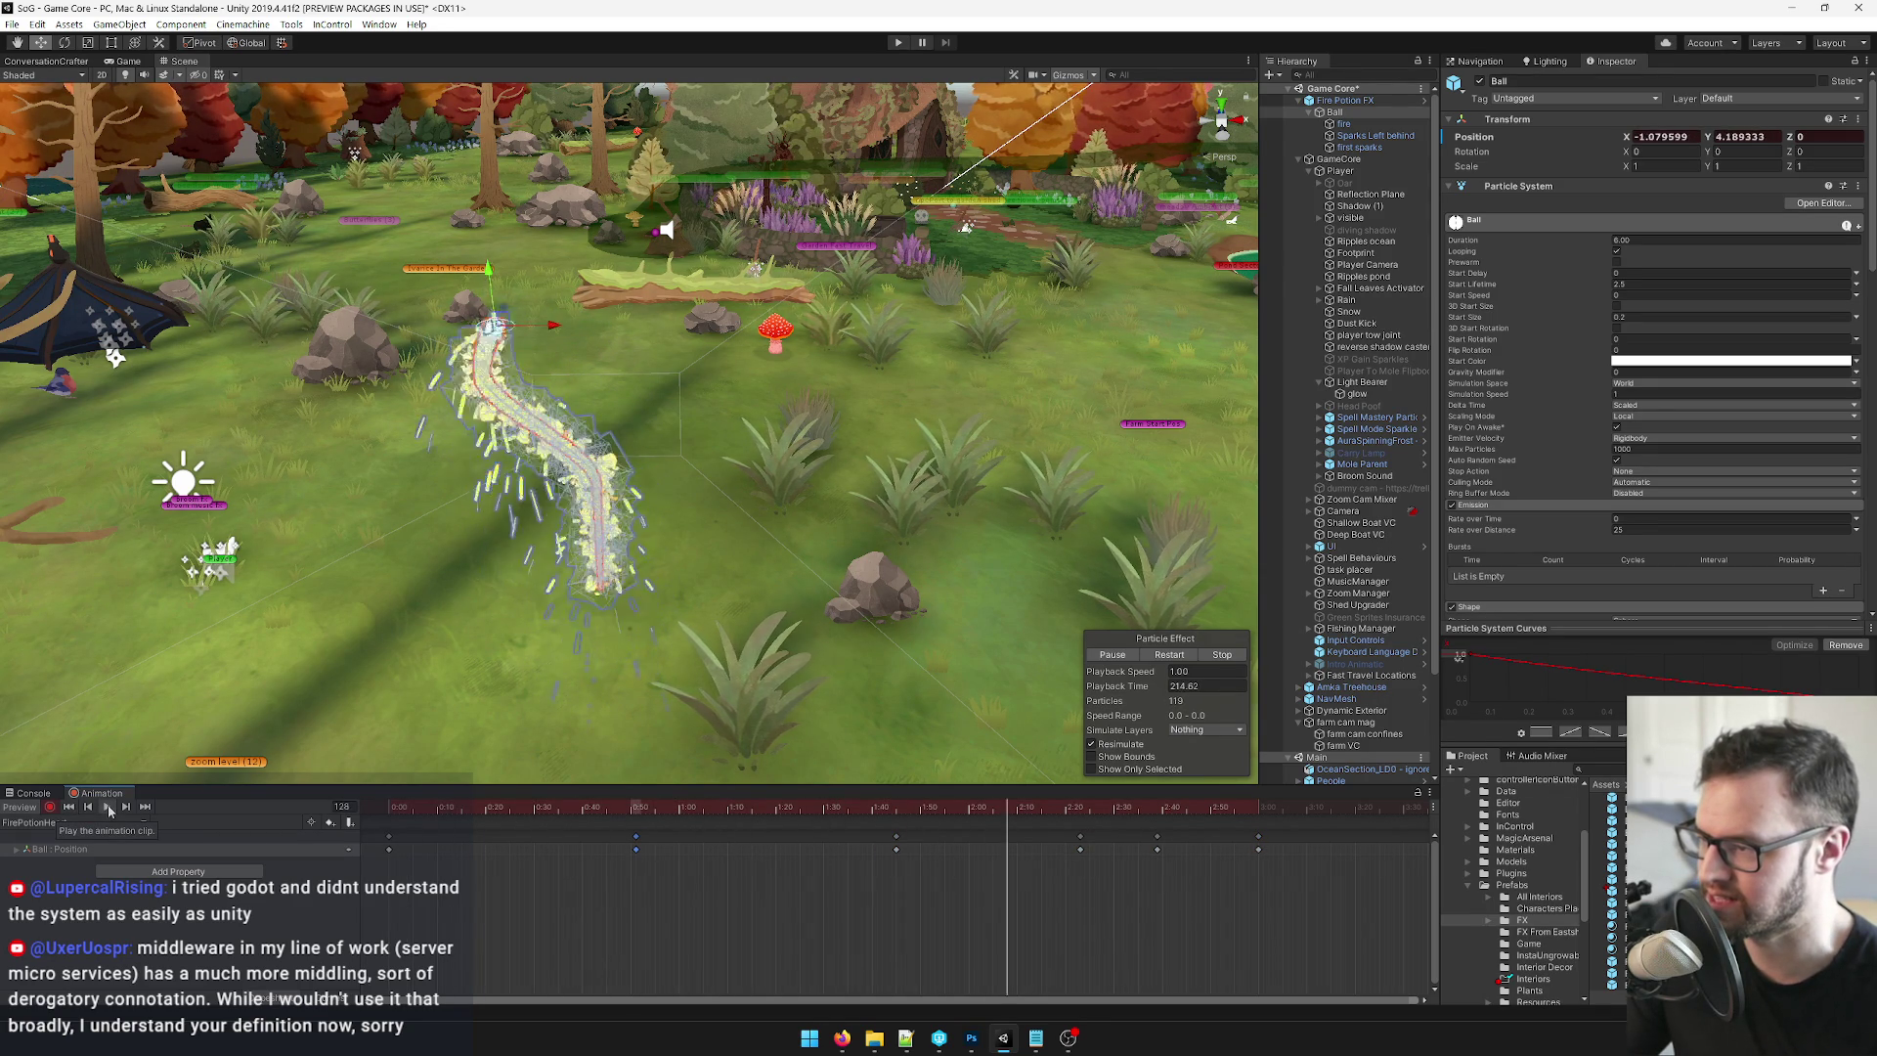
scroll(1070, 866, "down", 3)
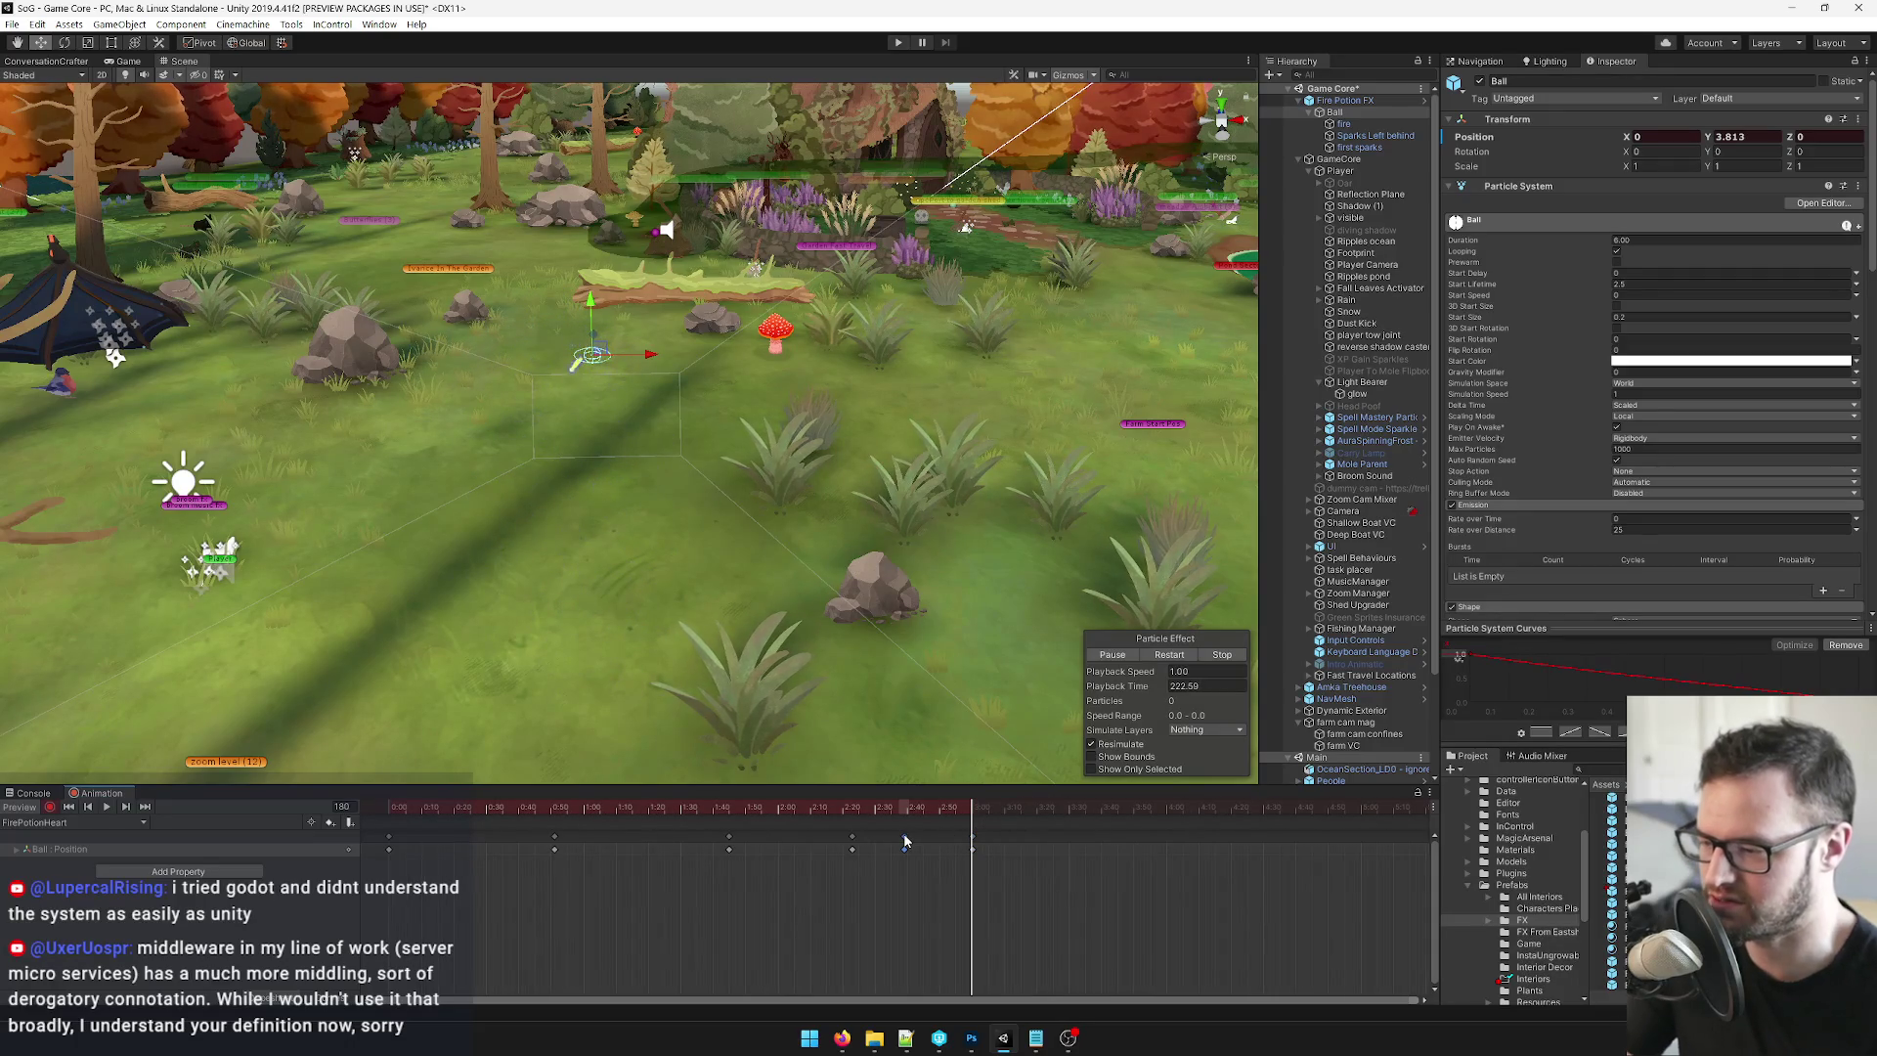
left_click_drag(499, 883, 937, 824)
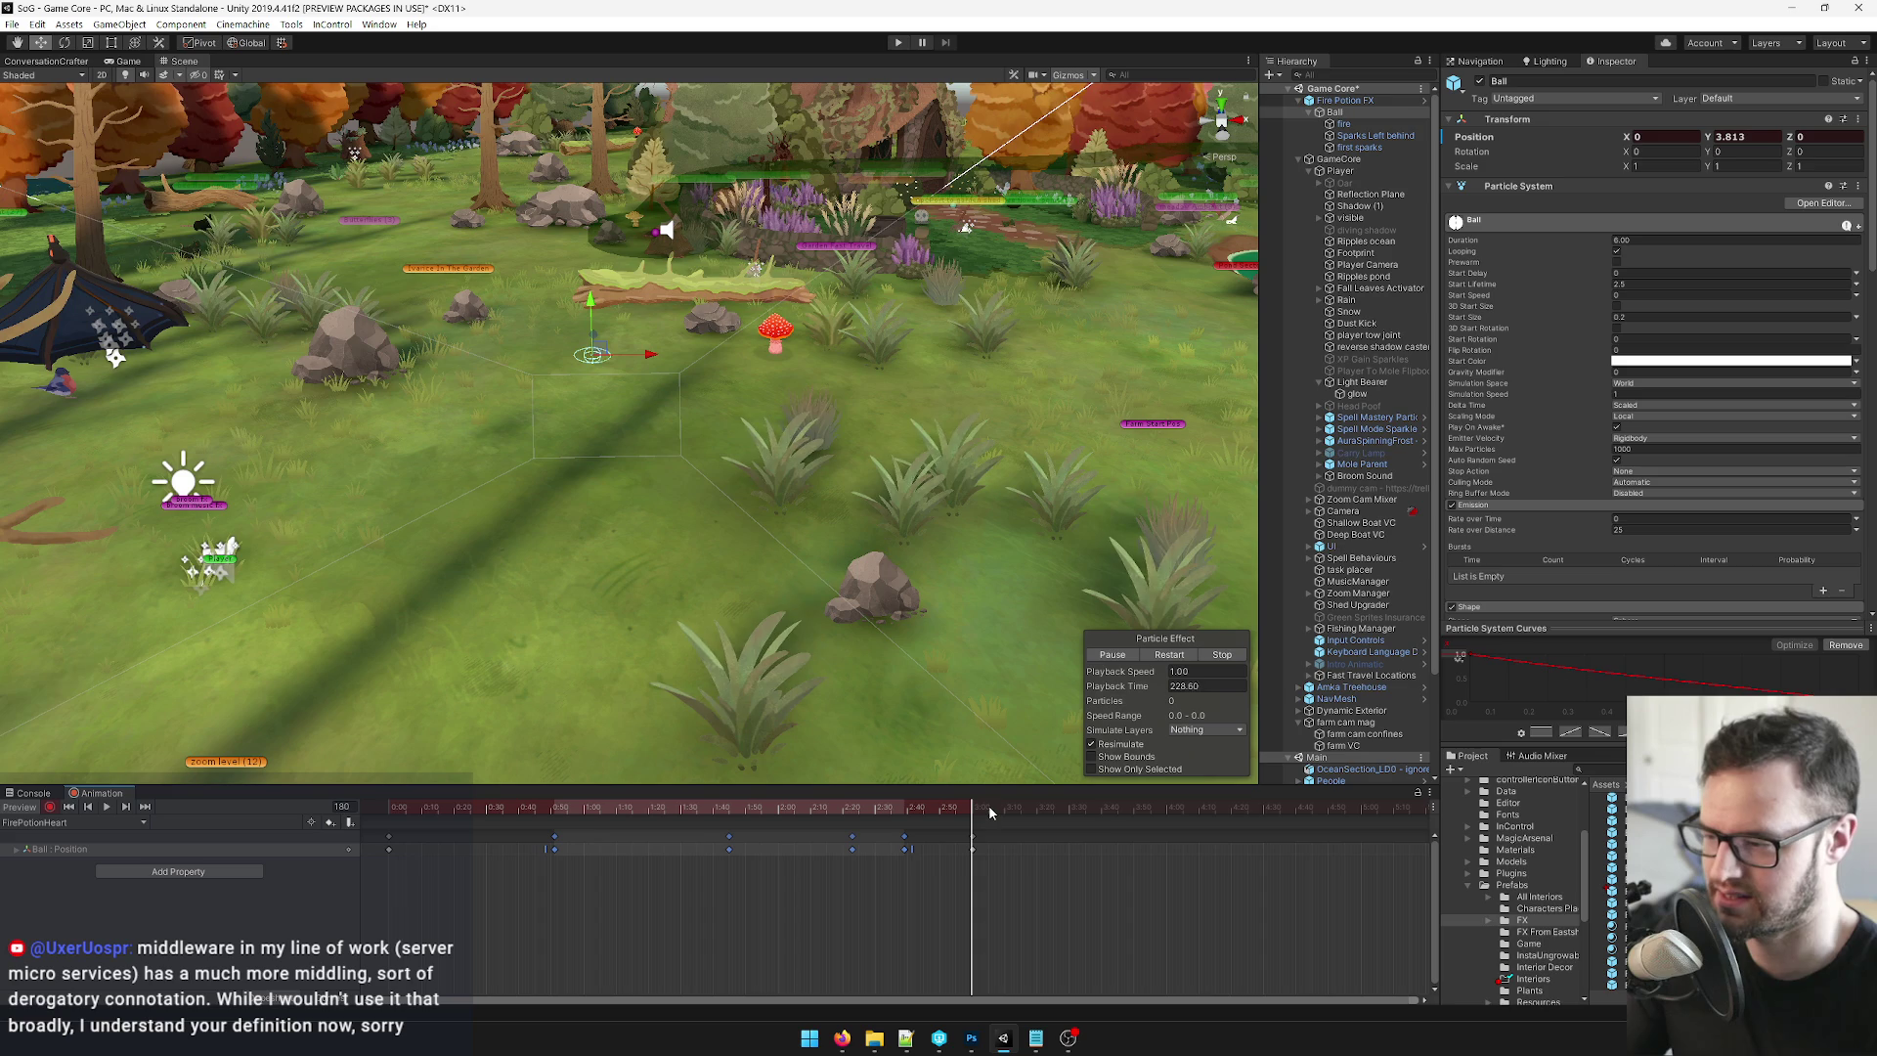
Paste the copied keys at frame 203 and stretch them over roughly 3:03–6:06.
left_click_drag(988, 808, 1047, 808)
key("ctrl+v")
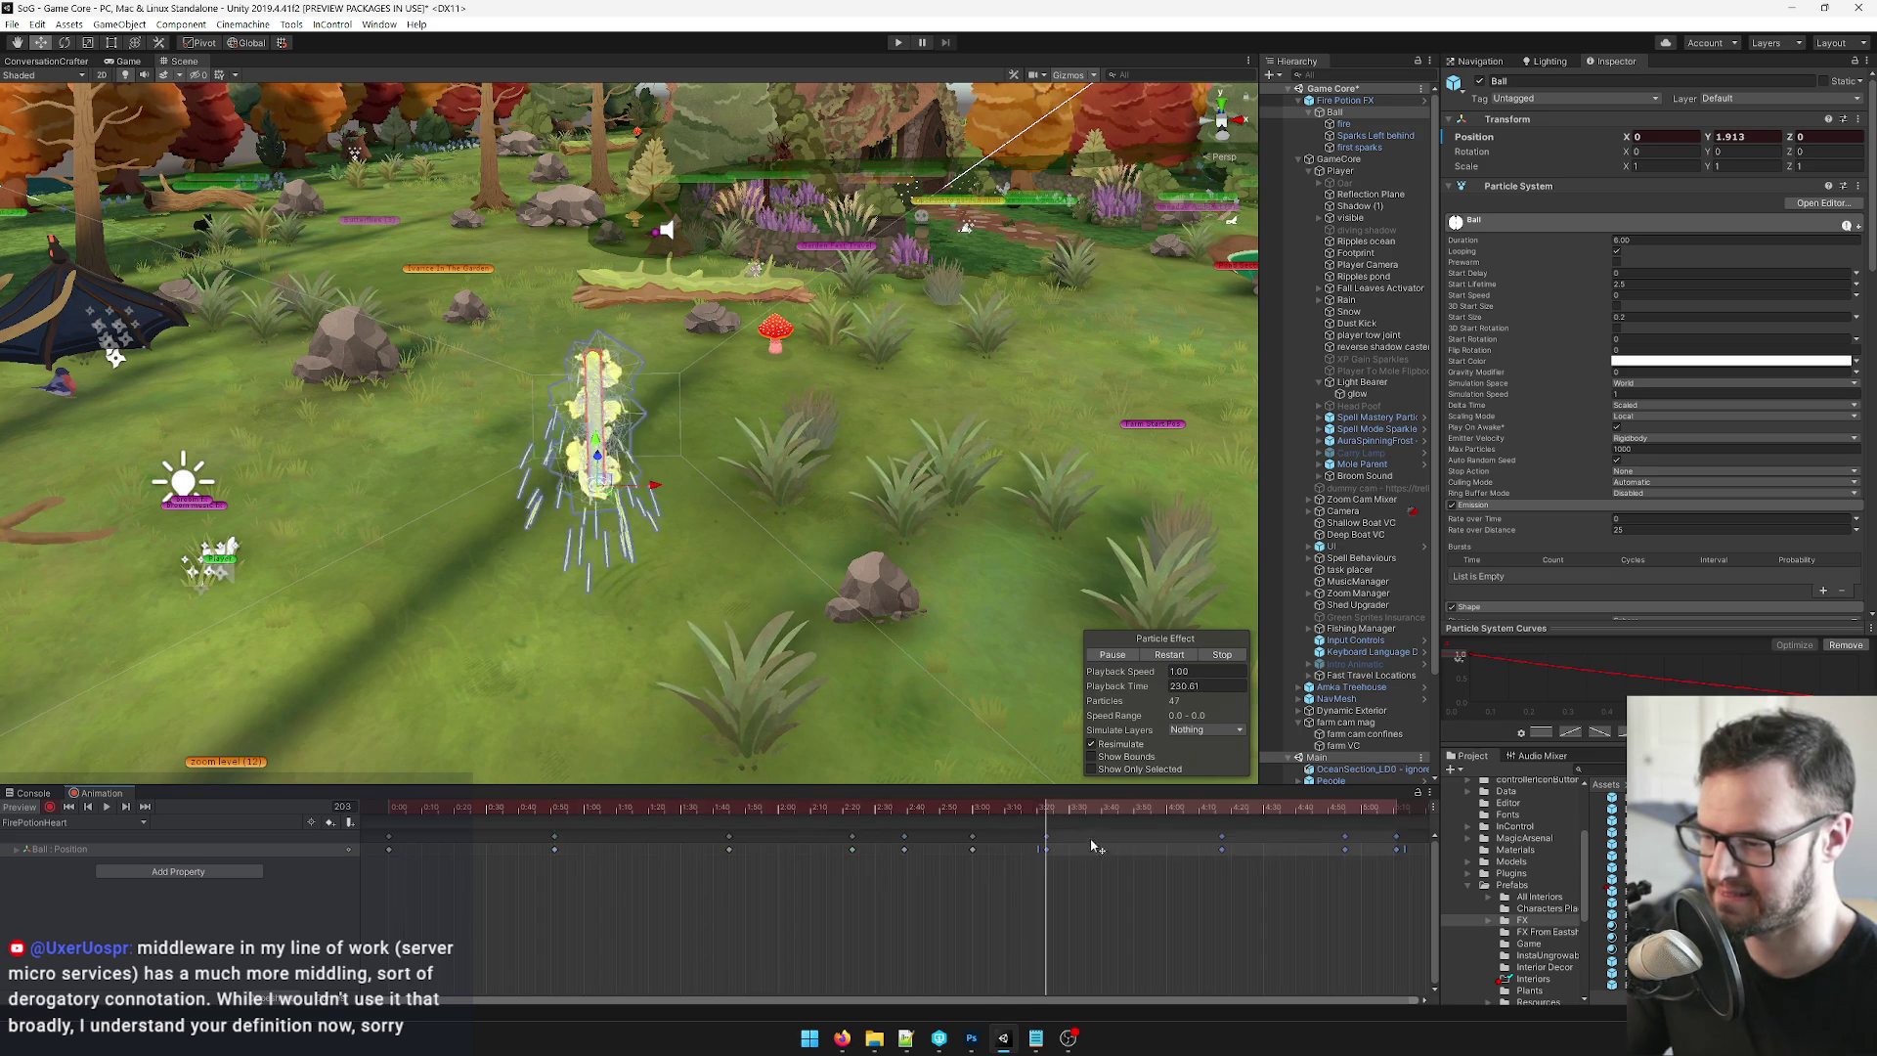
scroll(968, 876, "down", 3)
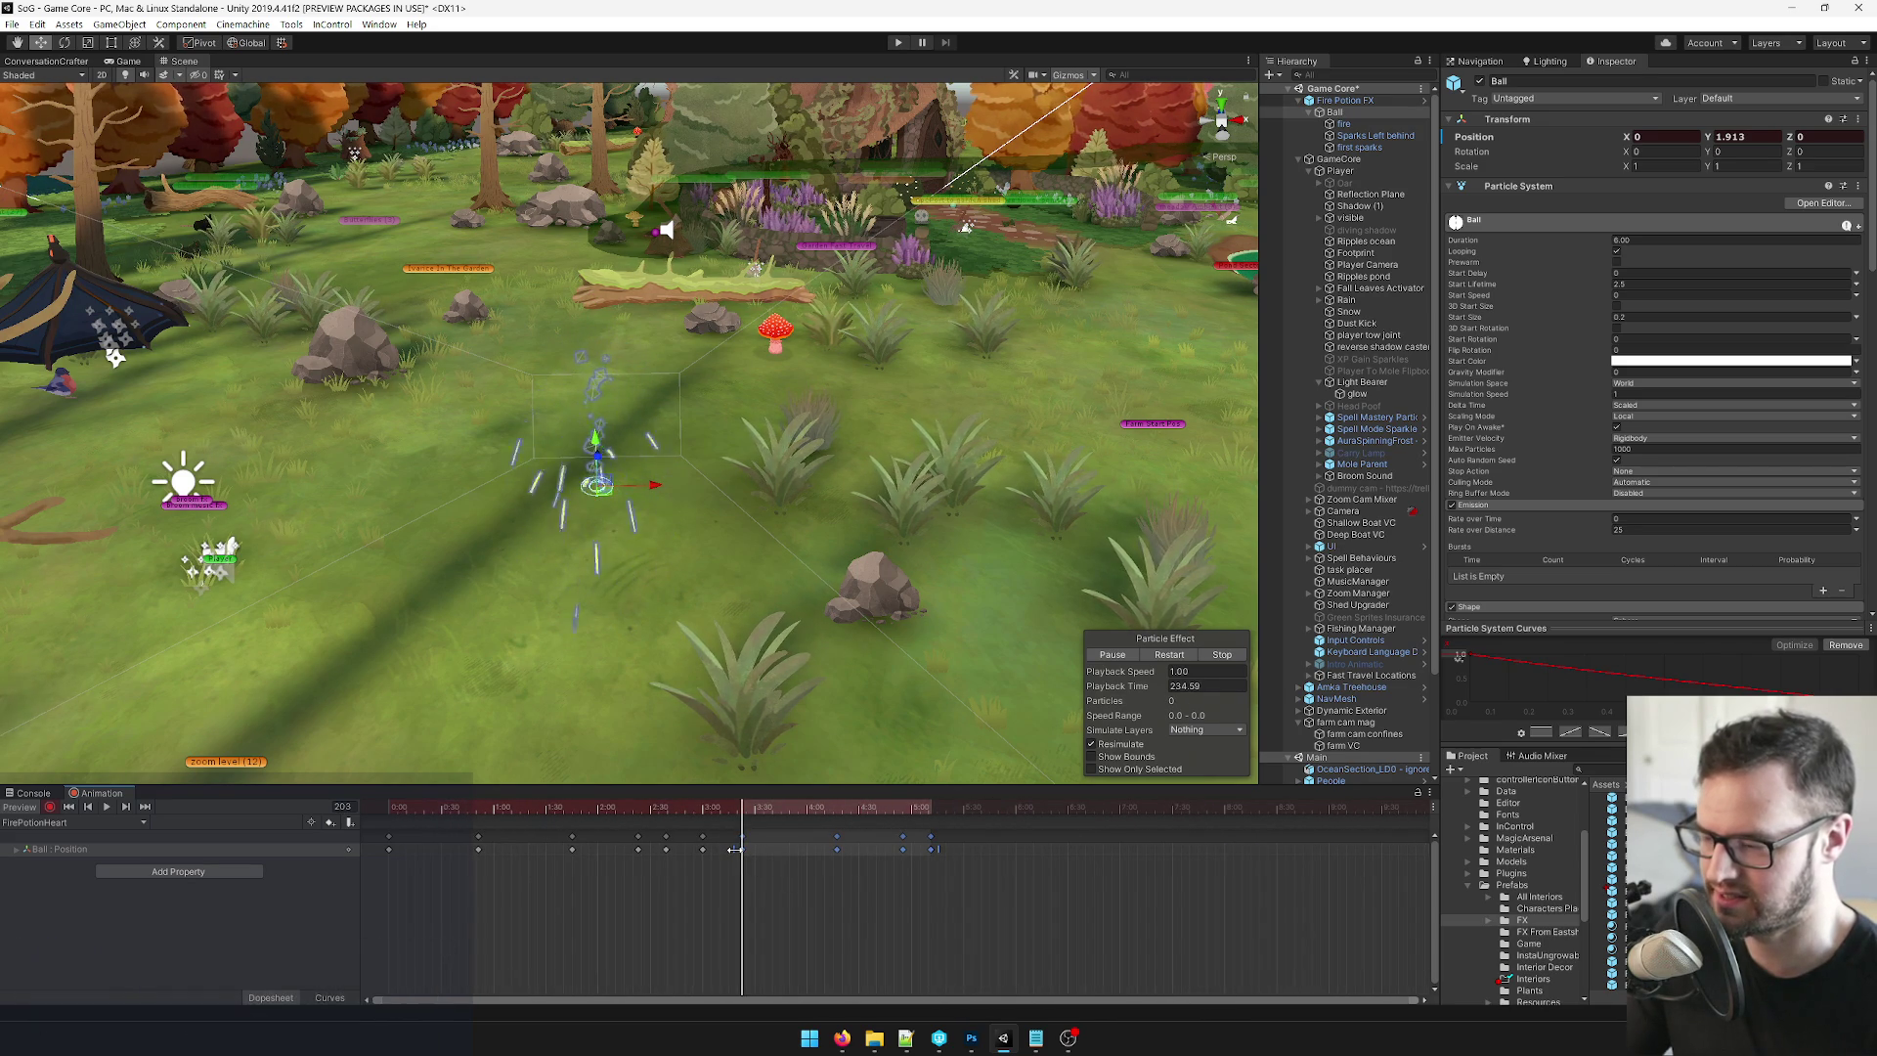
left_click_drag(746, 849, 1197, 850)
left_click_drag(1103, 851, 923, 856)
mouse_move(705, 838)
left_mouse_down()
mouse_move(716, 808)
mouse_move(191, 817)
left_mouse_up()
left_click(794, 820)
left_click(106, 807)
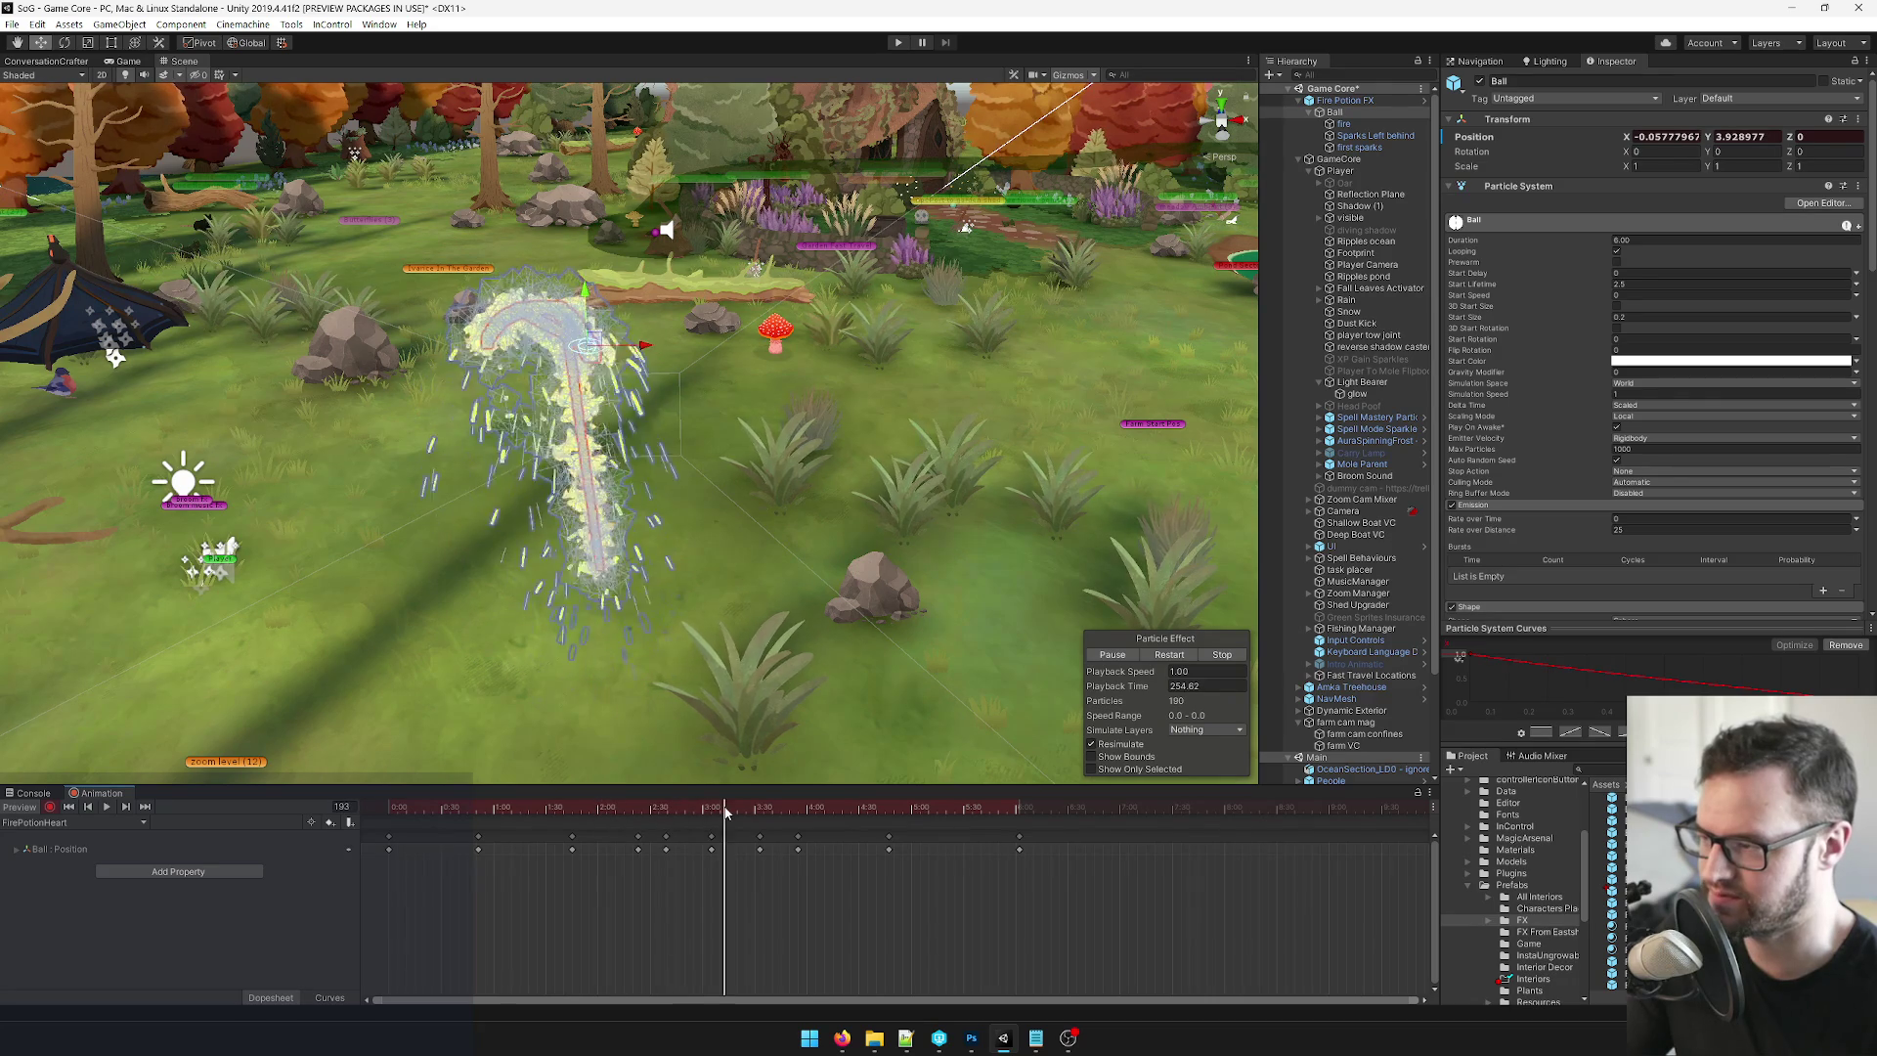
Make Position X positive at frames 212, 235 and 287 (0.427, 0.823, 1.31).
left_click_drag(725, 814, 733, 815)
left_click(760, 836)
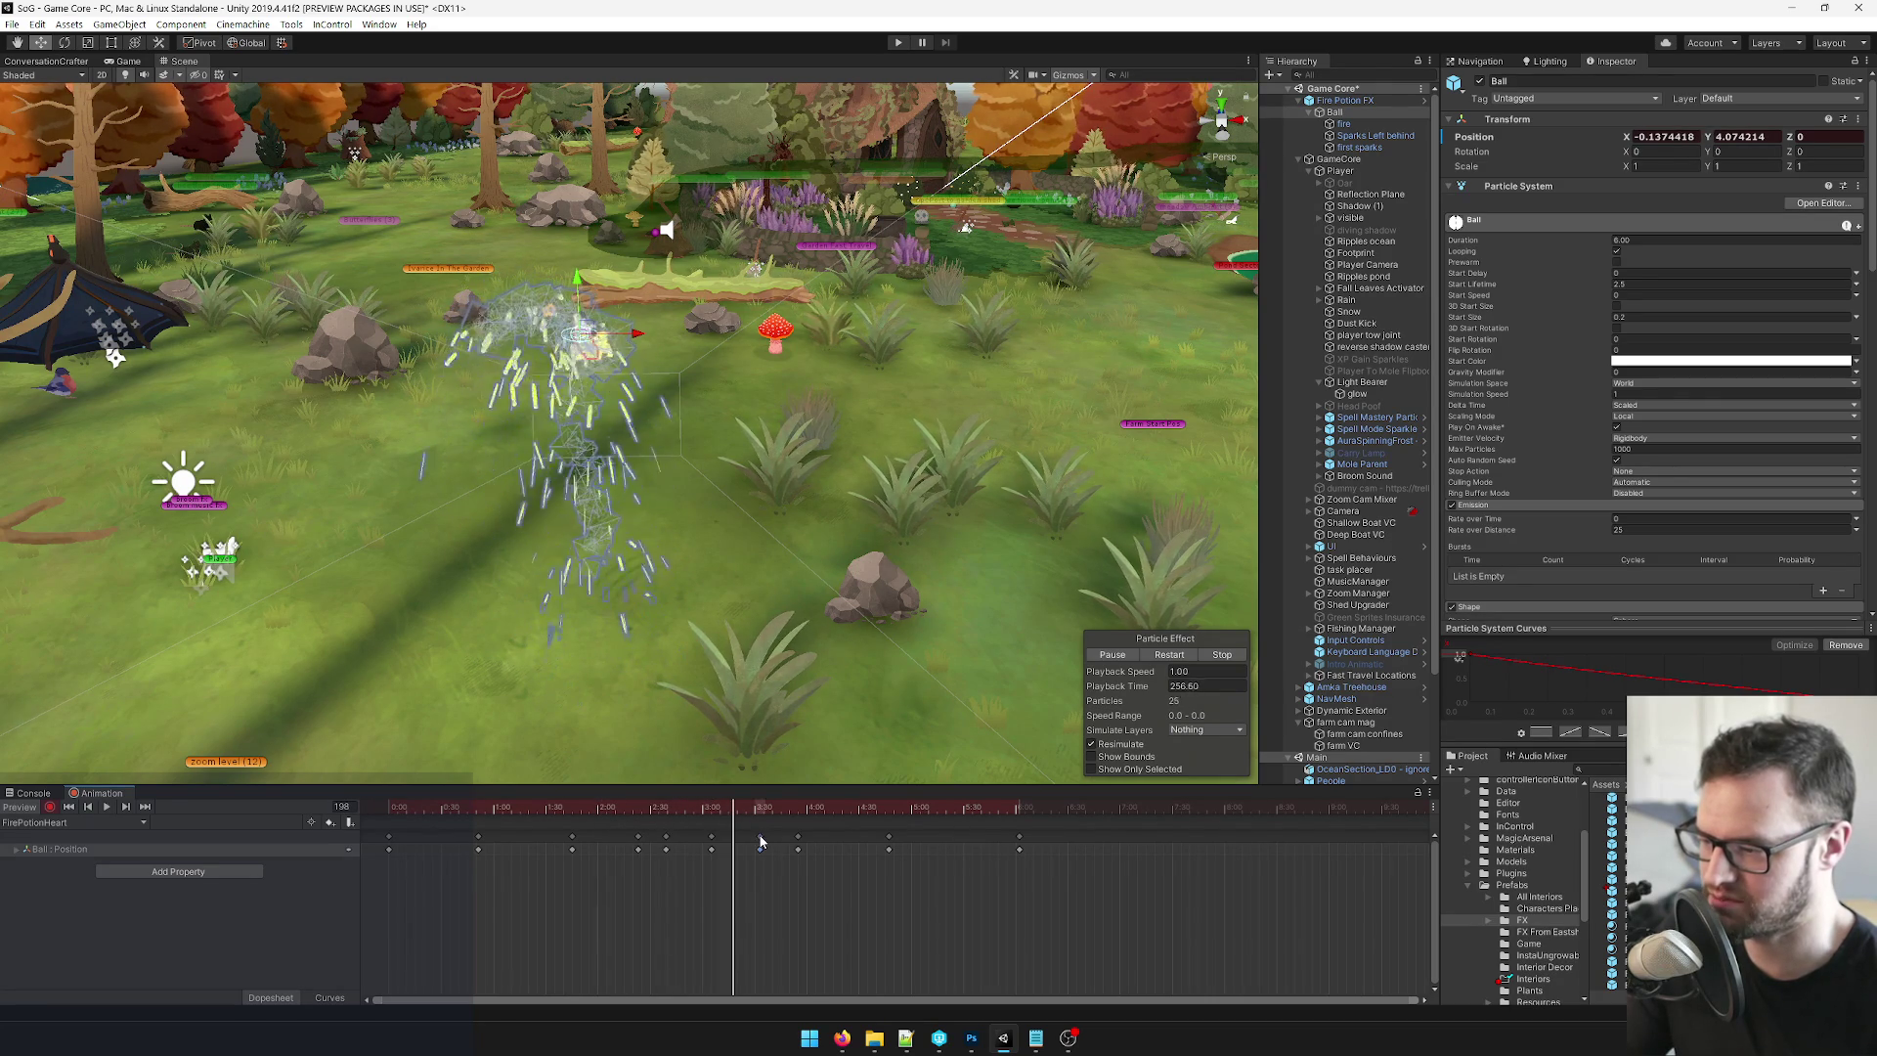
left_click(759, 811)
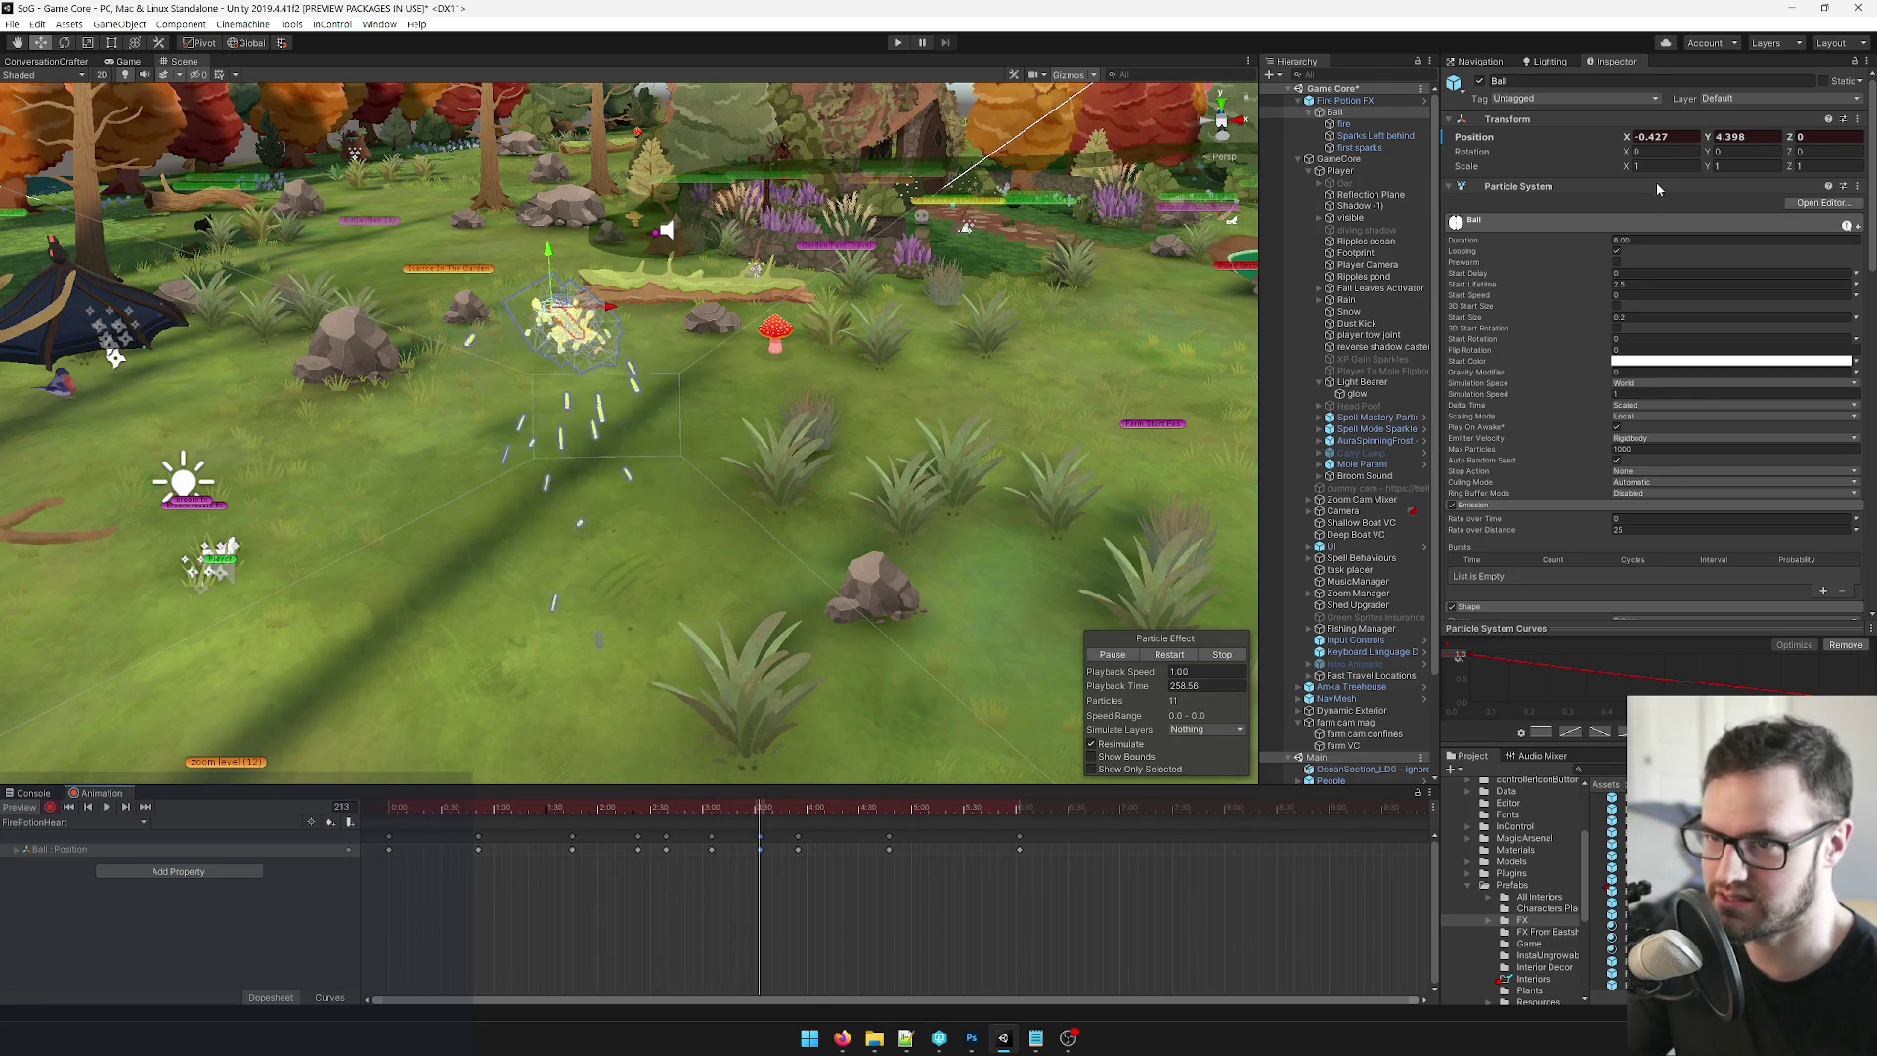
key("Delete")
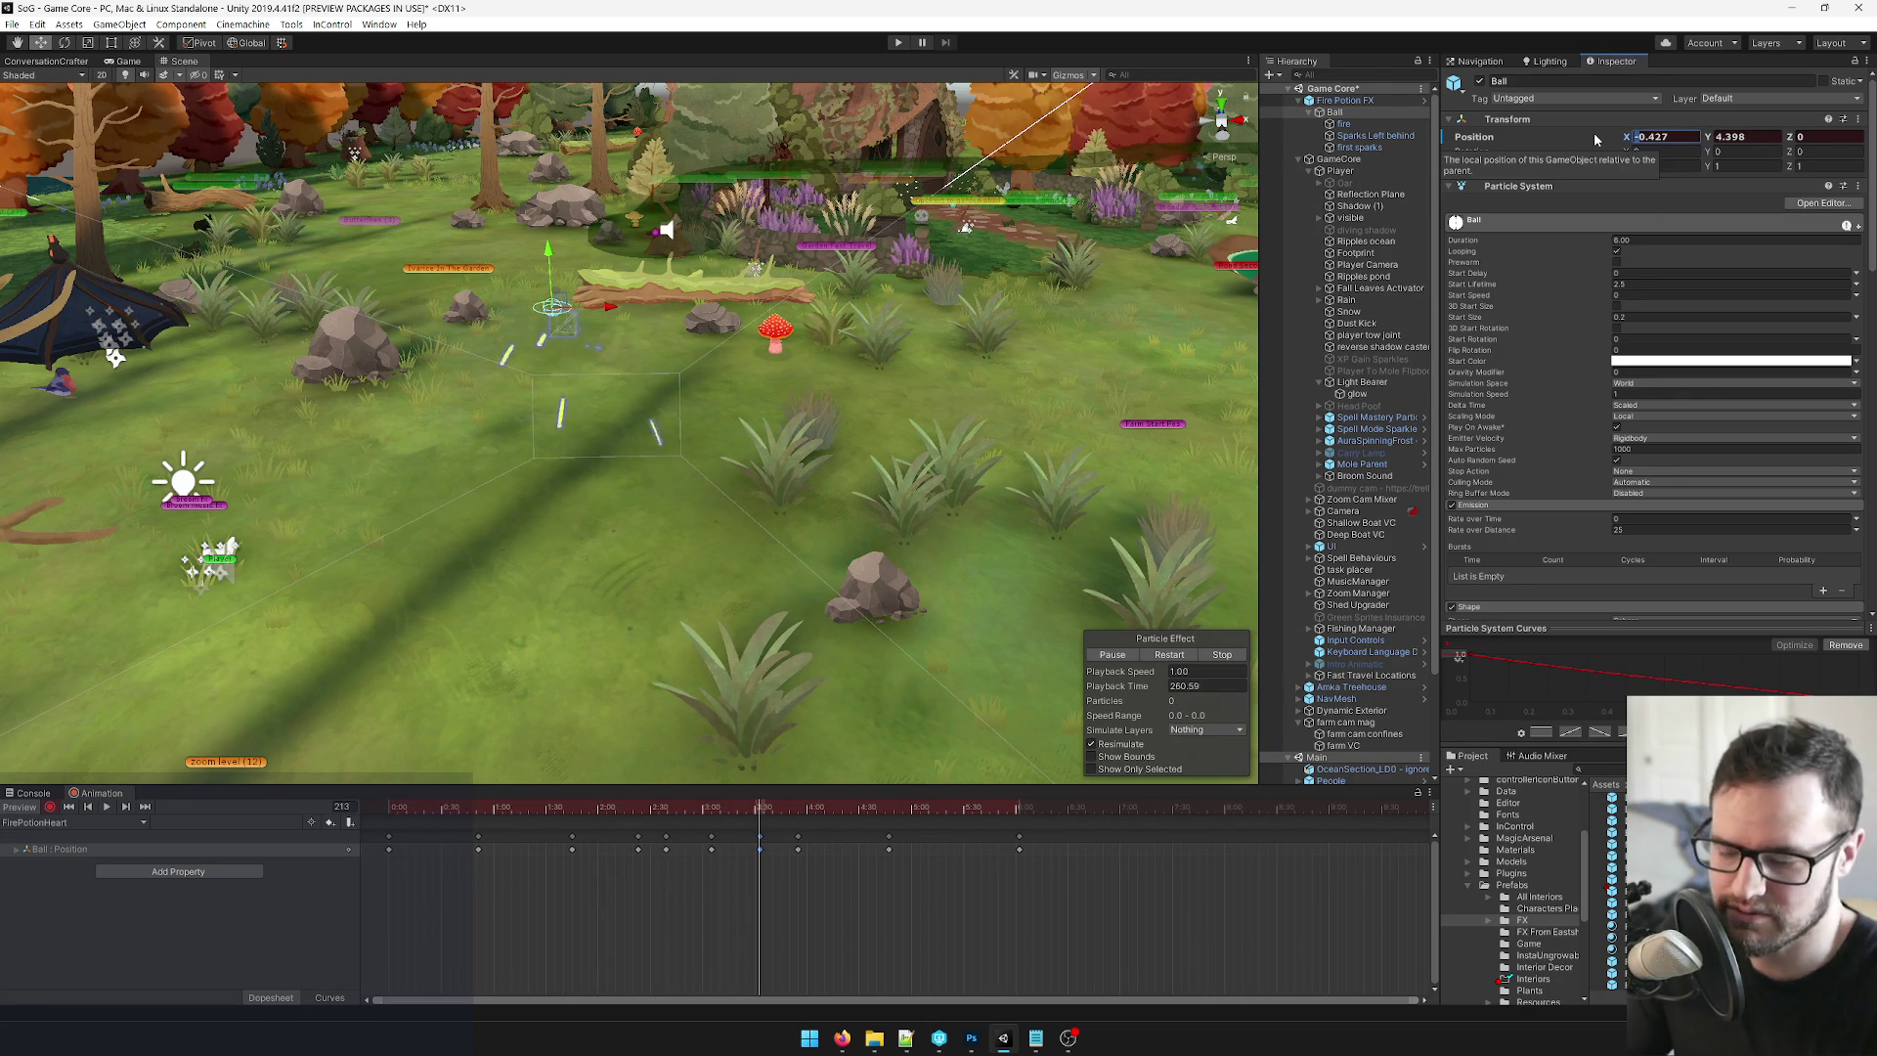
left_click(793, 811)
left_click(799, 812)
left_click(1645, 139)
key("Delete")
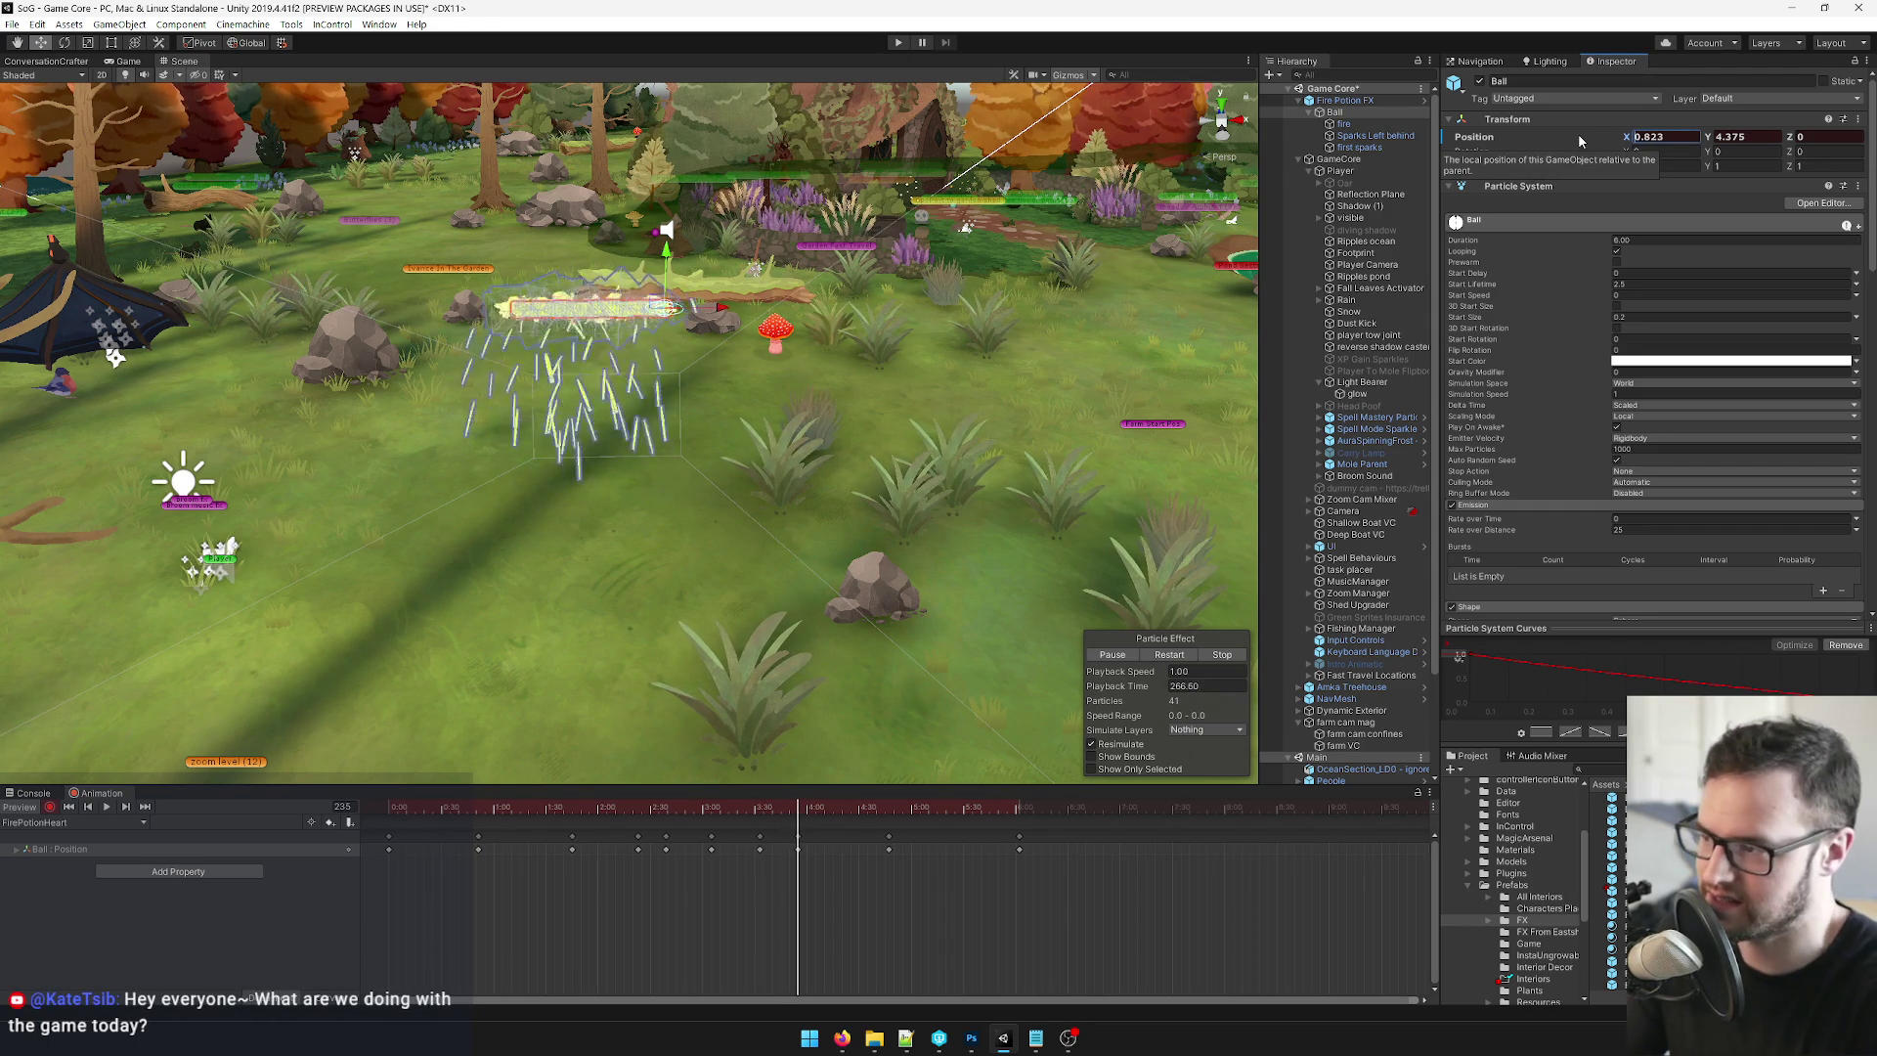
left_click_drag(878, 818, 890, 817)
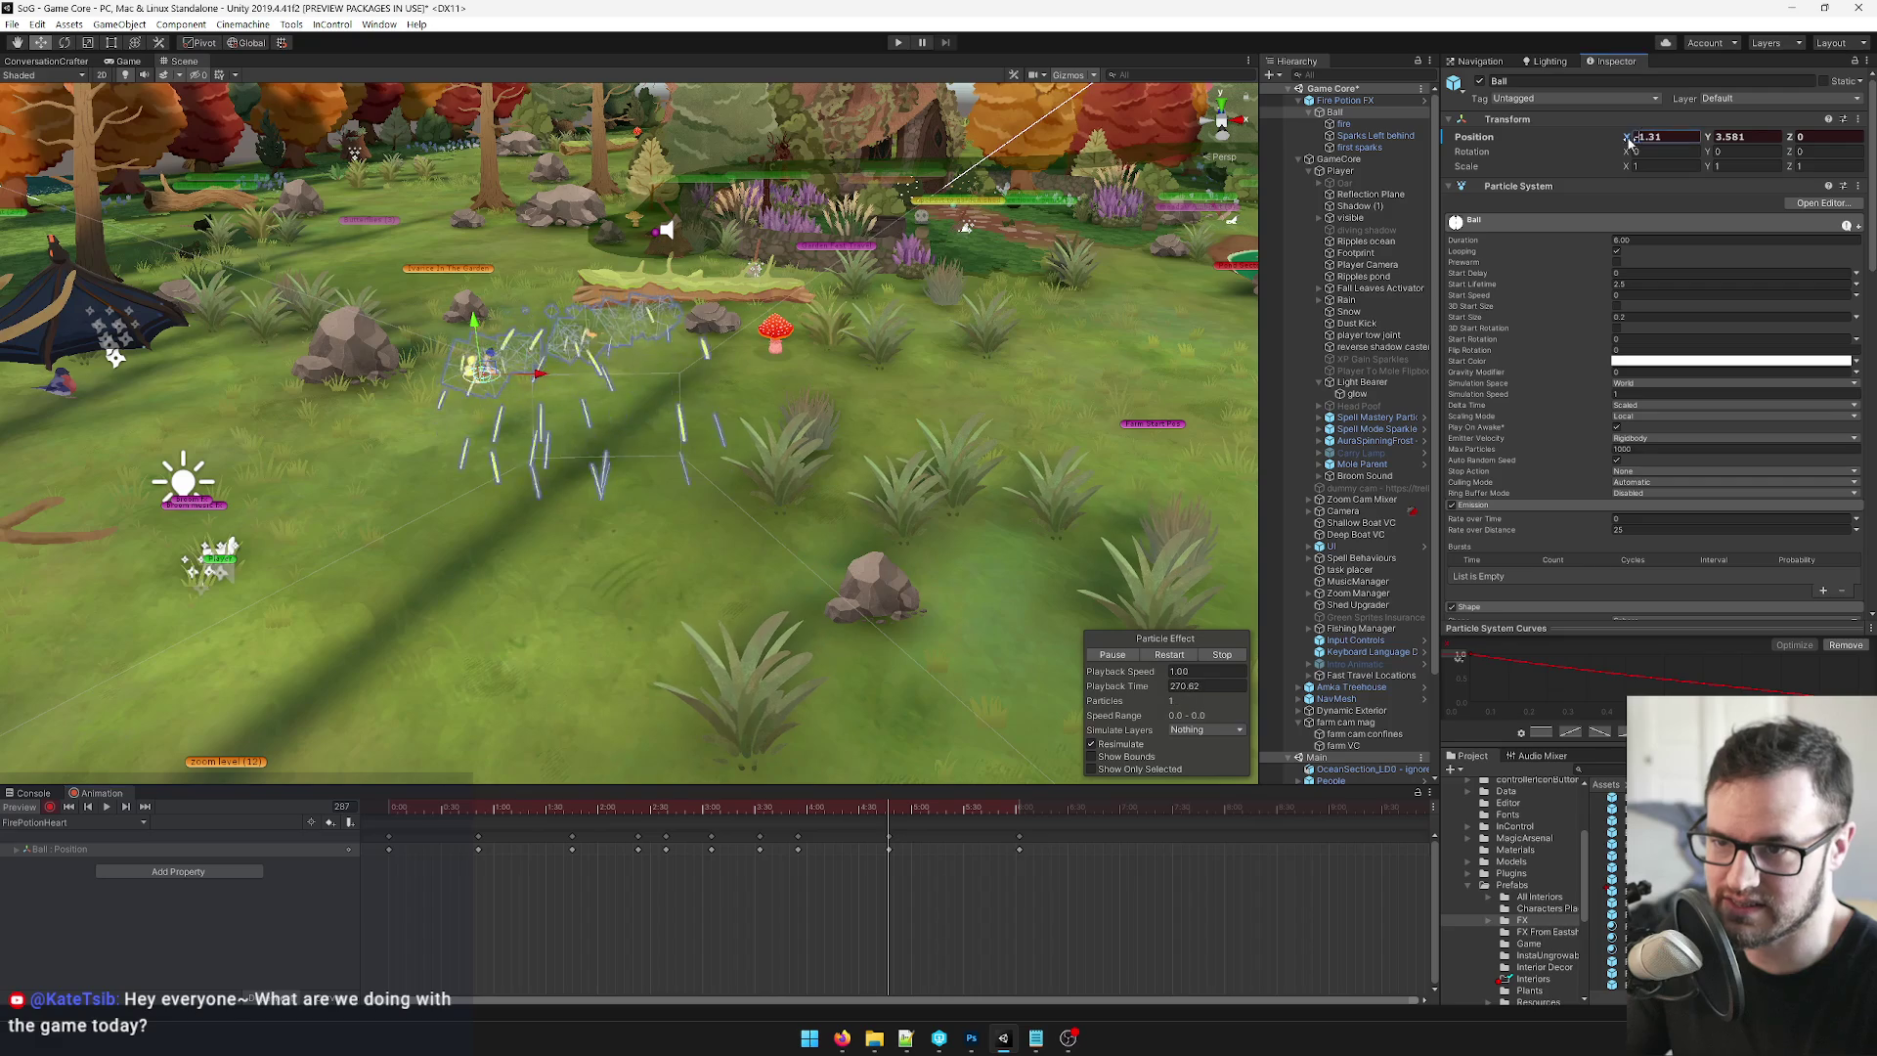
key("Delete")
Scrub back through the new path and preview the clip from the start.
left_click_drag(997, 809, 1020, 809)
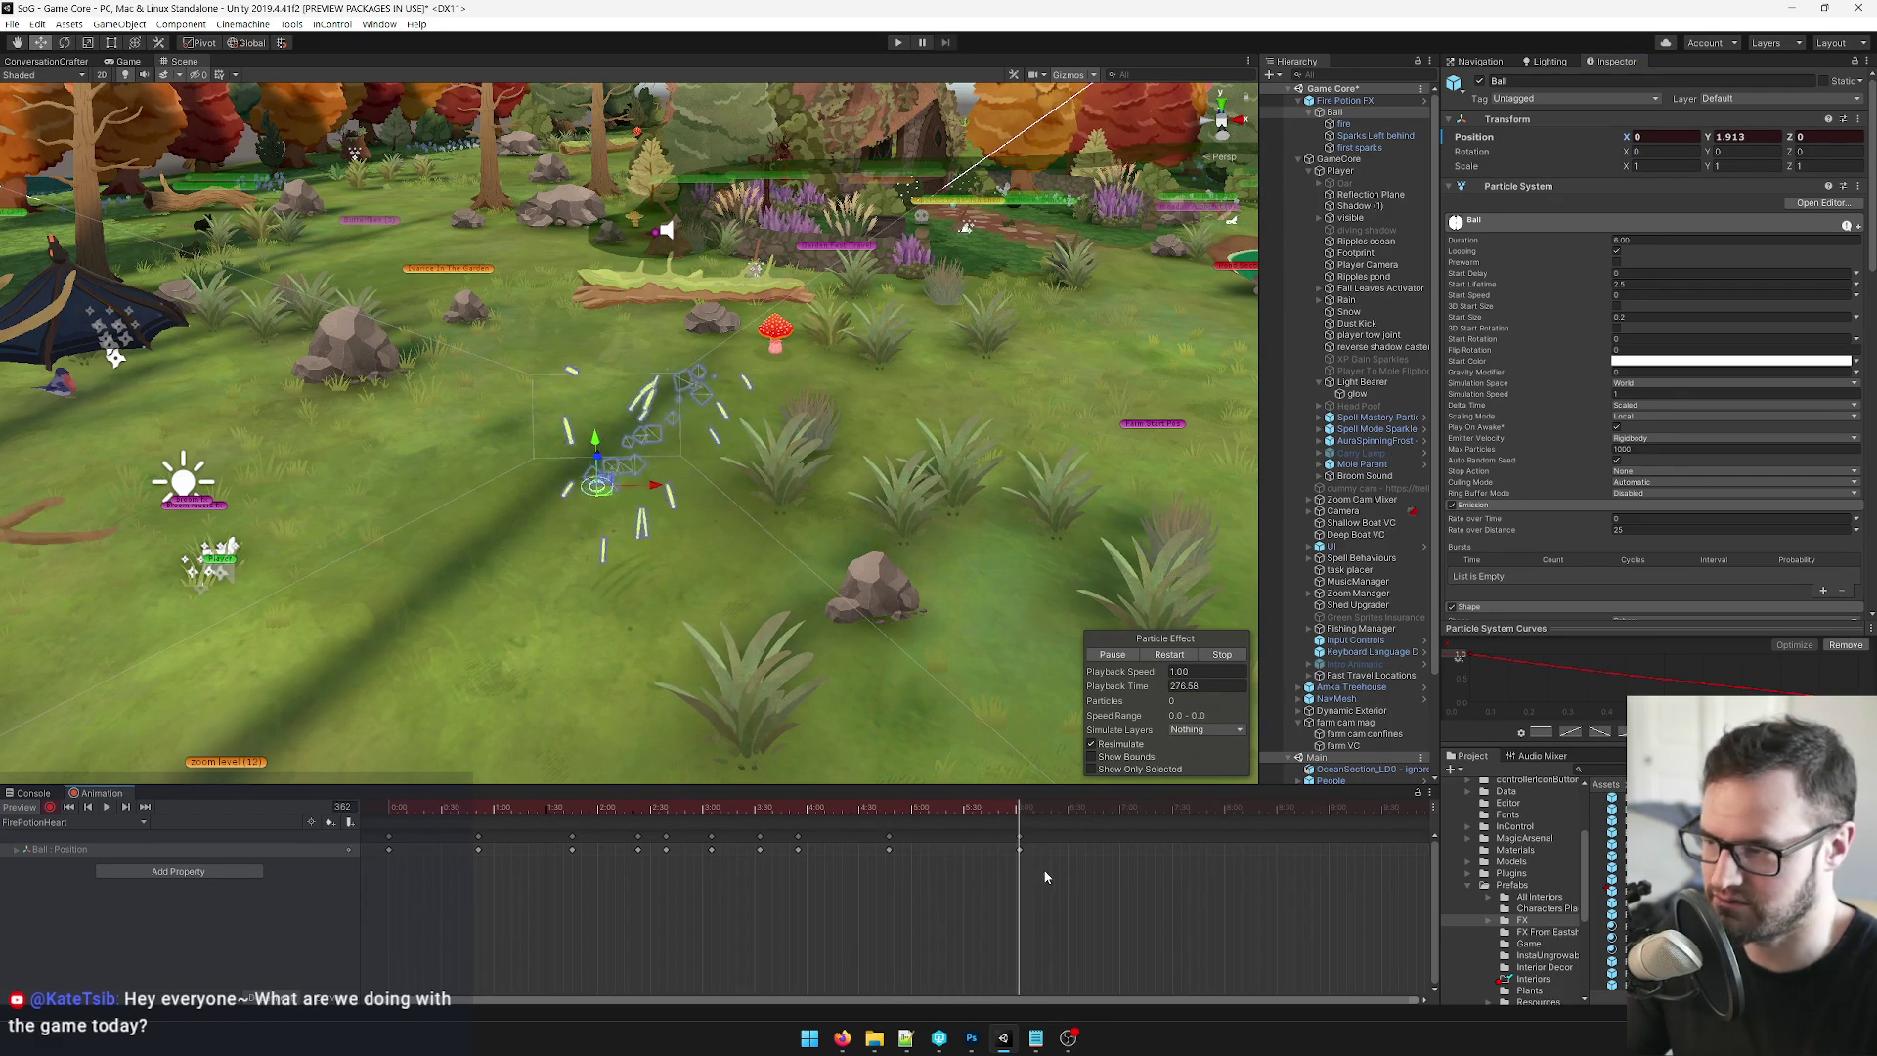
mouse_move(1017, 810)
left_mouse_down()
mouse_move(550, 831)
mouse_move(1076, 845)
left_mouse_up()
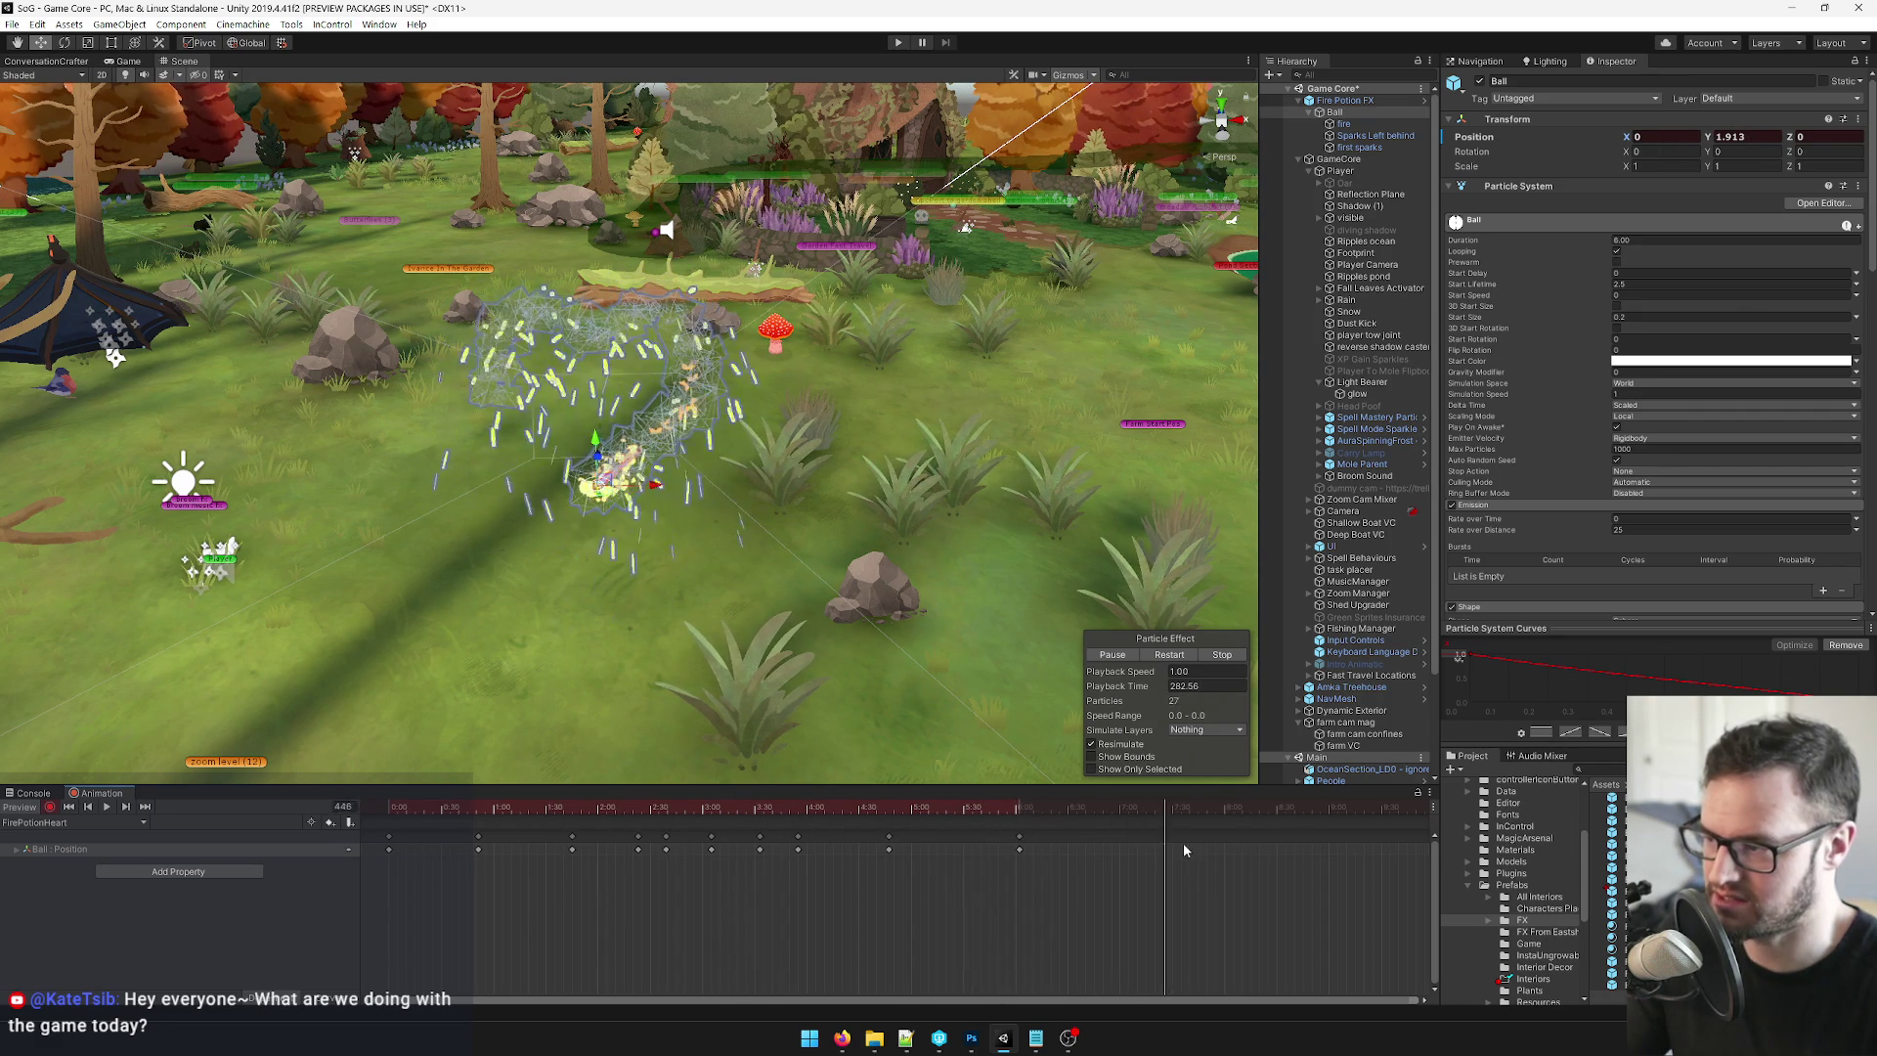
left_click_drag(1306, 853, 117, 814)
left_click(107, 807)
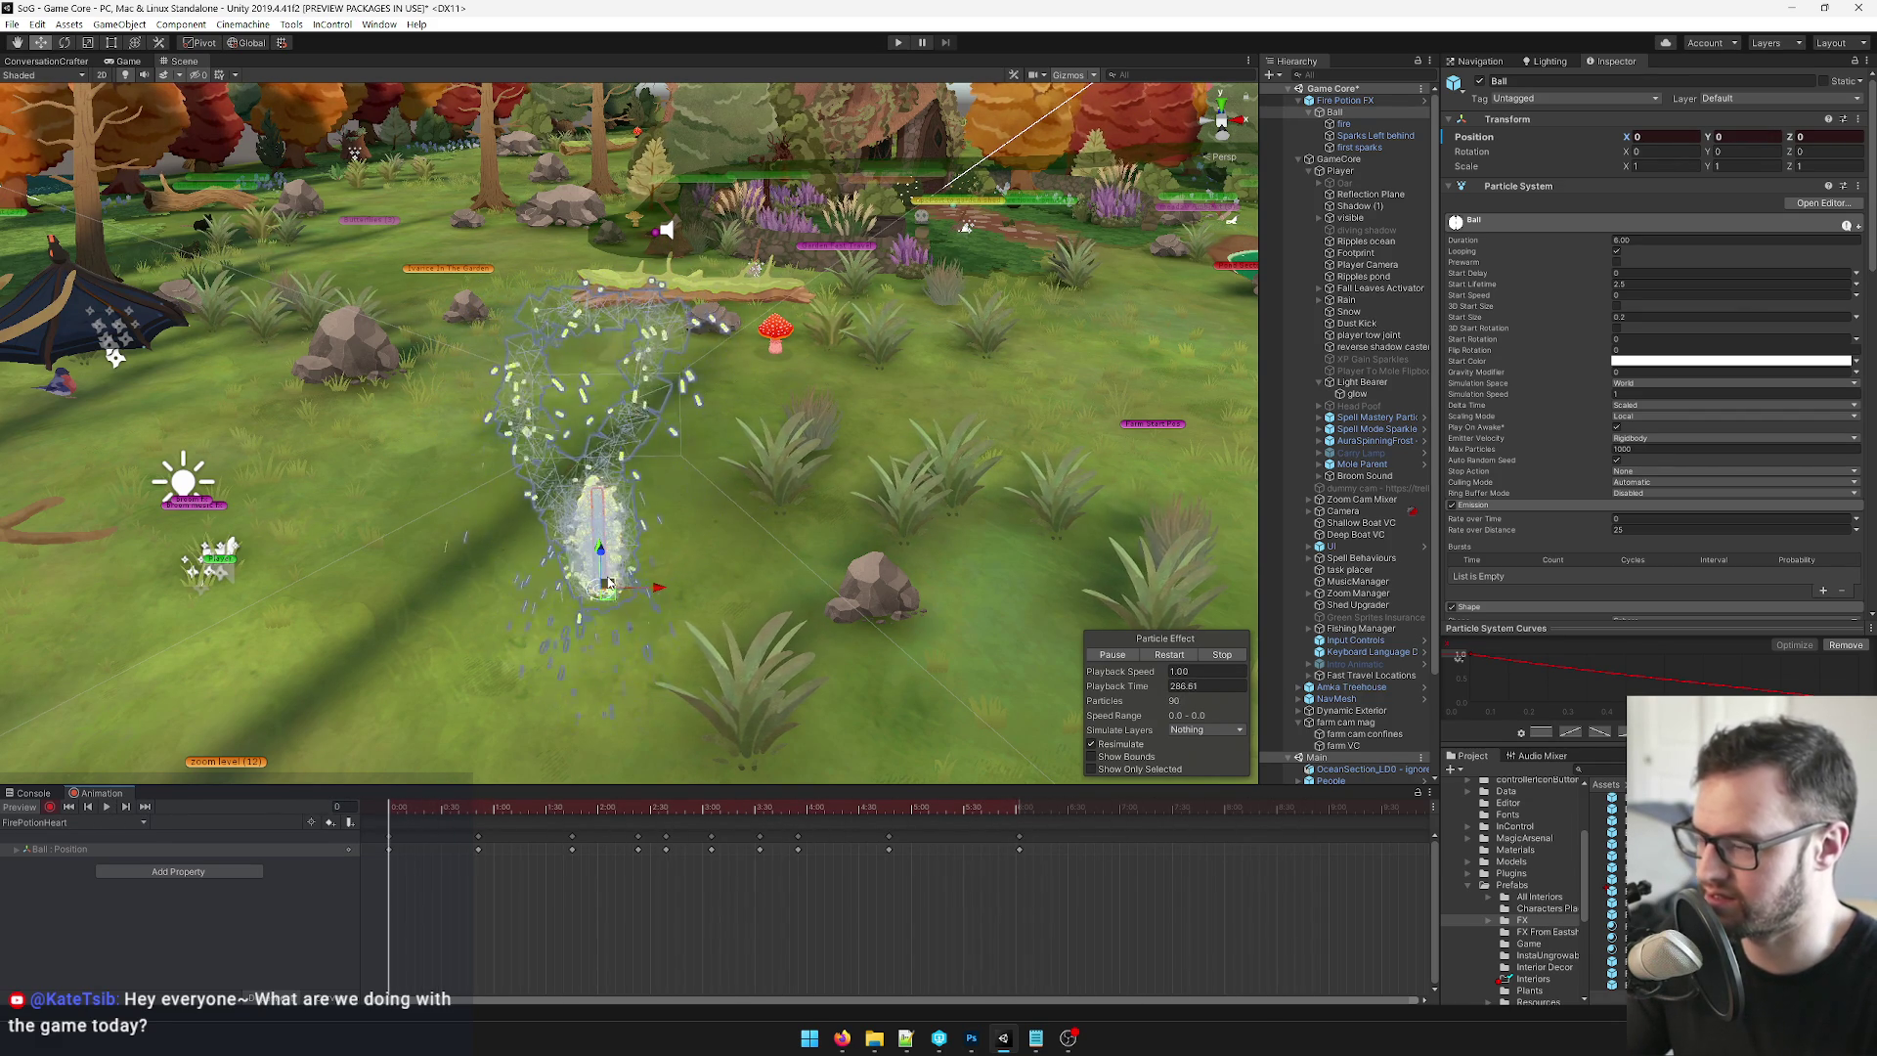
left_click(125, 60)
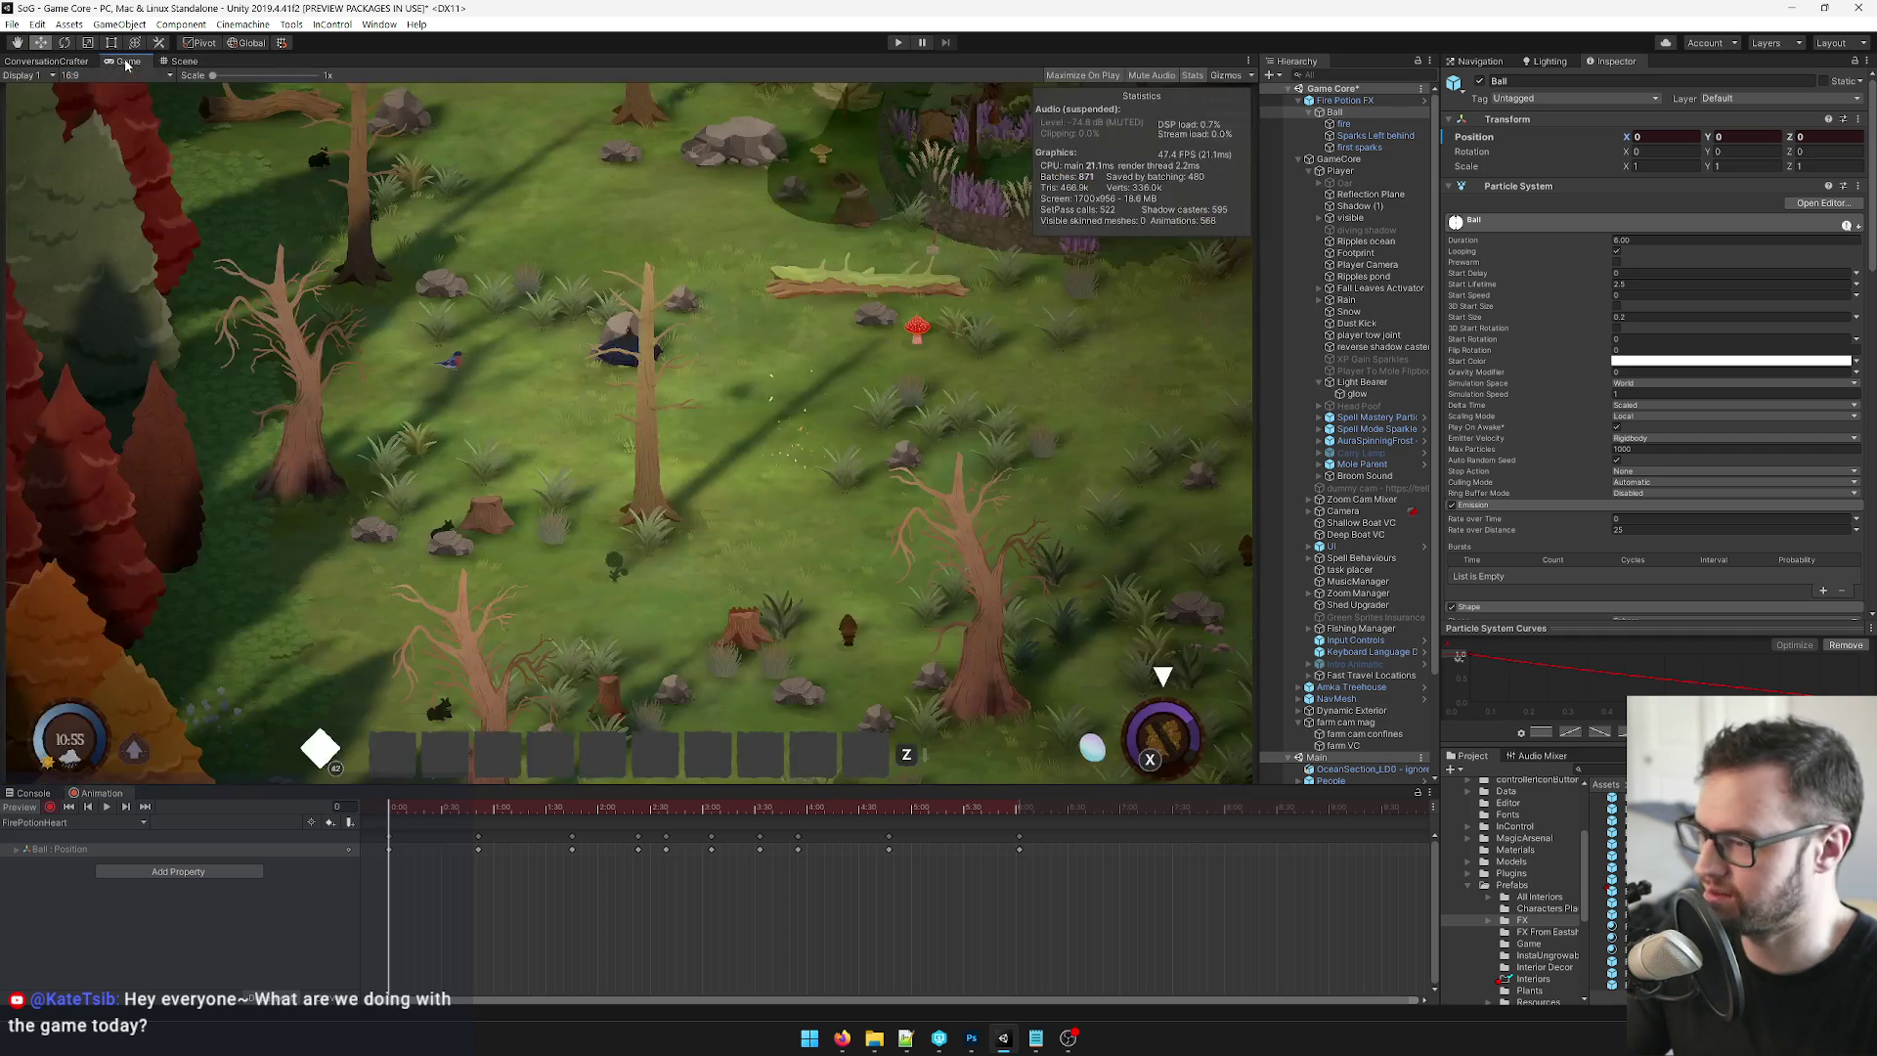
Play the Ball's trail in the Game view, rewind the timeline, and return to the Scene view.
left_click(105, 807)
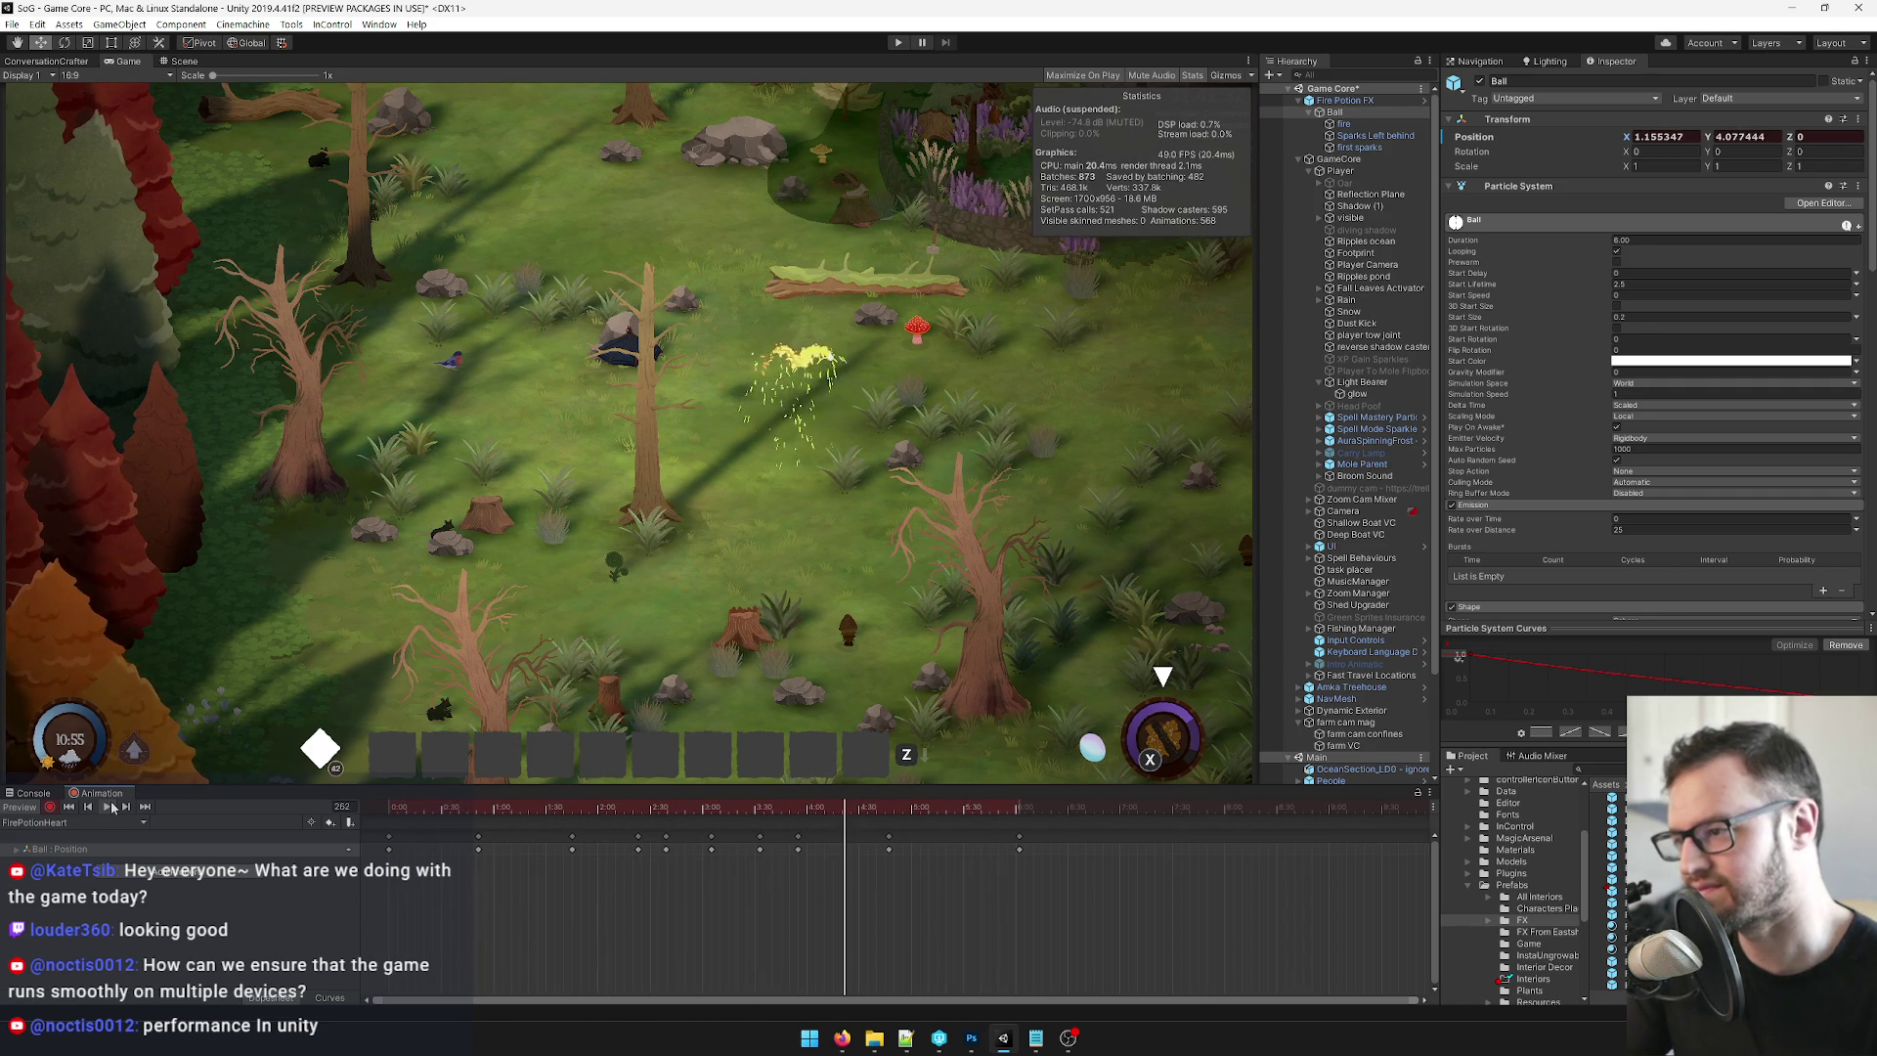
left_click(469, 809)
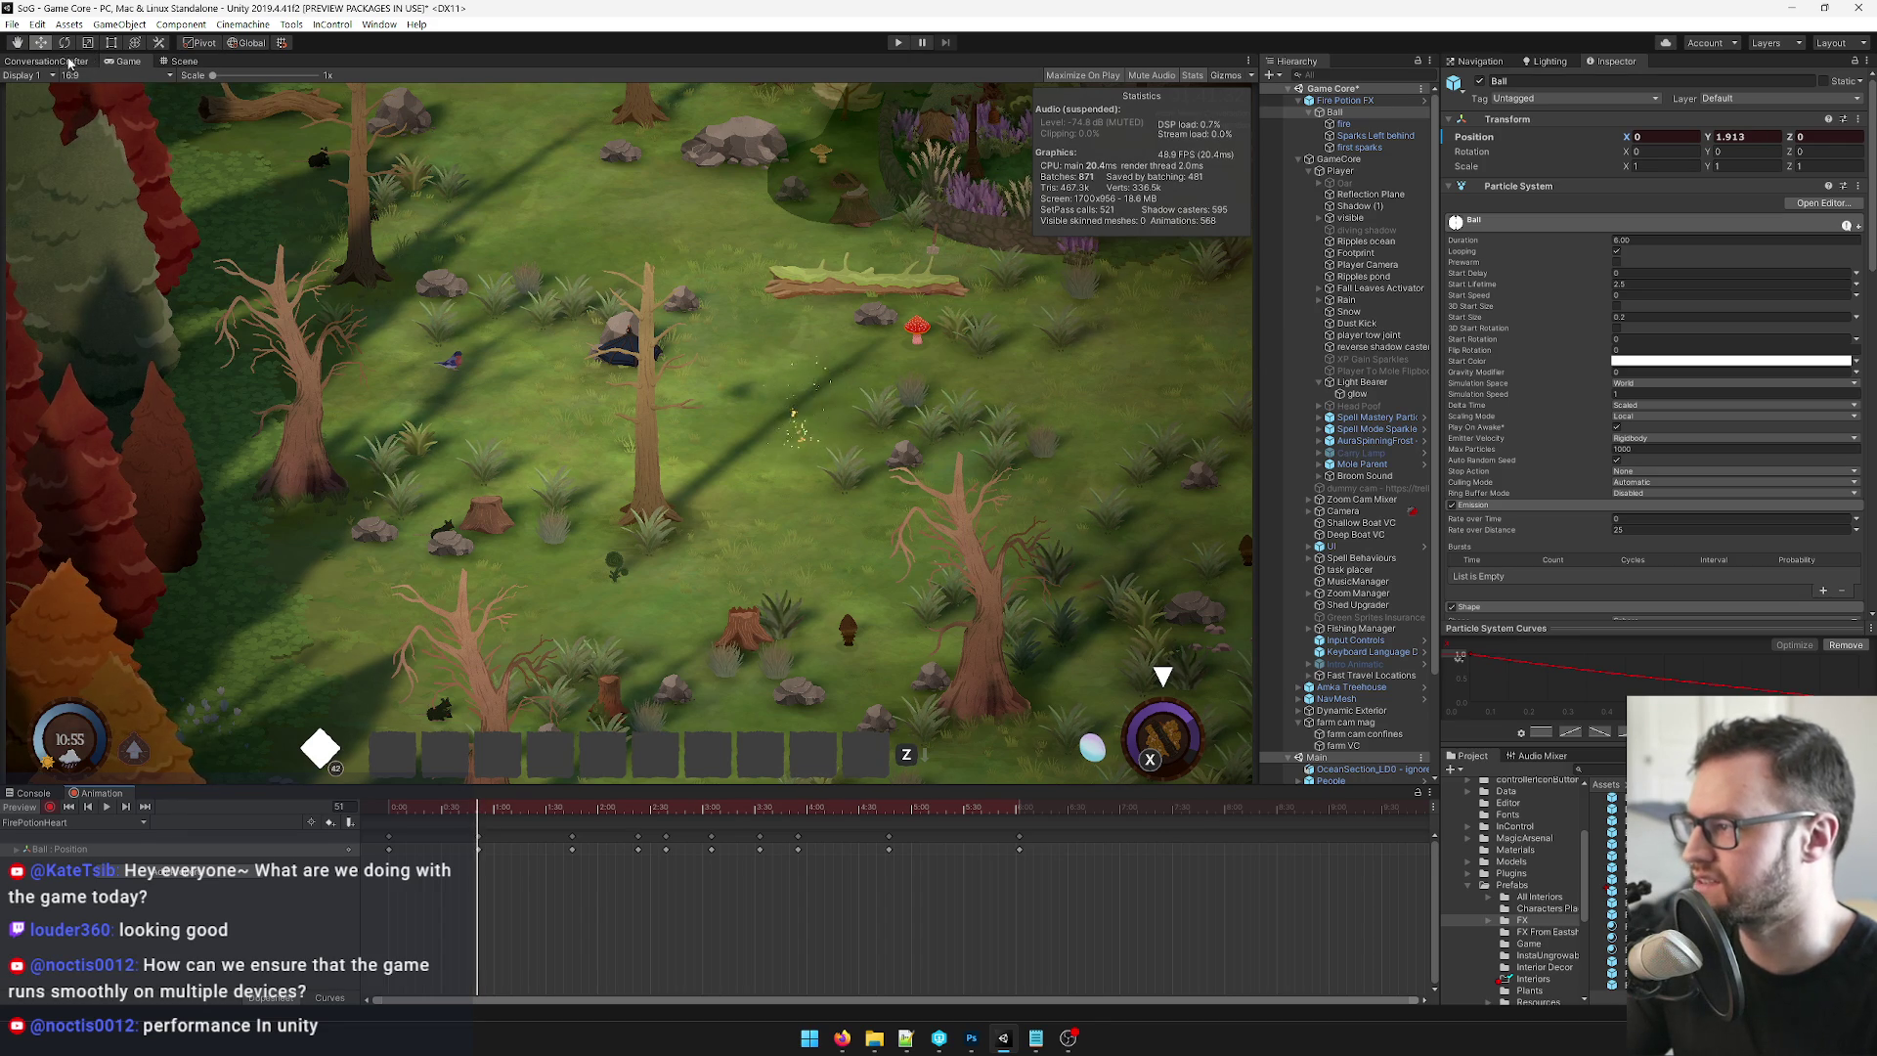
left_click(186, 62)
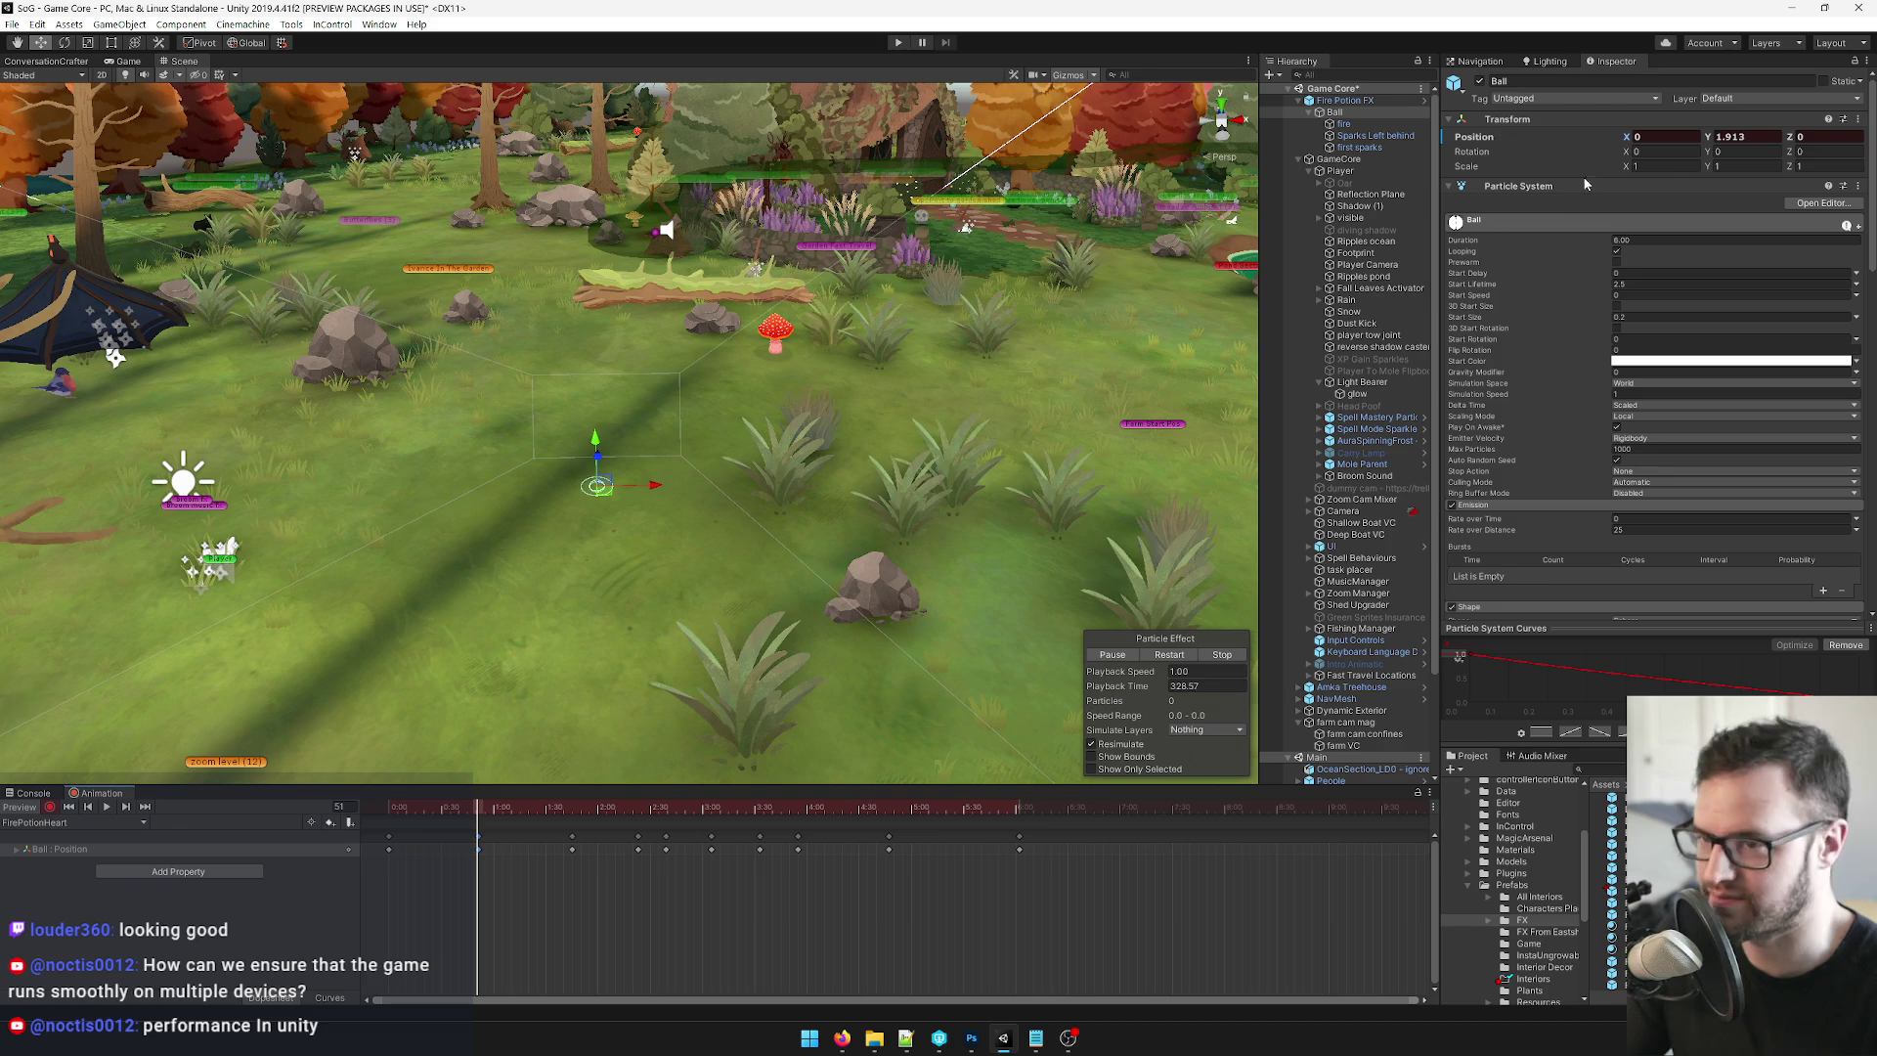
Lower the Ball's Y position to 1 and set X to -1.6 at the left keyframe.
left_click(1753, 136)
type("1.3")
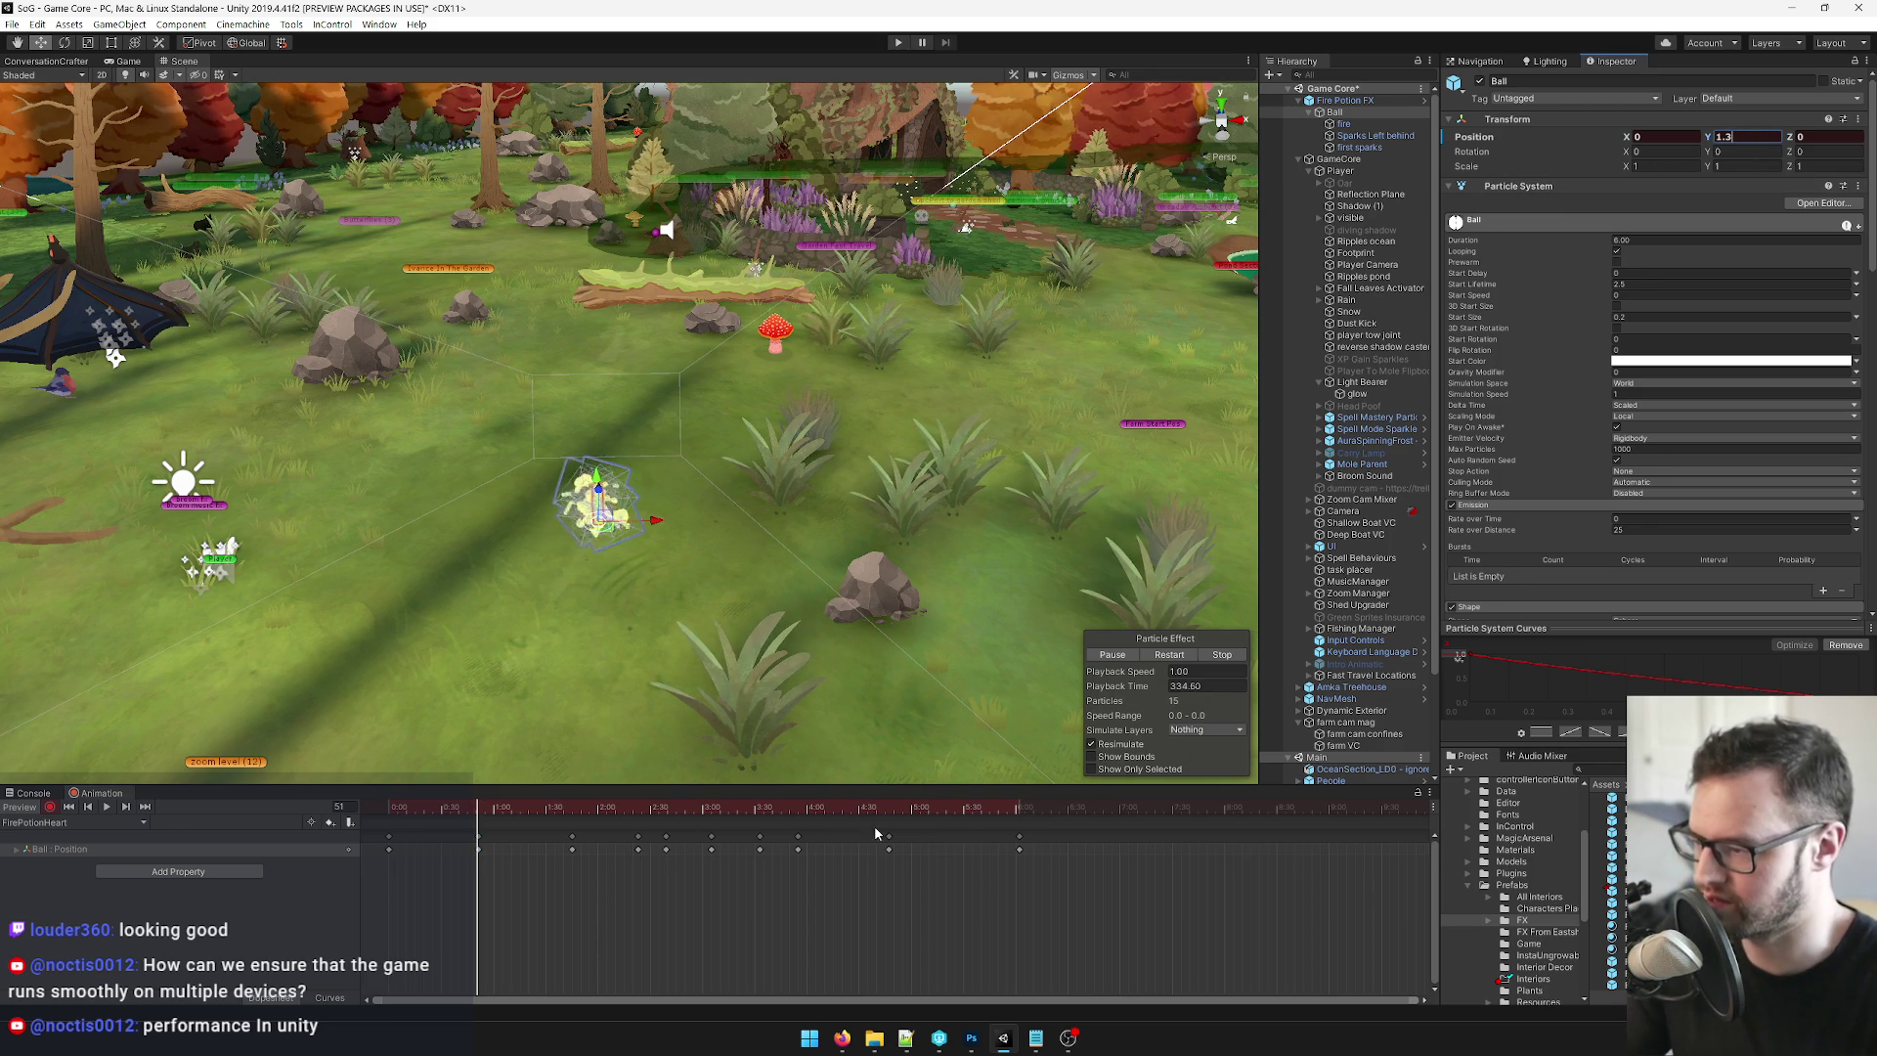
type("1")
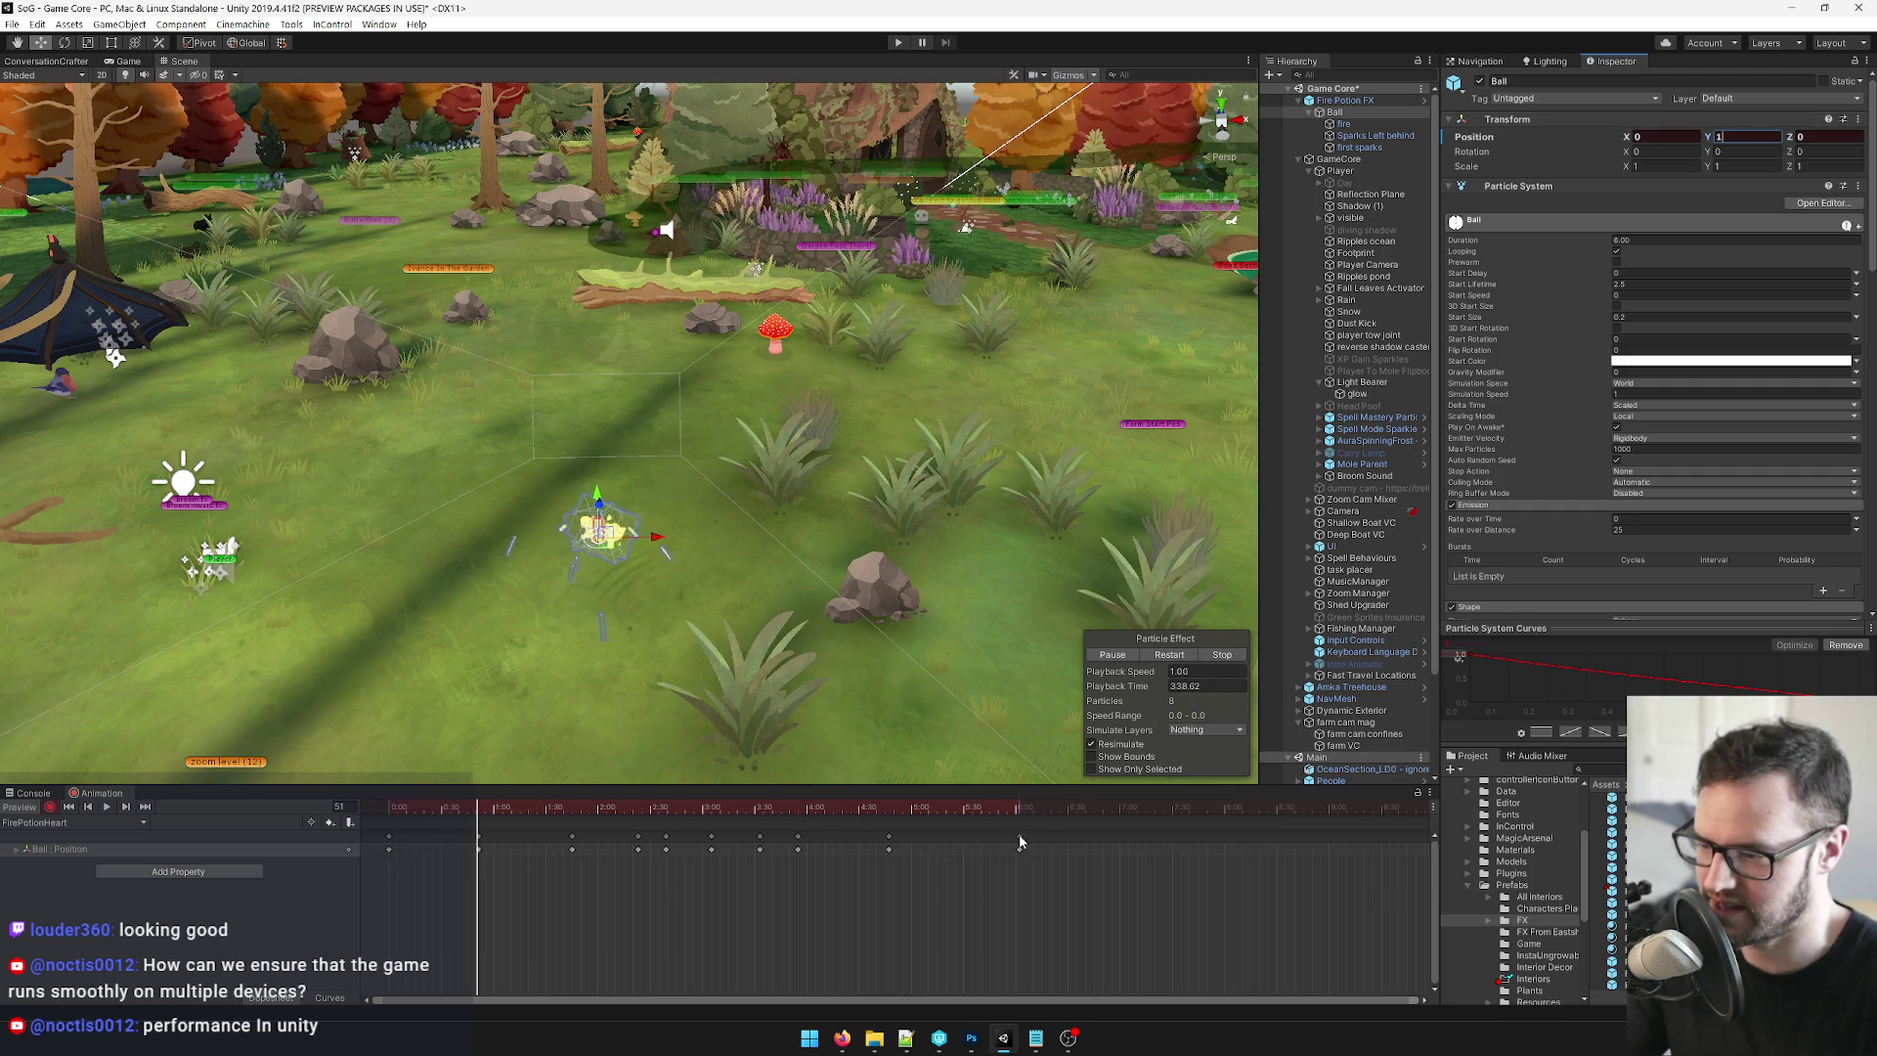
left_click(1019, 808)
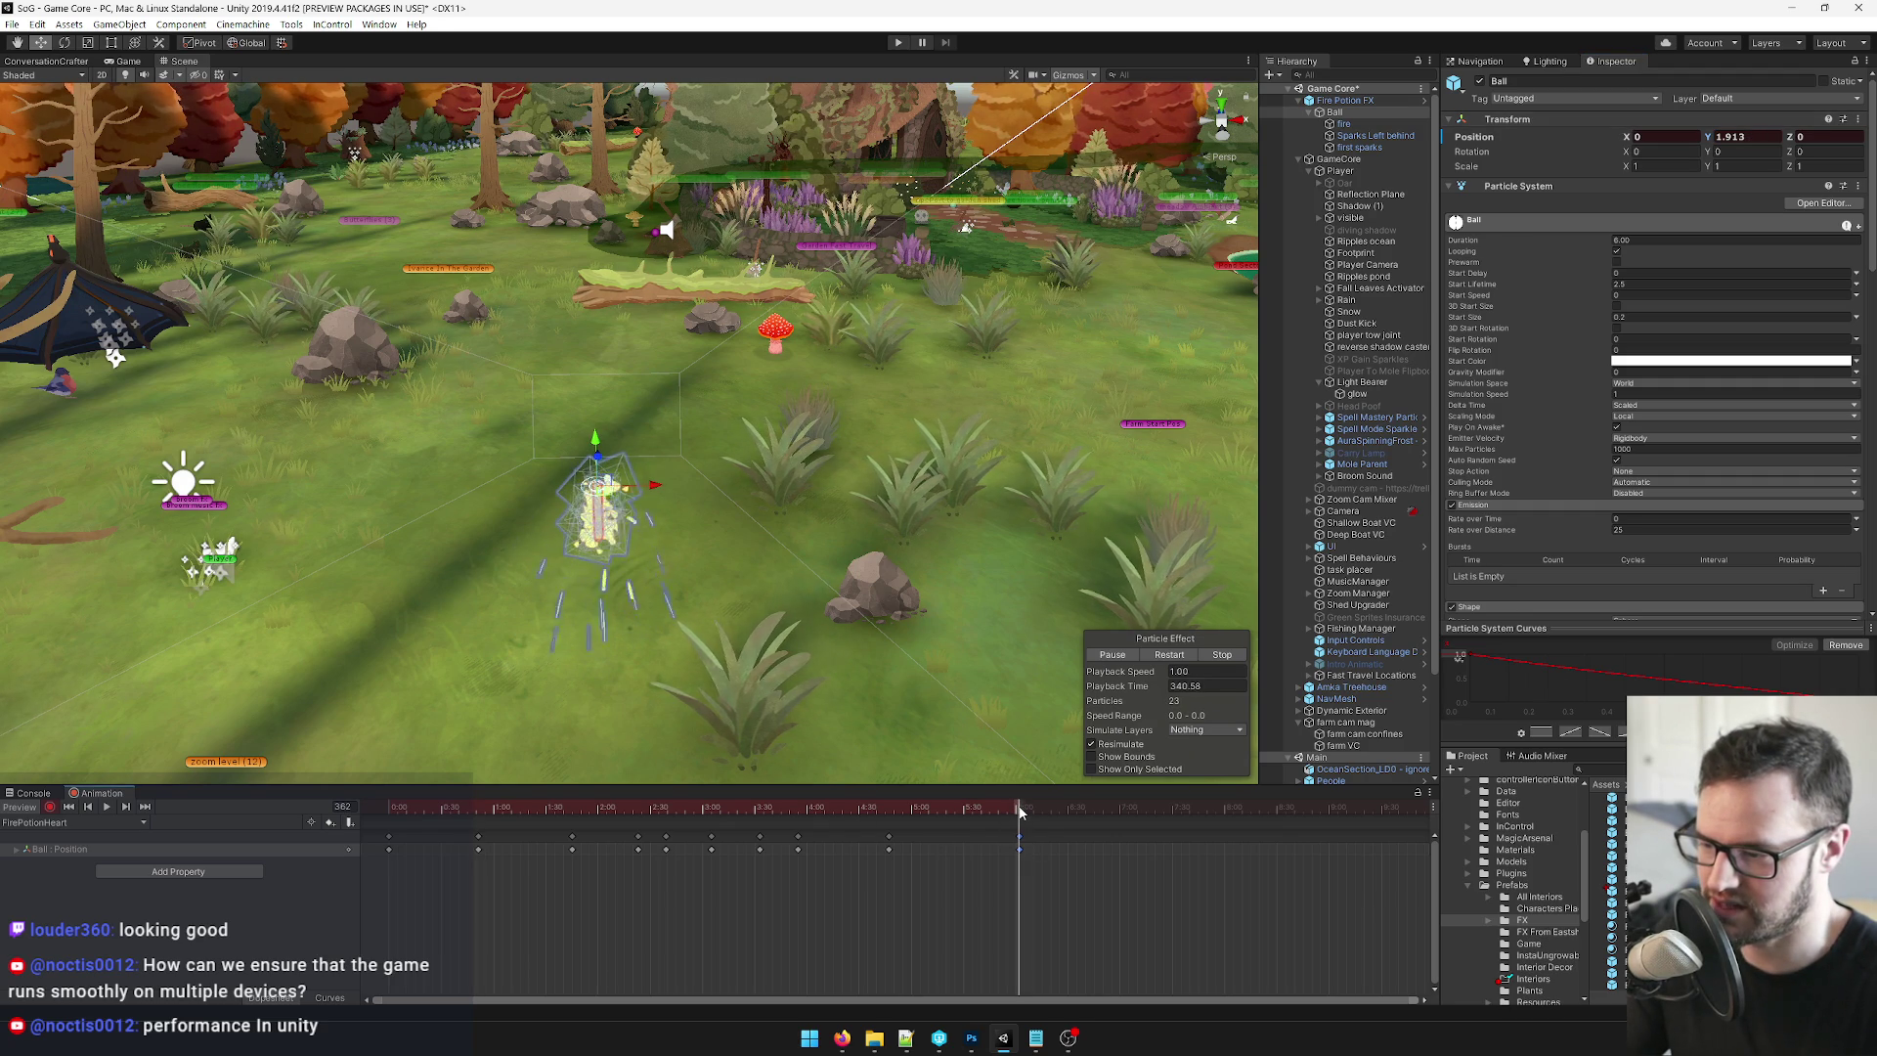
left_click(1748, 136)
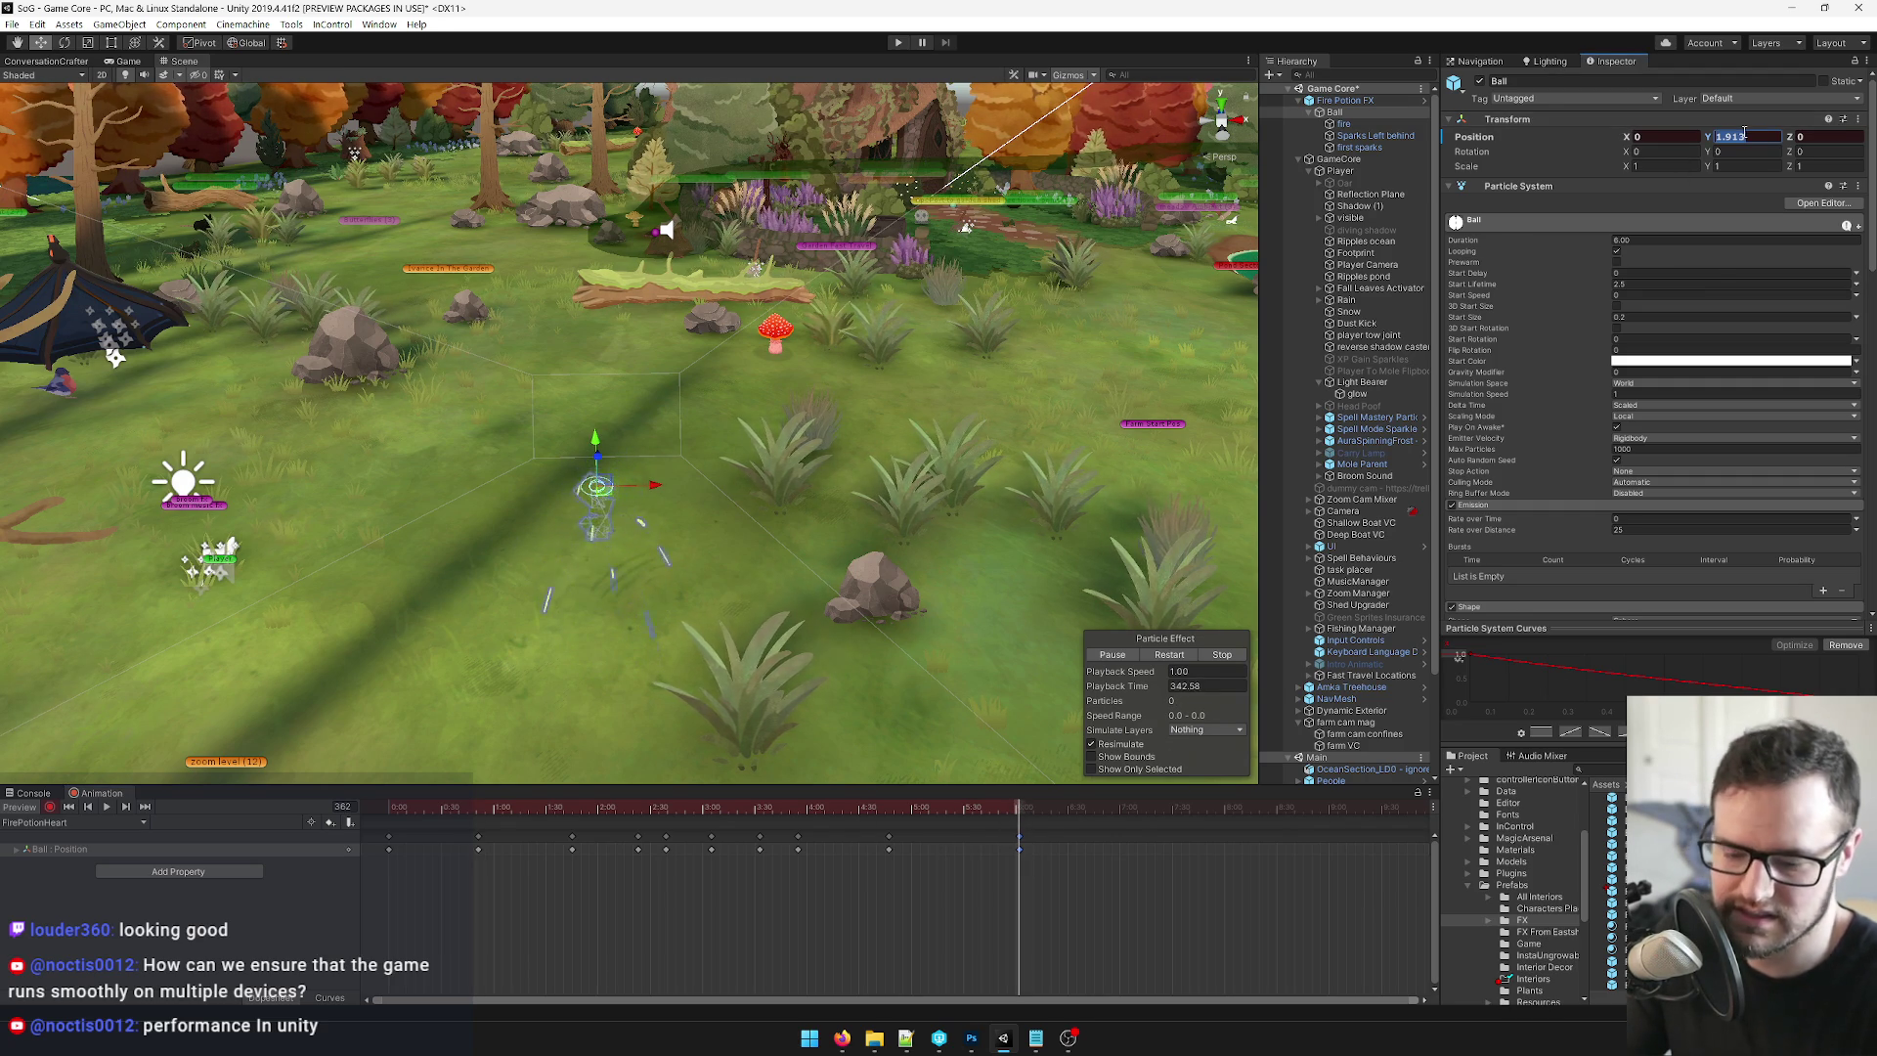
type("1")
left_click_drag(554, 811, 574, 811)
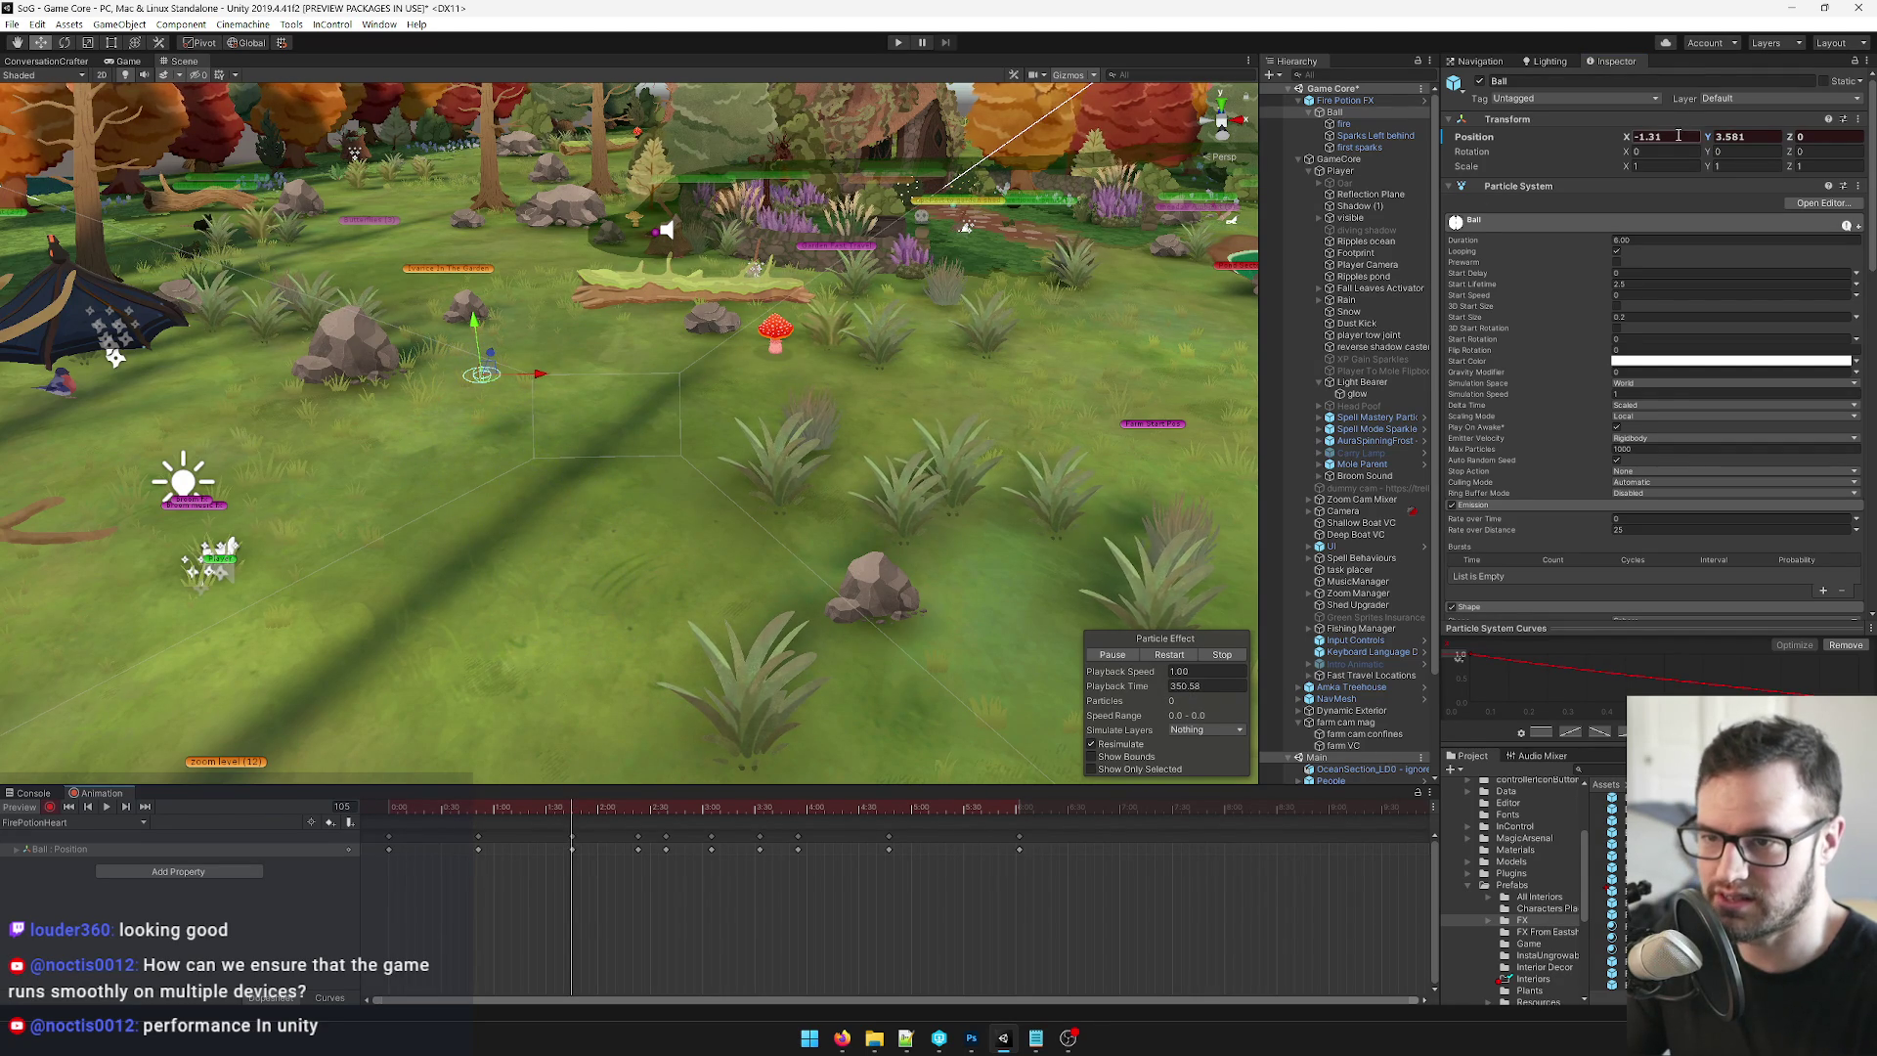
type("-1.6")
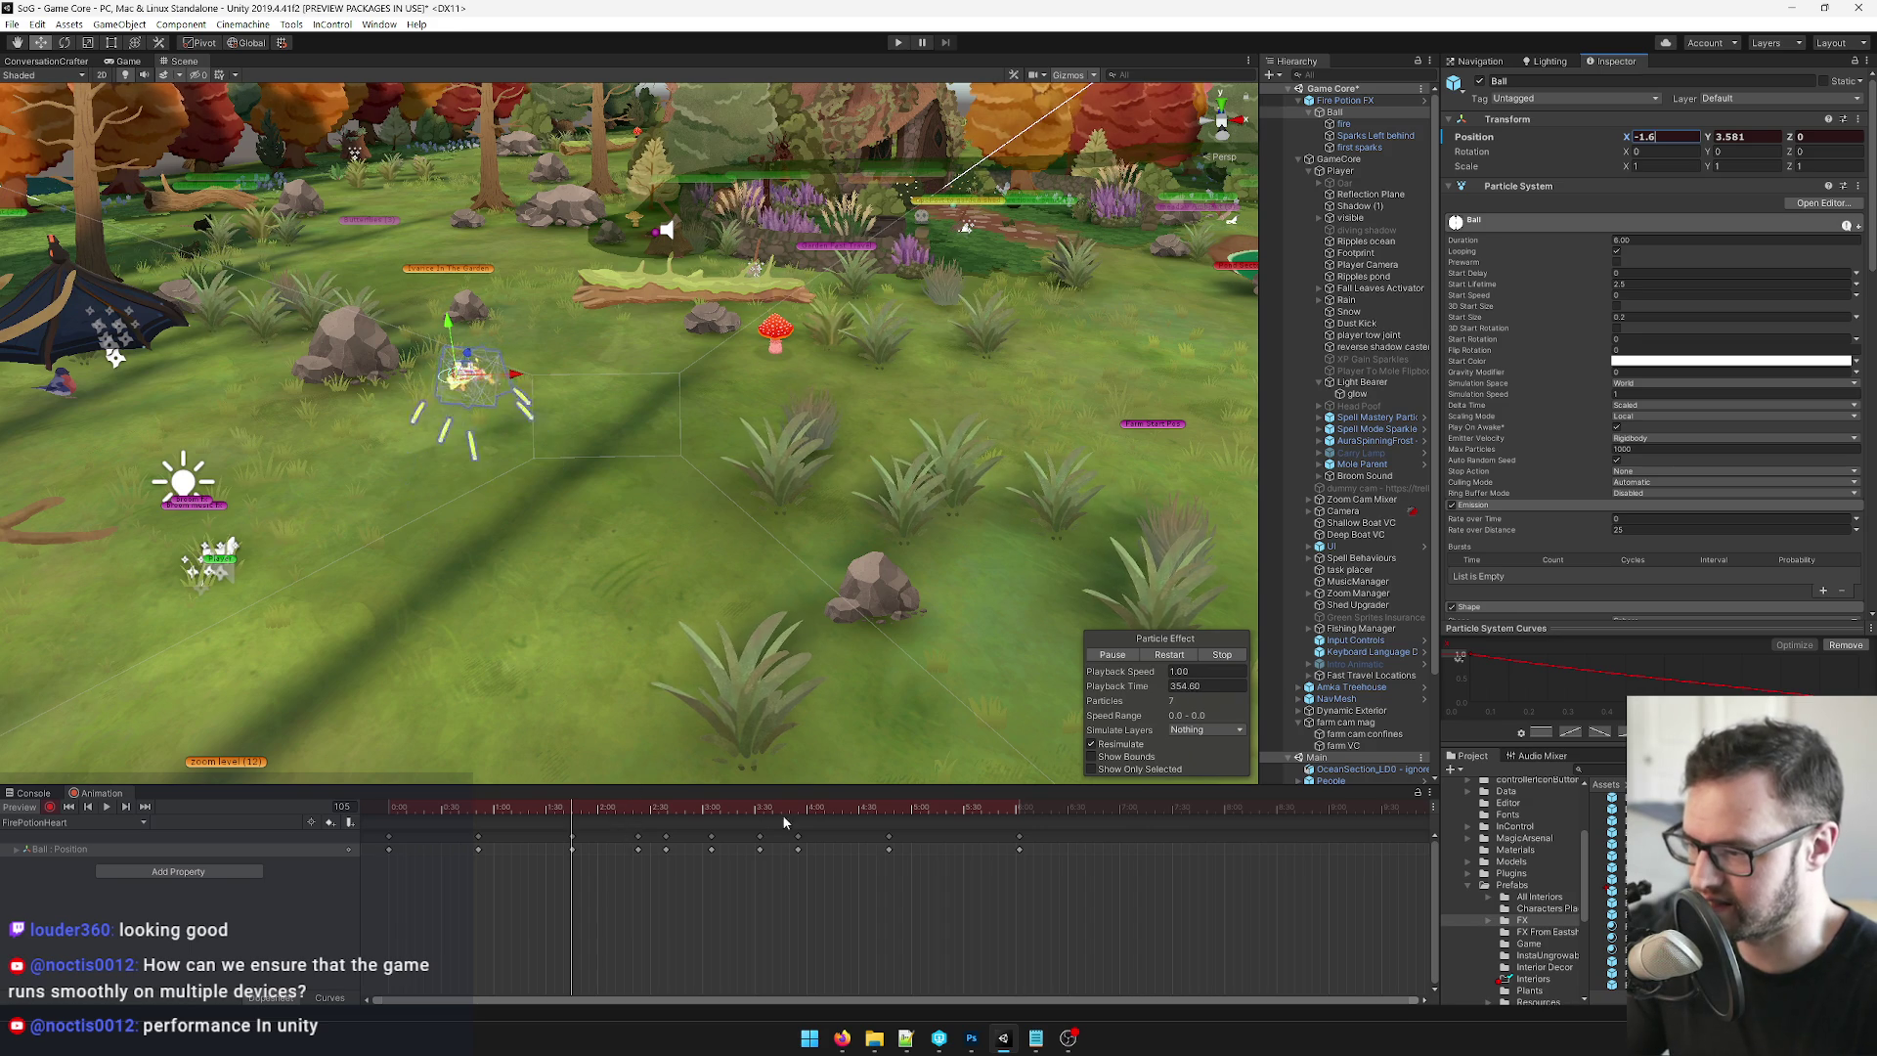
Set X to 1.6 at the mirrored right-side keyframe and scrub back to check.
left_click_drag(848, 807, 890, 810)
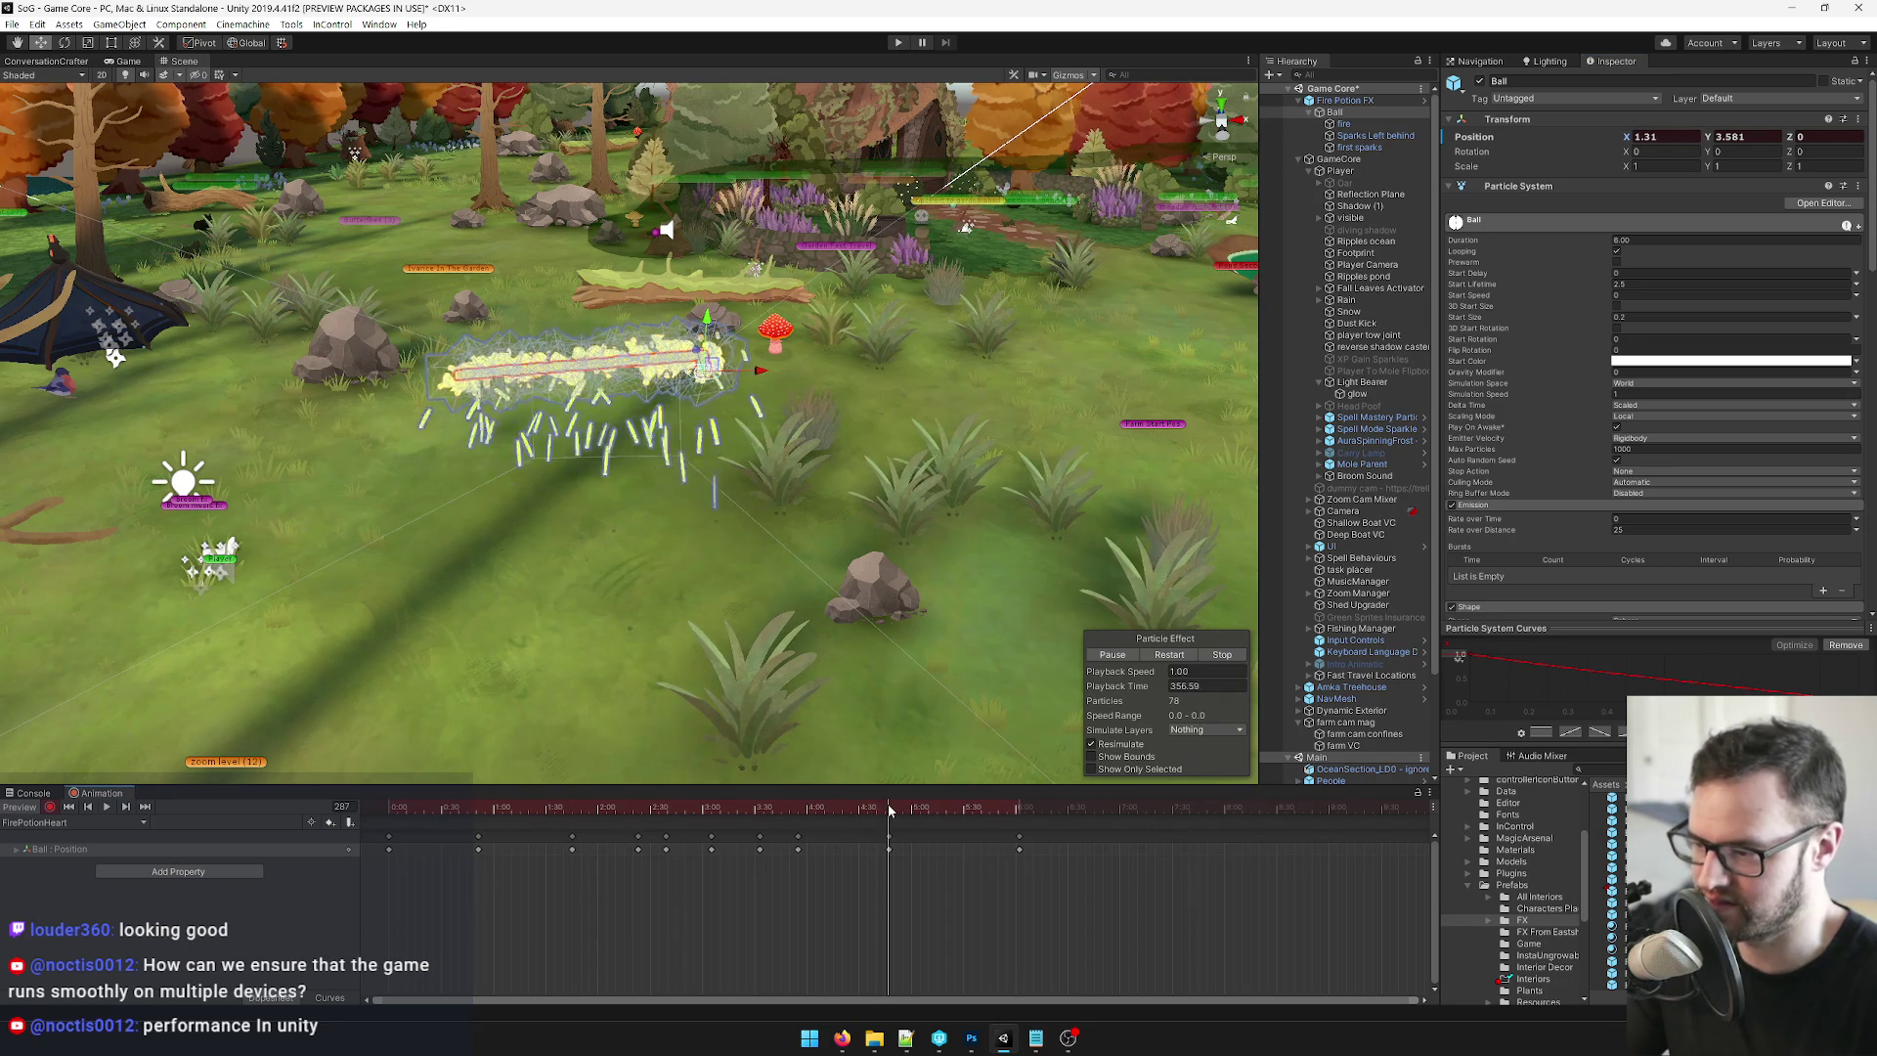
left_click(1649, 139)
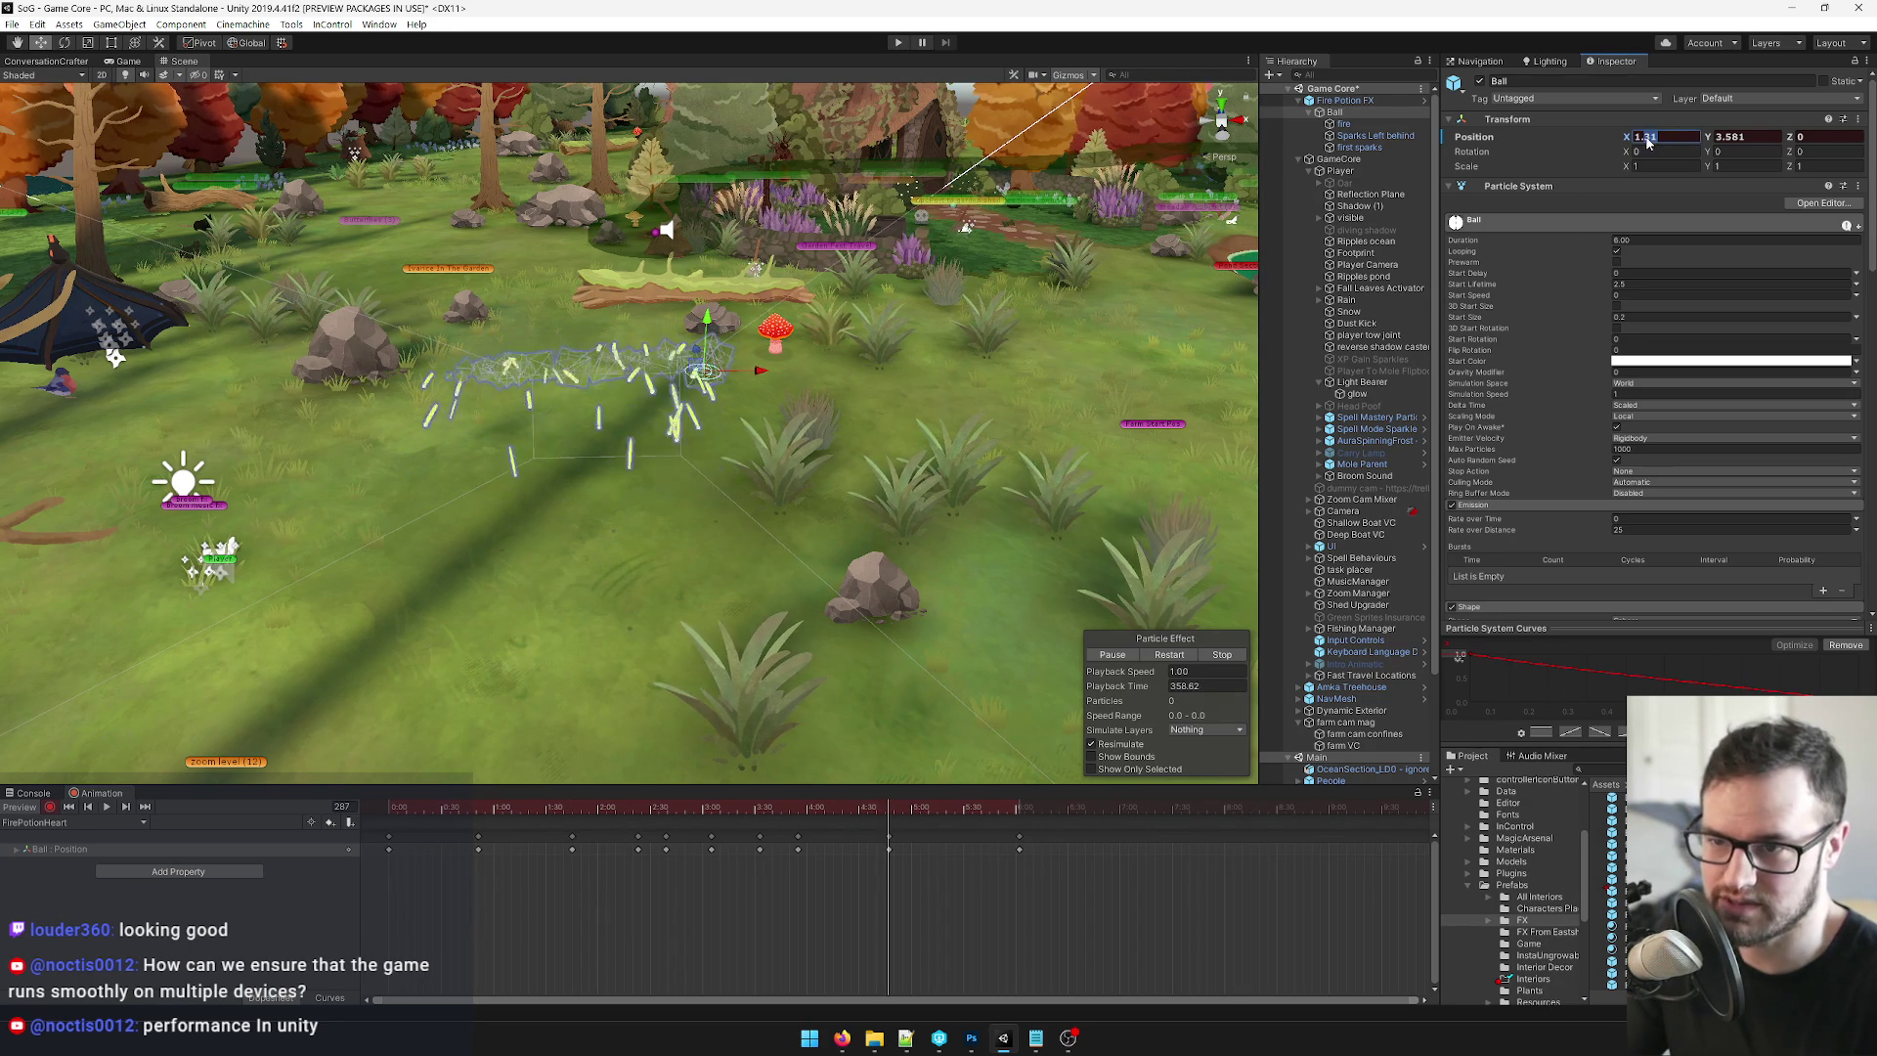
type("1.6")
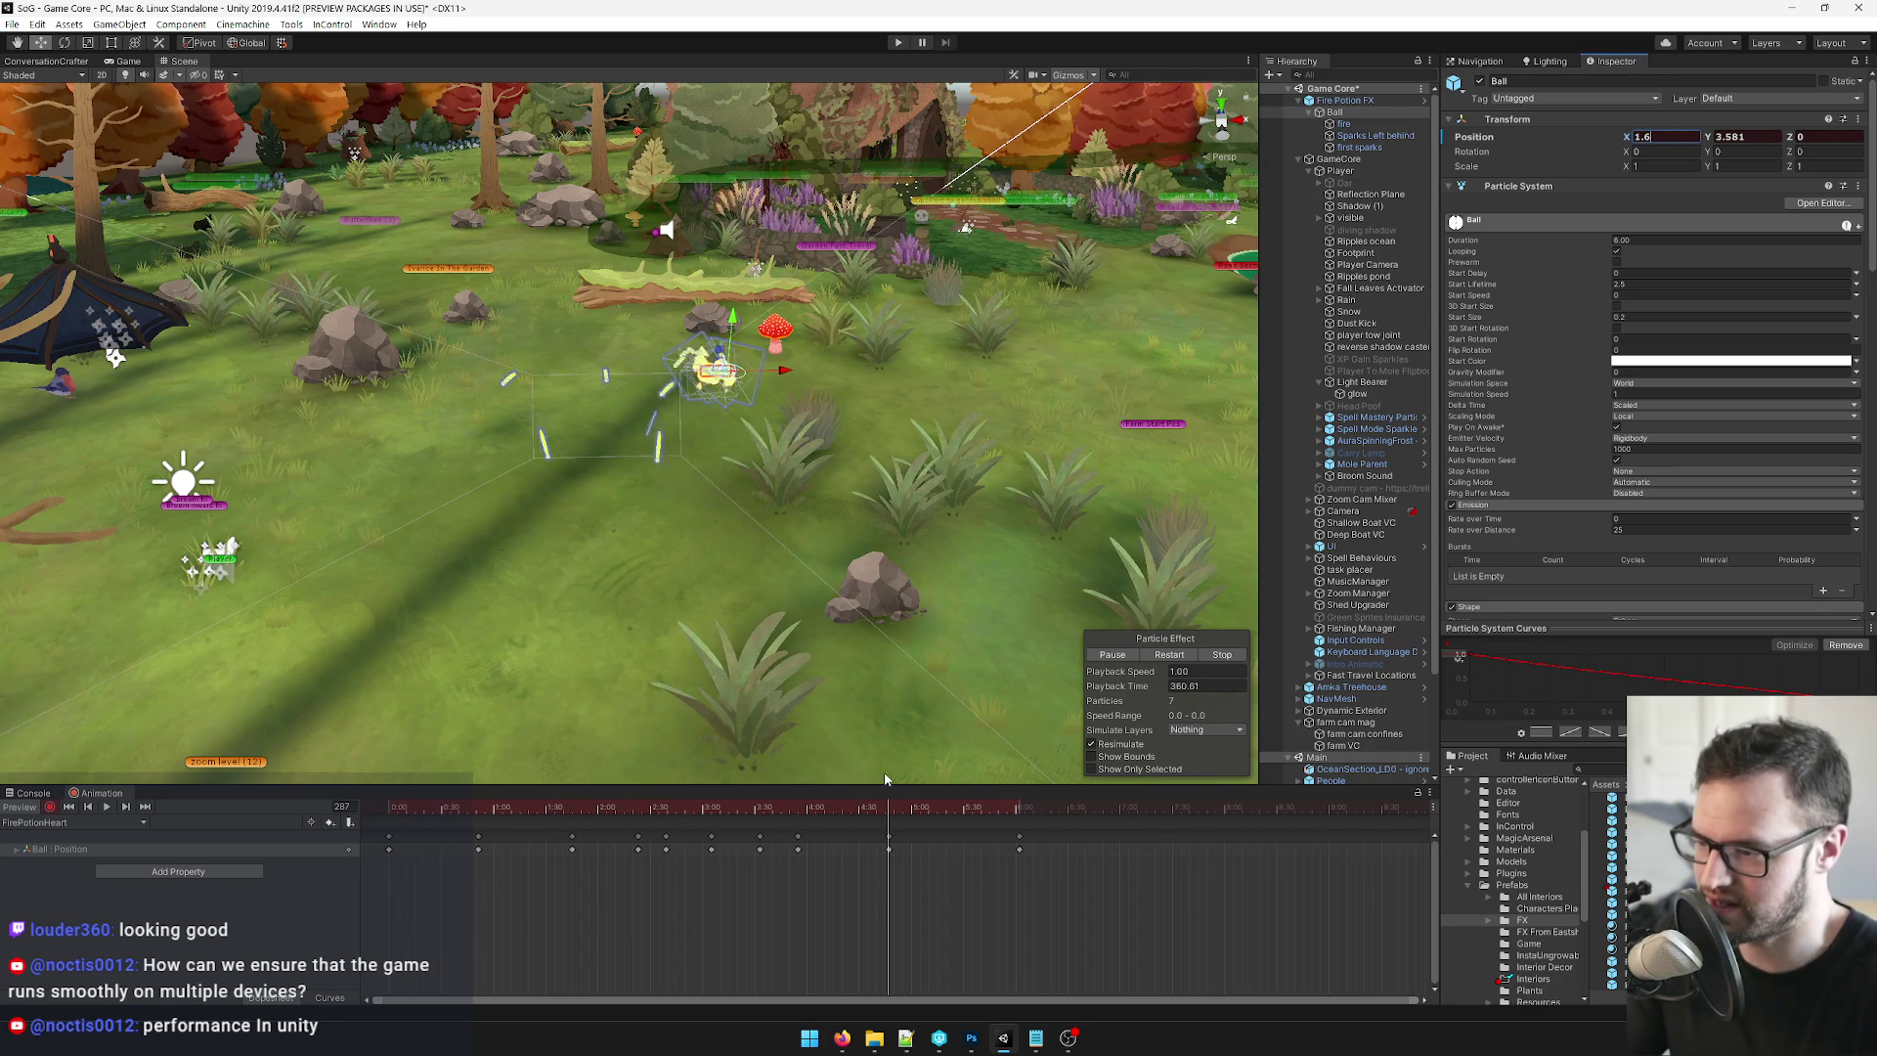
mouse_move(889, 807)
left_mouse_down()
mouse_move(531, 821)
mouse_move(713, 808)
mouse_move(437, 806)
mouse_move(639, 801)
mouse_move(523, 800)
mouse_move(573, 804)
left_mouse_up()
Change the right-side keyframe's X to 2 and scrub through the heart-shaped trail.
left_click(1656, 137)
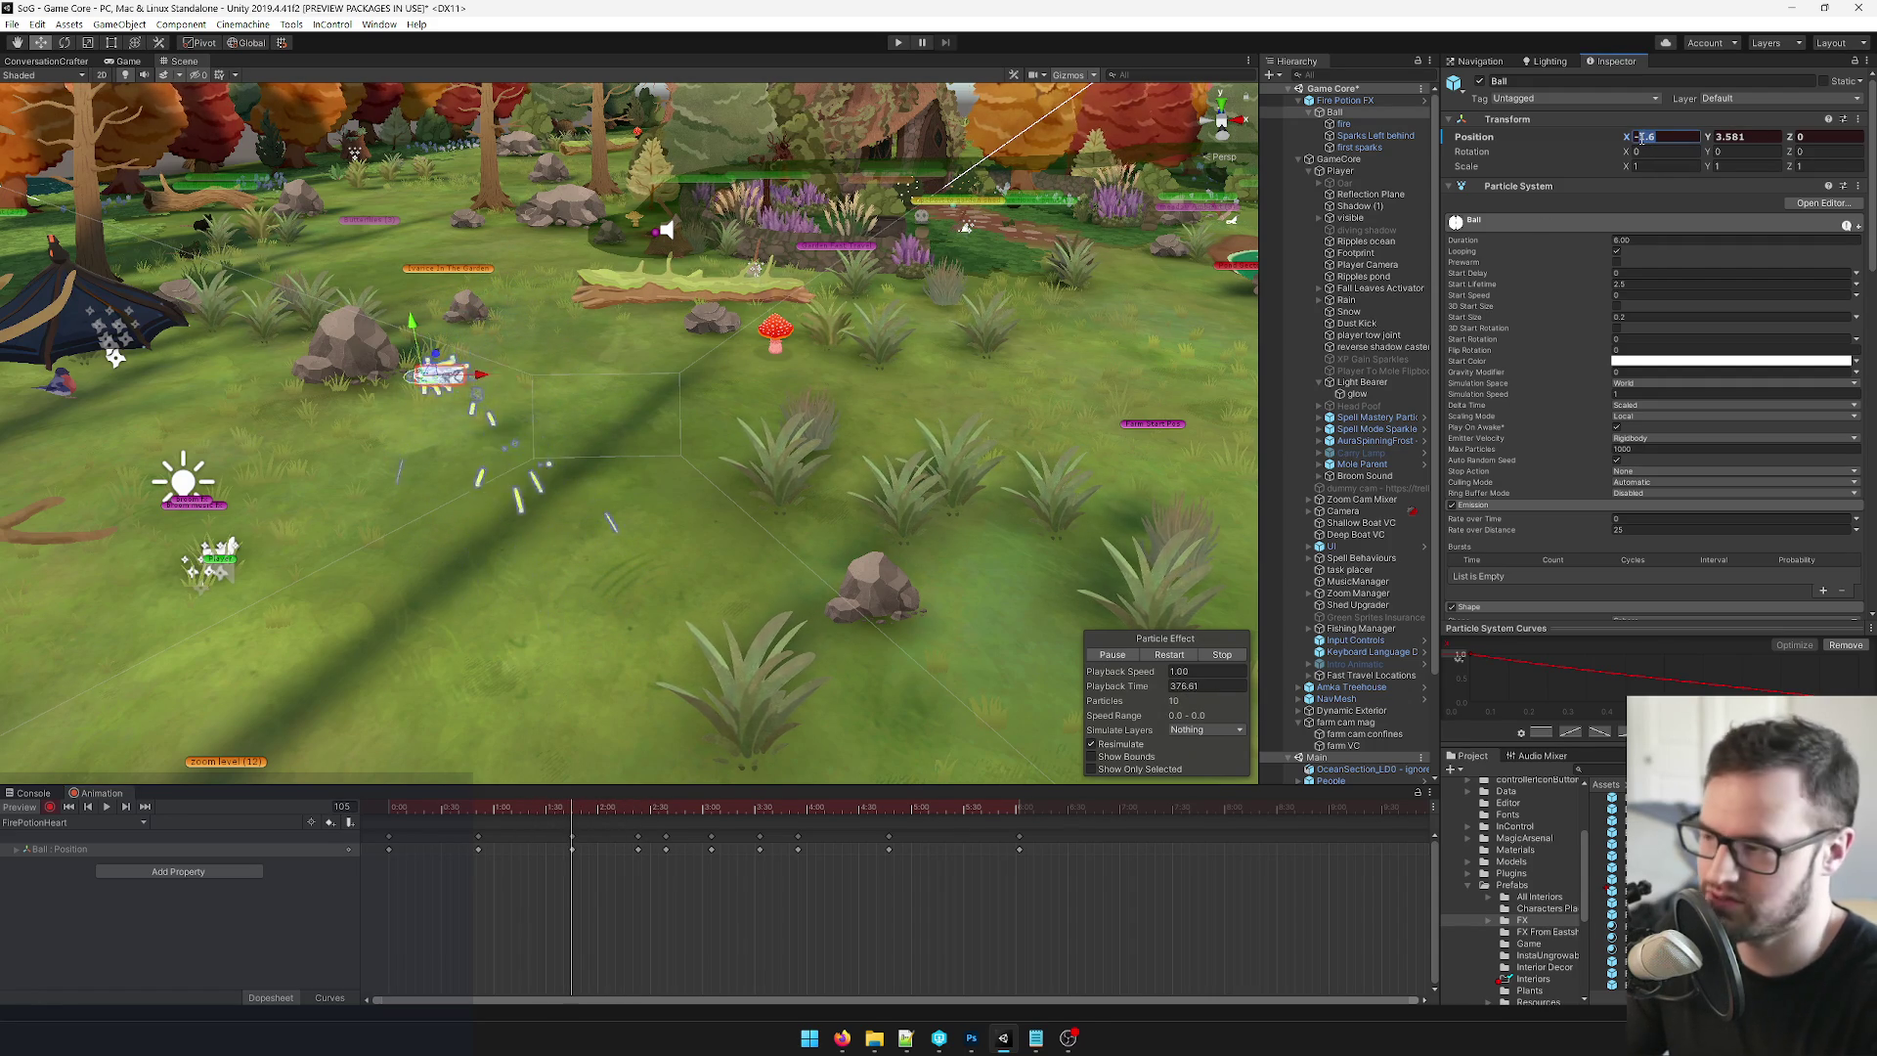
type("-2")
left_click(889, 807)
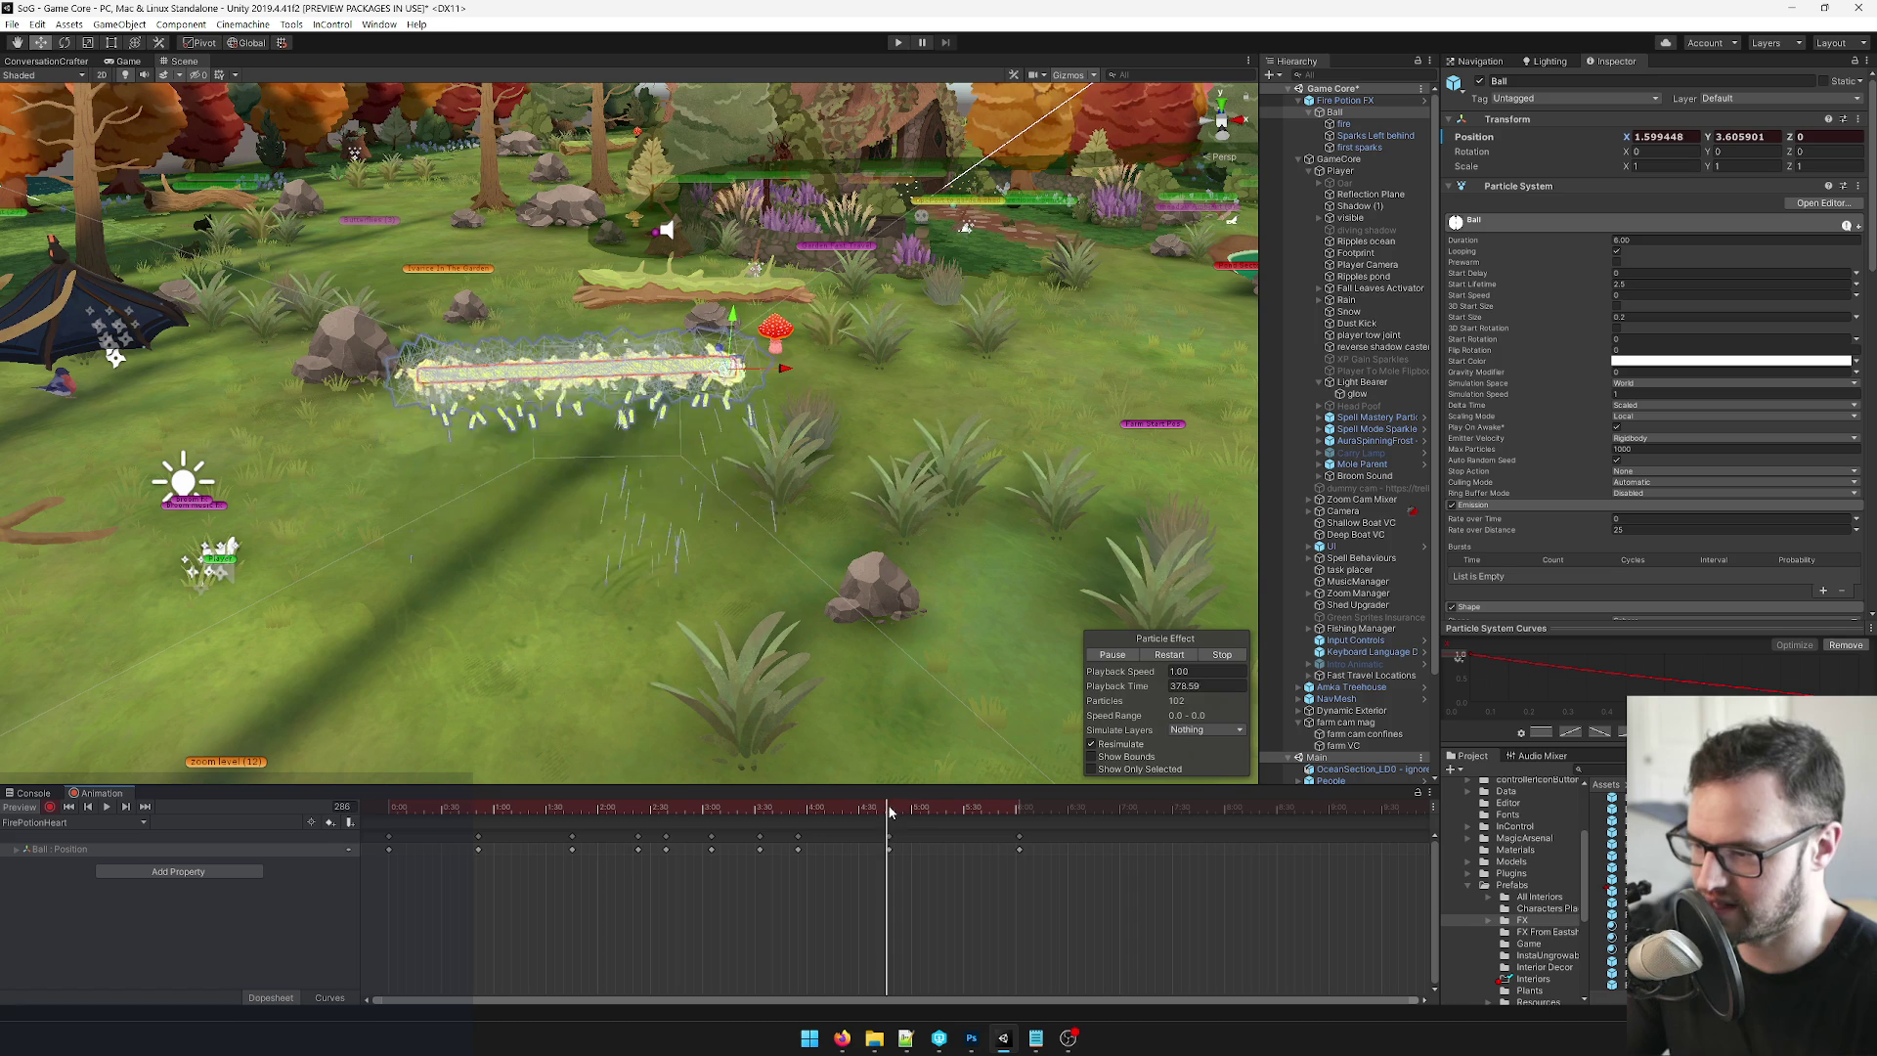
type("2")
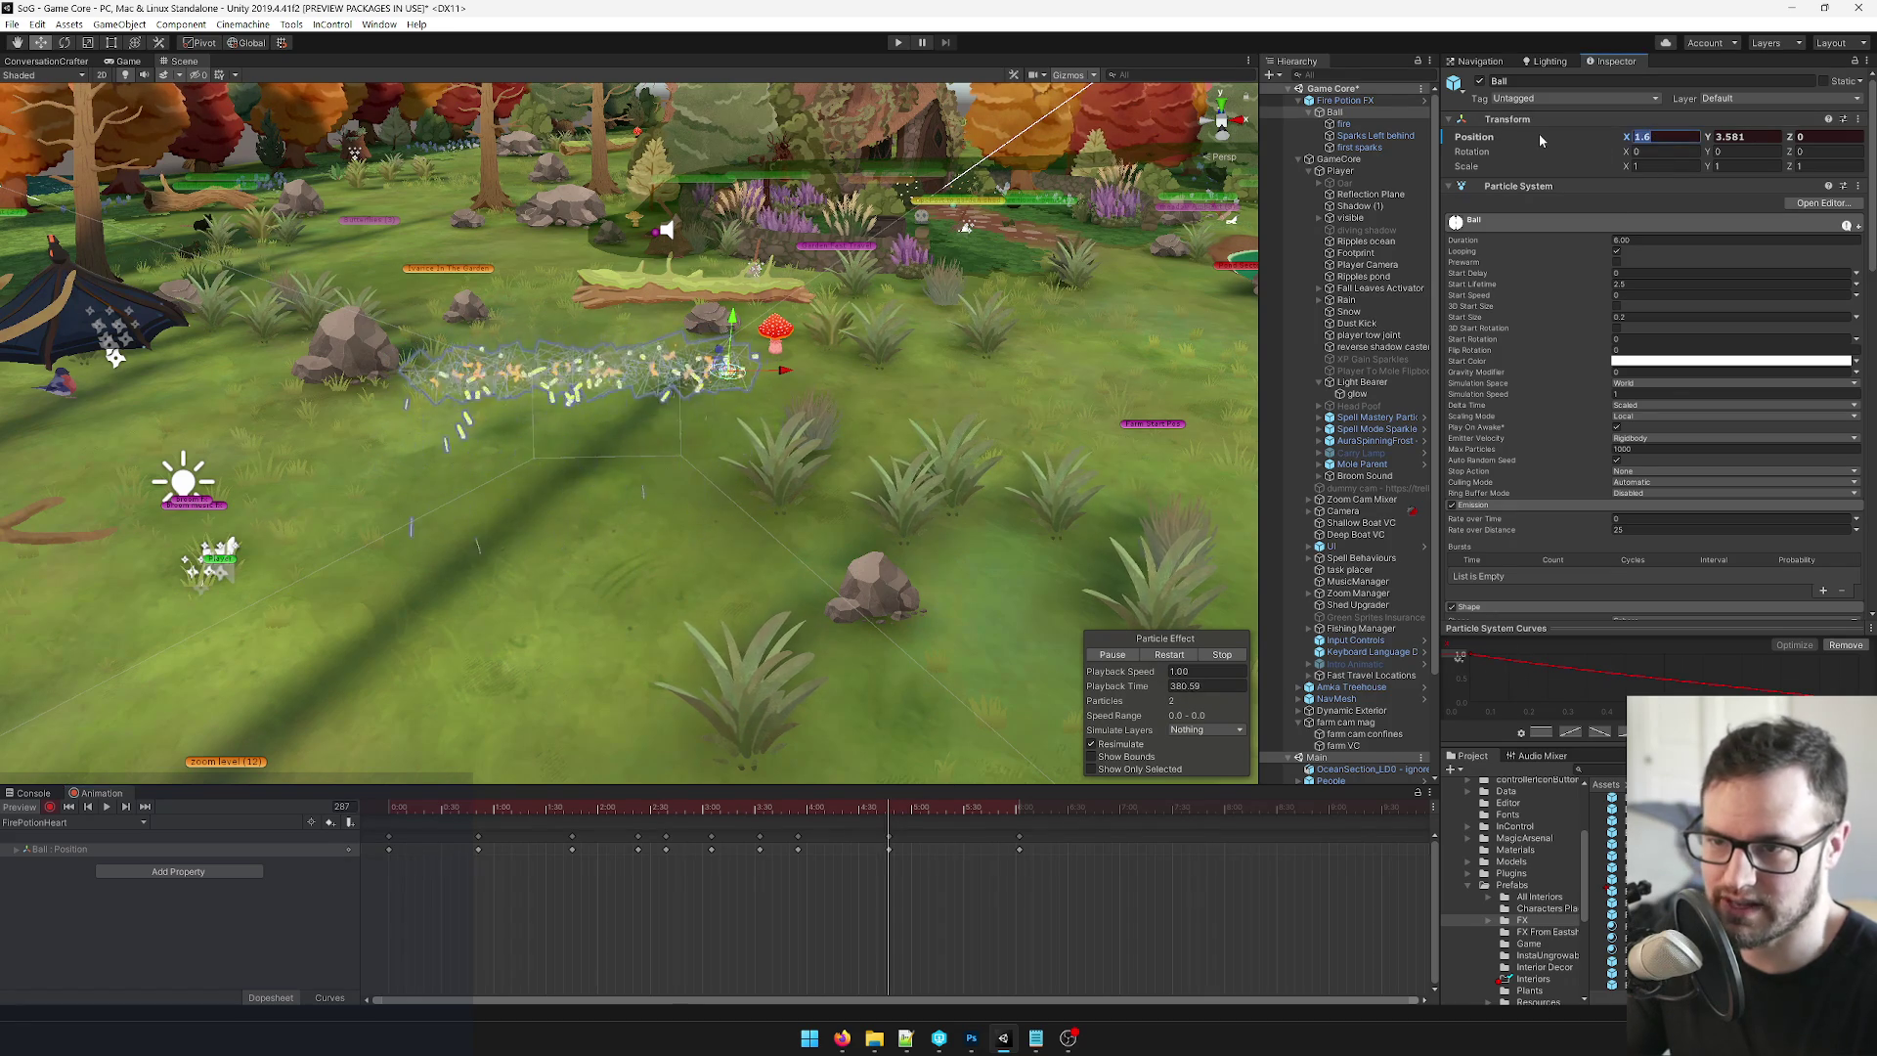
mouse_move(889, 812)
left_mouse_down()
mouse_move(563, 818)
mouse_move(641, 810)
left_mouse_up()
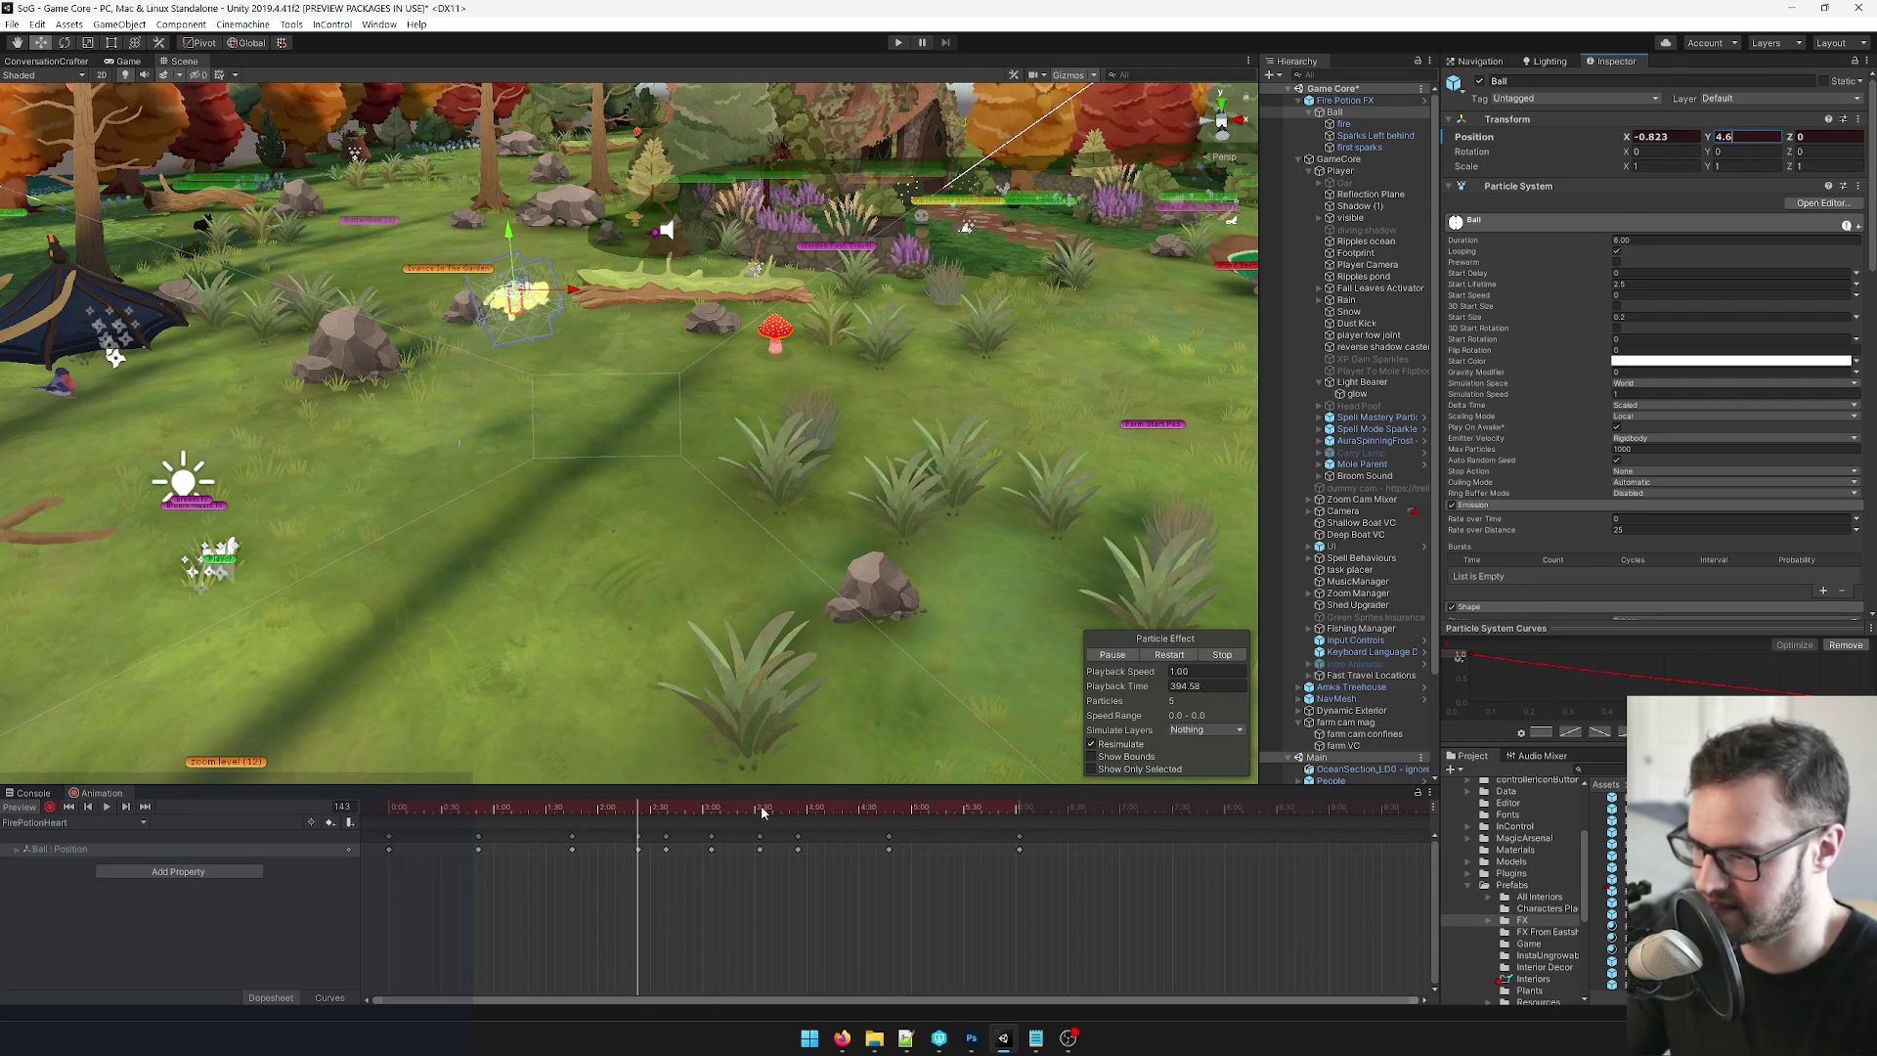
left_click_drag(658, 808, 800, 809)
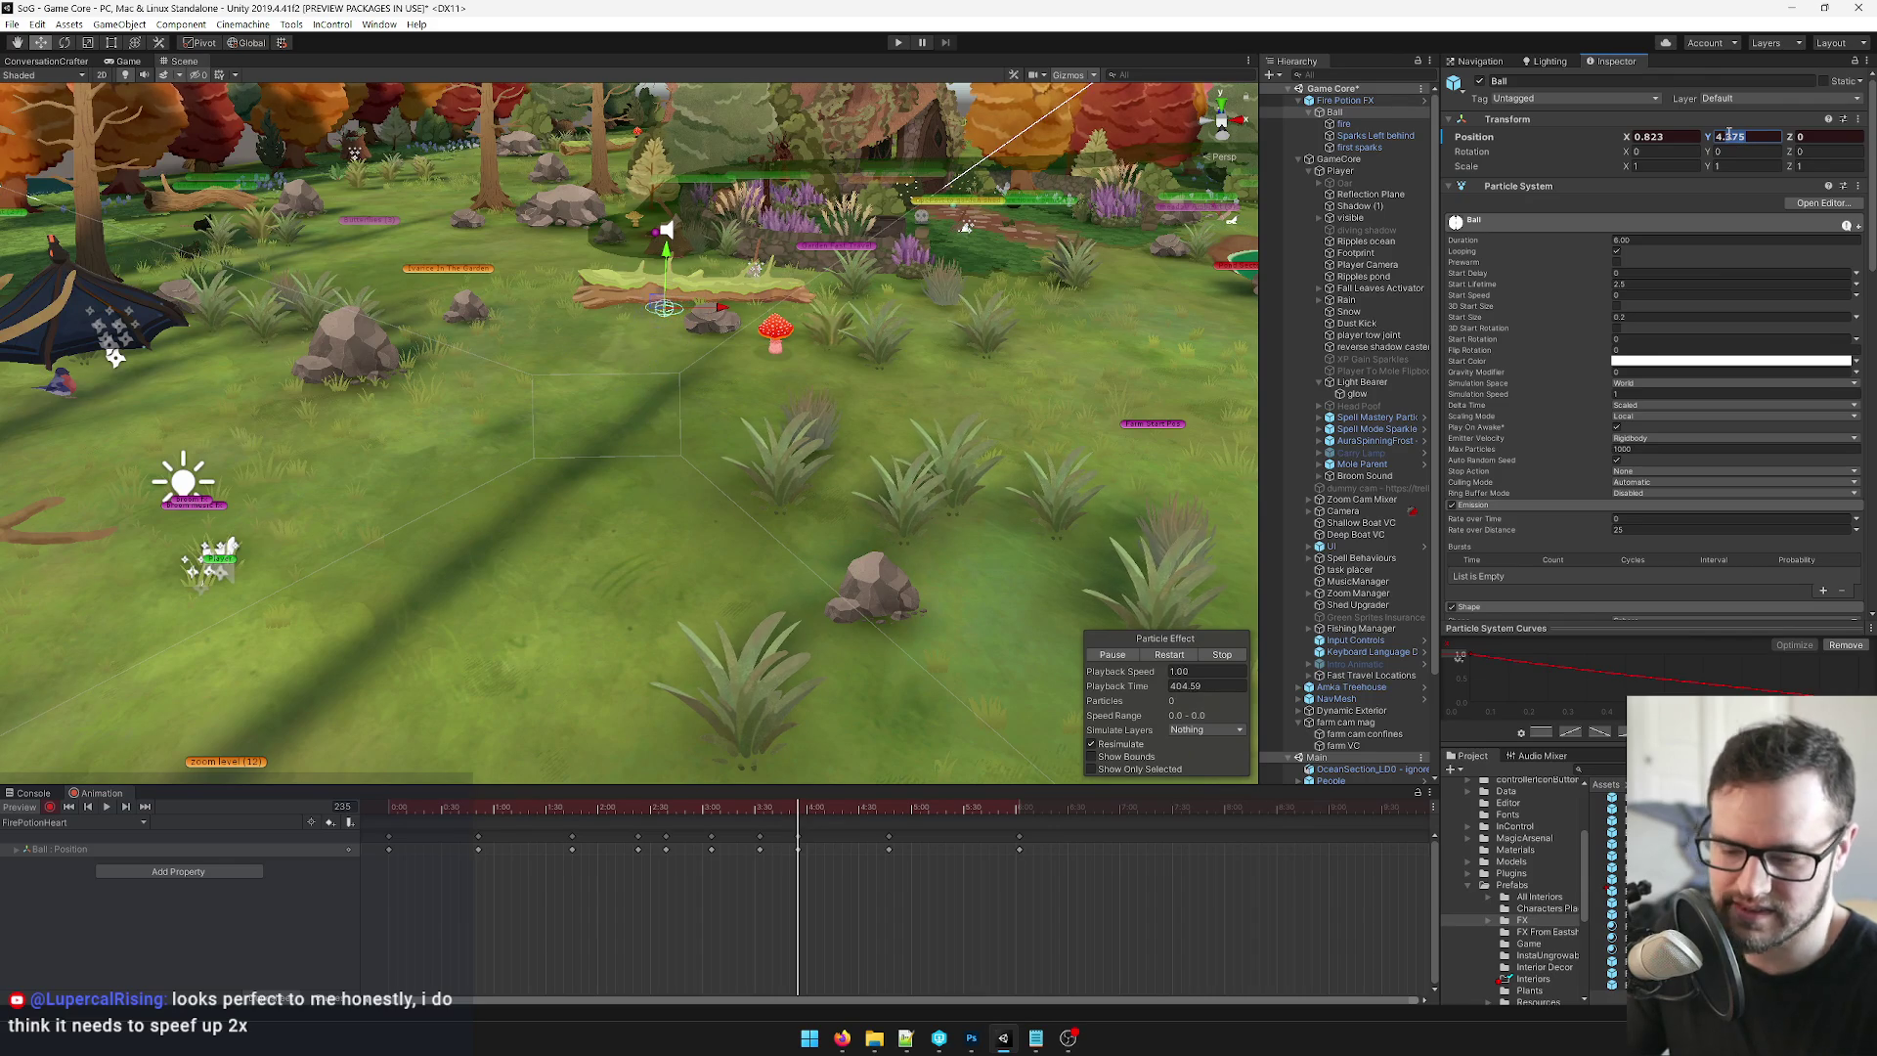
mouse_move(803, 809)
left_mouse_down()
mouse_move(469, 773)
mouse_move(665, 759)
mouse_move(536, 743)
mouse_move(684, 733)
mouse_move(1021, 750)
mouse_move(374, 741)
left_mouse_up()
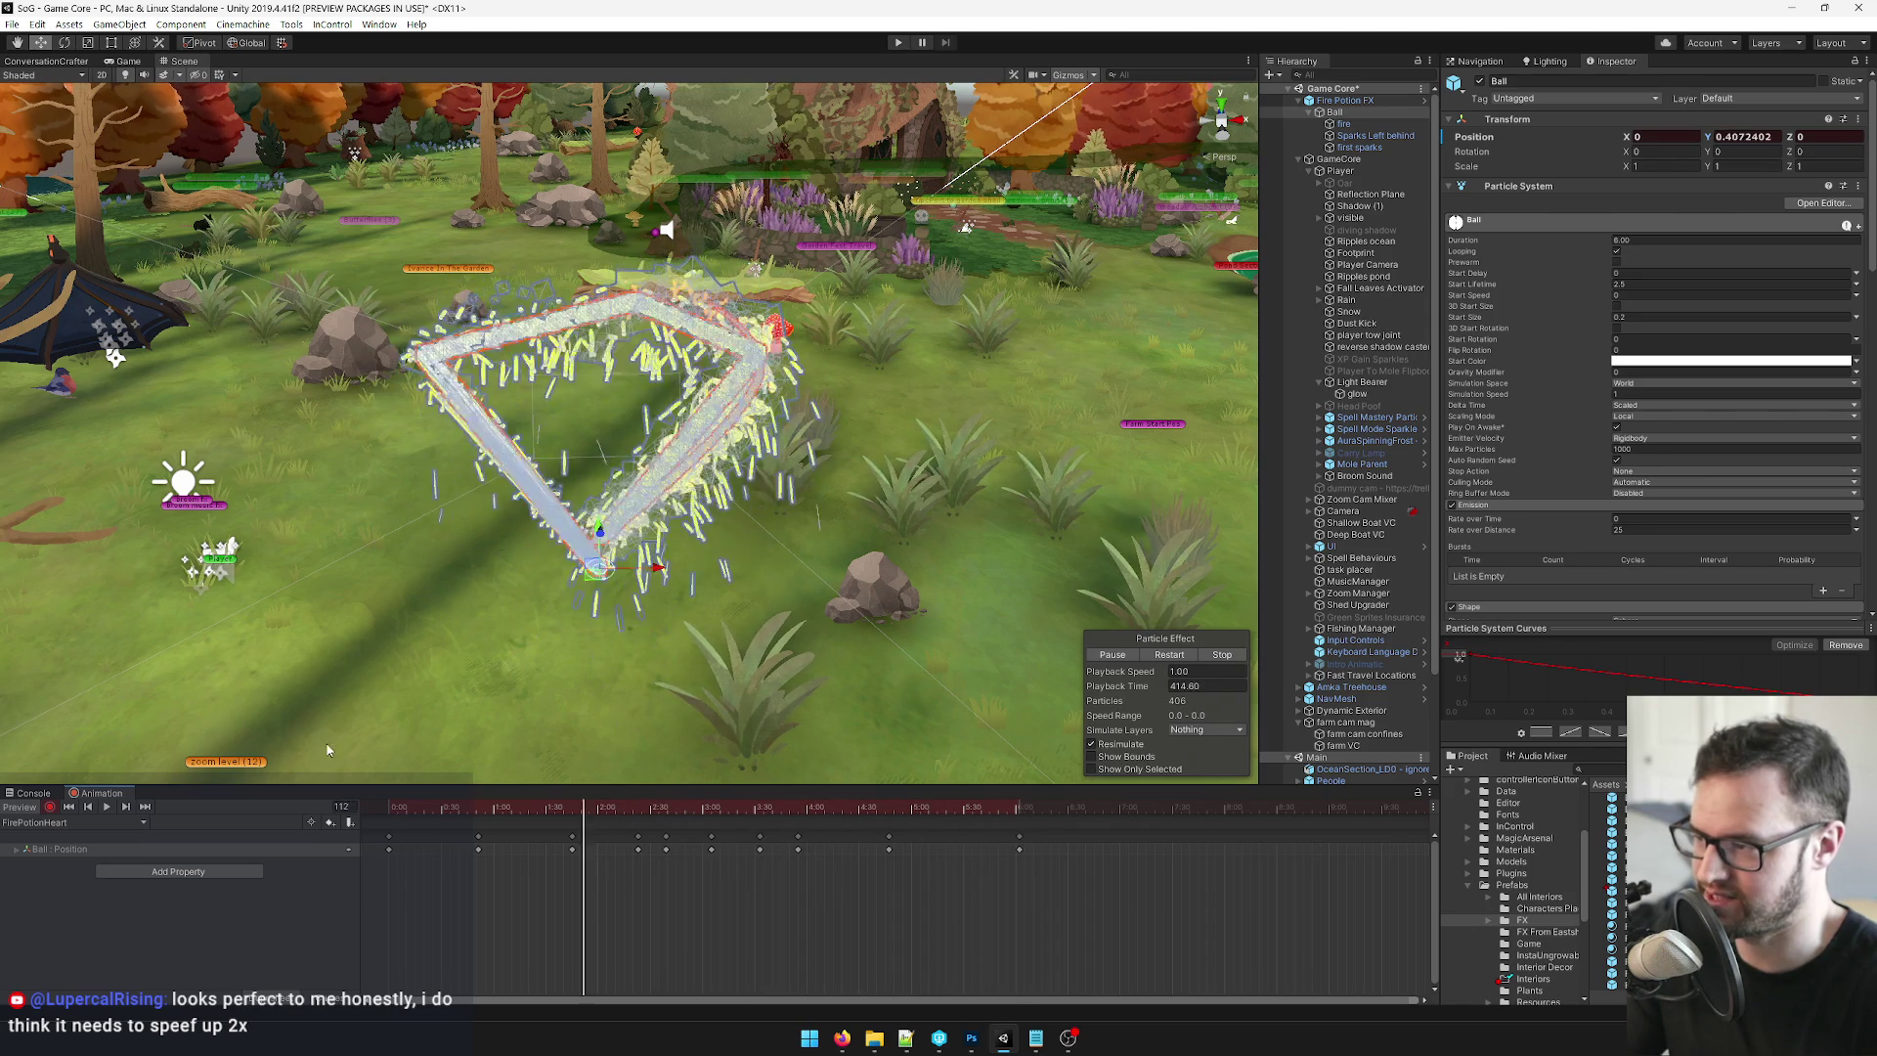
left_click(128, 60)
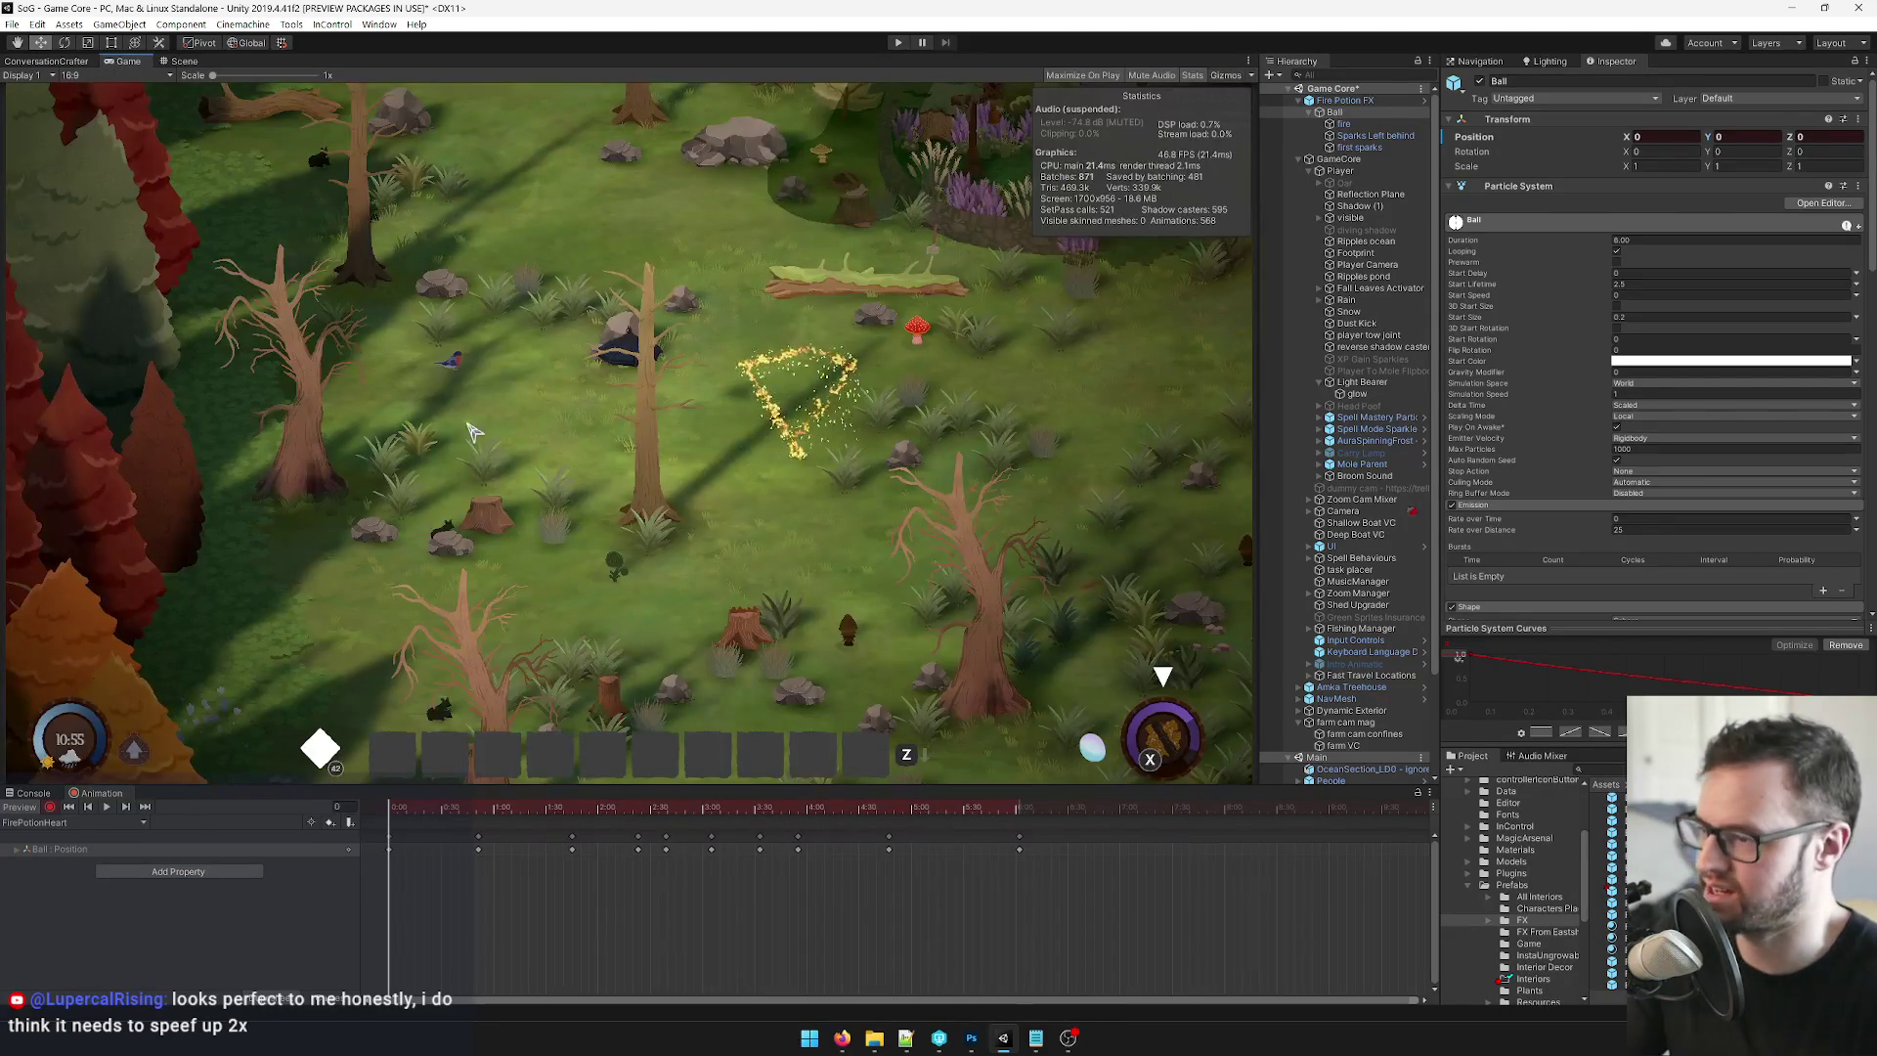
Select all Ball position keys and compress them so the animation plays faster.
left_click(108, 807)
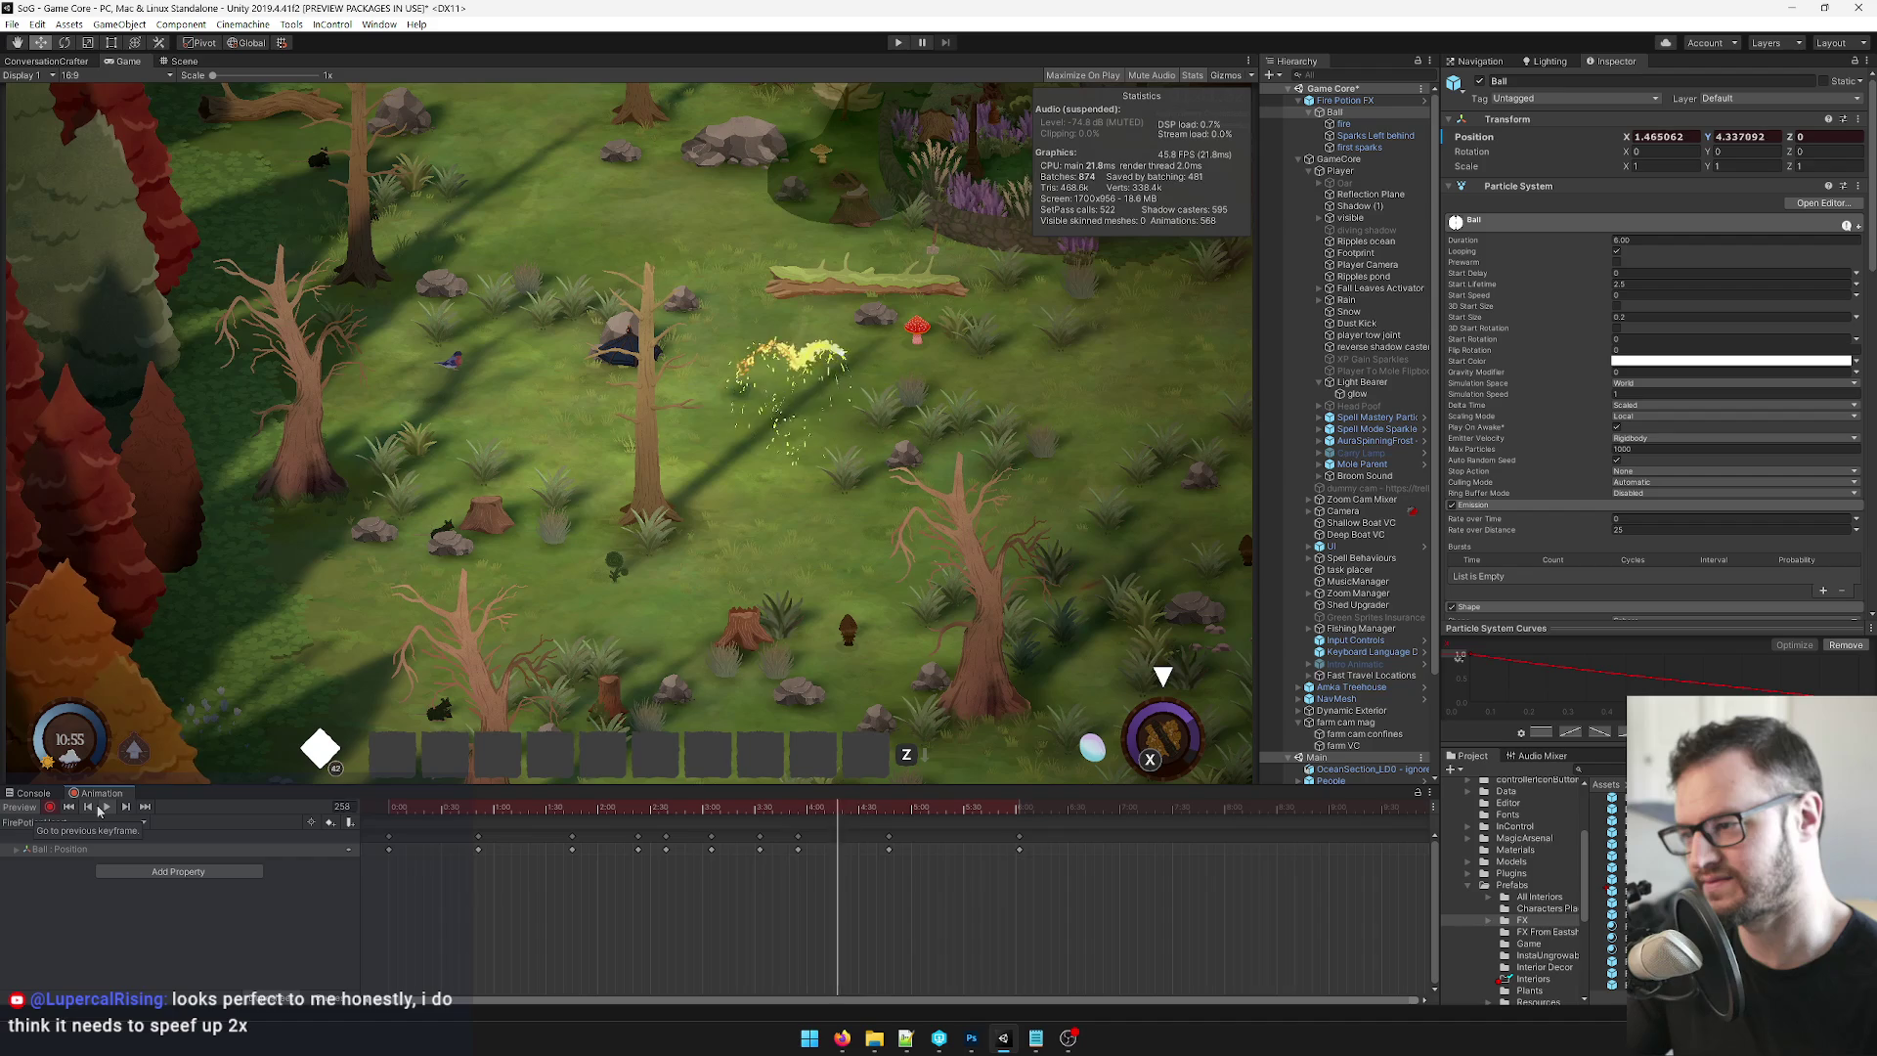
left_click(906, 807)
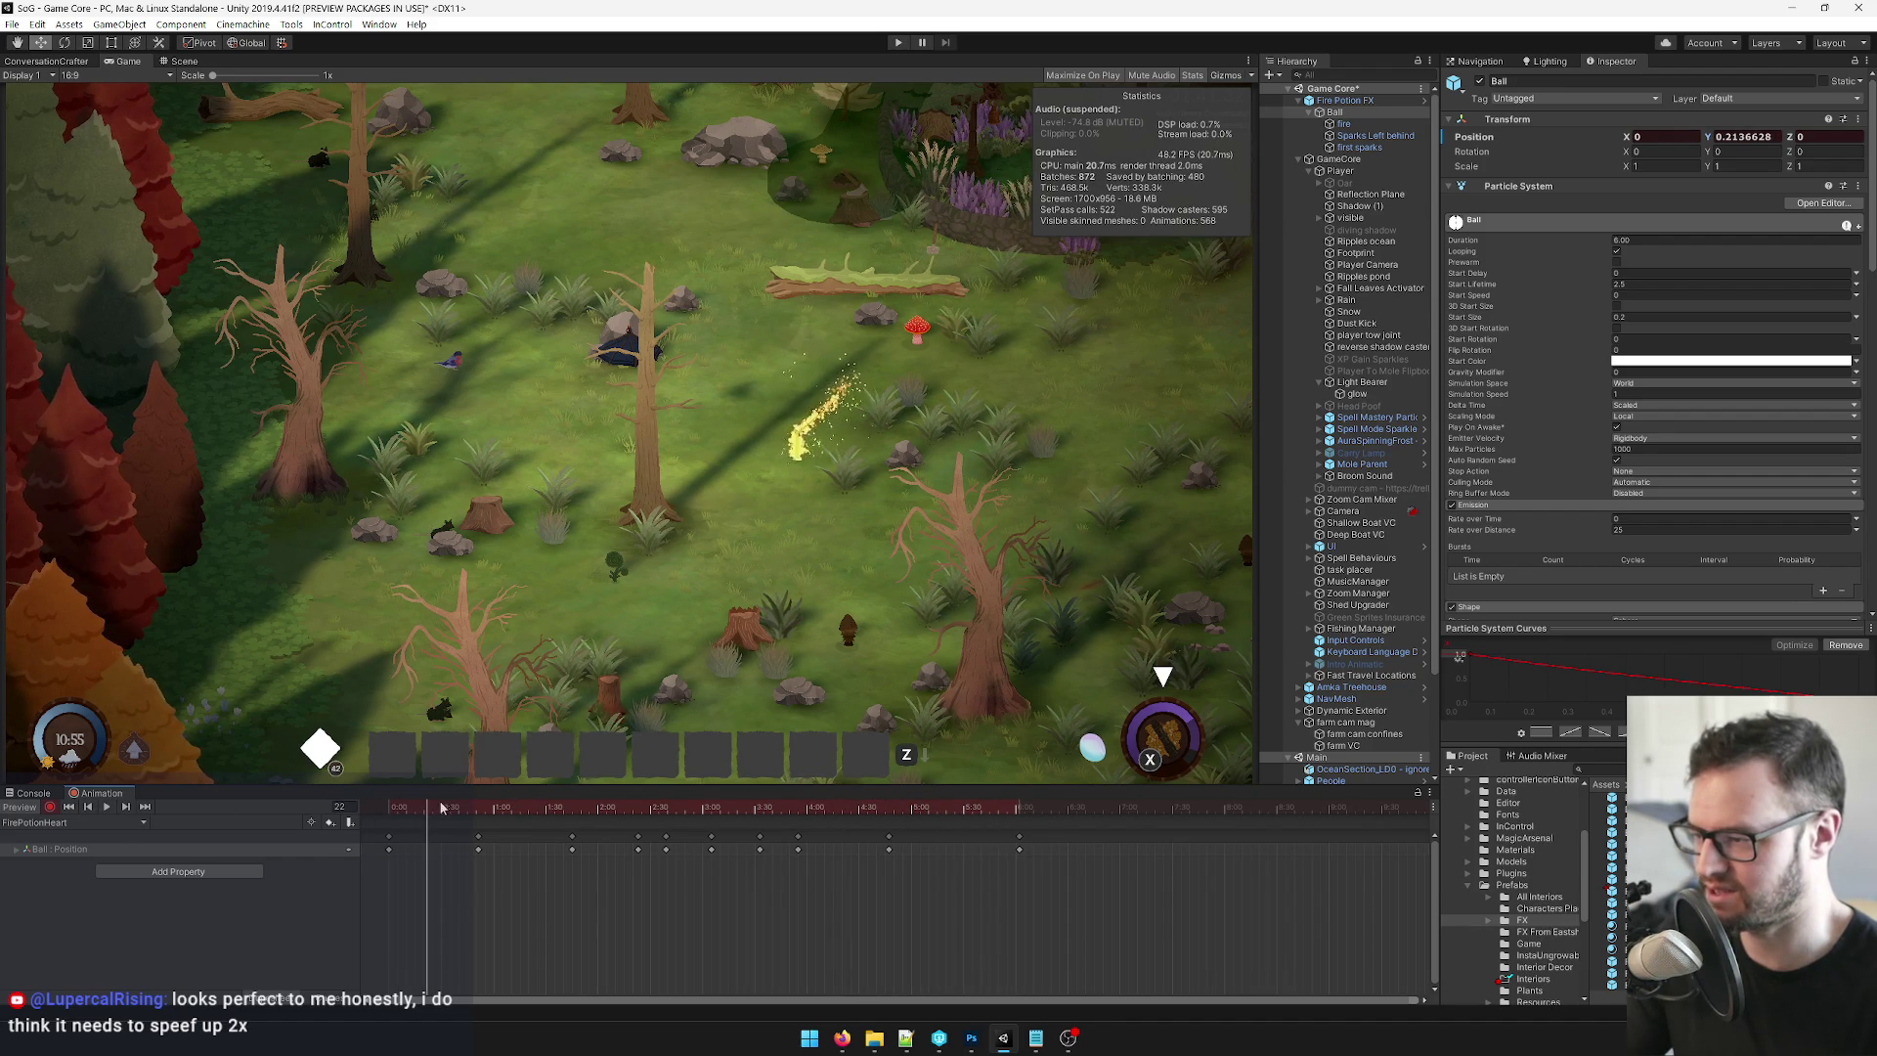
left_click_drag(415, 812, 579, 812)
mouse_move(1109, 878)
left_mouse_down()
mouse_move(866, 828)
mouse_move(384, 822)
left_mouse_up()
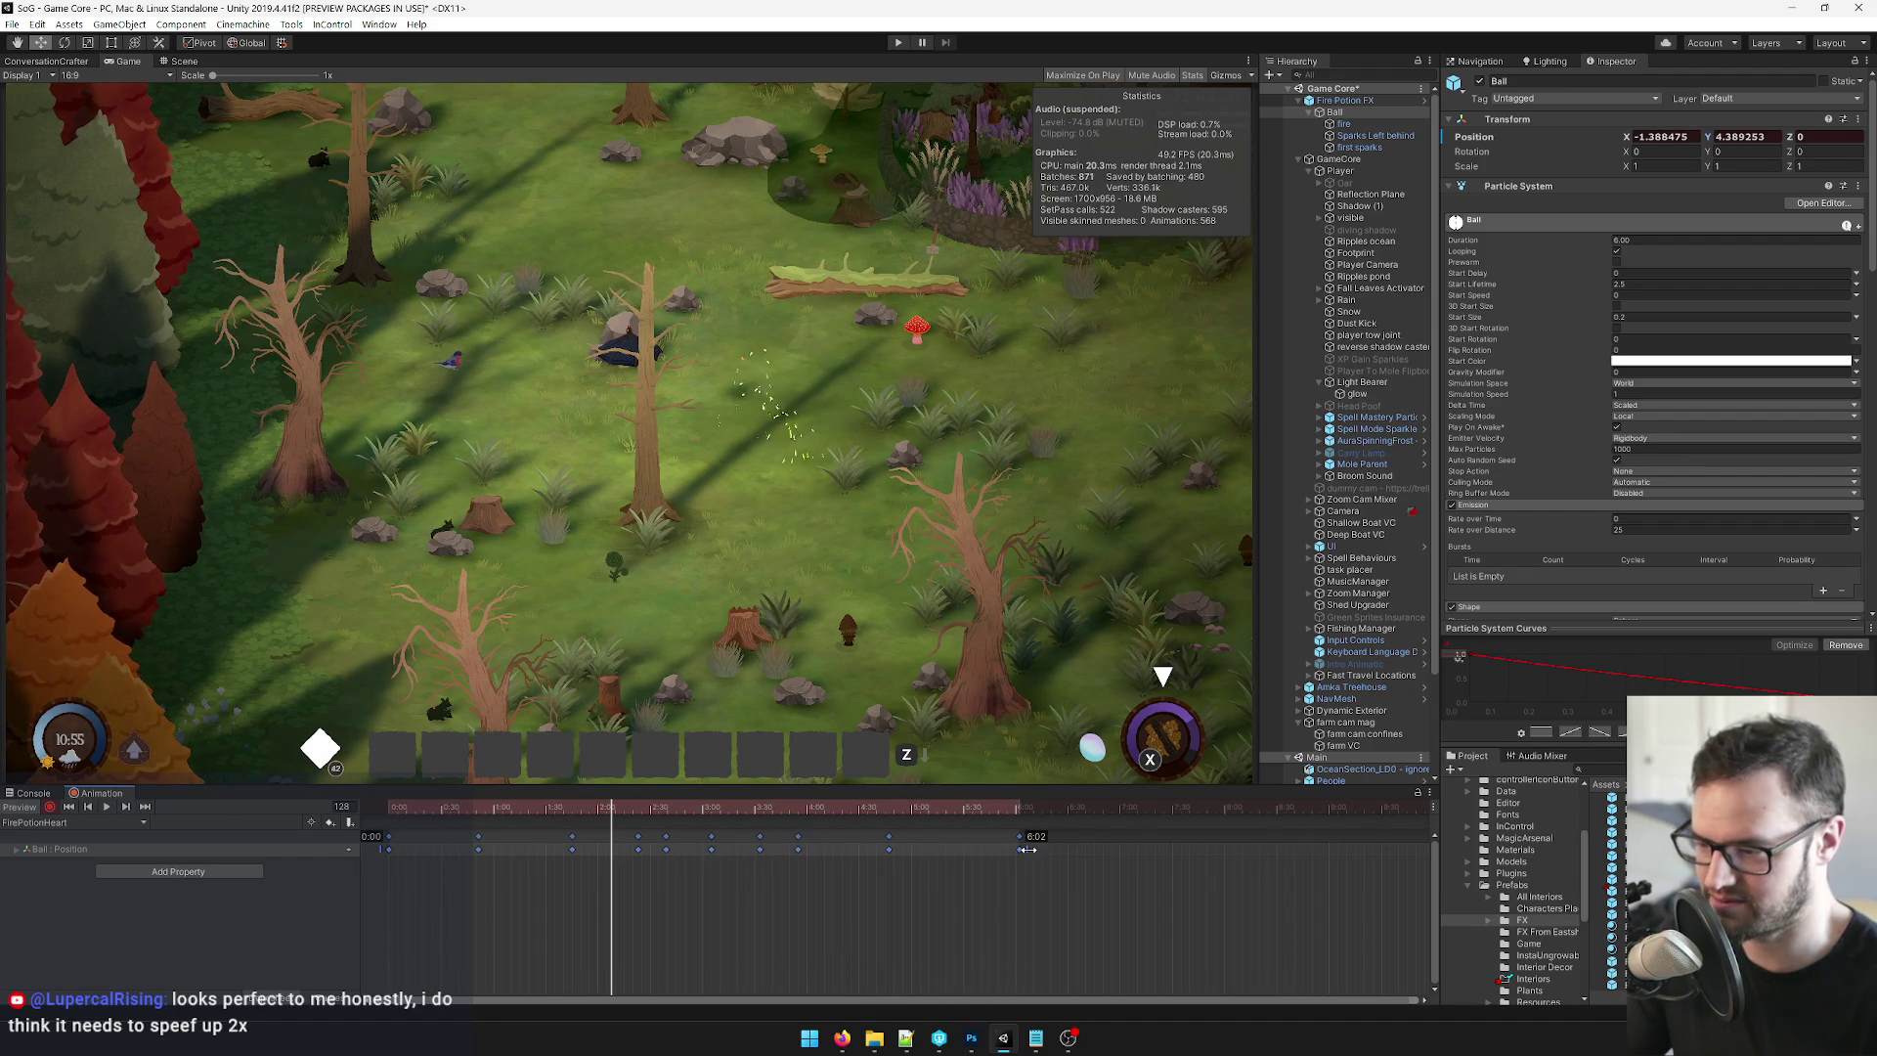
left_click_drag(869, 851, 815, 851)
mouse_move(646, 808)
left_mouse_down()
mouse_move(414, 811)
mouse_move(504, 809)
mouse_move(478, 812)
left_mouse_up()
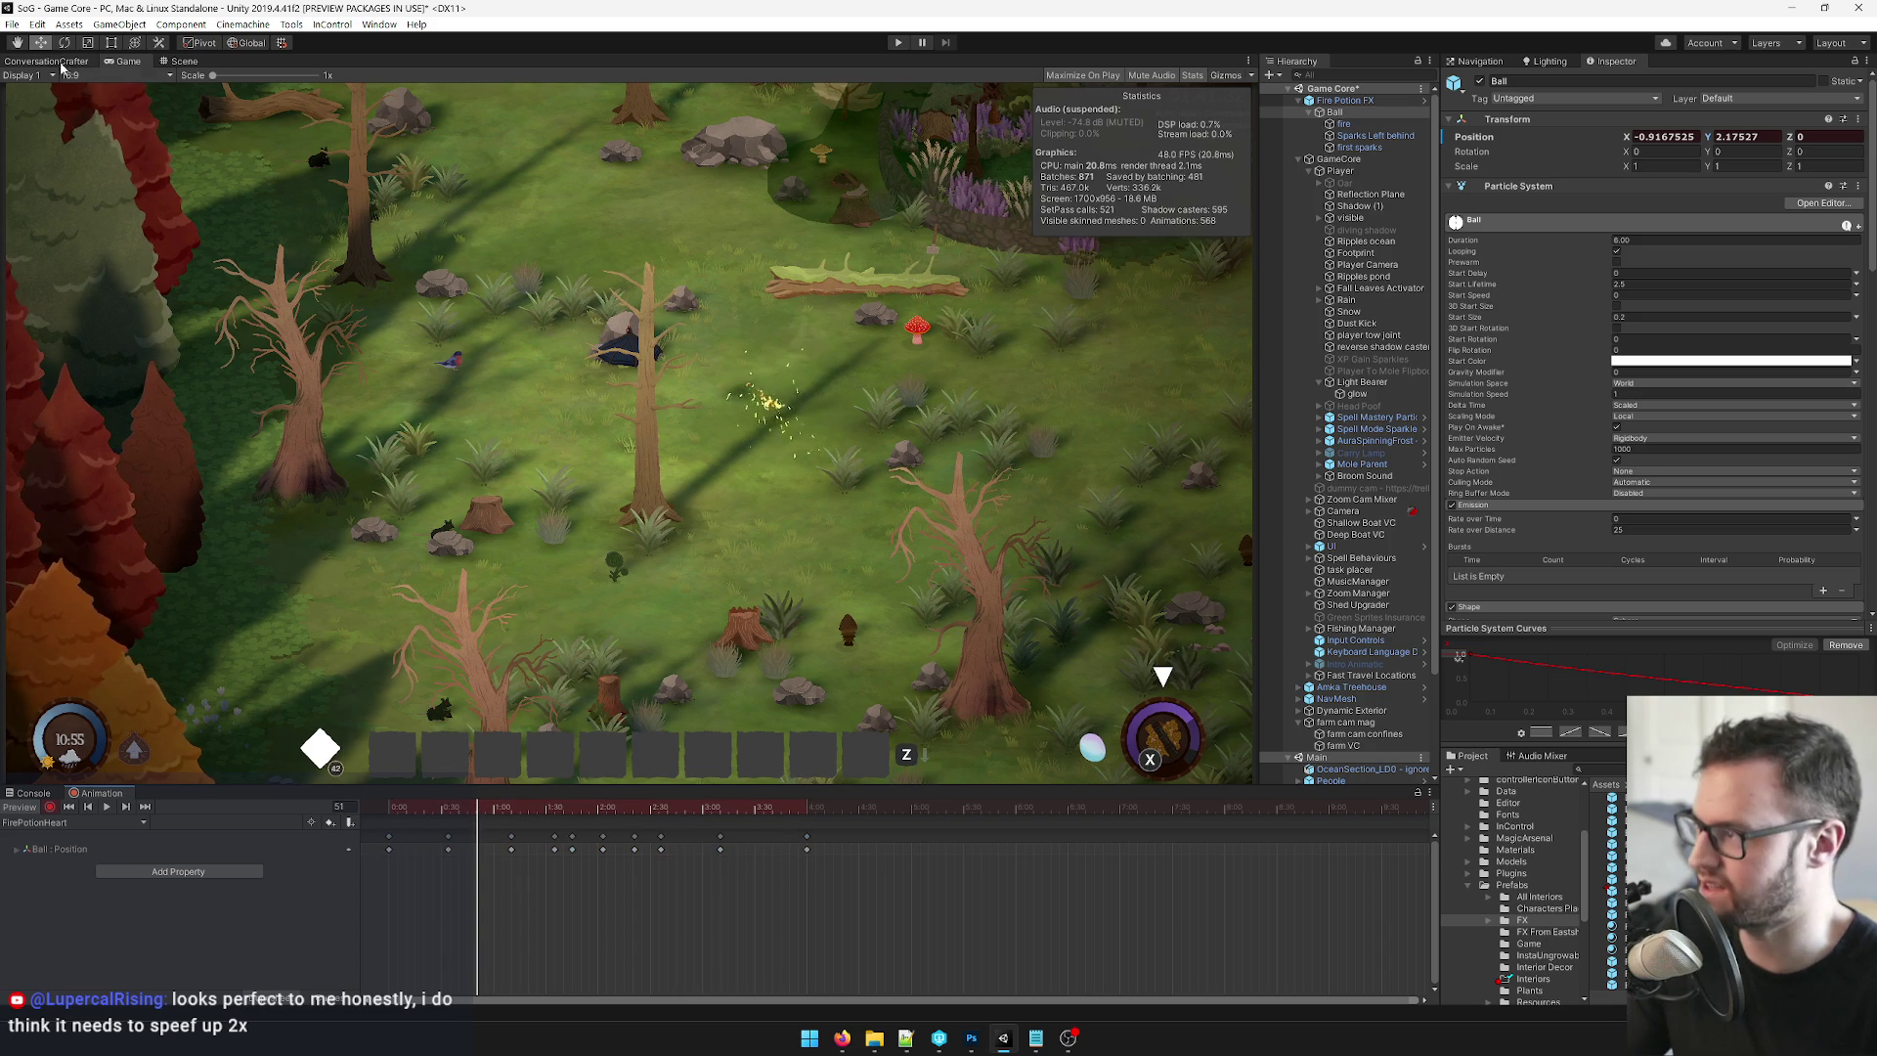
In the Scene view, move the Ball further left at one key and slightly right at a later one.
key("ctrl+1")
left_click_drag(585, 471, 560, 478)
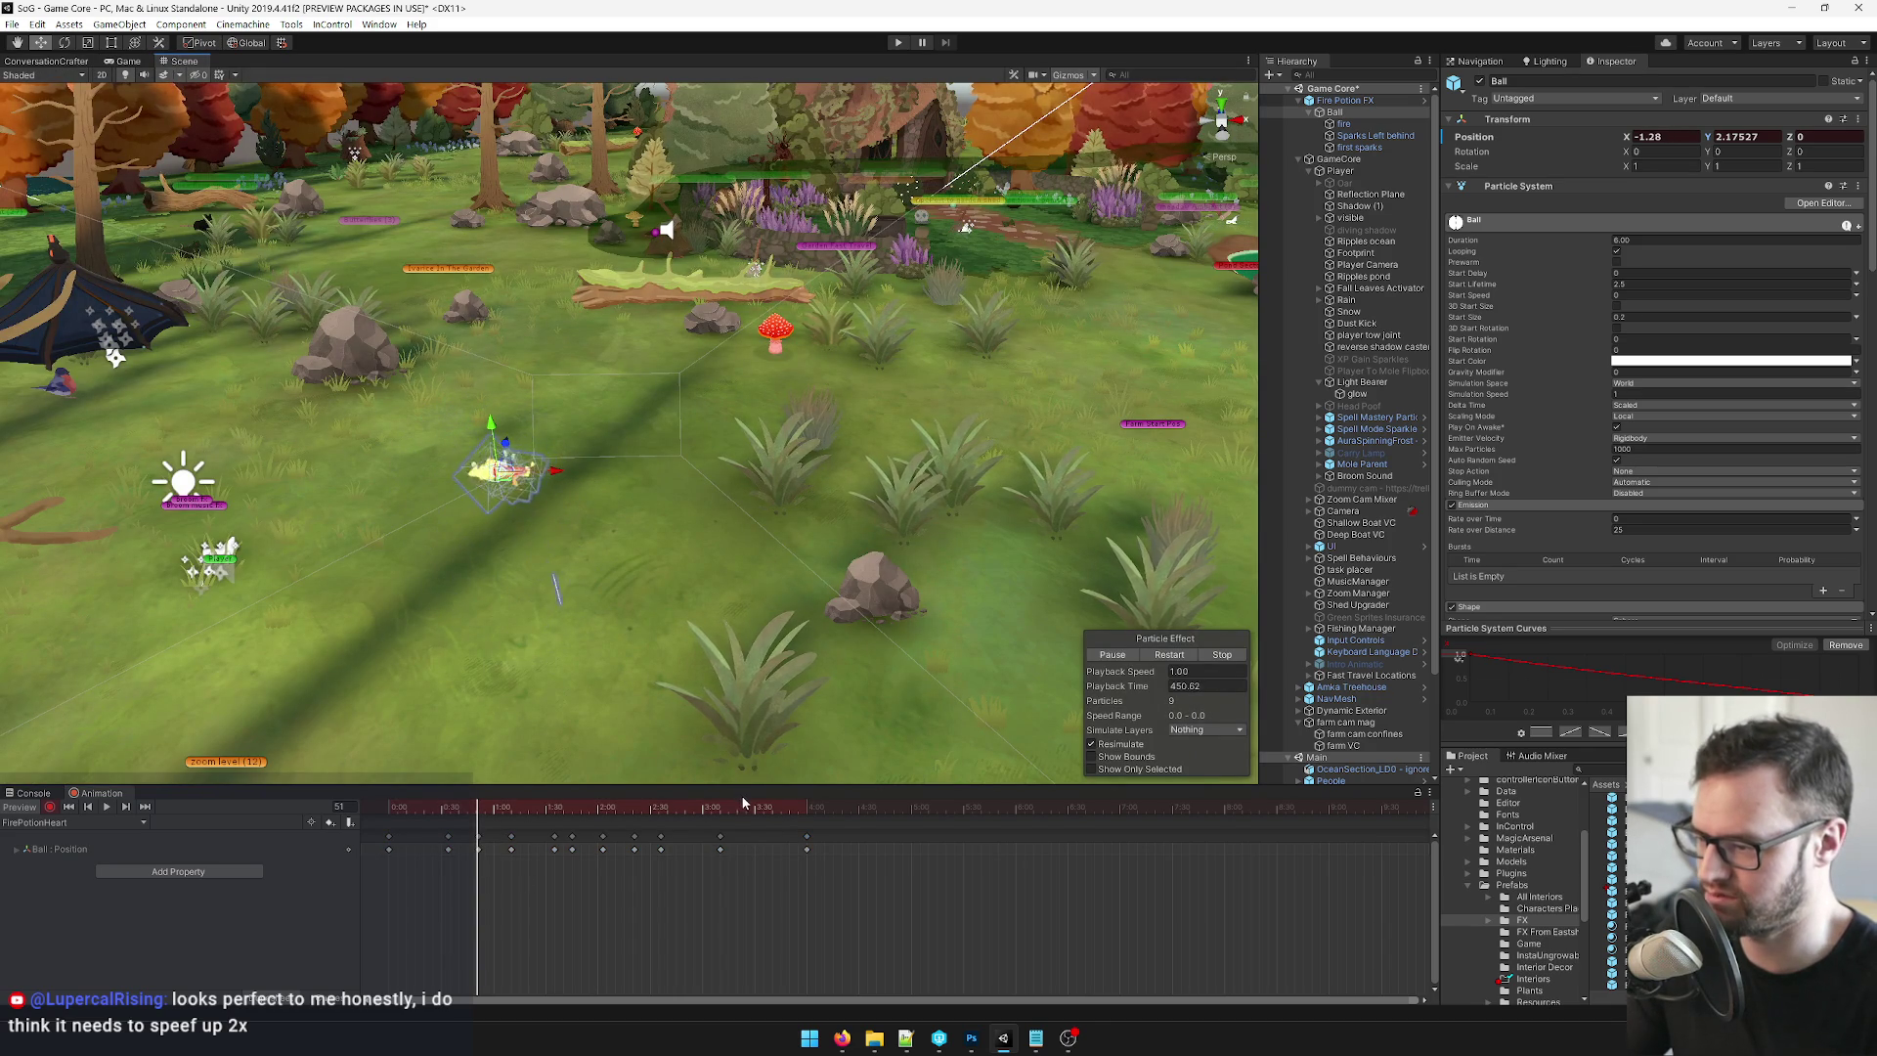
left_click_drag(735, 810, 764, 808)
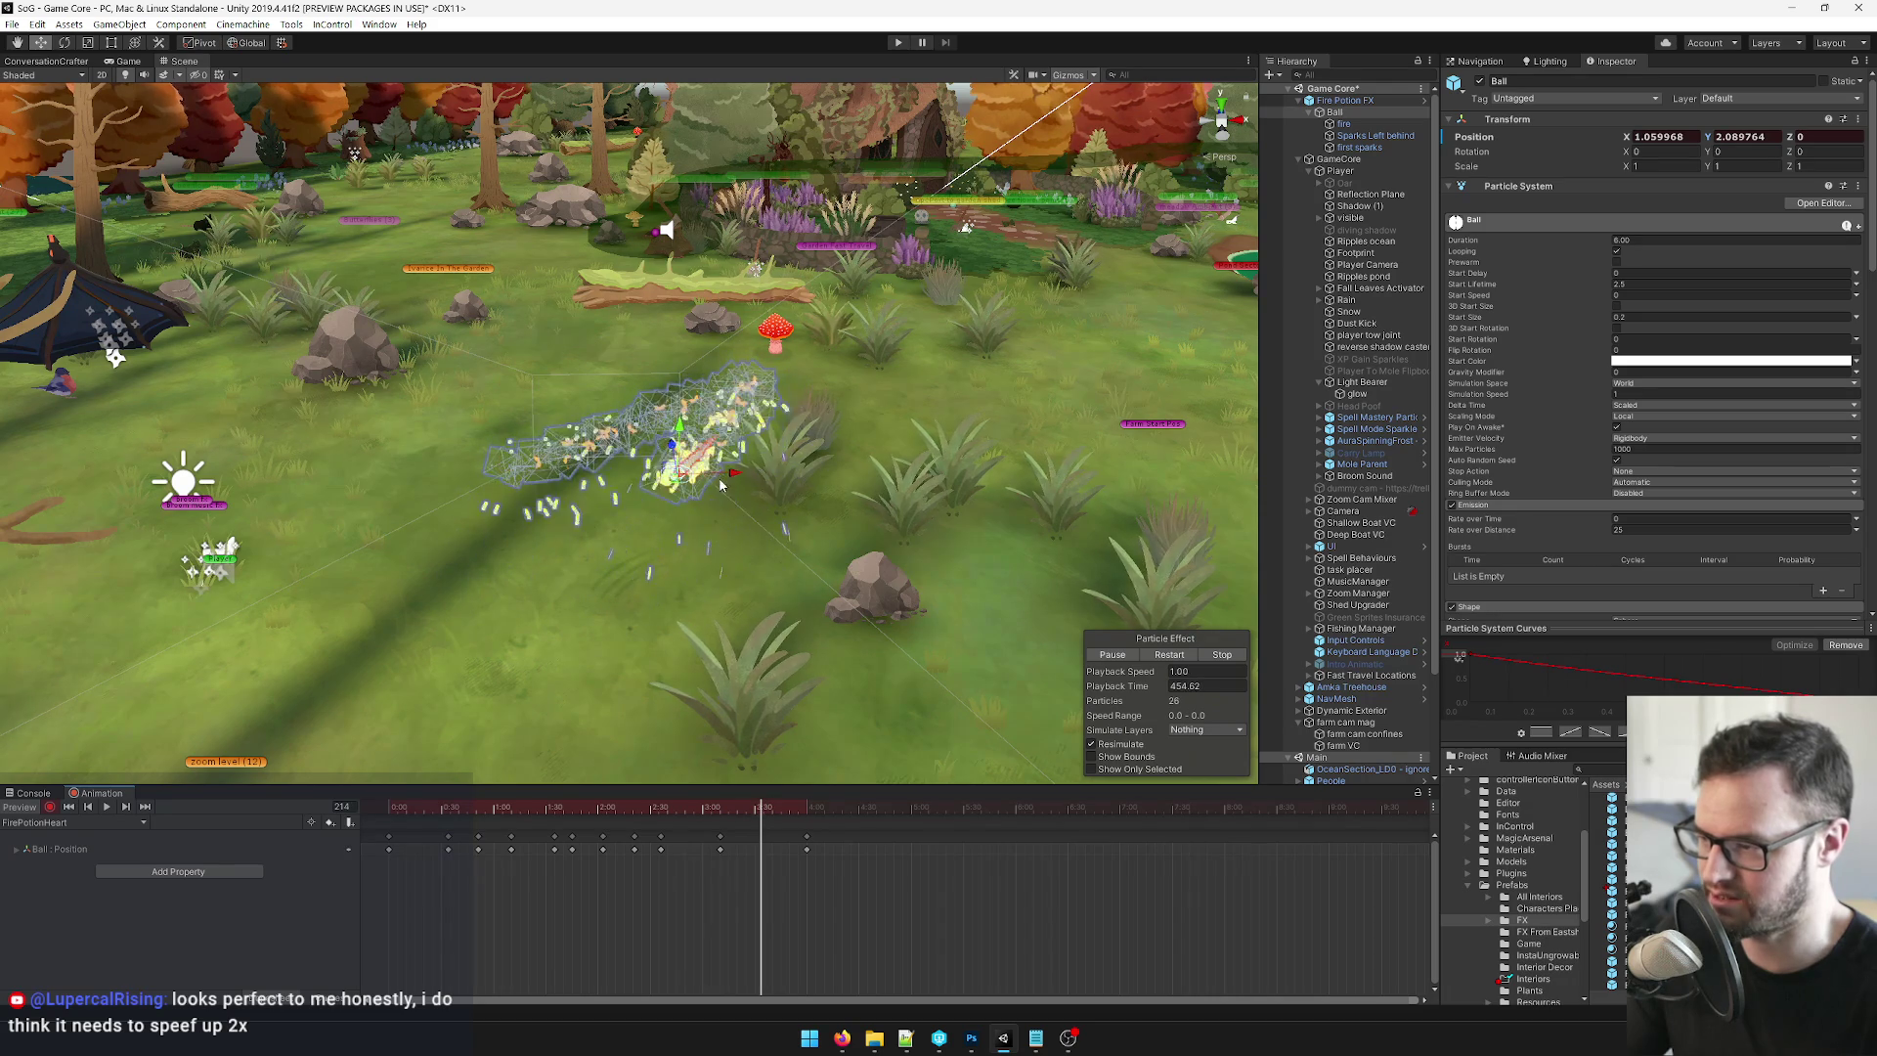
left_click_drag(737, 475, 751, 482)
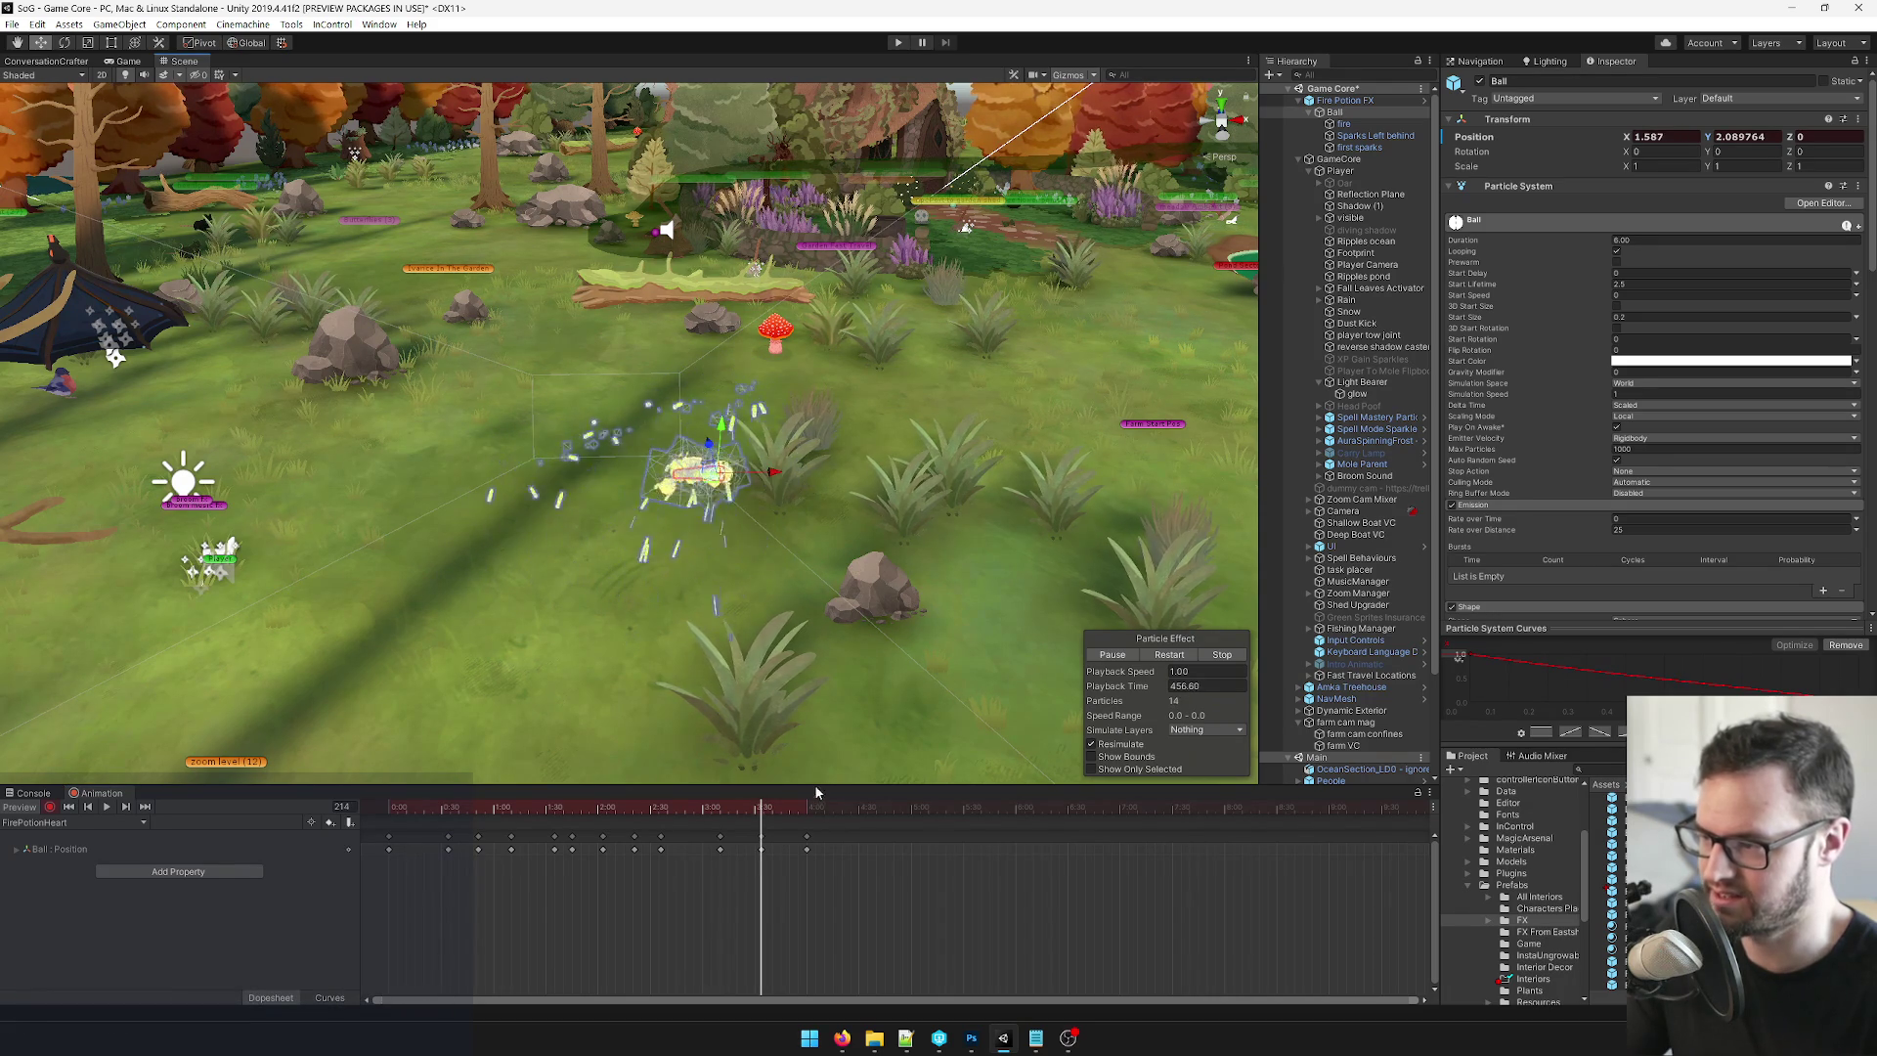
left_click_drag(762, 807, 340, 808)
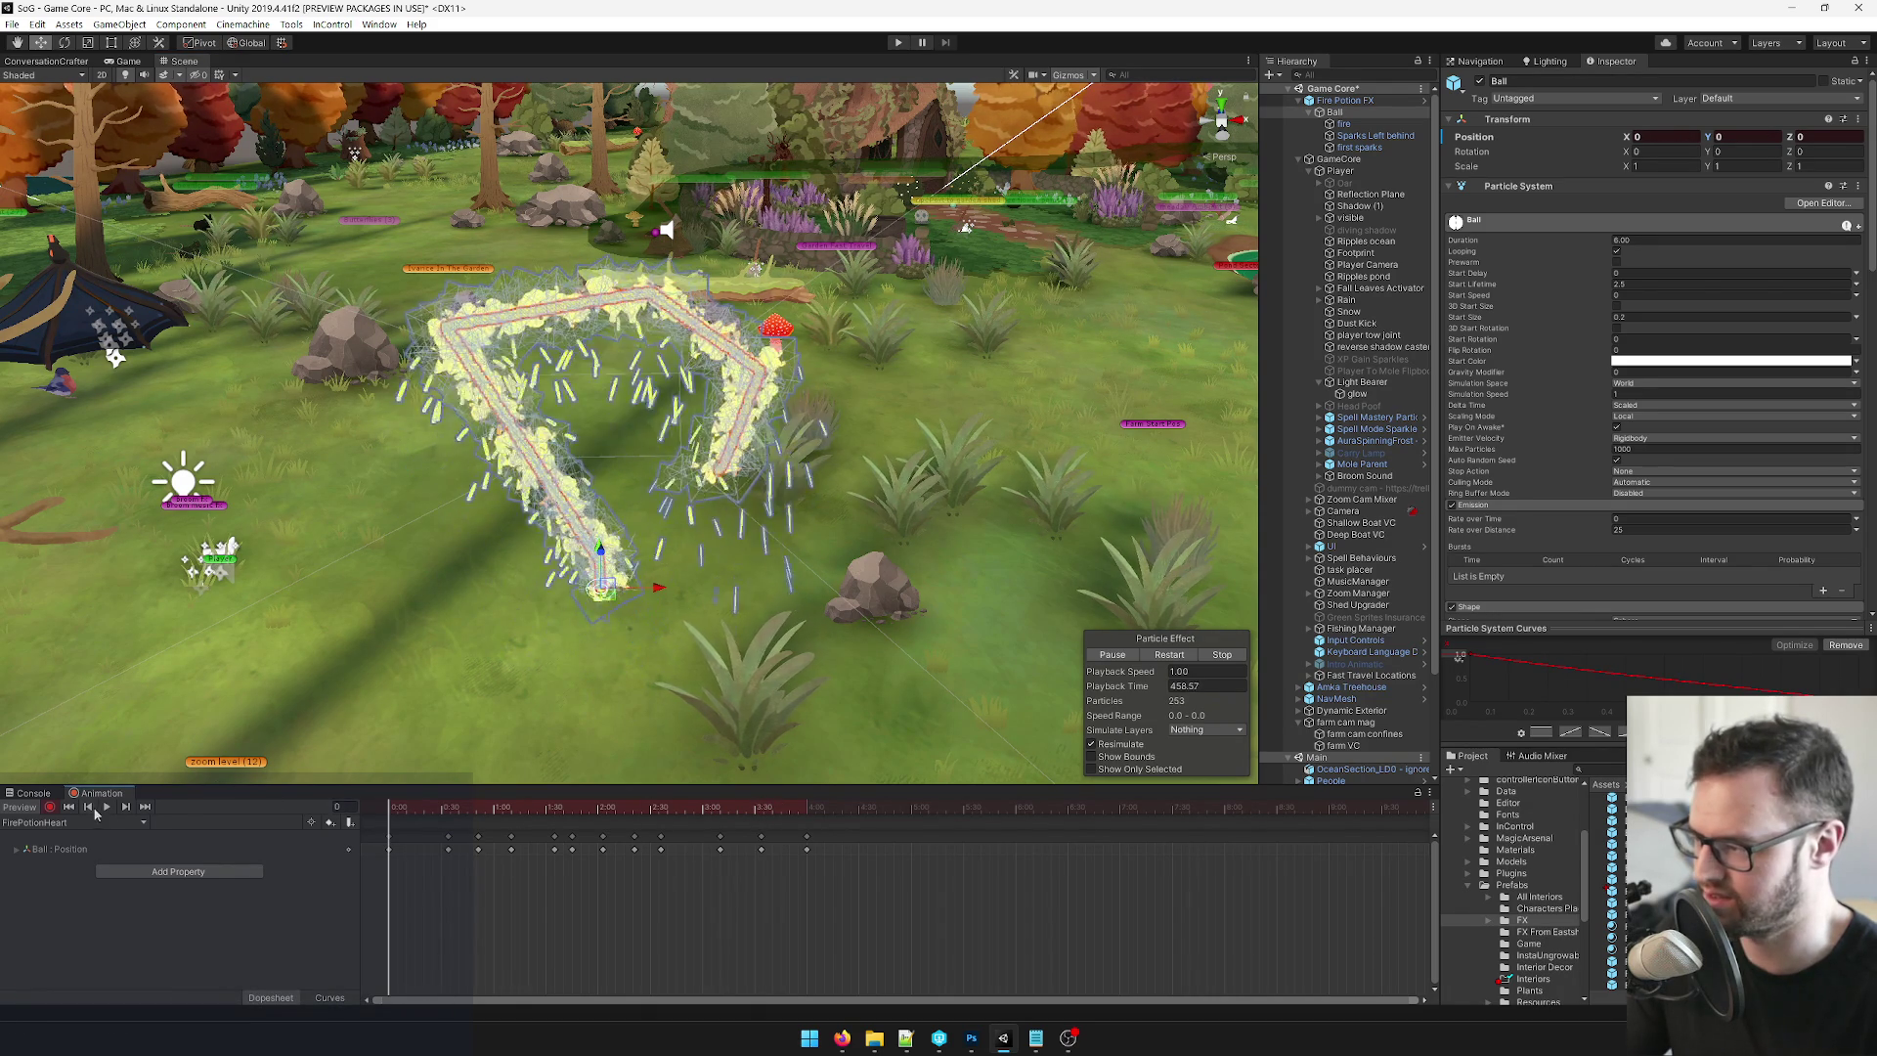
key("ctrl+p")
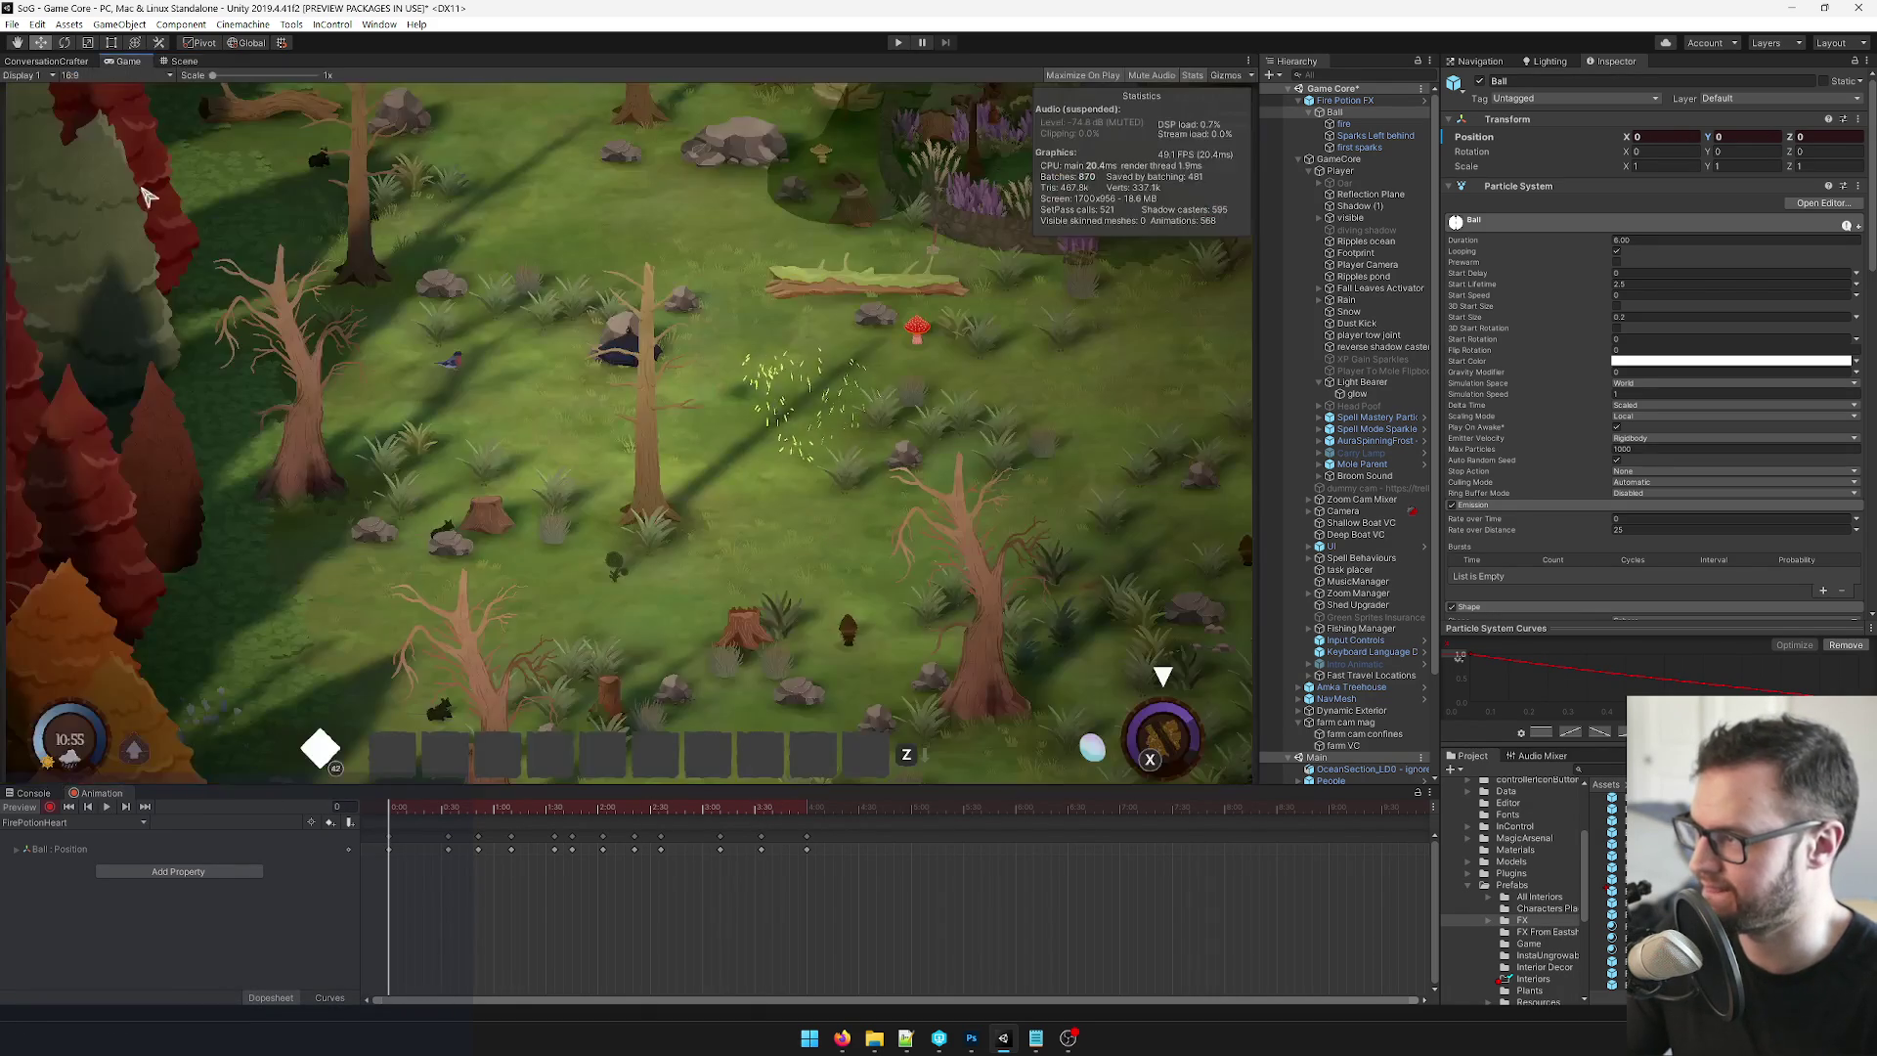
Play the heart trail, scrub to frame 53, replay the clip, and stop the preview.
left_click(109, 808)
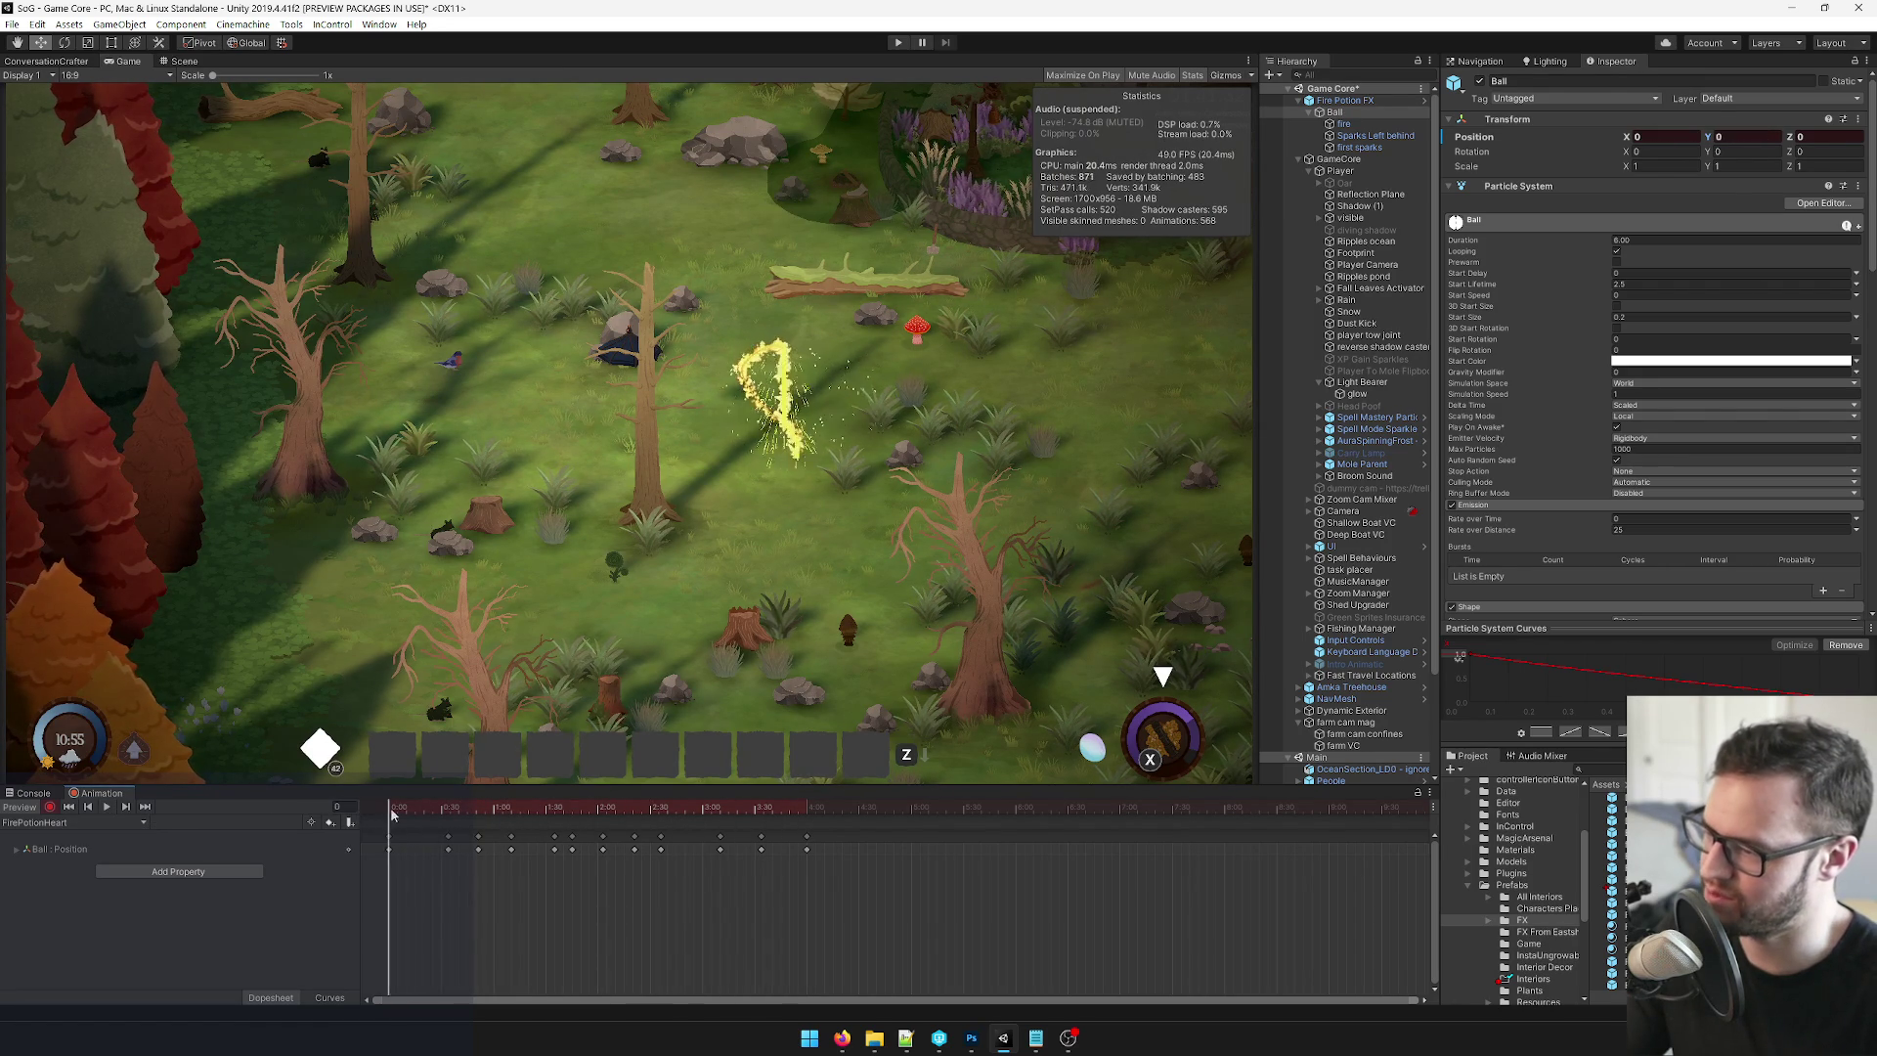
mouse_move(473, 808)
left_mouse_down()
mouse_move(505, 810)
mouse_move(261, 812)
left_mouse_up()
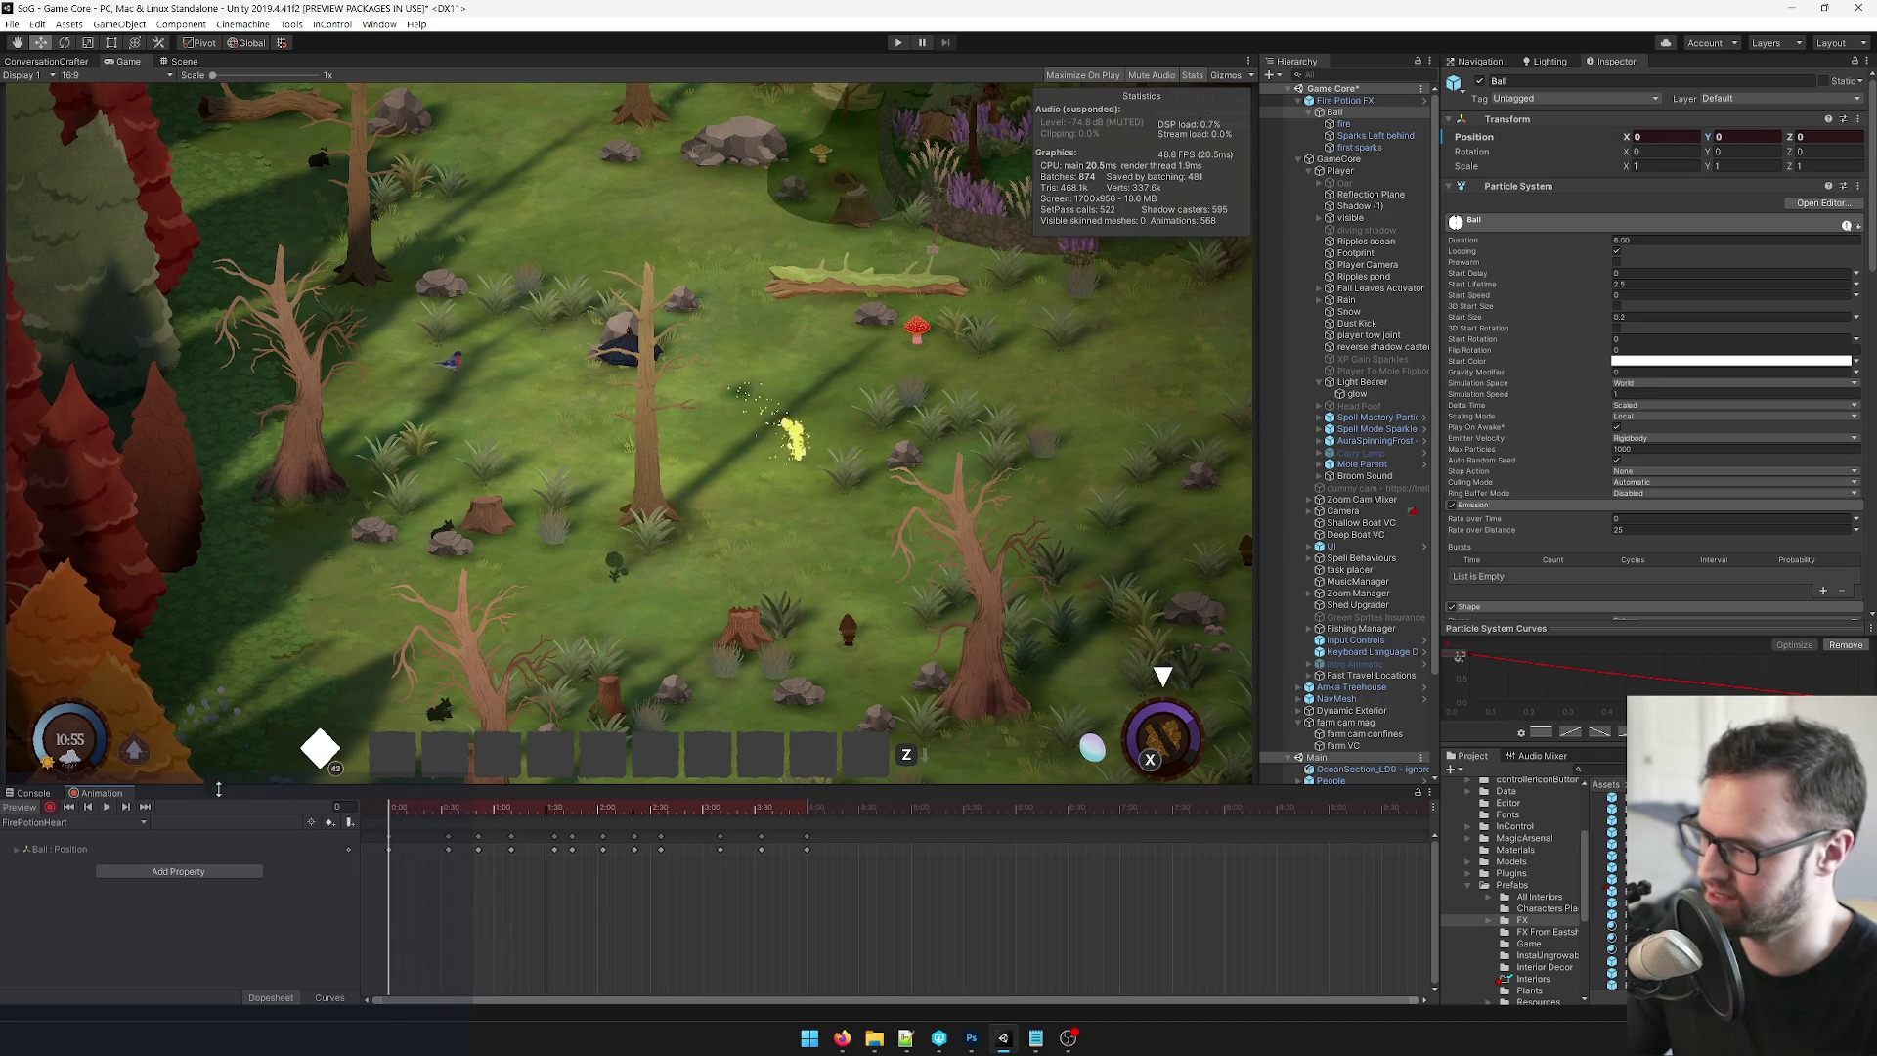
left_click(108, 807)
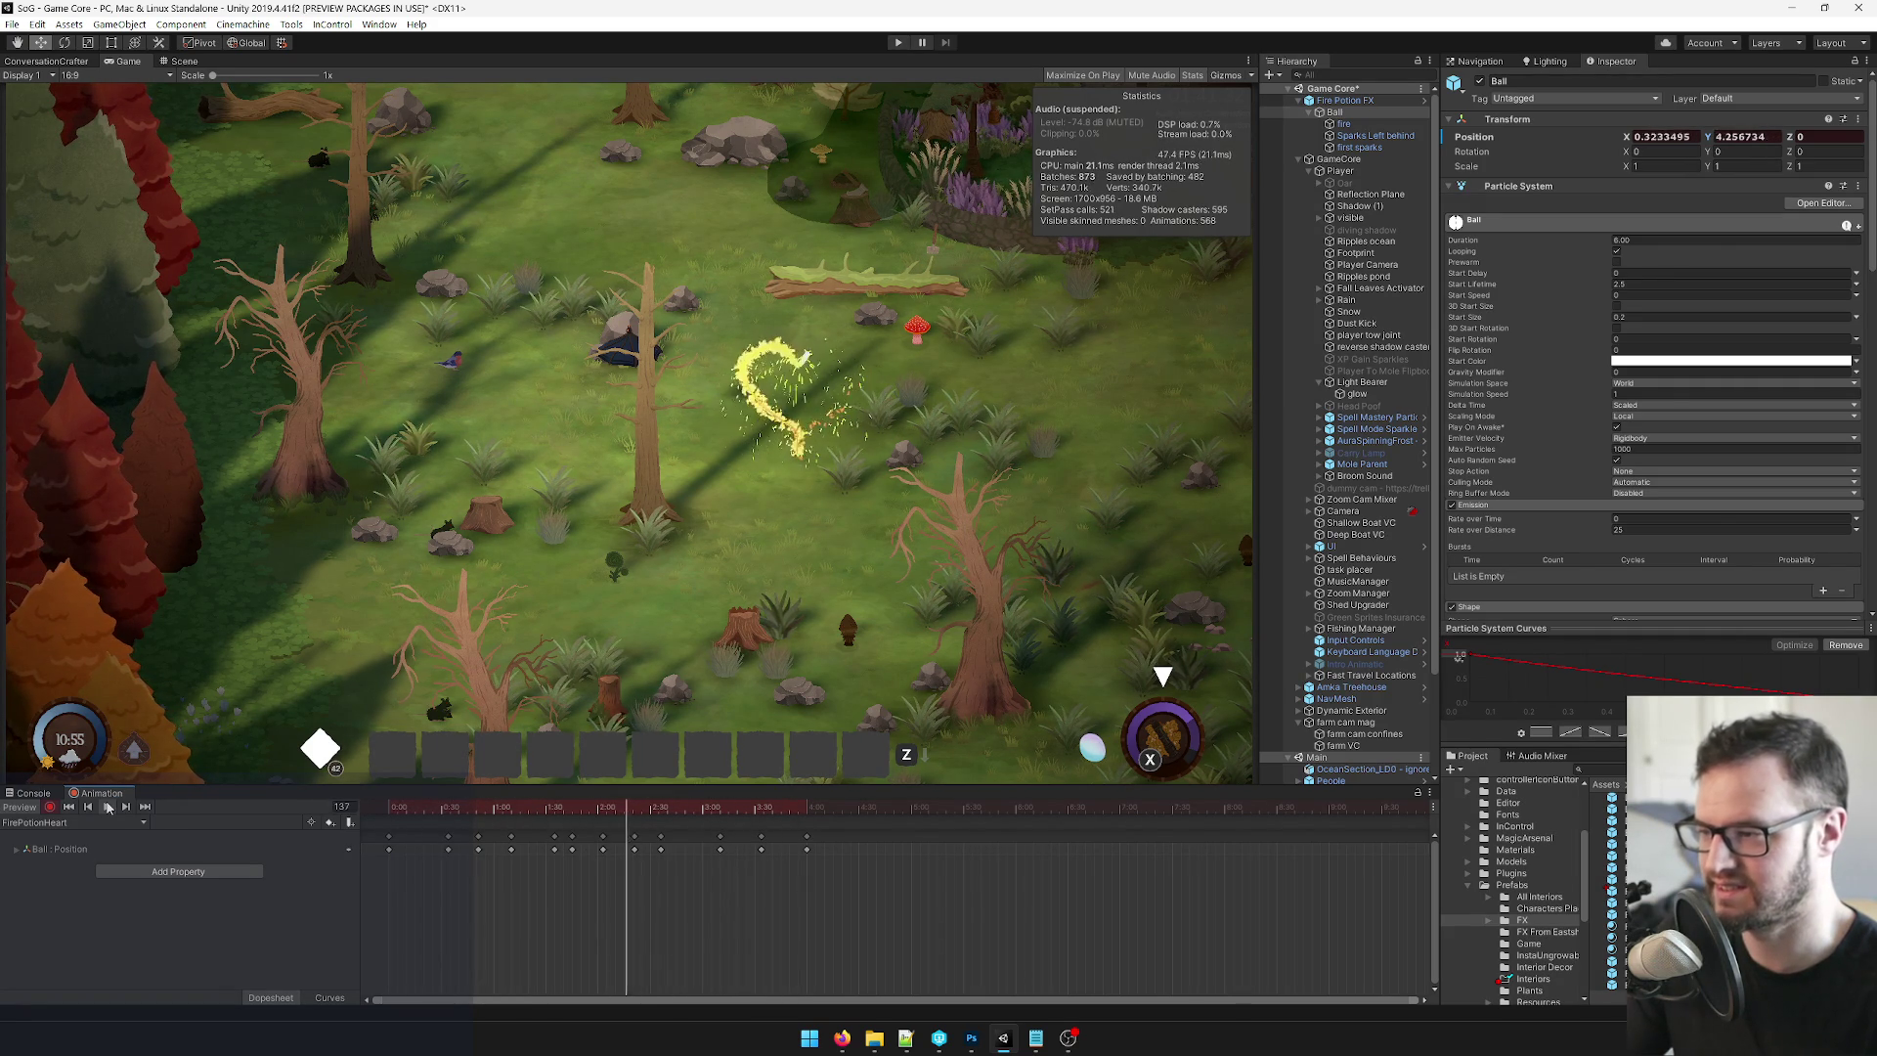
left_click(108, 807)
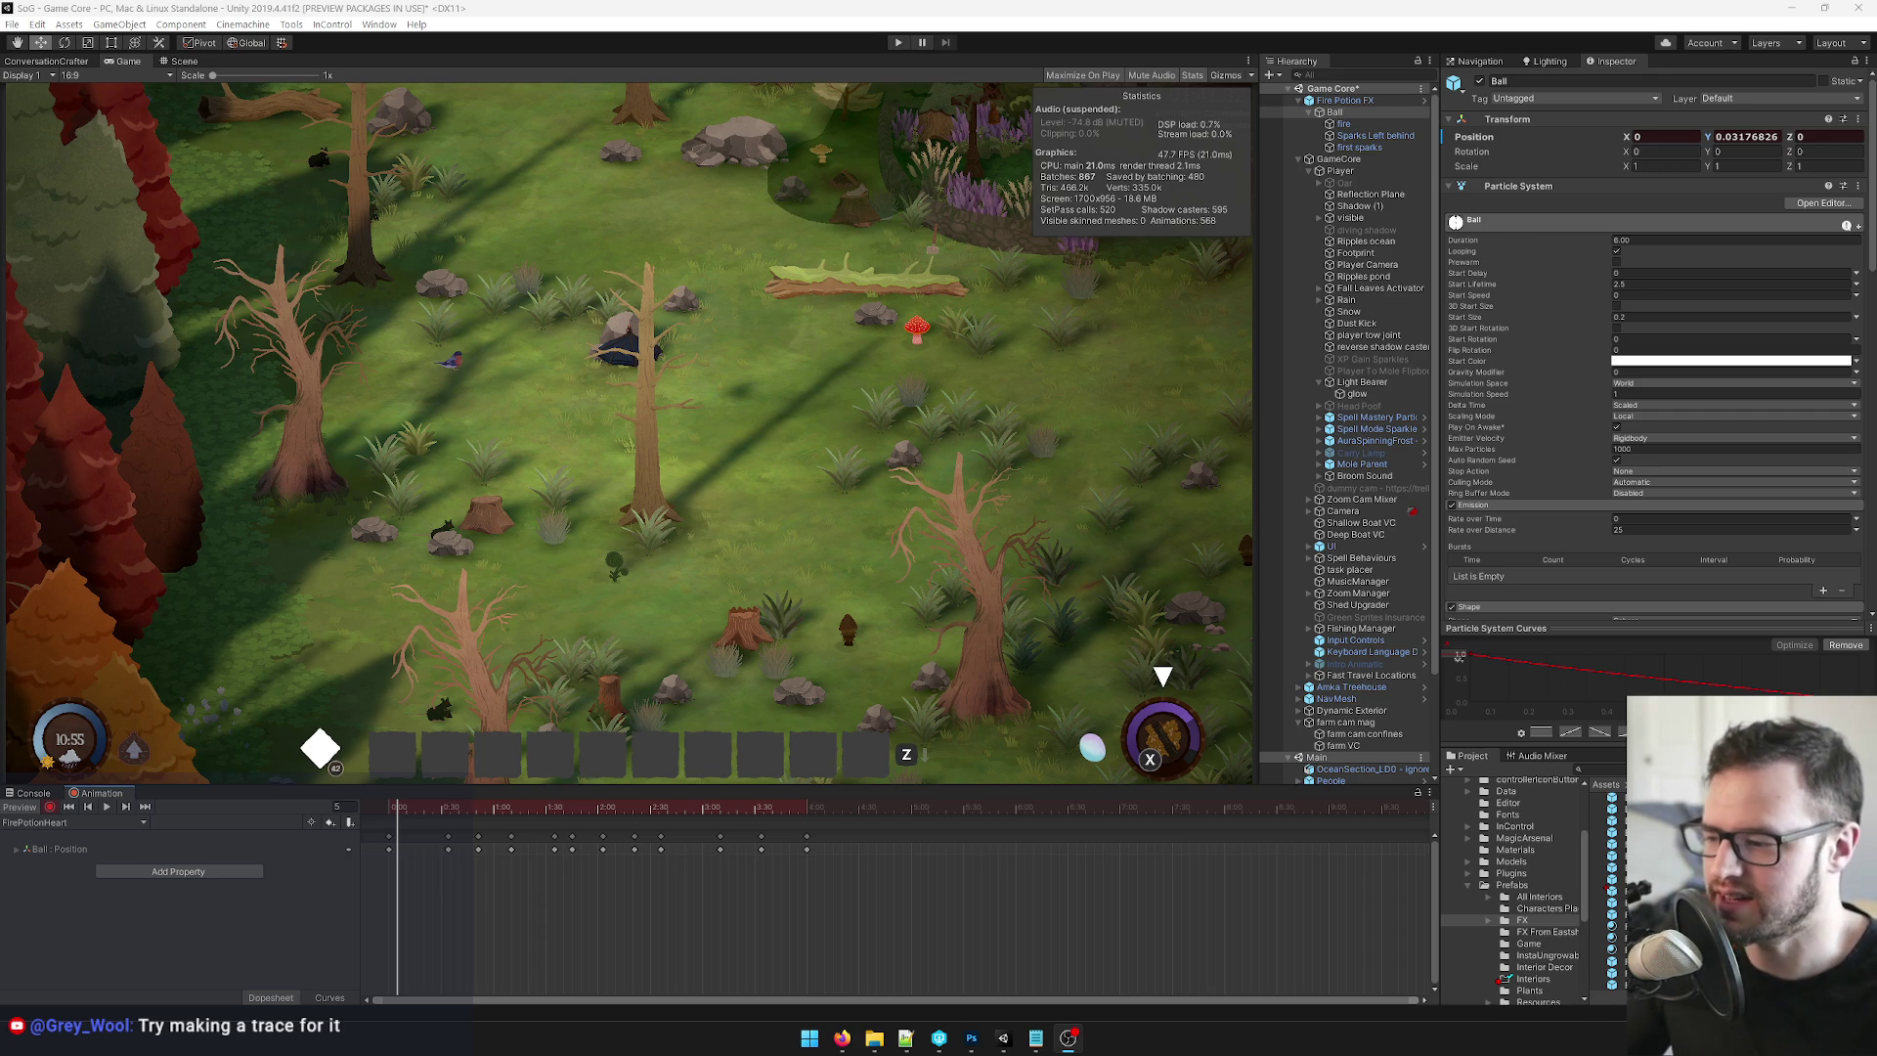
mouse_move(847, 1037)
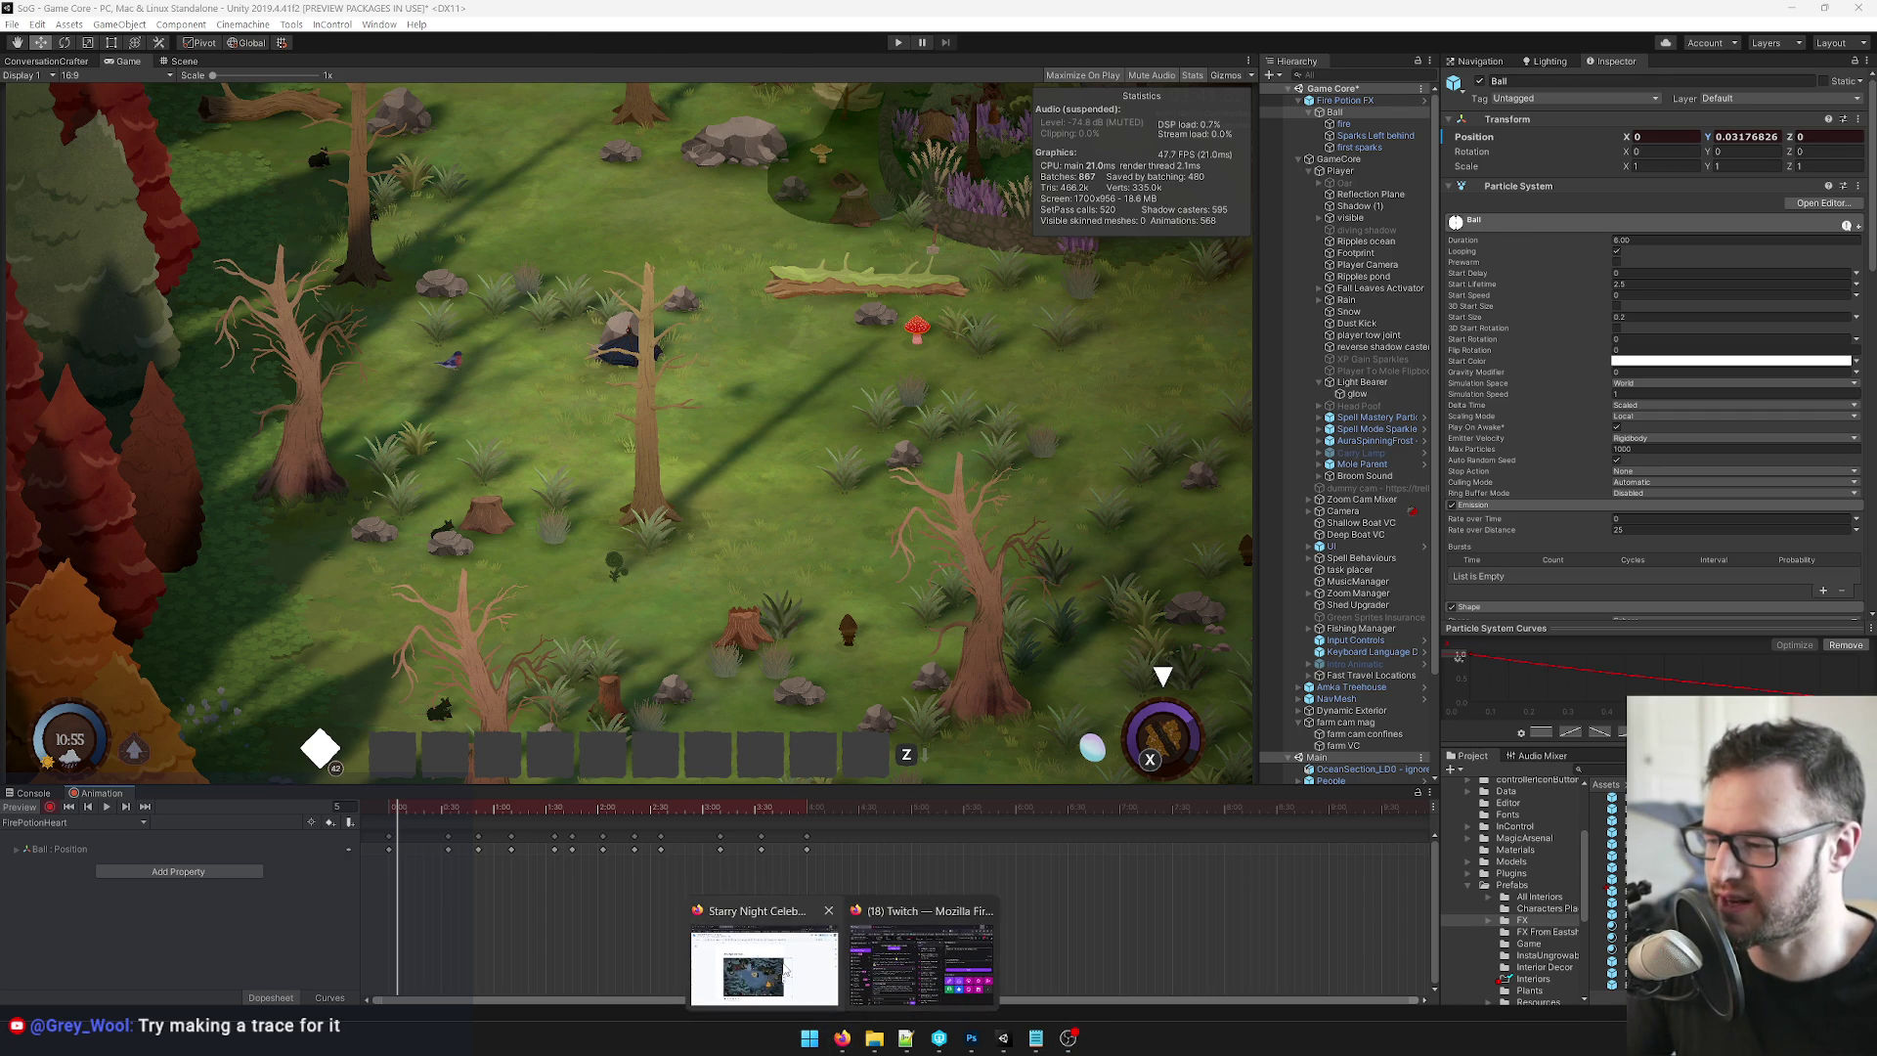
left_click(763, 949)
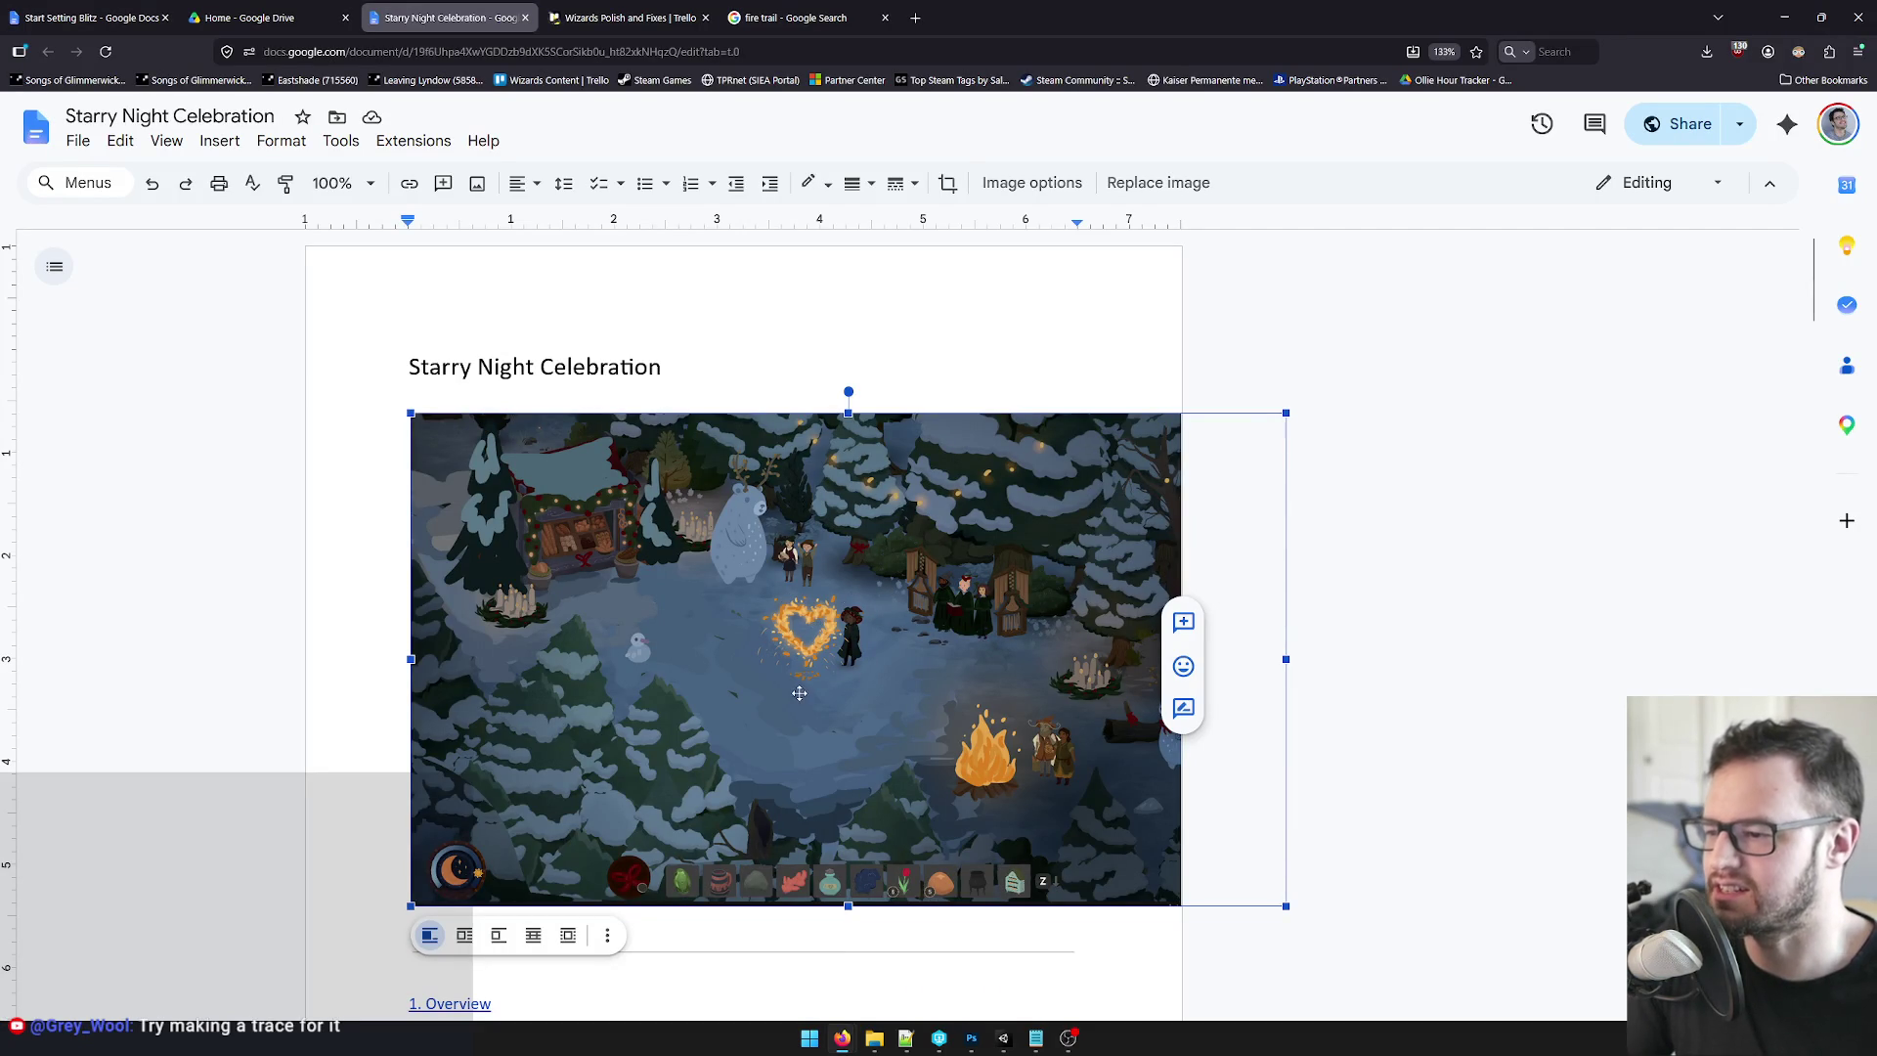
left_click(1784, 18)
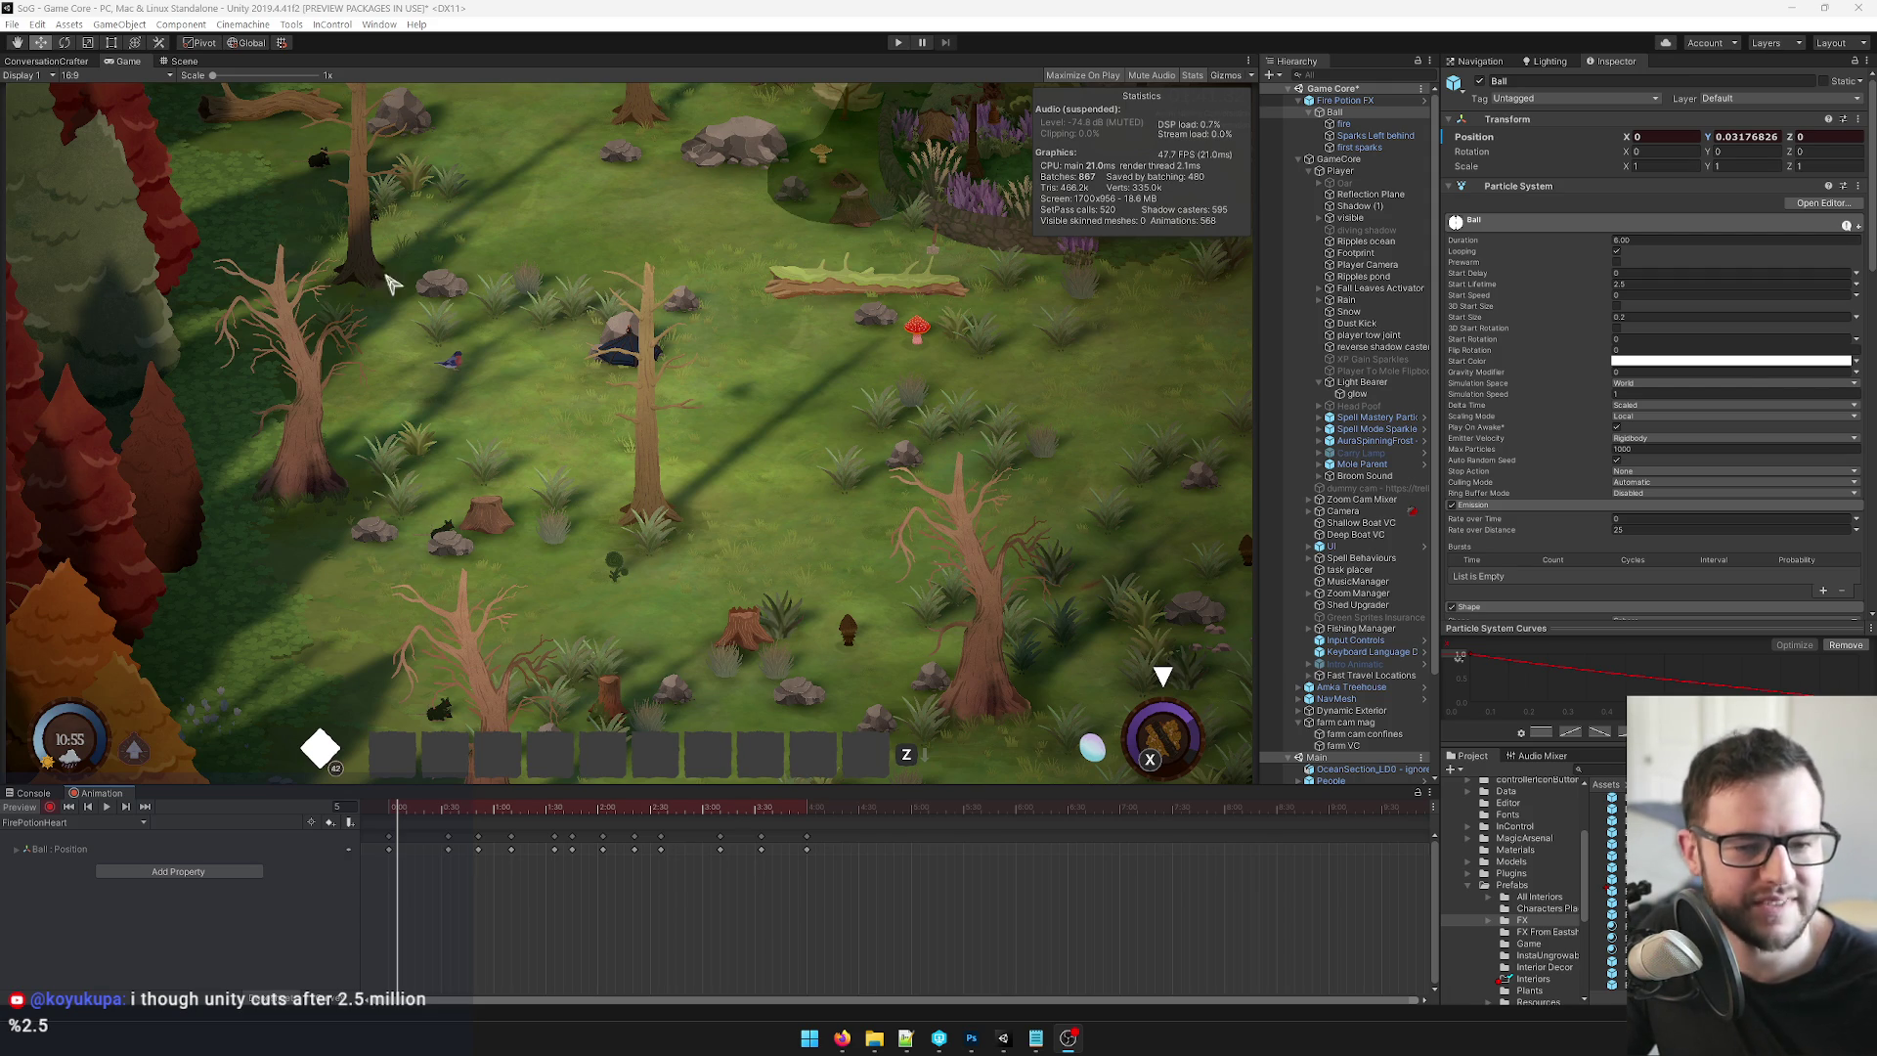
Replay the clip from frame 0, stop it, and park the playhead at frame 27.
left_click(390, 807)
left_click(109, 807)
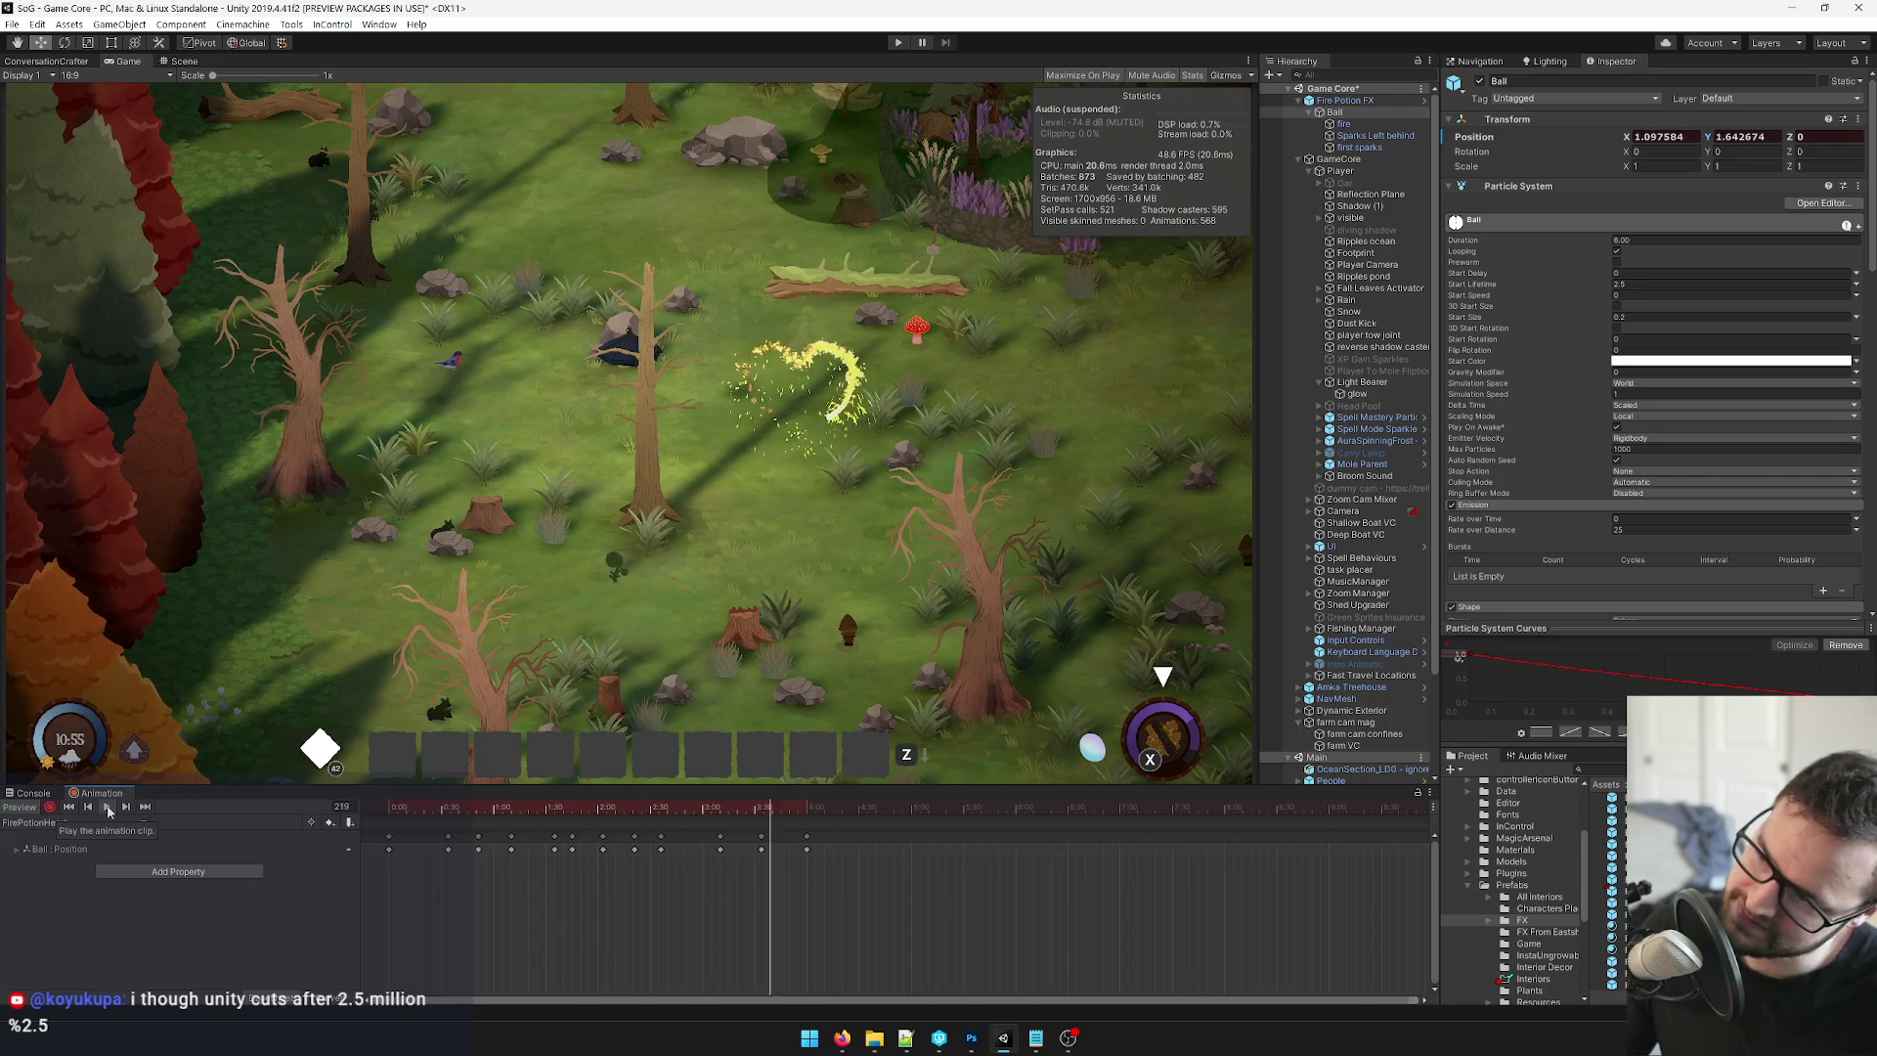
left_click(108, 807)
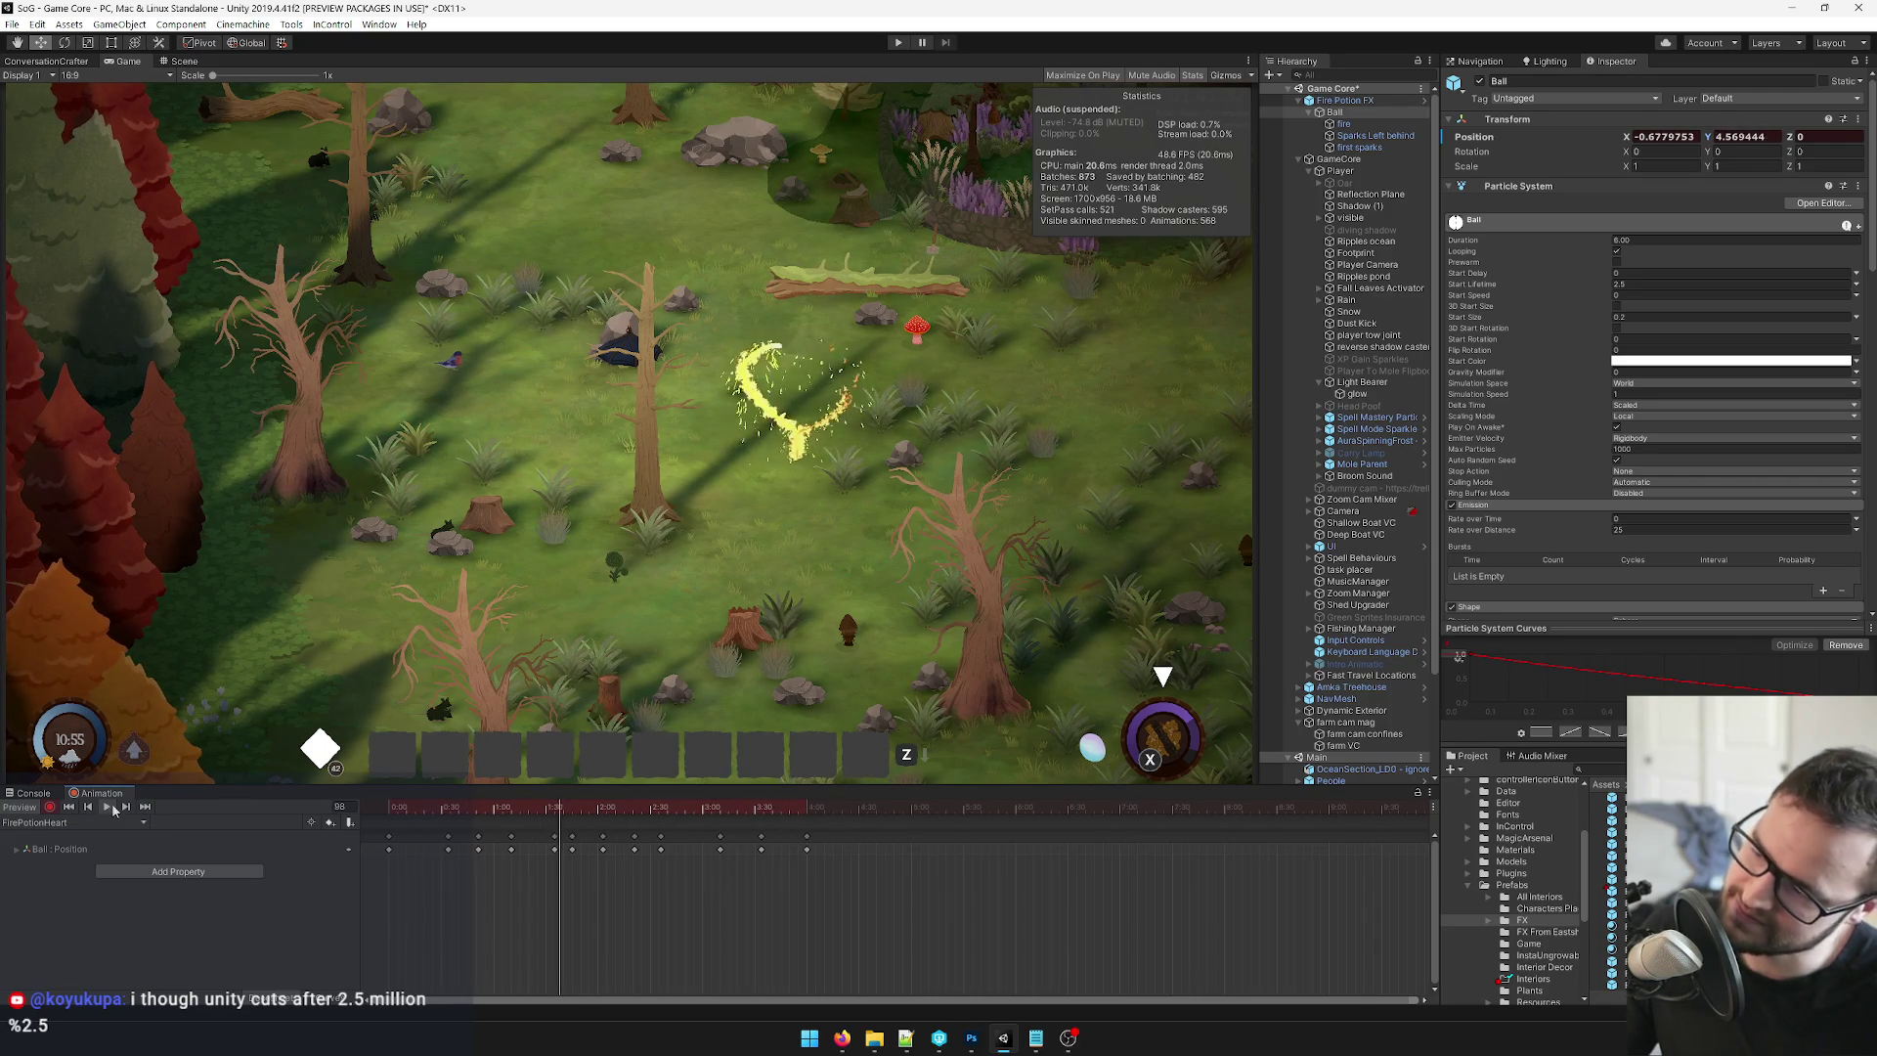
left_click_drag(397, 810, 454, 809)
Box-select all the Ball's position keyframes and switch to the Curves view.
mouse_move(904, 908)
left_mouse_down()
mouse_move(474, 830)
mouse_move(512, 841)
mouse_move(512, 807)
mouse_move(392, 813)
left_mouse_up()
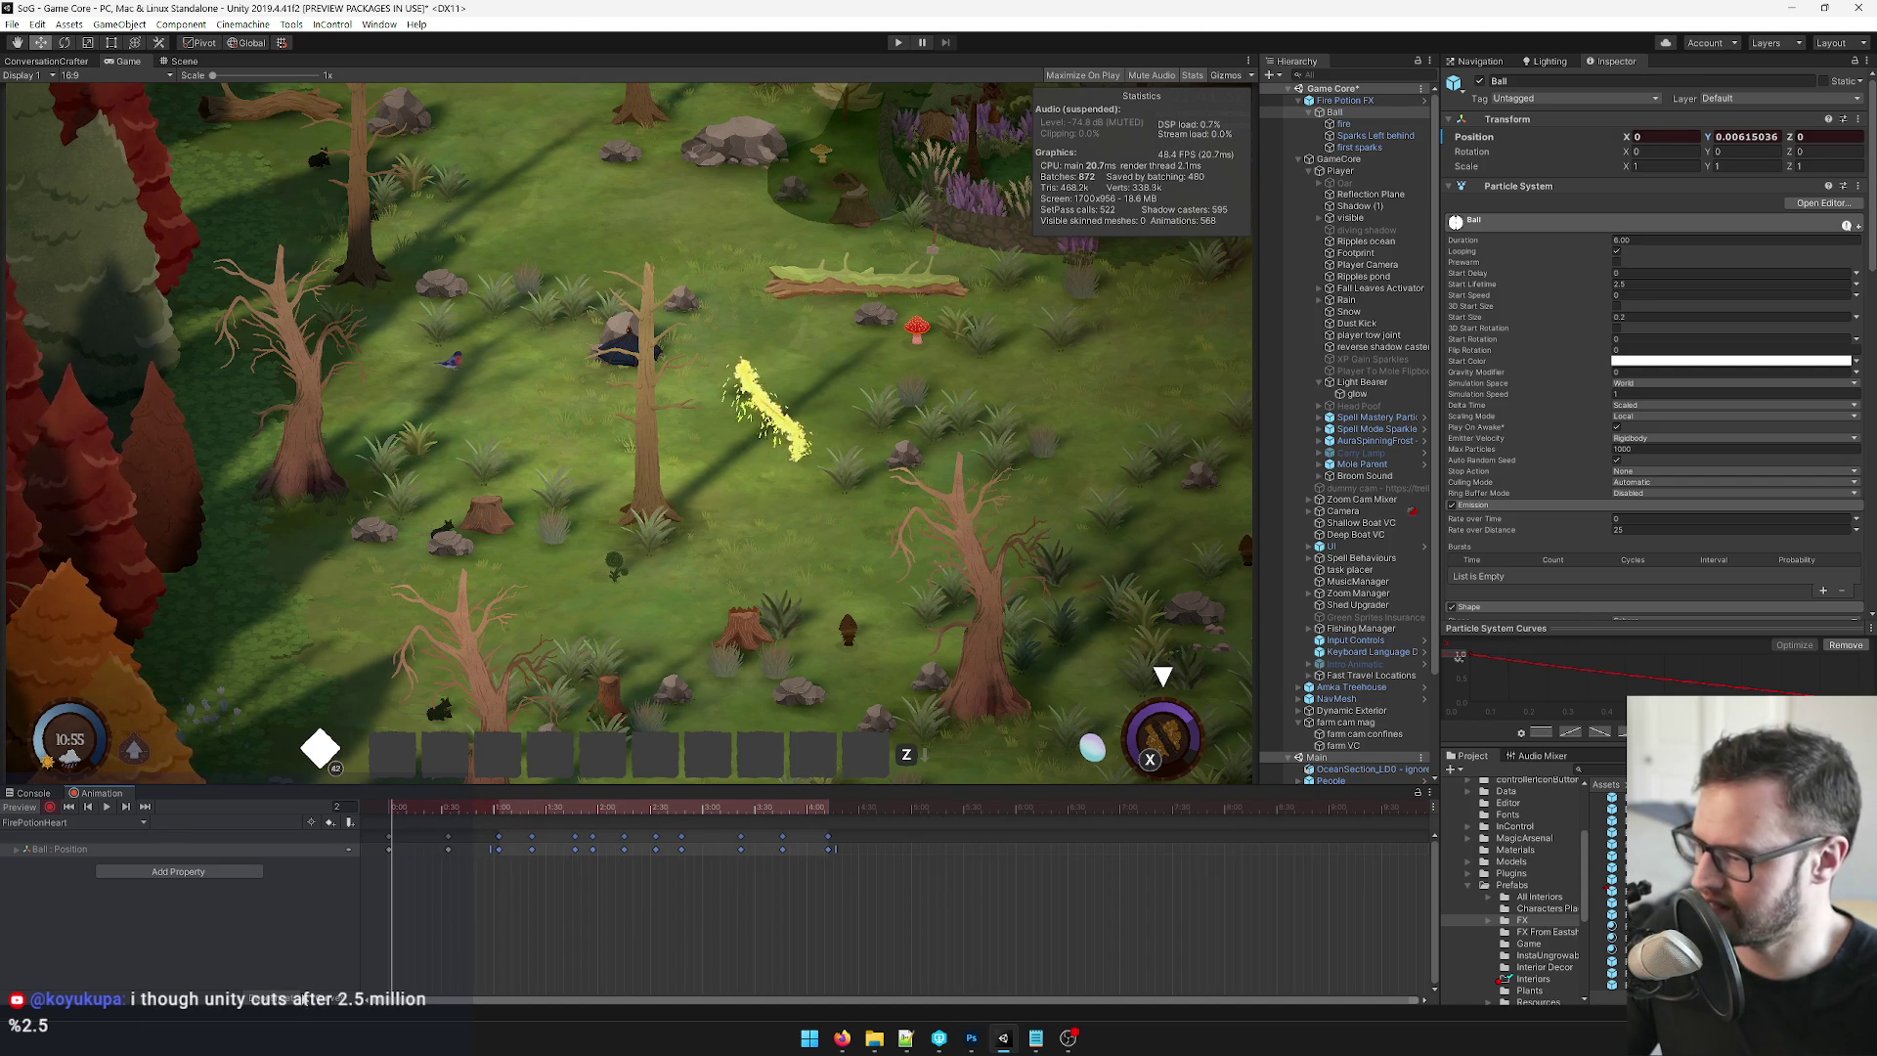
left_click_drag(903, 923, 421, 829)
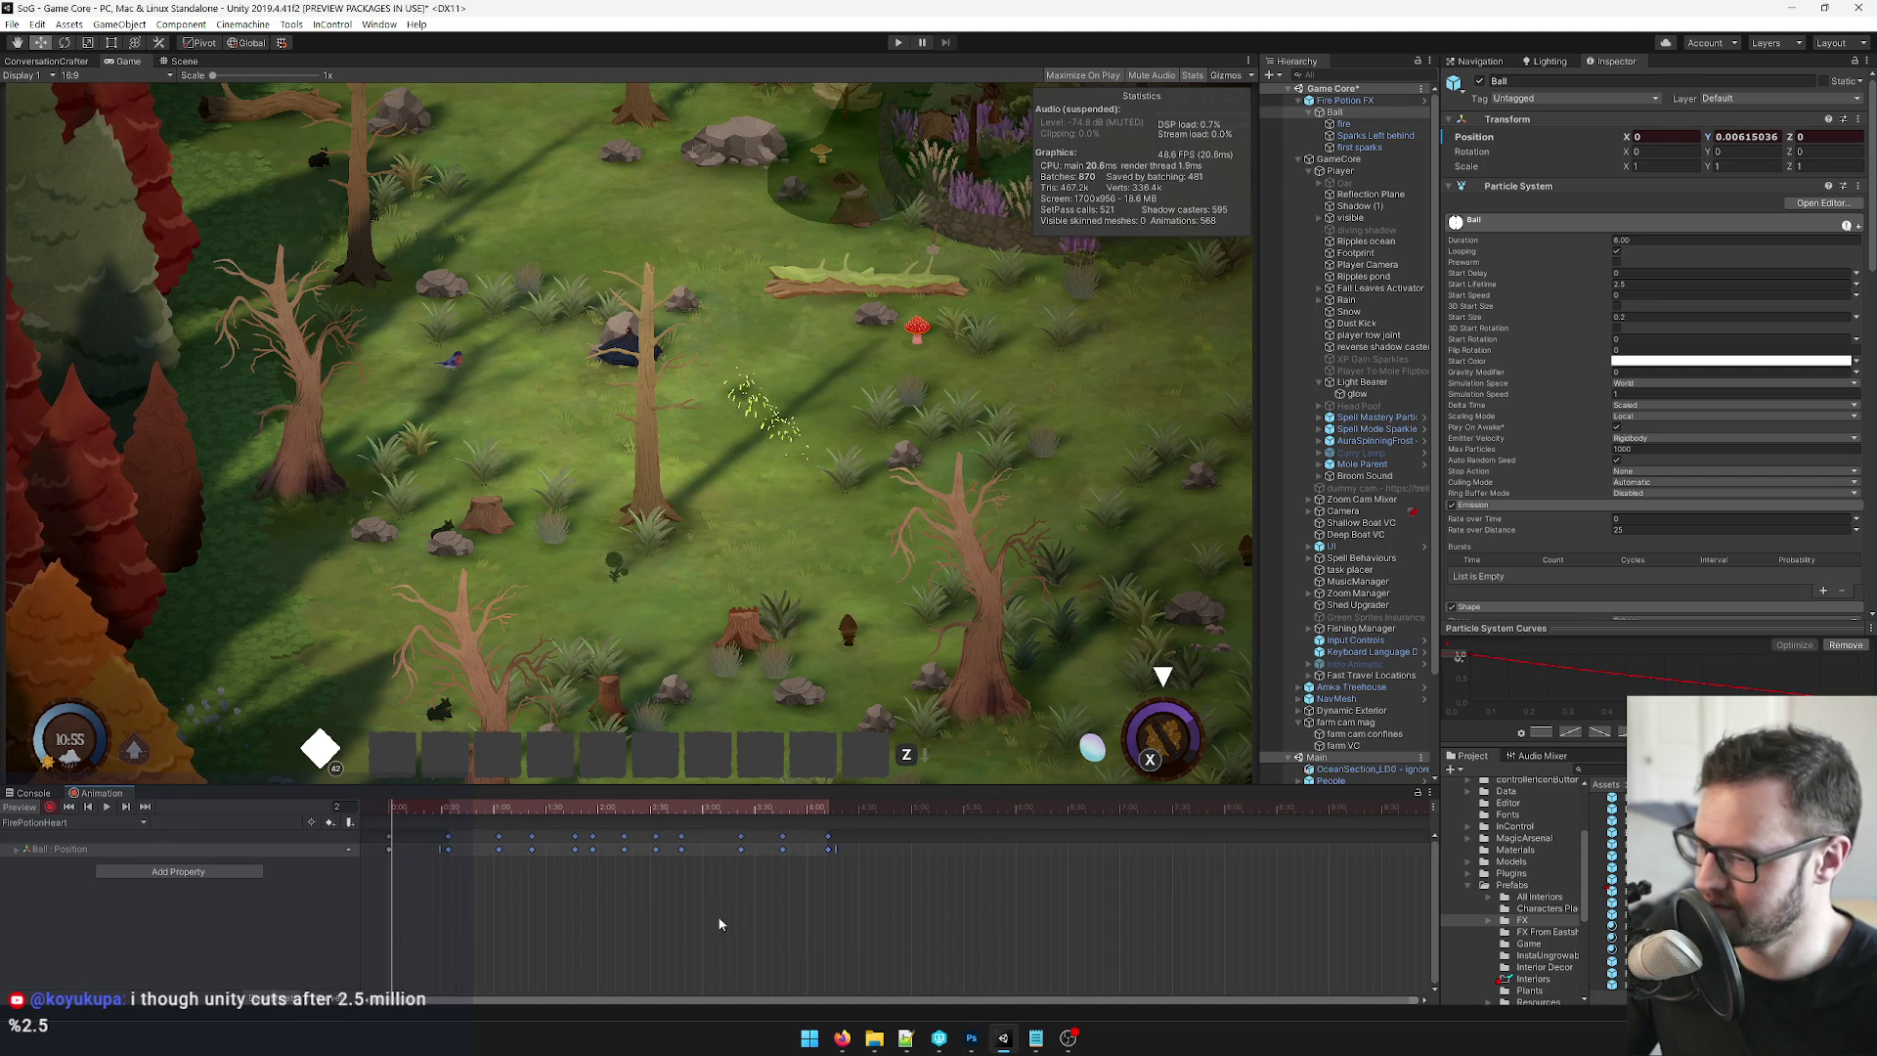
left_click(319, 1003)
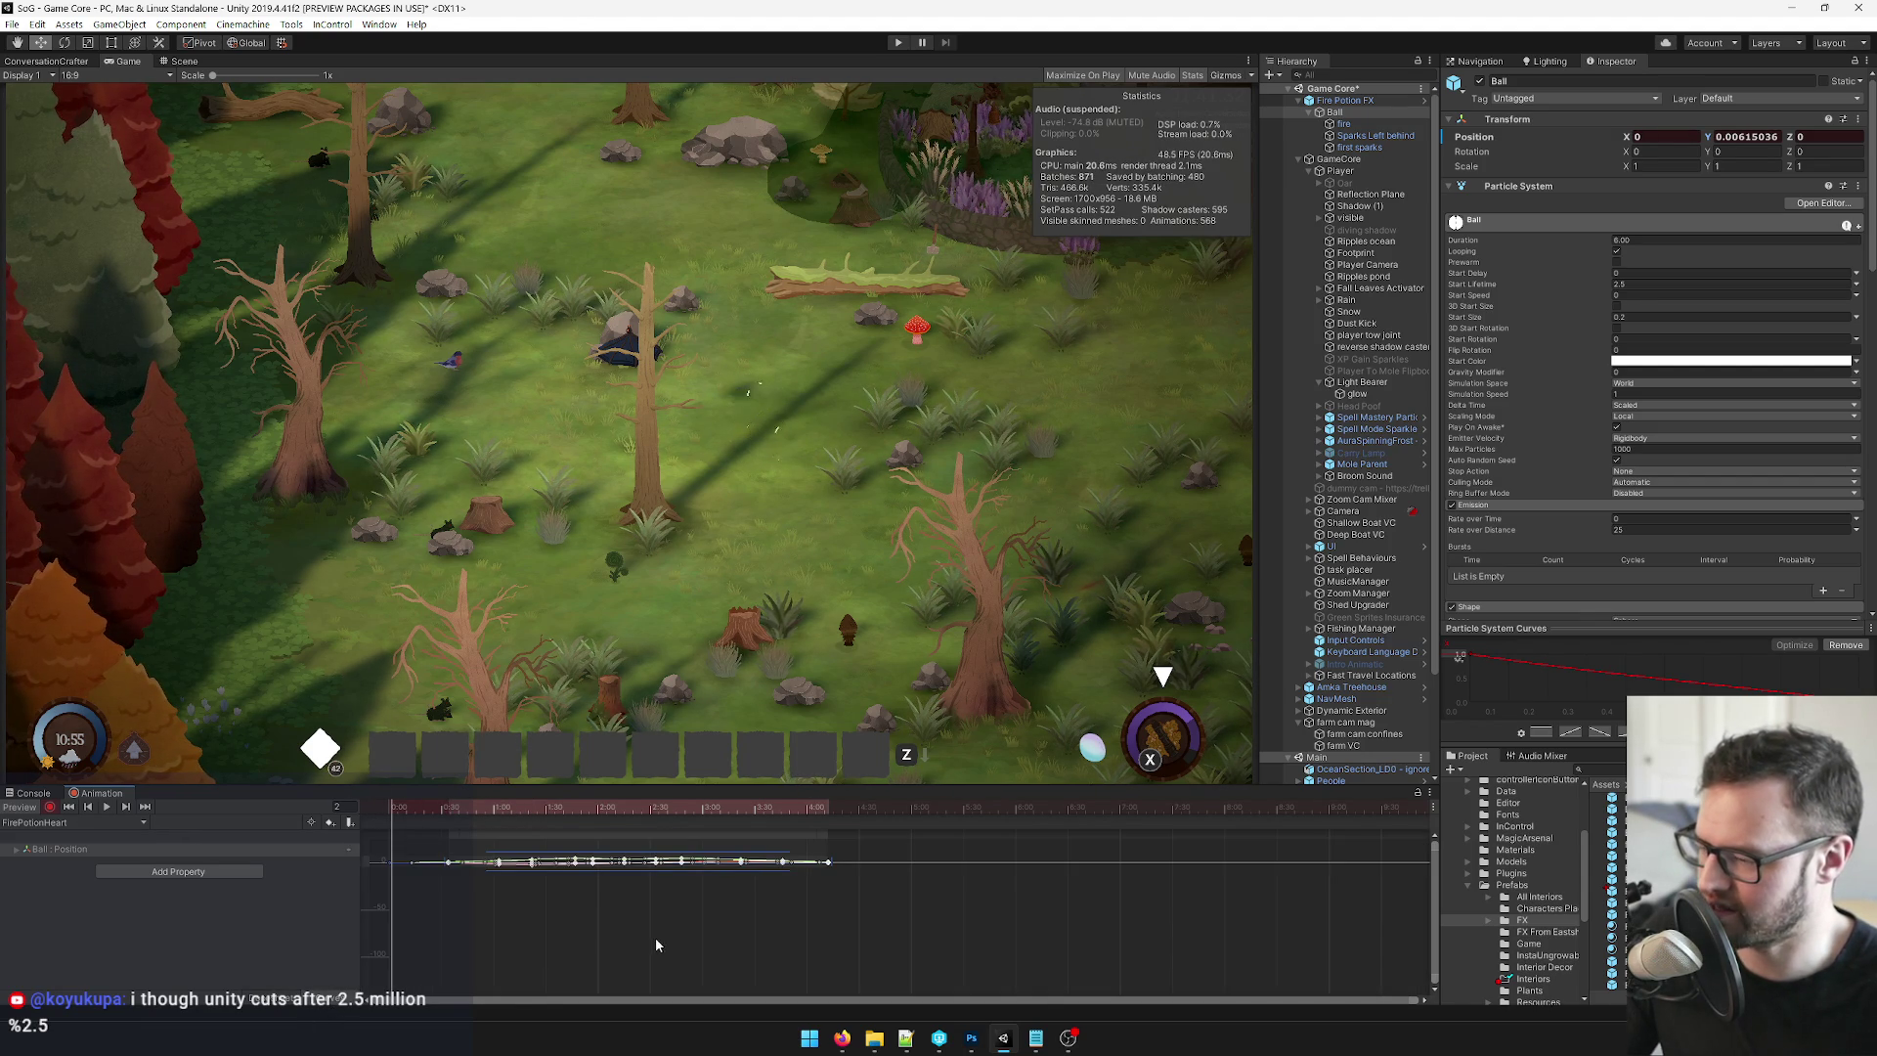
Fit the keys in view, return to the Dopesheet, and play through to frame 132.
key("f")
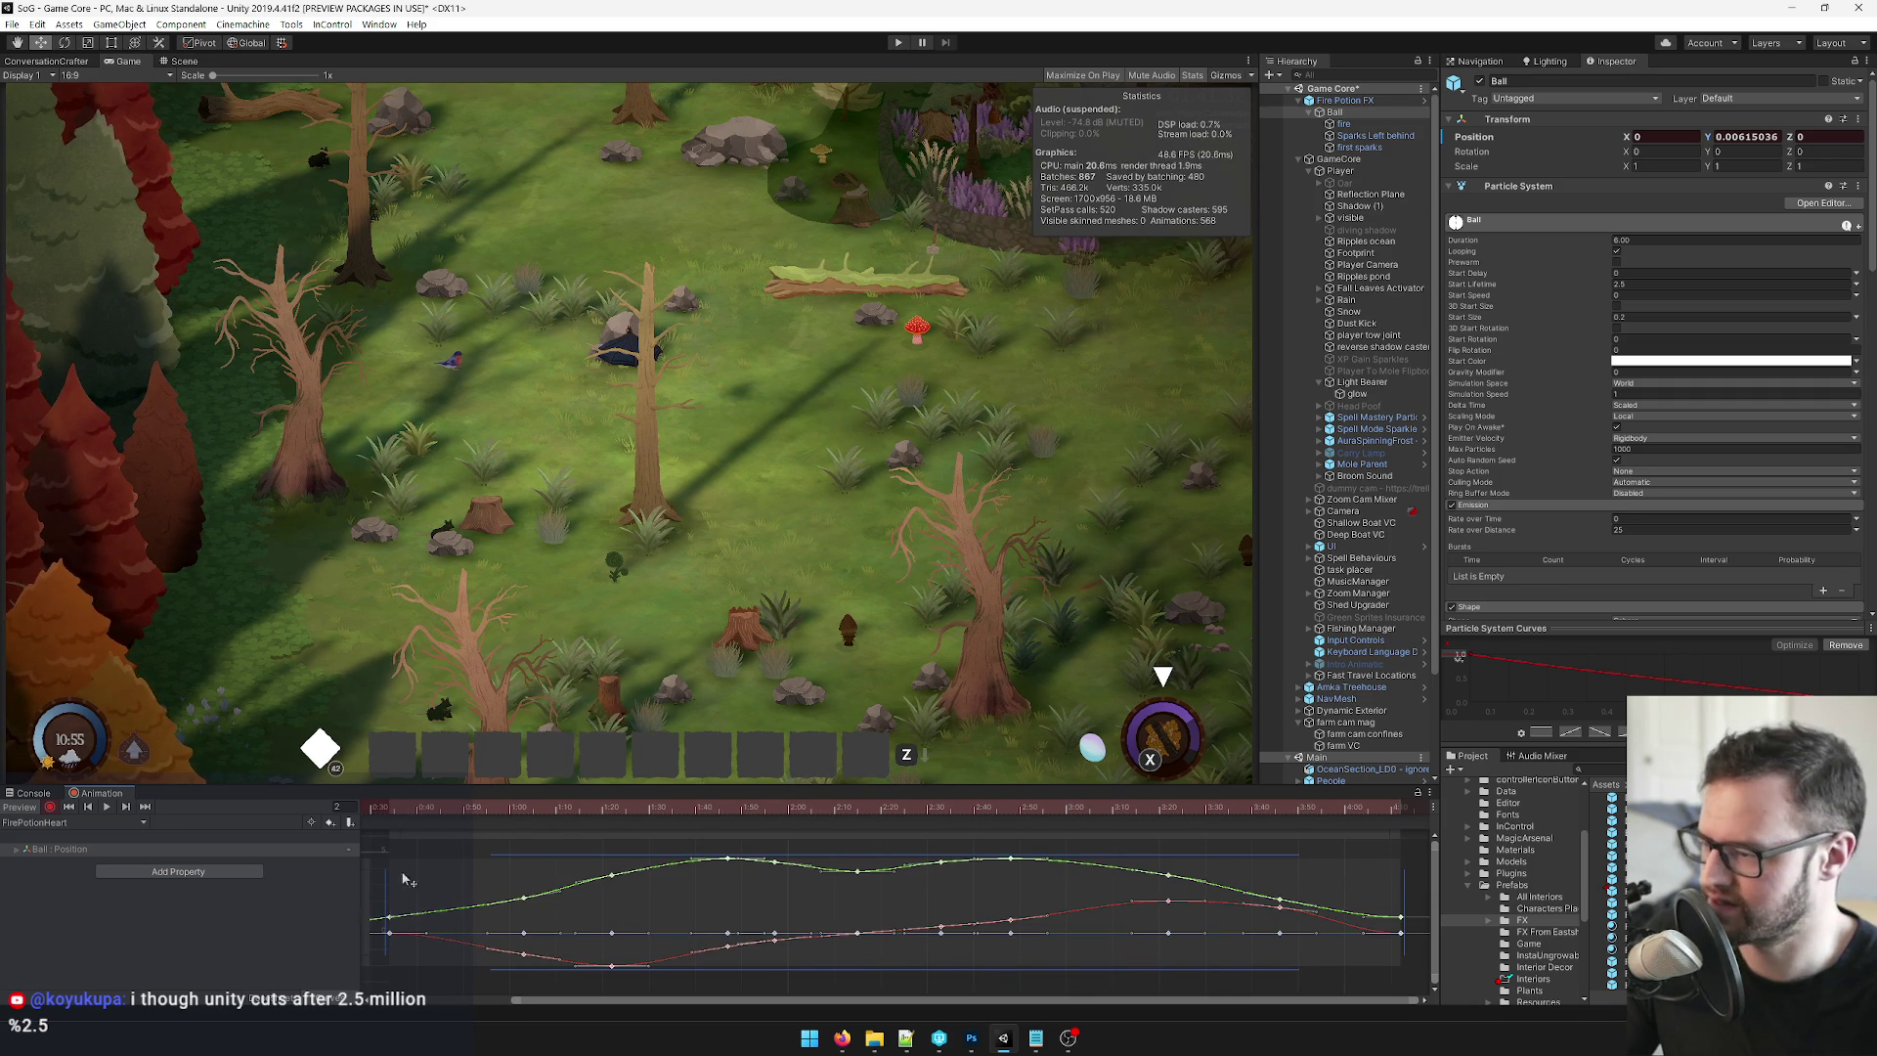
left_click(310, 993)
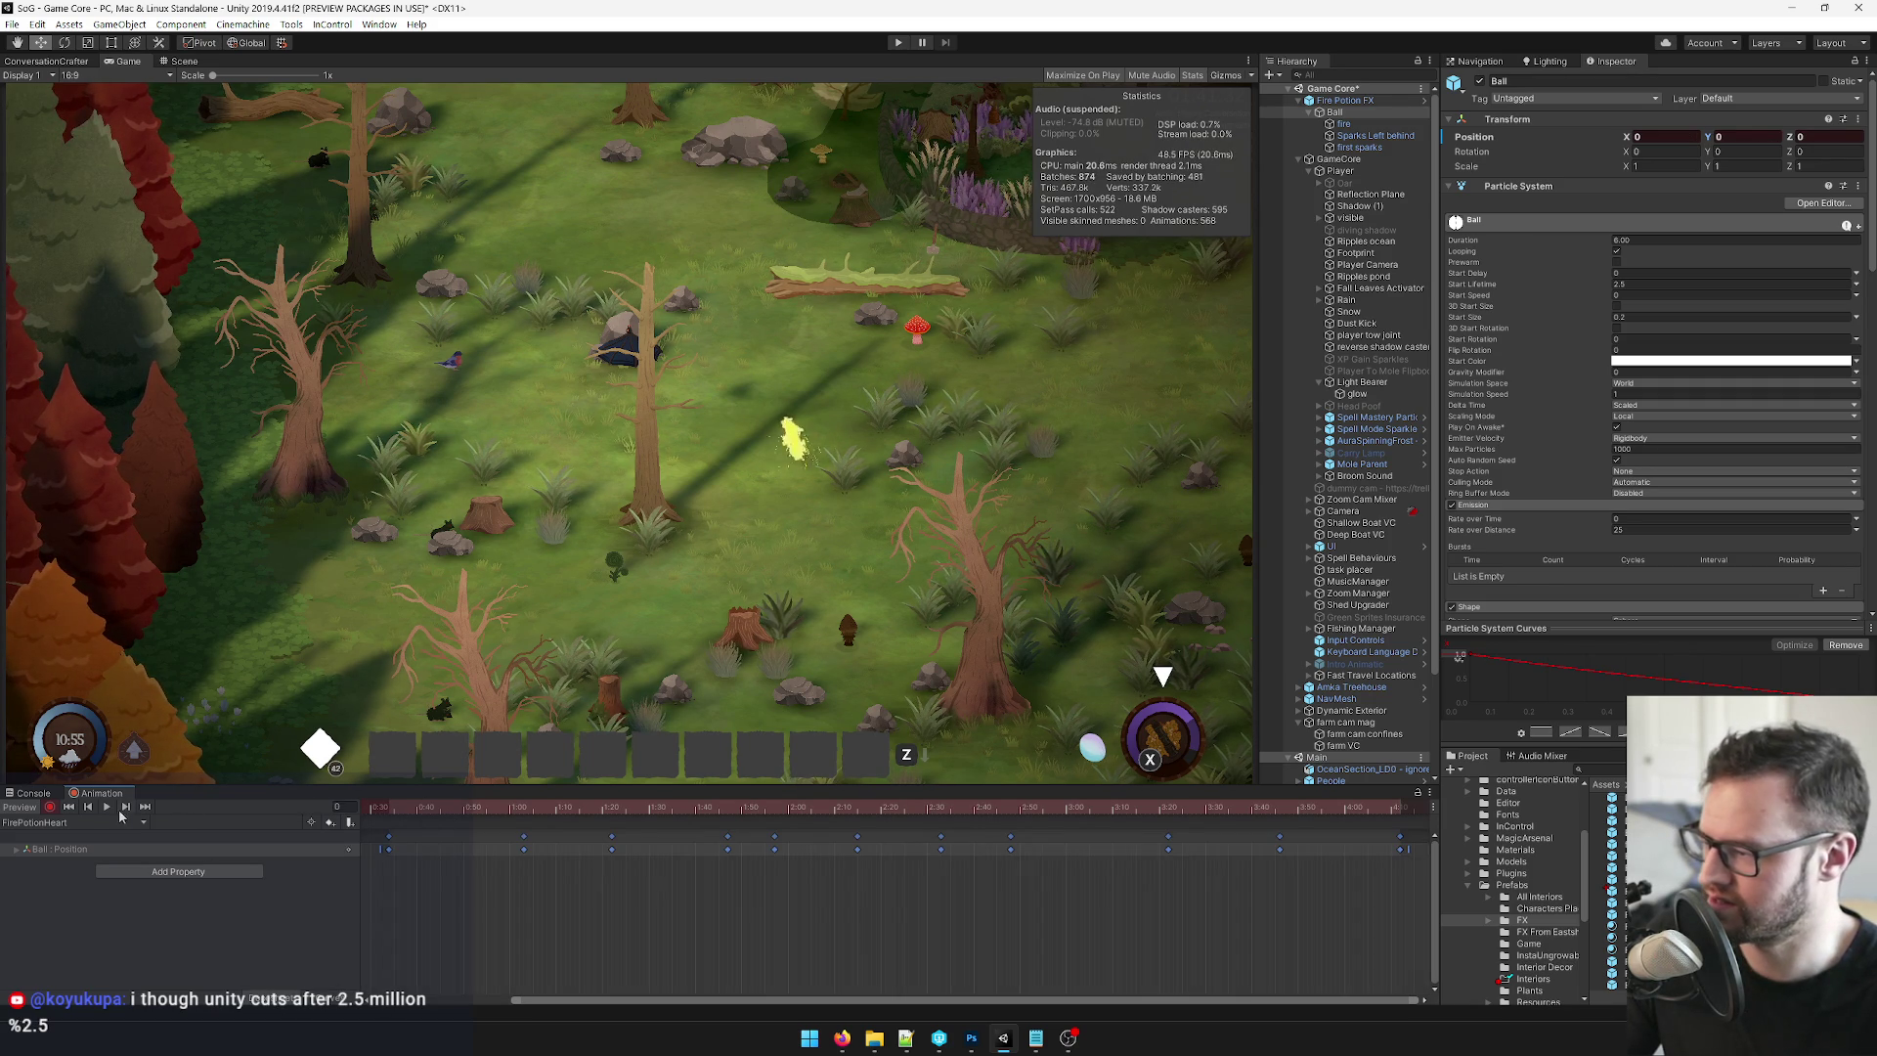
left_click(107, 808)
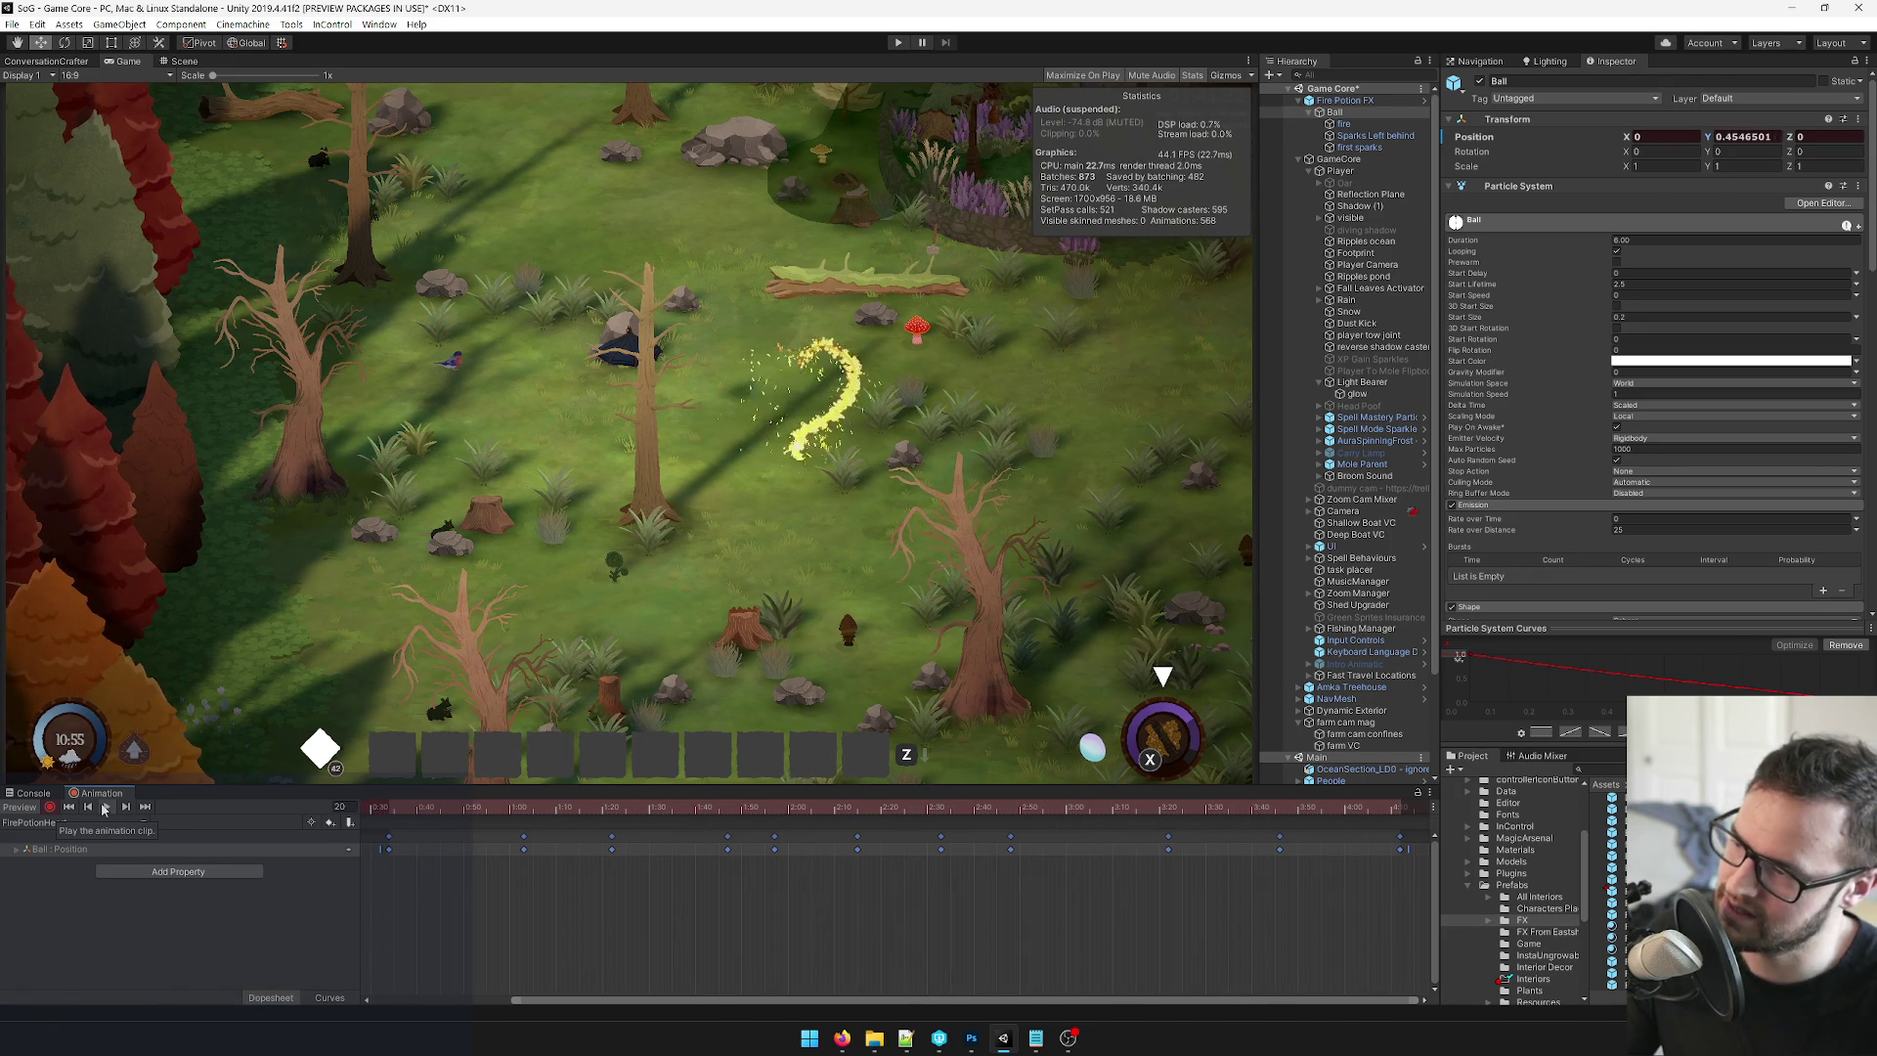
mouse_move(629, 807)
left_mouse_down()
mouse_move(918, 808)
mouse_move(859, 811)
left_mouse_up()
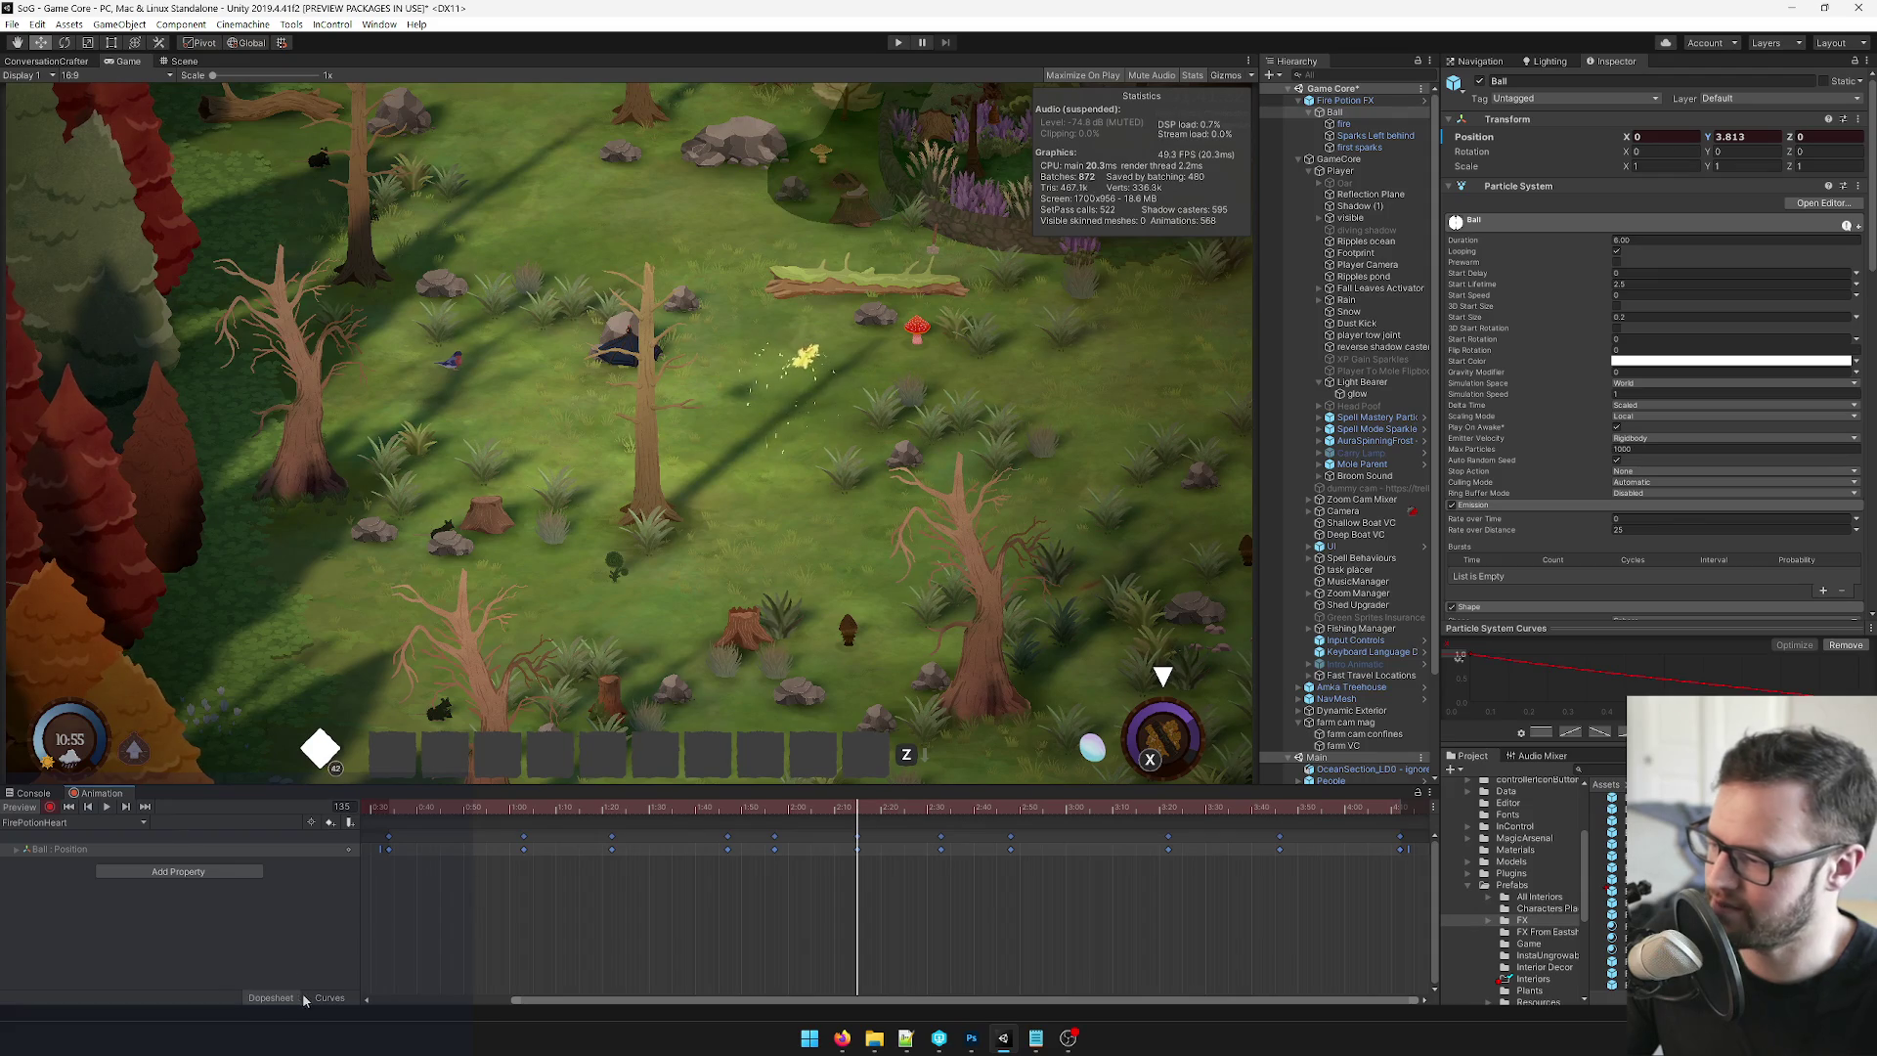
In Curves, change one key's left tangent, then make both its tangents linear.
left_click(331, 999)
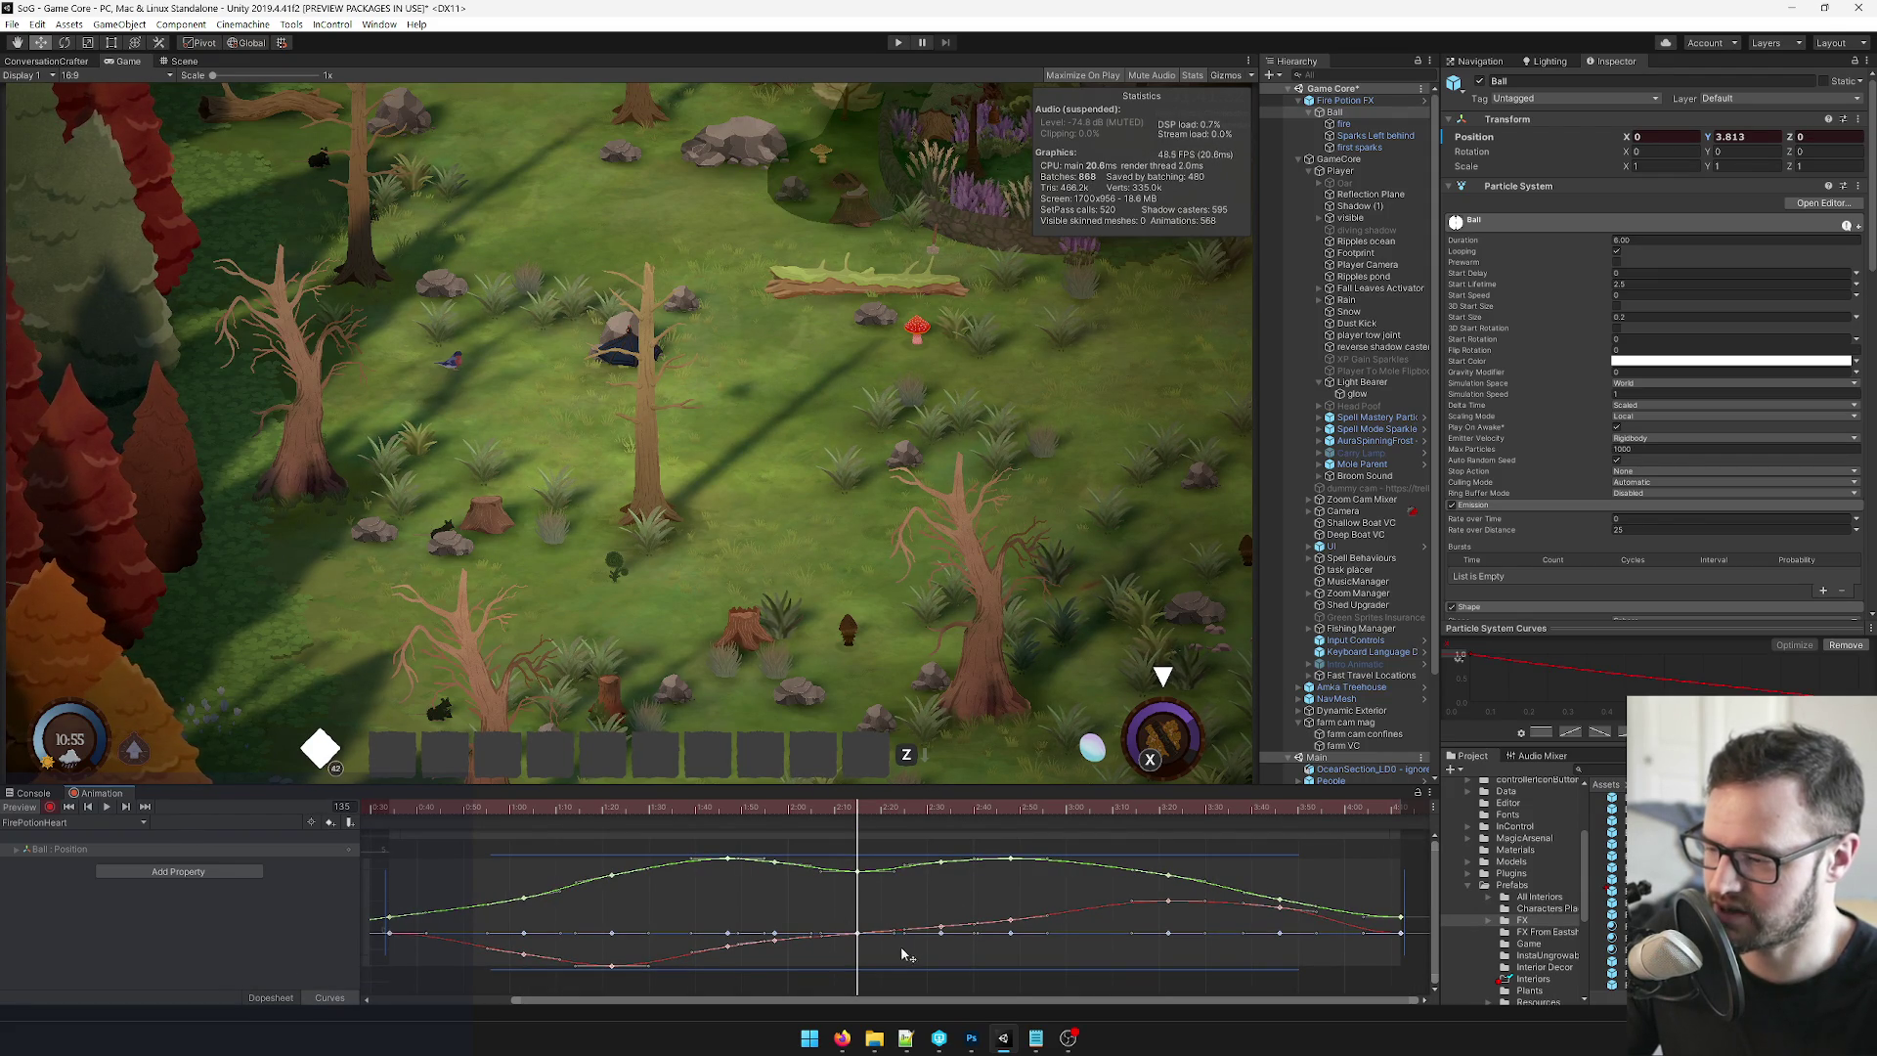
left_click(877, 977)
right_click(858, 871)
mouse_move(954, 829)
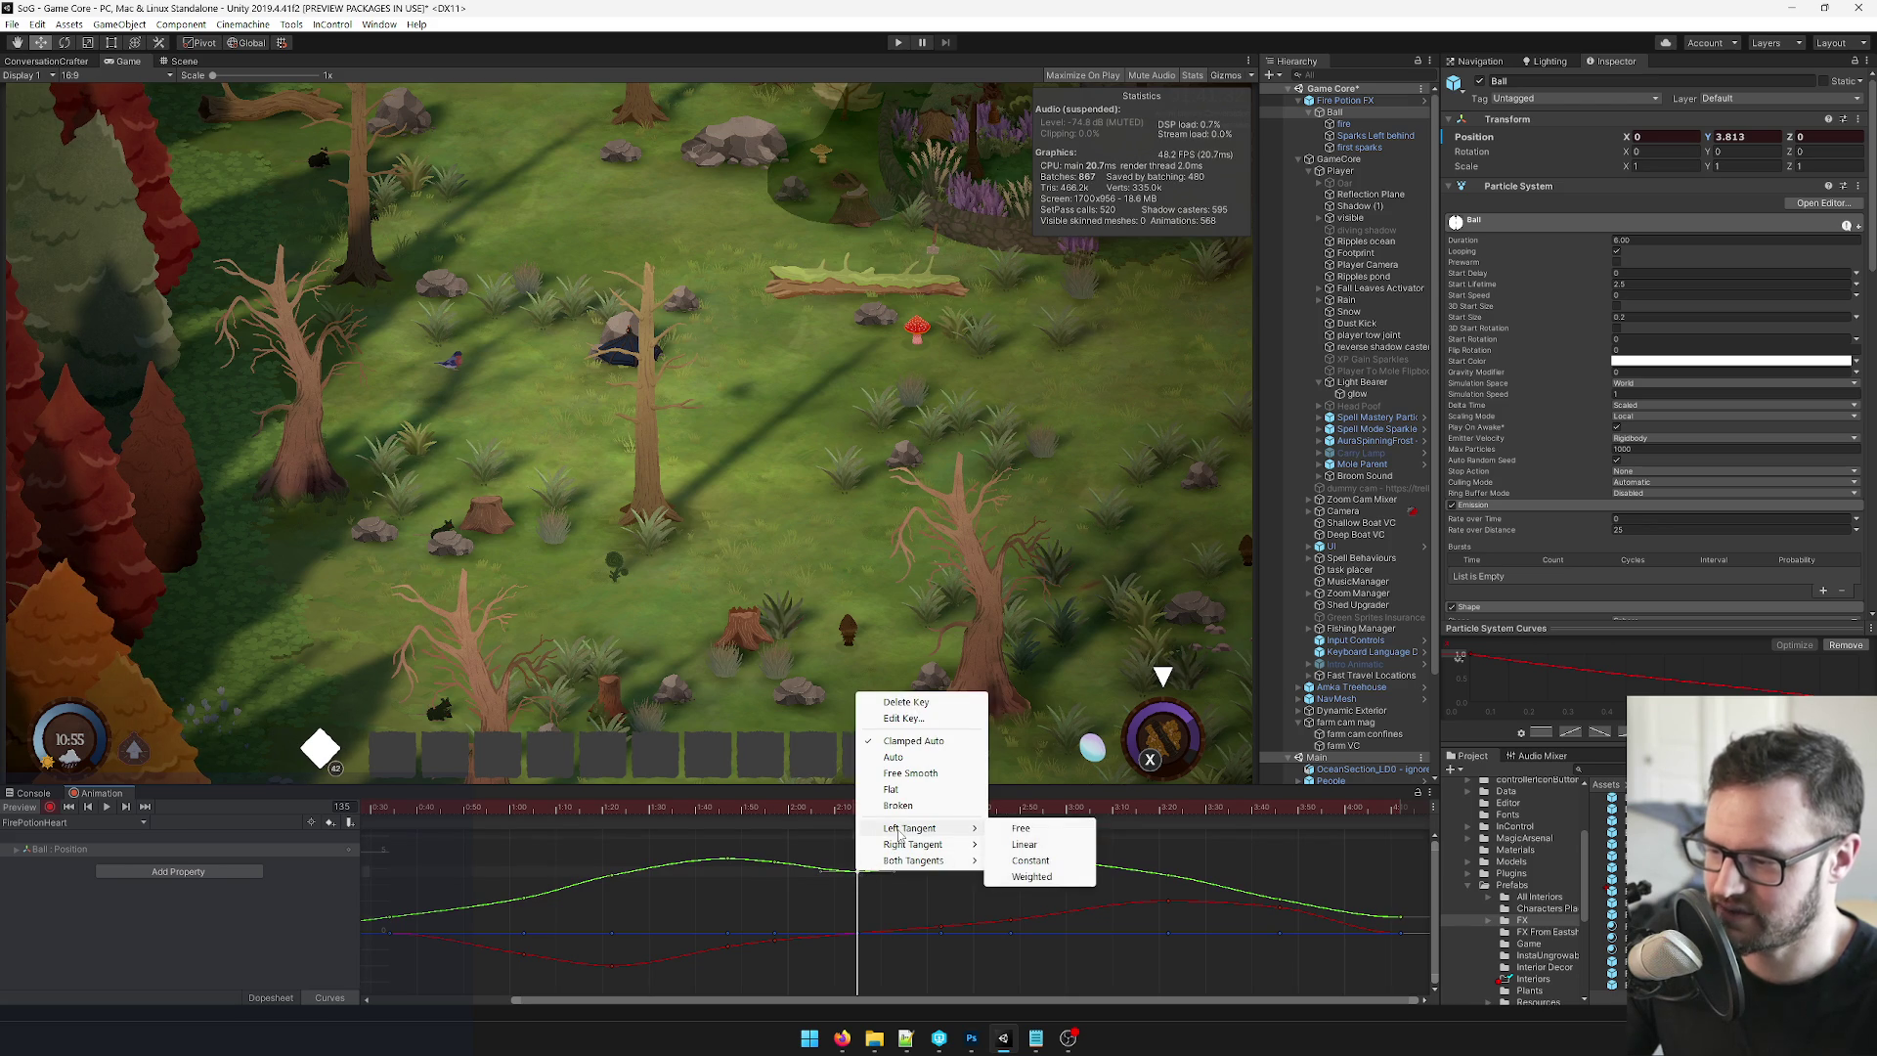
left_click(1039, 844)
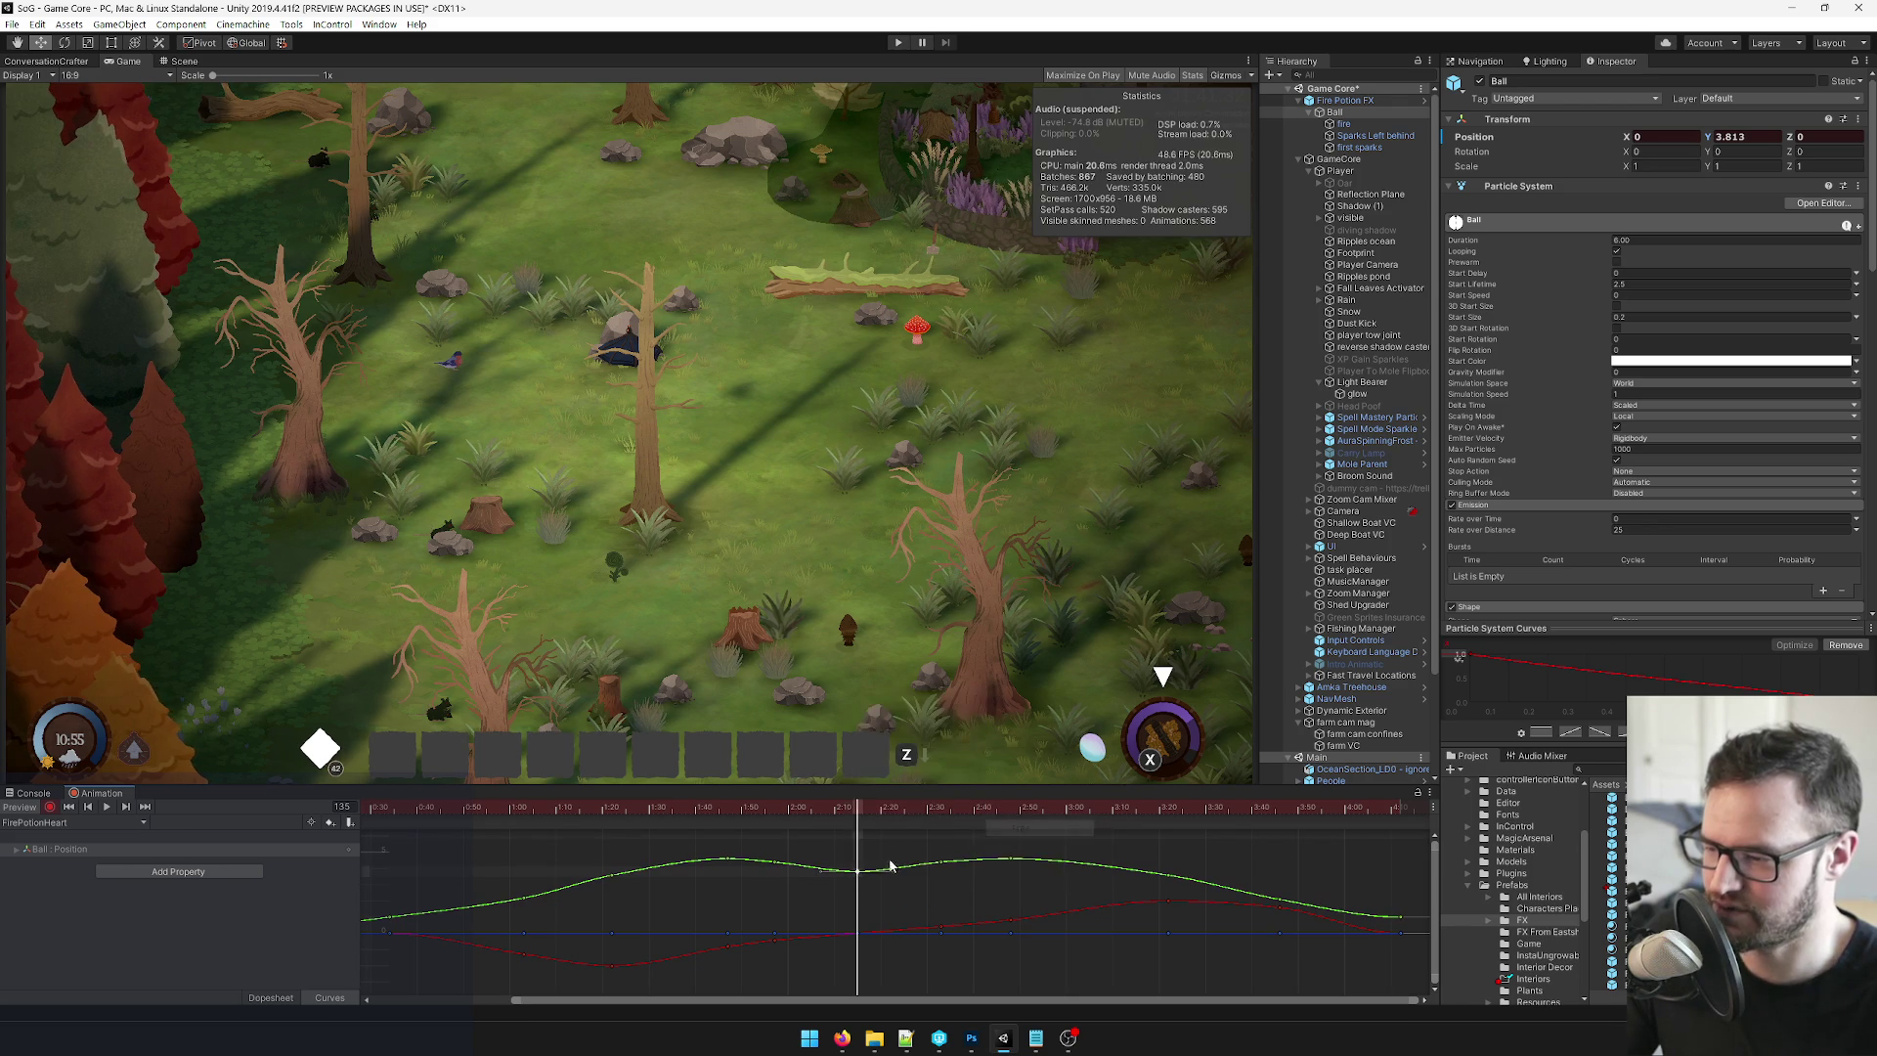
right_click(861, 873)
mouse_move(916, 843)
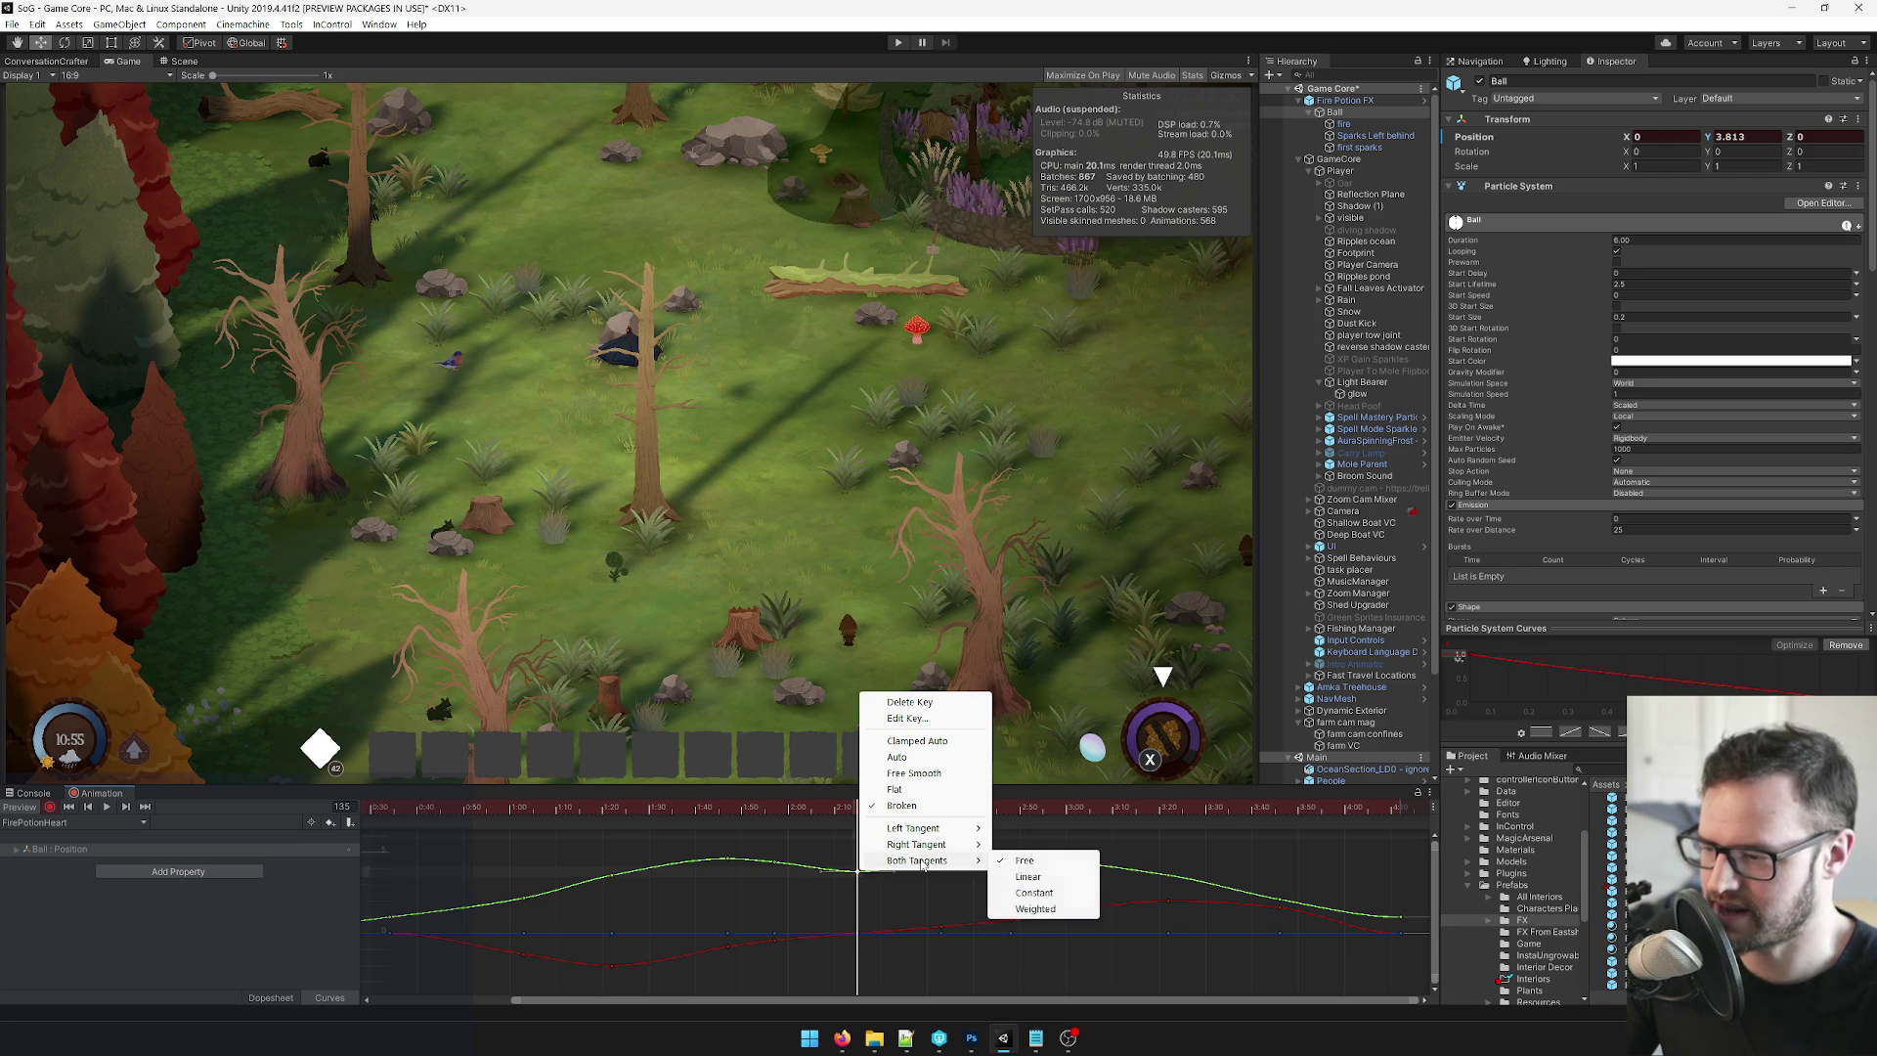
left_click(1027, 877)
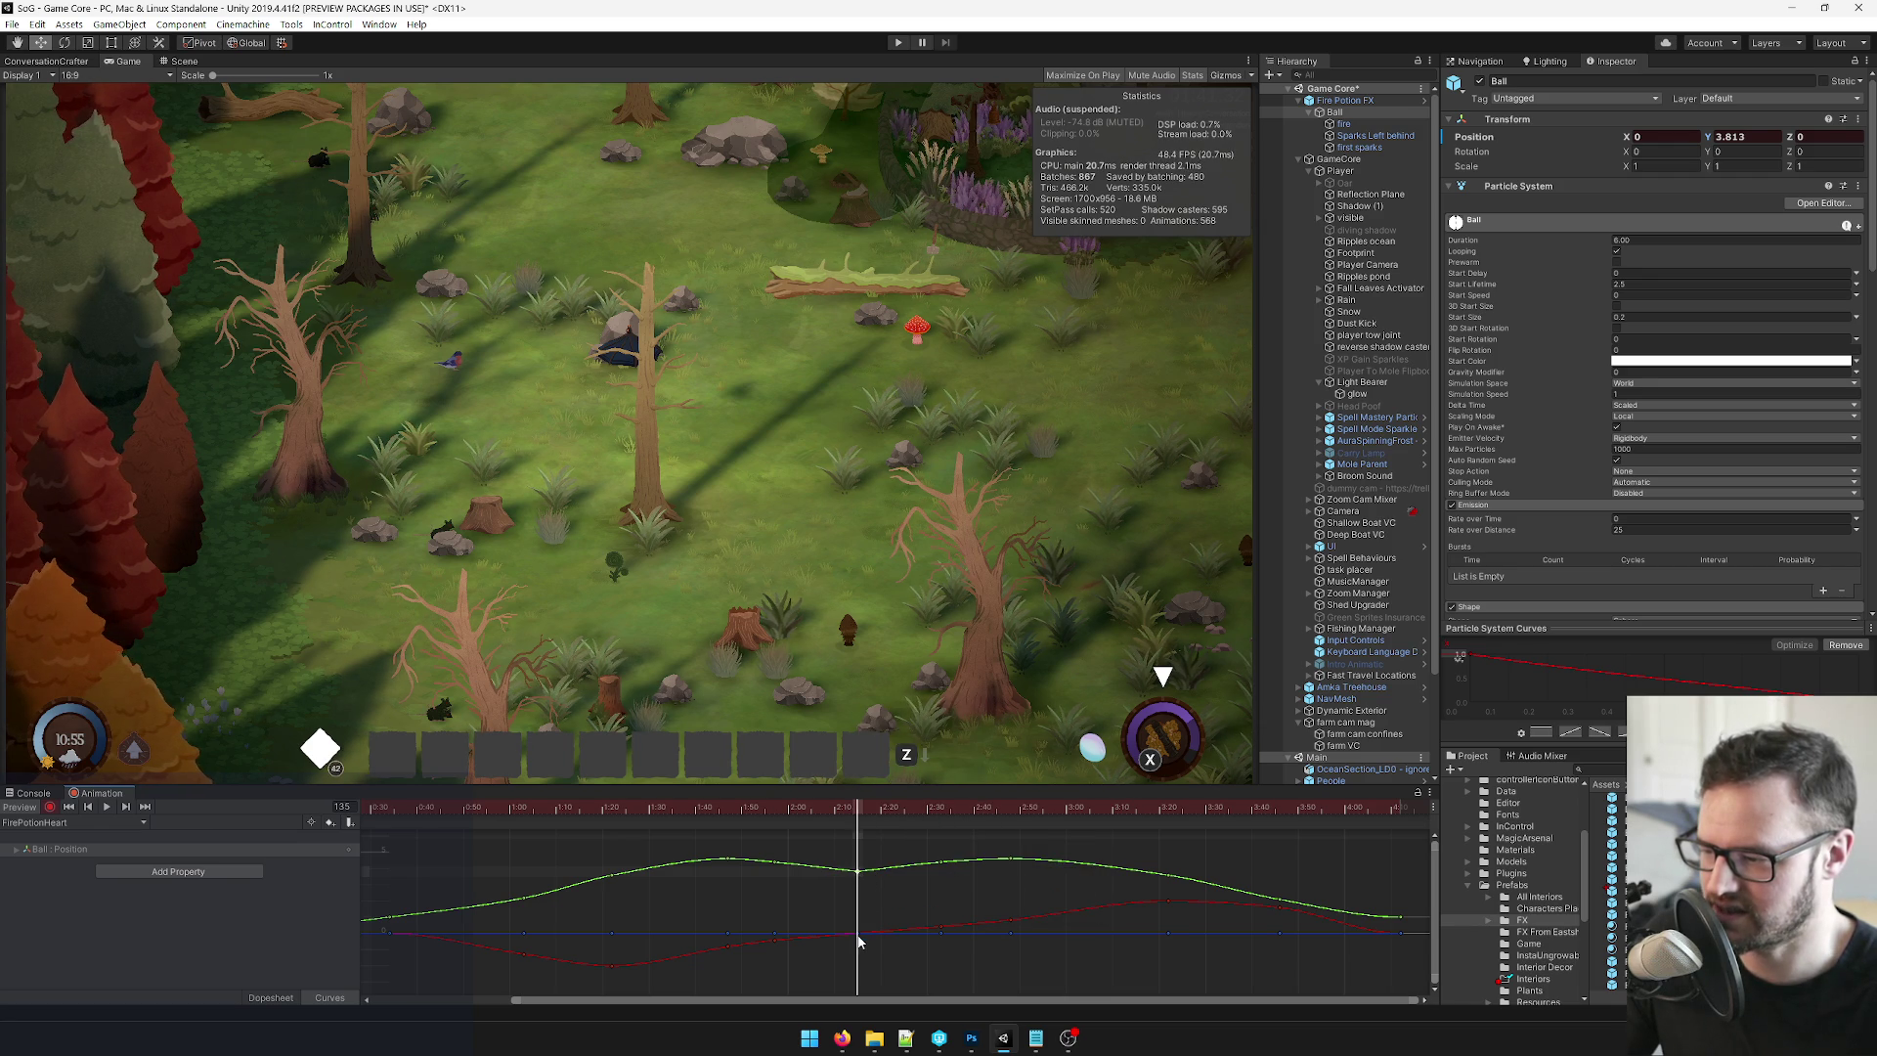
Make the red curve key's tangents linear for a sharp heart corner.
scroll(848, 944, "up", 5)
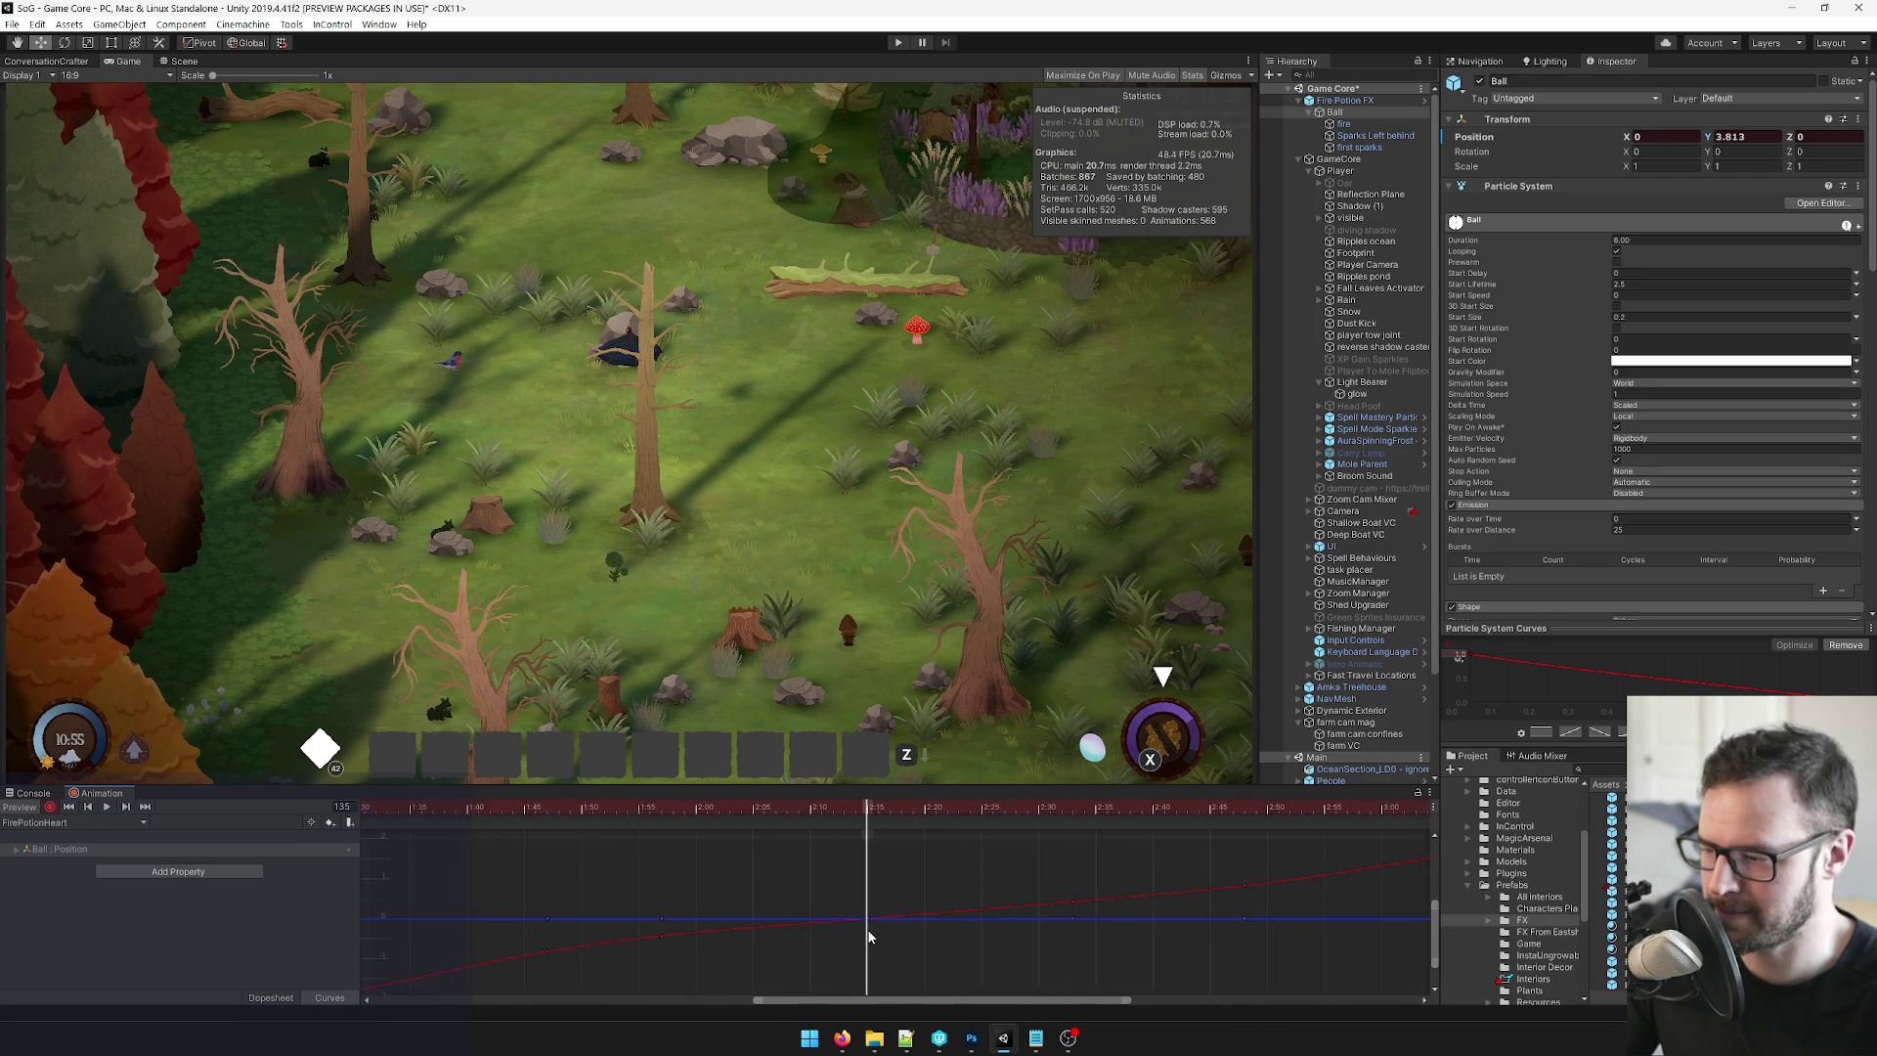
scroll(868, 939, "down", 3)
scroll(869, 939, "up", 3)
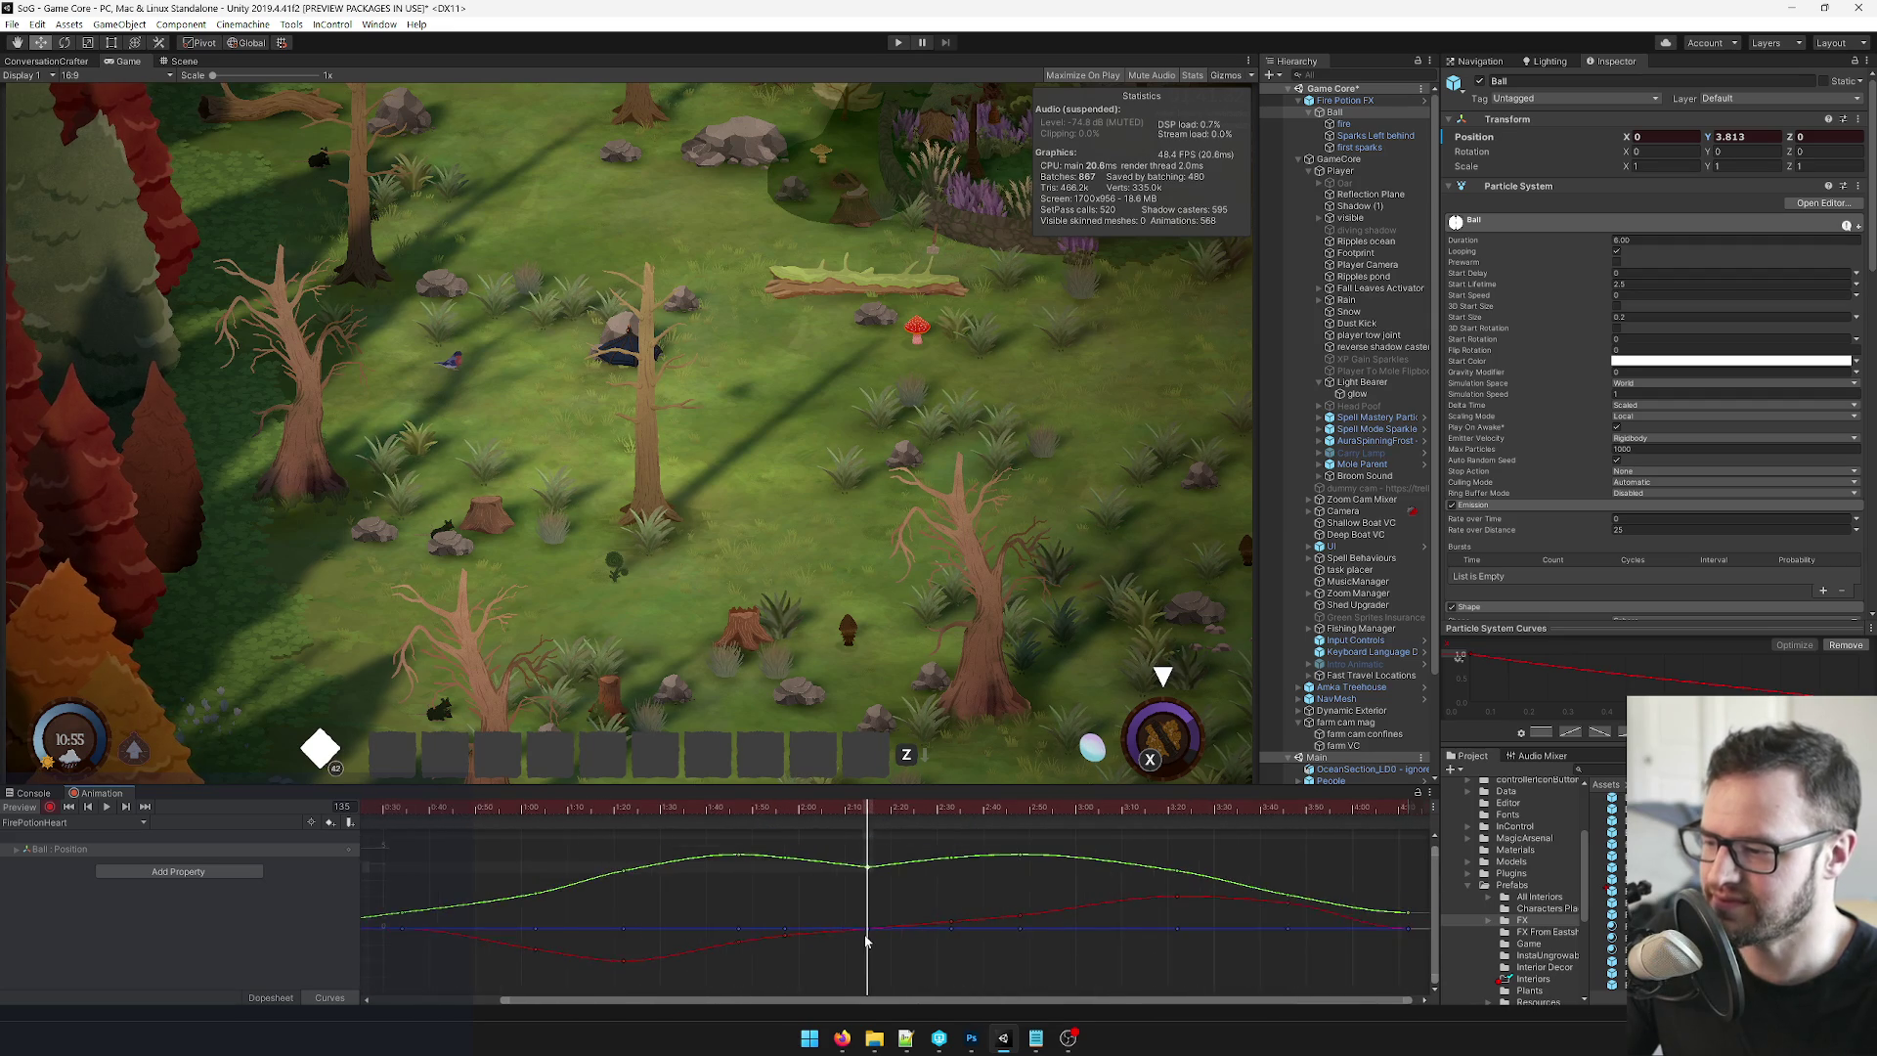
right_click(866, 929)
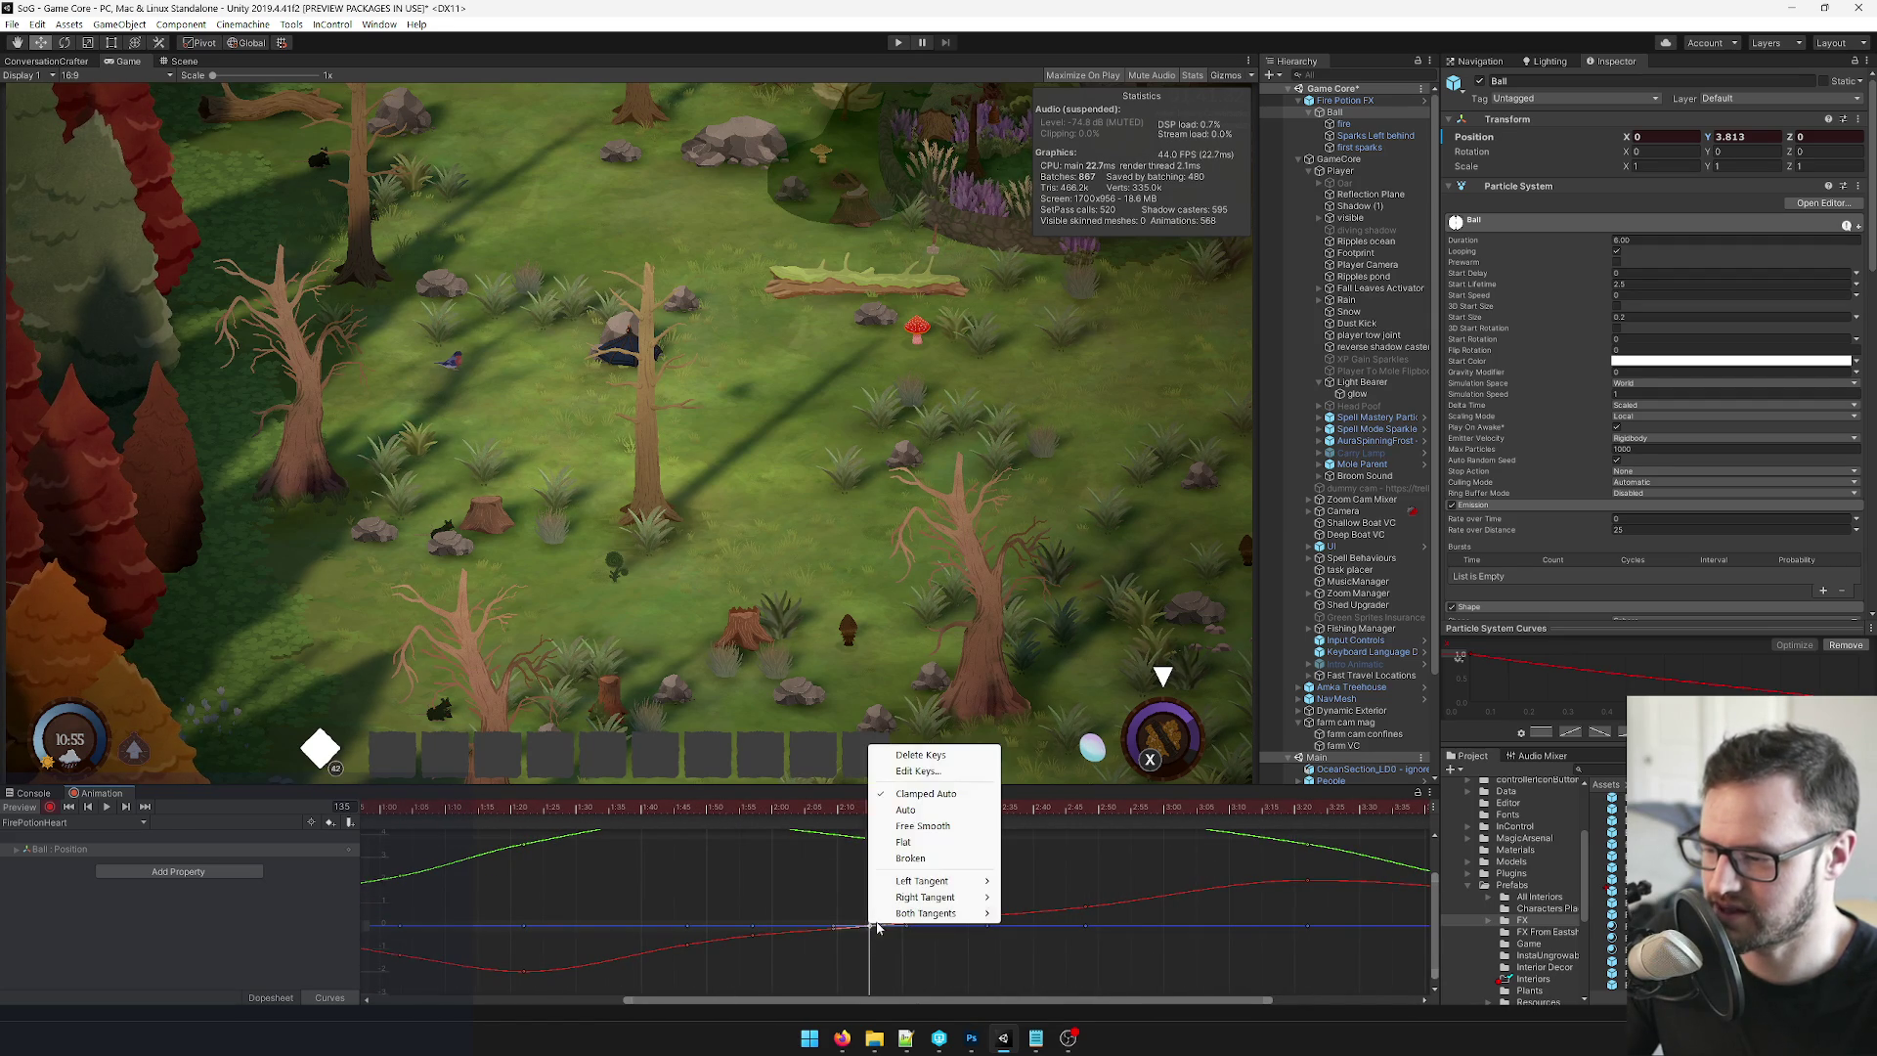
mouse_move(959, 915)
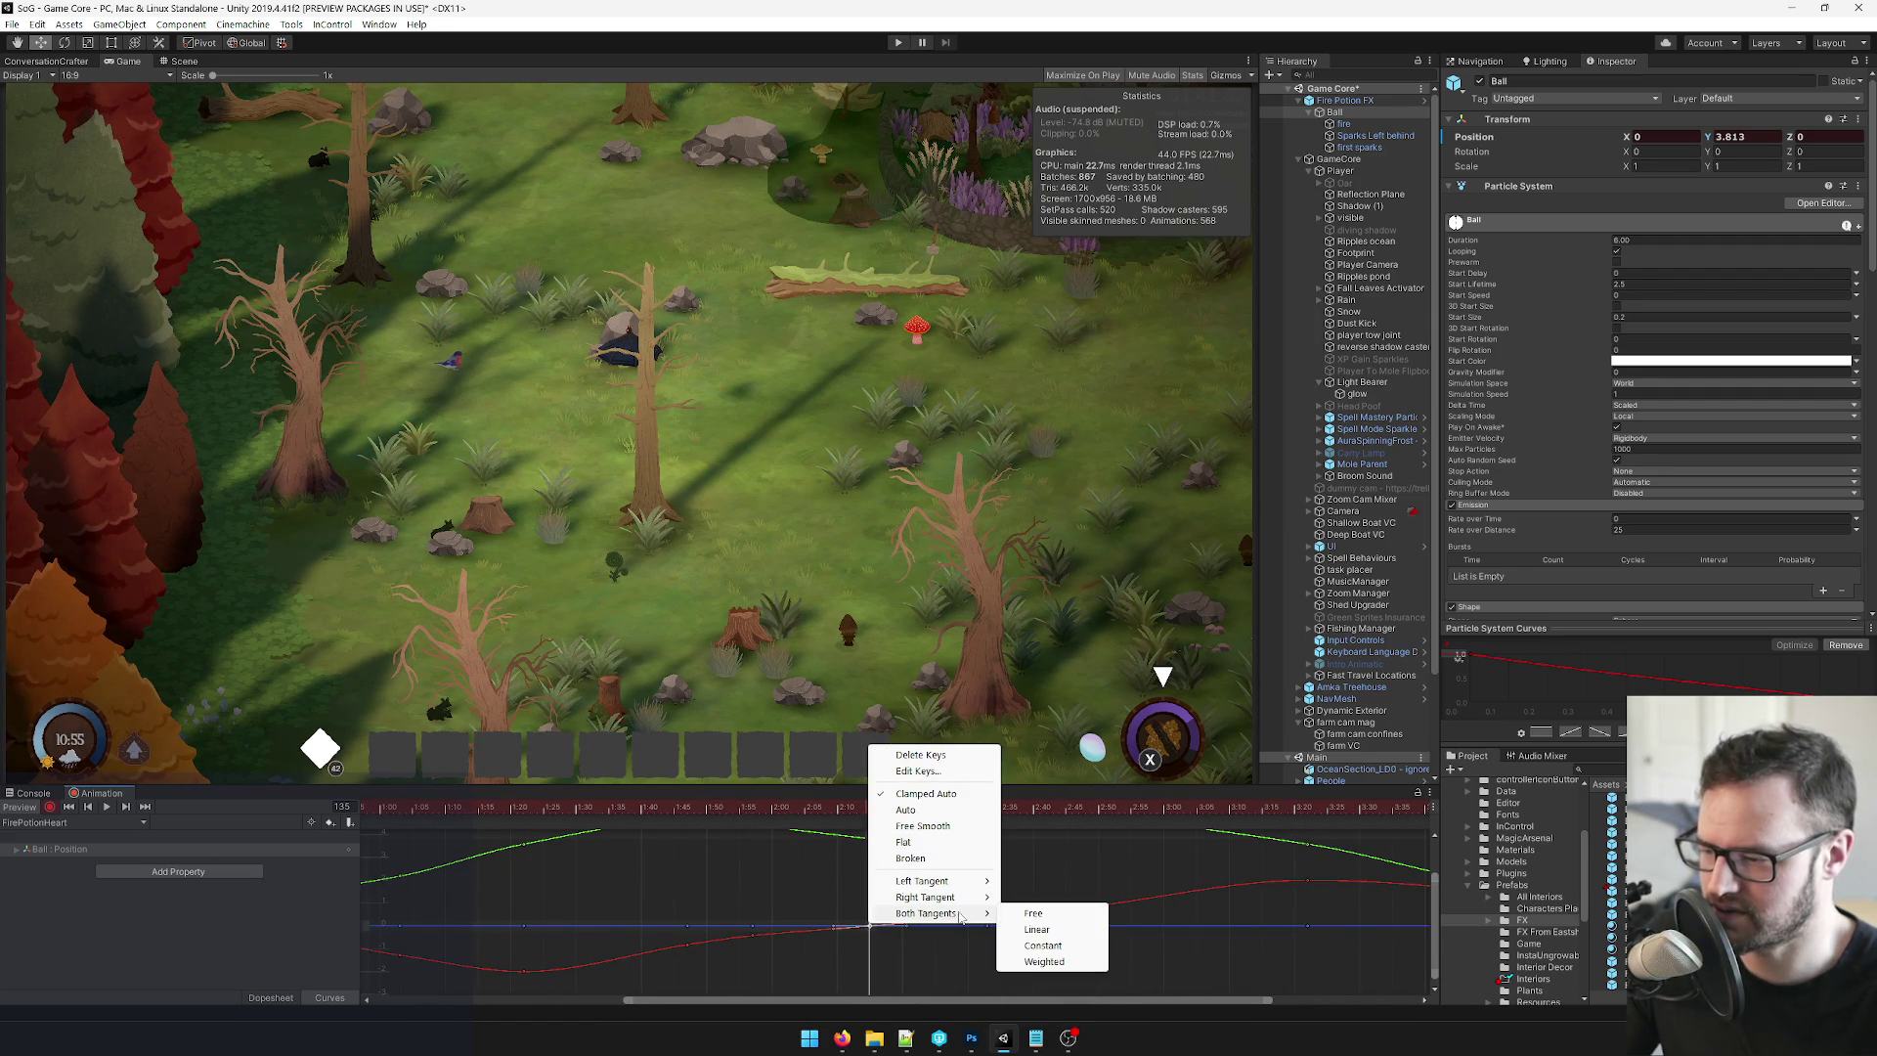
left_click(1037, 929)
Rewind to frame 8 and play the heart trail to check the path.
scroll(921, 924, "down", 3)
left_click_drag(860, 809, 418, 810)
left_click(104, 808)
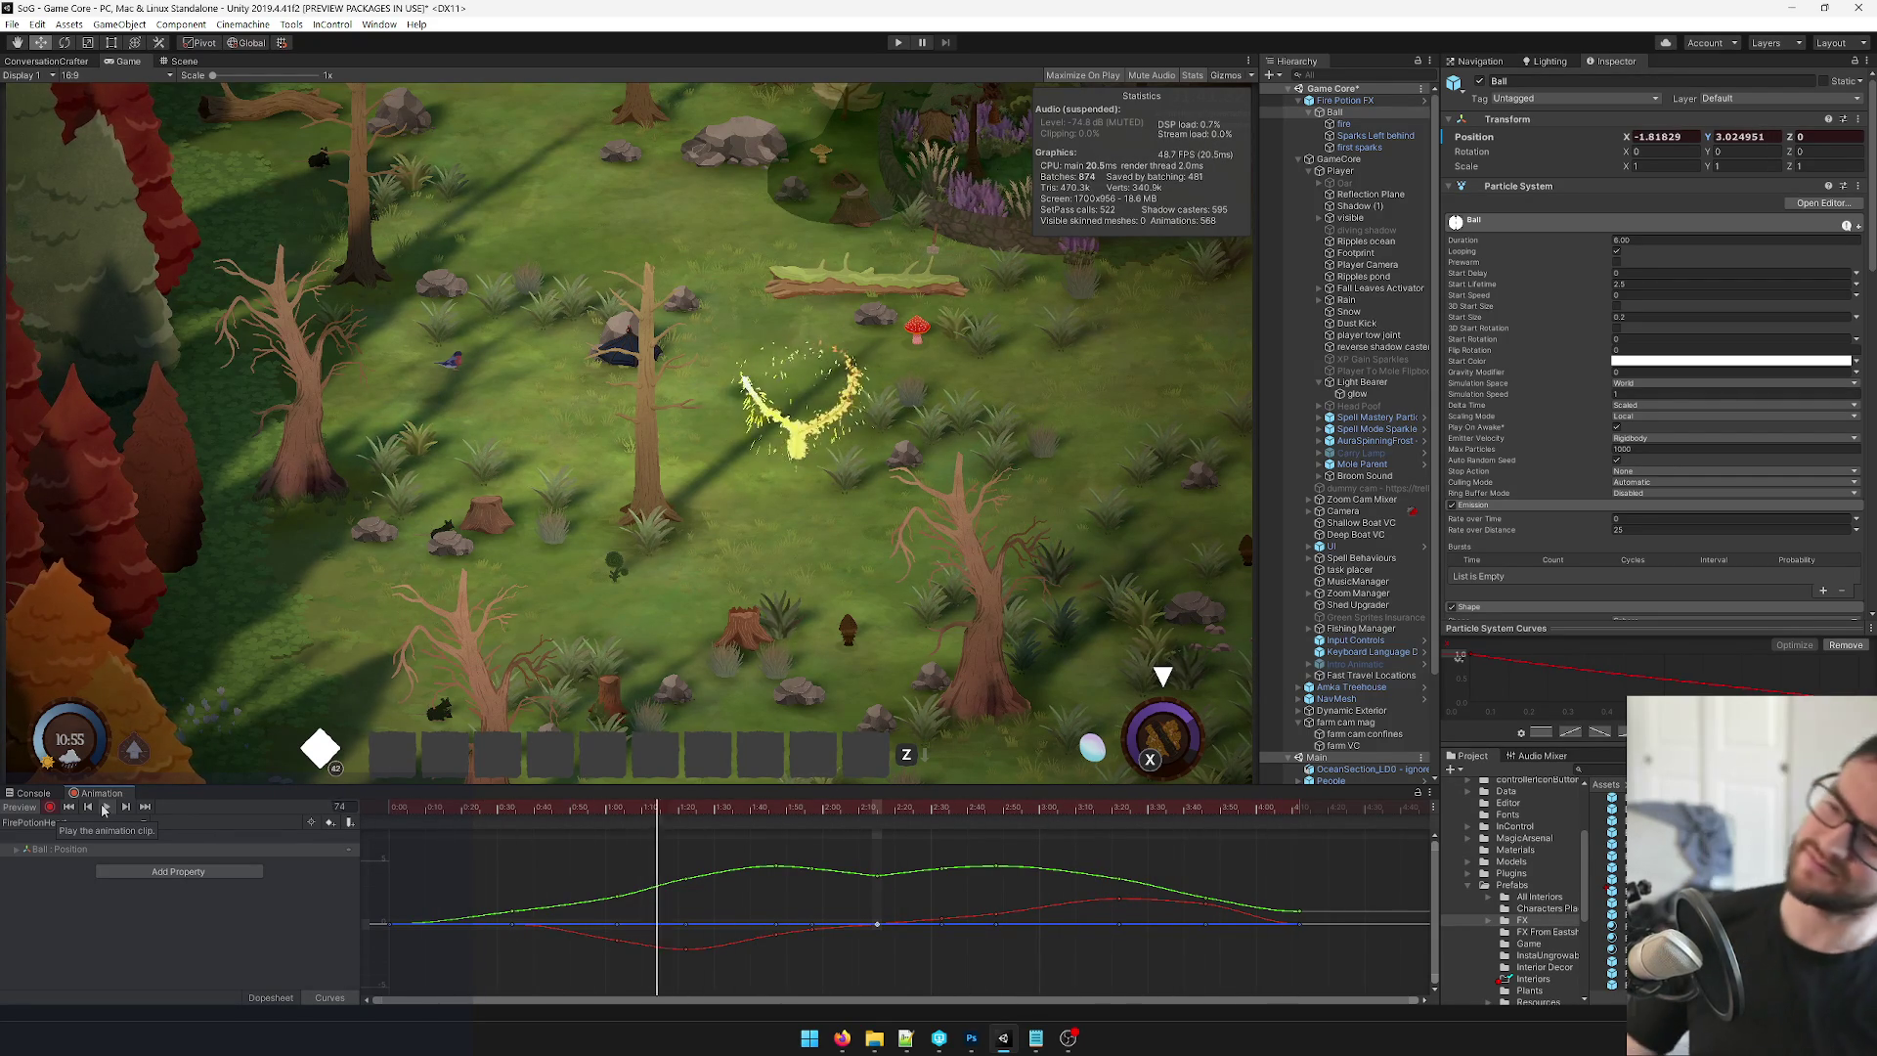
left_click(119, 806)
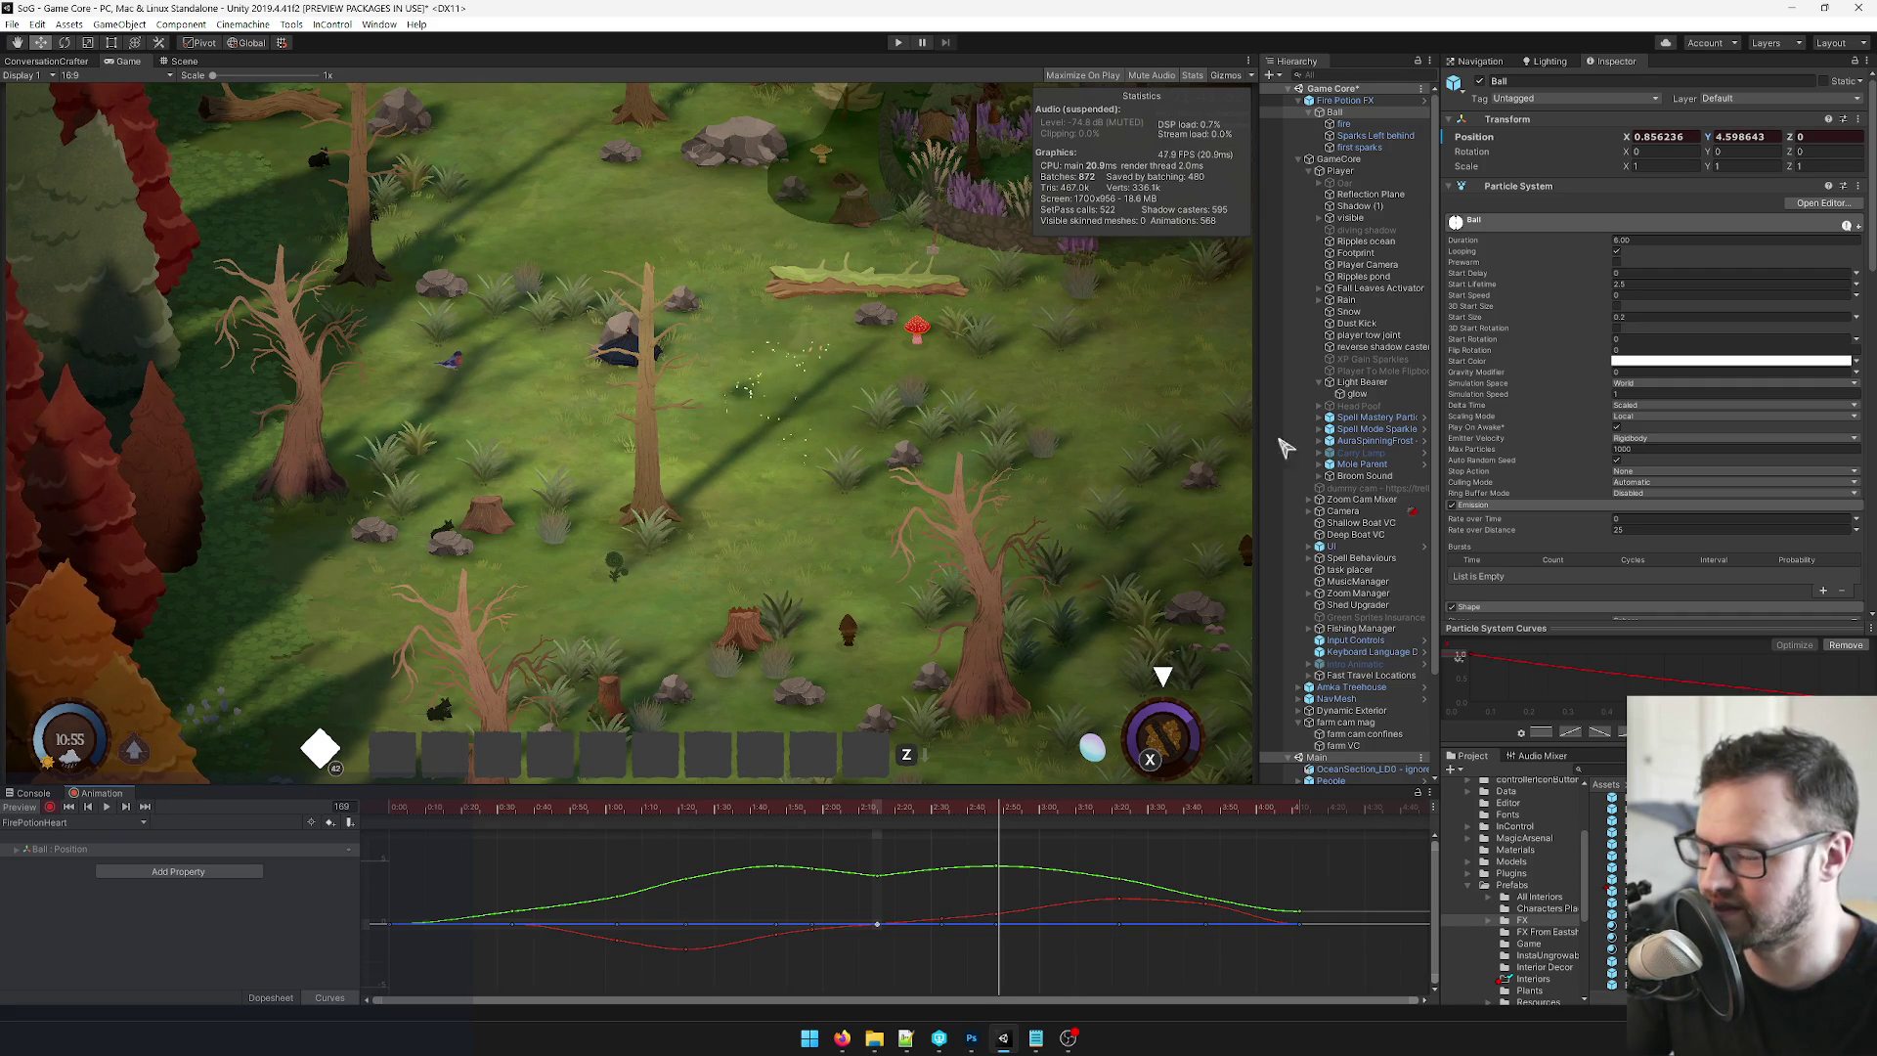
Enter a 0.55–0.85 Start Size on the fire particles, then undo the recorded keys.
left_click(1369, 123)
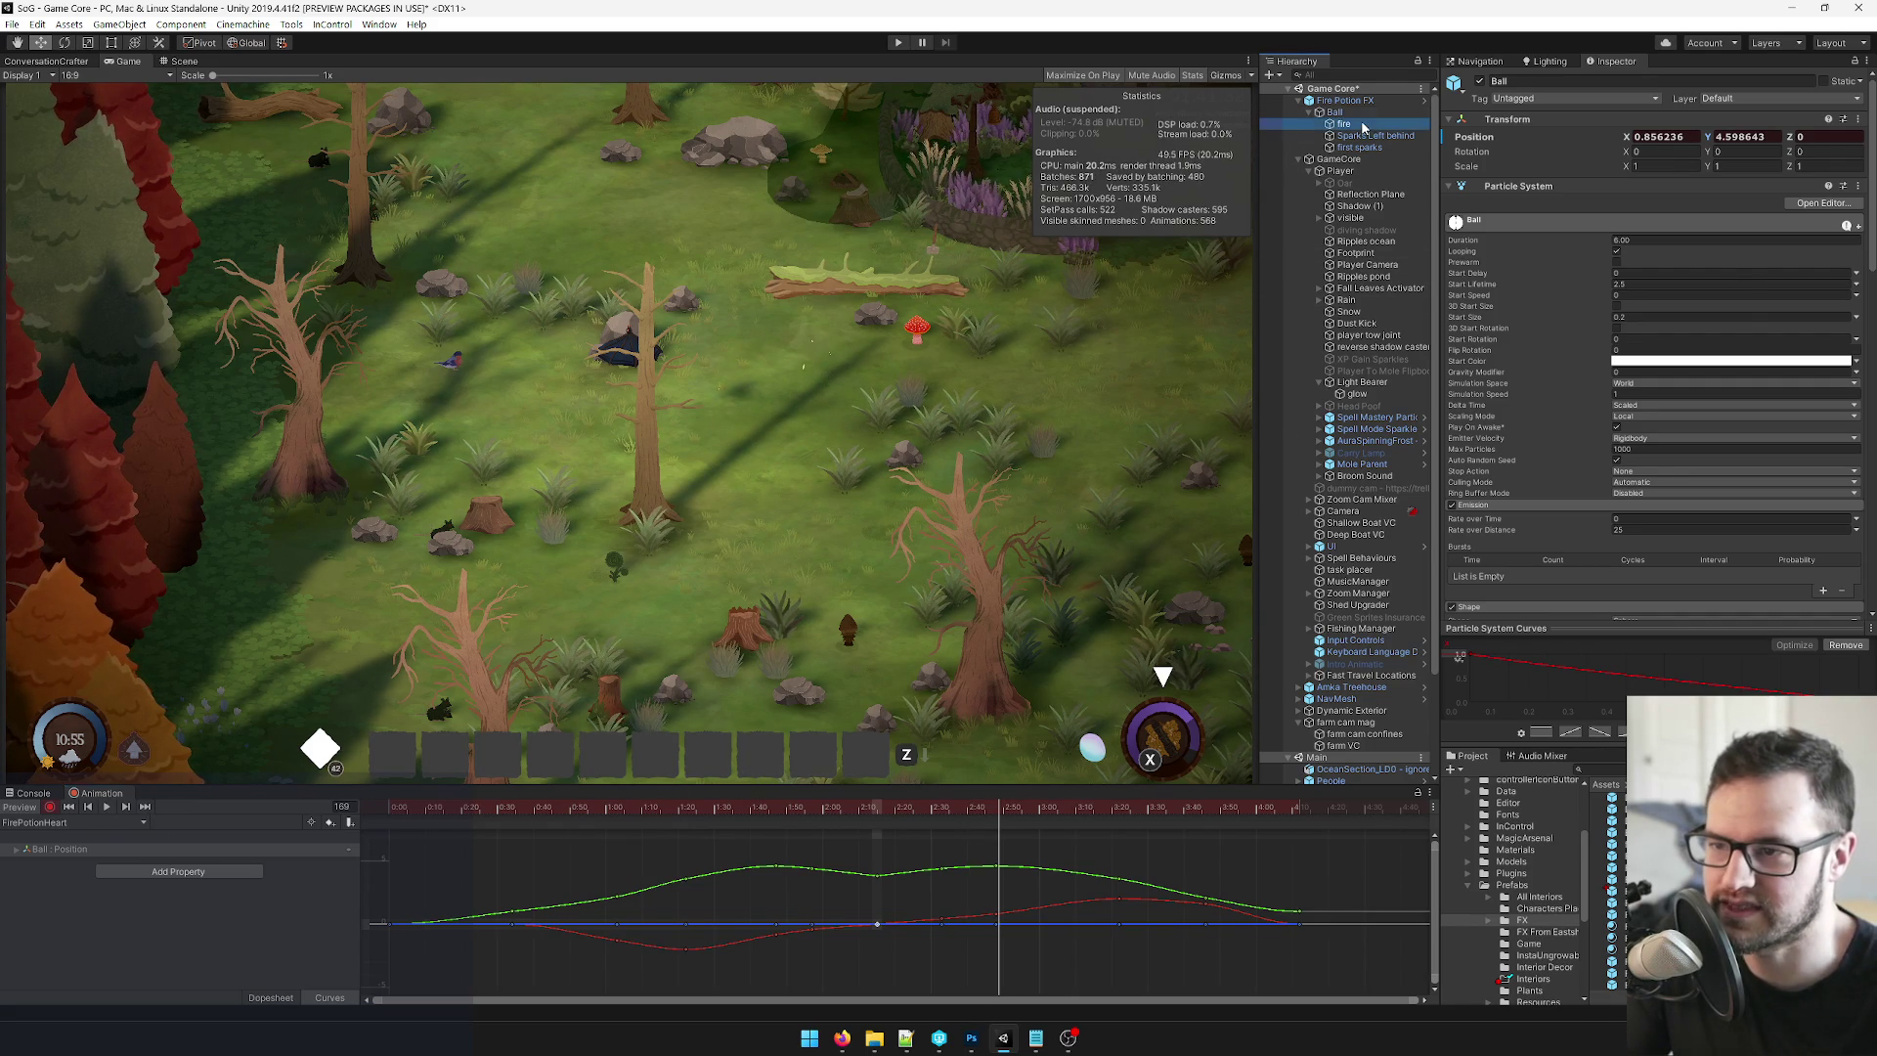
left_click(1623, 285)
left_click(1626, 294)
left_click(1626, 317)
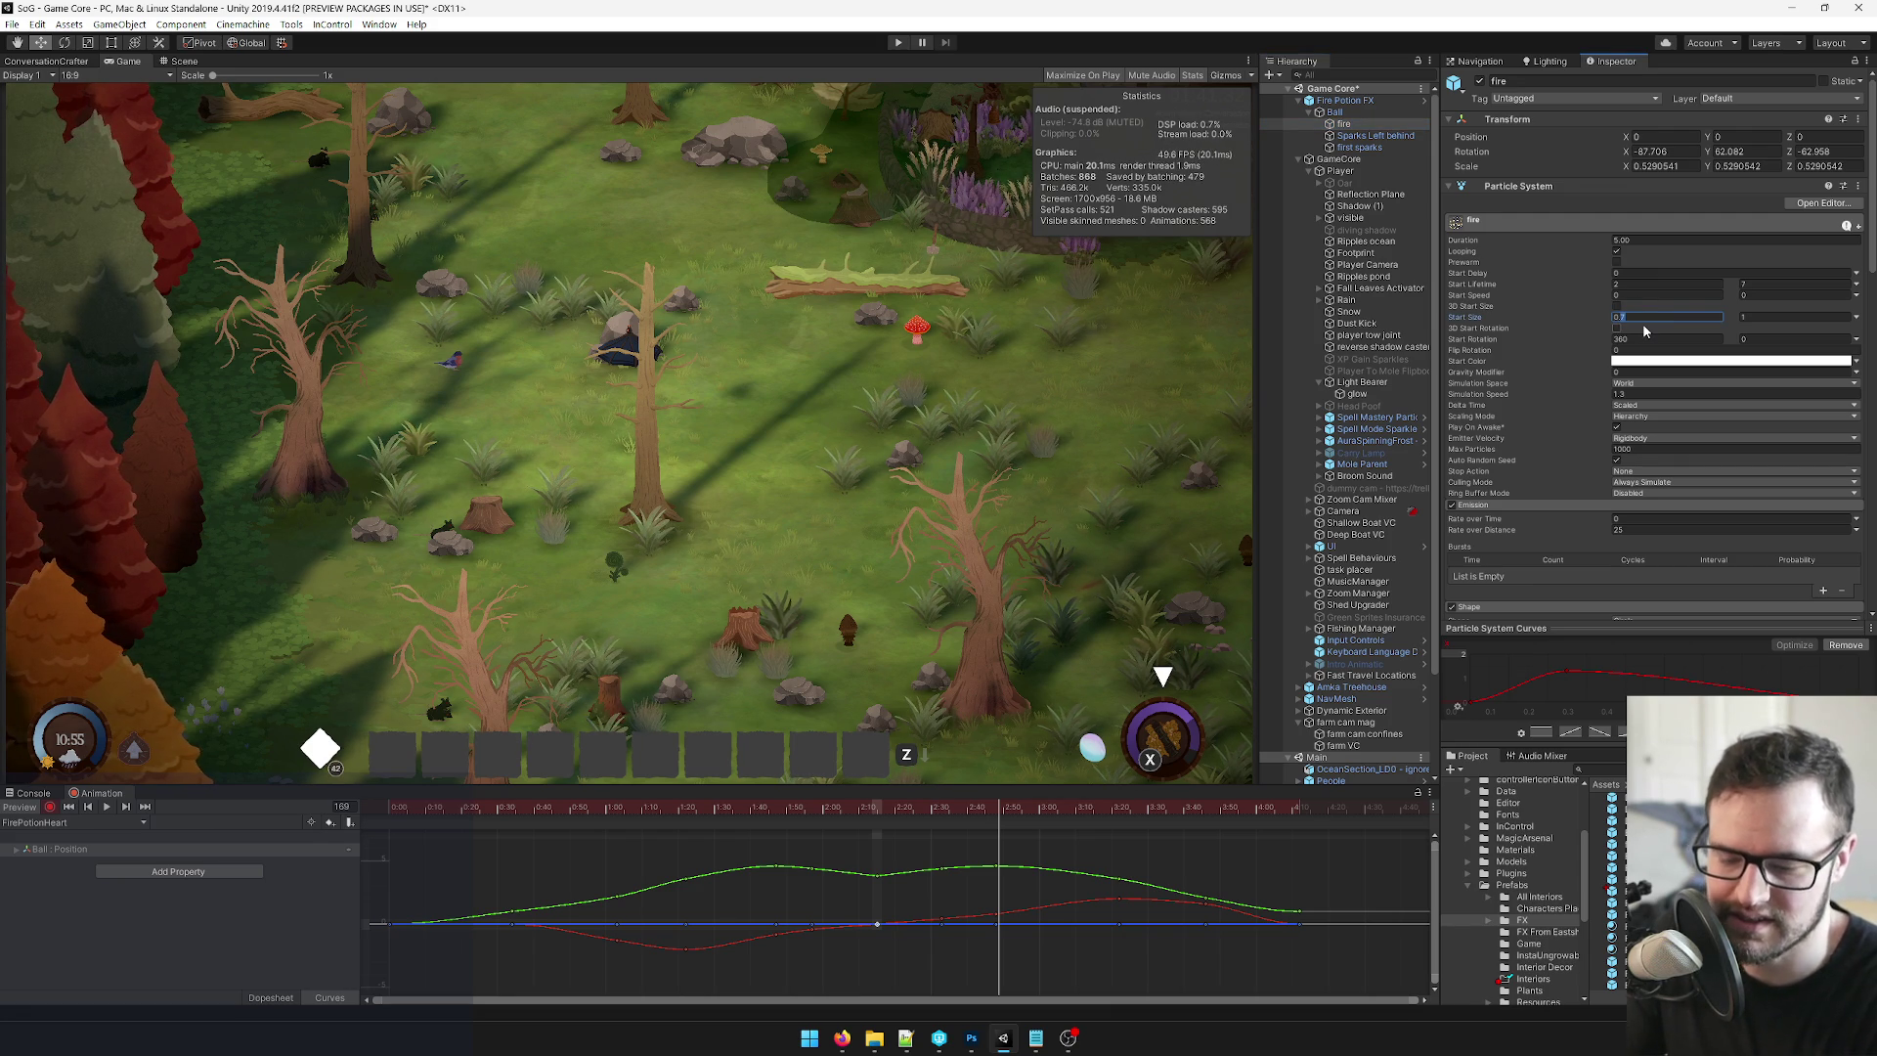
type("0.55")
key("Return")
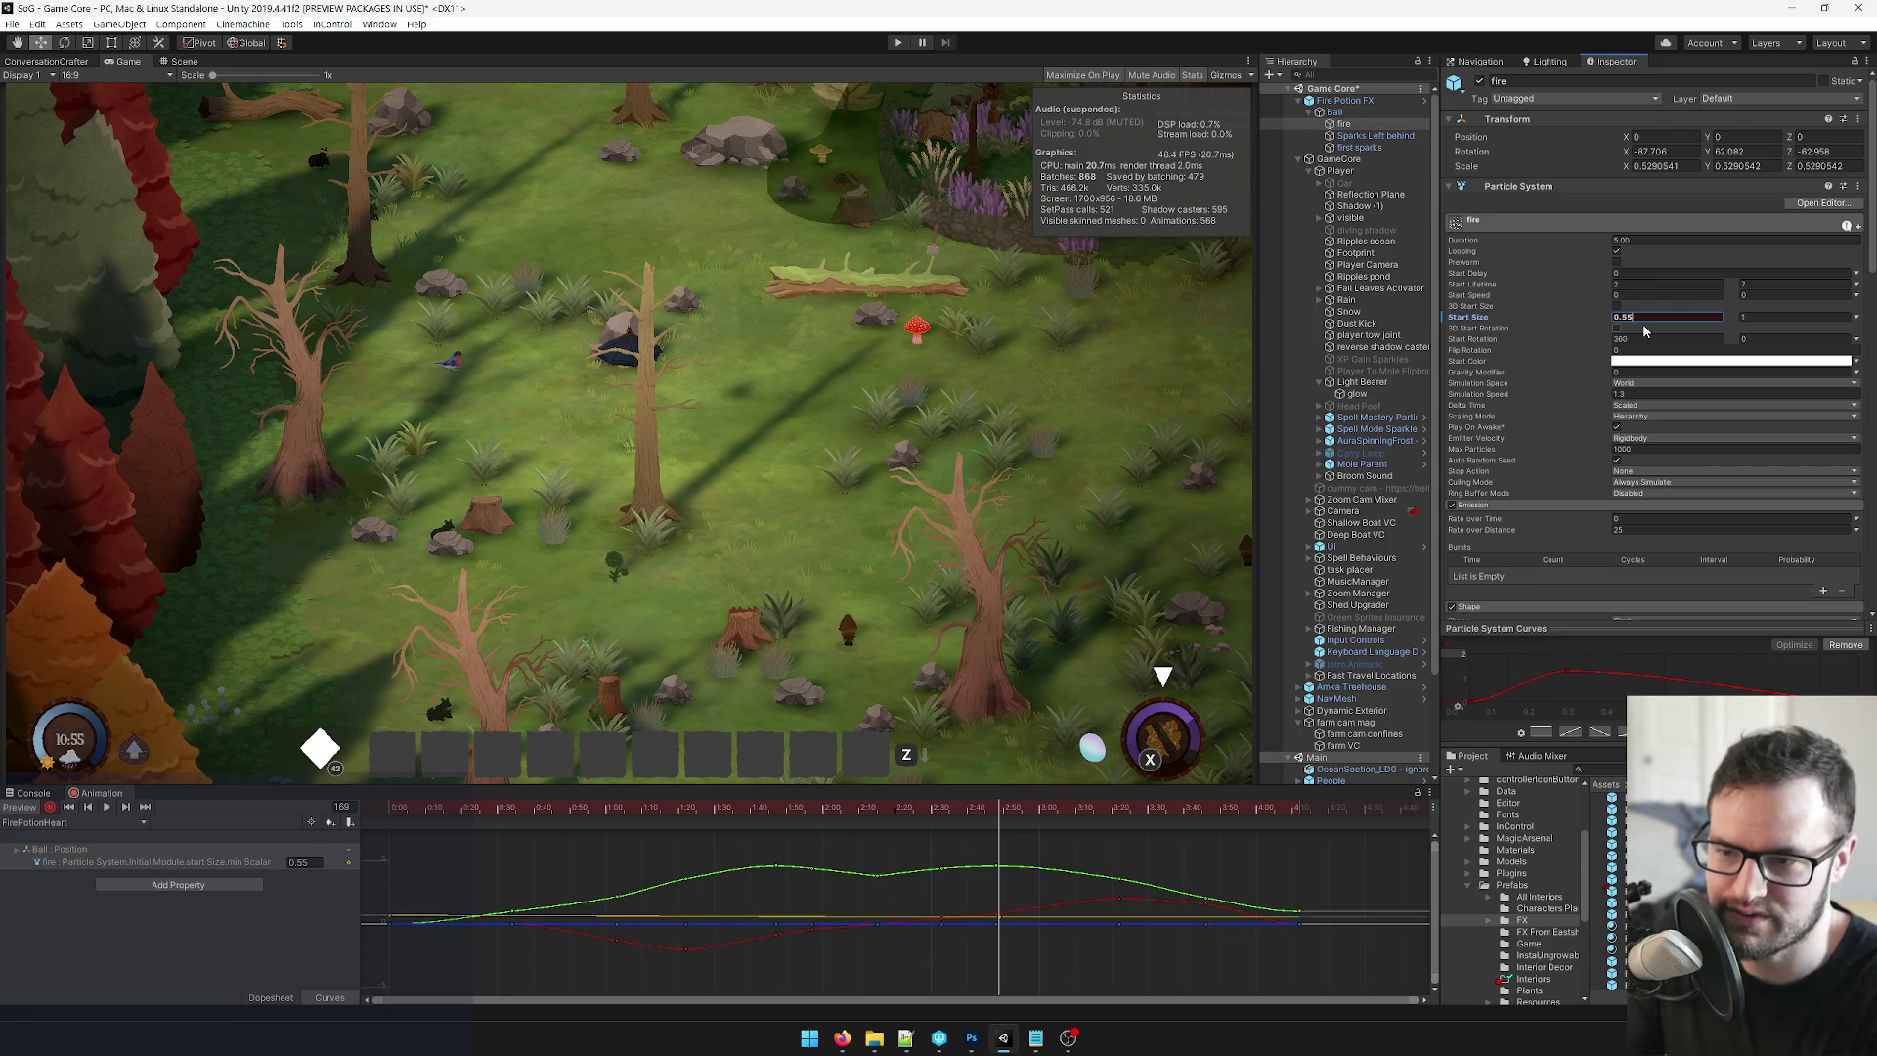
key("Tab")
type("0")
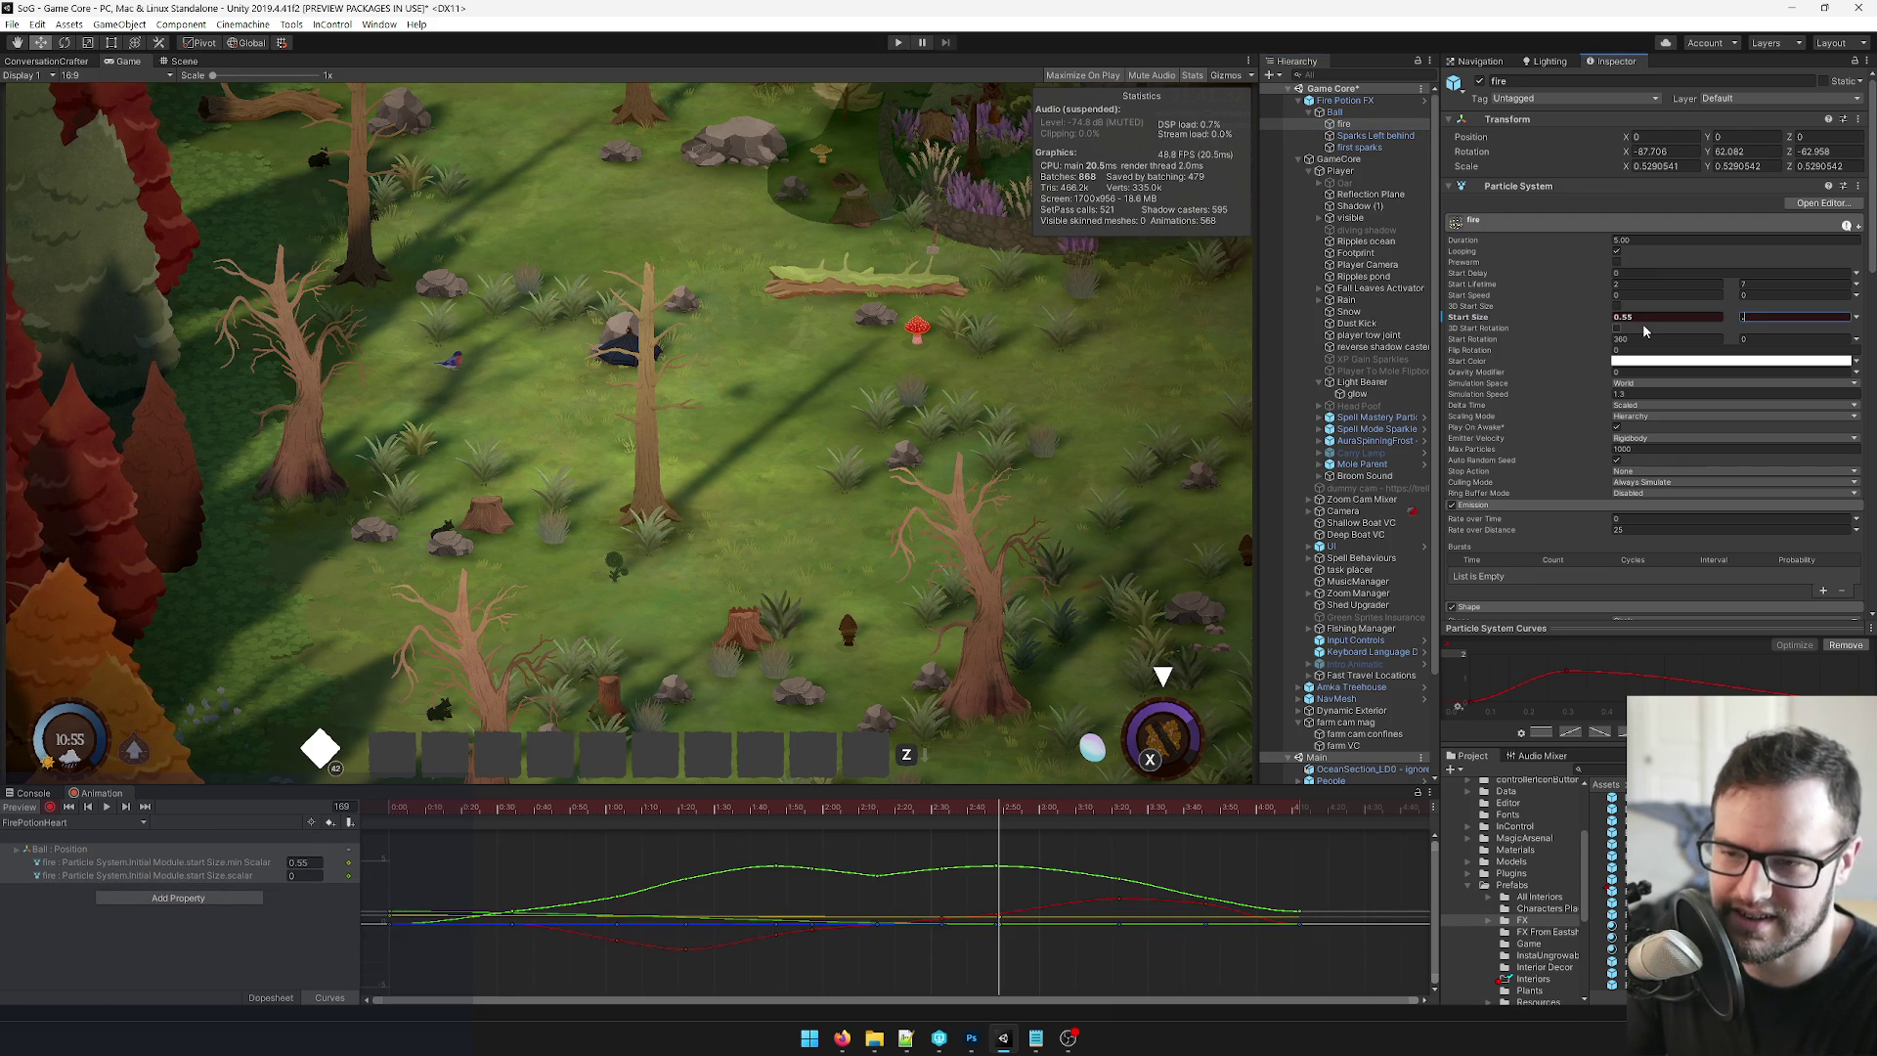
type("0.85")
key("Return")
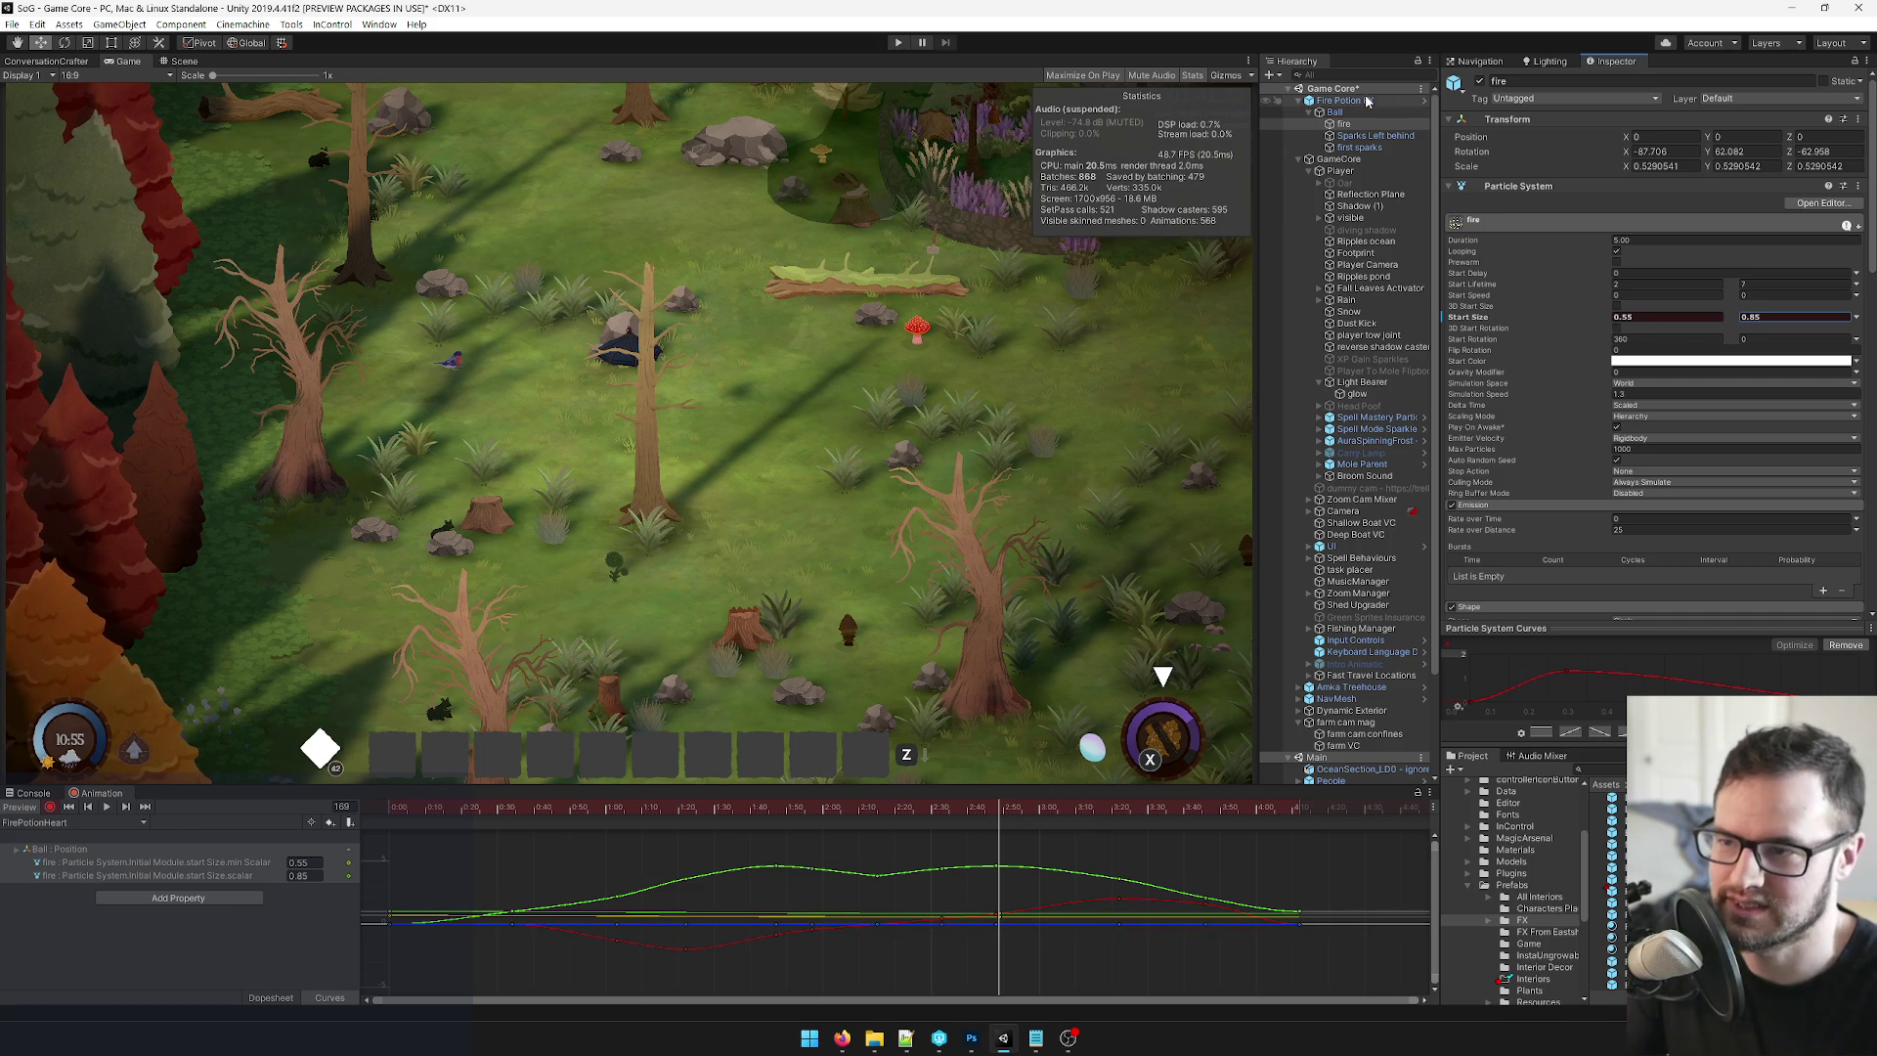
key("ctrl+z")
key("ctrl+z")
With recording off, set the fire's Start Size range to 0.55 and 0.8.
left_click(50, 806)
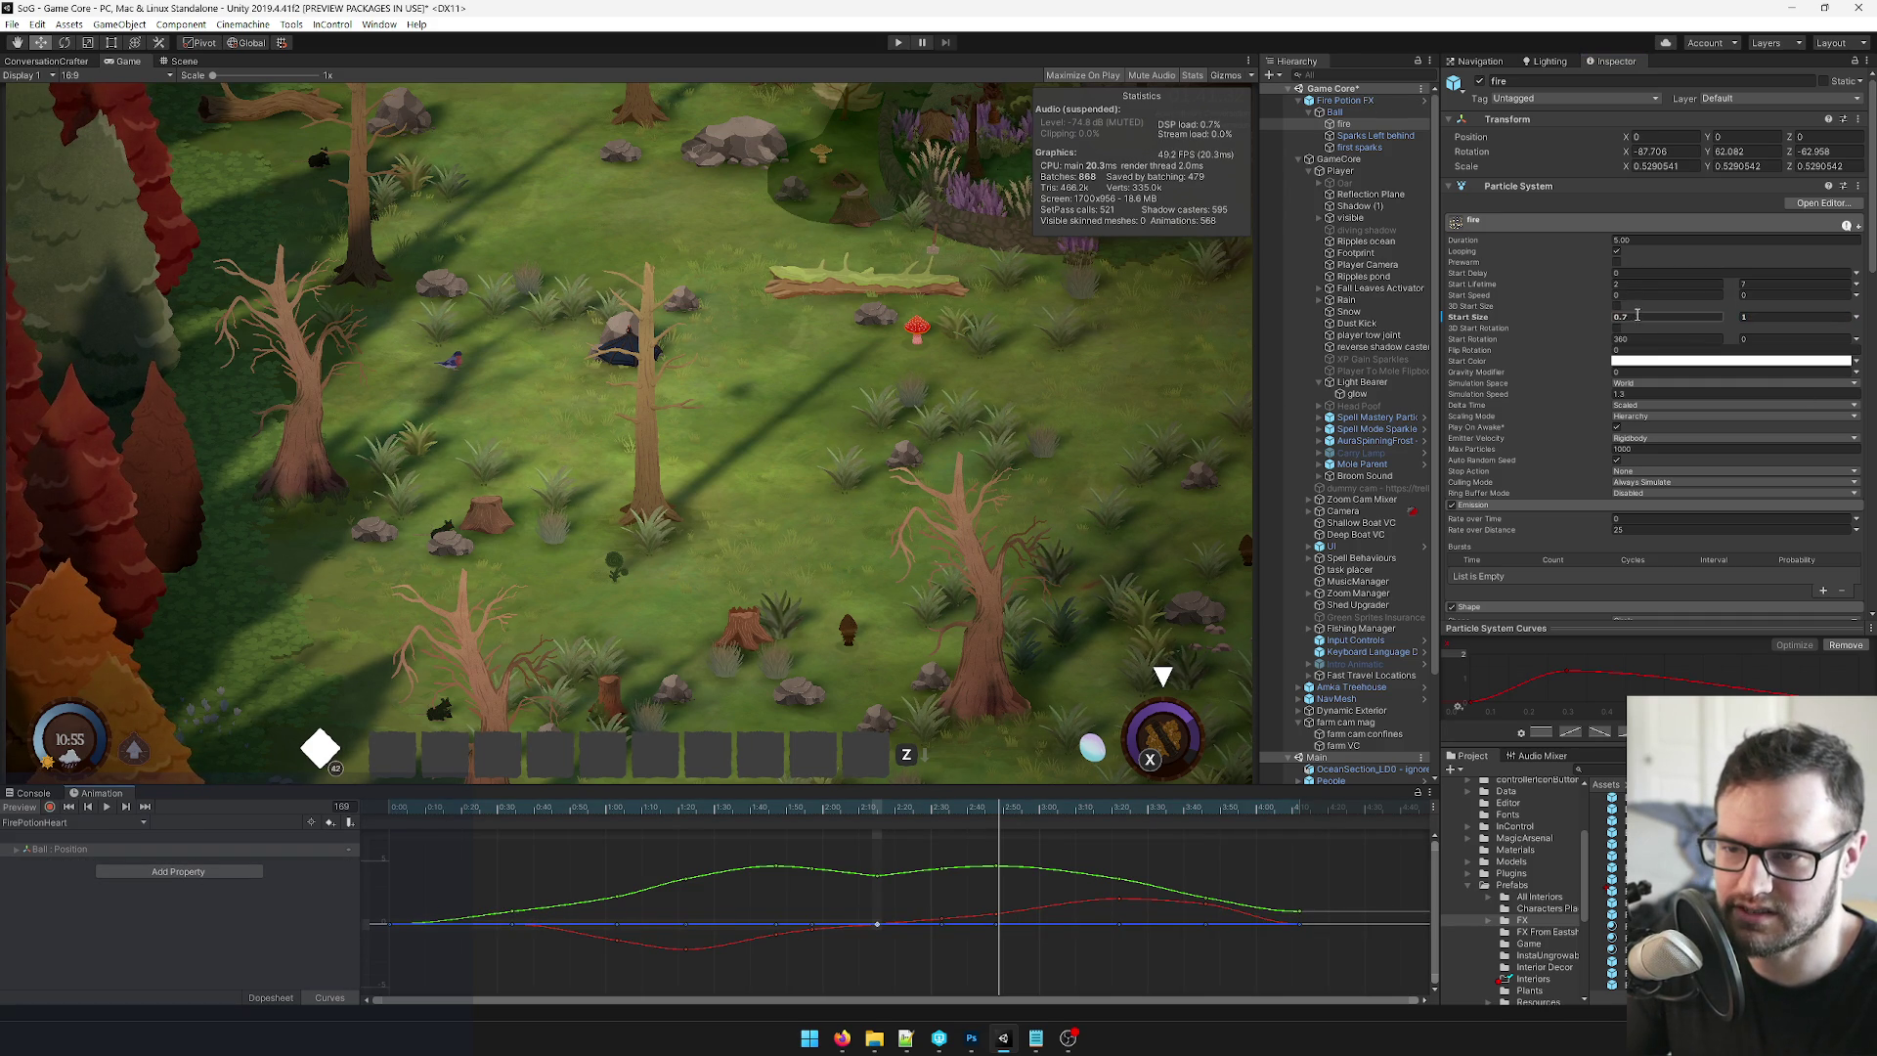
type("0.55")
key("Tab")
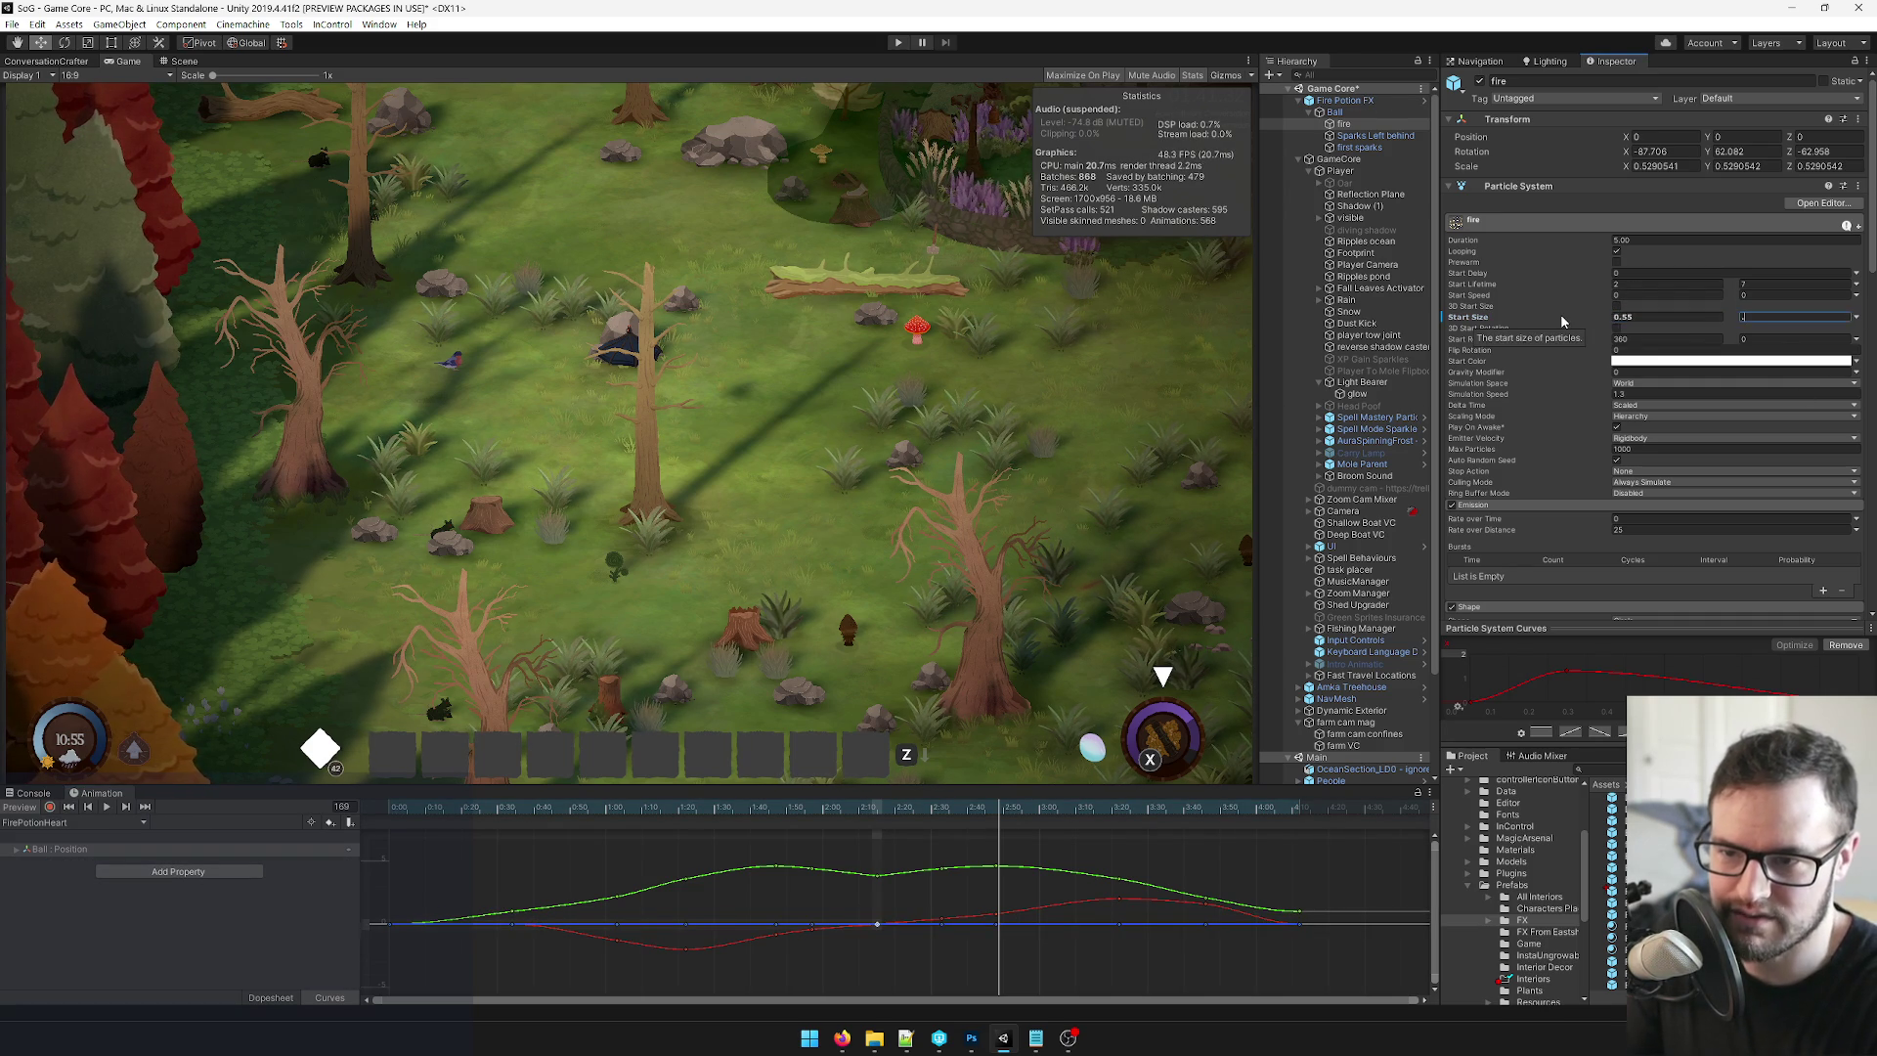
type("0.8")
key("Return")
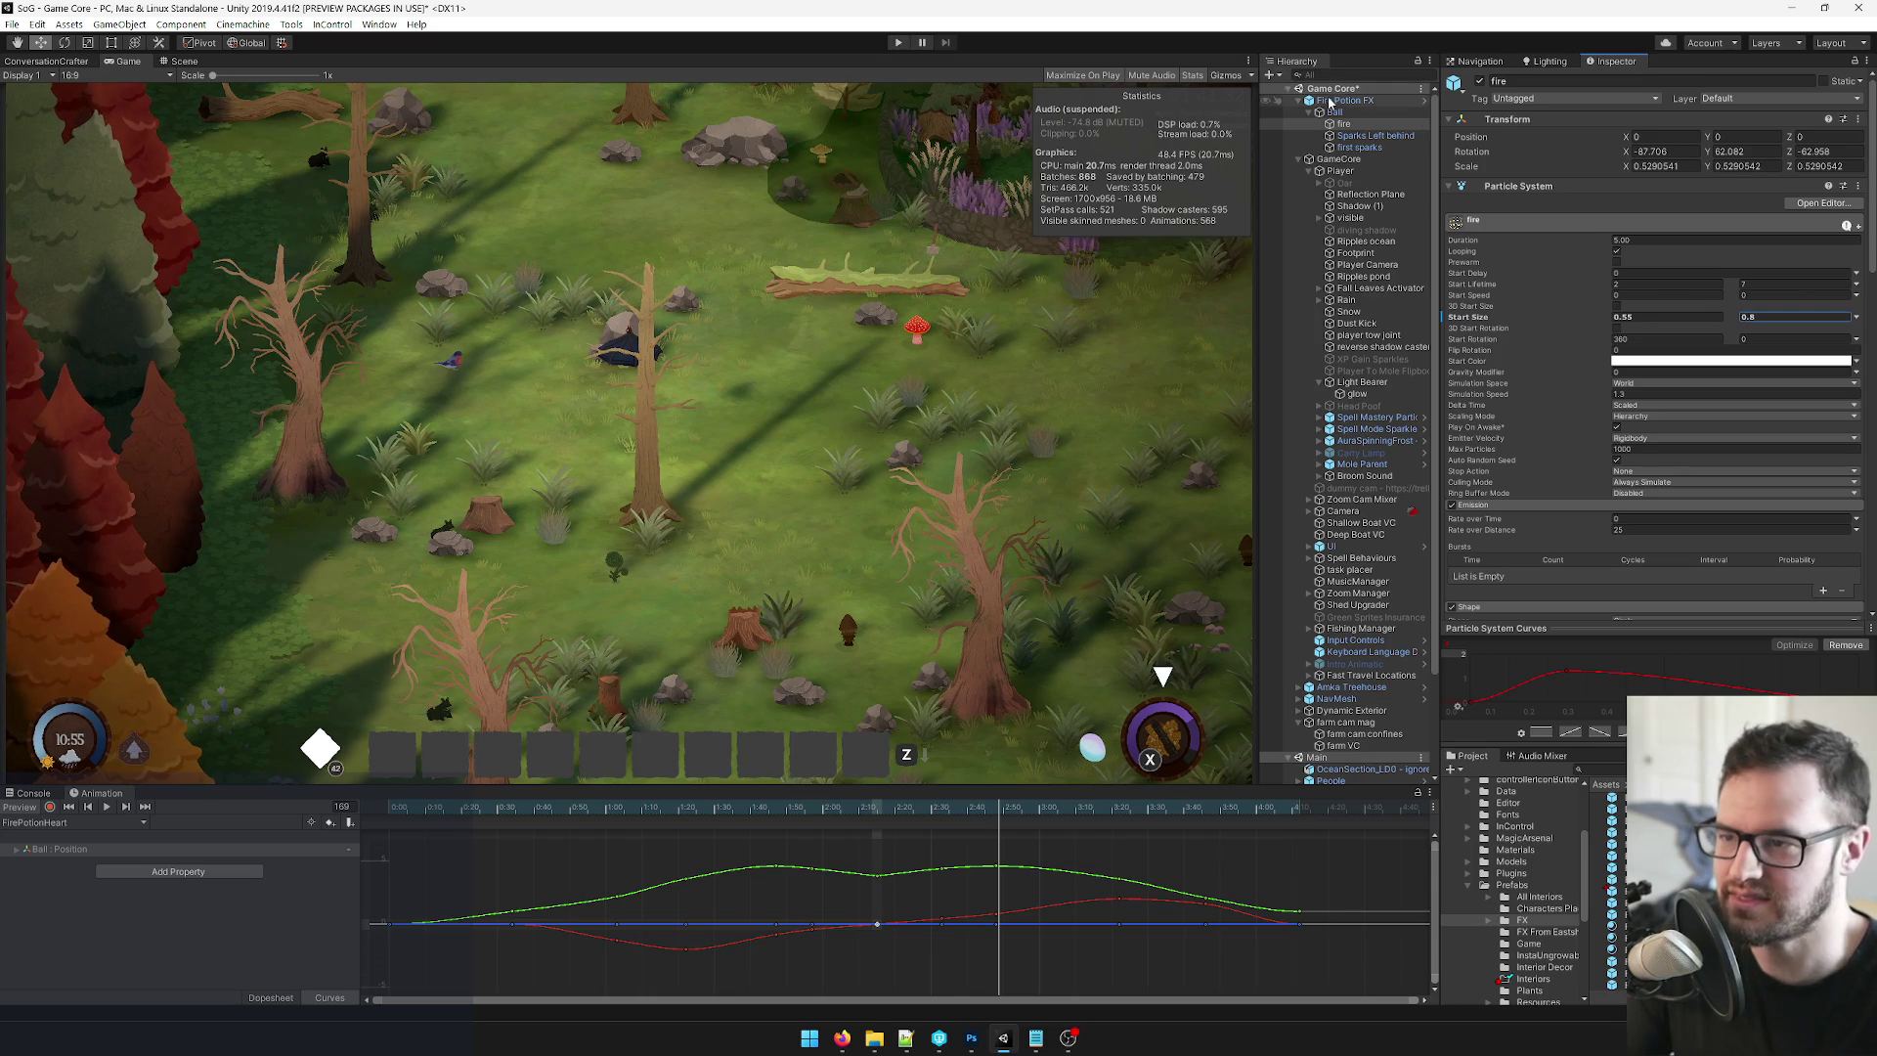
left_click(1339, 102)
Apply all overrides to Fire Potion FX, rewind to frame 0, select Ball, and enter Play mode.
left_click(1792, 115)
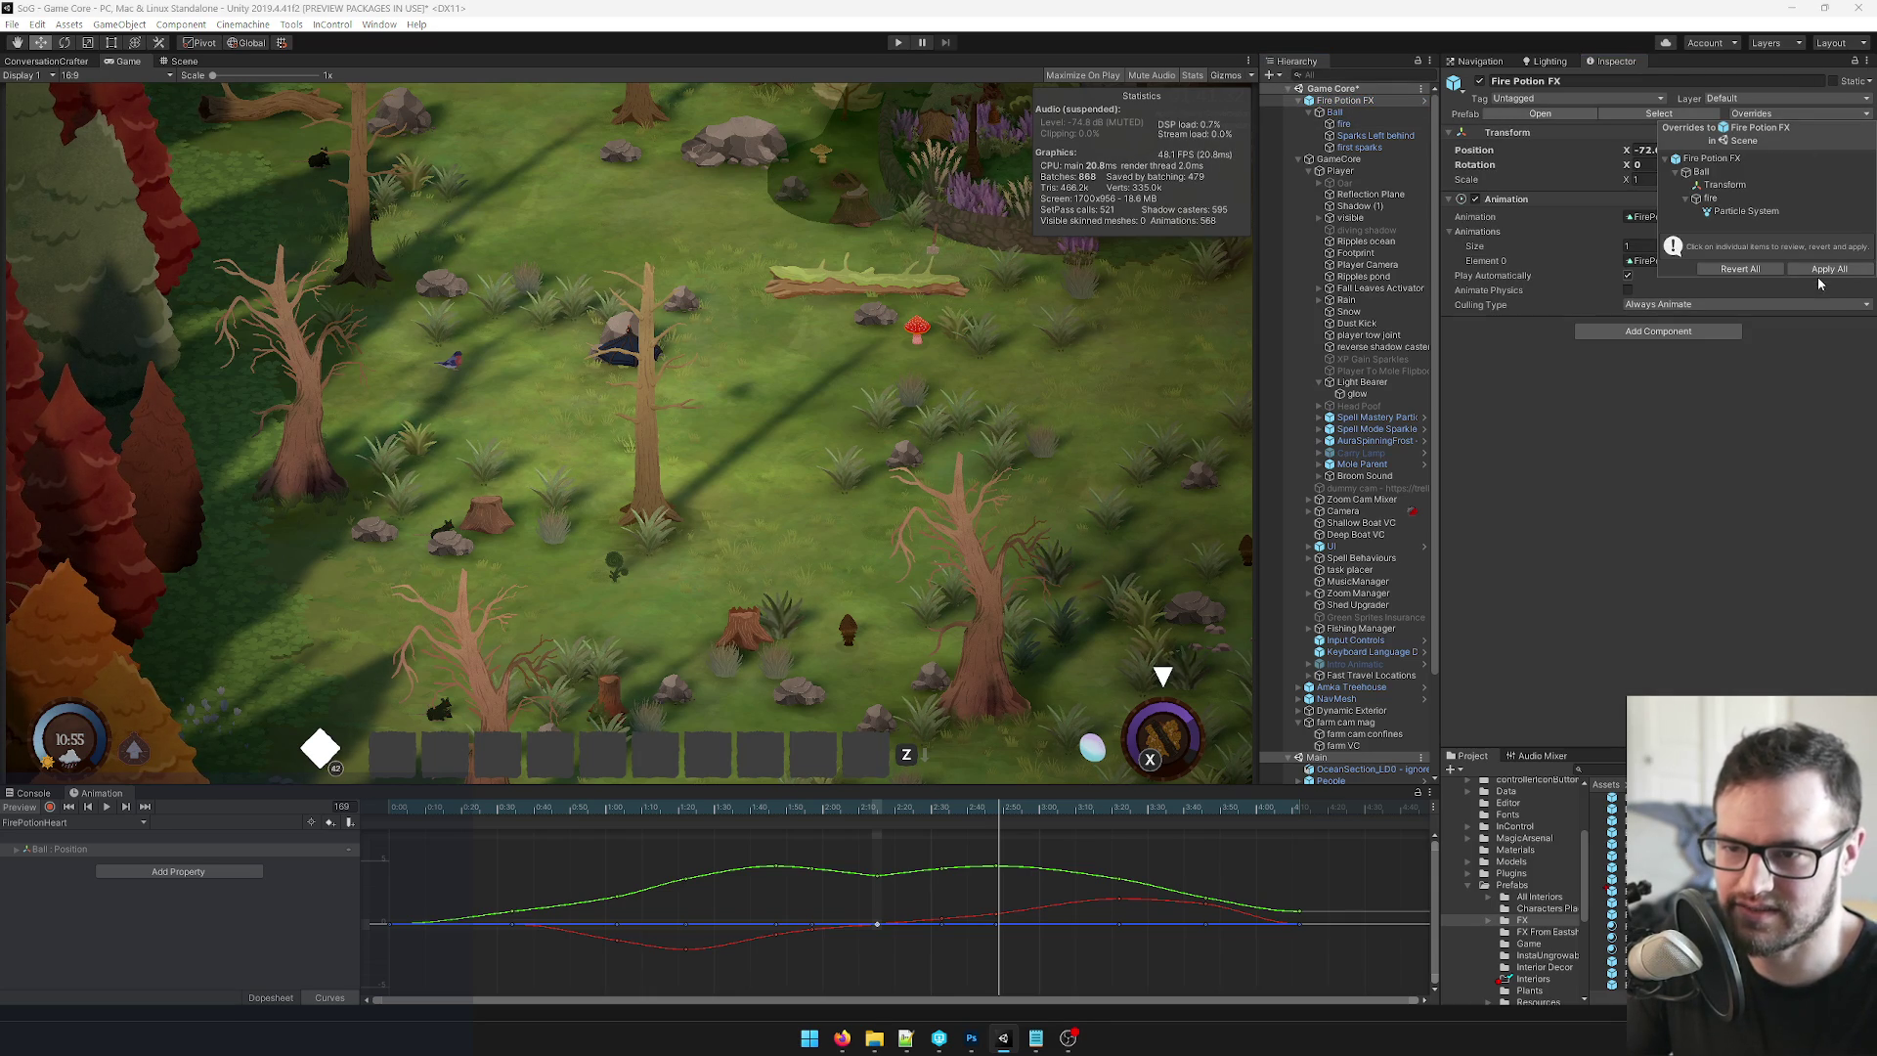
left_click(1825, 270)
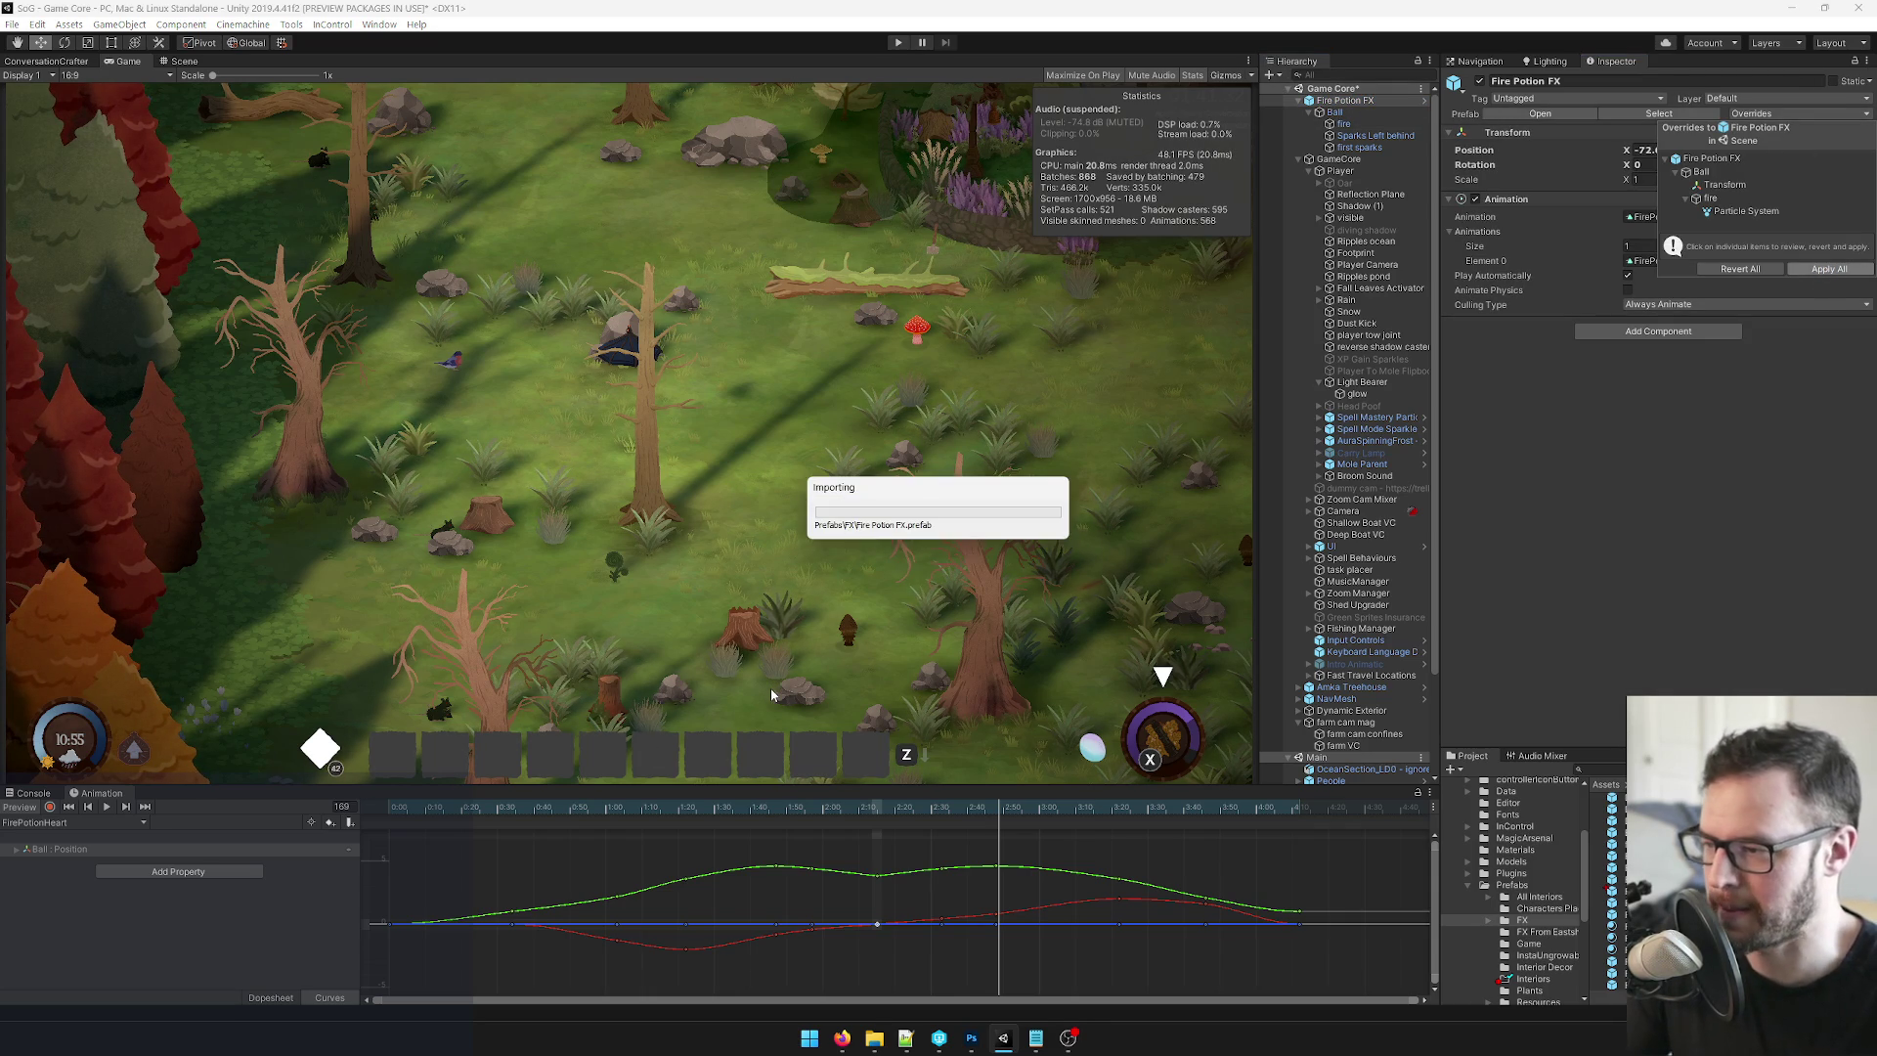
left_click_drag(518, 807, 389, 808)
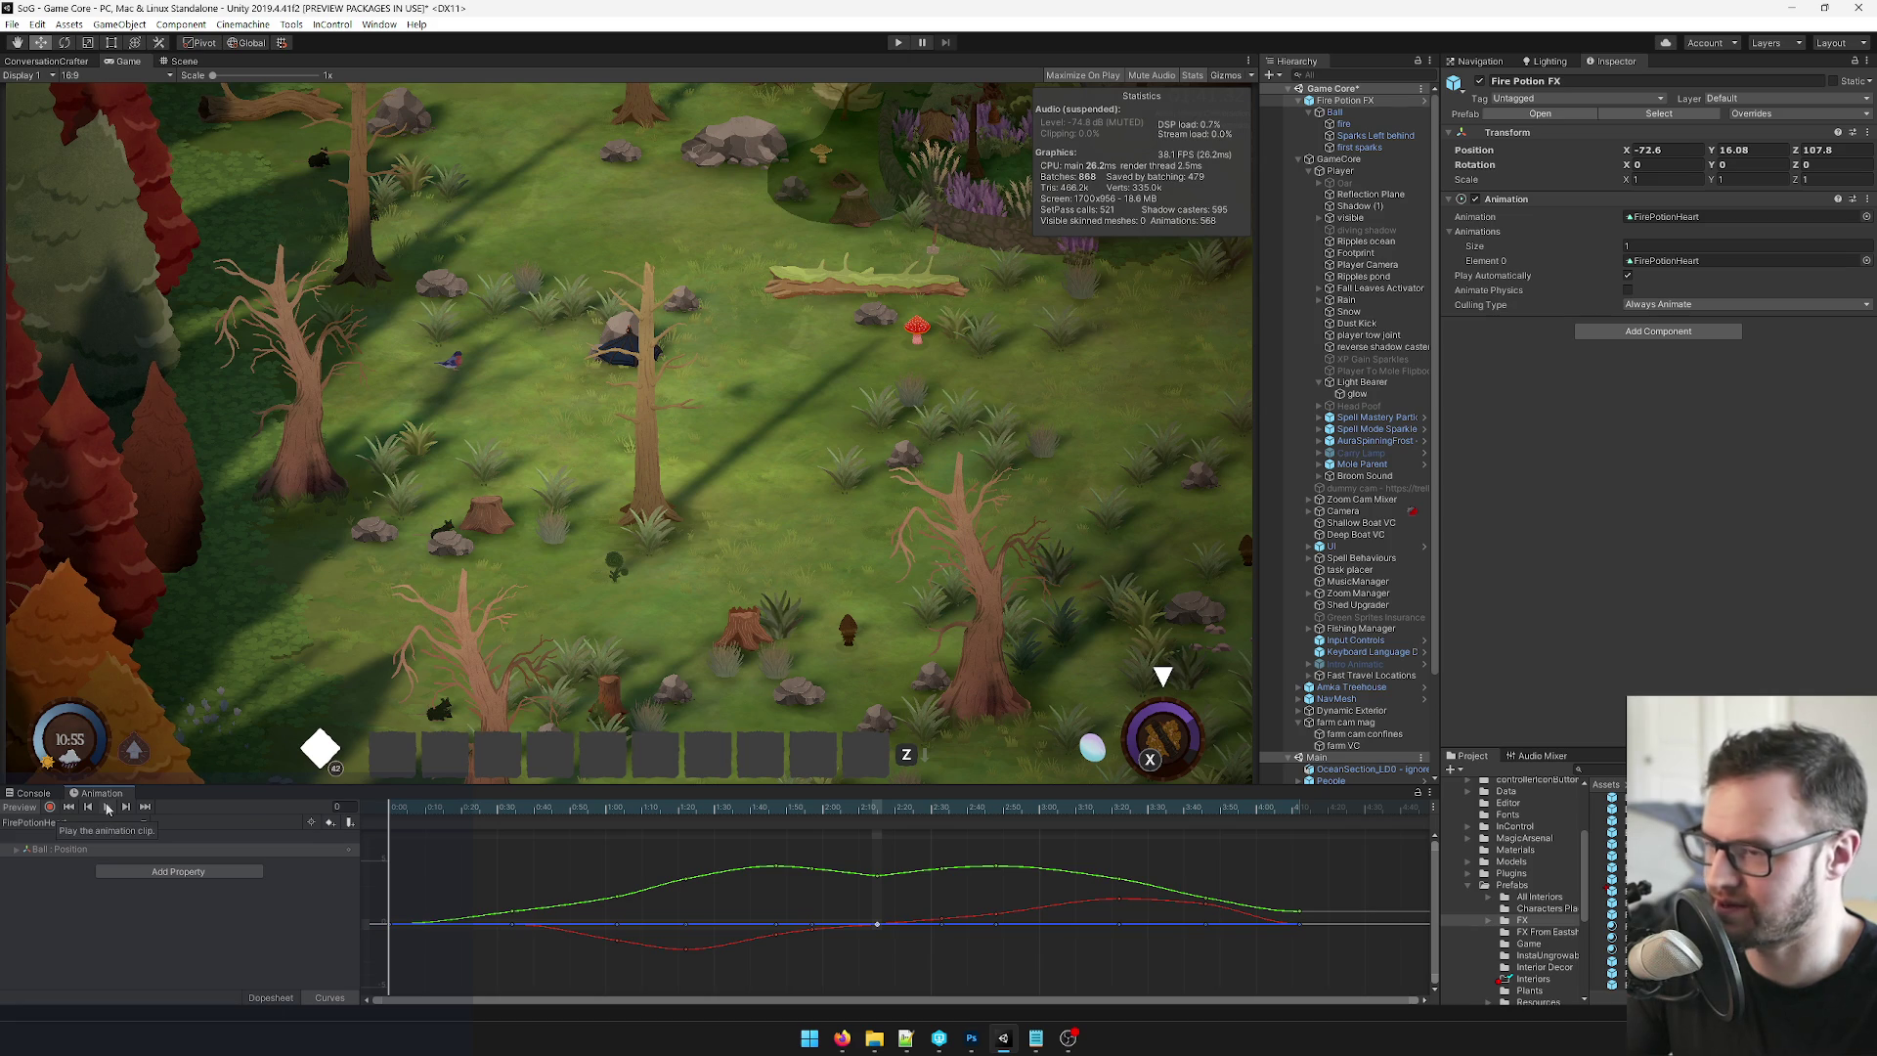
left_click(1342, 114)
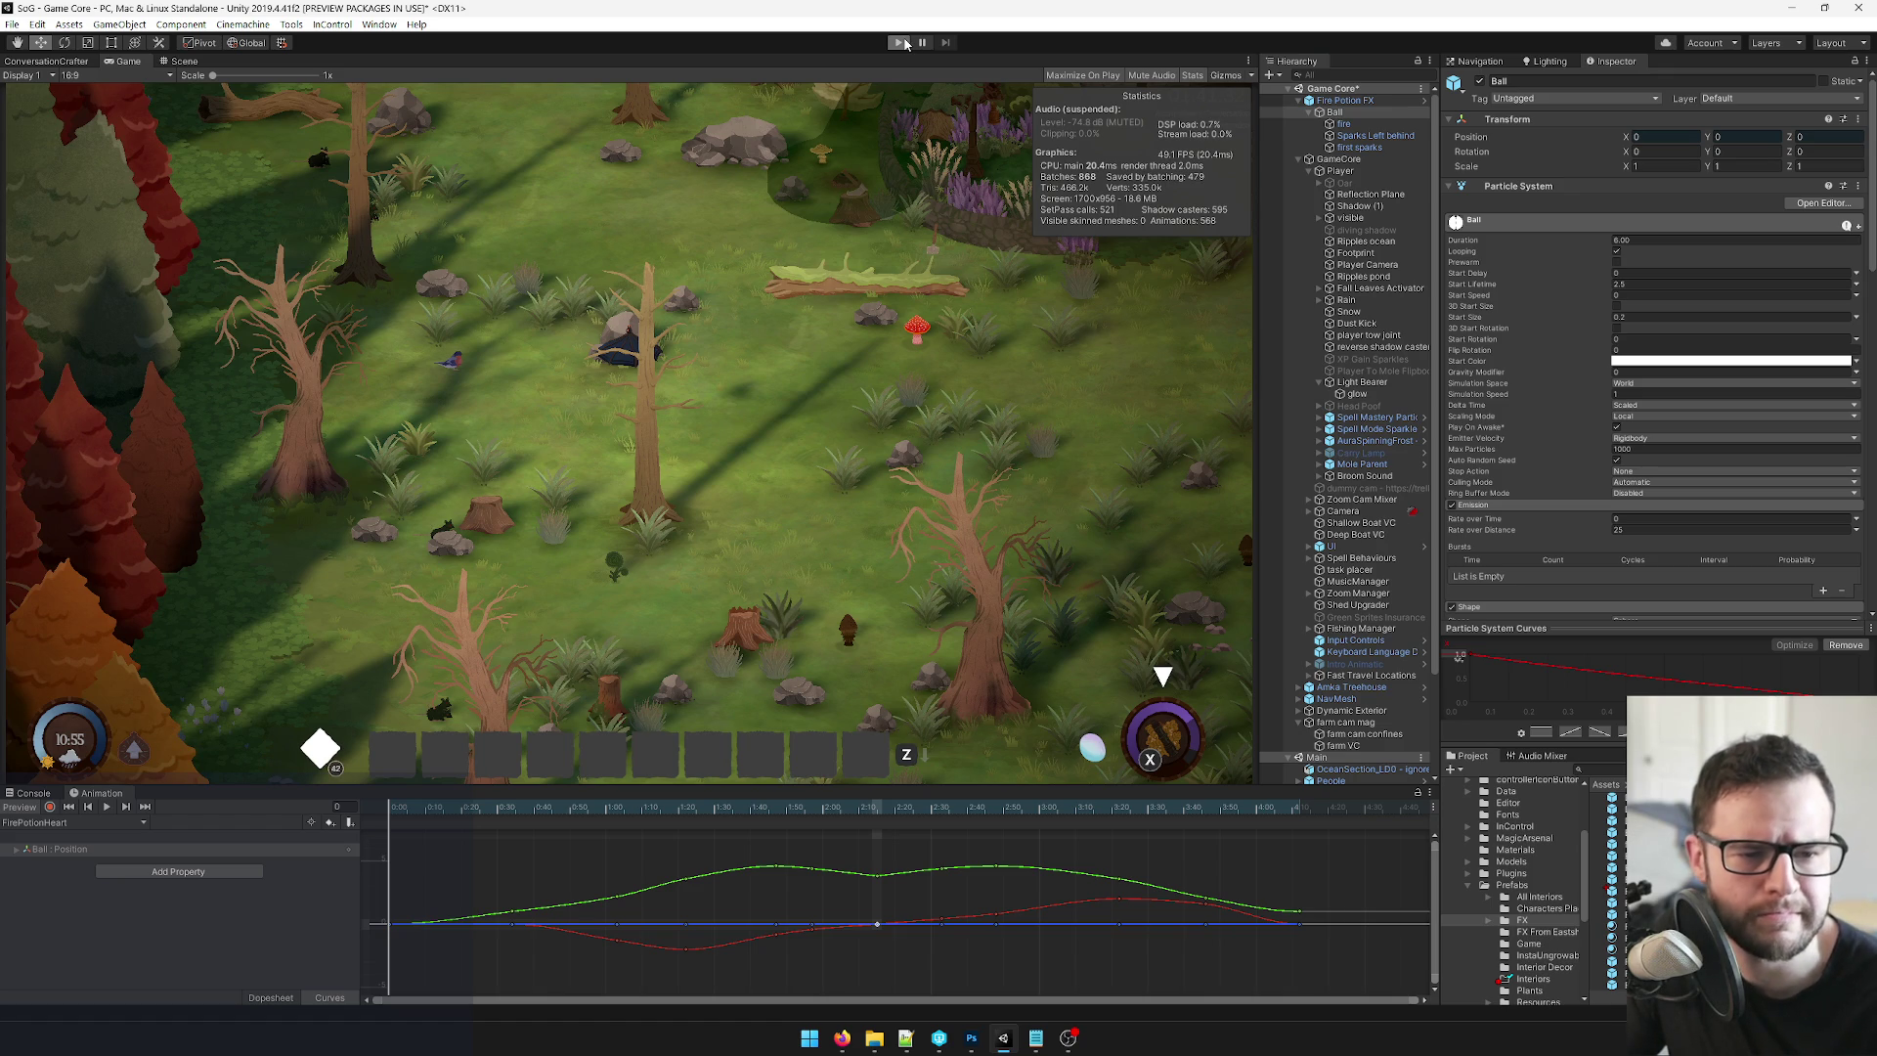
left_click(905, 43)
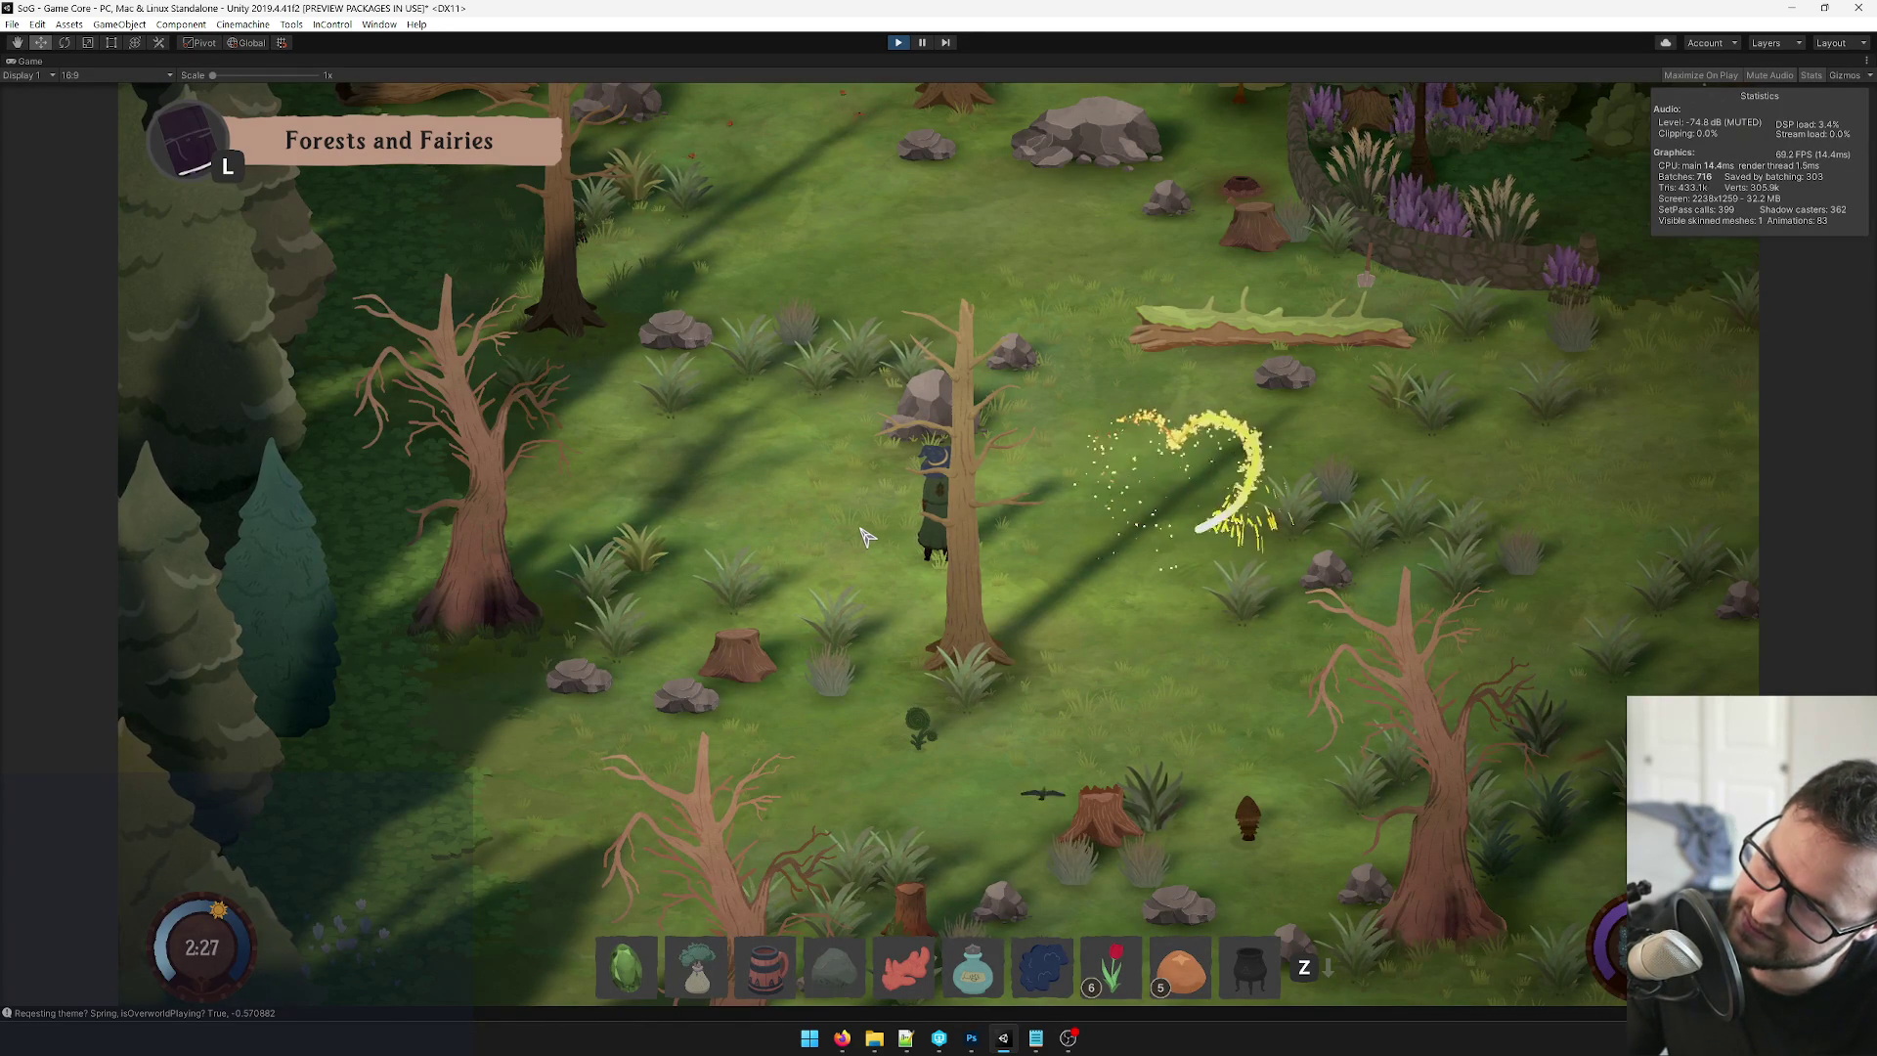
key("w")
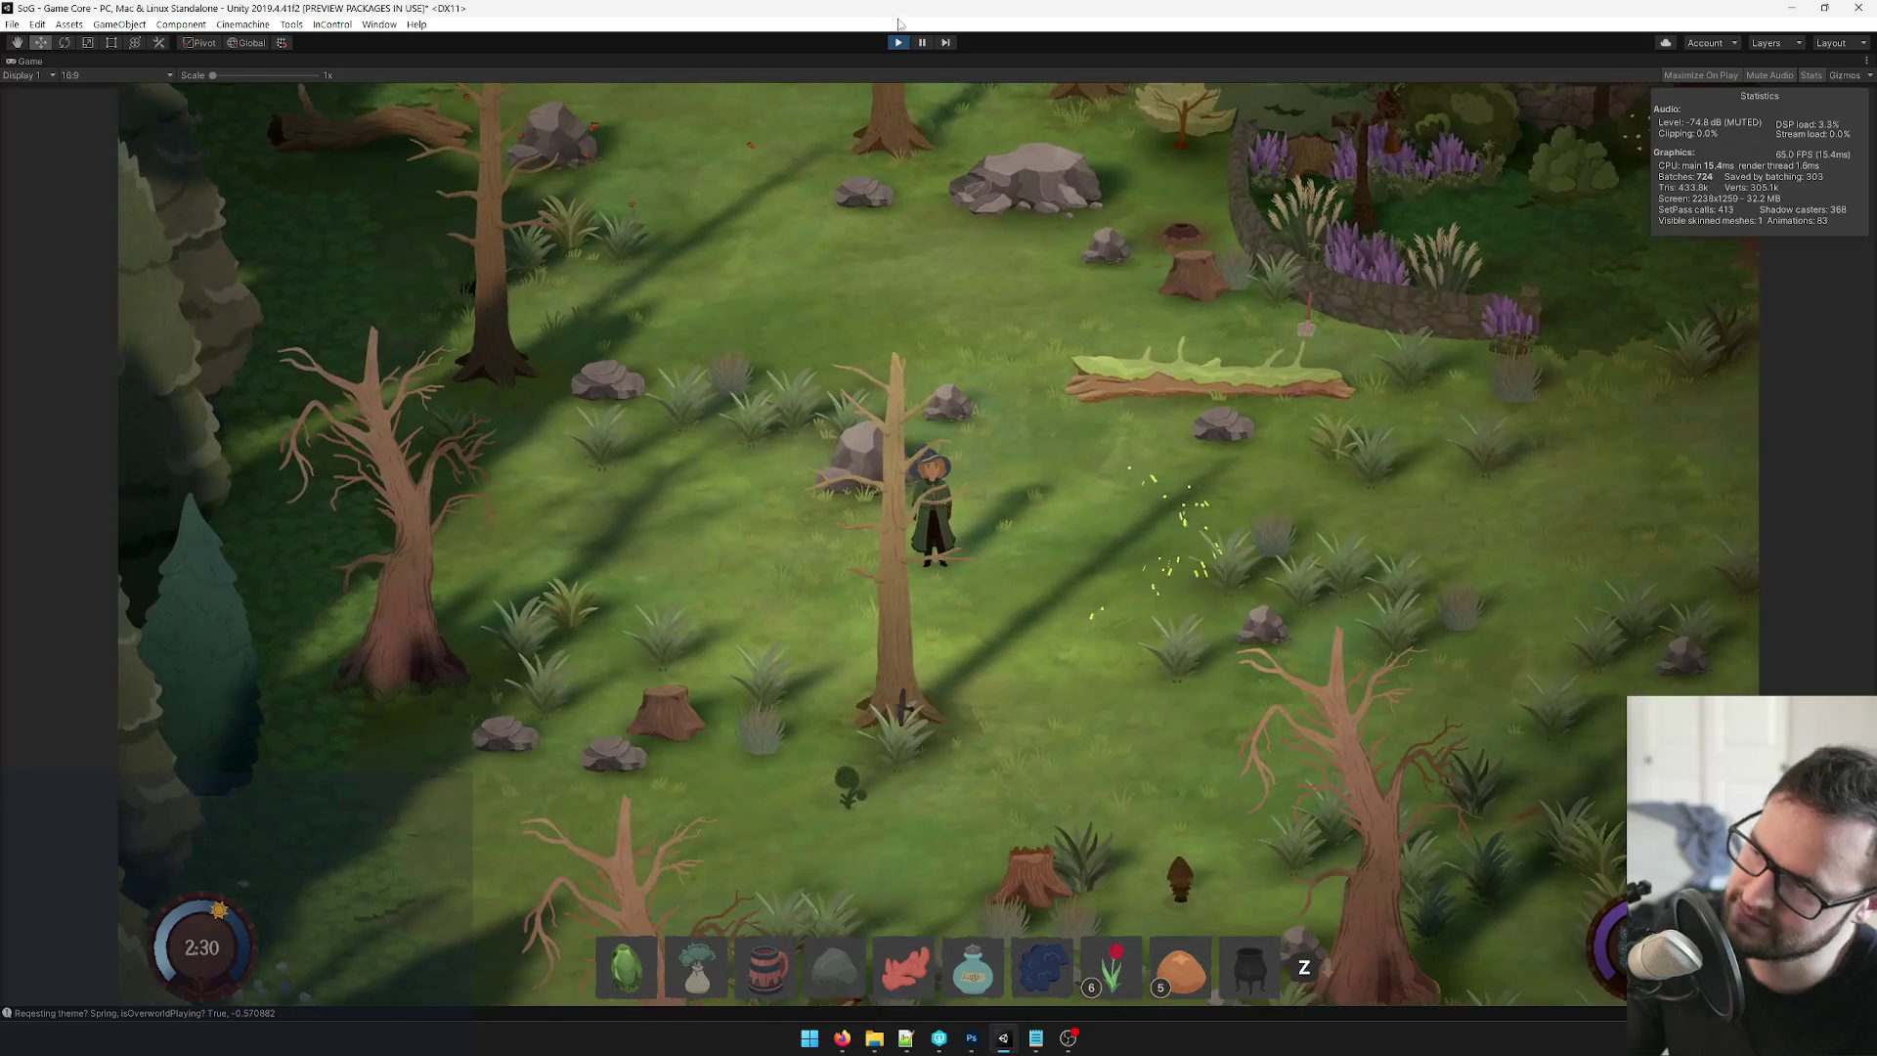
left_click(897, 44)
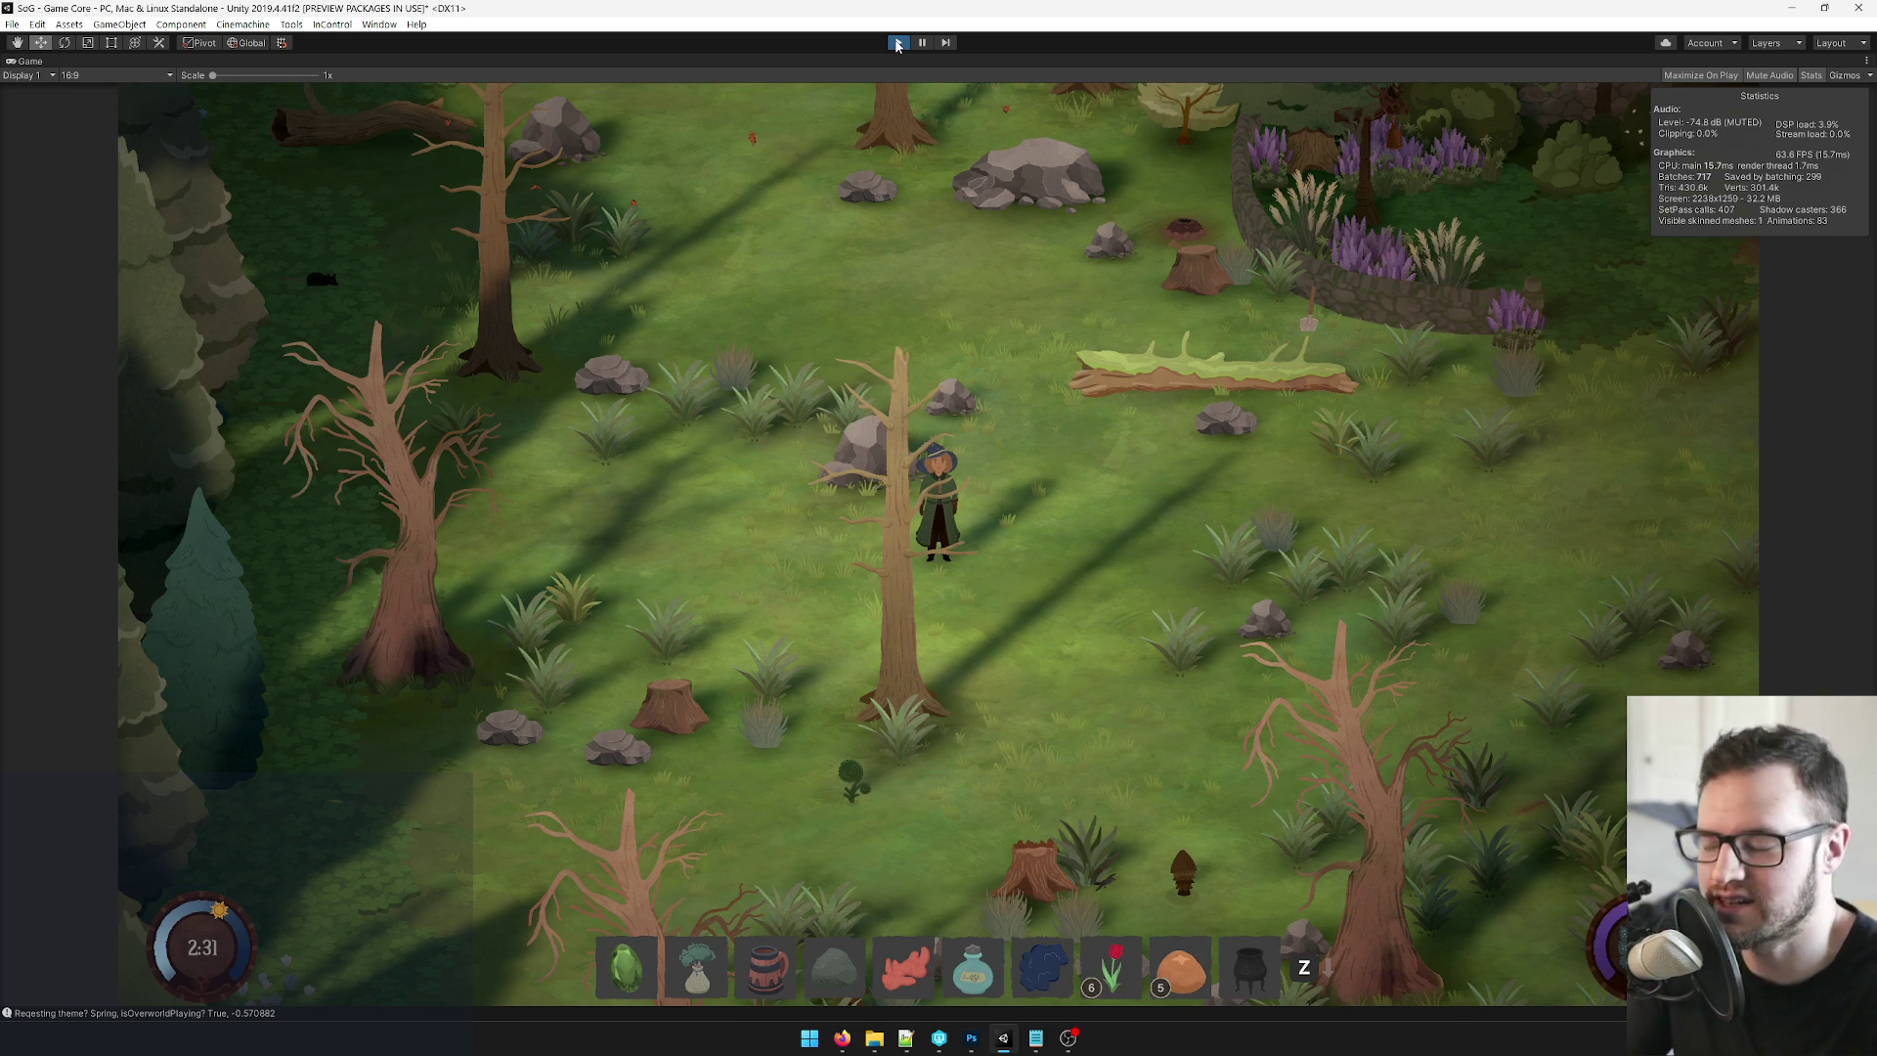
left_click(898, 43)
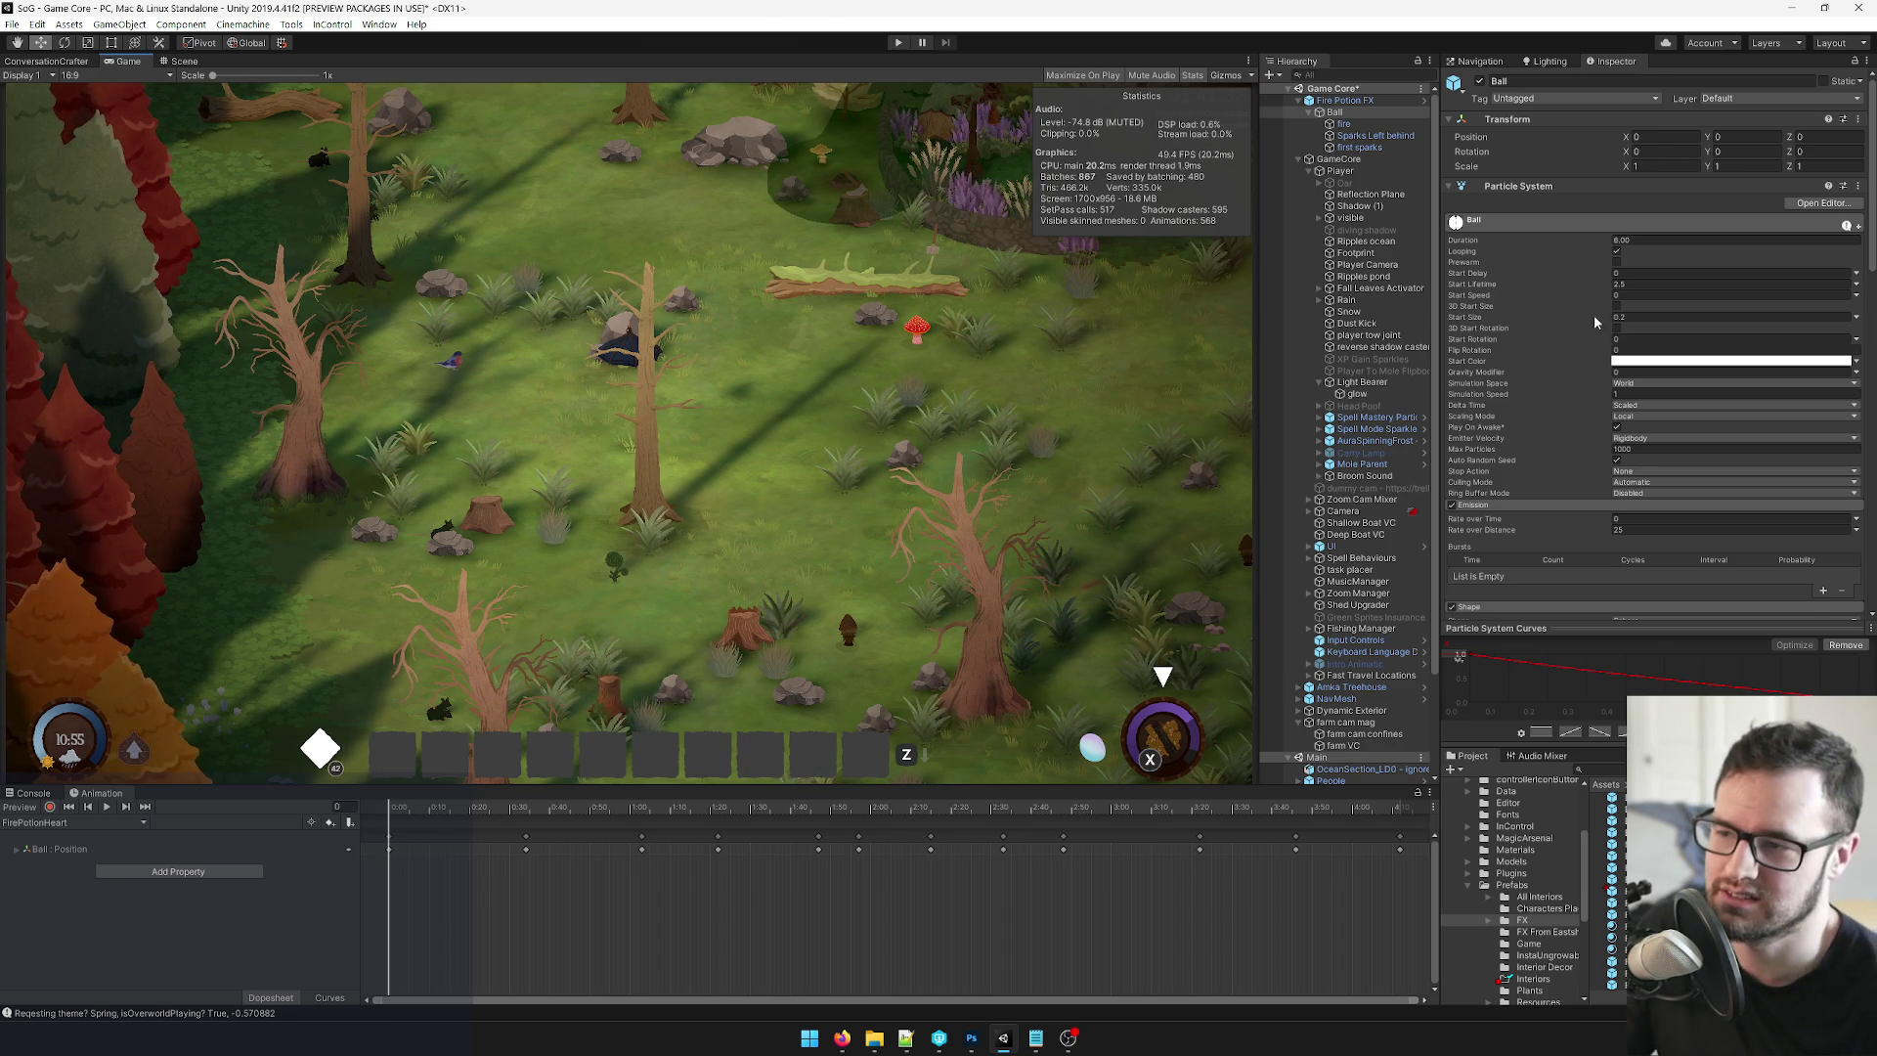
Turn on Looping for the Ball's particles and compress all its position keyframes to end near 3:18.
left_click(1616, 252)
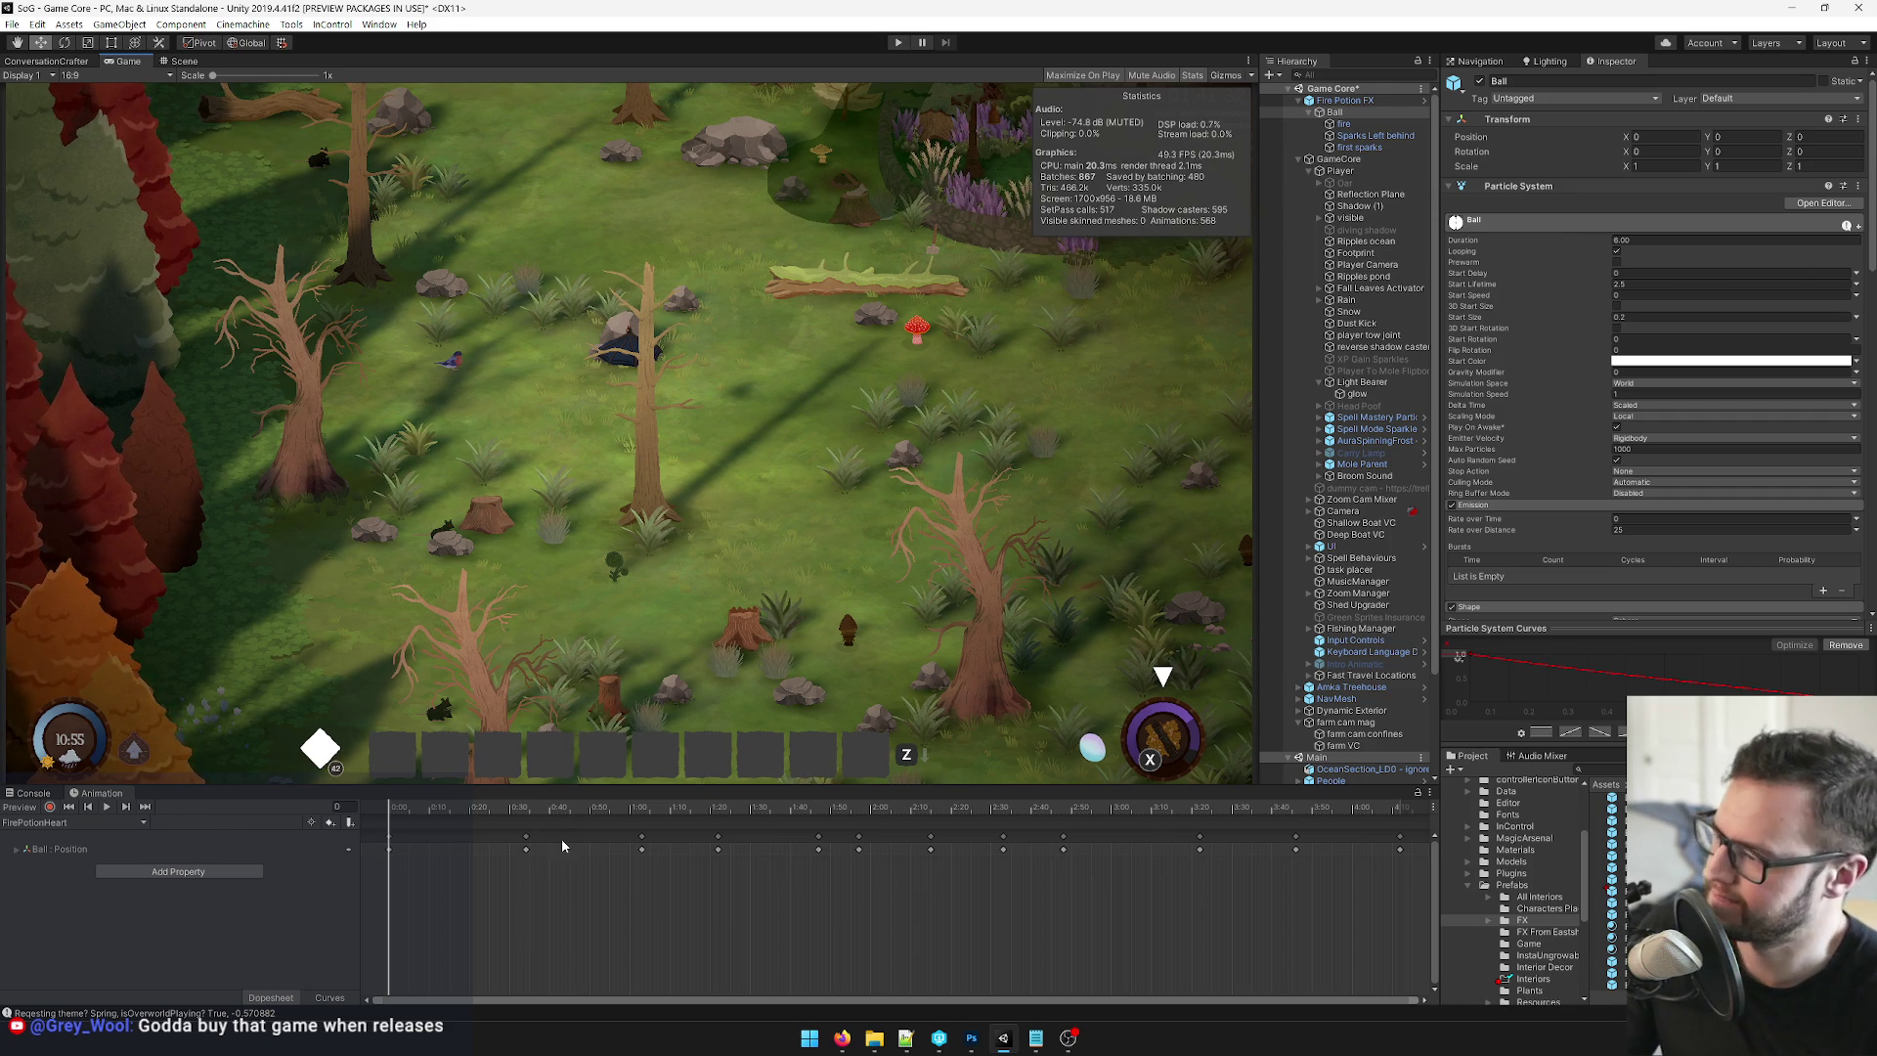
scroll(1290, 904, "down", 3)
mouse_move(1267, 923)
left_mouse_down()
mouse_move(957, 830)
mouse_move(377, 831)
left_mouse_up()
left_click_drag(1183, 849, 947, 850)
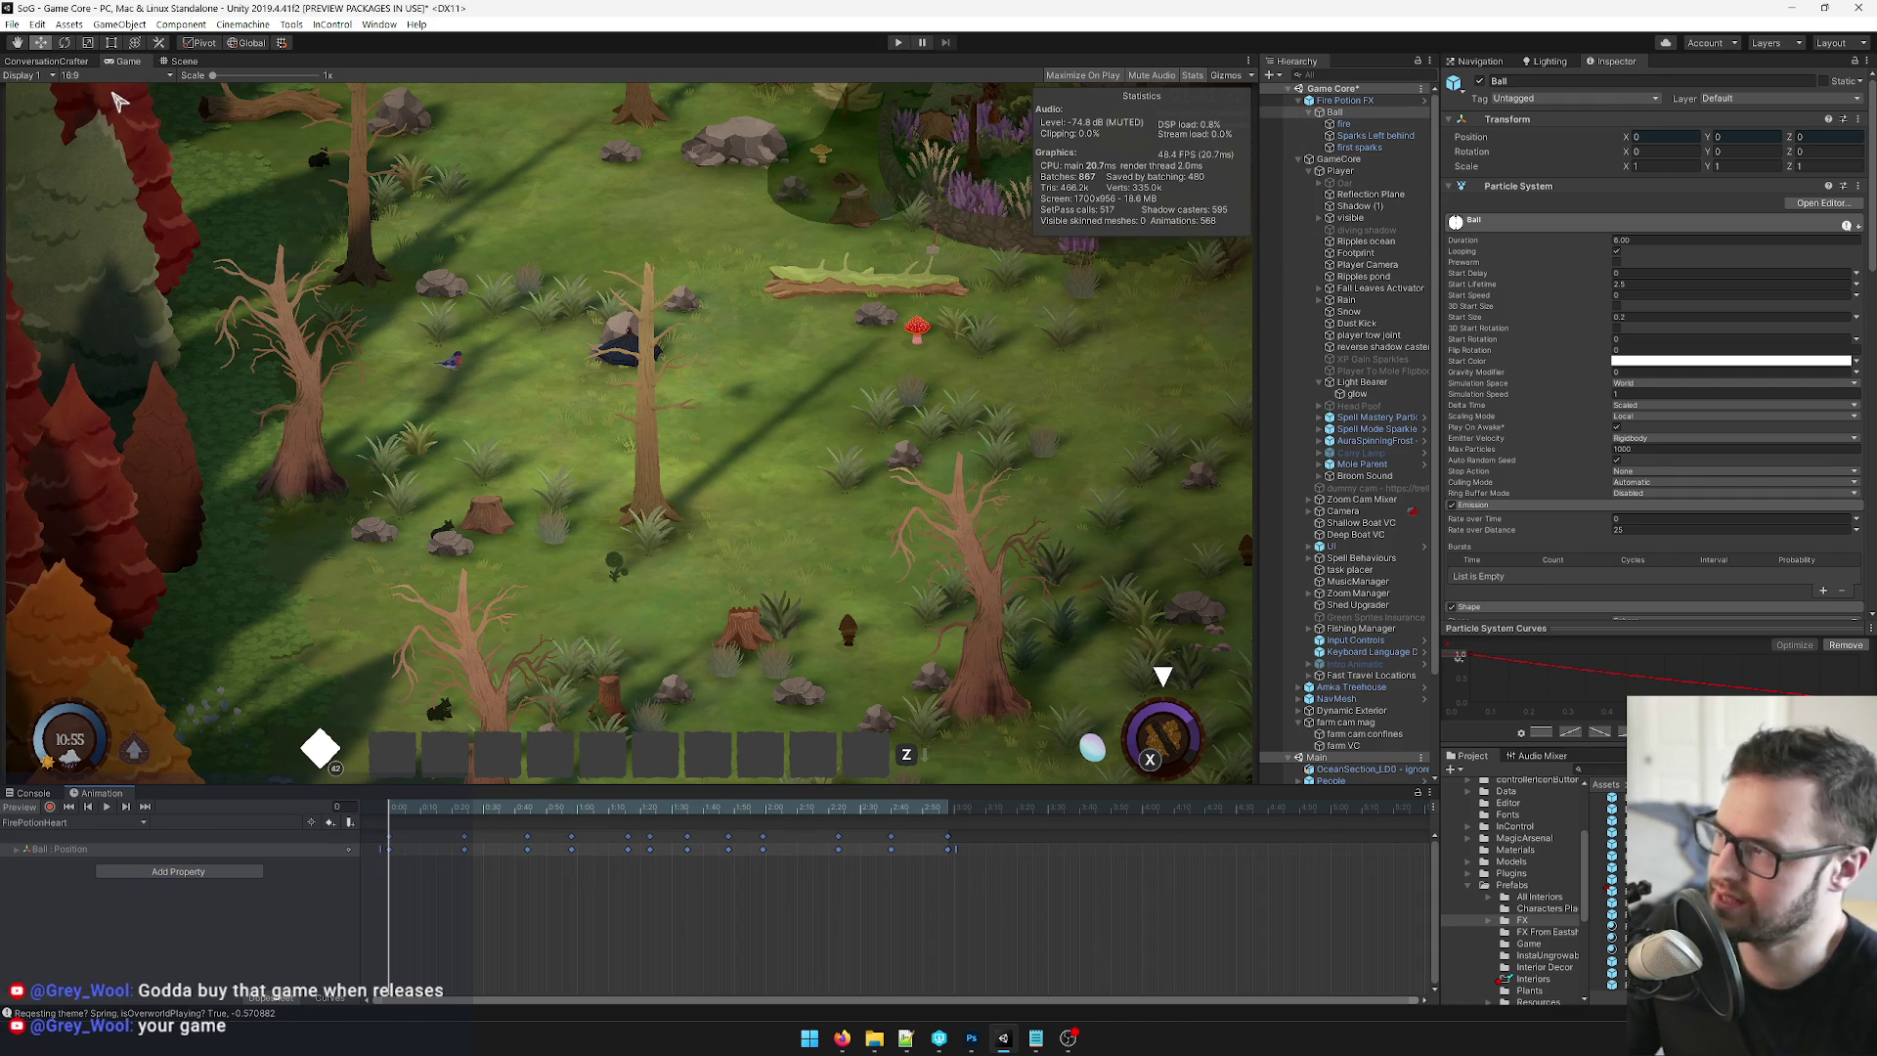
left_click(1350, 101)
Search the Project for puddle assets and inspect the PuddlePrint and Puddle1 materials.
left_click(1599, 769)
type("puddle")
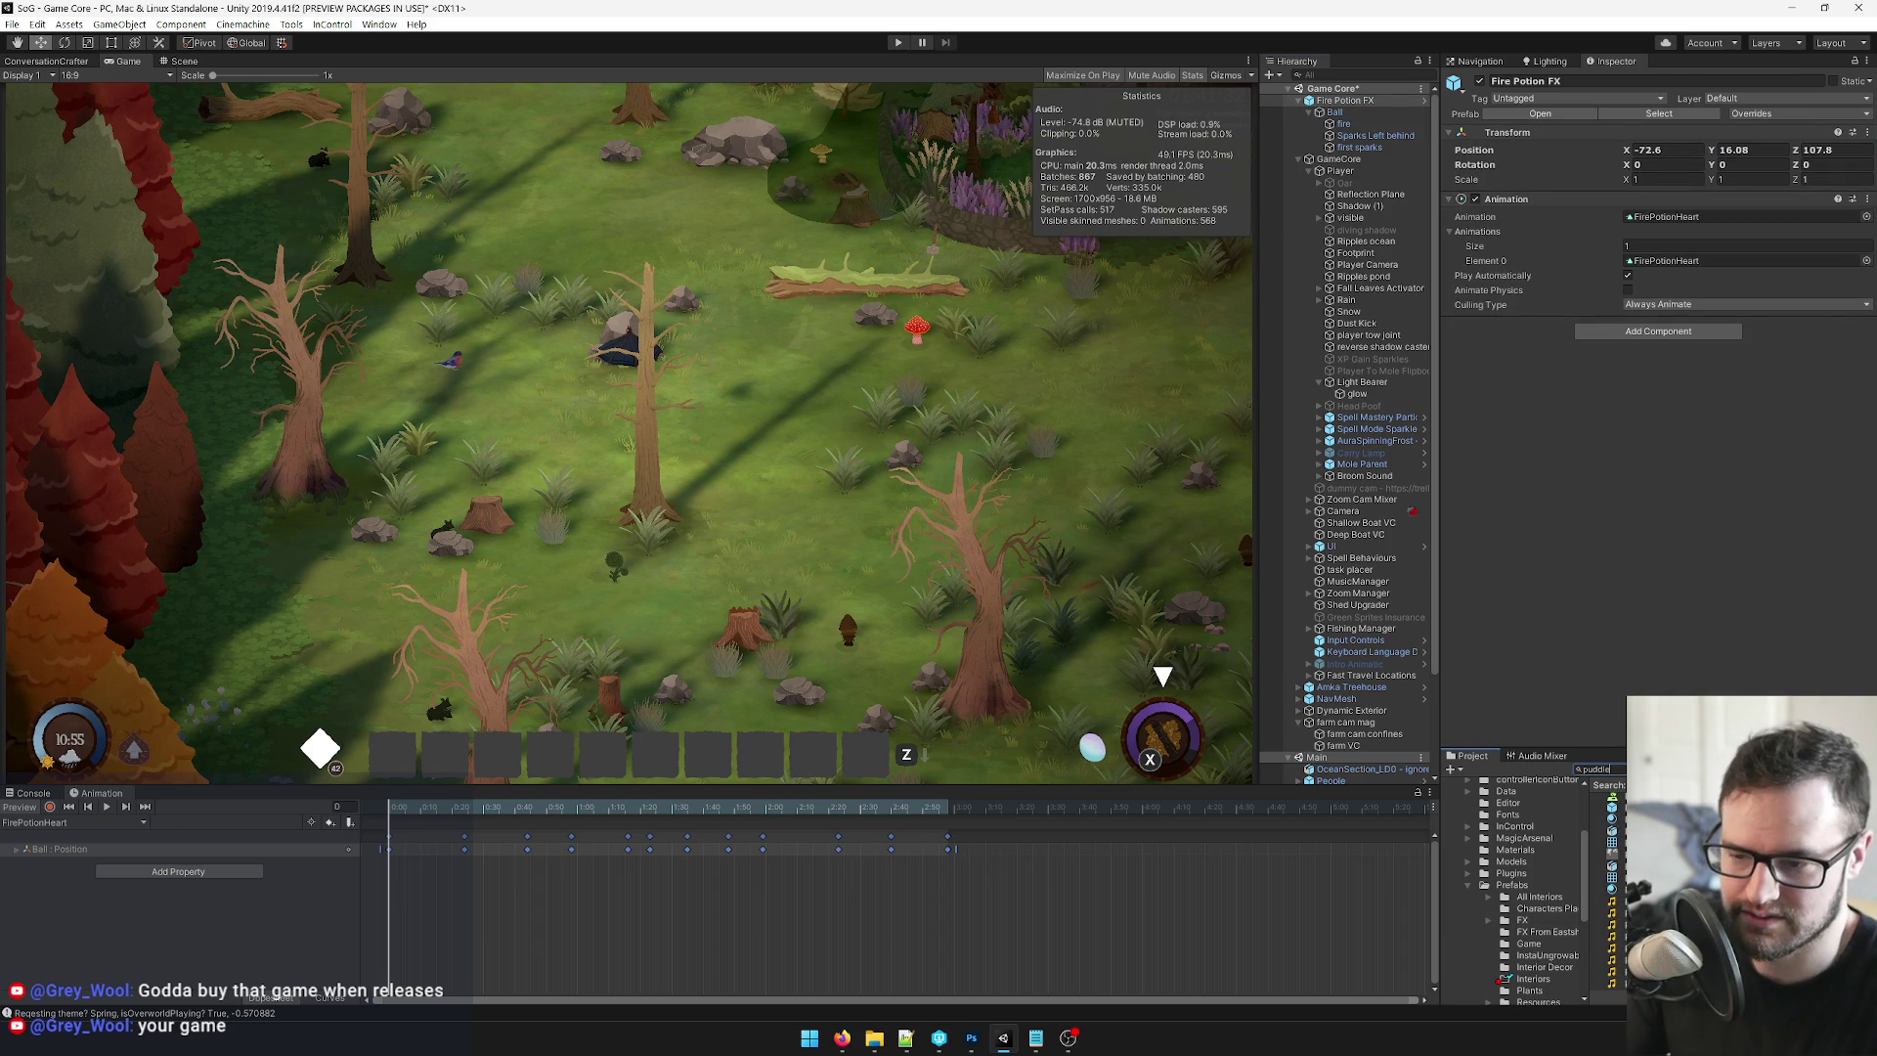
left_click(1612, 889)
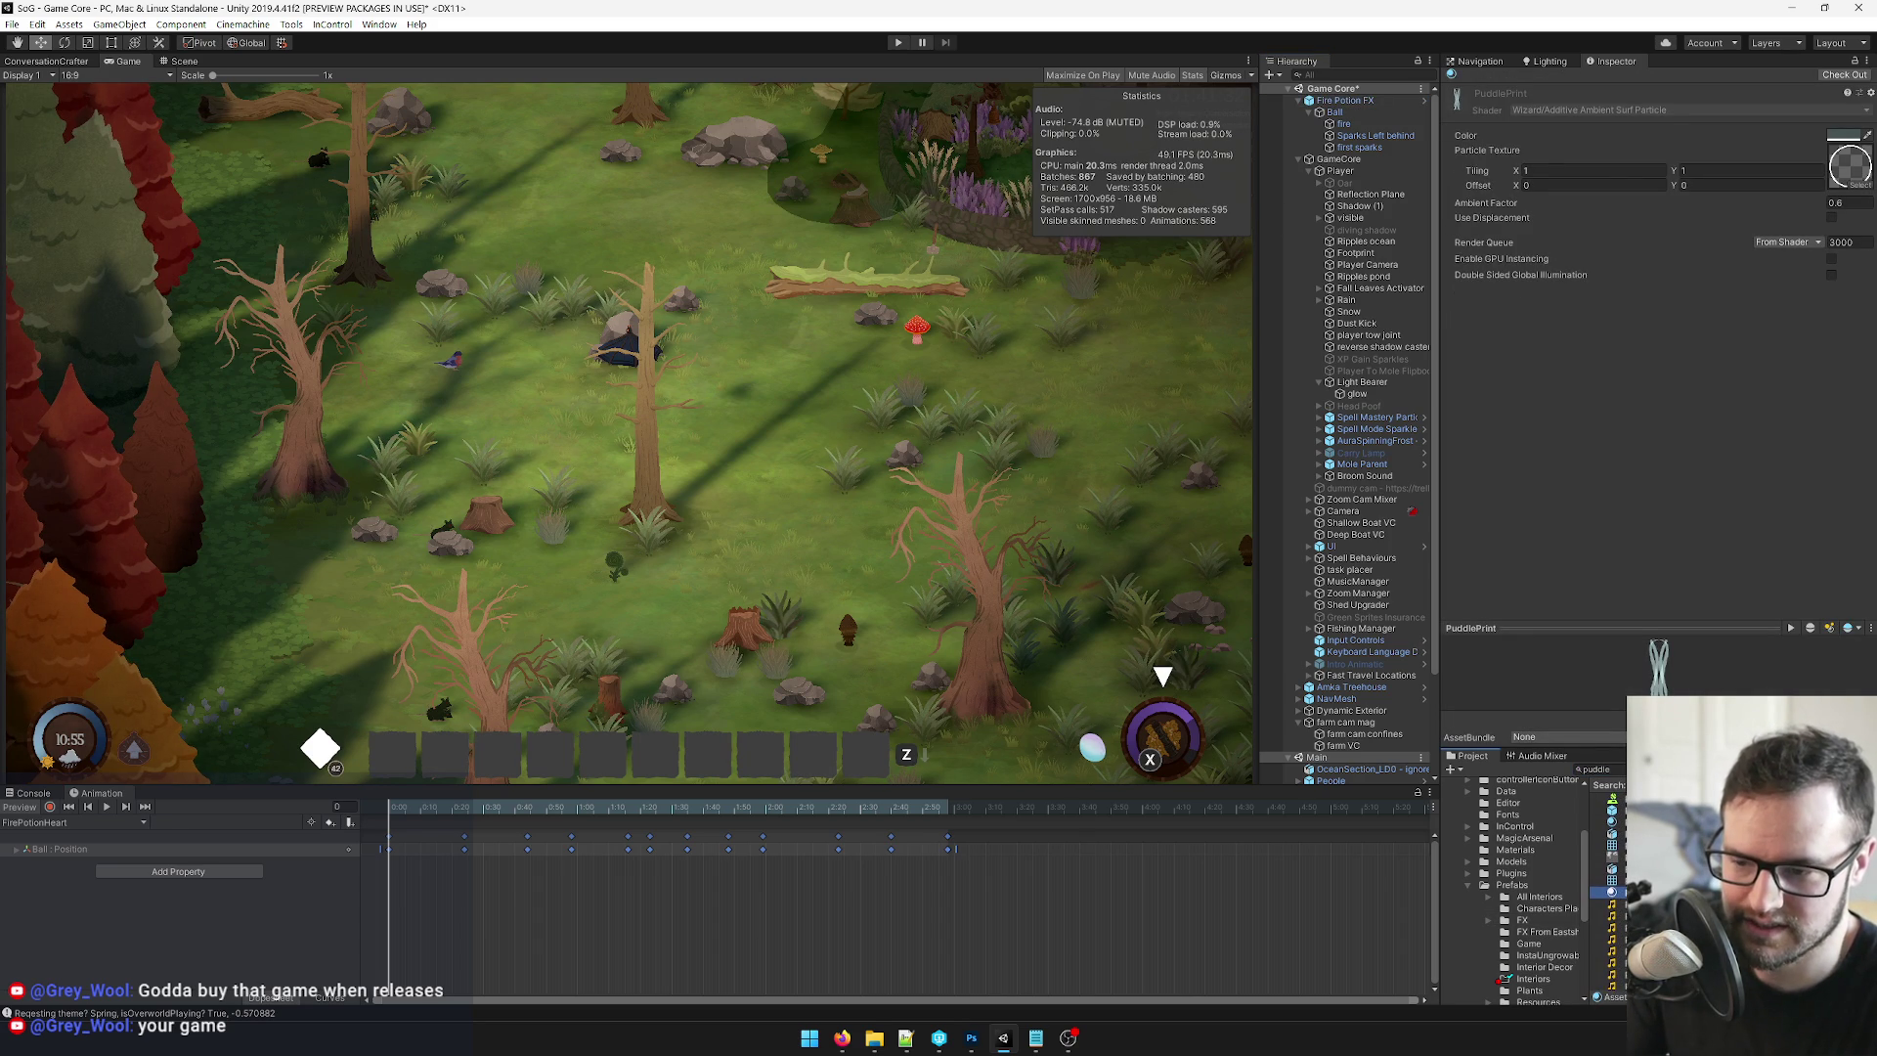
left_click(1613, 822)
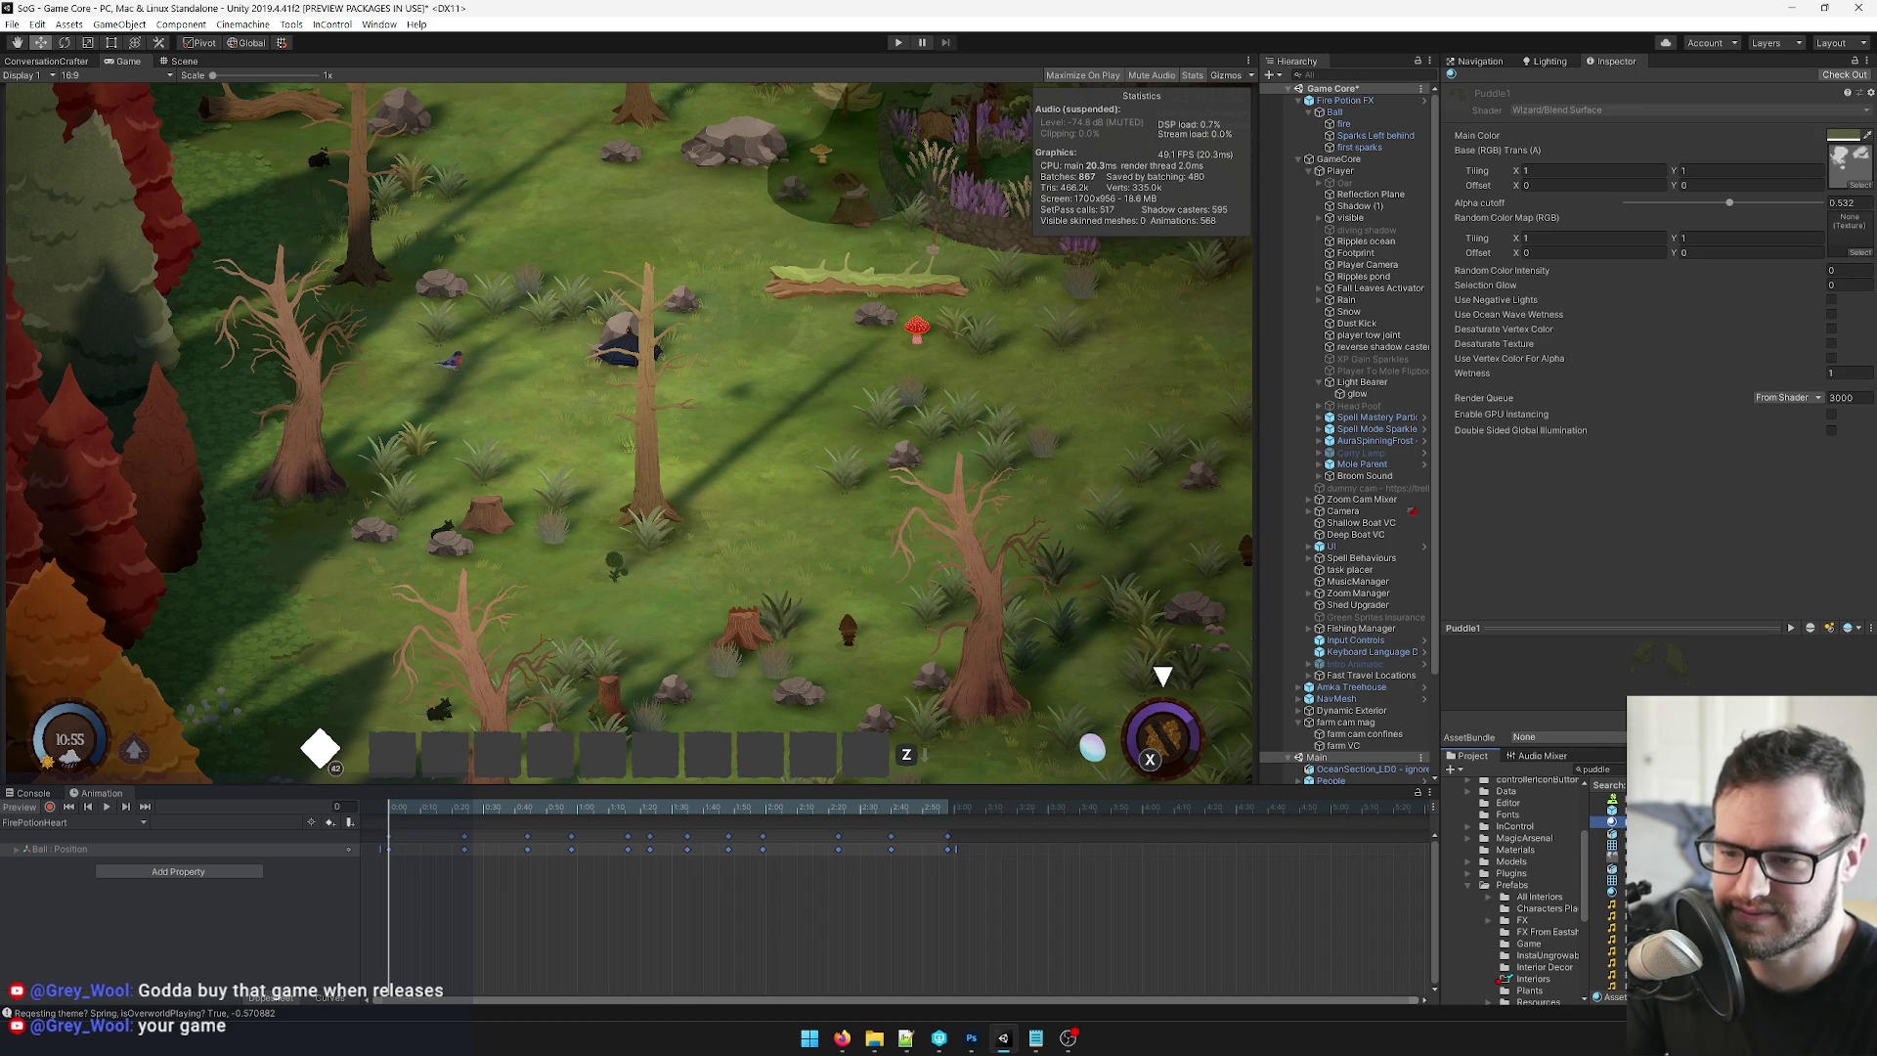
key("Up")
key("Up")
In the Scene view, add a Plane 3D object as a child of Fire Potion FX.
left_click(1346, 99)
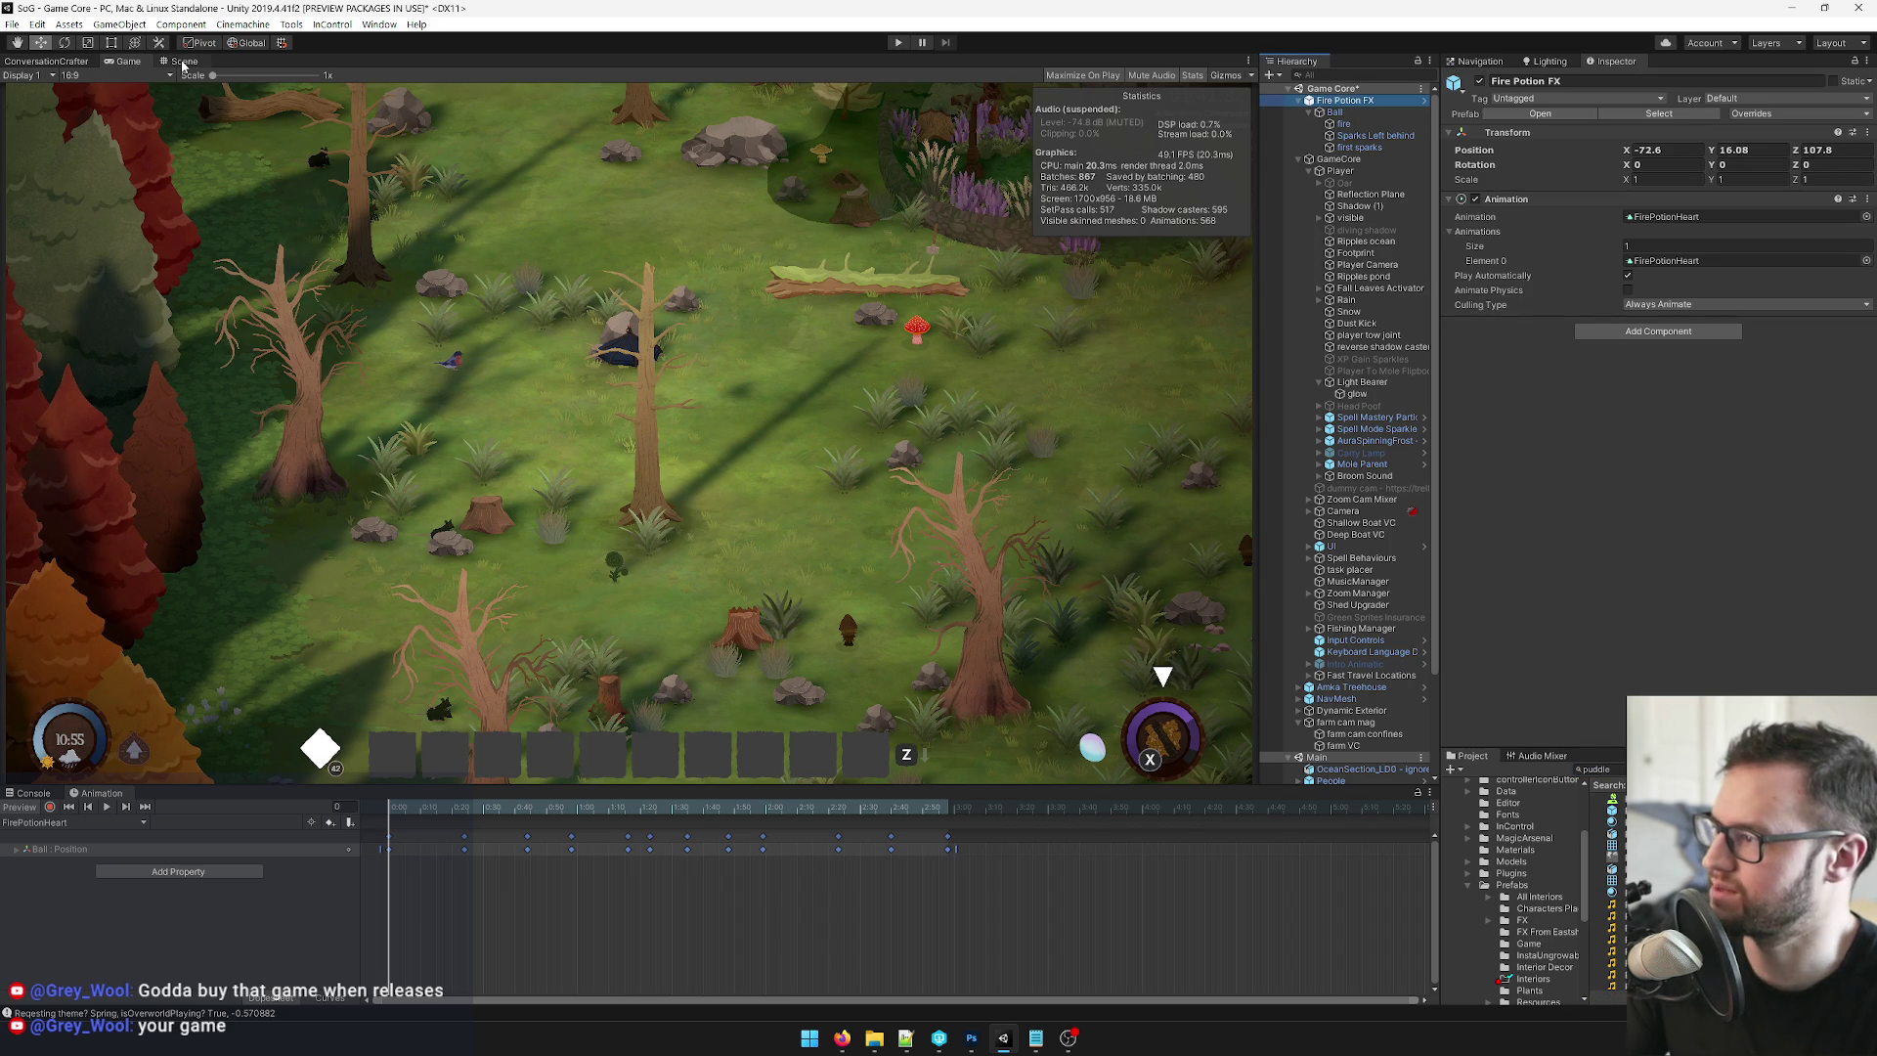
left_click(183, 62)
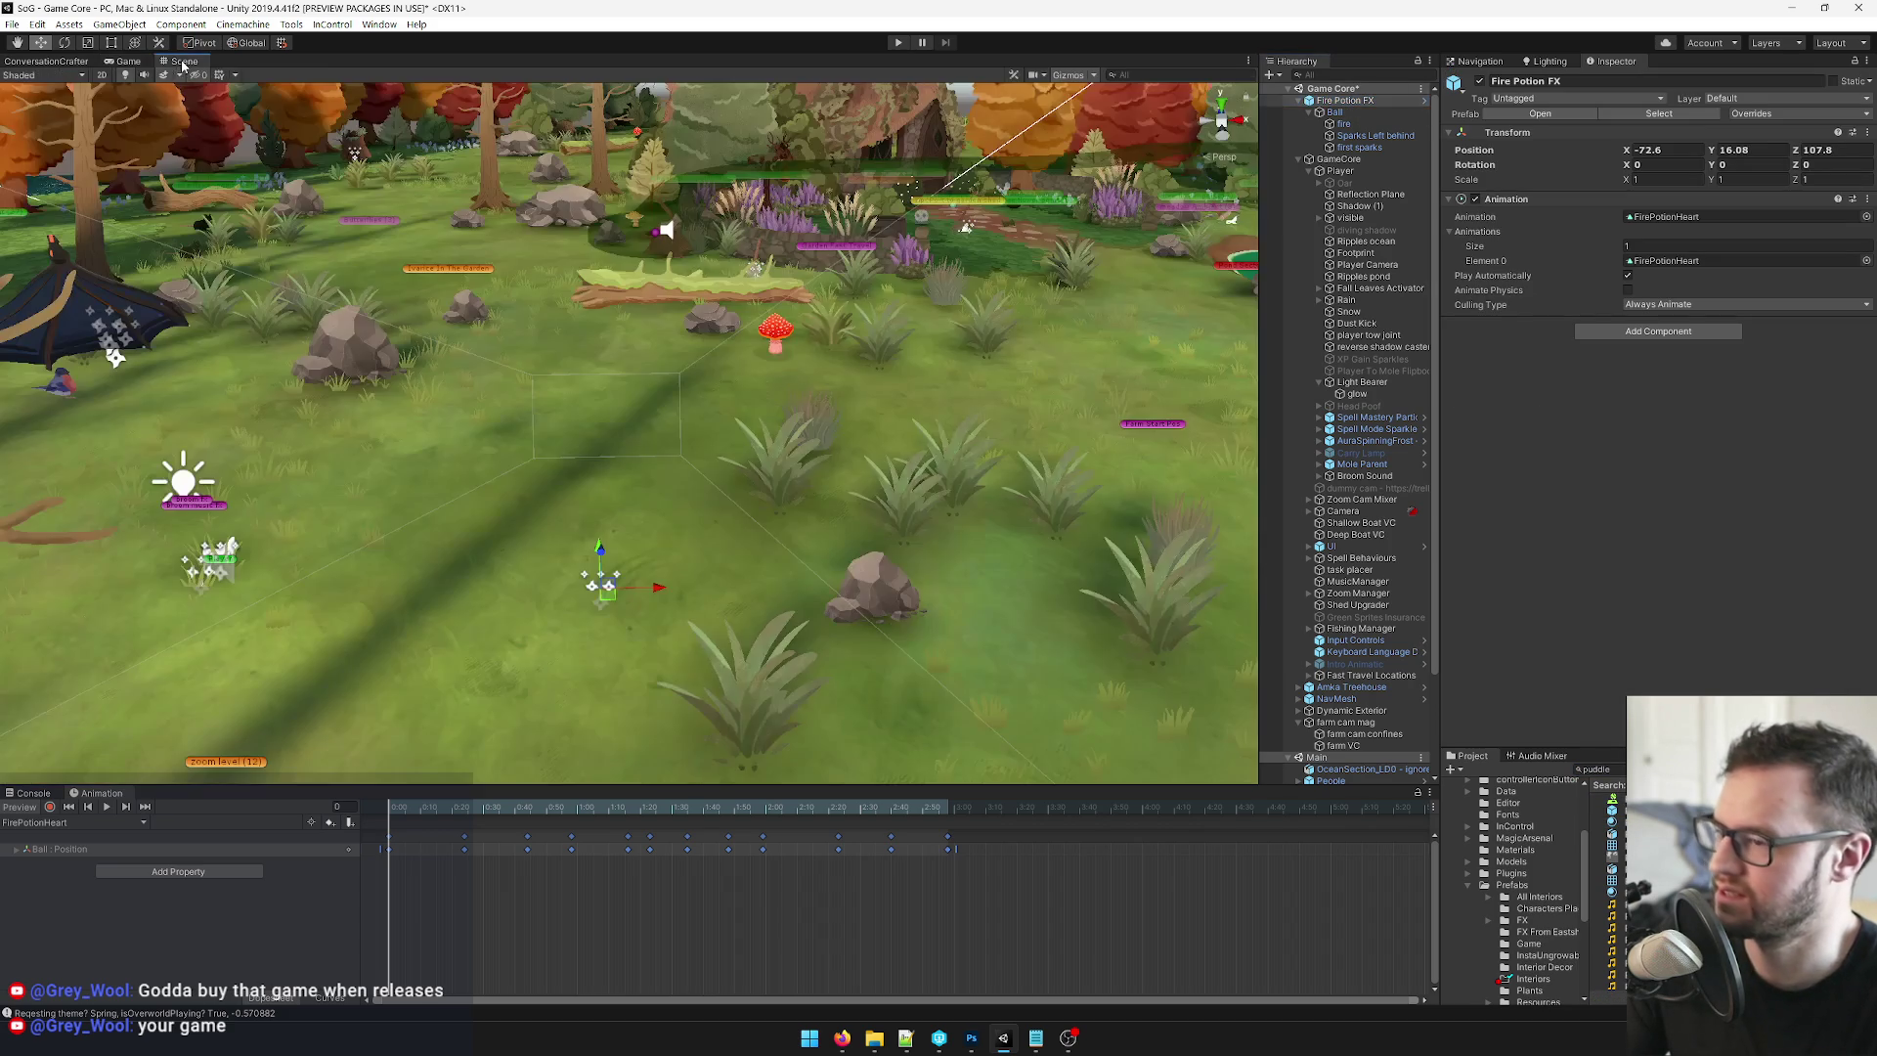
right_click(1334, 105)
mouse_move(1394, 330)
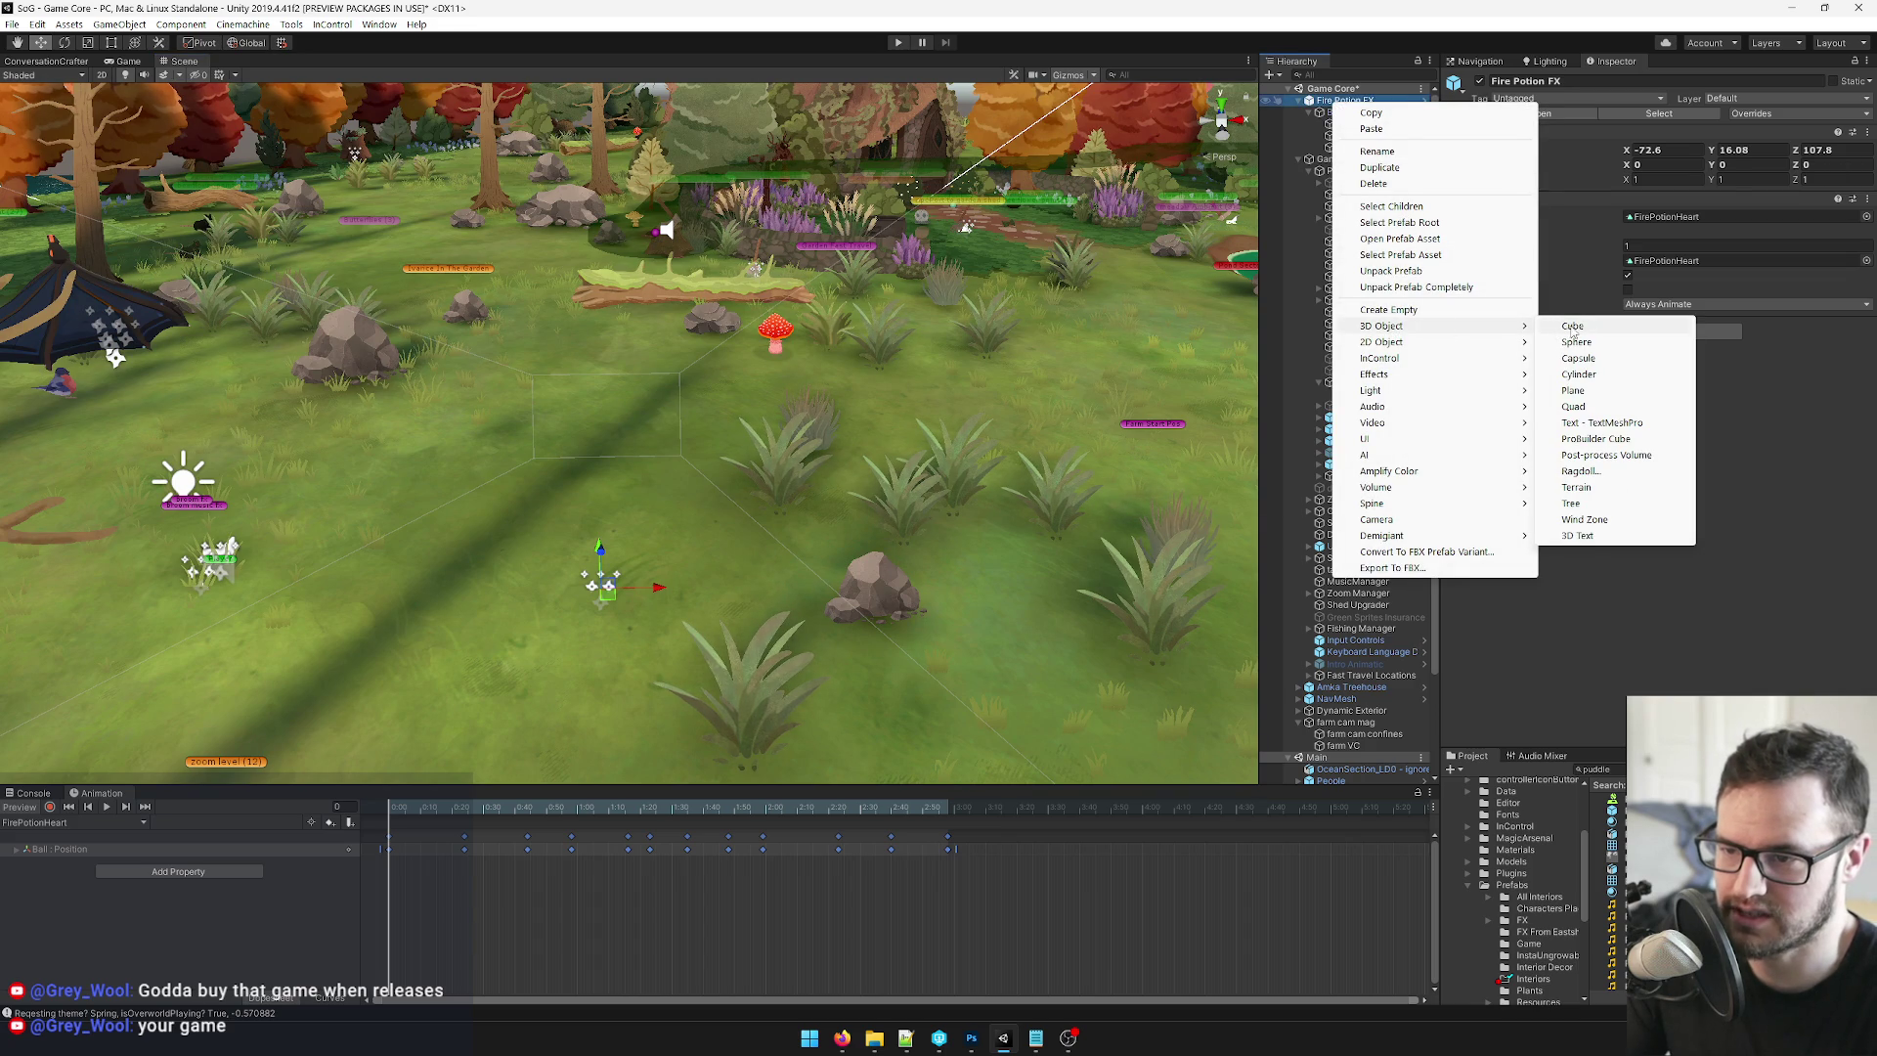
left_click(1594, 392)
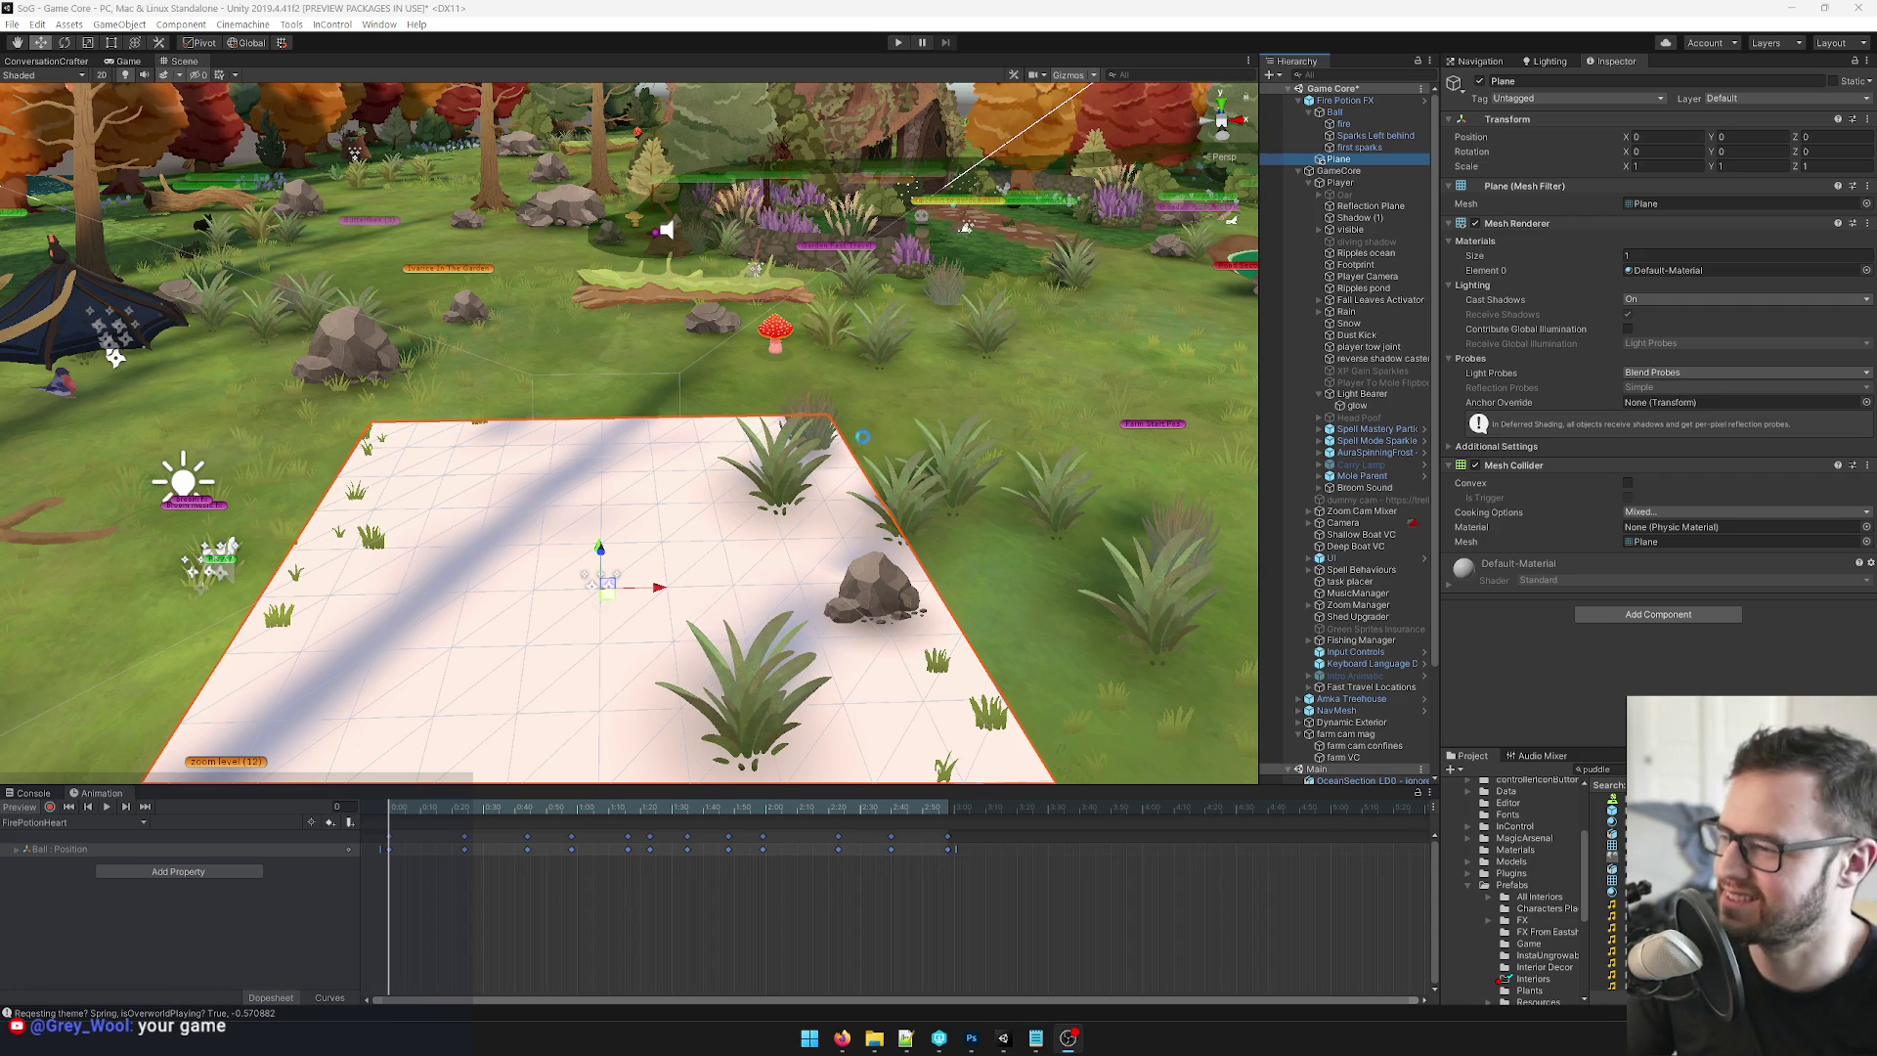
left_click_drag(958, 682, 1076, 636)
Remove the Mesh Collider component from the plane.
right_click(1543, 479)
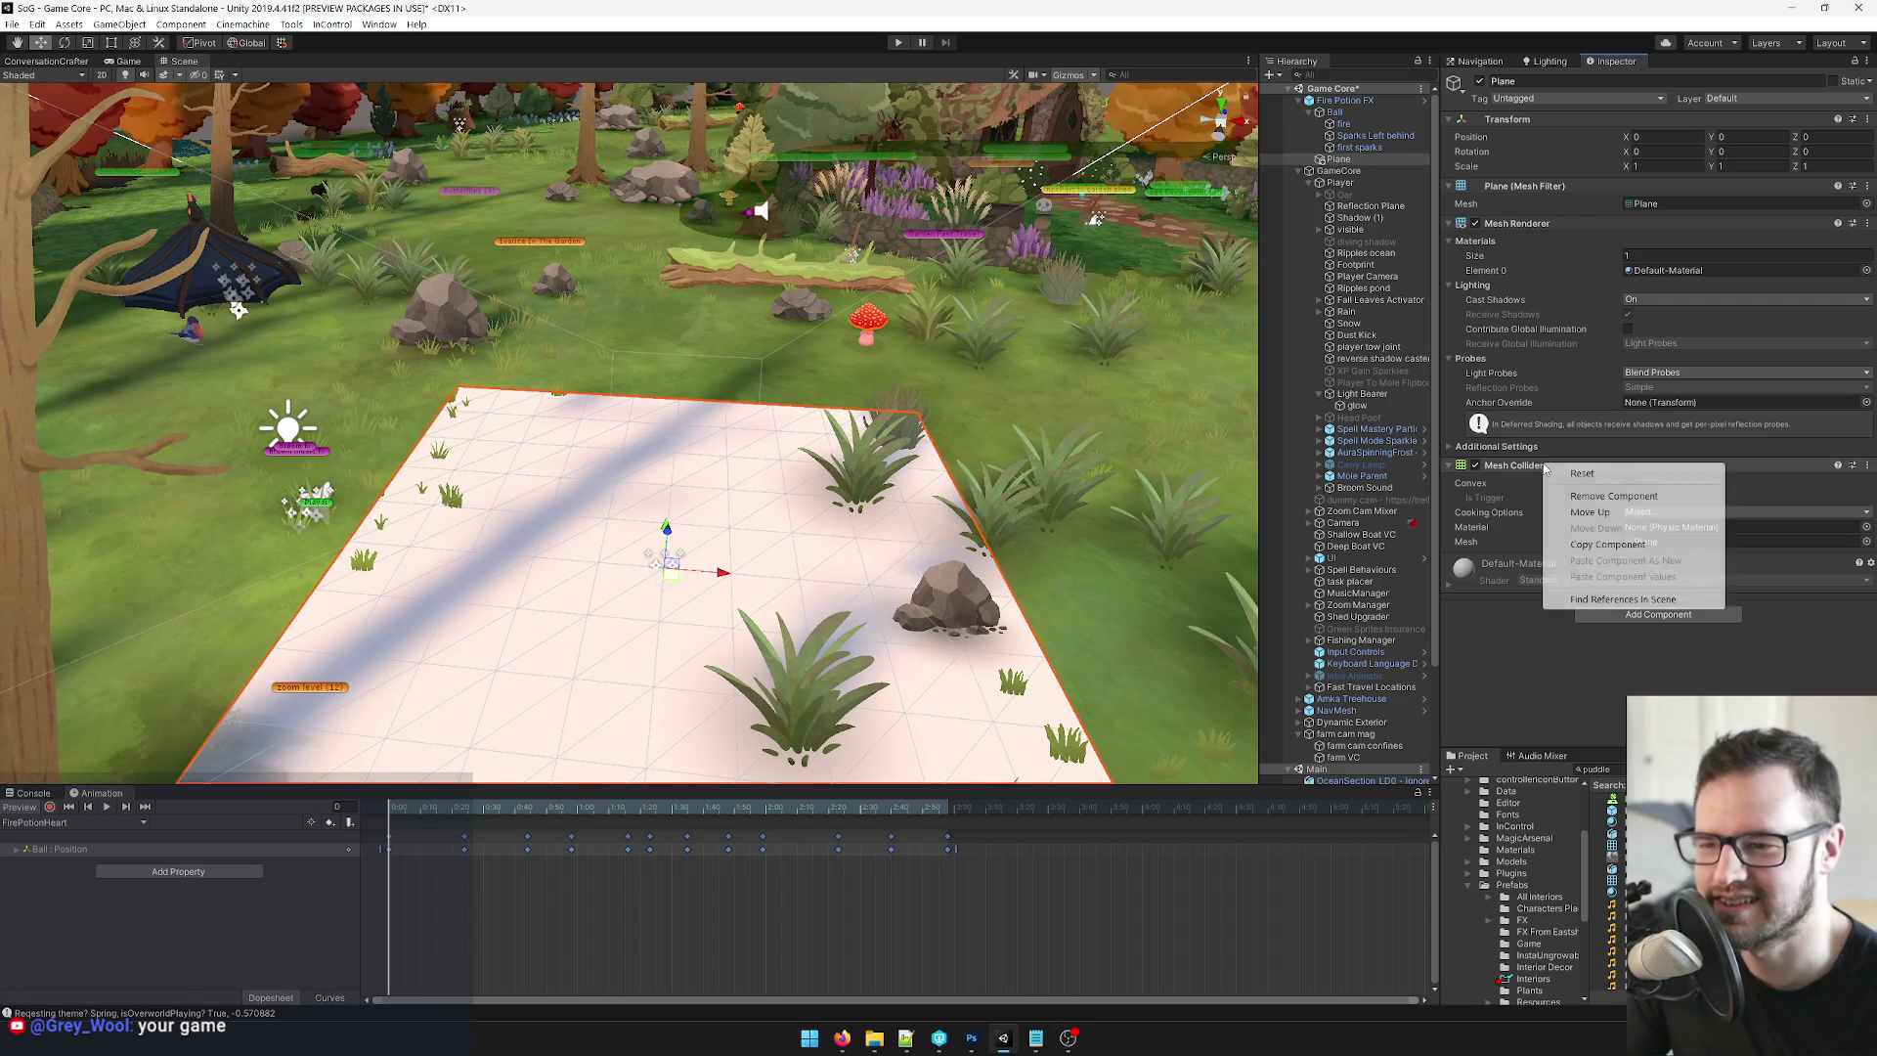
left_click(1603, 504)
left_click_drag(943, 316, 832, 331)
Swap the plane's mesh for PlaneReplacement_LD0_mesh, found by searching 'planerepla'.
left_click(1863, 204)
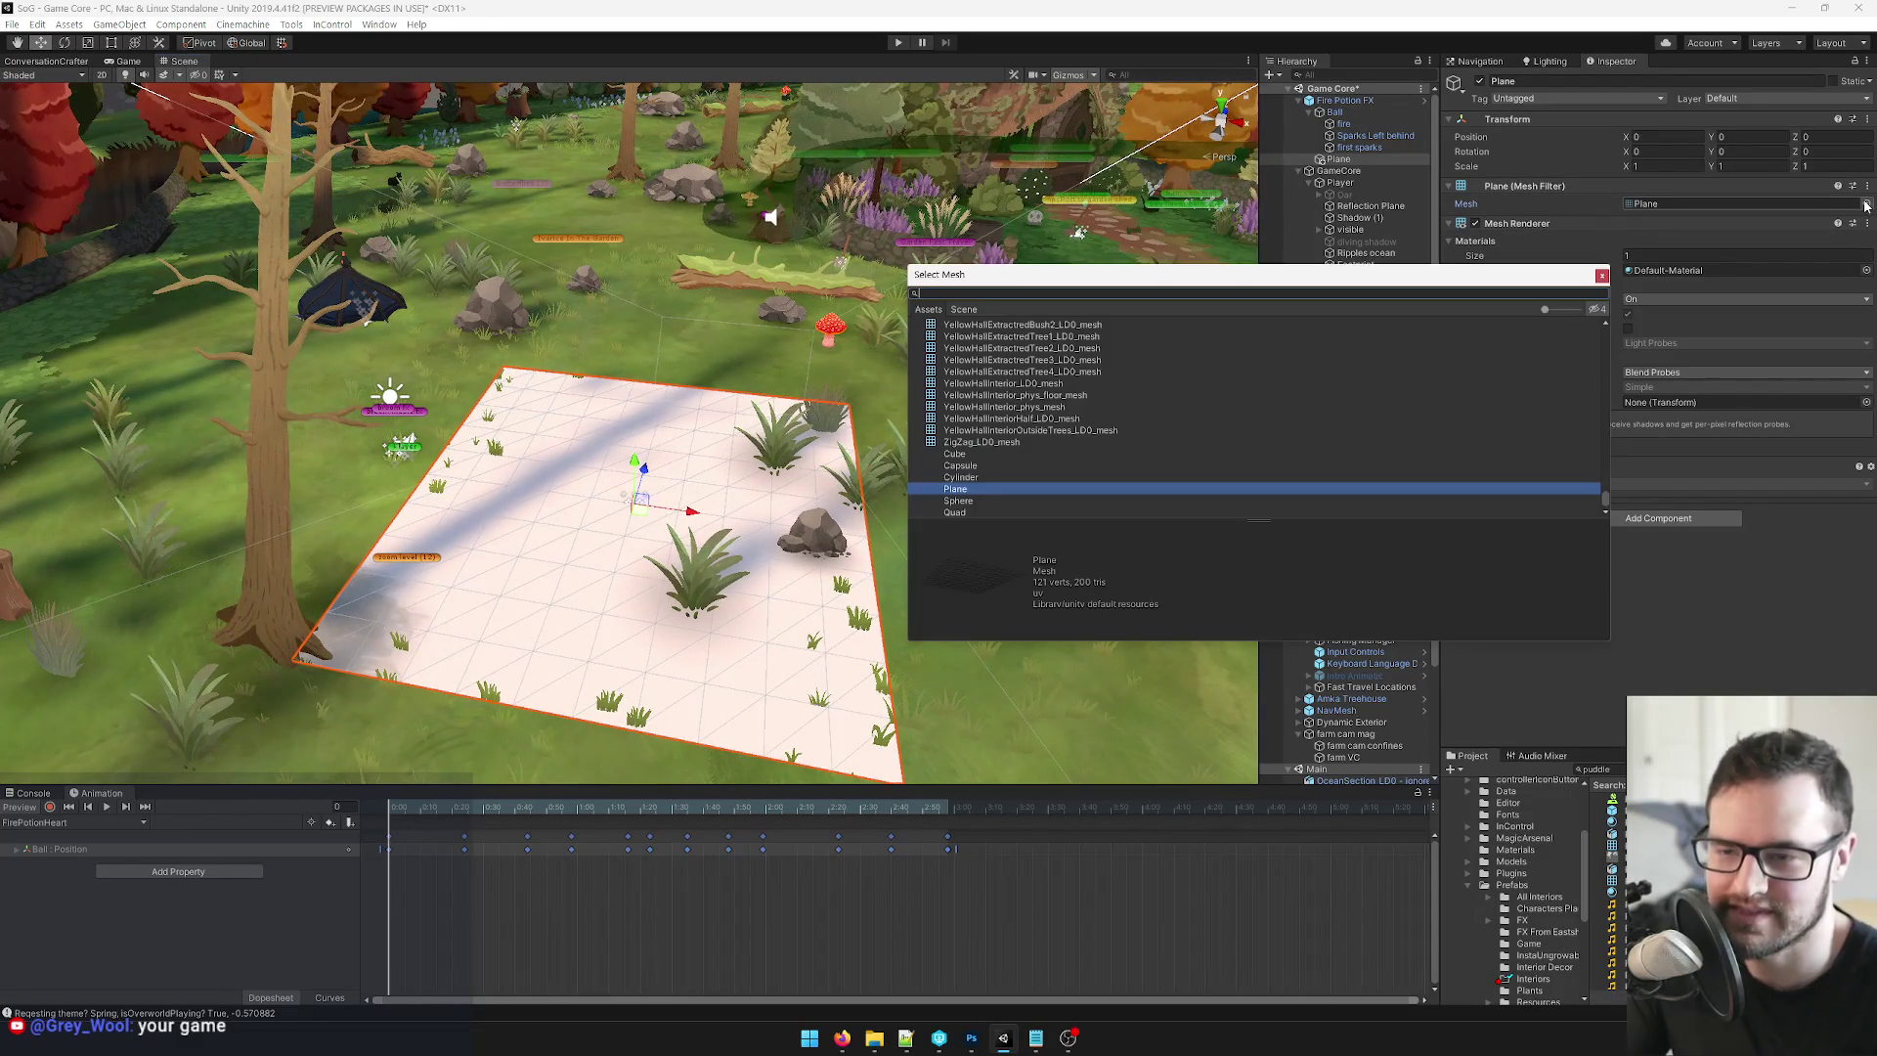
type("planerepla")
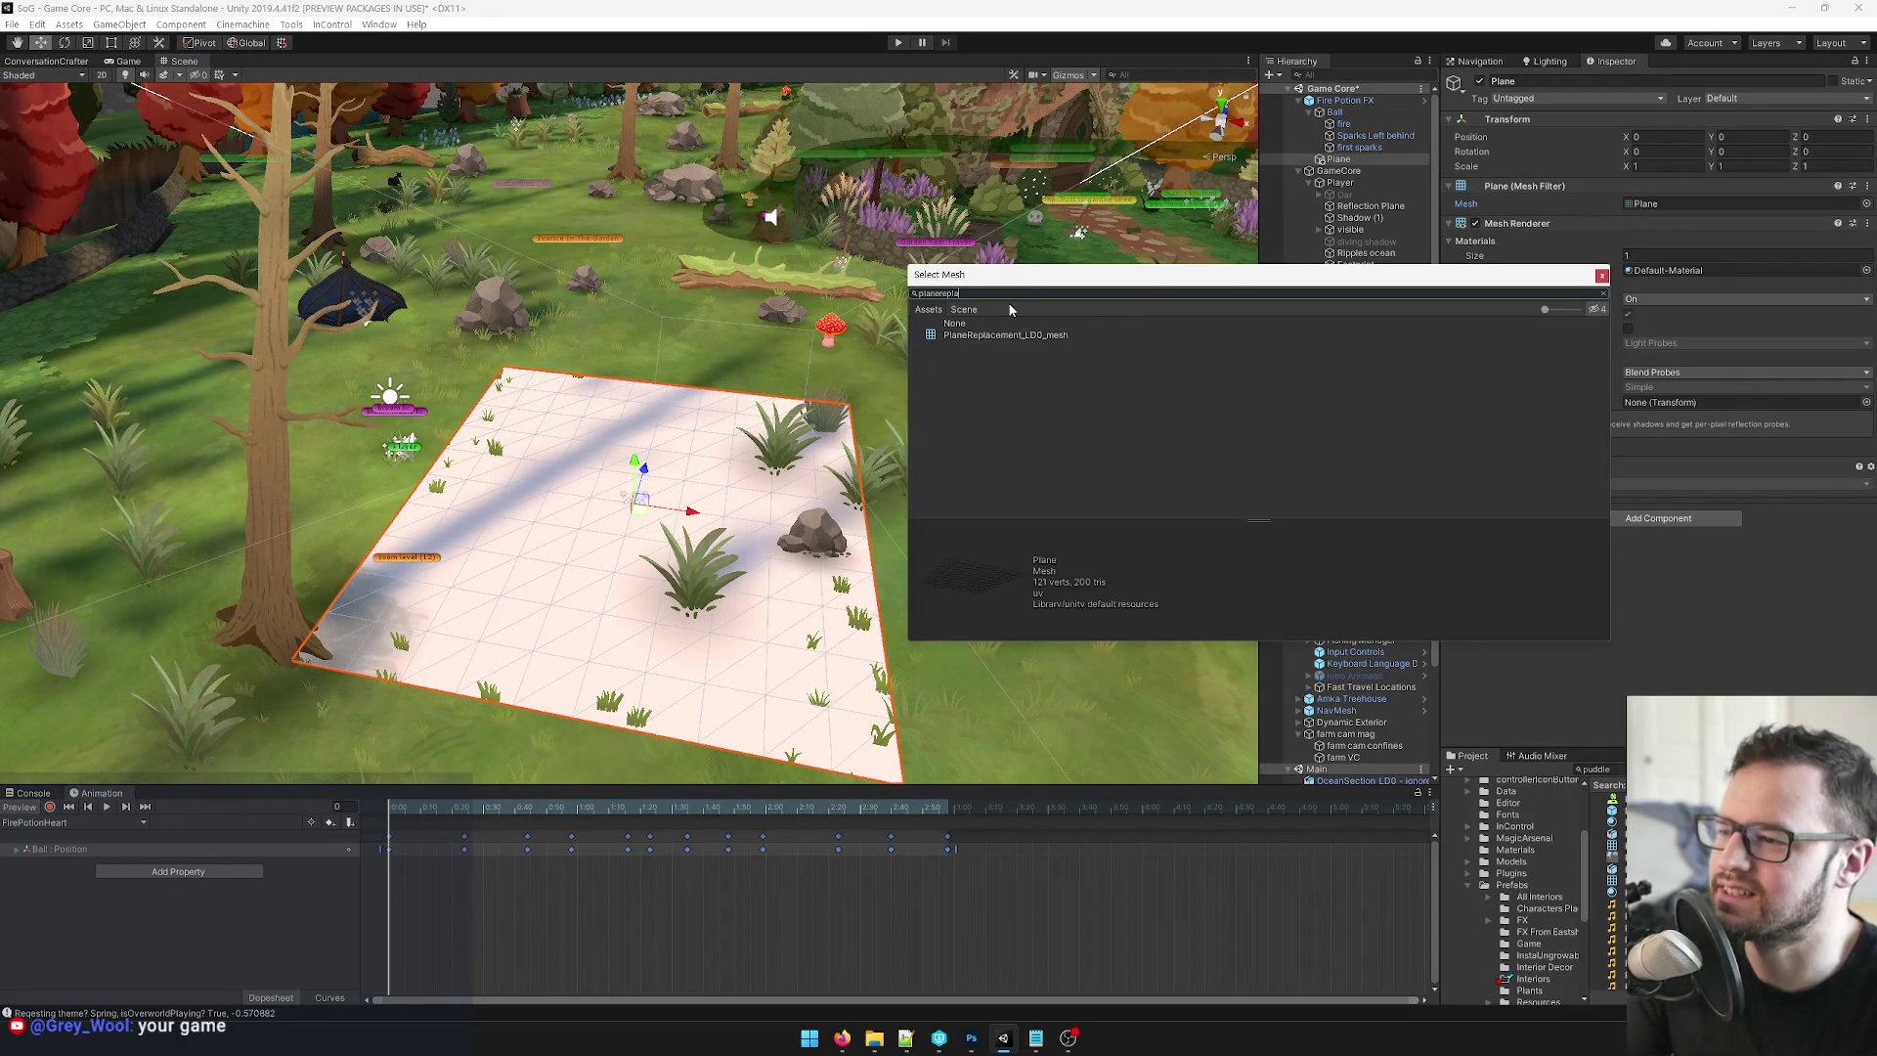
double_click(1000, 335)
mouse_move(624, 357)
left_mouse_down()
mouse_move(557, 382)
mouse_move(736, 421)
mouse_move(685, 435)
left_mouse_up()
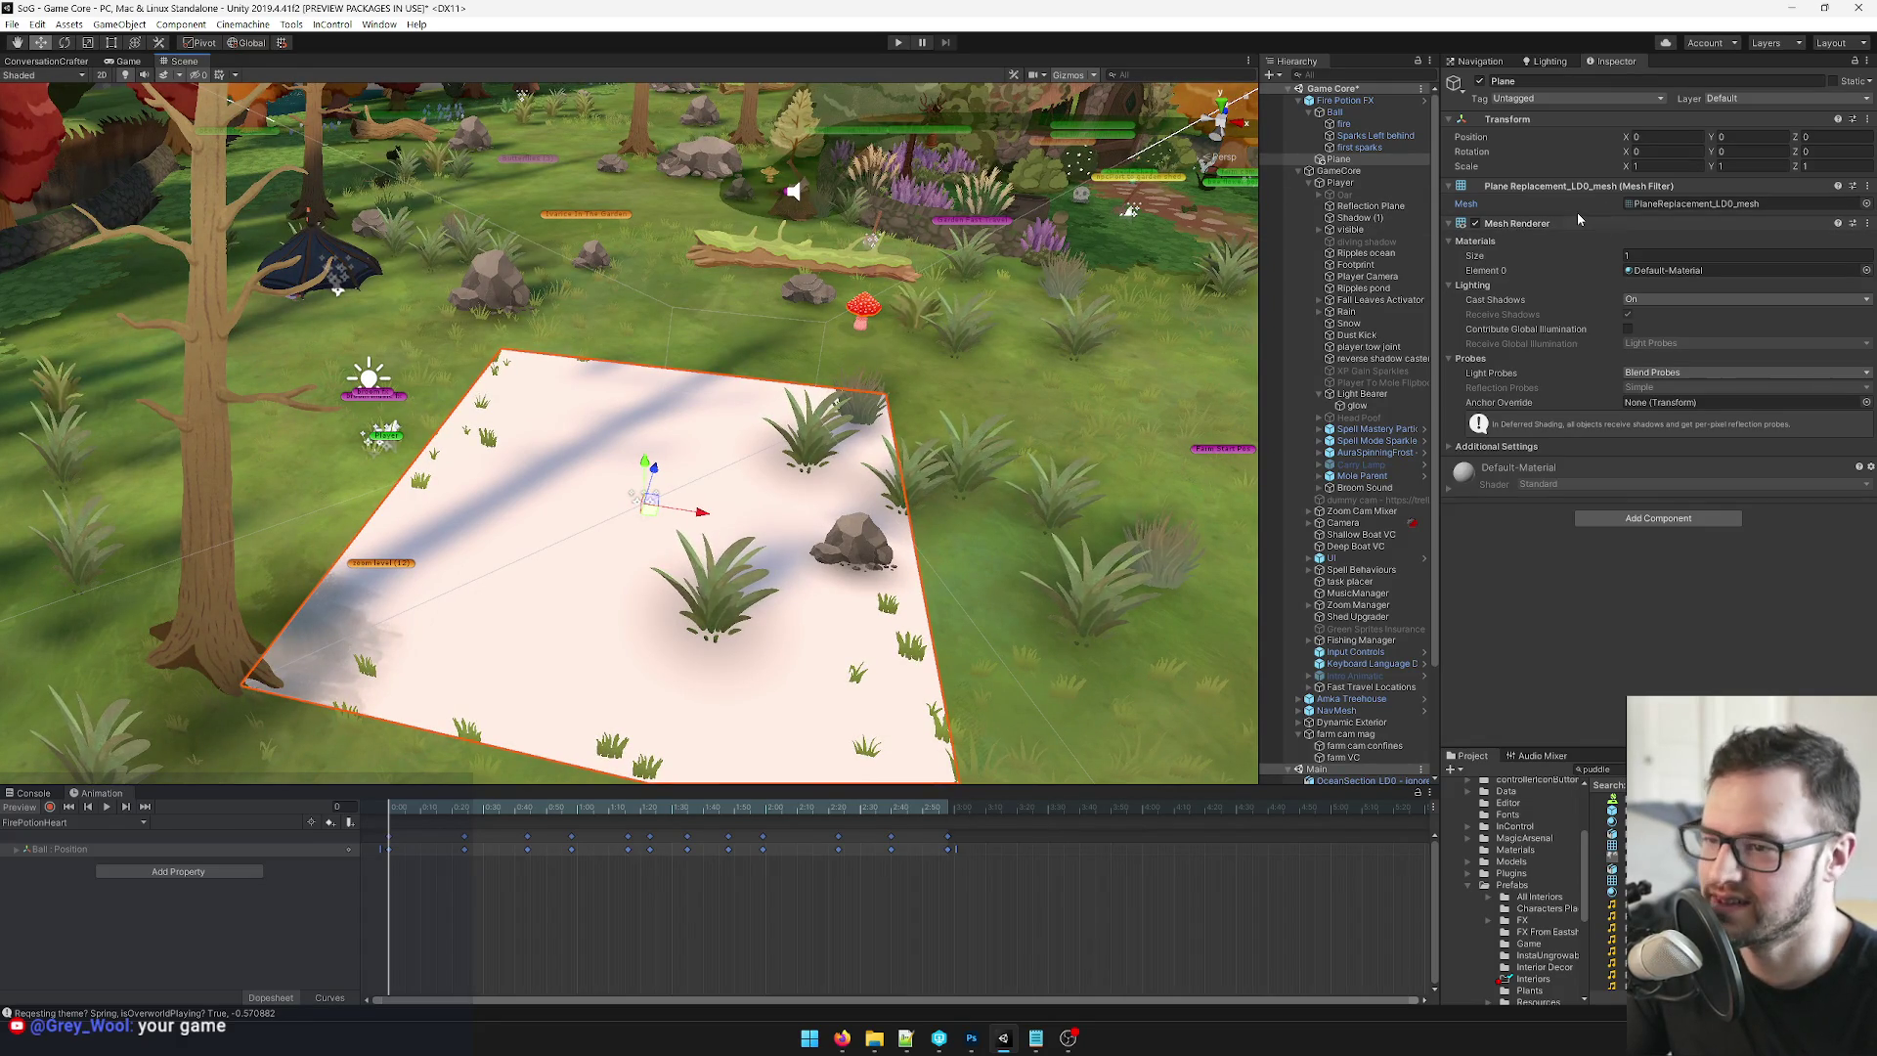
left_click(1575, 84)
Rename the plane to 'puddle' and roughly shrink it with the Scale tool.
type("puddle")
key("Return")
scroll(682, 325, "up", 5)
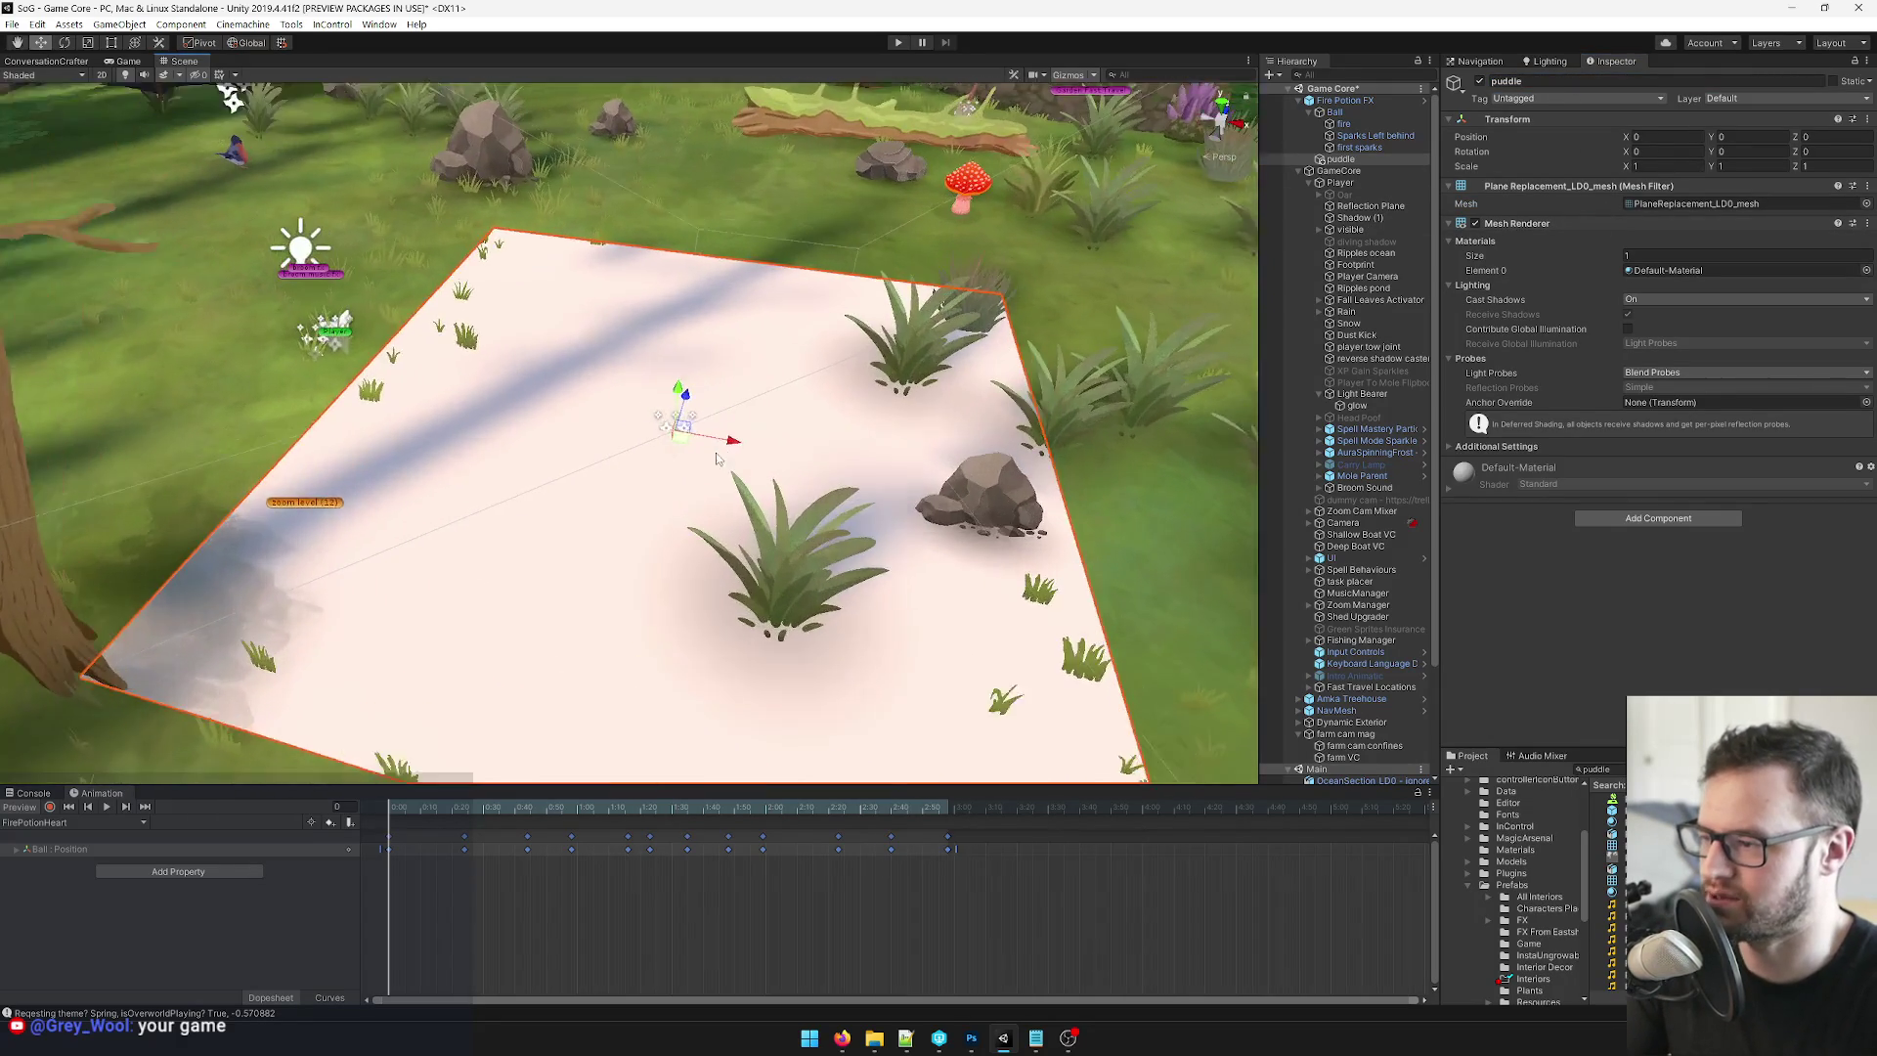
key("r")
left_click_drag(675, 415, 636, 477)
scroll(675, 411, "up", 6)
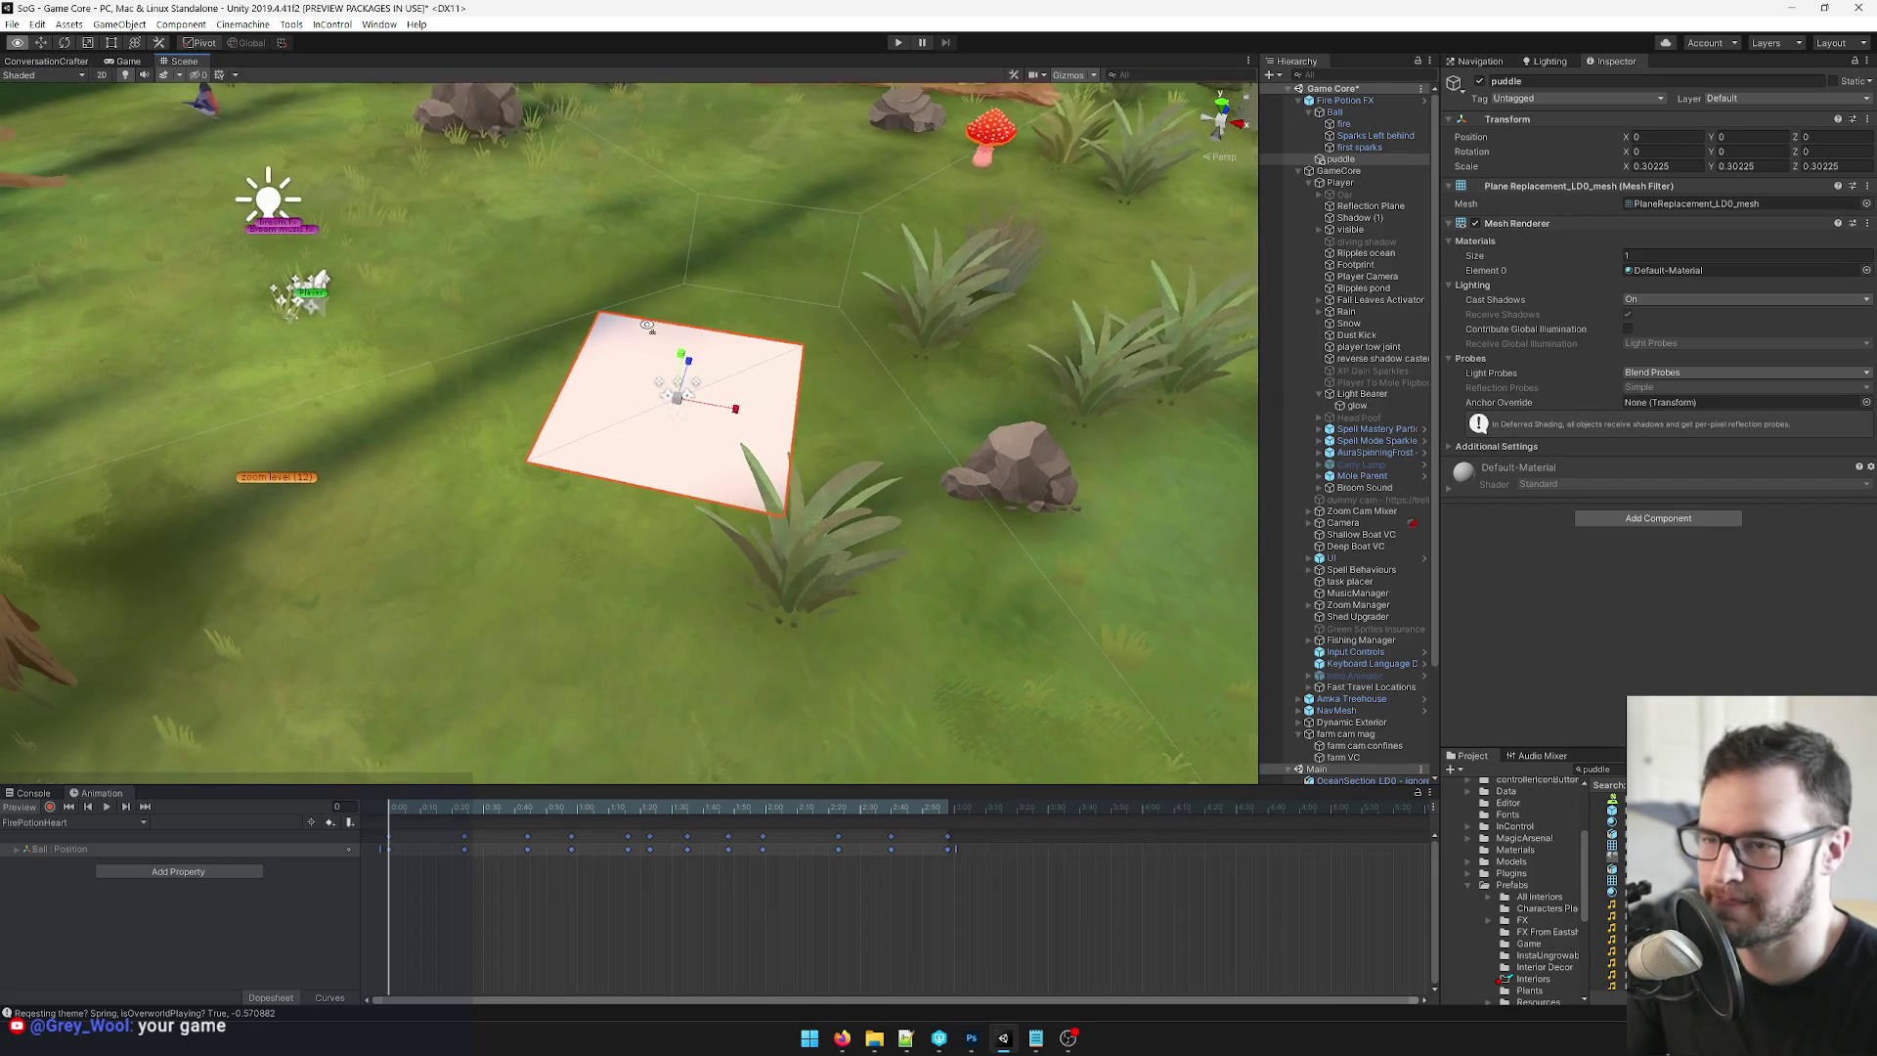
left_click_drag(685, 323, 719, 186)
Set the puddle's Position Y to 0.1.
left_click(1750, 137)
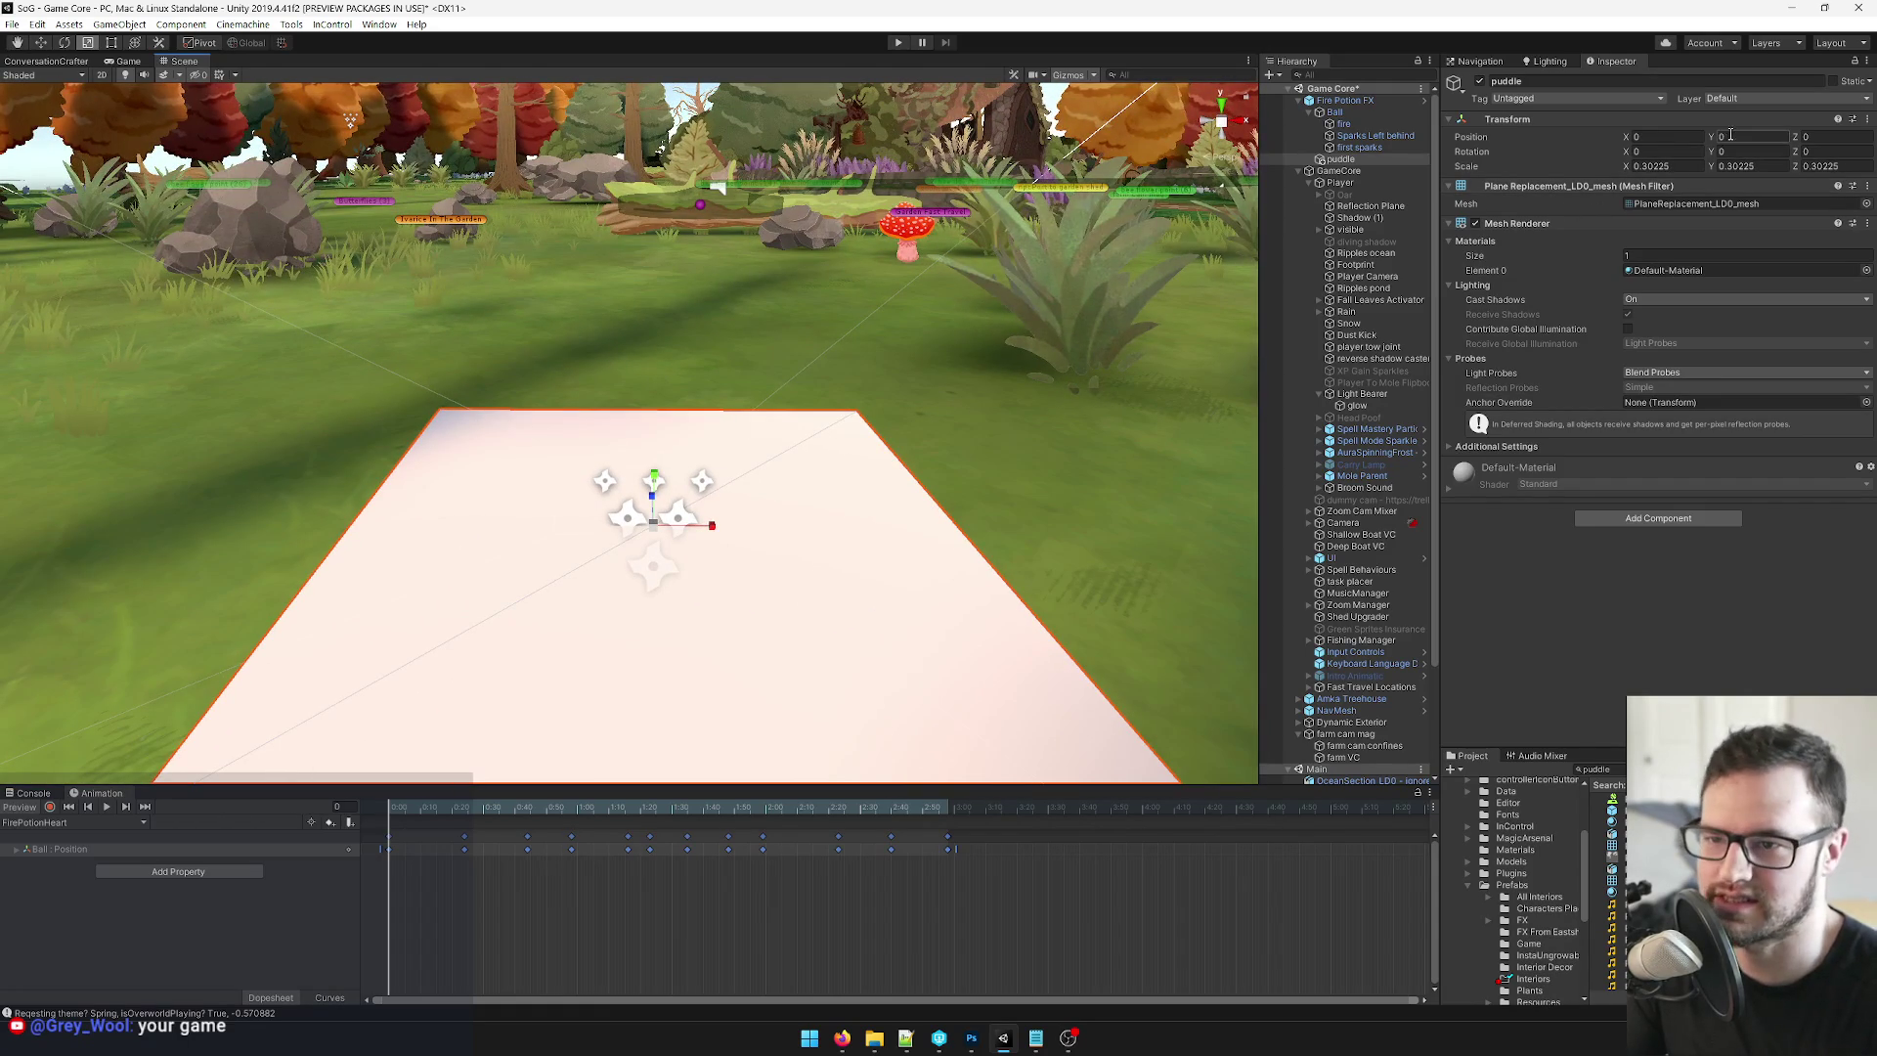
type("0.02")
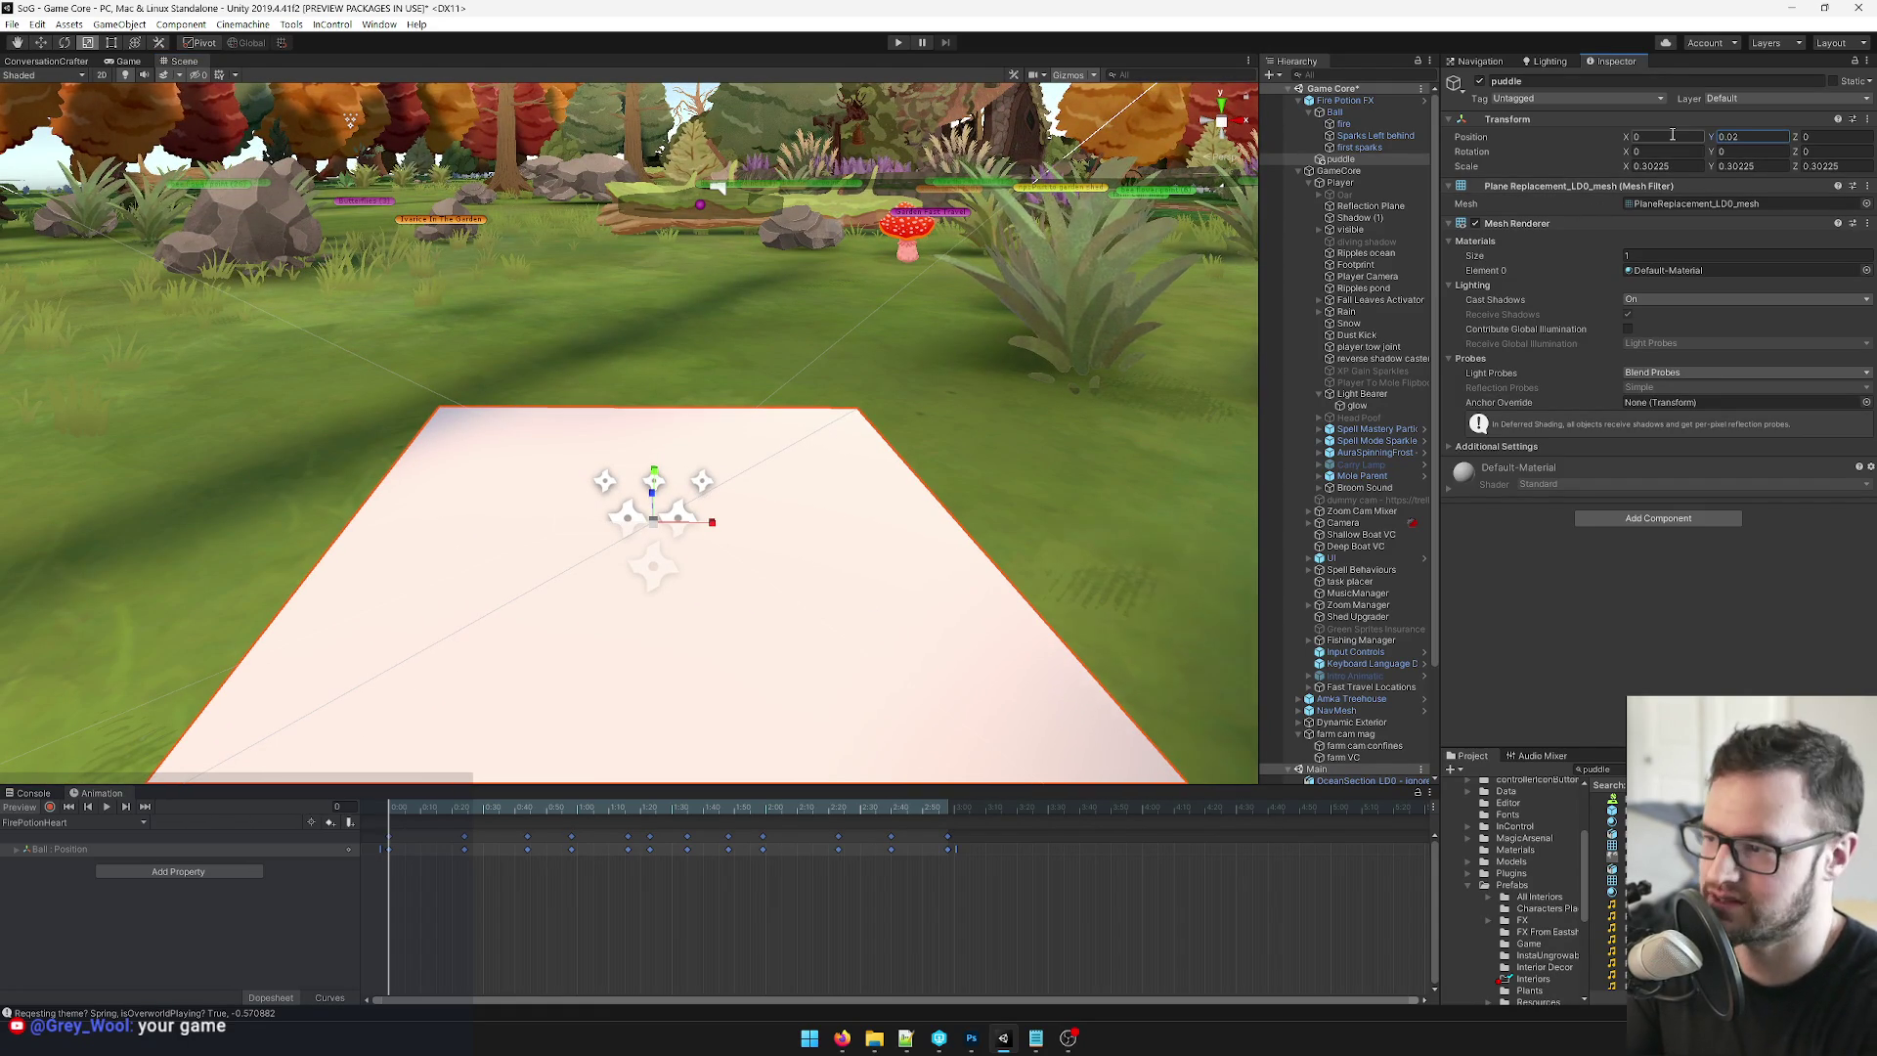
key("BackSpace")
key("BackSpace")
type("17")
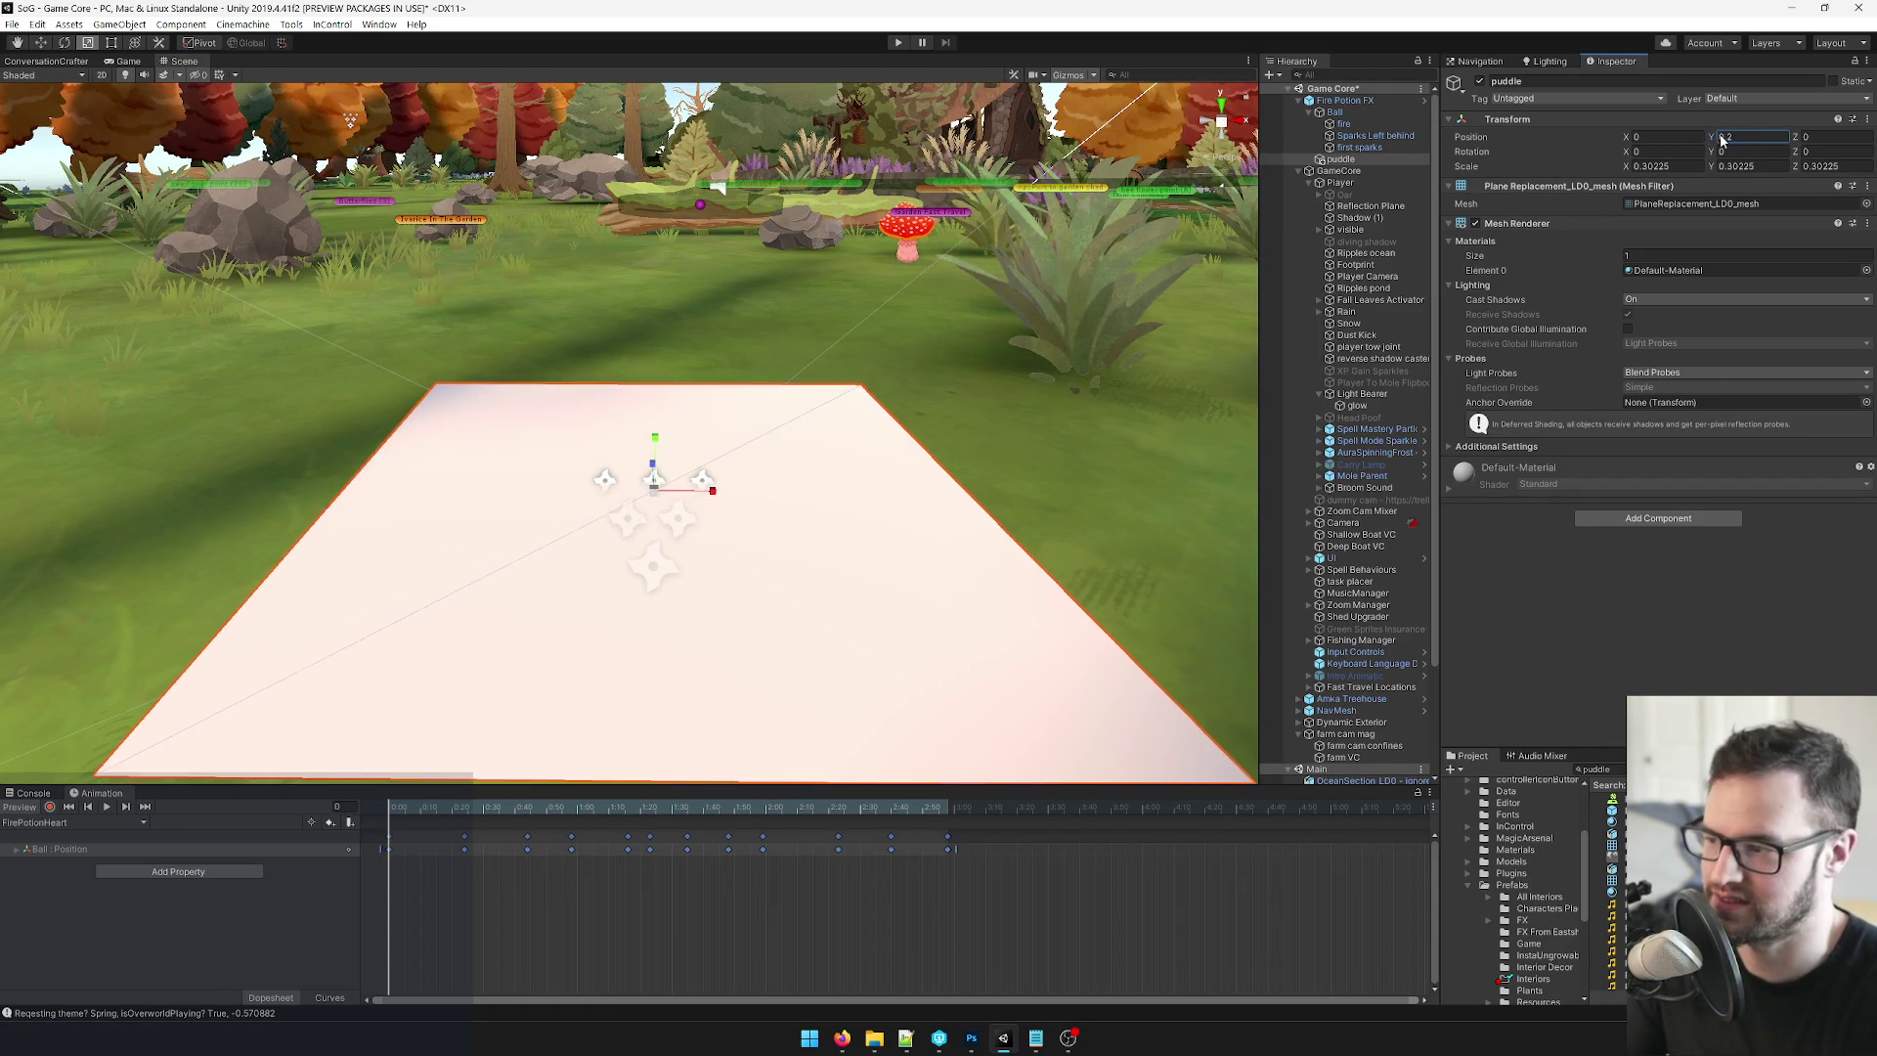
key("BackSpace")
type("1")
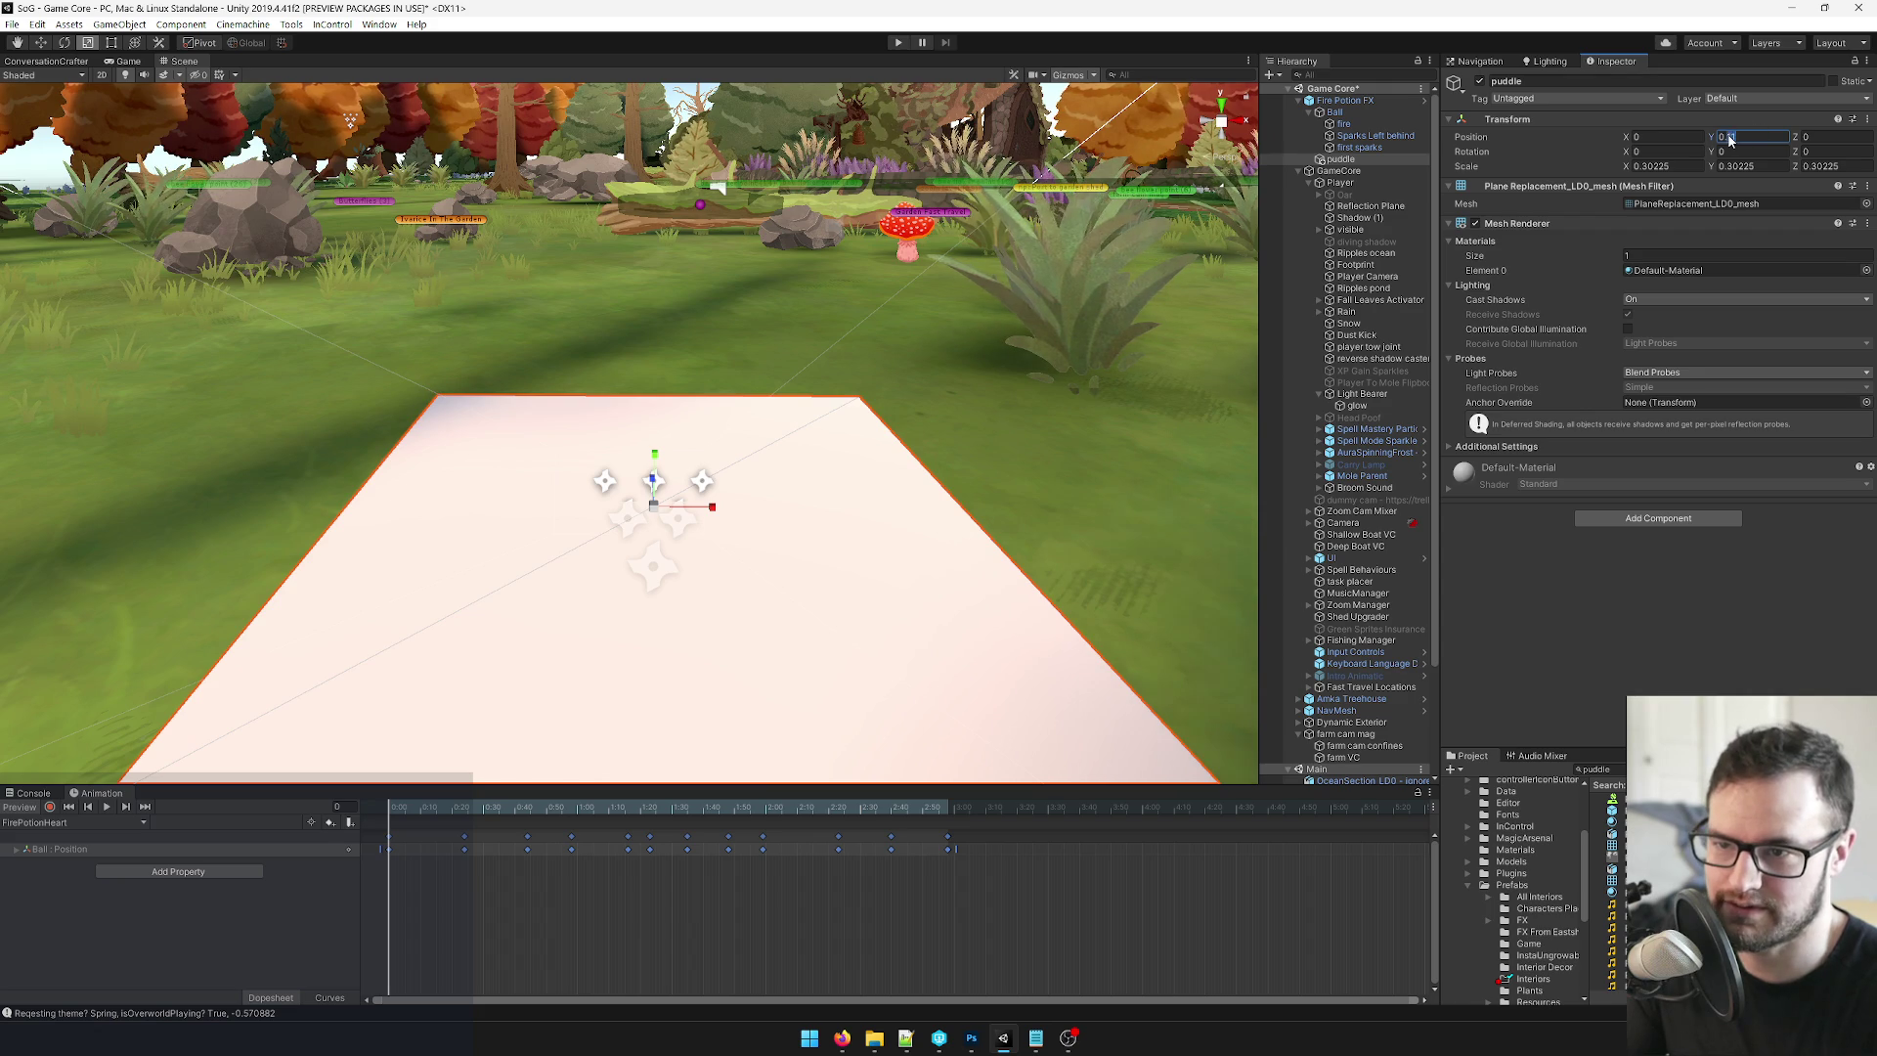
key("BackSpace")
Set the puddle's Scale X and Y to 0.01.
left_click(1653, 166)
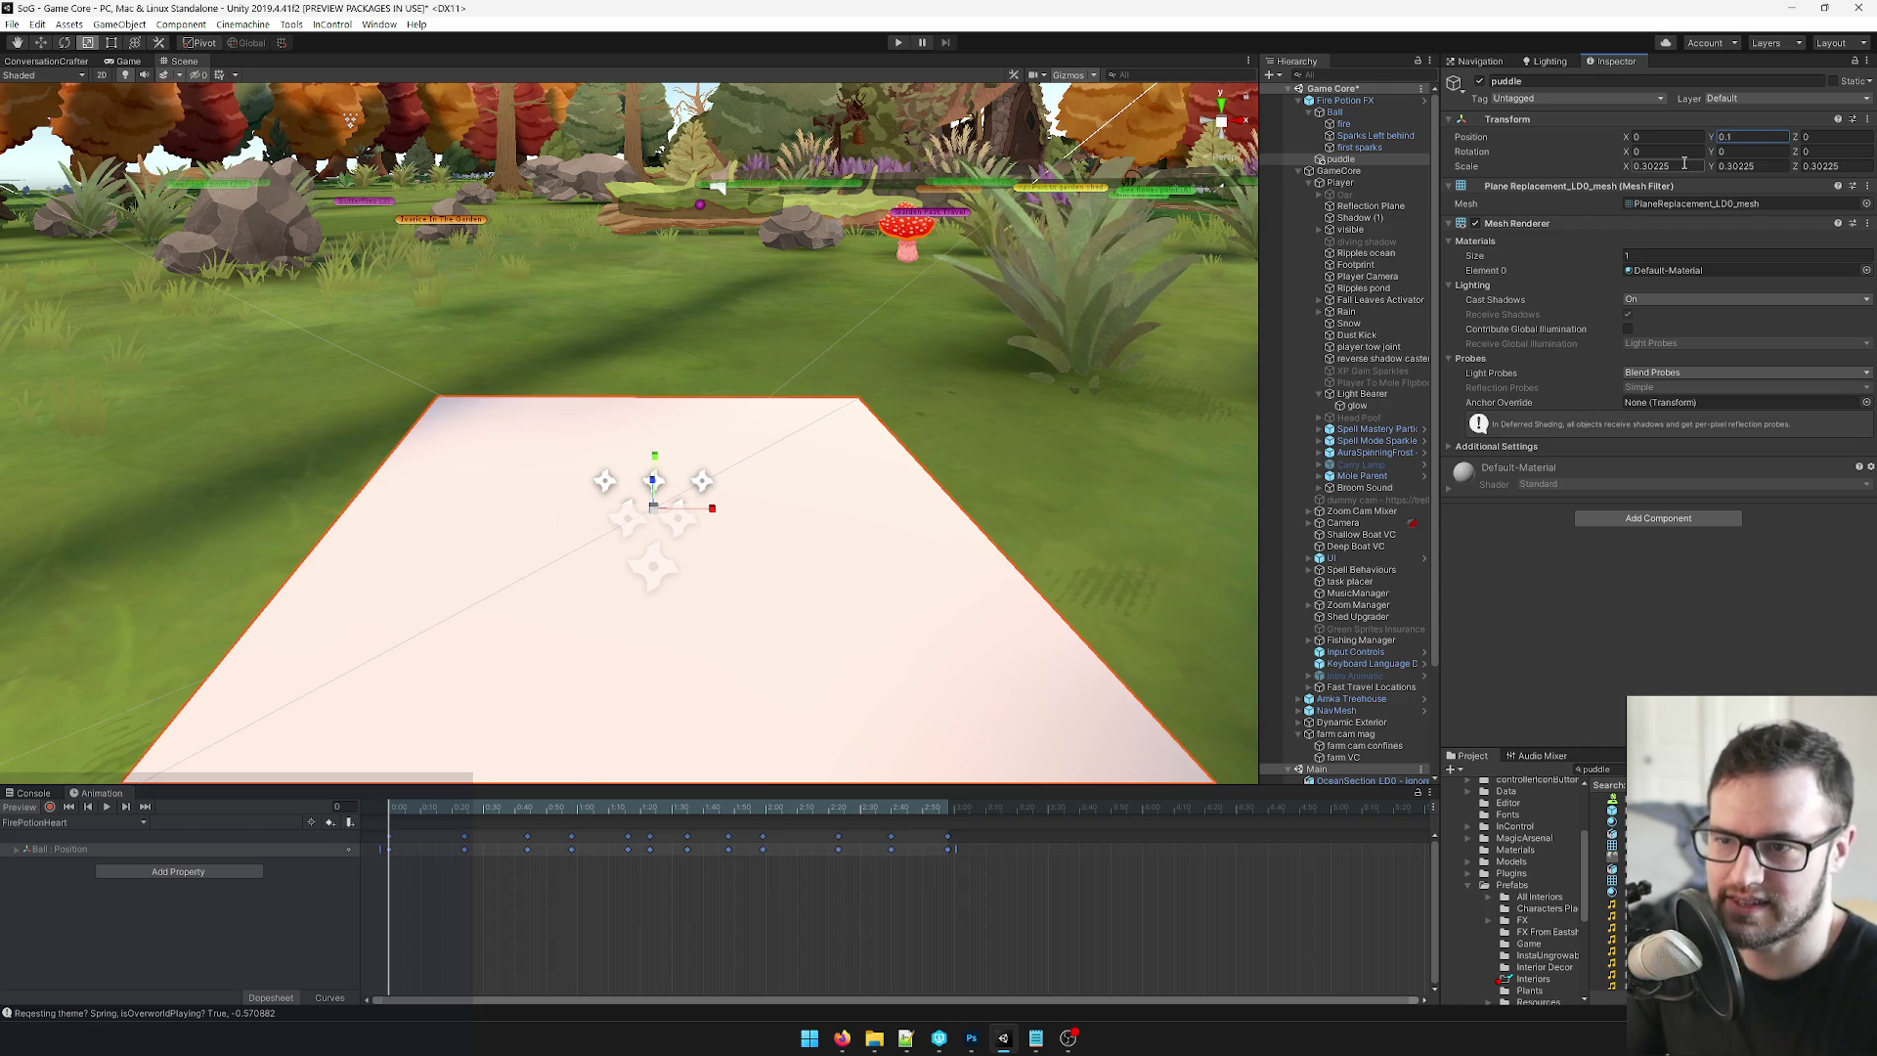
type("0.01")
key("Tab")
type("0.01")
key("Tab")
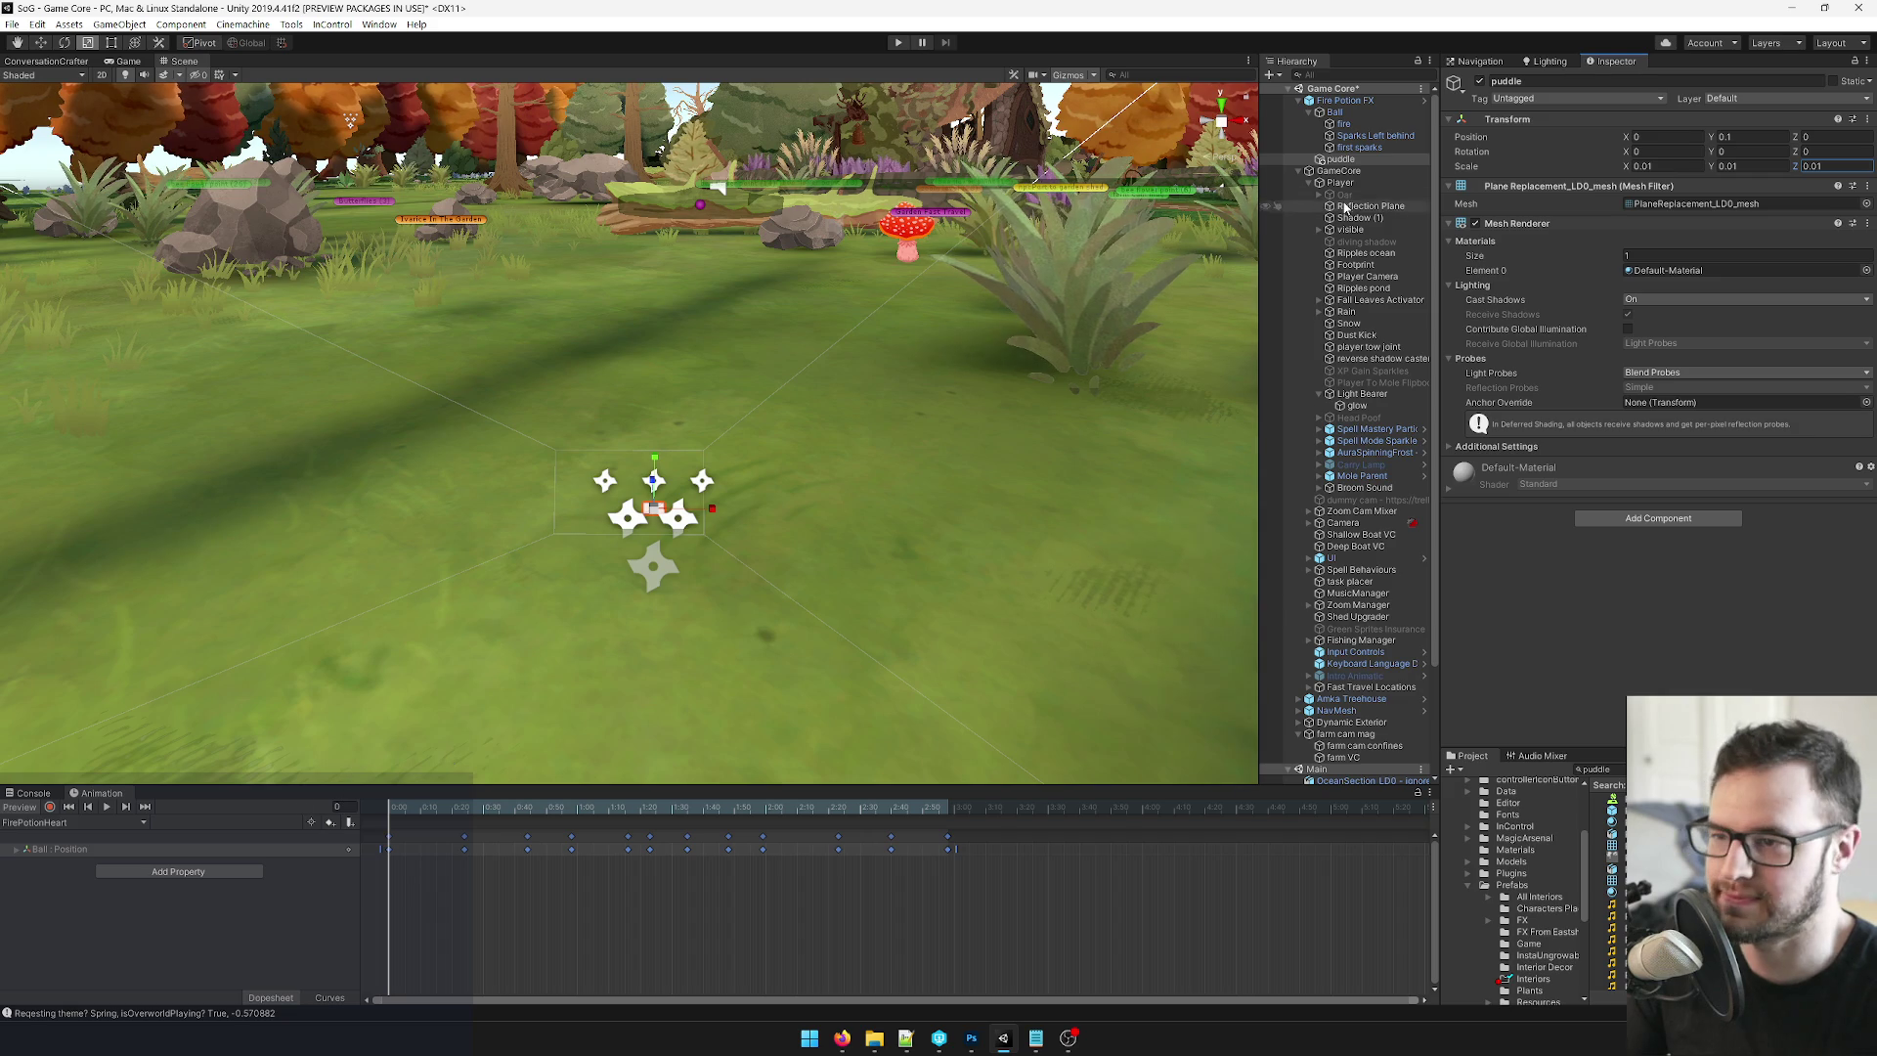
Apply all overrides to the Fire Potion FX prefab.
left_click(1347, 101)
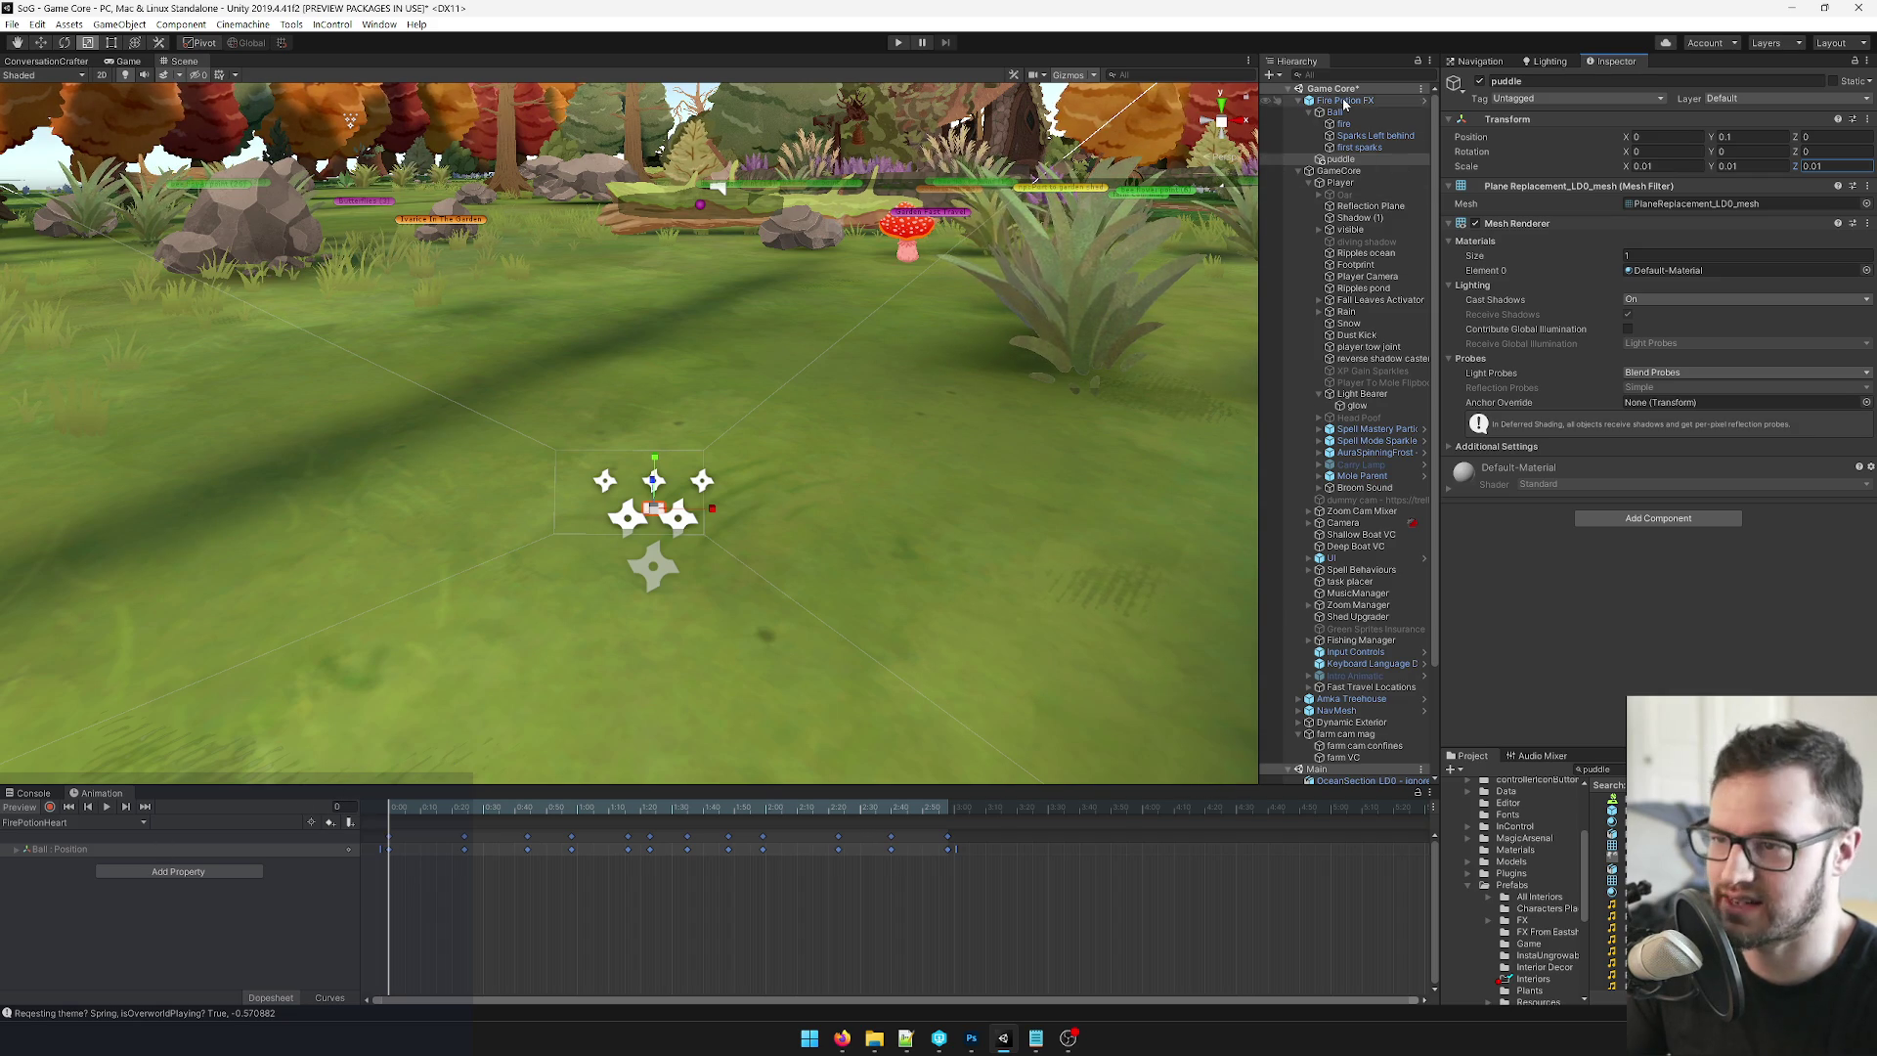
left_click(1810, 113)
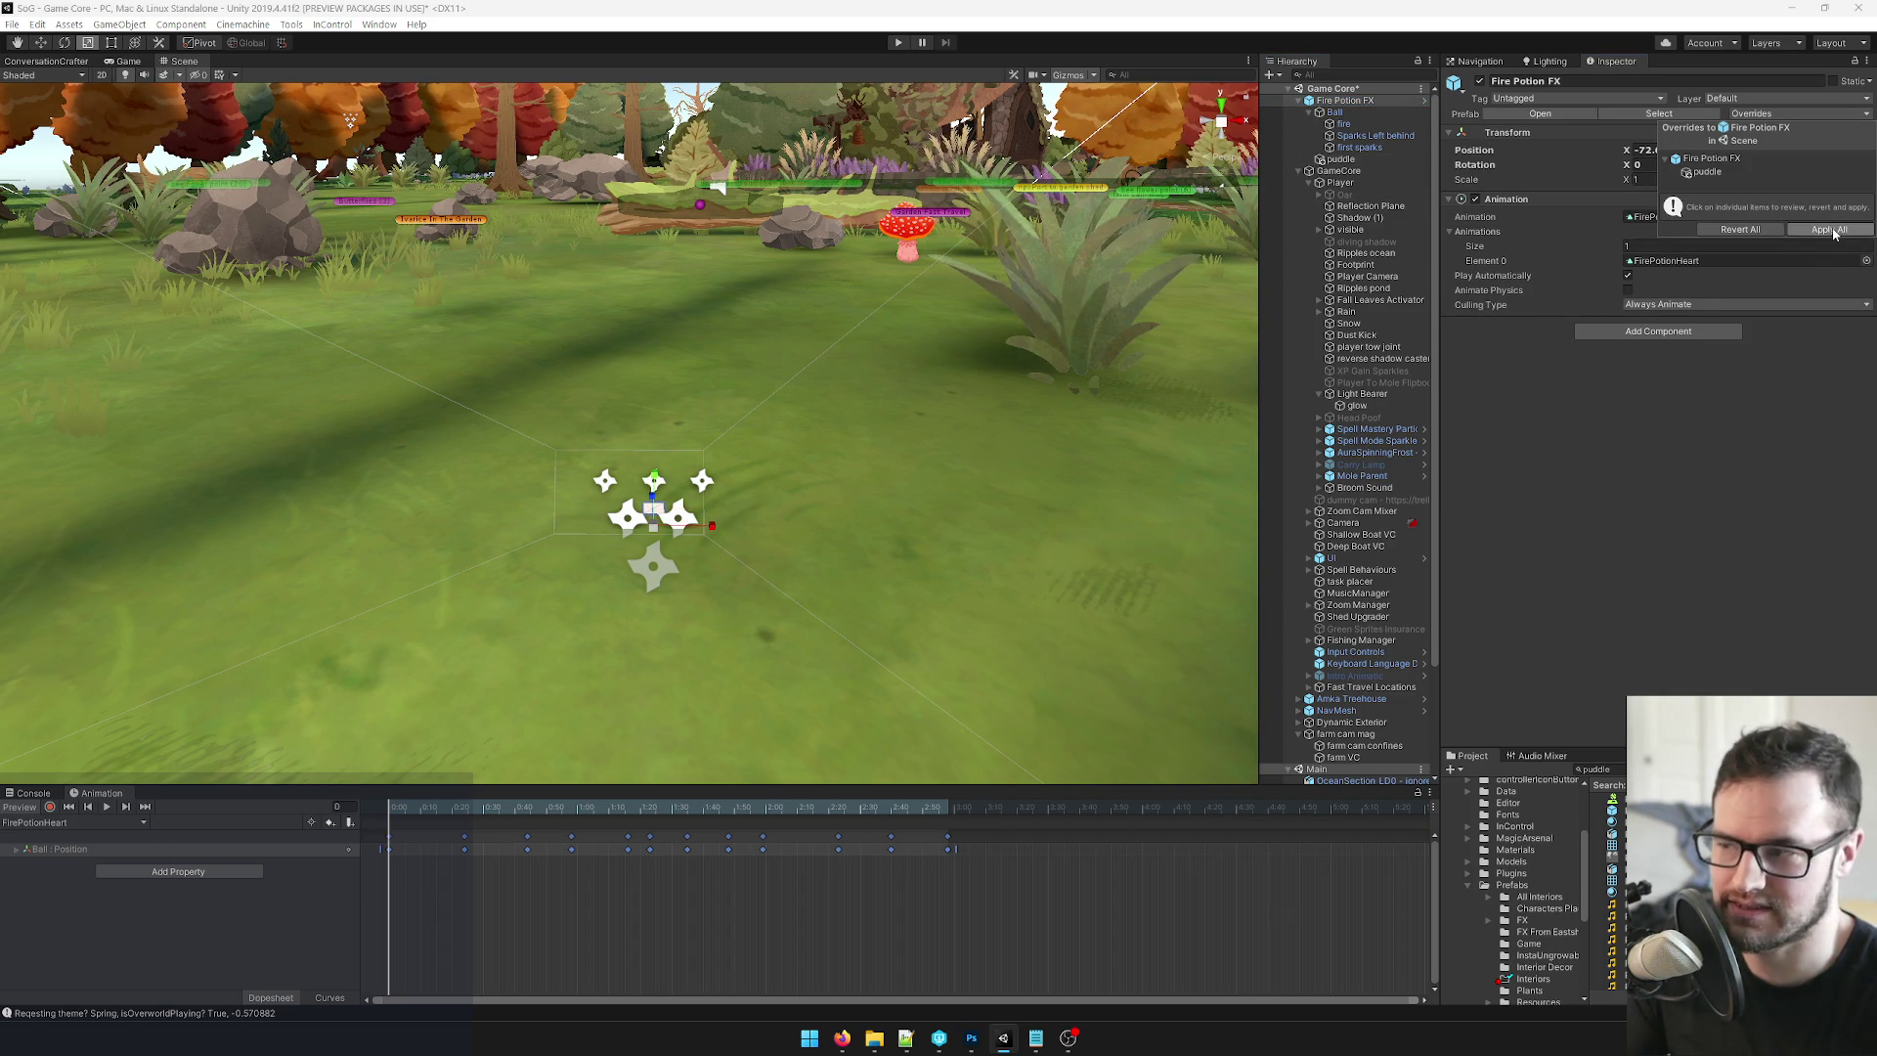
left_click(1831, 229)
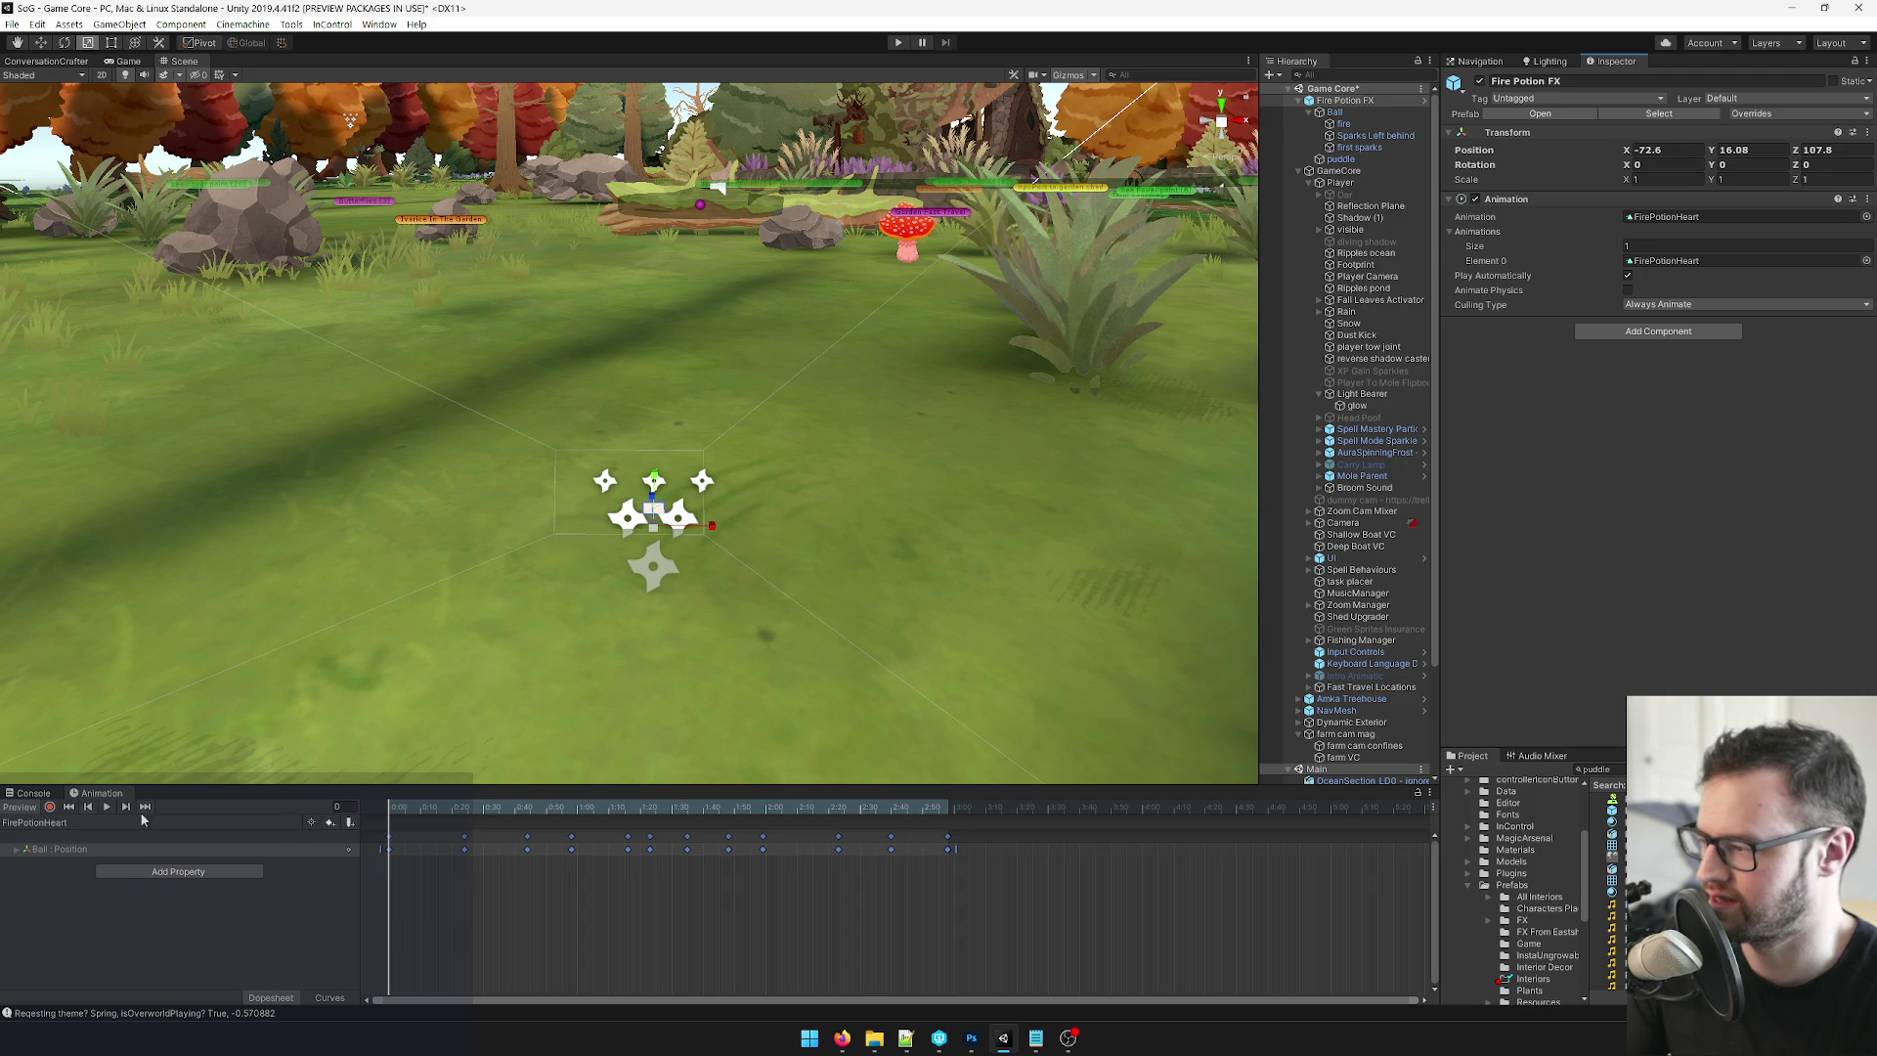
mouse_move(1079, 866)
left_mouse_down()
mouse_move(865, 880)
mouse_move(372, 836)
left_mouse_up()
Box-select all Ball : Position keyframes, drag them later to start around 0:57, then select puddle.
left_click(1127, 880)
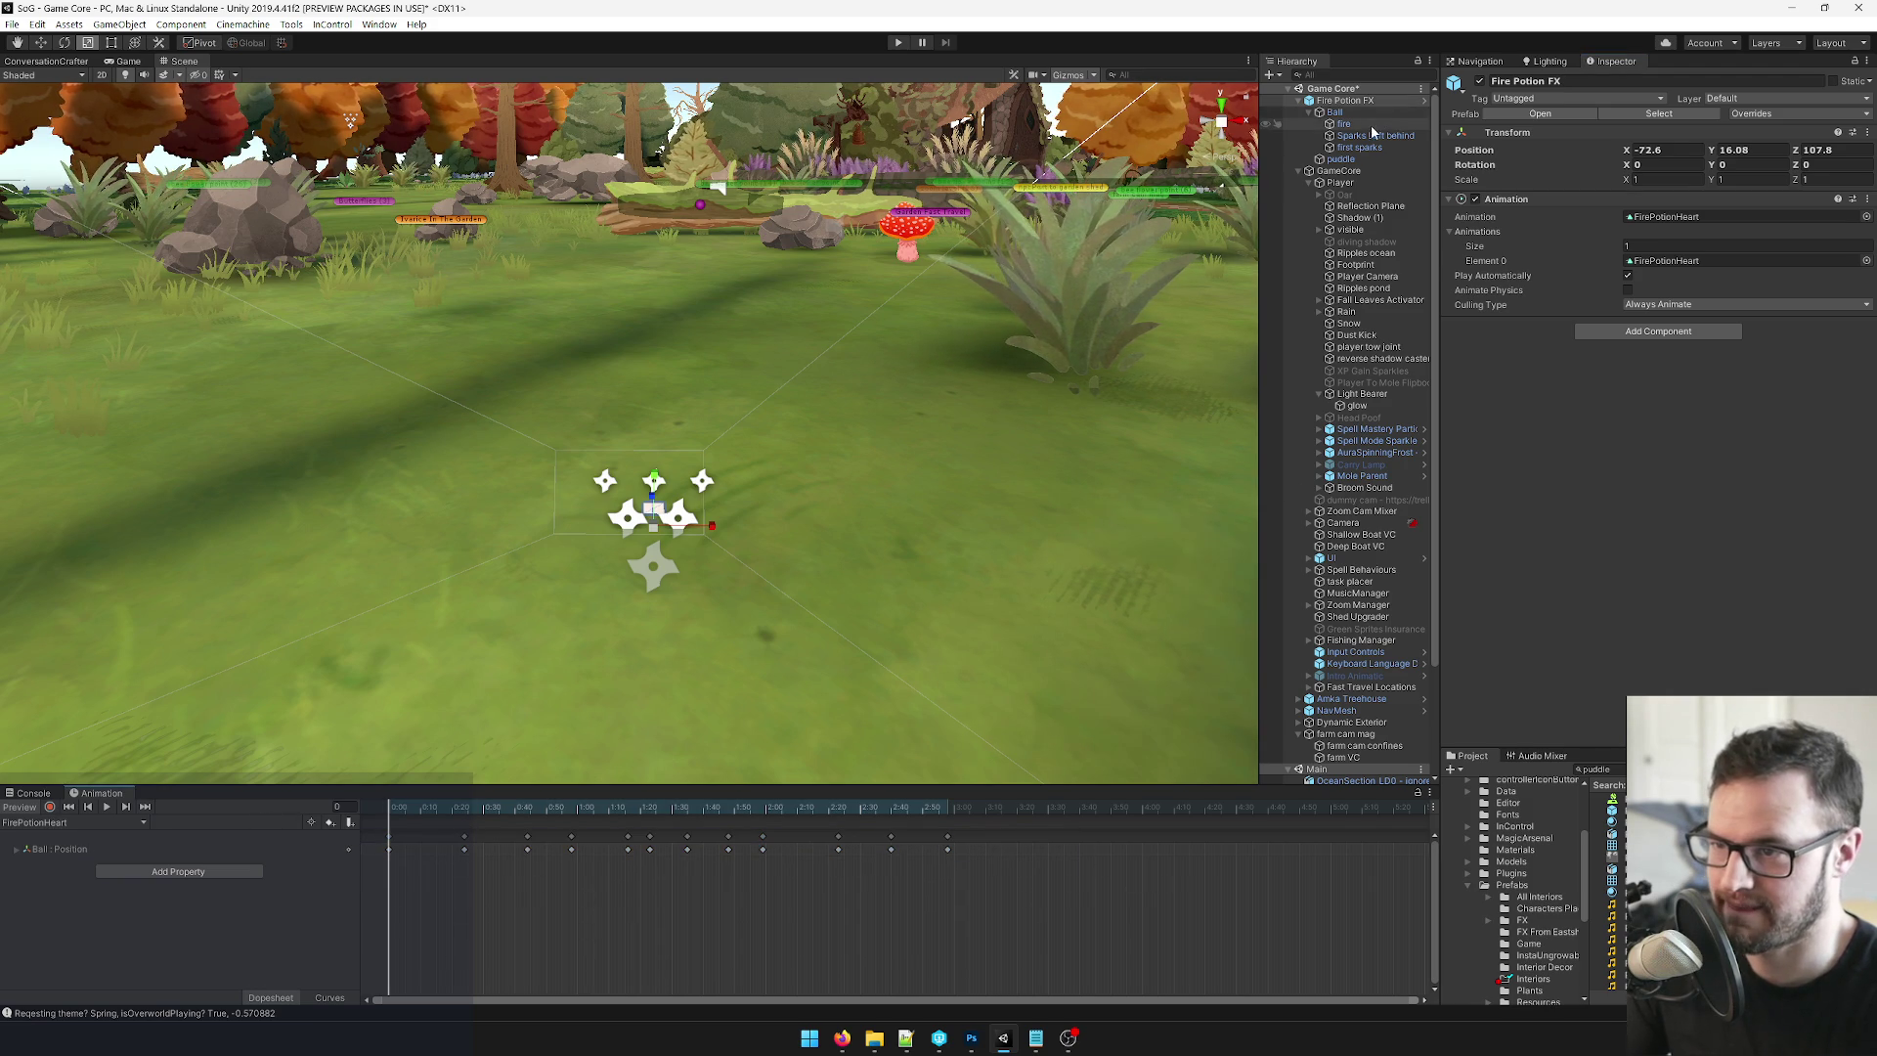
left_click_drag(1082, 862, 829, 853)
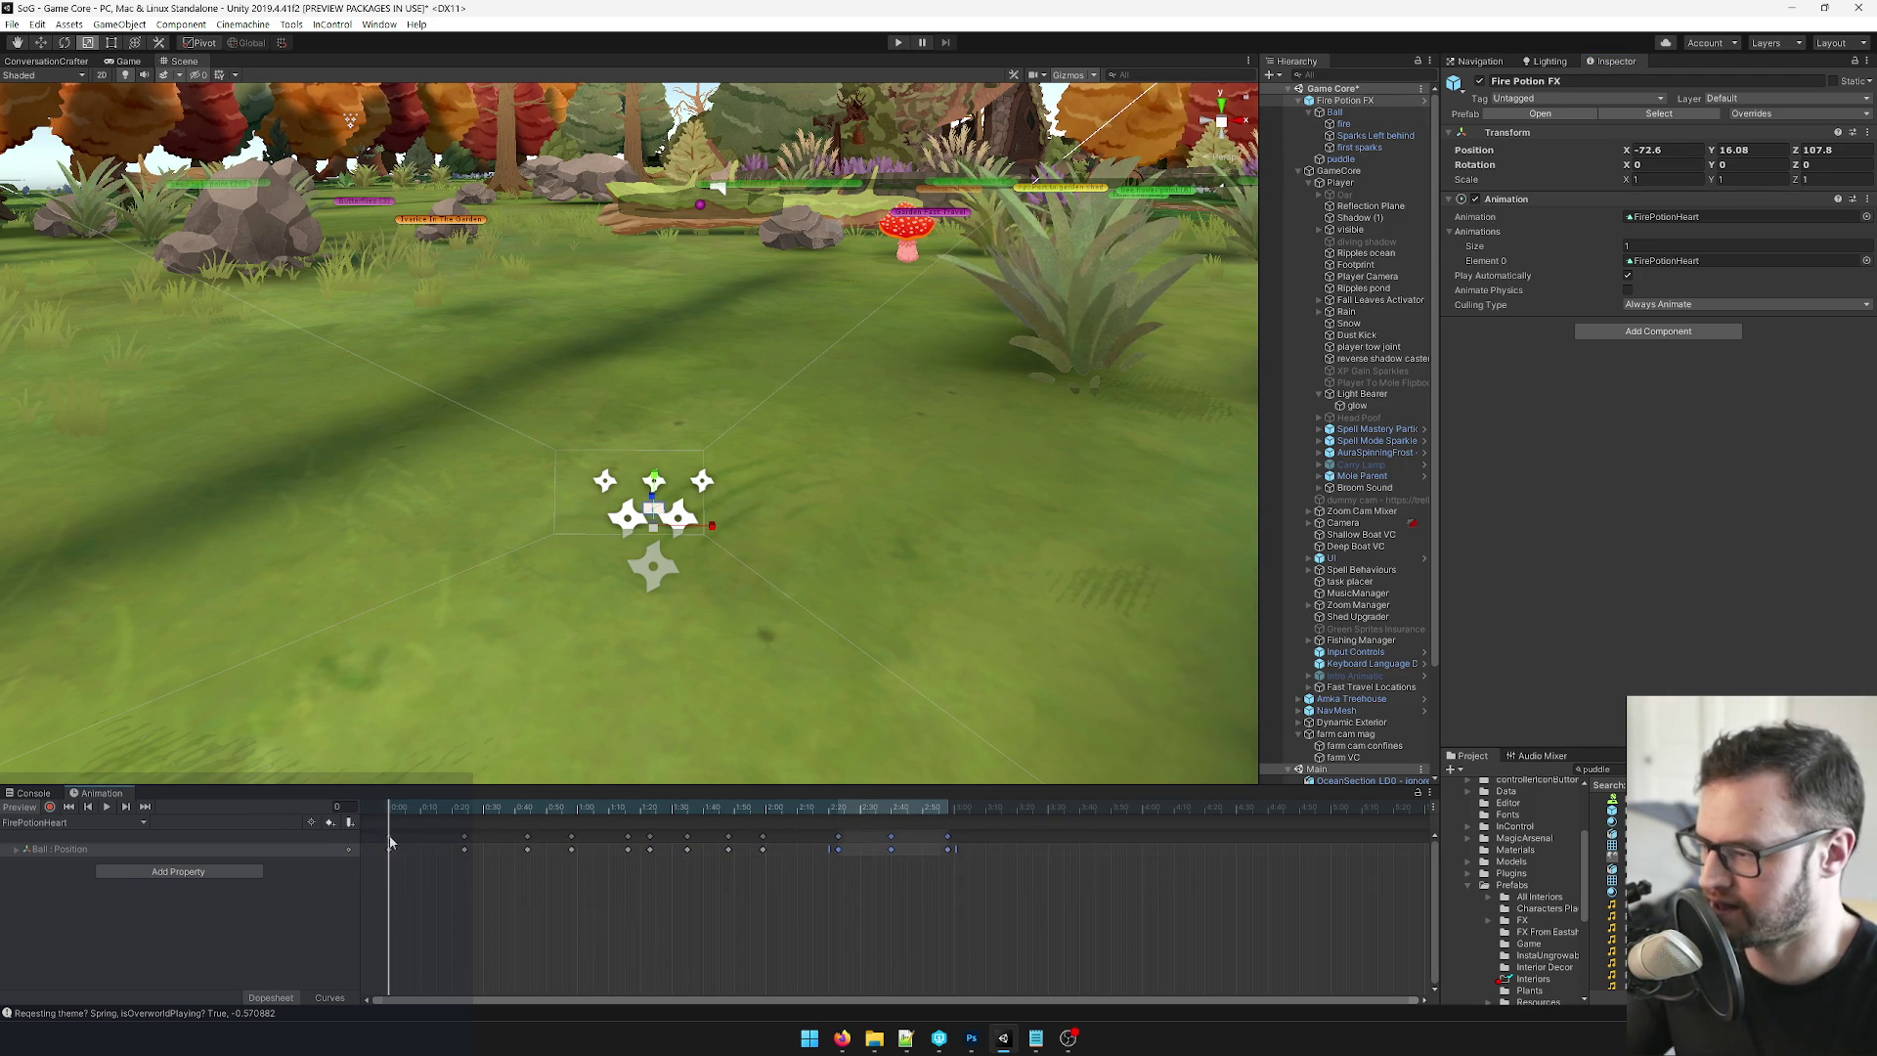
left_click(390, 847)
left_click(406, 805)
mouse_move(1070, 882)
left_mouse_down()
mouse_move(395, 826)
mouse_move(451, 850)
mouse_move(620, 853)
left_mouse_up()
left_click_drag(426, 808, 389, 808)
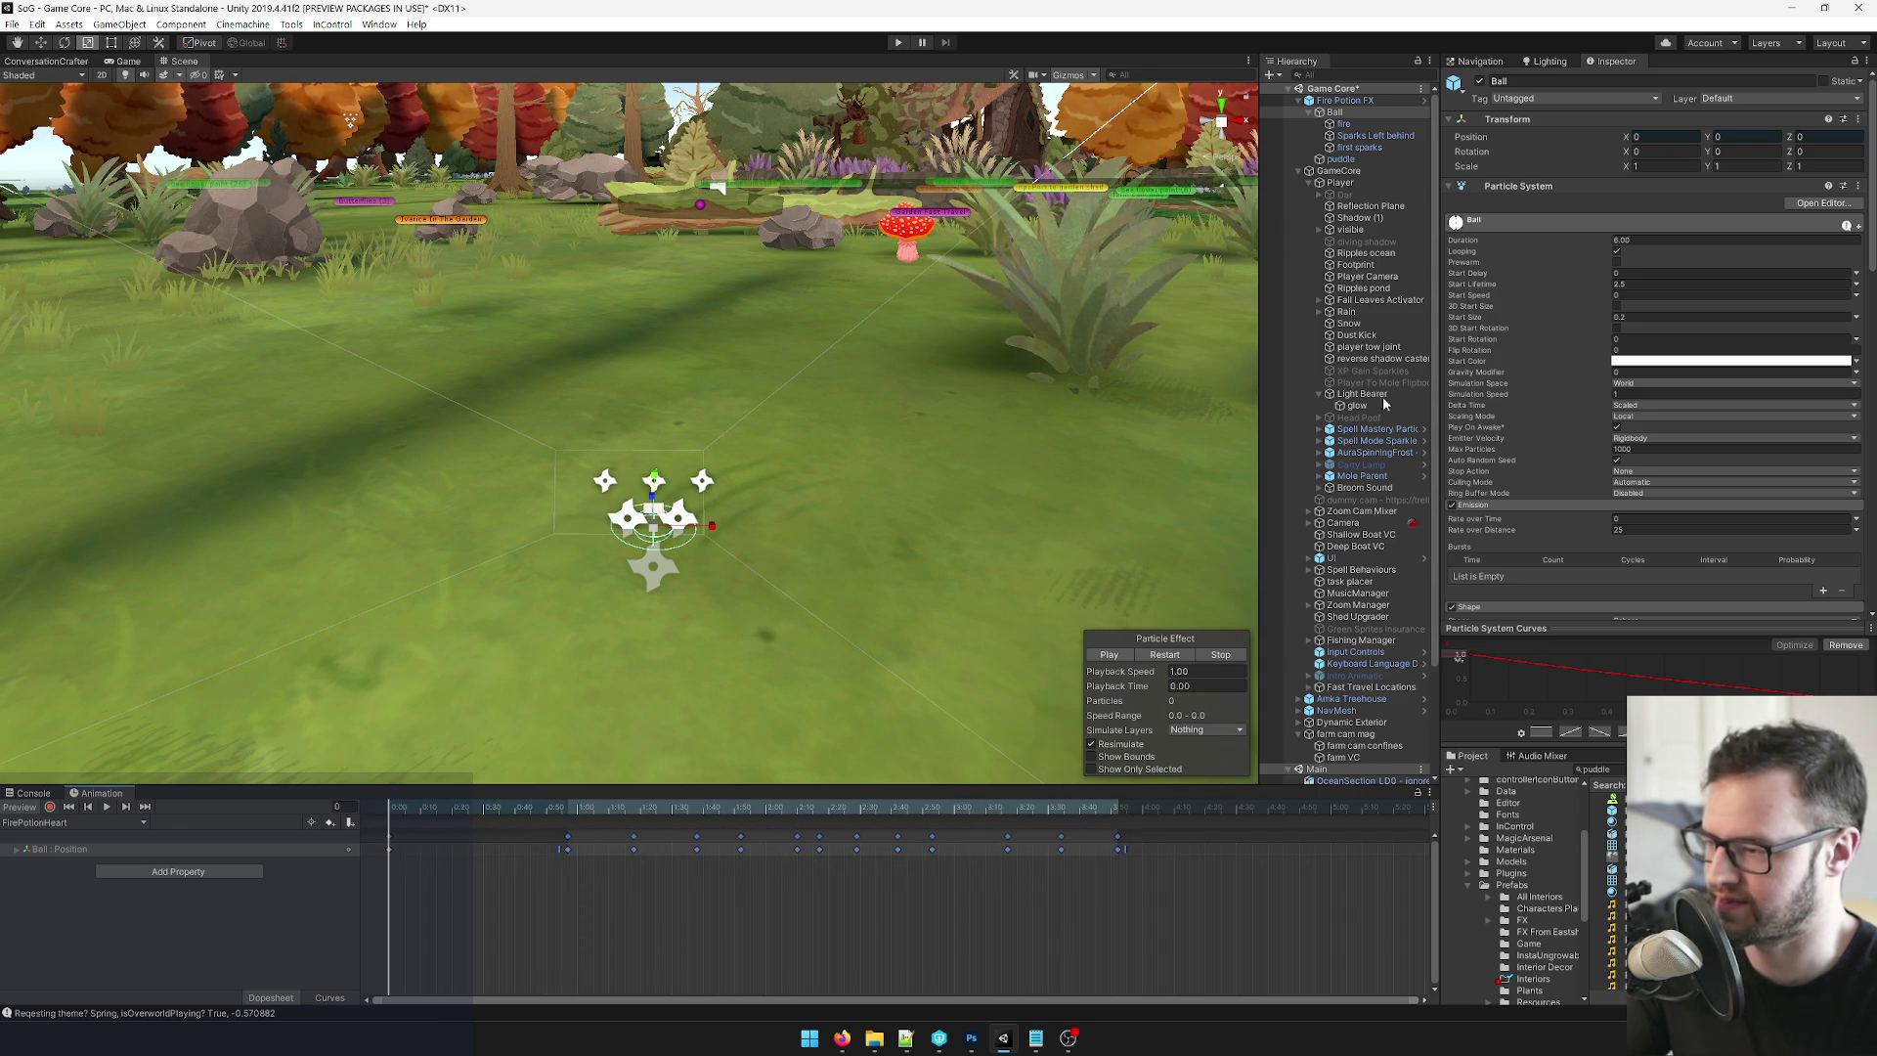
left_click(1352, 159)
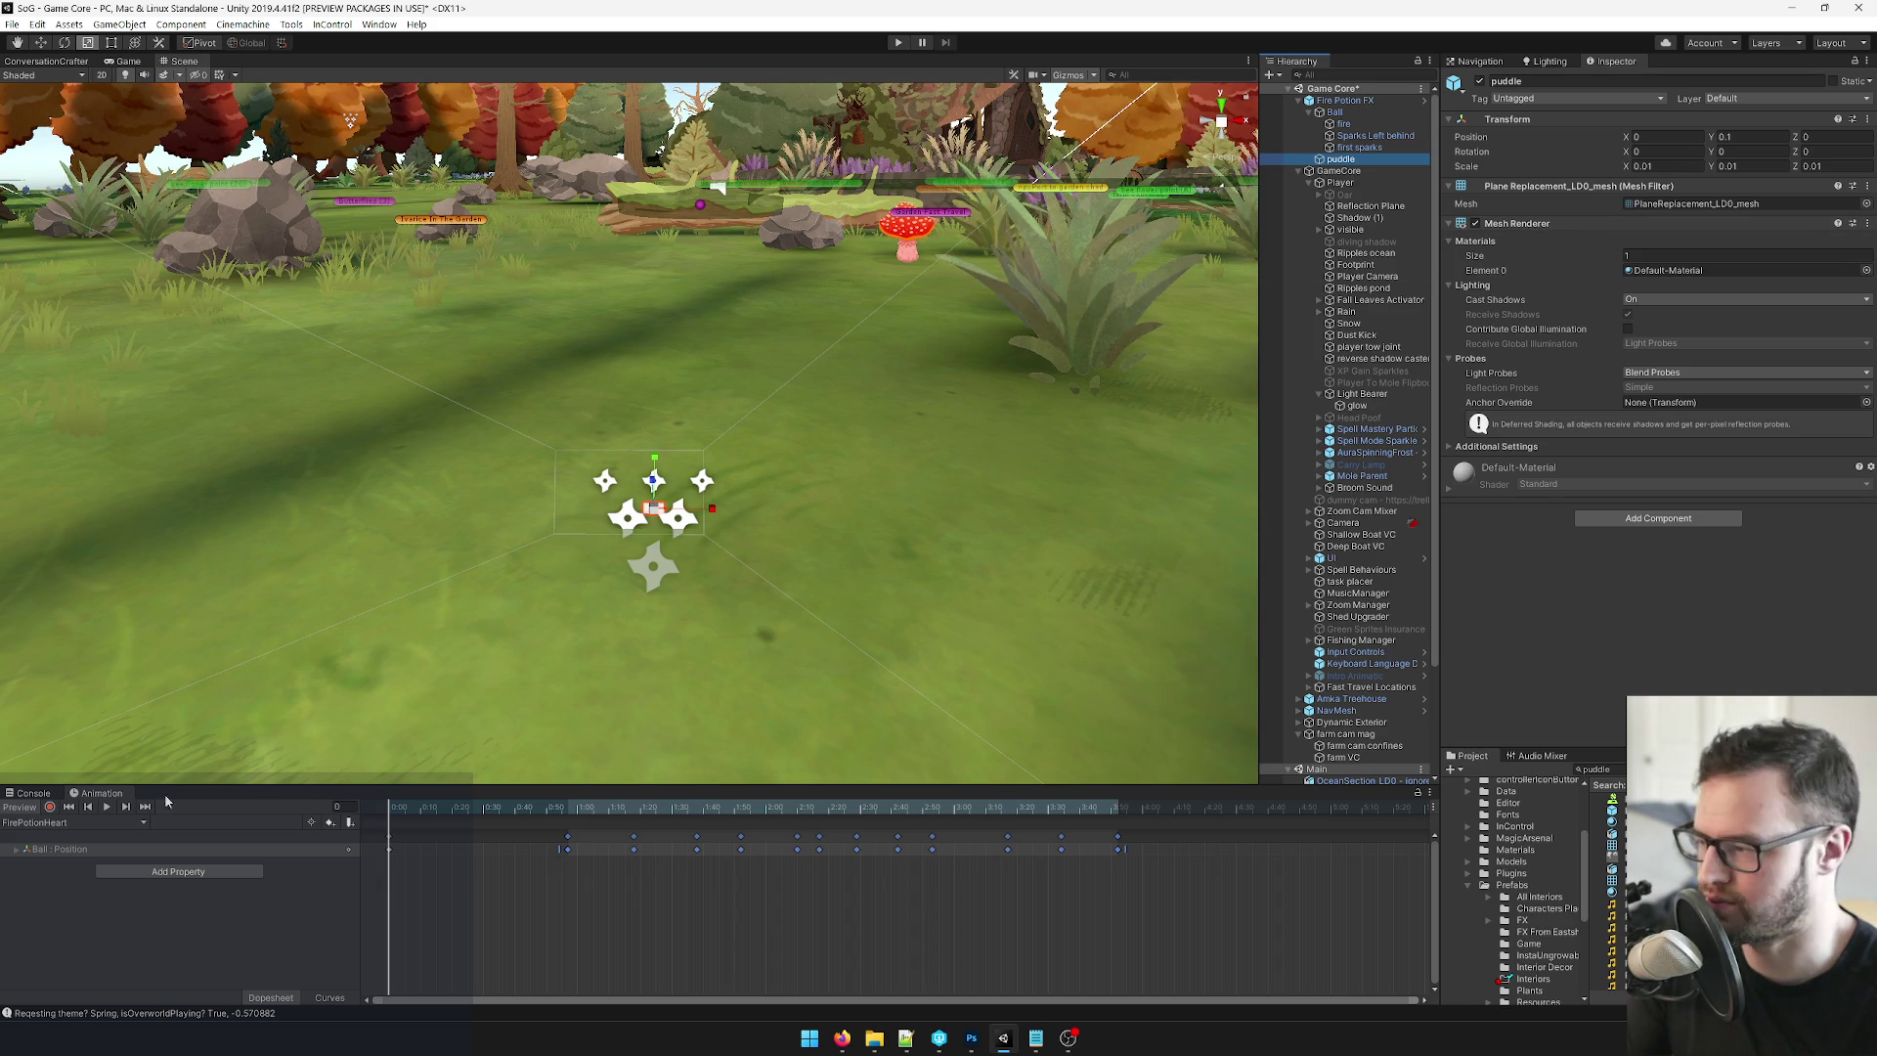
In record mode, key the puddle's scale at 0.2 on X, Y and Z at frame 57.
left_click(50, 808)
left_click(1652, 169)
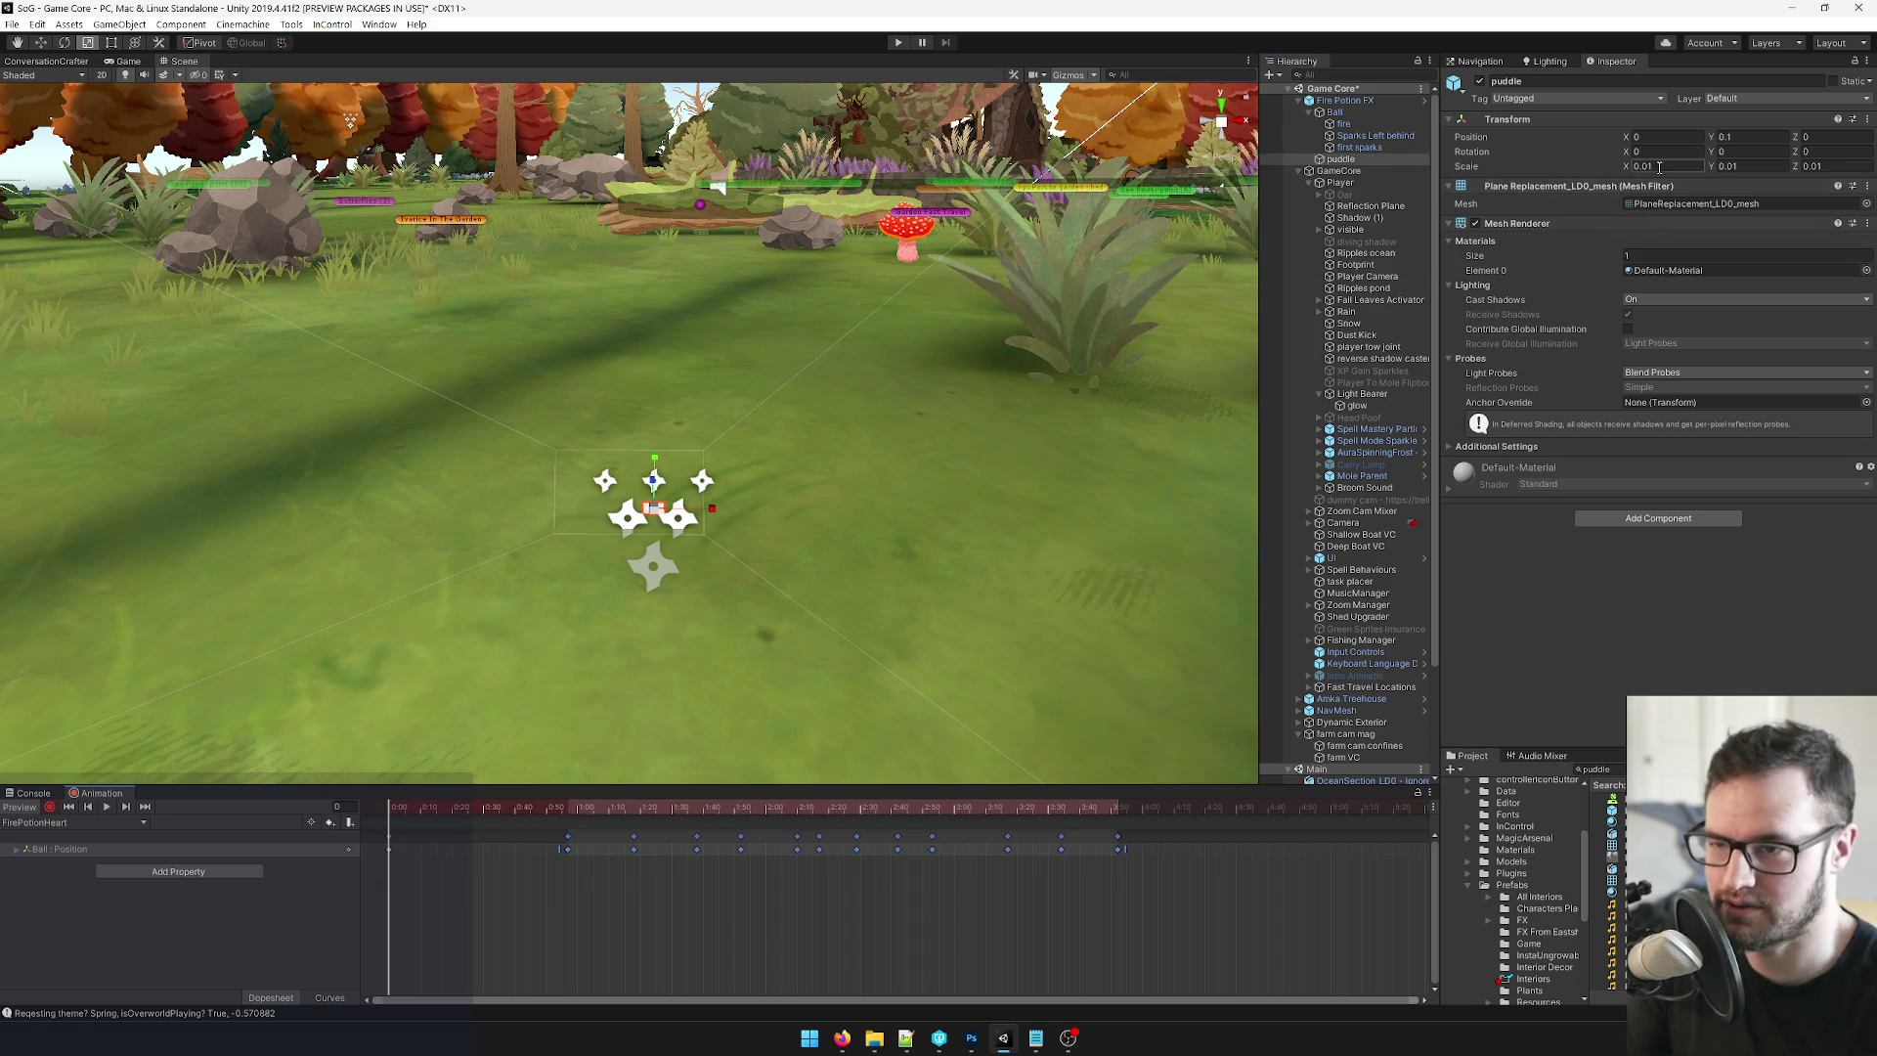
type("1")
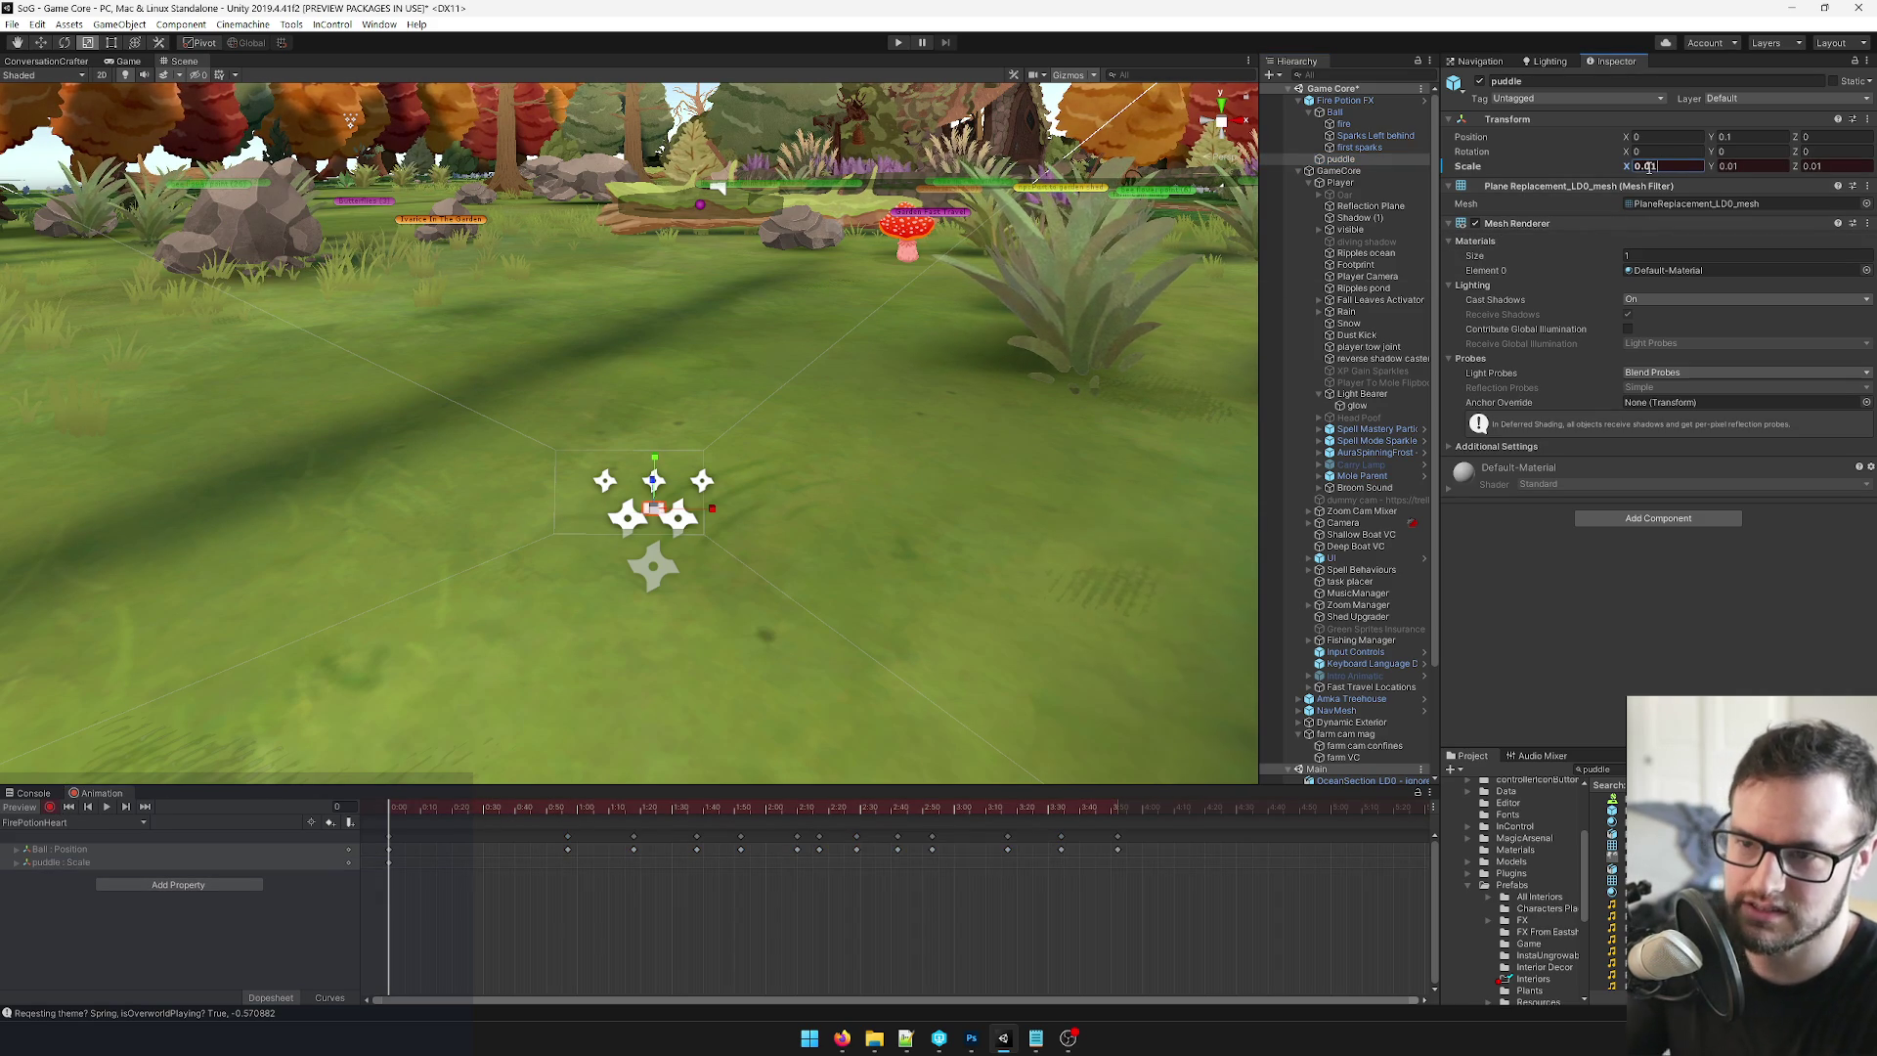
left_click_drag(528, 807, 569, 806)
left_click(1652, 167)
type("0.2")
key("Tab")
type("0.2")
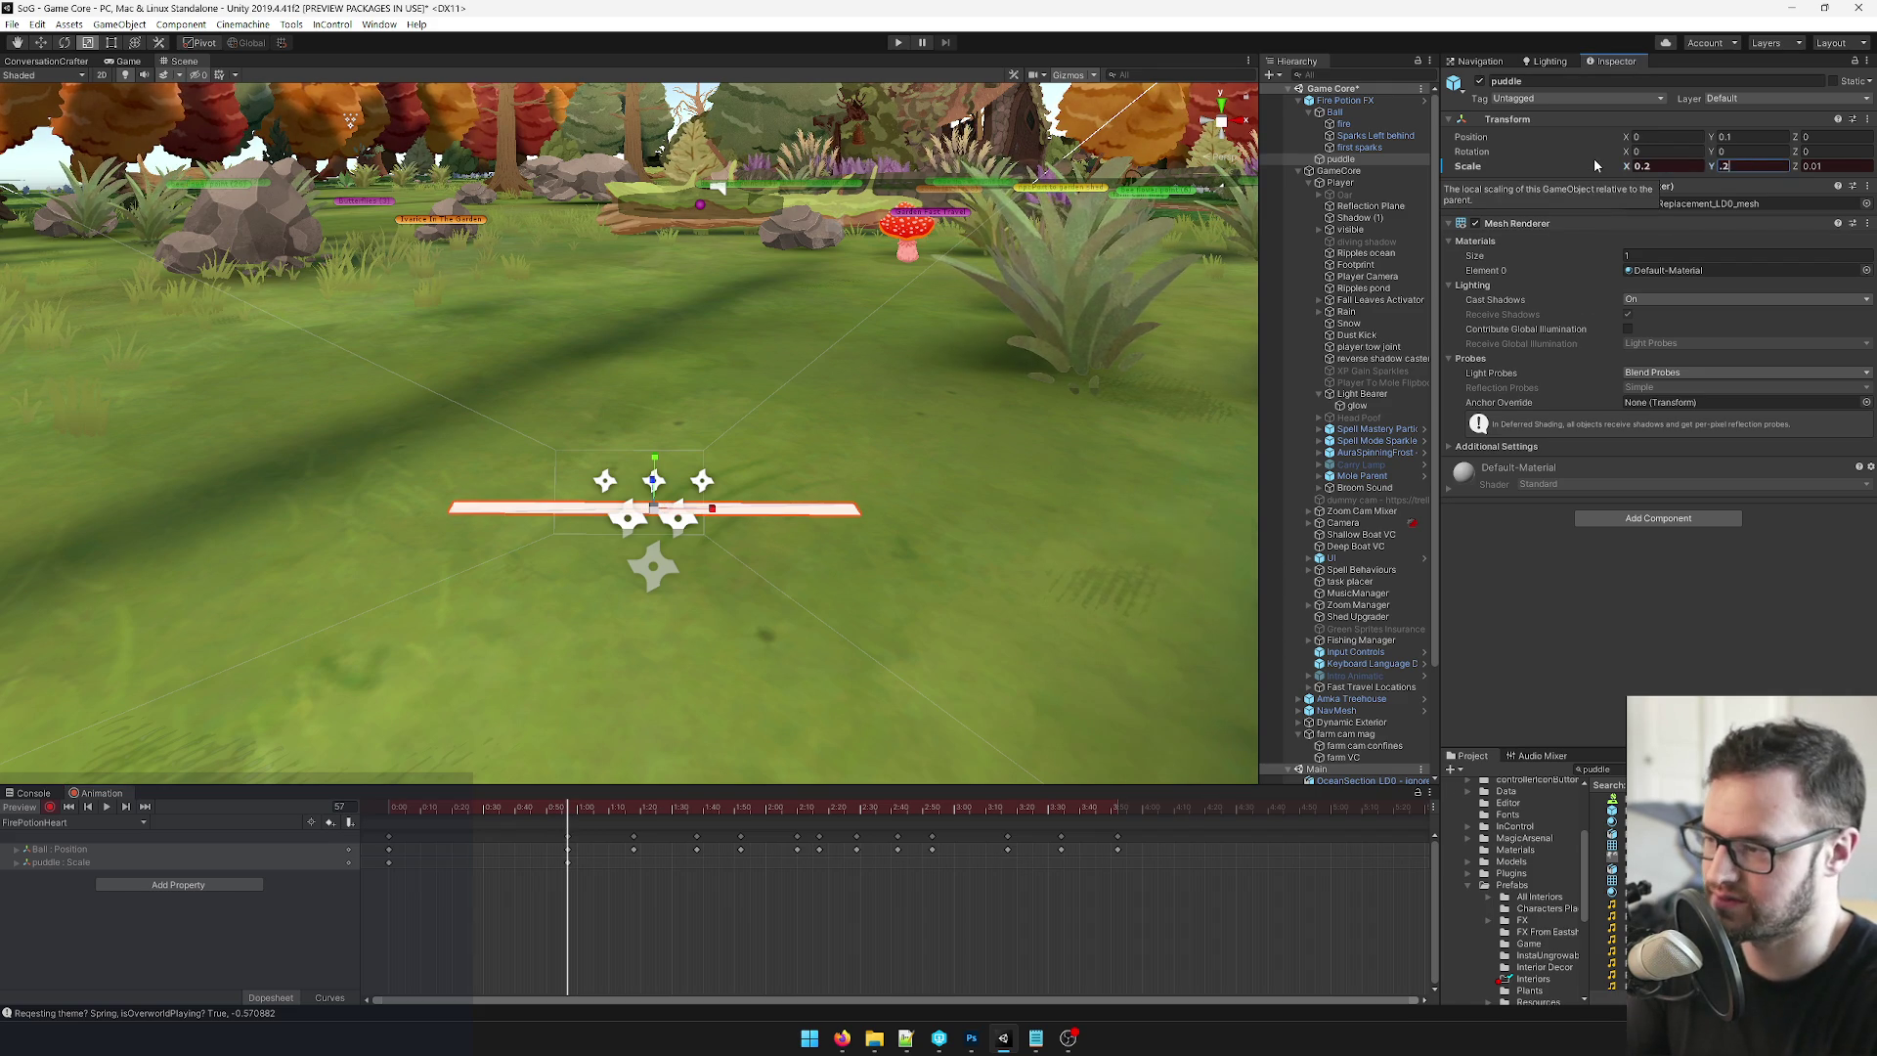
key("Tab")
type(".2")
key("Return")
Check the Game view, then adjust the puddle's frame-57 Scale X to 0.15.
scroll(748, 616, "down", 10)
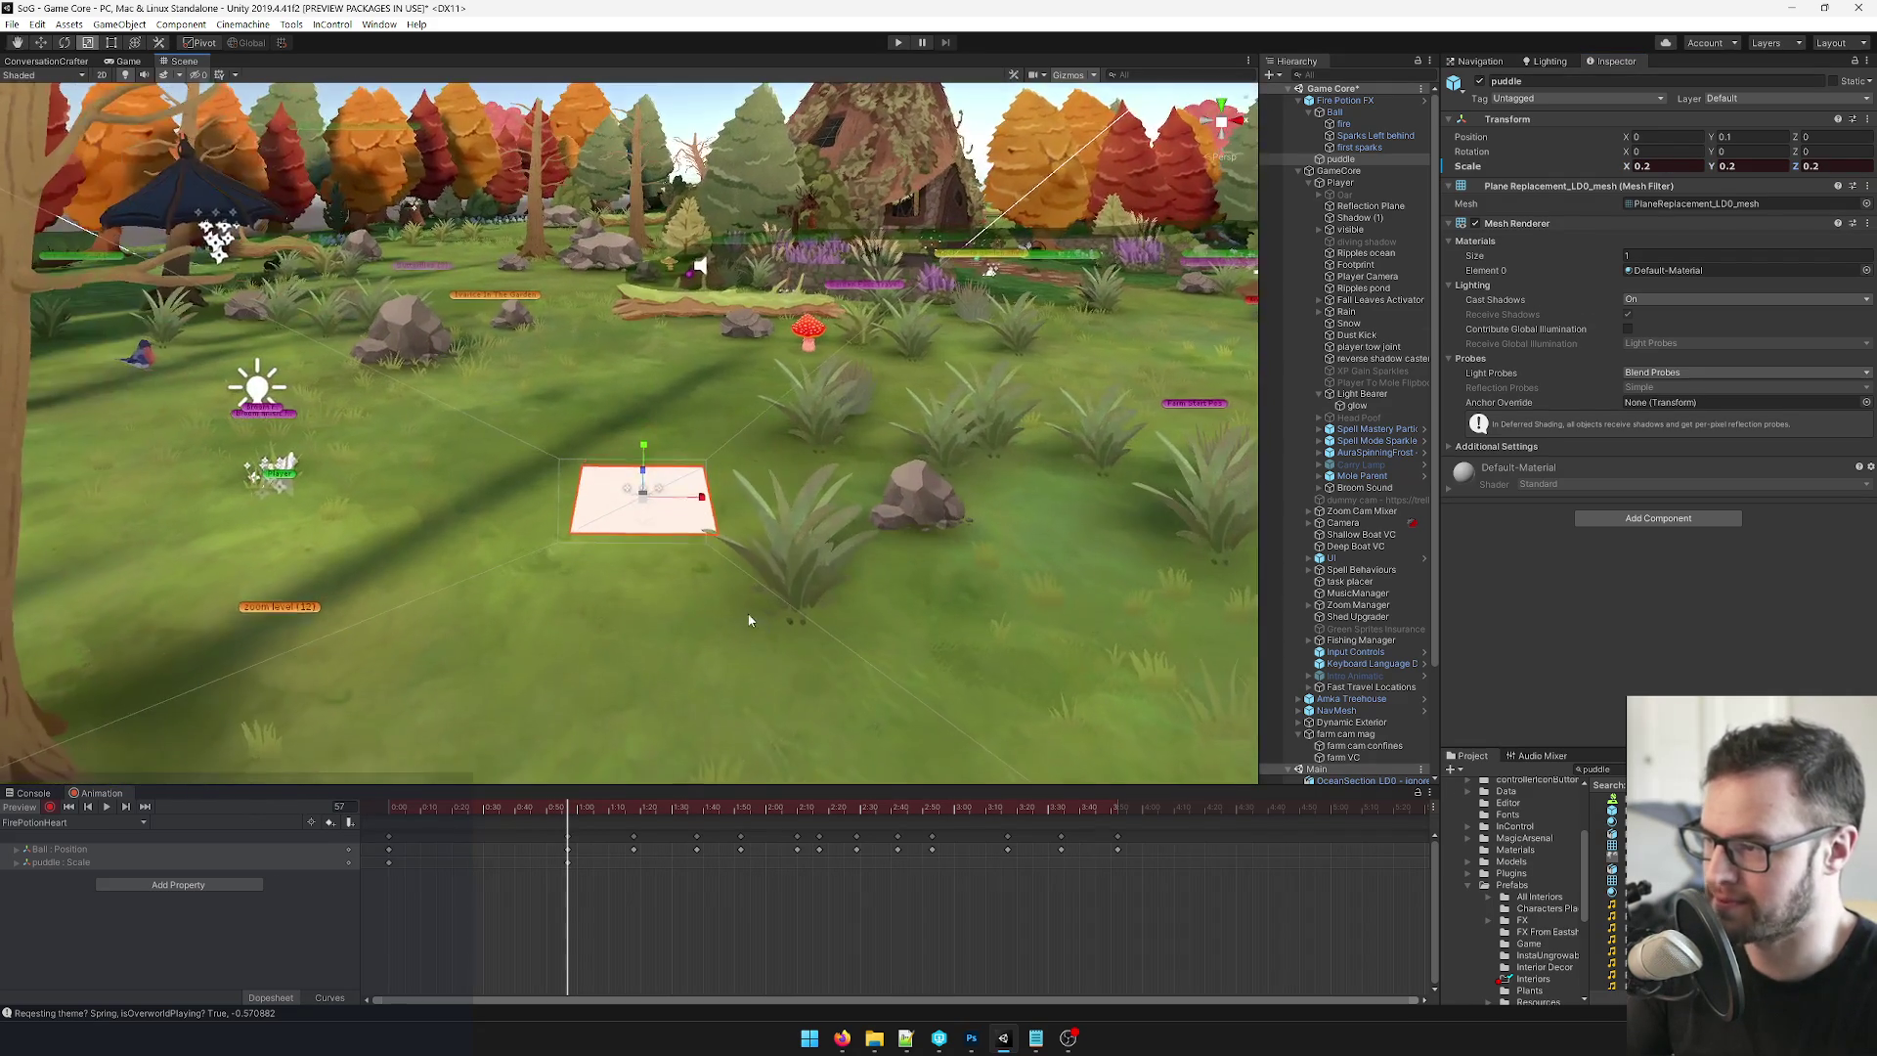
left_click(132, 62)
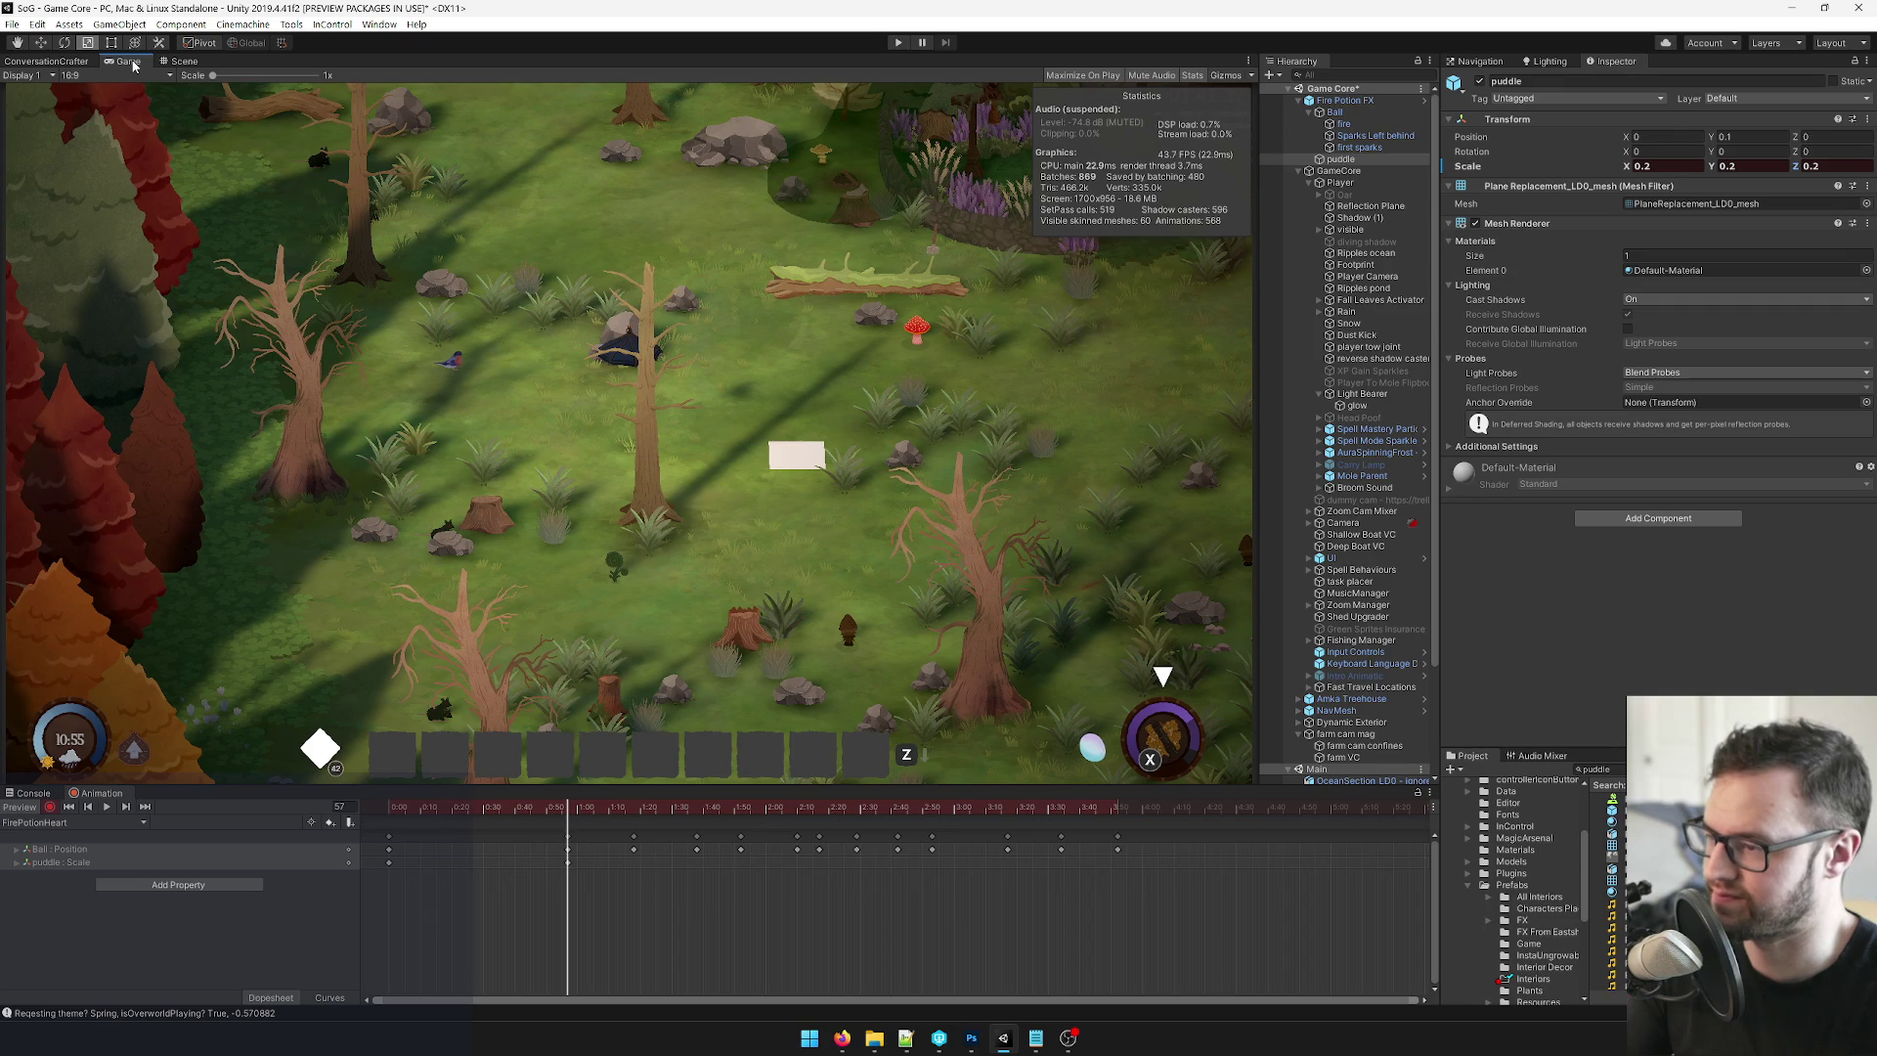
left_click(185, 61)
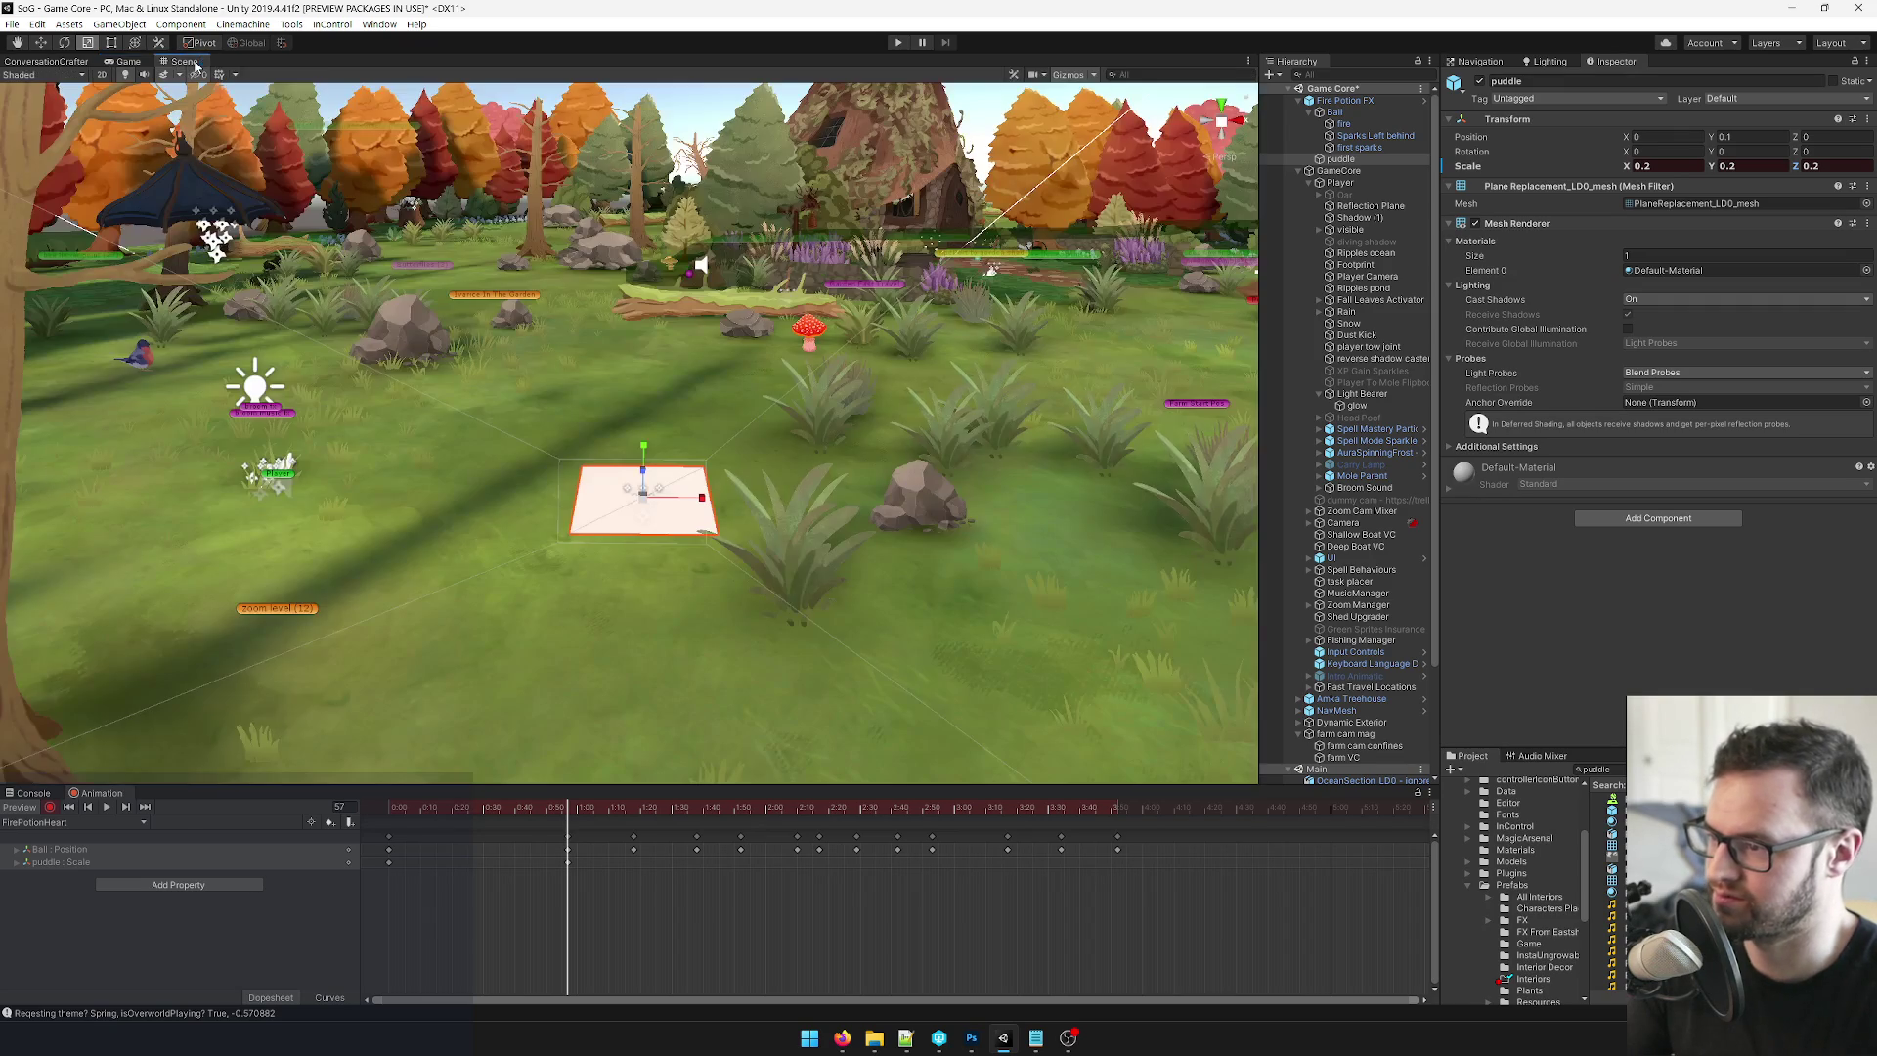
left_click(1644, 168)
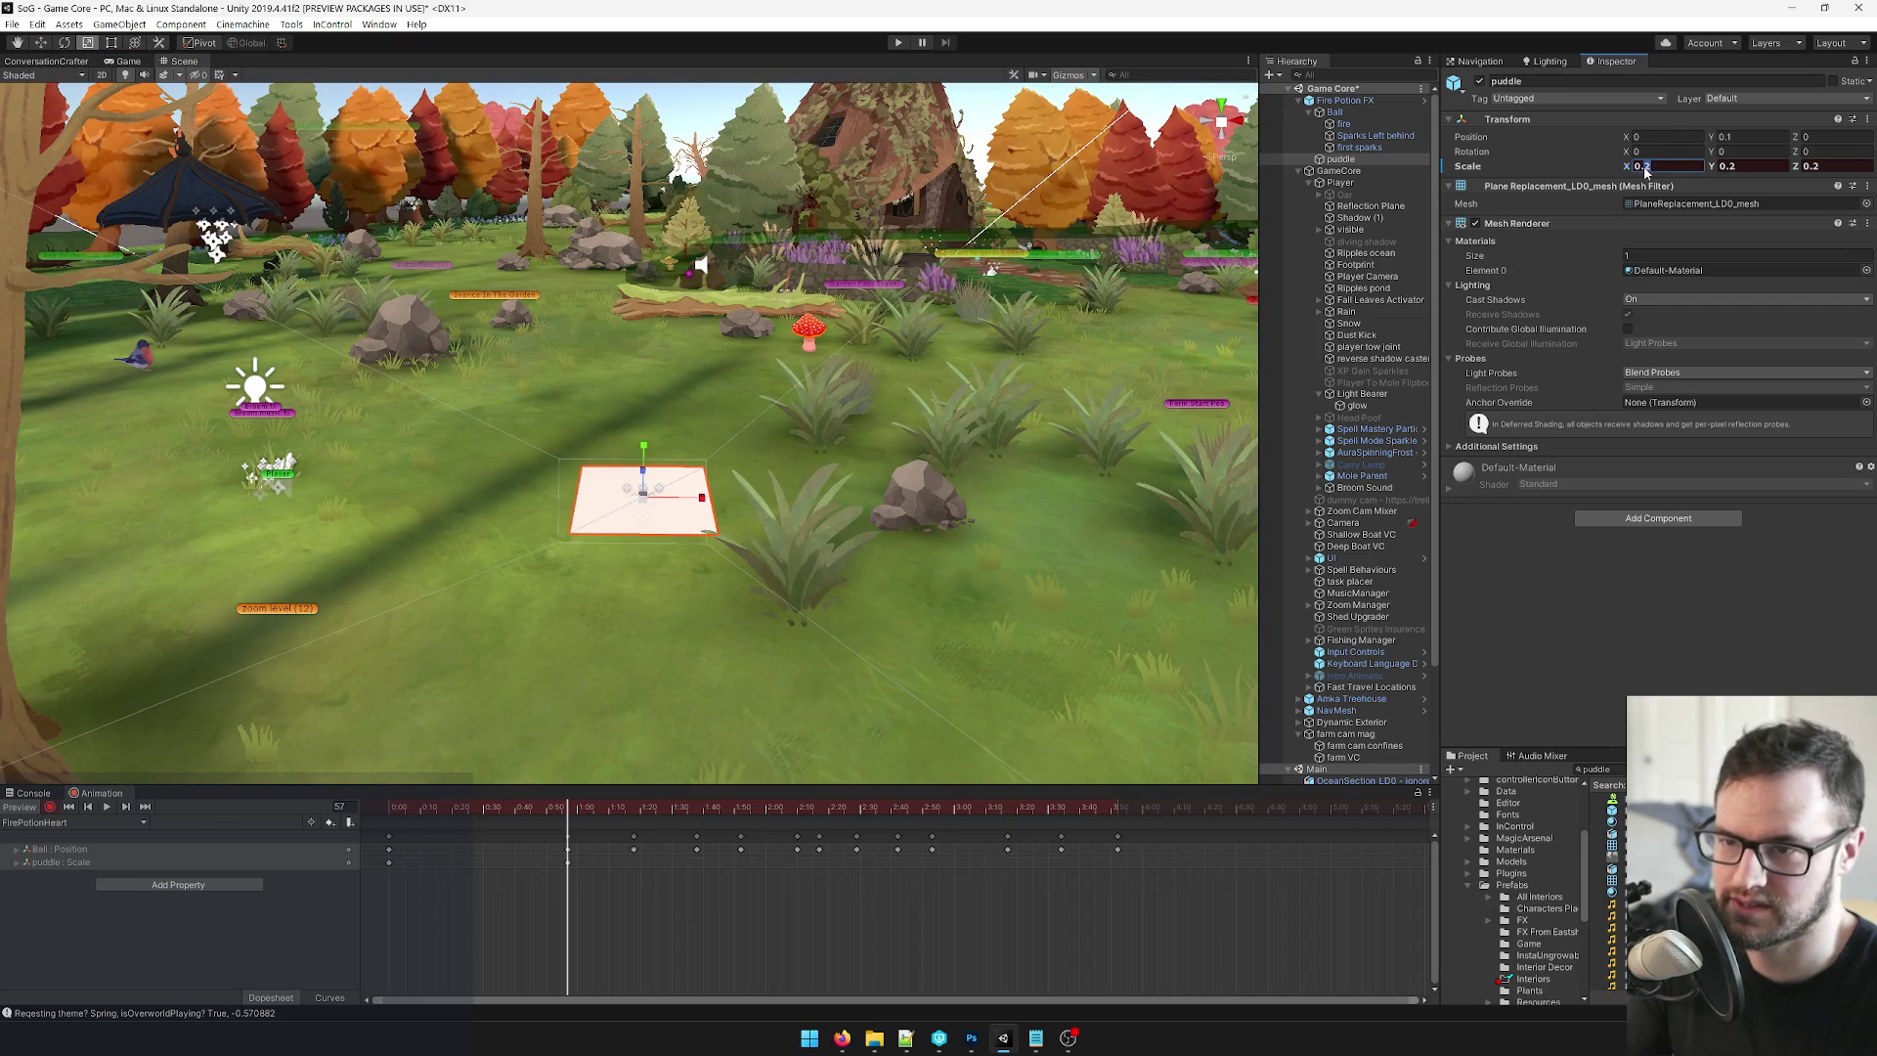
type("0.")
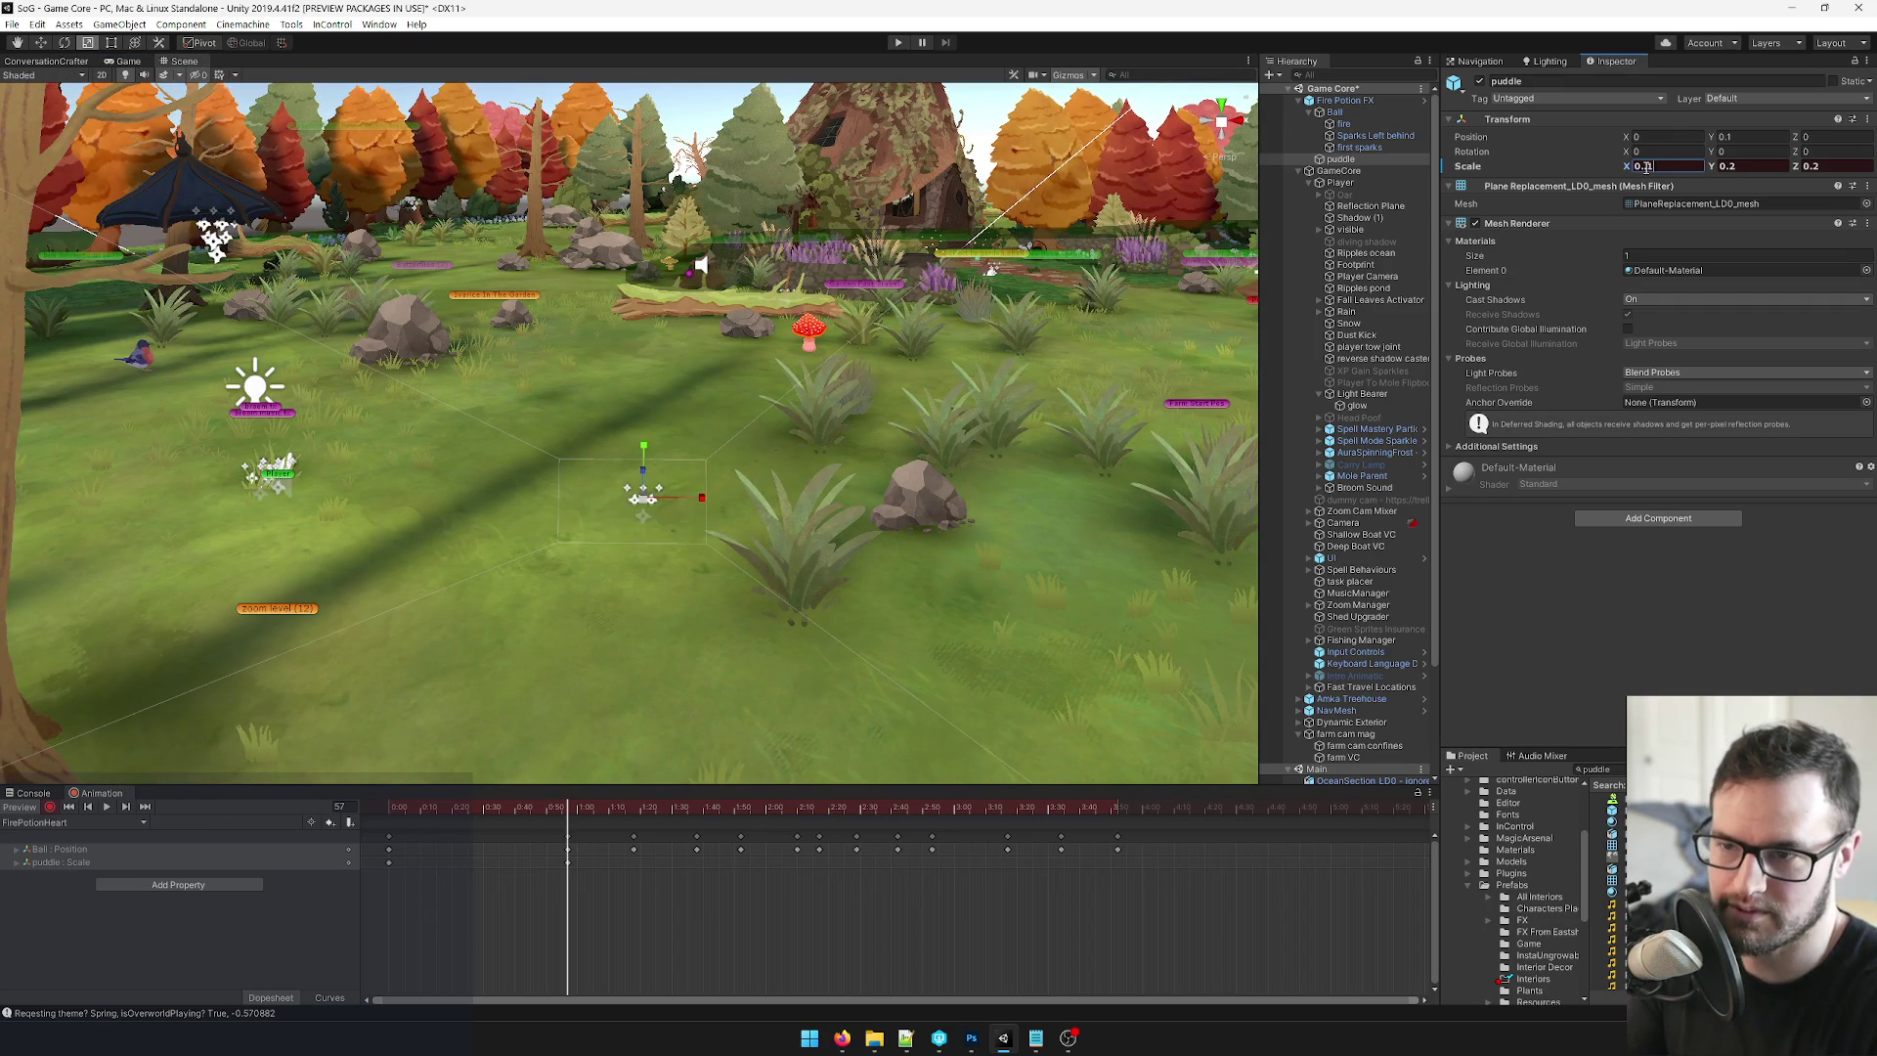
key("Tab")
type(".1")
key("Return")
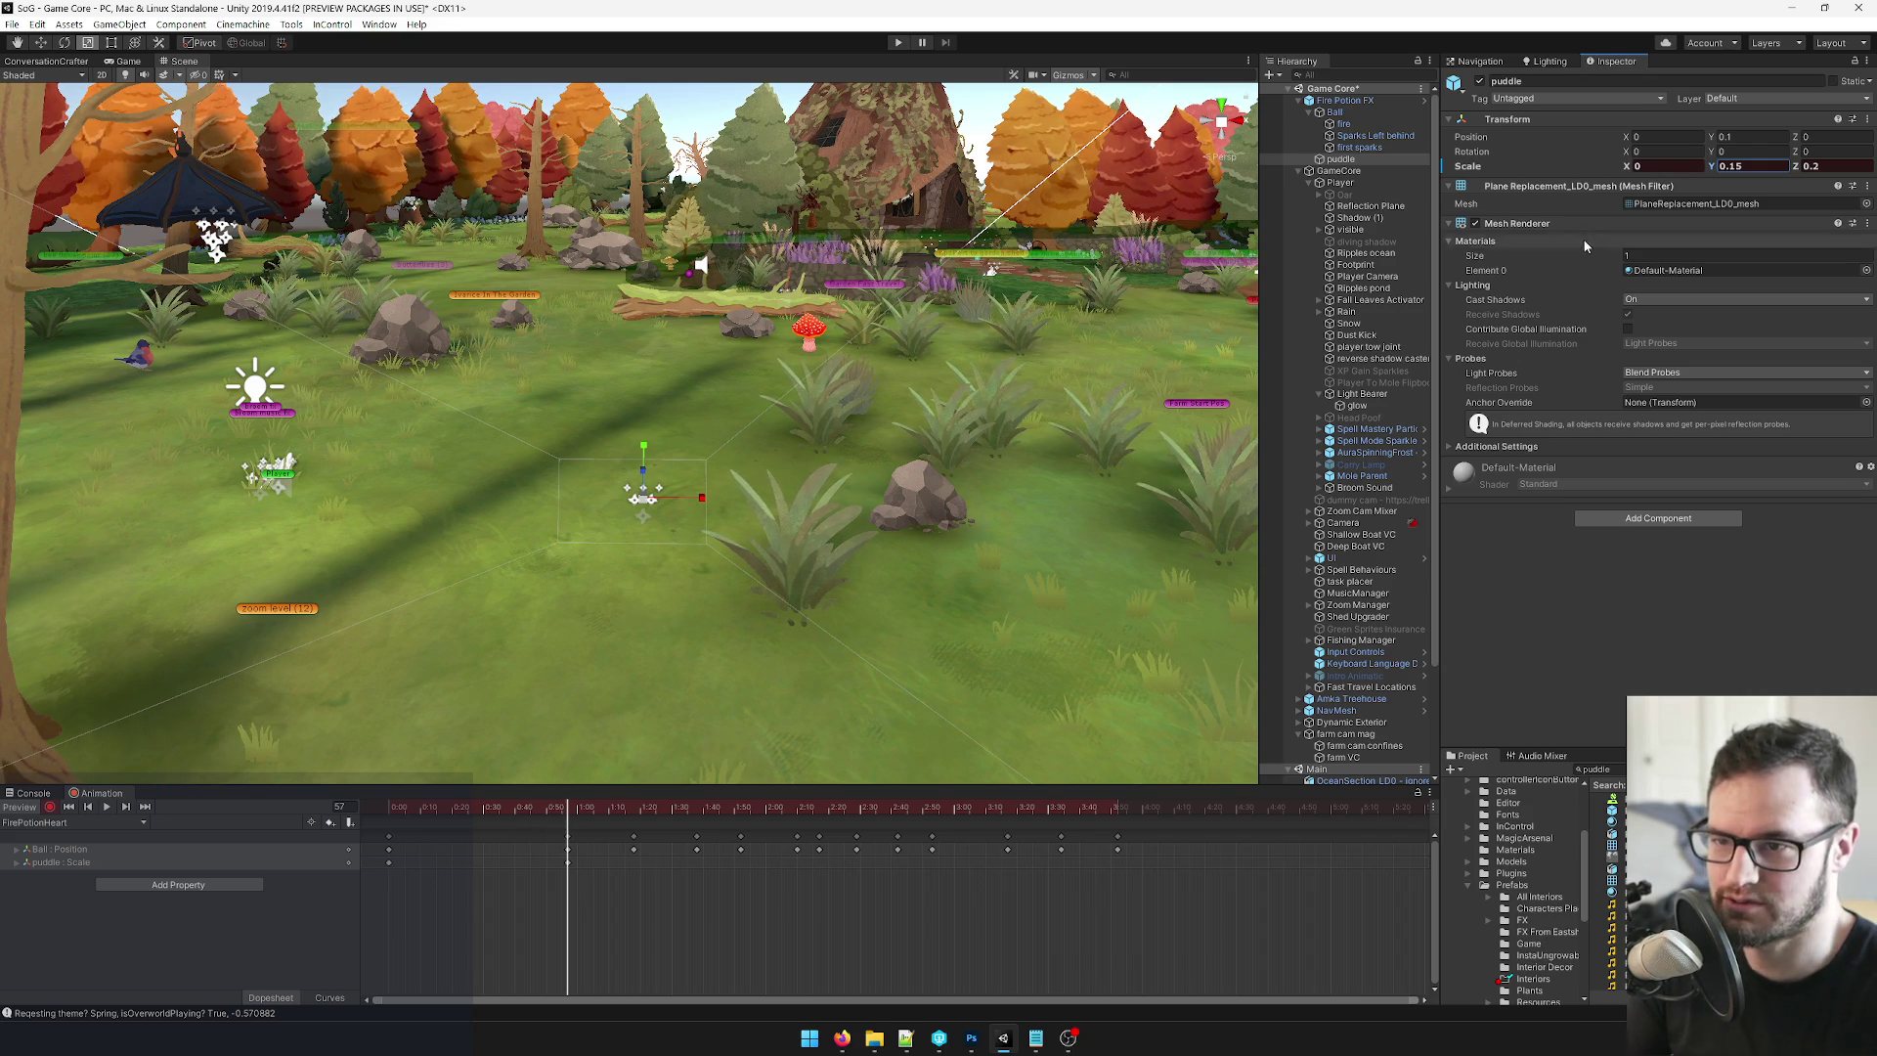
type("0.2")
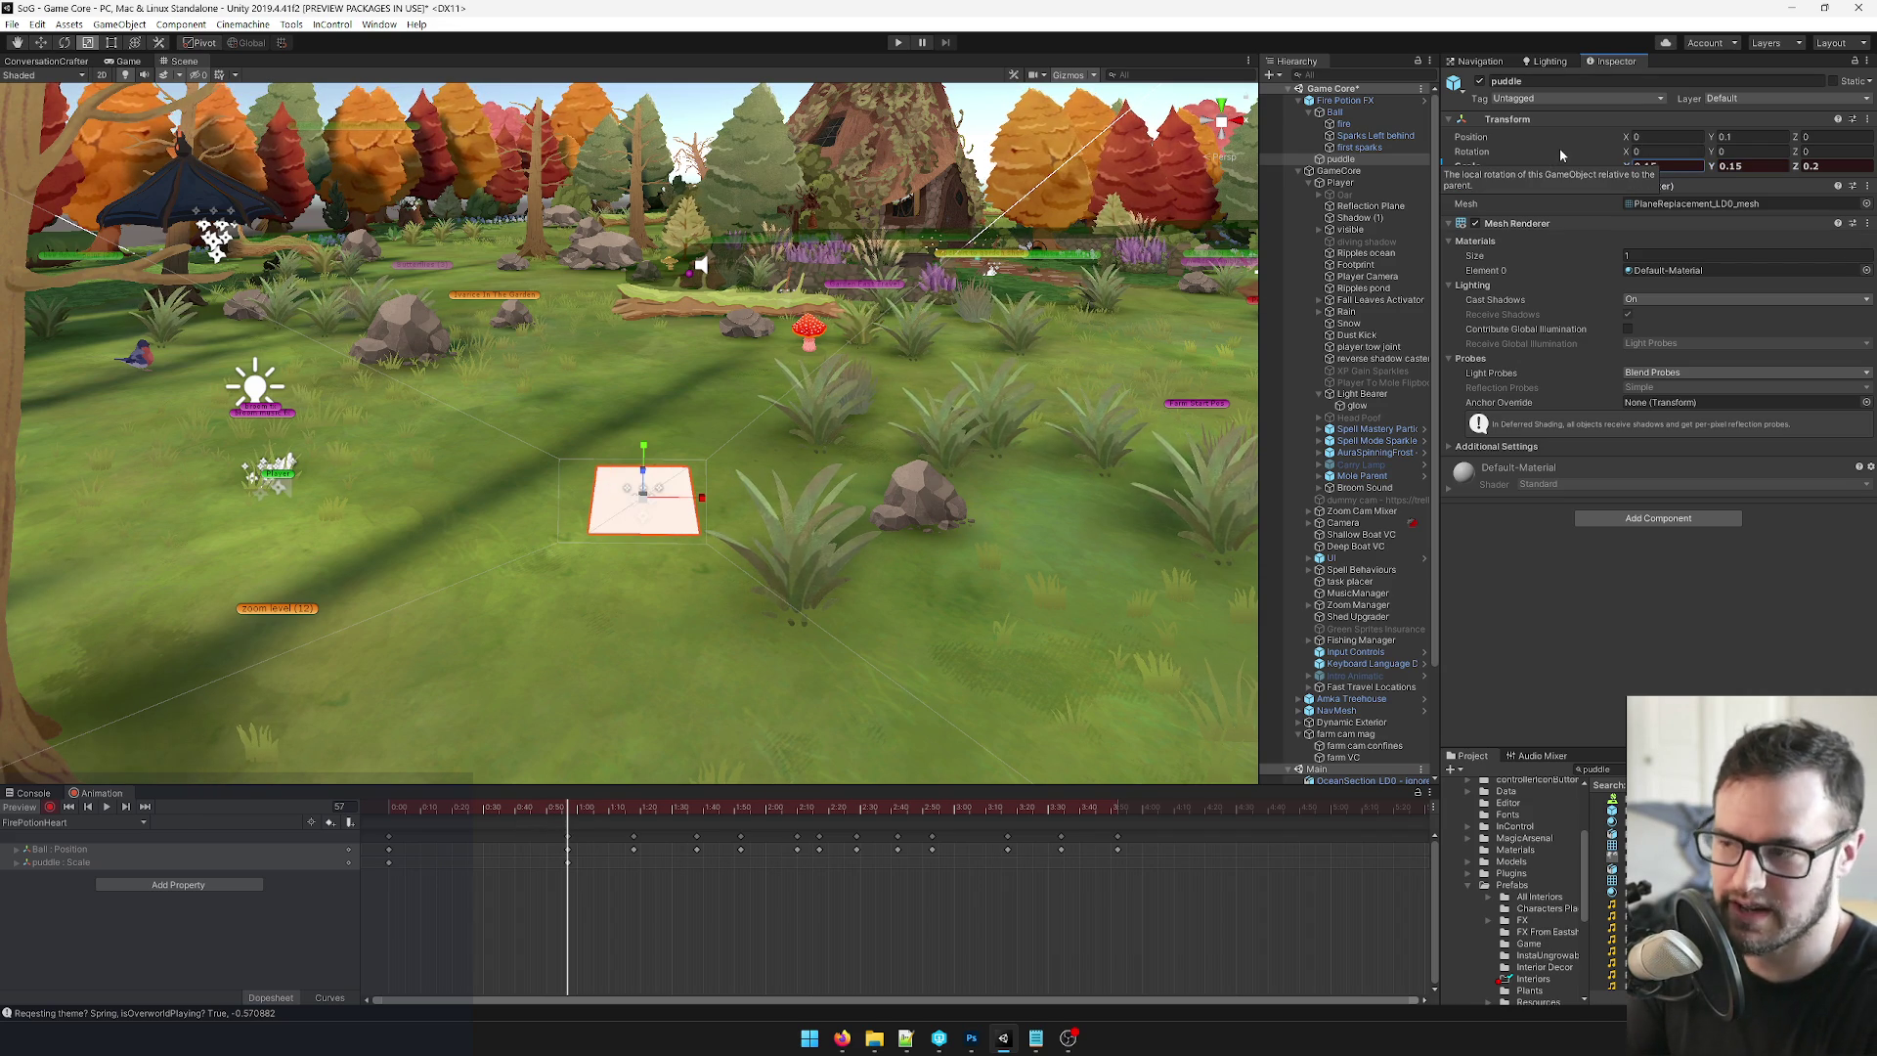
key("Return")
At frame 75, key the puddle's Scale X, Y and Z down to 0.001.
left_click_drag(567, 804, 635, 804)
double_click(1657, 167)
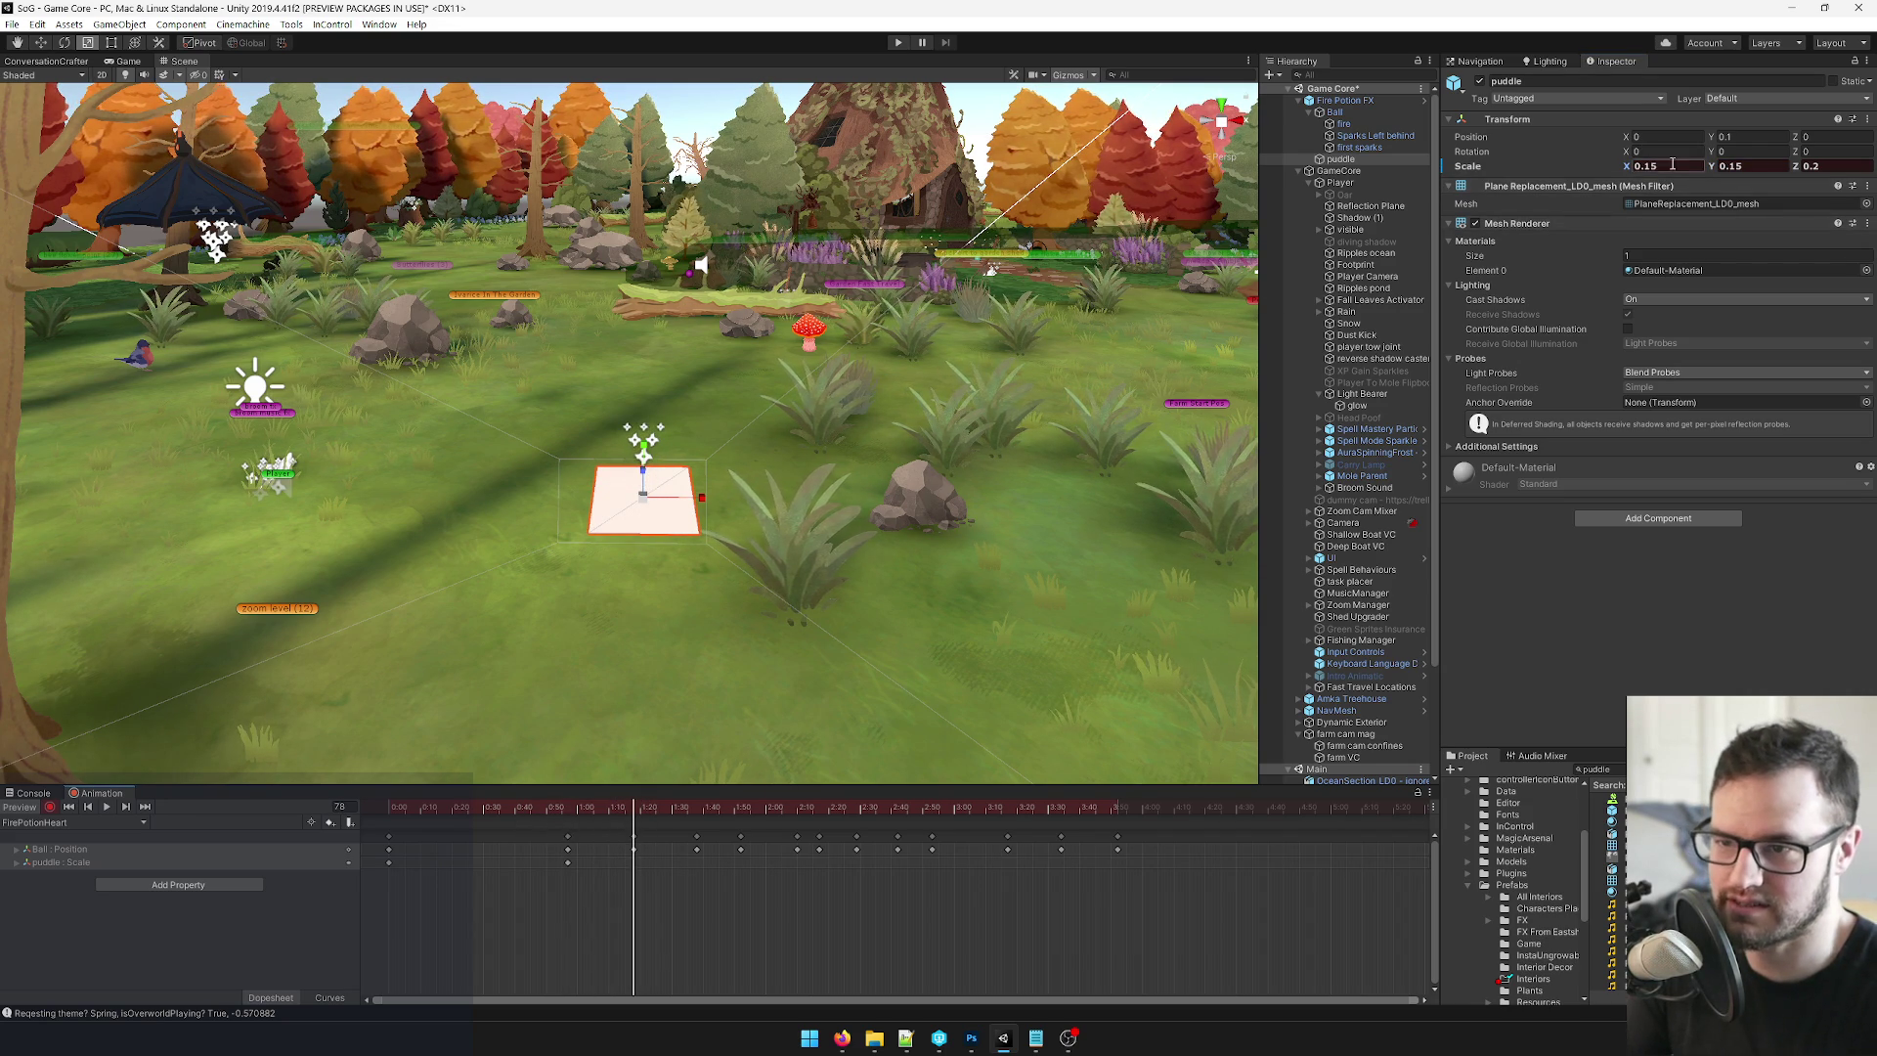
type("01")
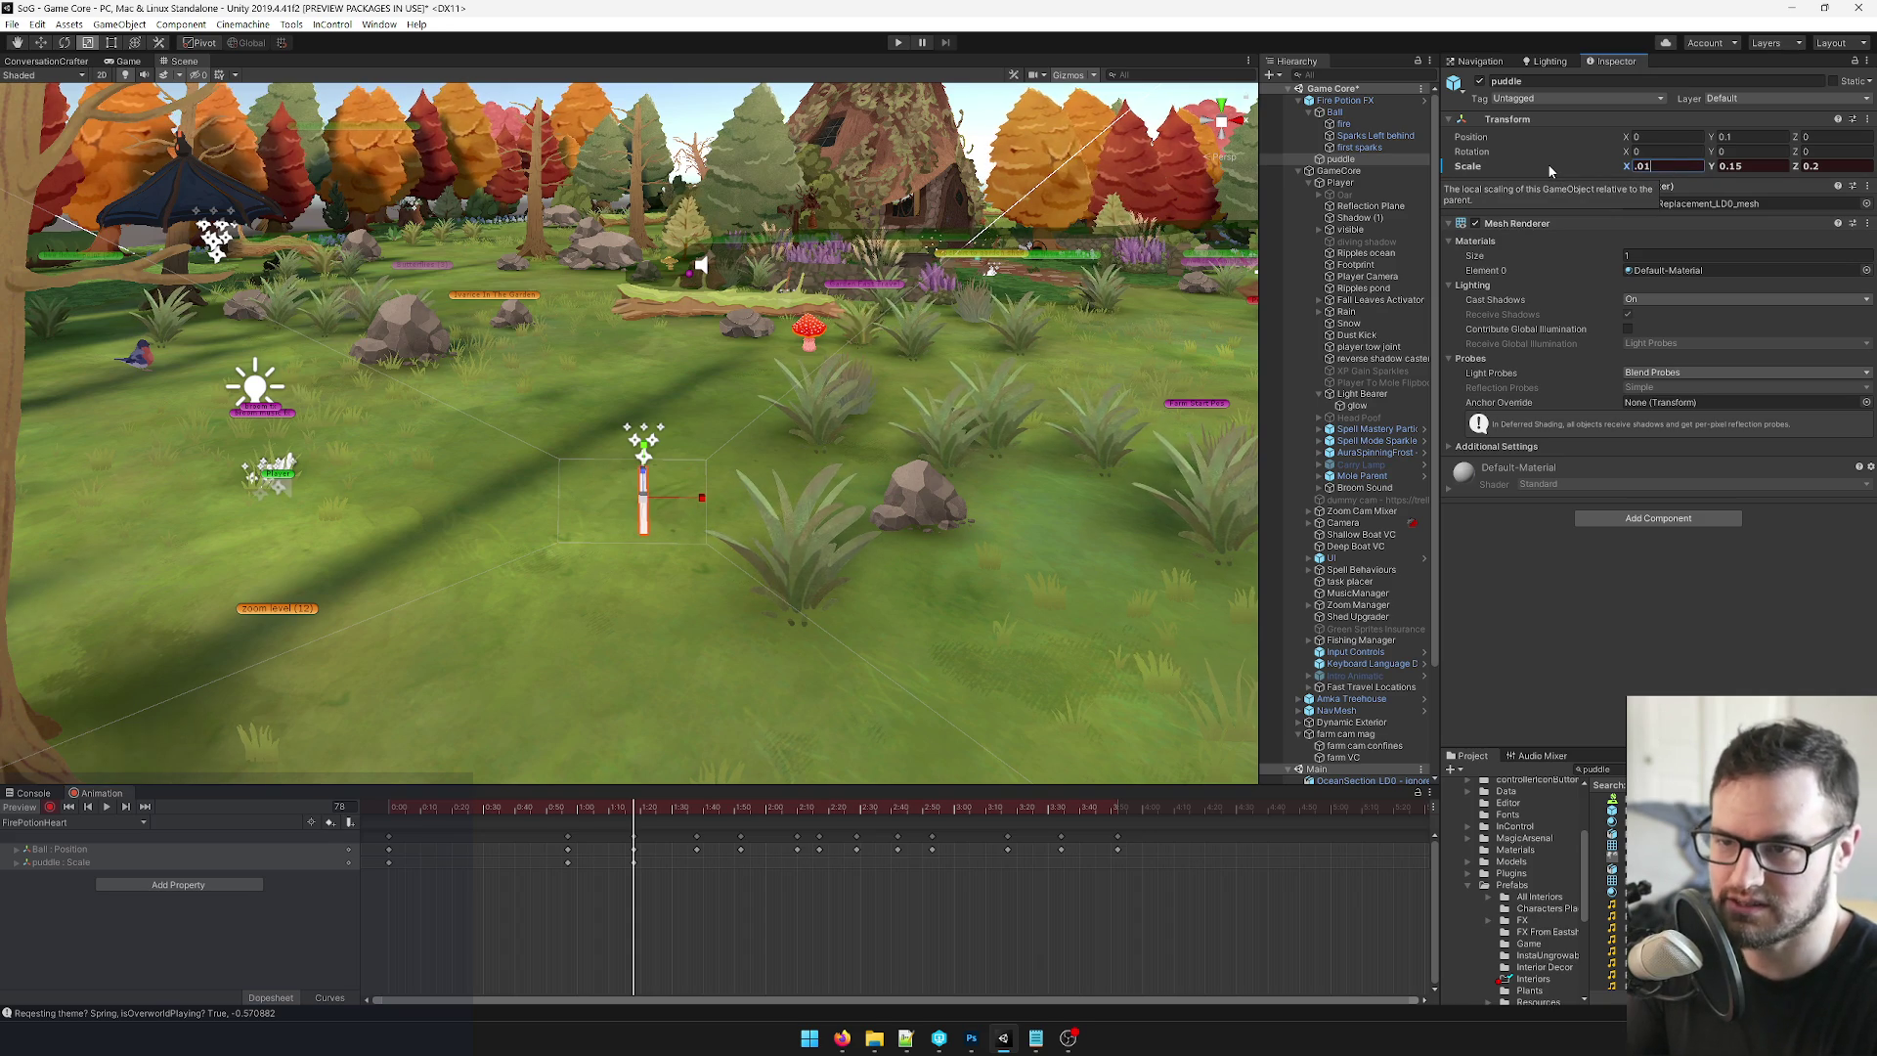
key("BackSpace")
type("01")
key("Tab")
type(".001")
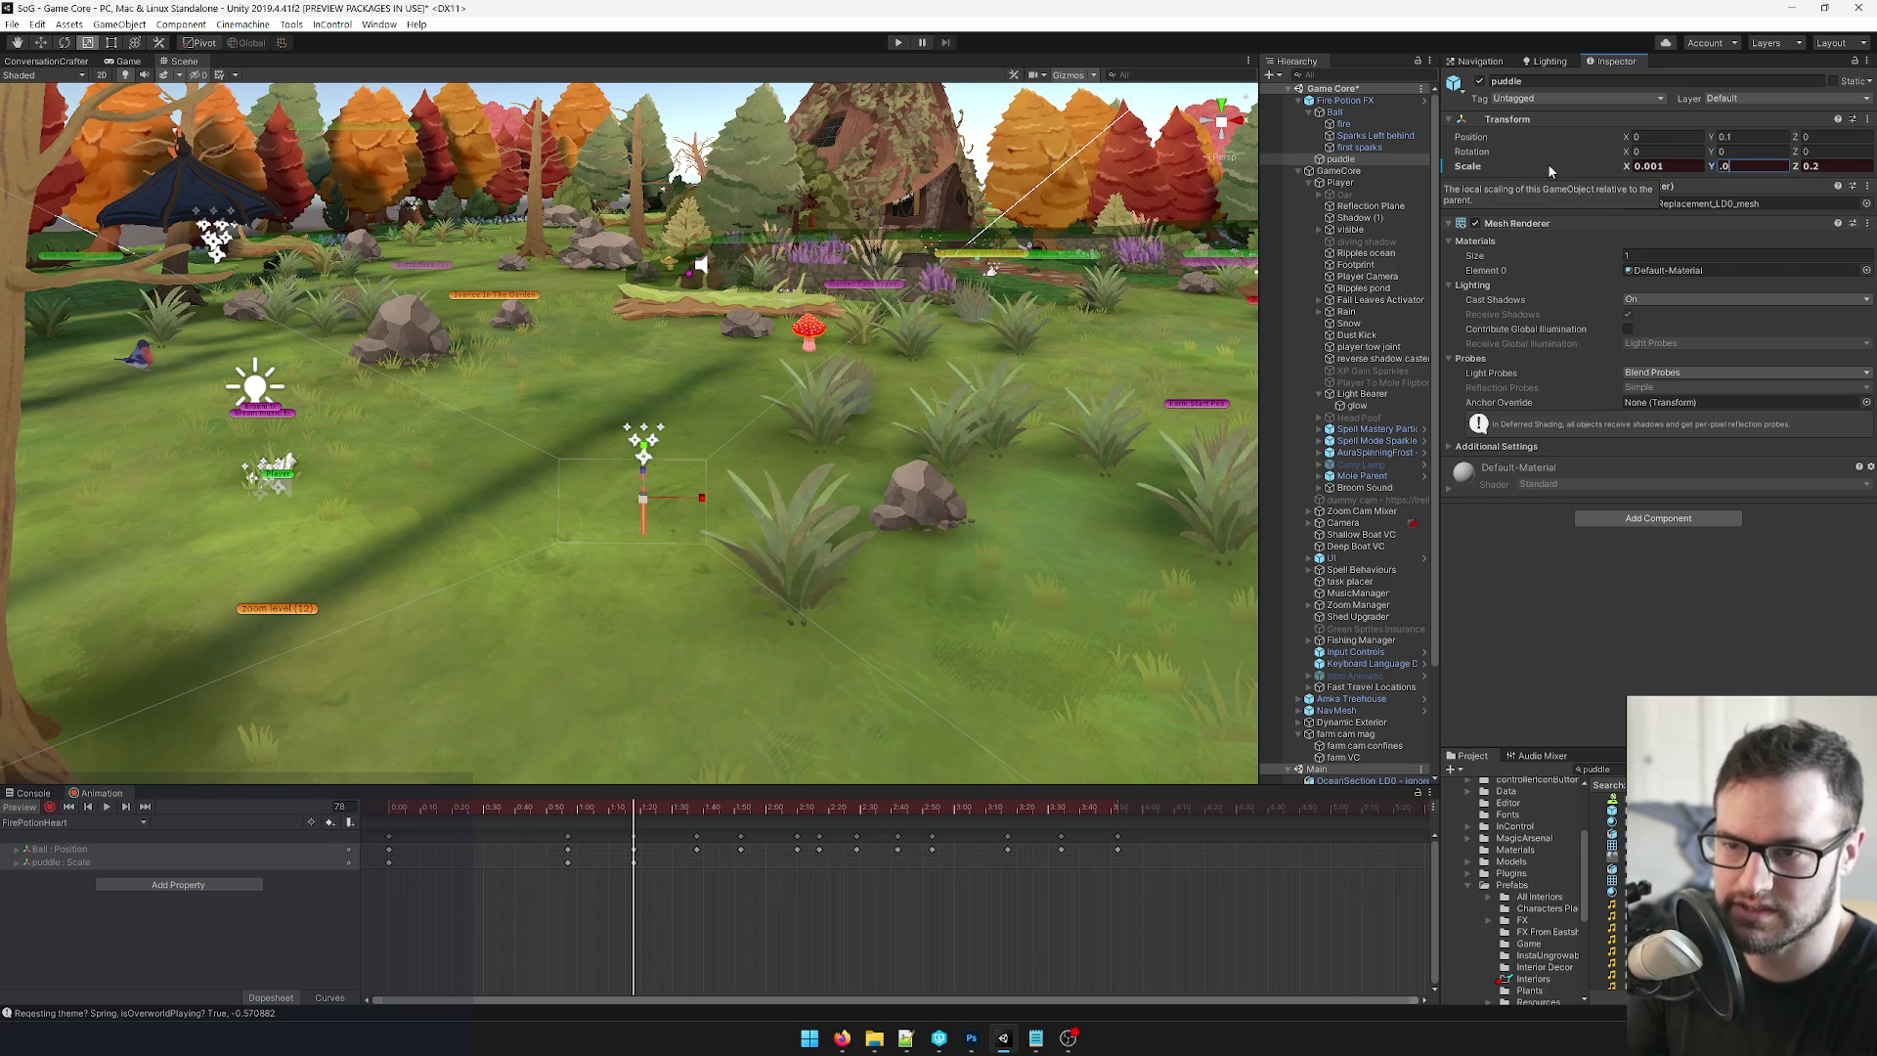
key("Tab")
type("0")
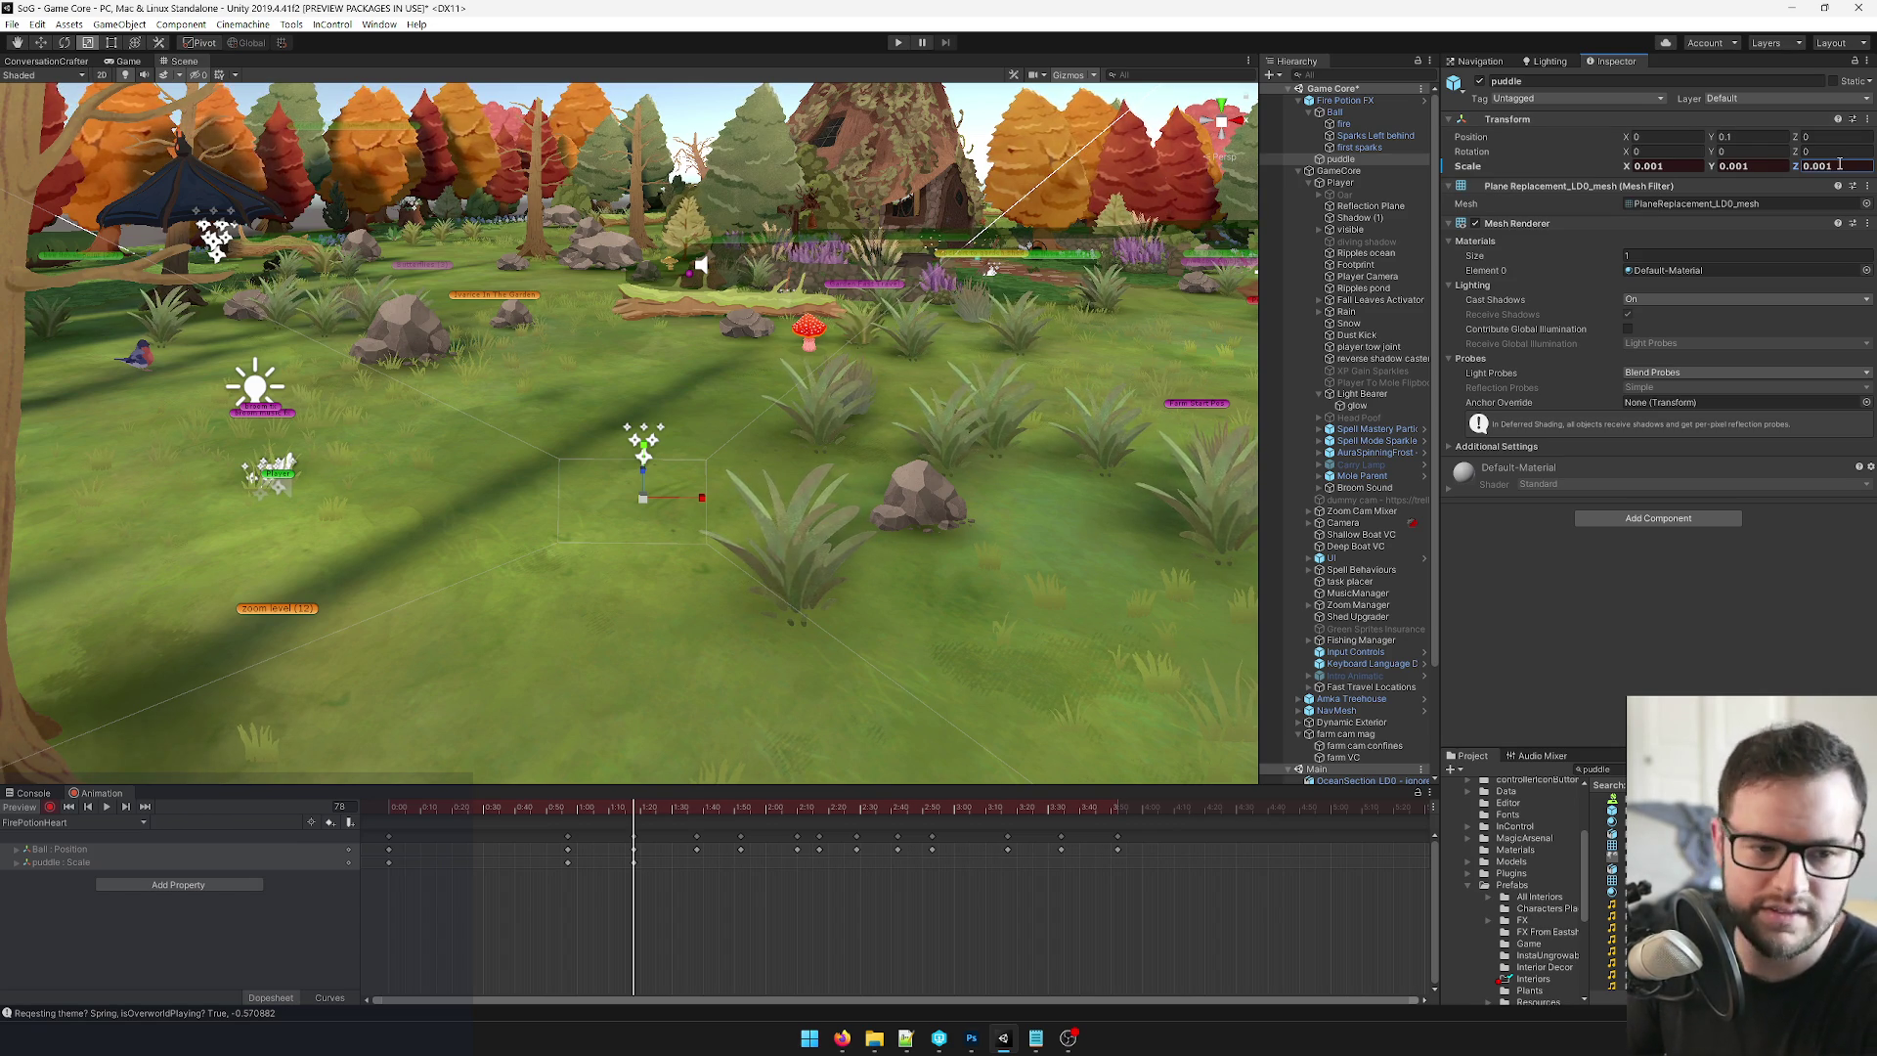
Scrub back to frame 50 to preview, and locate the puddle's default material in the Project.
mouse_move(630, 811)
left_mouse_down()
mouse_move(512, 815)
mouse_move(1089, 814)
mouse_move(393, 827)
left_mouse_up()
left_click(1751, 770)
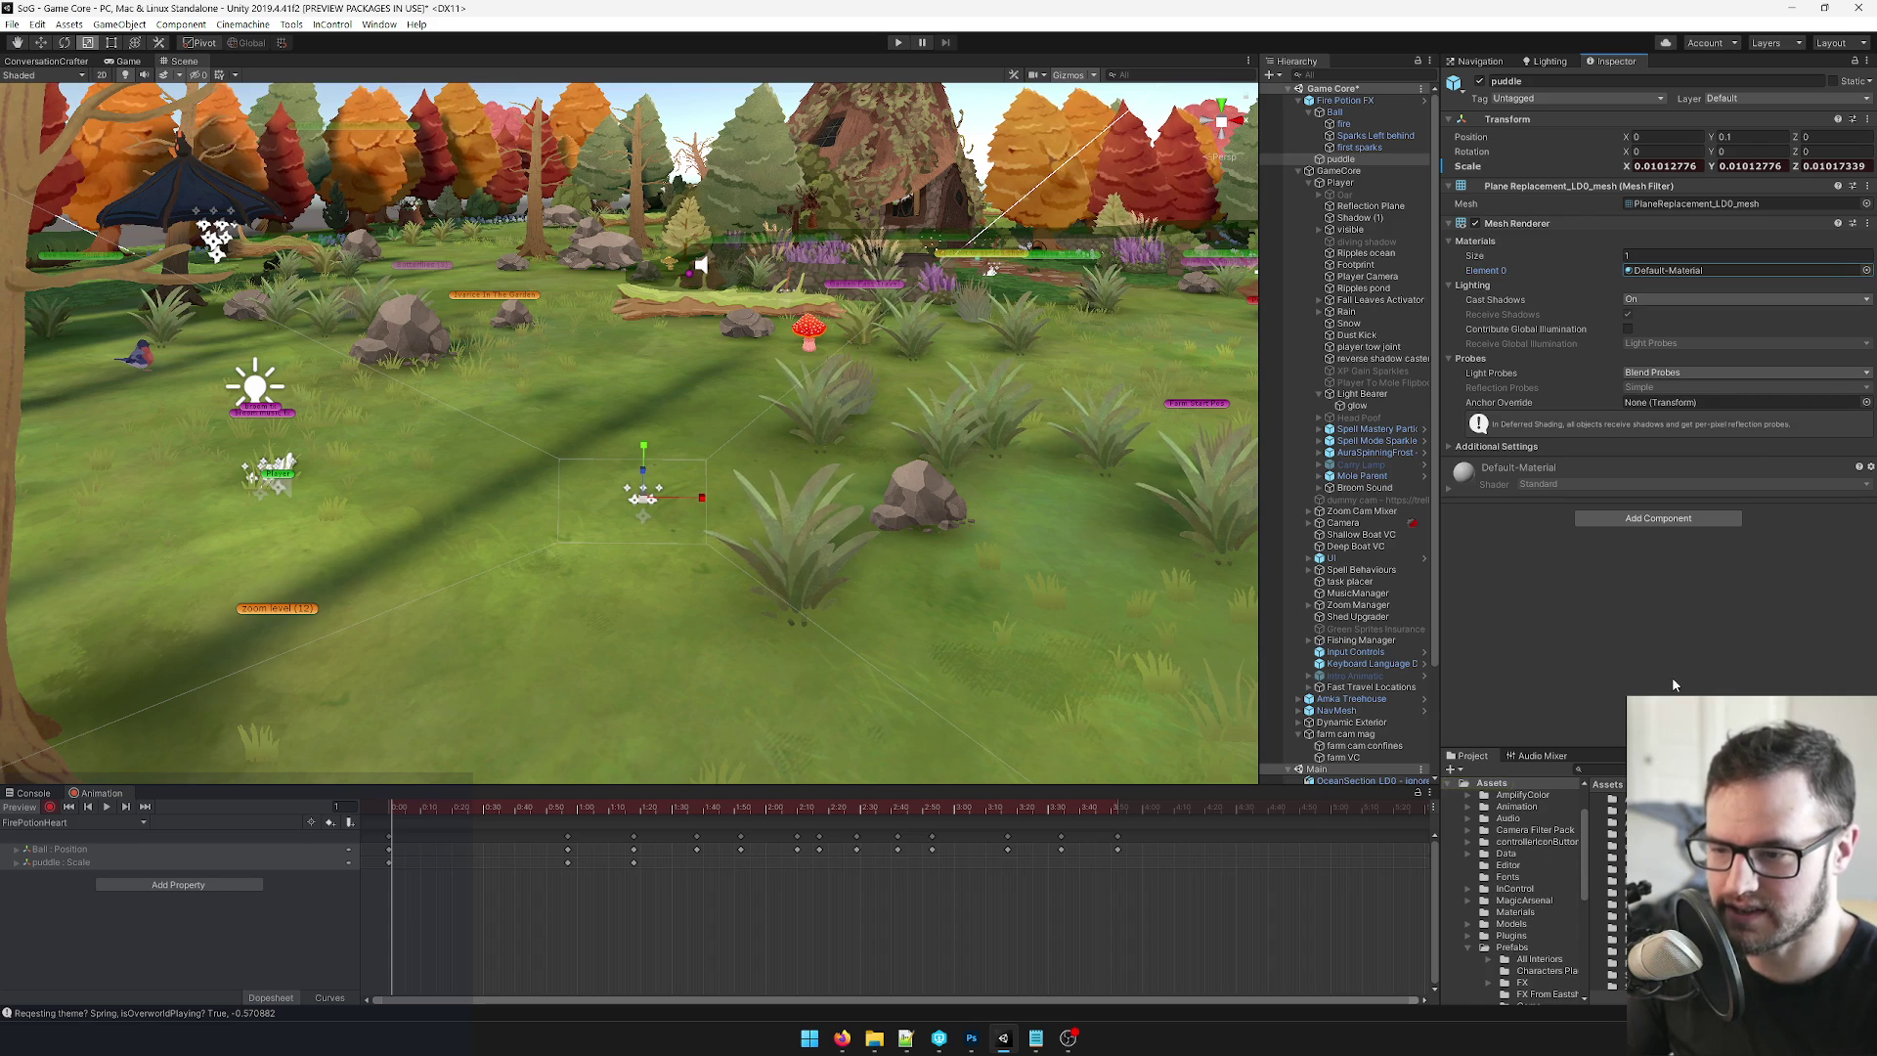
left_click(1727, 272)
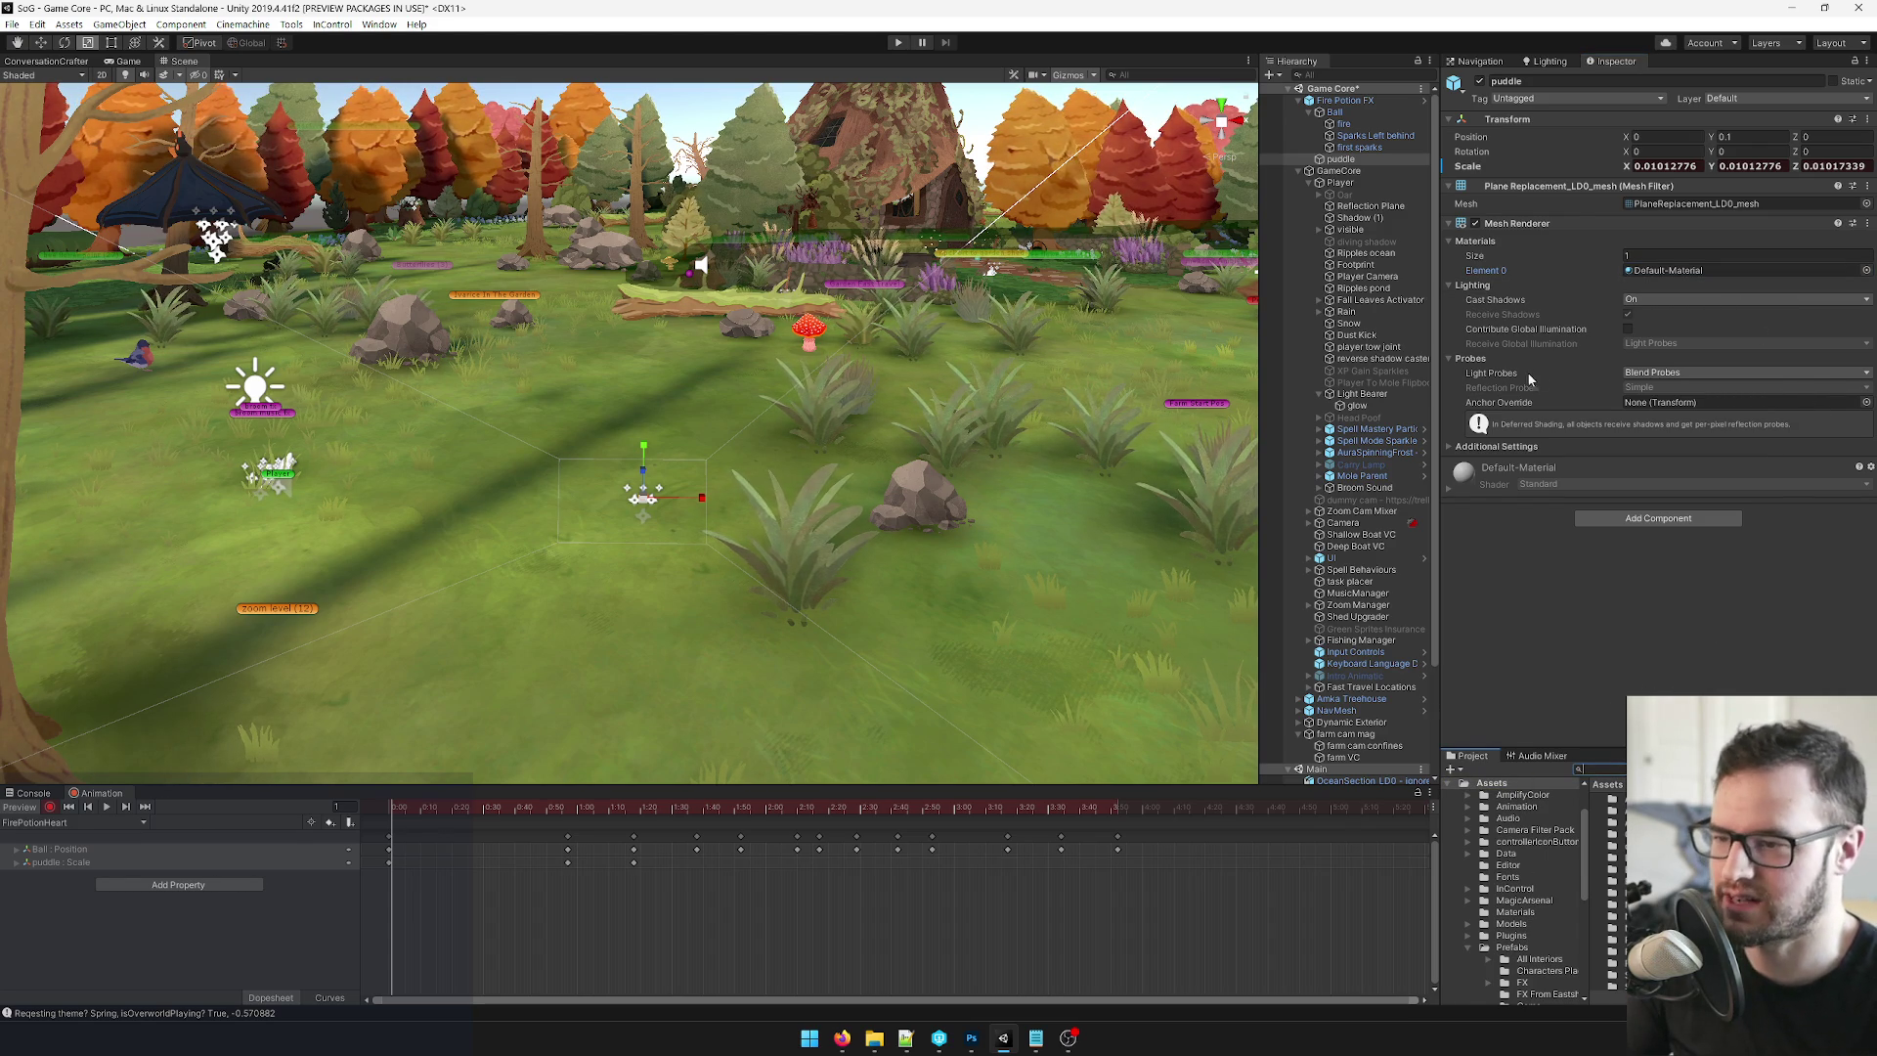
left_click(1344, 124)
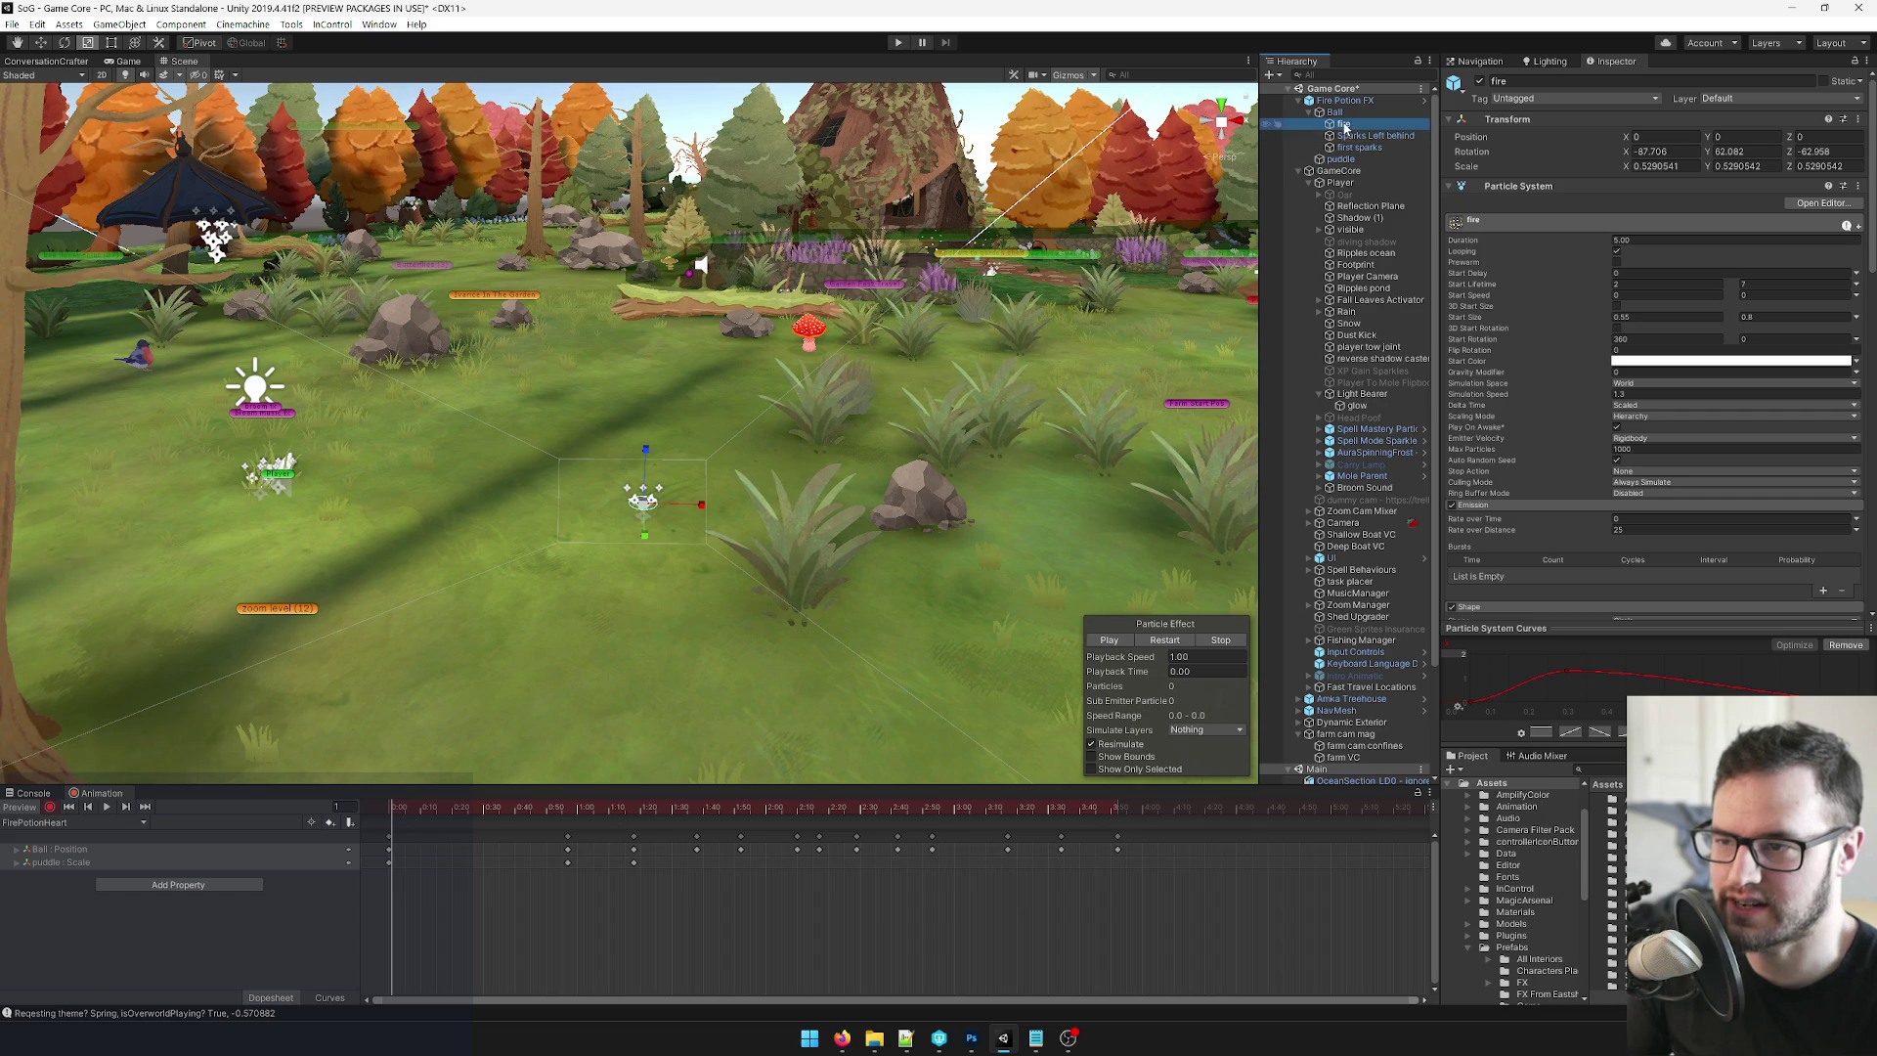
Duplicate the fire's FirePotionFire material as a new FirePotionPuddle material.
scroll(1592, 372, "down", 10)
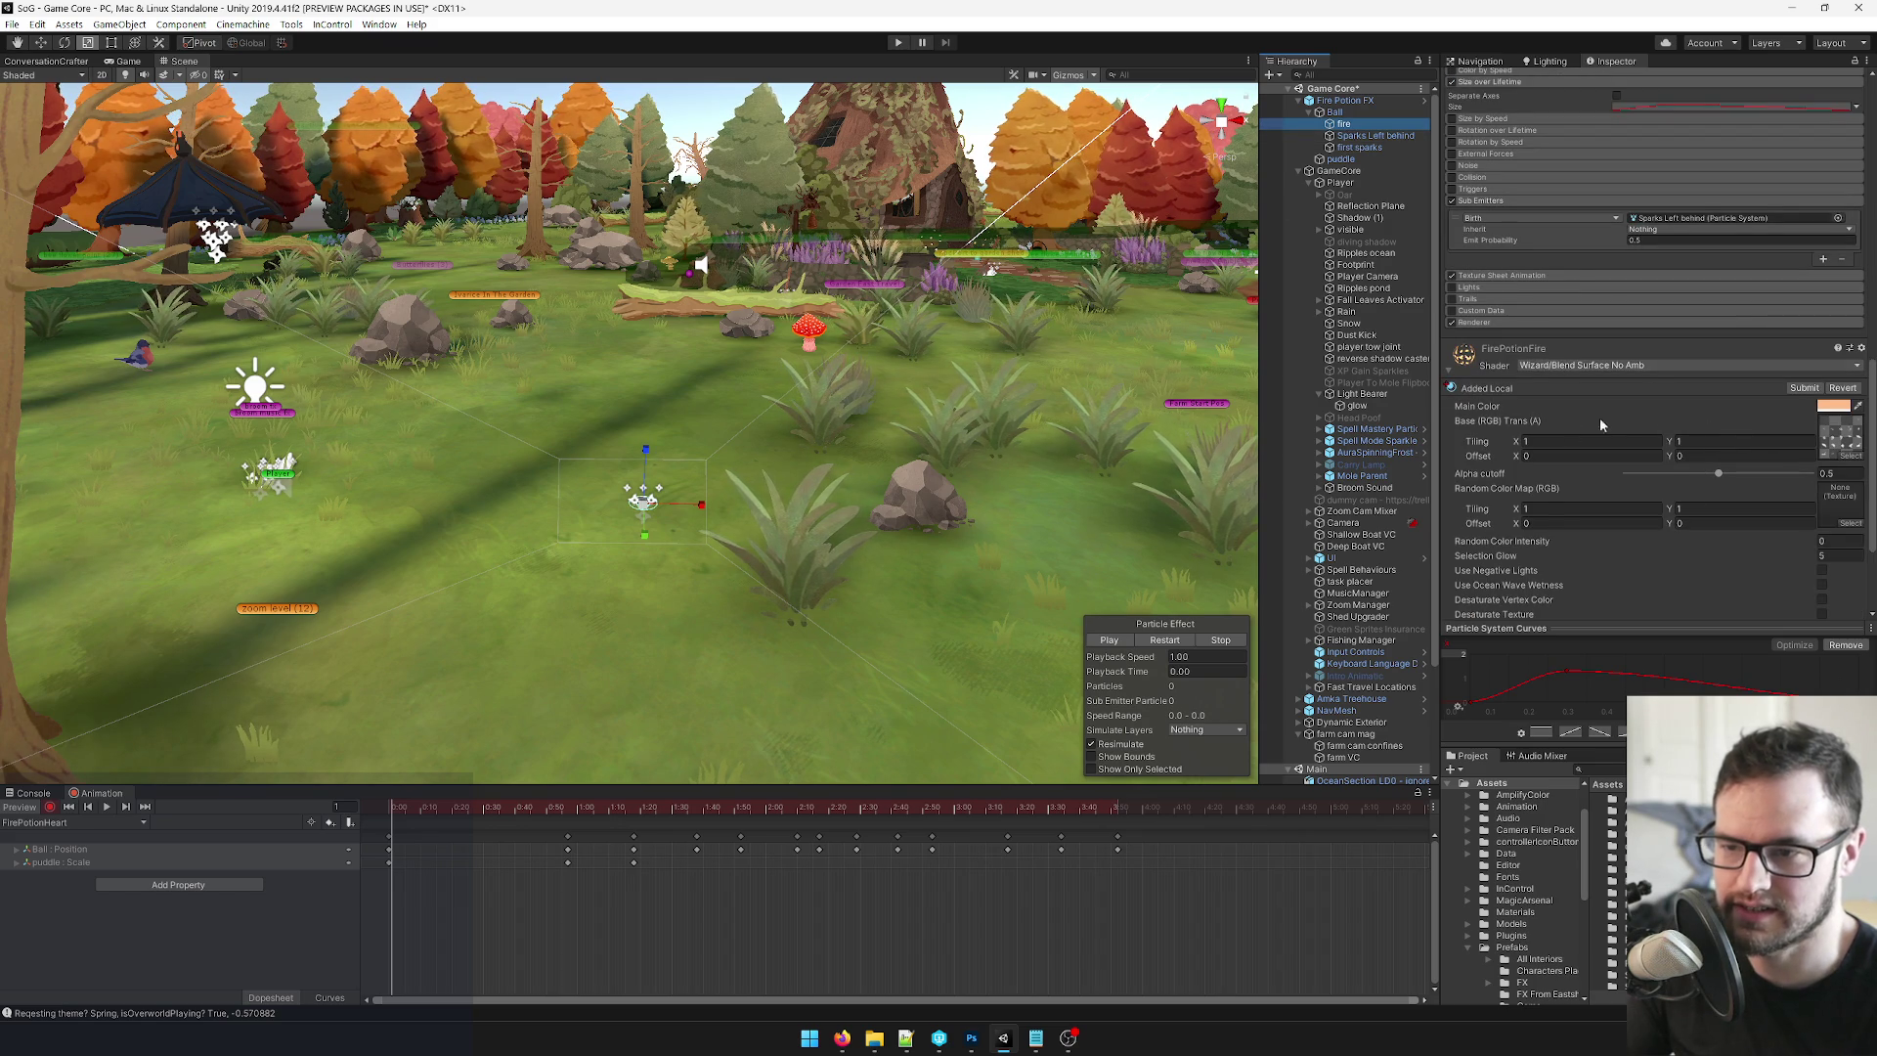
scroll(1720, 406, "up", 3)
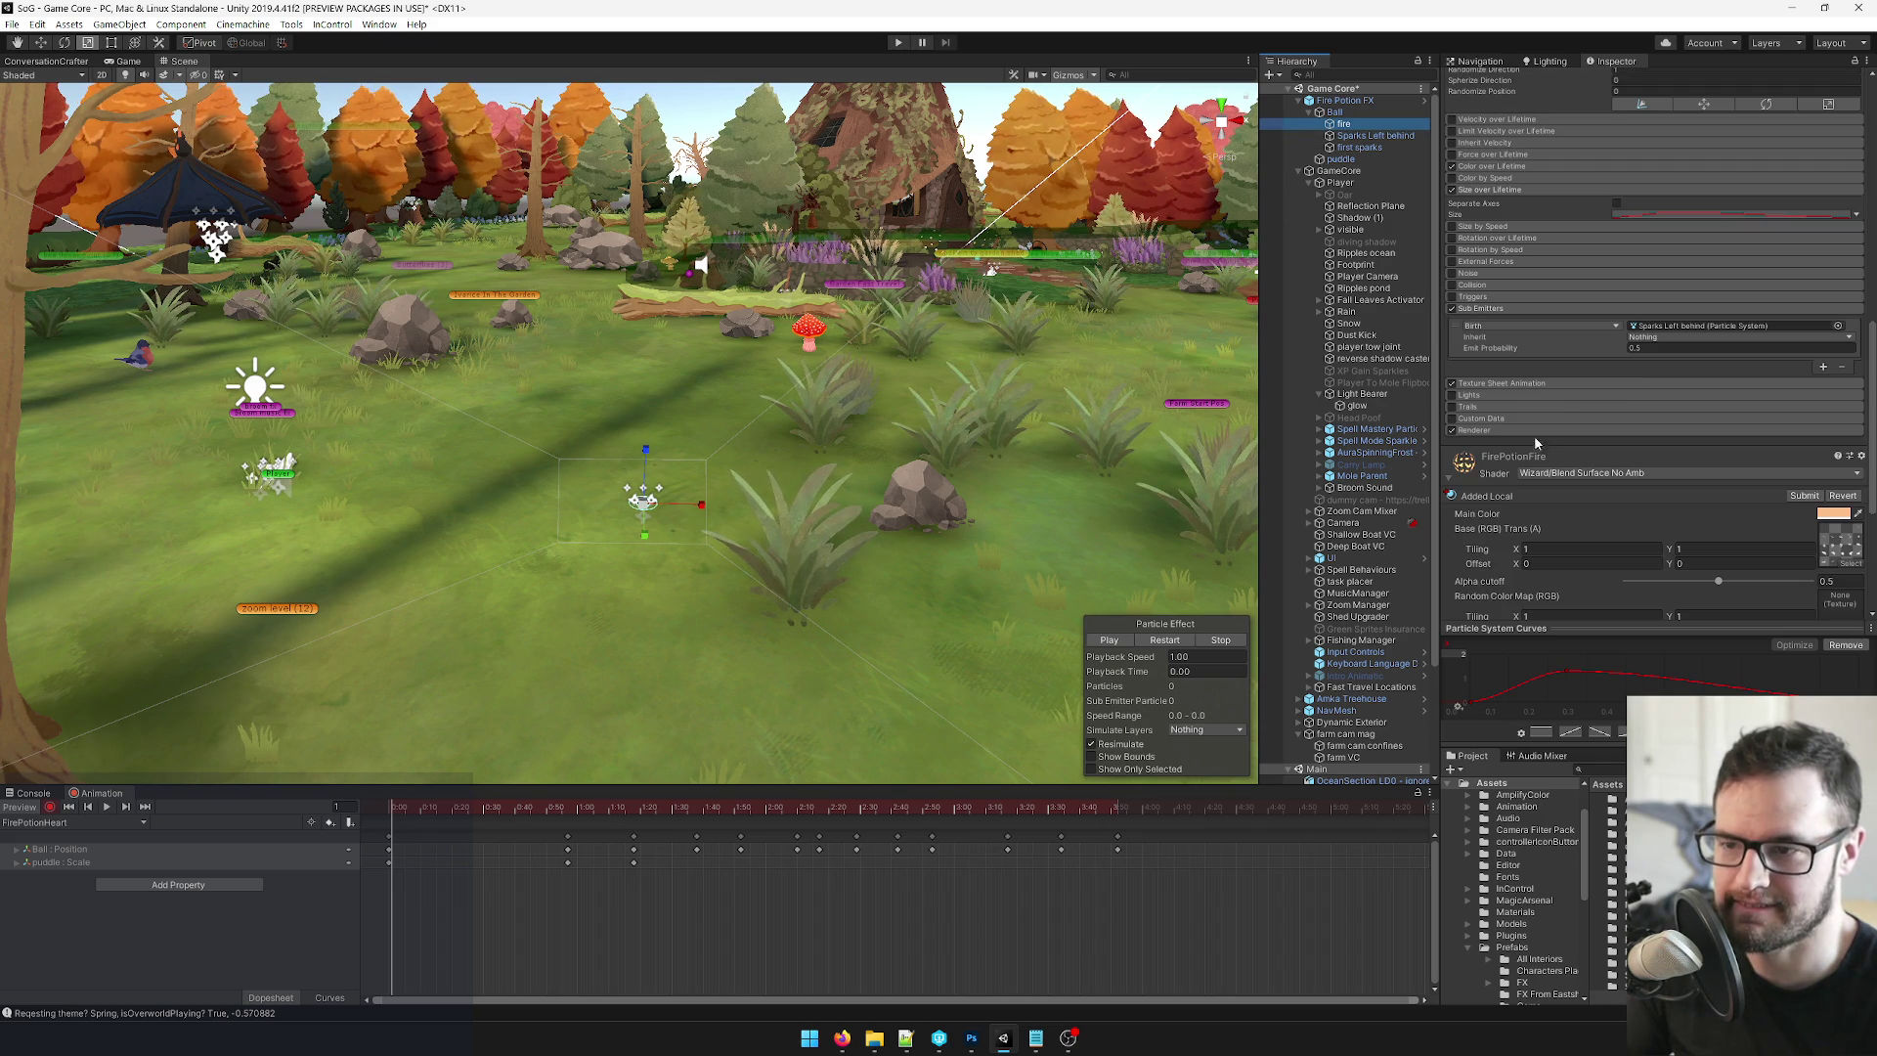
left_click(1567, 432)
left_click(1646, 466)
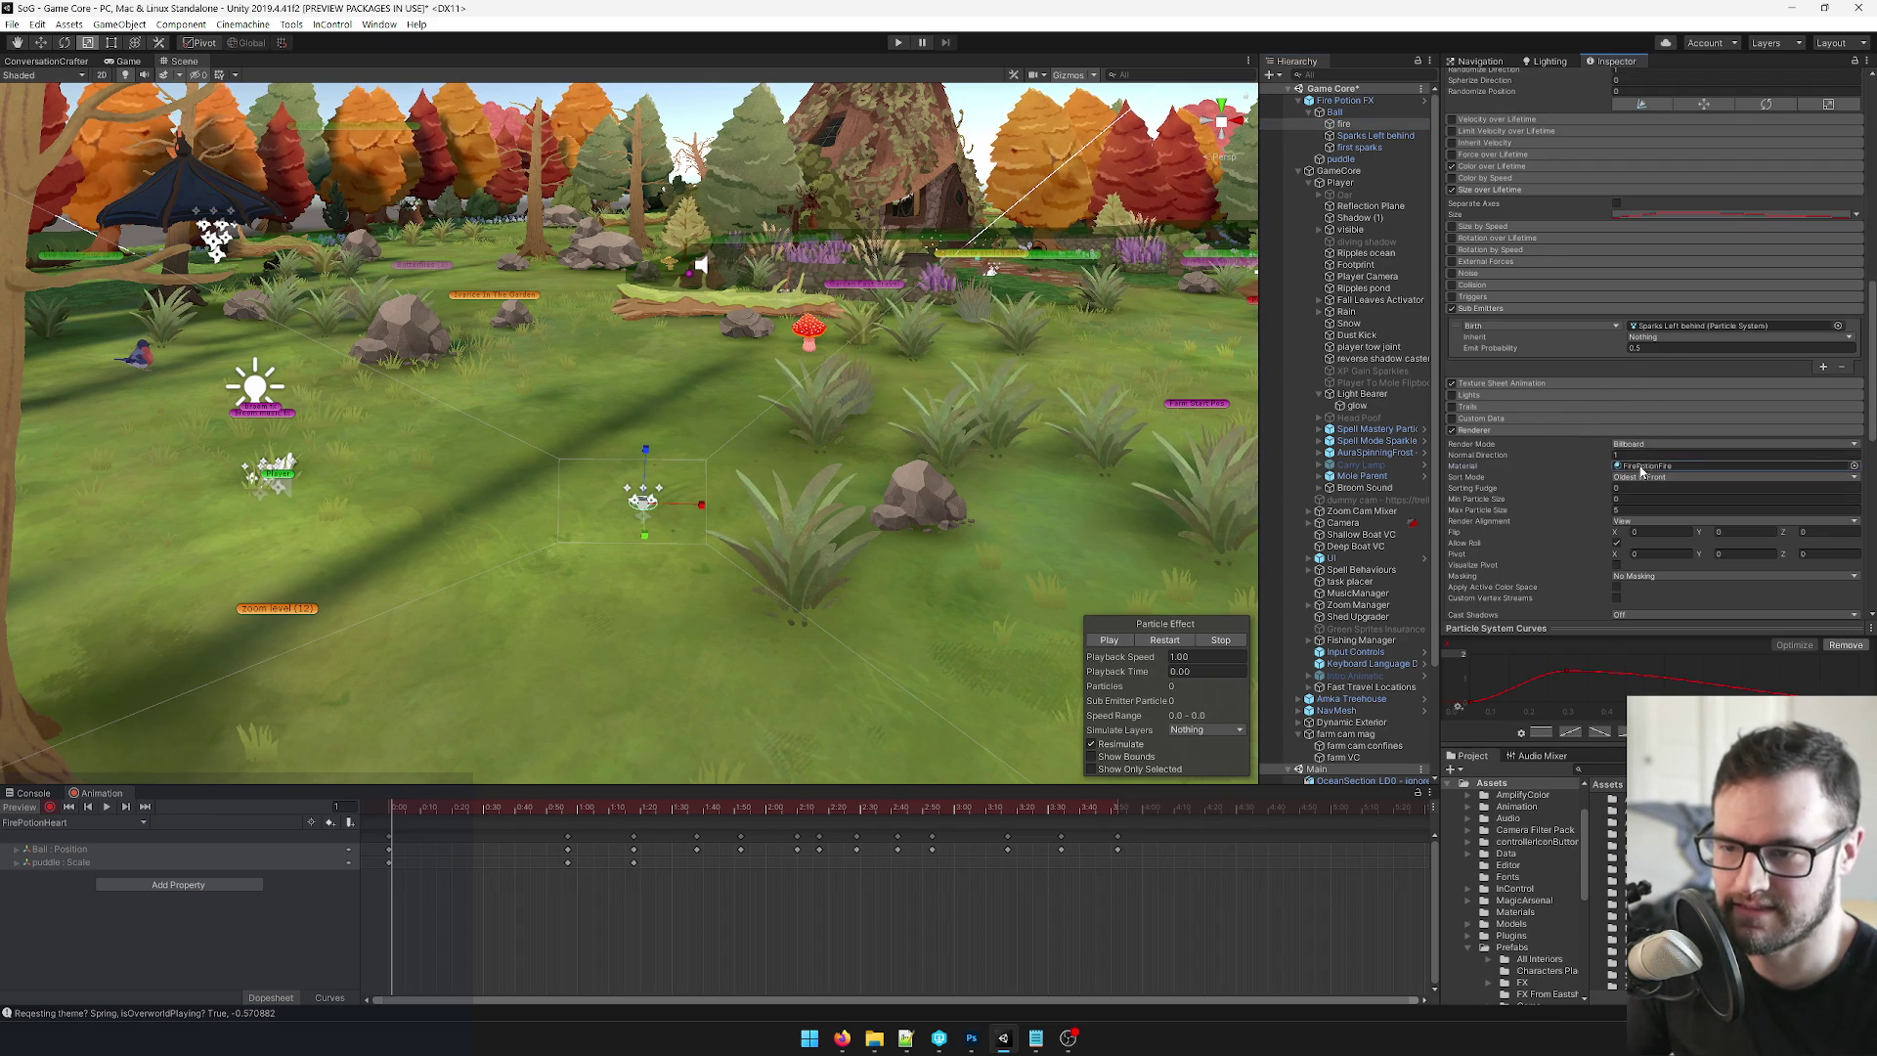
left_click(1611, 890)
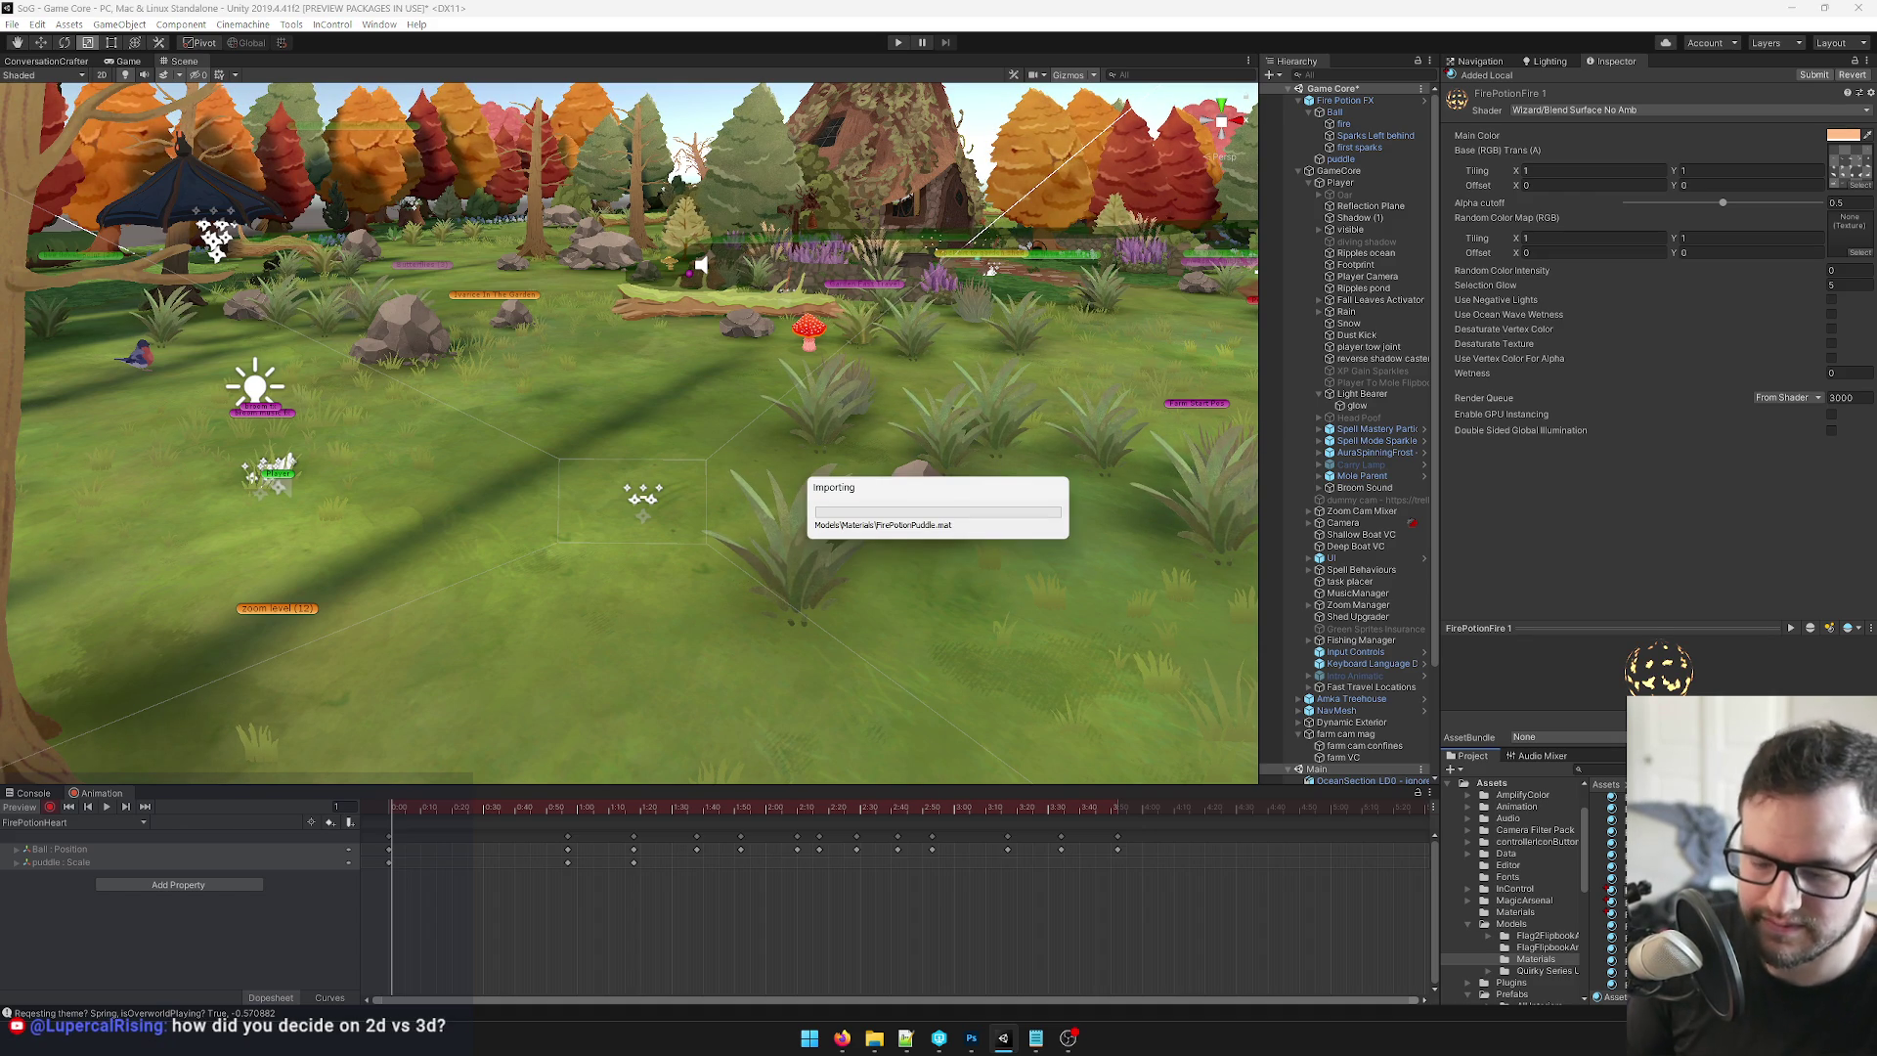
left_click(1609, 890)
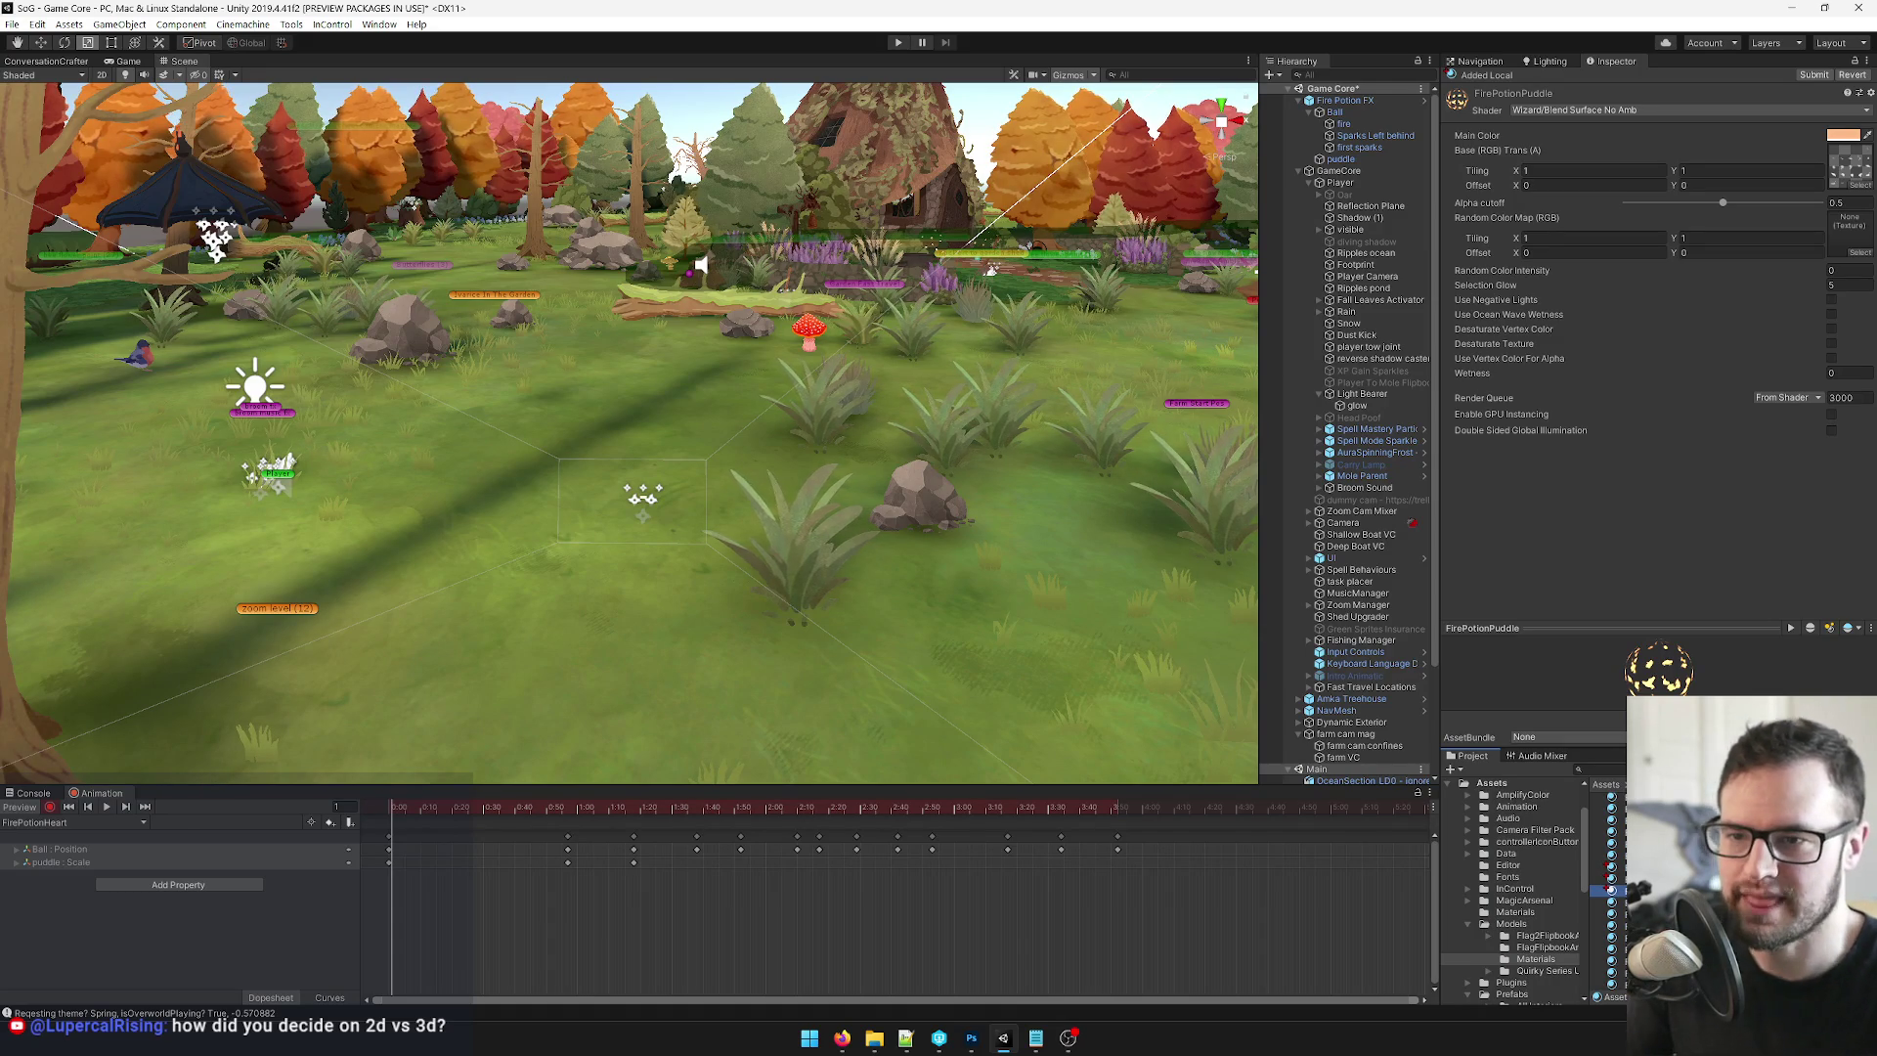
Give FirePotionPuddle the Puddle1Diff base texture and raise its alpha cutoff to about 0.689.
left_click(1845, 163)
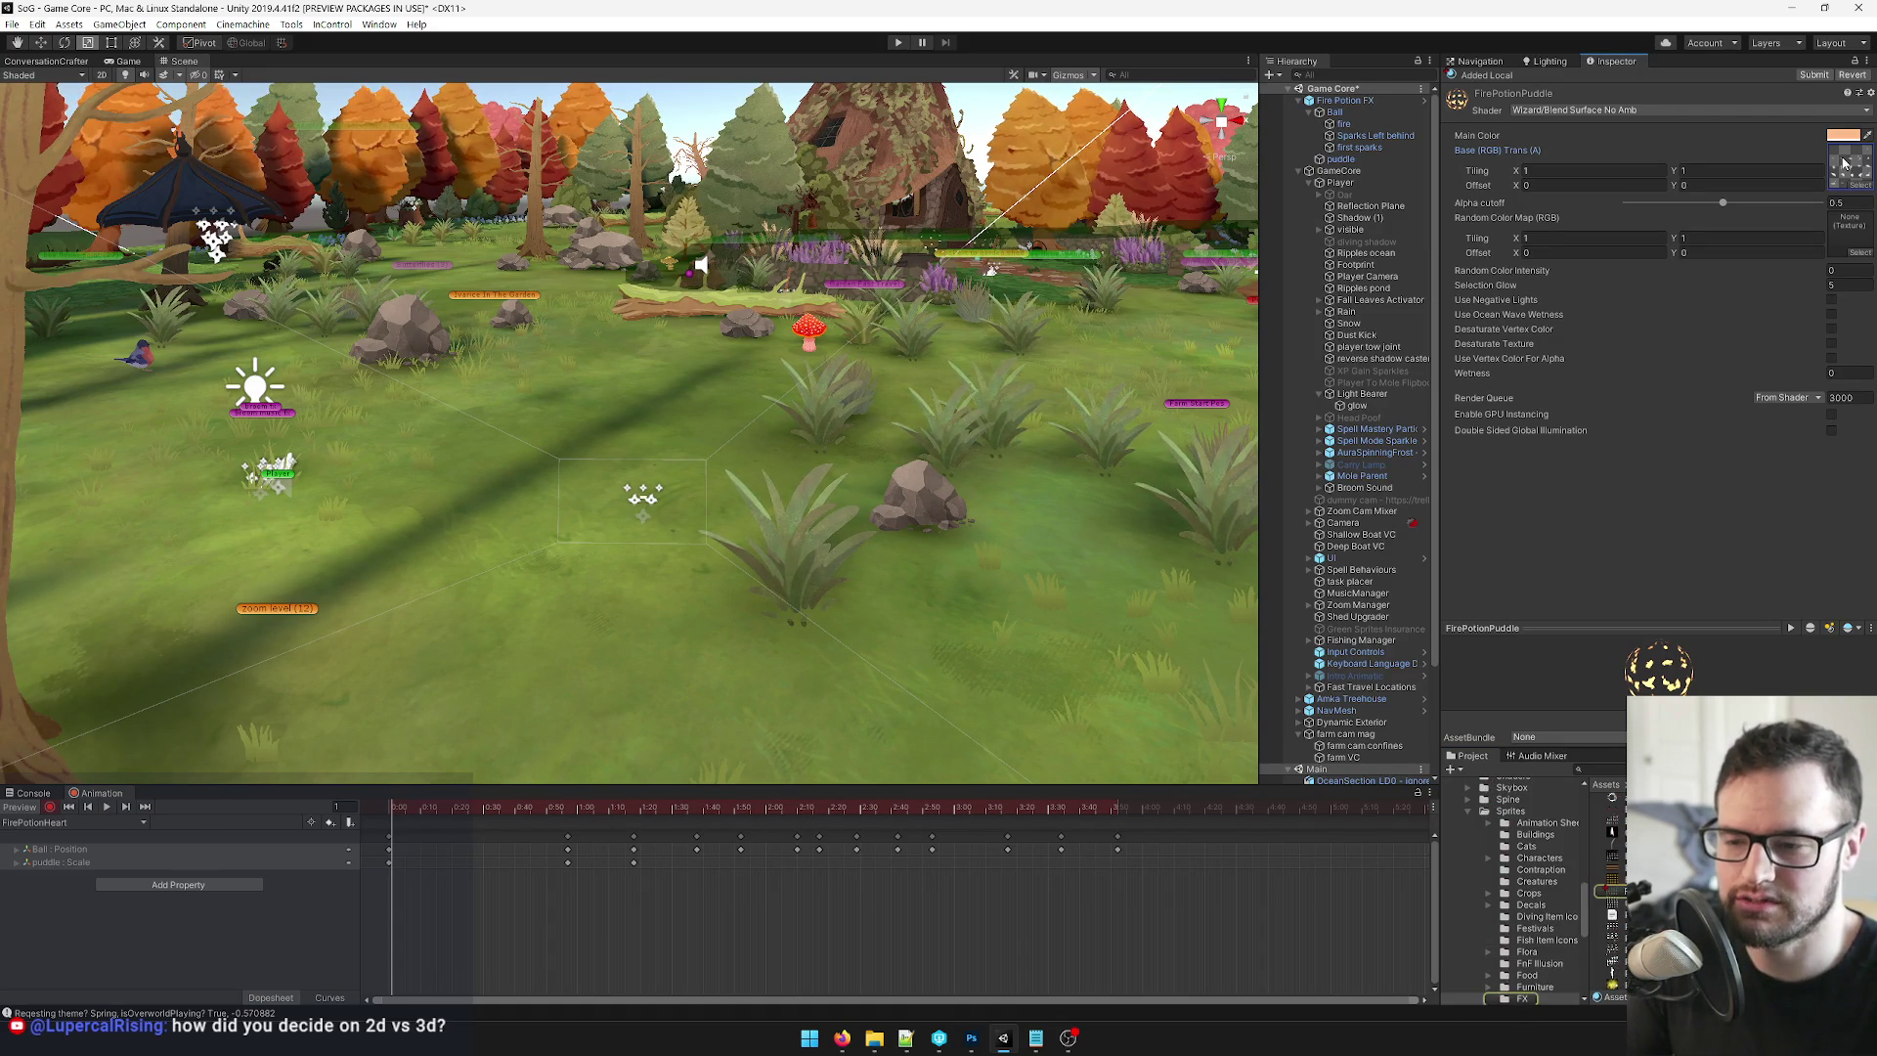
left_click(1856, 187)
type("puddl")
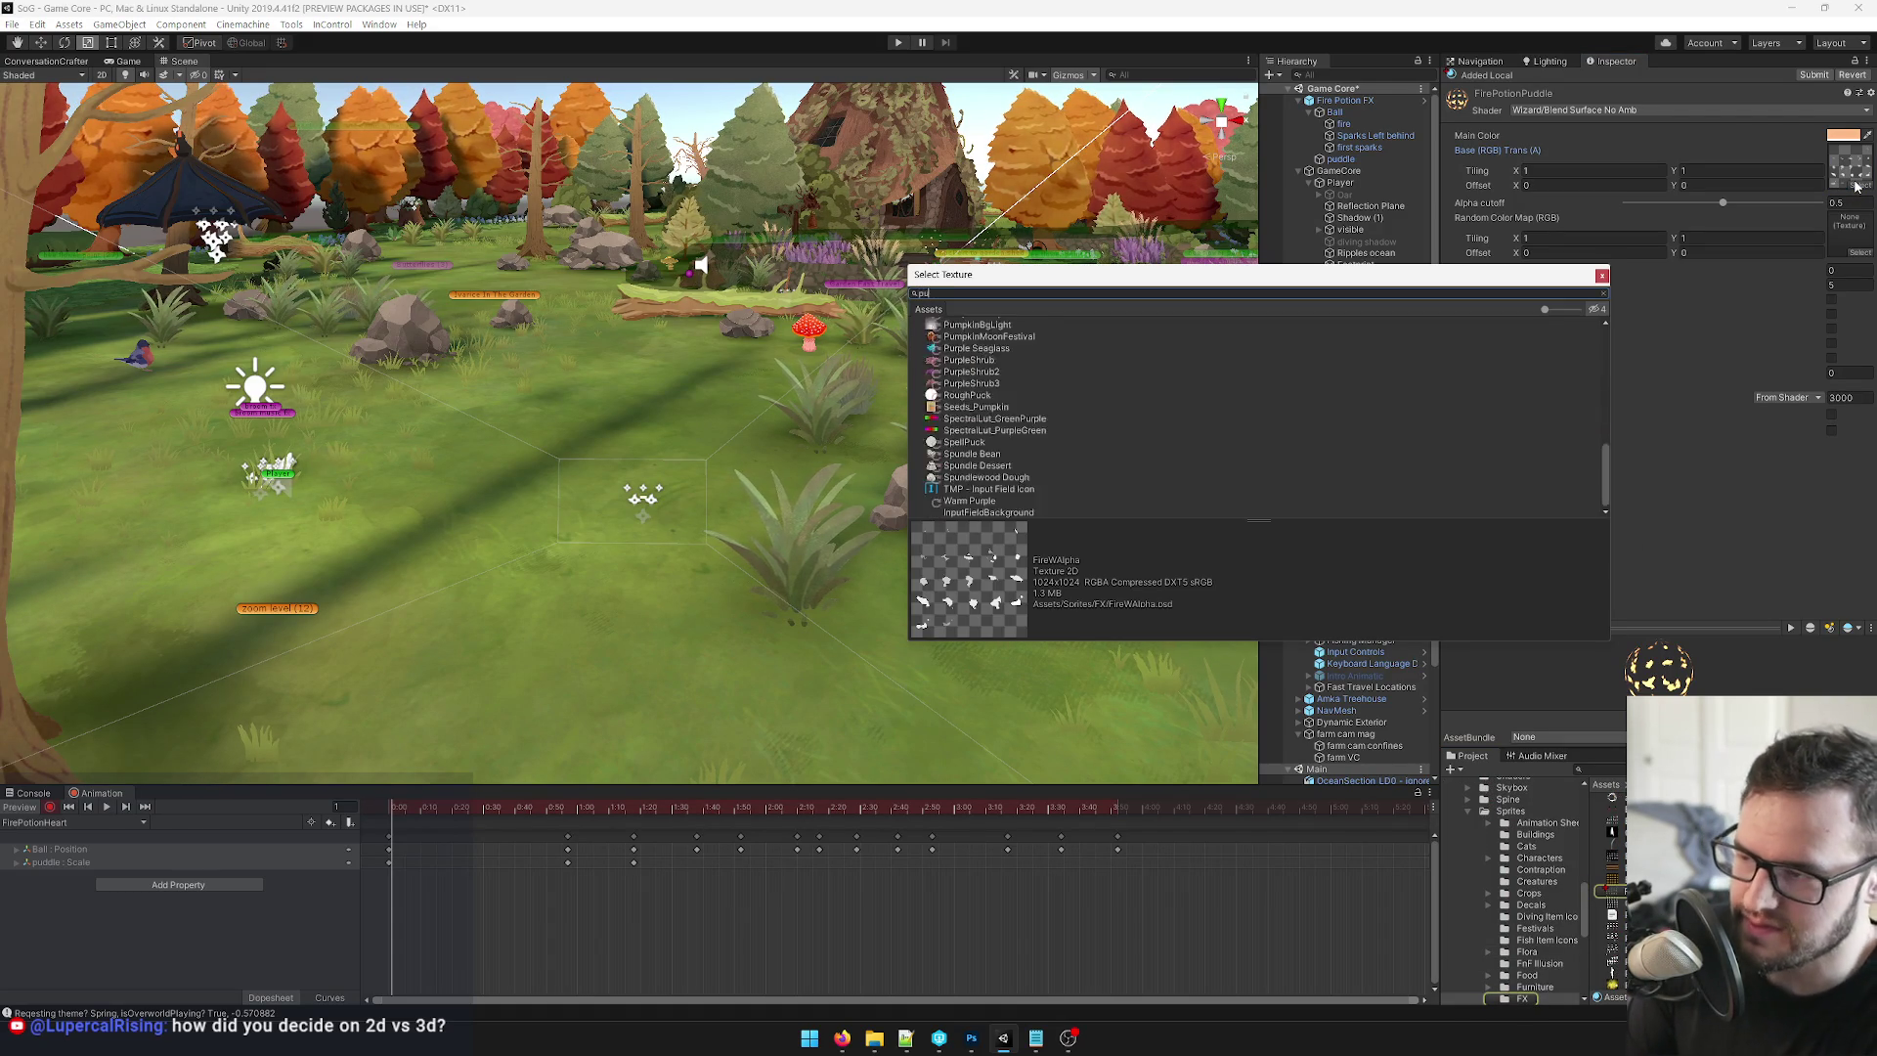
left_click(971, 336)
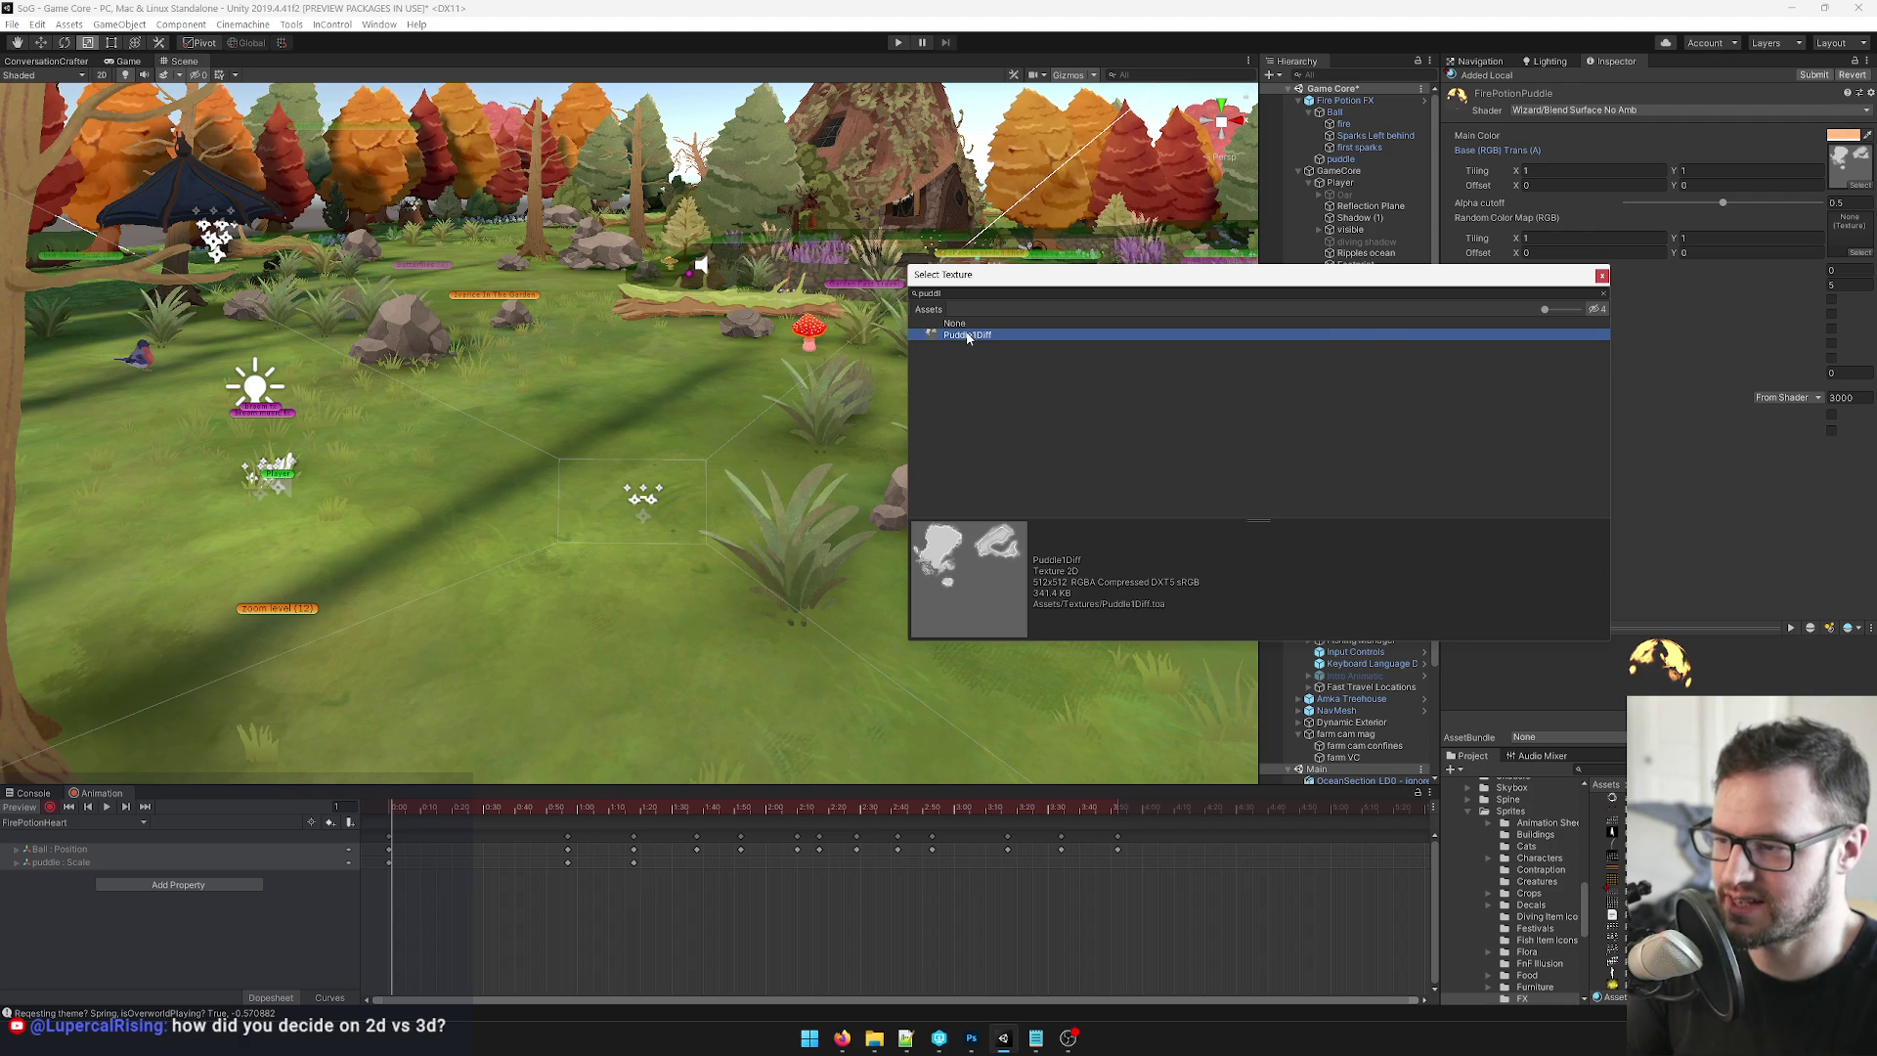
double_click(967, 336)
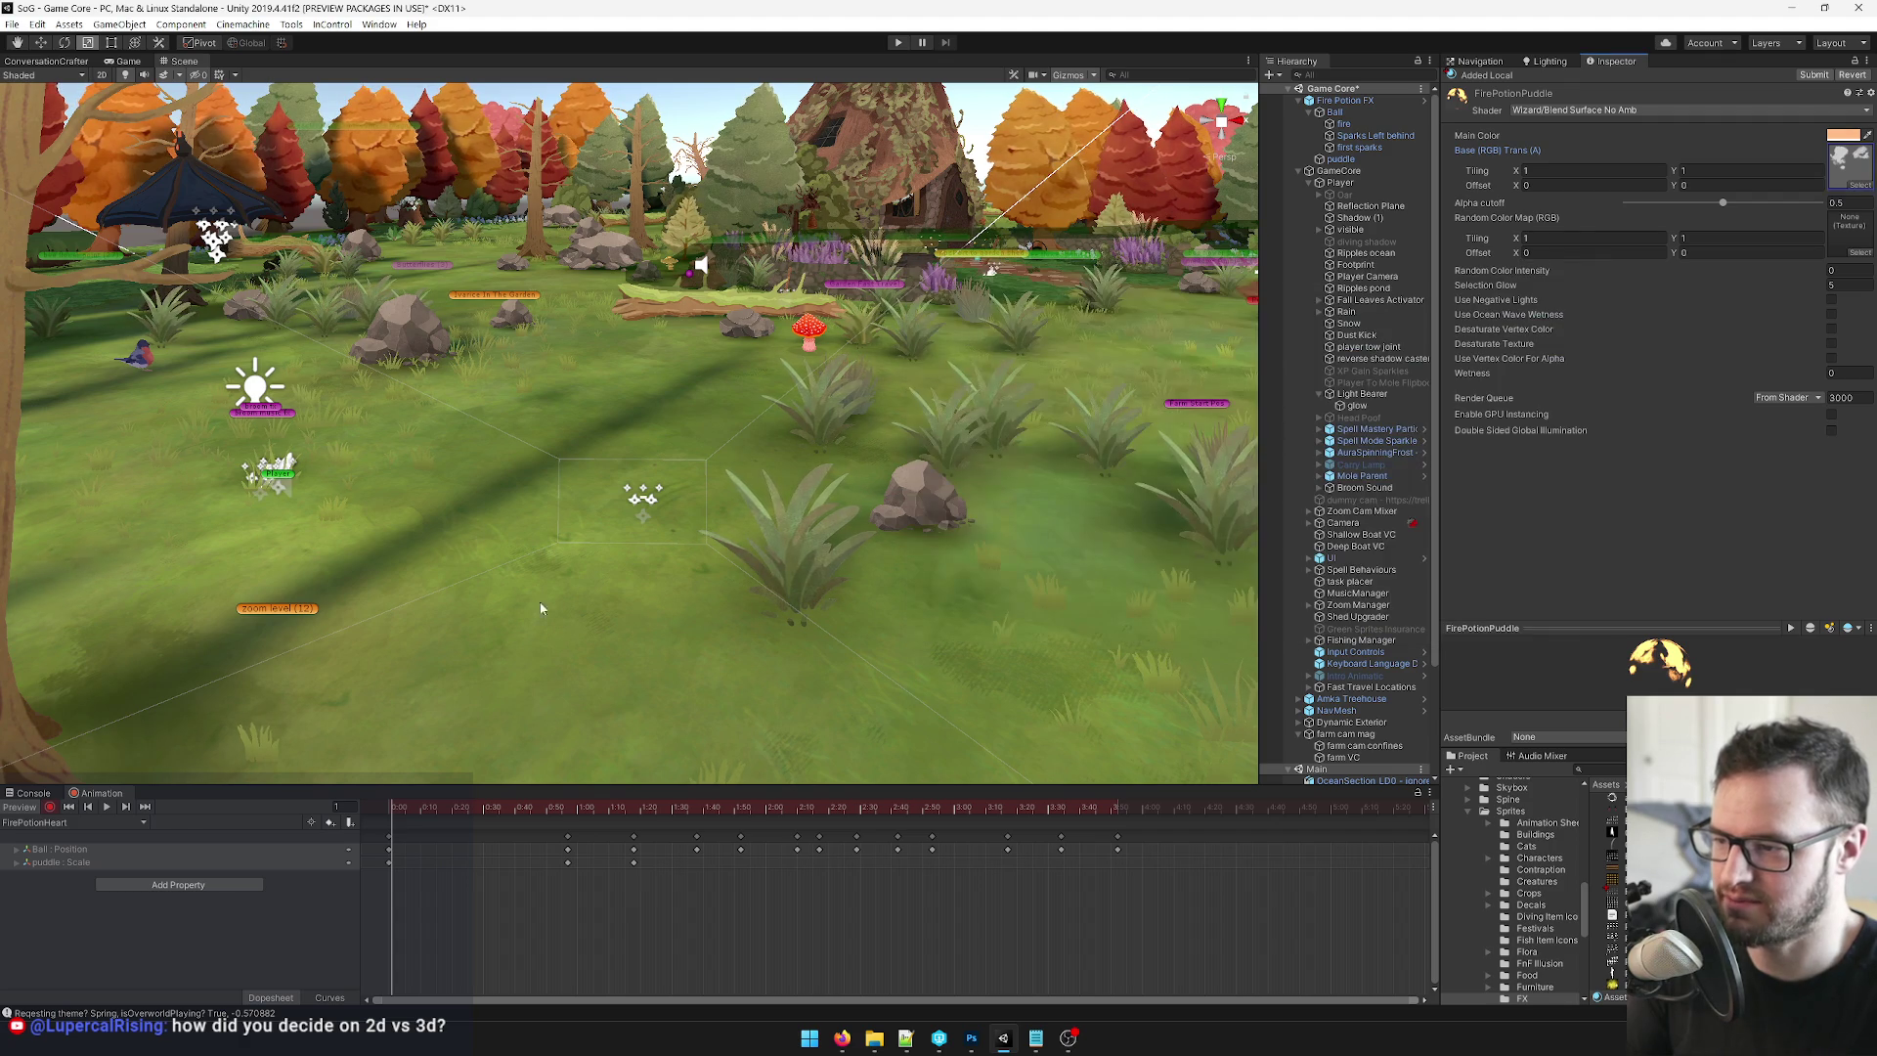
left_click_drag(1723, 203, 1760, 202)
Stop recording and assign FirePotionPuddle as the puddle's Element 0 material.
left_click(1365, 161)
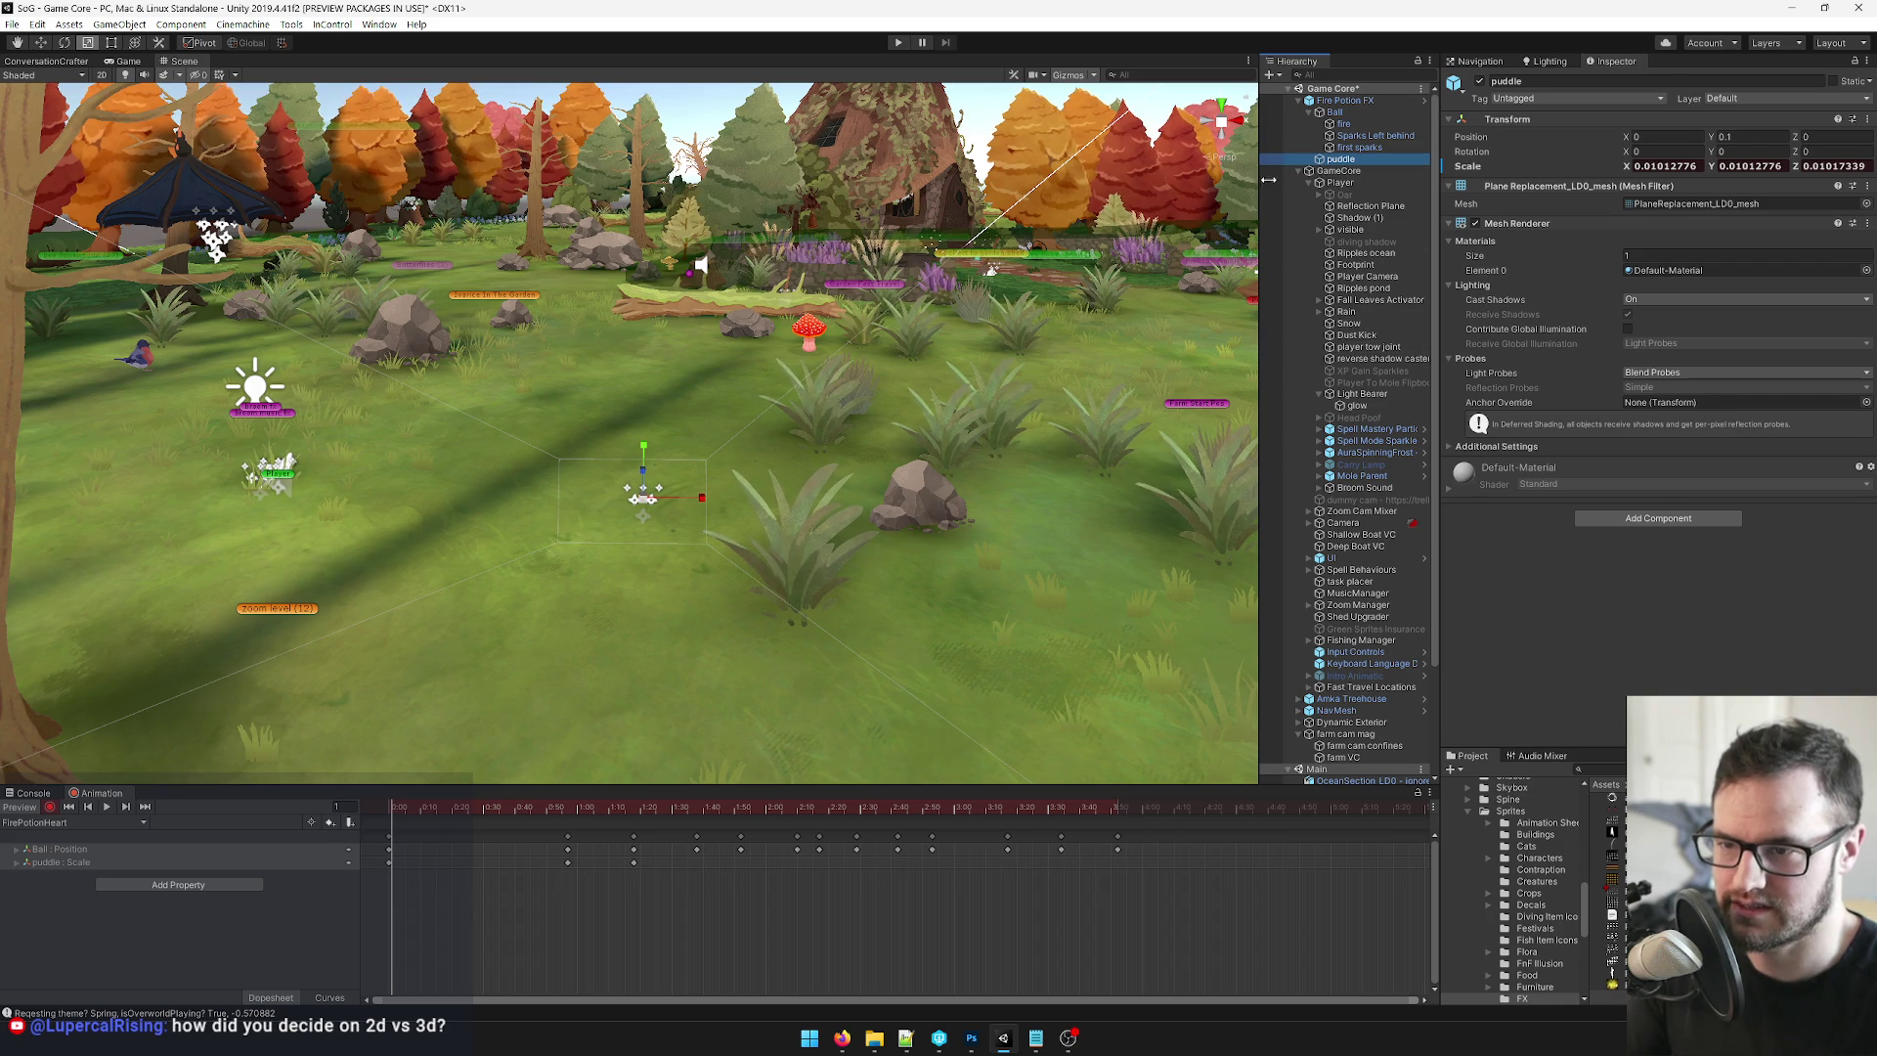
left_click(49, 806)
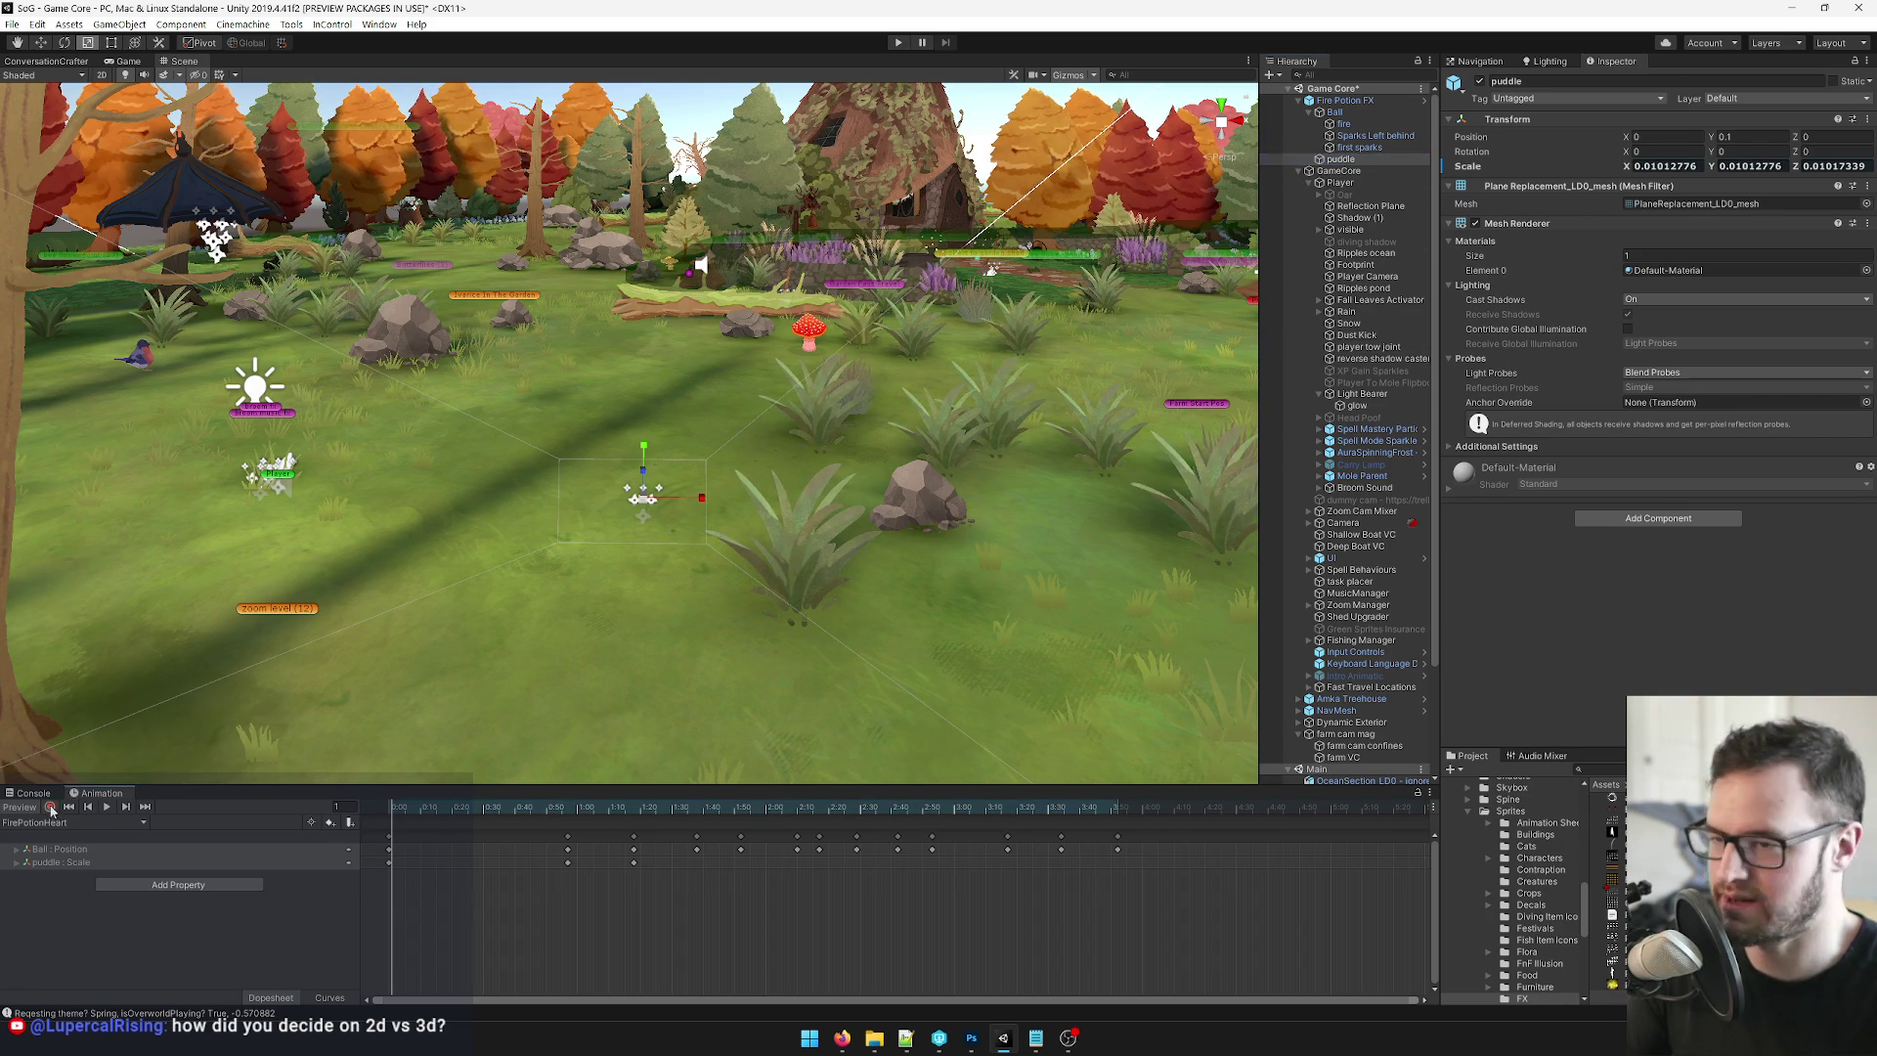
left_click(1866, 271)
type("firepotion")
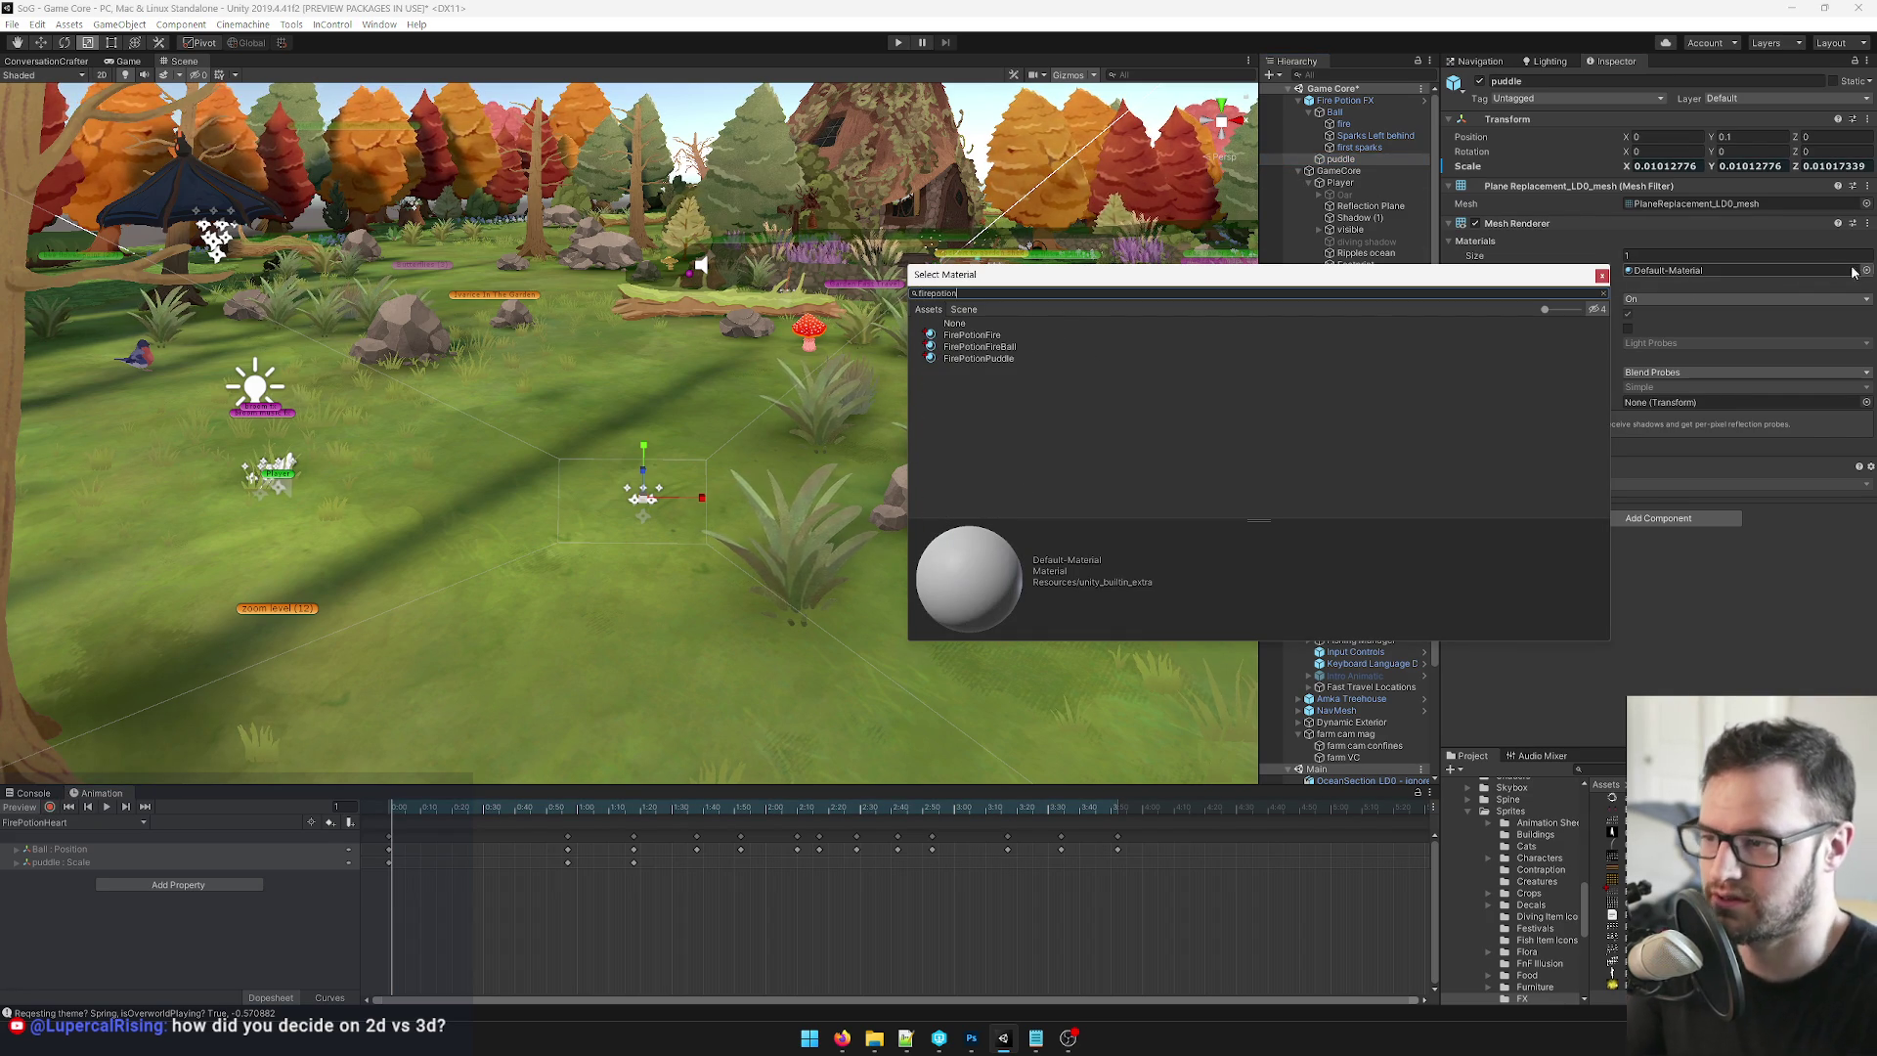
double_click(1016, 358)
mouse_move(450, 812)
left_mouse_down()
mouse_move(693, 816)
mouse_move(570, 826)
left_mouse_up()
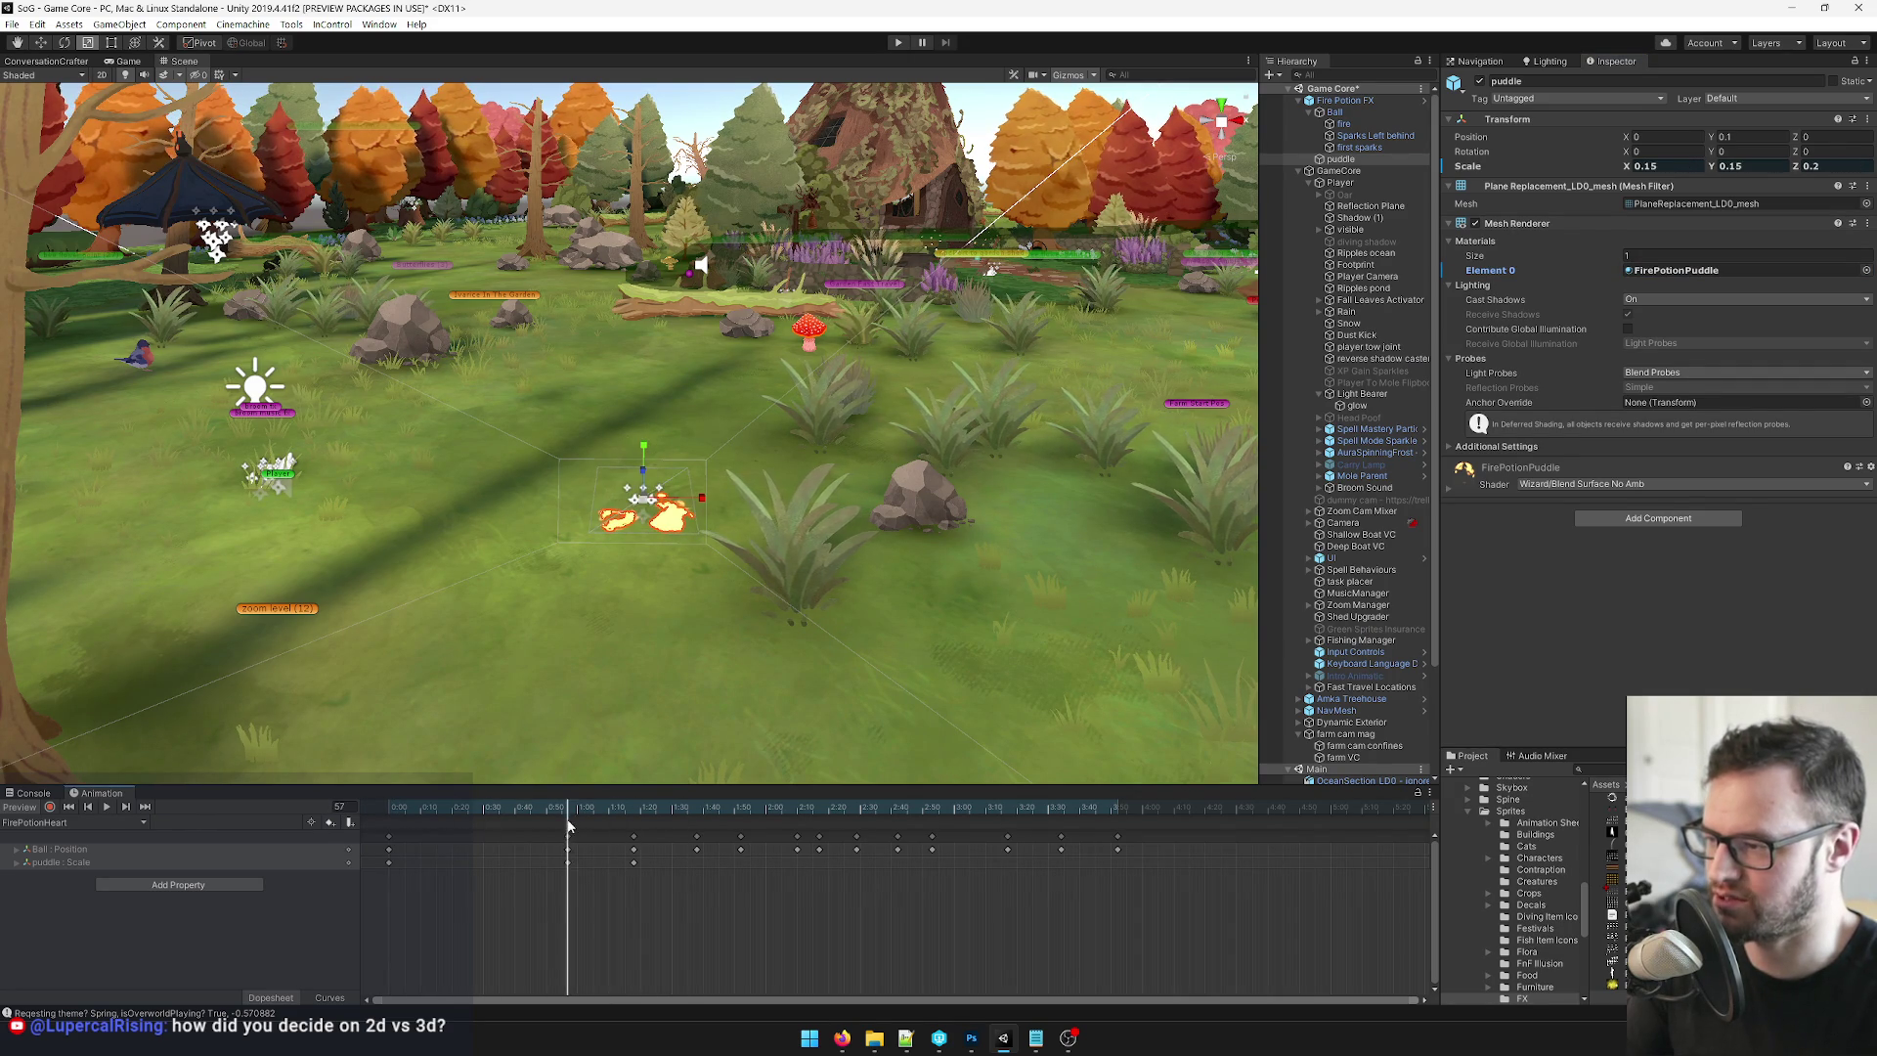
Set the puddle material's Main Color to a deeper orange, FF9845.
scroll(672, 638, "up", 8)
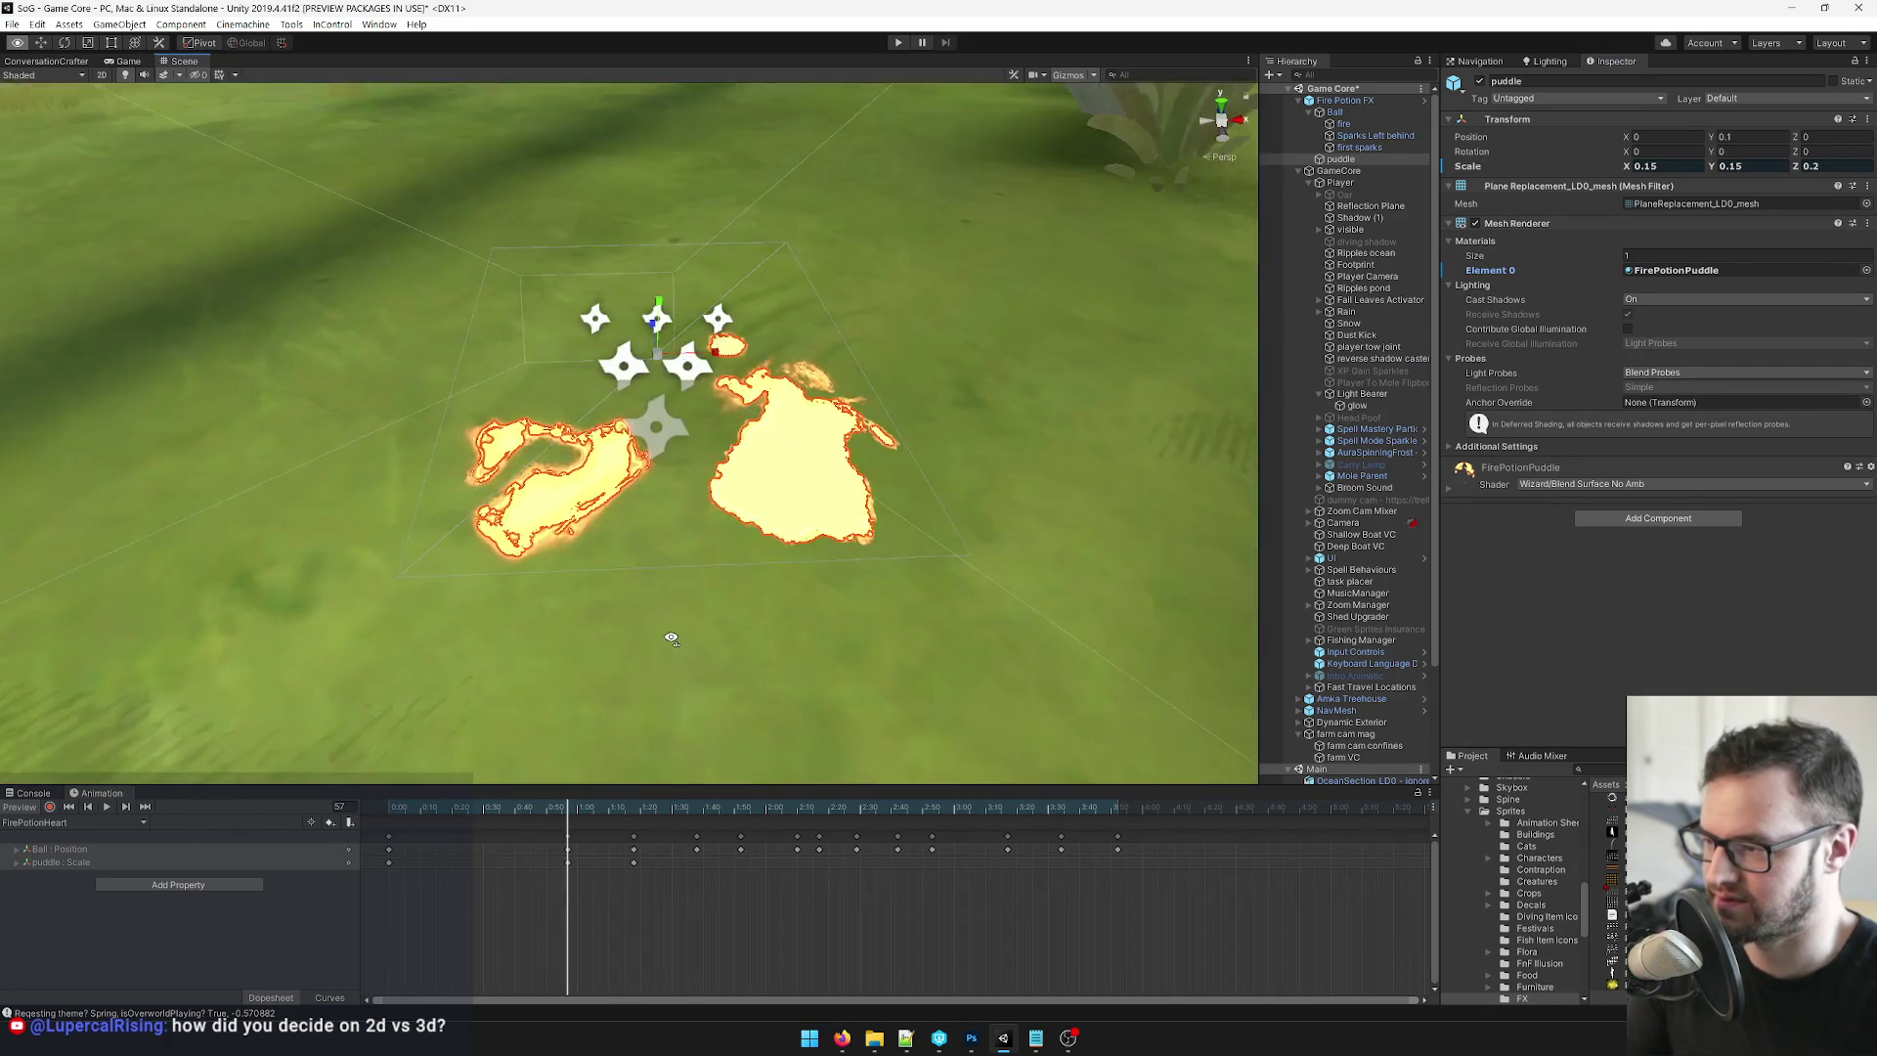
left_click(1471, 477)
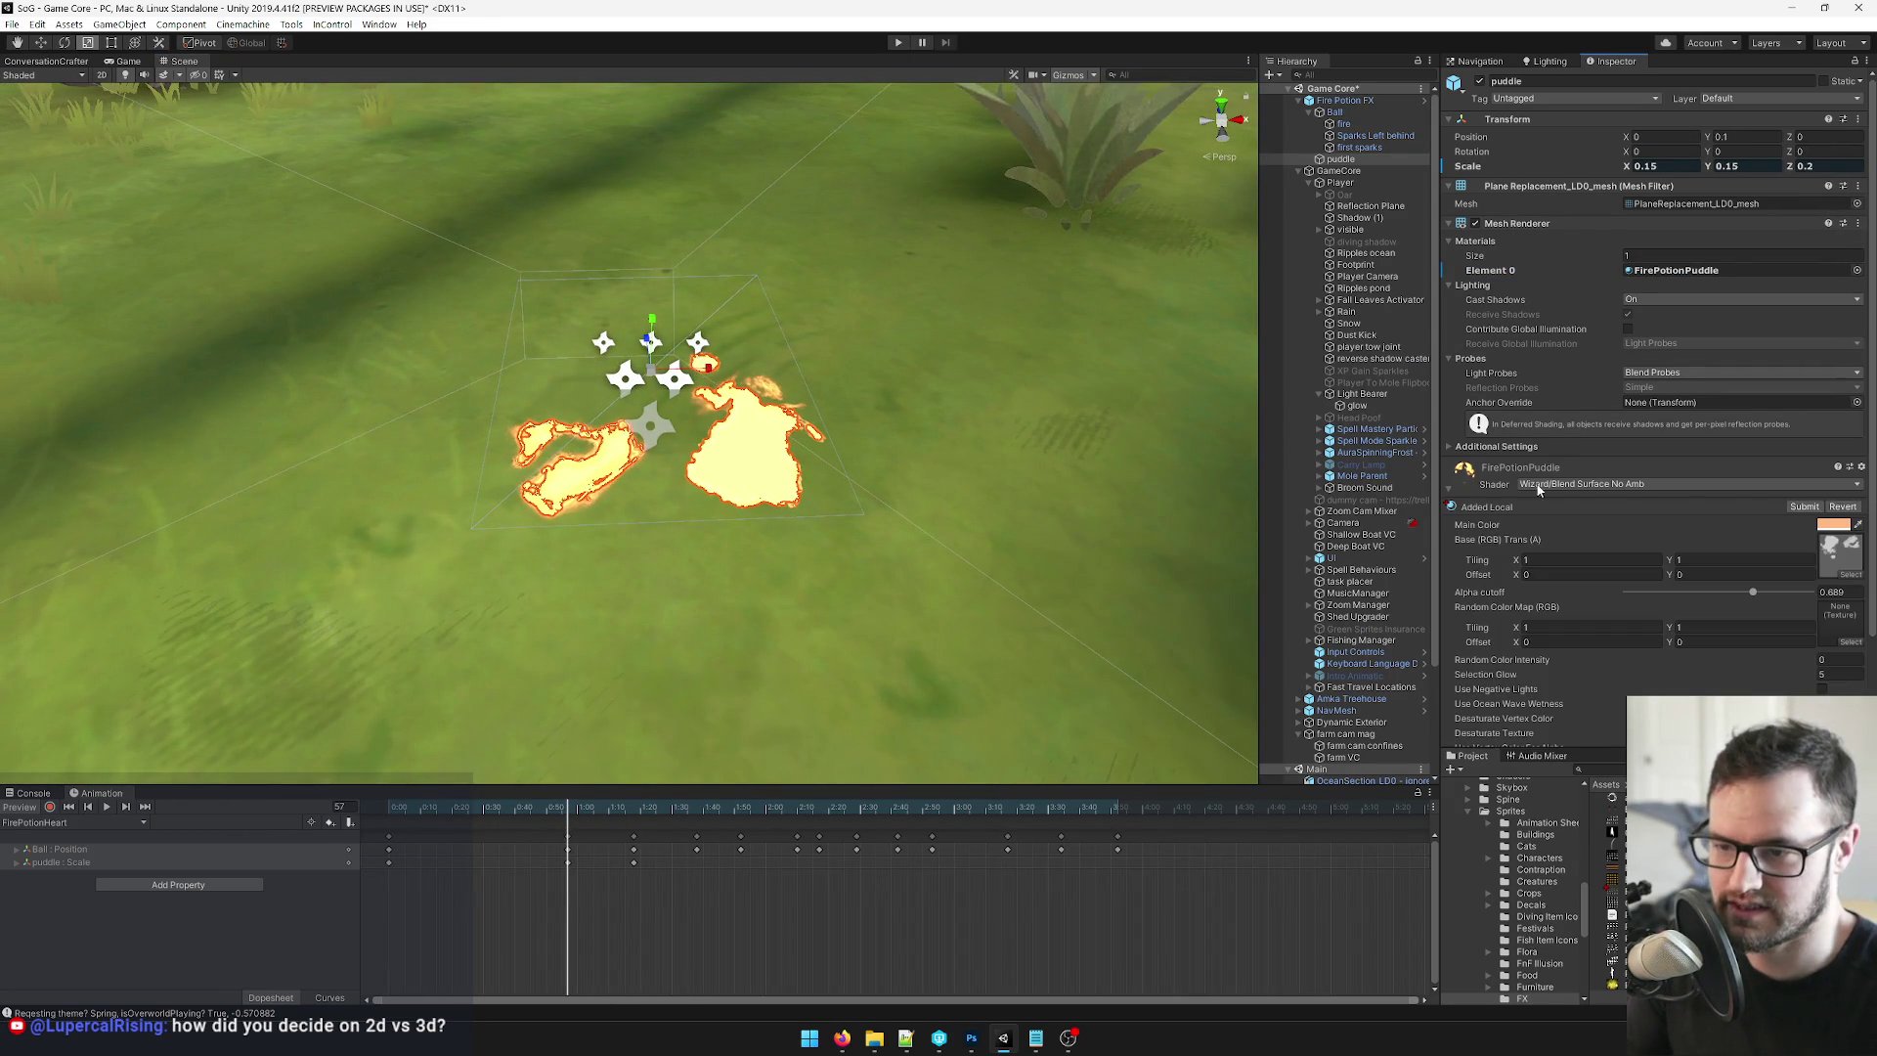
left_click(1833, 525)
mouse_move(1145, 227)
left_mouse_down()
mouse_move(1157, 213)
mouse_move(1206, 232)
left_mouse_up()
left_click(1213, 132)
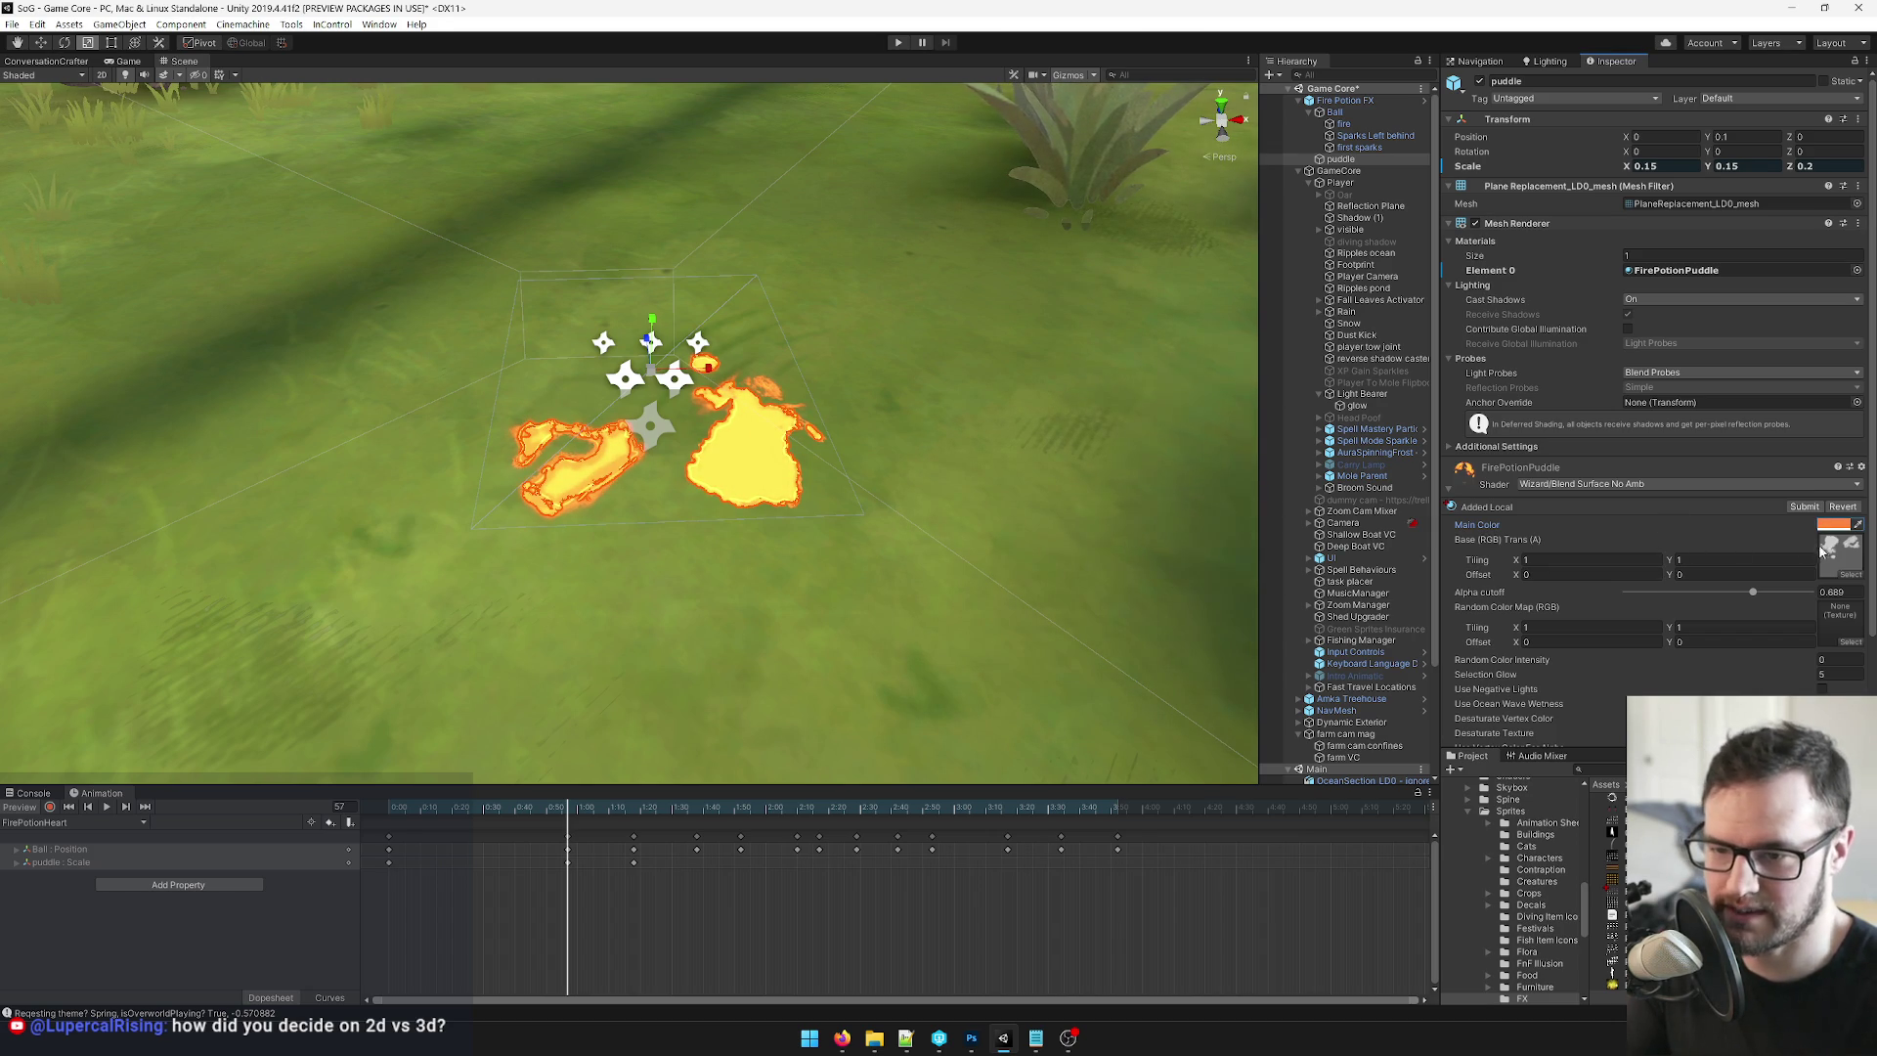
Enter 0.5 for the base texture's Tiling X, Tiling Y and Offset X.
left_click(1572, 560)
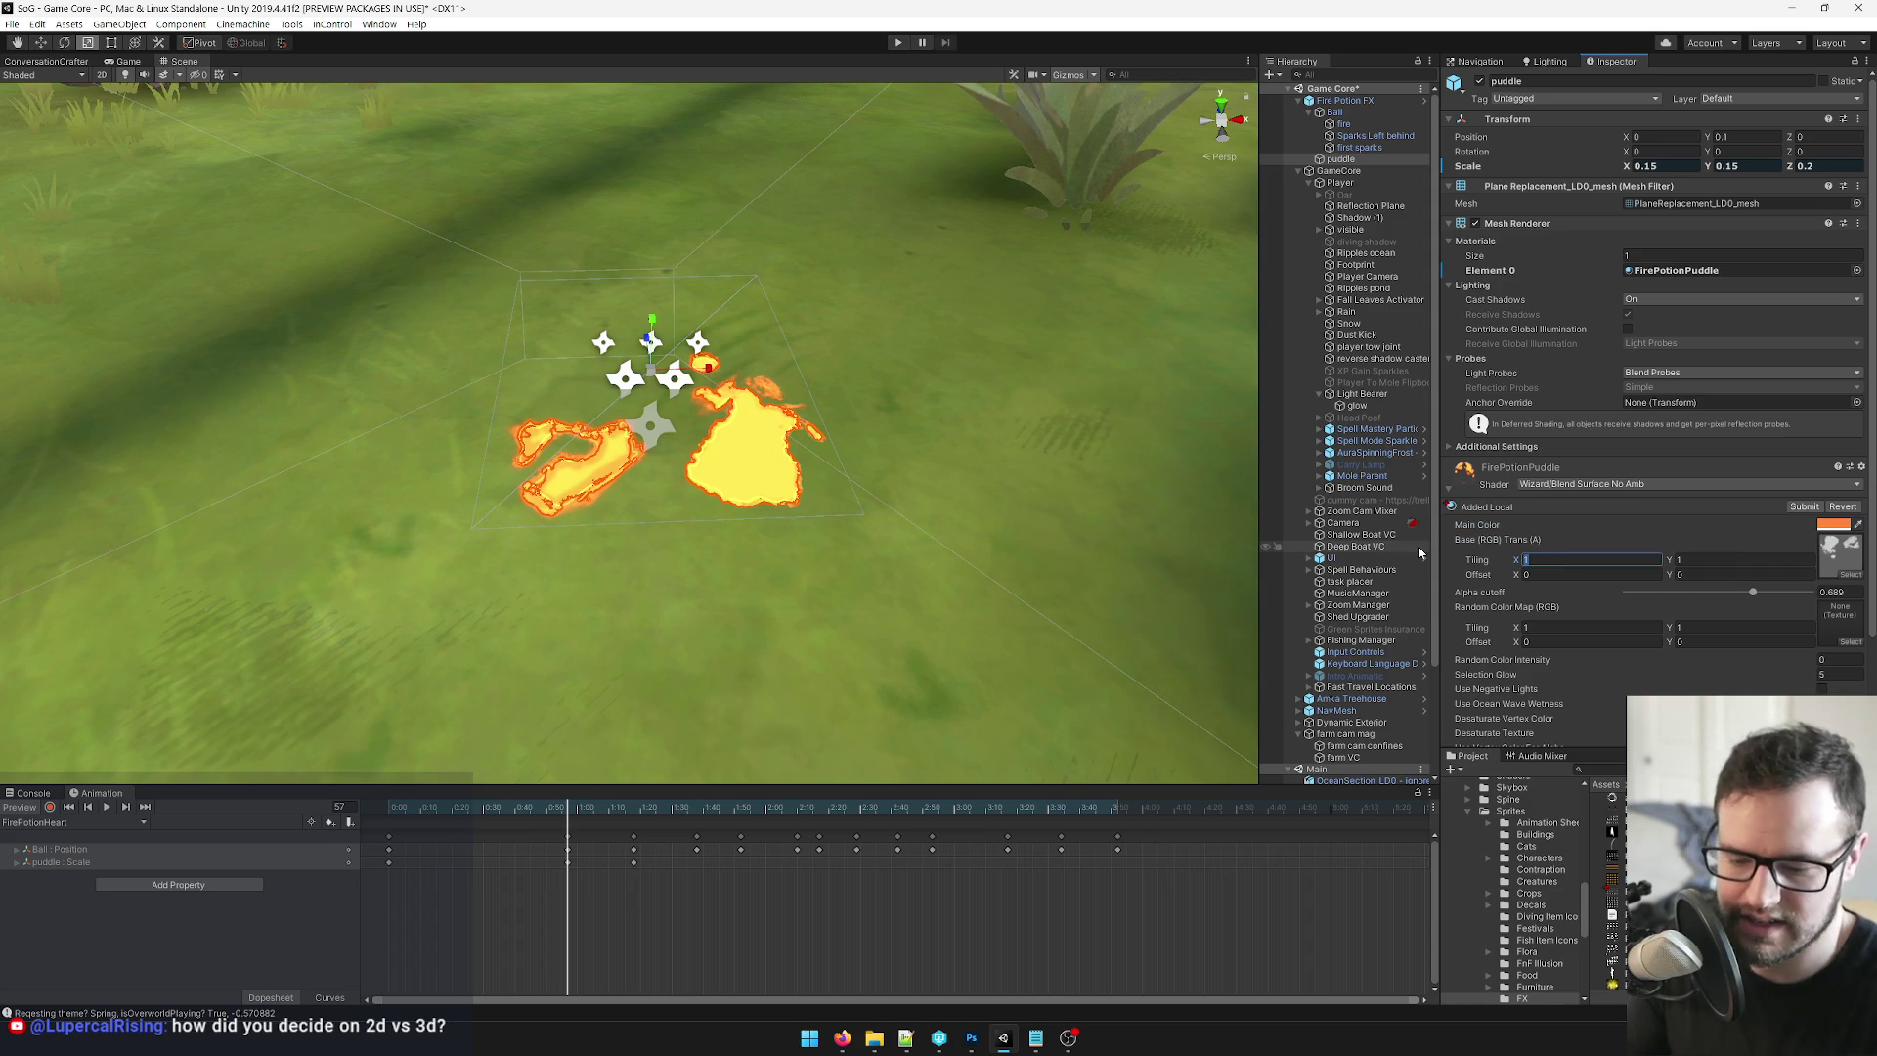
type(".5")
key("Tab")
type(".5")
key("Tab")
type(".5")
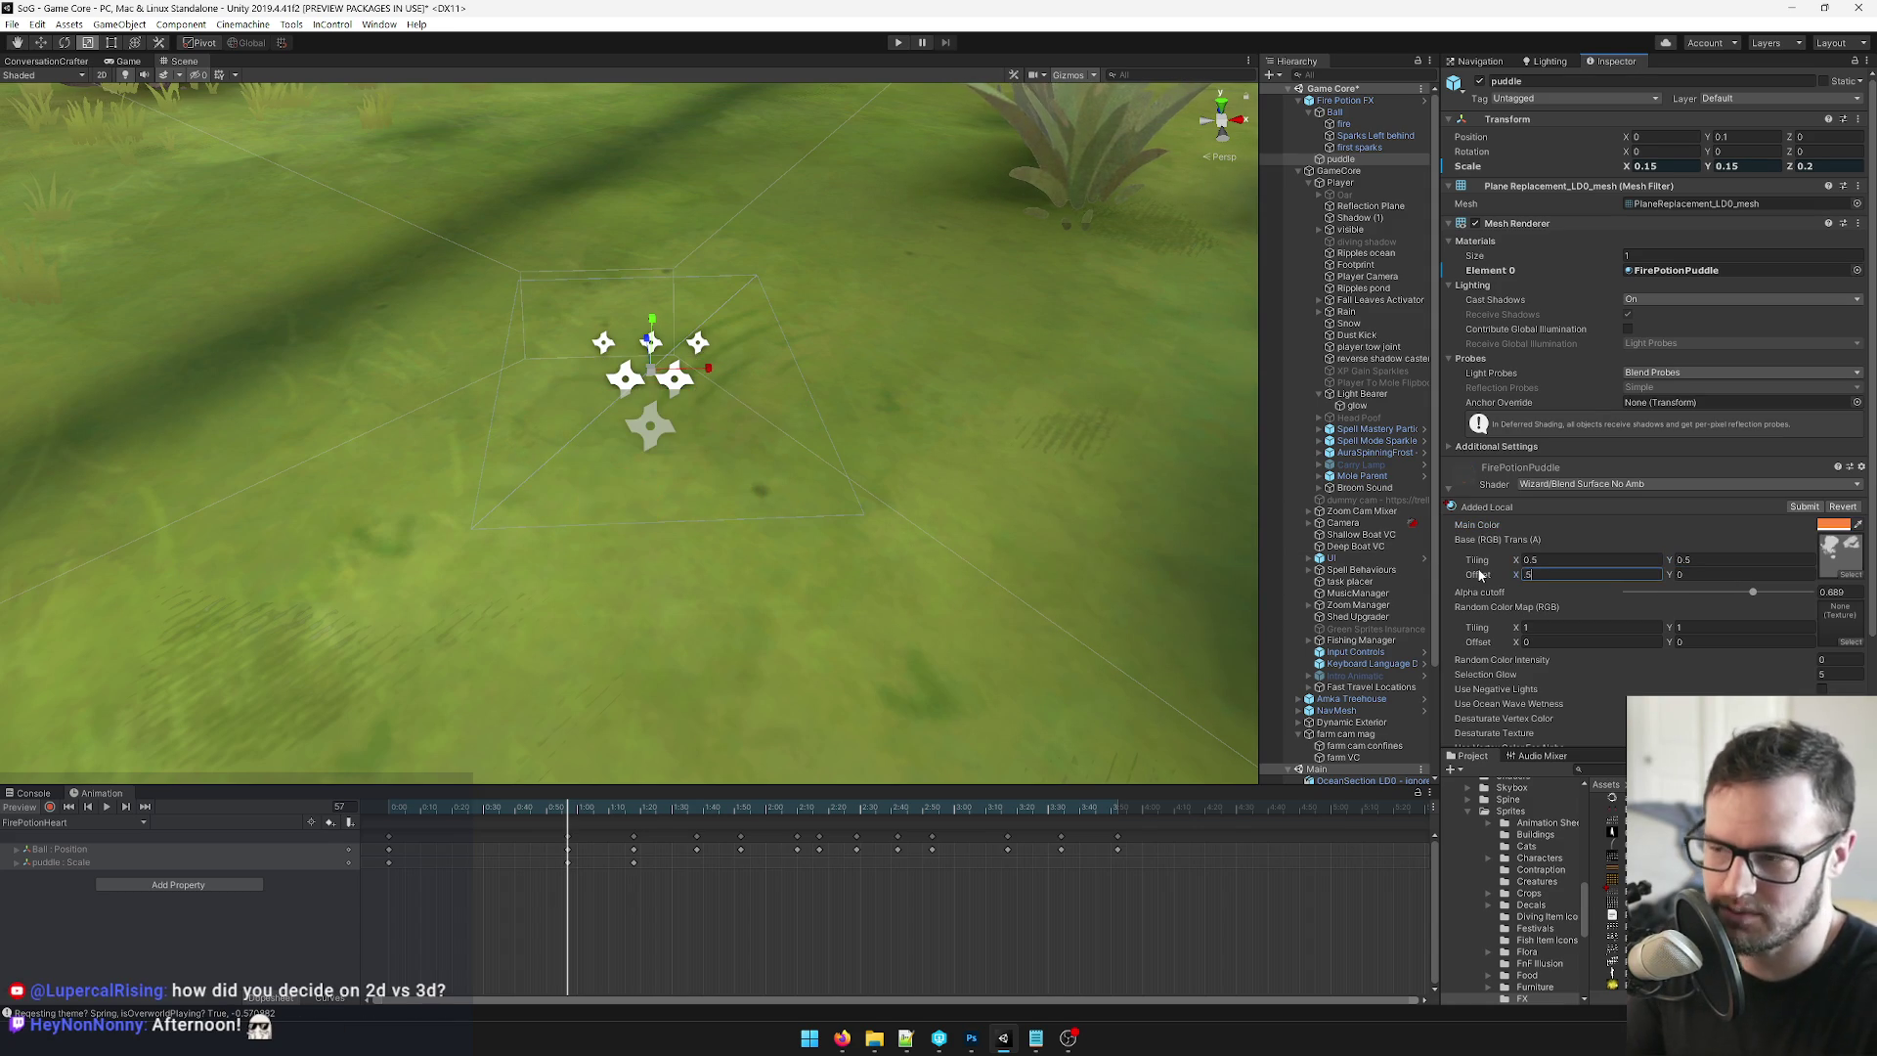